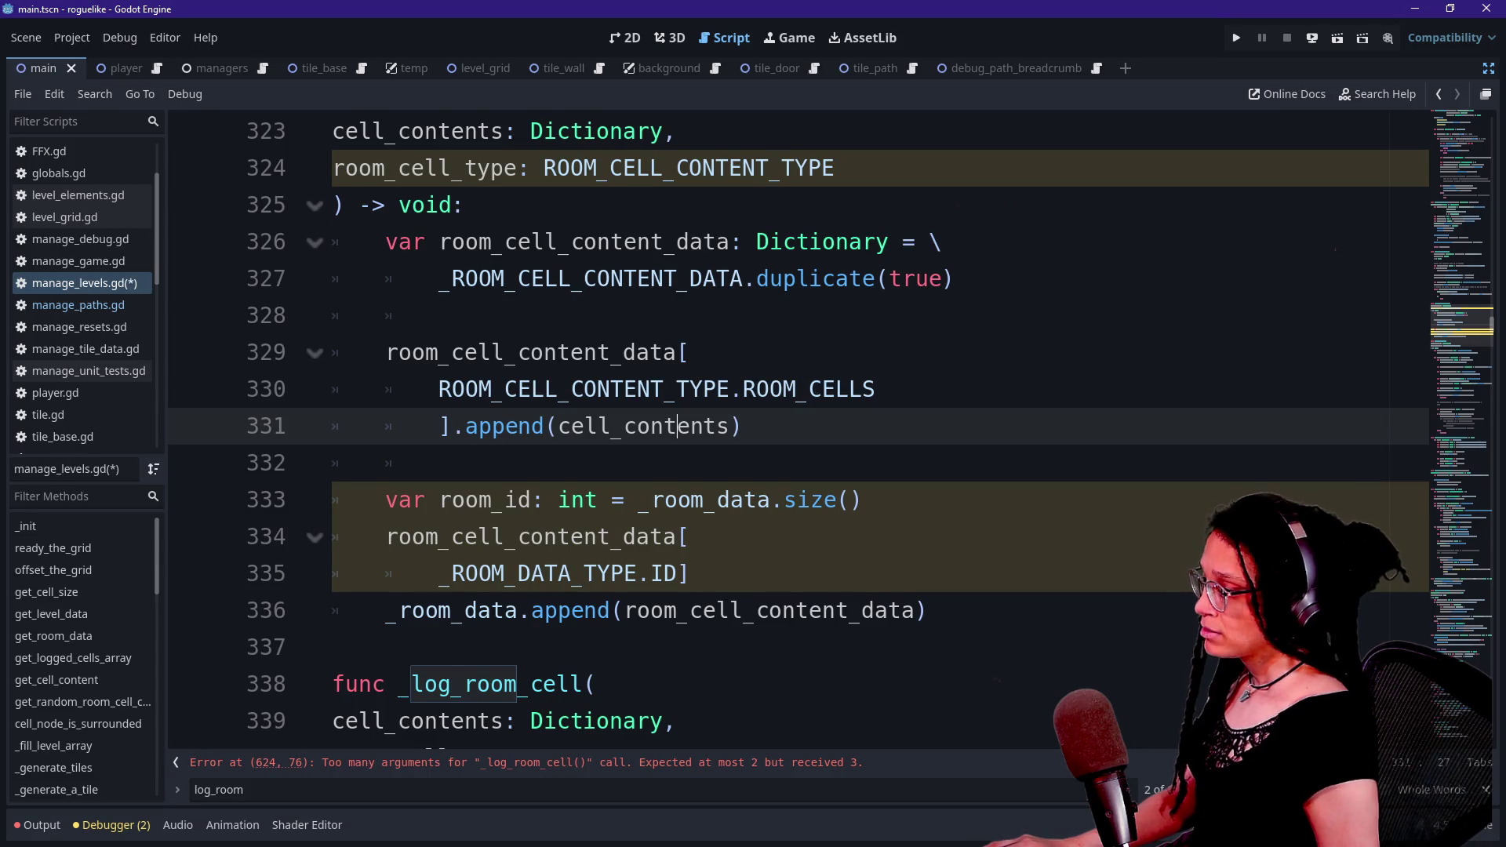
# - Jump to the argument error on line 624 and delete the extra true argument
pyautogui.scroll(-1, 678, 316)
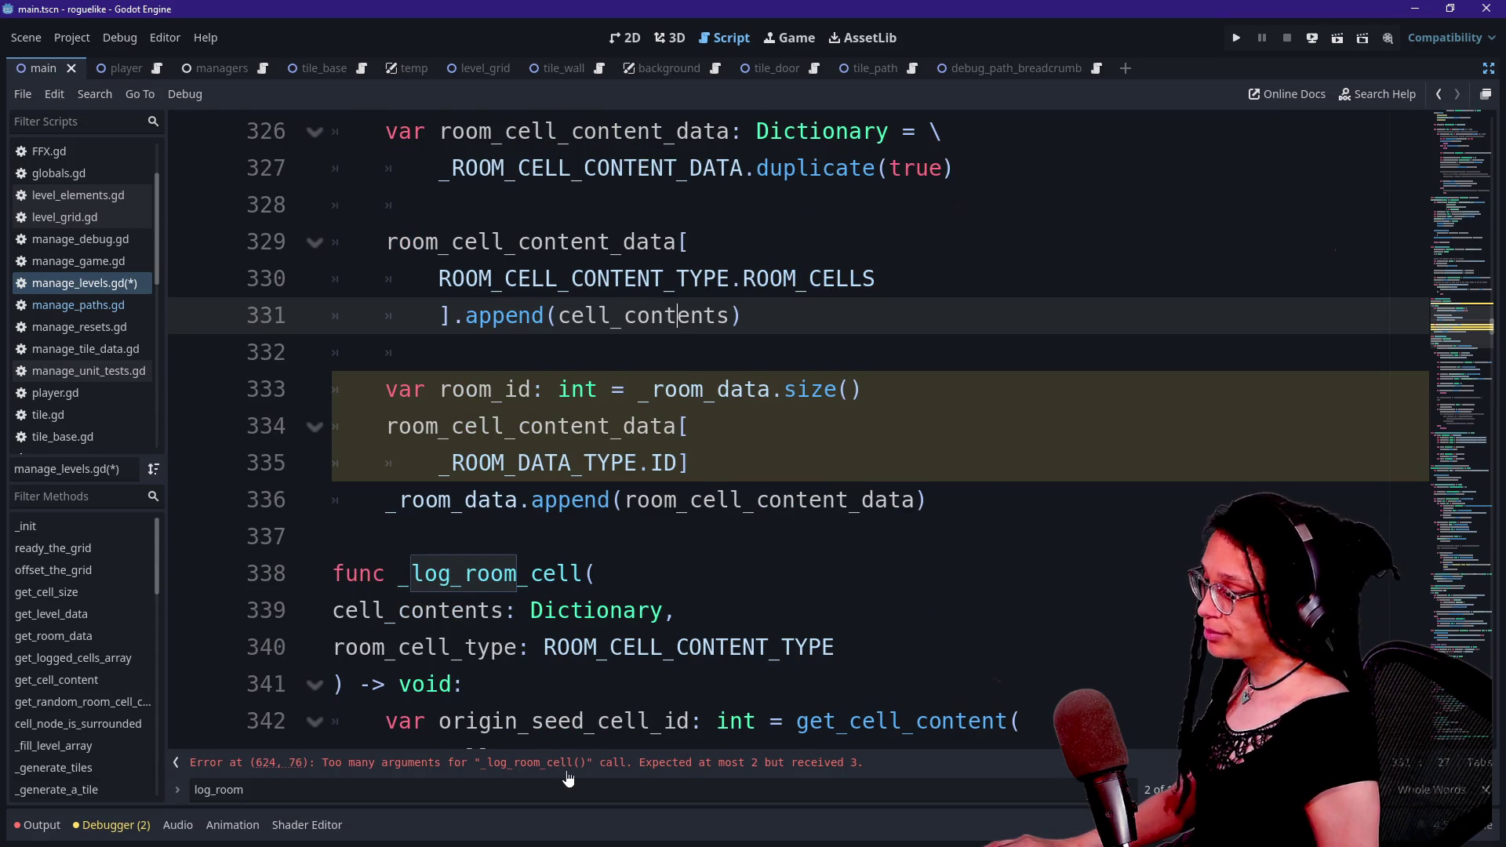
pyautogui.click(566, 772)
pyautogui.press('BackSpace')
pyautogui.press('BackSpace')
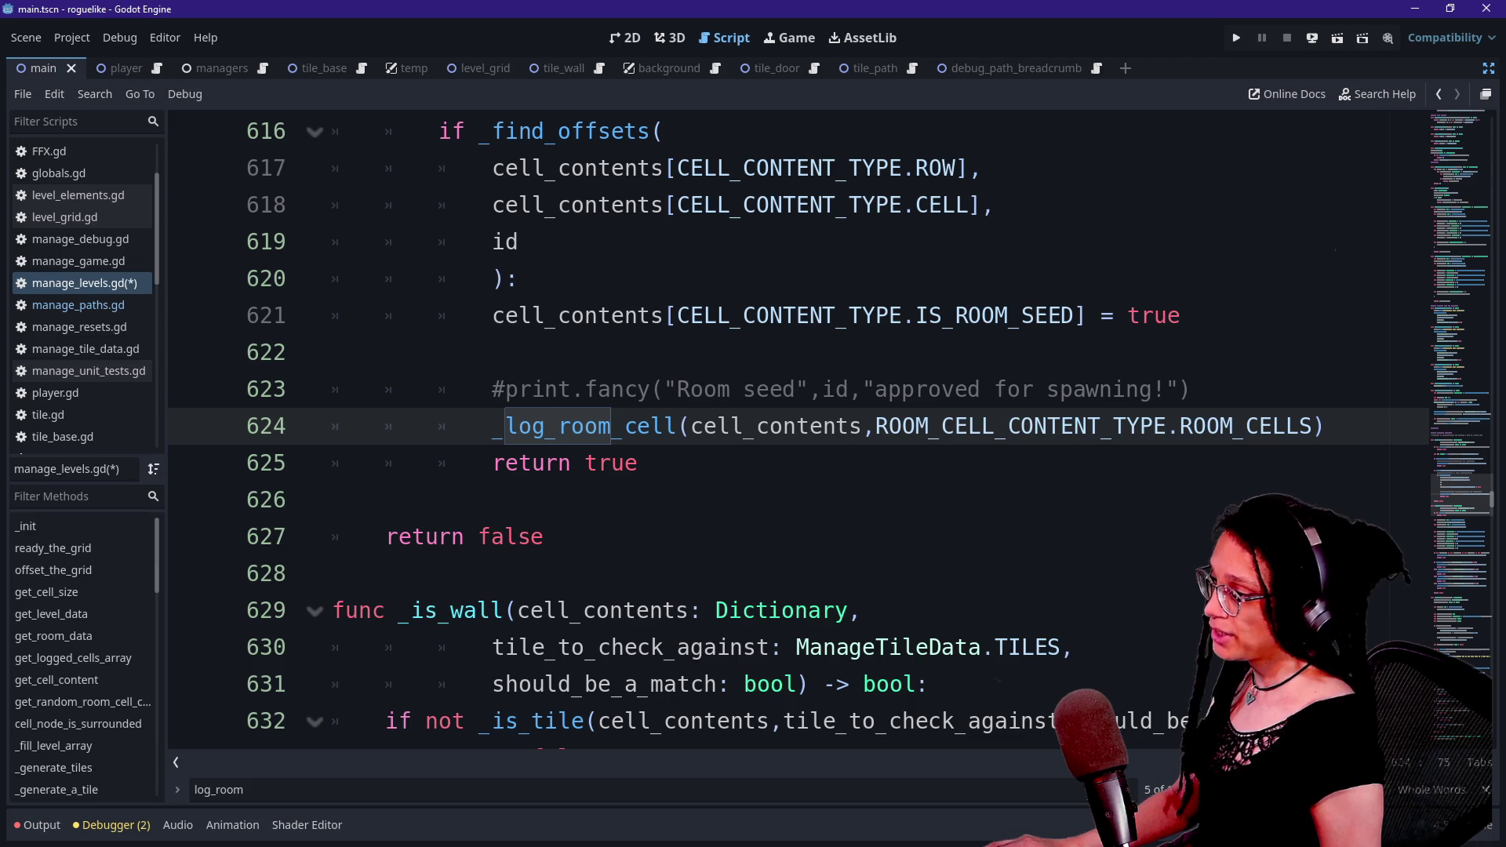
# - Rename the call on line 624 from _log_room_cell to _log_room_seed_cell
pyautogui.click(666, 426)
pyautogui.write('se')
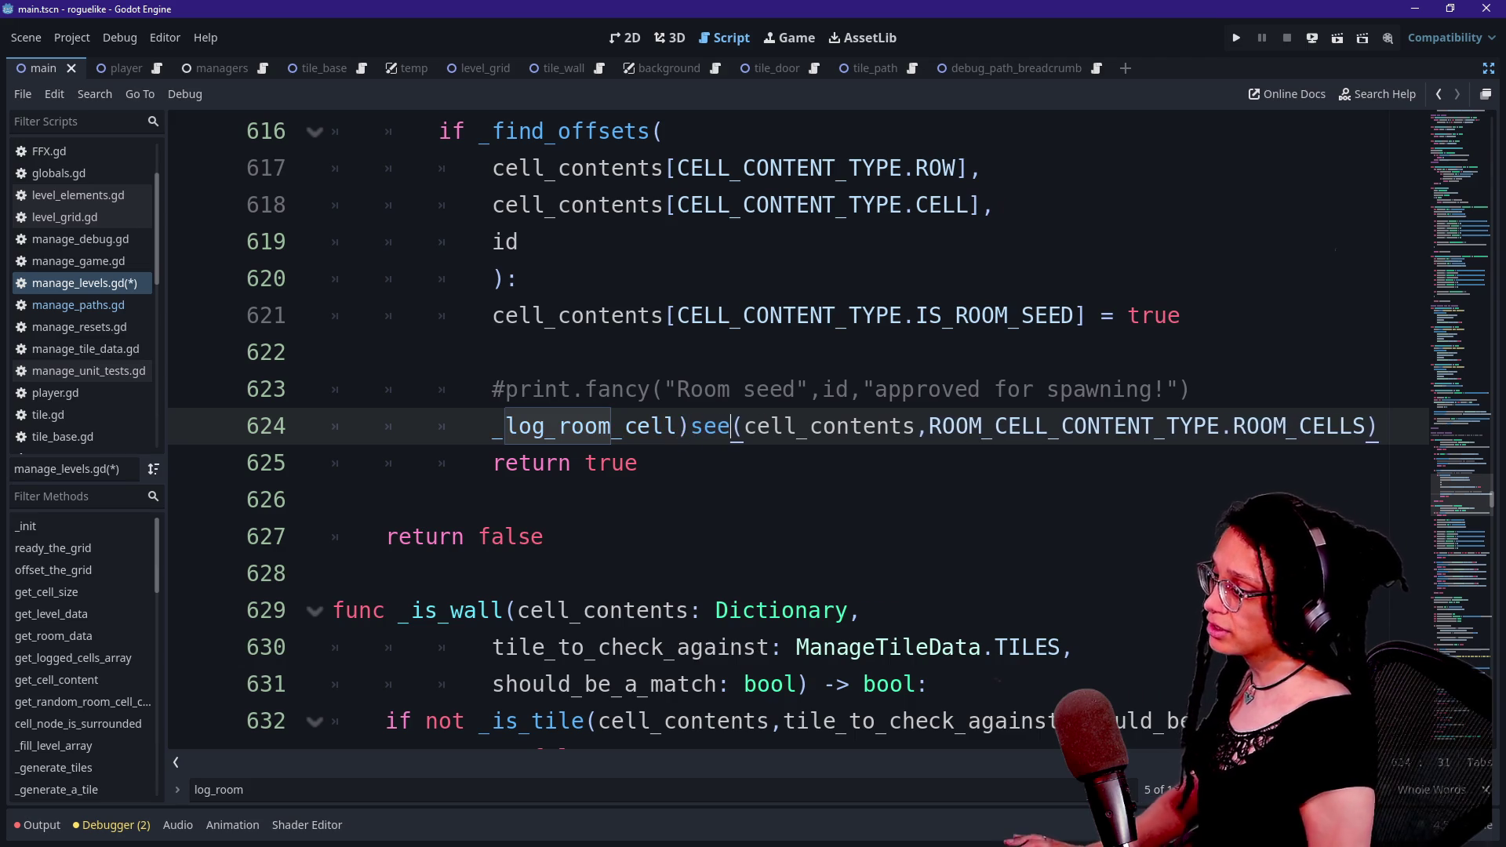
pyautogui.press('BackSpace')
pyautogui.write('_see')
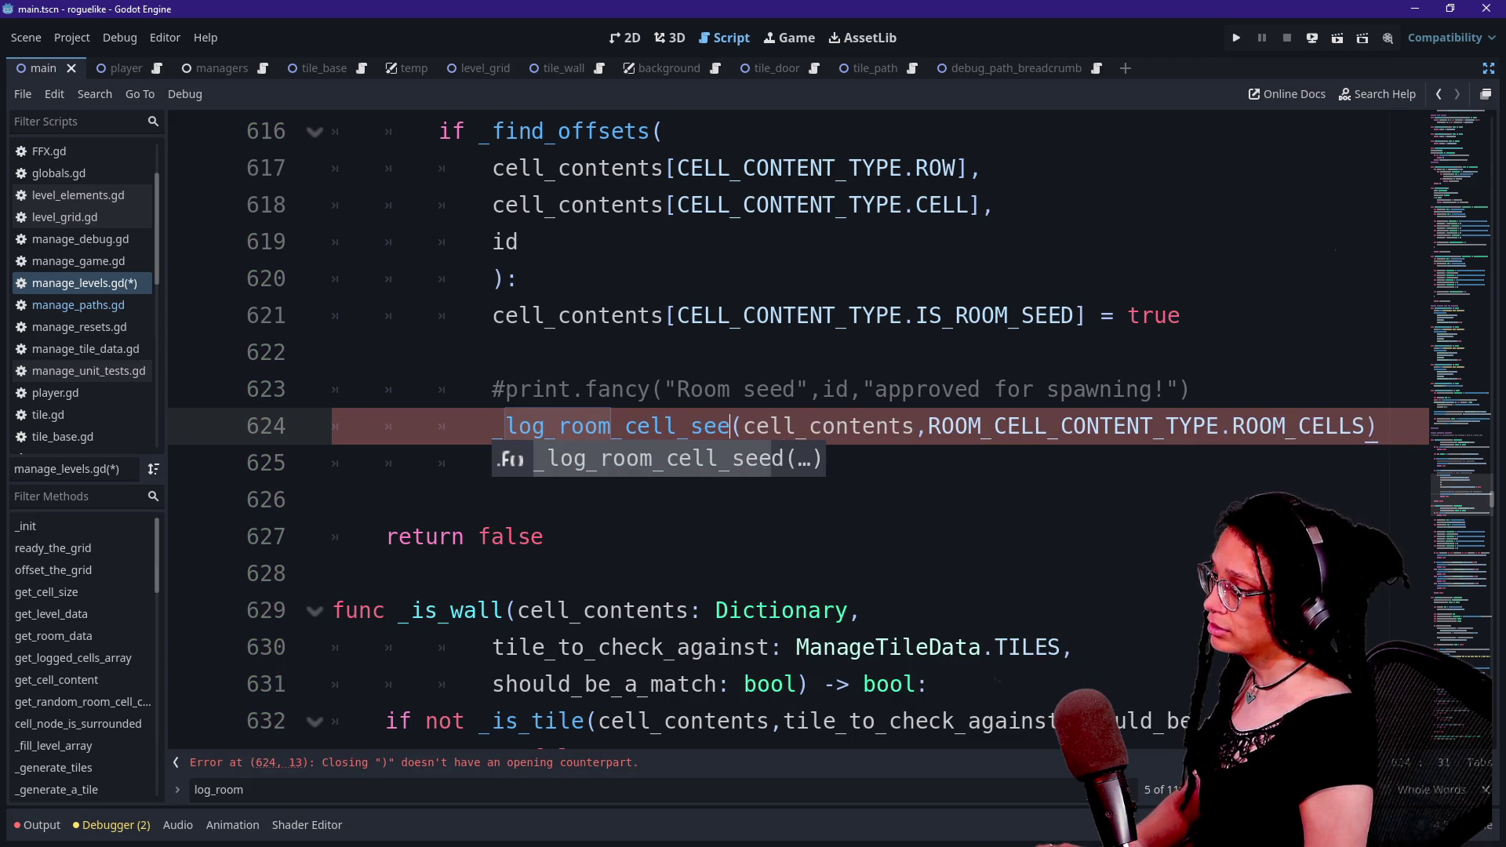
pyautogui.press('BackSpace')
pyautogui.press('BackSpace')
pyautogui.press('BackSpace')
pyautogui.write('_seed_')
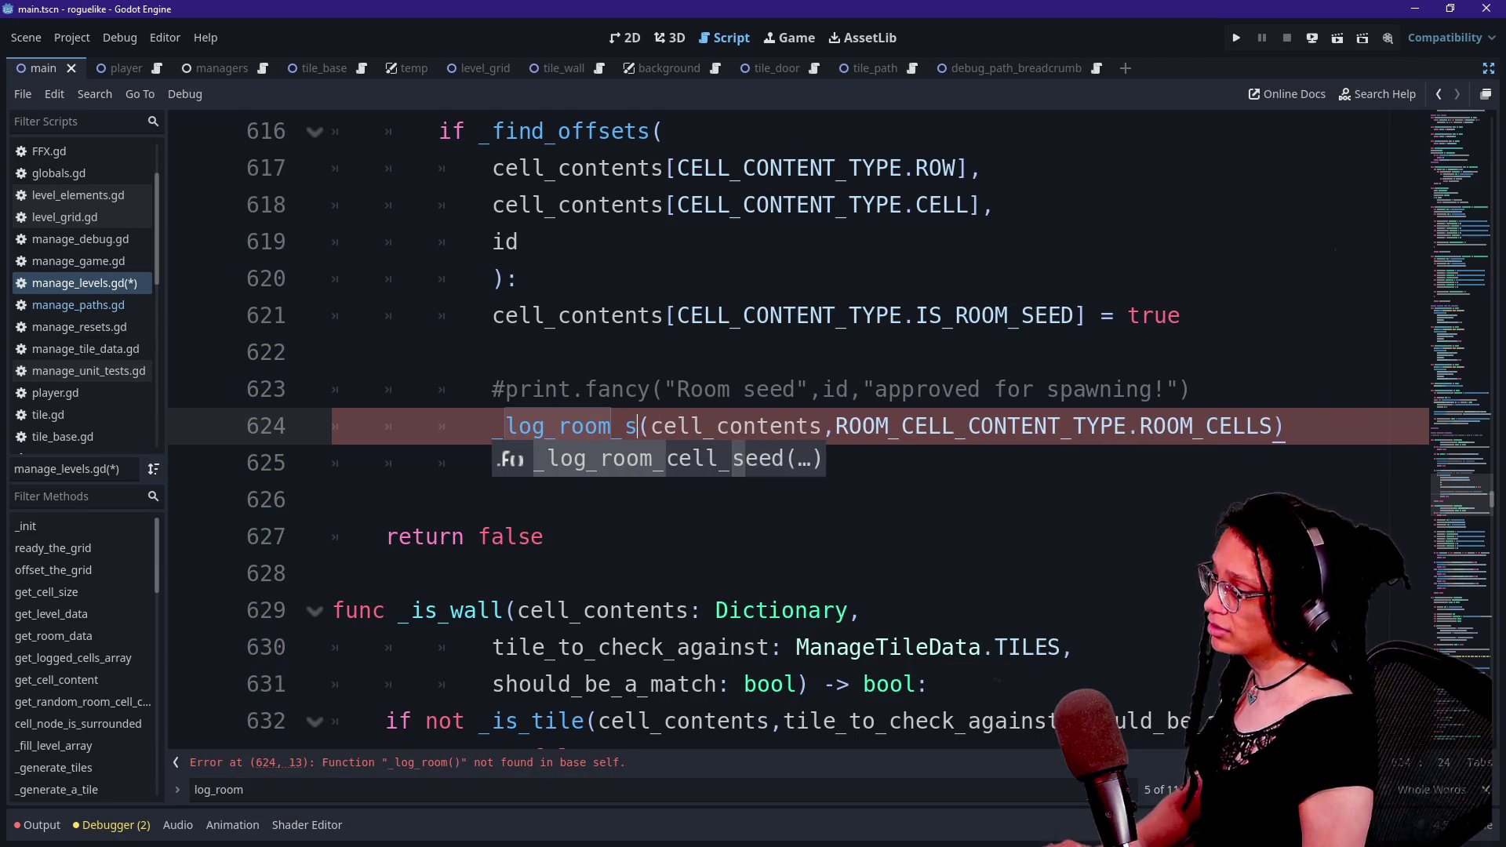
pyautogui.write('cell')
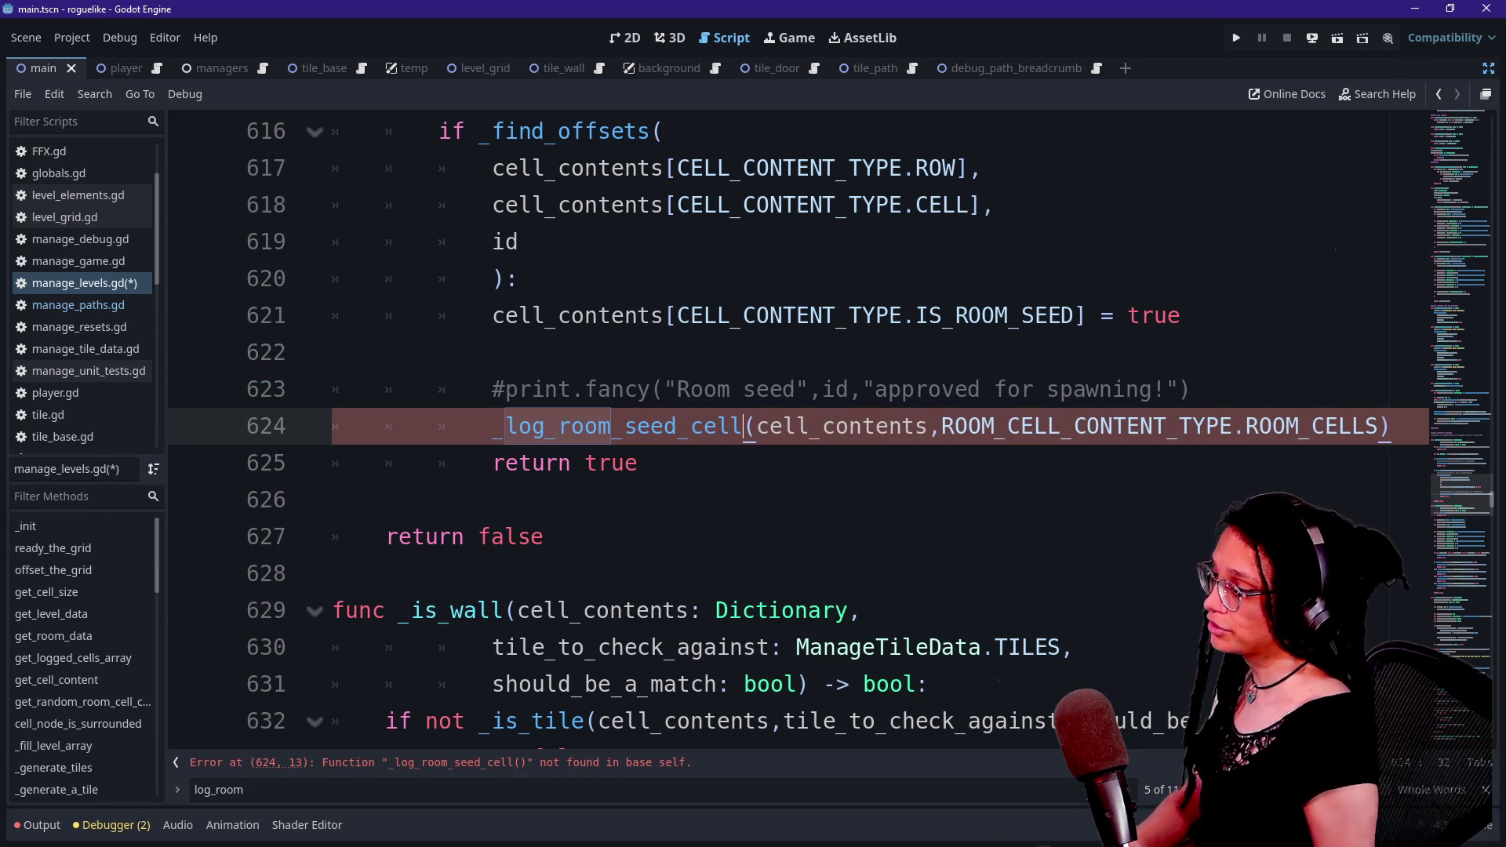
# - Open the definition of the called _log_room_cell_seed function
pyautogui.scroll(-15, 785, 423)
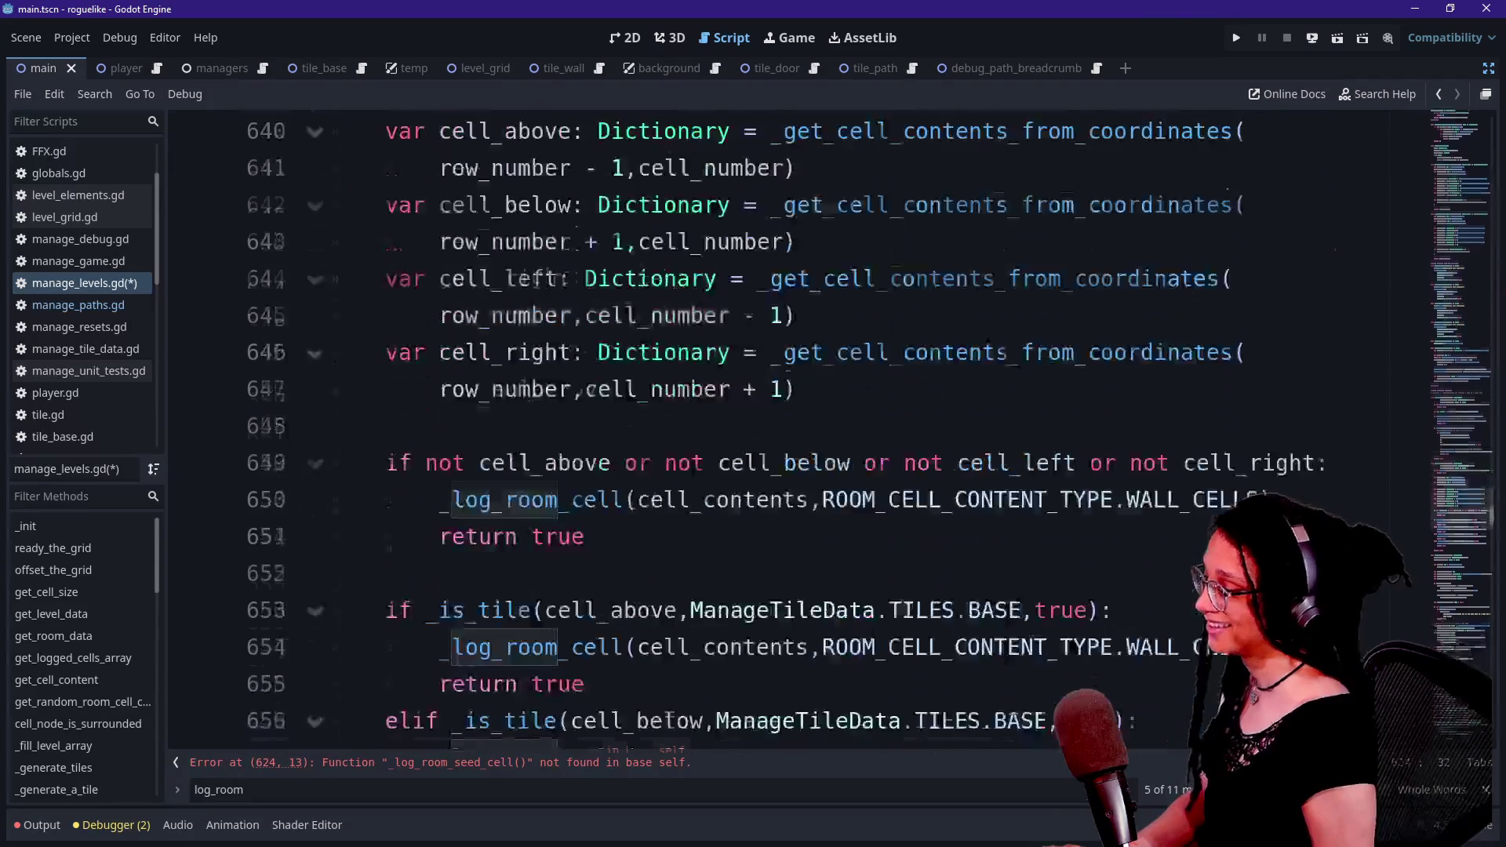
pyautogui.scroll(1, 532, 309)
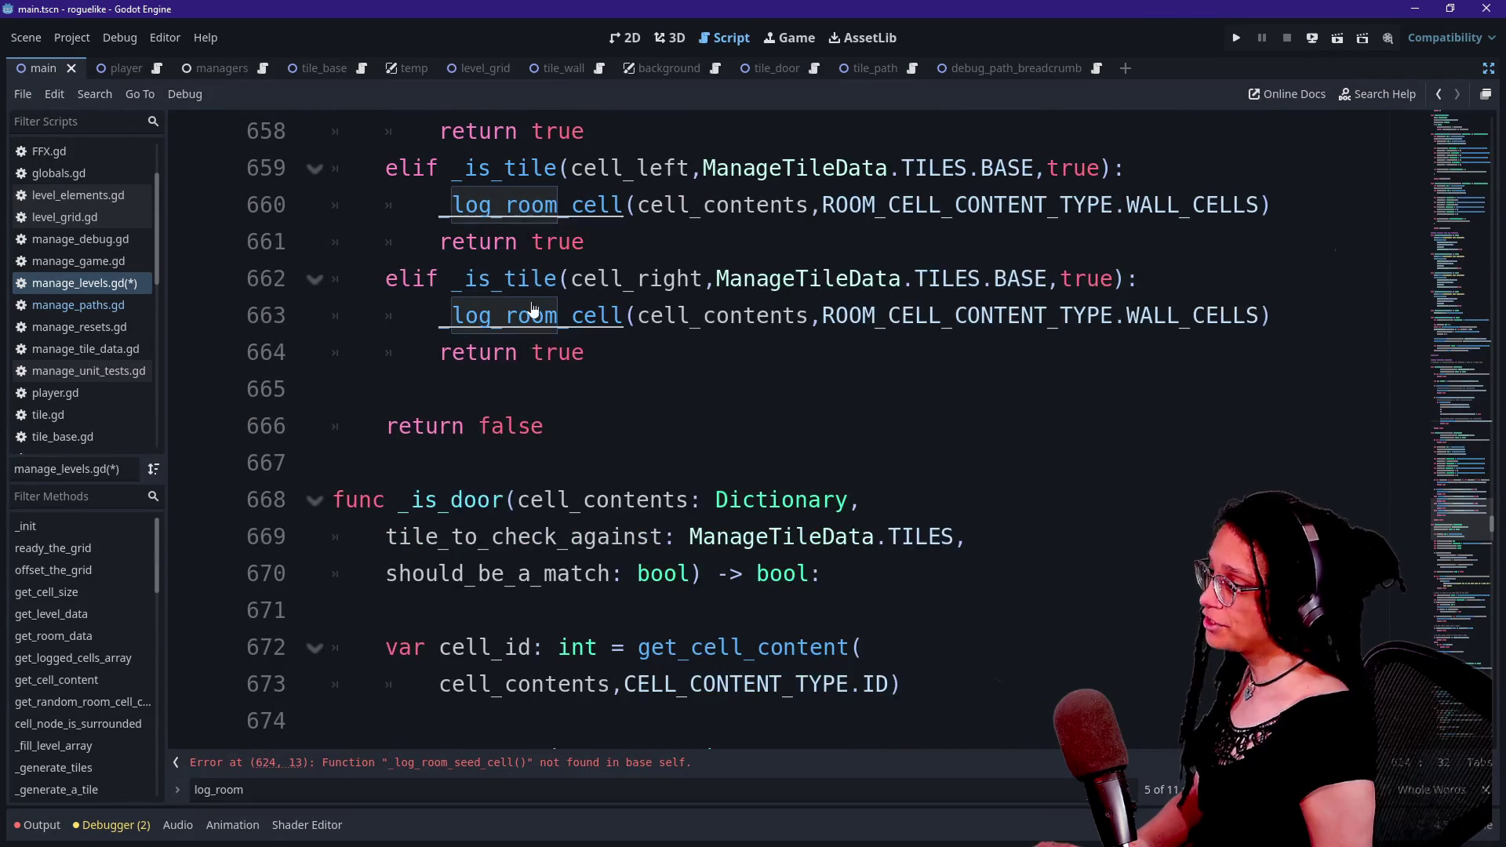
pyautogui.keyDown('ctrl'); pyautogui.click(531, 310); pyautogui.keyUp('ctrl')
pyautogui.scroll(3, 798, 424)
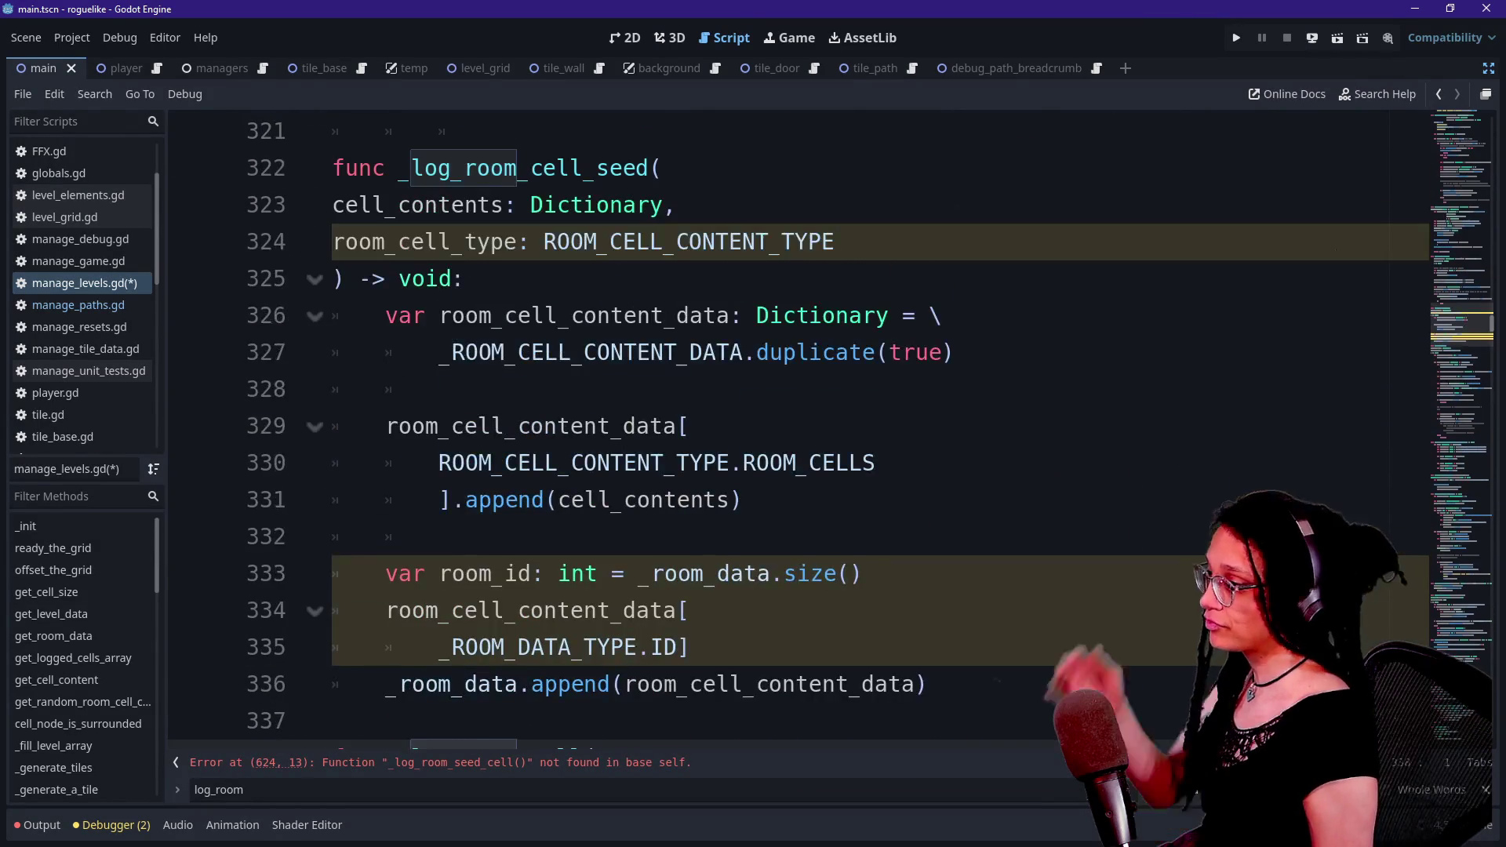
# - Rename the line-322 function to _log_room_seed_cell, drop its room_cell_type parameter, and save
pyautogui.click(597, 168)
pyautogui.press('BackSpace')
pyautogui.press('BackSpace')
pyautogui.press('BackSpace')
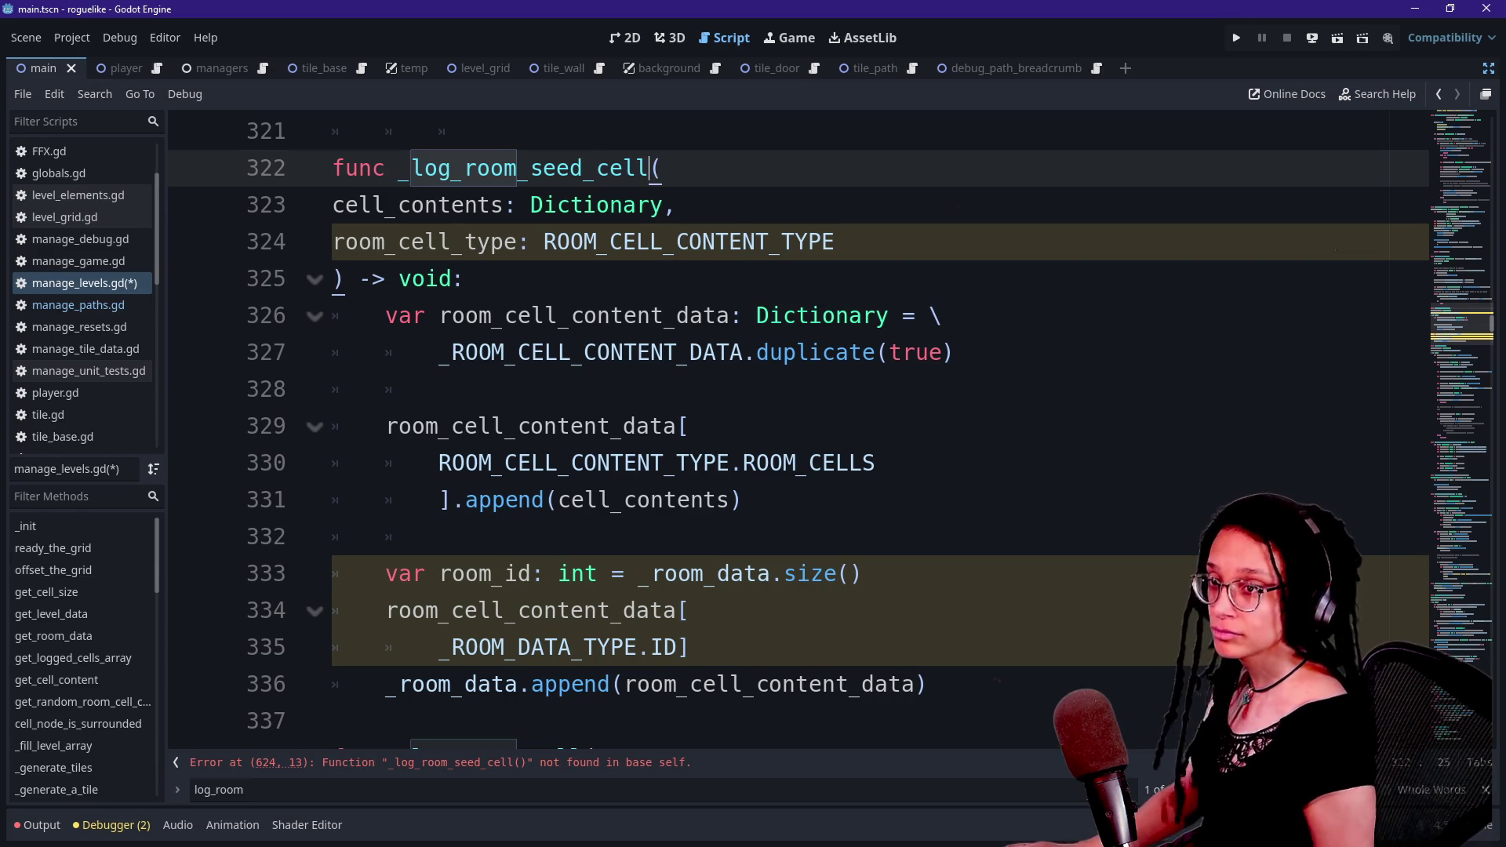
pyautogui.click(637, 315)
pyautogui.press('Up')
pyautogui.press('Up')
pyautogui.scroll(-2, 652, 251)
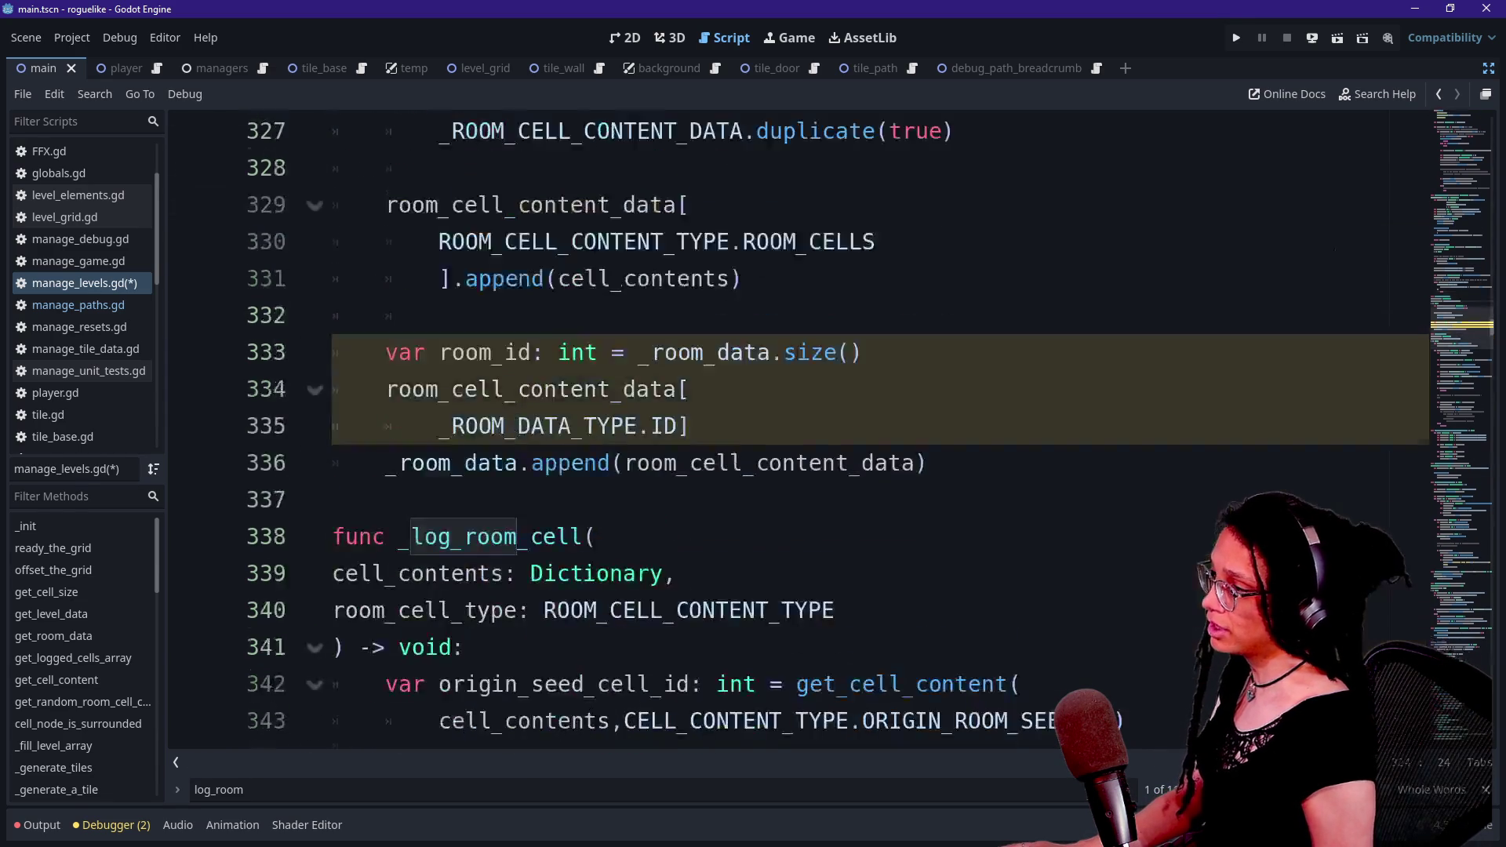
pyautogui.scroll(3, 785, 432)
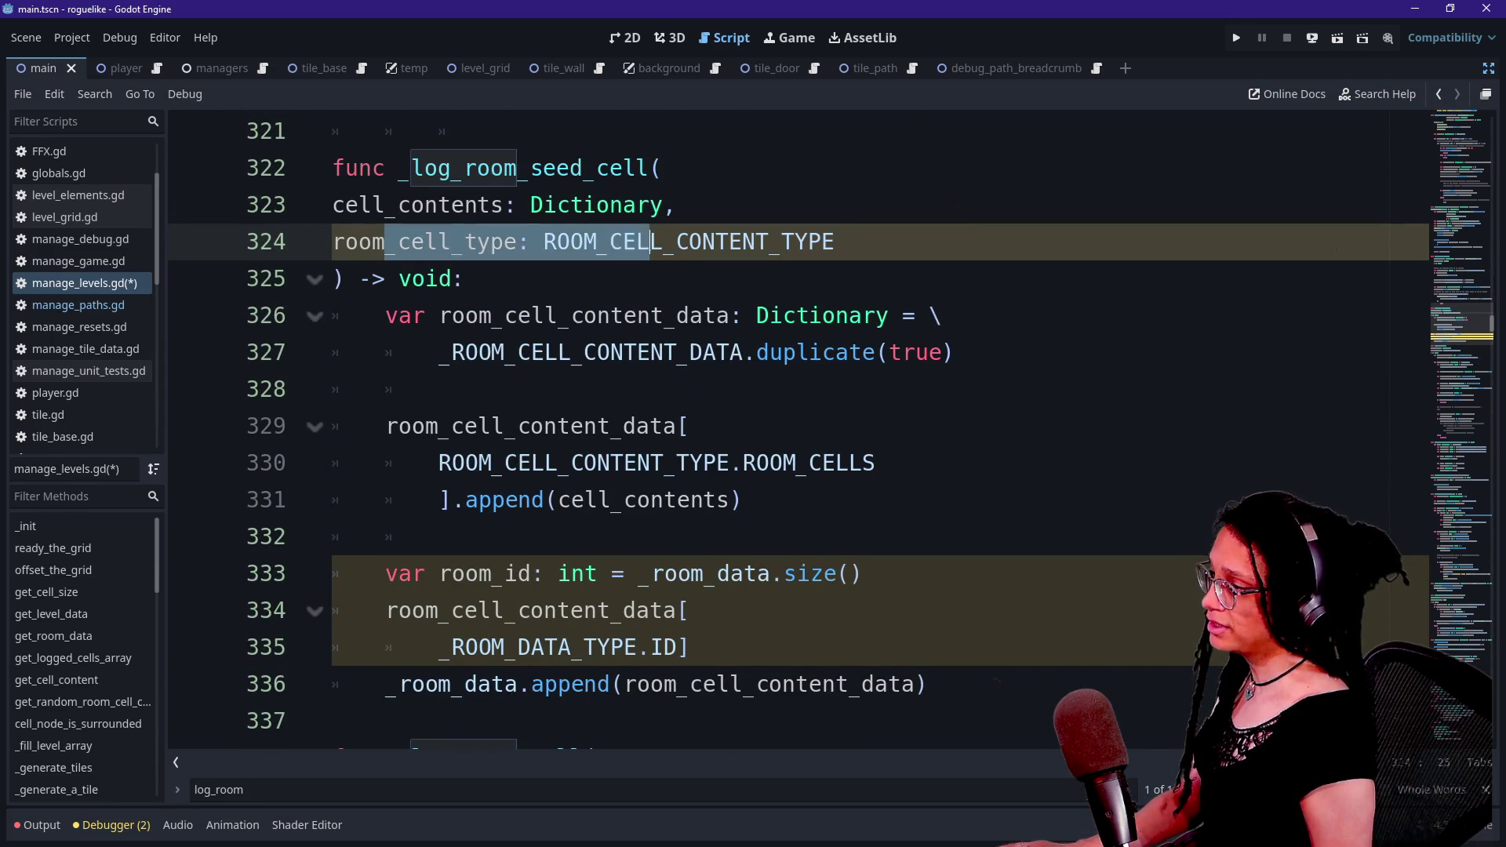
pyautogui.click(662, 205)
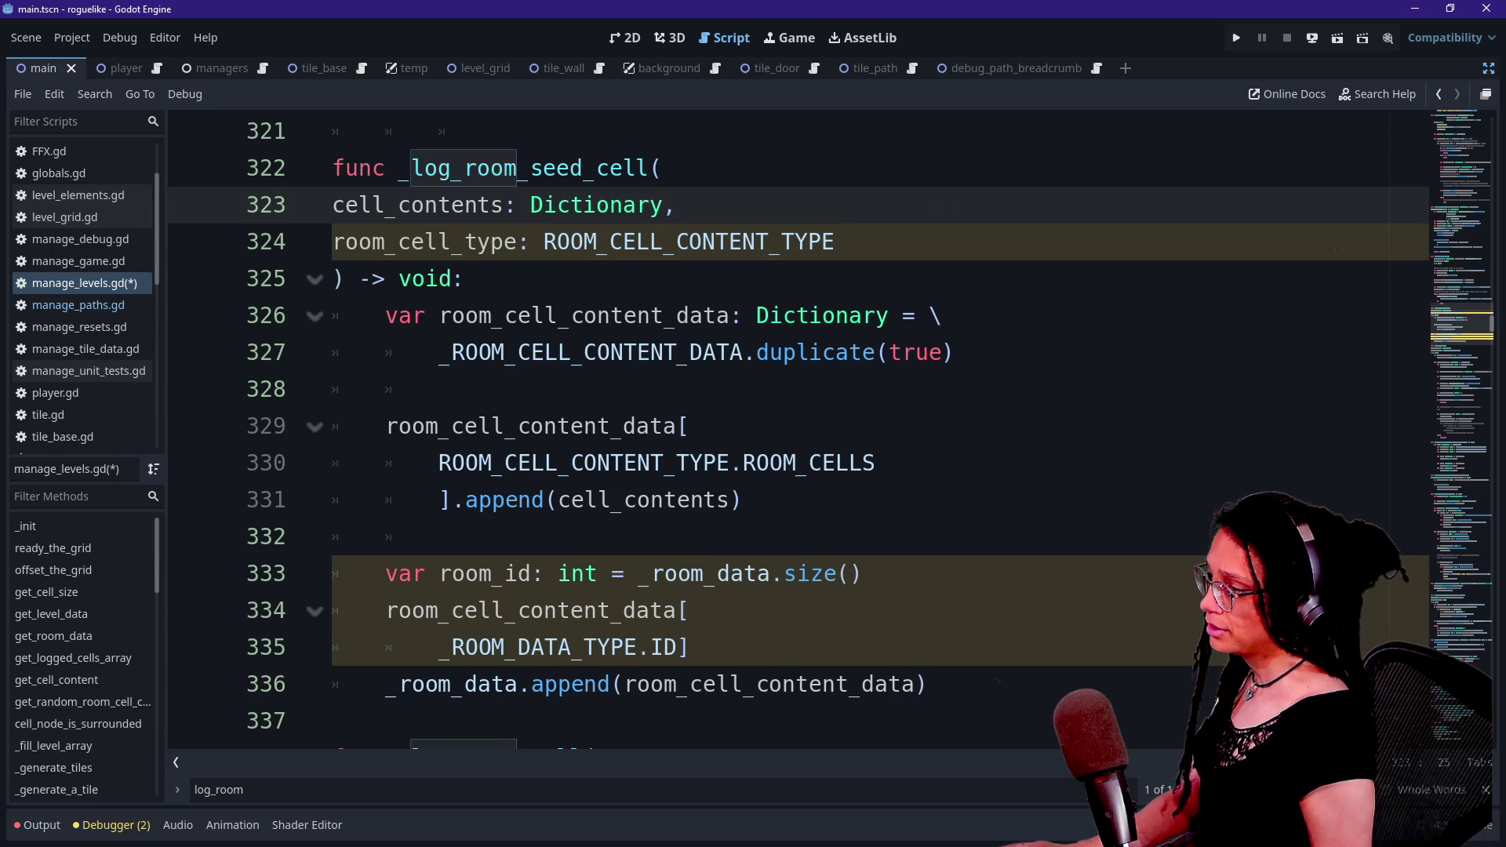
pyautogui.moveTo(836, 241); pyautogui.dragTo(678, 205)
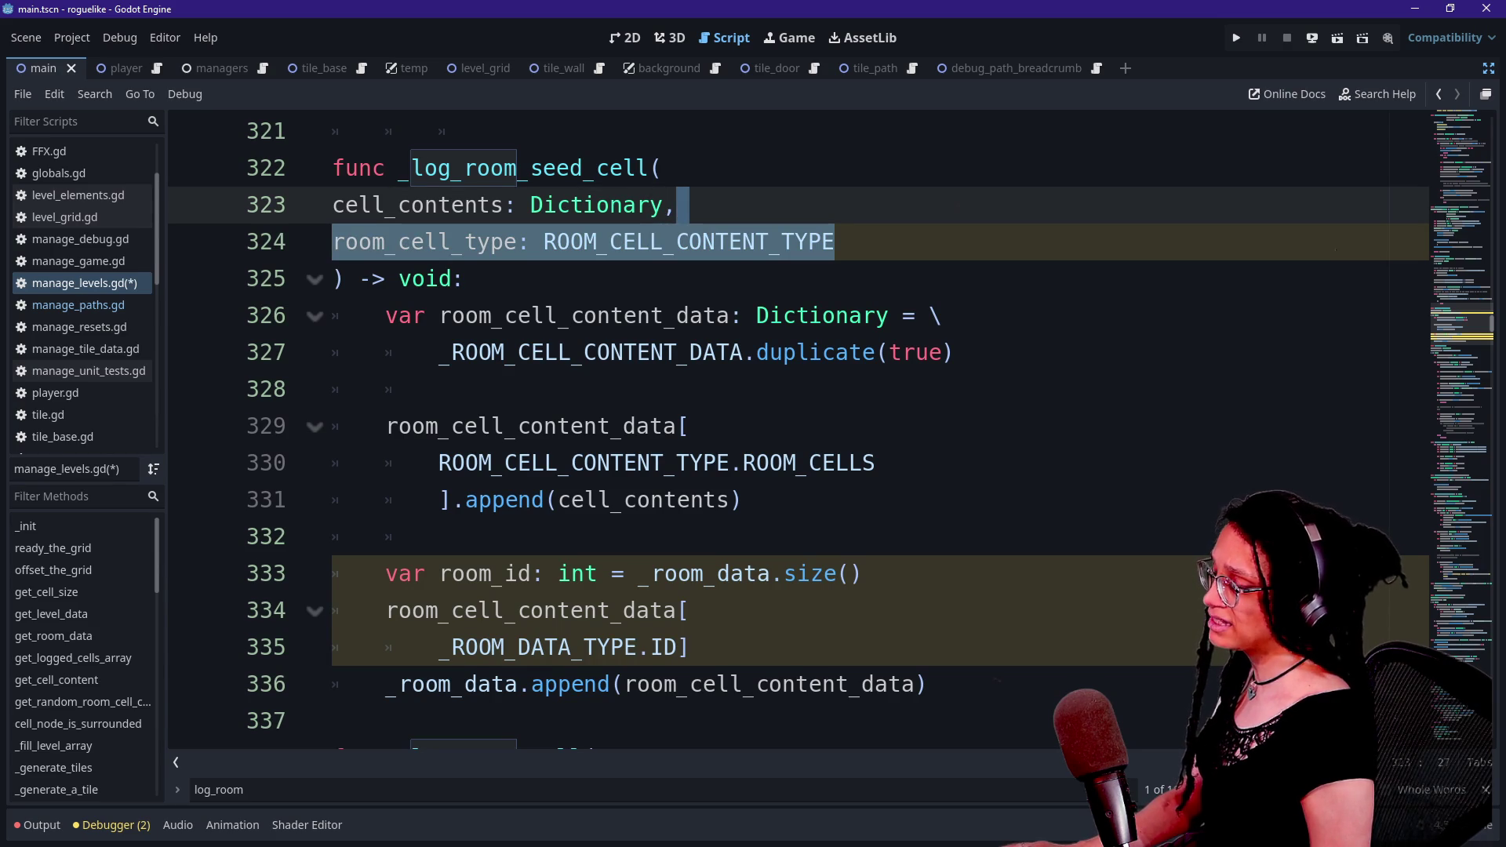
pyautogui.press('BackSpace')
pyautogui.press('BackSpace')
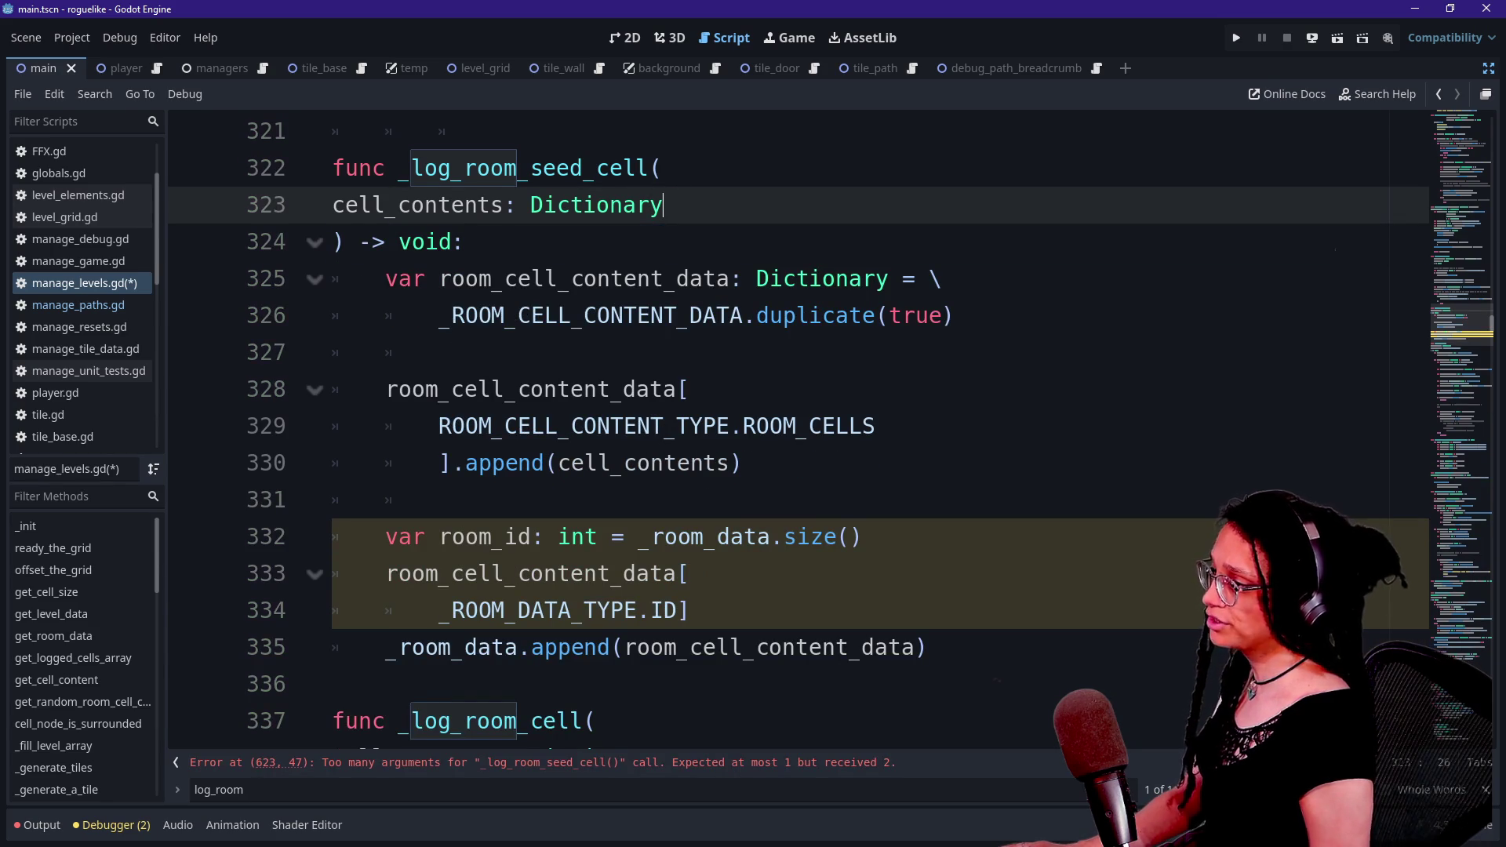
pyautogui.click(954, 316)
pyautogui.hotkey('ctrl', 's')
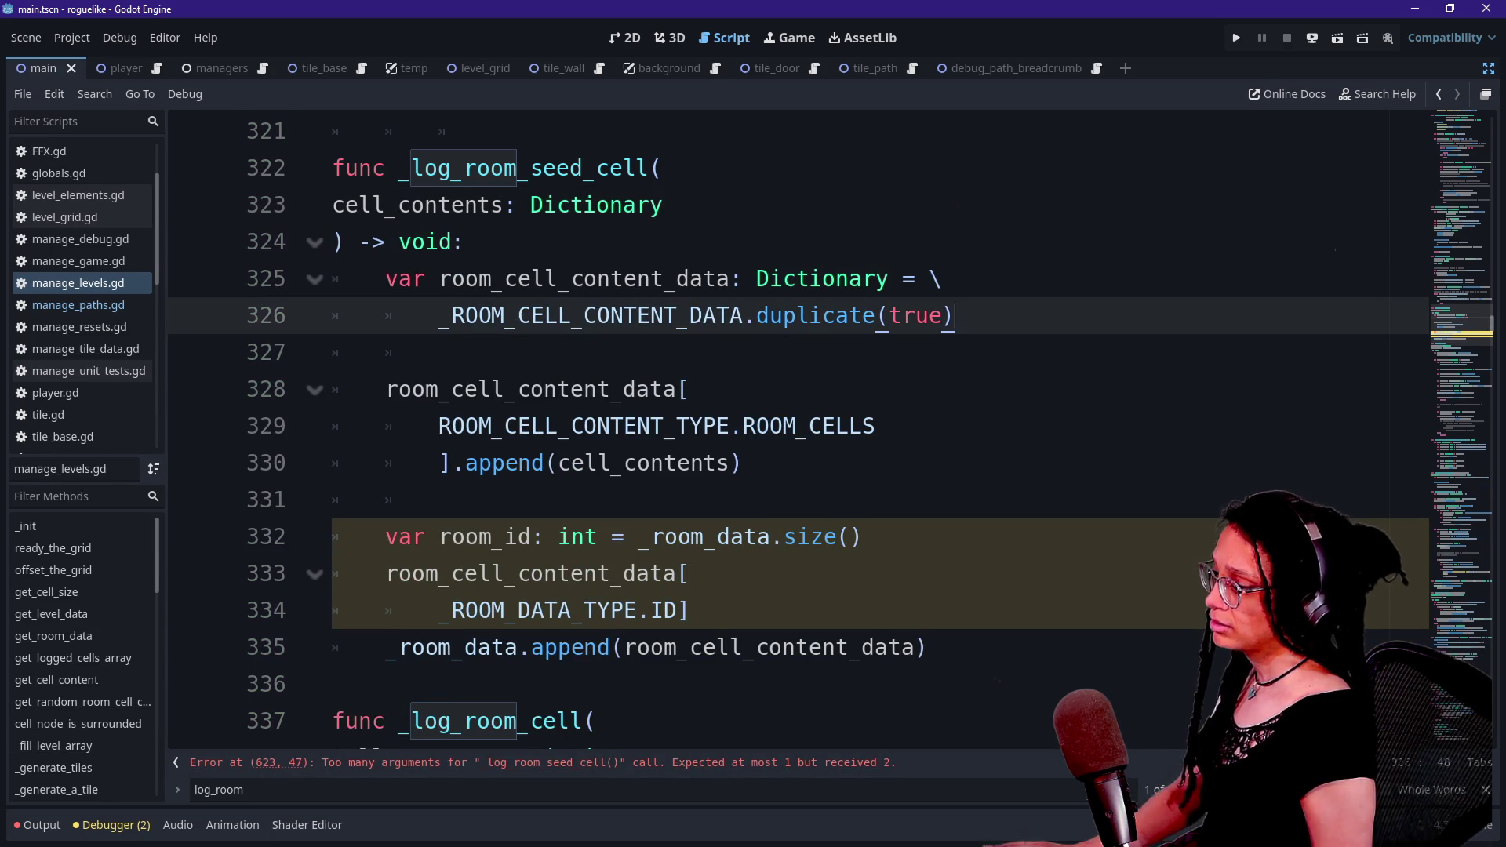
# - Remove the ROOM_CELLS argument so the line-623 call passes only cell_contents, then save
pyautogui.click(747, 761)
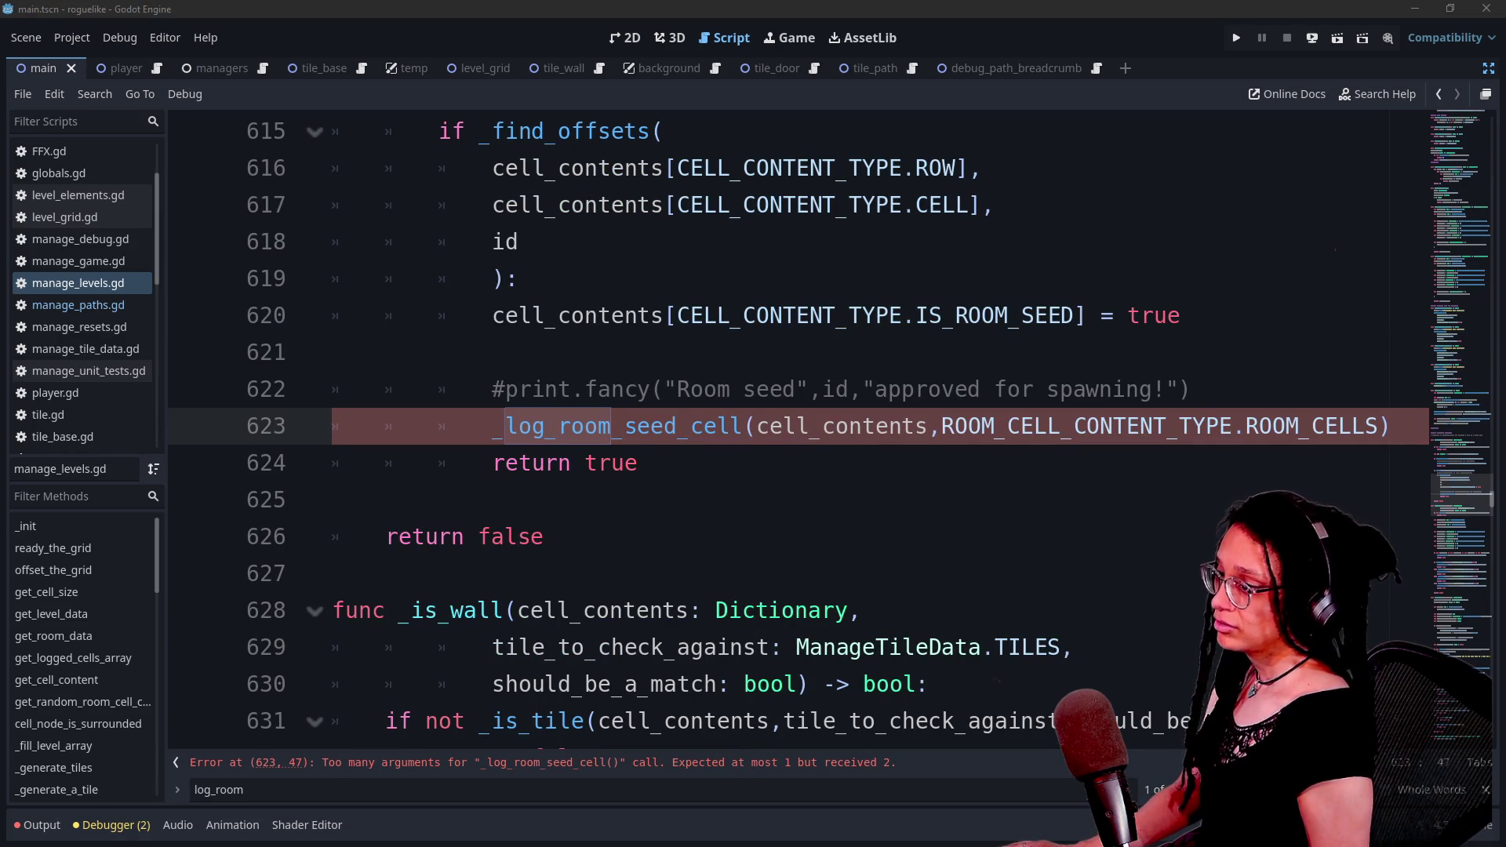
pyautogui.moveTo(338, 131); pyautogui.dragTo(1378, 430)
pyautogui.hotkey('ctrl', 'z')
pyautogui.hotkey('ctrl', 'y')
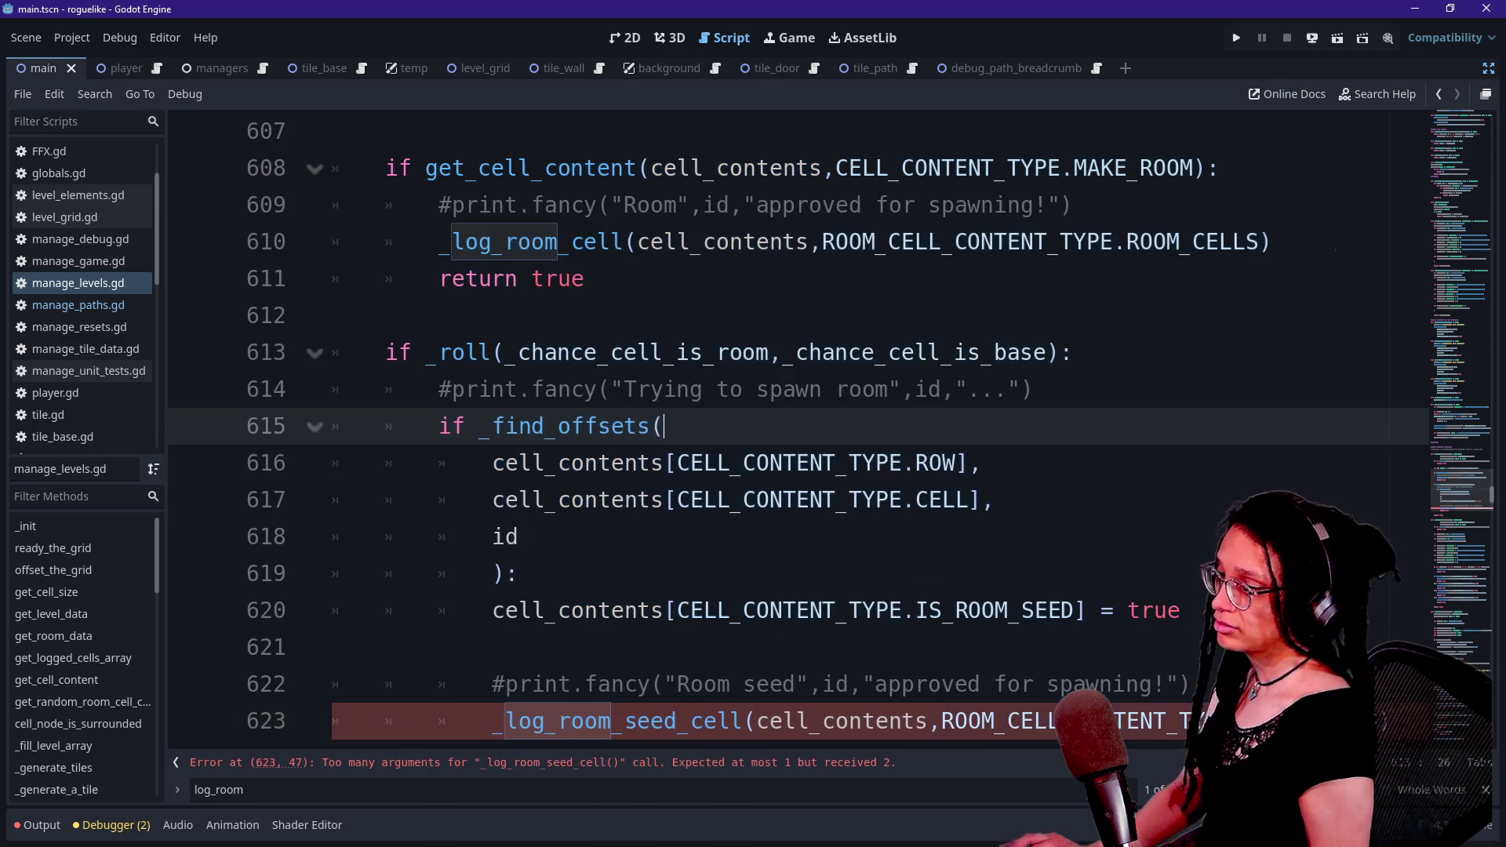
pyautogui.click(983, 463)
pyautogui.scroll(-2, 784, 423)
pyautogui.moveTo(1388, 500); pyautogui.dragTo(932, 499)
pyautogui.press('BackSpace')
pyautogui.hotkey('ctrl', 's')
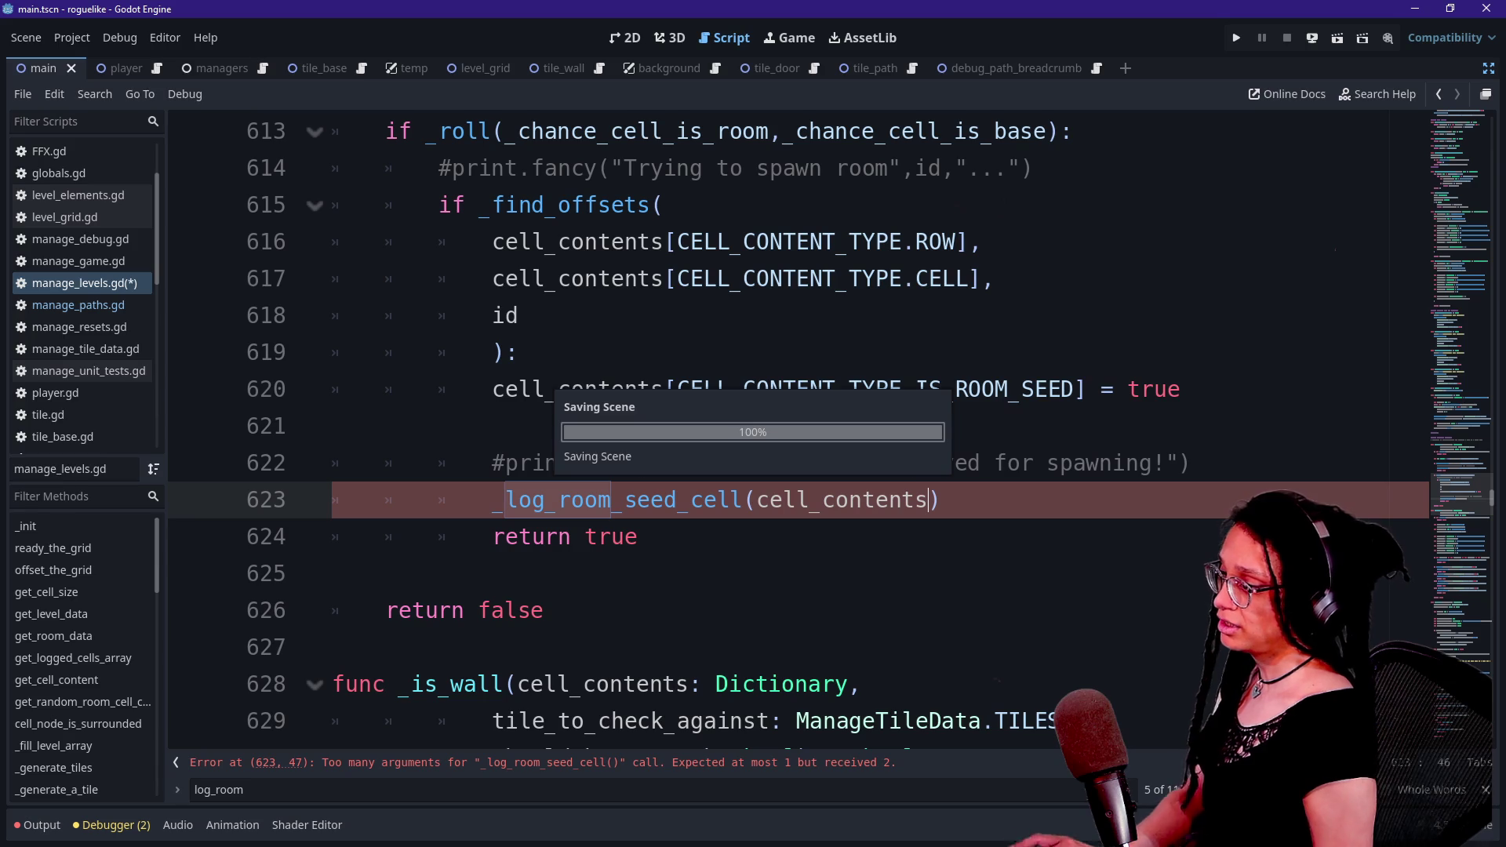
# - Rename the function definition on line 322 from _log_room_seed_cell to _log_room
pyautogui.keyDown('ctrl'); pyautogui.click(639, 502); pyautogui.keyUp('ctrl')
pyautogui.click(466, 500)
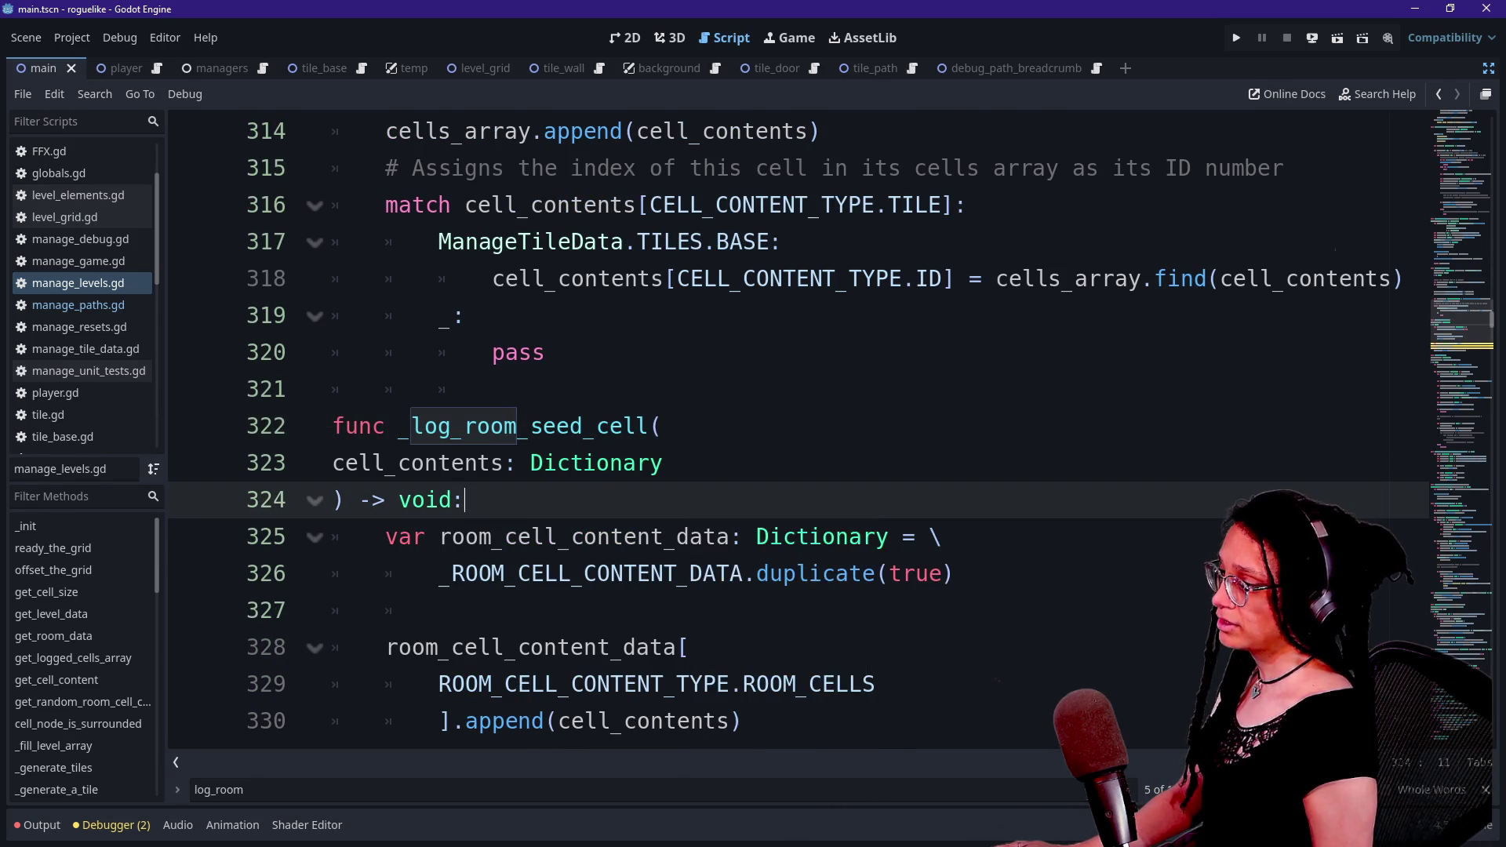
pyautogui.scroll(-2, 784, 432)
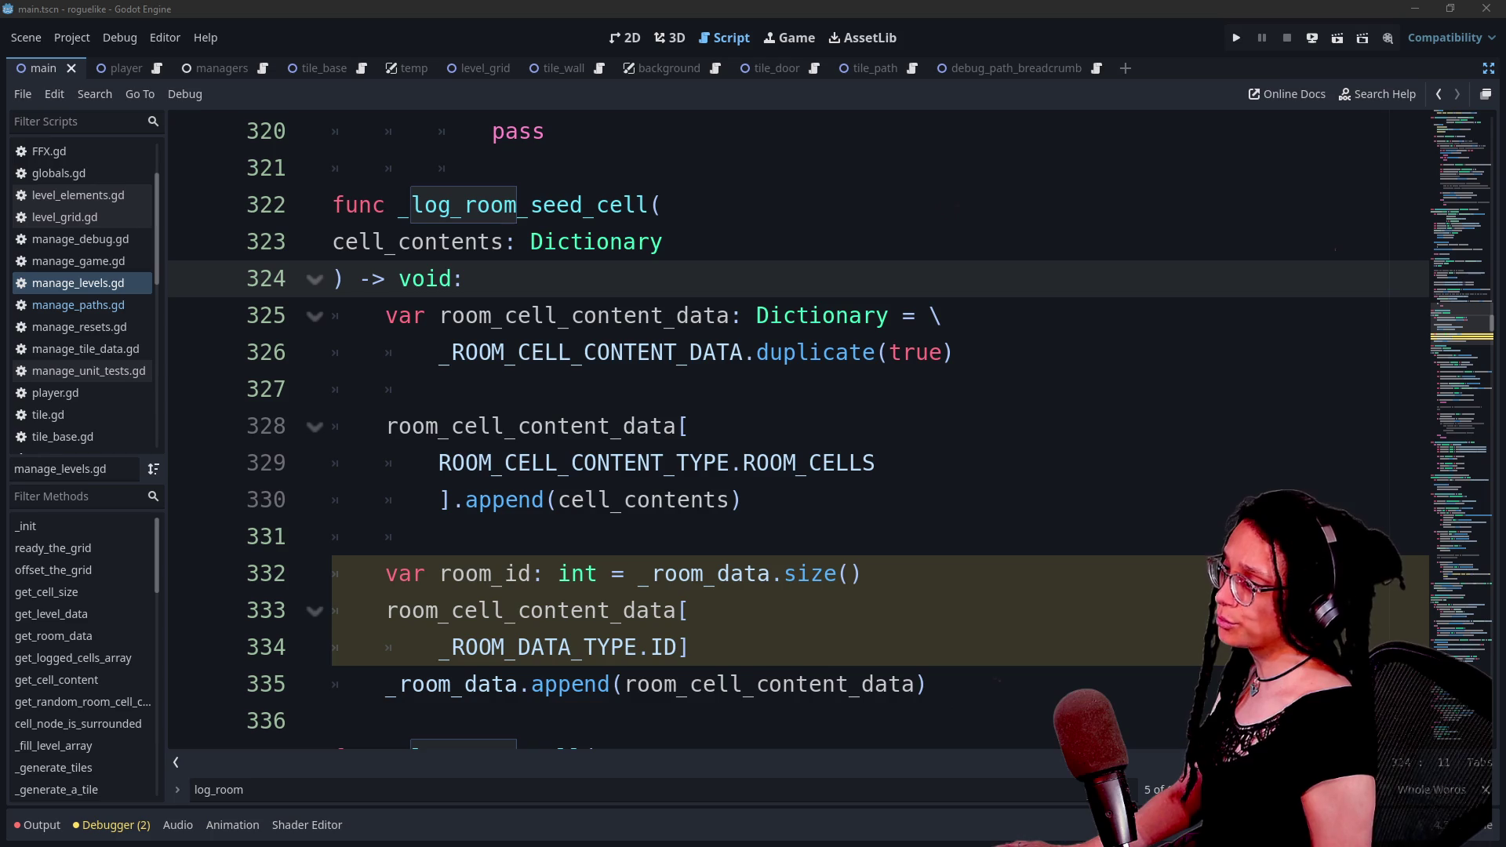
pyautogui.moveTo(517, 205); pyautogui.dragTo(647, 205)
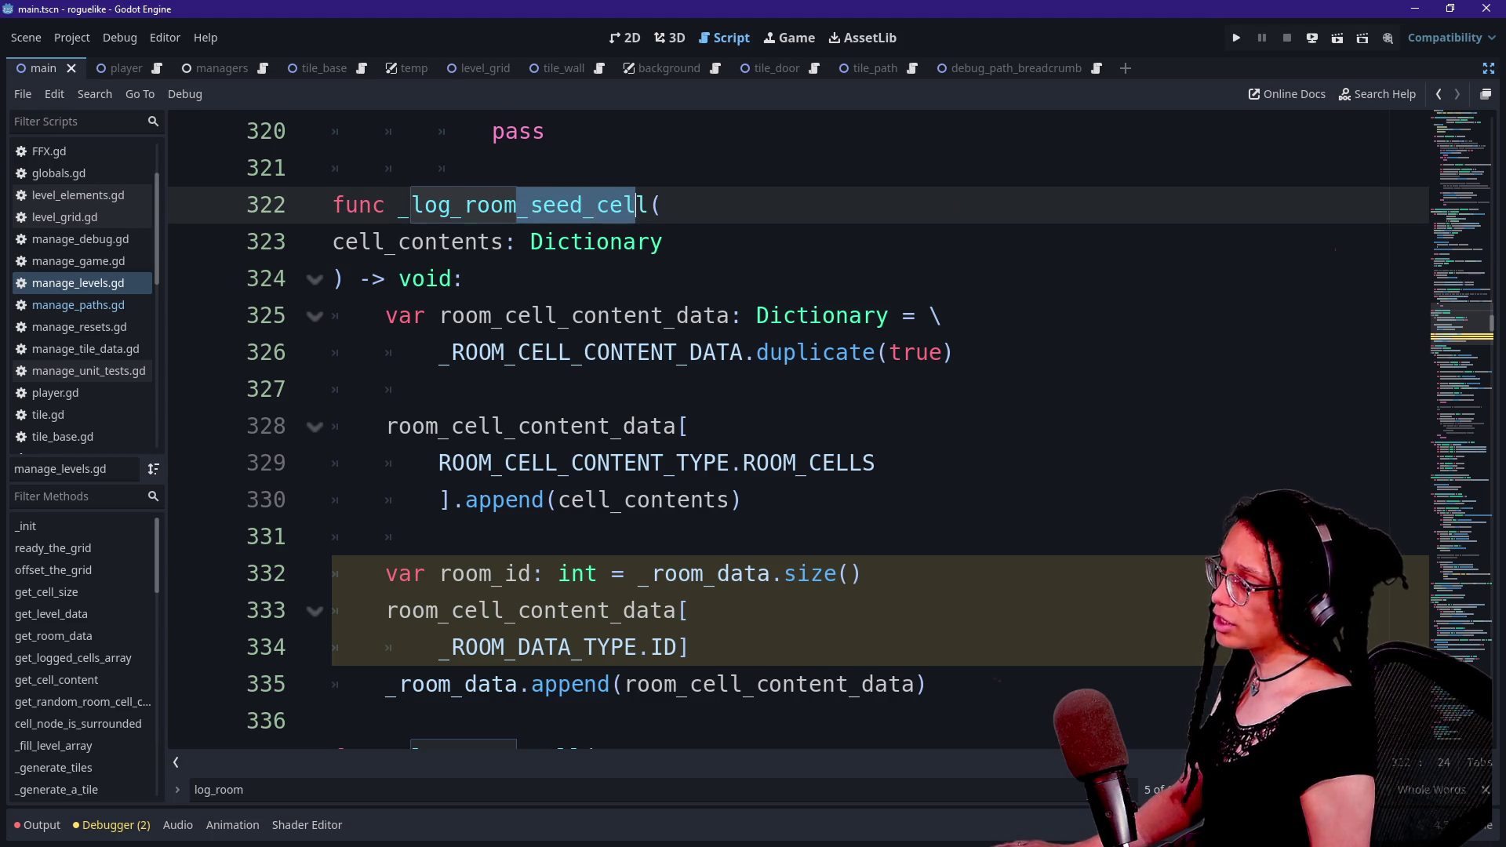
pyautogui.write('l')
pyautogui.click(531, 204)
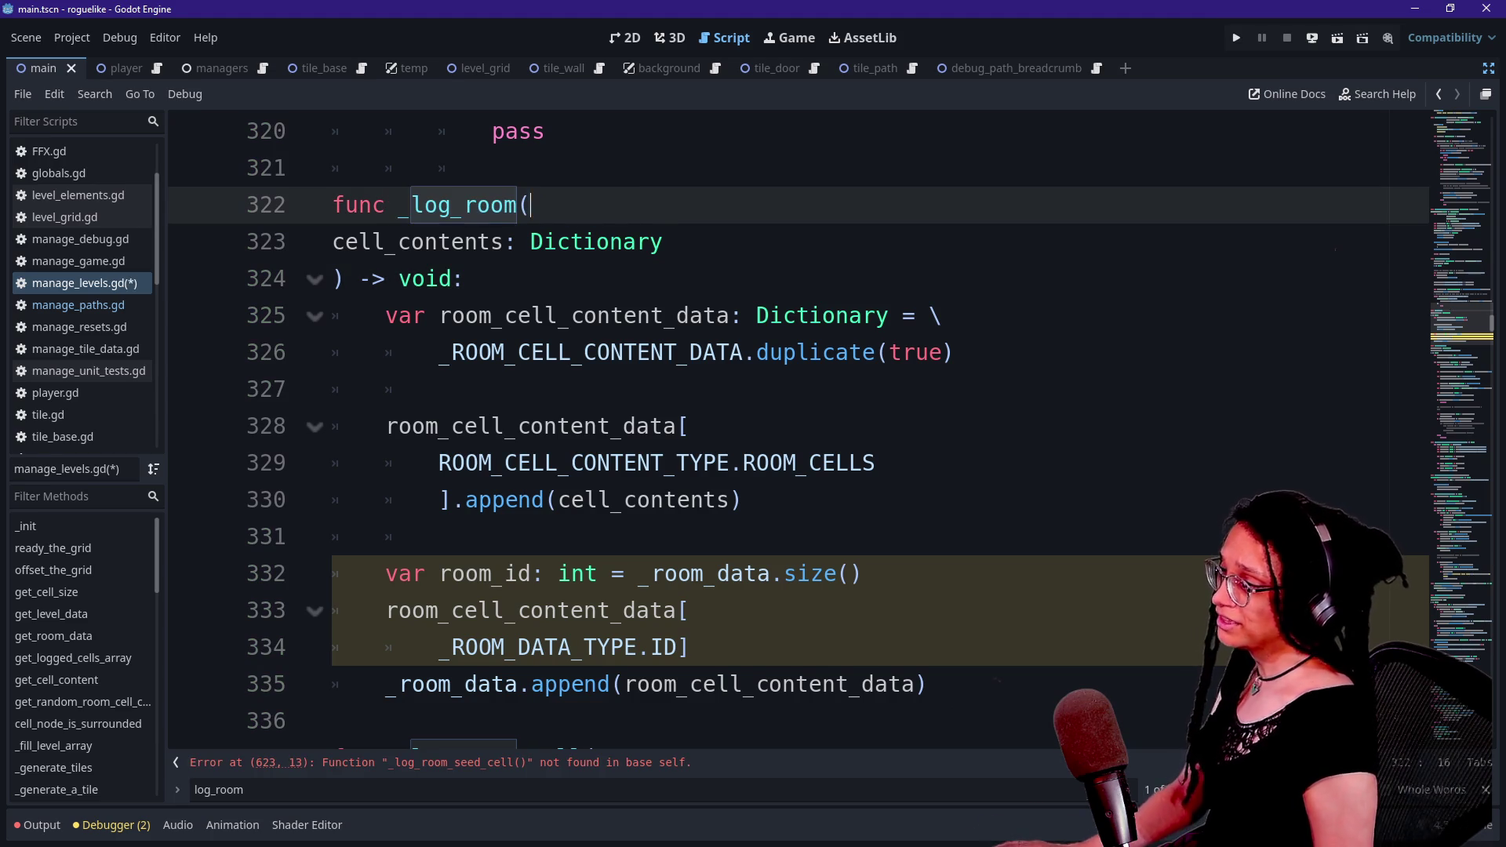
pyautogui.click(441, 389)
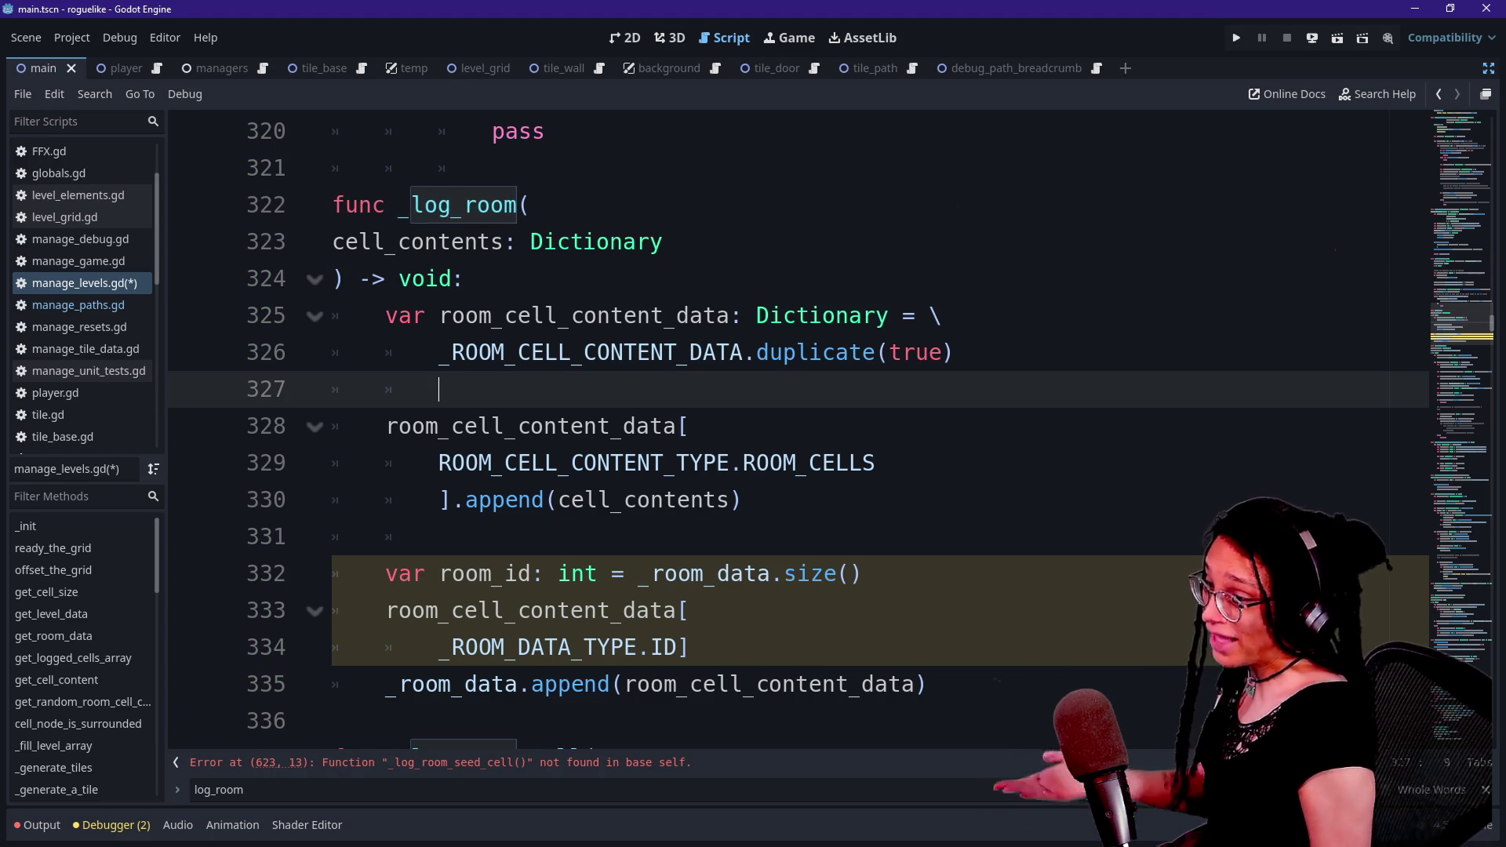
# - Shorten the call on line 623 to _log_room(cell_contents)
pyautogui.click(649, 772)
pyautogui.moveTo(612, 426); pyautogui.dragTo(742, 426)
pyautogui.press('BackSpace')
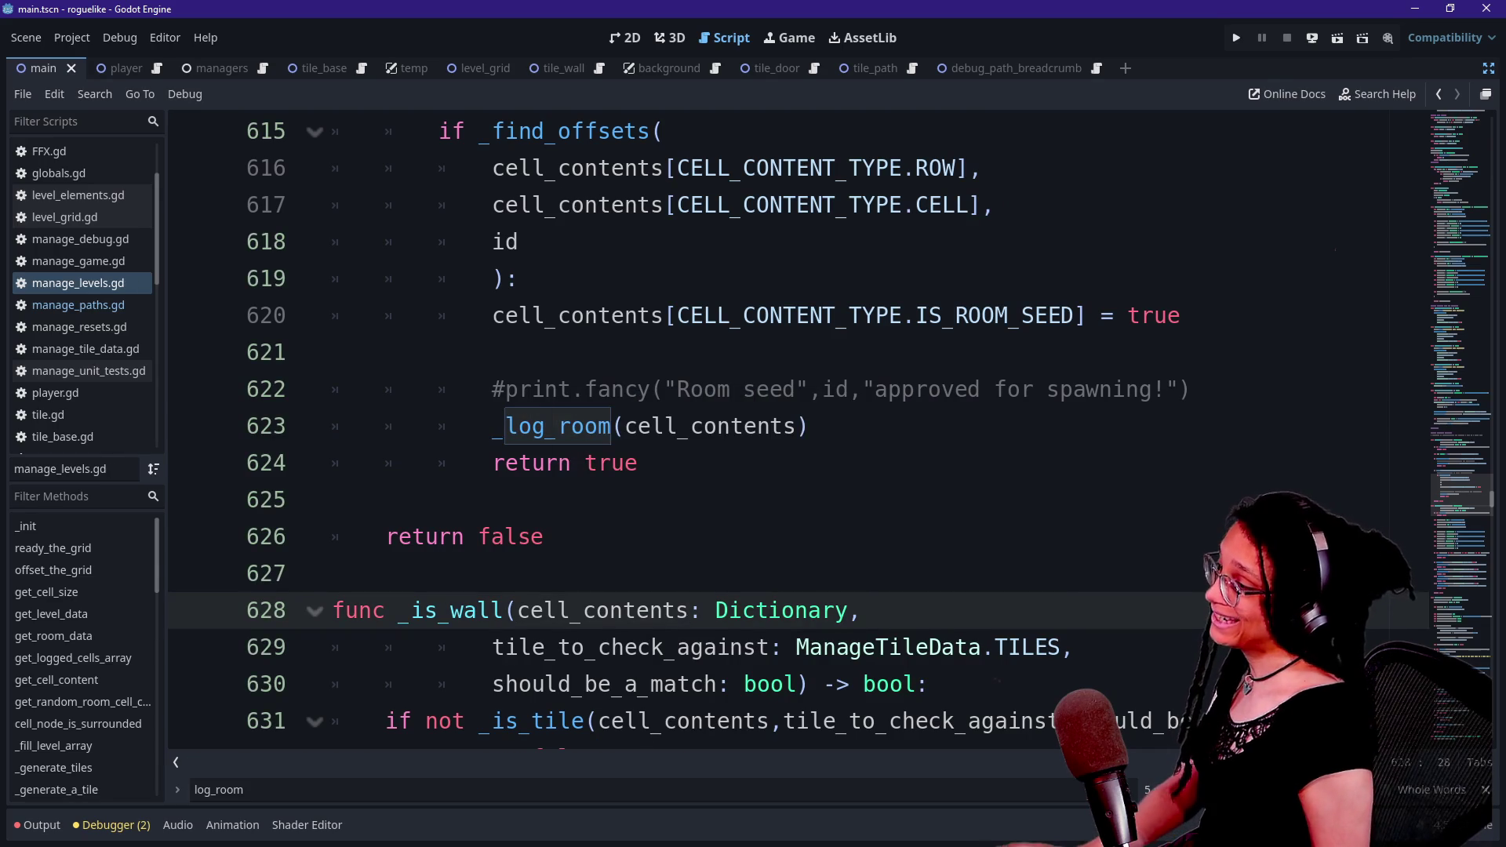
pyautogui.keyDown('ctrl'); pyautogui.click(557, 426); pyautogui.keyUp('ctrl')
pyautogui.scroll(-4, 784, 432)
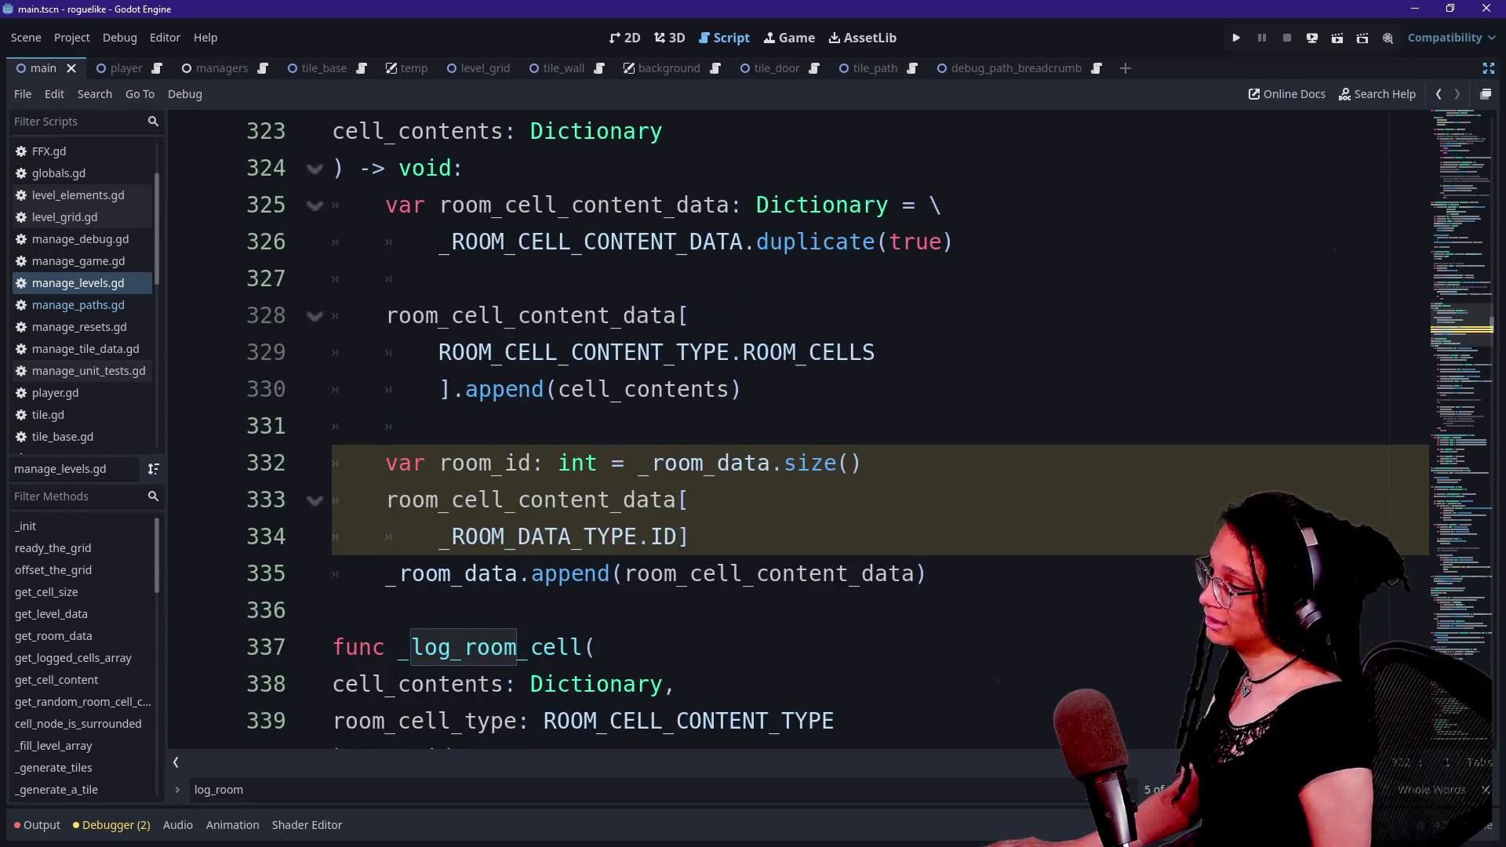
pyautogui.click(580, 537)
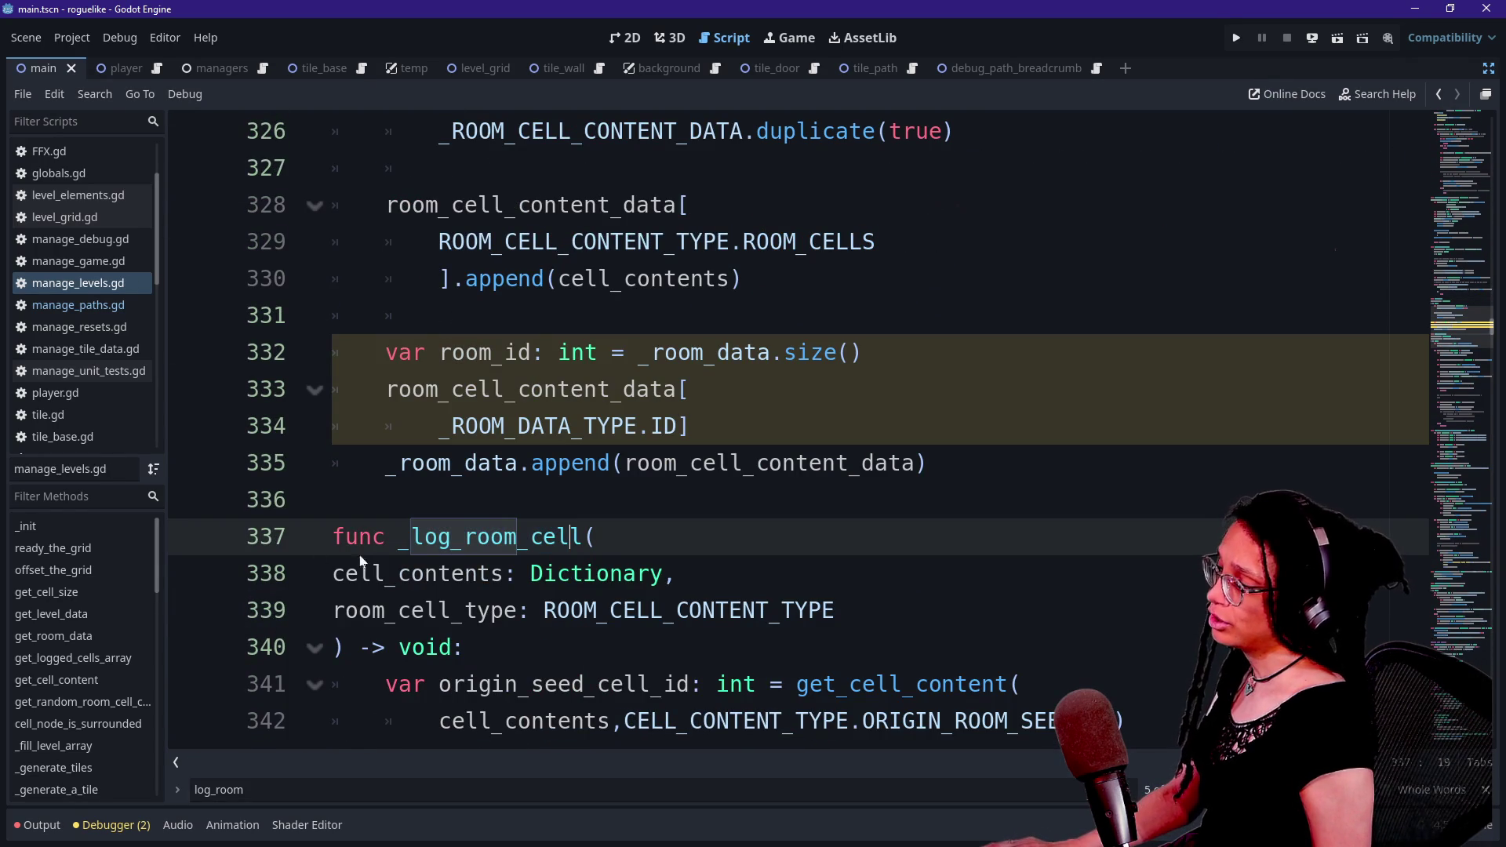
pyautogui.scroll(4, 784, 432)
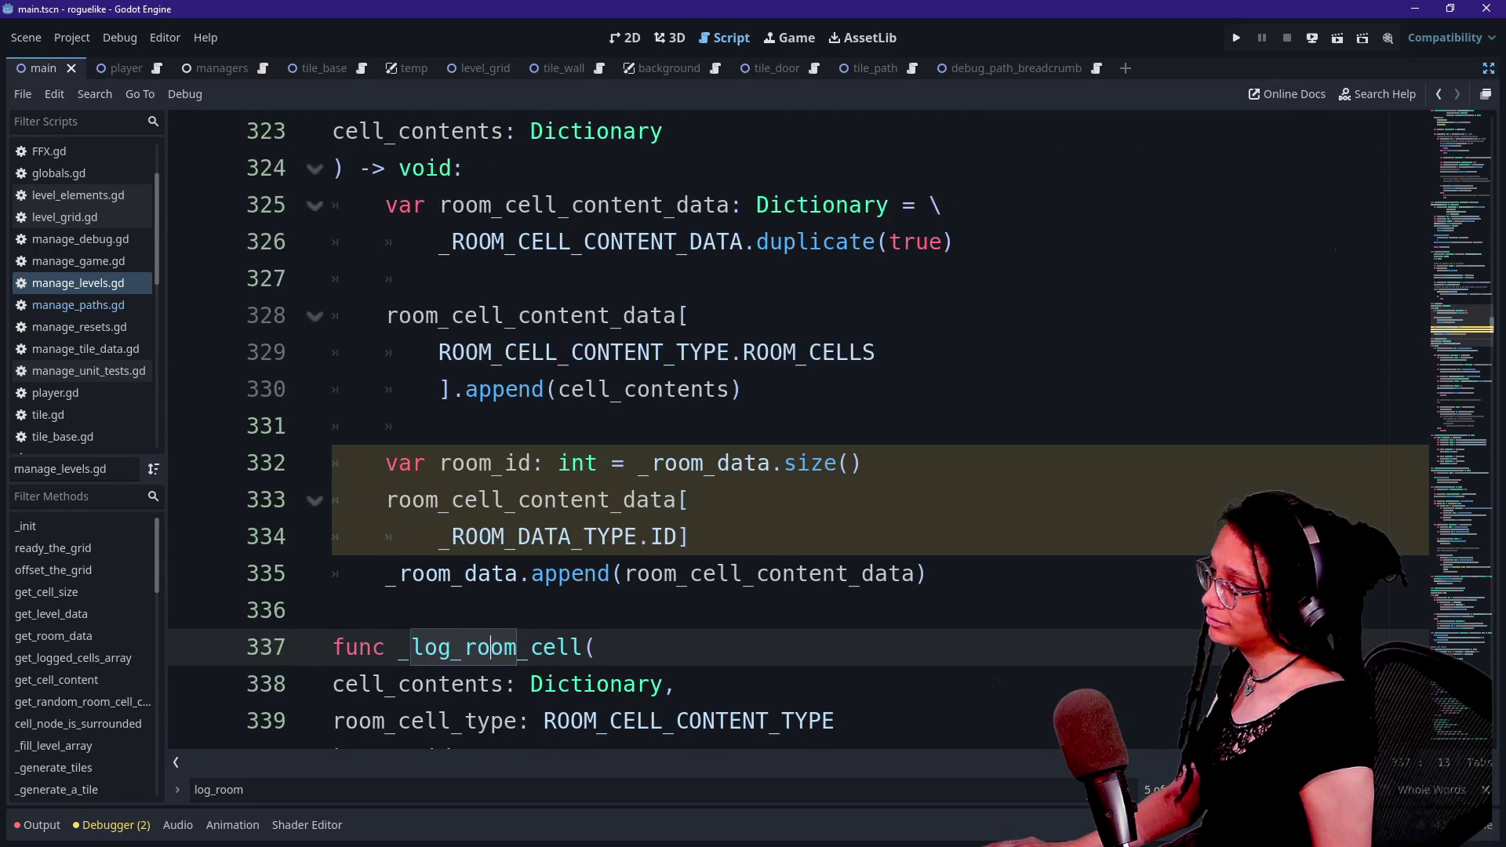
pyautogui.scroll(-2, 785, 432)
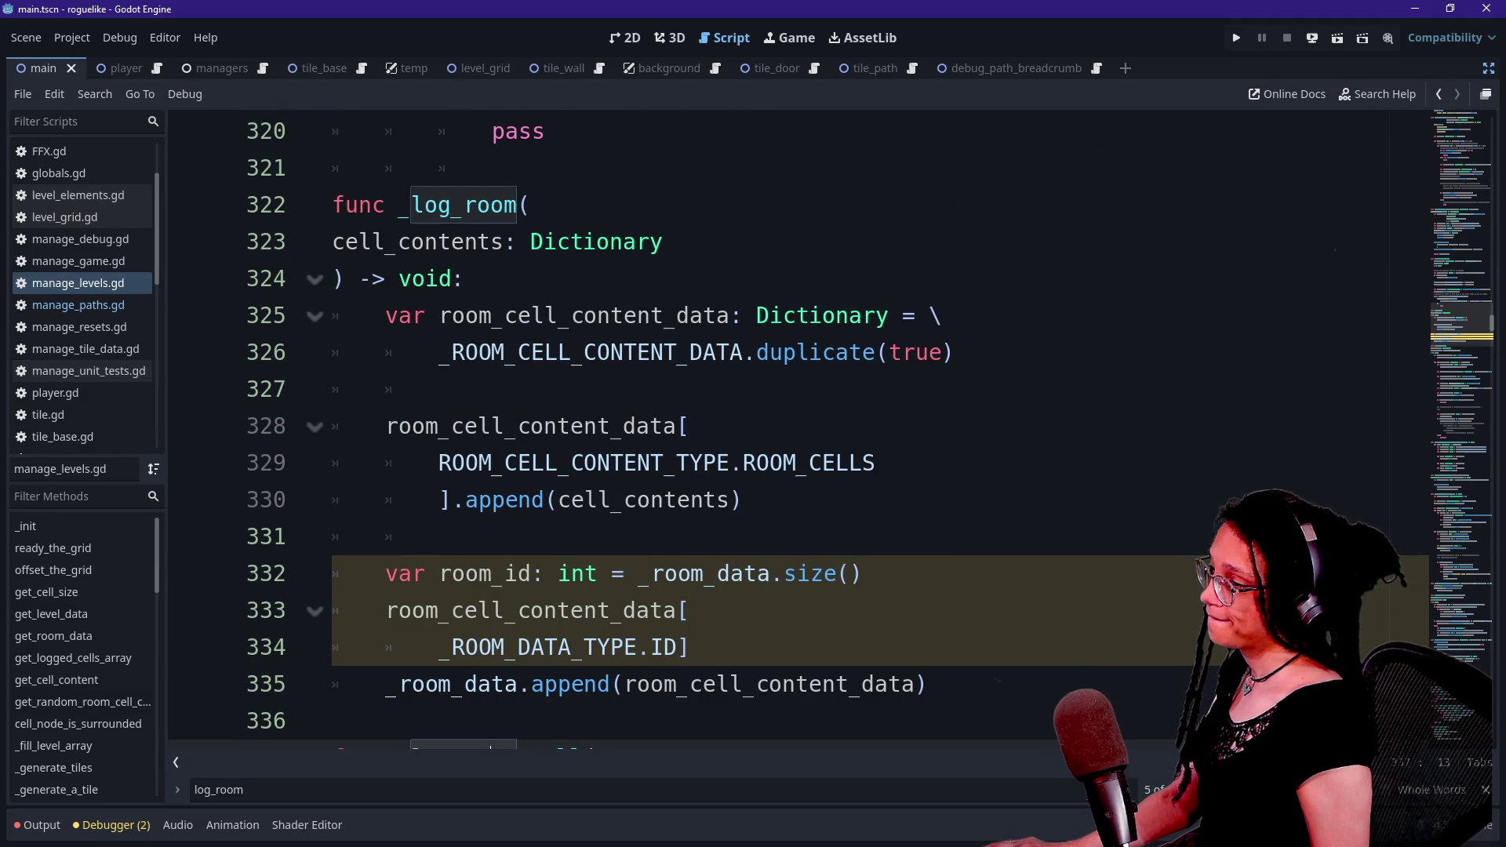
pyautogui.moveTo(528, 205); pyautogui.dragTo(690, 426)
pyautogui.click(689, 426)
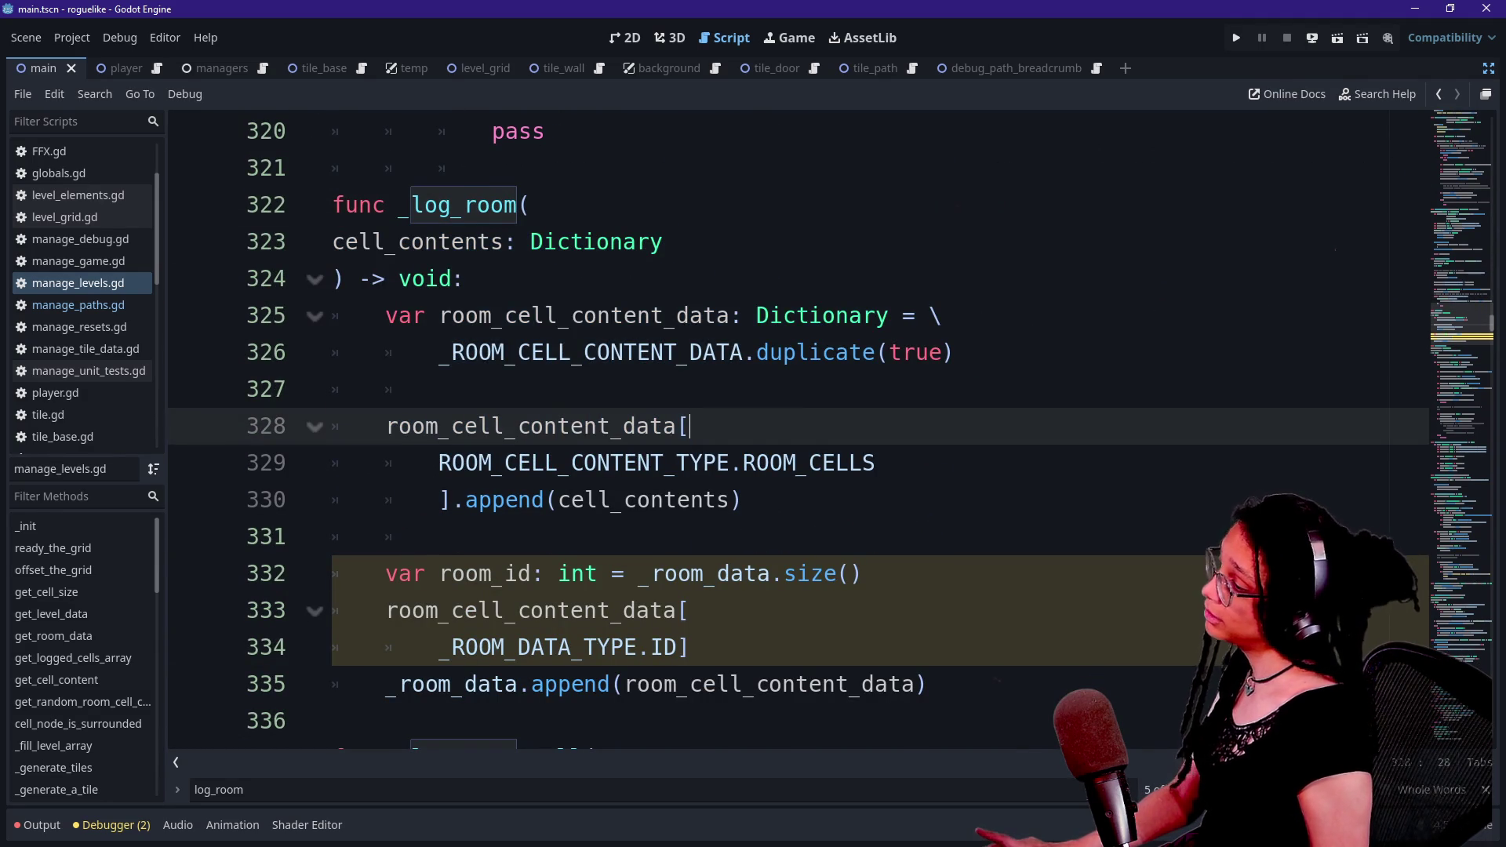
pyautogui.scroll(-4, 784, 432)
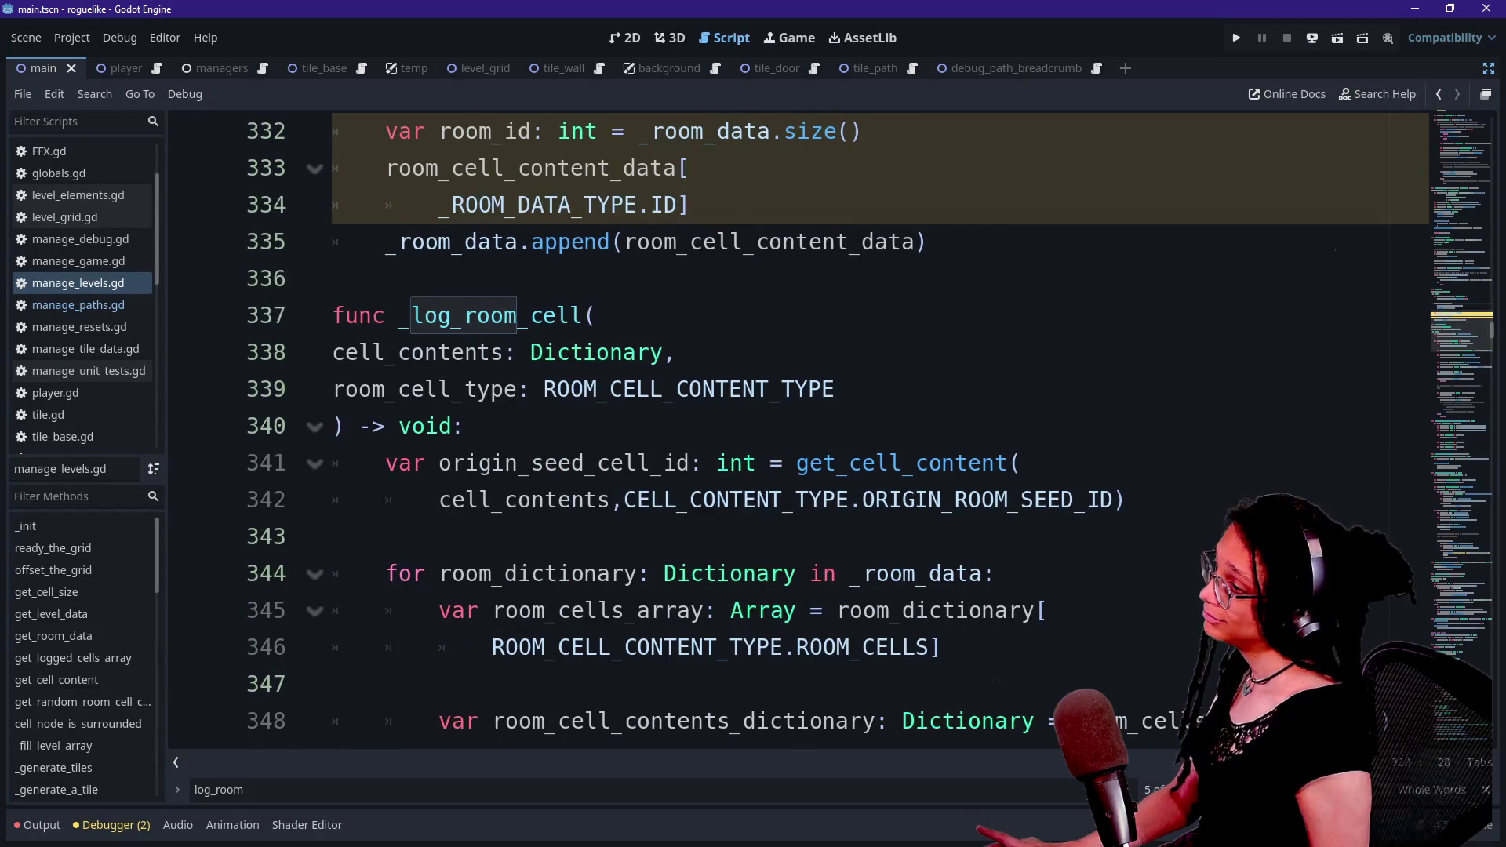
pyautogui.scroll(3, 784, 431)
pyautogui.scroll(-1, 451, 537)
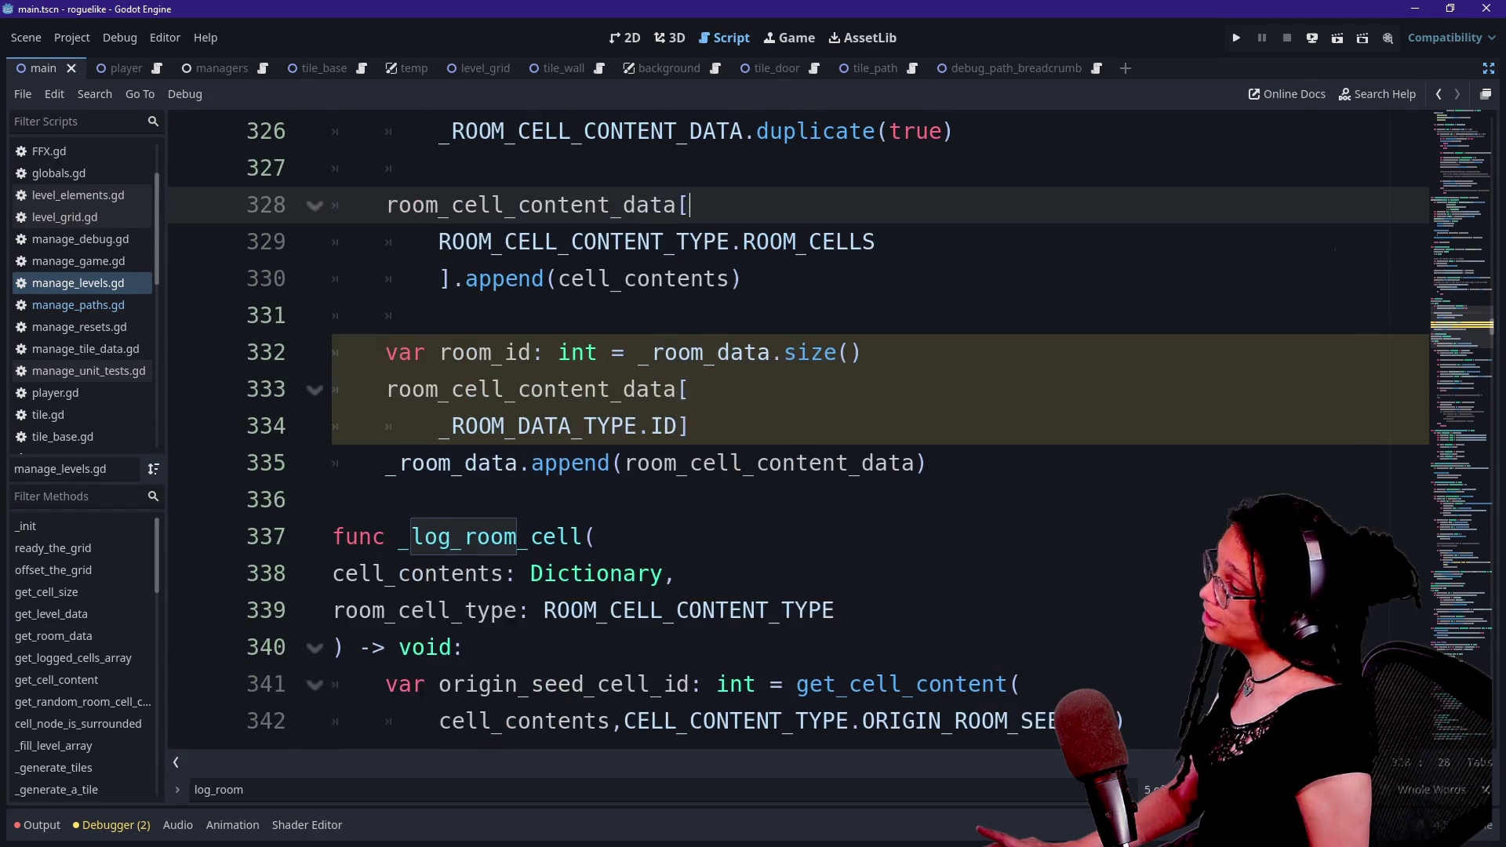
pyautogui.moveTo(451, 536); pyautogui.dragTo(677, 684)
pyautogui.scroll(1, 677, 684)
pyautogui.scroll(-1, 676, 684)
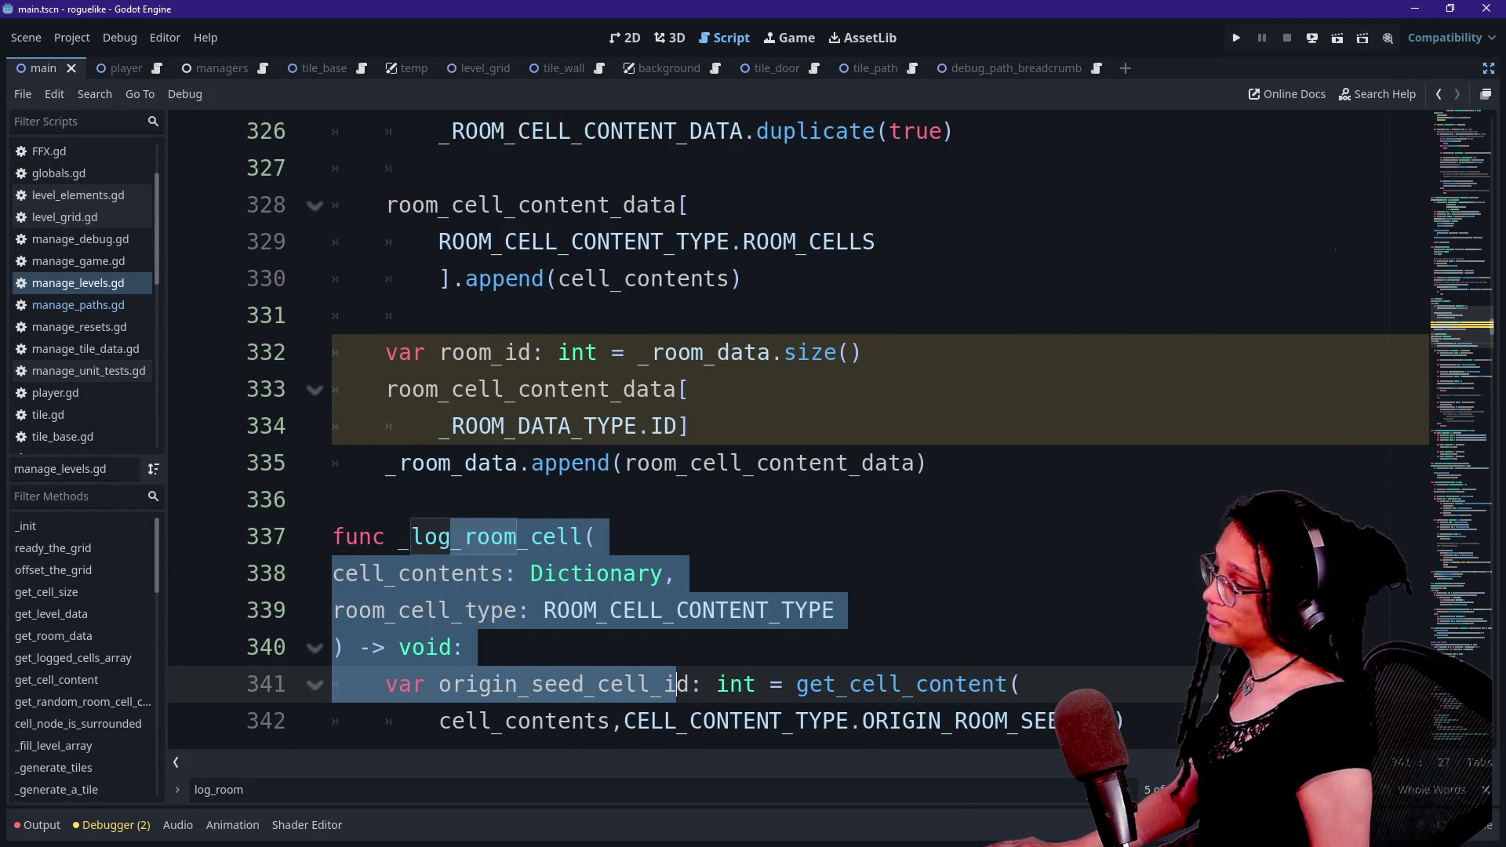
pyautogui.scroll(-3, 676, 684)
pyautogui.scroll(-1, 677, 684)
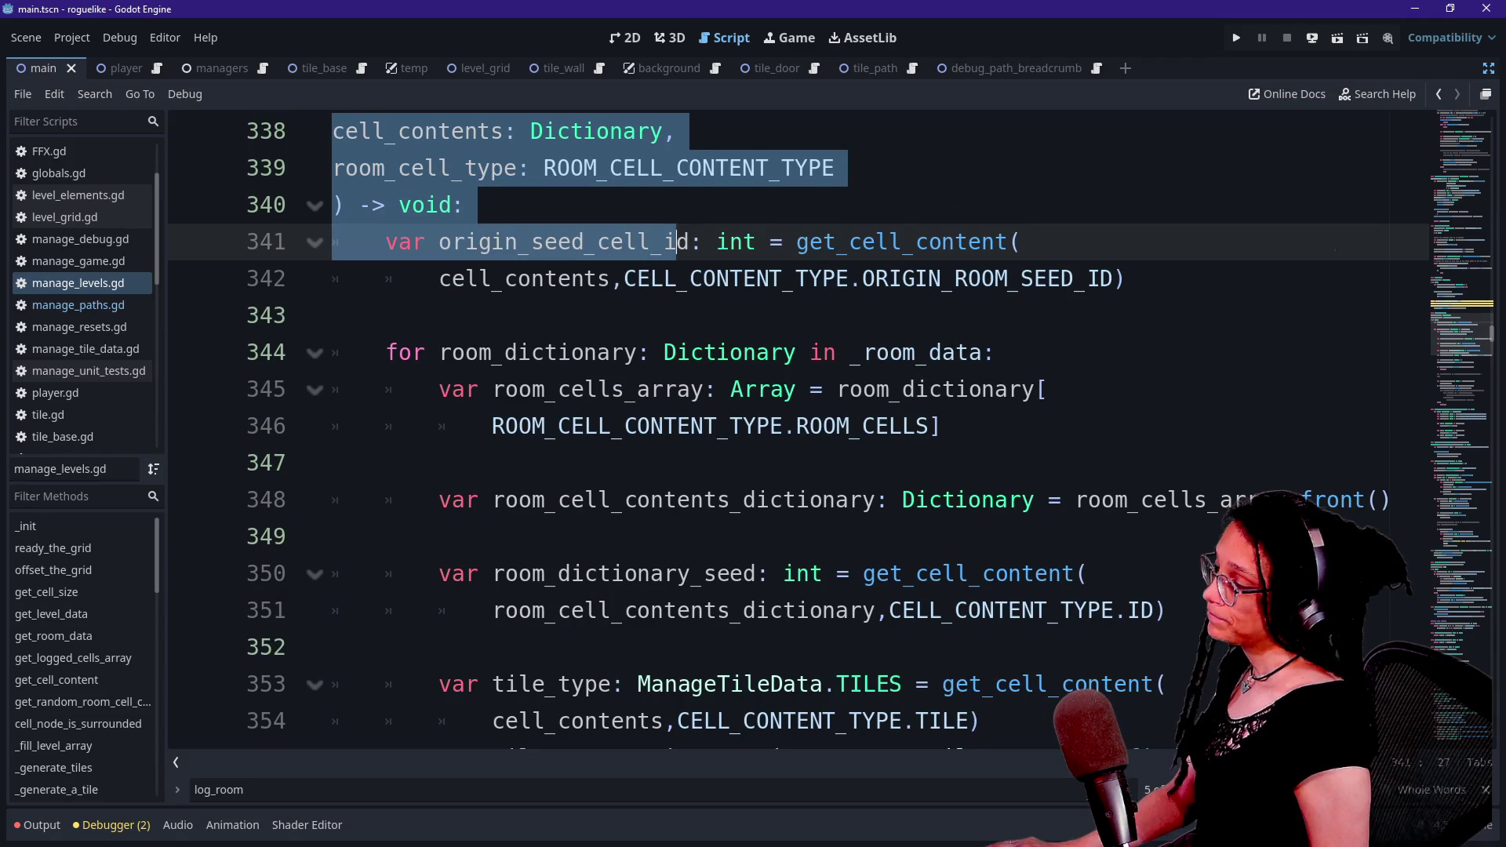
pyautogui.tripleClick(396, 352)
pyautogui.click(396, 390)
pyautogui.click(743, 426)
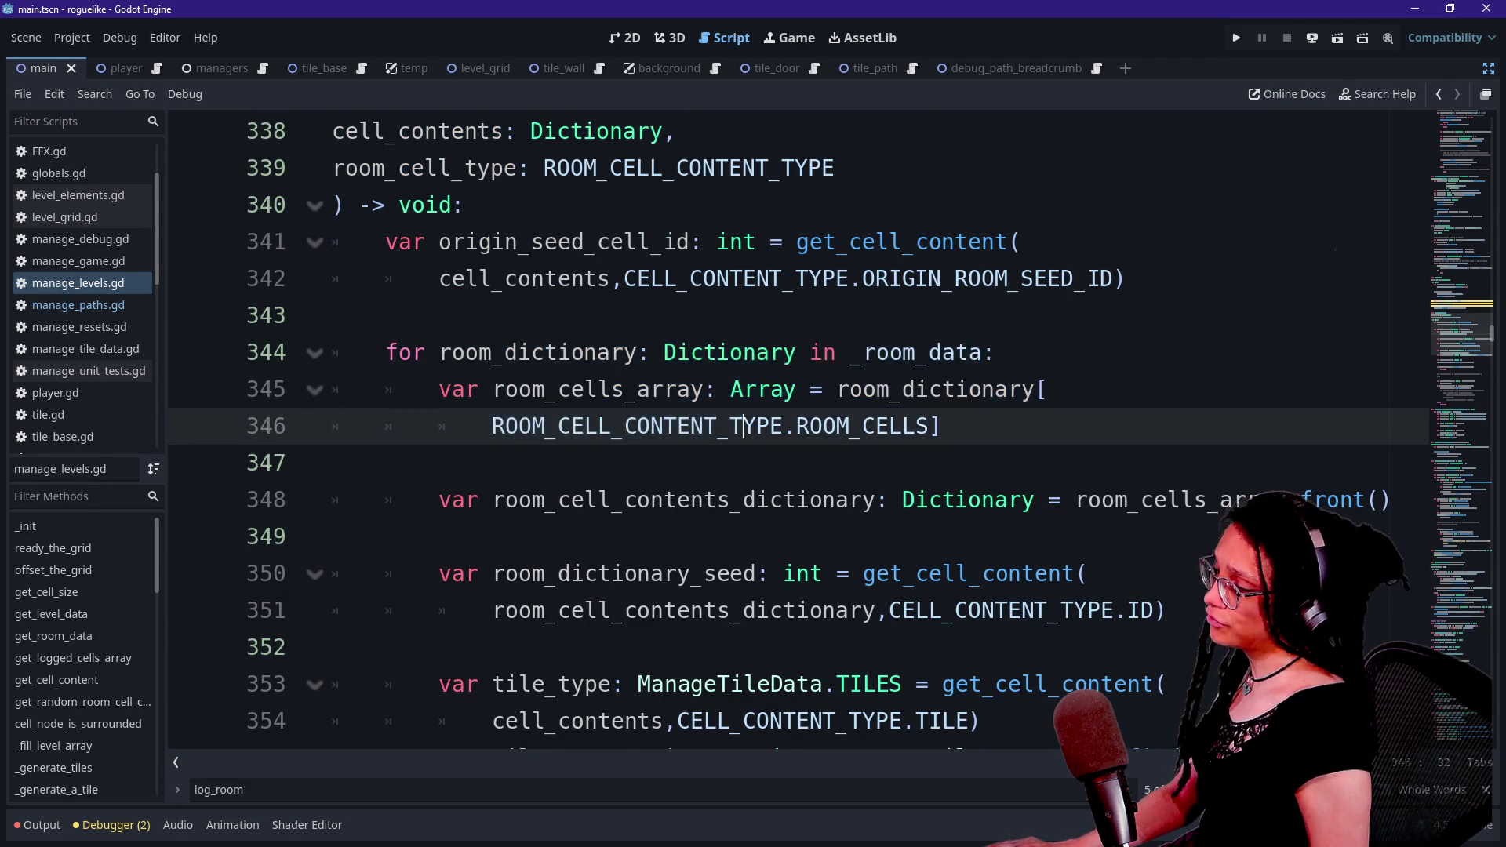
pyautogui.scroll(-1, 743, 426)
pyautogui.scroll(-4, 743, 426)
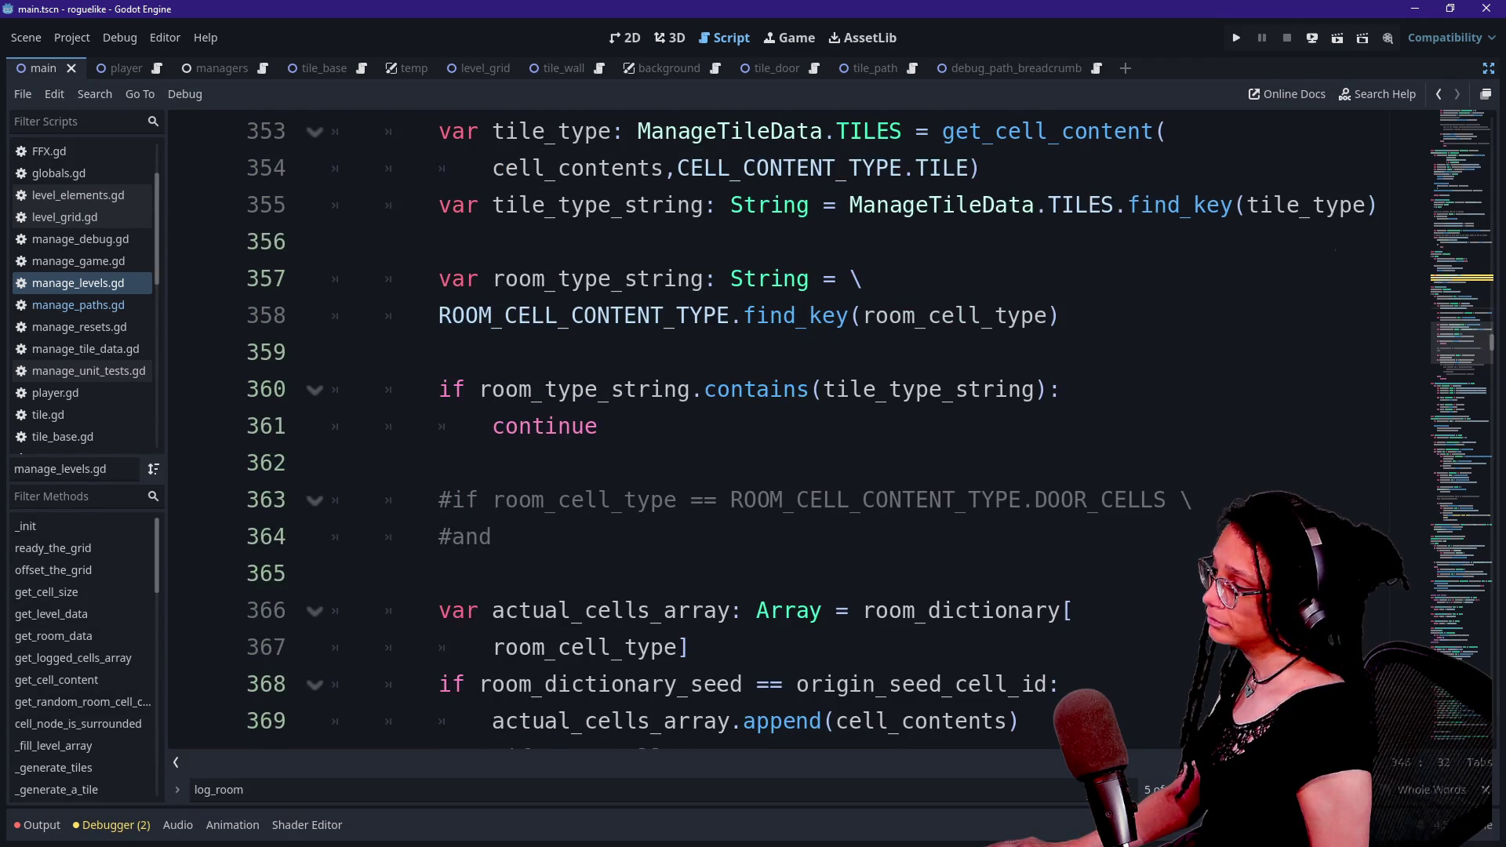
# - Review the room_type_string lines, the line-369 cell_contents append, and the commented door logging block
pyautogui.scroll(-1, 743, 426)
pyautogui.moveTo(504, 205); pyautogui.dragTo(922, 390)
pyautogui.click(921, 389)
pyautogui.scroll(-1, 922, 389)
pyautogui.scroll(-1, 921, 389)
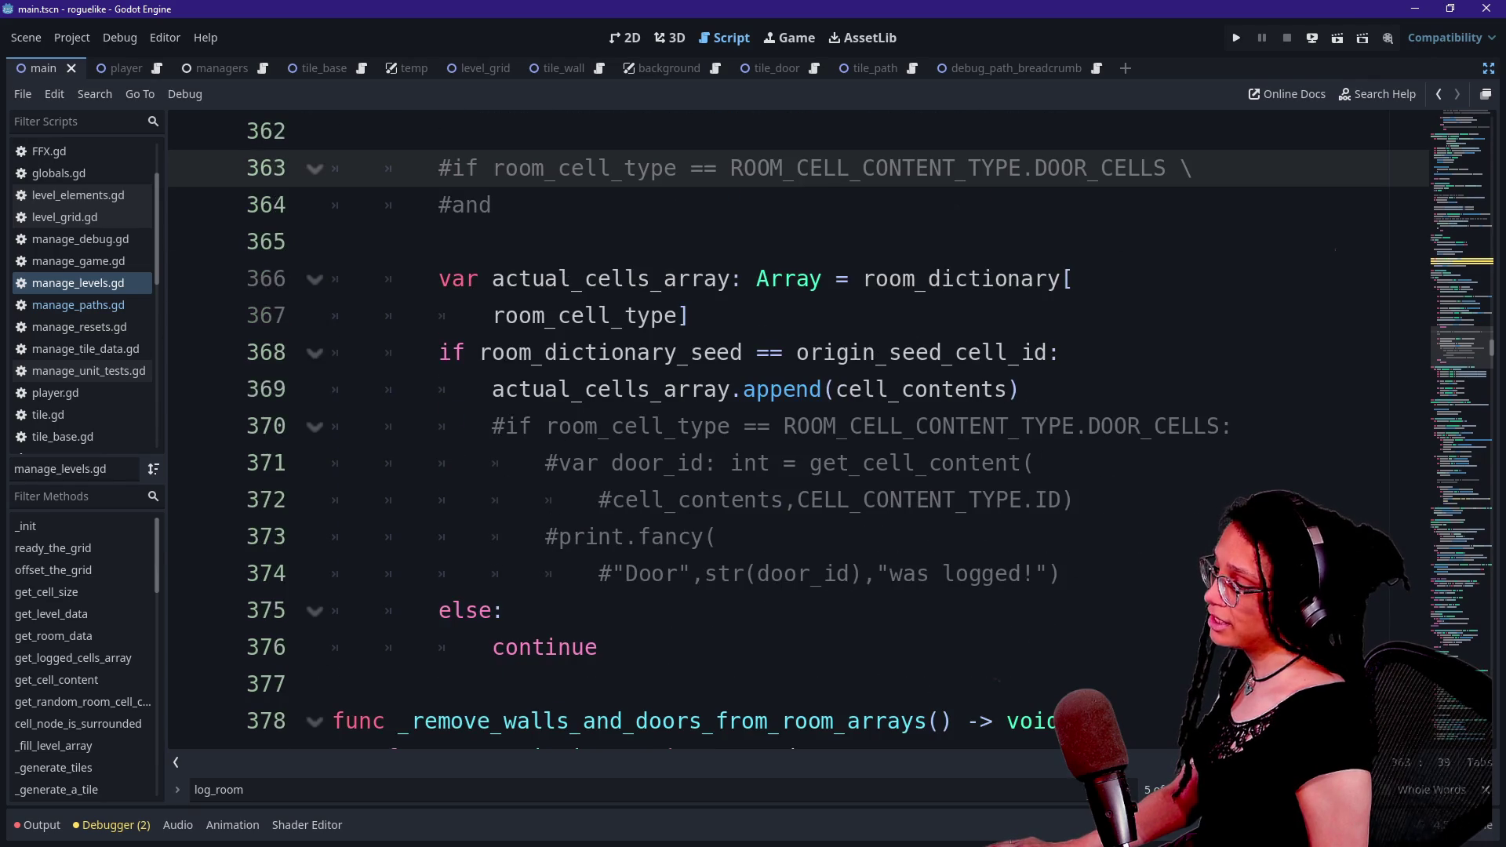
pyautogui.moveTo(498, 389)
pyautogui.mouseDown()
pyautogui.moveTo(868, 352)
pyautogui.moveTo(1020, 389)
pyautogui.mouseUp()
pyautogui.click(1020, 390)
pyautogui.moveTo(1055, 573); pyautogui.dragTo(849, 426)
pyautogui.click(849, 426)
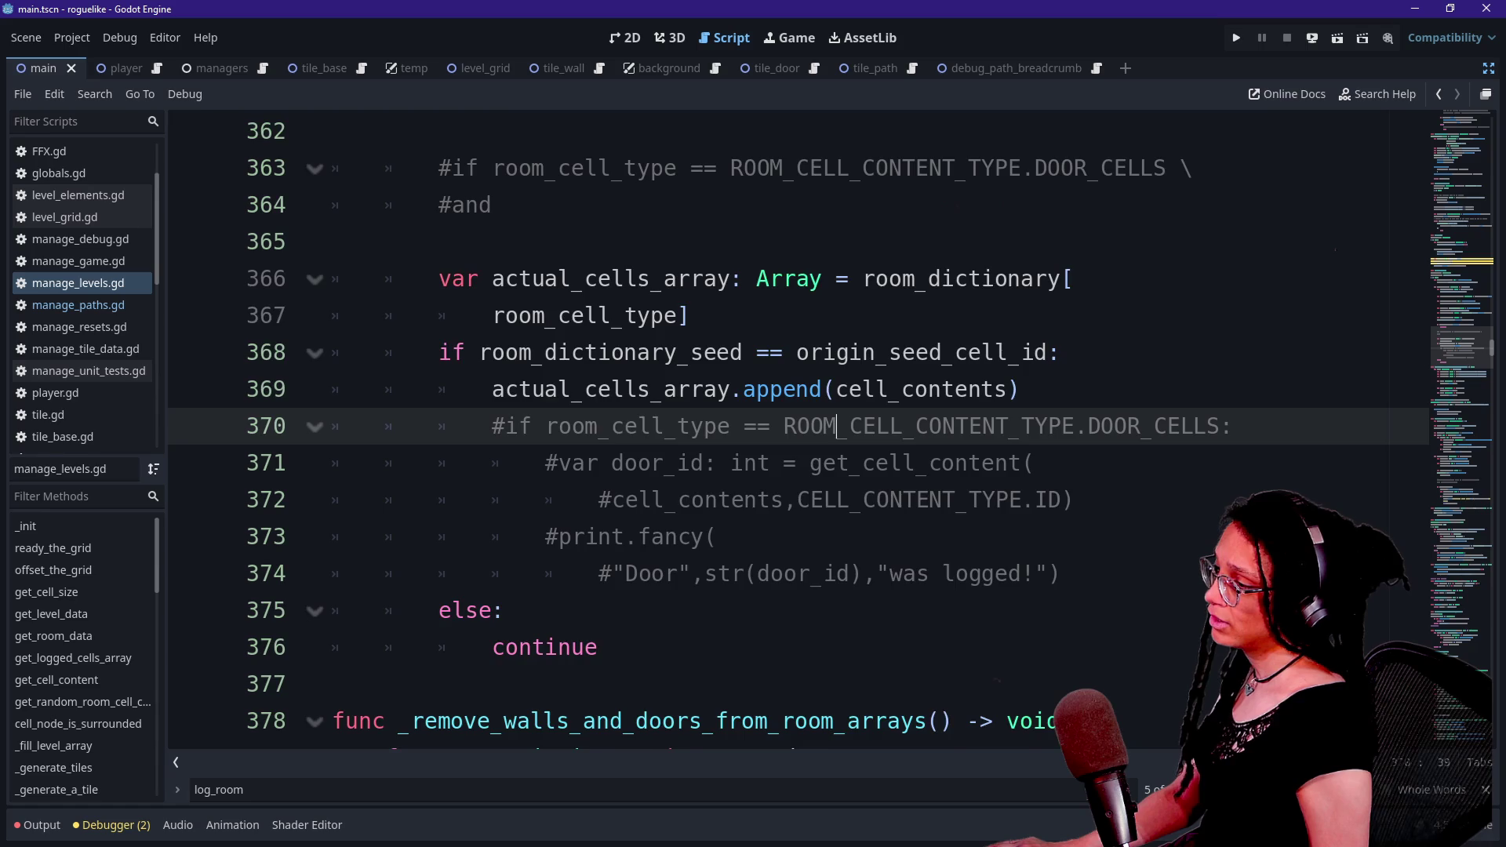
pyautogui.scroll(-1, 798, 427)
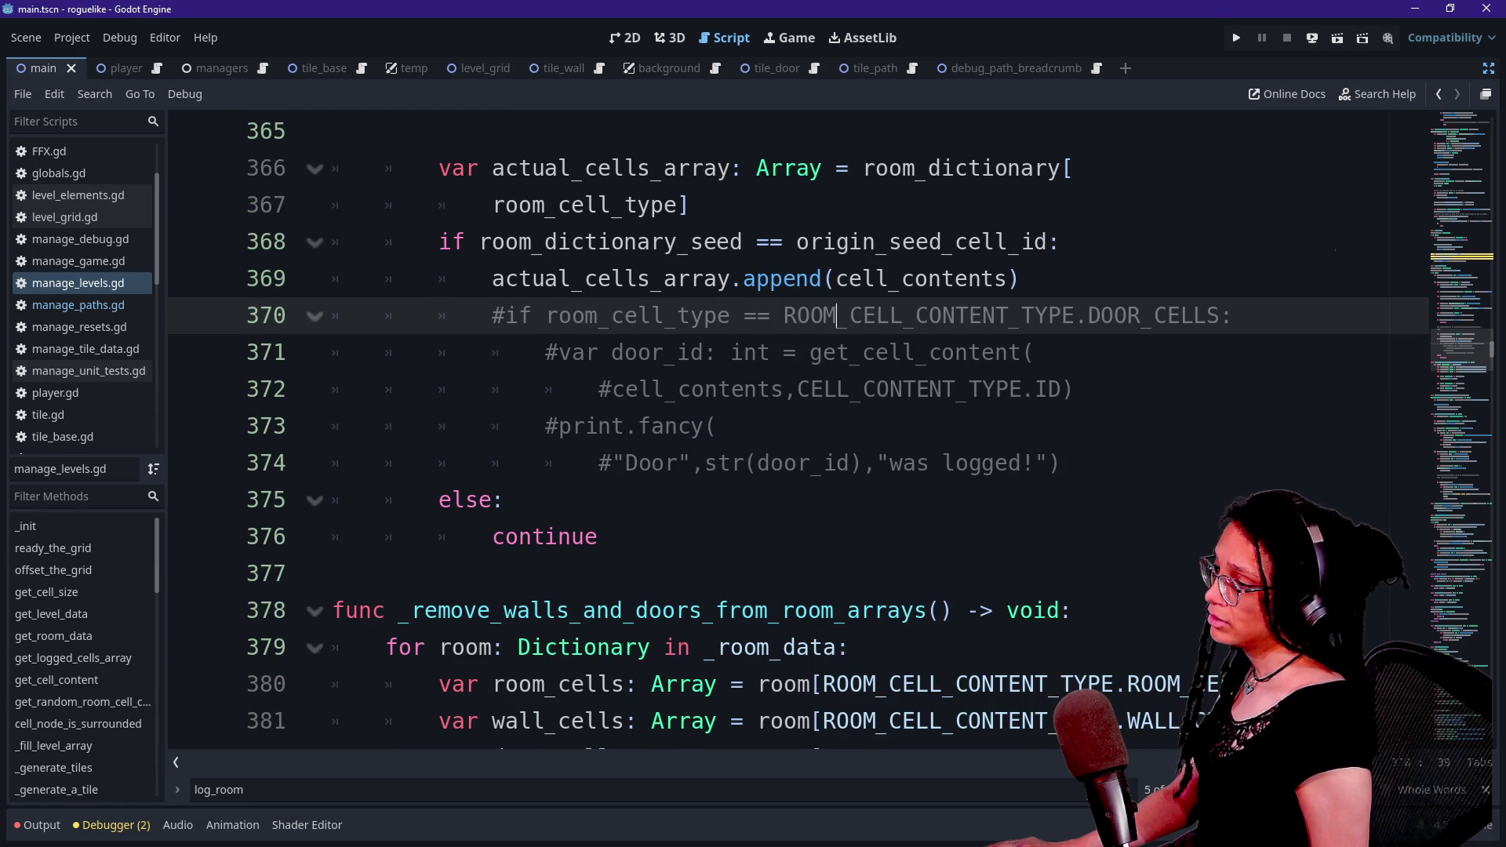
pyautogui.moveTo(1062, 463)
pyautogui.mouseDown()
pyautogui.moveTo(1036, 352)
pyautogui.moveTo(810, 353)
pyautogui.moveTo(741, 315)
pyautogui.moveTo(732, 352)
pyautogui.moveTo(506, 500)
pyautogui.mouseUp()
pyautogui.click(717, 352)
pyautogui.scroll(5, 506, 499)
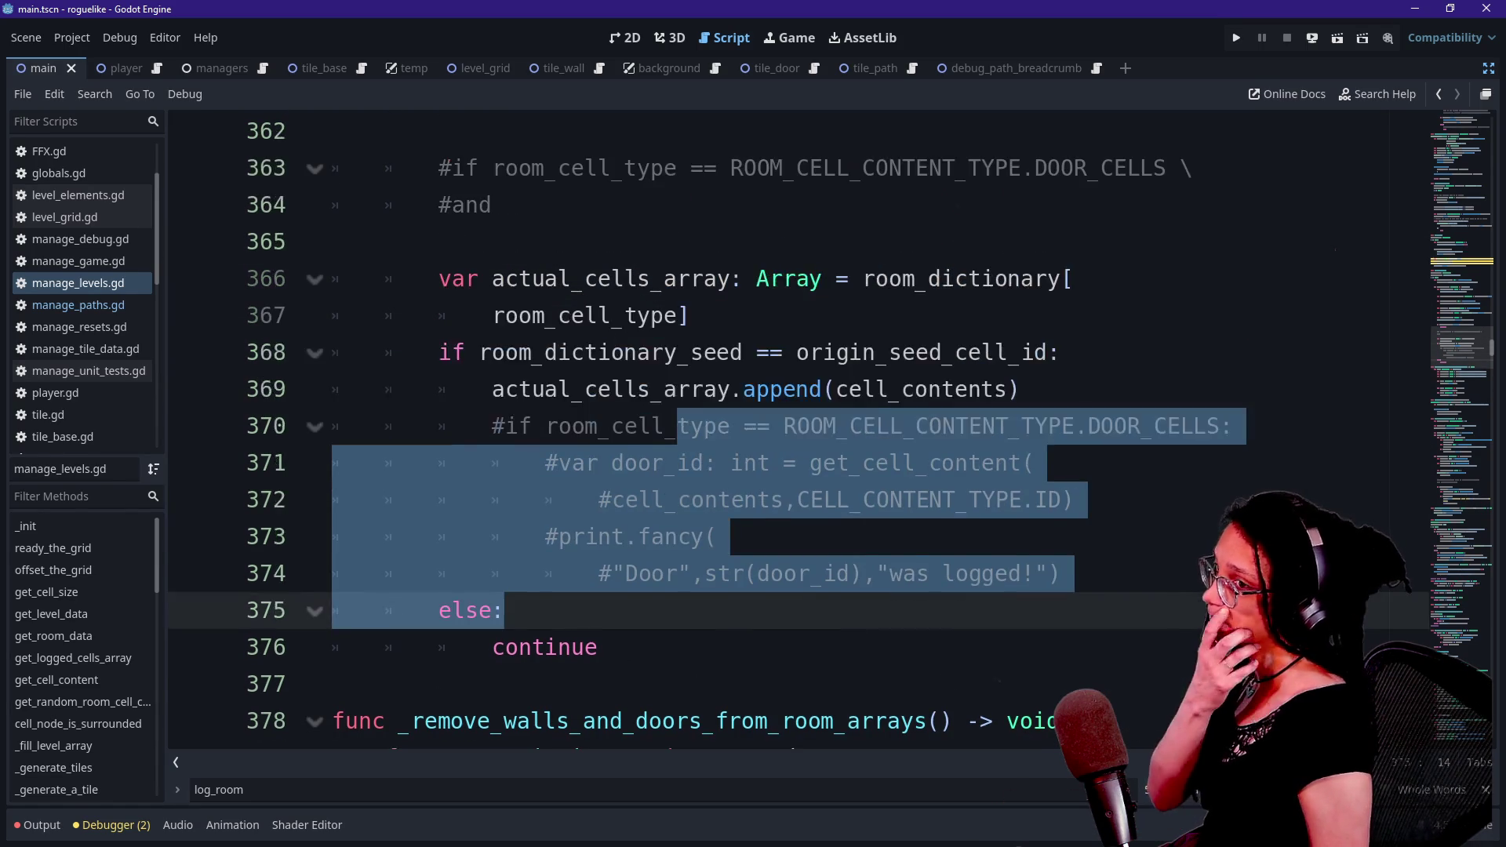
pyautogui.scroll(1, 506, 500)
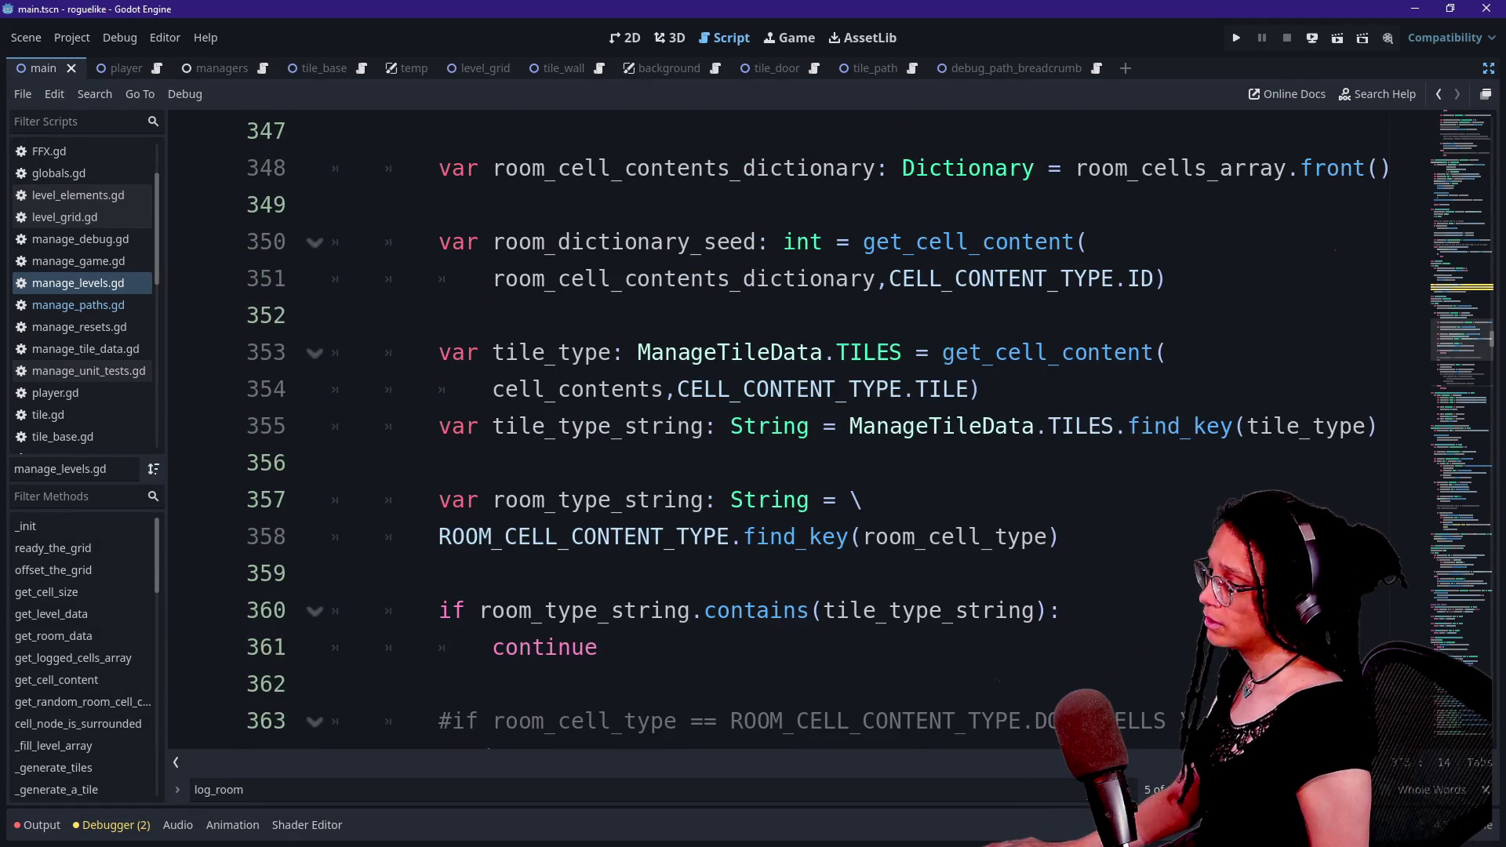
pyautogui.scroll(-3, 506, 500)
# - Delete the commented DOOR_CELLS condition and its #and line
pyautogui.moveTo(492, 426)
pyautogui.mouseDown()
pyautogui.moveTo(439, 352)
pyautogui.moveTo(624, 389)
pyautogui.moveTo(522, 389)
pyautogui.moveTo(492, 426)
pyautogui.moveTo(338, 352)
pyautogui.mouseUp()
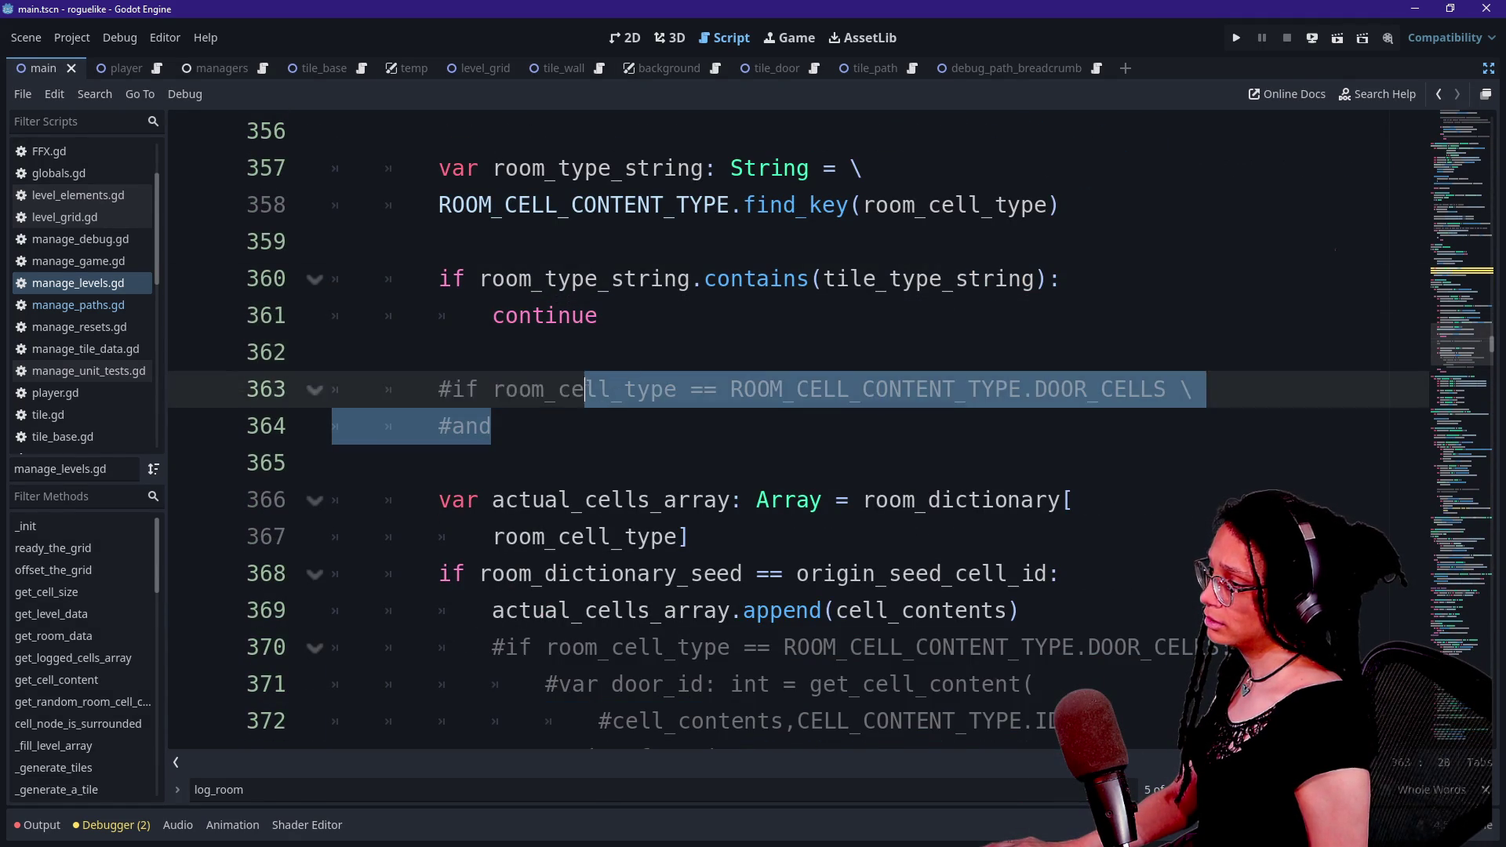
pyautogui.press('BackSpace')
pyautogui.press('BackSpace')
pyautogui.scroll(5, 784, 431)
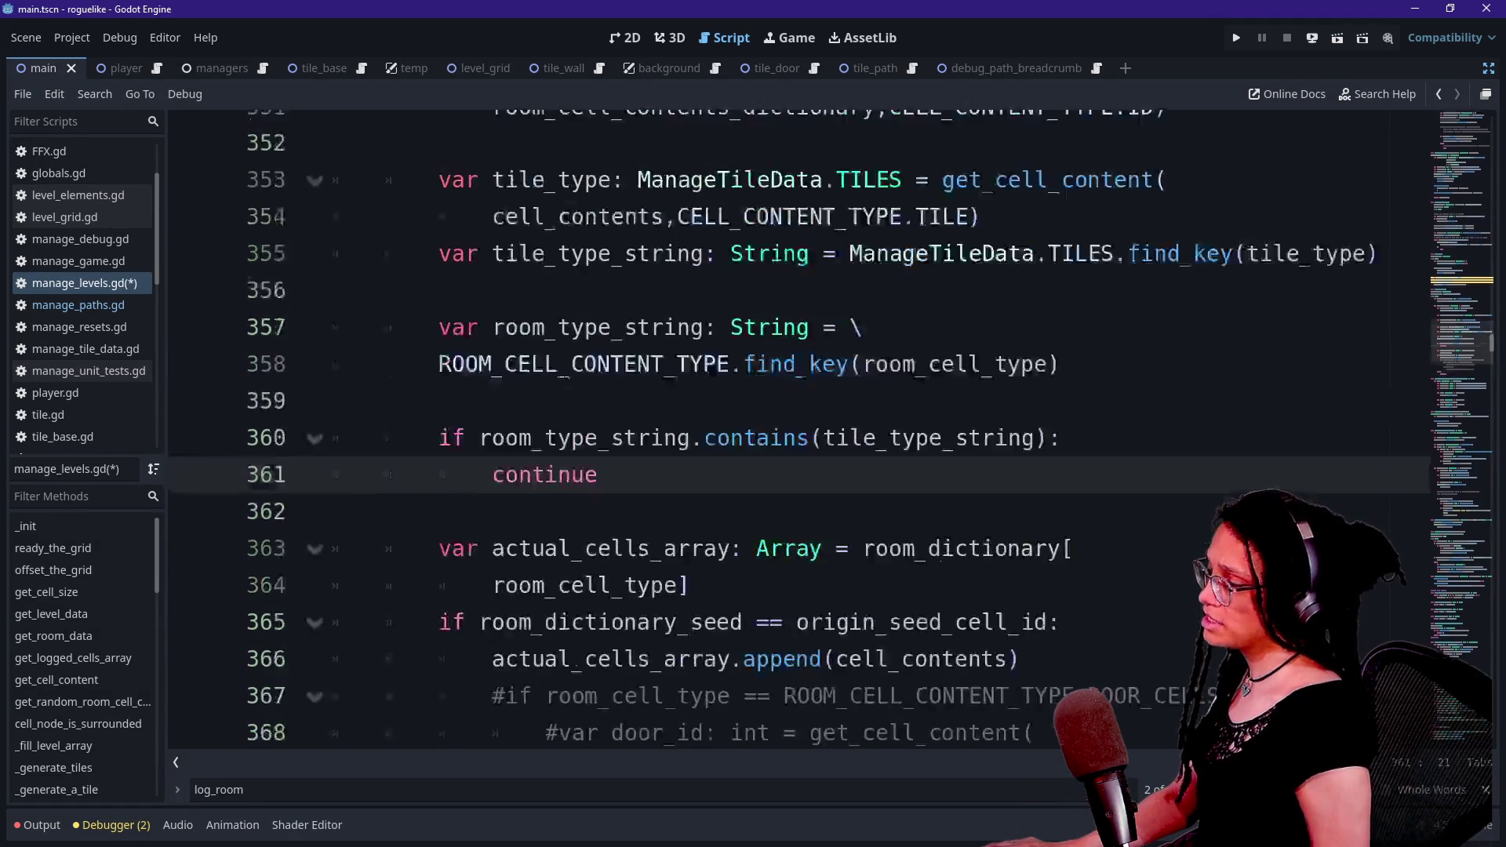
pyautogui.scroll(2, 785, 432)
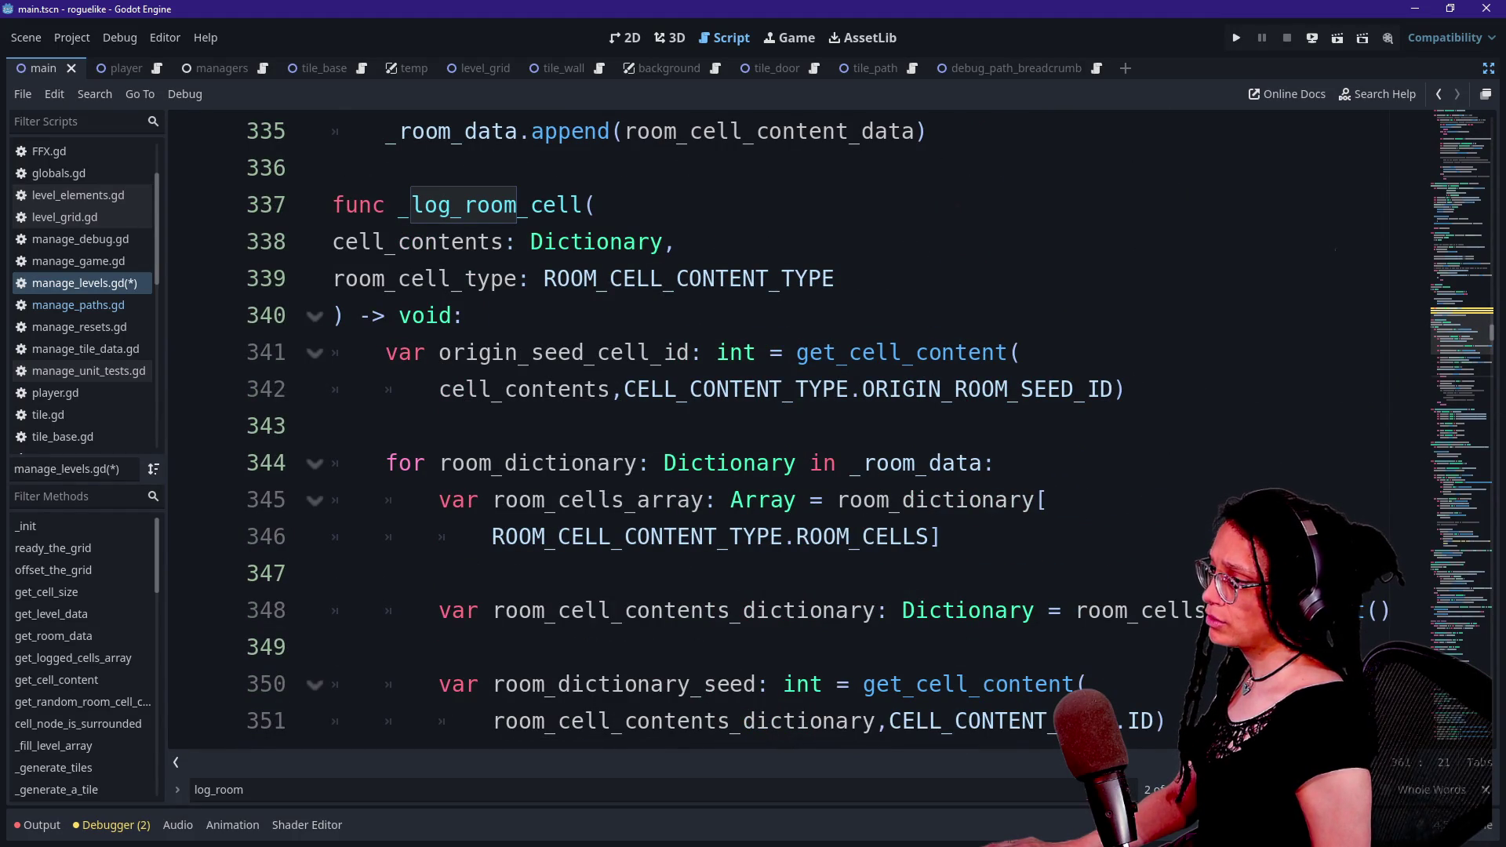
pyautogui.scroll(2, 785, 432)
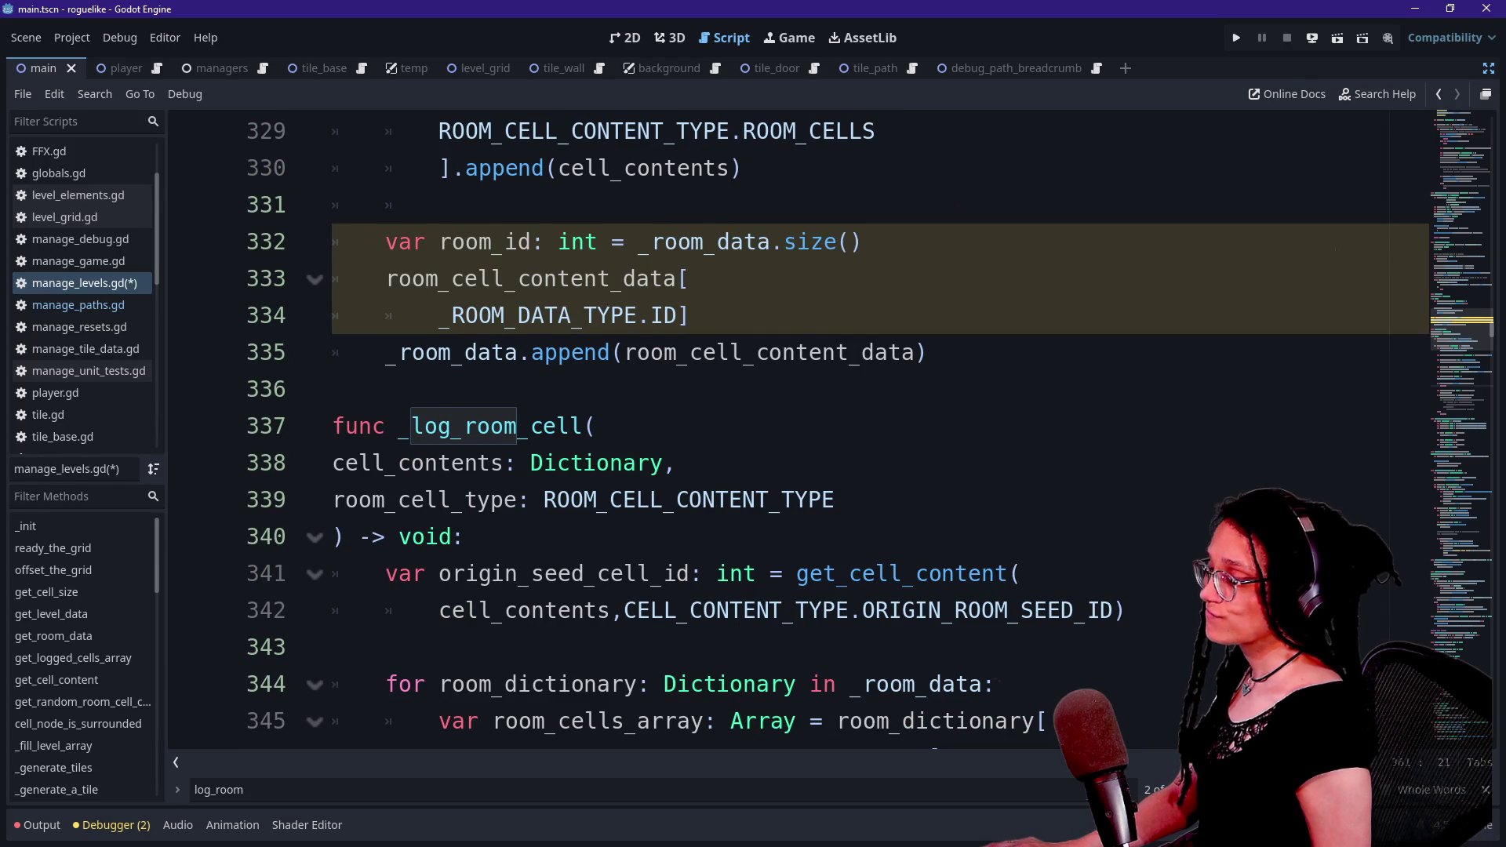
pyautogui.scroll(2, 784, 432)
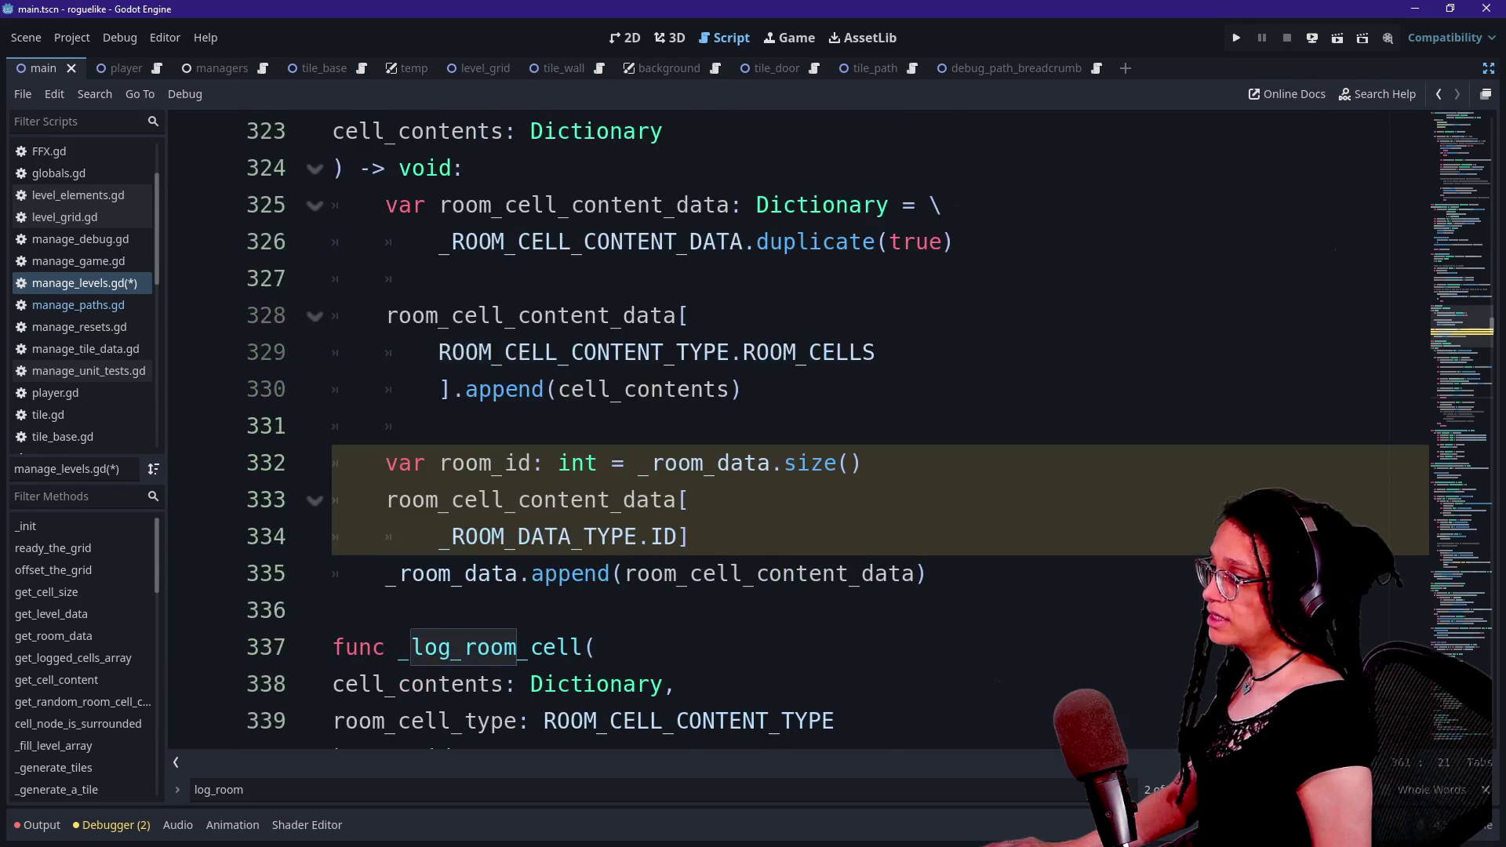
pyautogui.scroll(-1, 785, 431)
pyautogui.moveTo(385, 463)
pyautogui.mouseDown()
pyautogui.moveTo(928, 463)
pyautogui.moveTo(385, 463)
pyautogui.mouseUp()
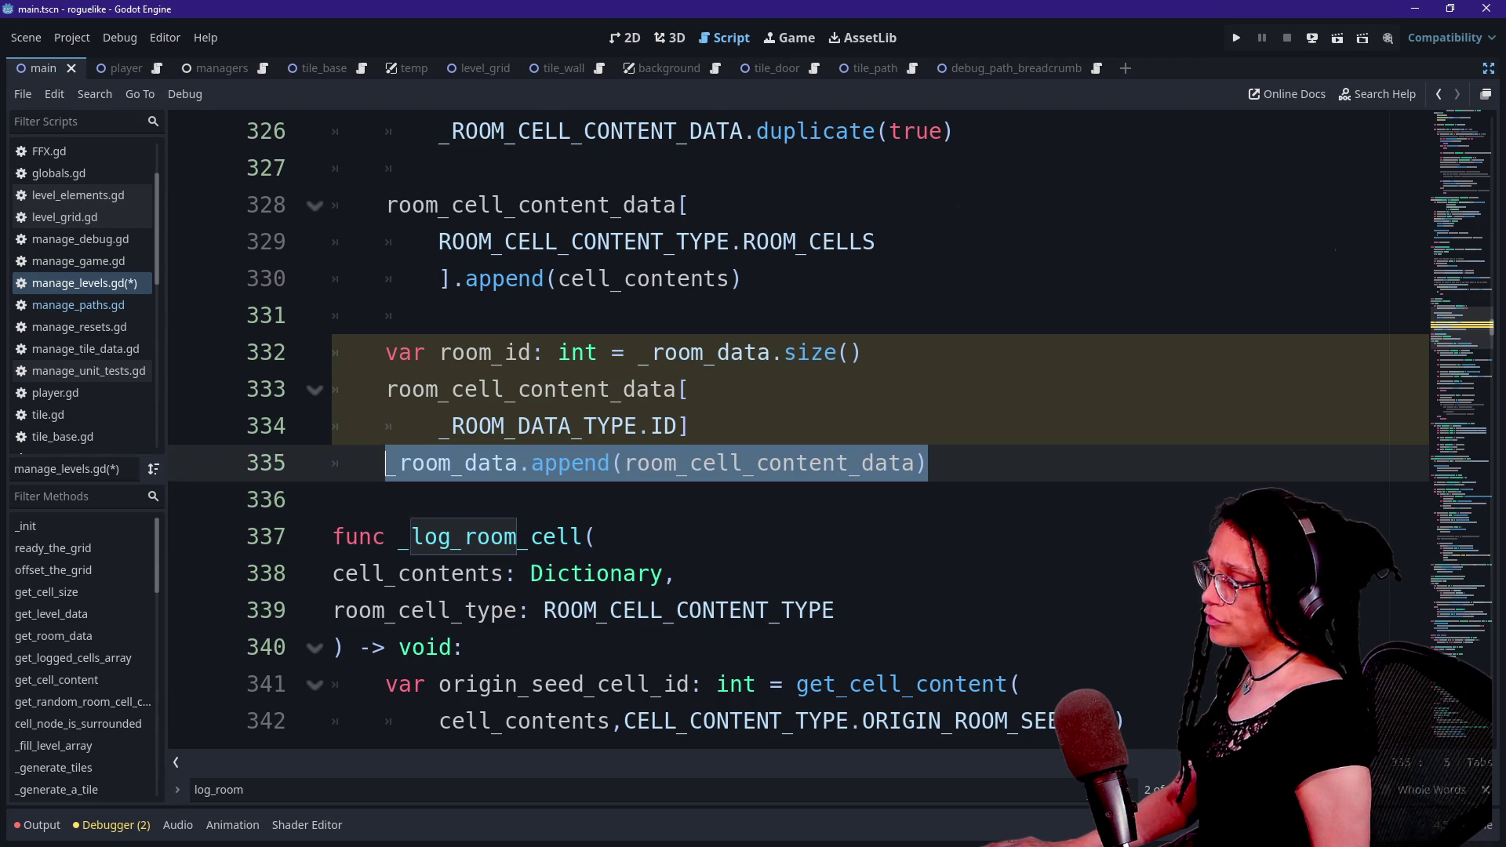
pyautogui.scroll(-3, 785, 432)
pyautogui.scroll(4, 784, 431)
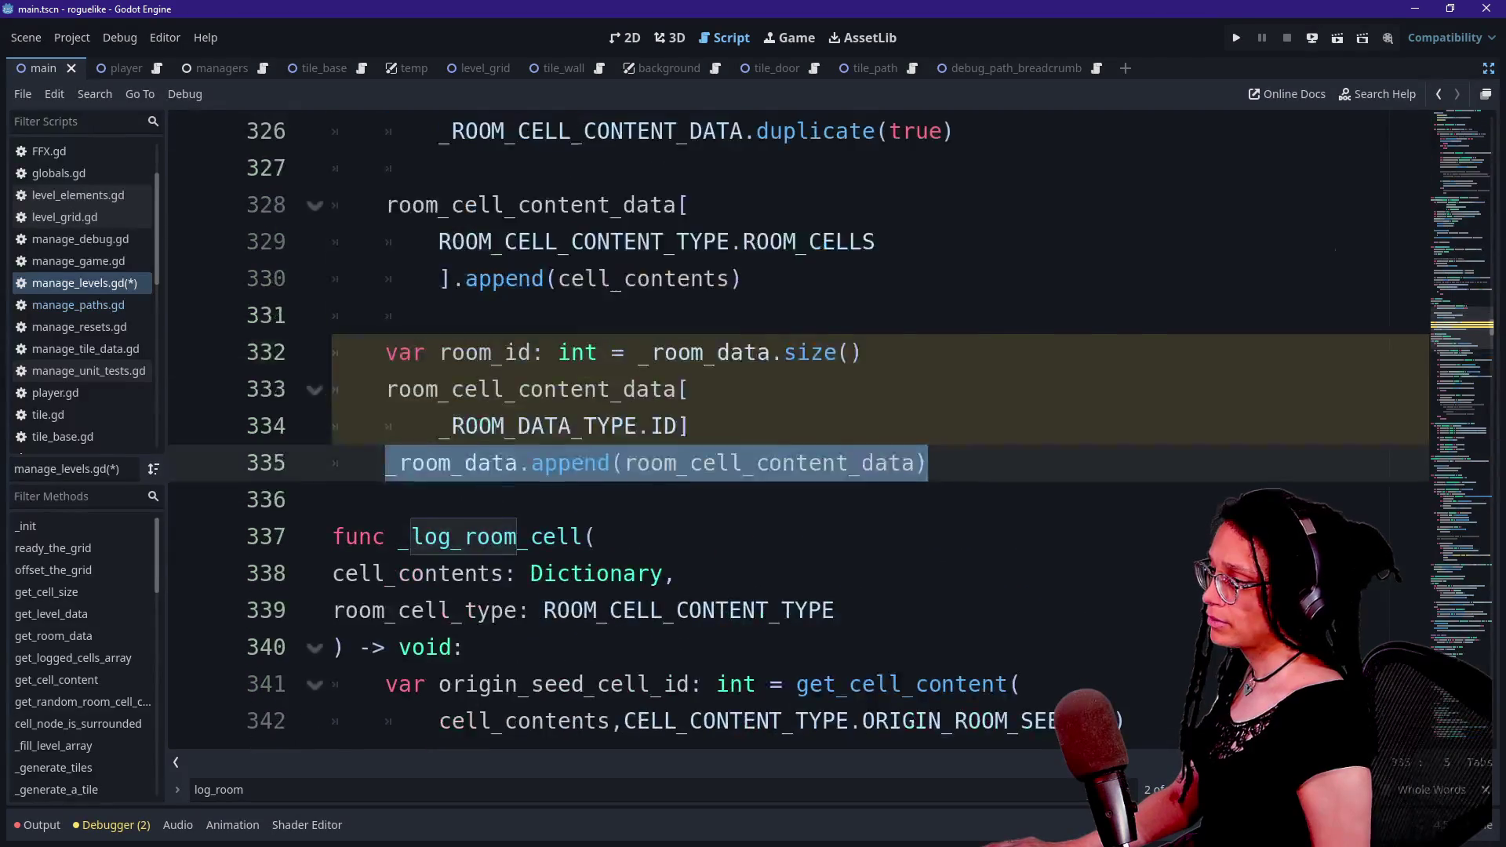
pyautogui.moveTo(386, 315)
pyautogui.mouseDown()
pyautogui.moveTo(743, 353)
pyautogui.moveTo(387, 352)
pyautogui.moveTo(387, 316)
pyautogui.mouseUp()
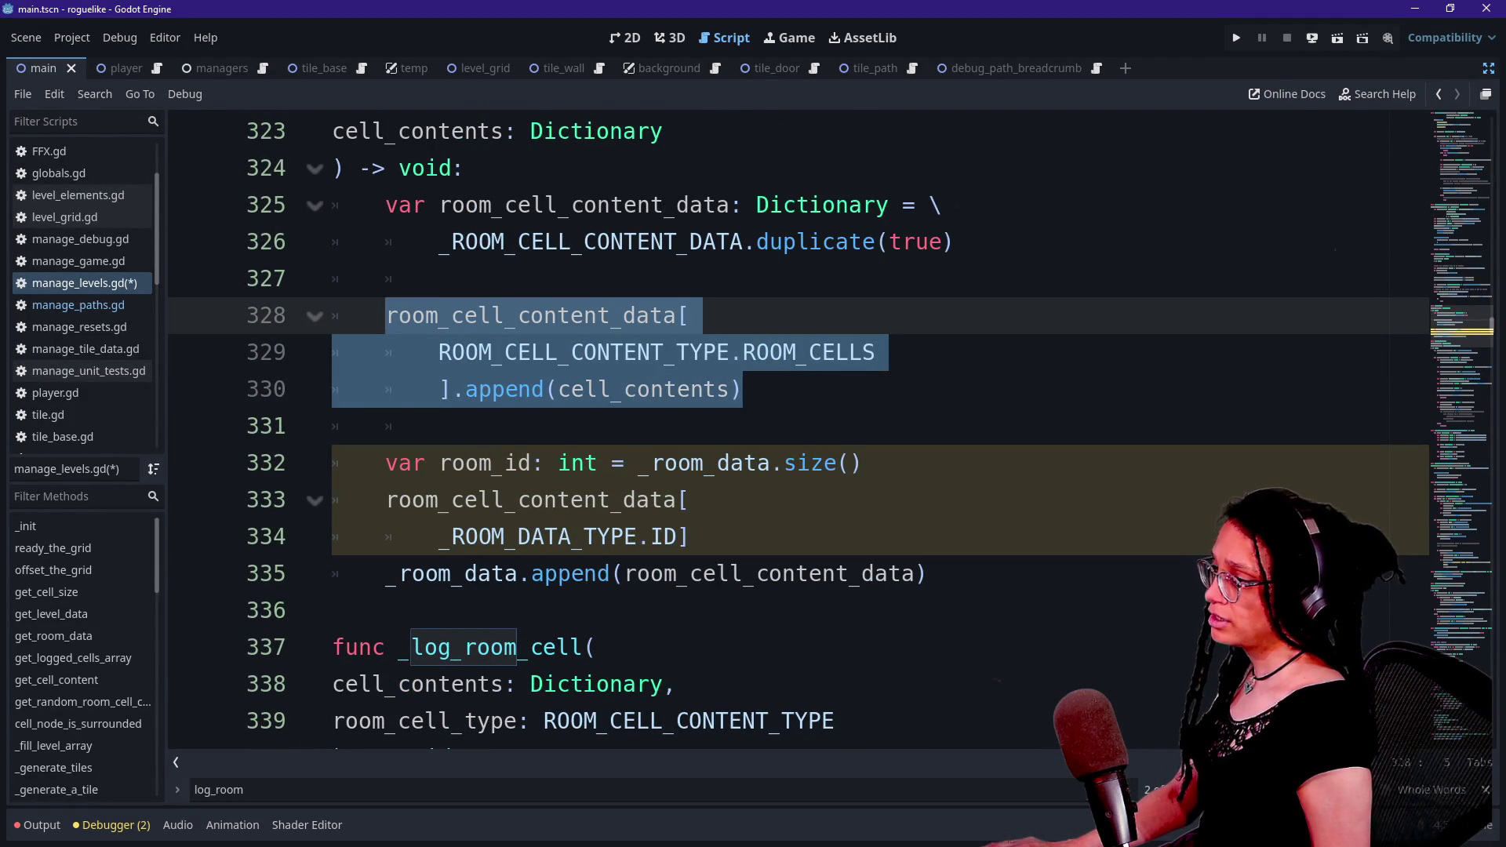
pyautogui.click(399, 315)
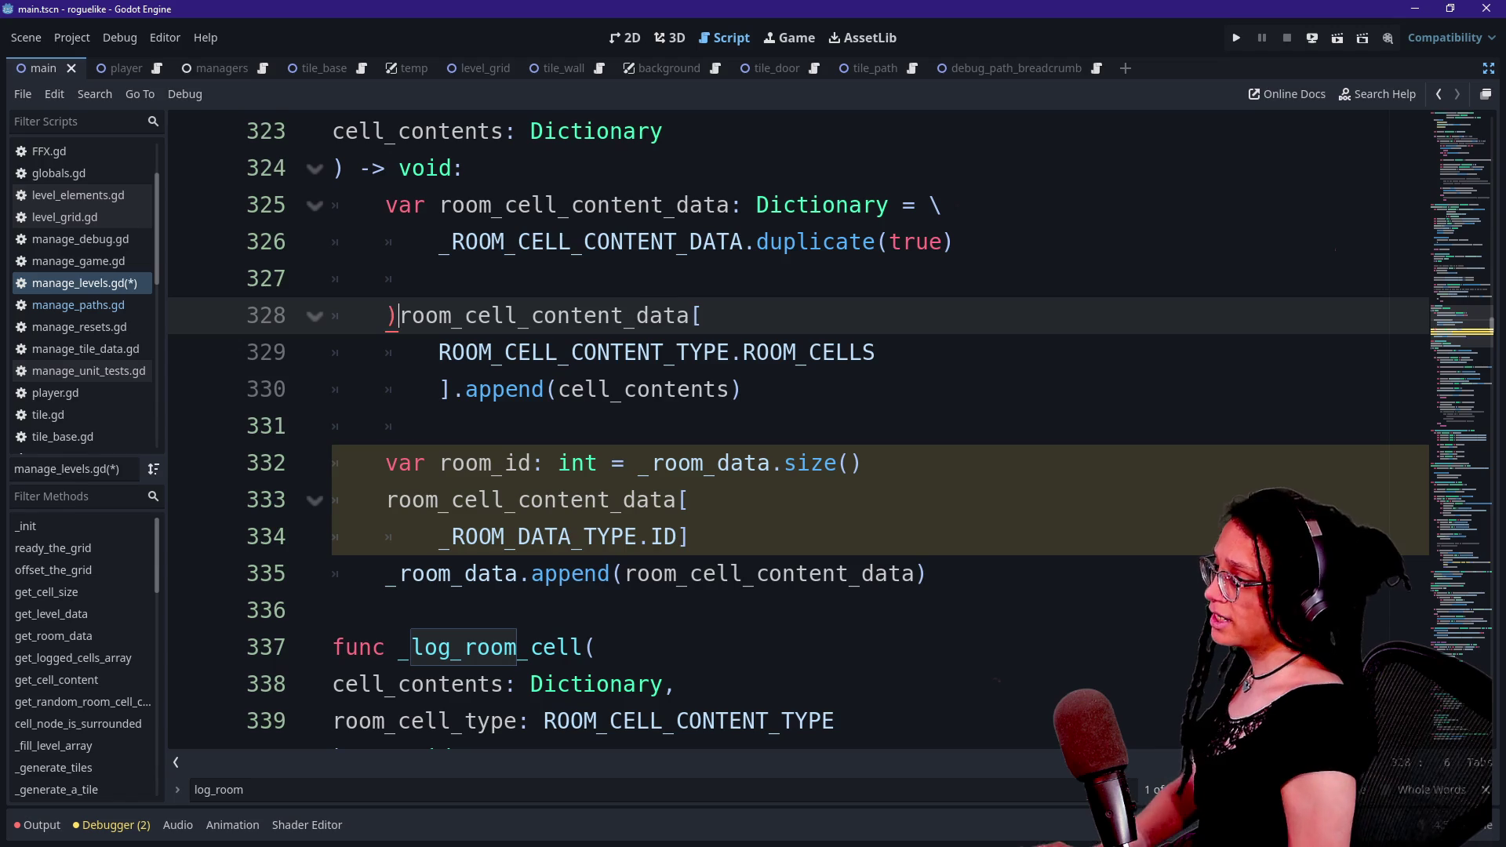
pyautogui.write('_log_roo')
pyautogui.write('m_cel')
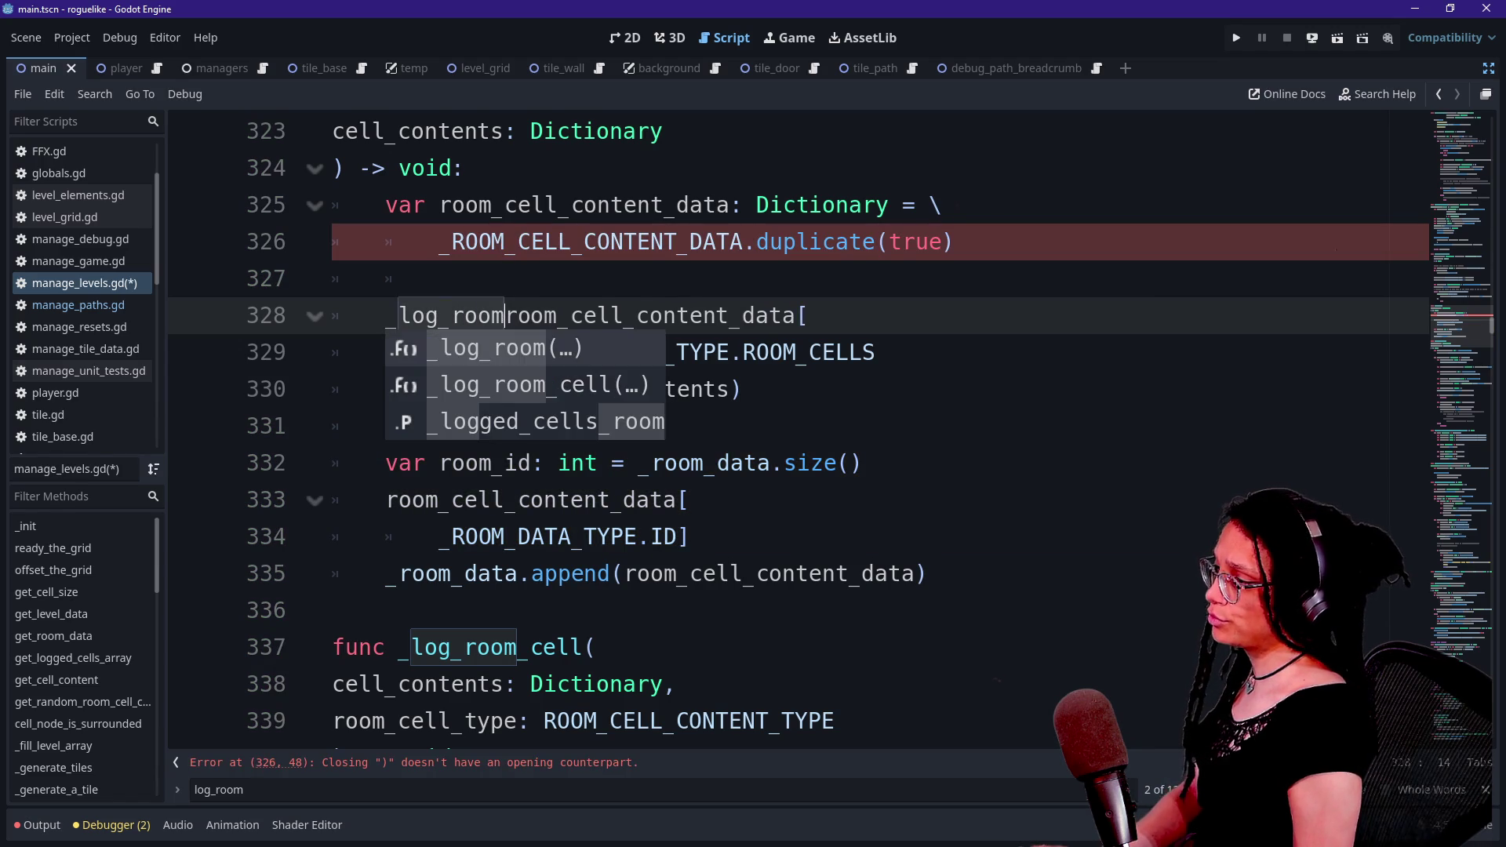
pyautogui.write('l')
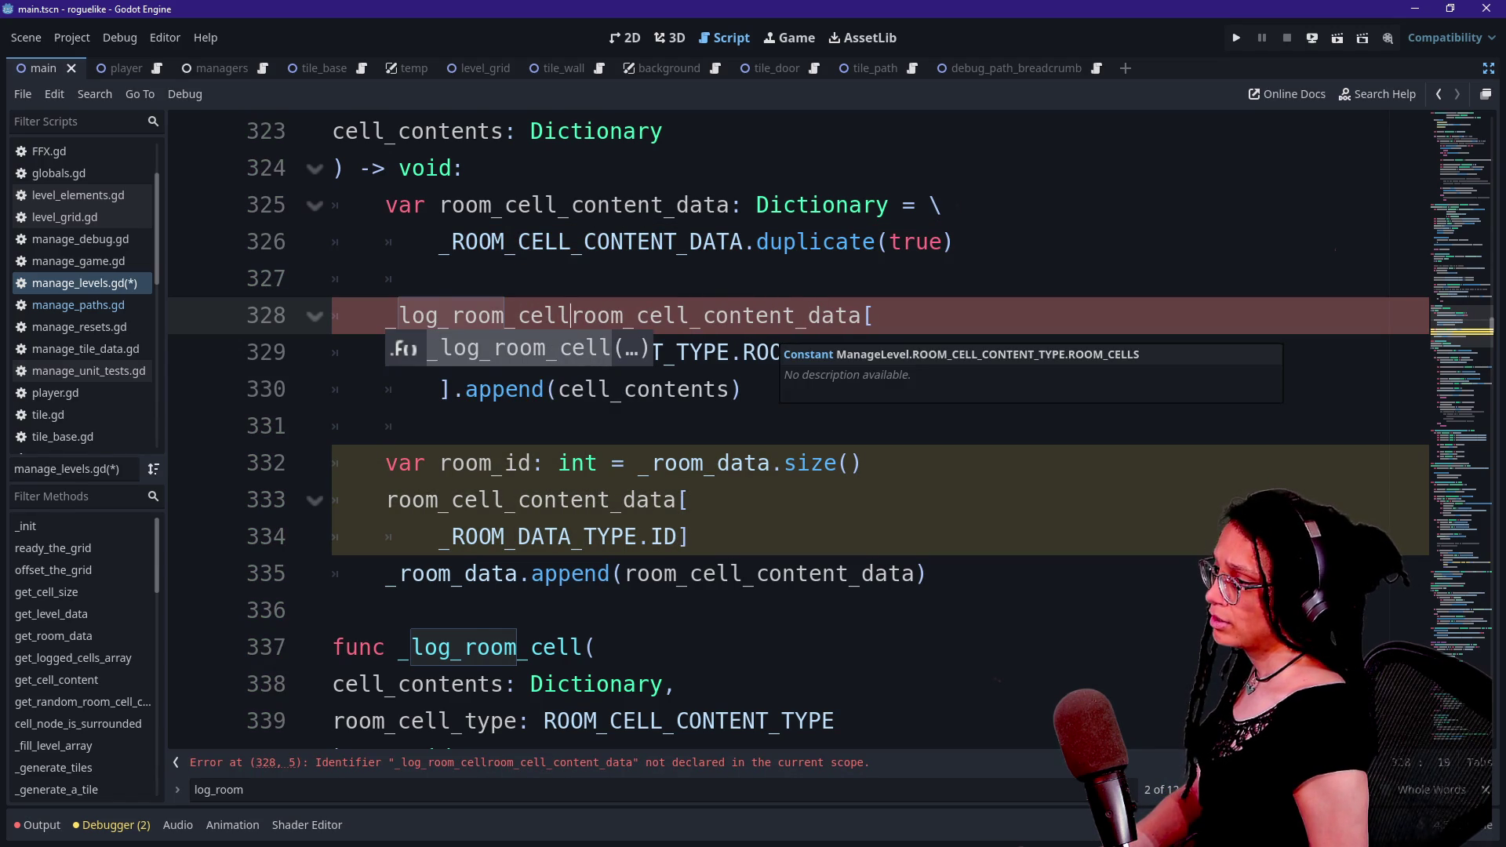
pyautogui.hotkey('ctrl', 'z')
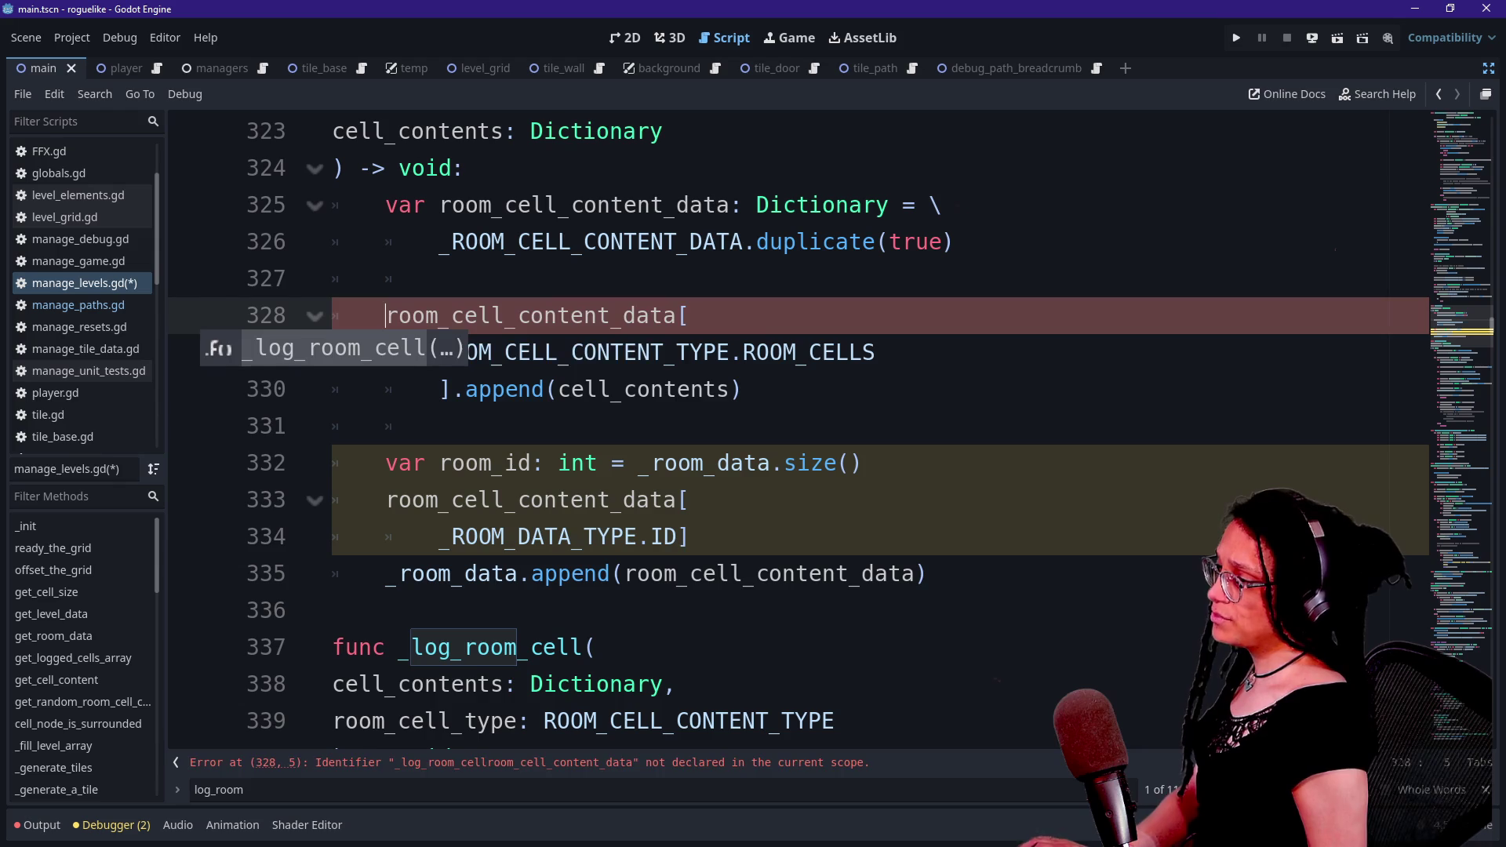
pyautogui.press('Down')
pyautogui.press('Down')
pyautogui.press('Down')
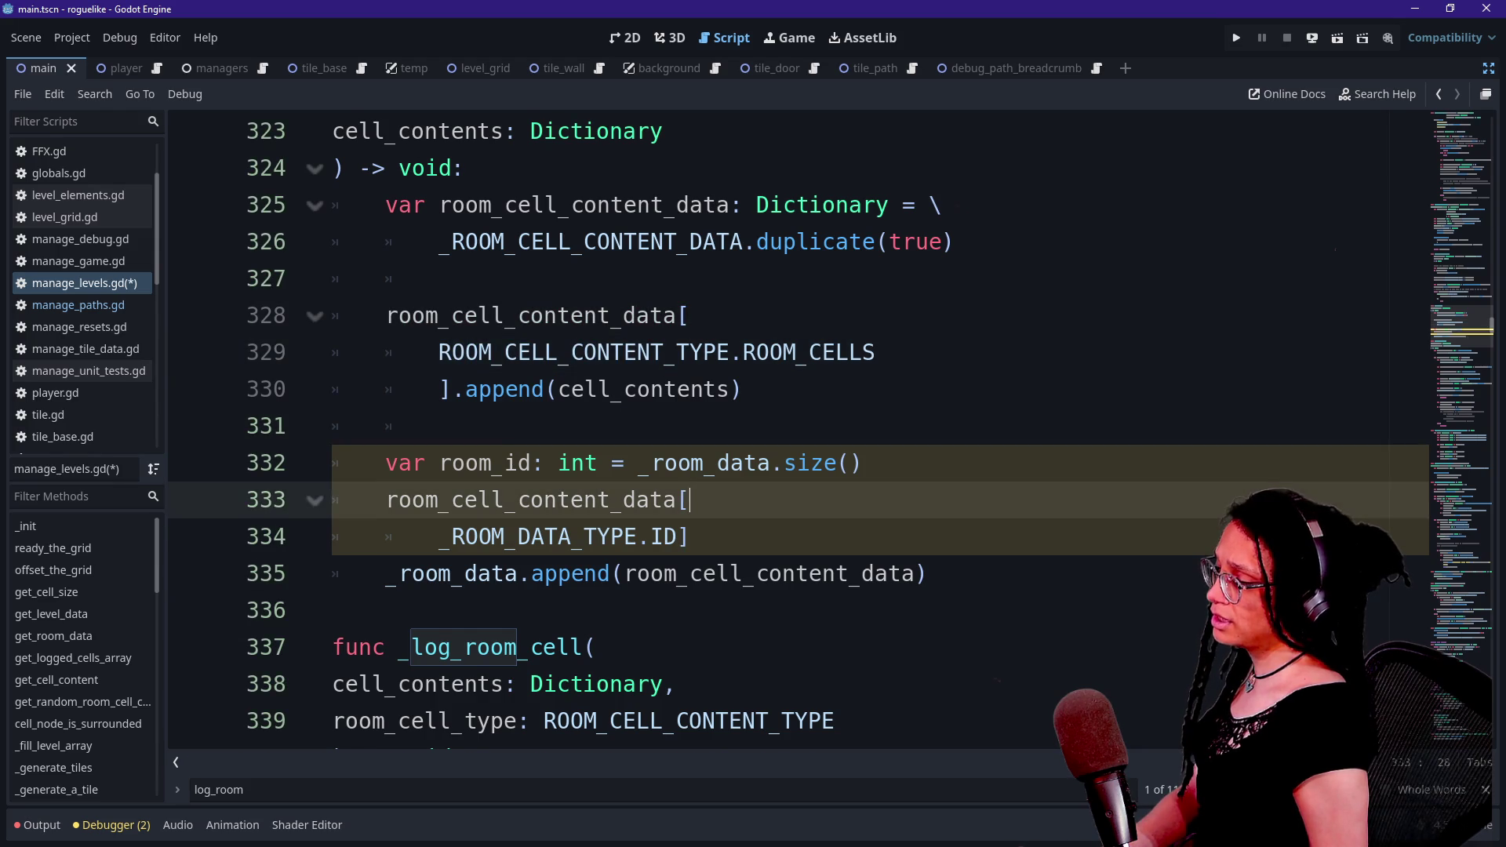
pyautogui.press('Up')
pyautogui.scroll(-1, 681, 344)
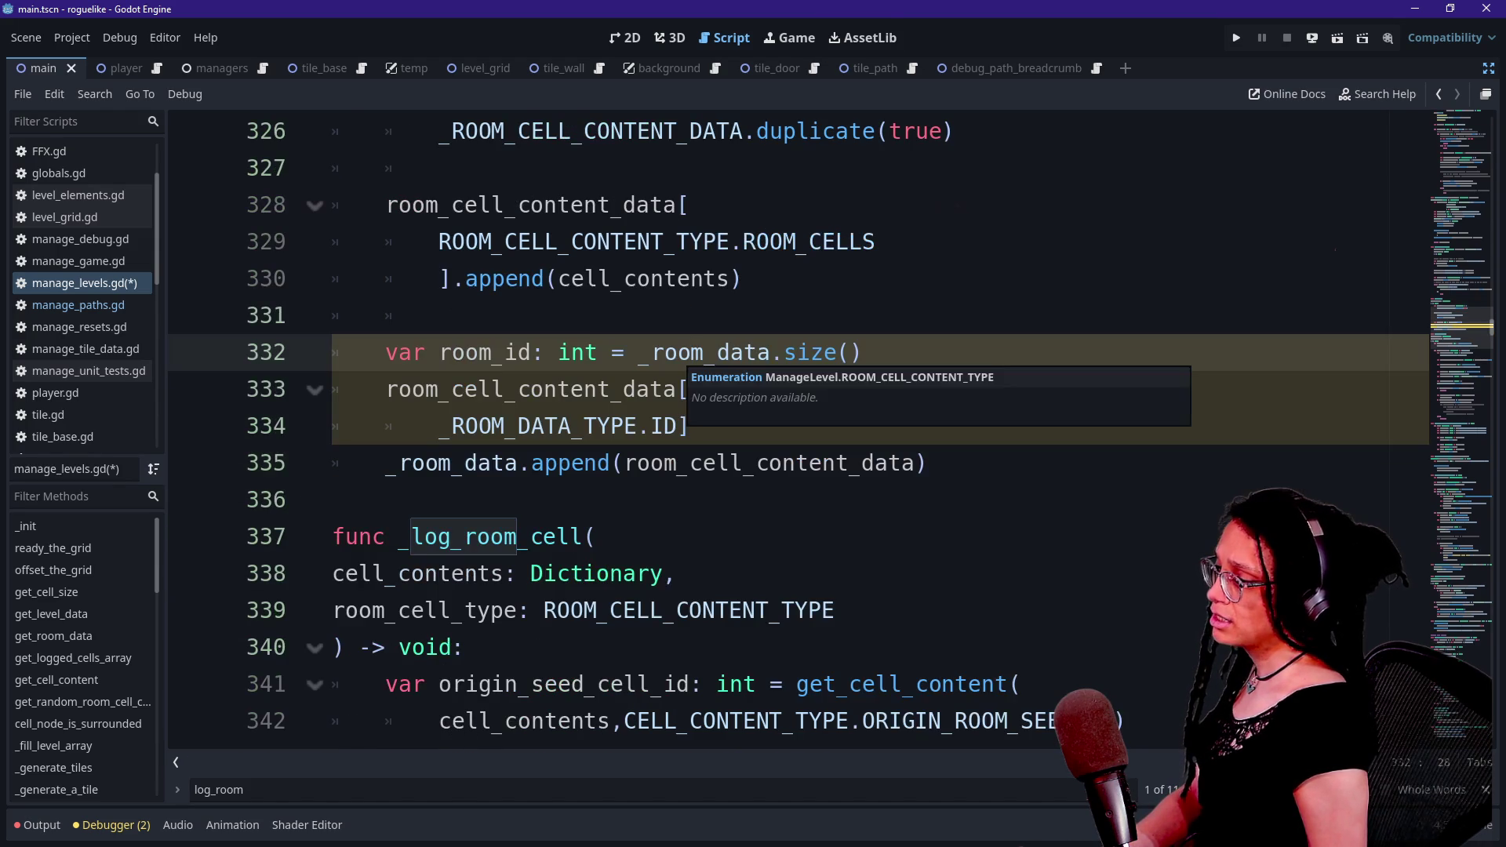
pyautogui.hotkey('alt', 'Tab')
pyautogui.hotkey('alt', 'Tab')
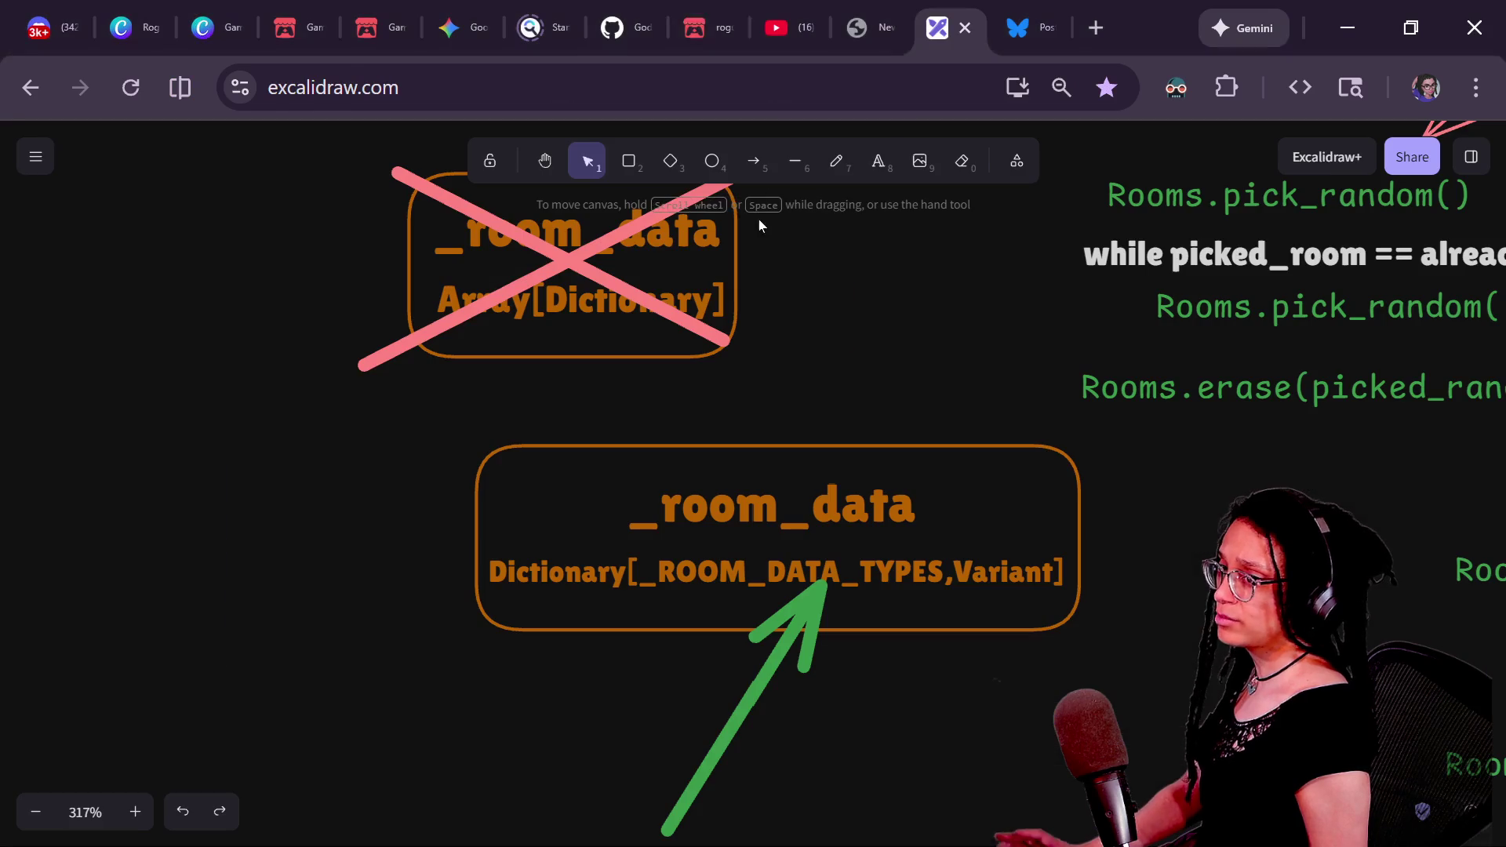
# - View the roguelike game canvas fullscreen on its itch.io page, then exit fullscreen
pyautogui.click(702, 27)
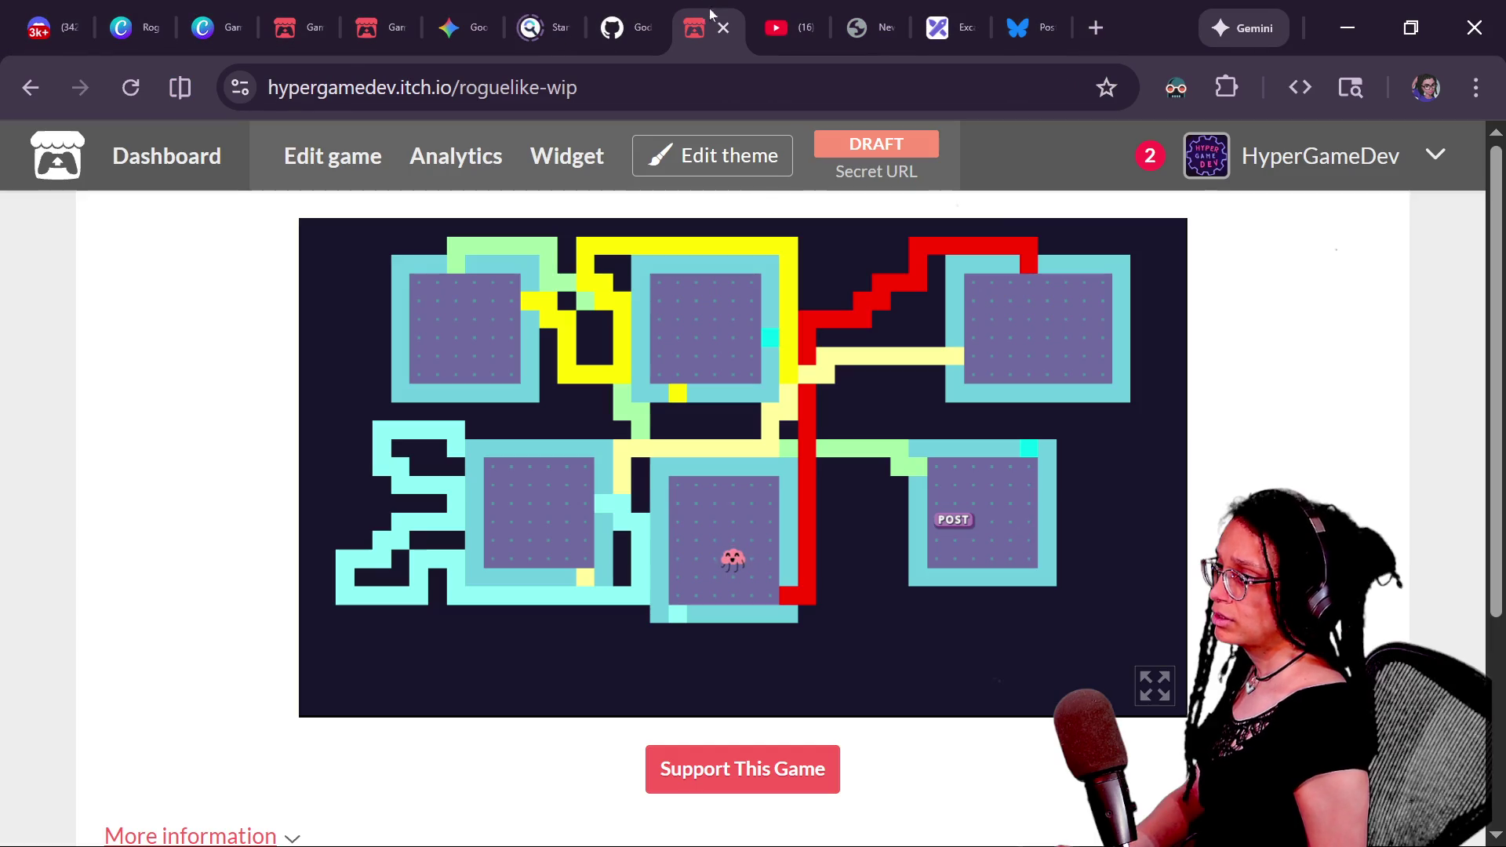
pyautogui.moveTo(674, 515)
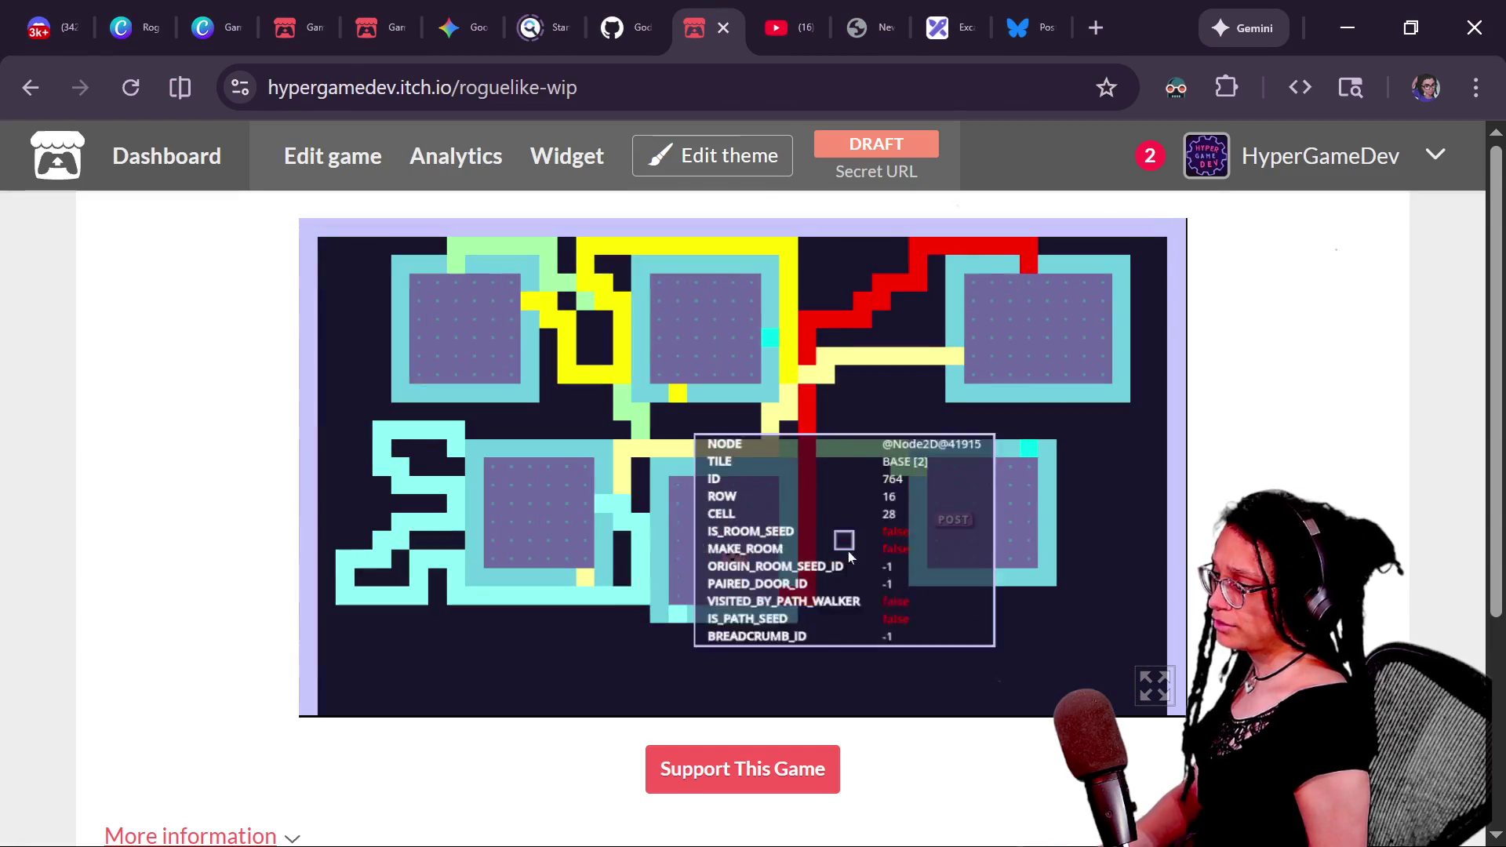
pyautogui.click(1154, 685)
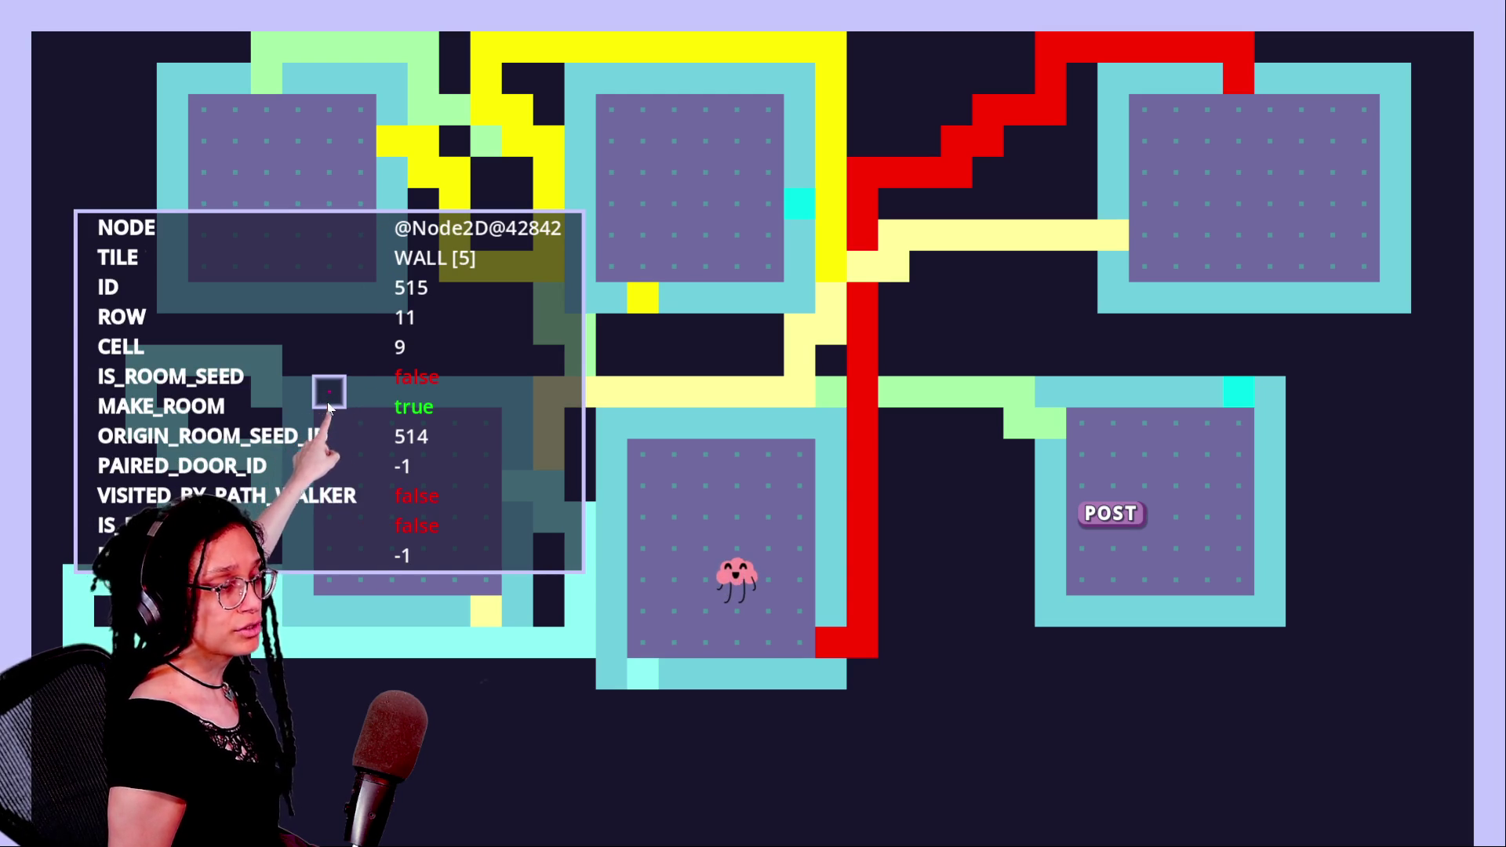
pyautogui.press('Escape')
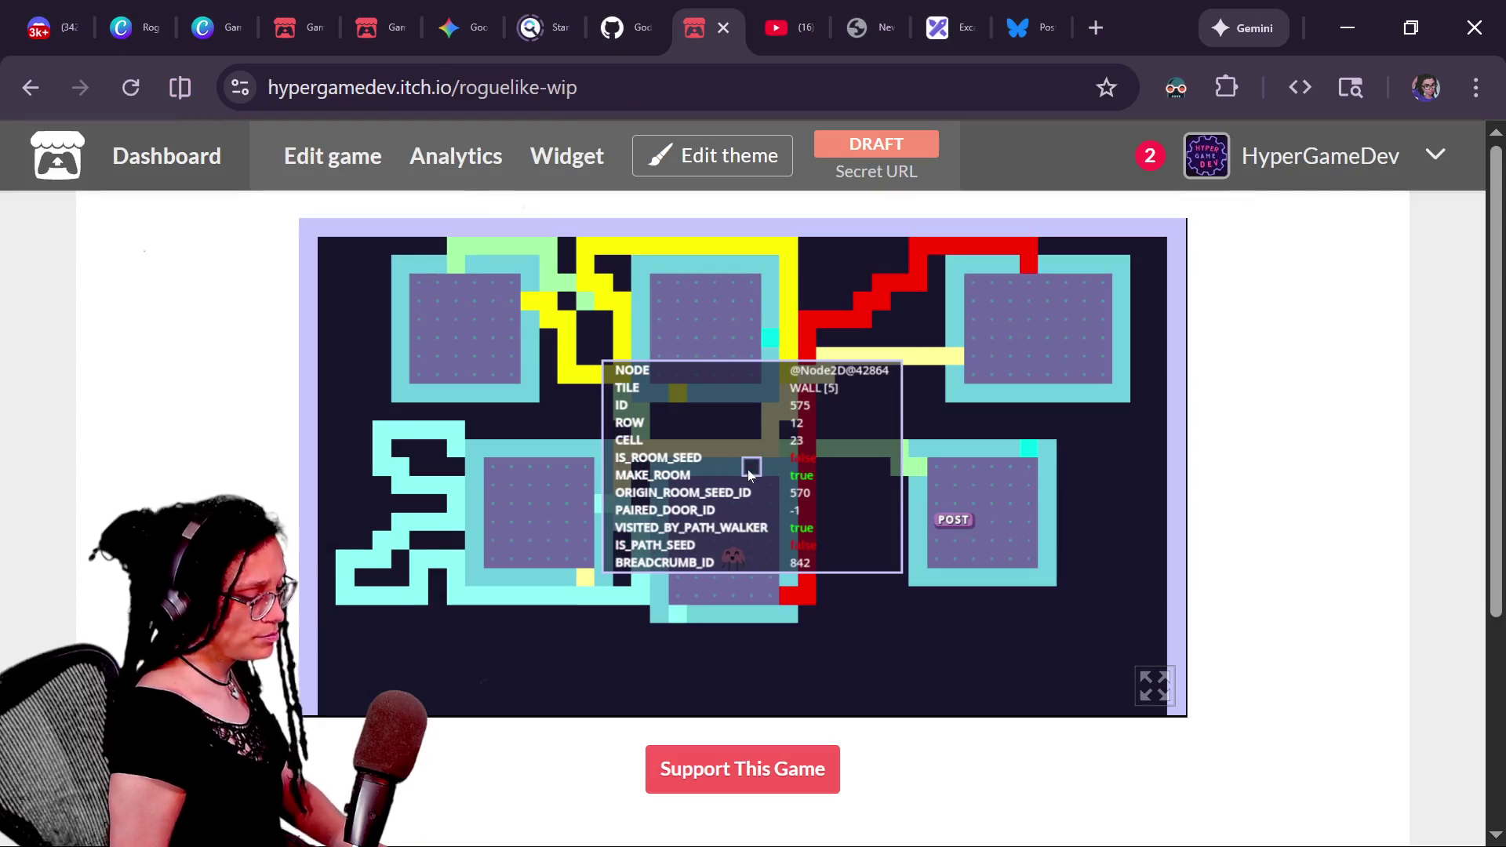
# - Return to the Godot script editor with the caret at the end of line 333
pyautogui.hotkey('alt', 'Tab')
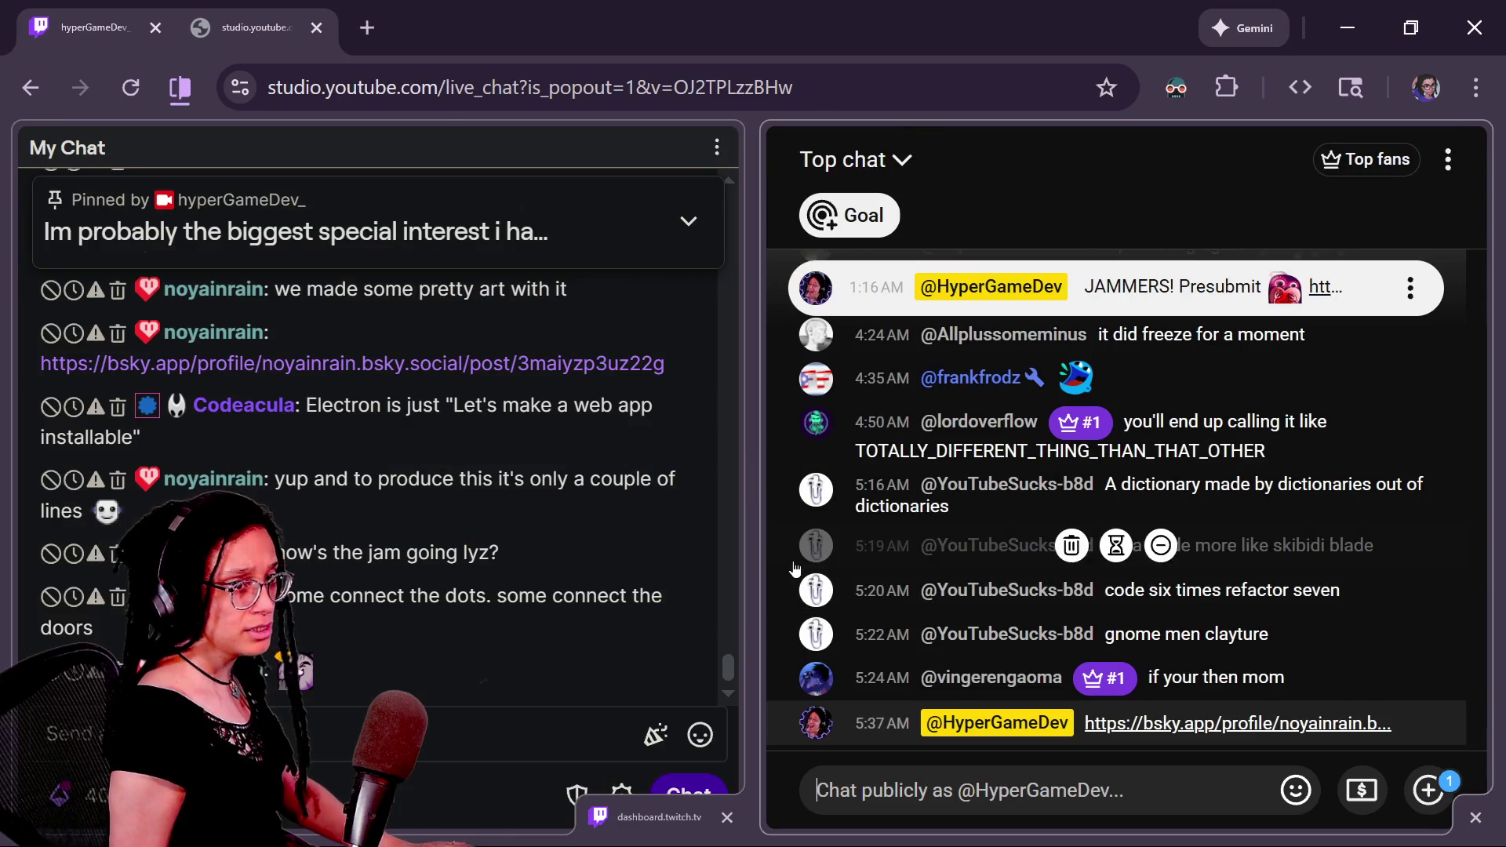
pyautogui.hotkey('alt', 'Tab')
pyautogui.click(584, 389)
pyautogui.click(690, 389)
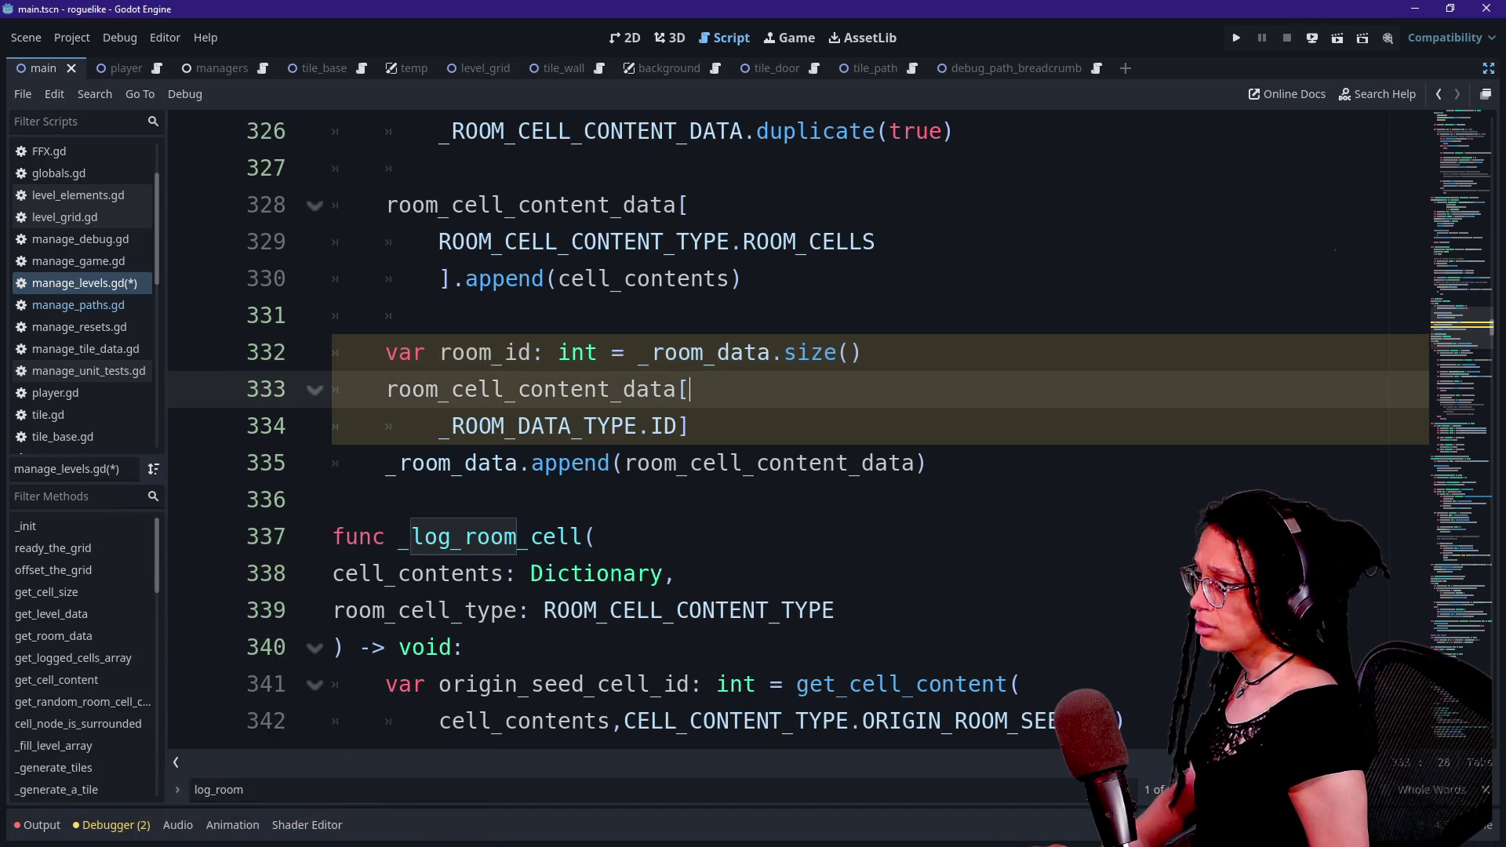
# - Scroll up the script and search it for 'seed'
pyautogui.scroll(1, 798, 423)
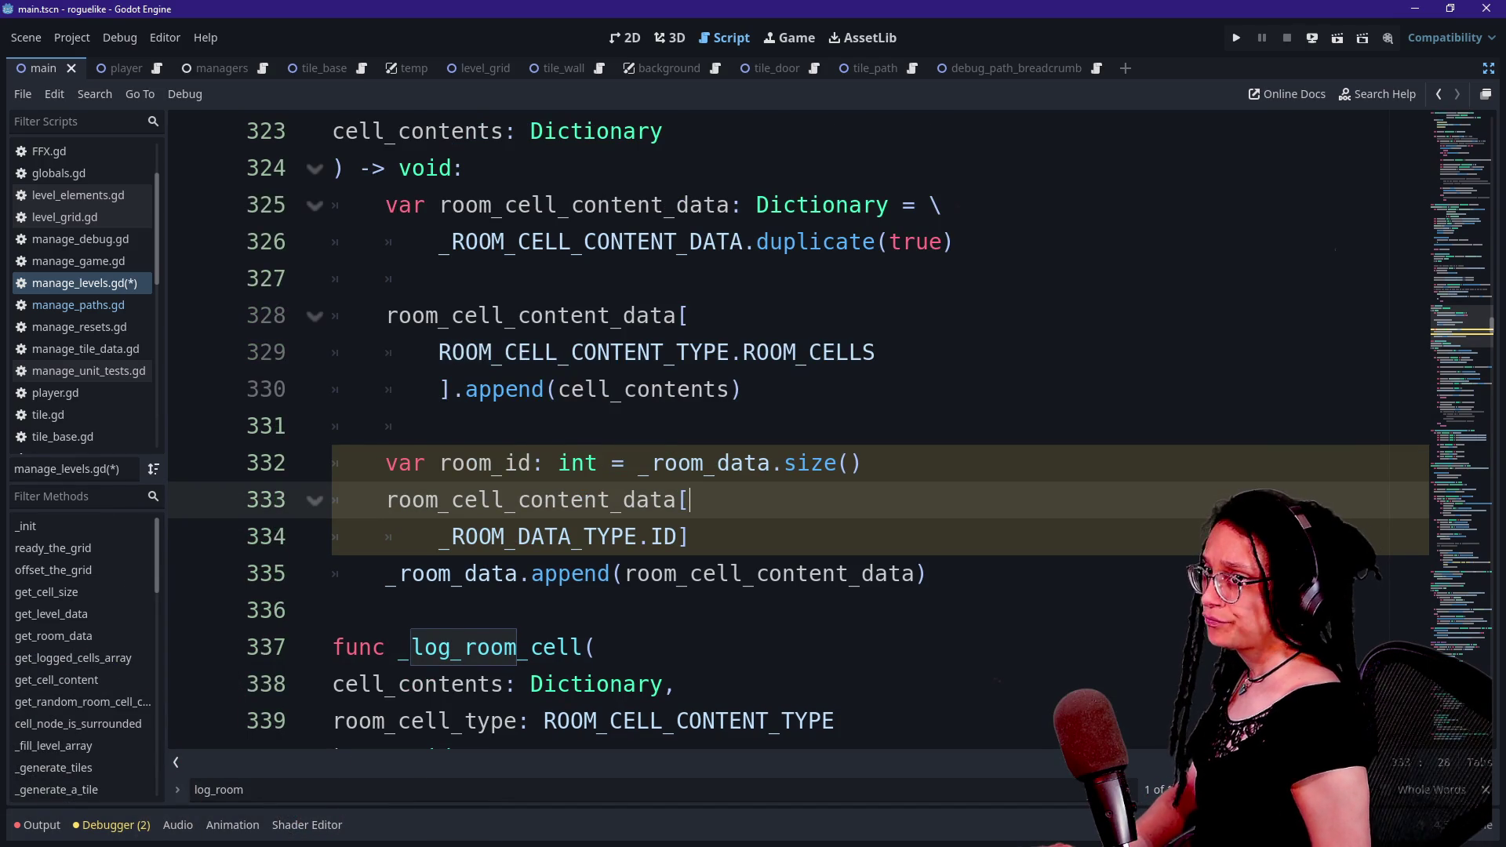
pyautogui.scroll(20, 797, 424)
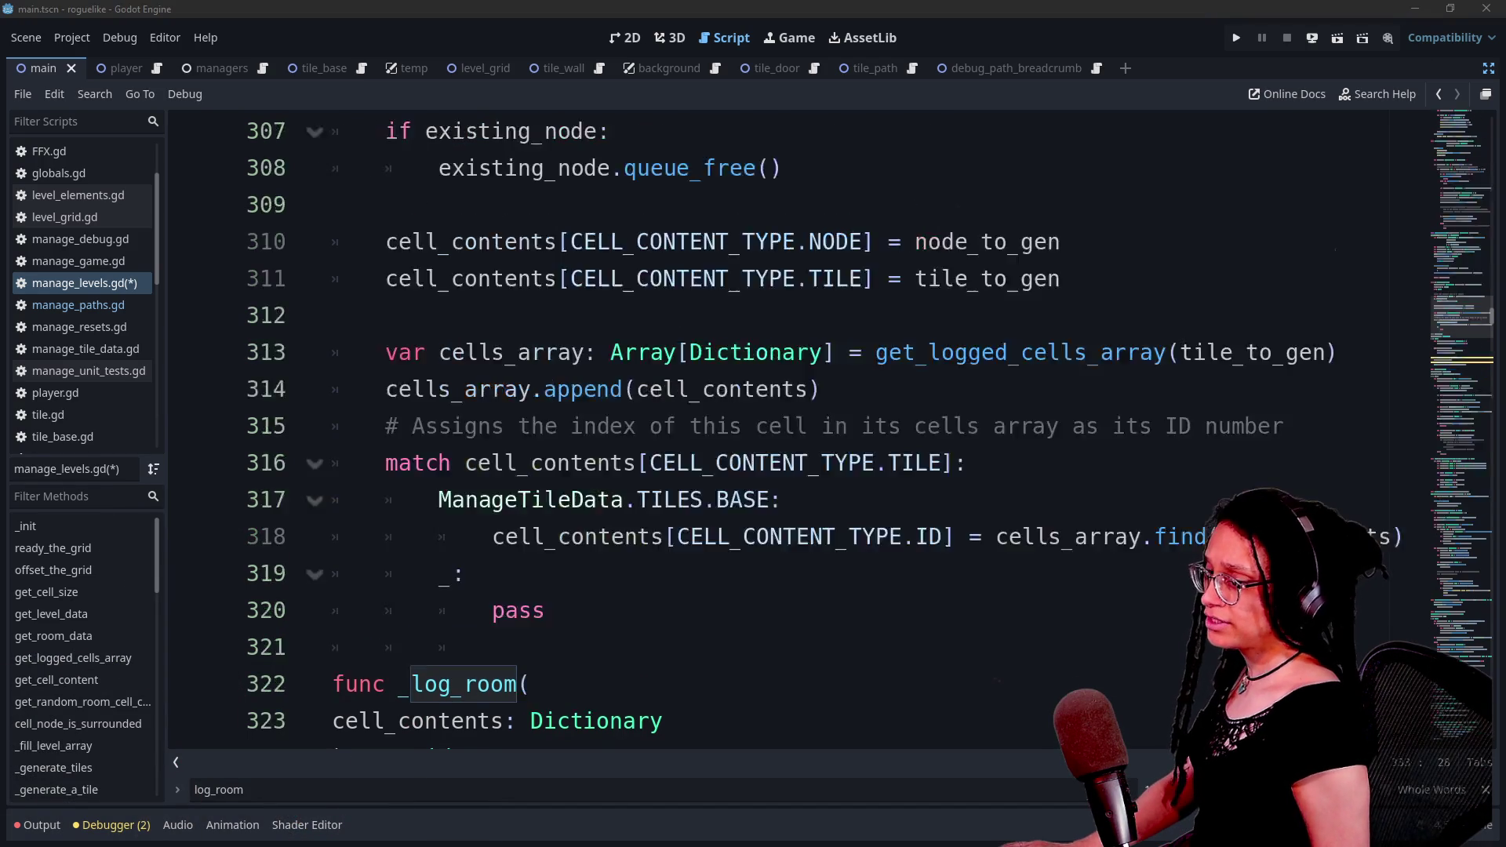
pyautogui.scroll(20, 1215, 296)
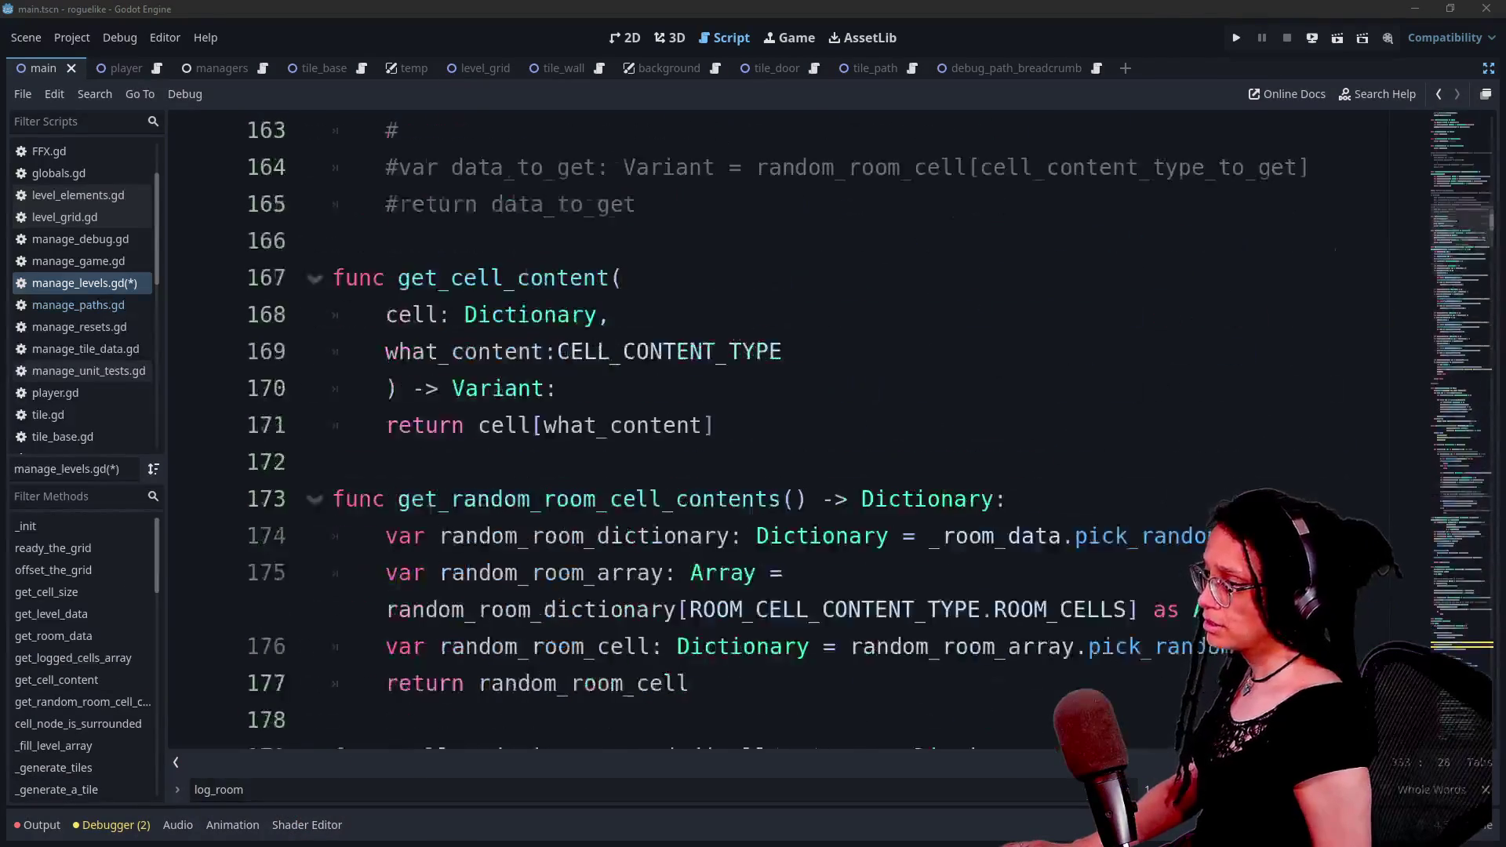
pyautogui.rightClick(1215, 296)
pyautogui.scroll(20, 1216, 301)
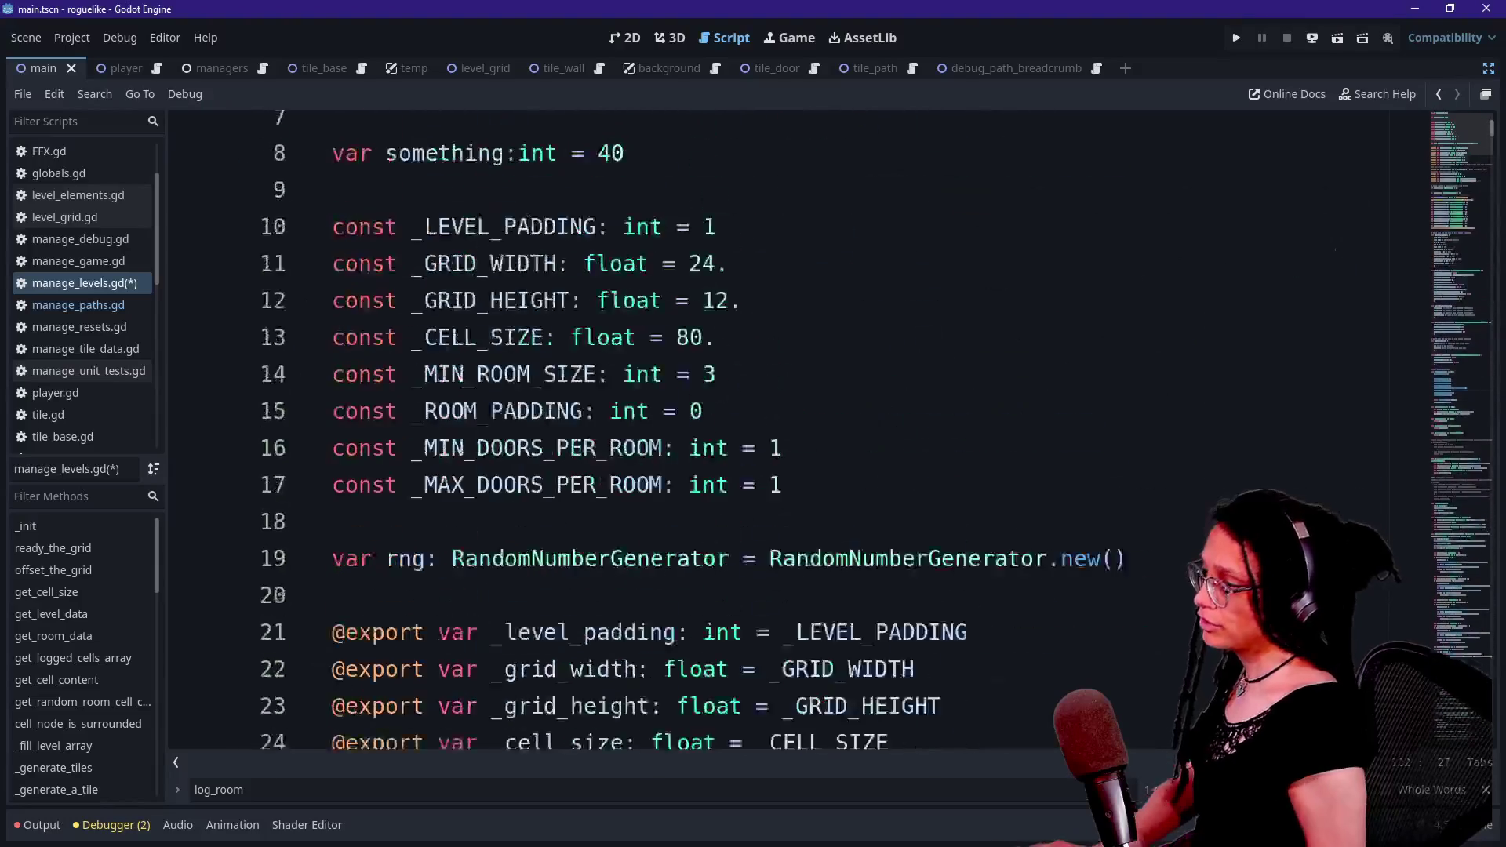
pyautogui.click(333, 352)
pyautogui.hotkey('ctrl', 'f')
pyautogui.write('room_s')
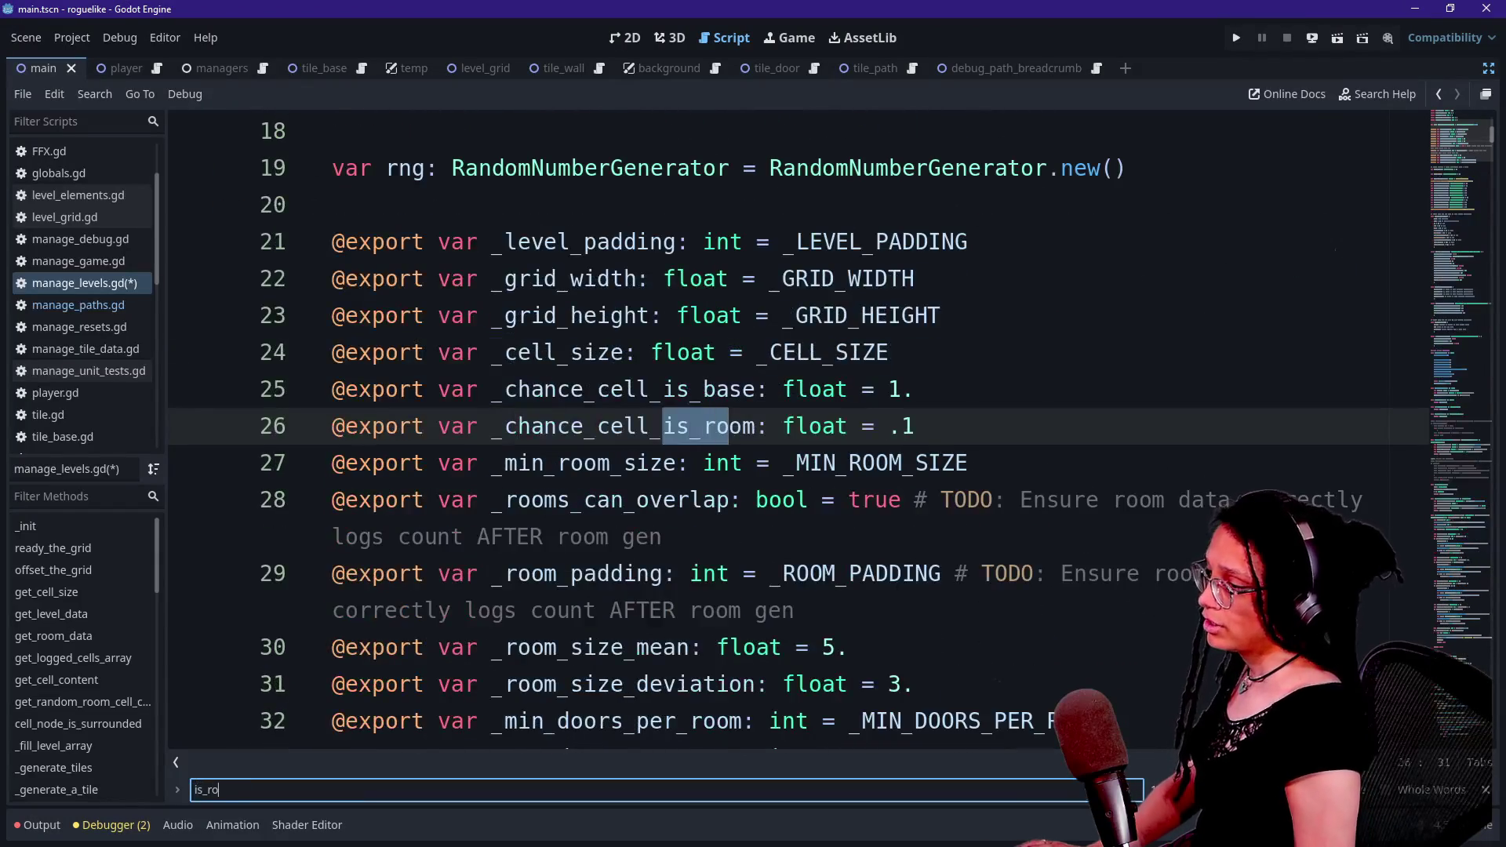
pyautogui.press('BackSpace')
pyautogui.hotkey('ctrl', 'a')
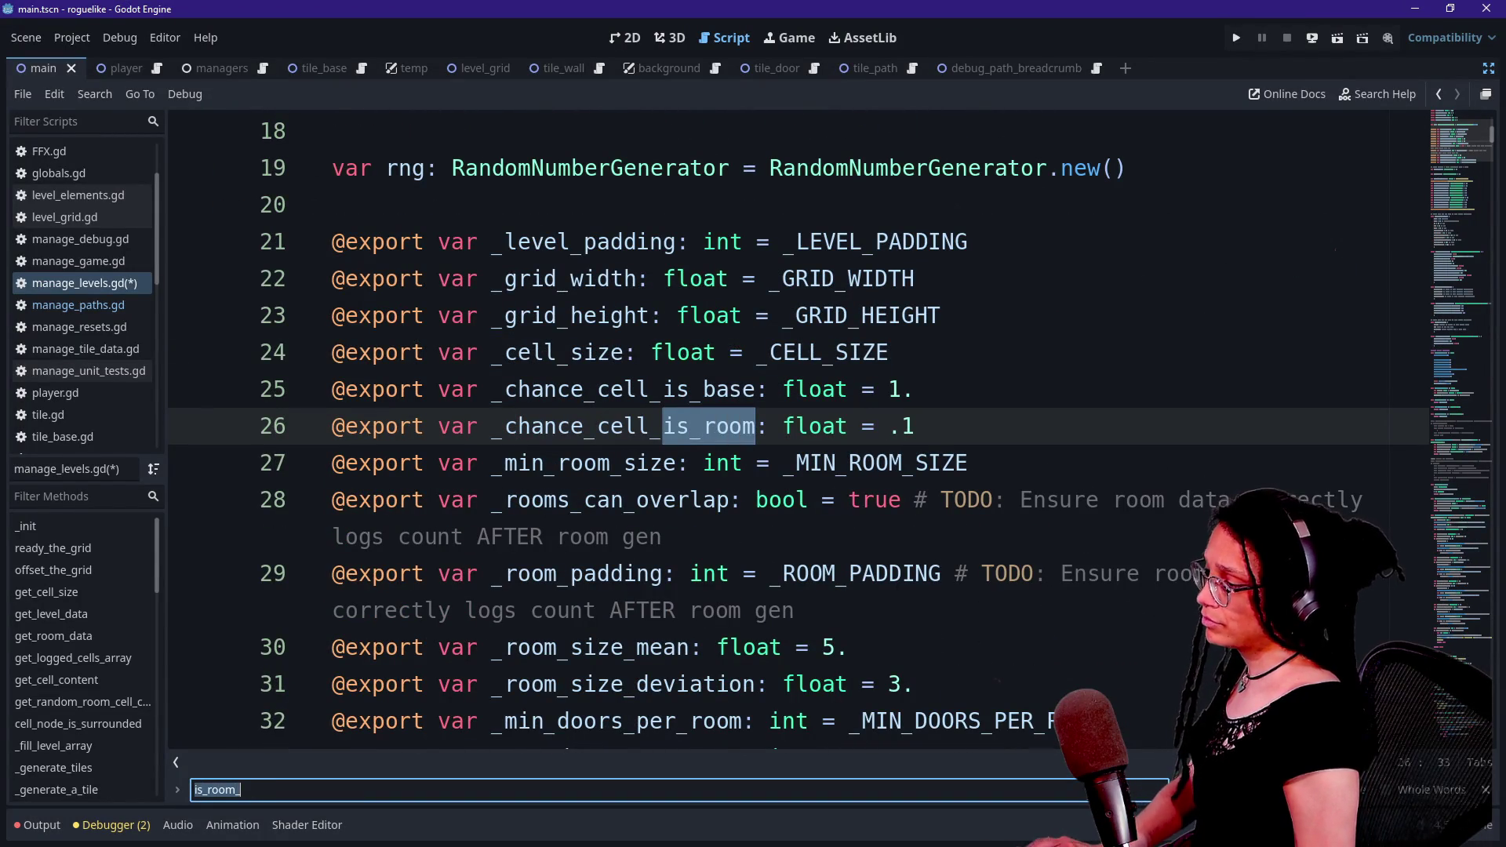
pyautogui.write('is_se')
pyautogui.press('BackSpace')
pyautogui.press('BackSpace')
pyautogui.press('BackSpace')
pyautogui.write('seed')
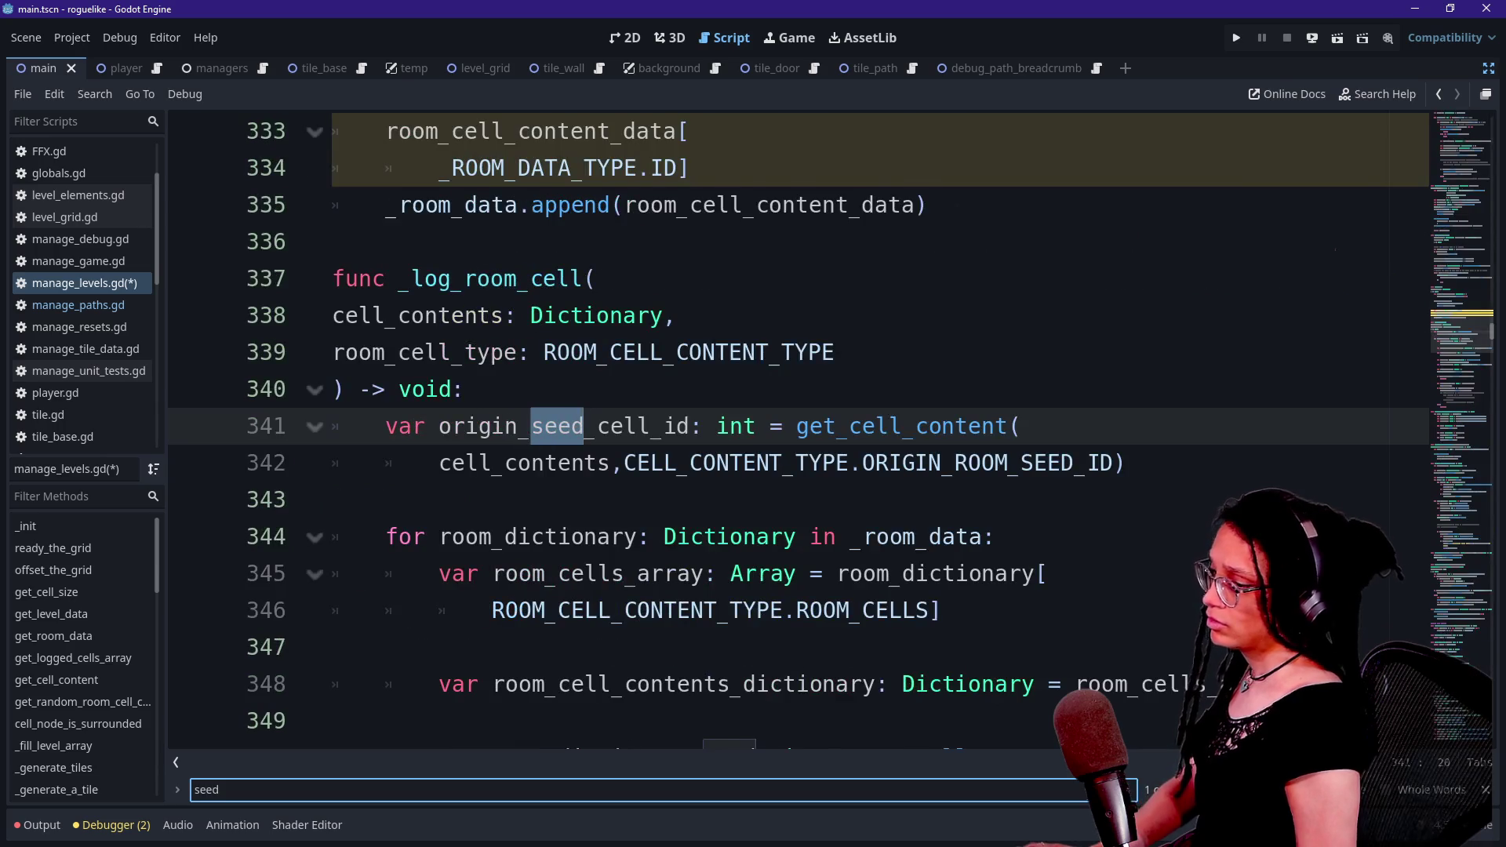
# - Step through the seed matches, then select IS_ROOM_SEED in the line-77 cell defaults
pyautogui.hotkey('shift', 'Return')
pyautogui.press('Return')
pyautogui.press('Return')
pyautogui.hotkey('shift', 'Return')
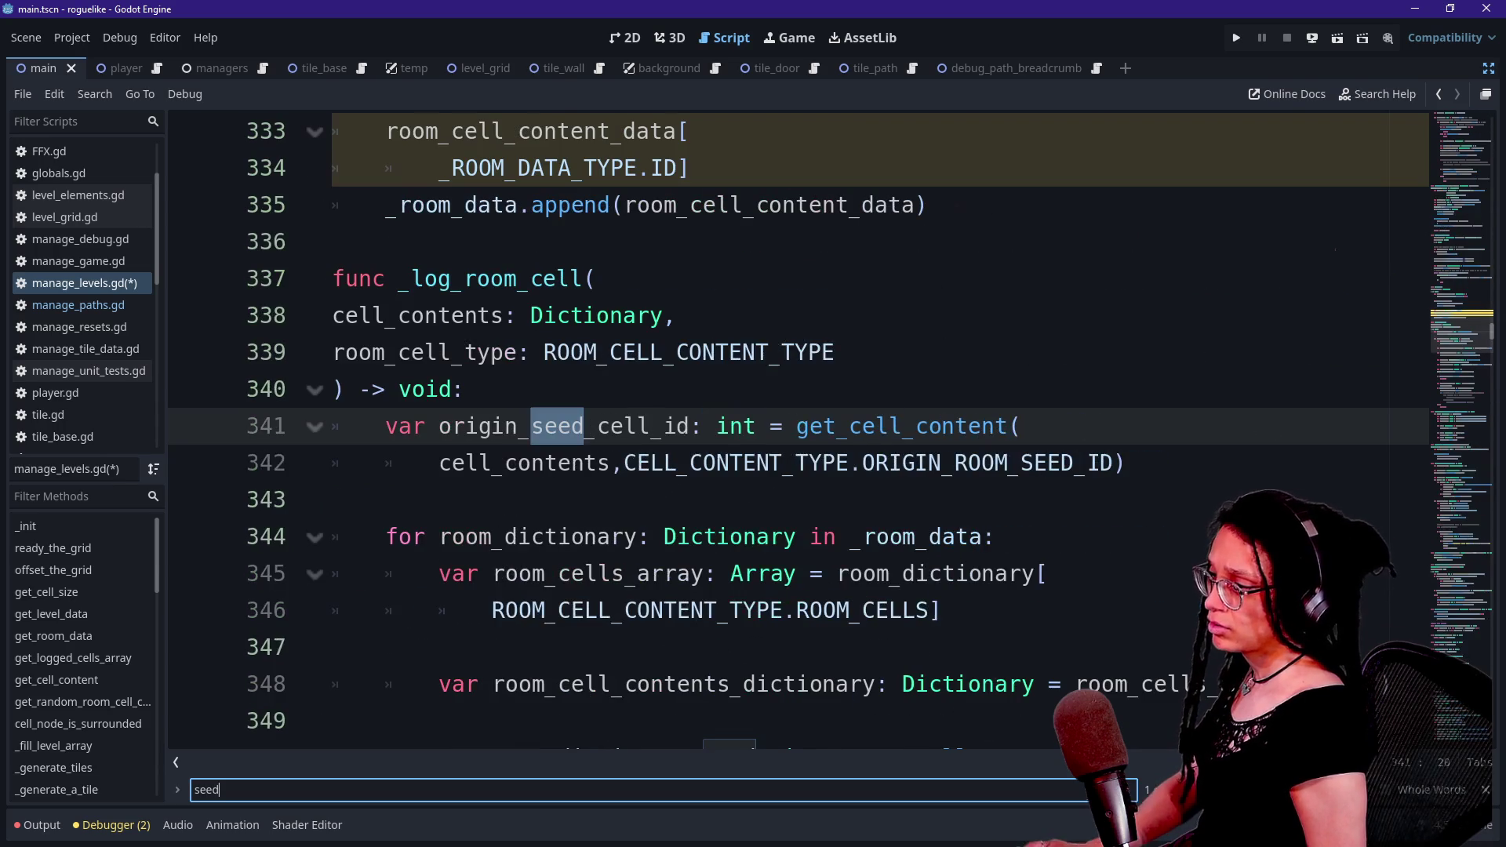
pyautogui.press('Return')
pyautogui.hotkey('shift', 'Return')
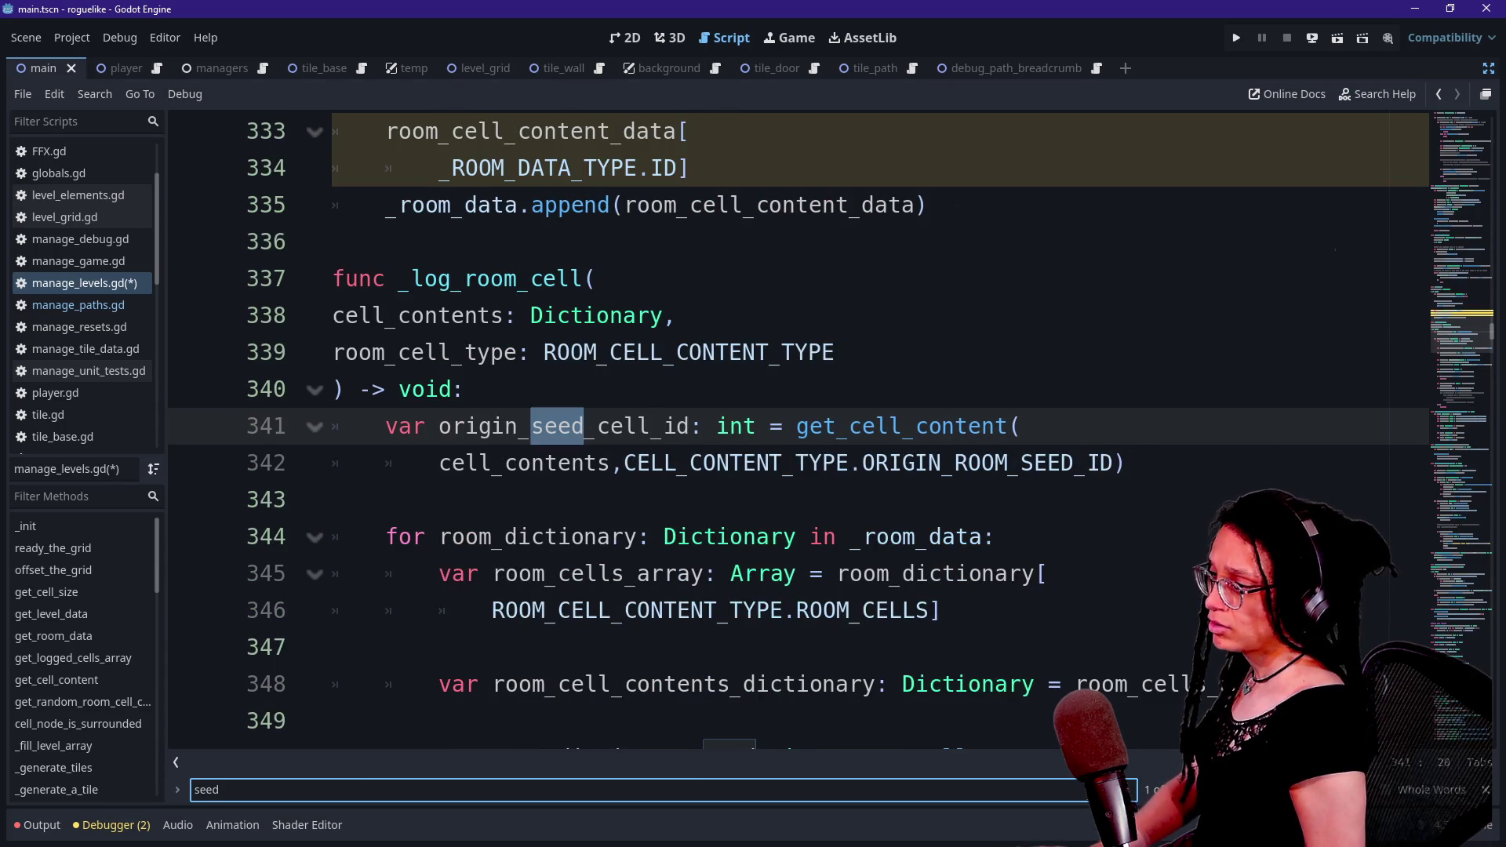
pyautogui.scroll(20, 816, 427)
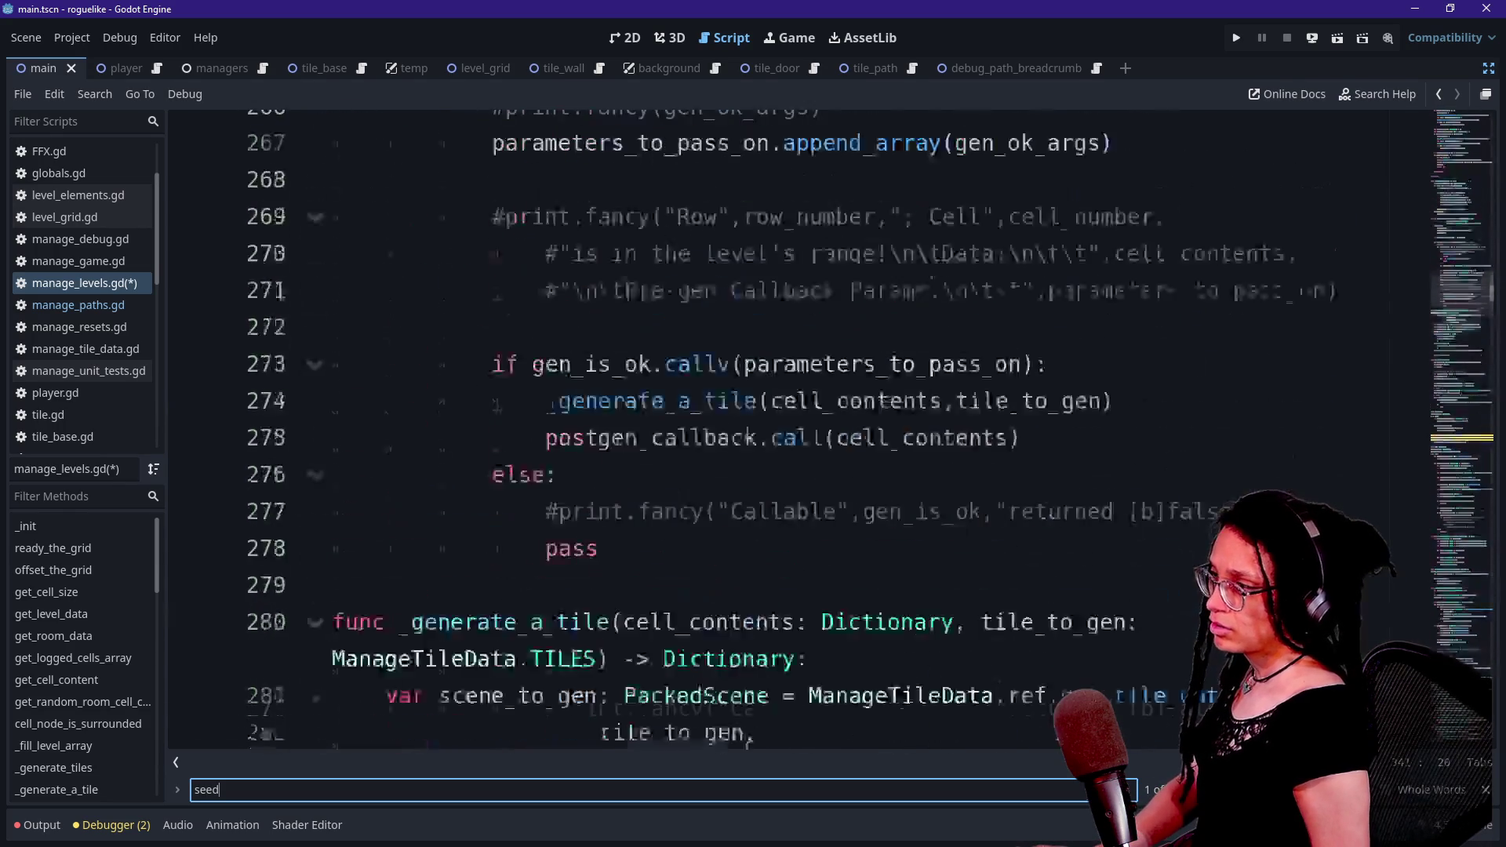
pyautogui.scroll(20, 815, 428)
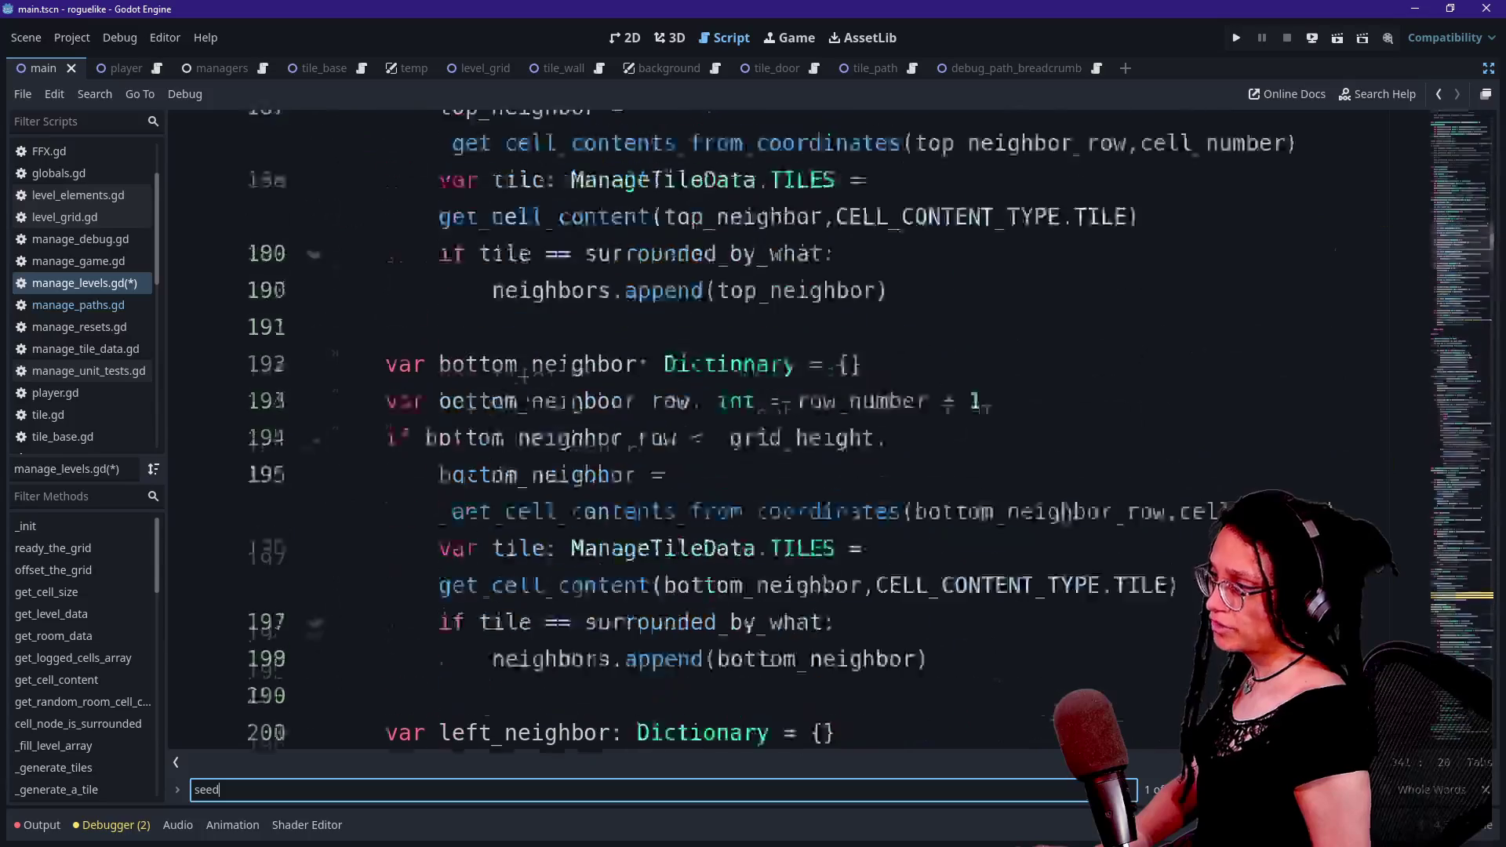
pyautogui.scroll(20, 816, 427)
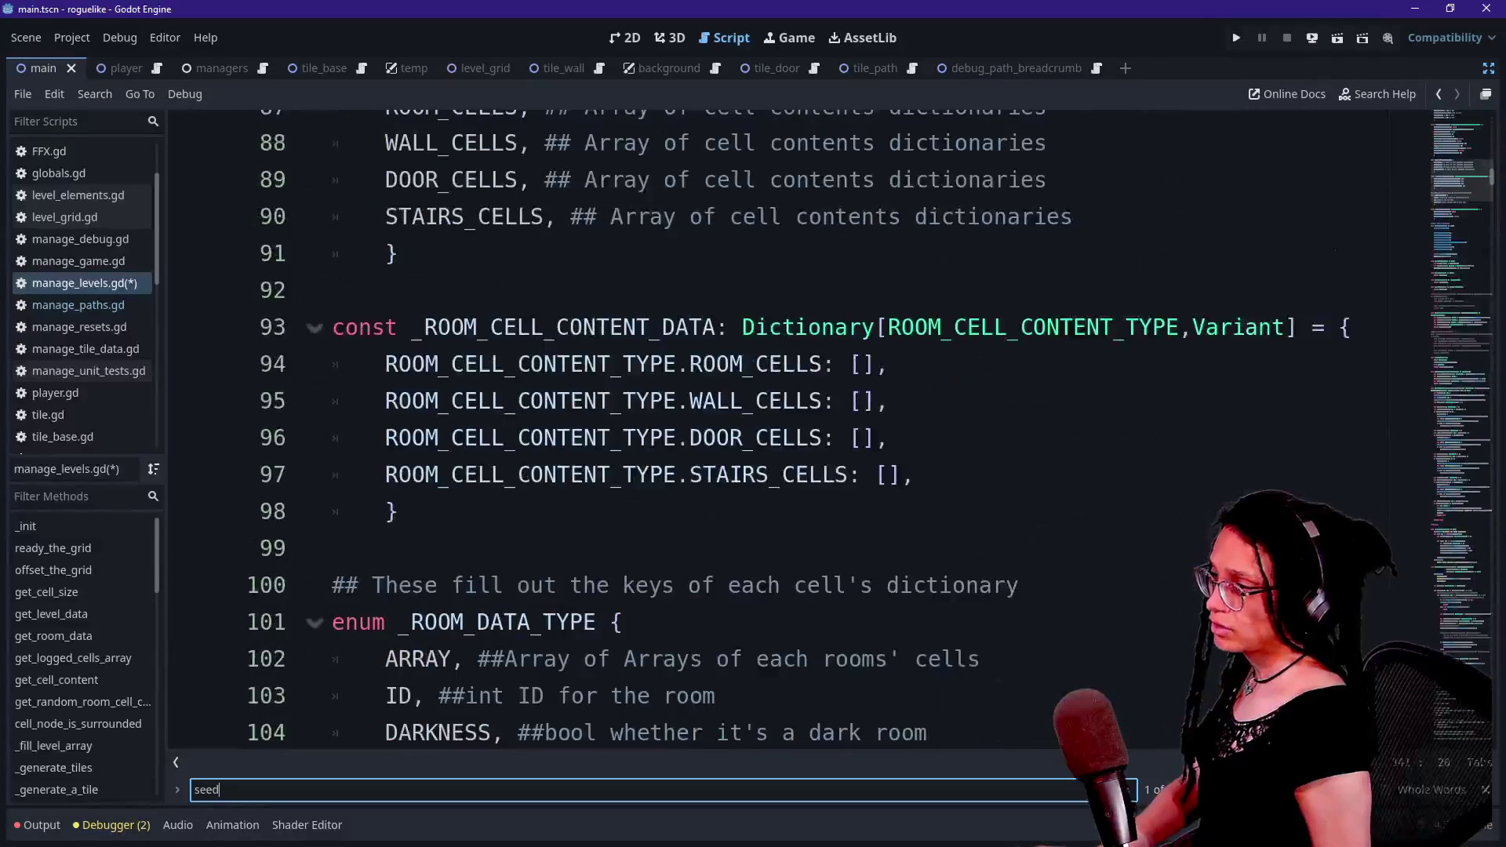
pyautogui.scroll(1, 816, 428)
pyautogui.scroll(1, 816, 428)
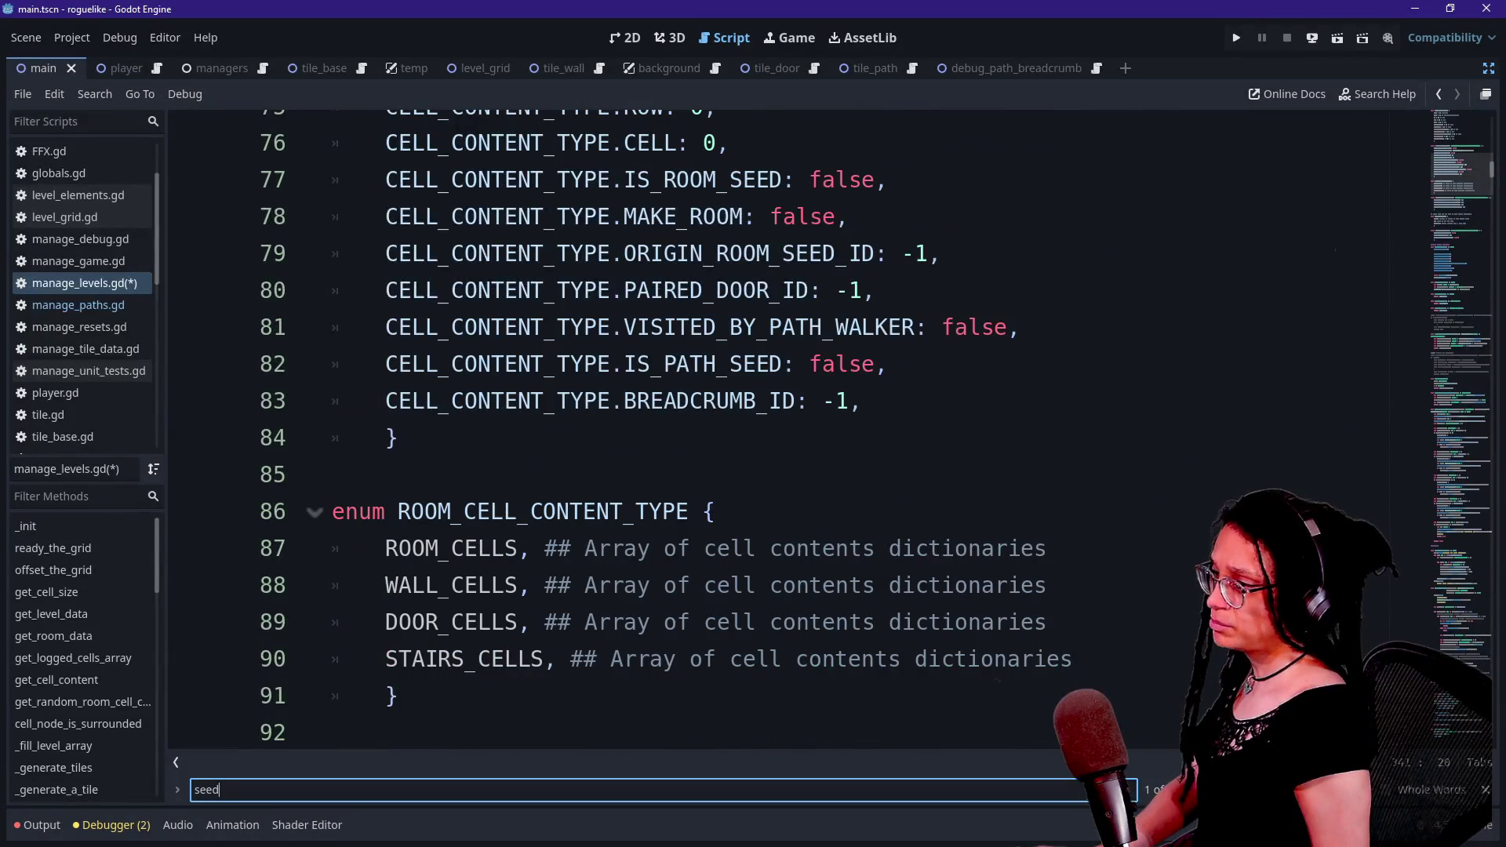
pyautogui.moveTo(625, 179); pyautogui.dragTo(782, 179)
# - Highlight the seed occurrences and select .IS_ROOM_SEED on line 77
pyautogui.scroll(1, 797, 427)
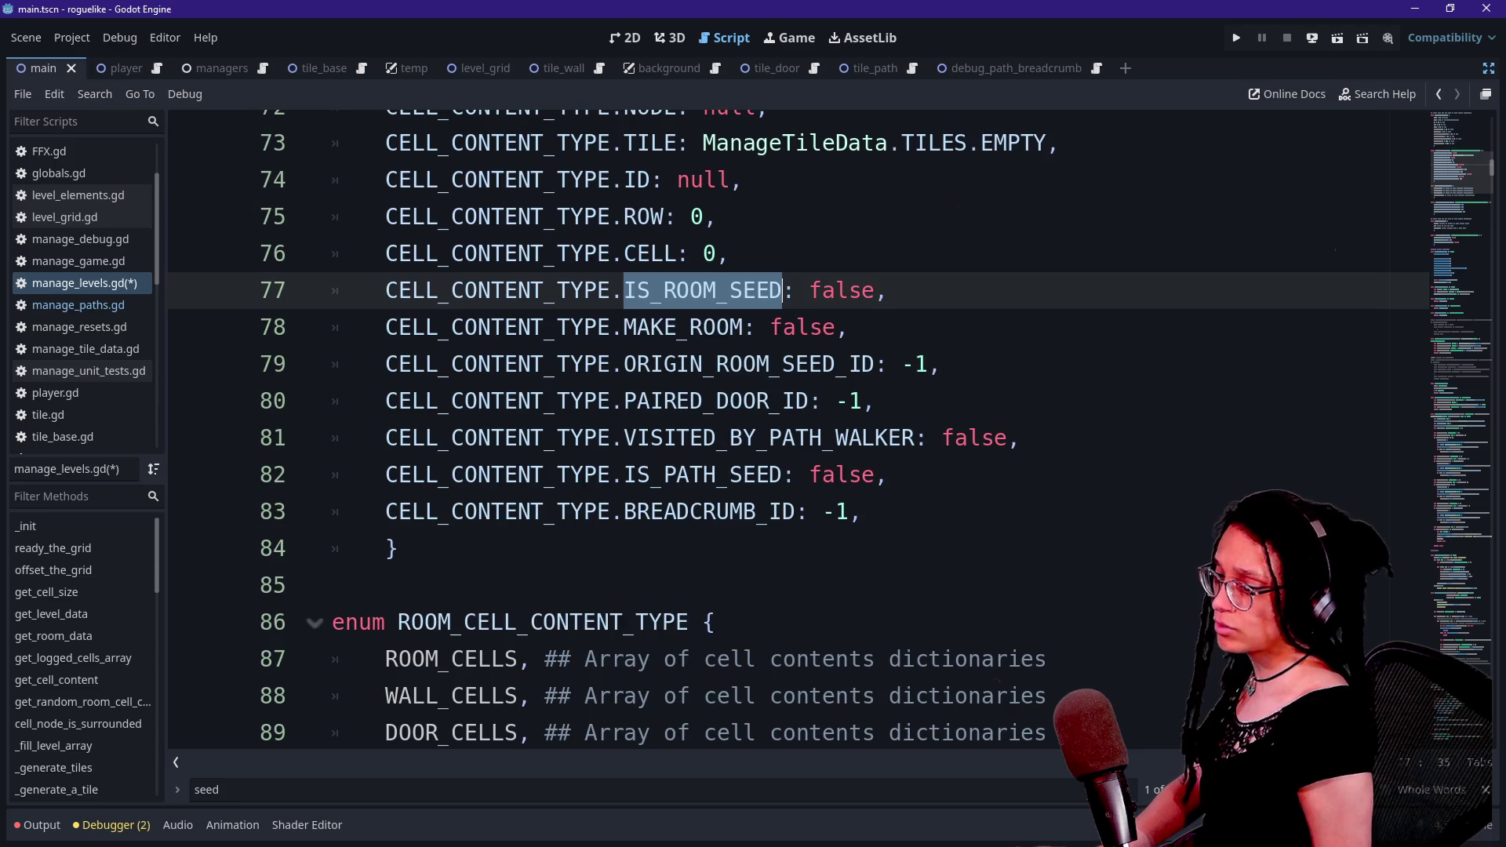
pyautogui.press('F3')
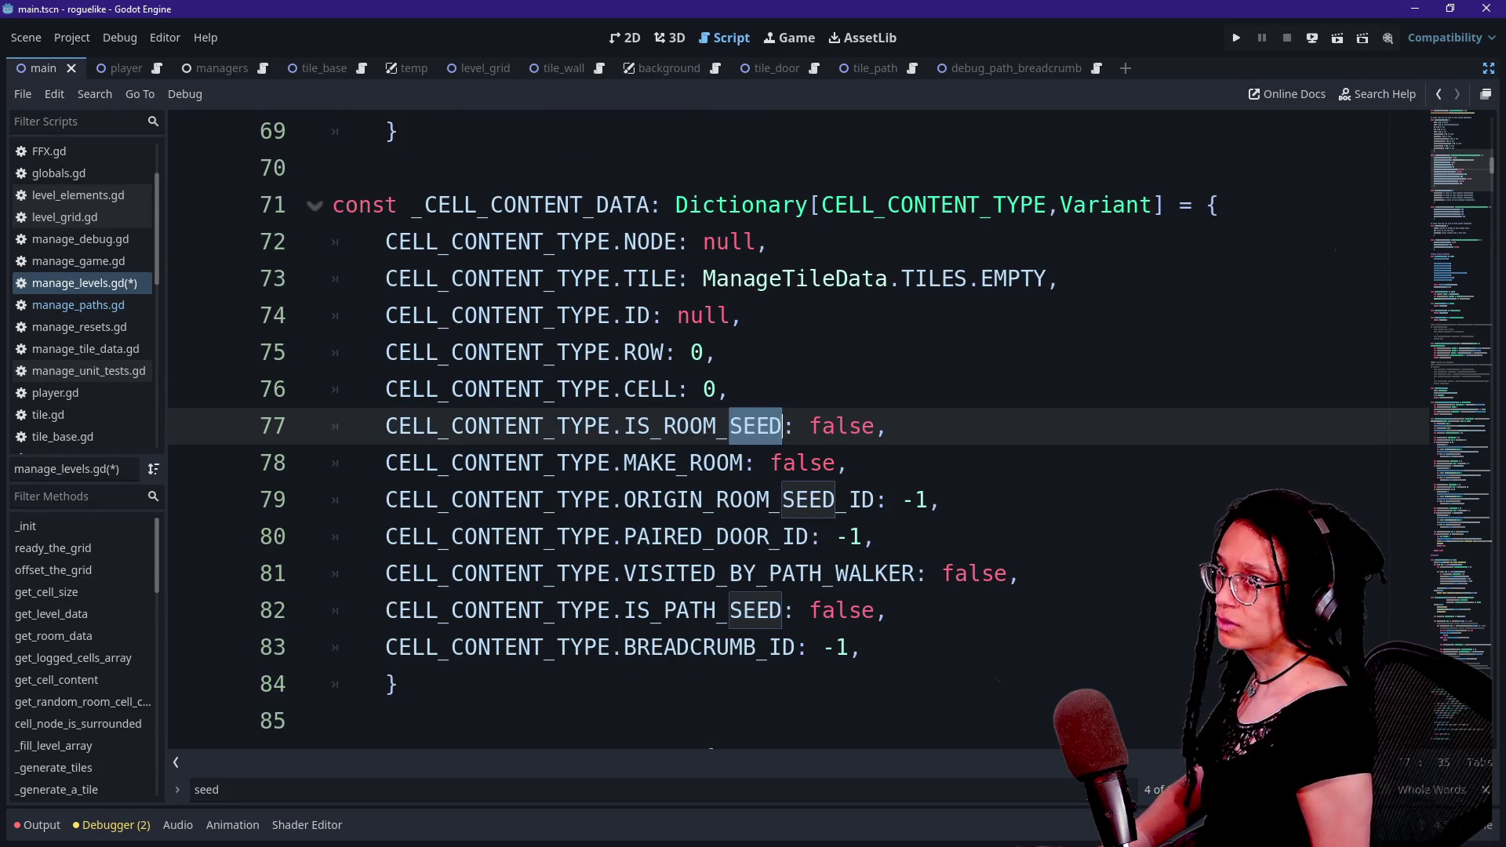
pyautogui.click(545, 426)
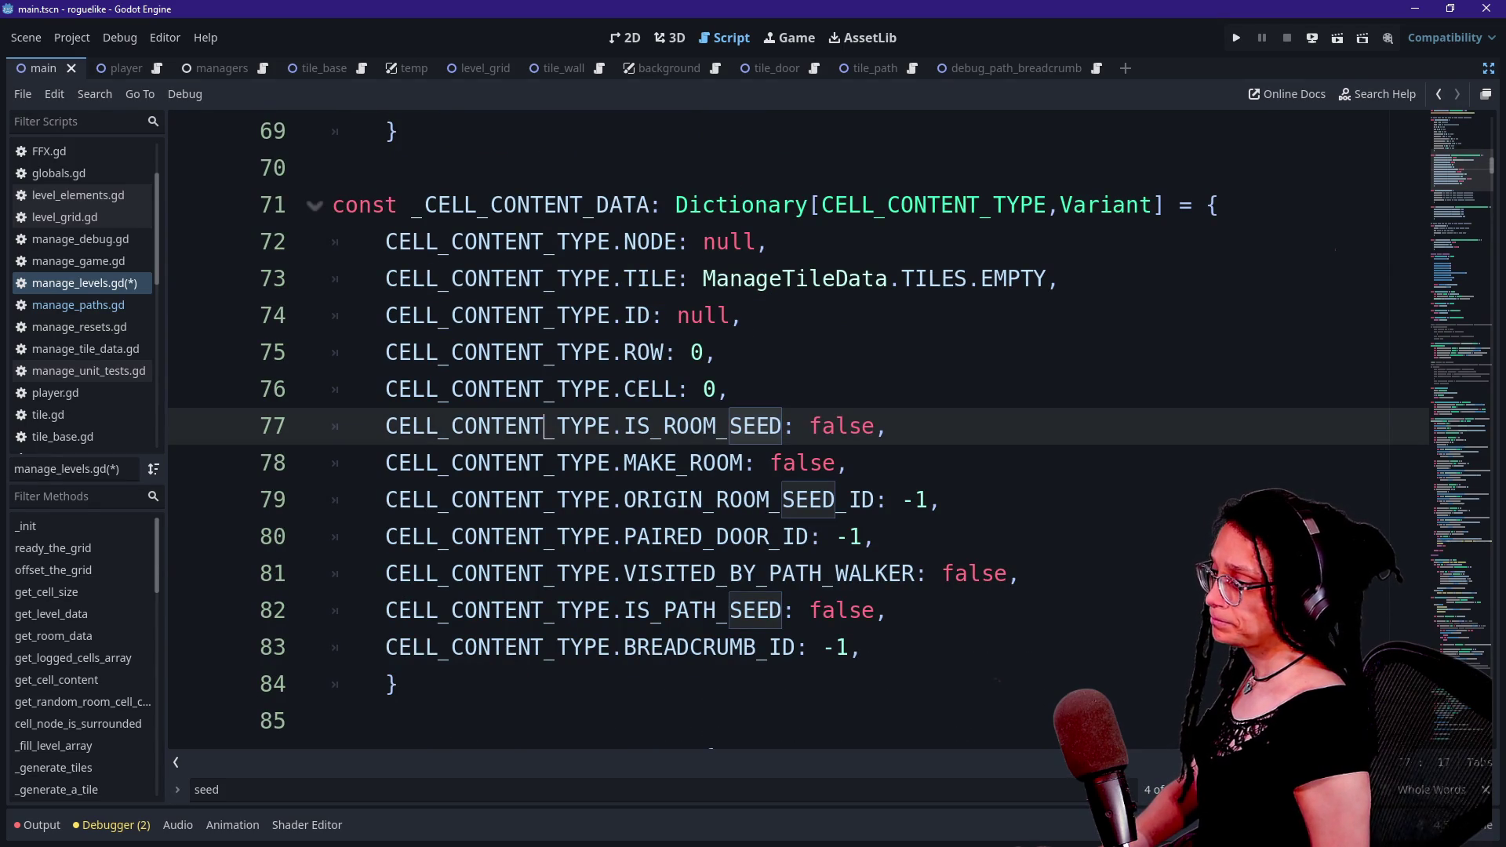
pyautogui.moveTo(618, 426); pyautogui.dragTo(782, 426)
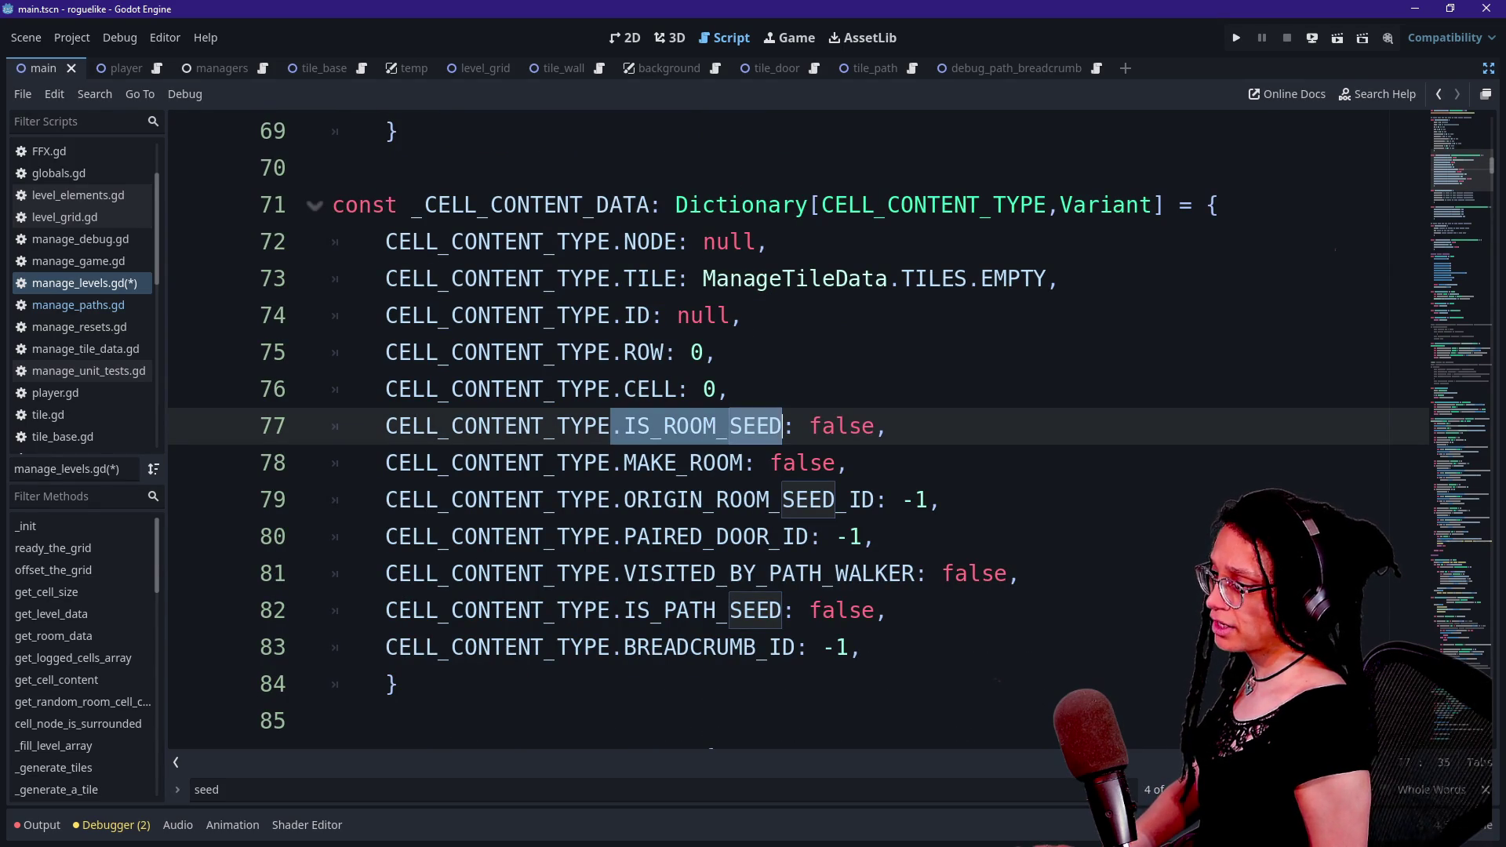
pyautogui.hotkey('ctrl', 'd')
pyautogui.scroll(-3, 784, 431)
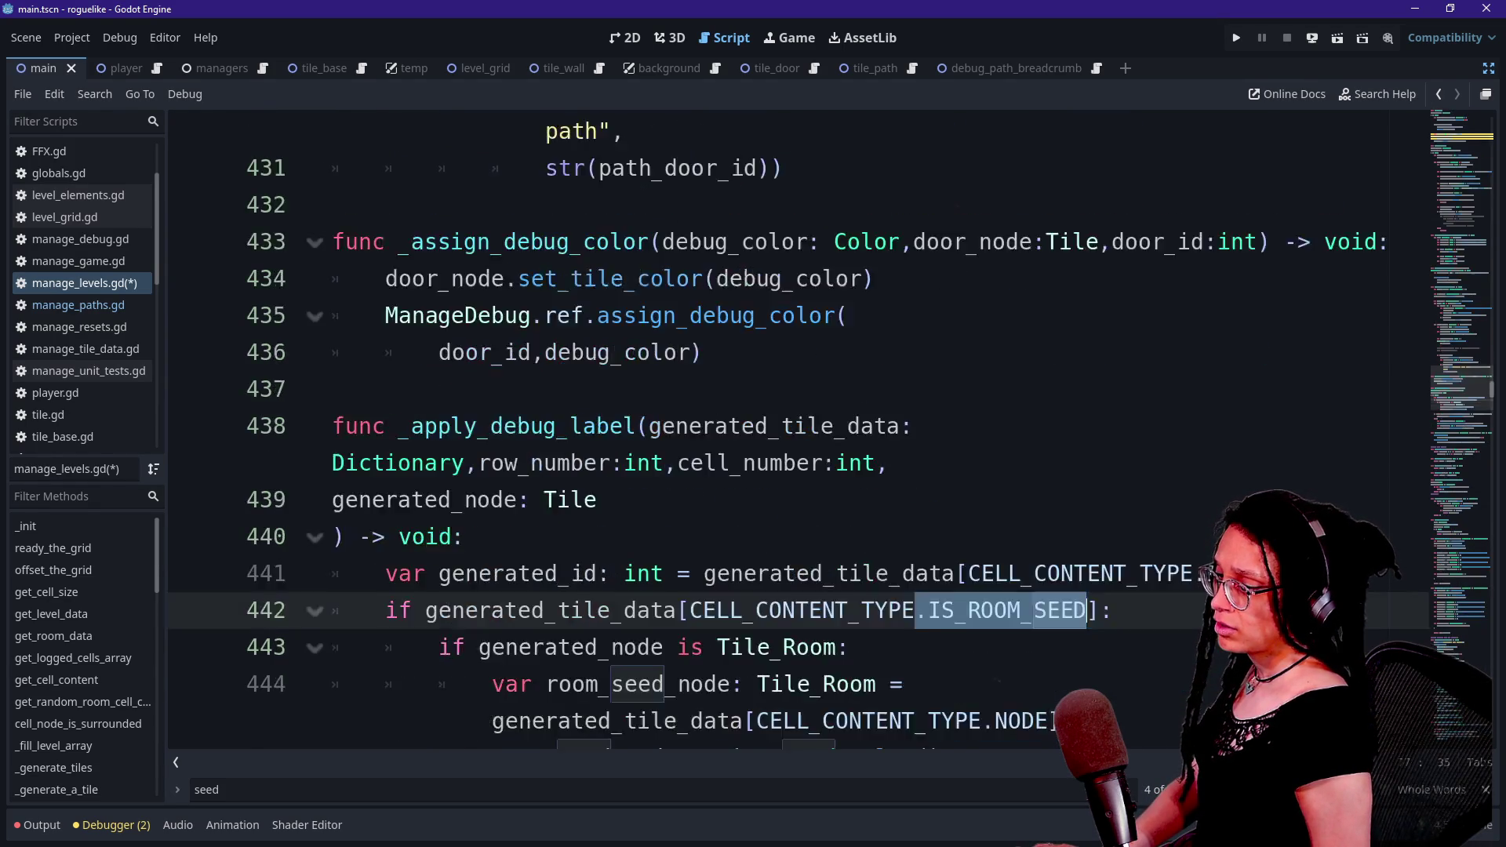
# - Search for .IS_ROOM_SEED and step to its assignment to true on line 617
pyautogui.hotkey('ctrl', 'f')
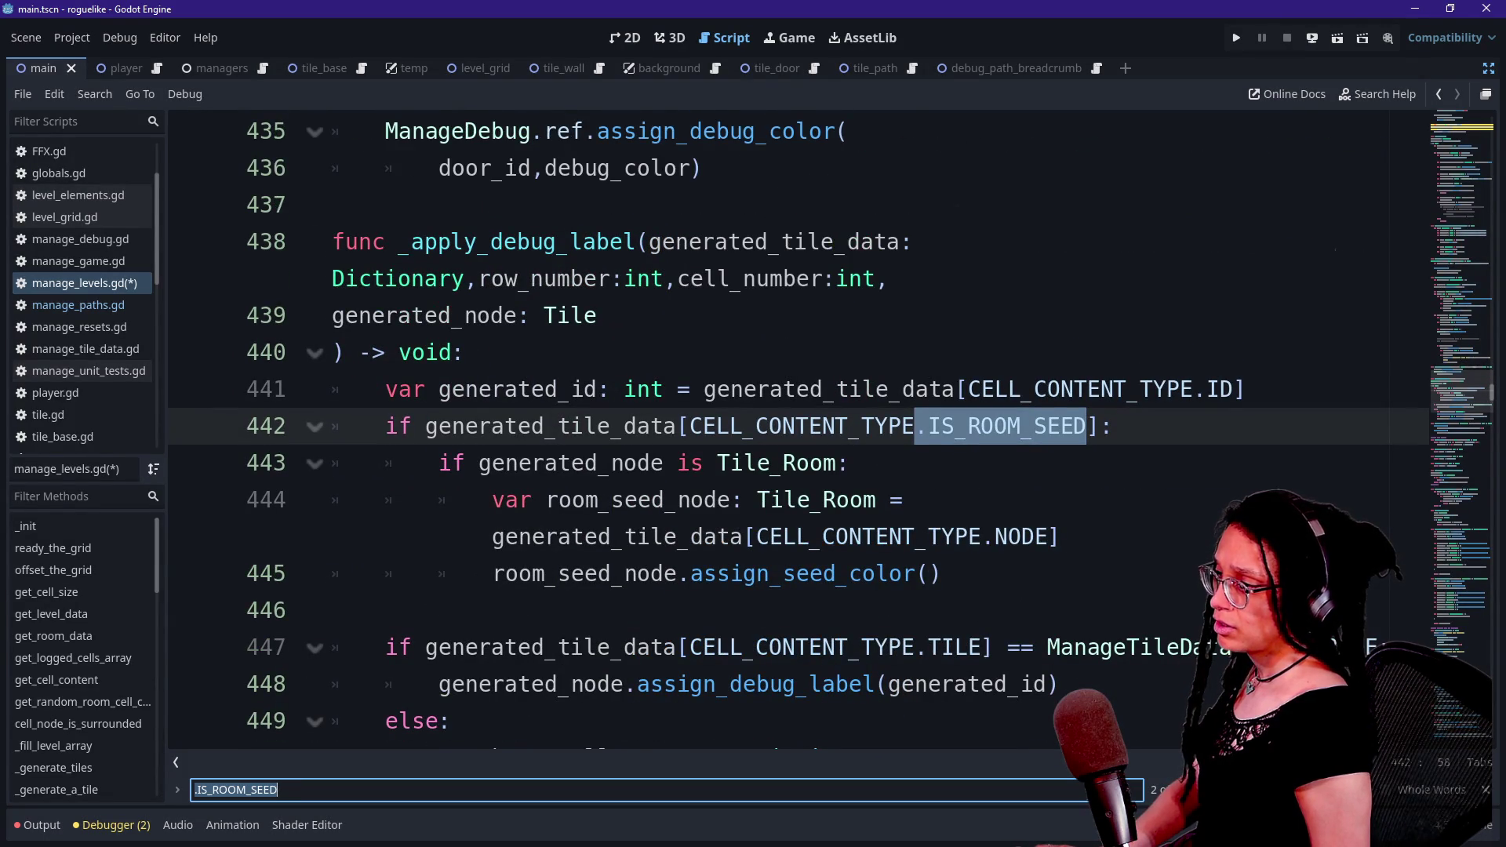
pyautogui.press('Return')
pyautogui.press('Return')
pyautogui.press('Return')
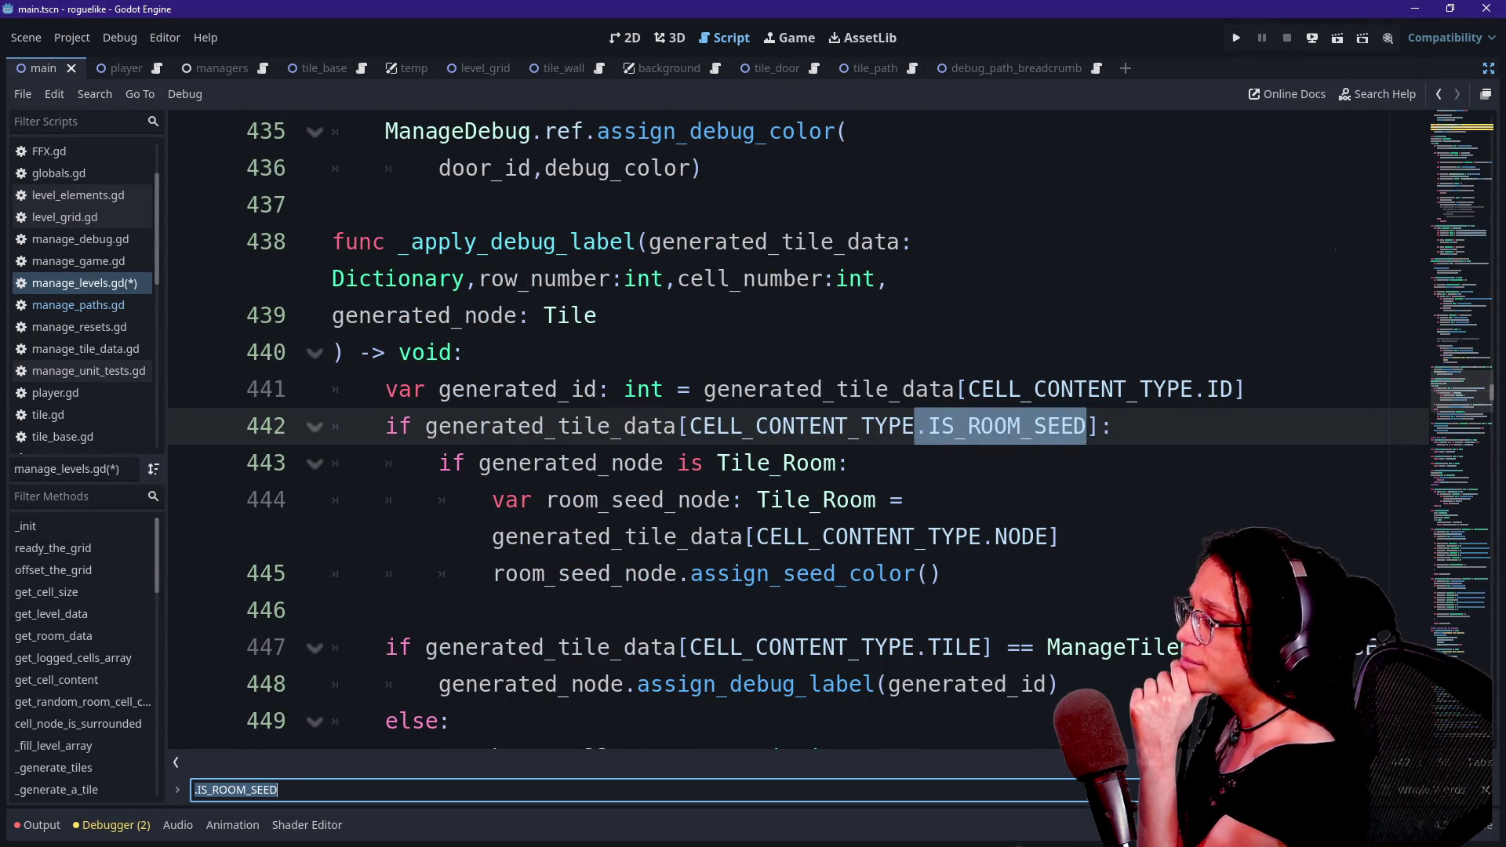
pyautogui.press('Return')
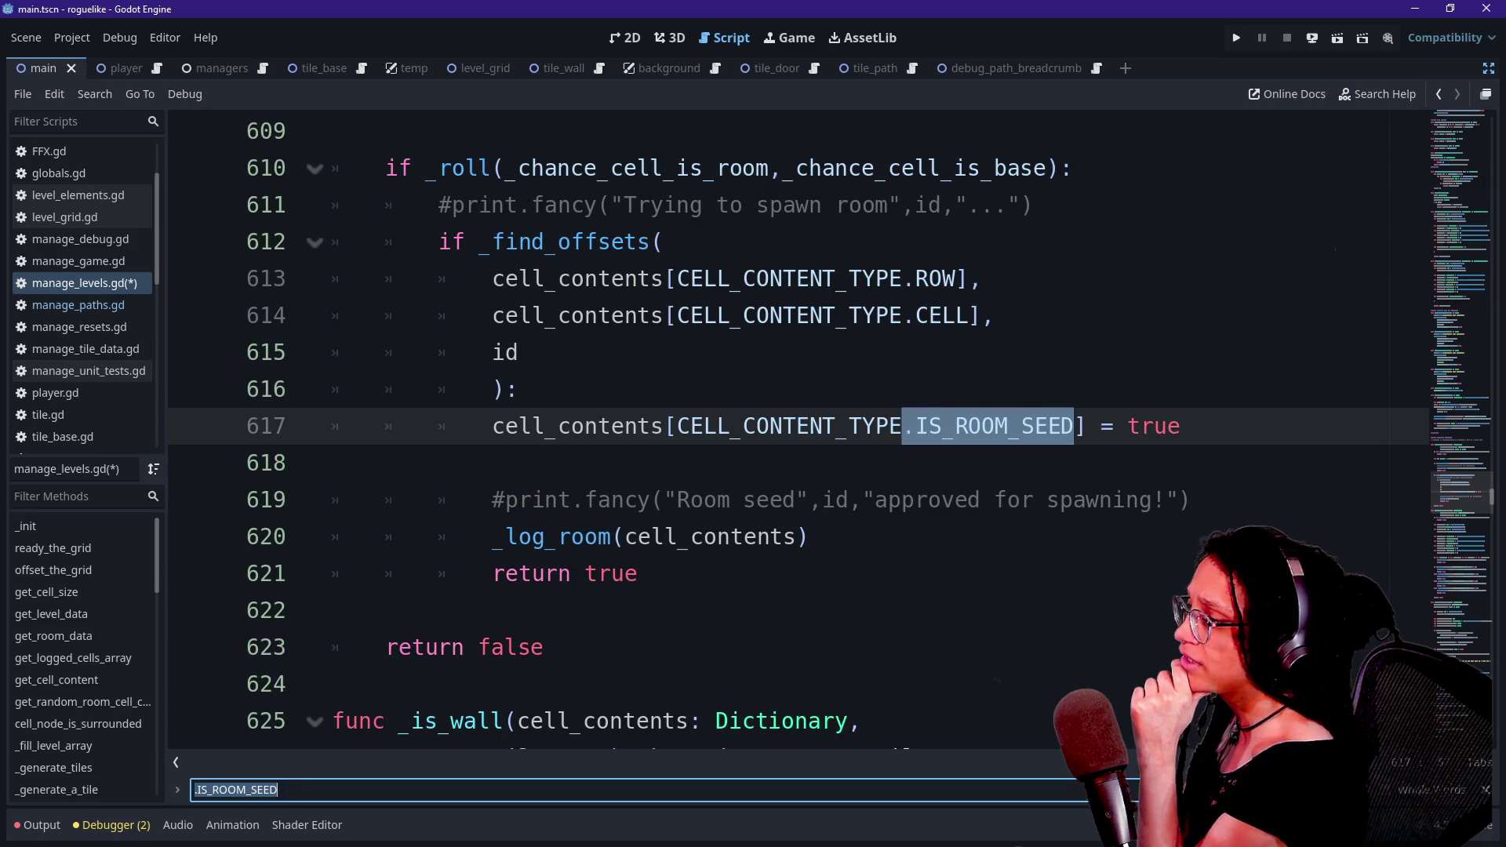
pyautogui.scroll(3, 784, 424)
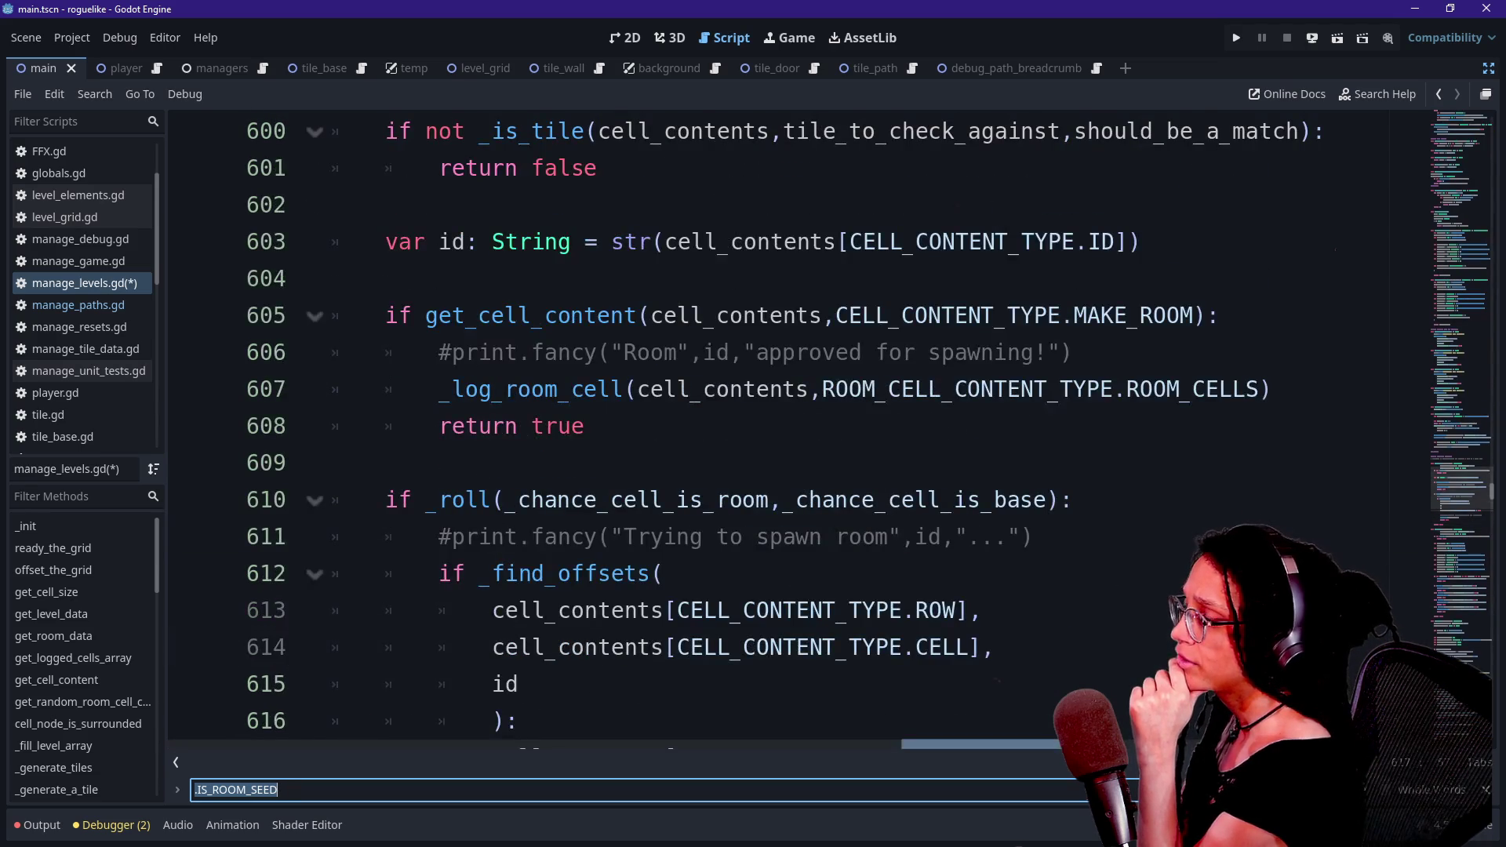
pyautogui.scroll(2, 785, 424)
pyautogui.scroll(-2, 784, 424)
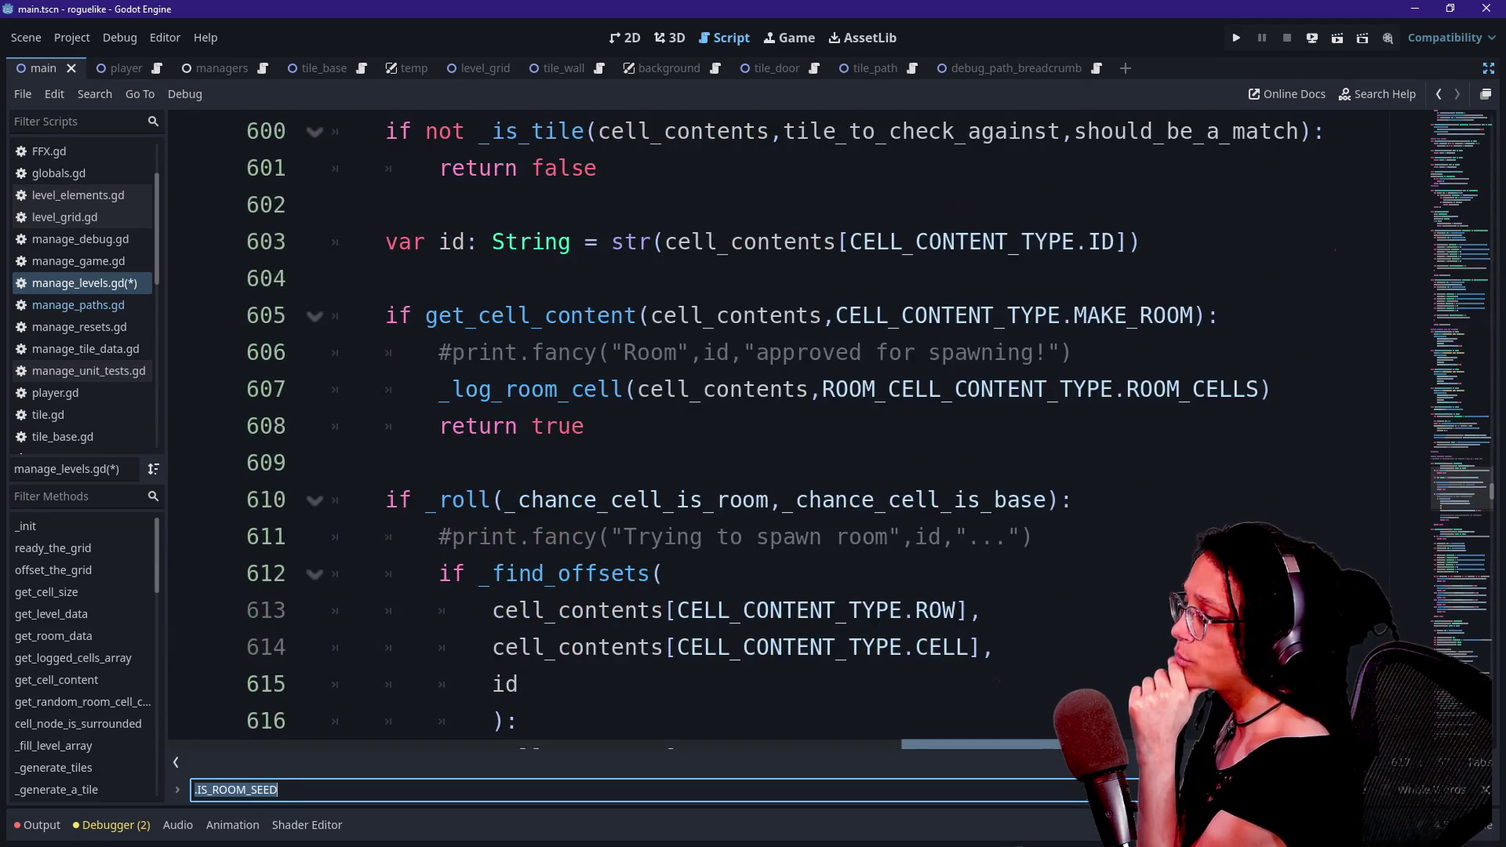
pyautogui.scroll(-2, 785, 424)
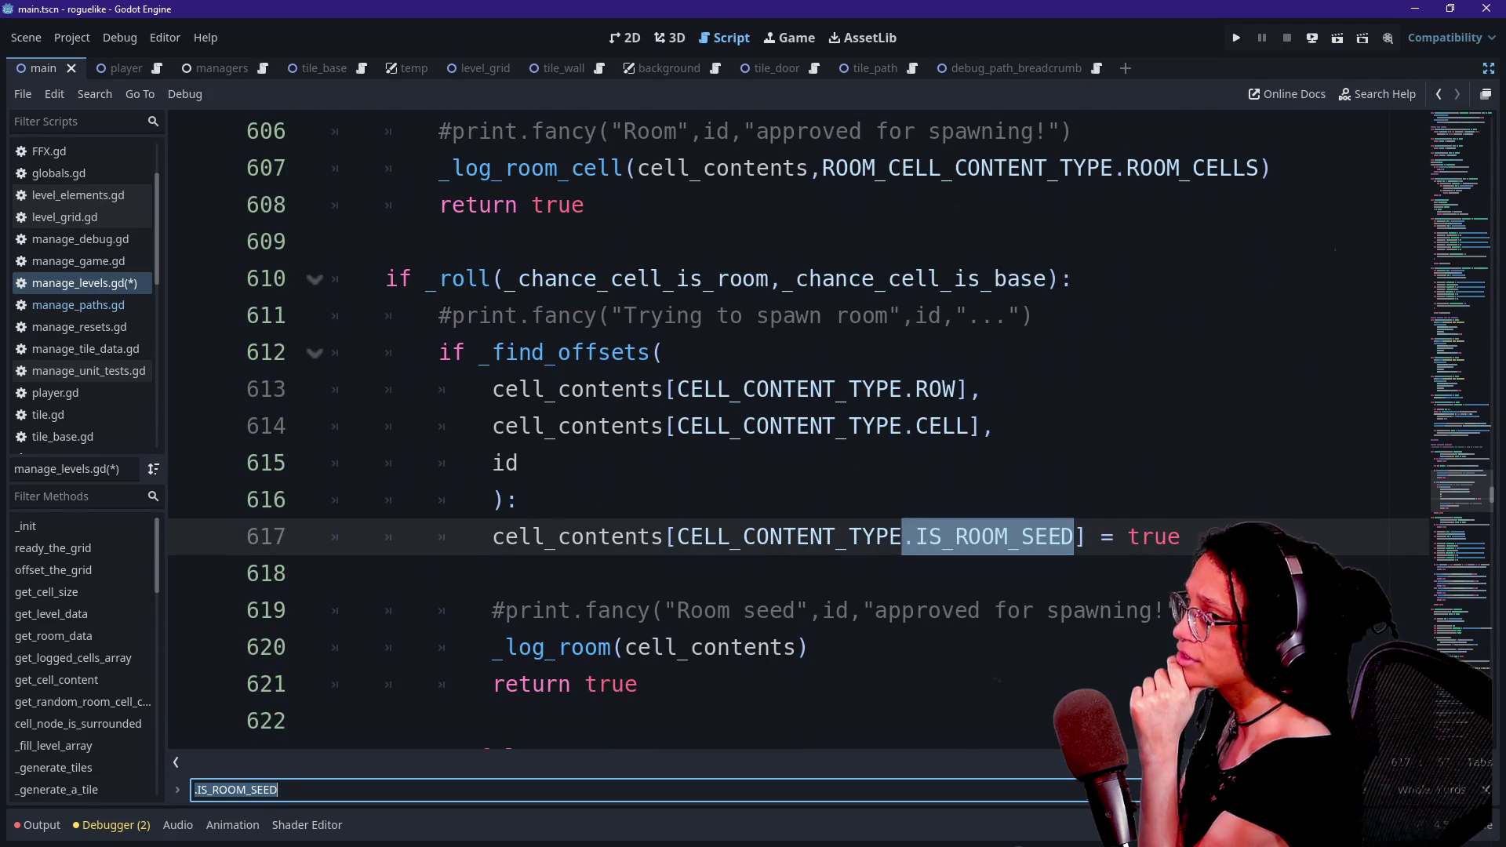
pyautogui.scroll(-1, 785, 423)
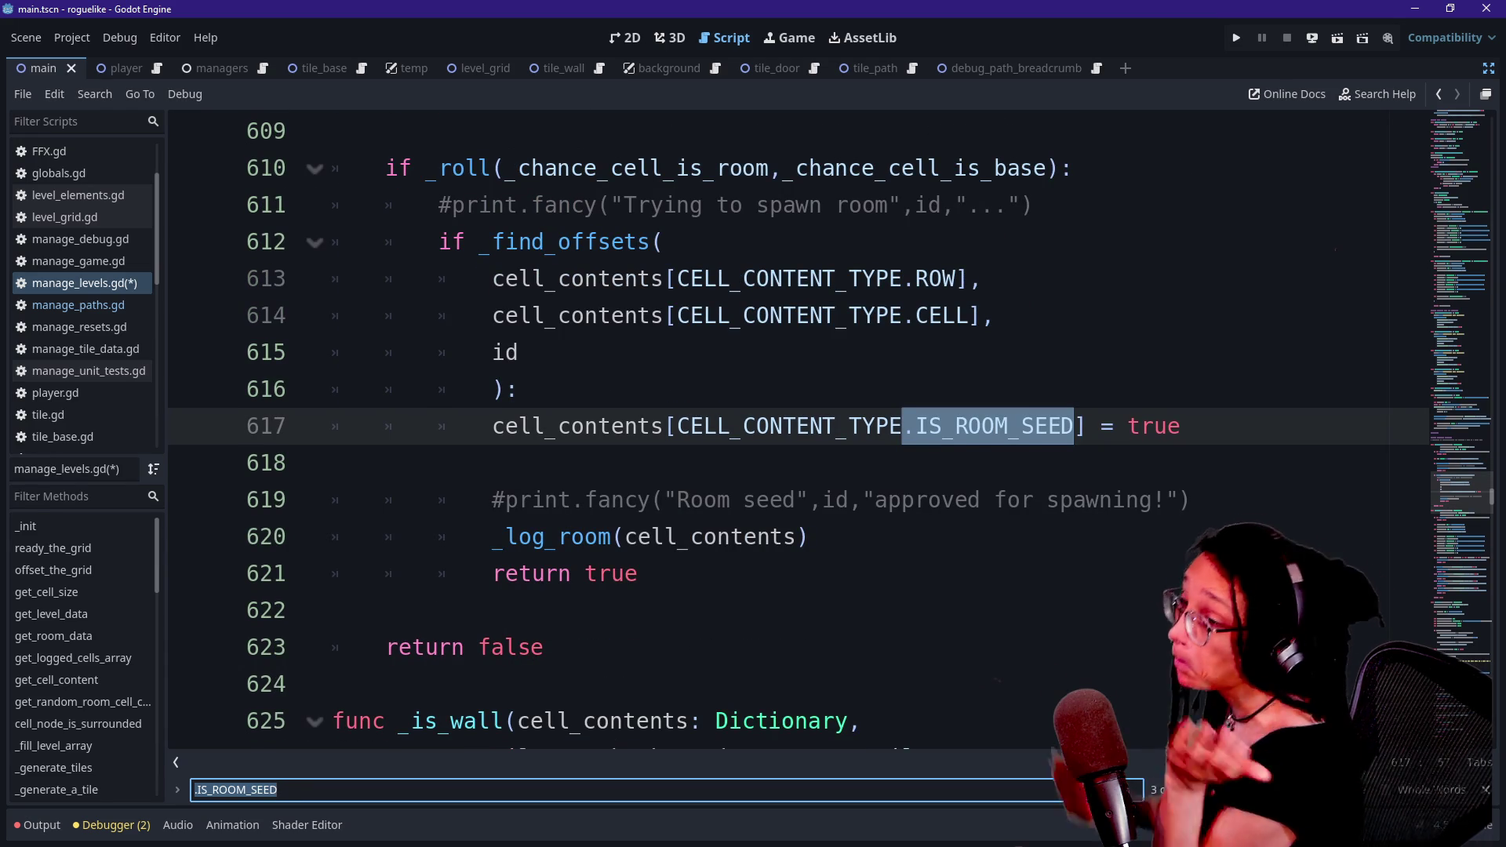
# - Select the line-617 IS_ROOM_SEED assignment inside the spawn check
pyautogui.click(1105, 426)
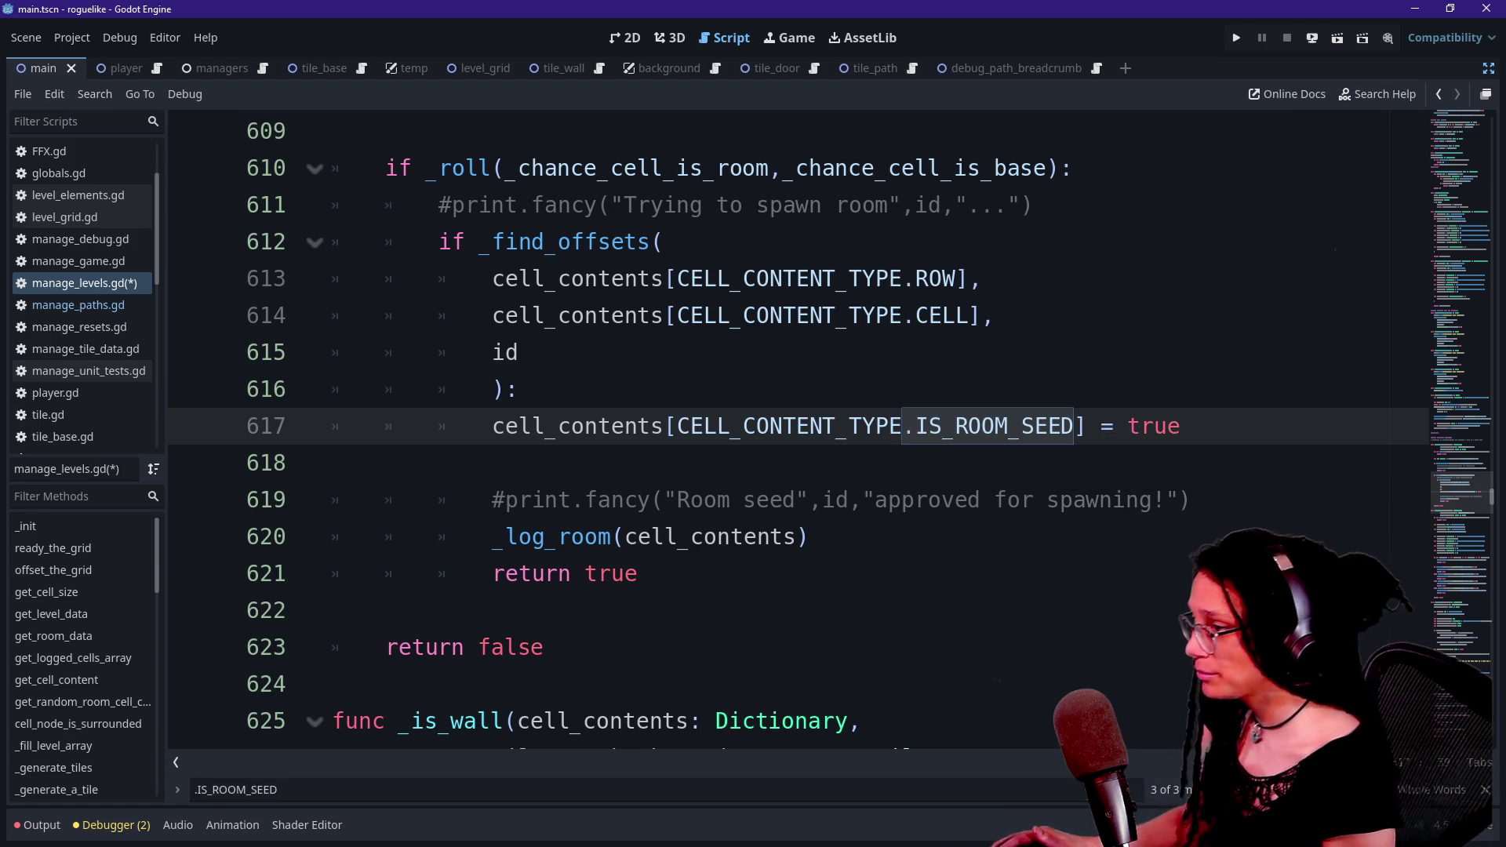
pyautogui.click(520, 389)
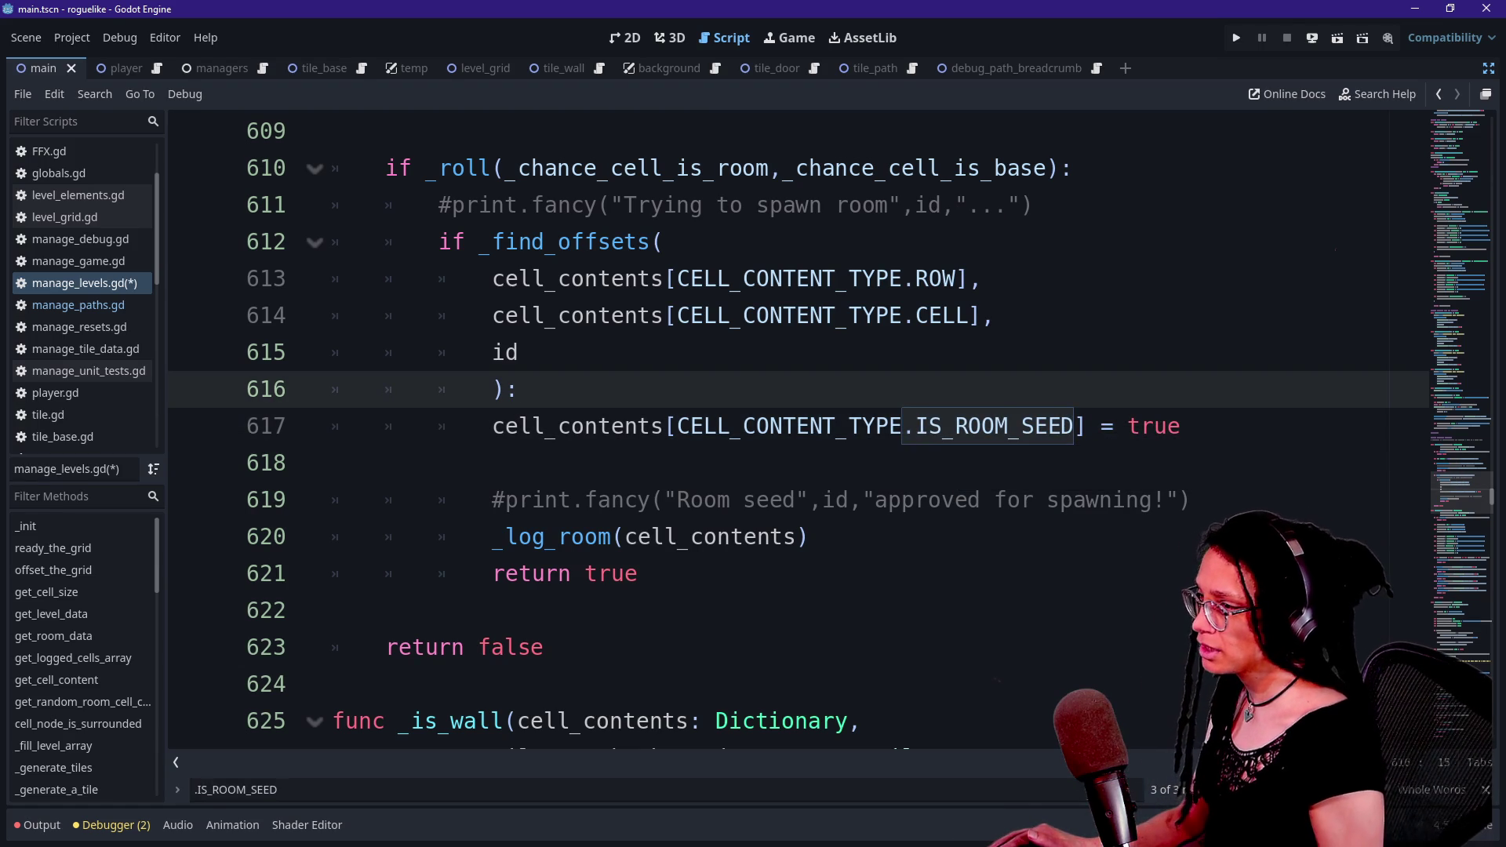
pyautogui.hotkey('shift', 'Down')
pyautogui.hotkey('shift', 'End')
pyautogui.hotkey('ctrl', 'c')
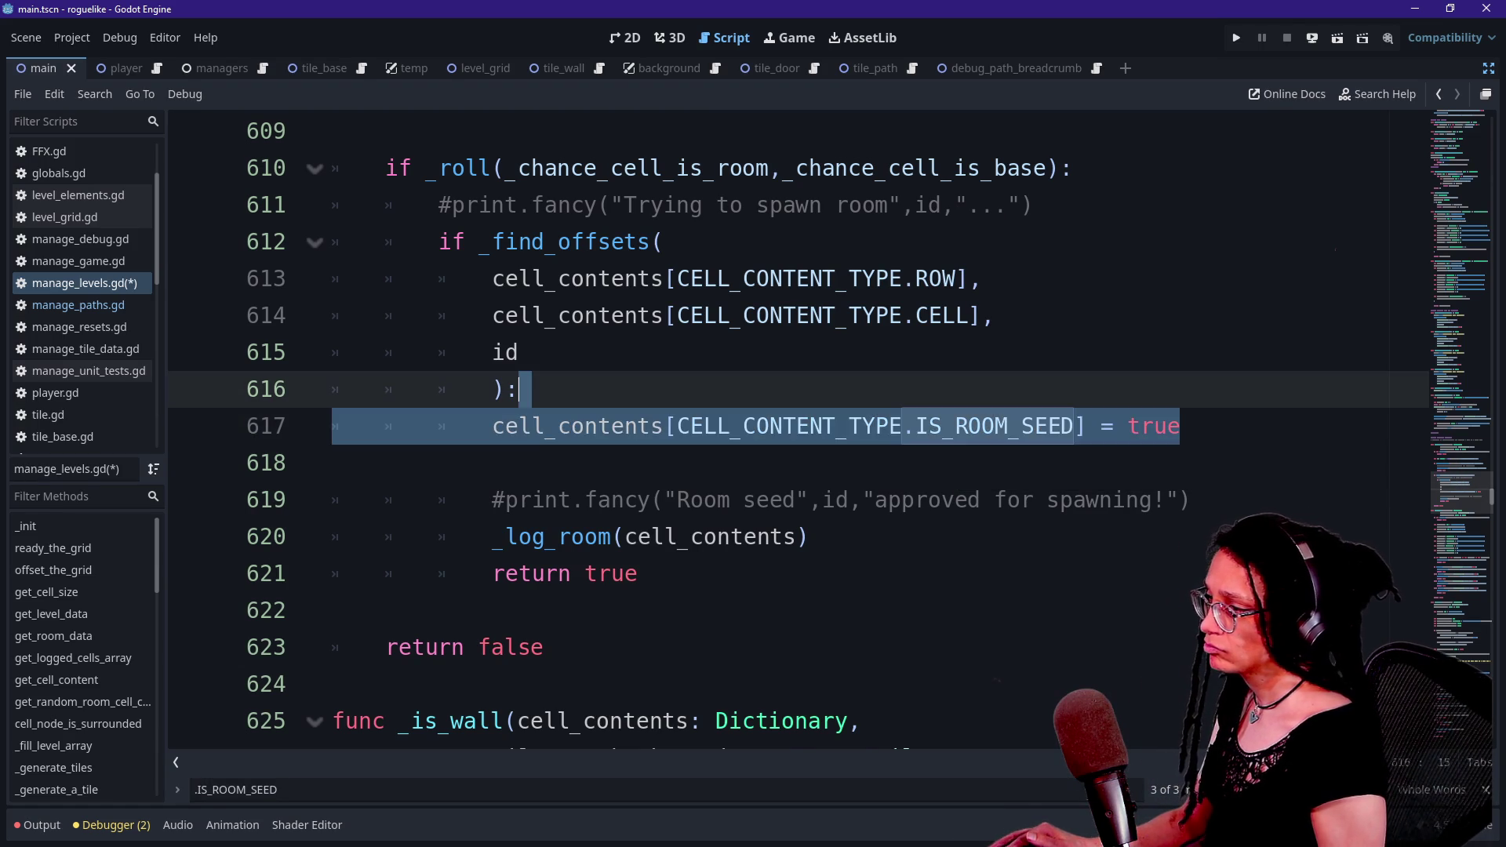
# - Move the IS_ROOM_SEED line from the spawn check to the top of _log_room's body
pyautogui.press('Delete')
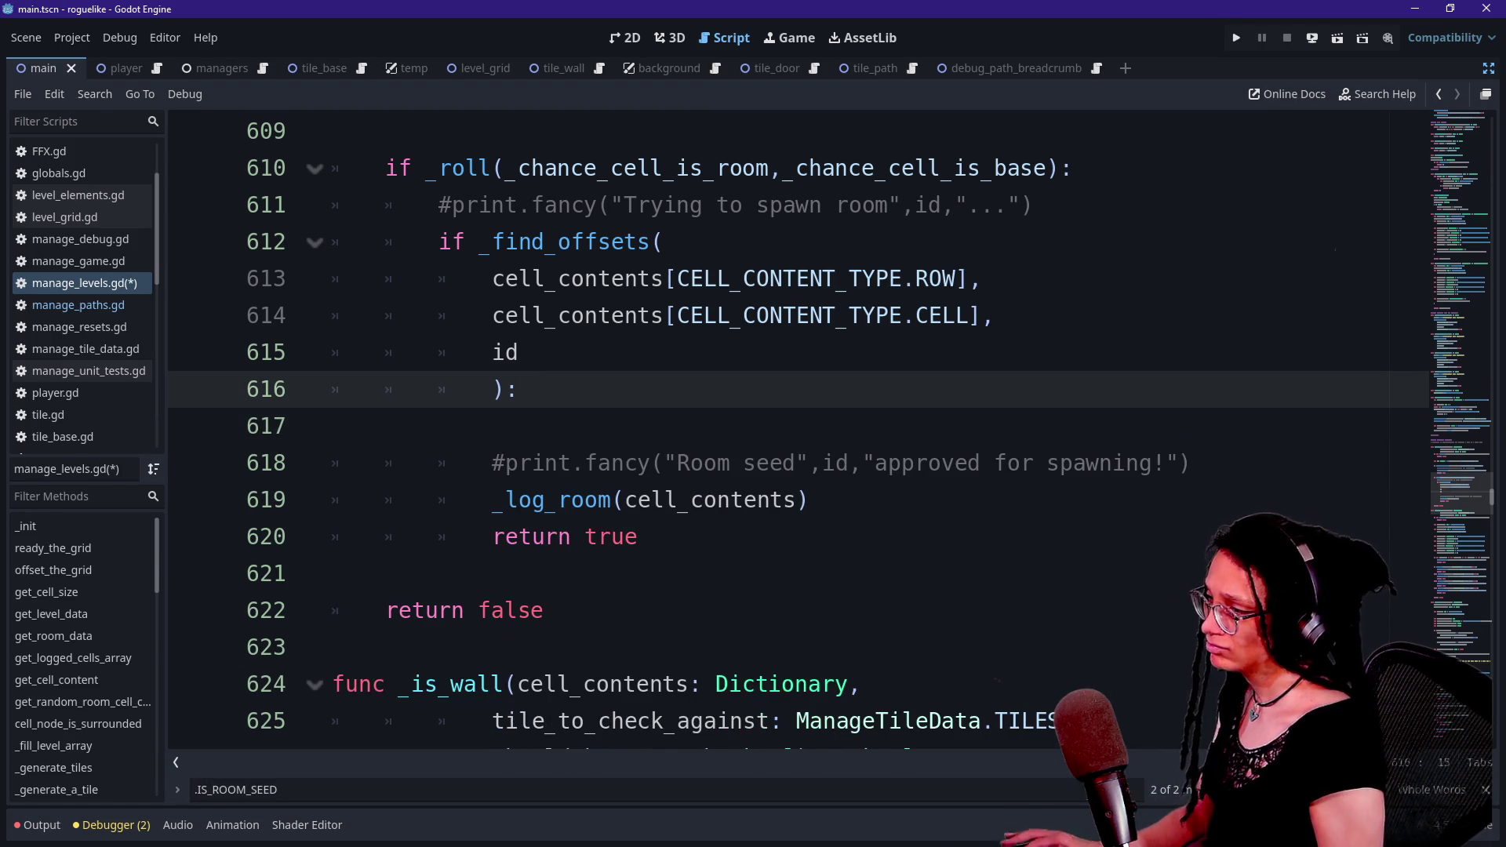
pyautogui.press('Down')
pyautogui.keyDown('ctrl'); pyautogui.click(557, 499); pyautogui.keyUp('ctrl')
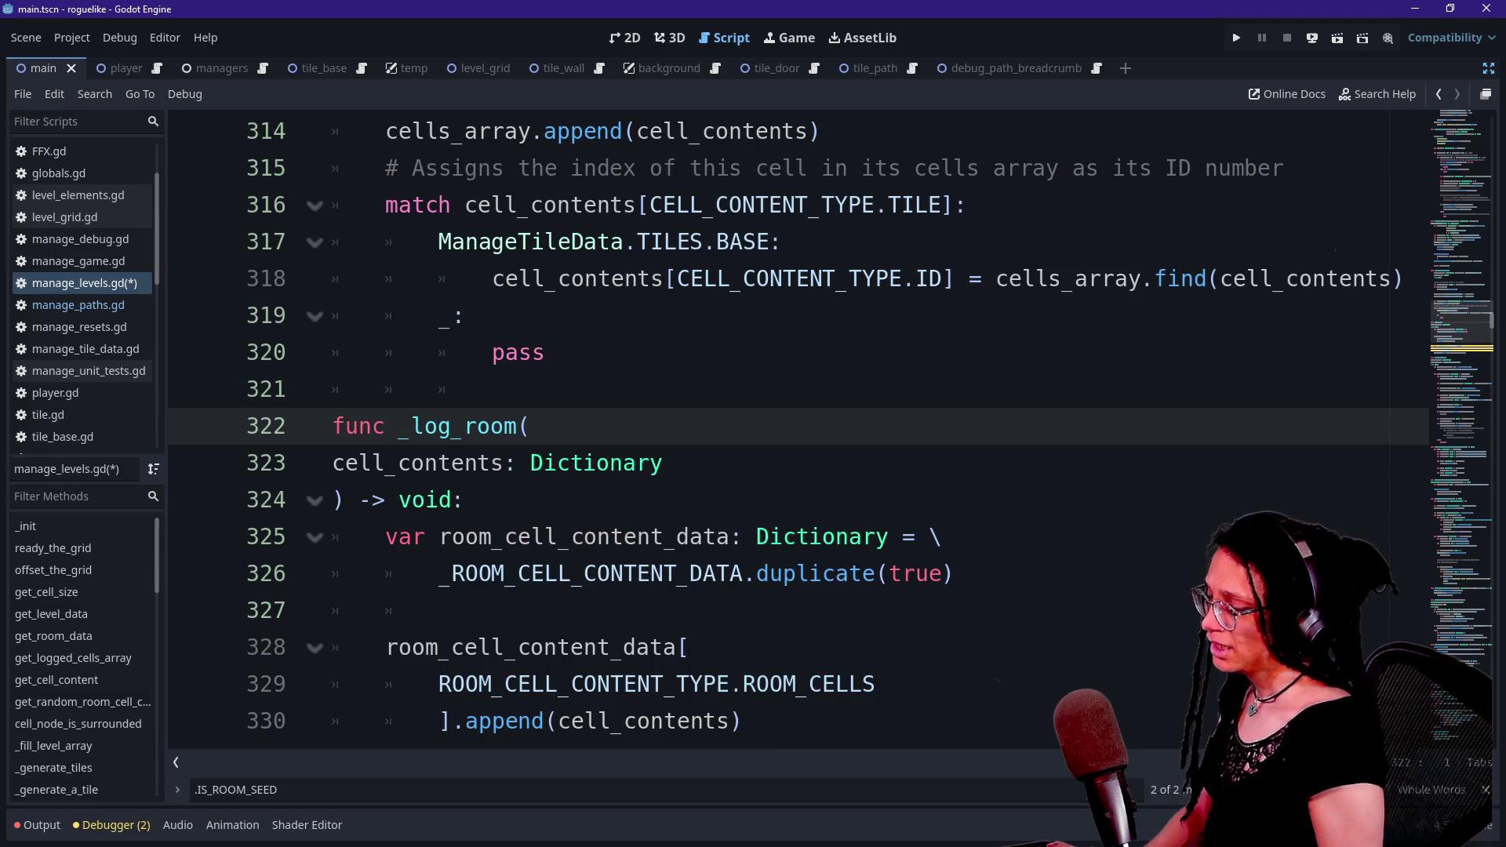
pyautogui.scroll(-1, 797, 427)
pyautogui.press('Down')
pyautogui.press('Down')
pyautogui.press('End')
pyautogui.press('Return')
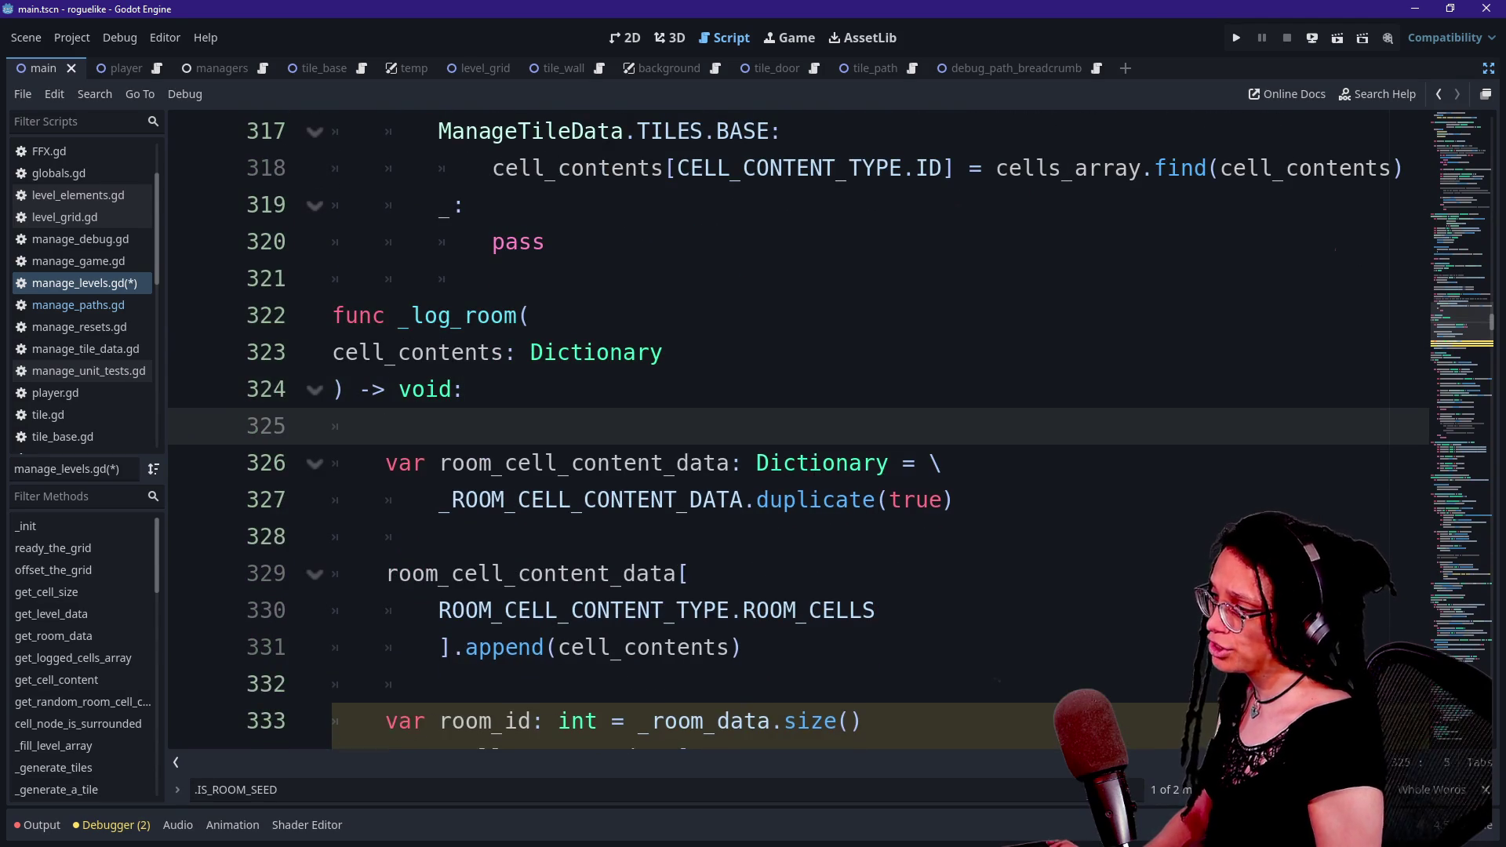
pyautogui.hotkey('ctrl', 'v')
pyautogui.hotkey('ctrl', 'z')
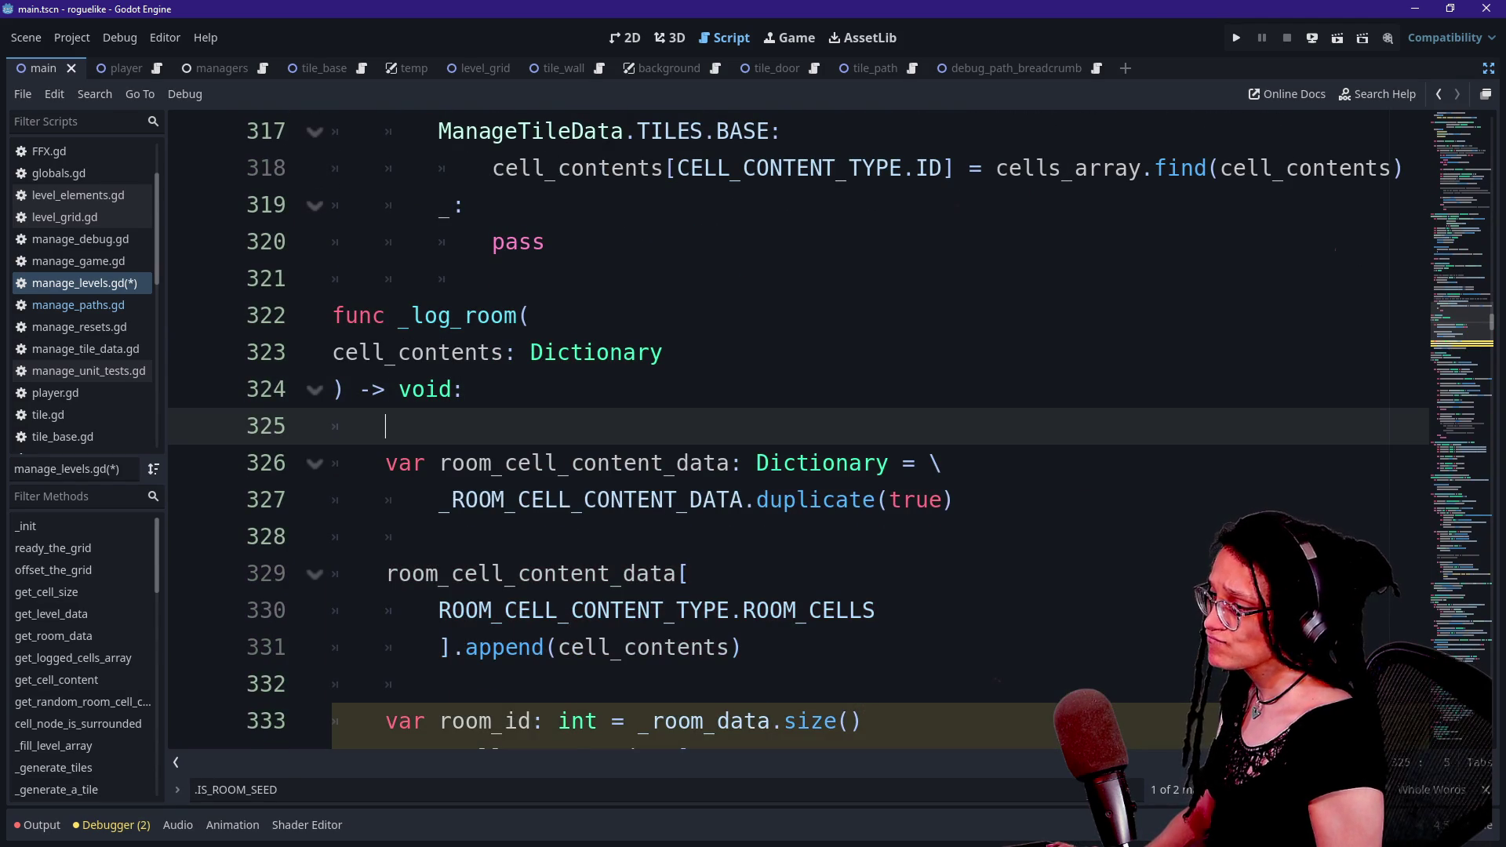
pyautogui.hotkey('ctrl', 'v')
# - Fix the moved line's indentation, drop the blank line above it, and add one after it
pyautogui.press('Home')
pyautogui.press('BackSpace')
pyautogui.press('BackSpace')
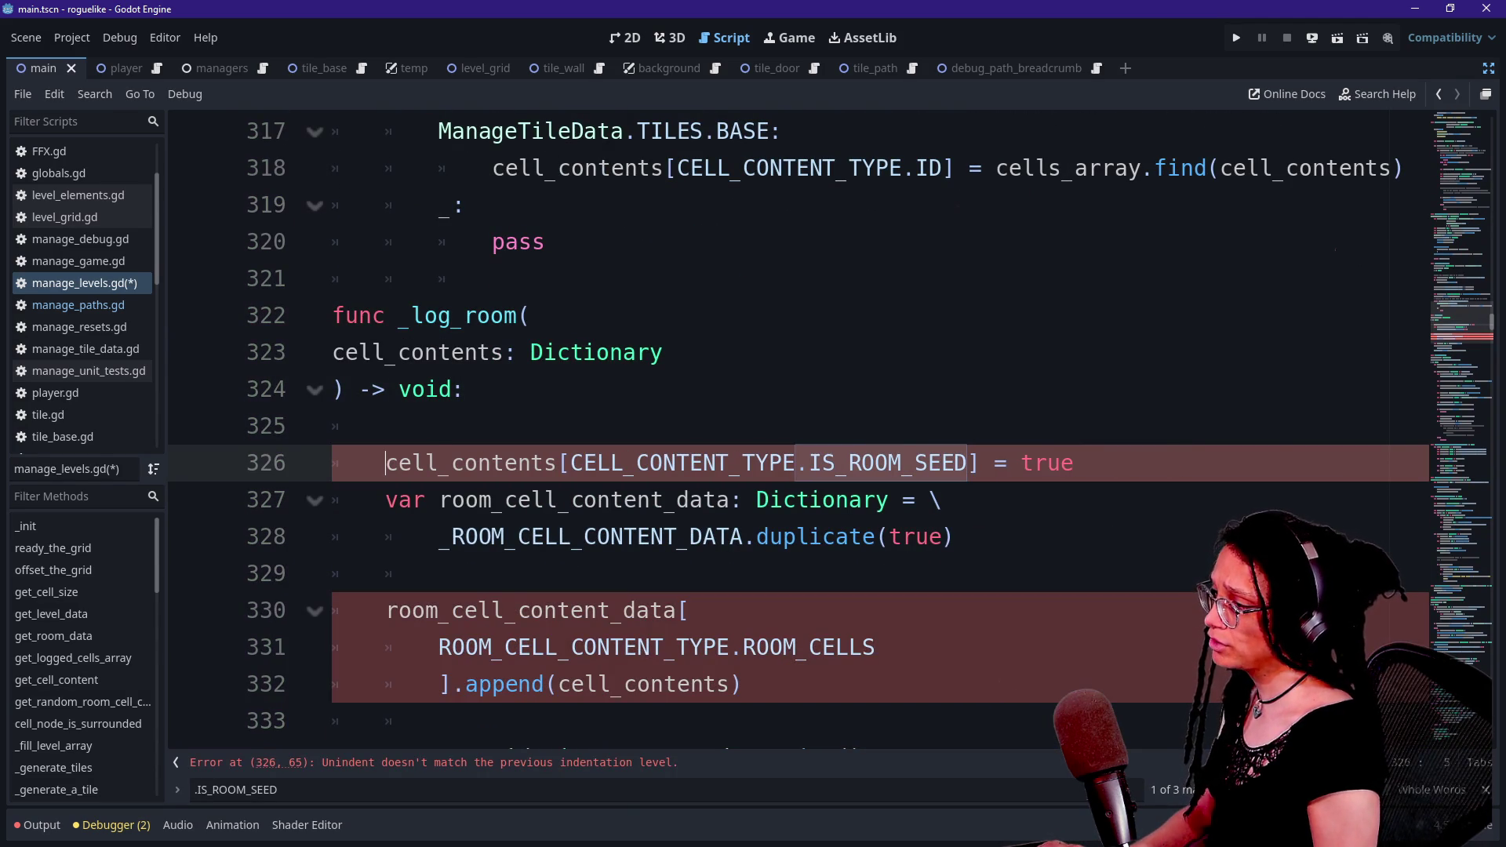
pyautogui.press('BackSpace')
pyautogui.press('Up')
pyautogui.press('BackSpace')
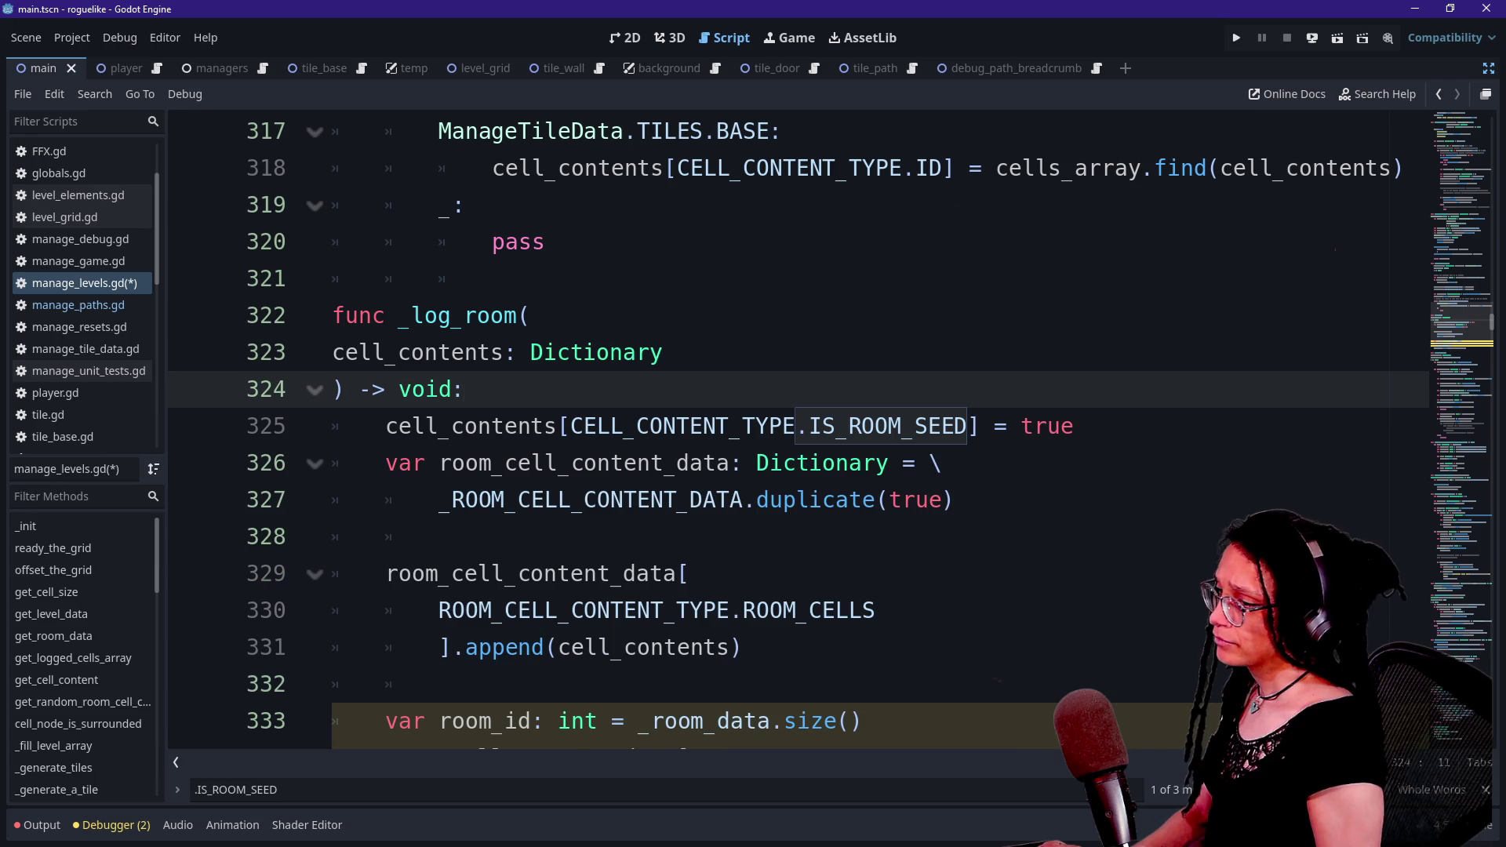
pyautogui.press('Down')
pyautogui.press('End')
pyautogui.press('Return')
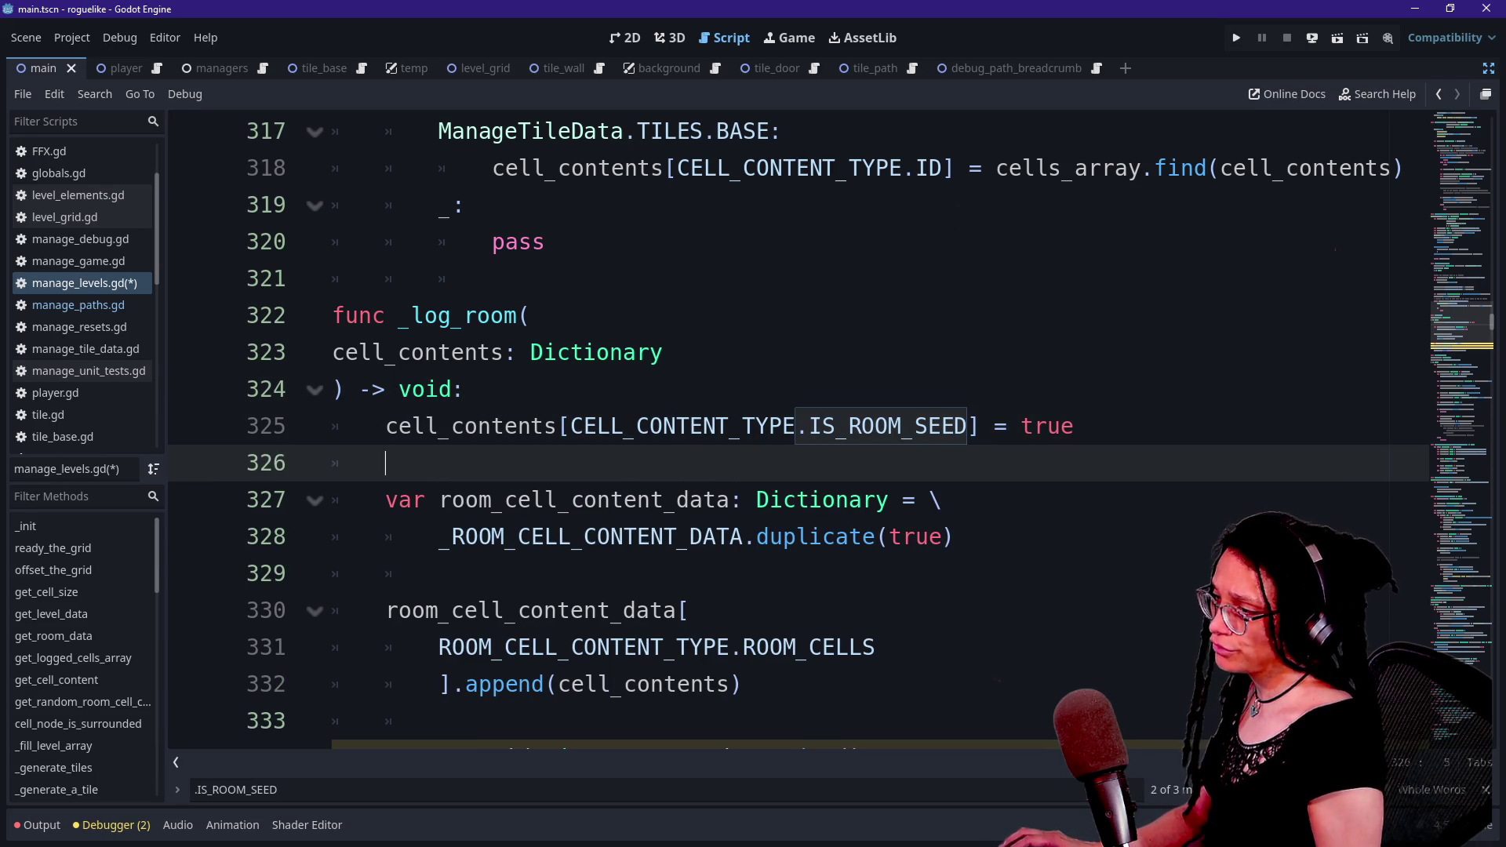
# - Rename the cell_contents parameter and its use on the moved line to seed_cell_contents
pyautogui.moveTo(491, 426); pyautogui.dragTo(888, 426)
pyautogui.moveTo(346, 353)
pyautogui.mouseDown()
pyautogui.moveTo(477, 352)
pyautogui.moveTo(333, 352)
pyautogui.mouseUp()
pyautogui.click(464, 352)
pyautogui.click(398, 352)
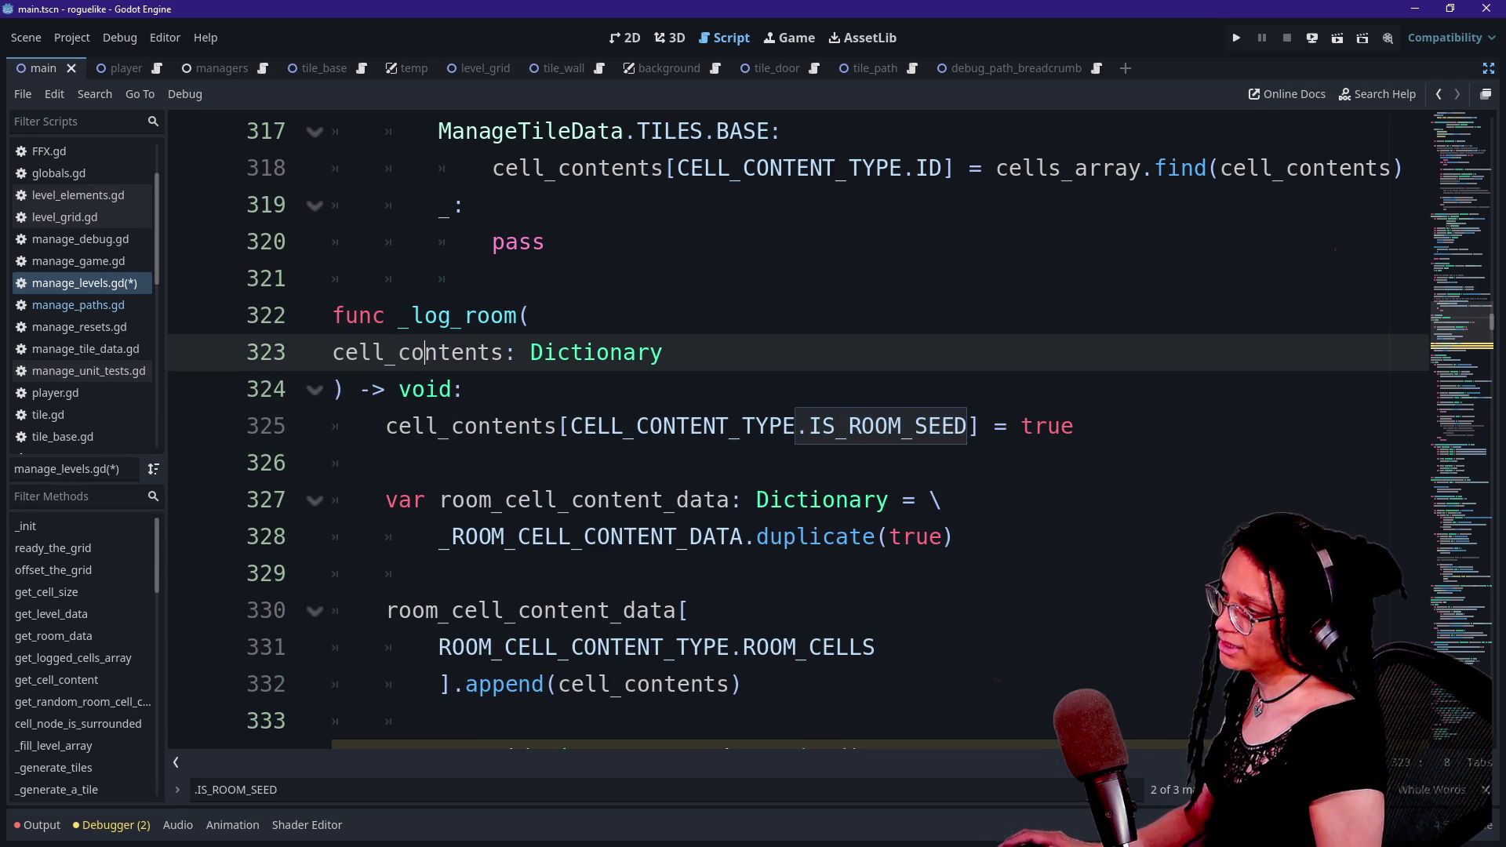
pyautogui.click(385, 352)
pyautogui.press('BackSpace')
pyautogui.press('BackSpace')
pyautogui.press('BackSpace')
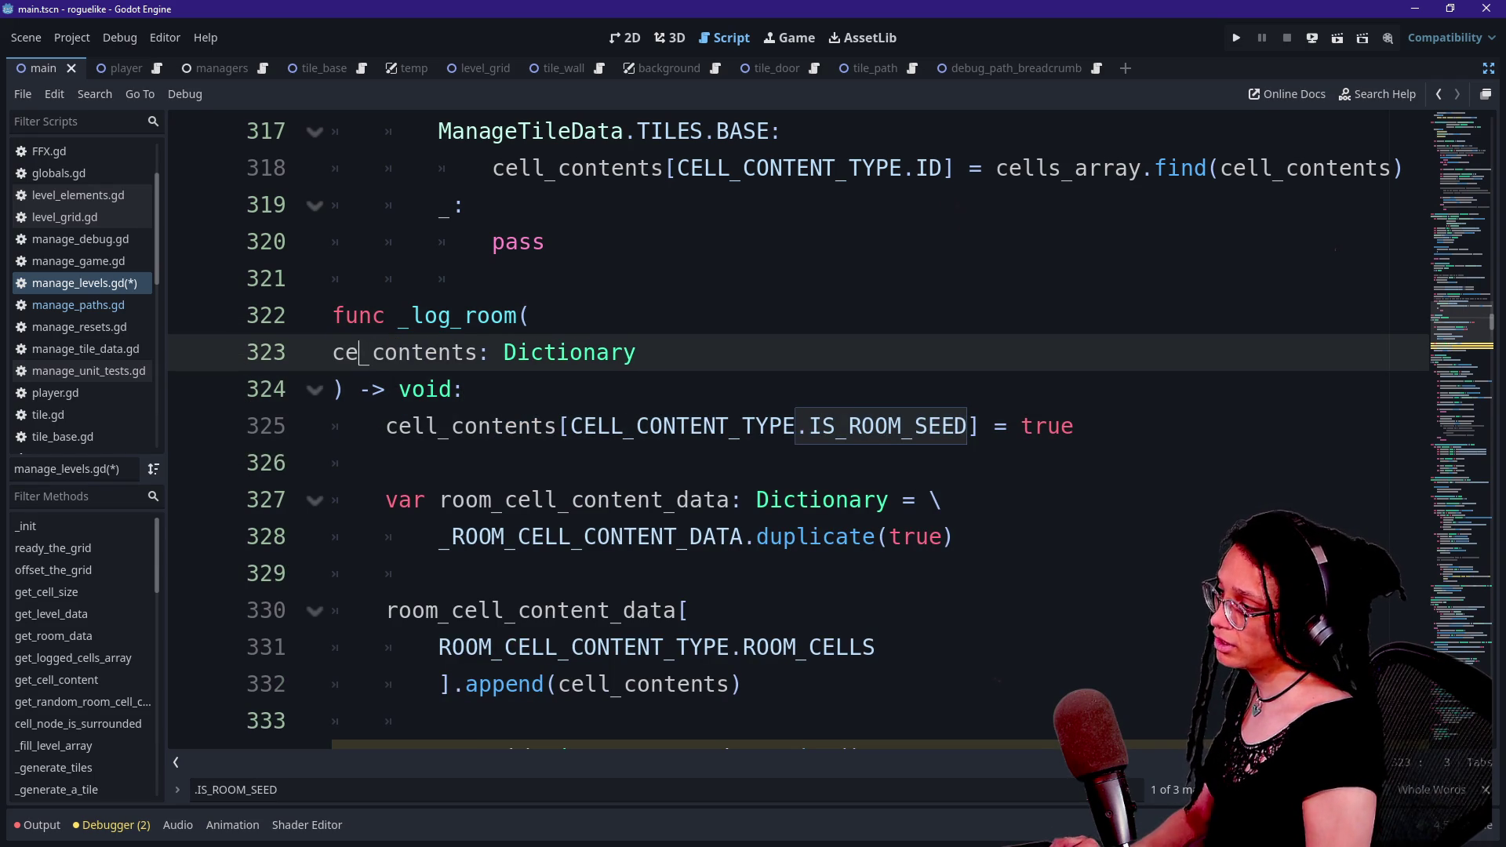
pyautogui.write('seed_cell')
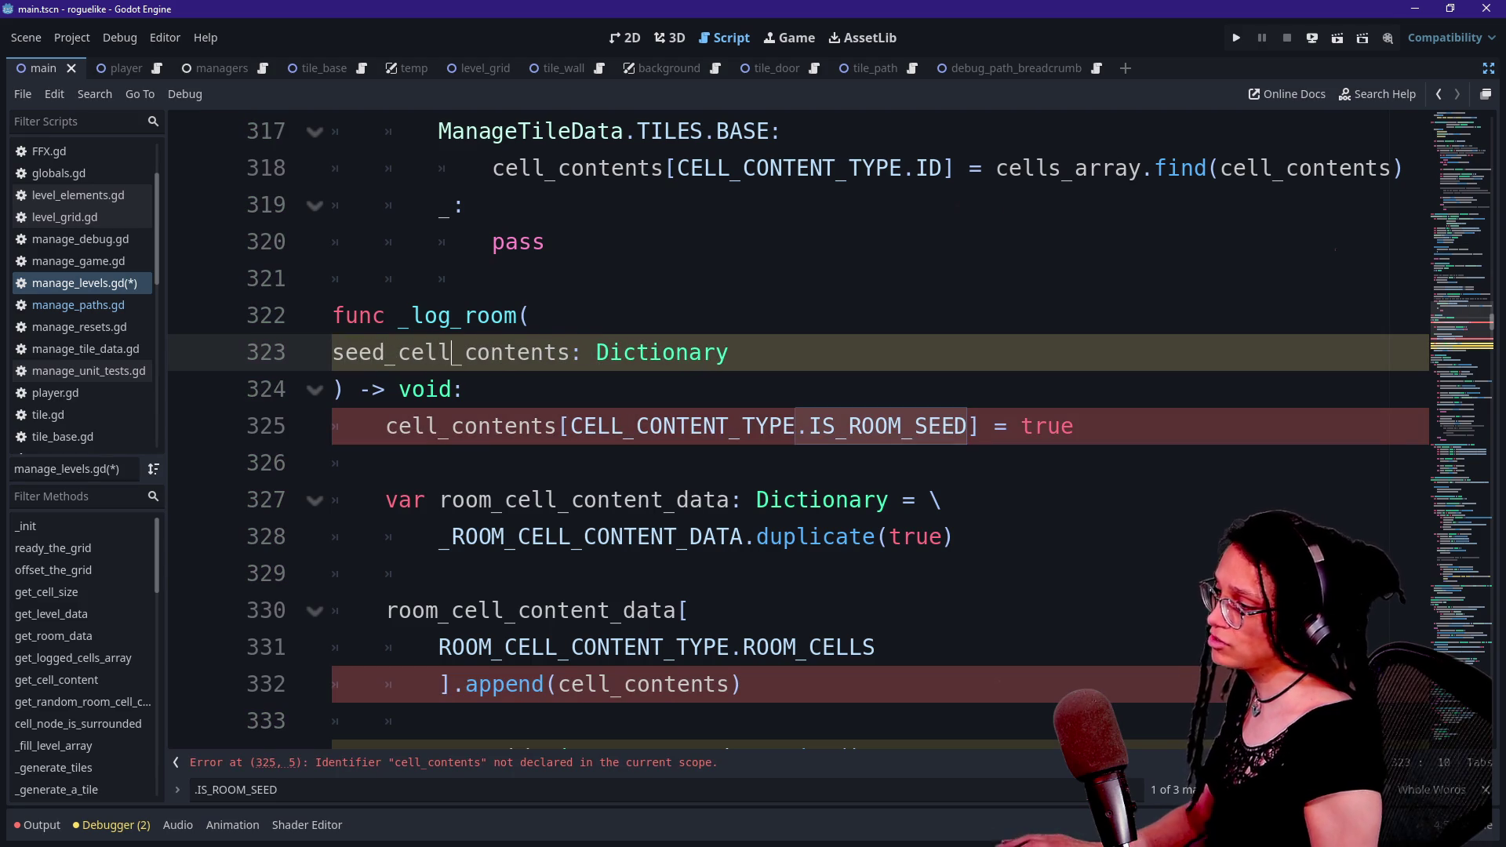
pyautogui.click(386, 426)
pyautogui.write('seed_')
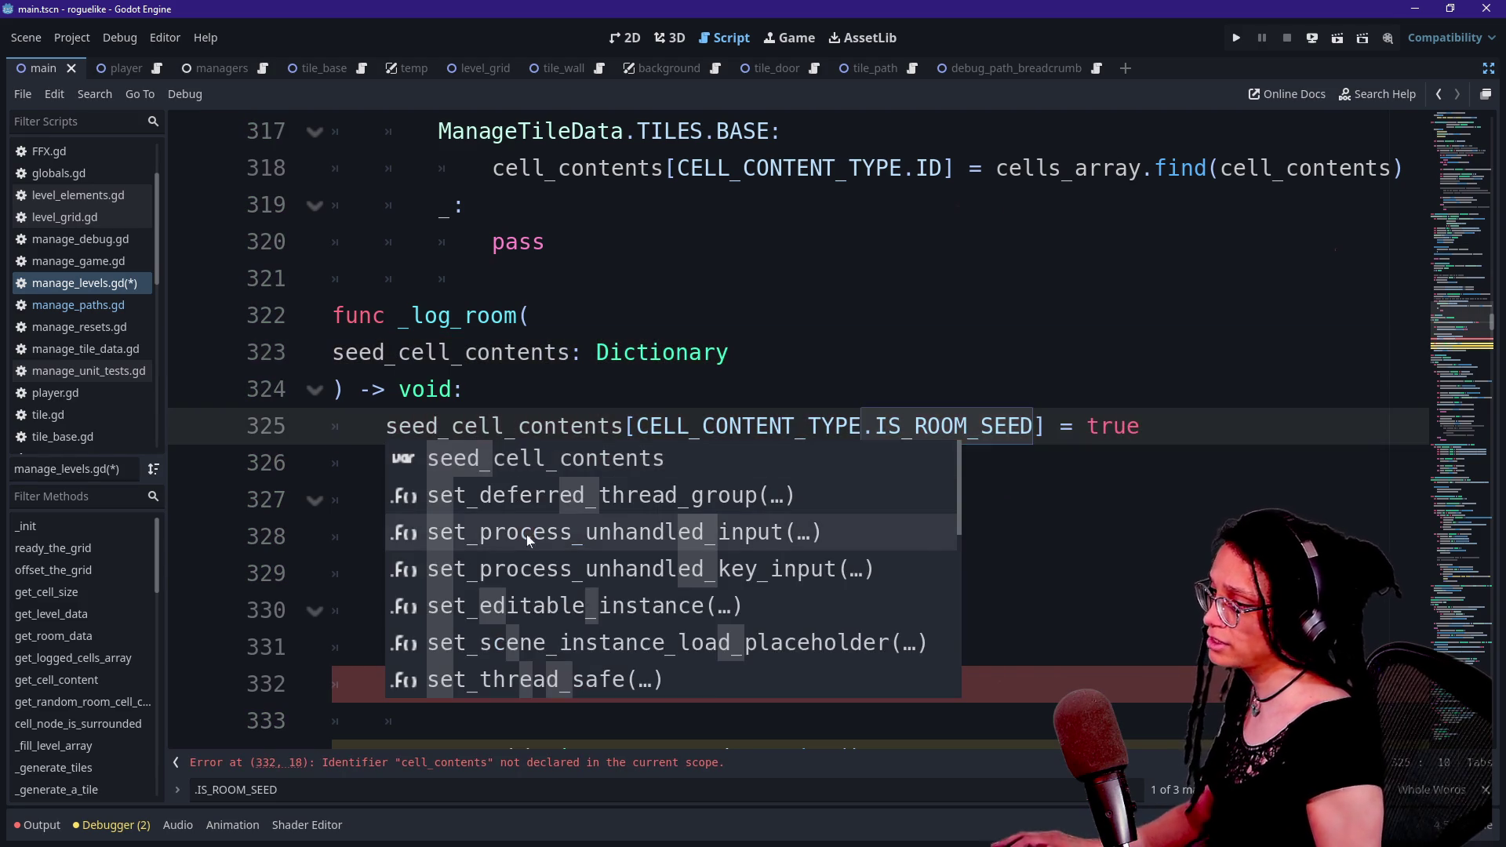
pyautogui.click(531, 315)
# - Review the room_cell_content_data declaration and its duplicate(true) copy expression
pyautogui.scroll(-2, 785, 432)
pyautogui.moveTo(822, 389)
pyautogui.mouseDown()
pyautogui.moveTo(440, 389)
pyautogui.moveTo(628, 426)
pyautogui.mouseUp()
pyautogui.click(822, 389)
pyautogui.click(440, 463)
pyautogui.scroll(-1, 784, 463)
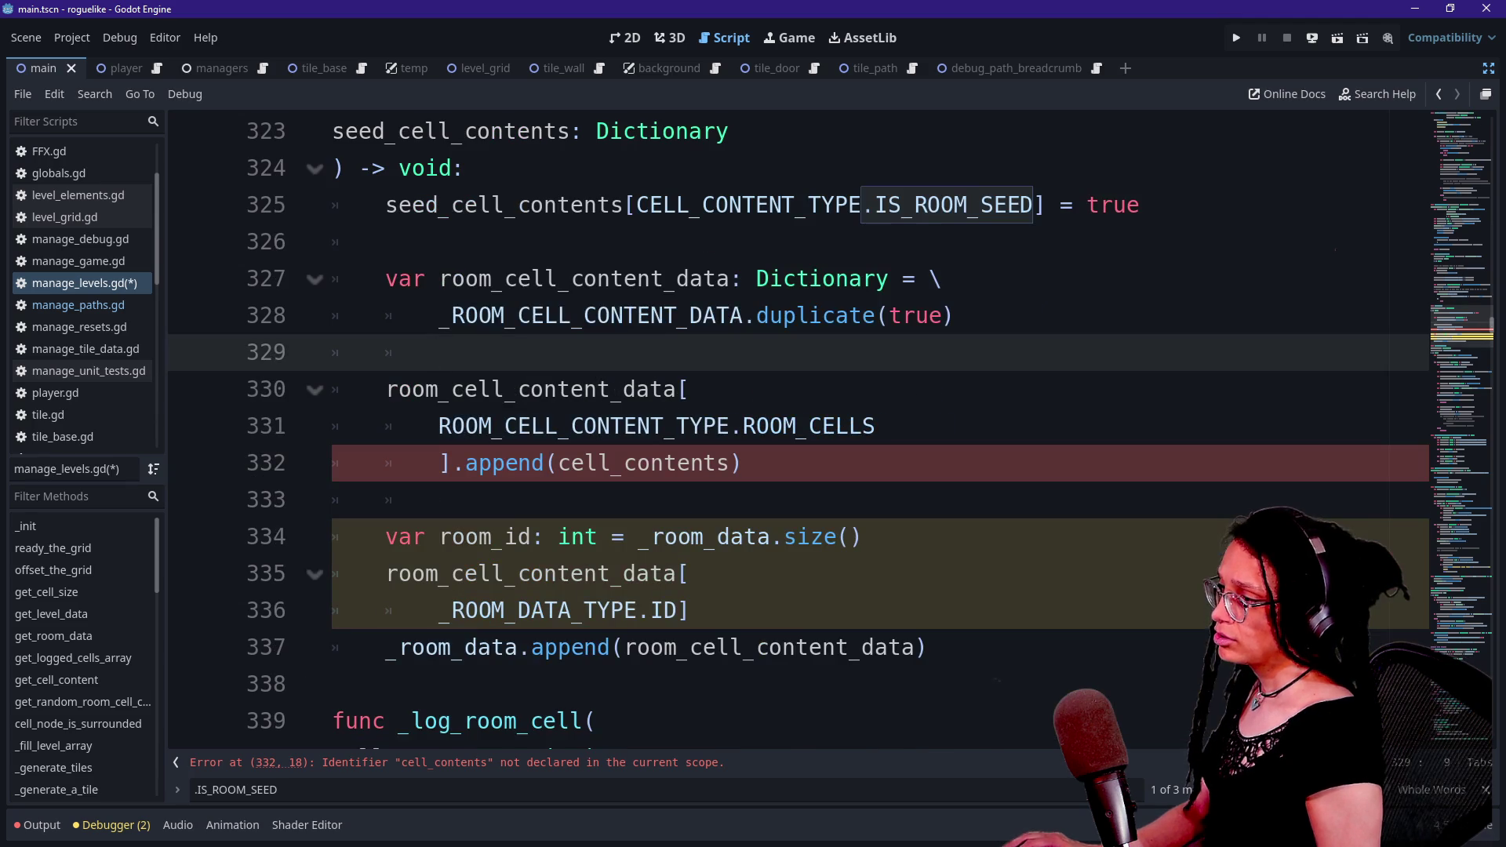
pyautogui.moveTo(518, 316); pyautogui.dragTo(955, 316)
pyautogui.moveTo(384, 315); pyautogui.dragTo(598, 315)
pyautogui.click(384, 316)
pyautogui.moveTo(466, 279)
pyautogui.mouseDown()
pyautogui.moveTo(385, 241)
pyautogui.moveTo(749, 315)
pyautogui.mouseUp()
pyautogui.click(757, 316)
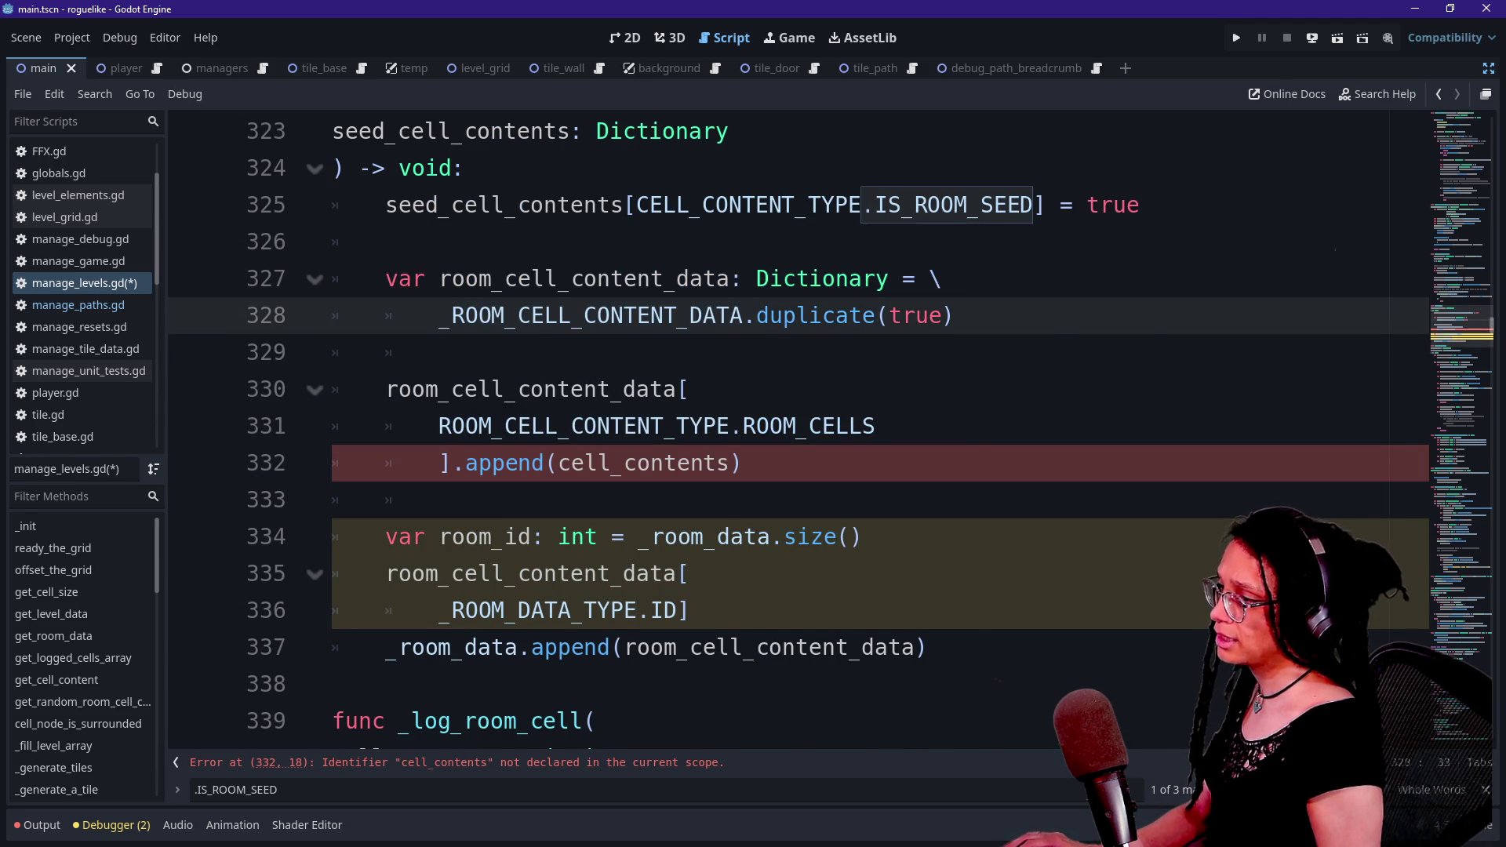
pyautogui.moveTo(606, 278); pyautogui.dragTo(954, 316)
pyautogui.click(836, 315)
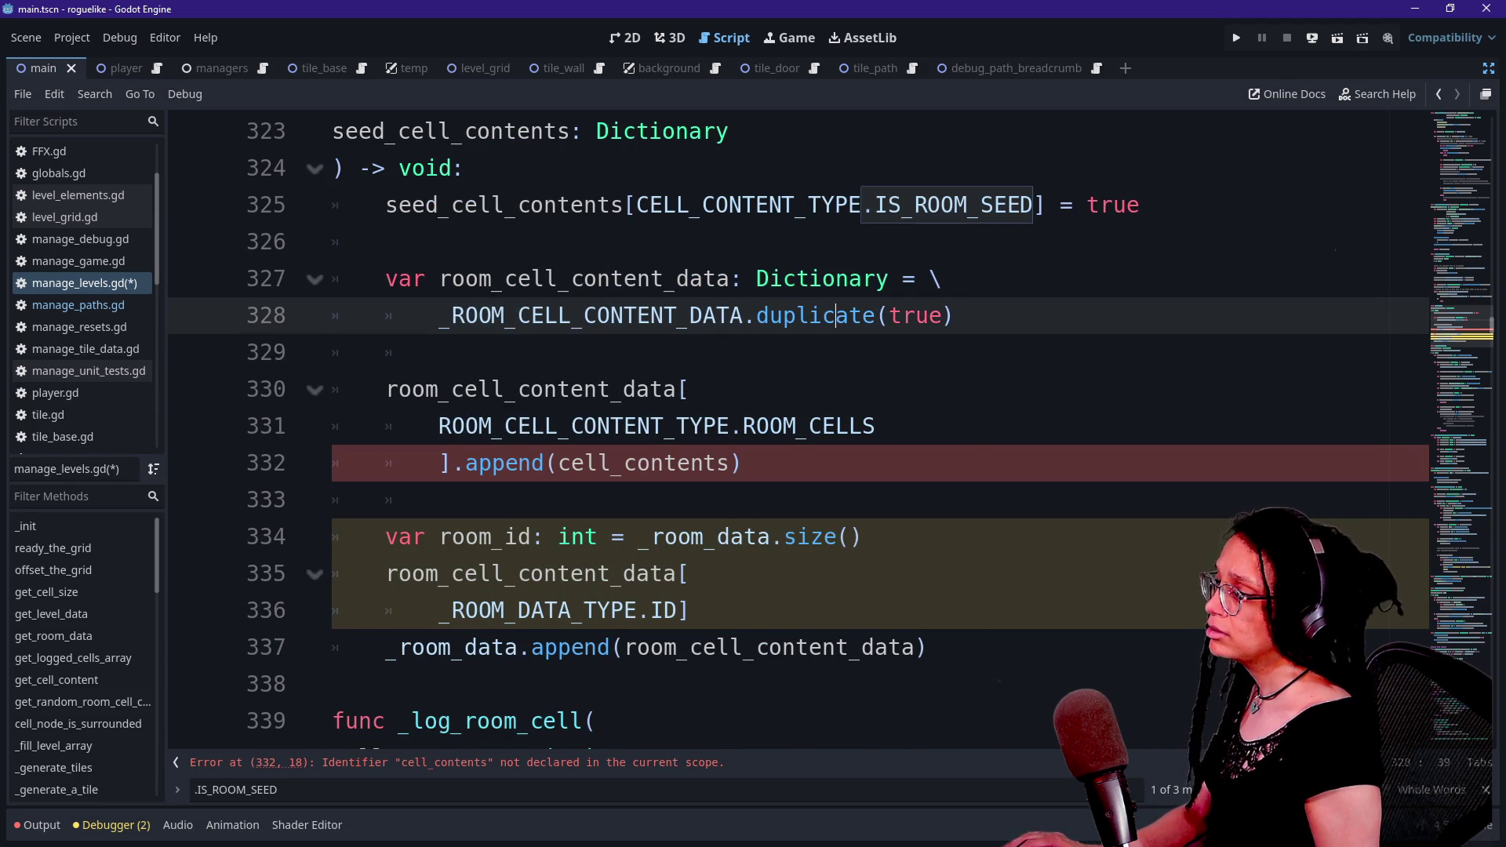
pyautogui.moveTo(471, 167); pyautogui.dragTo(438, 500)
pyautogui.click(439, 500)
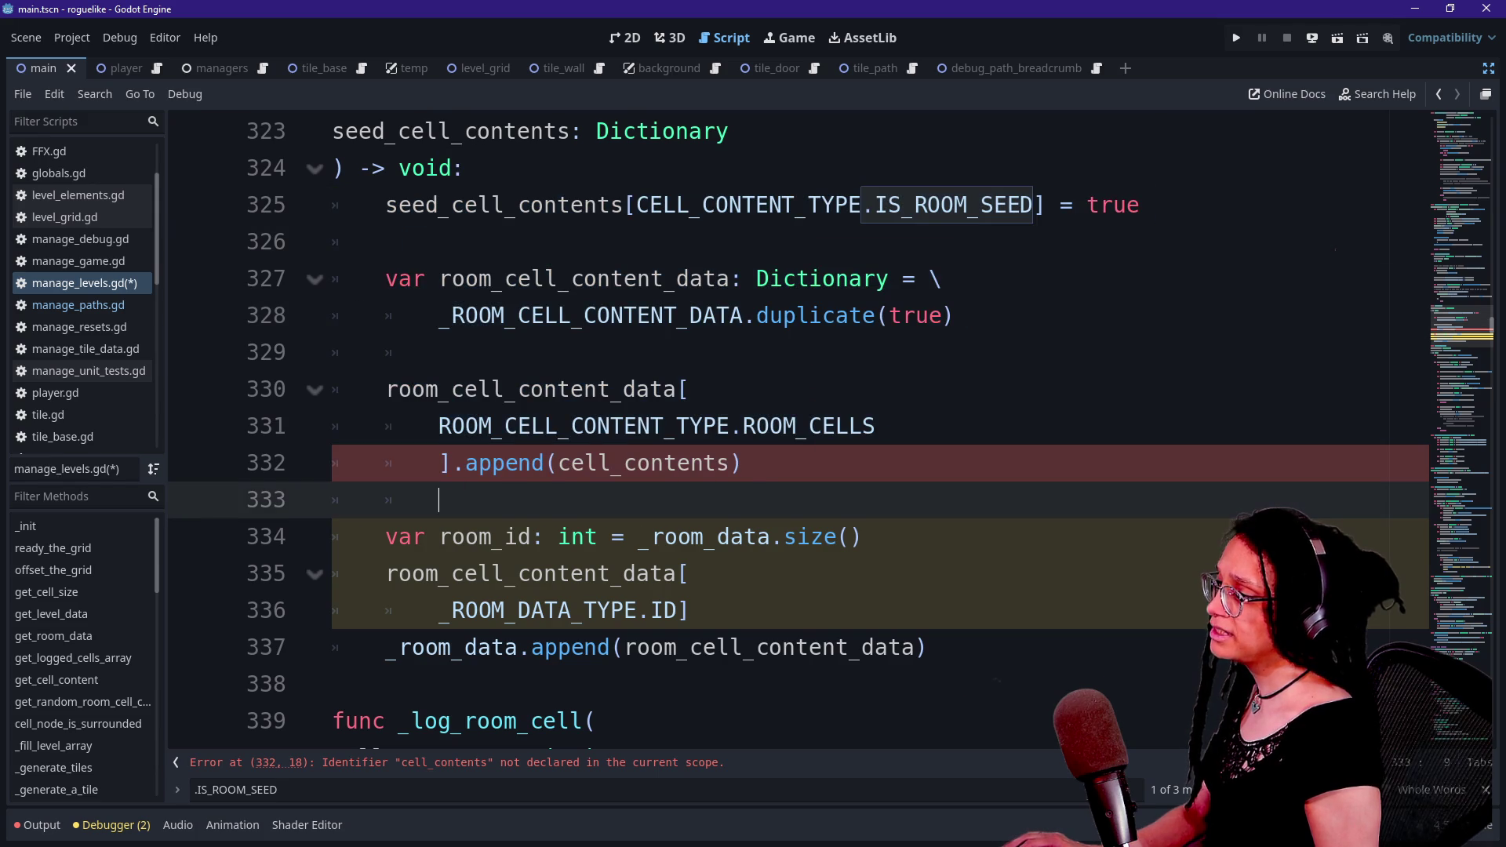
pyautogui.scroll(-1, 785, 392)
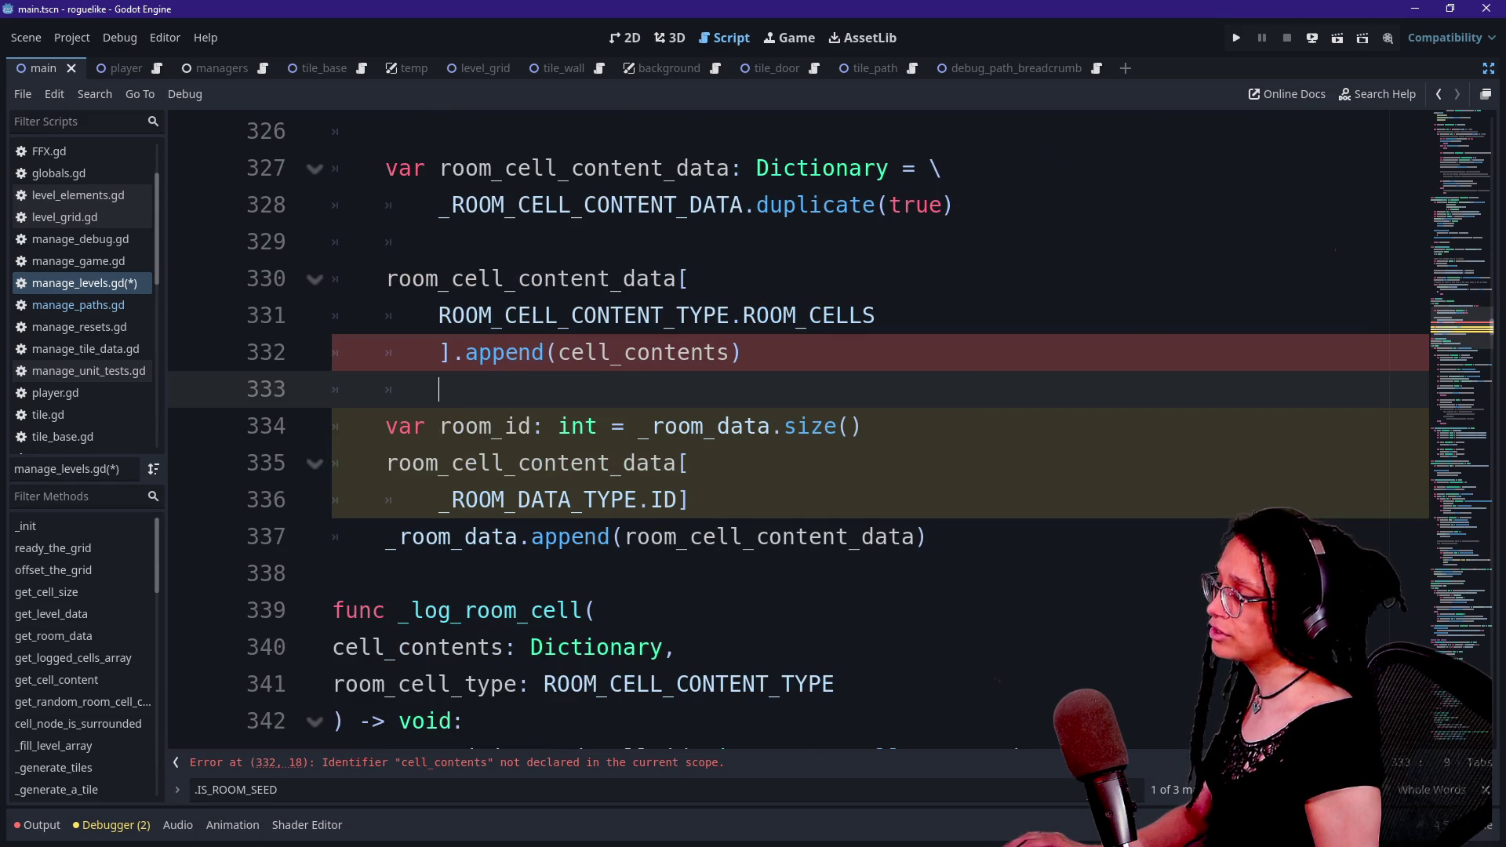
pyautogui.scroll(1, 659, 376)
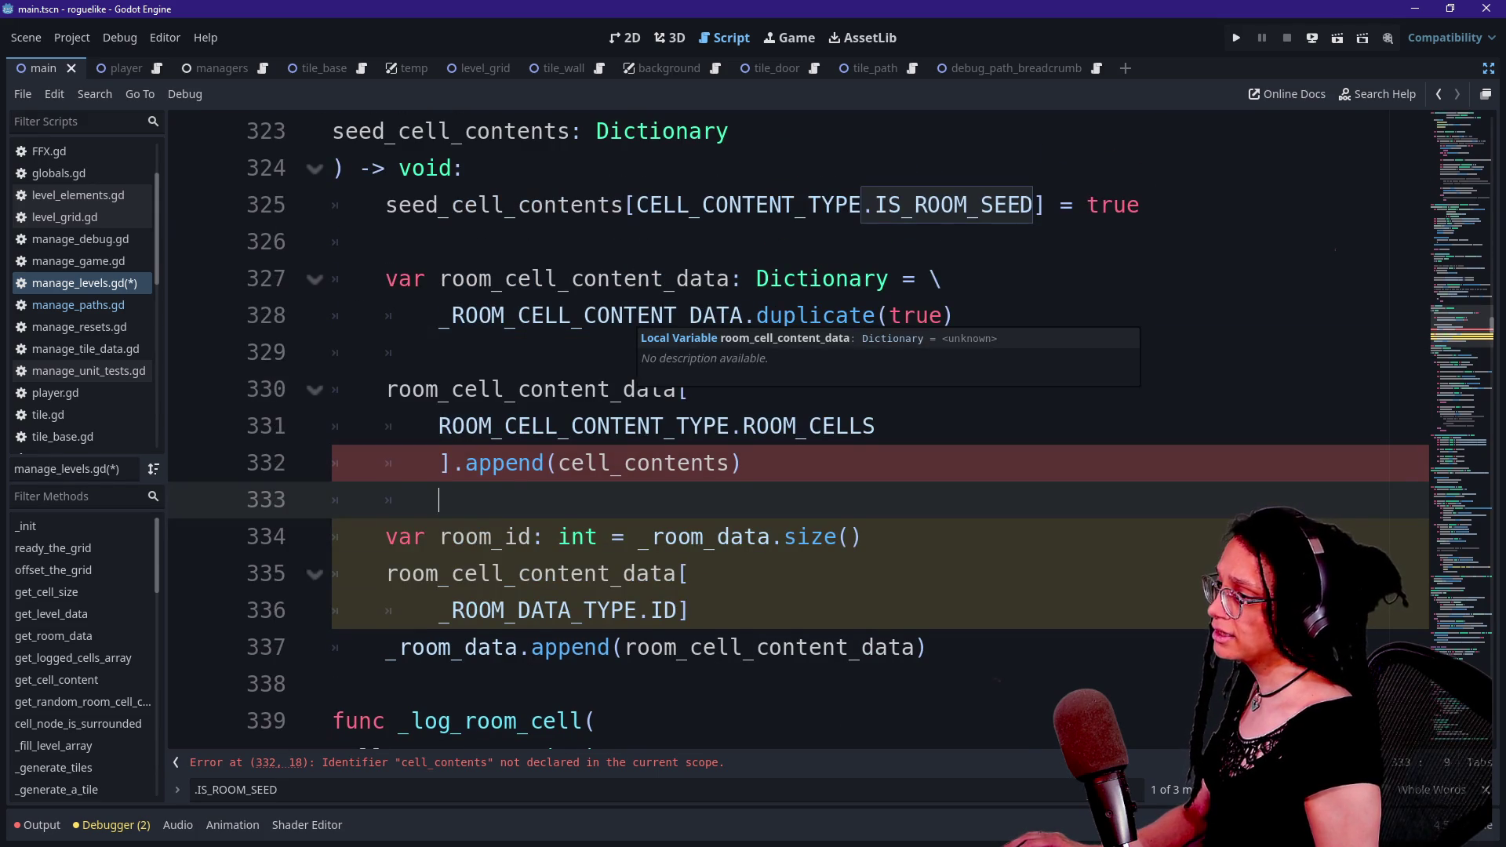
pyautogui.moveTo(393, 242); pyautogui.dragTo(717, 463)
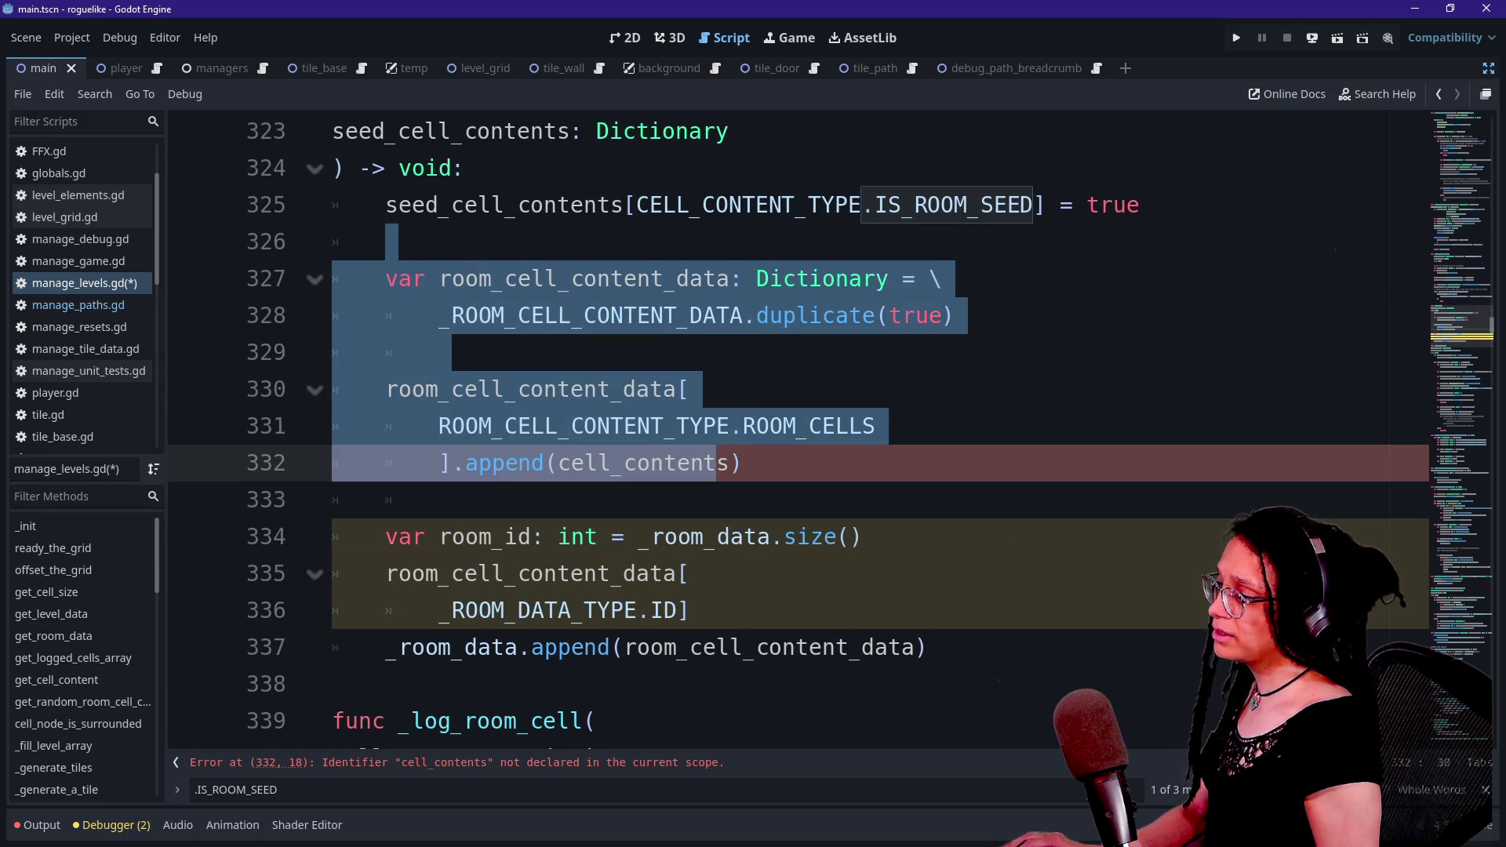
pyautogui.scroll(-3, 706, 463)
pyautogui.moveTo(333, 350); pyautogui.dragTo(651, 531)
pyautogui.scroll(-1, 651, 532)
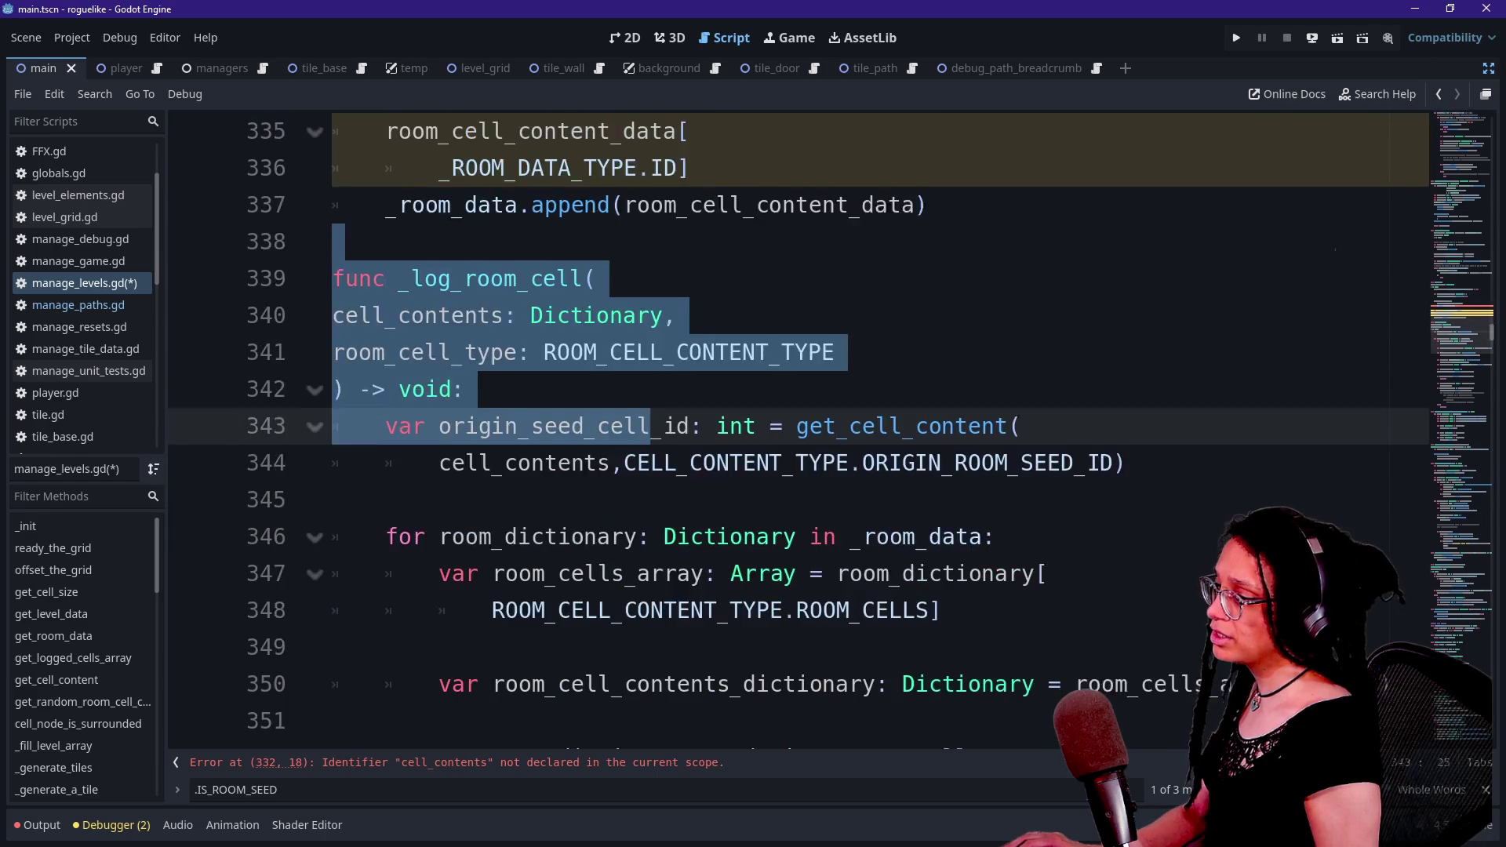
pyautogui.scroll(-6, 784, 423)
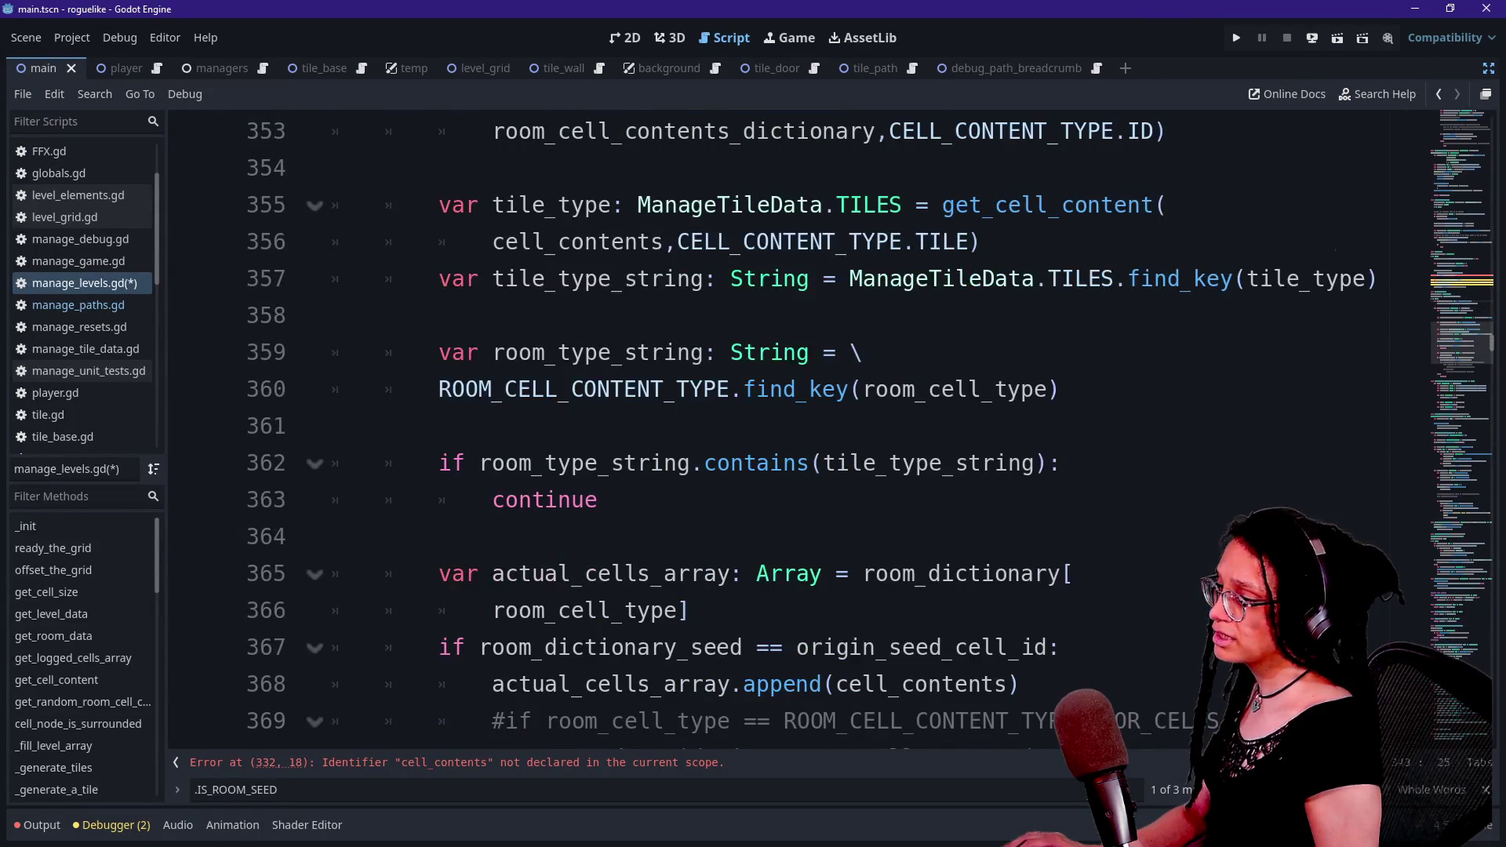
pyautogui.scroll(-3, 784, 423)
pyautogui.scroll(4, 784, 424)
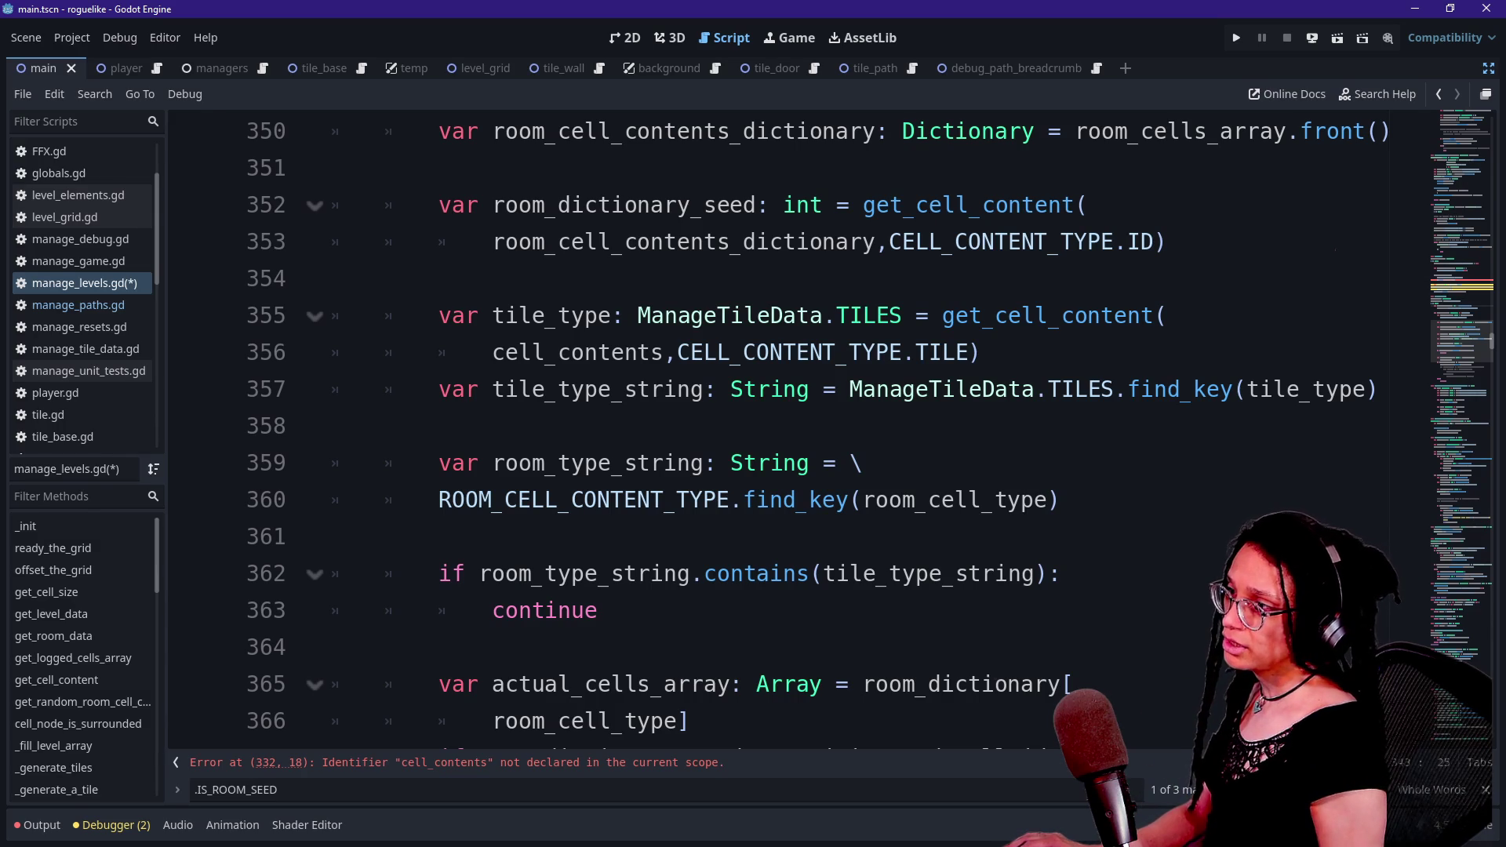
pyautogui.scroll(2, 784, 424)
pyautogui.moveTo(638, 201)
pyautogui.mouseDown()
pyautogui.moveTo(333, 128)
pyautogui.moveTo(333, 162)
pyautogui.mouseUp()
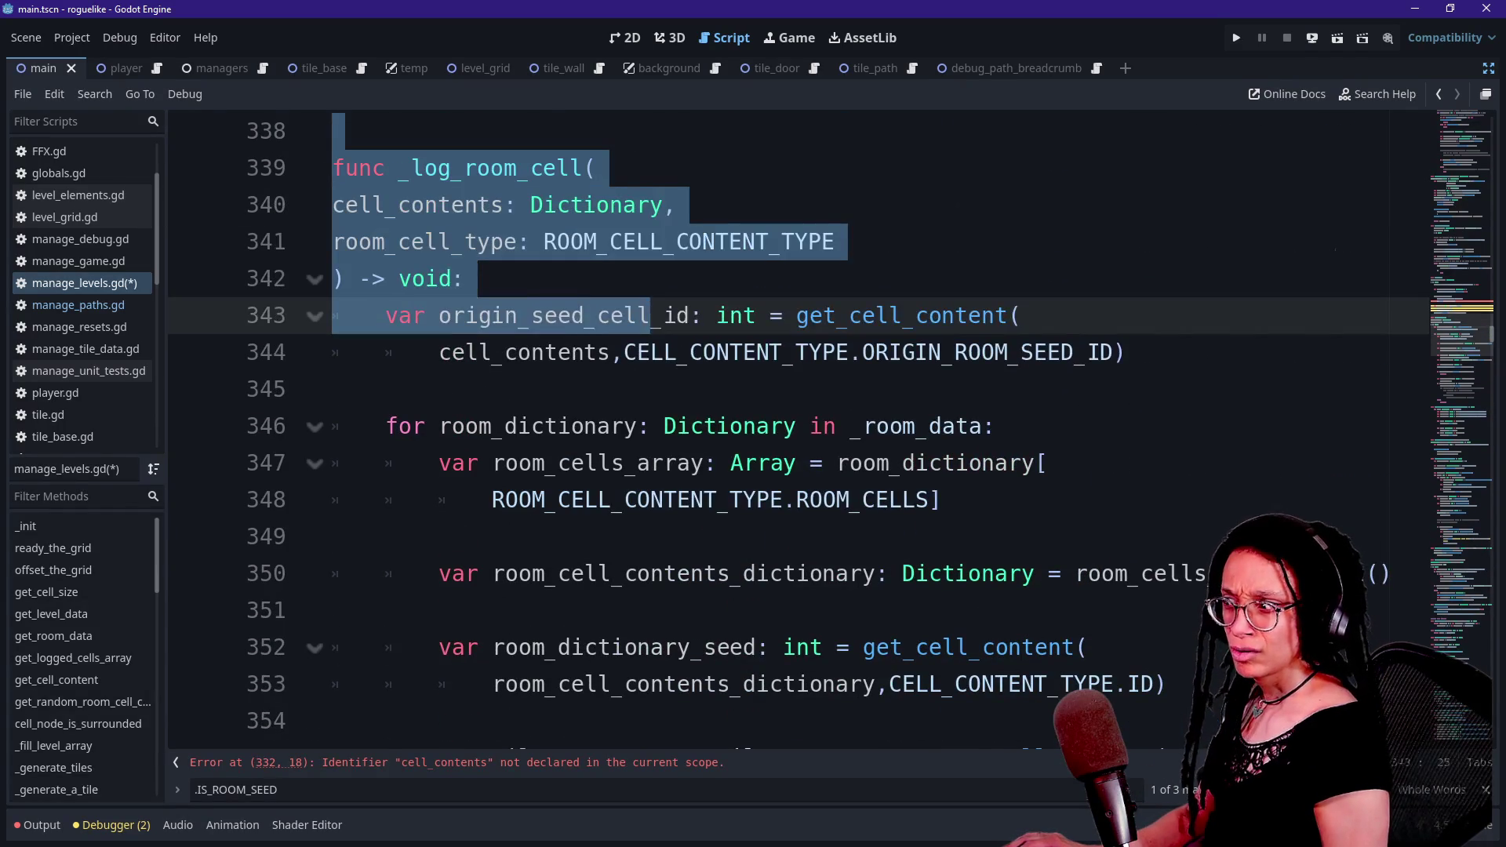
pyautogui.click(784, 352)
pyautogui.moveTo(703, 426); pyautogui.dragTo(783, 500)
pyautogui.click(783, 500)
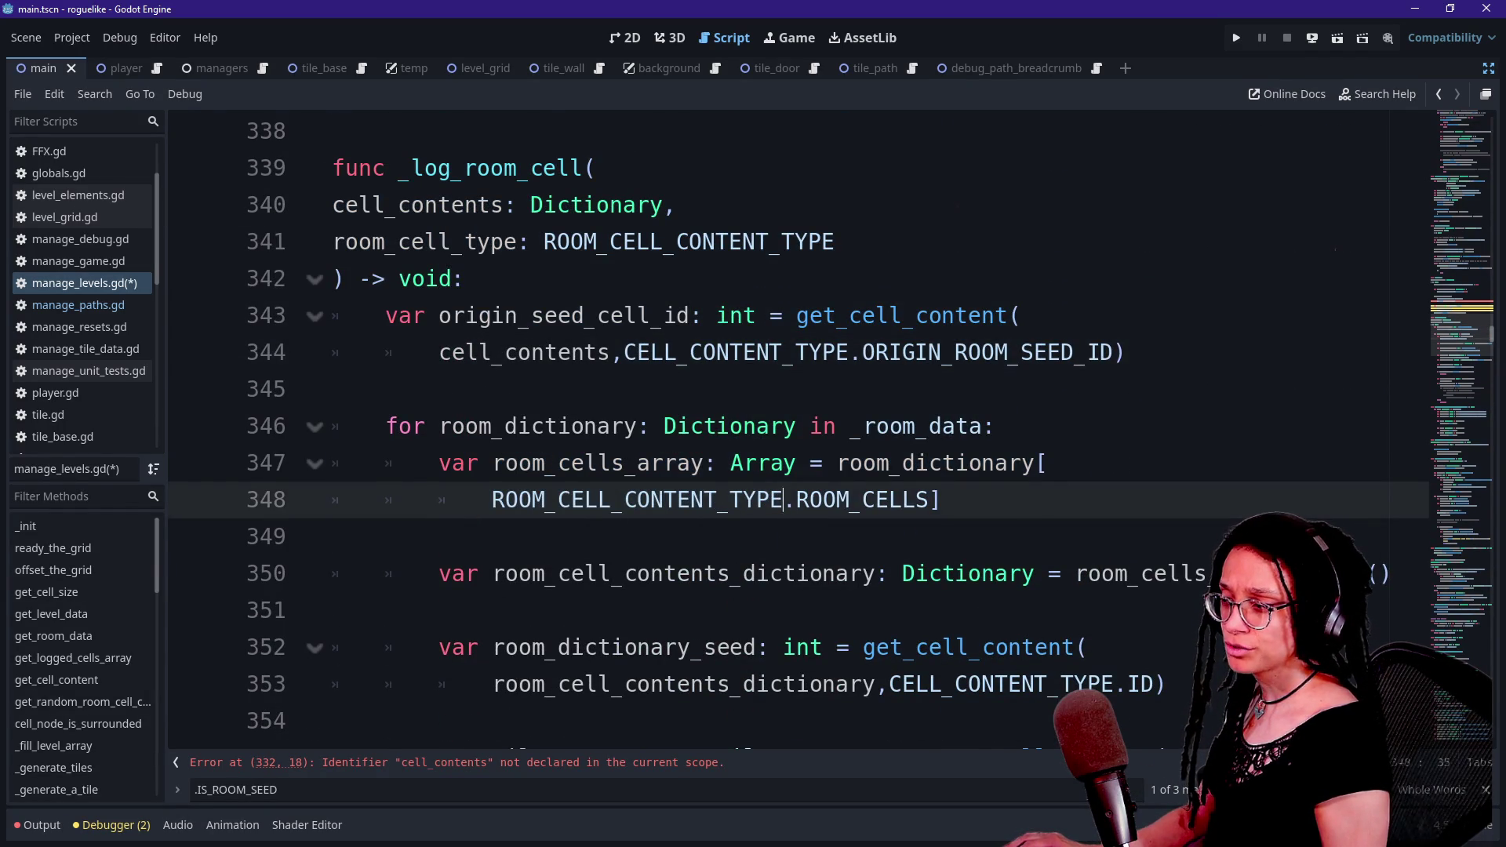
pyautogui.click(333, 536)
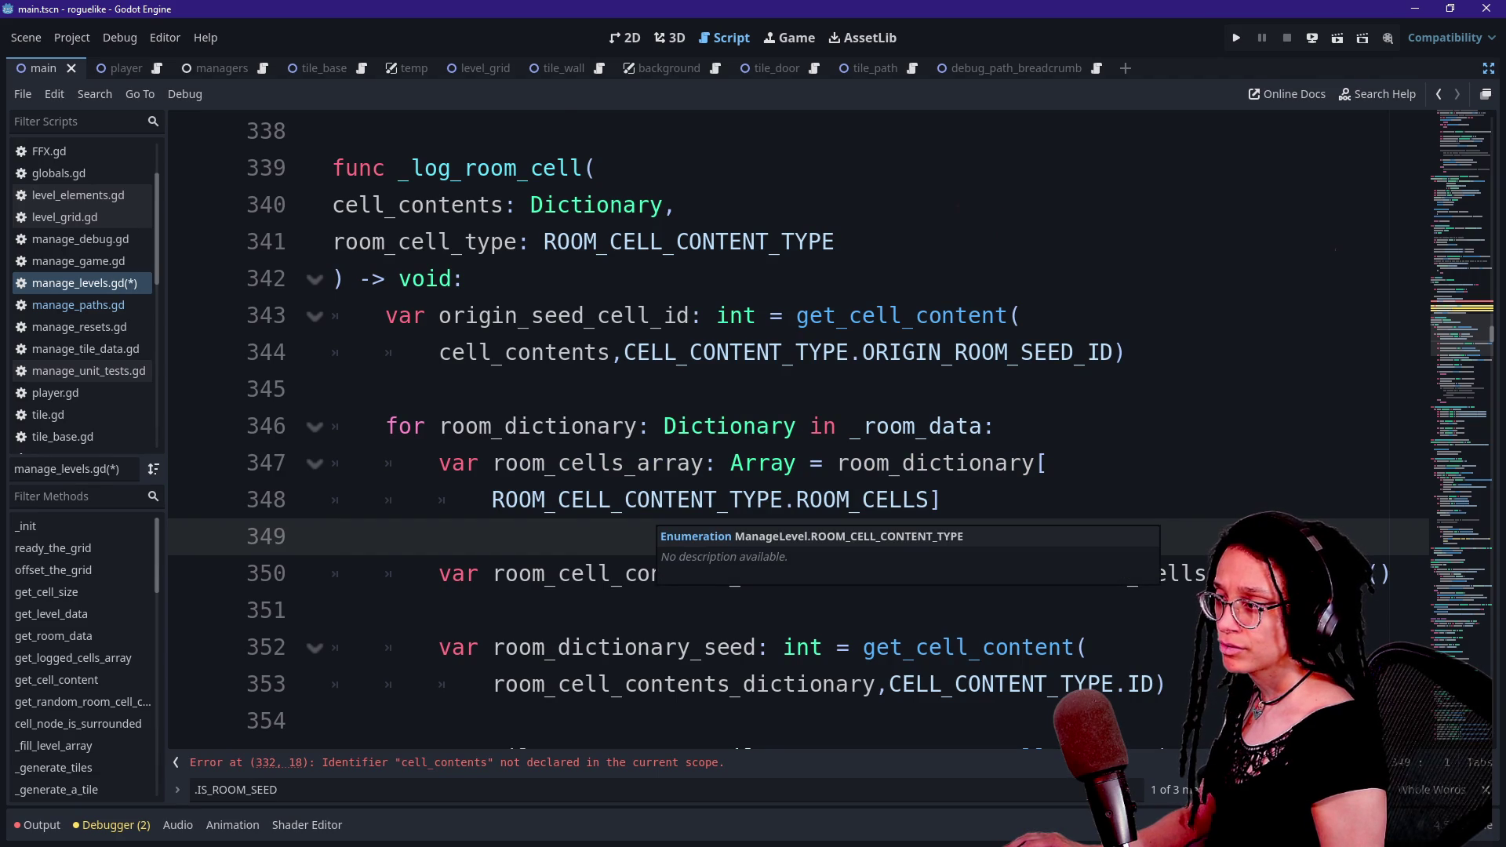
pyautogui.scroll(1, 784, 431)
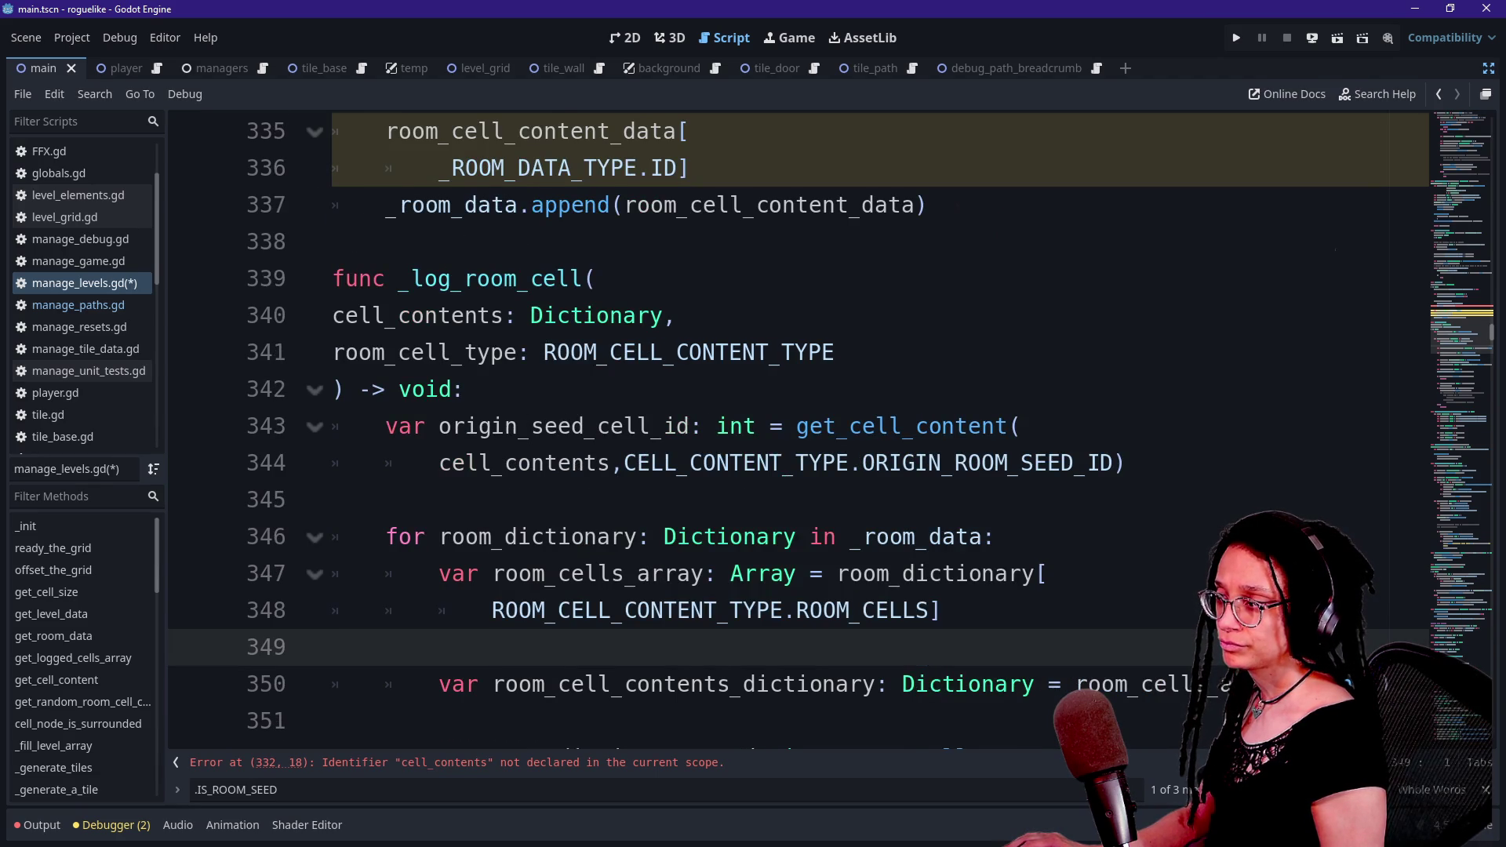
pyautogui.scroll(2, 784, 432)
pyautogui.scroll(2, 784, 432)
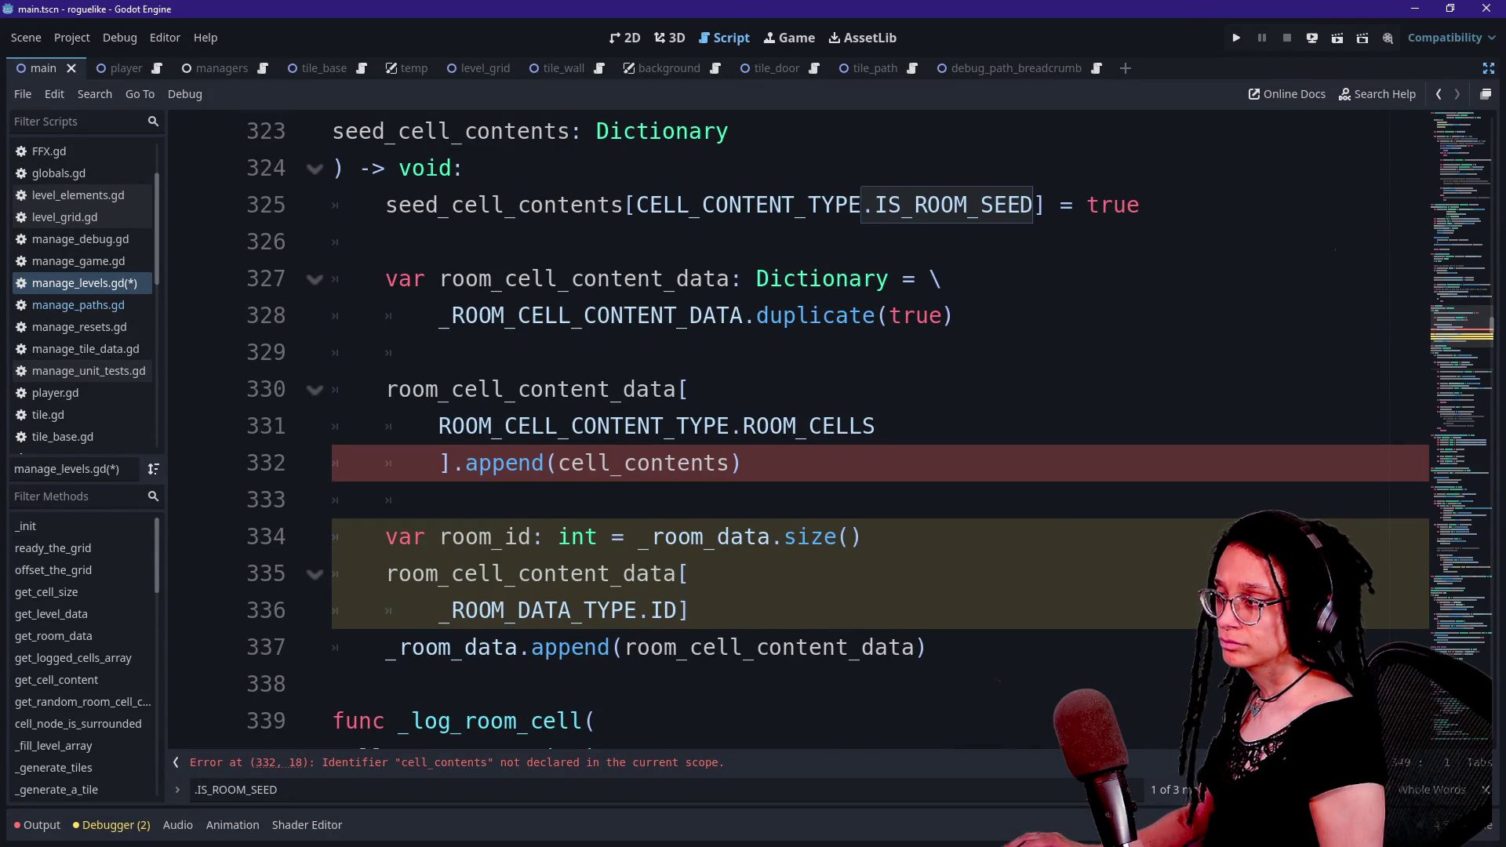
# - Select the _ROOM_CELL_CONTENT_DATA duplicate expression on line 328
pyautogui.click(823, 315)
pyautogui.hotkey('shift', 'Home')
pyautogui.press('Right')
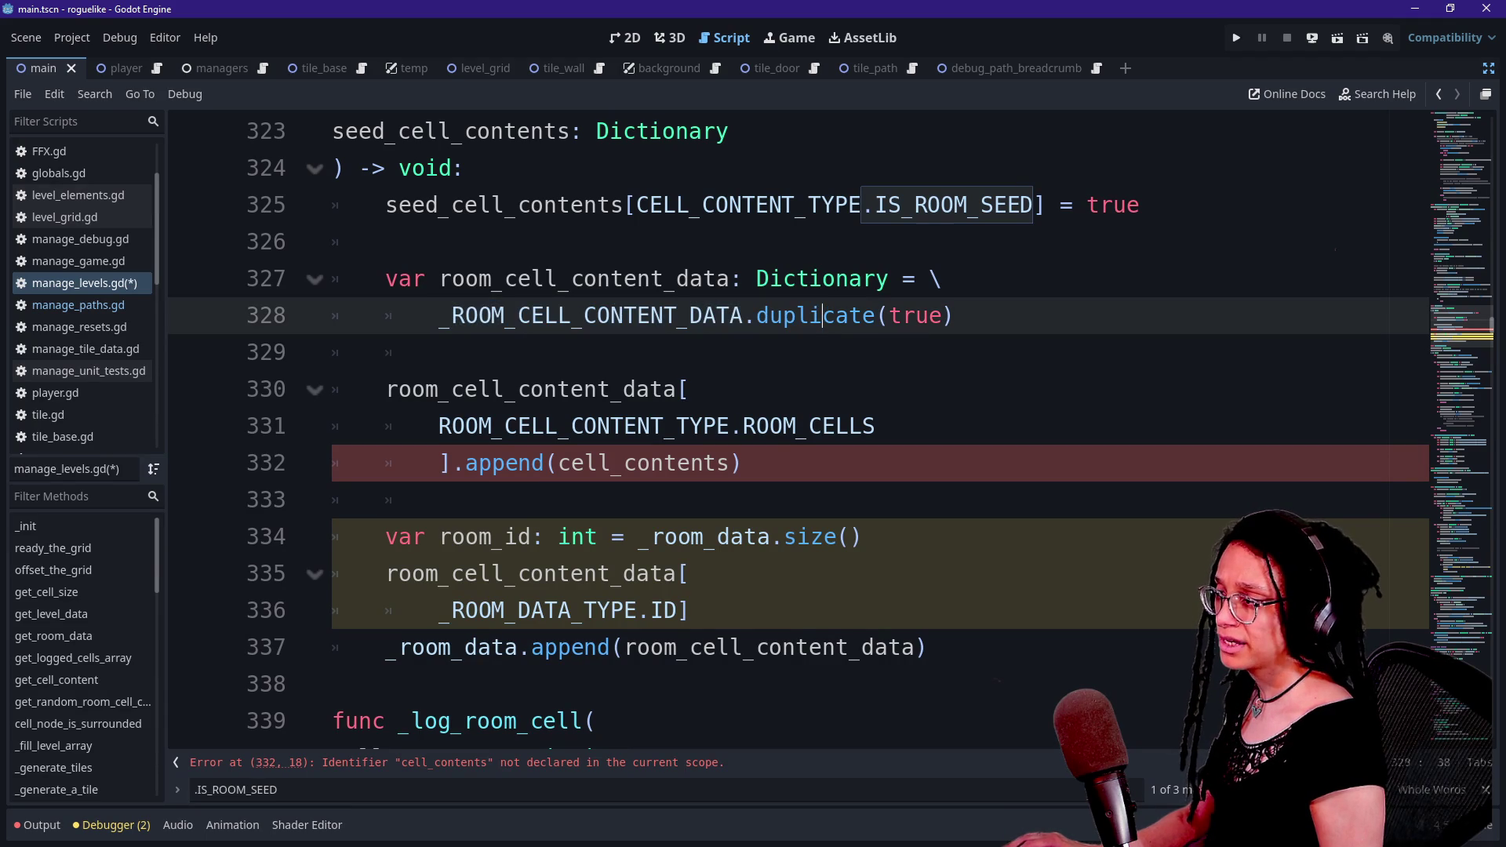
pyautogui.moveTo(439, 316); pyautogui.dragTo(941, 316)
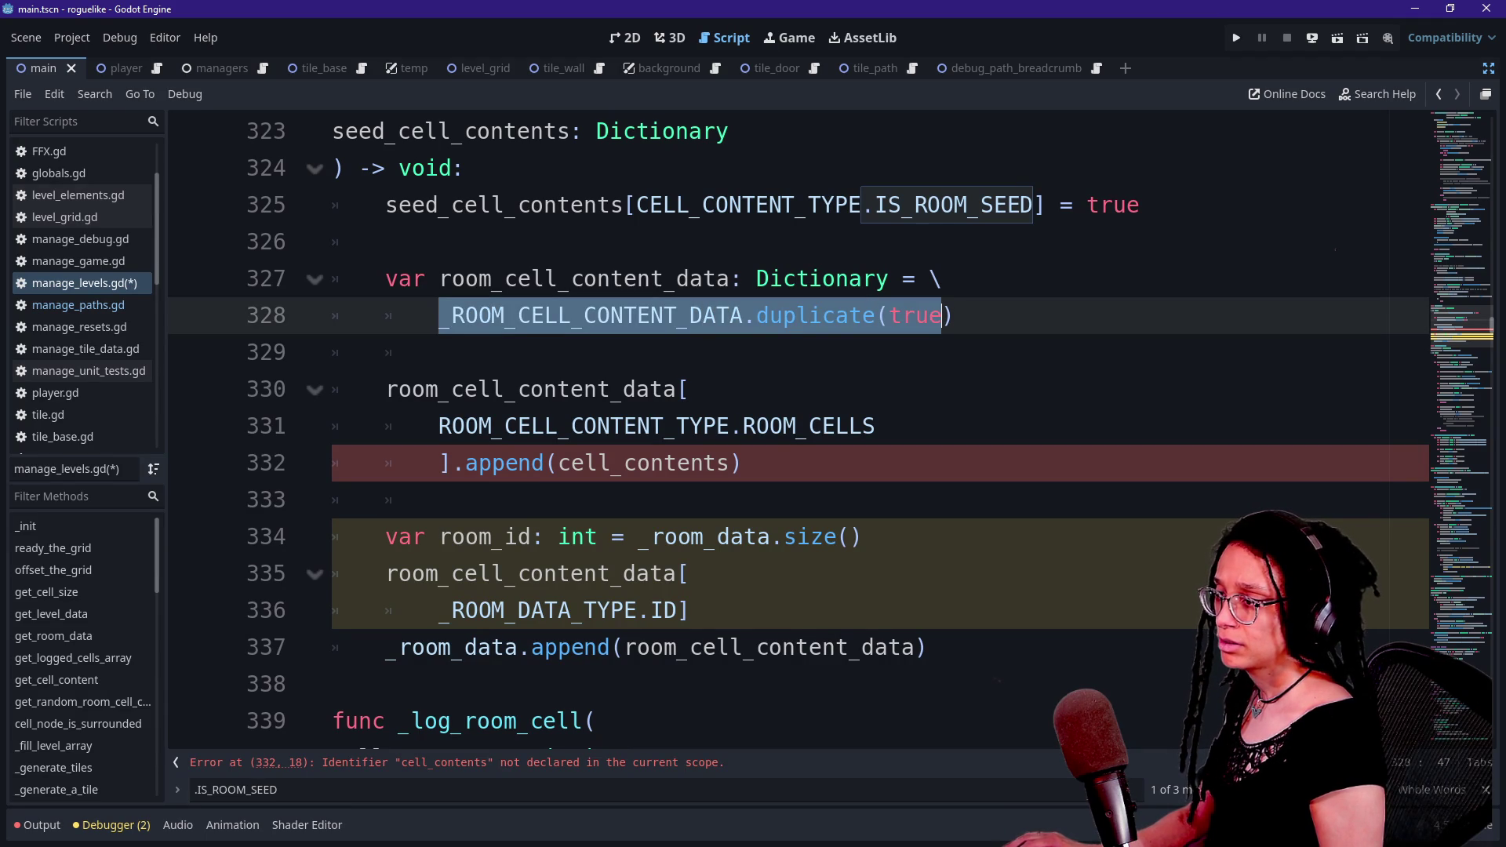
pyautogui.press('Down')
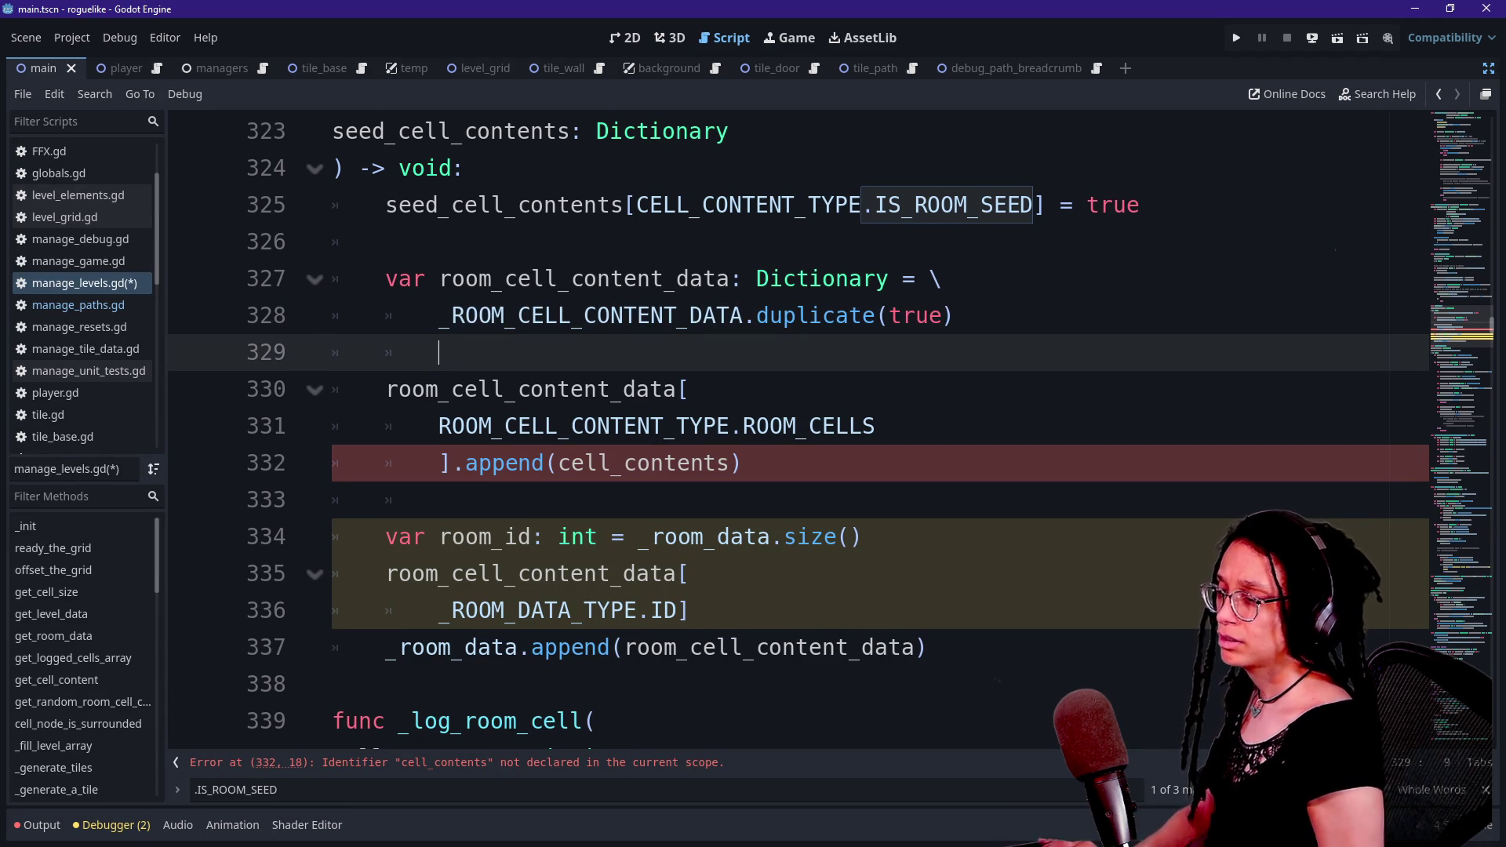
pyautogui.press('Up')
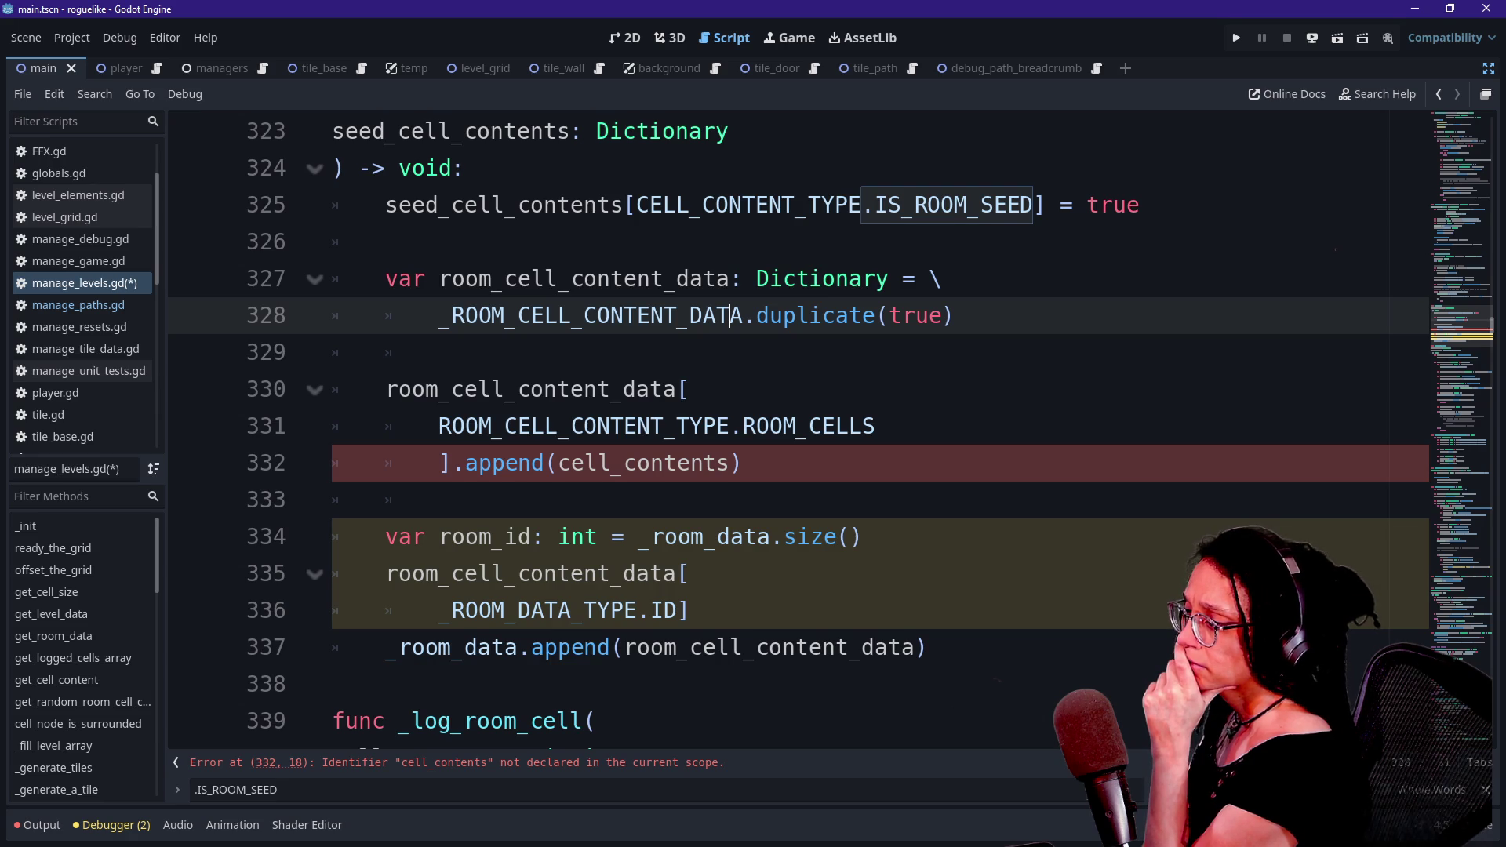
# - Change cell_contents on line 332 to seed_cell_contents
pyautogui.click(559, 463)
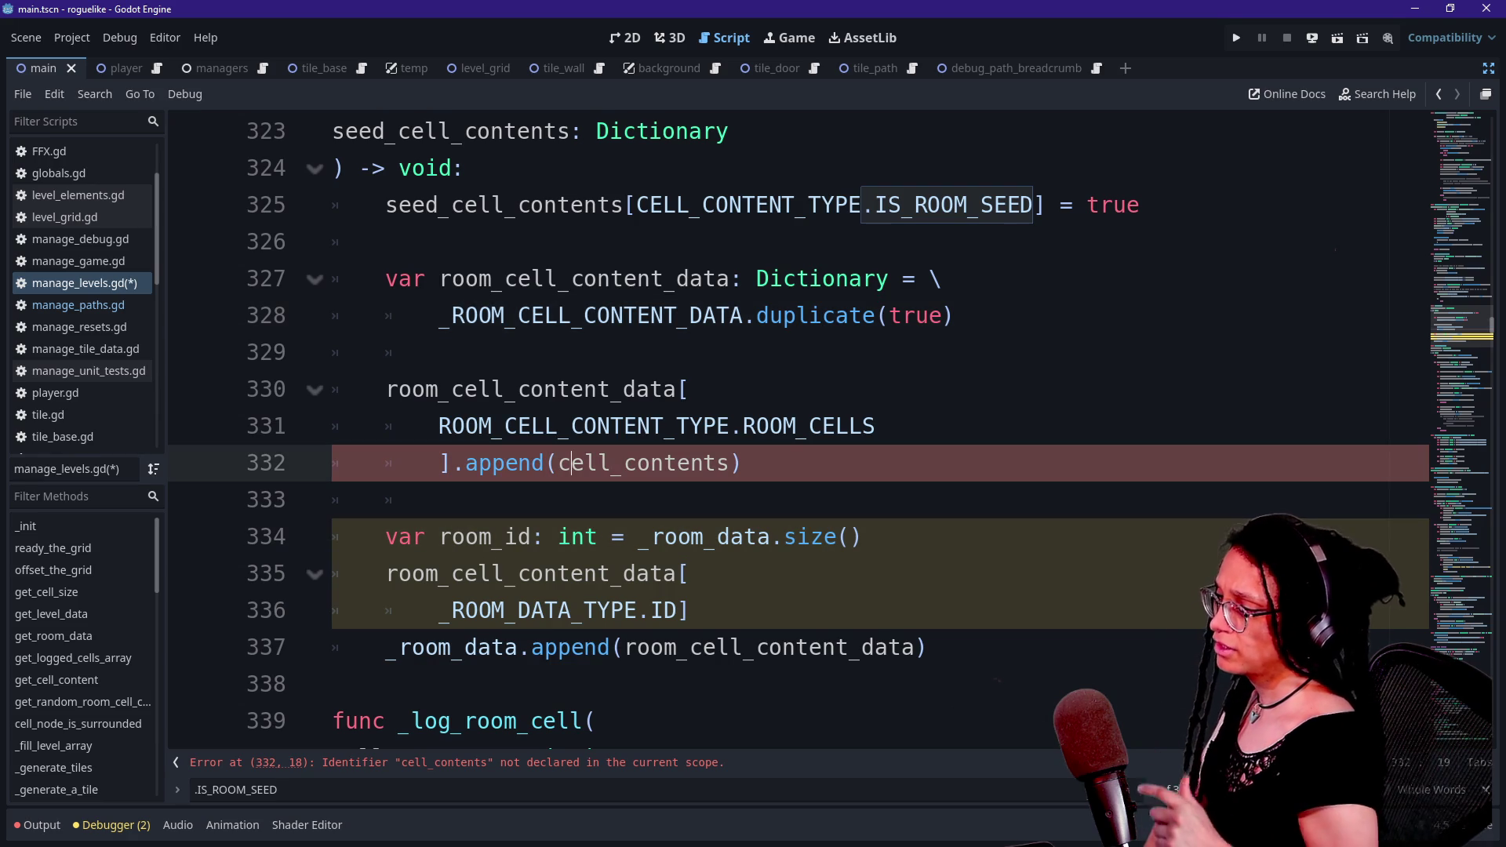
pyautogui.write('seed_')
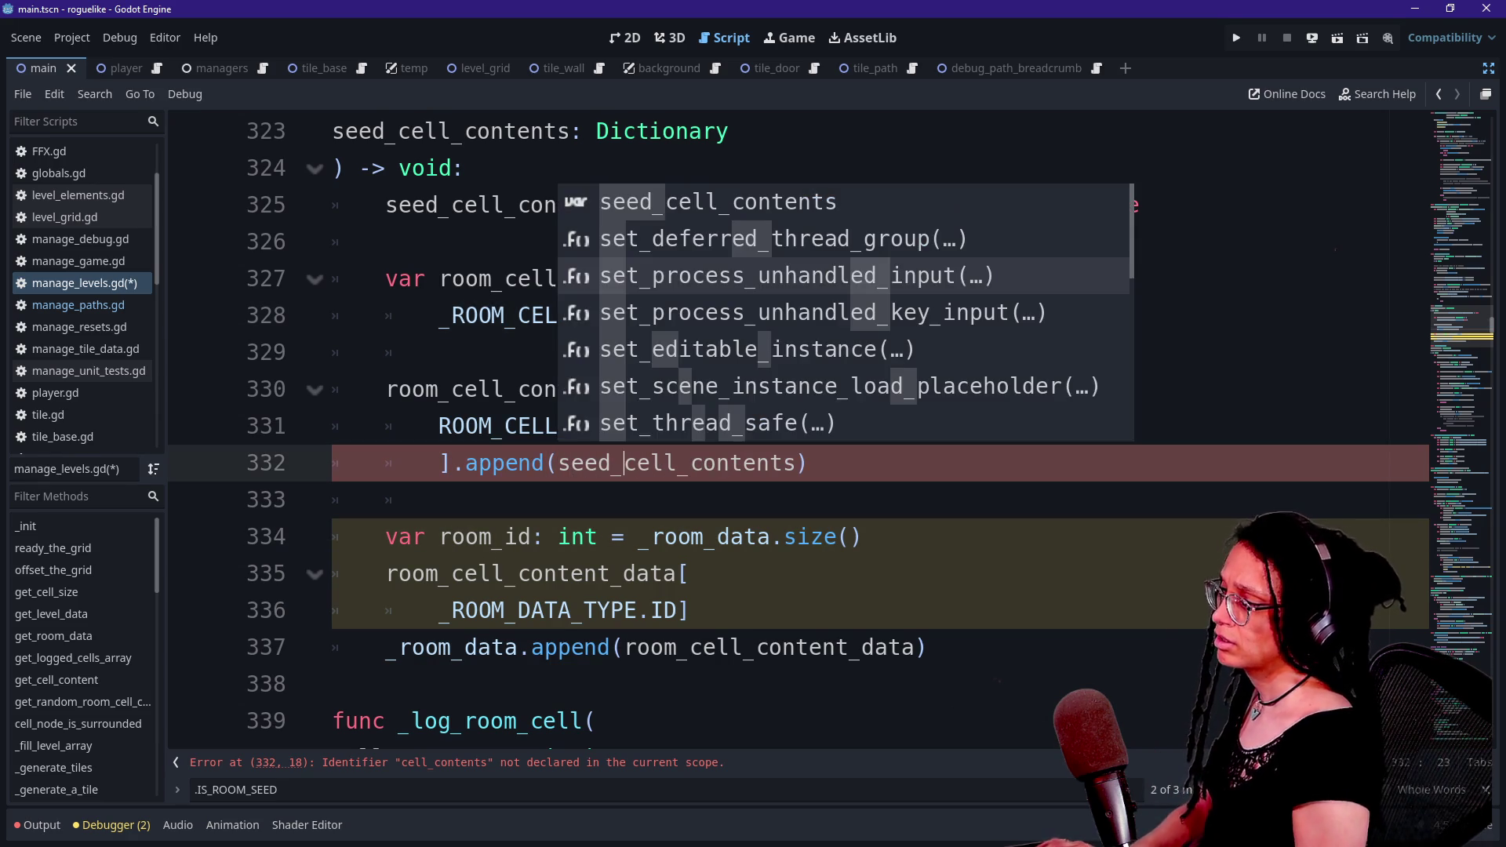
pyautogui.click(520, 536)
# - Review the declaration on lines 326–328 and jump to the _ROOM_CELL_CONTENT_DATA definition
pyautogui.click(438, 426)
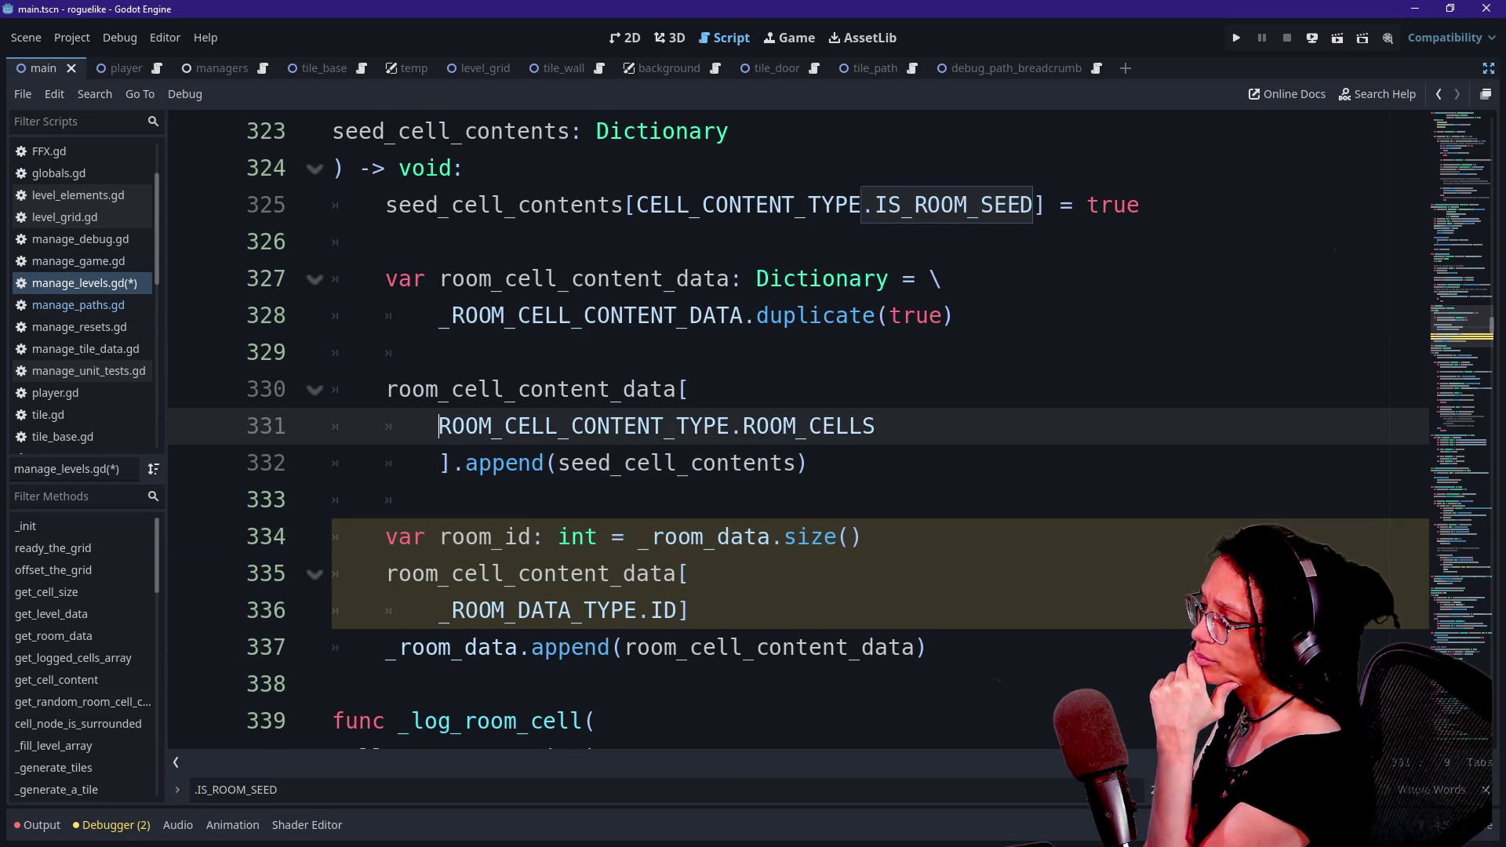
pyautogui.click(624, 315)
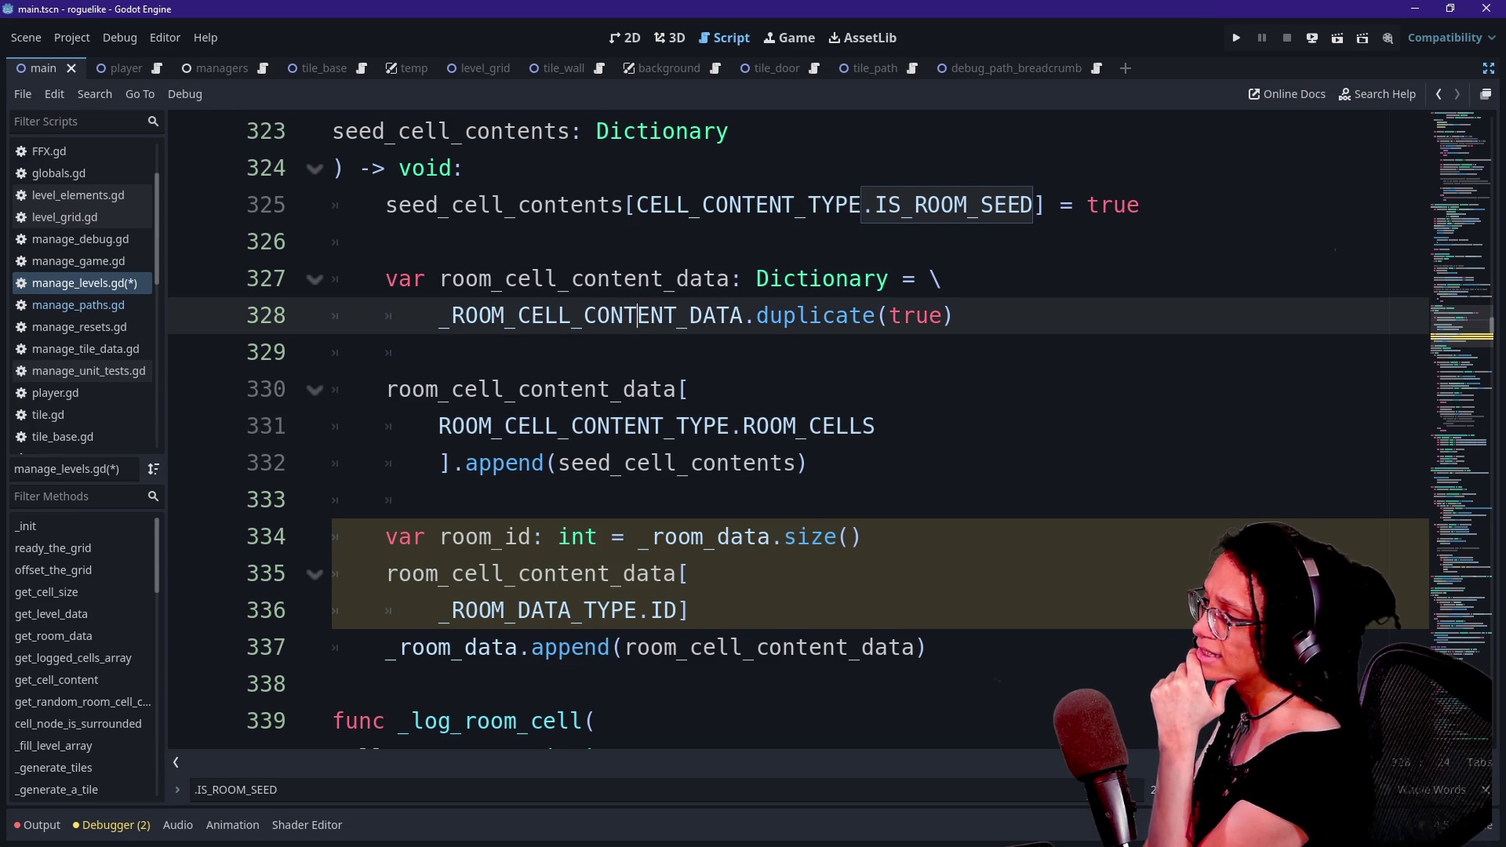
pyautogui.click(546, 278)
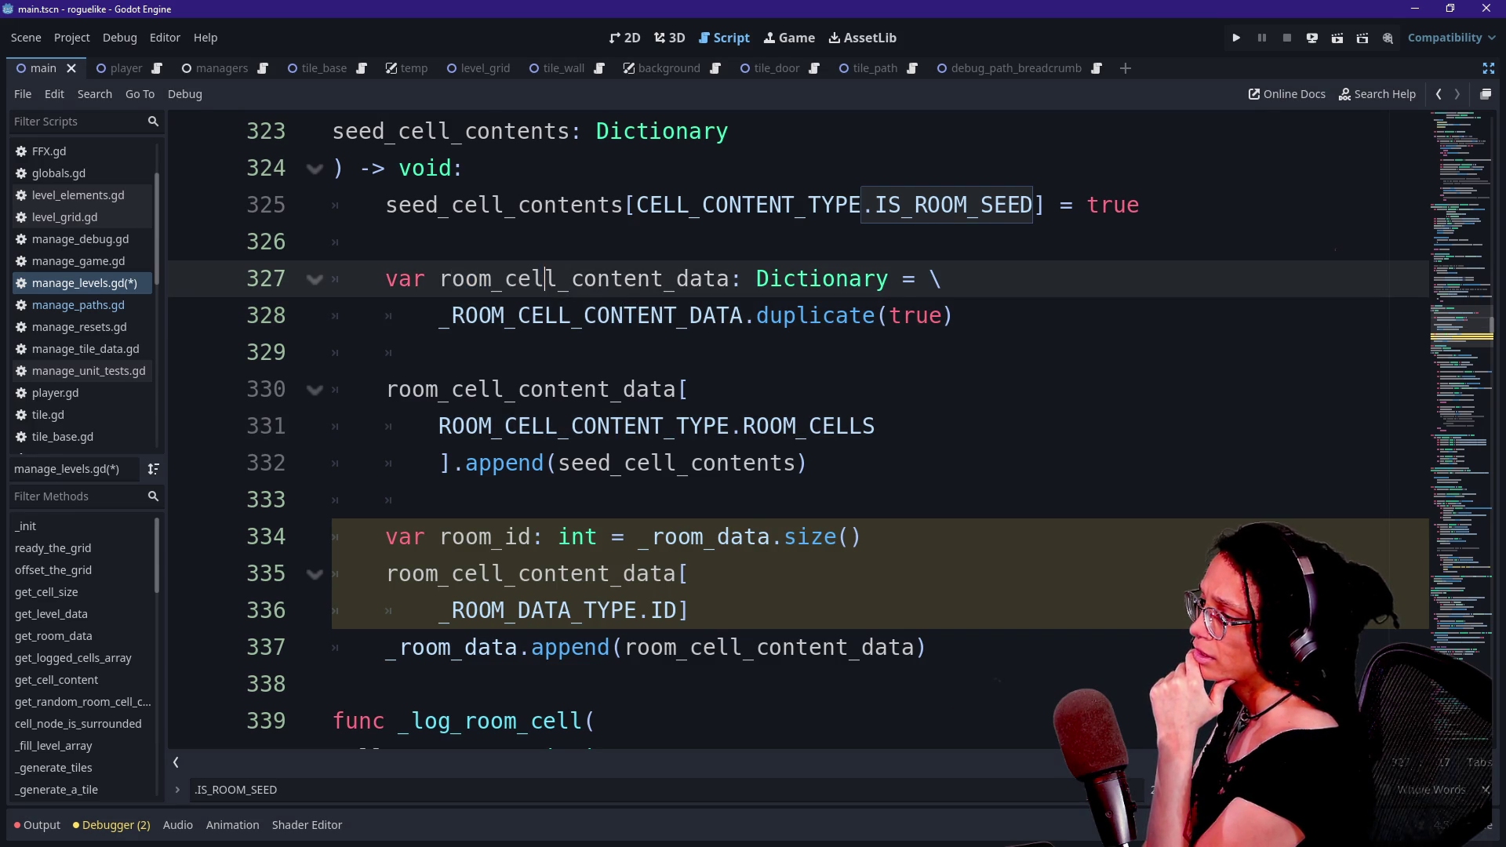
pyautogui.click(955, 316)
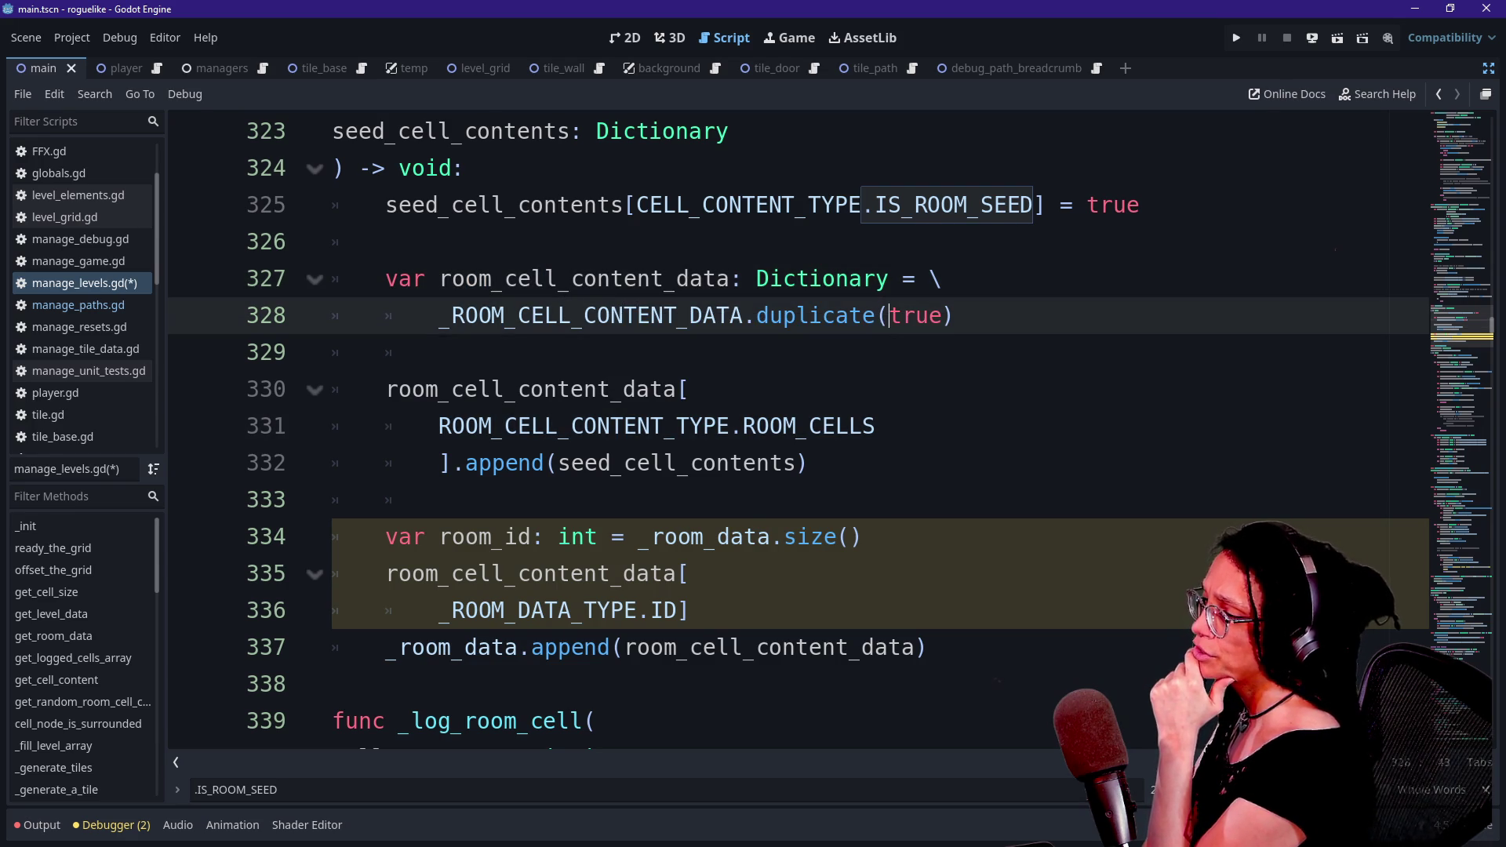
pyautogui.moveTo(955, 315)
pyautogui.mouseDown()
pyautogui.moveTo(345, 279)
pyautogui.moveTo(345, 242)
pyautogui.mouseUp()
pyautogui.click(471, 241)
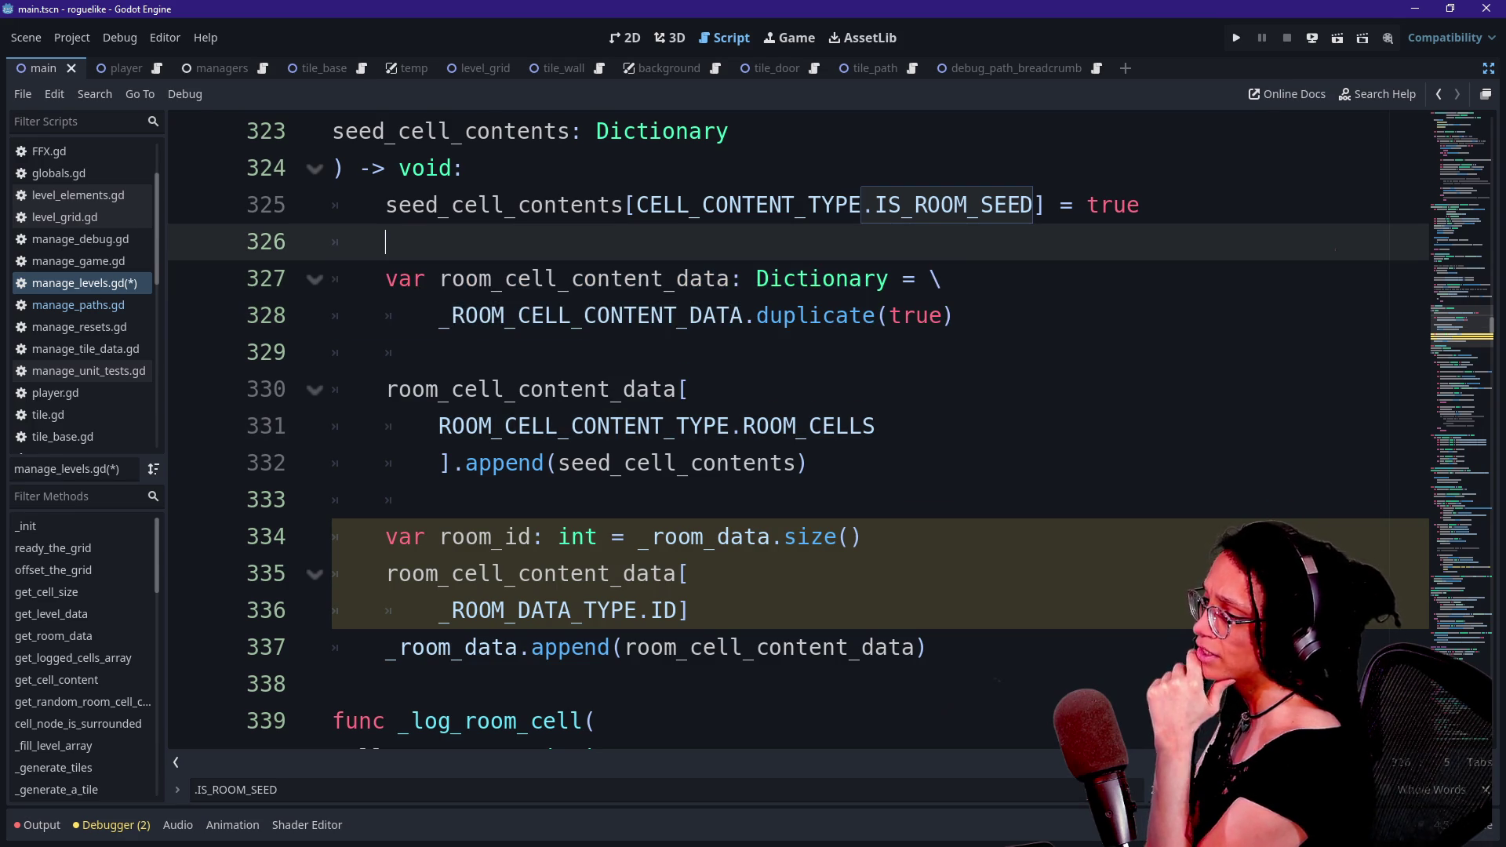
pyautogui.moveTo(744, 279); pyautogui.dragTo(837, 280)
pyautogui.moveTo(437, 353); pyautogui.dragTo(755, 279)
pyautogui.moveTo(432, 242); pyautogui.dragTo(943, 315)
pyautogui.click(943, 315)
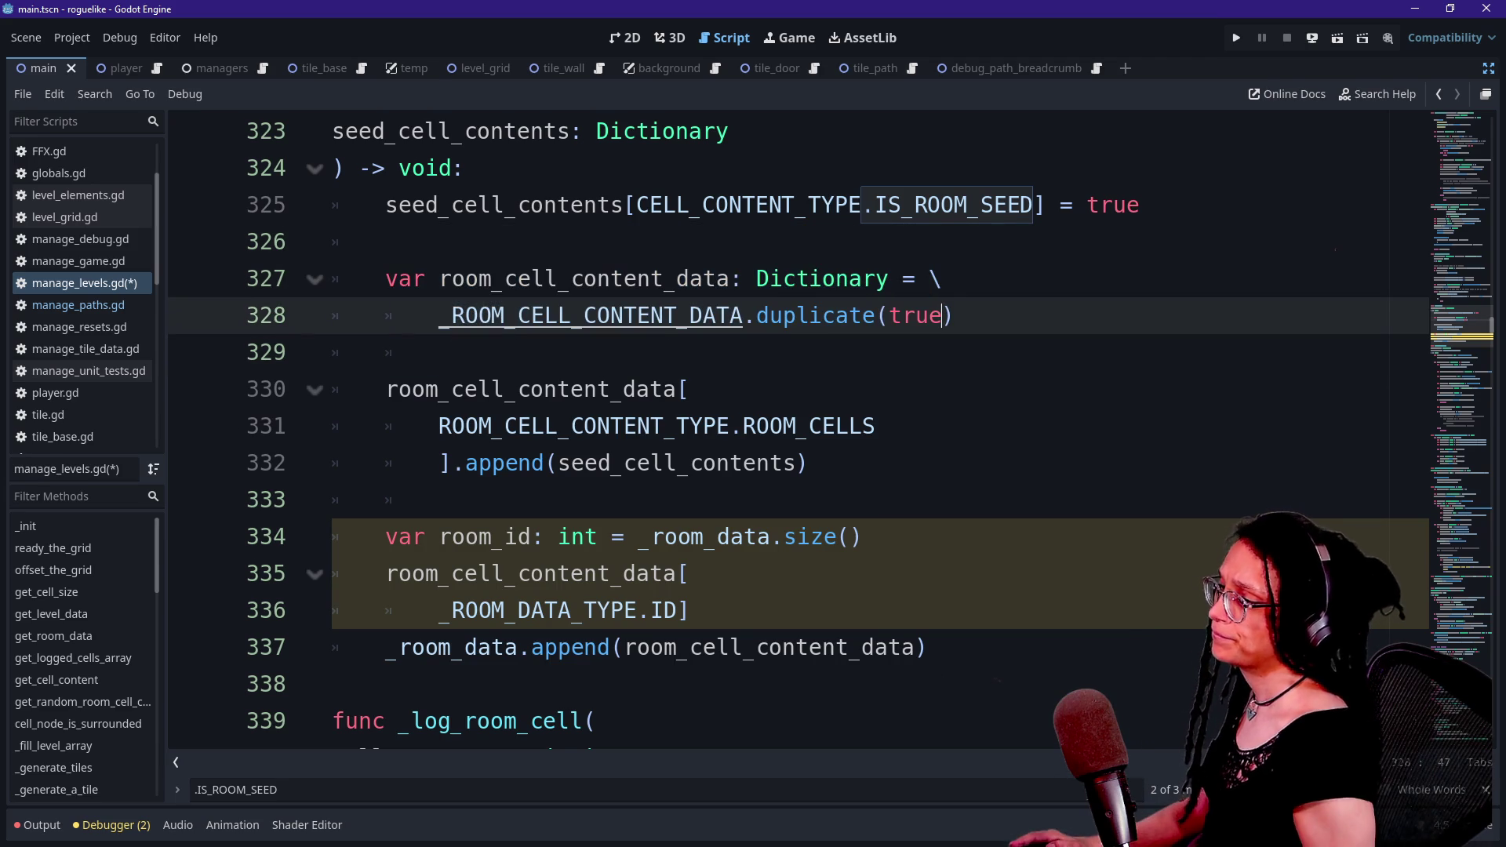
pyautogui.keyDown('ctrl'); pyautogui.click(588, 315); pyautogui.keyUp('ctrl')
pyautogui.scroll(-1, 784, 432)
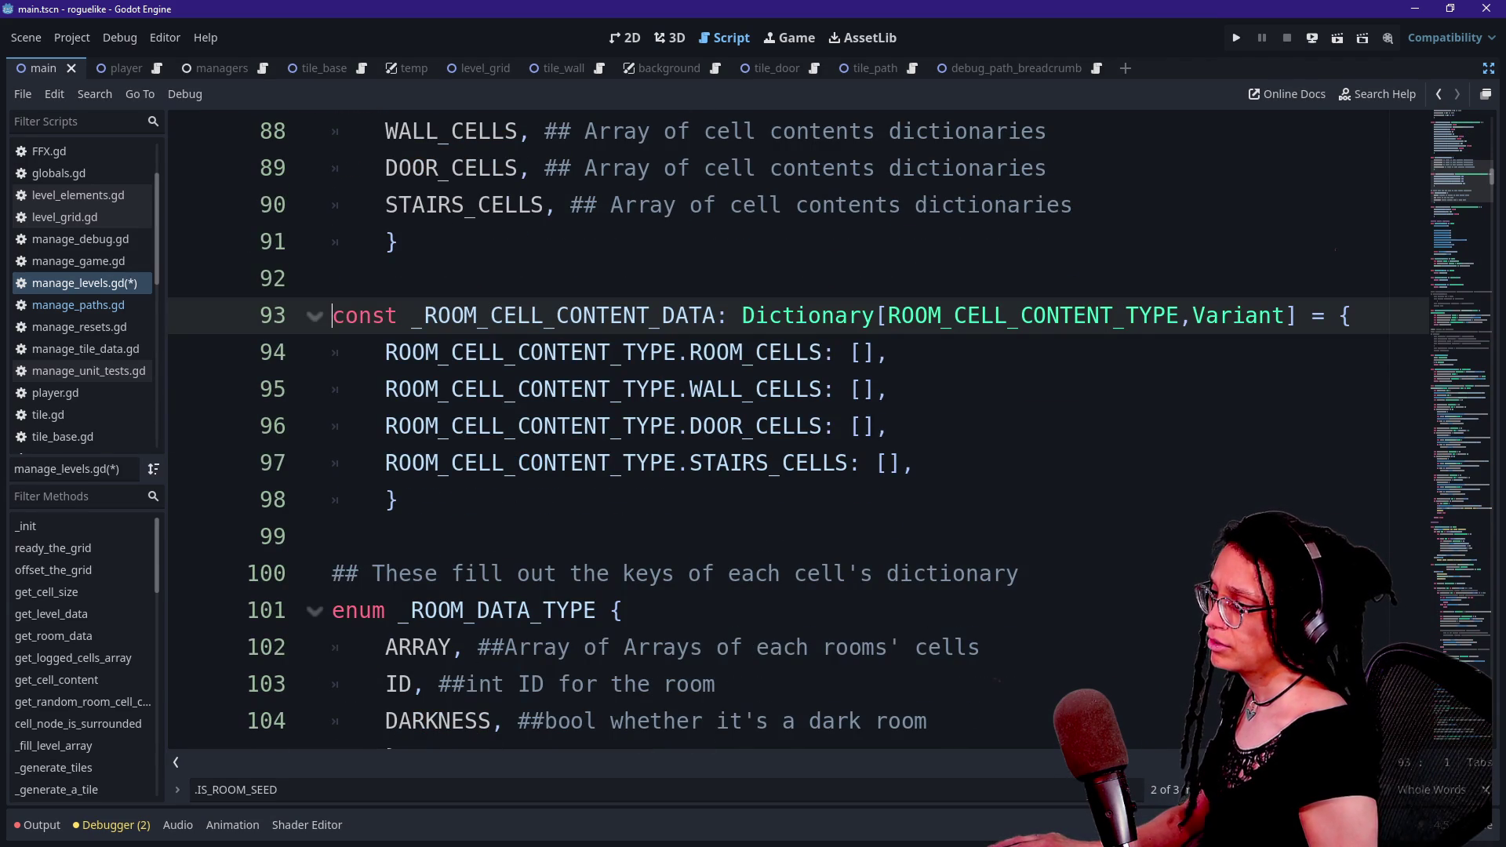
pyautogui.press('Down')
pyautogui.hotkey('shift', 'End')
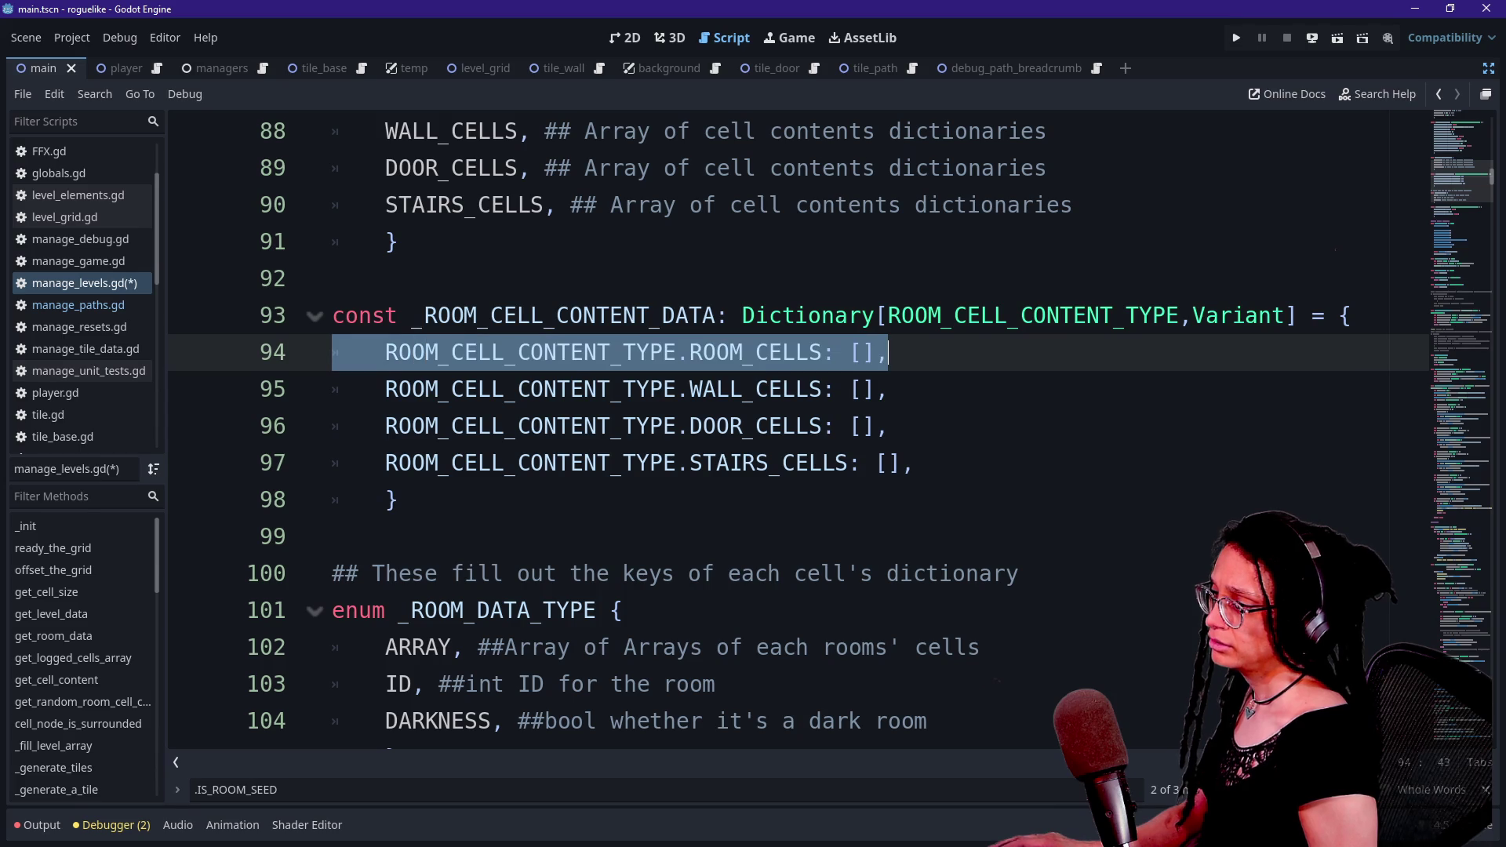
pyautogui.press('Down')
pyautogui.press('Home')
pyautogui.hotkey('shift', 'End')
pyautogui.press('Down')
pyautogui.press('Home')
pyautogui.hotkey('shift', 'End')
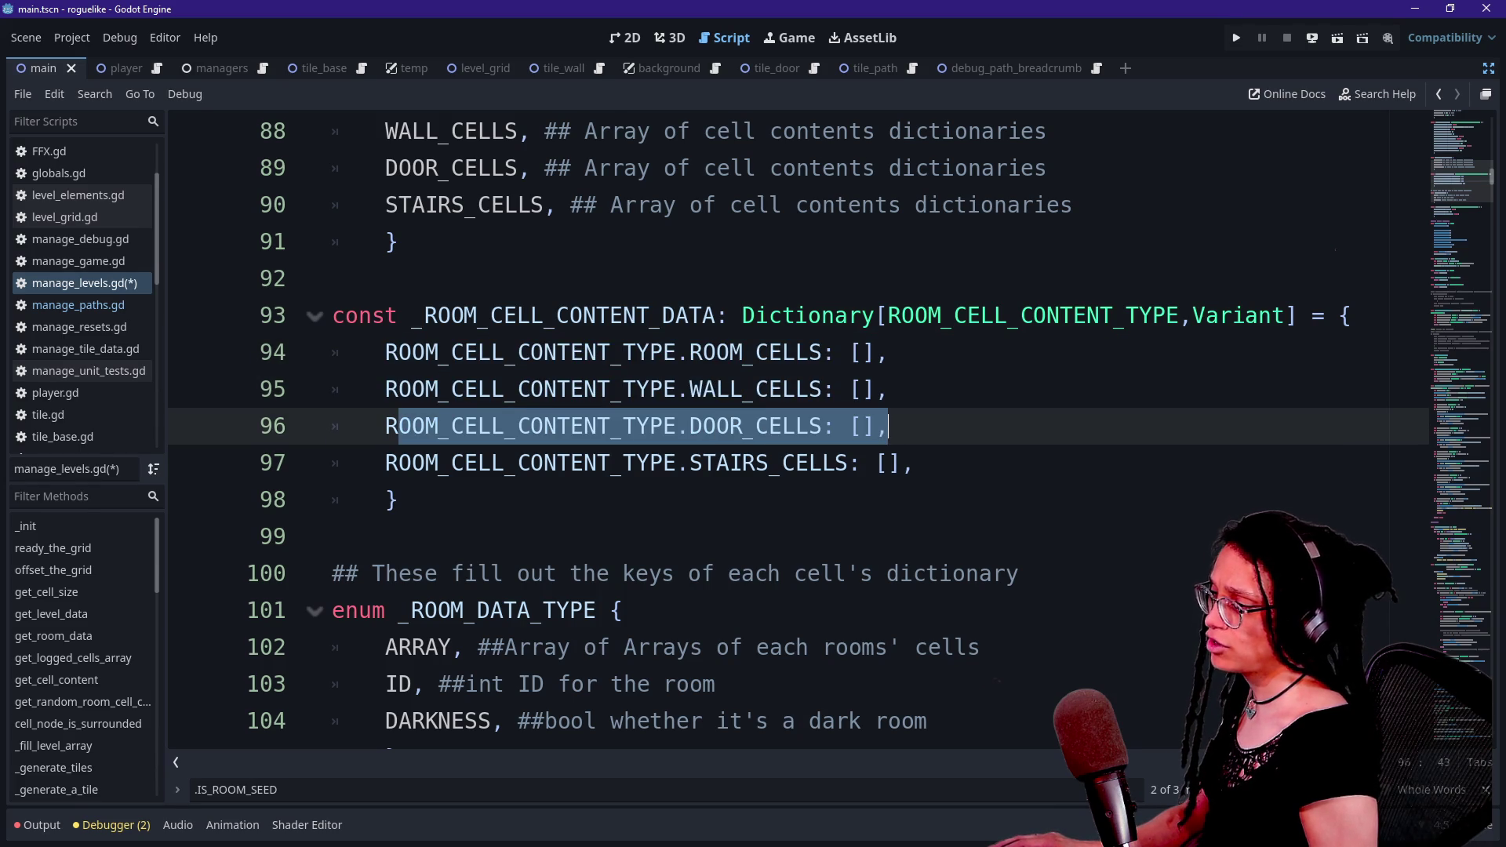
pyautogui.press('Down')
pyautogui.press('End')
pyautogui.hotkey('shift', 'Home')
pyautogui.hotkey('ctrl', 'shift', 'Right')
pyautogui.hotkey('ctrl', 'shift', 'Right')
pyautogui.hotkey('shift', 'Up')
pyautogui.hotkey('shift', 'Home')
pyautogui.hotkey('shift', 'Home')
pyautogui.hotkey('shift', 'Up')
pyautogui.hotkey('shift', 'Home')
pyautogui.hotkey('shift', 'Up')
pyautogui.press('Left')
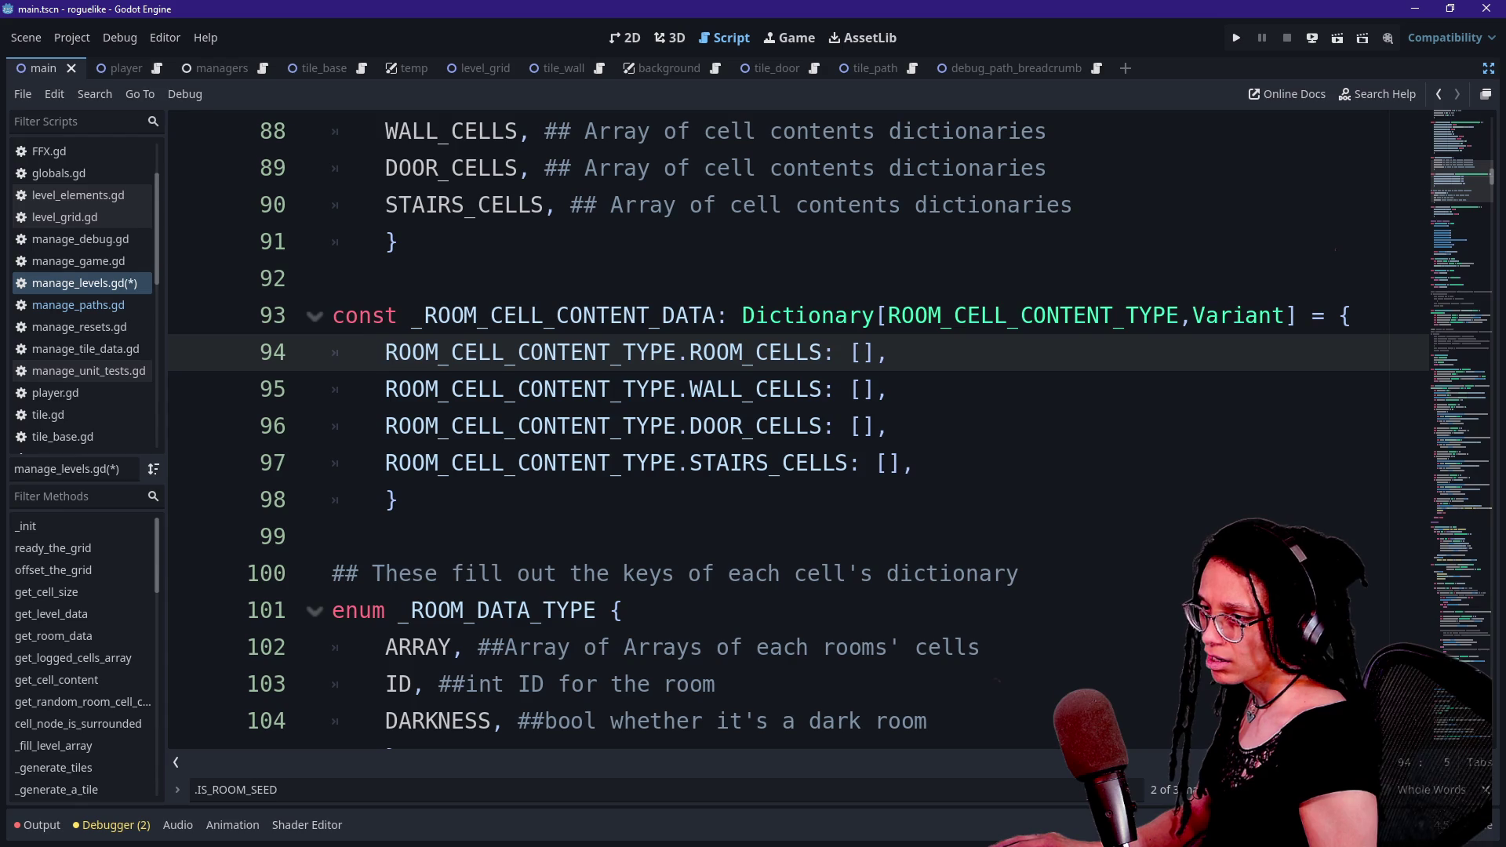
pyautogui.scroll(-15, 798, 432)
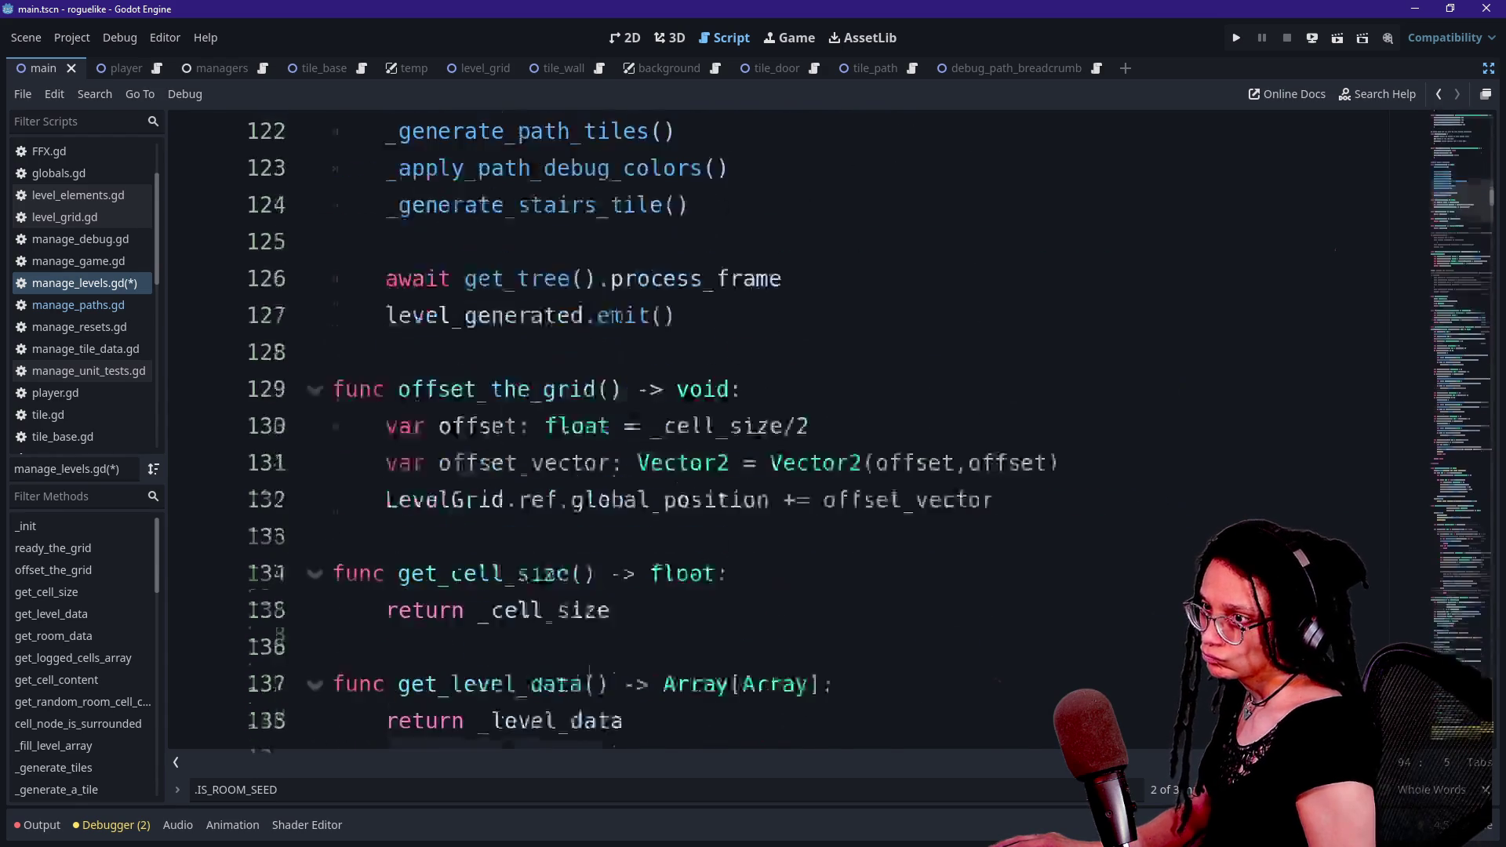
pyautogui.hotkey('ctrl', 'z')
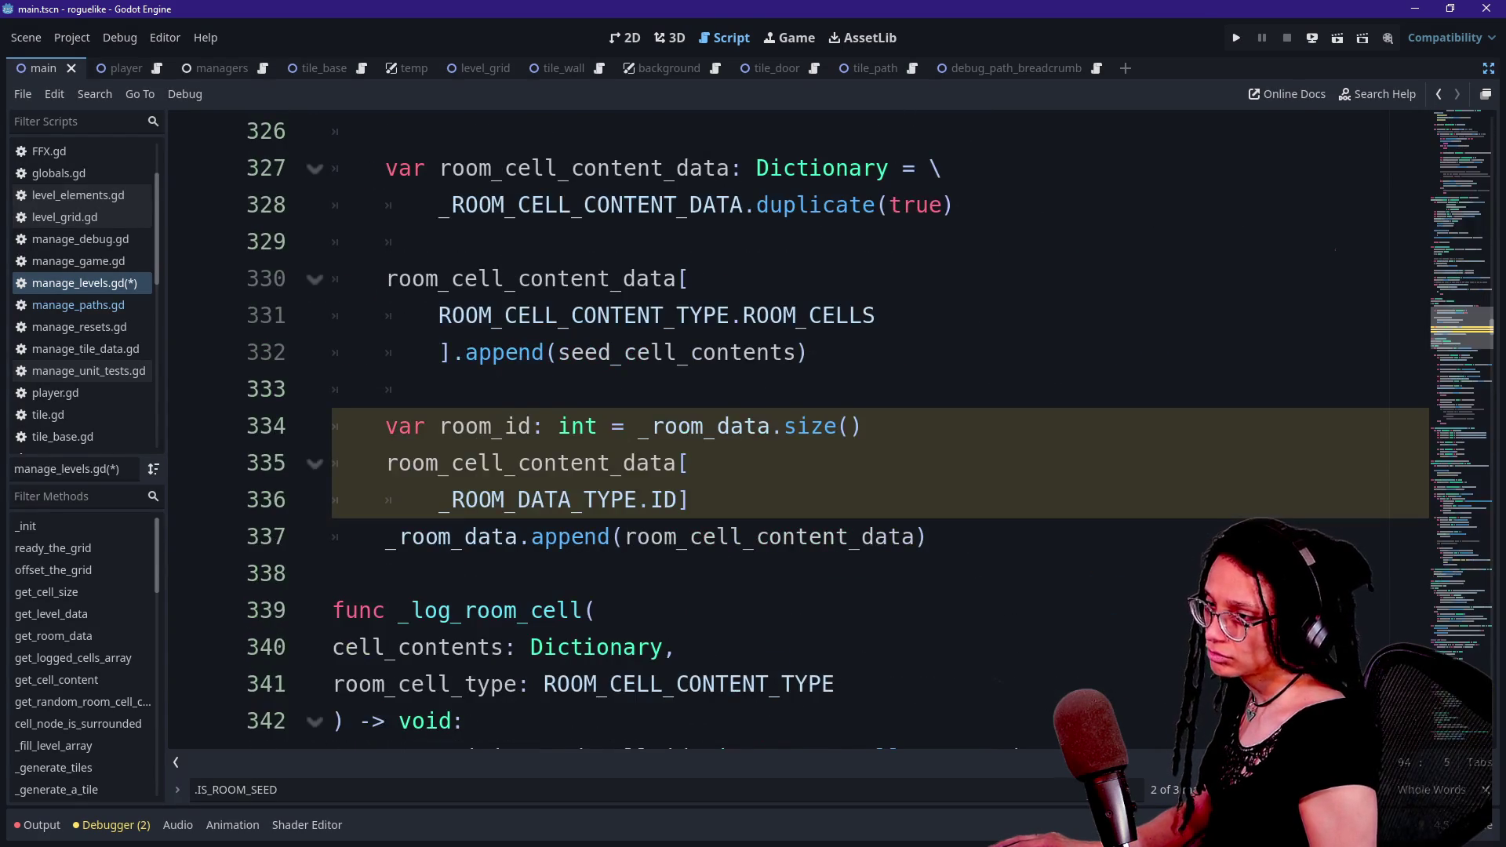
# - Comment out lines 327–328, the room_cell_content_data copy of _ROOM_CELL_CONTENT_DATA, with Ctrl+K
pyautogui.scroll(2, 798, 432)
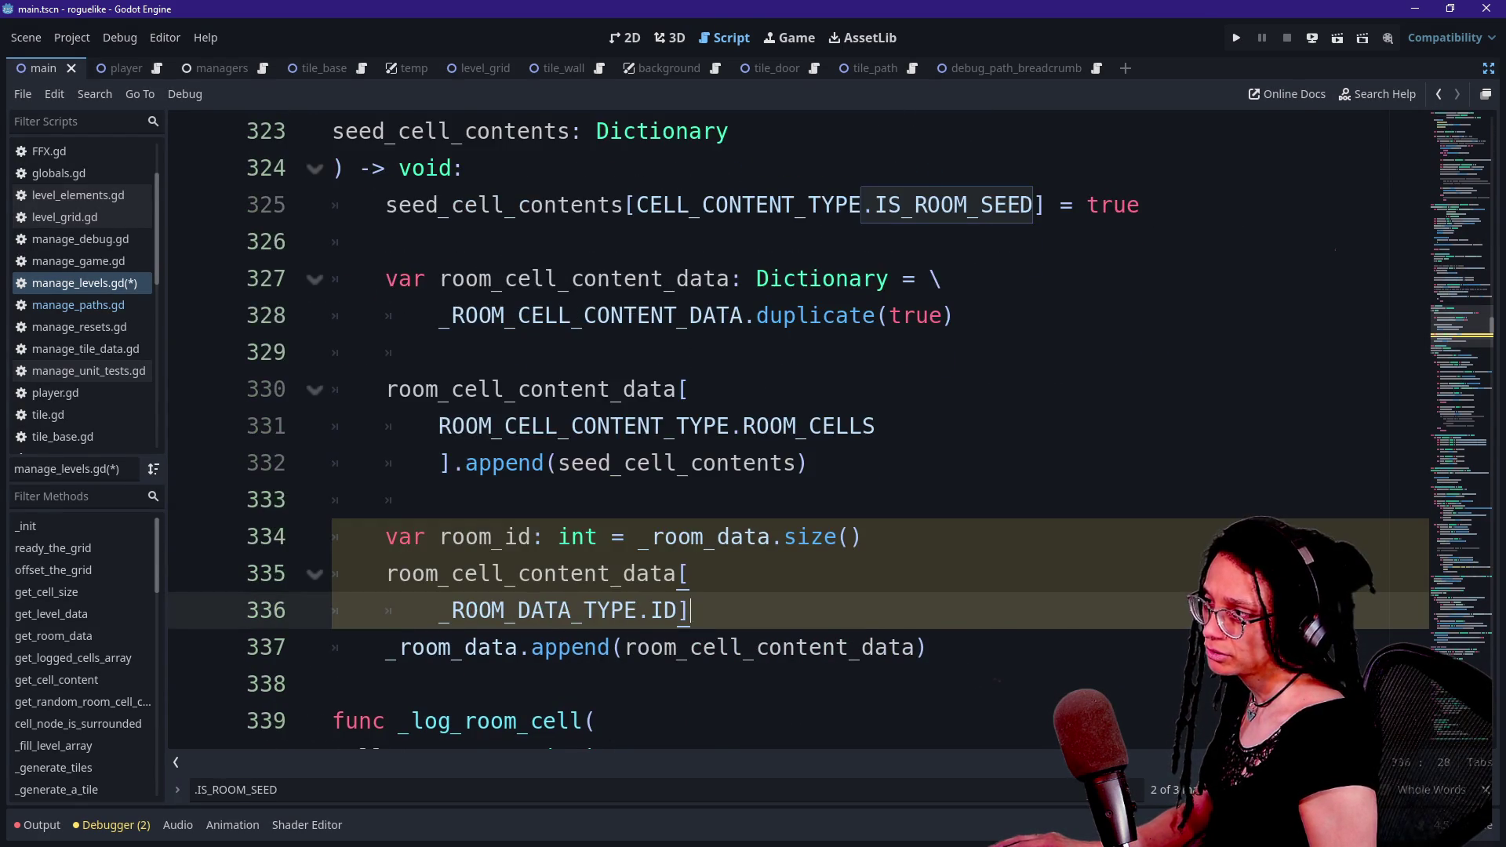
pyautogui.click(690, 500)
pyautogui.press('Up')
pyautogui.press('Up')
pyautogui.press('Up')
pyautogui.press('Down')
pyautogui.press('Up')
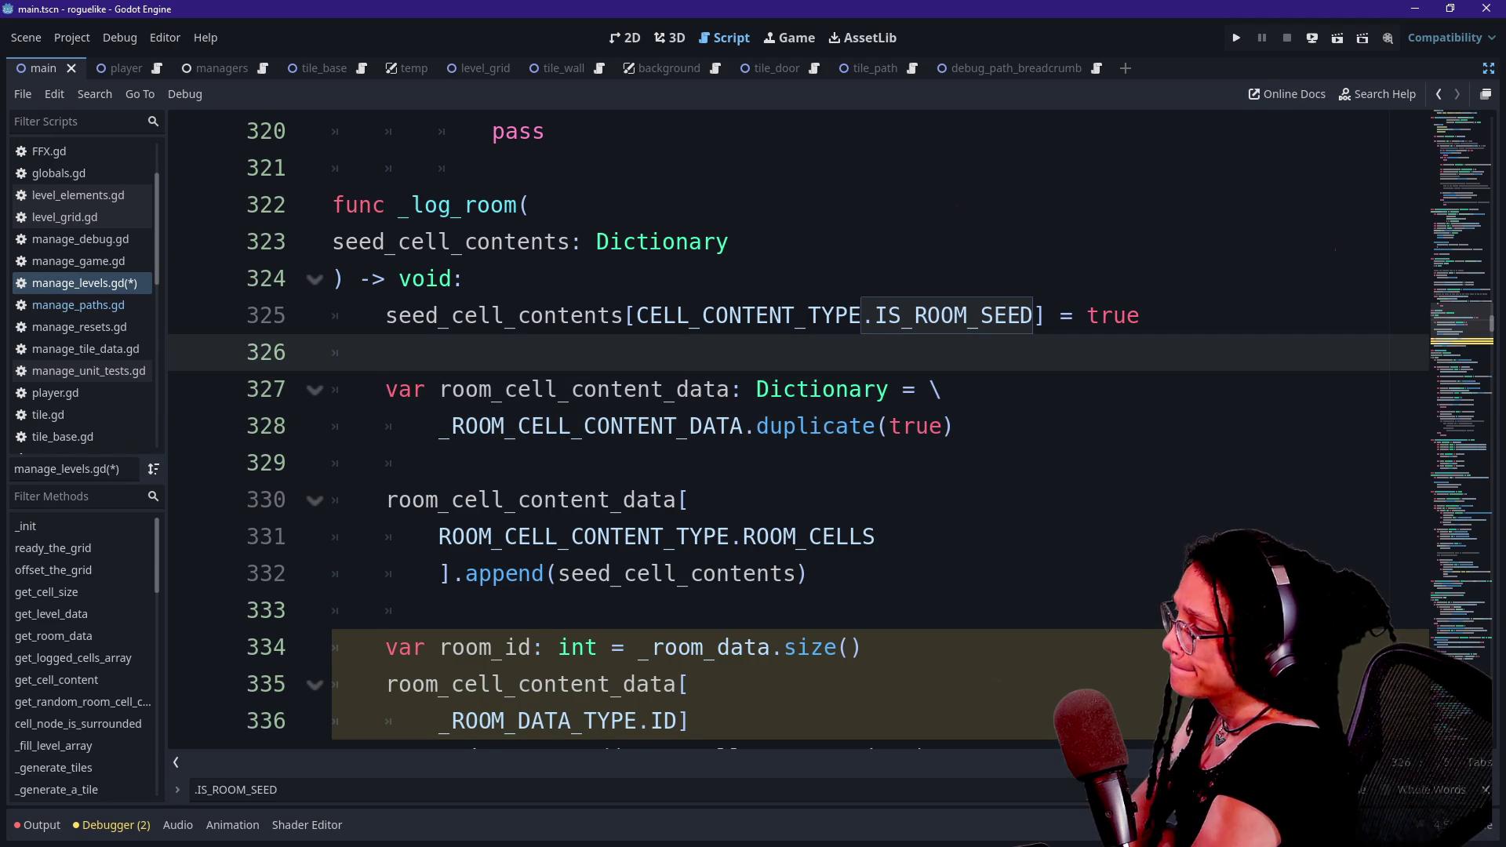
pyautogui.press('Up')
pyautogui.press('Down')
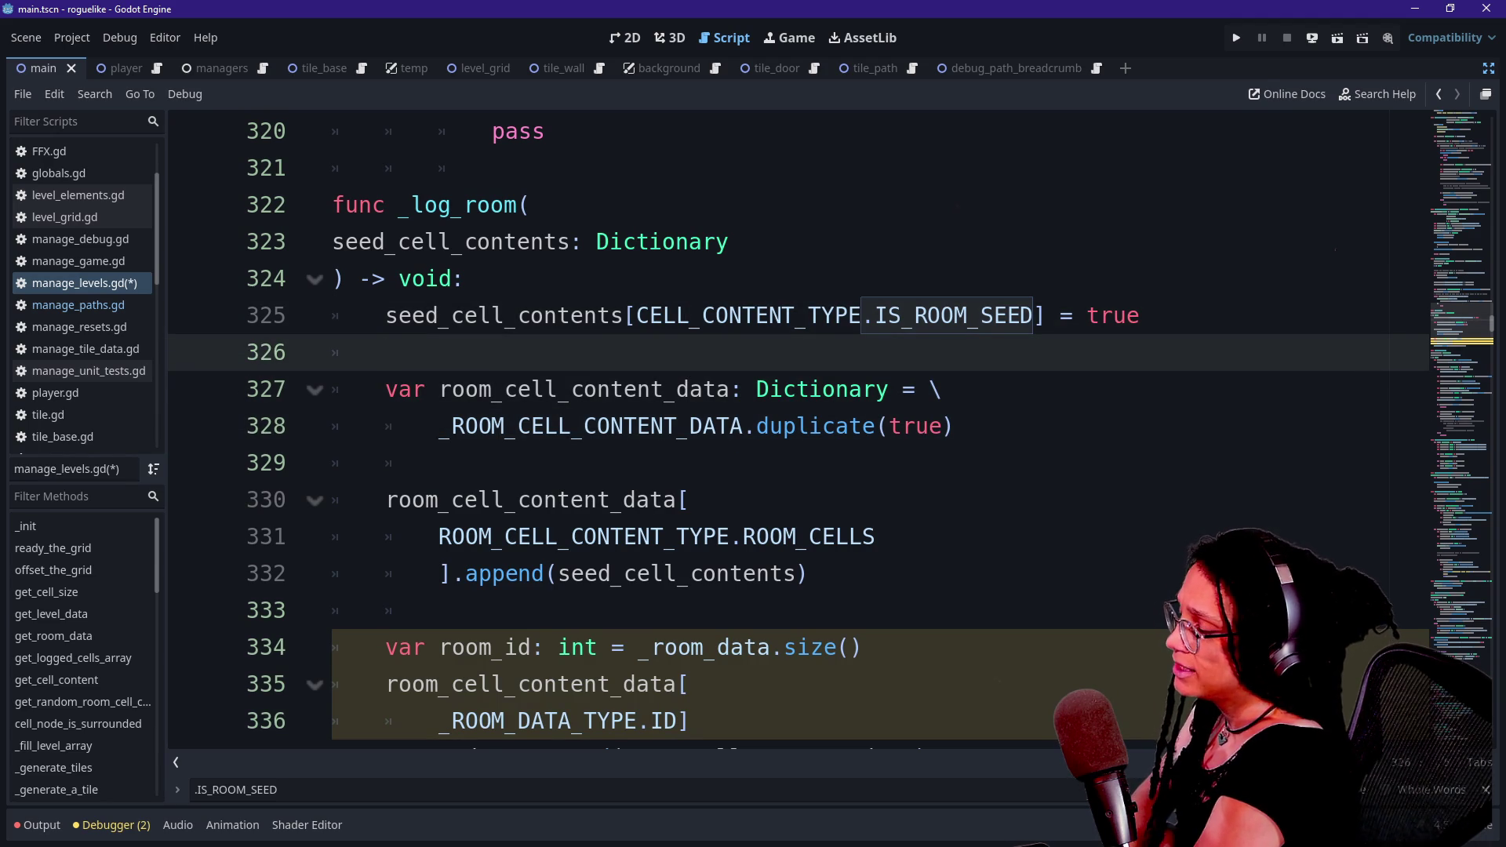
pyautogui.press('Down')
pyautogui.press('Down')
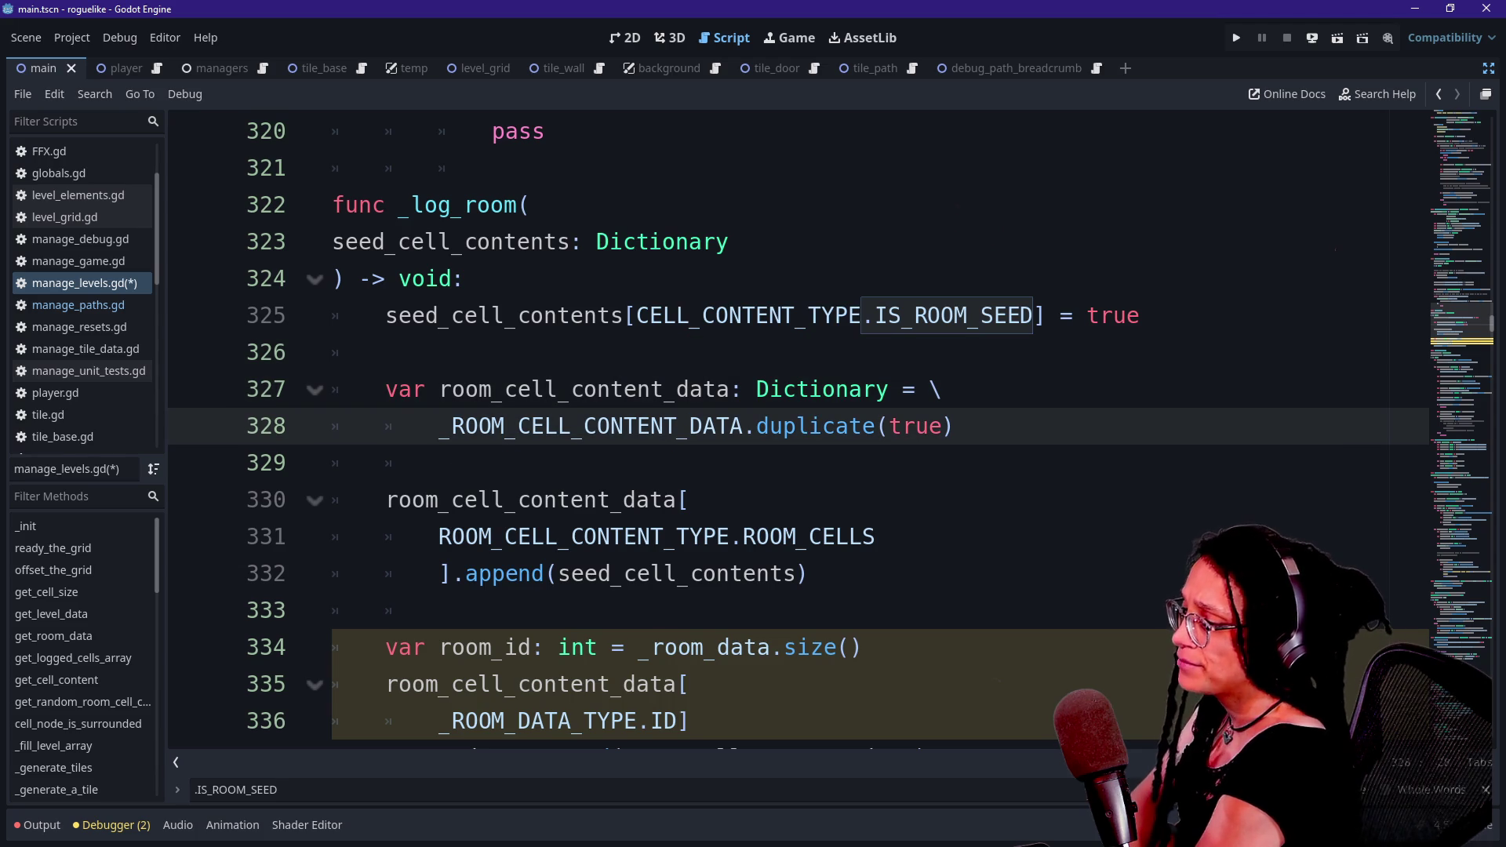
pyautogui.moveTo(890, 389)
pyautogui.mouseDown()
pyautogui.moveTo(922, 389)
pyautogui.moveTo(941, 426)
pyautogui.mouseUp()
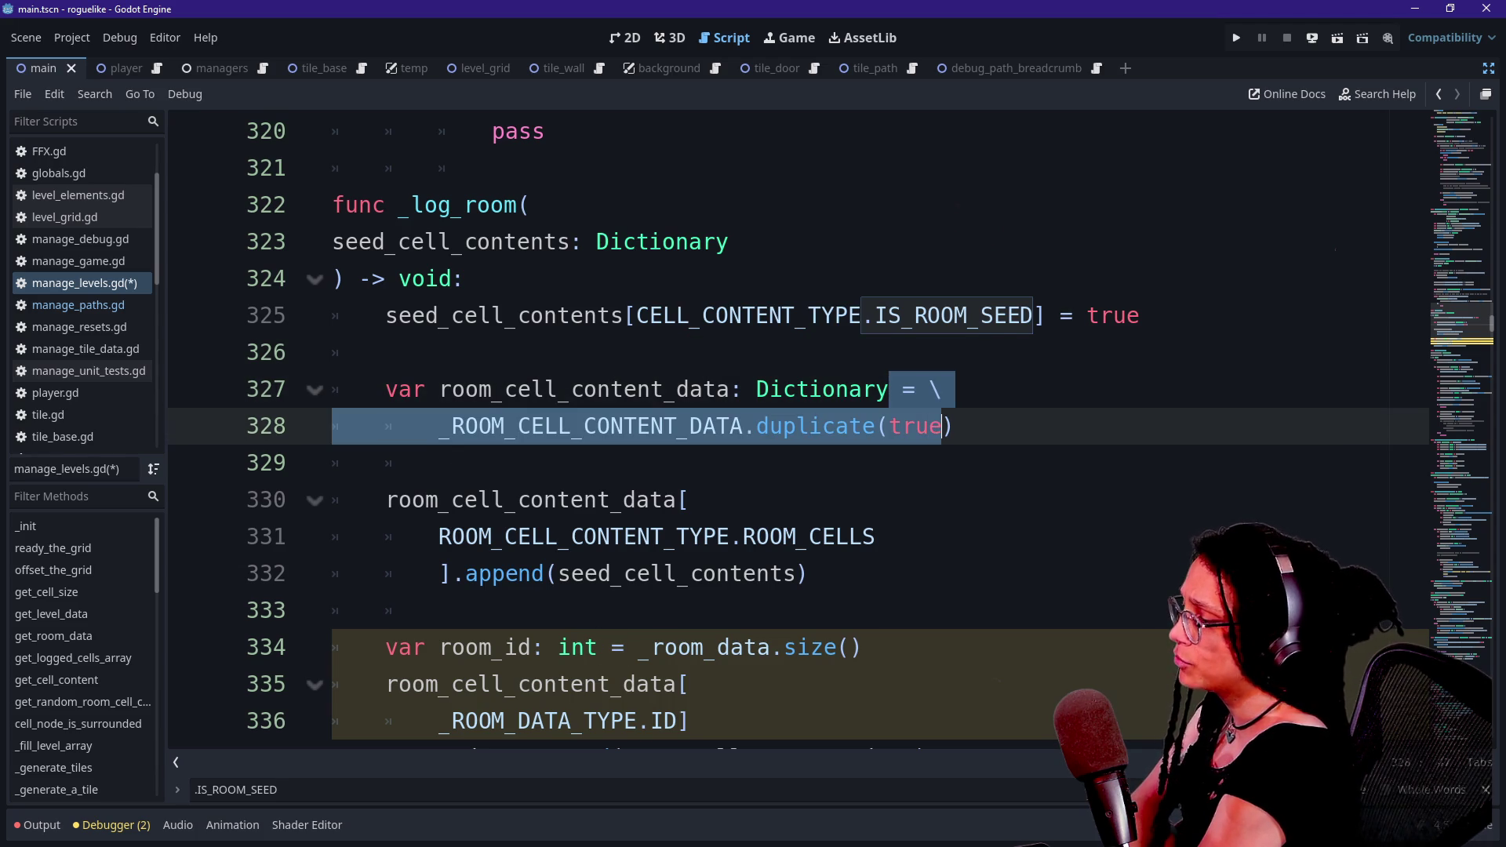
pyautogui.hotkey('ctrl', 'k')
pyautogui.click(690, 500)
# - Review the room_cell_content_data key lookup and room_cell_type parameter on lines 330–341
pyautogui.moveTo(438, 500); pyautogui.dragTo(863, 537)
pyautogui.moveTo(610, 537)
pyautogui.mouseDown()
pyautogui.moveTo(808, 574)
pyautogui.moveTo(445, 463)
pyautogui.mouseUp()
pyautogui.scroll(-2, 445, 462)
pyautogui.scroll(-1, 785, 393)
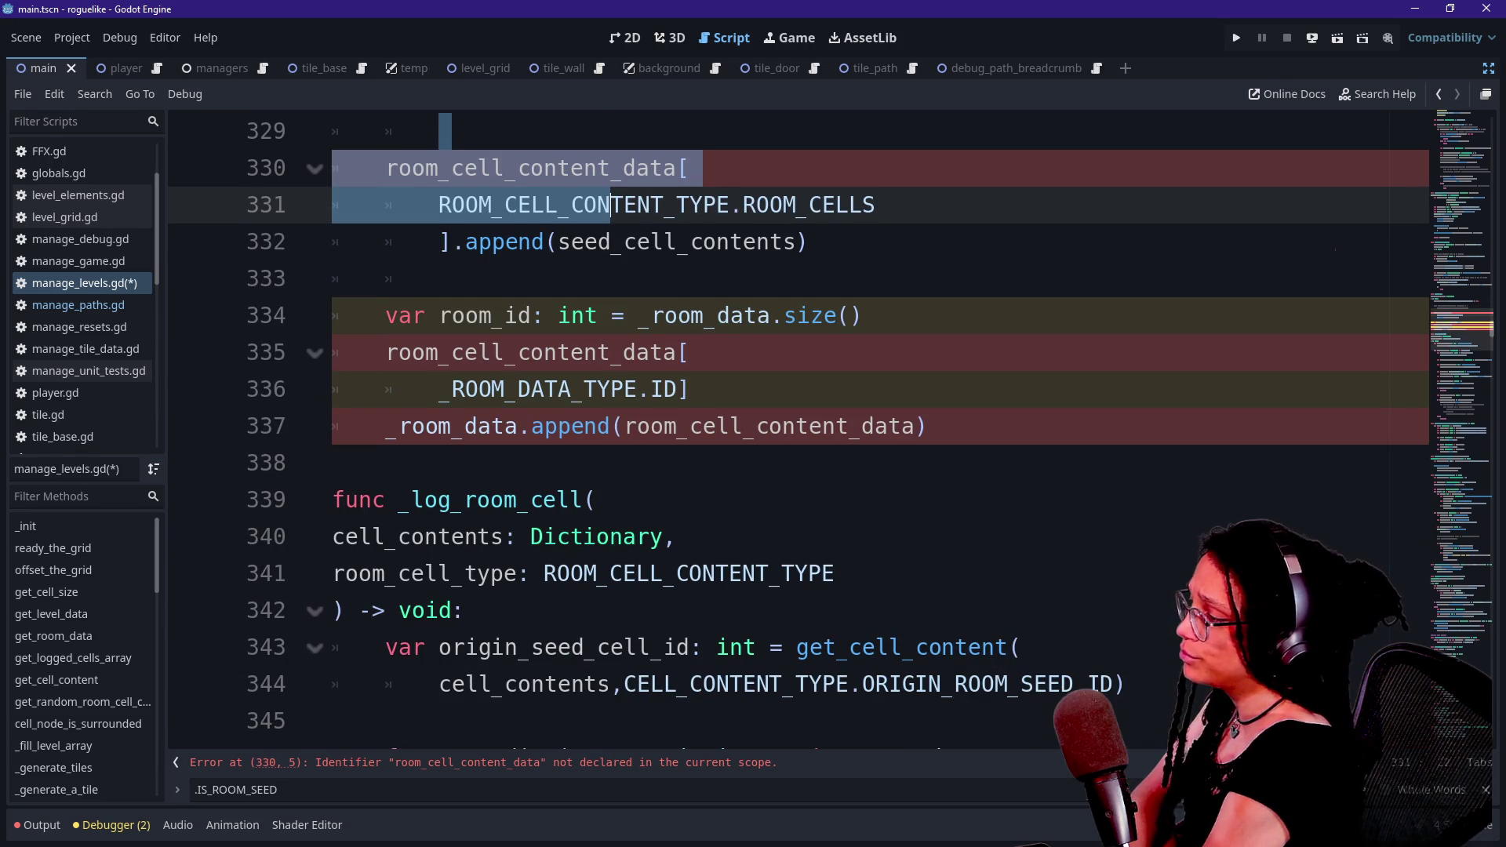
pyautogui.moveTo(334, 573); pyautogui.dragTo(584, 573)
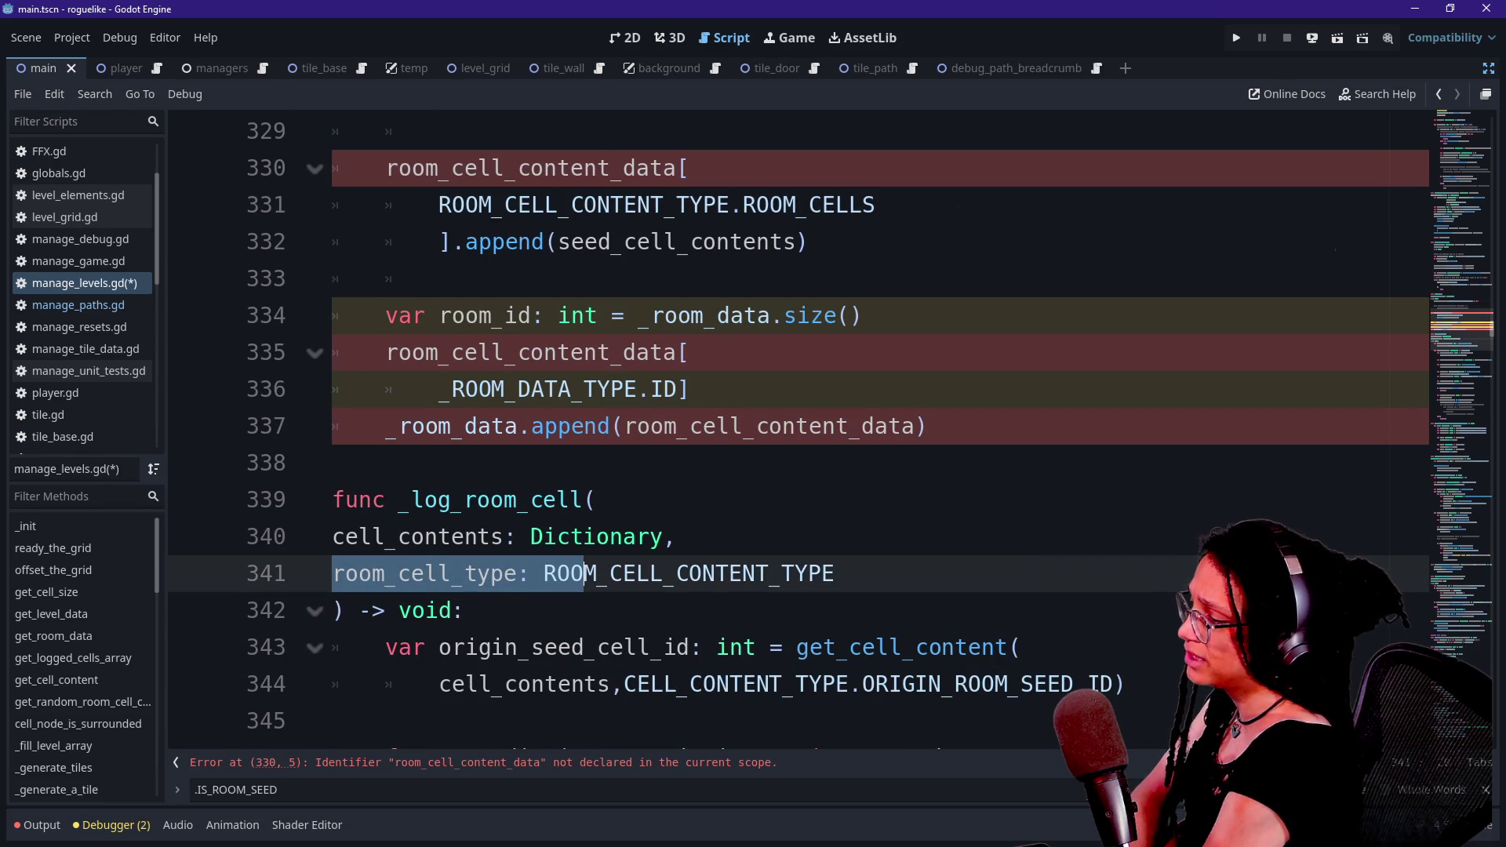
pyautogui.scroll(3, 785, 432)
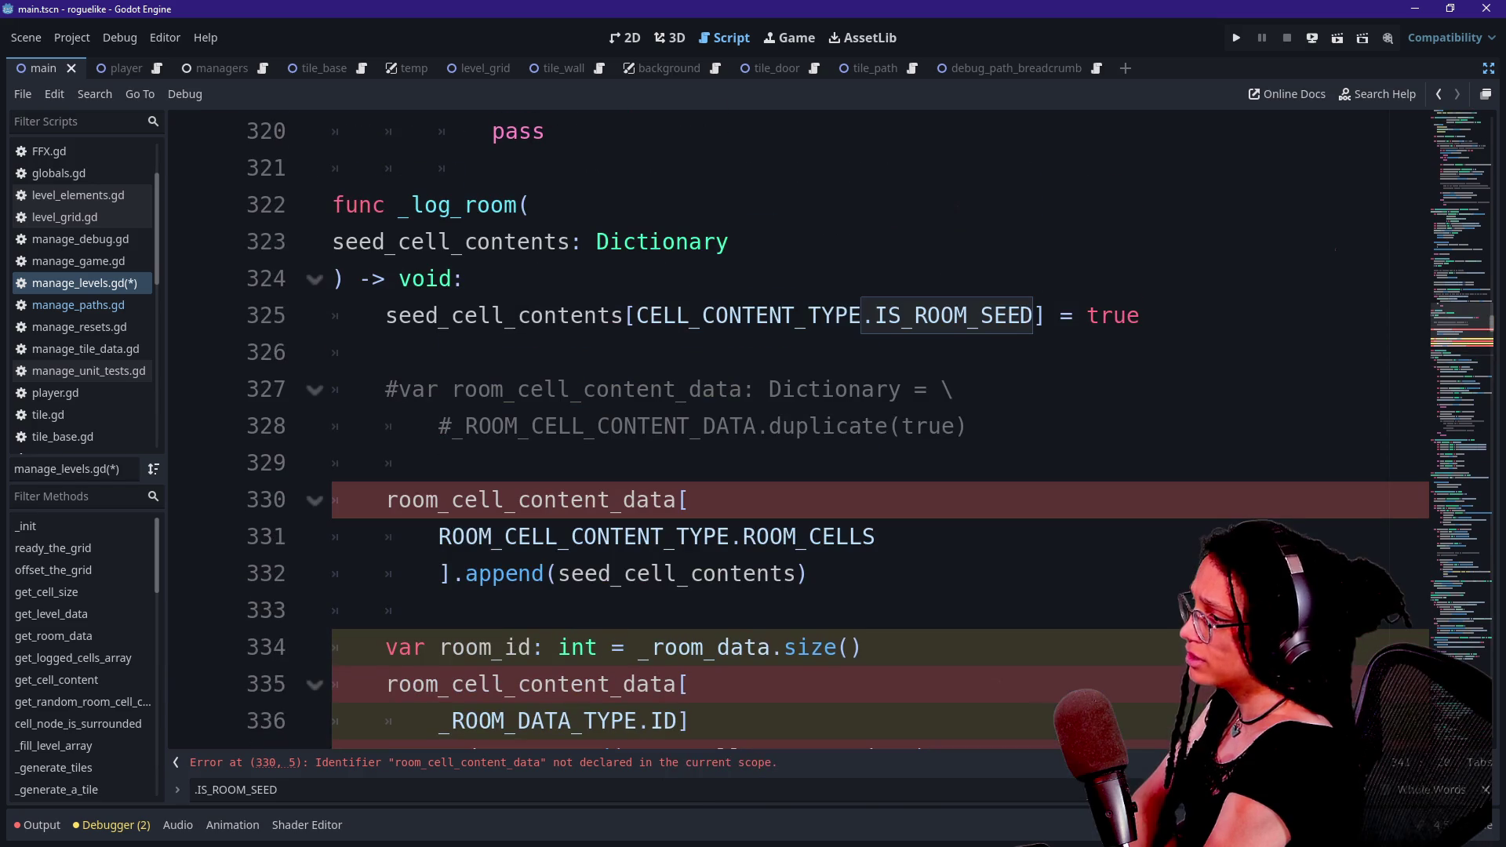
pyautogui.moveTo(585, 537); pyautogui.dragTo(743, 536)
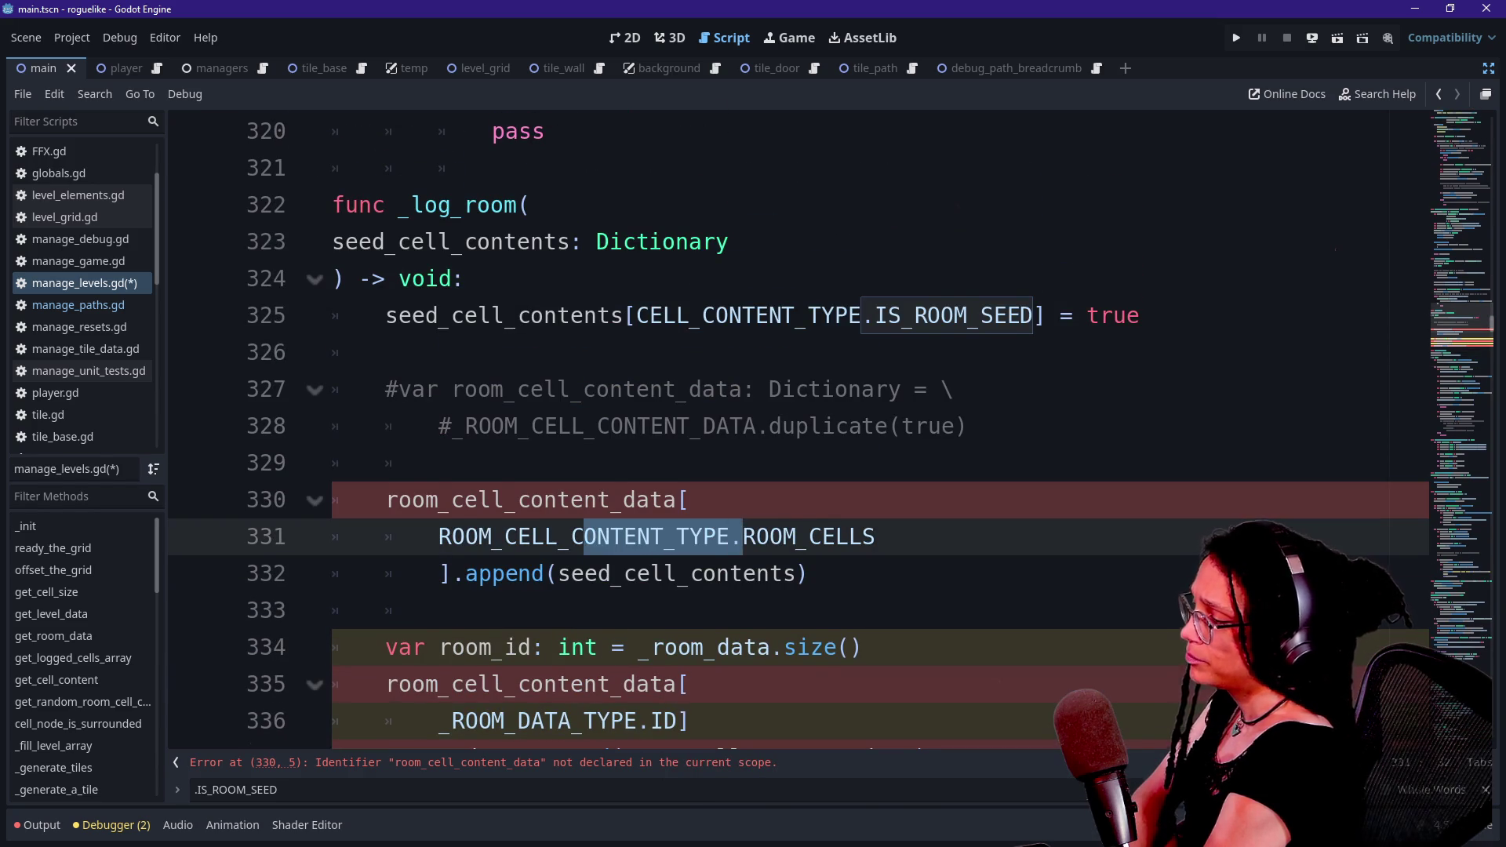
pyautogui.scroll(-6, 784, 432)
pyautogui.scroll(3, 785, 431)
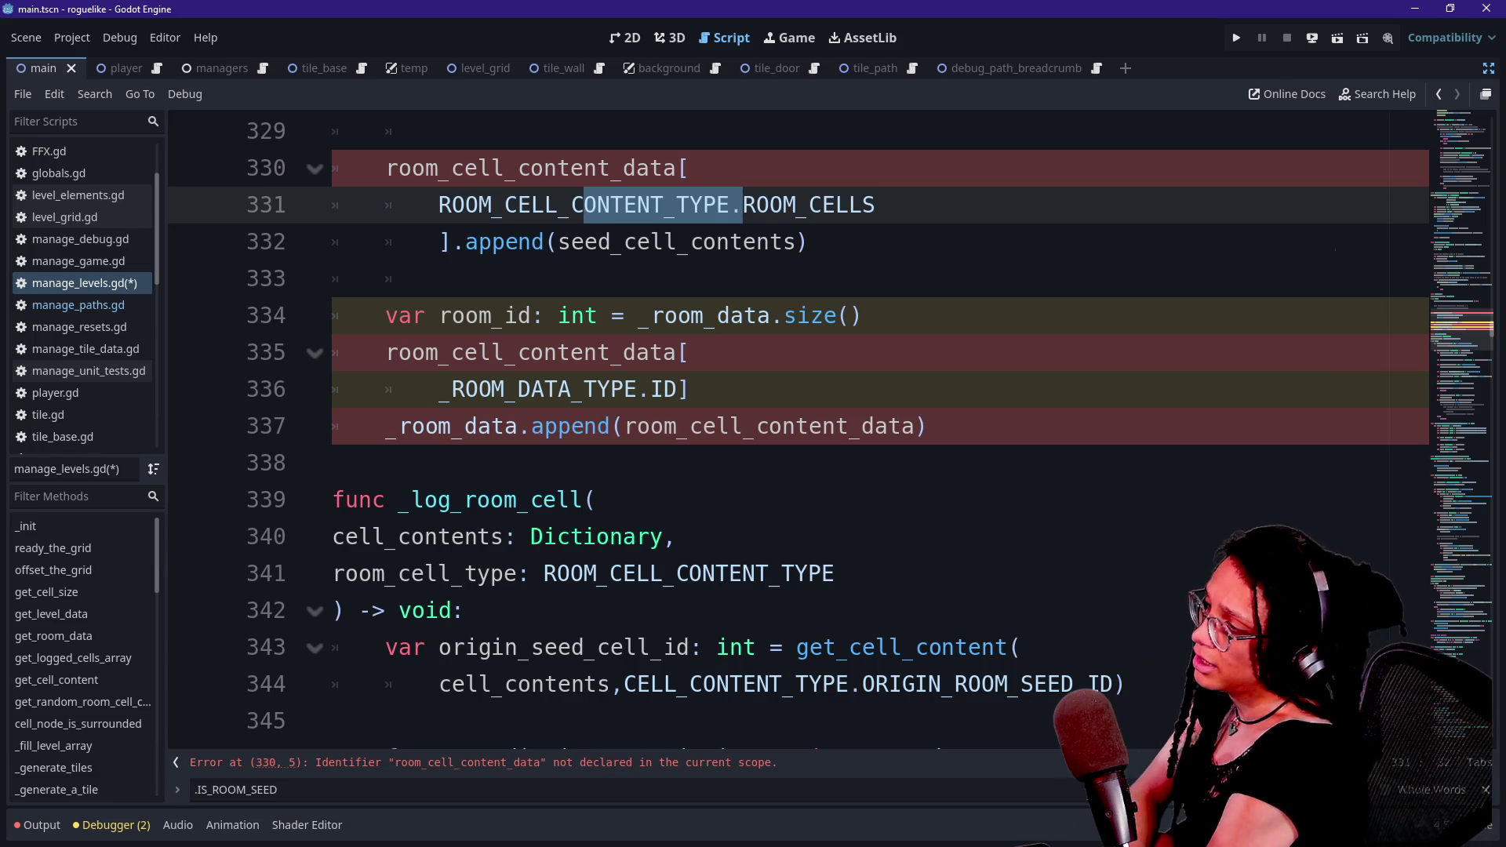
# - Review the ROOM_CELLS append on lines 331–332, scroll up, and switch to the browser chat
pyautogui.click(677, 537)
pyautogui.click(875, 205)
pyautogui.click(337, 463)
pyautogui.click(676, 536)
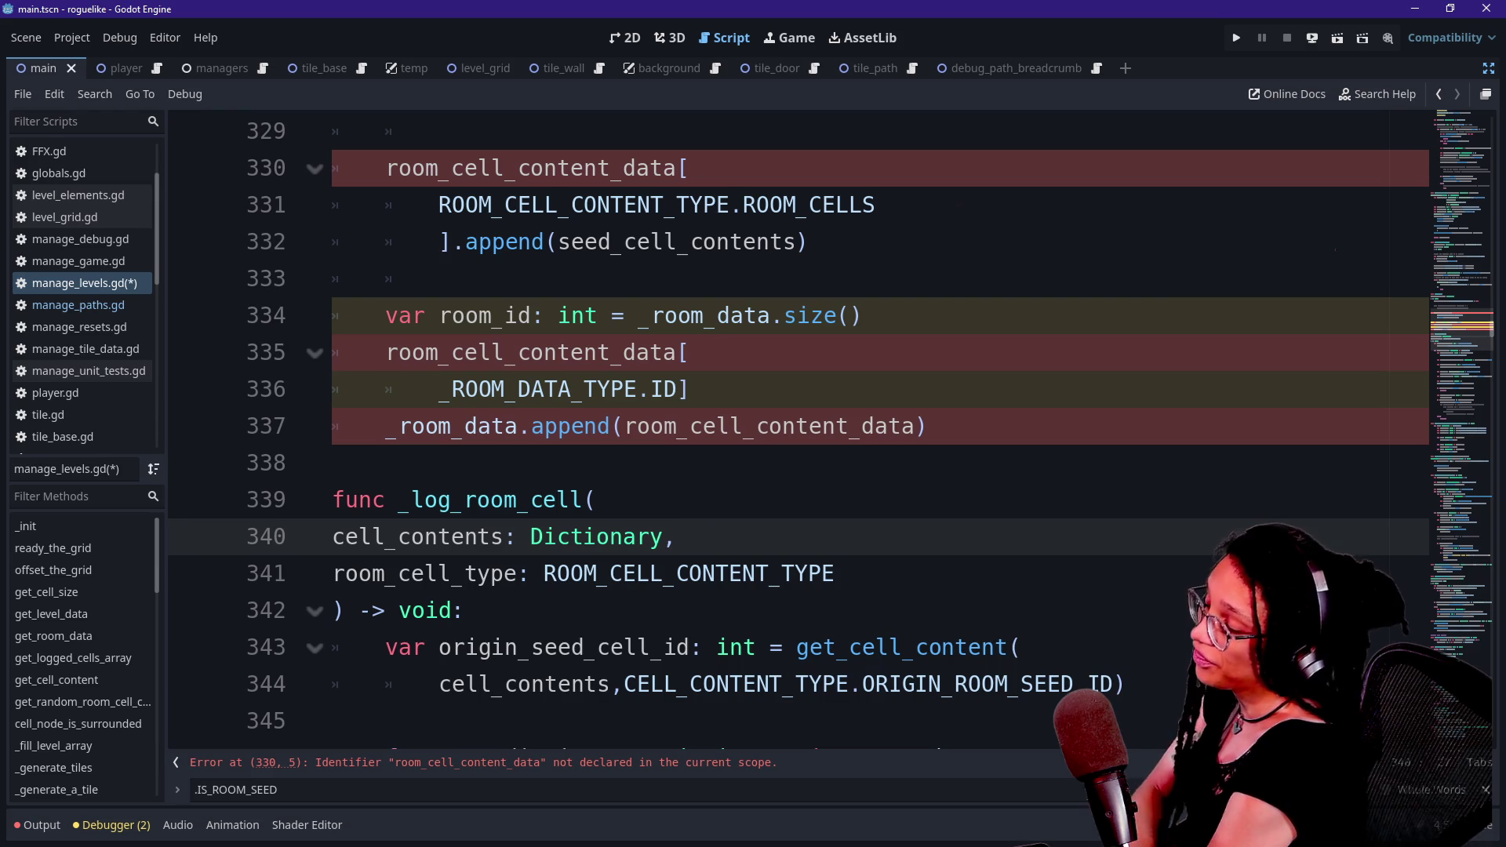
pyautogui.moveTo(439, 205); pyautogui.dragTo(665, 241)
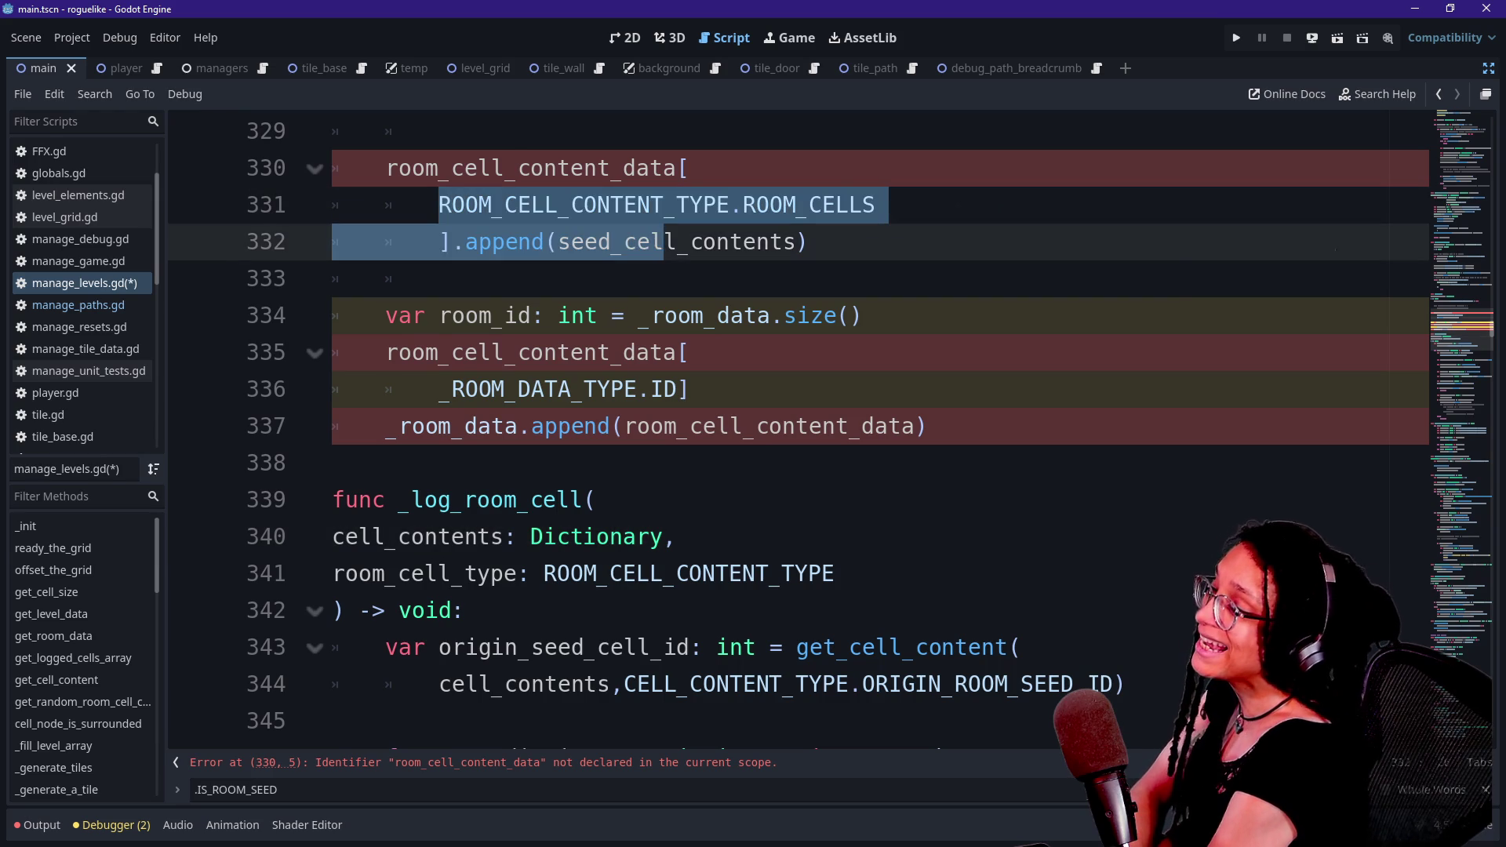
pyautogui.scroll(3, 799, 430)
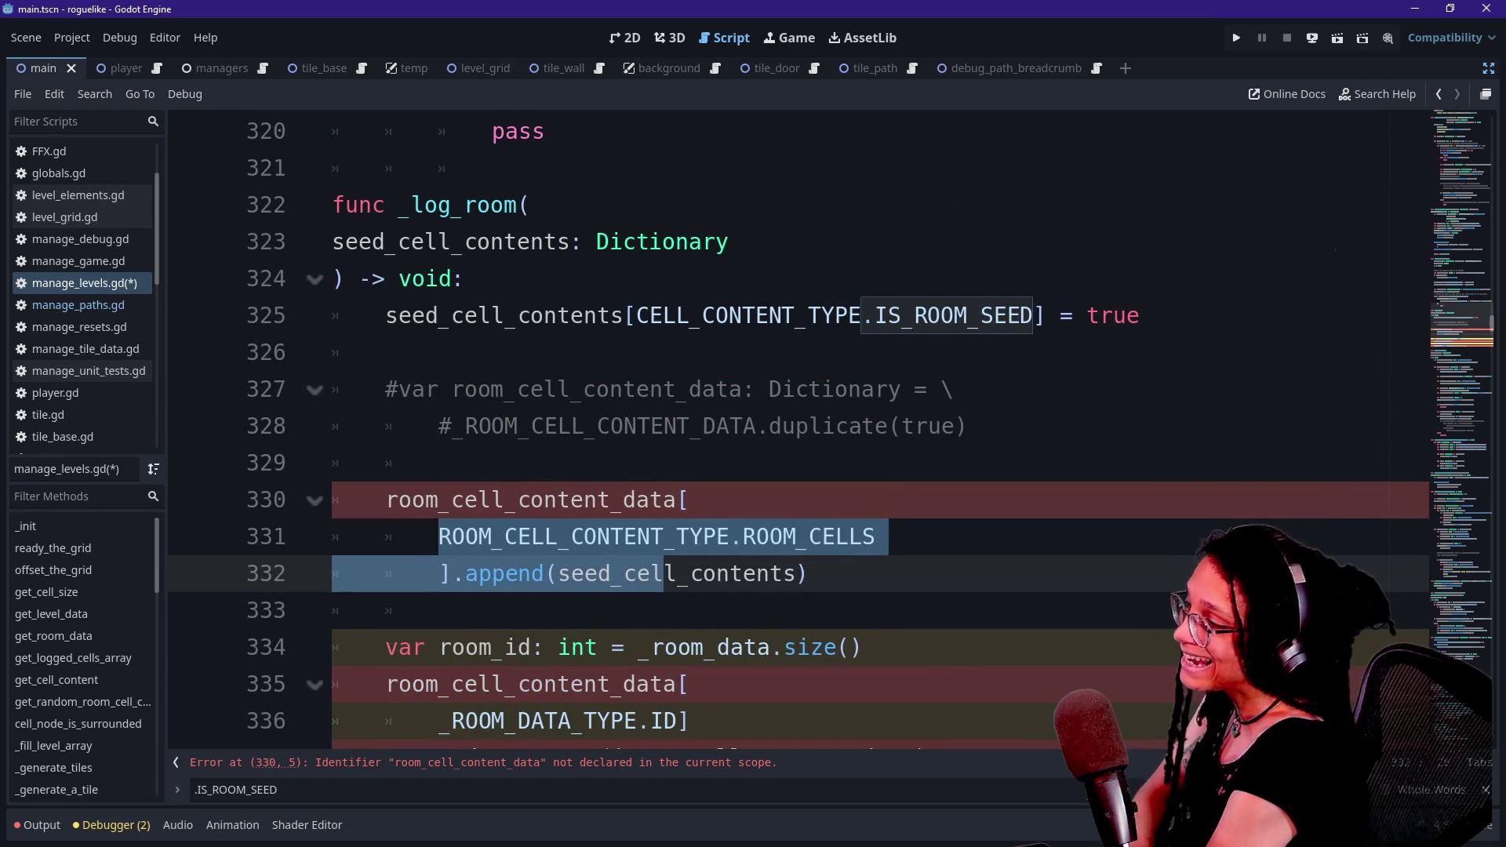
pyautogui.scroll(3, 799, 430)
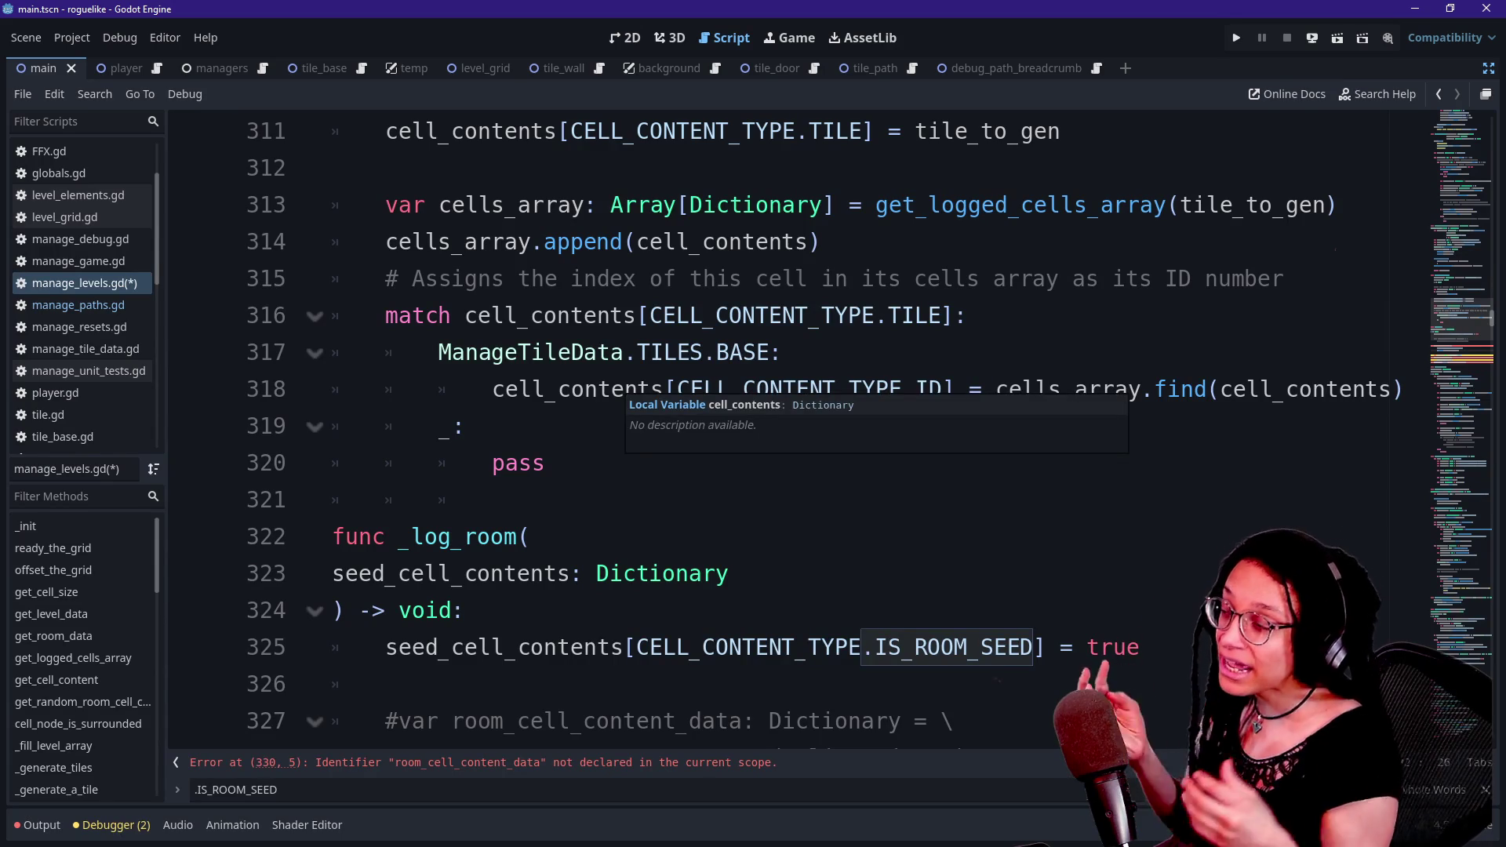
pyautogui.scroll(2, 799, 431)
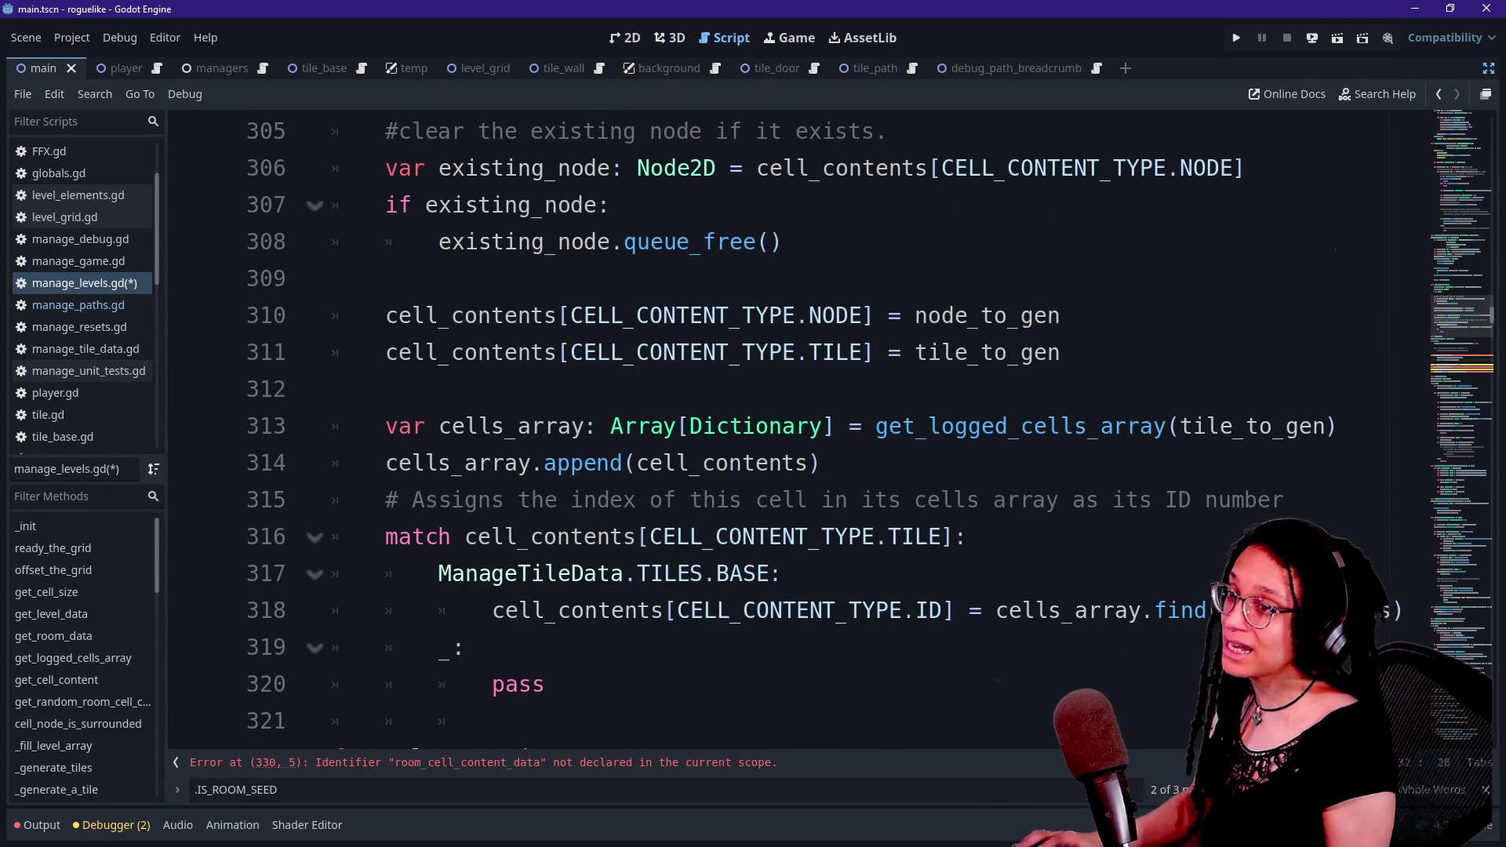
pyautogui.hotkey('alt', 'Tab')
pyautogui.hotkey('alt', 'Tab')
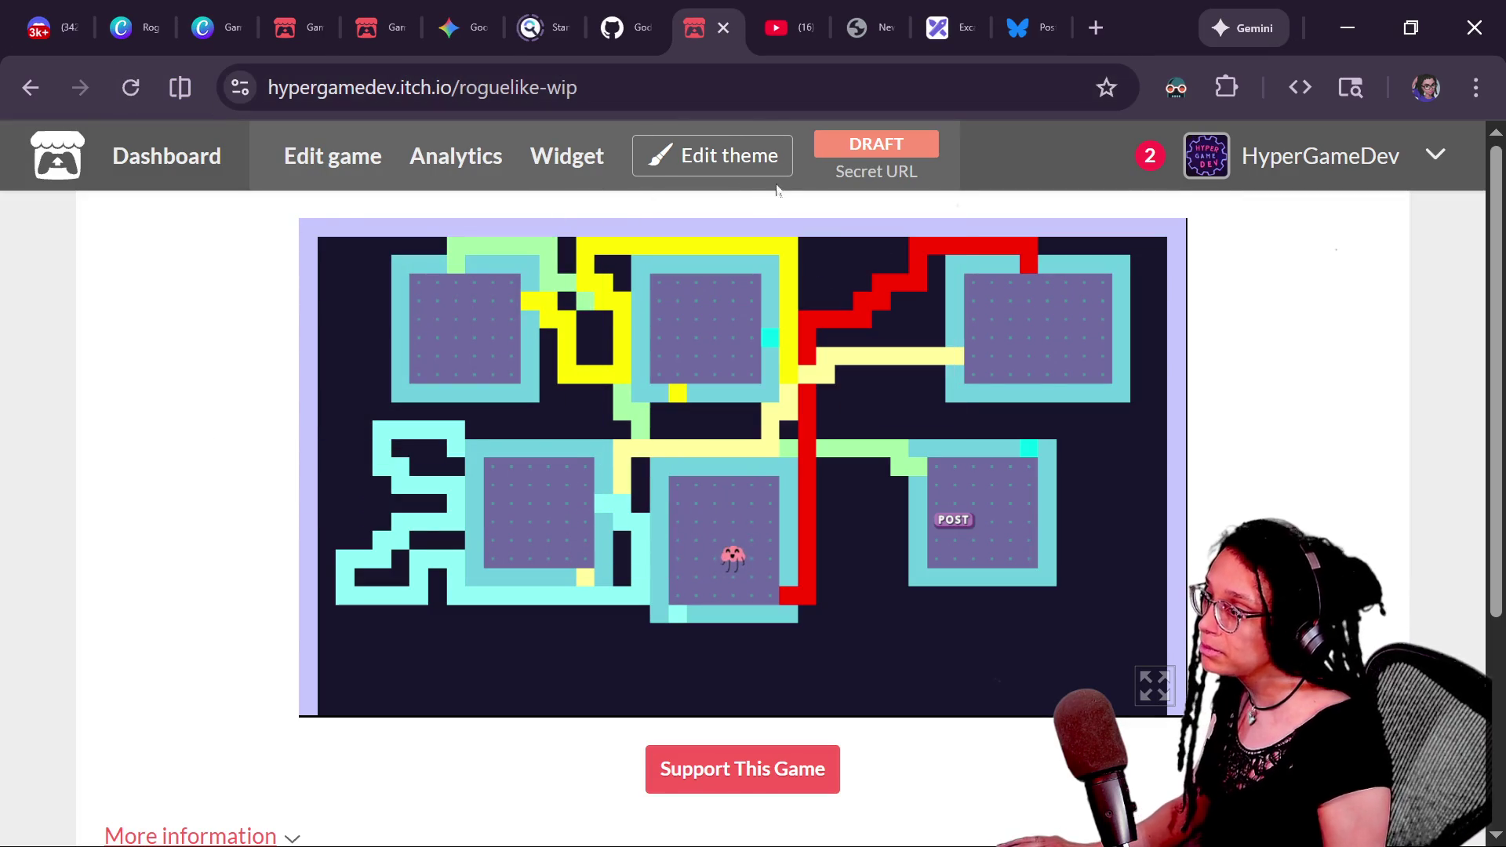
# - Reload the itch.io game page, check the Excalidraw room data notes, then return to Godot
pyautogui.click(130, 87)
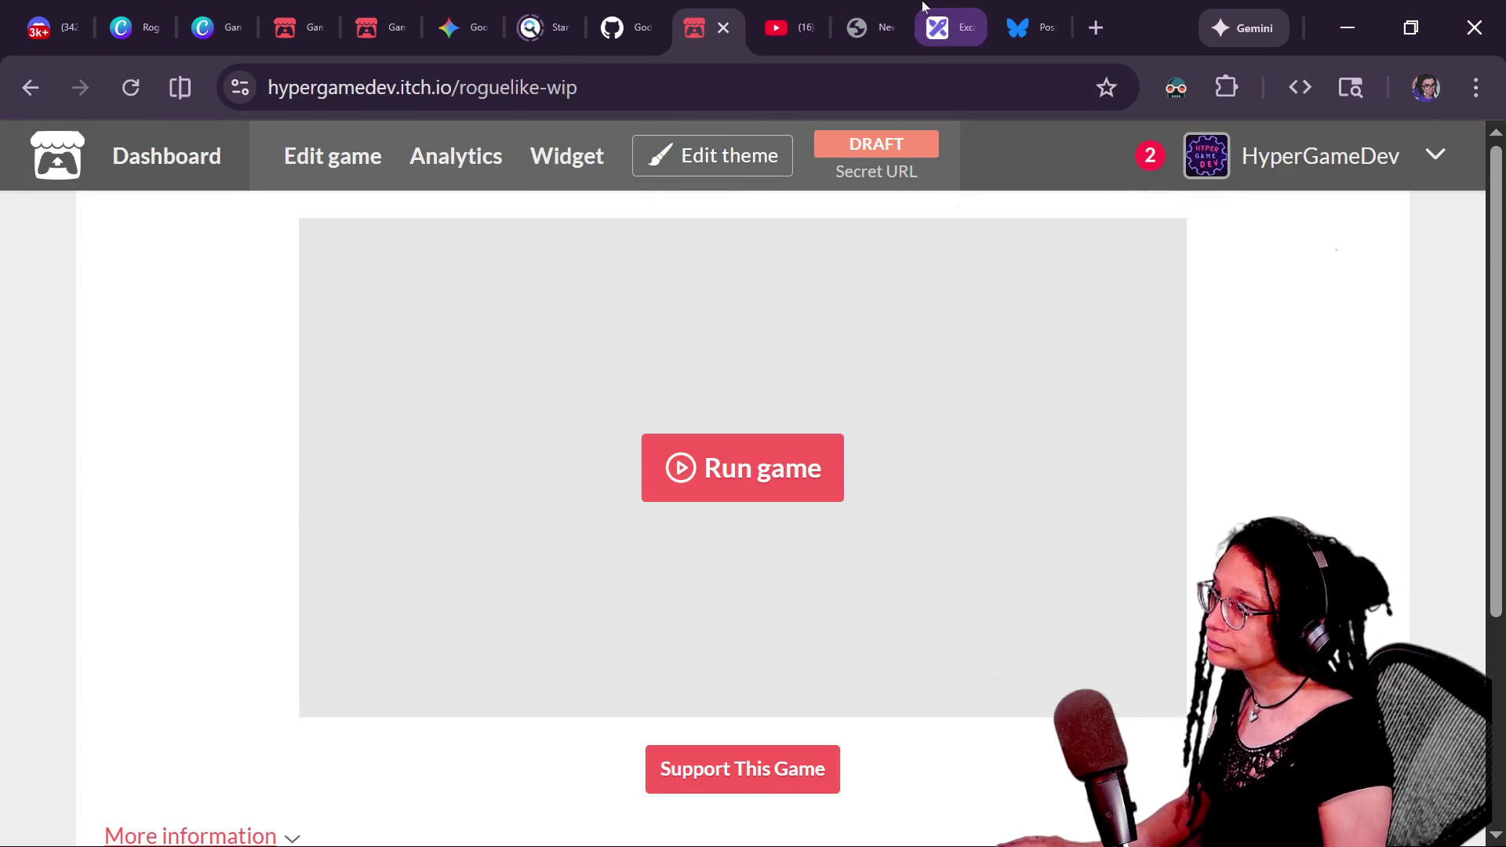
pyautogui.click(945, 28)
pyautogui.moveTo(688, 343); pyautogui.dragTo(778, 431)
pyautogui.moveTo(640, 403)
pyautogui.mouseDown()
pyautogui.moveTo(740, 371)
pyautogui.moveTo(779, 379)
pyautogui.mouseUp()
pyautogui.hotkey('ctrl', 'z')
pyautogui.hotkey('ctrl', 'z')
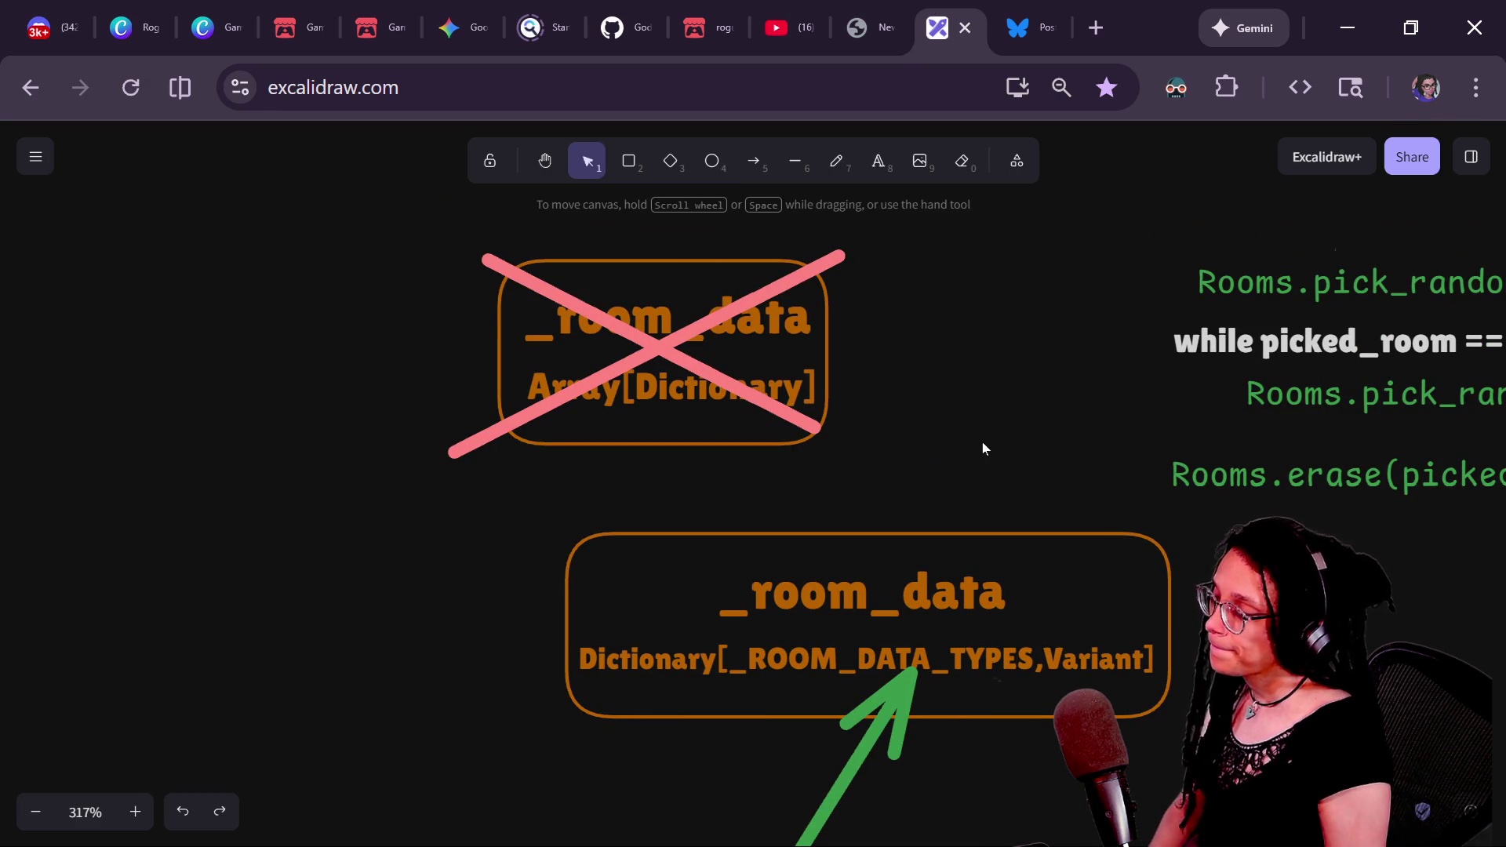
pyautogui.hotkey('alt', 'Tab')
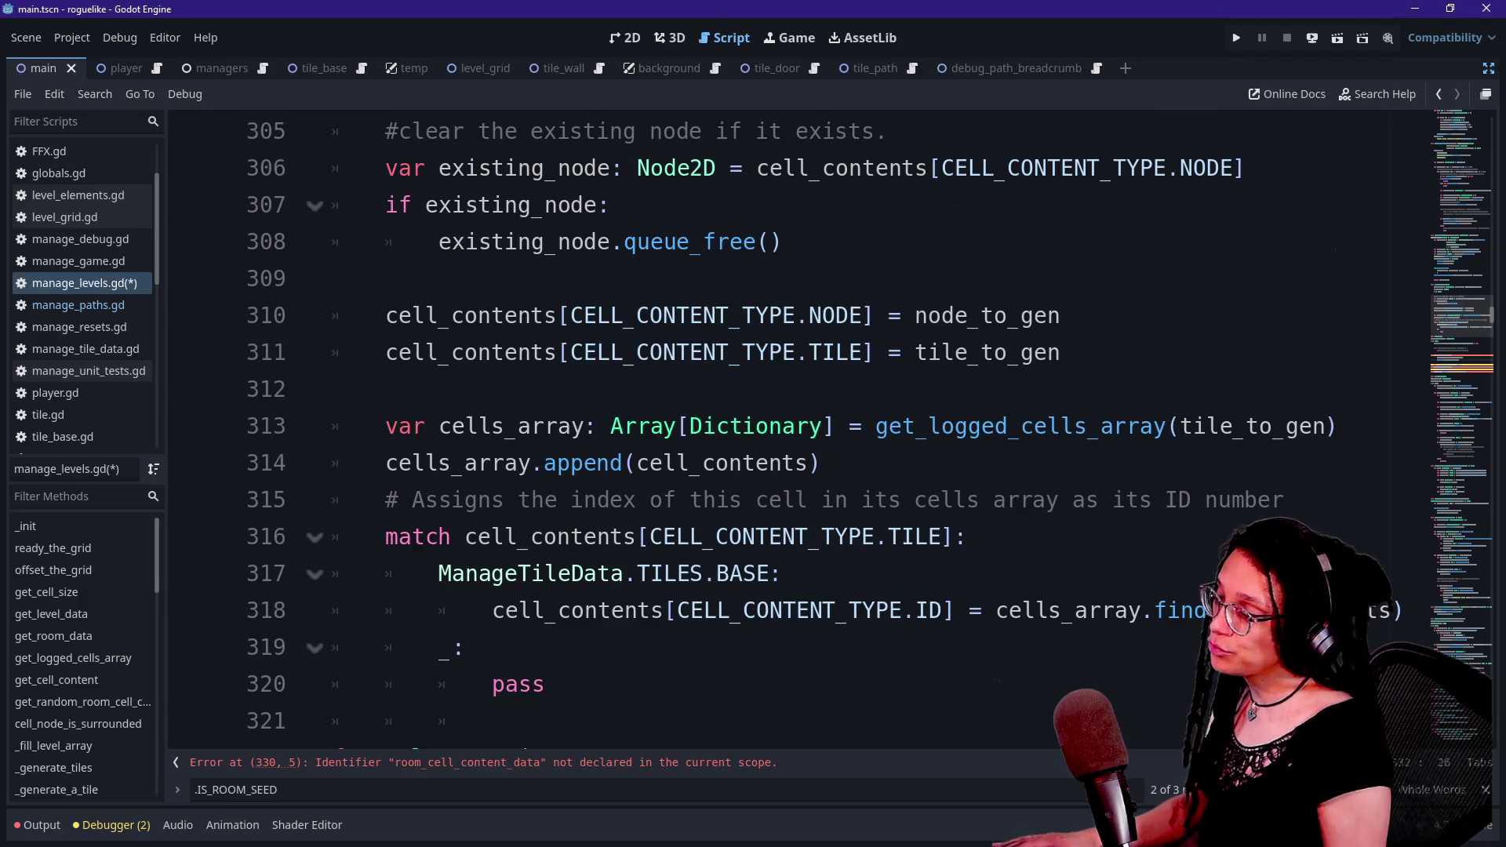
# - Close the Array.append popup and uncomment lines 327–328, restoring the room_cell_content_data declaration
pyautogui.moveTo(584, 463)
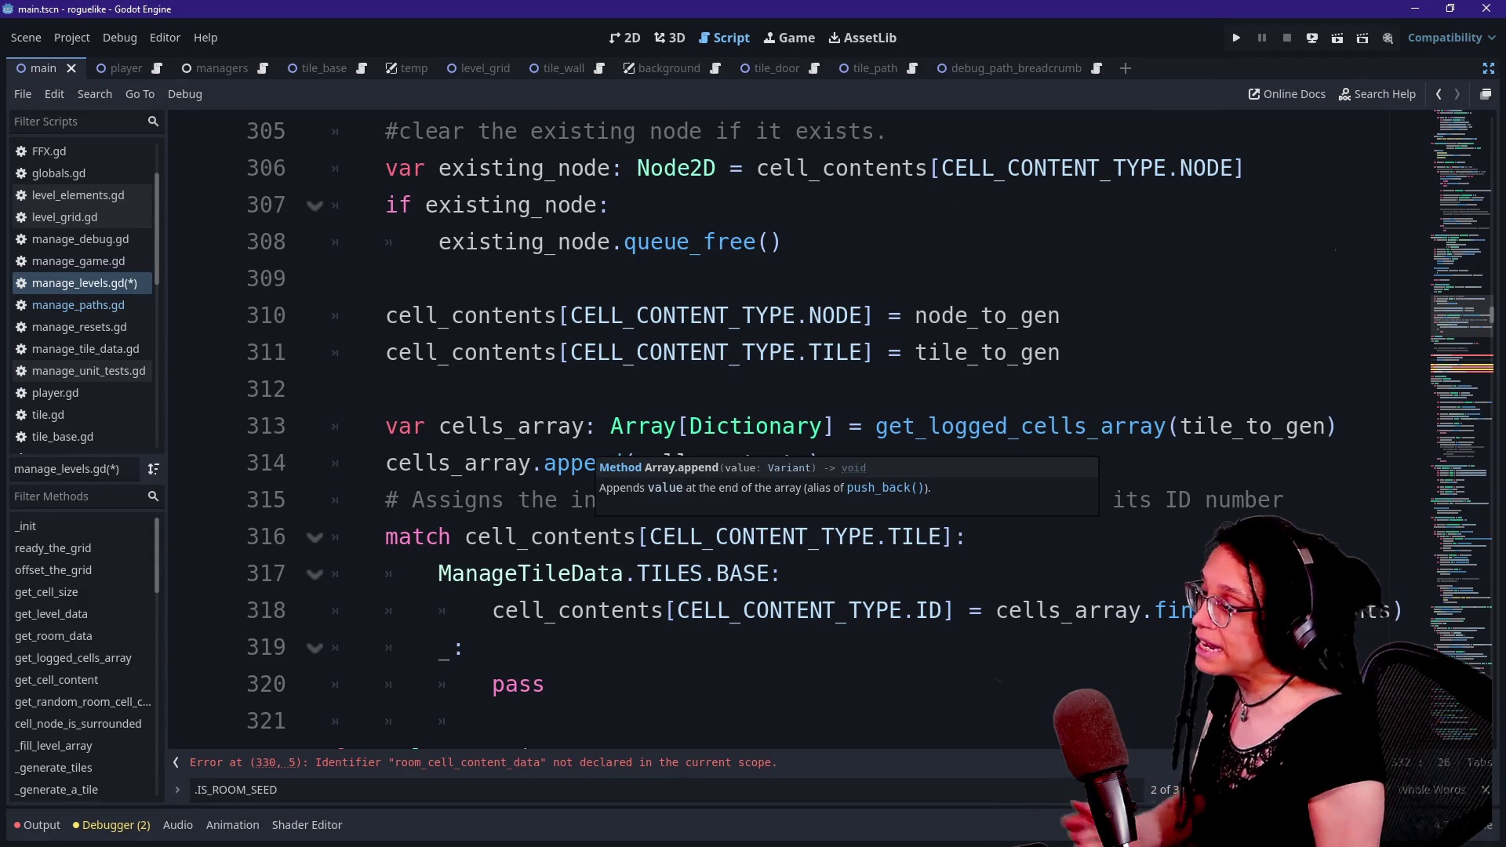
pyautogui.click(387, 315)
pyautogui.click(333, 389)
pyautogui.click(333, 463)
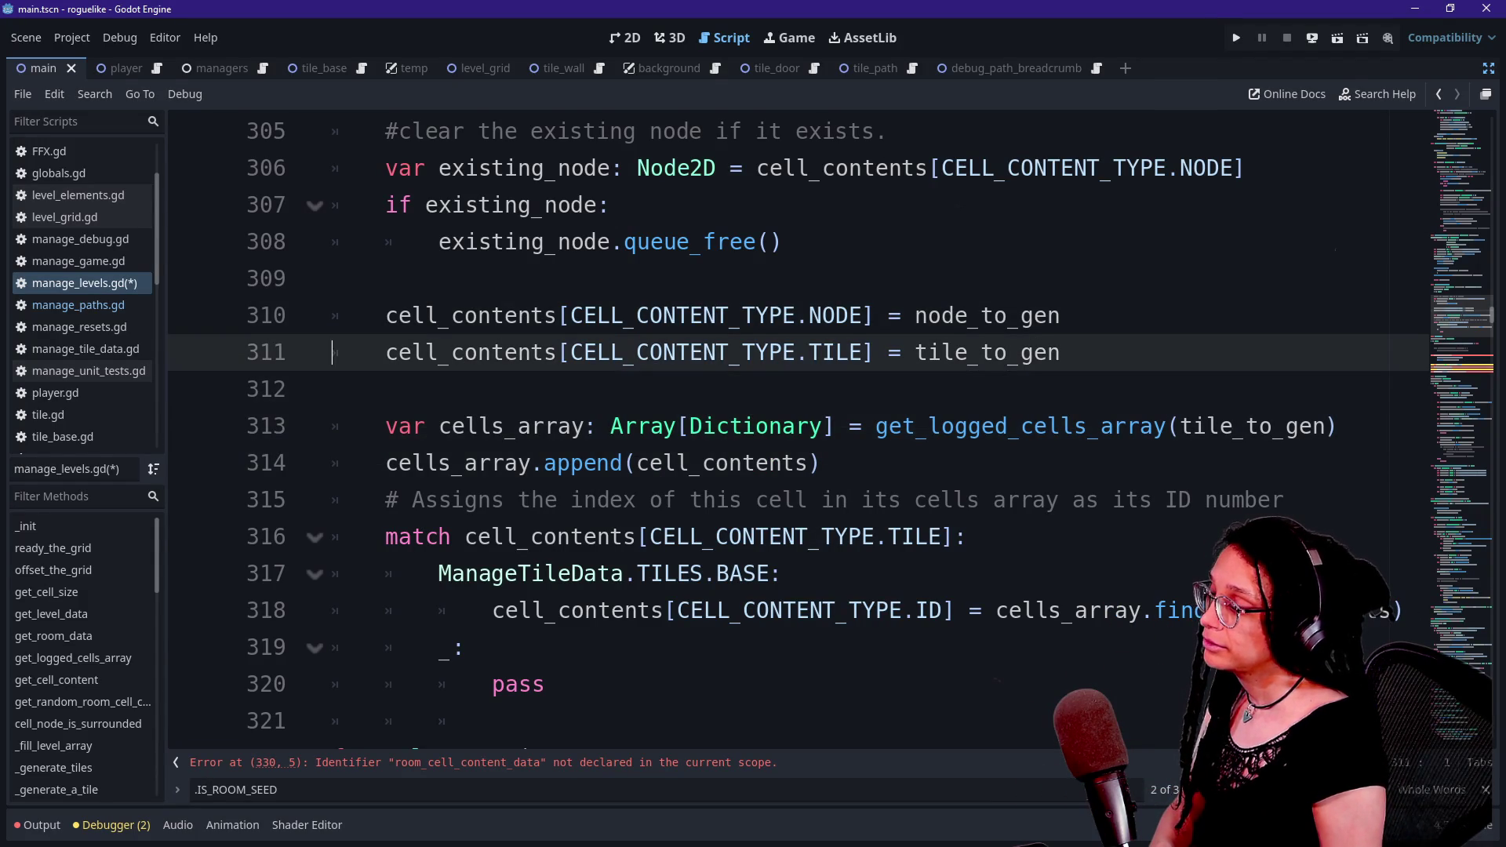
pyautogui.click(332, 242)
pyautogui.press('Up')
pyautogui.press('Up')
pyautogui.press('Up')
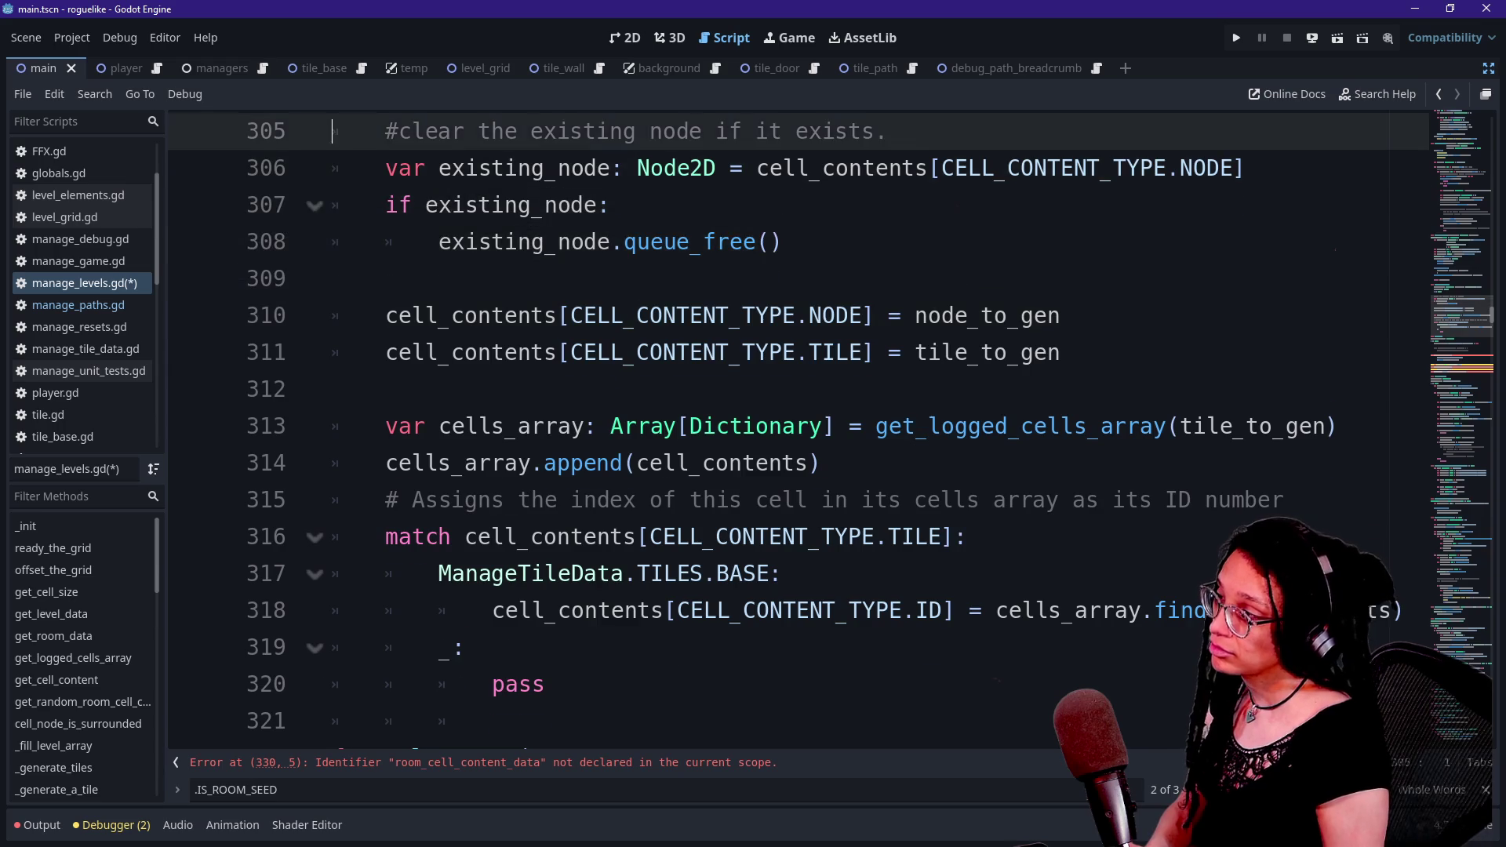
pyautogui.scroll(6, 1490, 385)
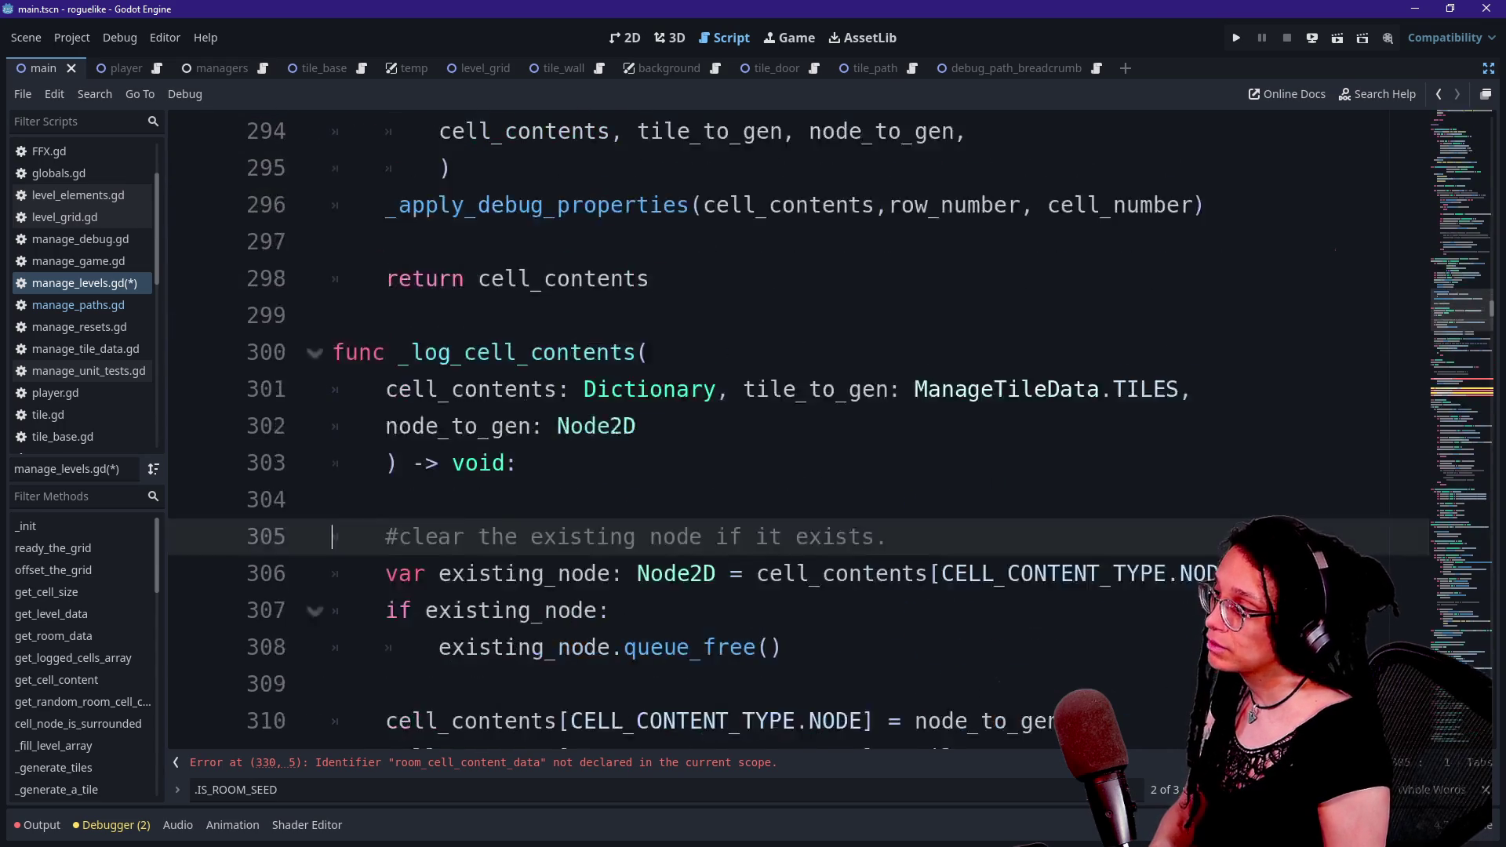
pyautogui.scroll(-10, 1491, 385)
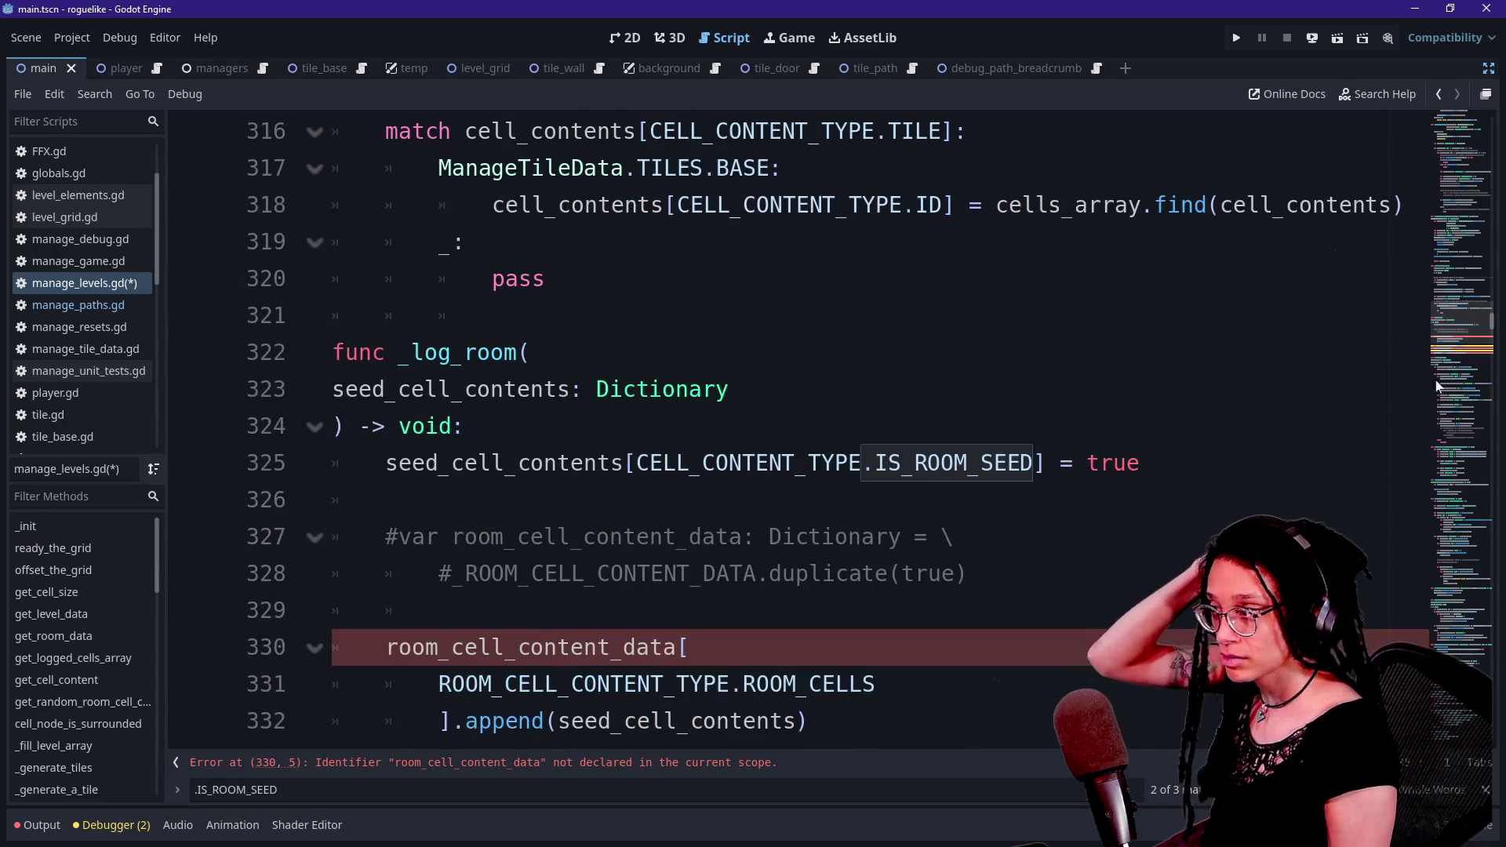
pyautogui.scroll(-1, 1491, 384)
pyautogui.moveTo(796, 426); pyautogui.dragTo(808, 463)
pyautogui.hotkey('ctrl', 'k')
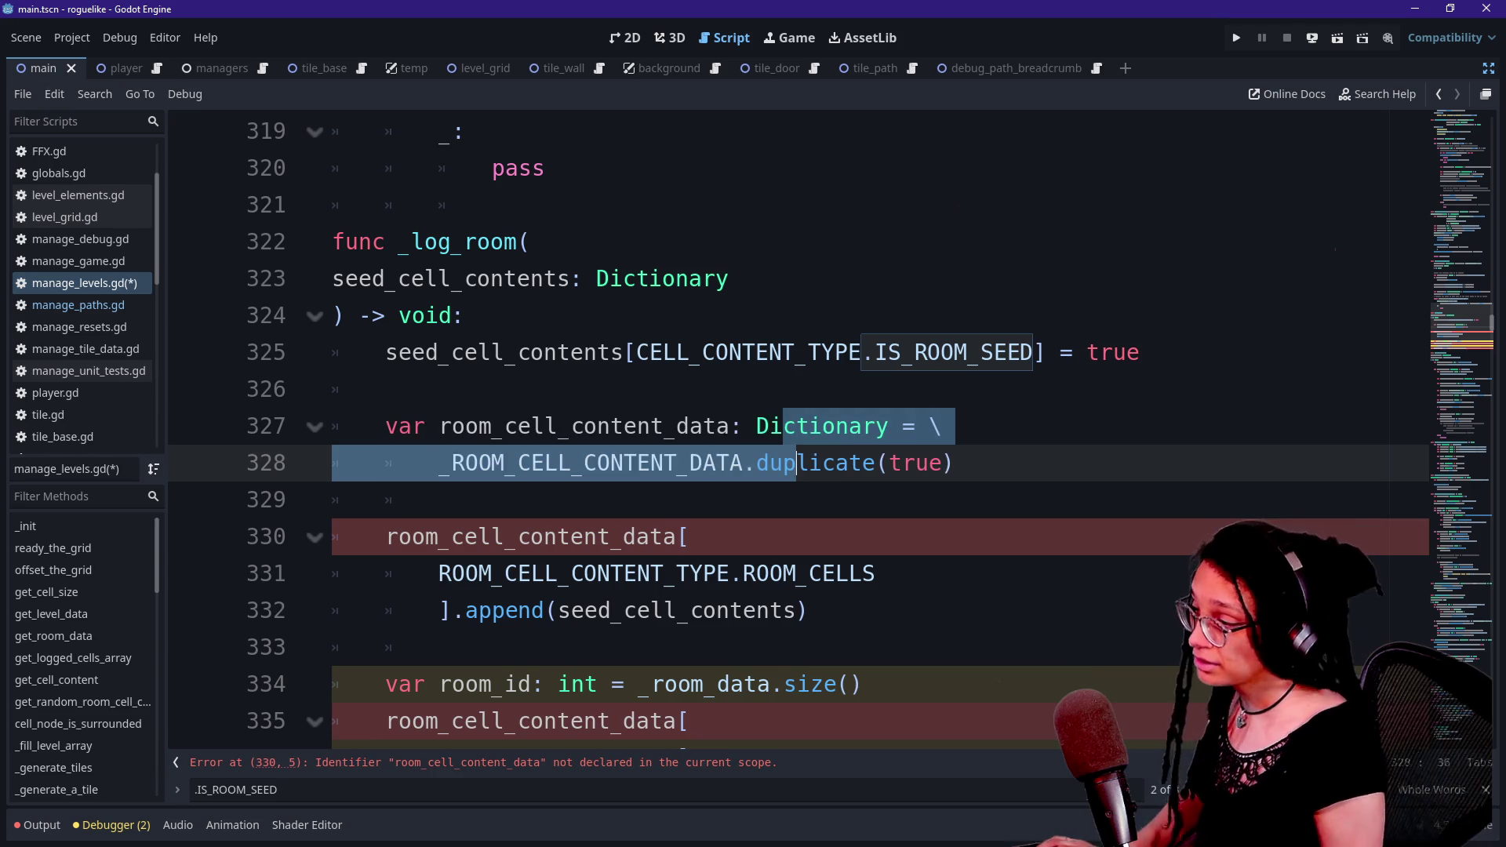
# - Rename the variable to room_content_data on lines 327 and 330
pyautogui.click(505, 426)
pyautogui.scroll(-1, 784, 432)
pyautogui.press('Down')
pyautogui.press('Down')
pyautogui.press('Down')
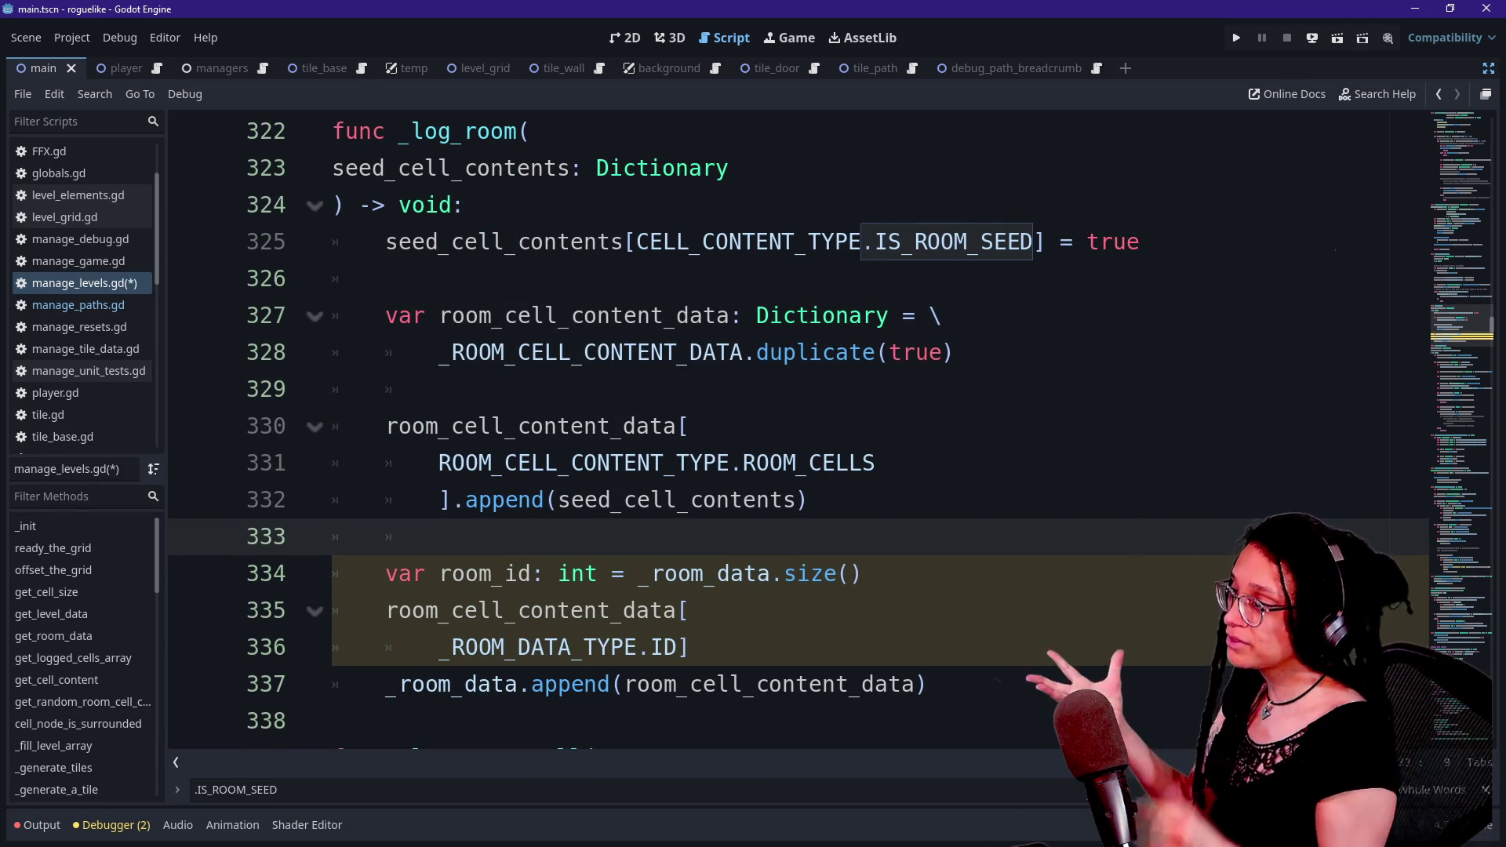
pyautogui.click(533, 315)
pyautogui.press('BackSpace')
pyautogui.press('BackSpace')
pyautogui.press('BackSpace')
pyautogui.press('Delete')
pyautogui.press('Delete')
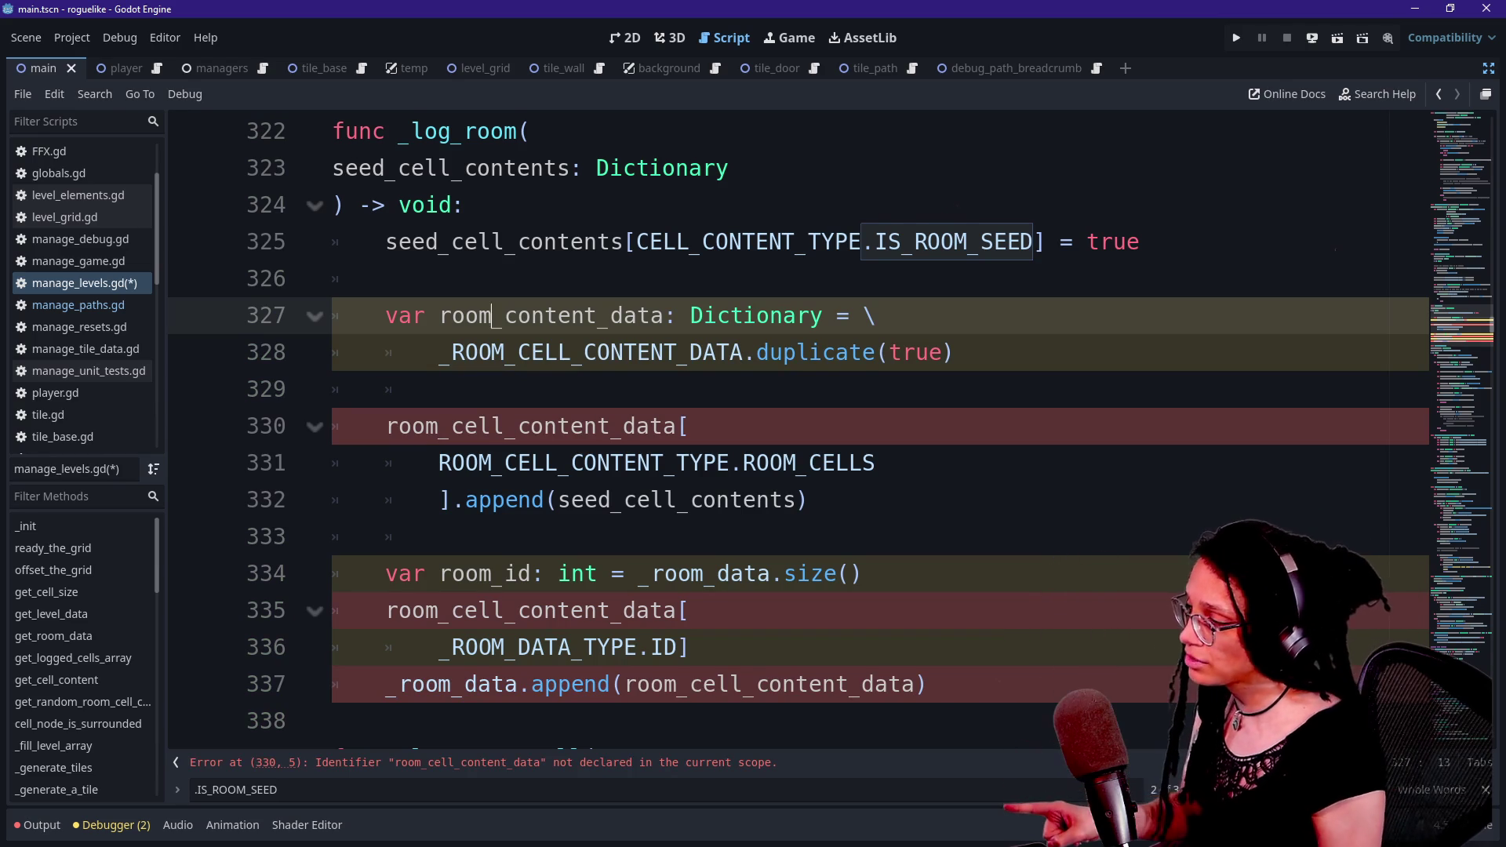
pyautogui.press('Down')
pyautogui.press('Down')
pyautogui.press('Down')
pyautogui.press('BackSpace')
pyautogui.press('BackSpace')
pyautogui.press('BackSpace')
pyautogui.press('Delete')
pyautogui.press('Delete')
pyautogui.write('_')
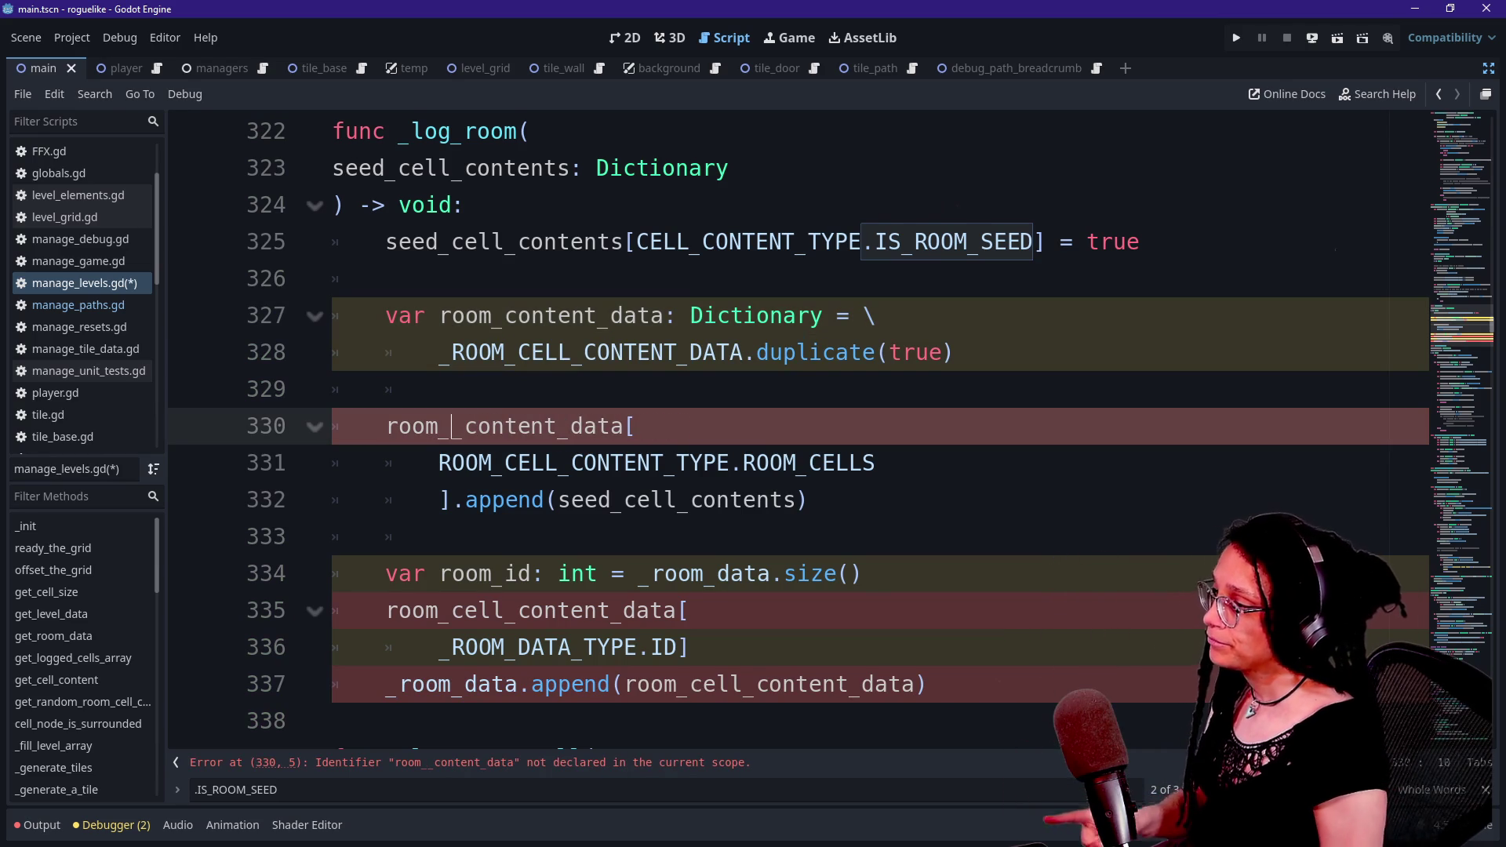
pyautogui.press('BackSpace')
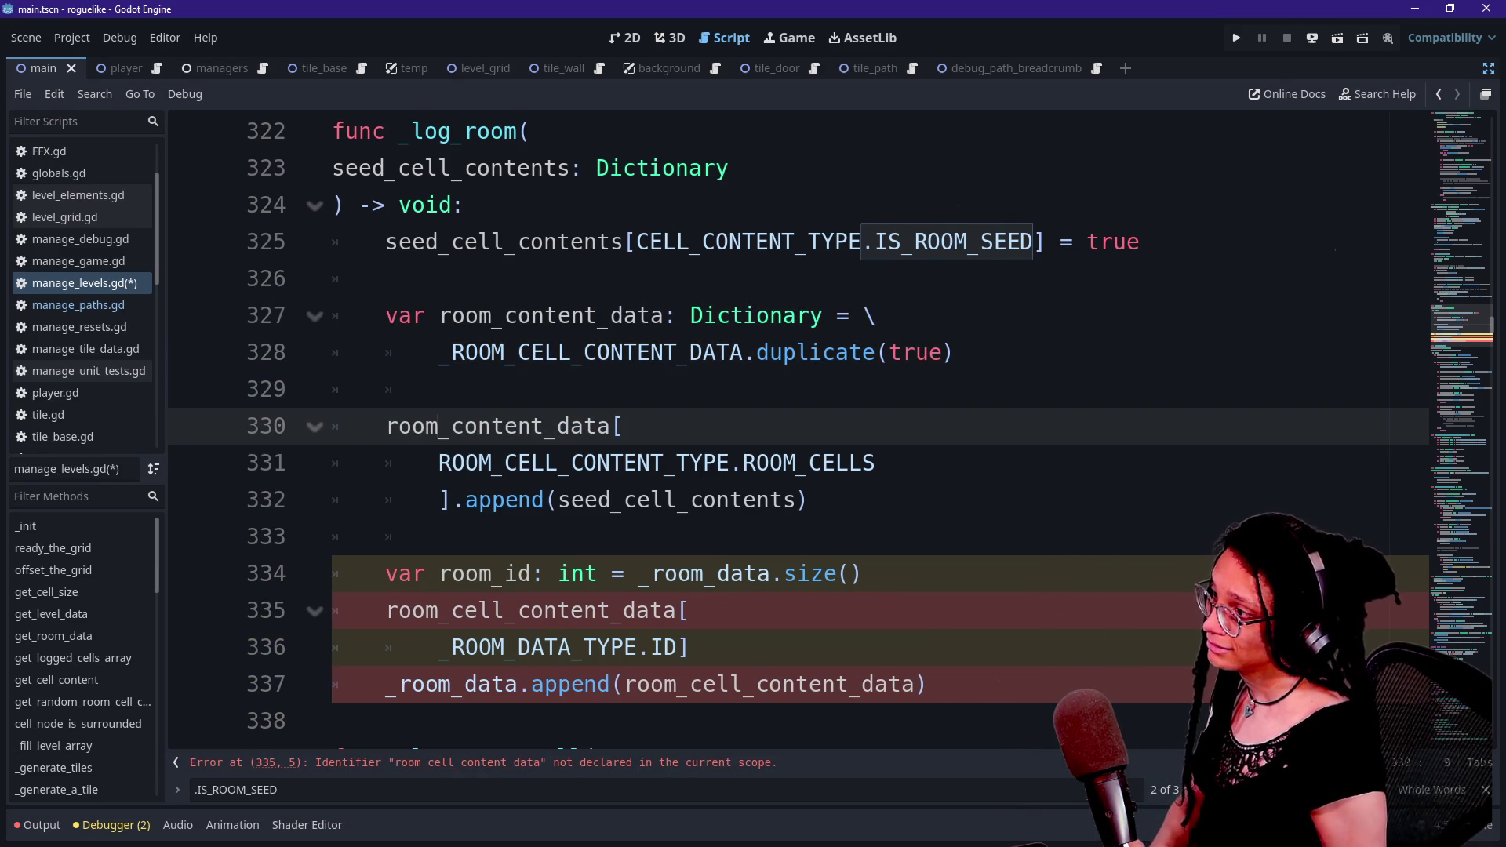
# - Shorten the constant to _ROOM_CONTENT_DATA and the enum reference to ROOM_CONTENT_TYPE
pyautogui.click(571, 352)
pyautogui.press('BackSpace')
pyautogui.press('BackSpace')
pyautogui.press('BackSpace')
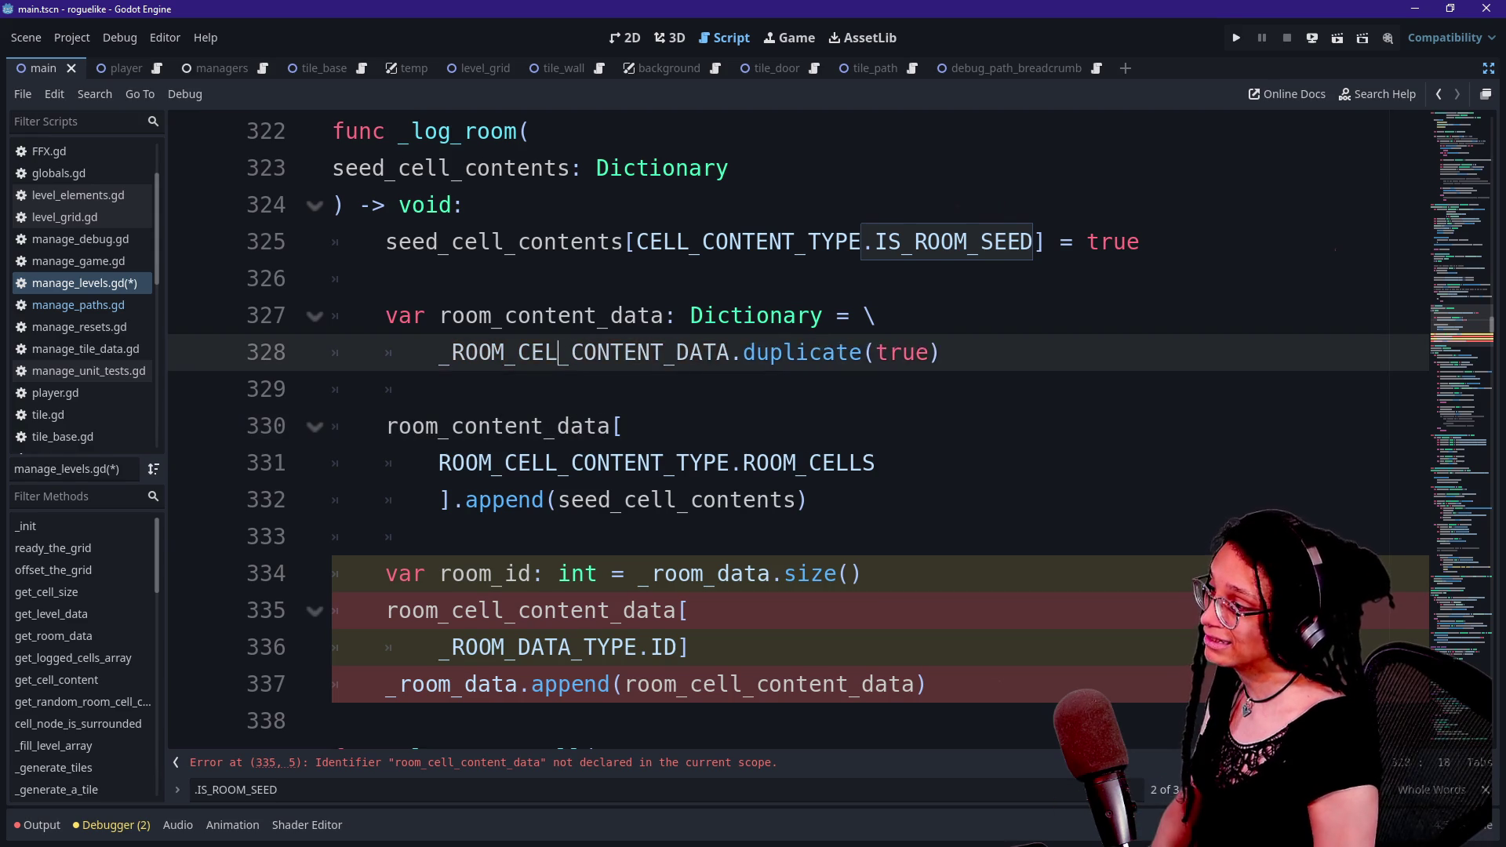
pyautogui.click(557, 463)
pyautogui.press('BackSpace')
pyautogui.press('BackSpace')
pyautogui.press('BackSpace')
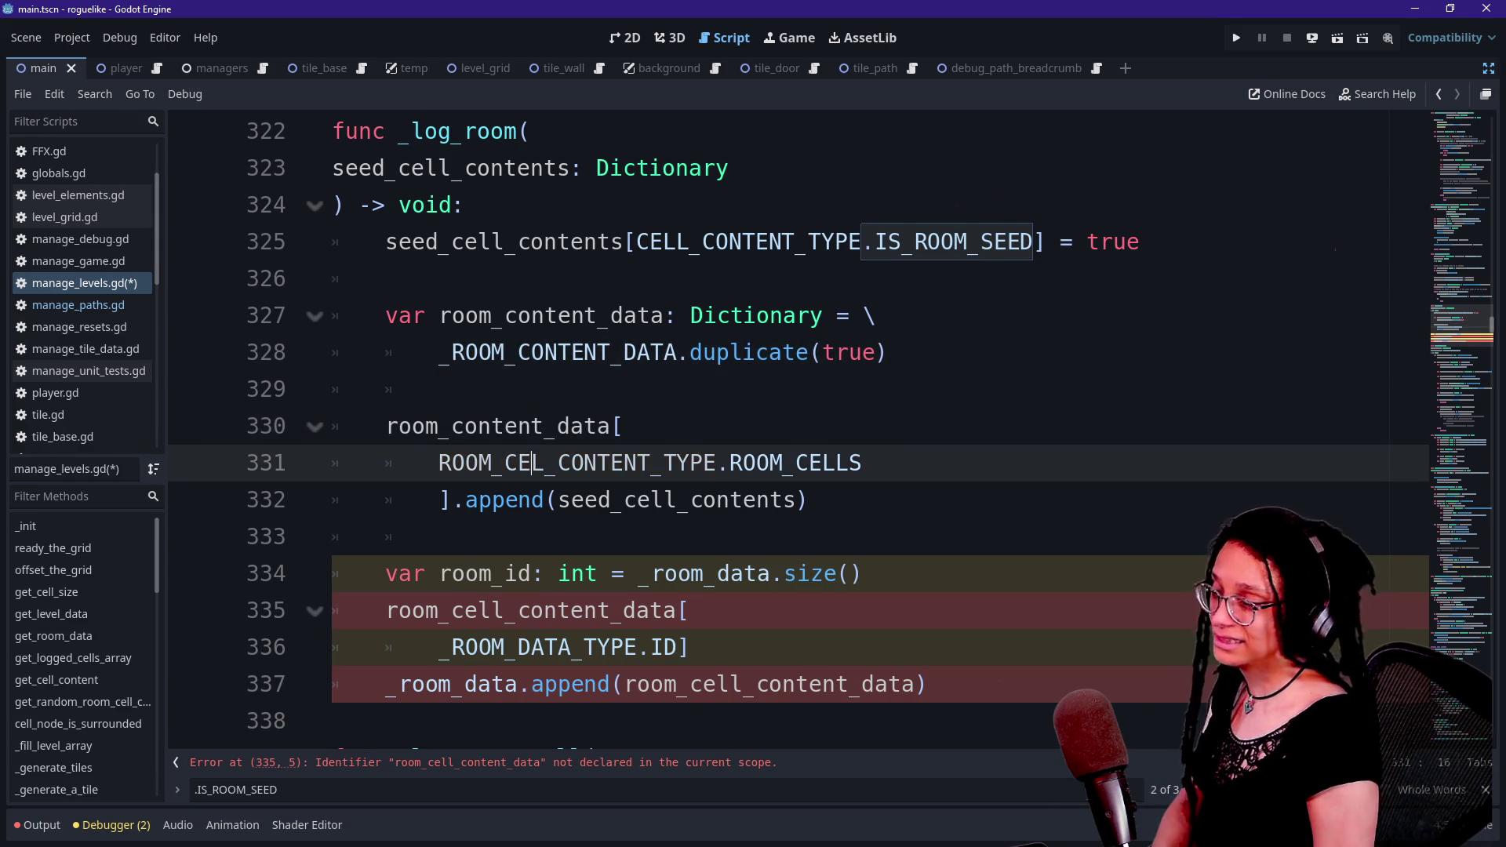
pyautogui.click(810, 463)
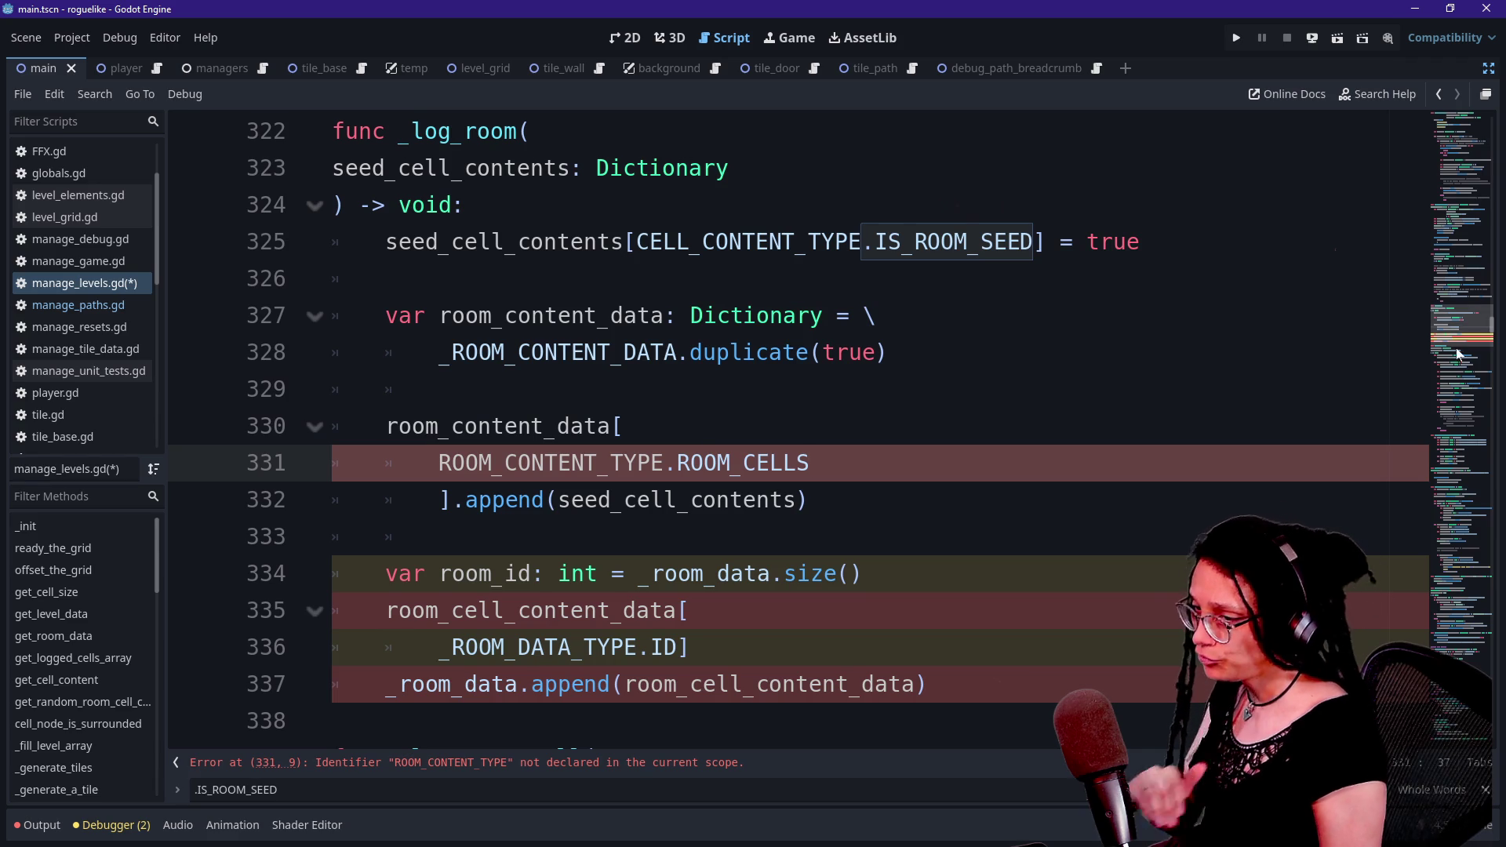
pyautogui.moveTo(1461, 322)
pyautogui.mouseDown()
pyautogui.moveTo(1461, 196)
pyautogui.moveTo(1461, 404)
pyautogui.moveTo(1461, 114)
pyautogui.moveTo(1460, 145)
pyautogui.mouseUp()
pyautogui.scroll(-14, 784, 424)
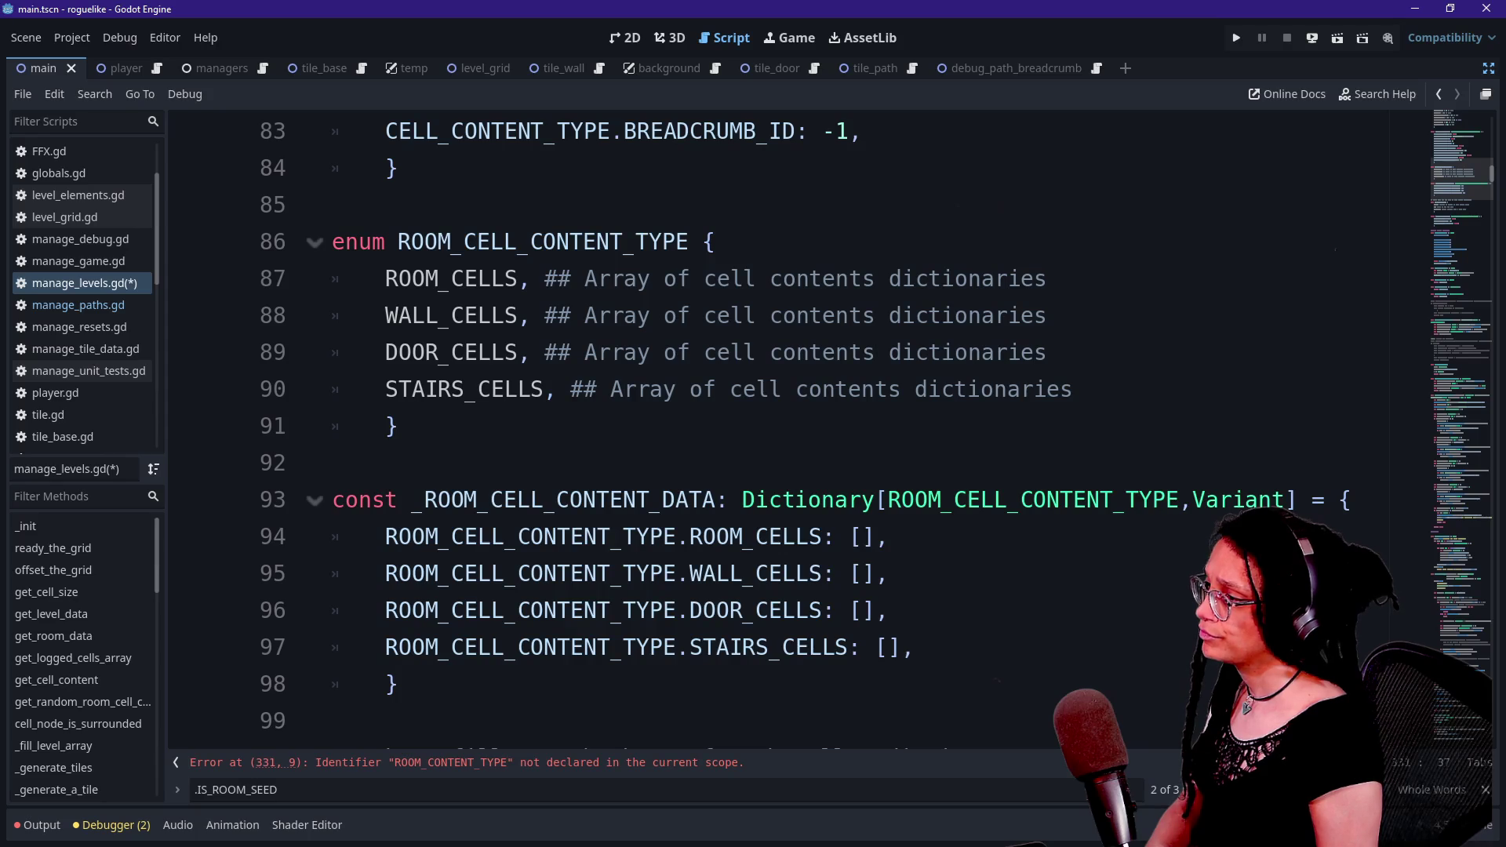
# - Rename the enum to ROOM_CONTENT_TYPE and the line 93 constant to _ROOM_CONTENT_DATA
pyautogui.click(530, 242)
pyautogui.press('BackSpace')
pyautogui.press('BackSpace')
pyautogui.press('BackSpace')
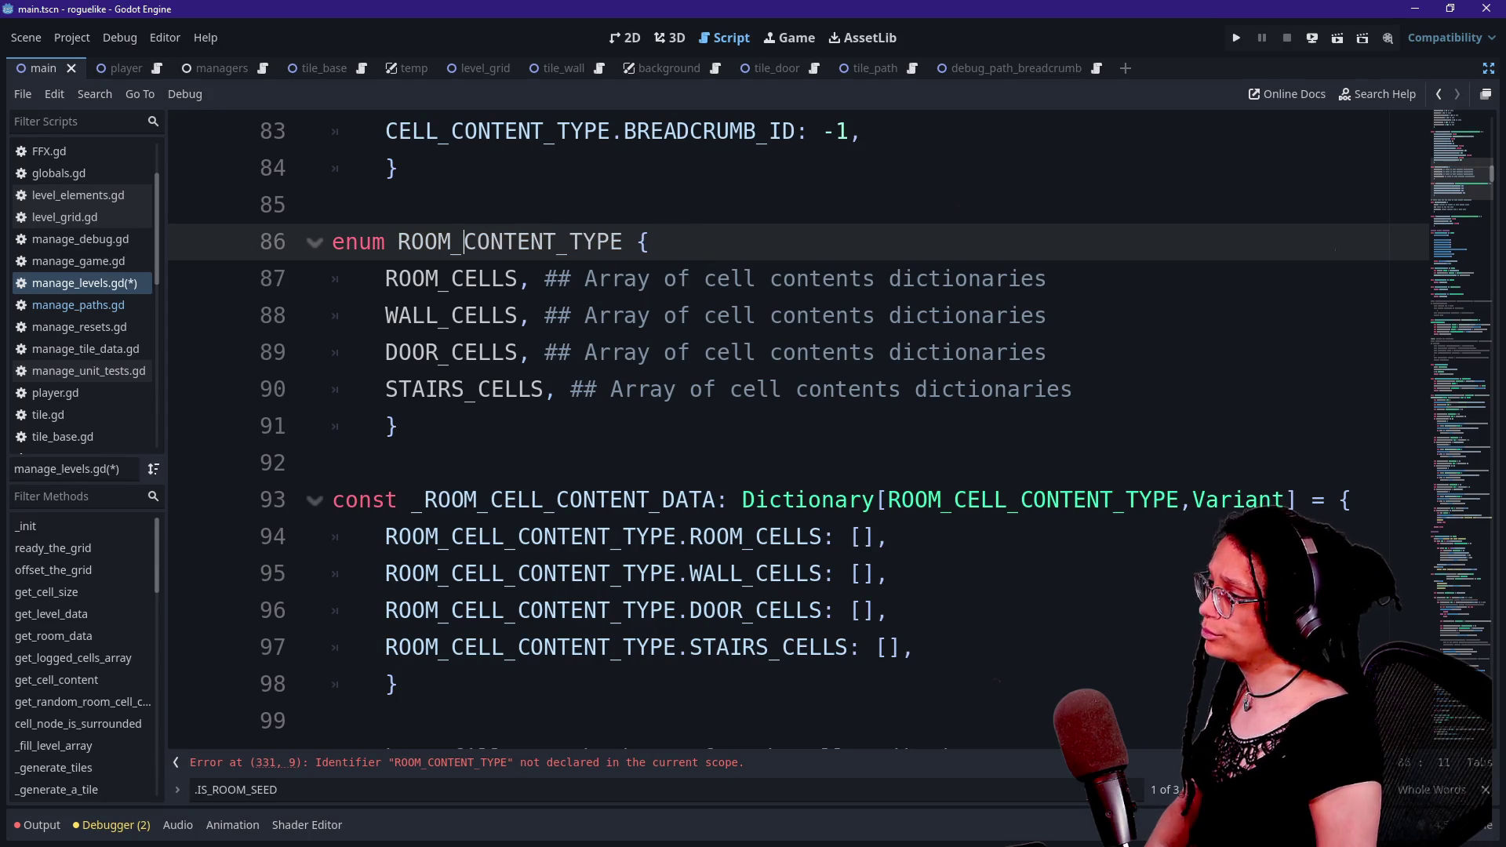
pyautogui.click(413, 279)
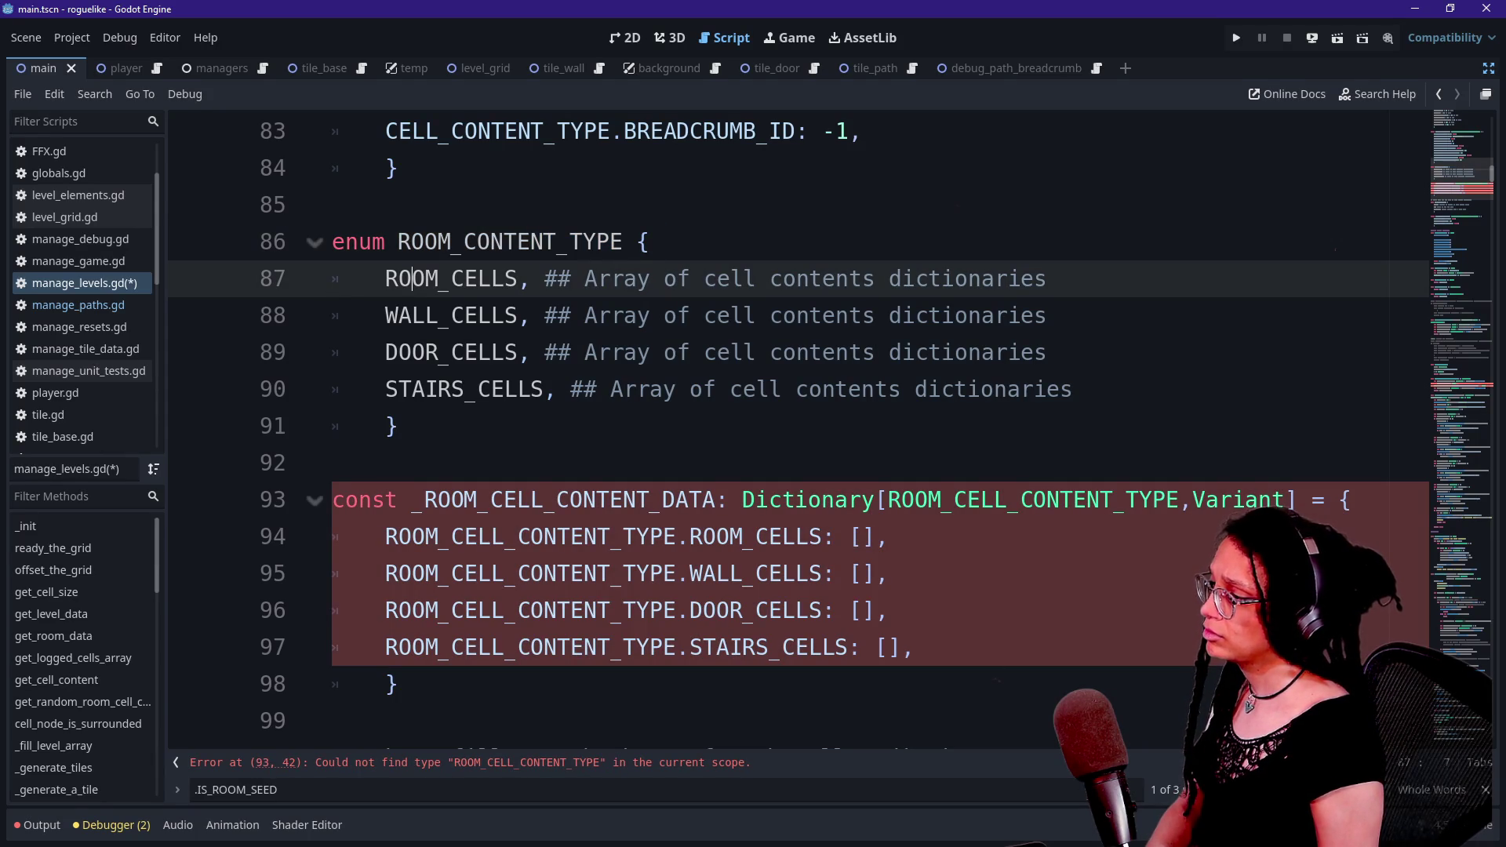
pyautogui.click(557, 500)
pyautogui.press('BackSpace')
pyautogui.press('BackSpace')
pyautogui.press('BackSpace')
pyautogui.click(333, 463)
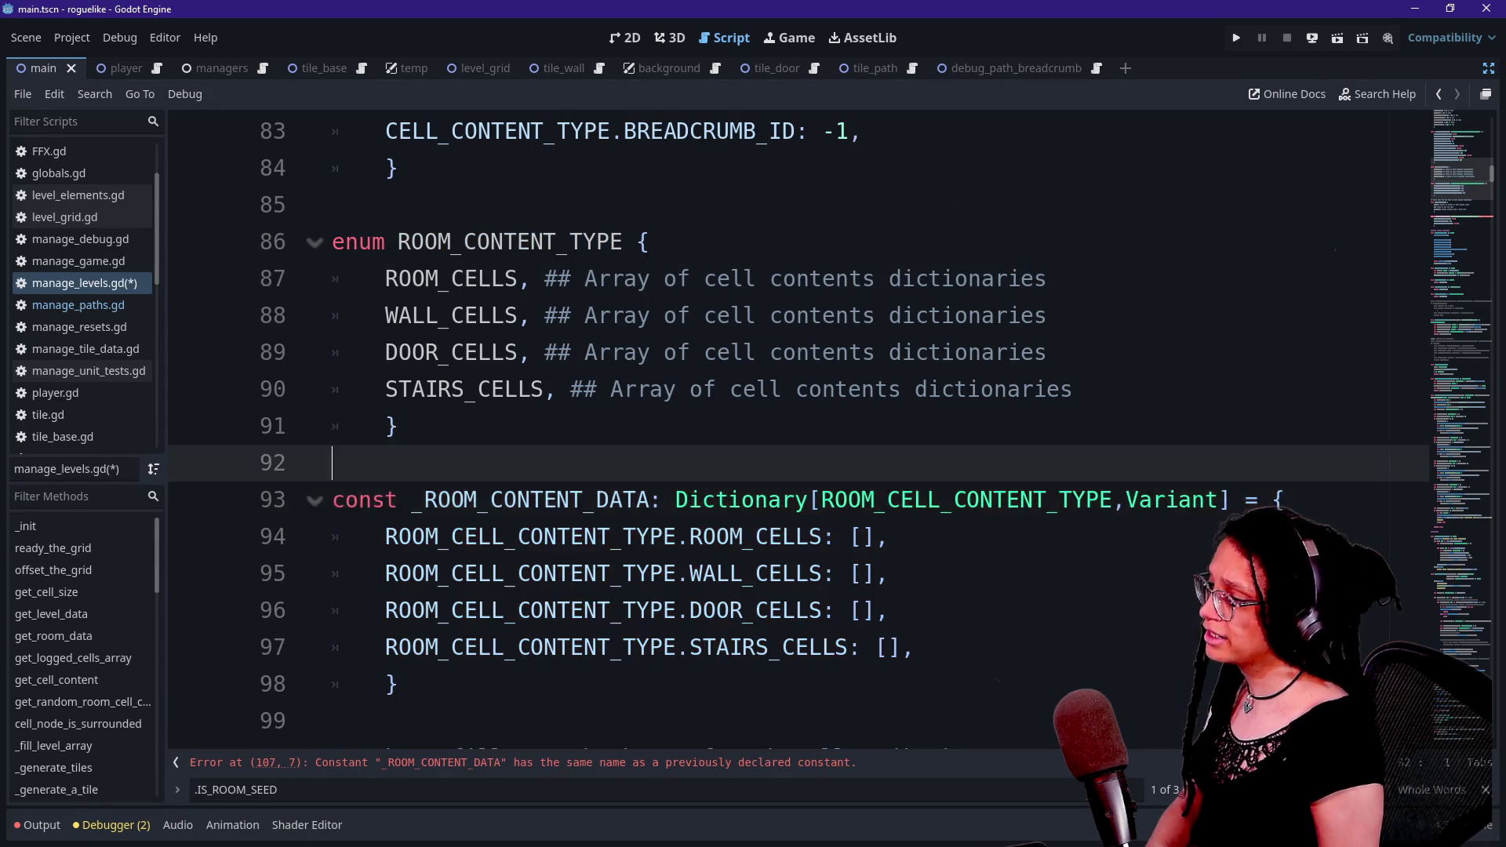
pyautogui.click(810, 574)
# - Scroll between the line 93 constant and the clashing constant at line 107 to compare them
pyautogui.click(1480, 220)
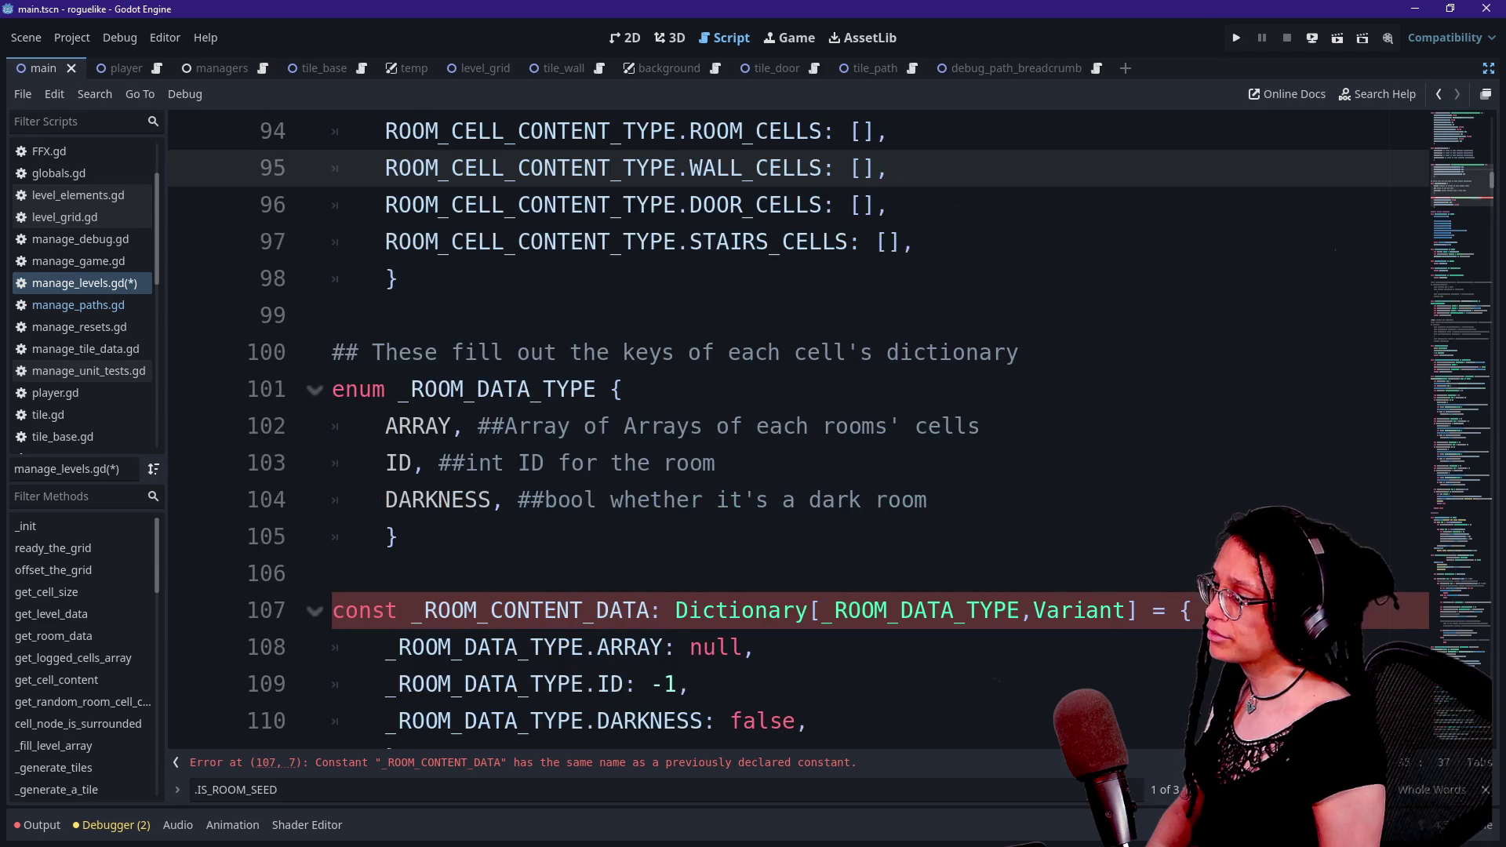
pyautogui.scroll(-1, 784, 510)
pyautogui.moveTo(785, 499)
pyautogui.scroll(-1, 784, 431)
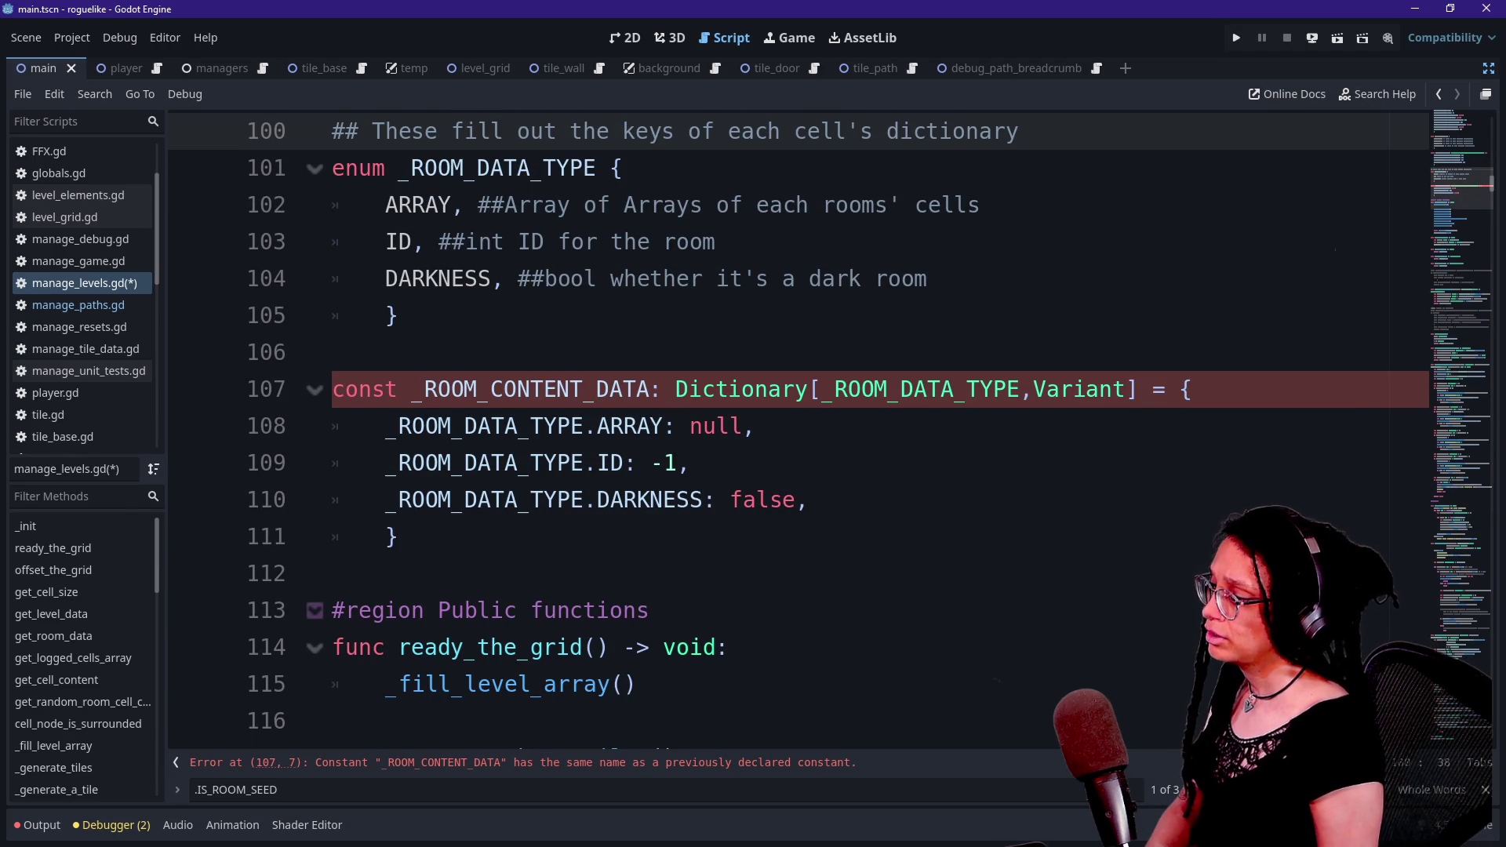
pyautogui.scroll(2, 785, 432)
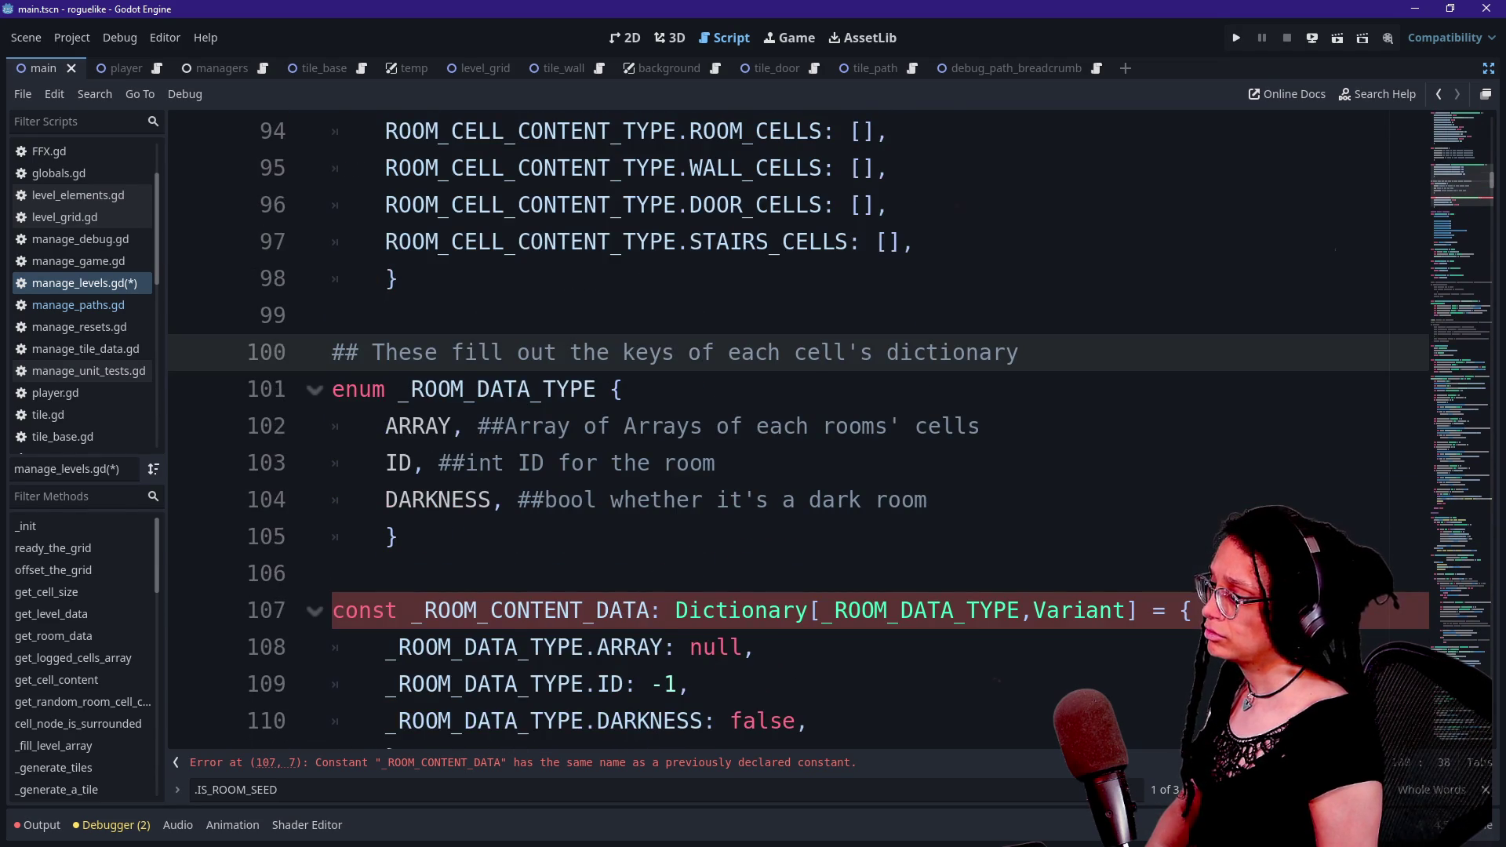
pyautogui.scroll(2, 785, 431)
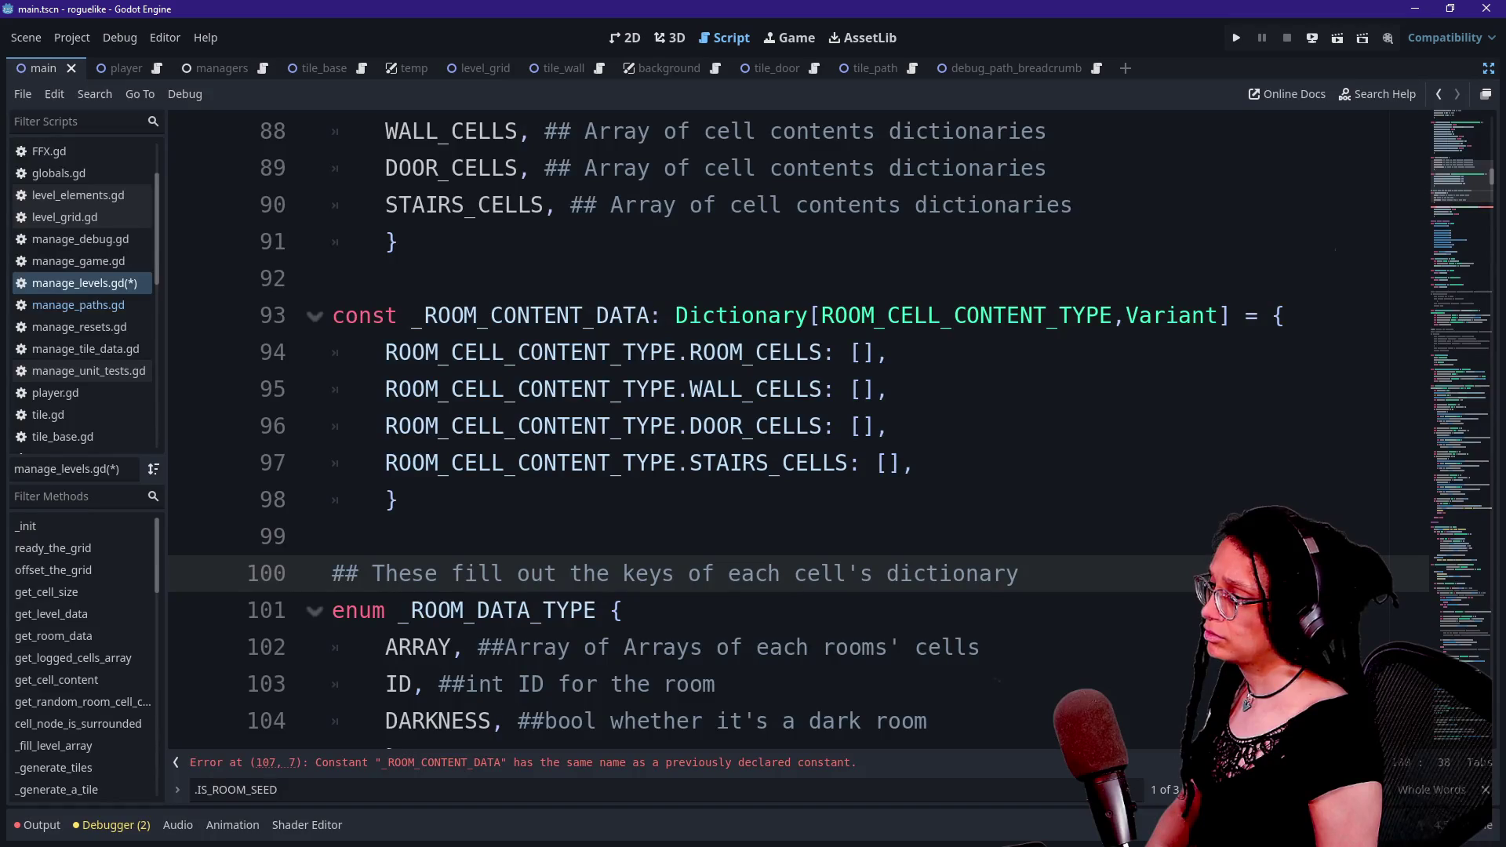
pyautogui.scroll(-2, 785, 431)
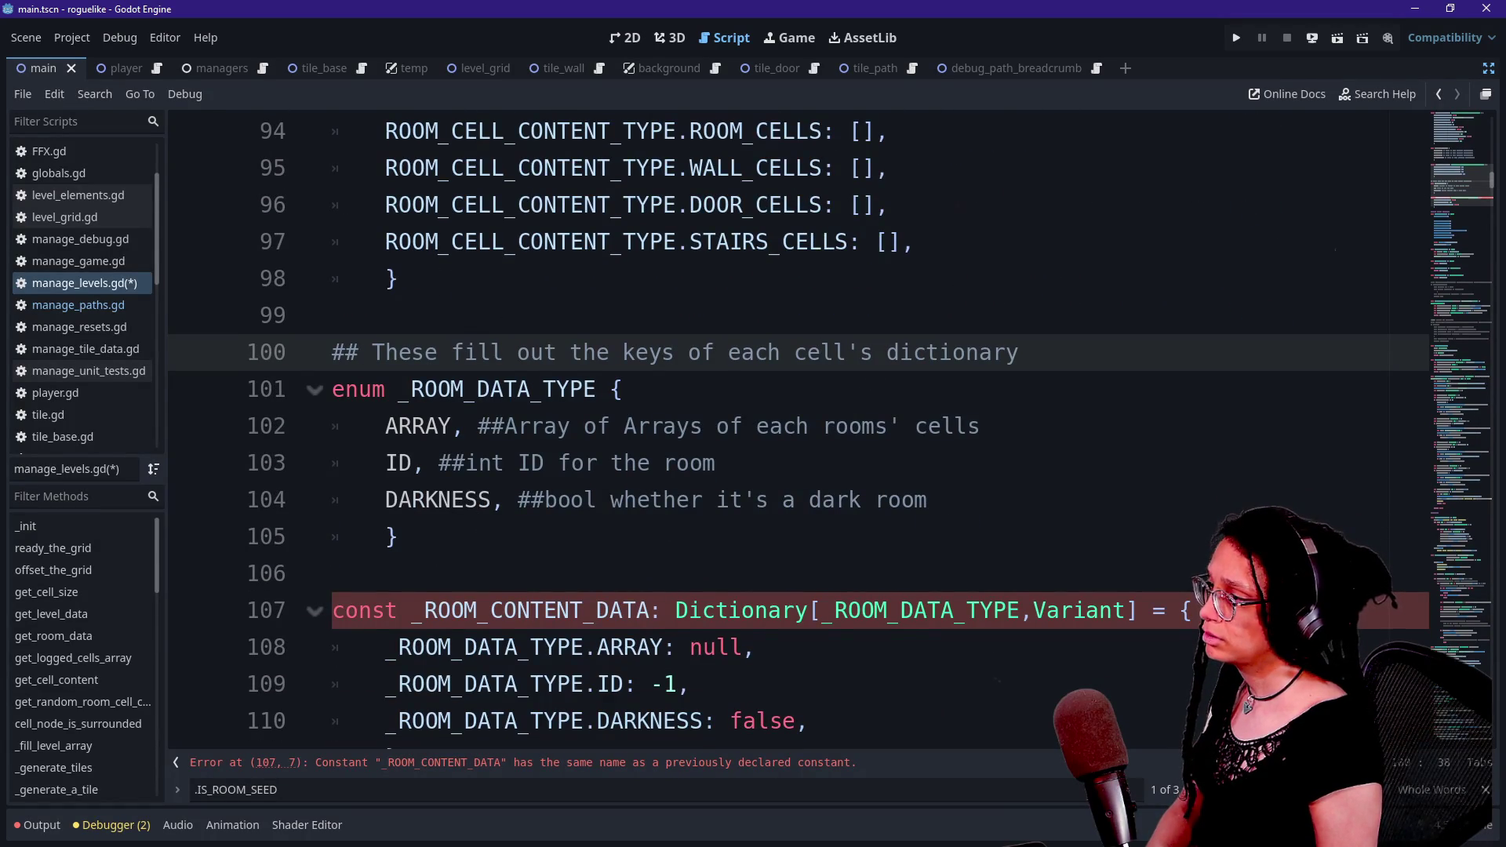
pyautogui.scroll(1, 785, 431)
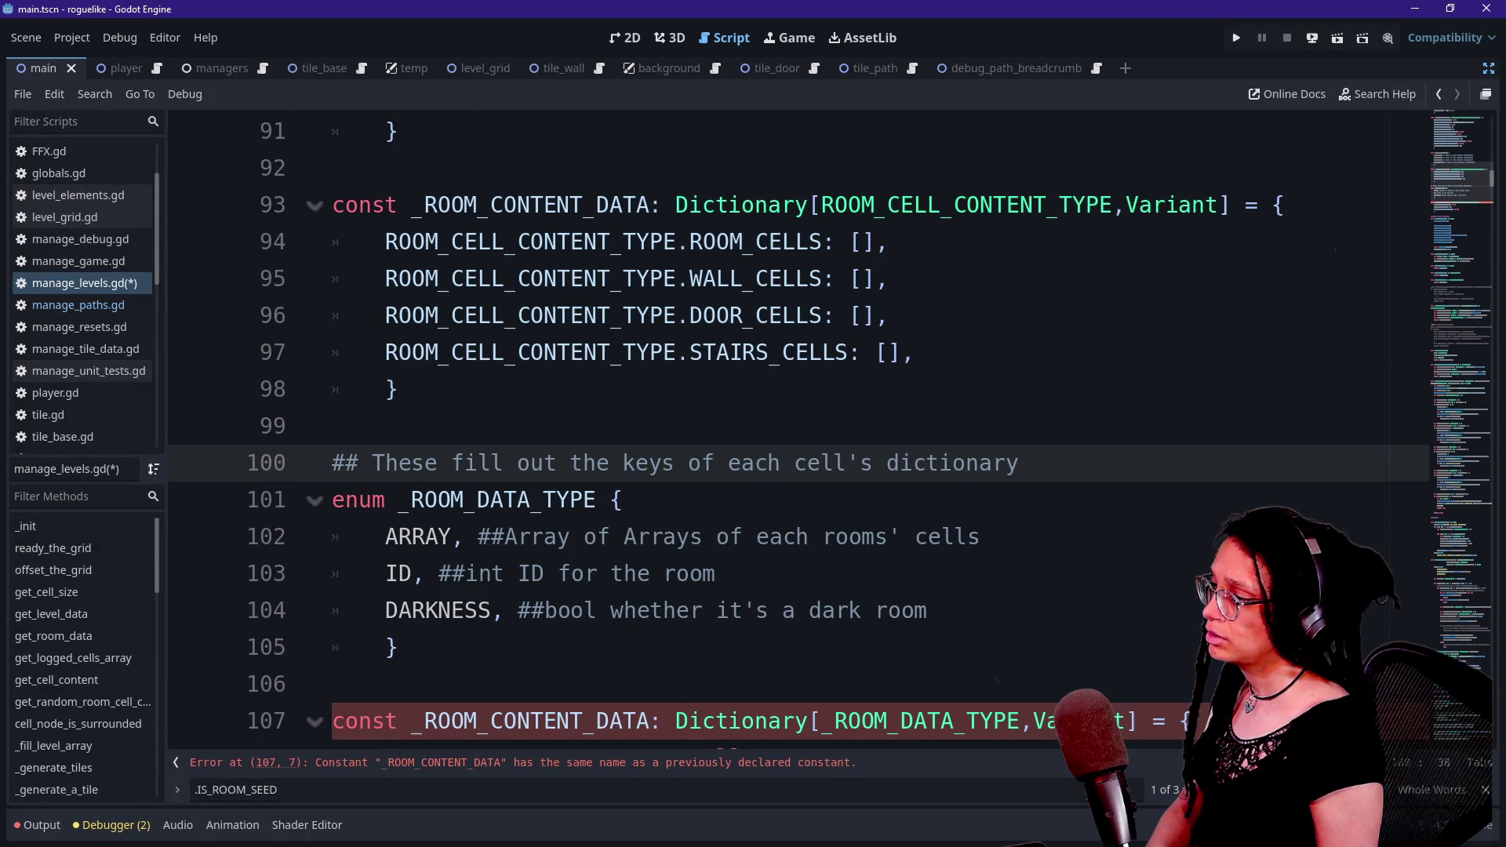
# - Shorten the keys on lines 94–97 to use ROOM_CONTENT_TYPE
pyautogui.click(530, 242)
pyautogui.scroll(2, 784, 431)
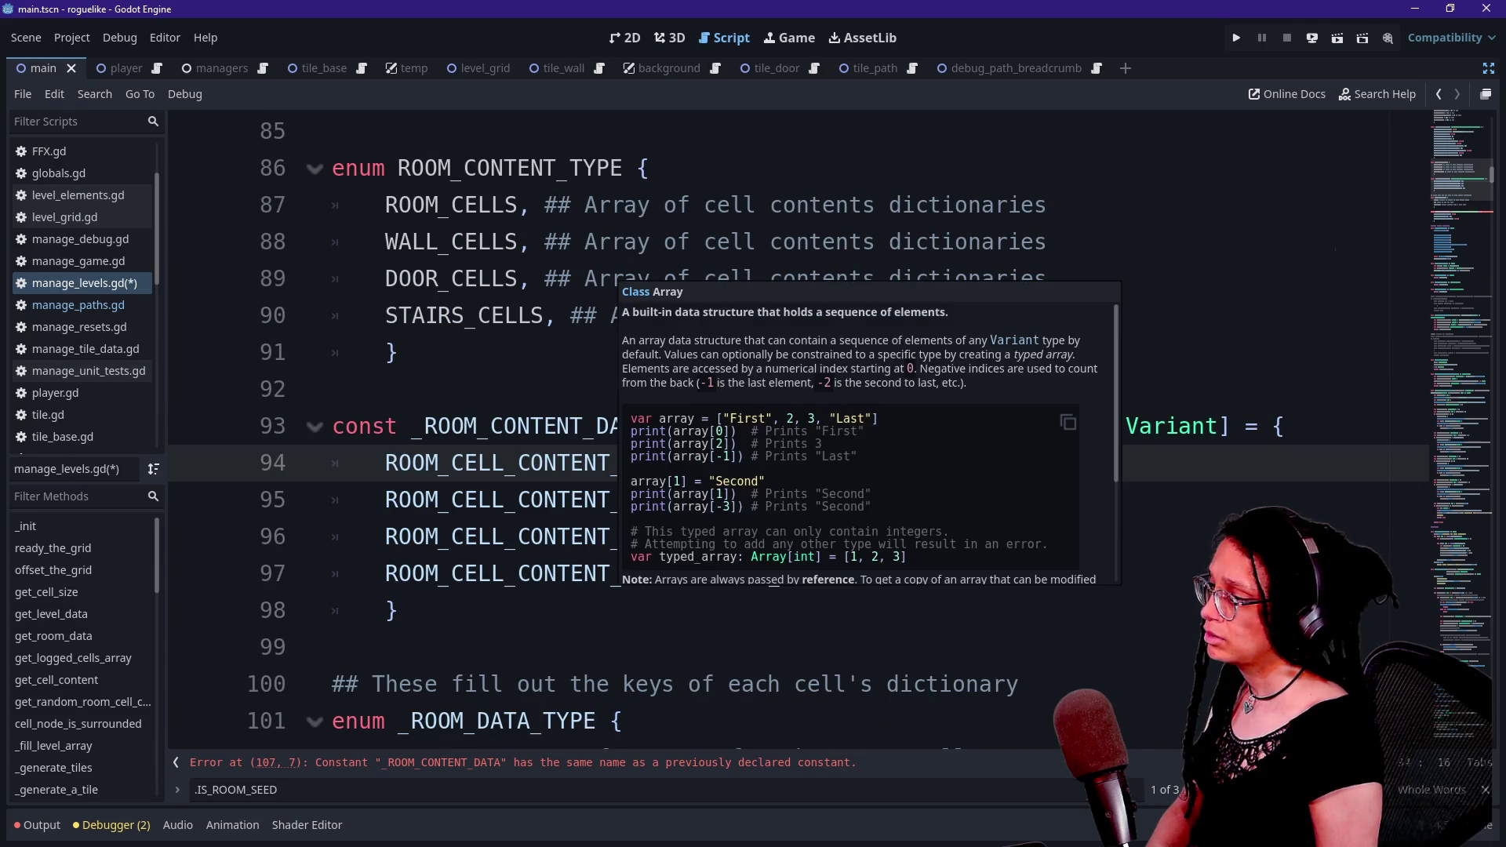
pyautogui.press('Left')
pyautogui.press('BackSpace')
pyautogui.press('BackSpace')
pyautogui.press('BackSpace')
pyautogui.press('Down')
pyautogui.press('BackSpace')
pyautogui.press('BackSpace')
pyautogui.press('BackSpace')
pyautogui.press('Down')
pyautogui.press('BackSpace')
pyautogui.press('BackSpace')
pyautogui.press('BackSpace')
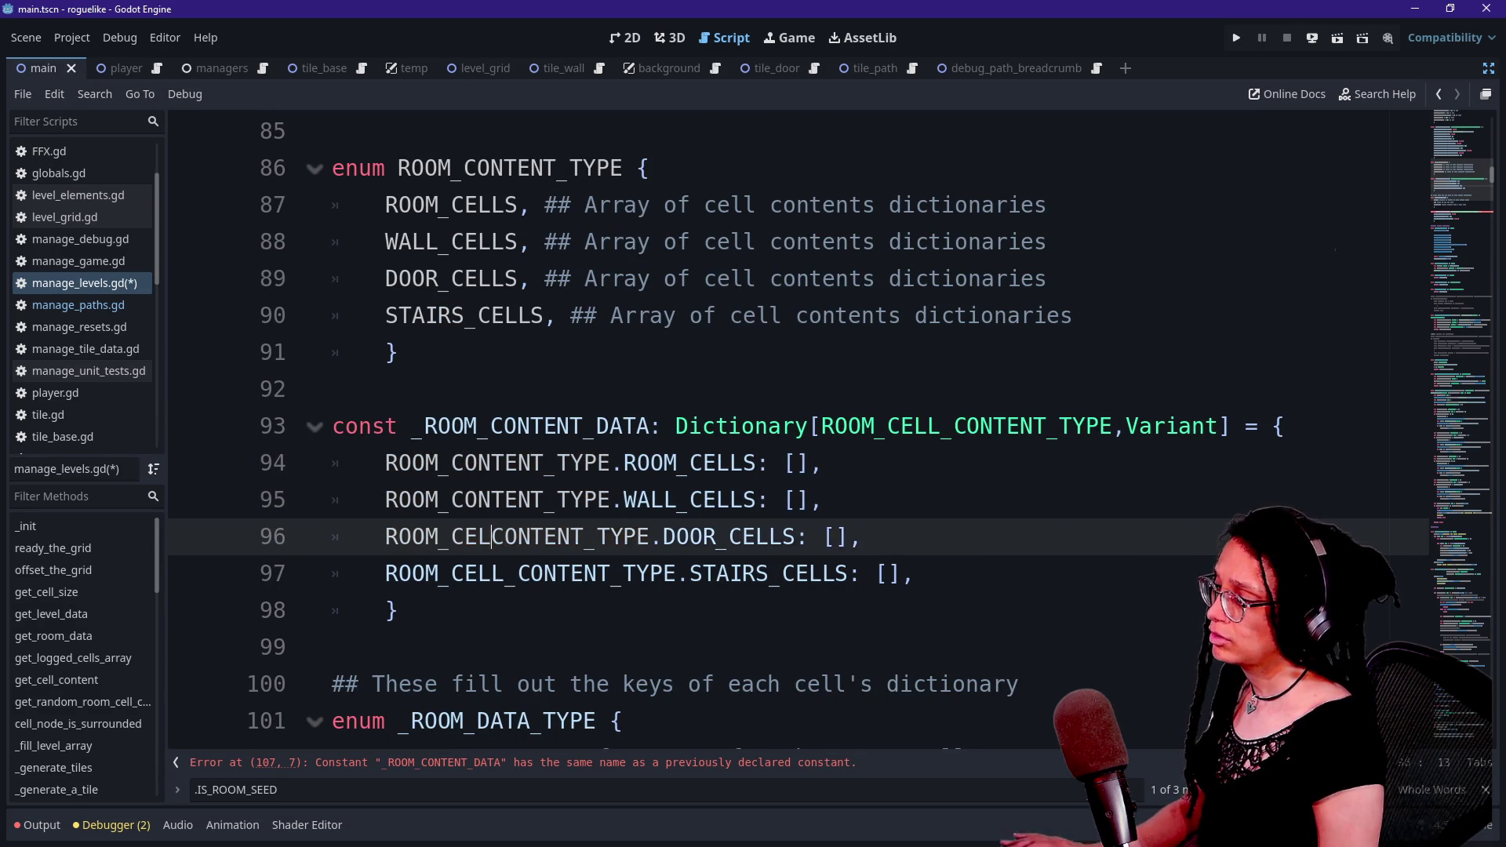
pyautogui.press('BackSpace')
pyautogui.press('Down')
pyautogui.press('BackSpace')
pyautogui.press('BackSpace')
pyautogui.press('BackSpace')
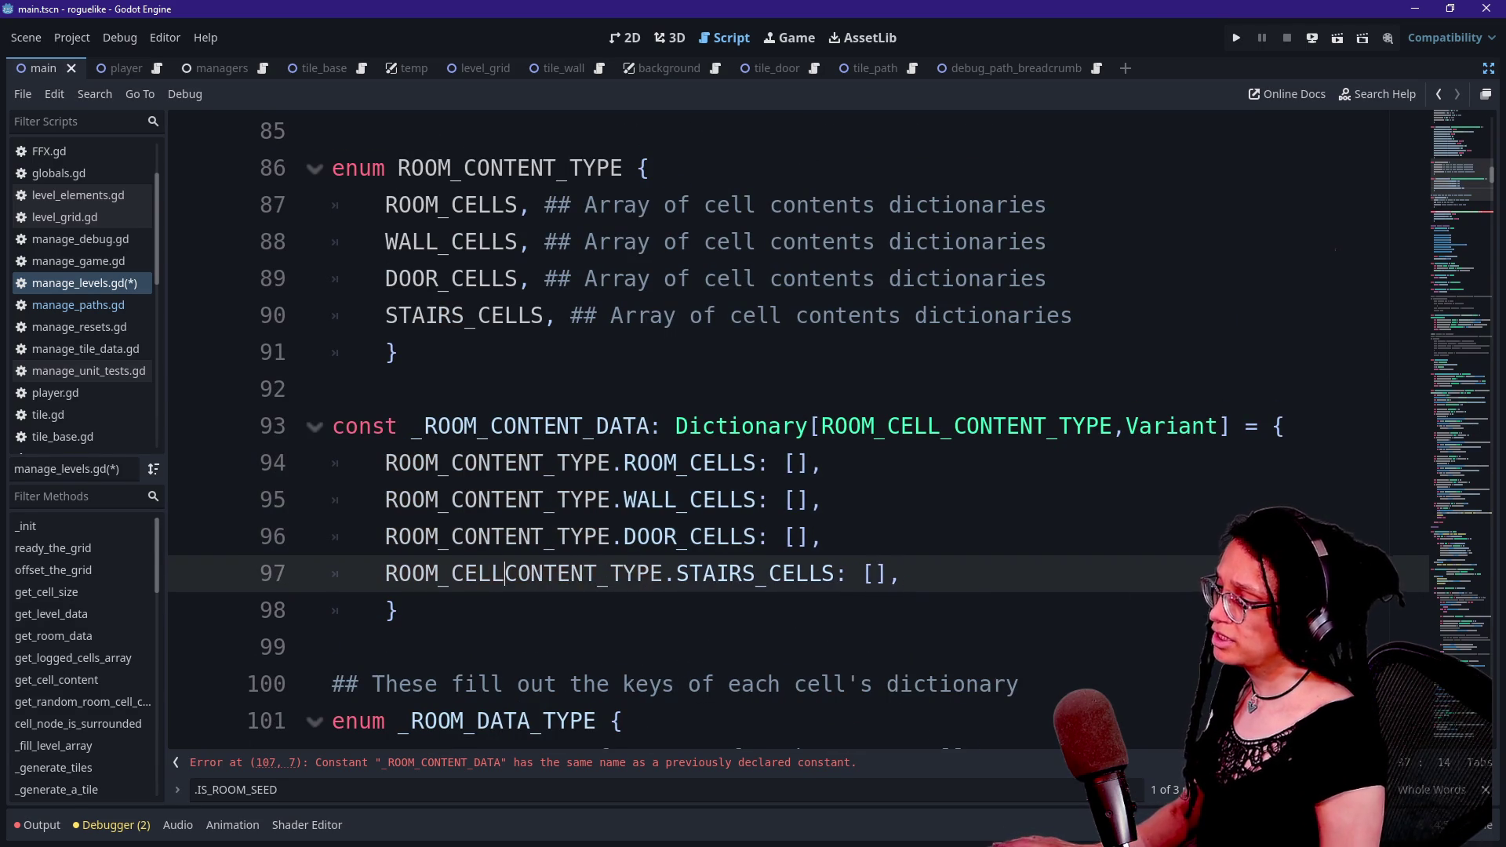
# - Return to the new constant's declaration and scroll around it to review
pyautogui.press('Up')
pyautogui.press('Up')
pyautogui.press('Up')
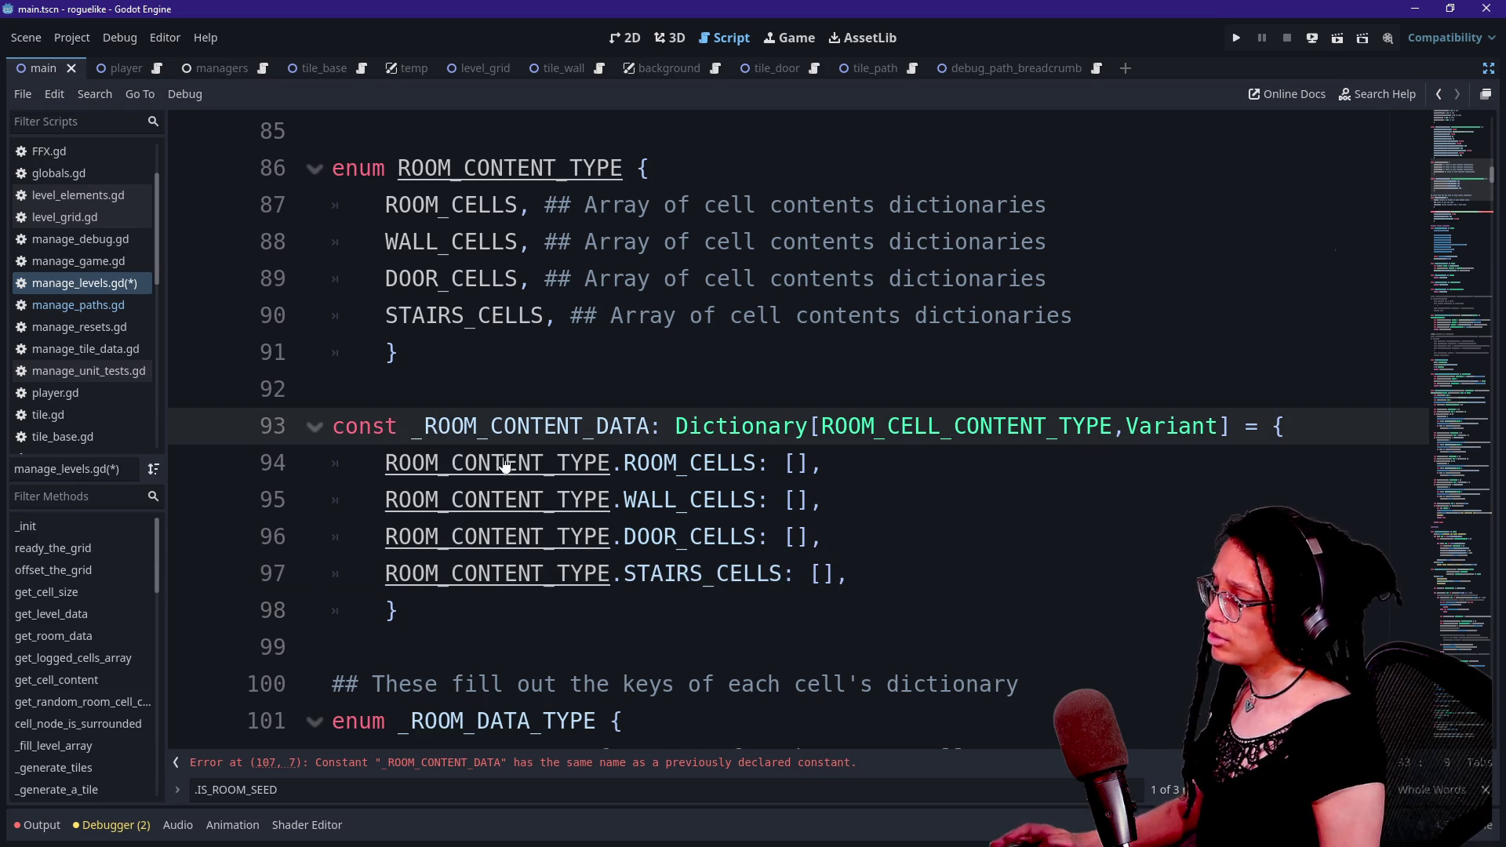
pyautogui.scroll(-1, 505, 462)
pyautogui.scroll(-1, 504, 463)
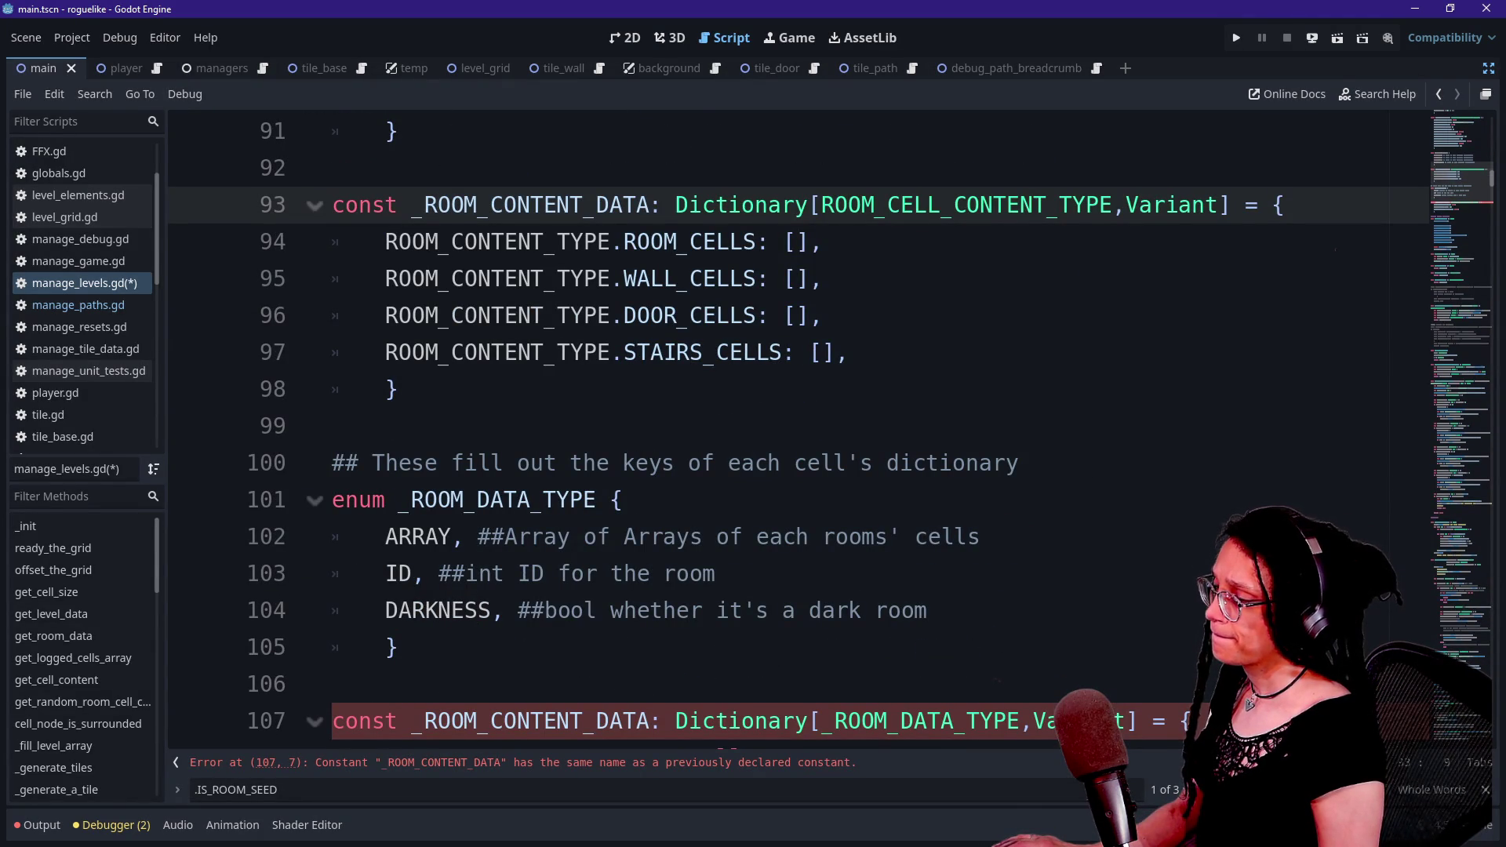
pyautogui.scroll(2, 505, 463)
# - Rename the constant to _ROOM_CELLS_CONTENT_DATA and the enum to ROOM_CELLS_CONTENT_TYPE
pyautogui.click(503, 426)
pyautogui.write('ELLS_C')
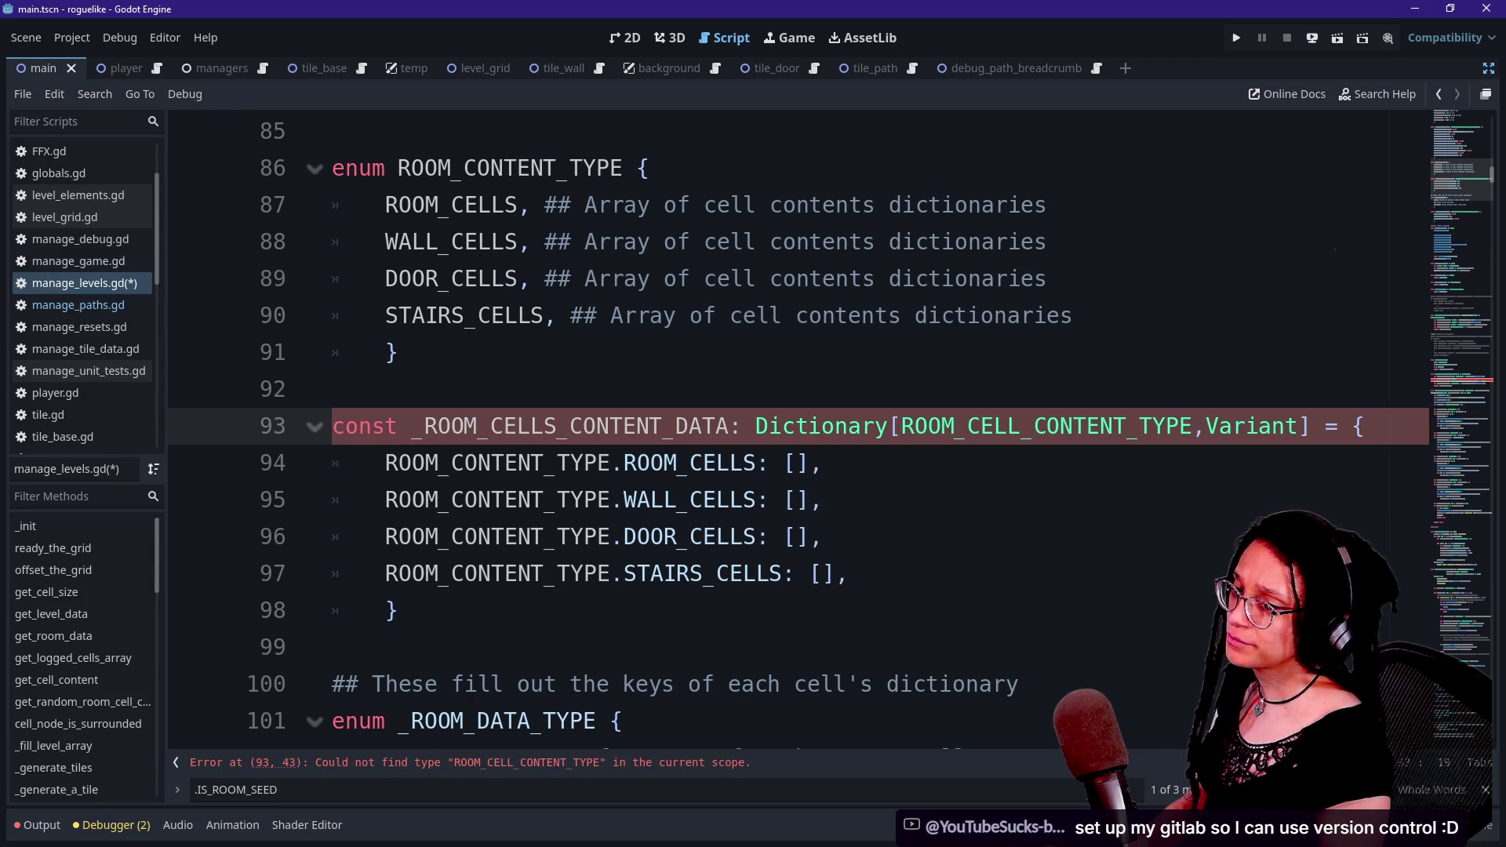
pyautogui.click(624, 278)
pyautogui.scroll(1, 785, 502)
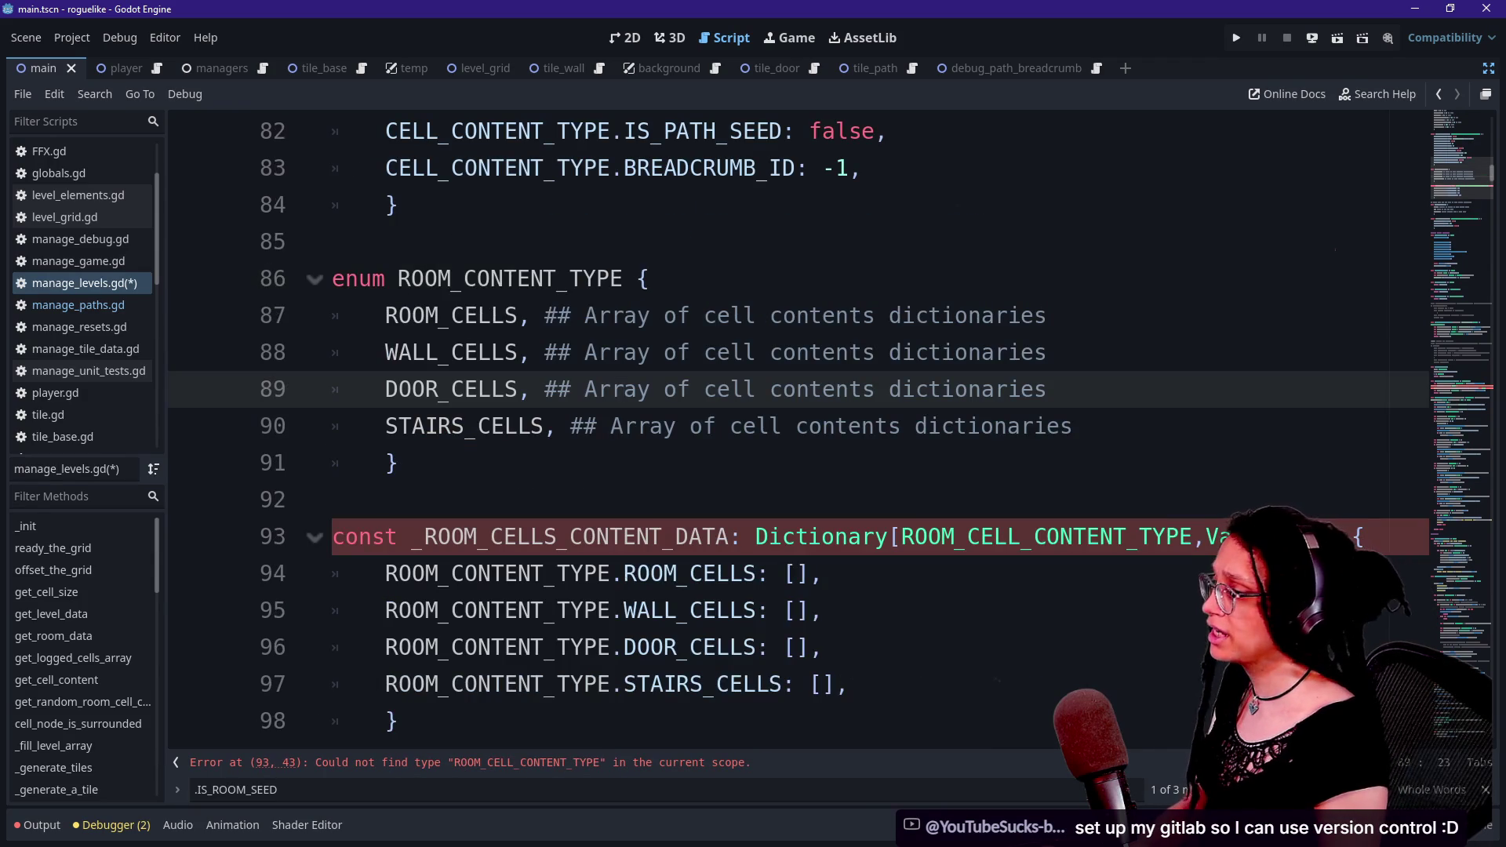
pyautogui.click(463, 279)
pyautogui.write('CELLS_')
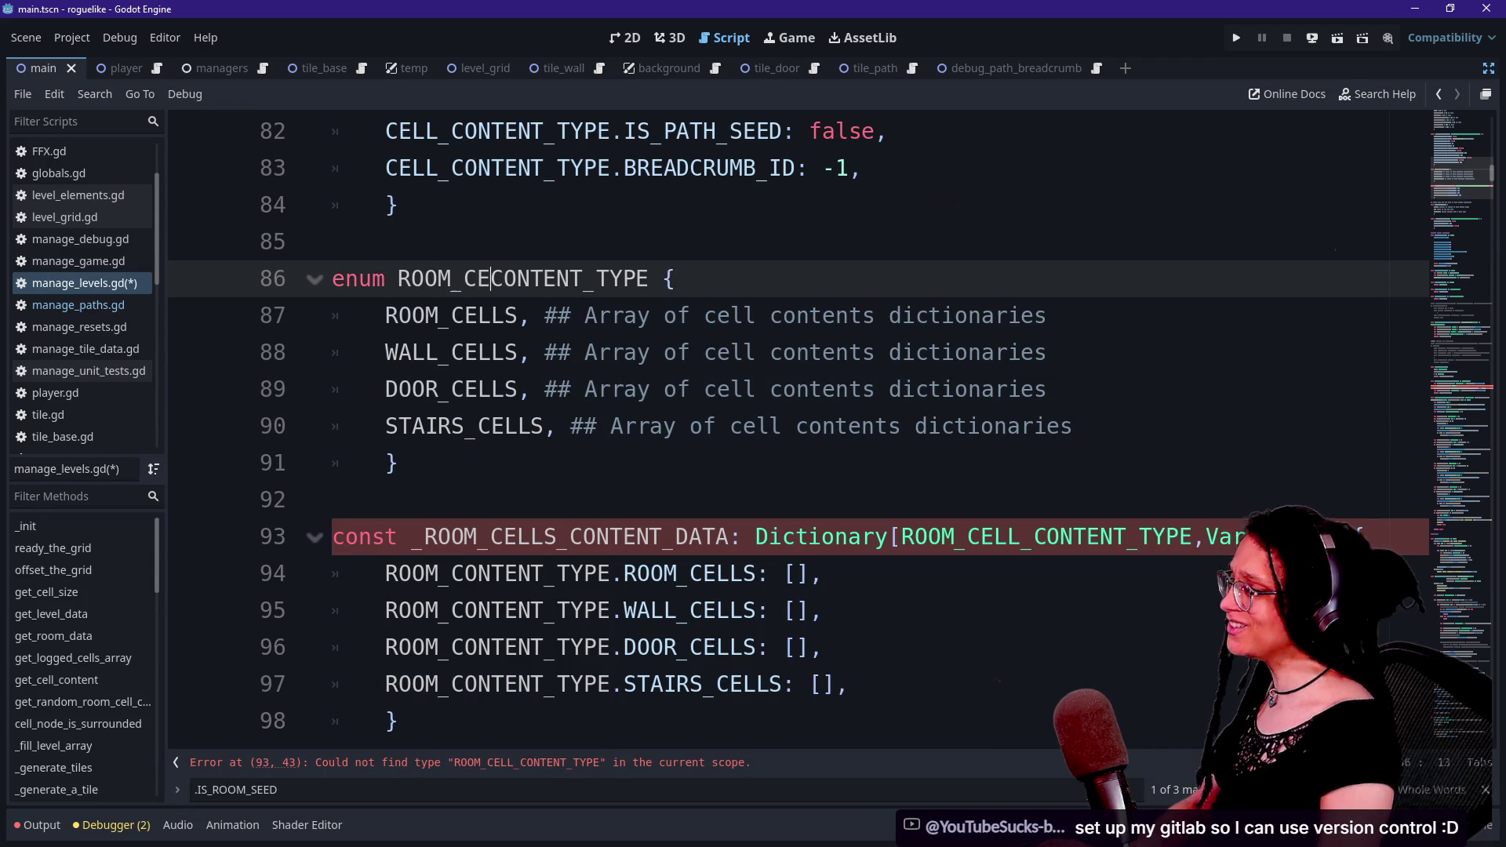
pyautogui.click(385, 389)
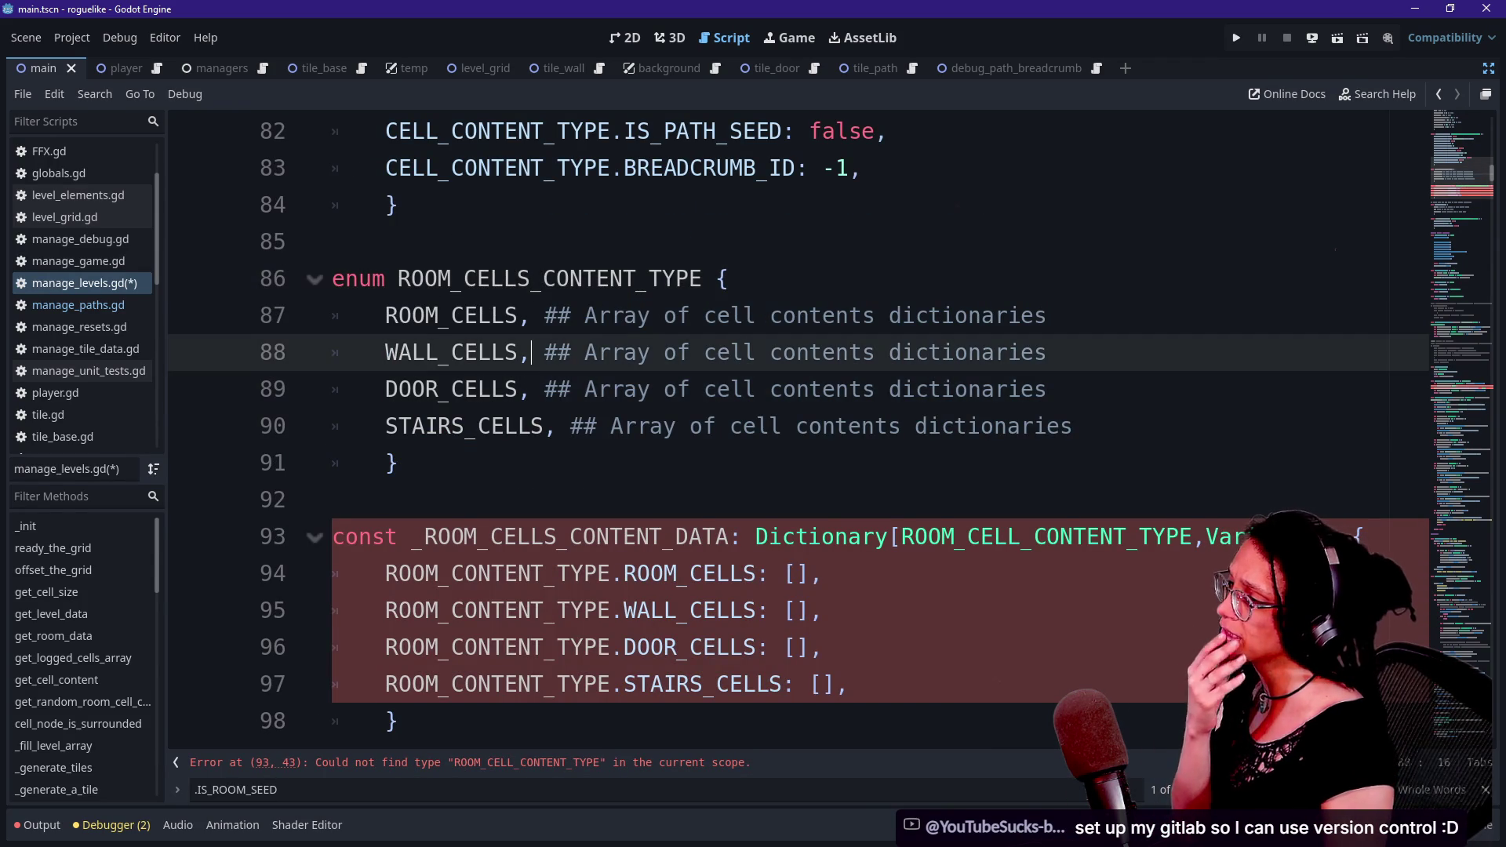
pyautogui.click(397, 463)
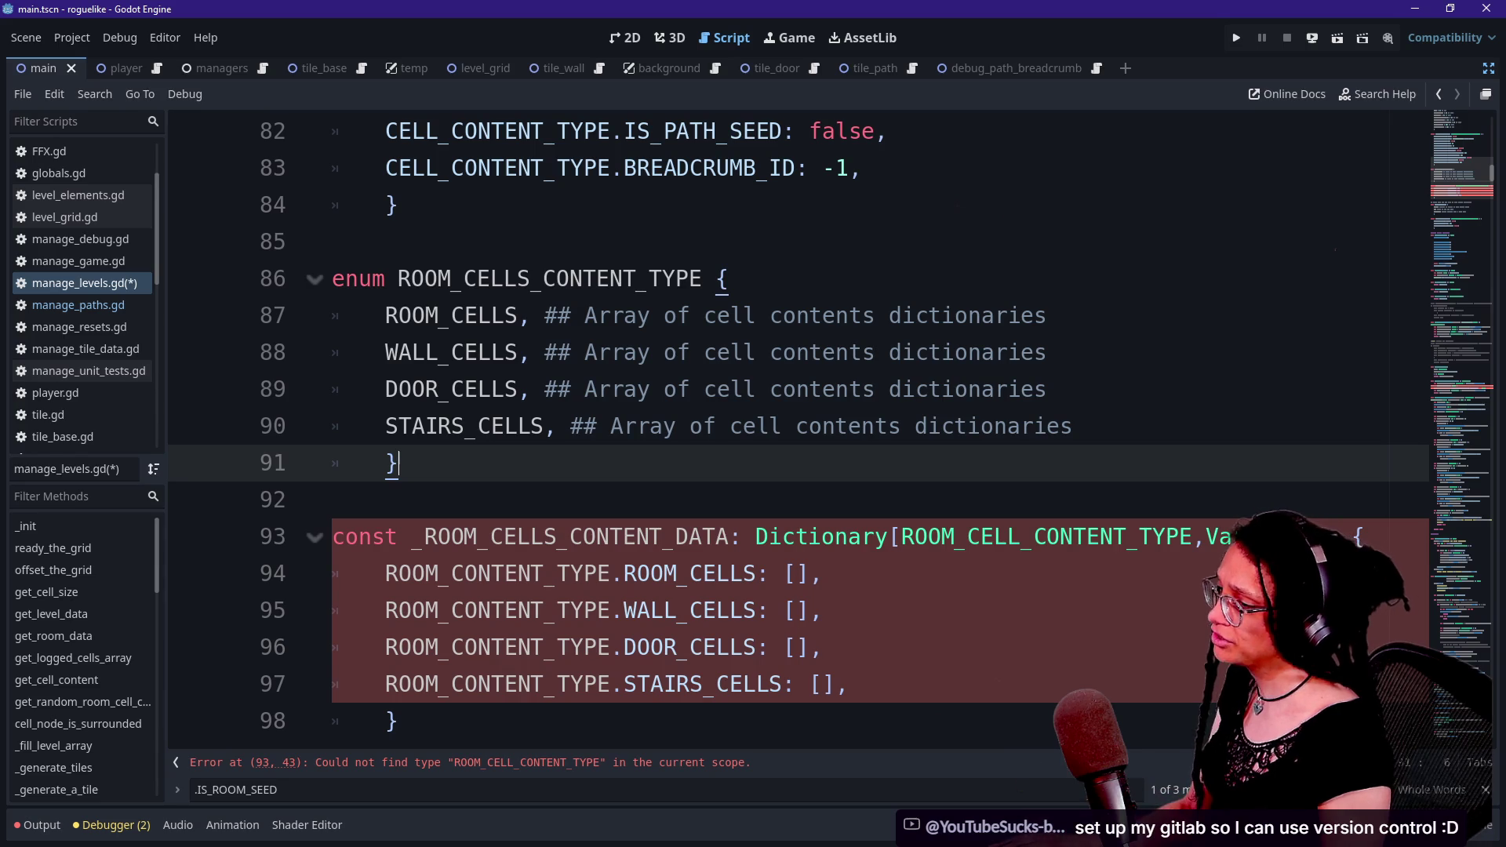
# - Switch line 93's key type and the line 94–95 keys to ROOM_CELLS_CONTENT_TYPE
pyautogui.click(1019, 537)
pyautogui.write('S')
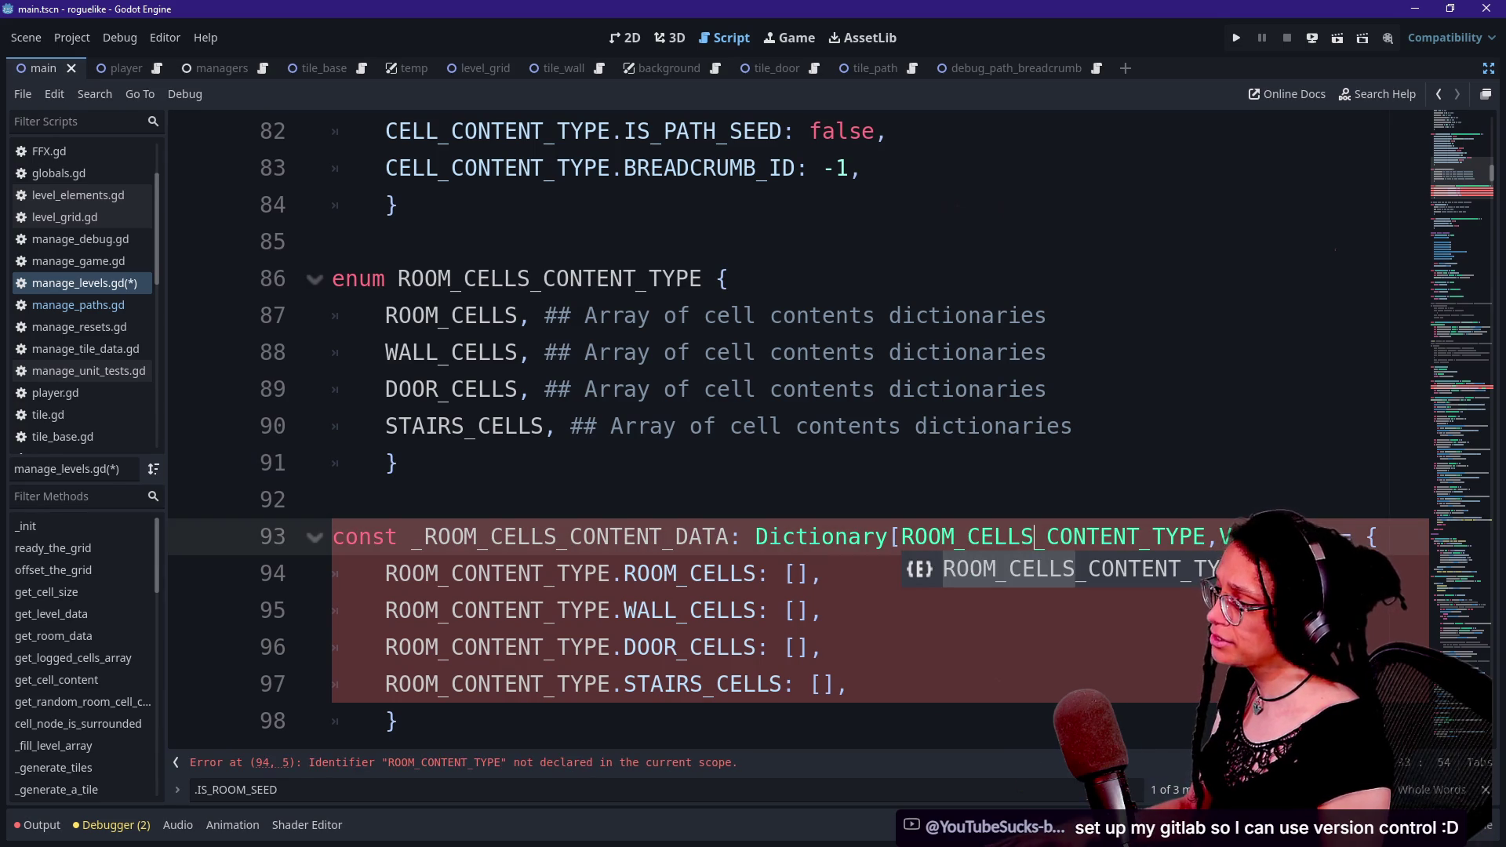
pyautogui.click(491, 574)
pyautogui.write('CELLS_')
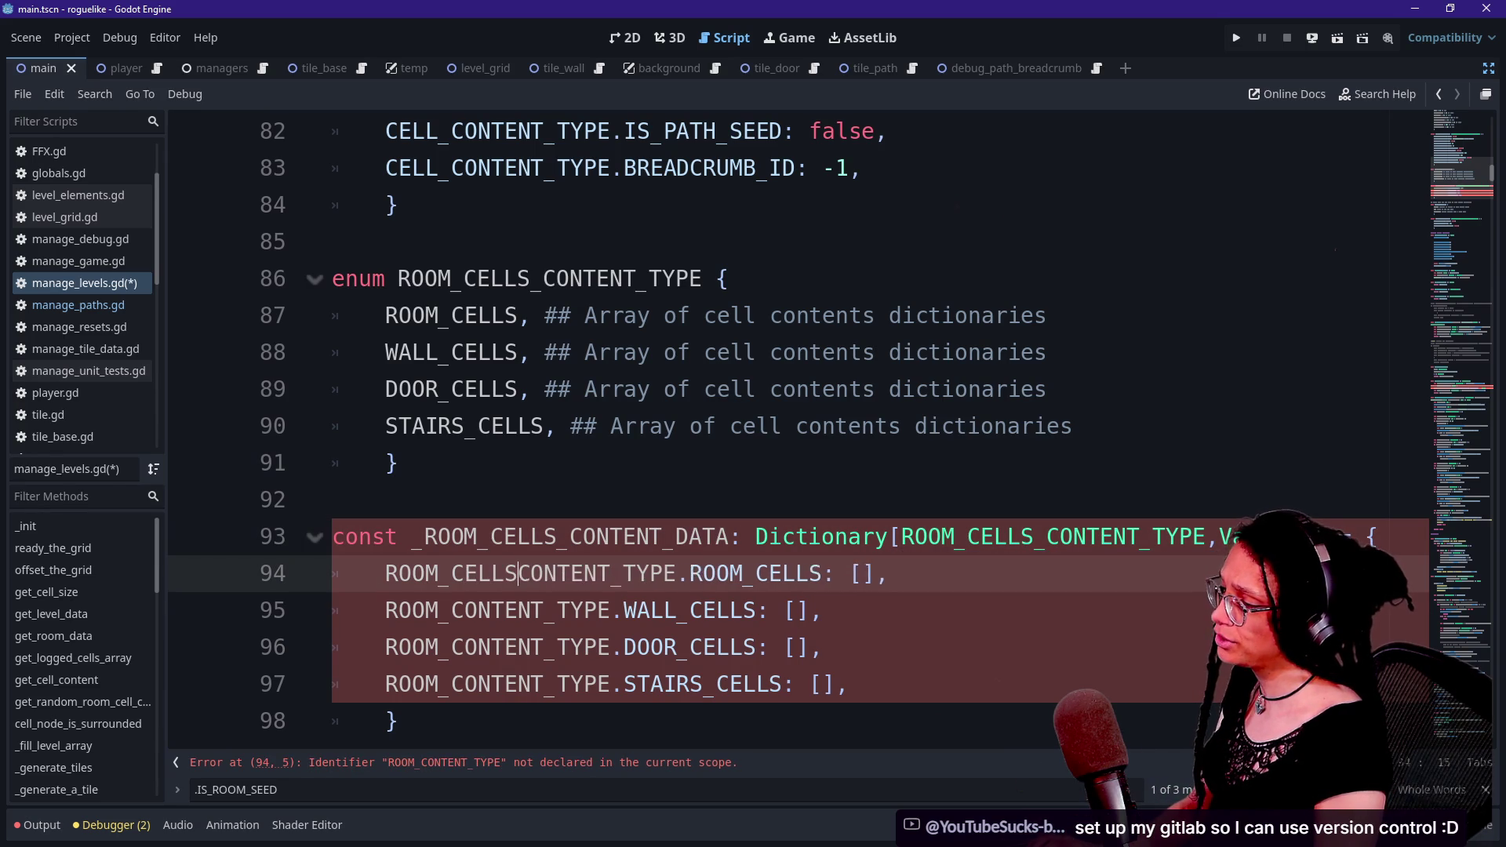
pyautogui.press('Escape')
pyautogui.click(451, 611)
pyautogui.write('CELLS_')
pyautogui.click(478, 537)
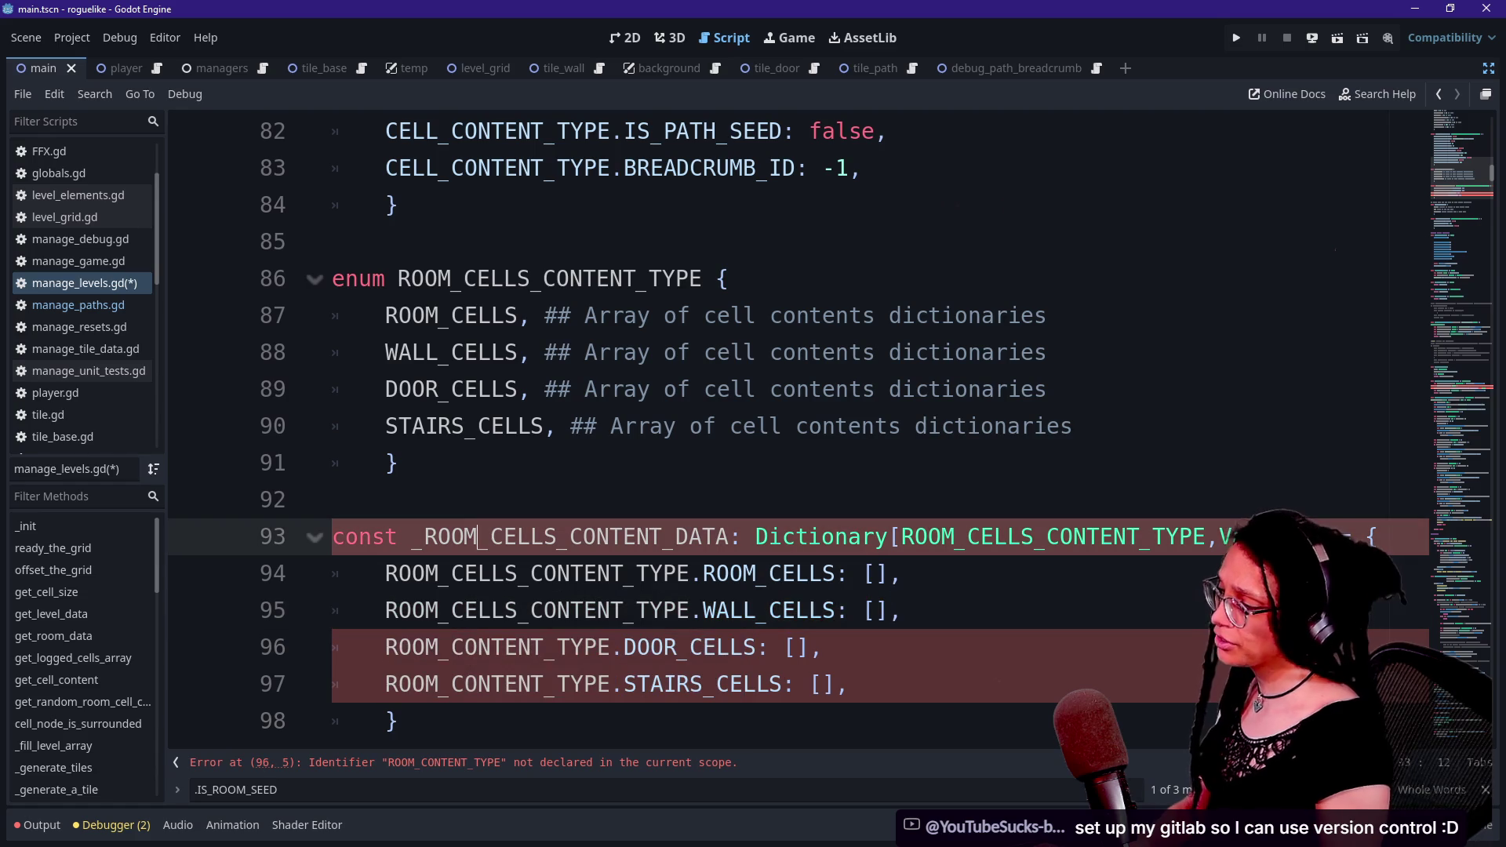
# - Insert CELLS_ into the enum name in the line 96 and 97 keys
pyautogui.click(451, 647)
pyautogui.write('CELLS_')
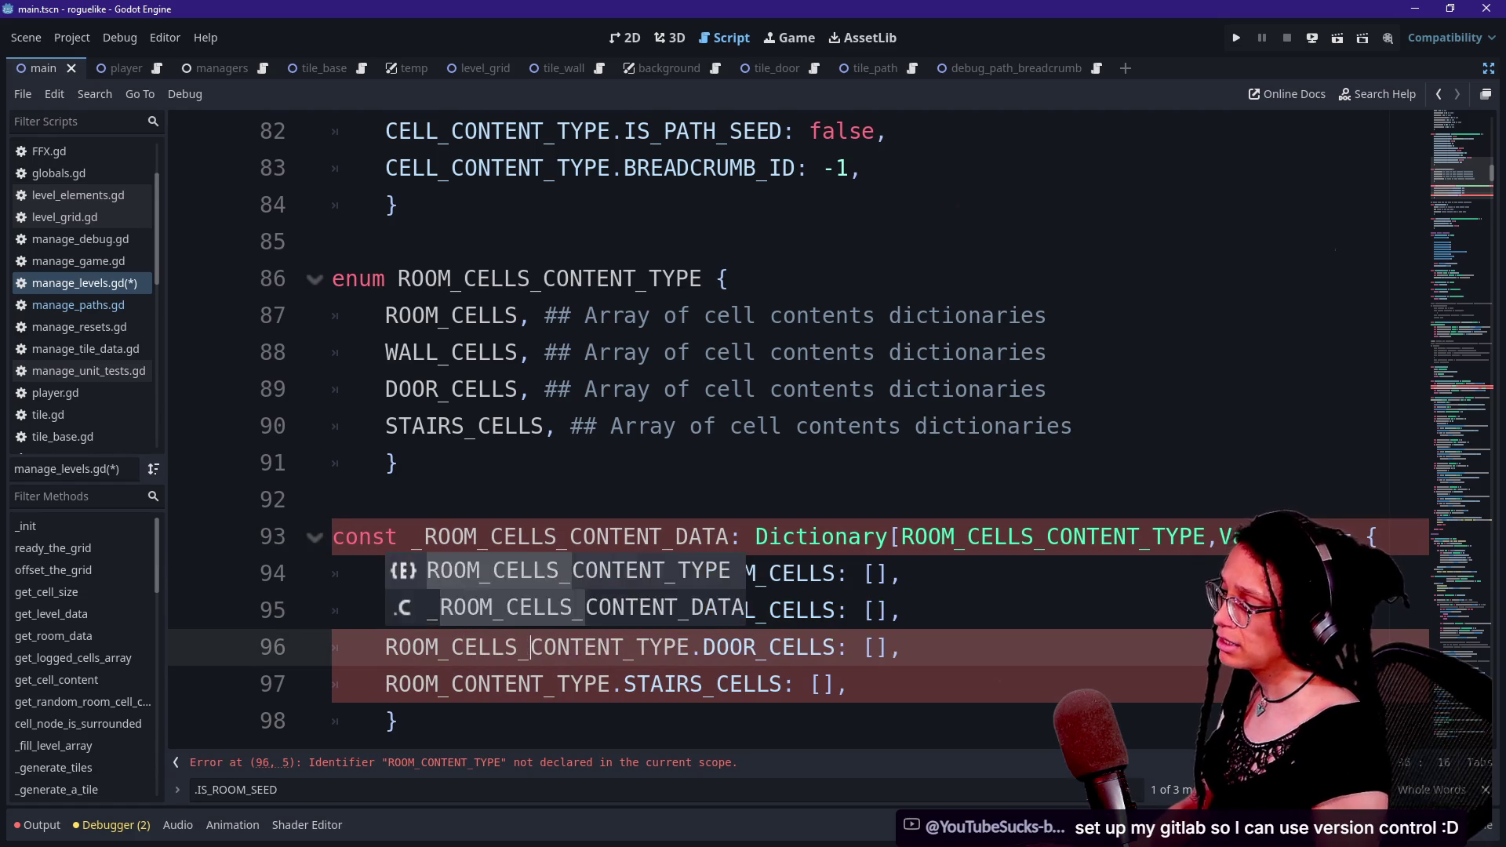
pyautogui.click(437, 537)
pyautogui.scroll(-1, 462, 573)
pyautogui.click(463, 573)
pyautogui.write('CELLS_')
pyautogui.click(400, 352)
pyautogui.press('Down')
pyautogui.press('Down')
pyautogui.press('Down')
pyautogui.press('Down')
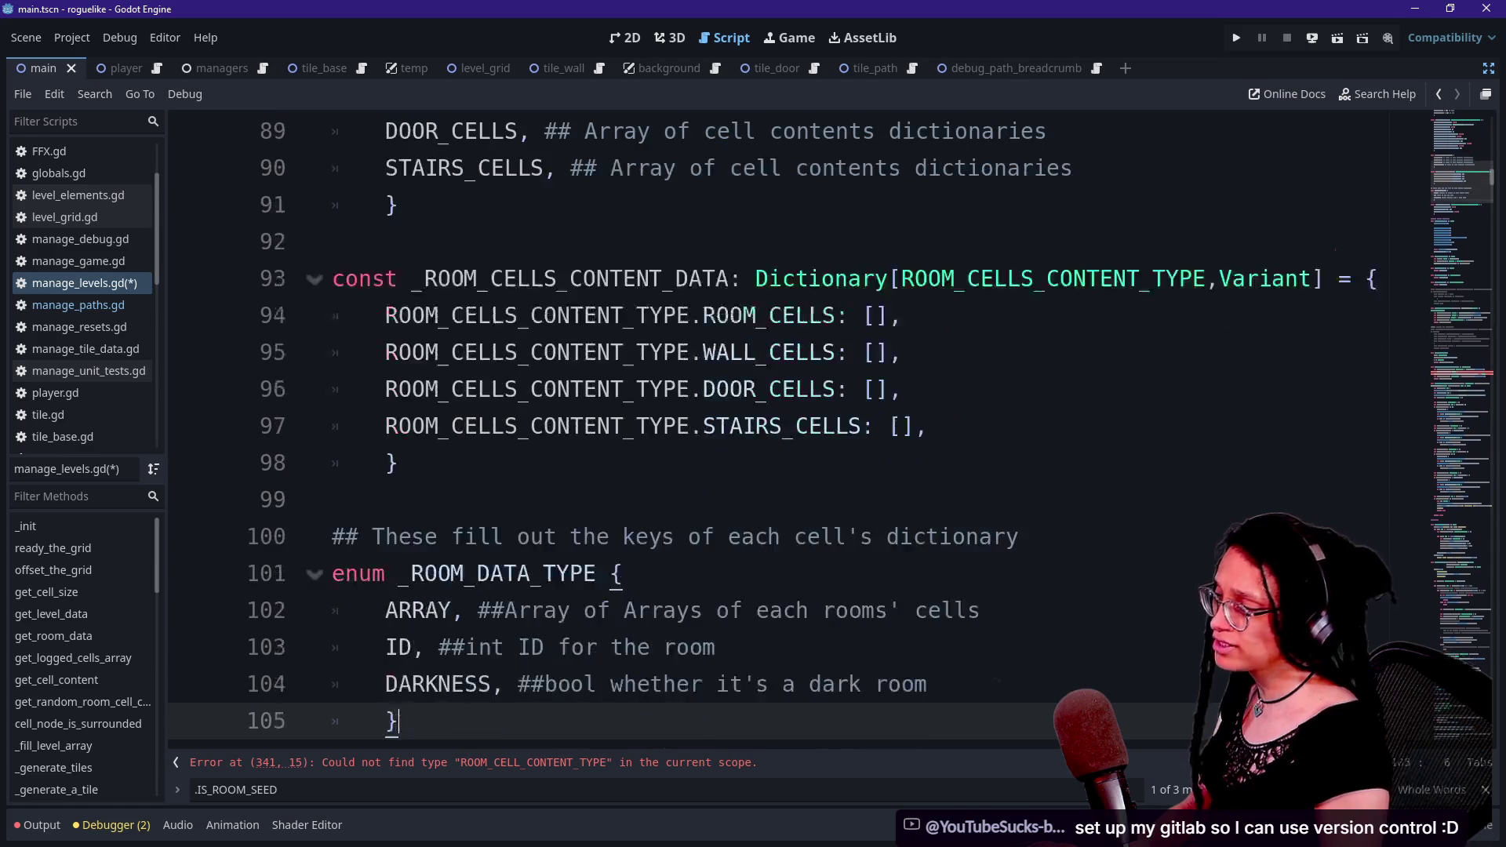
pyautogui.press('Down')
pyautogui.press('Down')
pyautogui.press('Up')
pyautogui.press('Up')
pyautogui.press('Up')
pyautogui.press('Down')
pyautogui.press('Down')
pyautogui.press('Down')
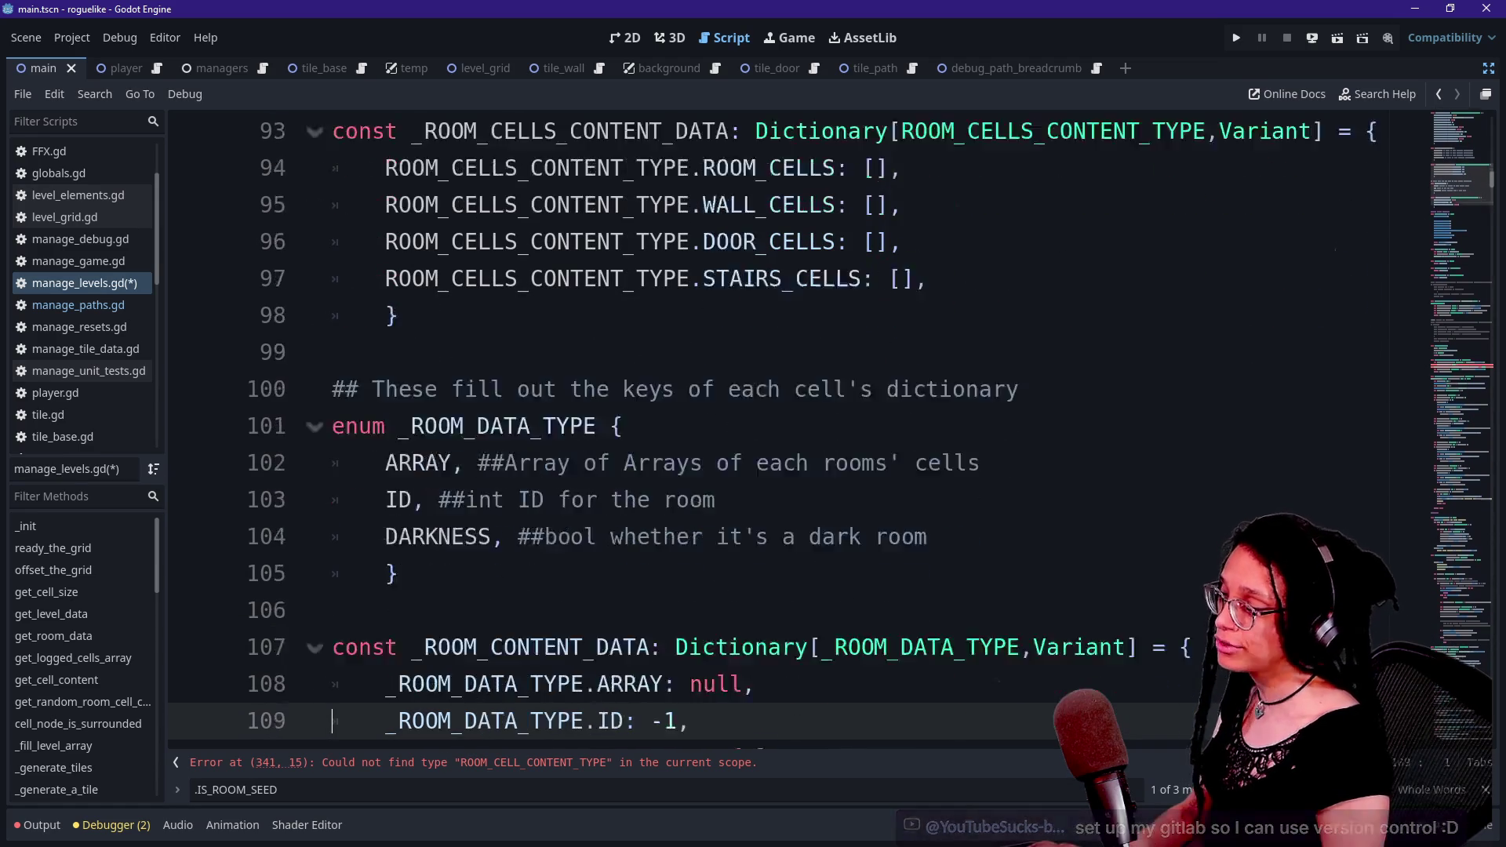
pyautogui.press('Down')
pyautogui.press('Down')
pyautogui.press('Down')
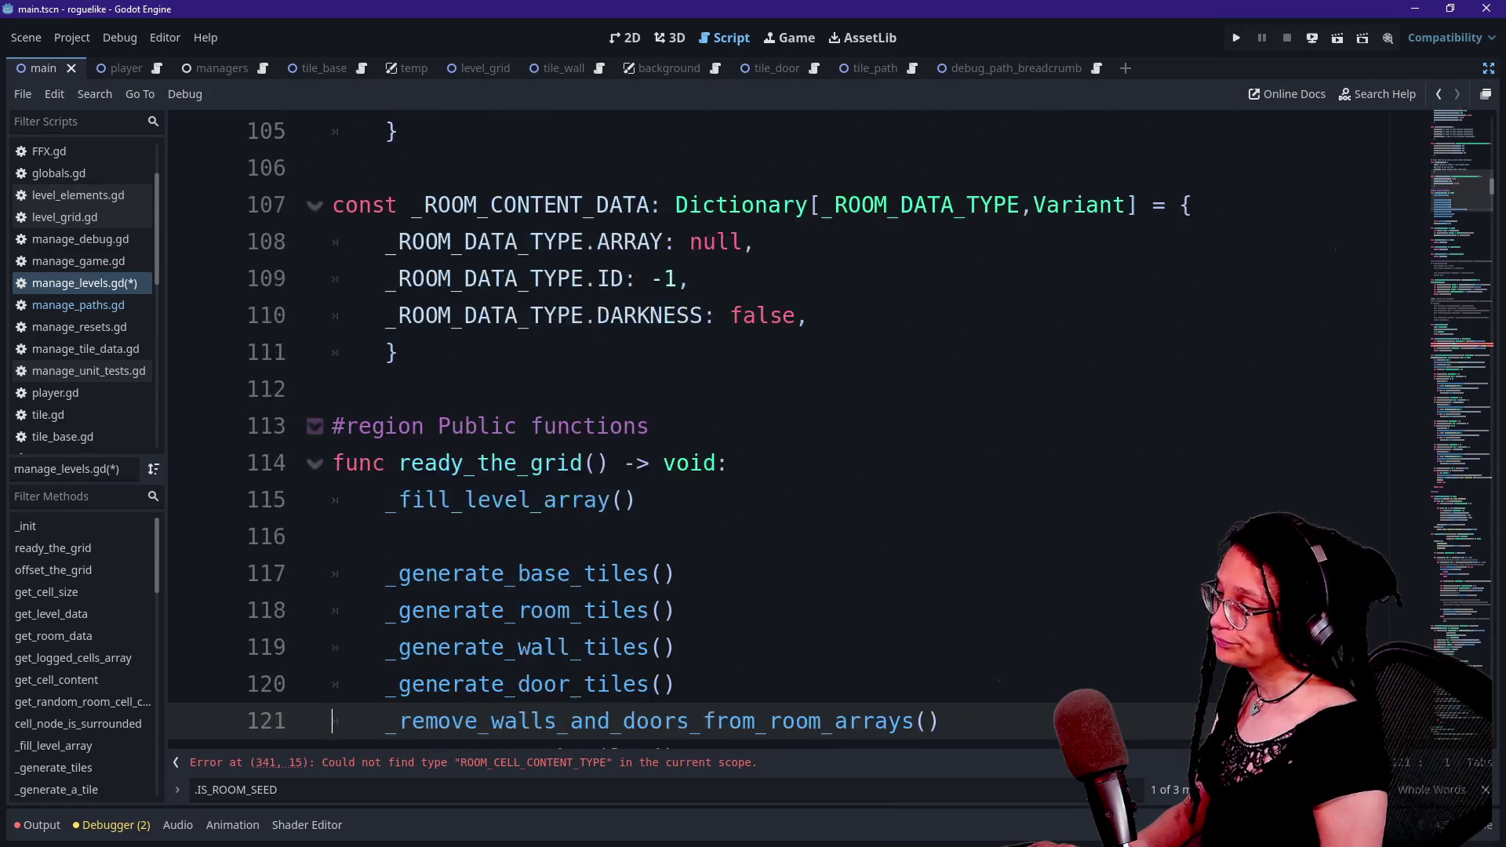
pyautogui.press('Down')
pyautogui.press('Down')
pyautogui.press('Down')
pyautogui.press('Down')
pyautogui.press('Down')
pyautogui.press('Down')
pyautogui.press('Up')
pyautogui.press('Up')
pyautogui.press('Up')
pyautogui.press('Up')
pyautogui.press('Down')
pyautogui.press('Down')
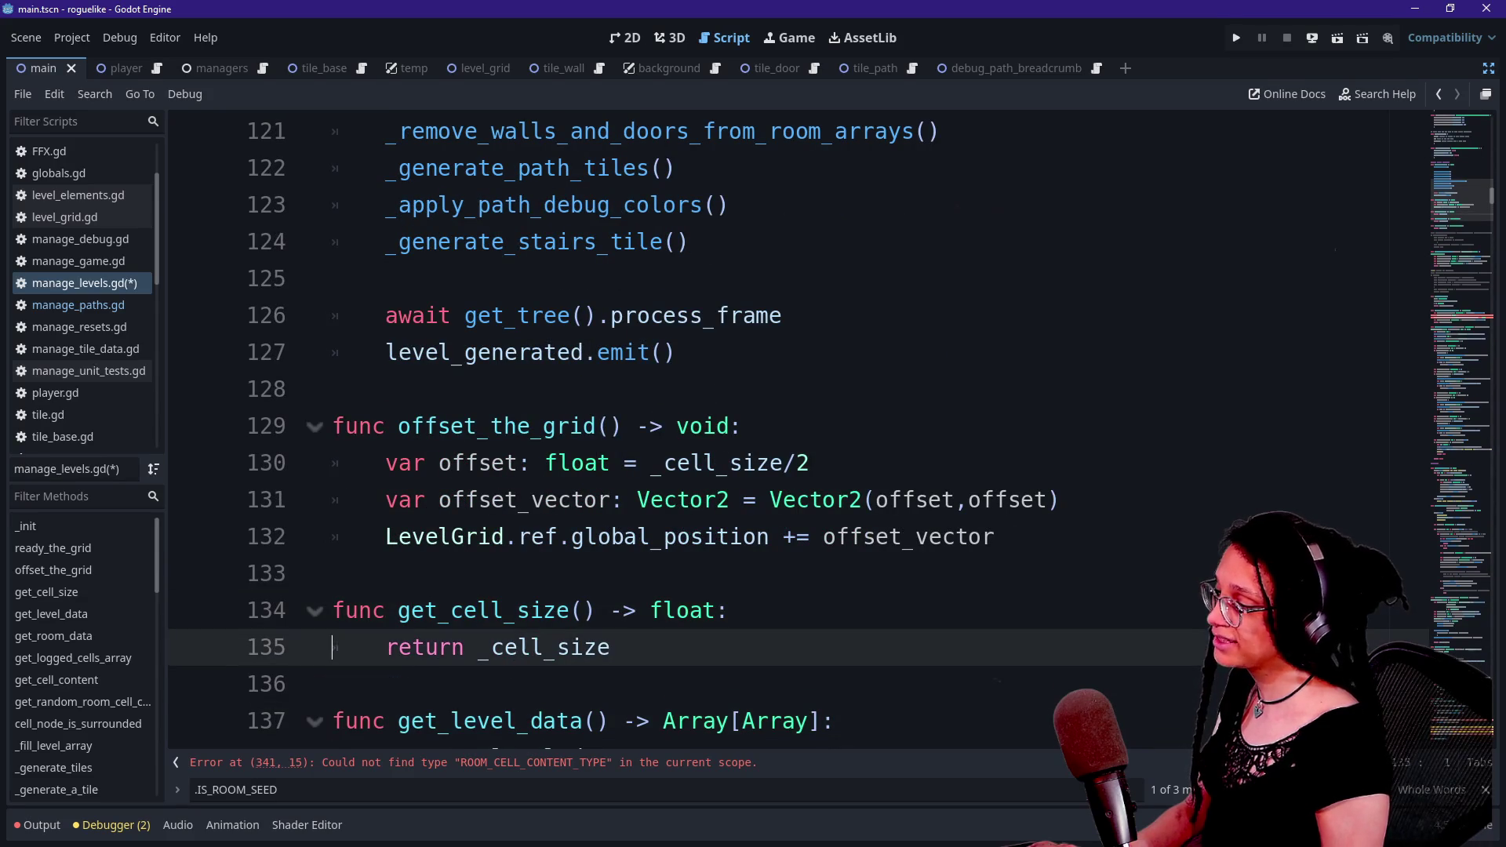
pyautogui.press('Down')
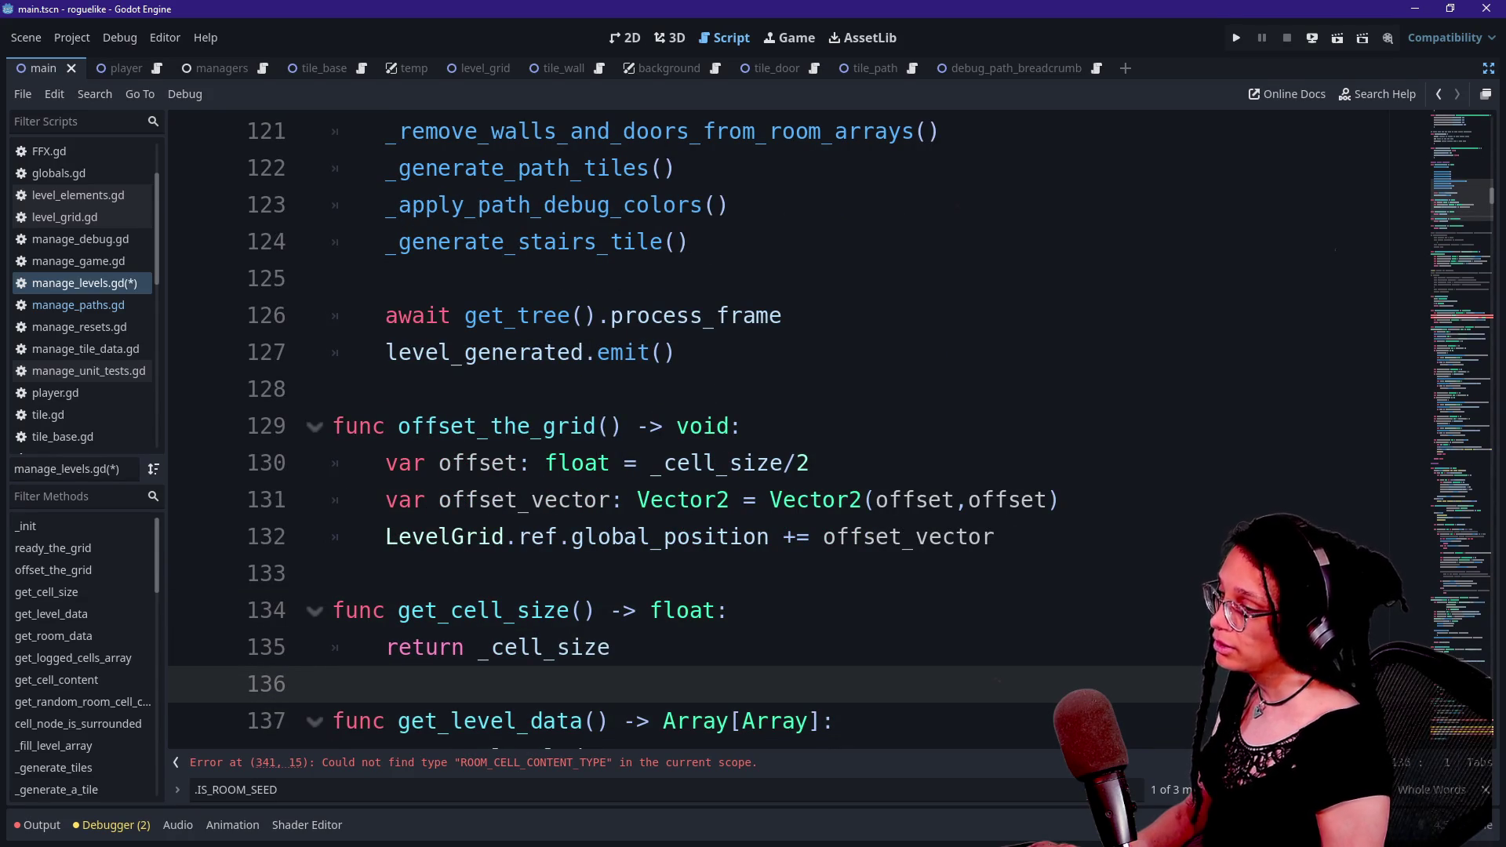
pyautogui.scroll(-2, 784, 431)
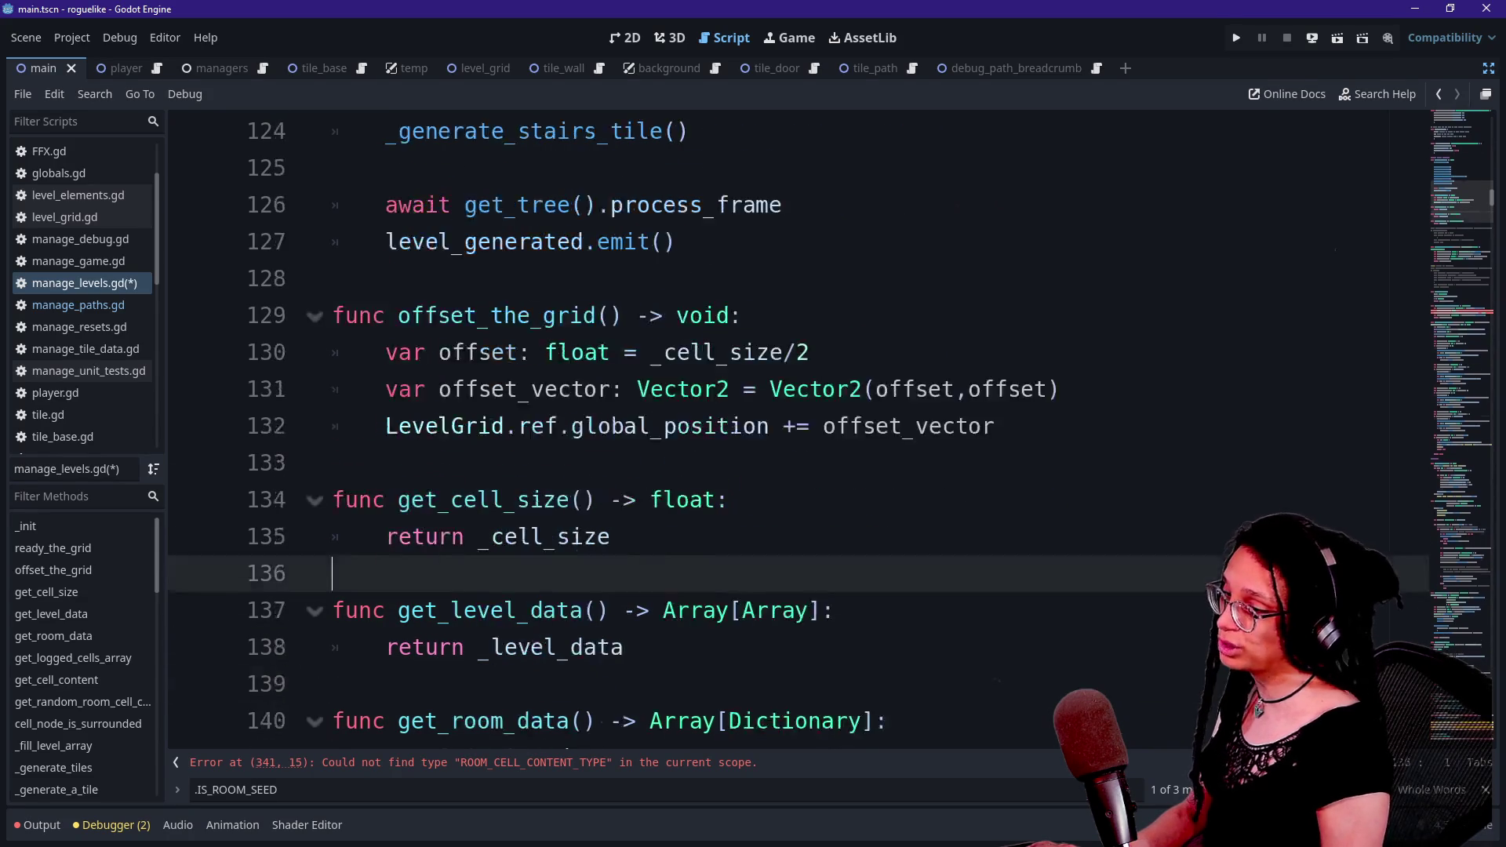
pyautogui.scroll(7, 784, 432)
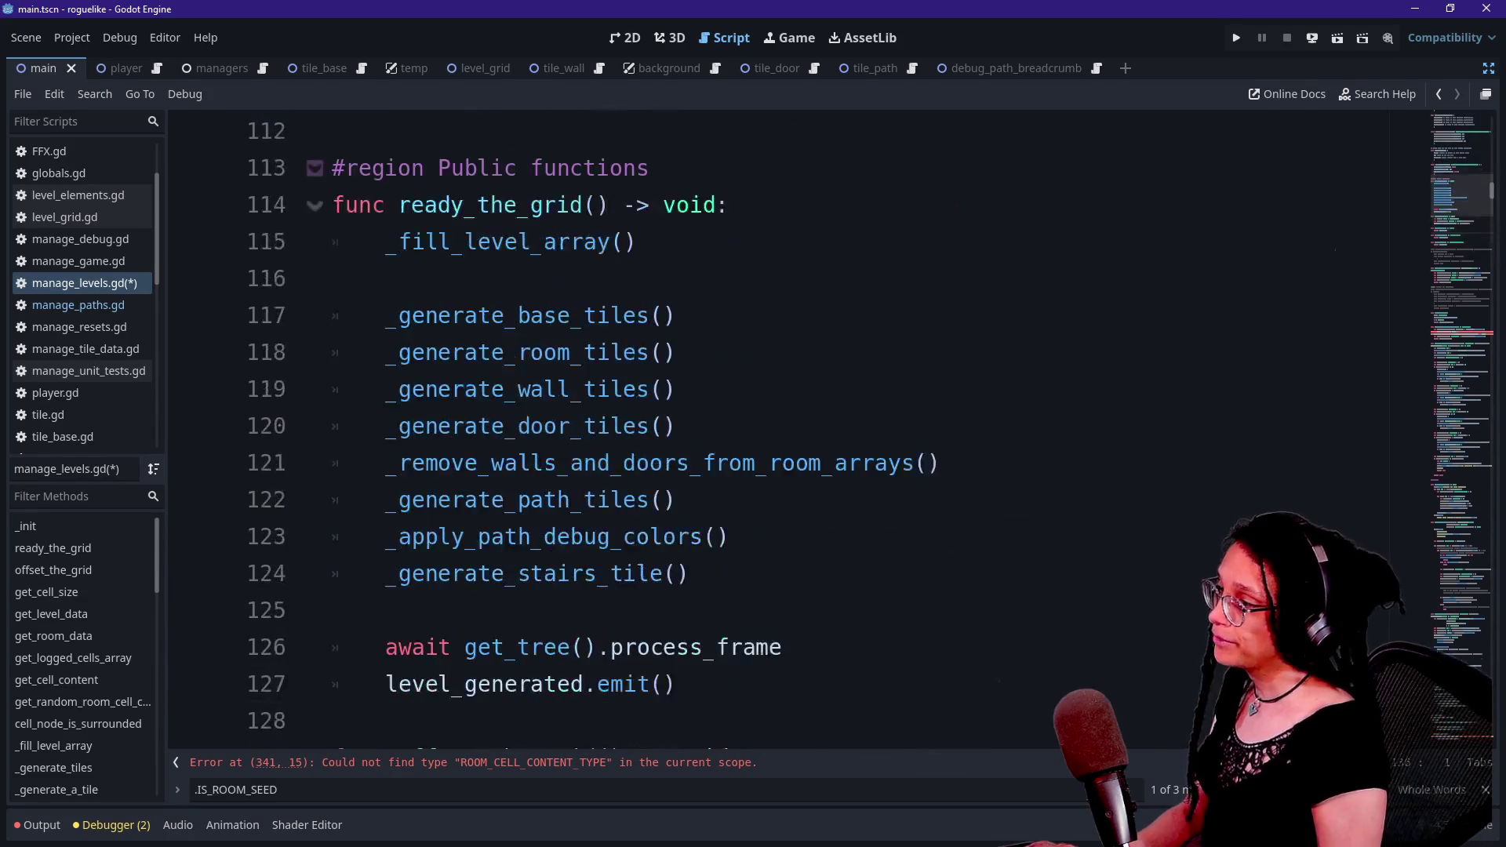
pyautogui.scroll(-5, 784, 431)
pyautogui.scroll(9, 784, 431)
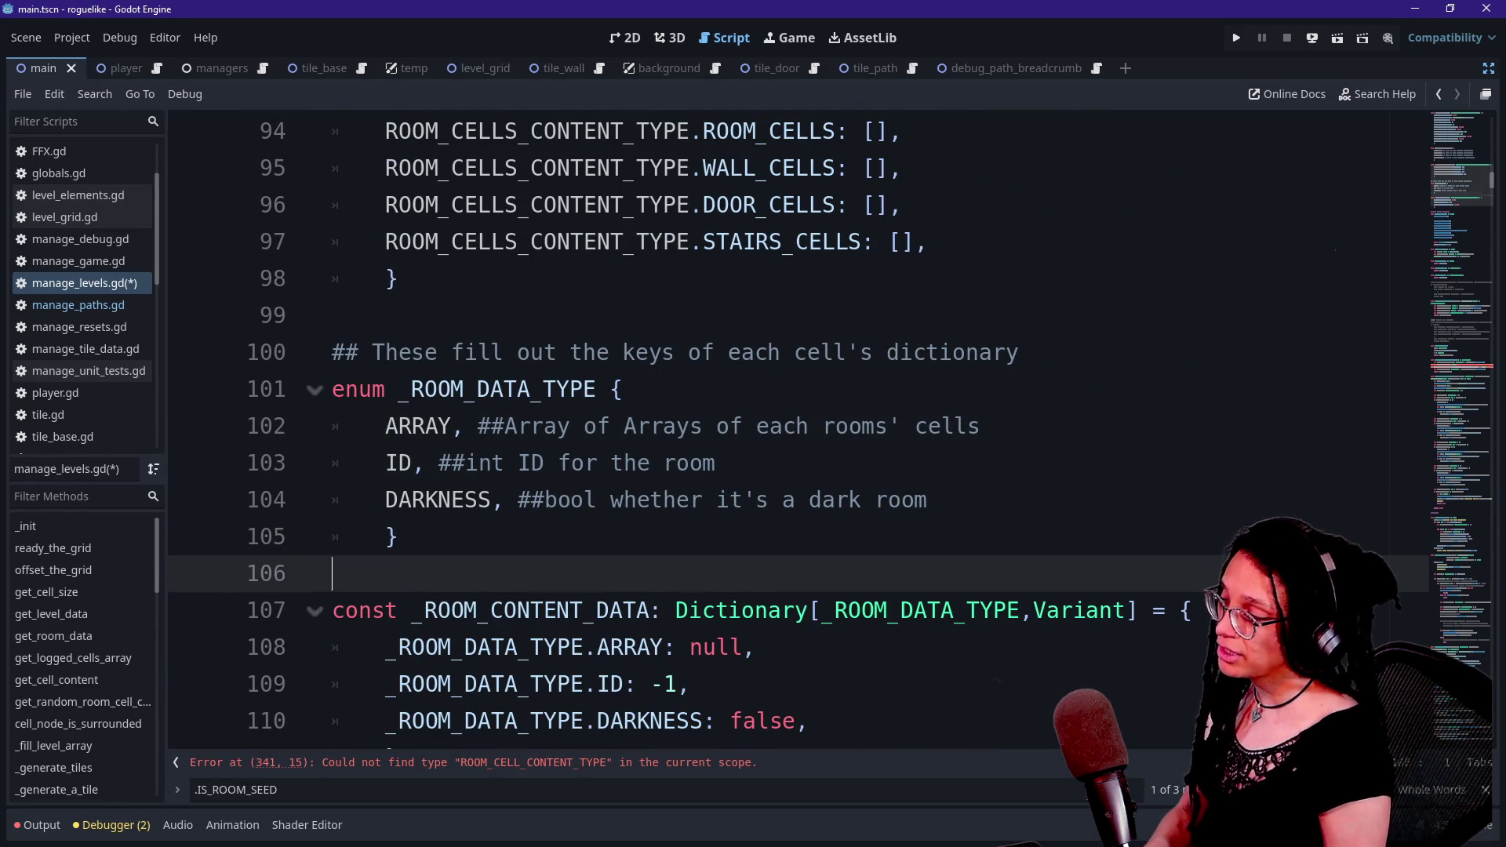
pyautogui.click(397, 537)
pyautogui.scroll(3, 785, 432)
pyautogui.scroll(-7, 785, 431)
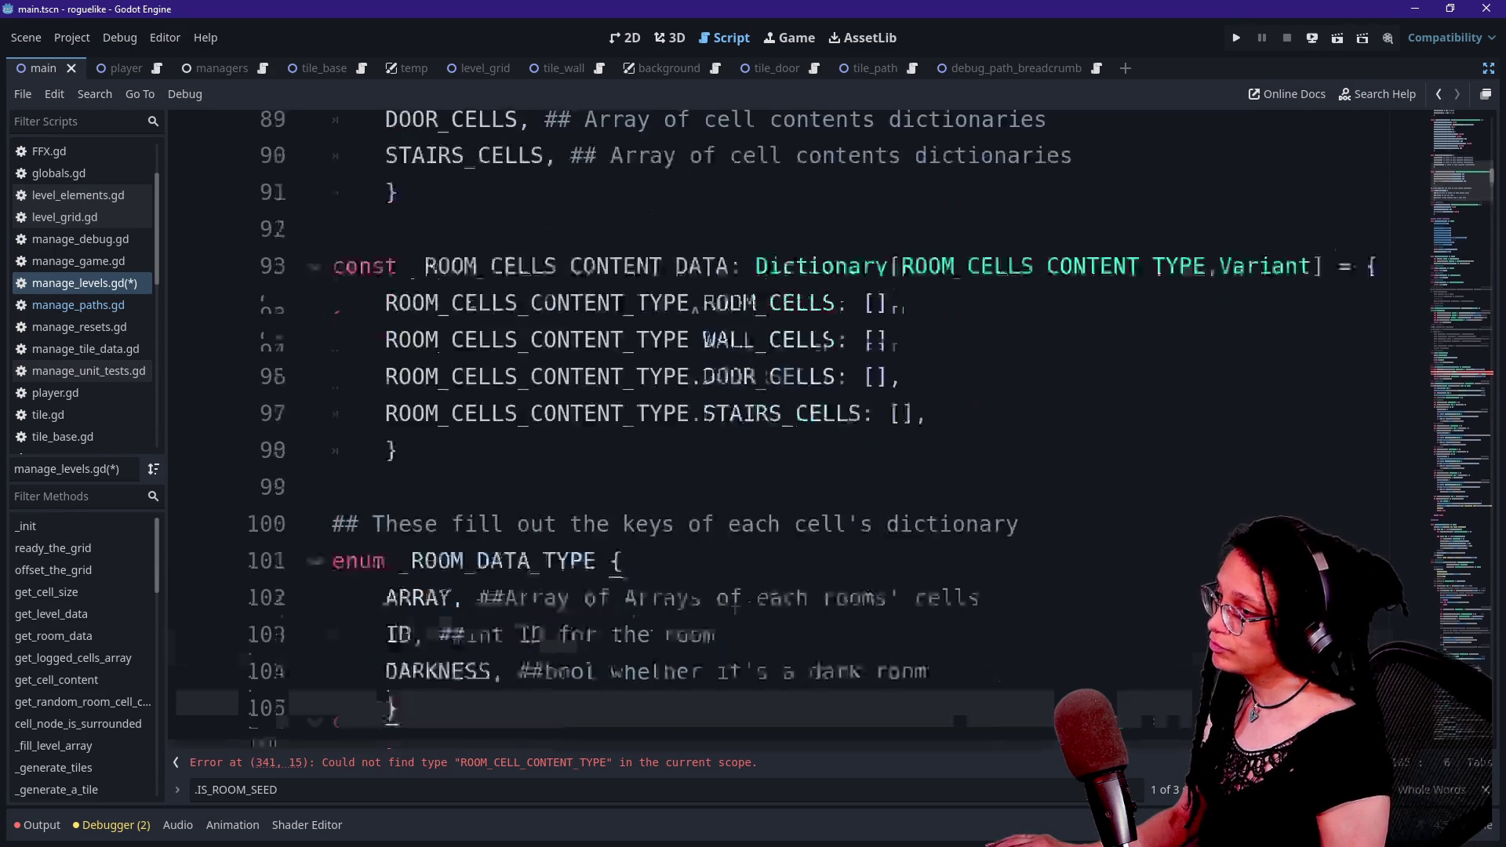
pyautogui.scroll(-15, 785, 432)
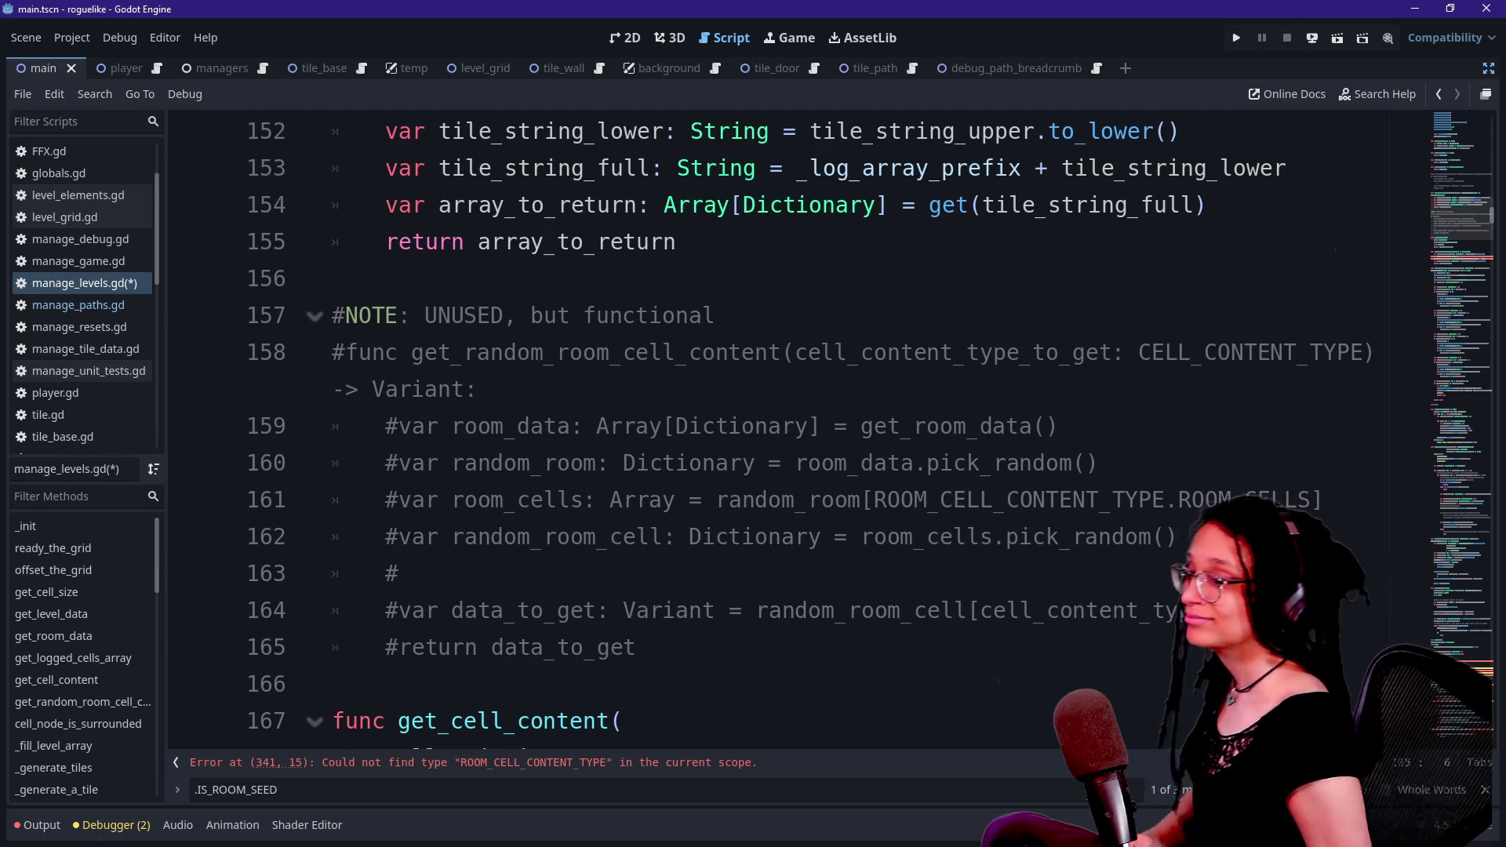
pyautogui.click(570, 352)
pyautogui.press('Up')
pyautogui.press('Down')
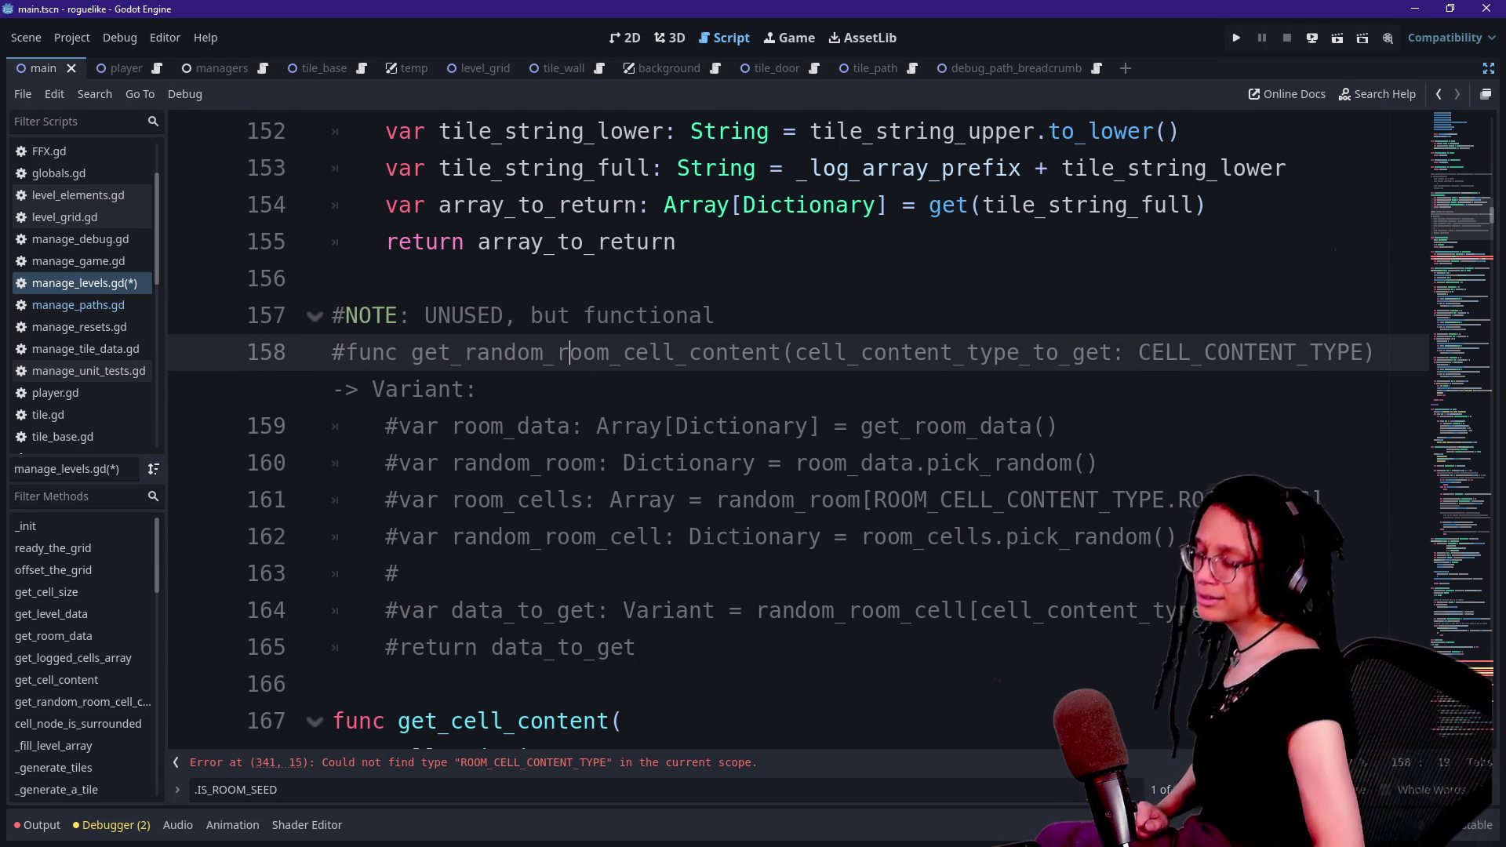
pyautogui.press('Down')
pyautogui.press('Up')
pyautogui.press('Up')
pyautogui.press('Up')
pyautogui.press('Up')
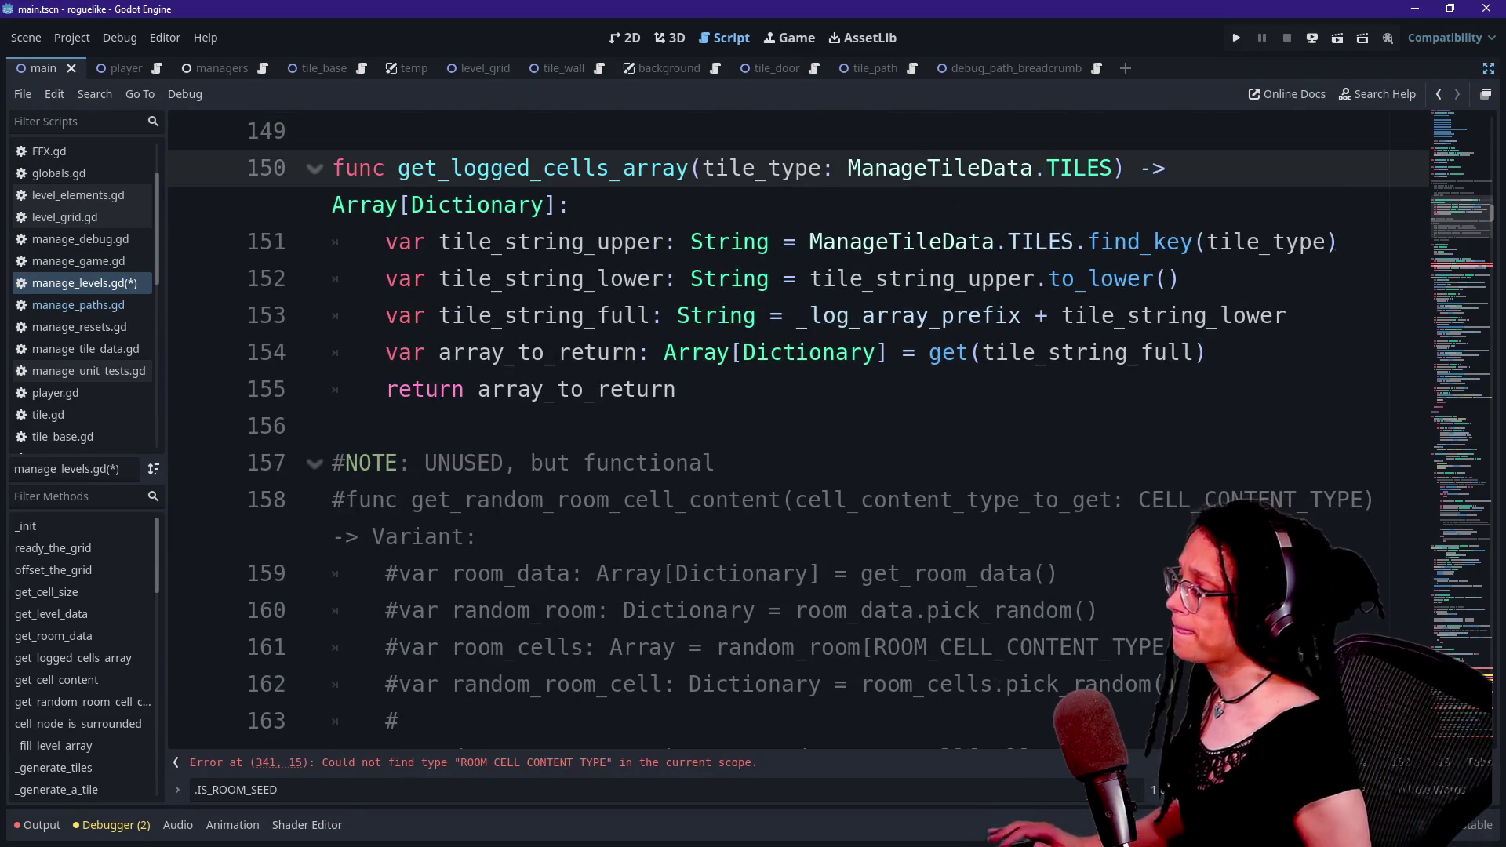
pyautogui.press('Down')
pyautogui.press('Down')
pyautogui.press('Down')
pyautogui.press('Down')
pyautogui.press('Down')
pyautogui.press('Down')
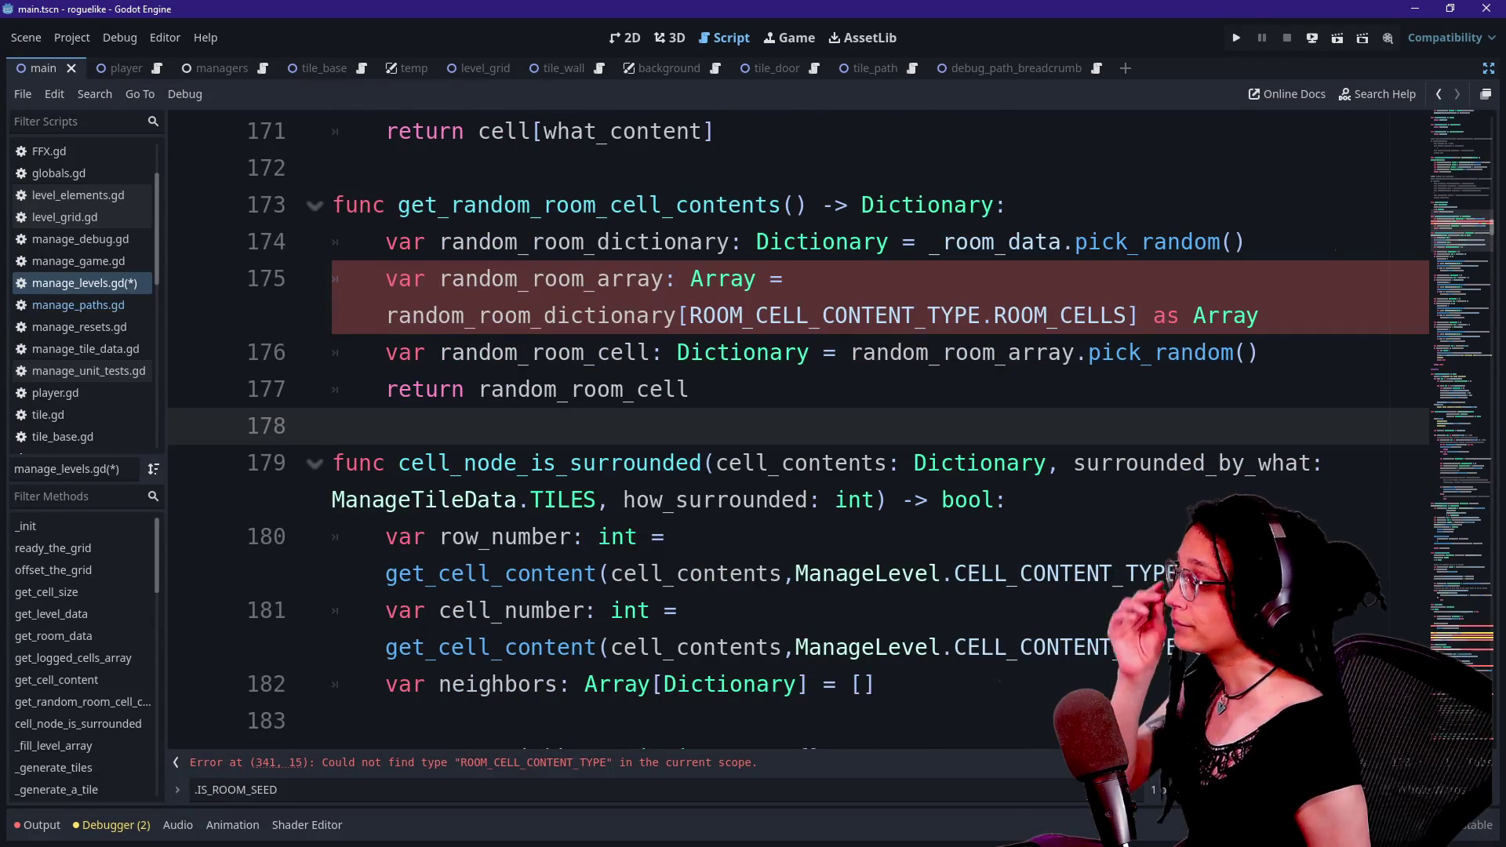
pyautogui.scroll(20, 785, 424)
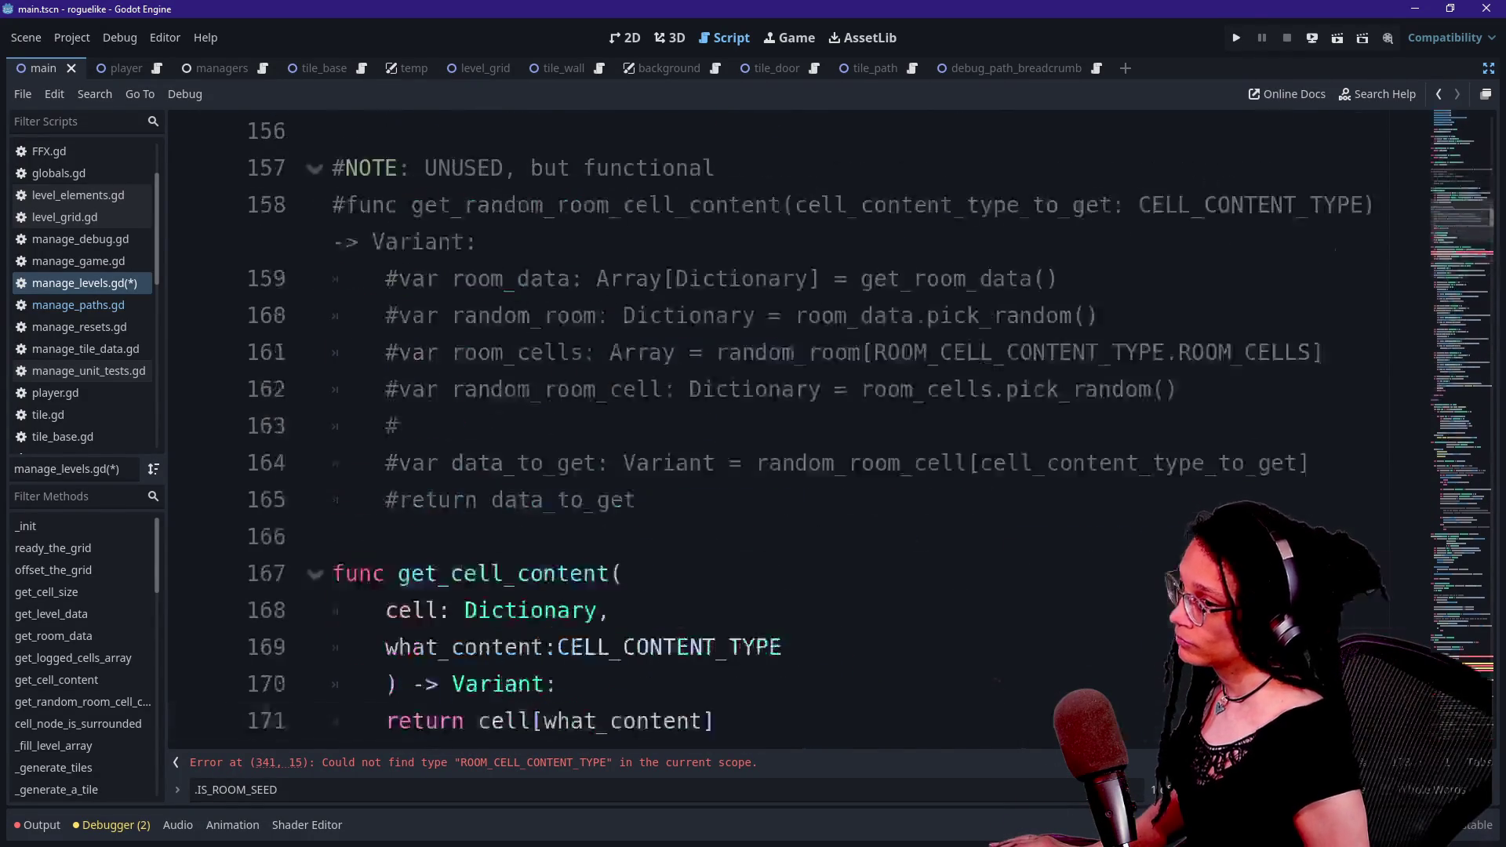
pyautogui.scroll(-2, 784, 423)
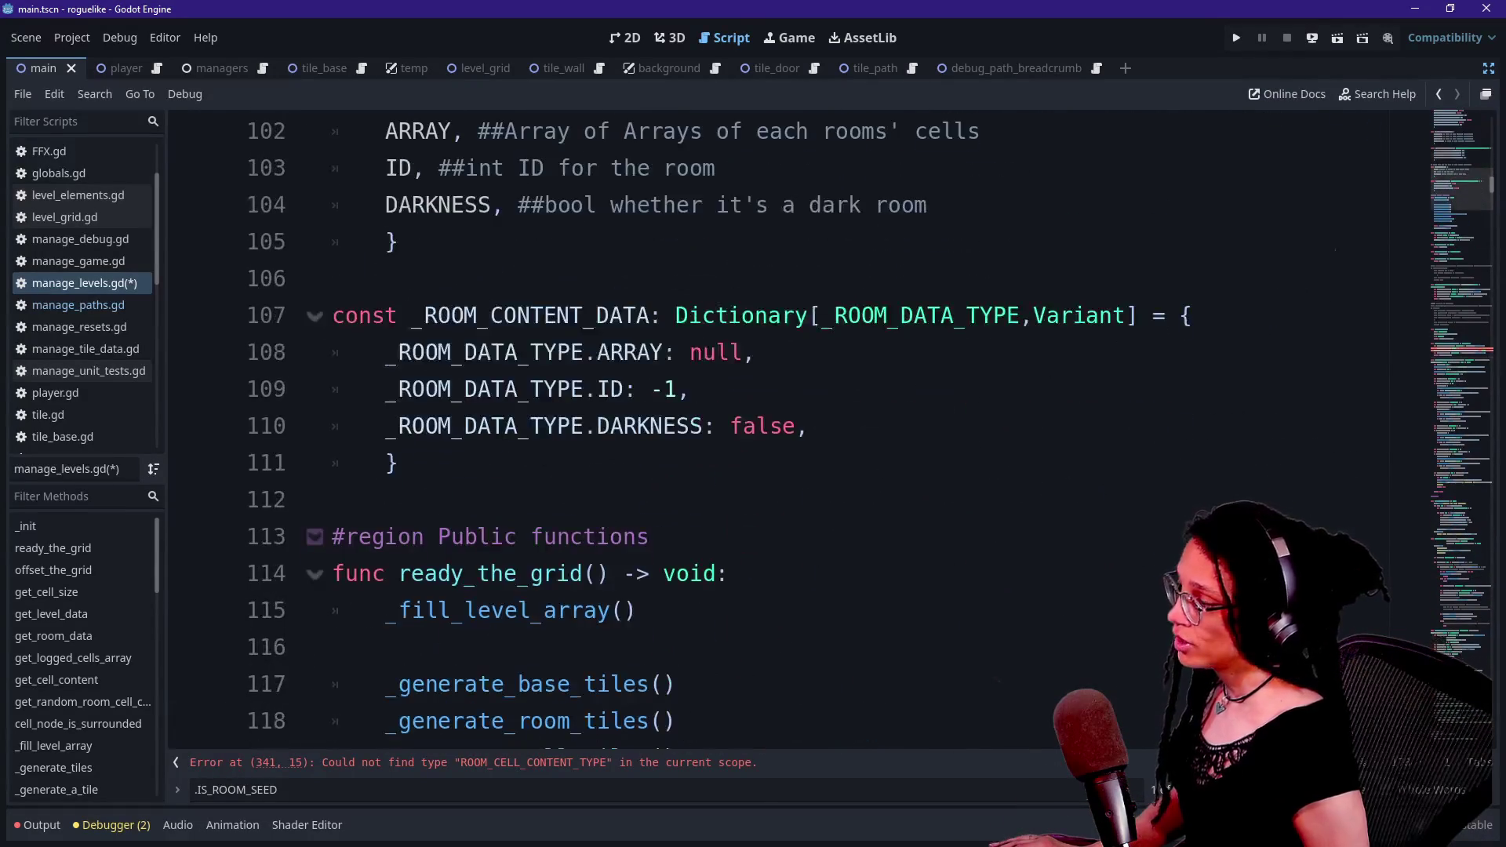
pyautogui.scroll(1, 785, 424)
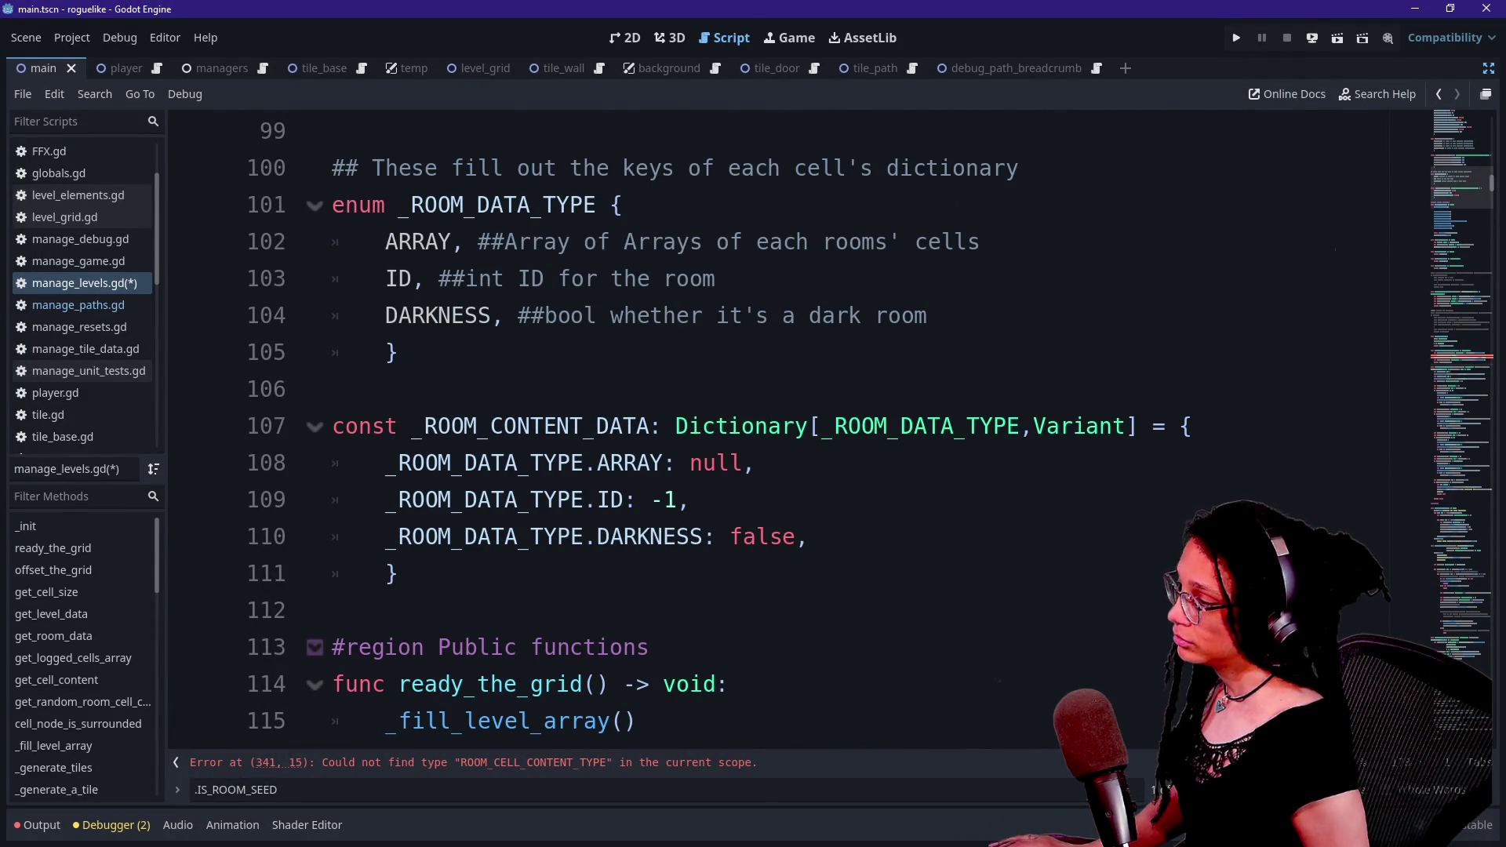
pyautogui.click(364, 426)
pyautogui.scroll(3, 533, 274)
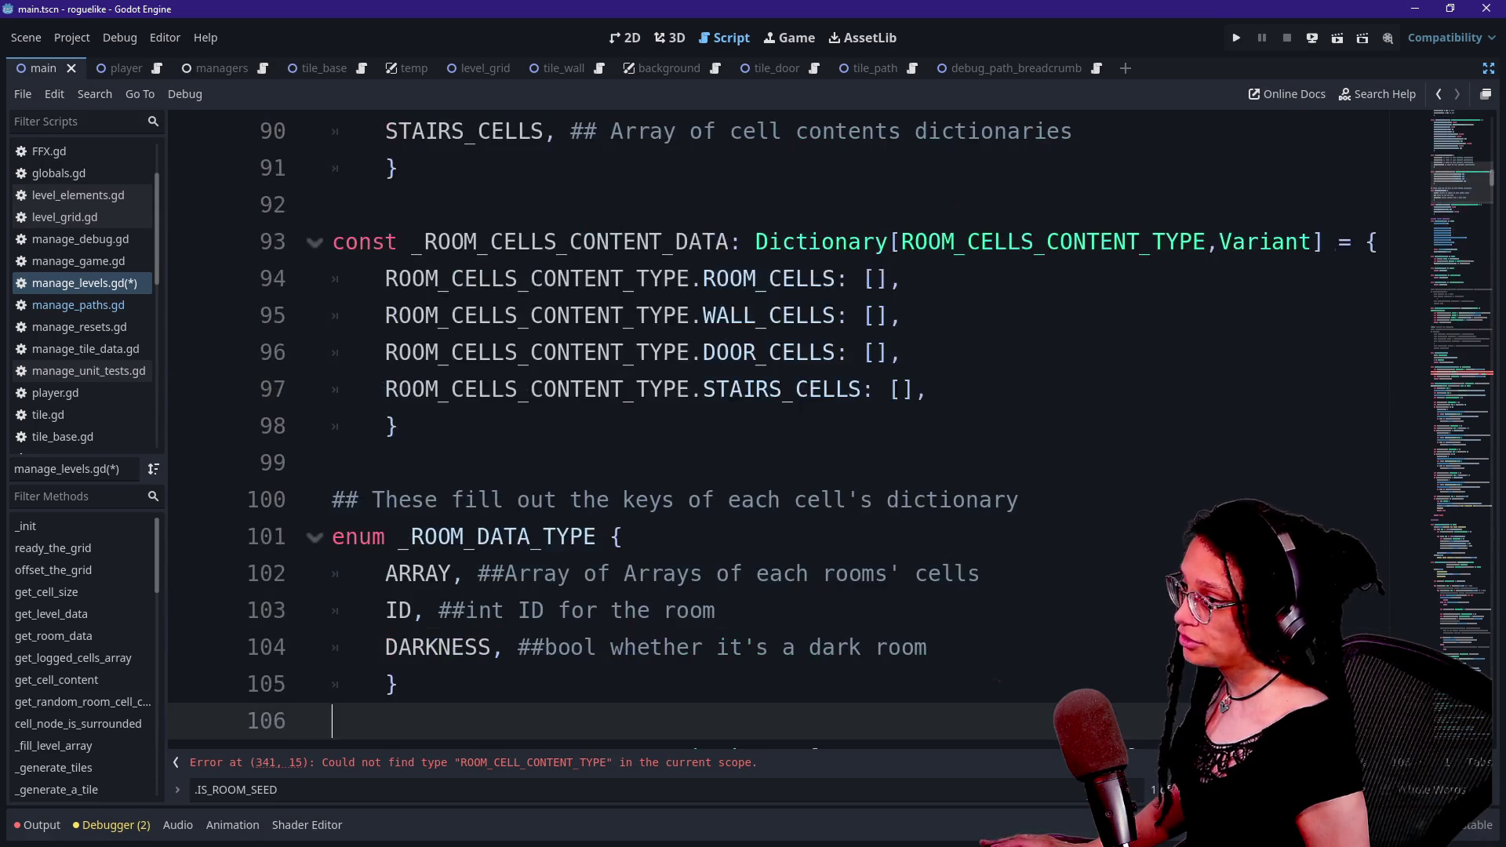
pyautogui.scroll(-3, 533, 275)
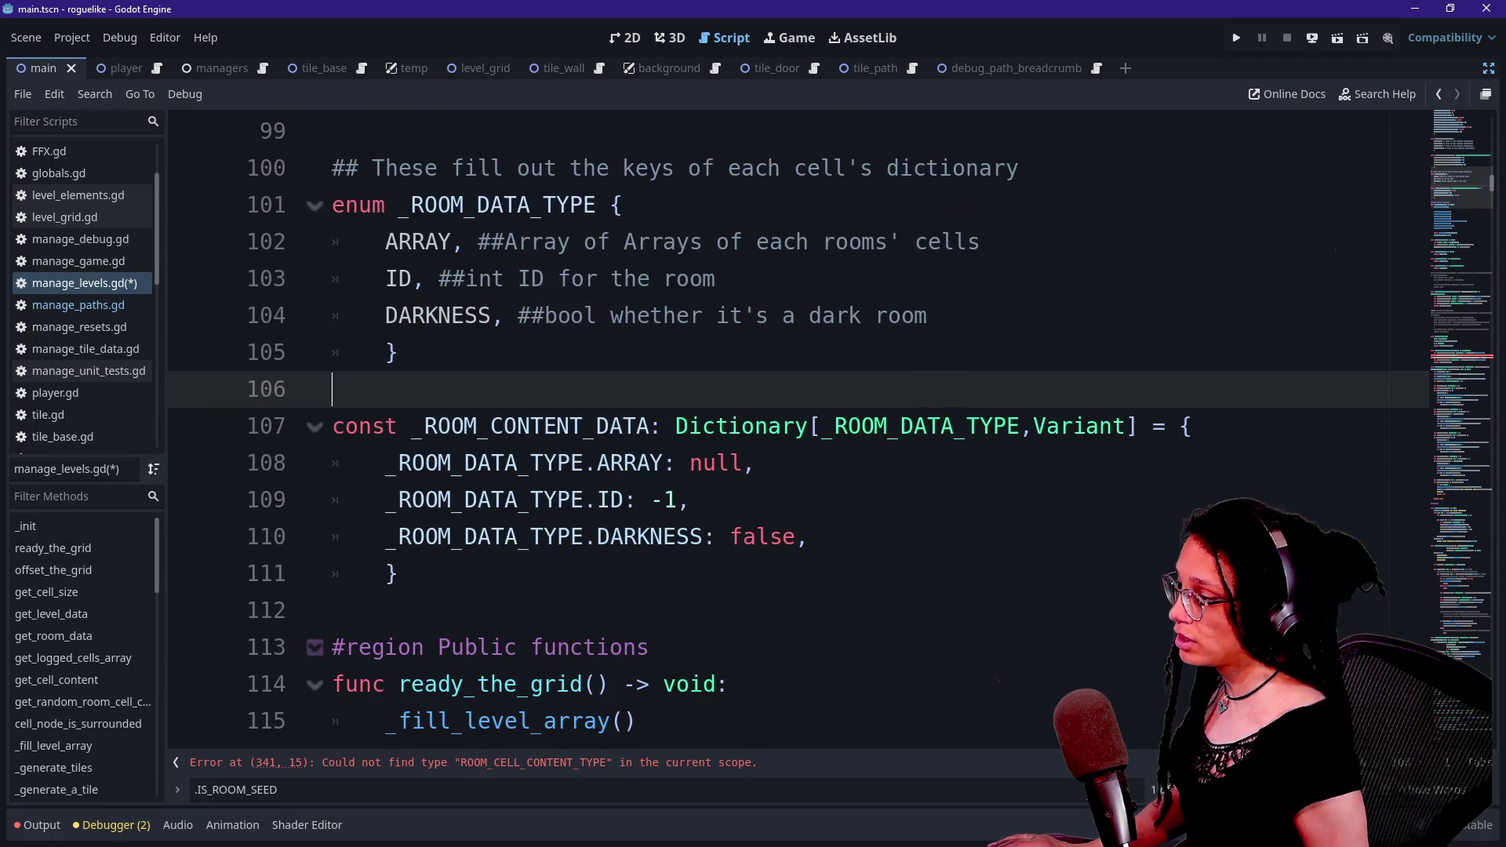
# - Rename the enum to _ROOM_CONTENT_TYPE and use it as the dictionary key type on line 107
pyautogui.moveTo(479, 205); pyautogui.dragTo(532, 205)
pyautogui.write('CONTE')
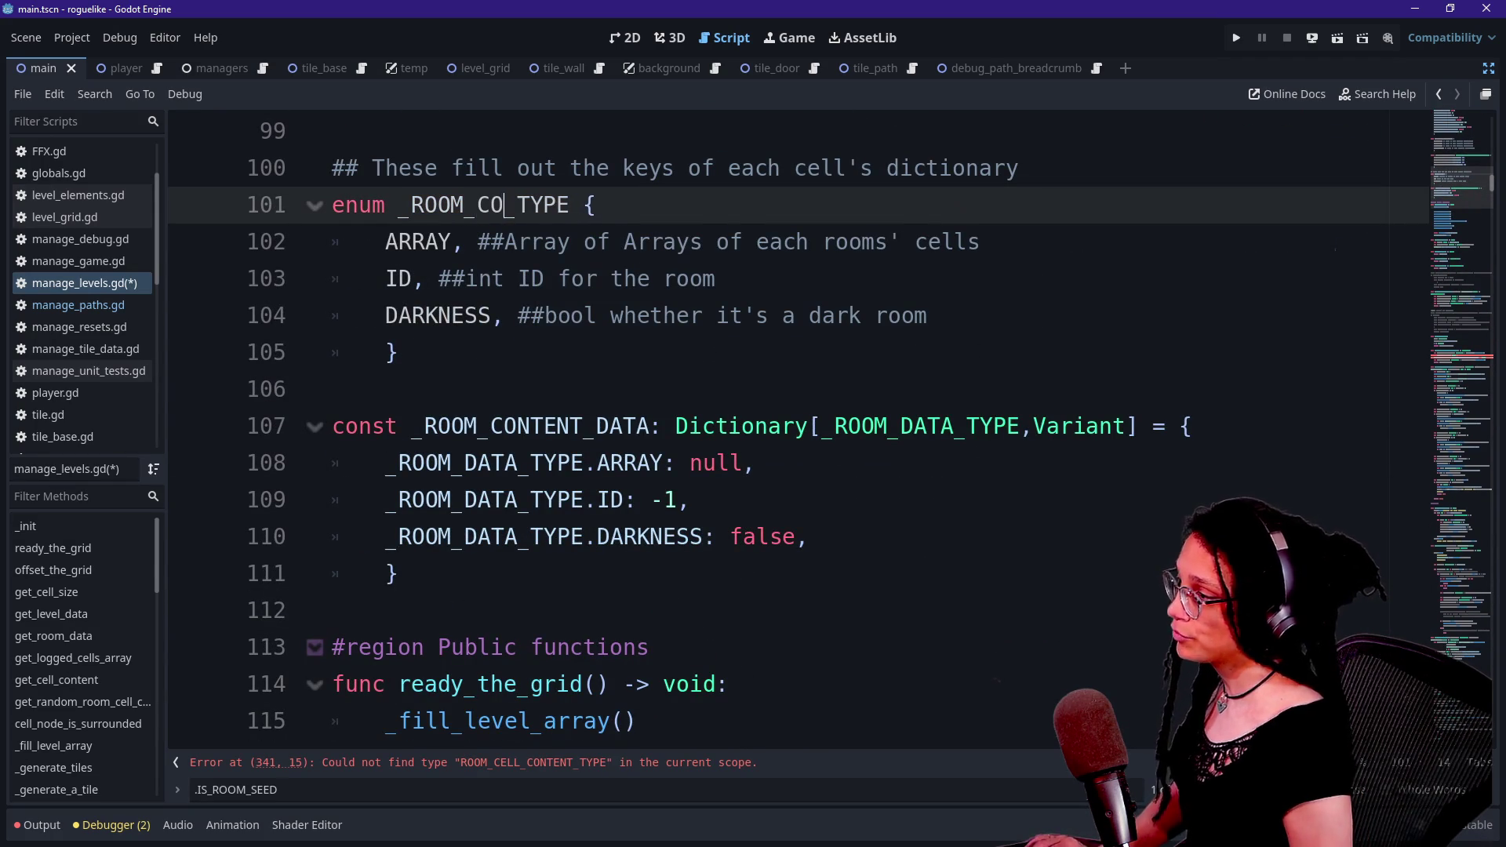
pyautogui.write('NT')
pyautogui.click(479, 426)
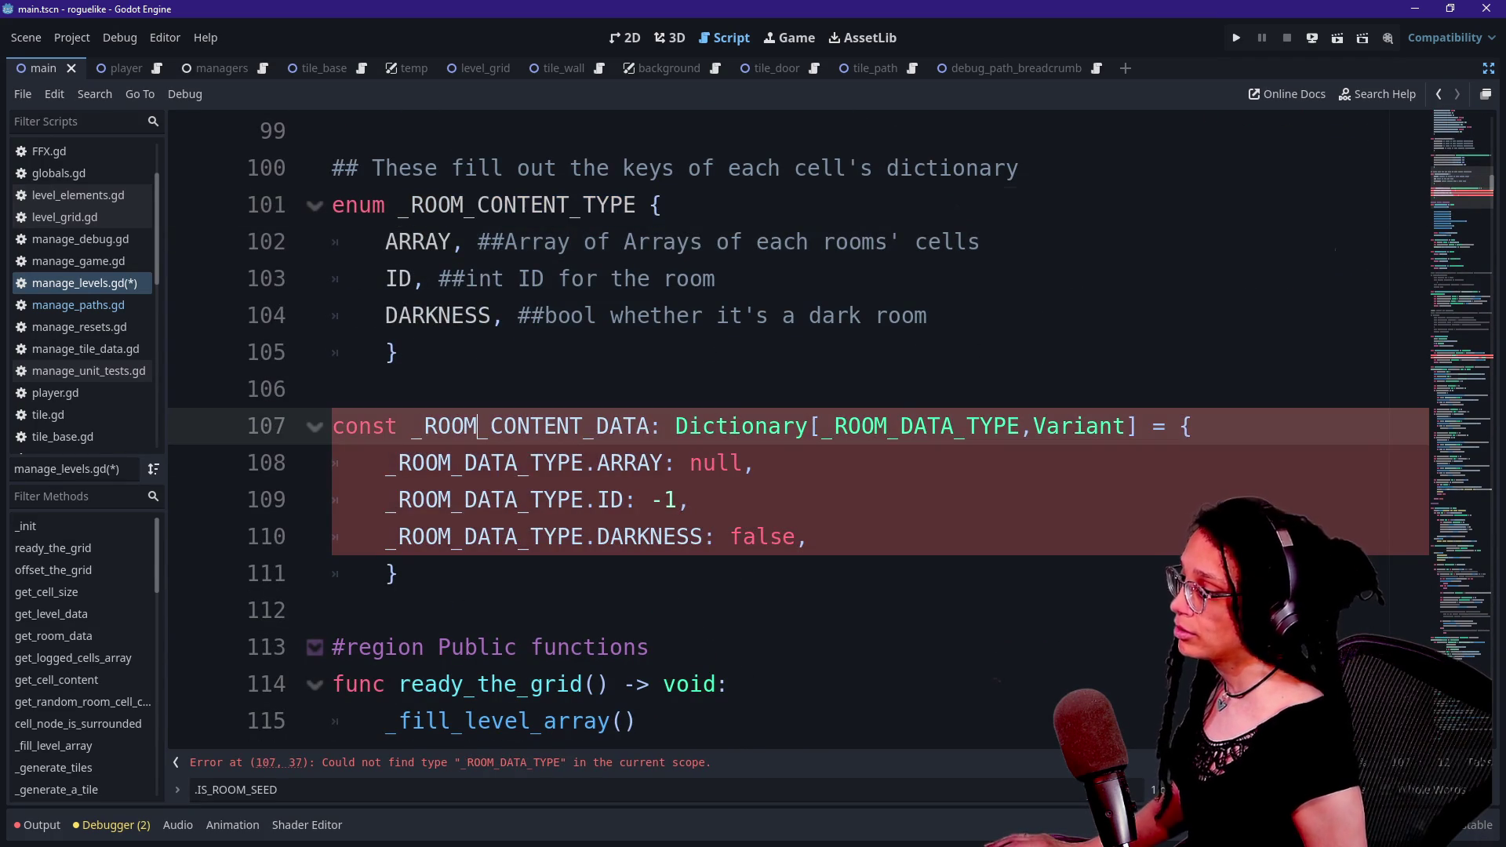
pyautogui.click(952, 426)
pyautogui.press('BackSpace')
pyautogui.press('BackSpace')
pyautogui.press('BackSpace')
pyautogui.write('CONTENT')
pyautogui.click(596, 426)
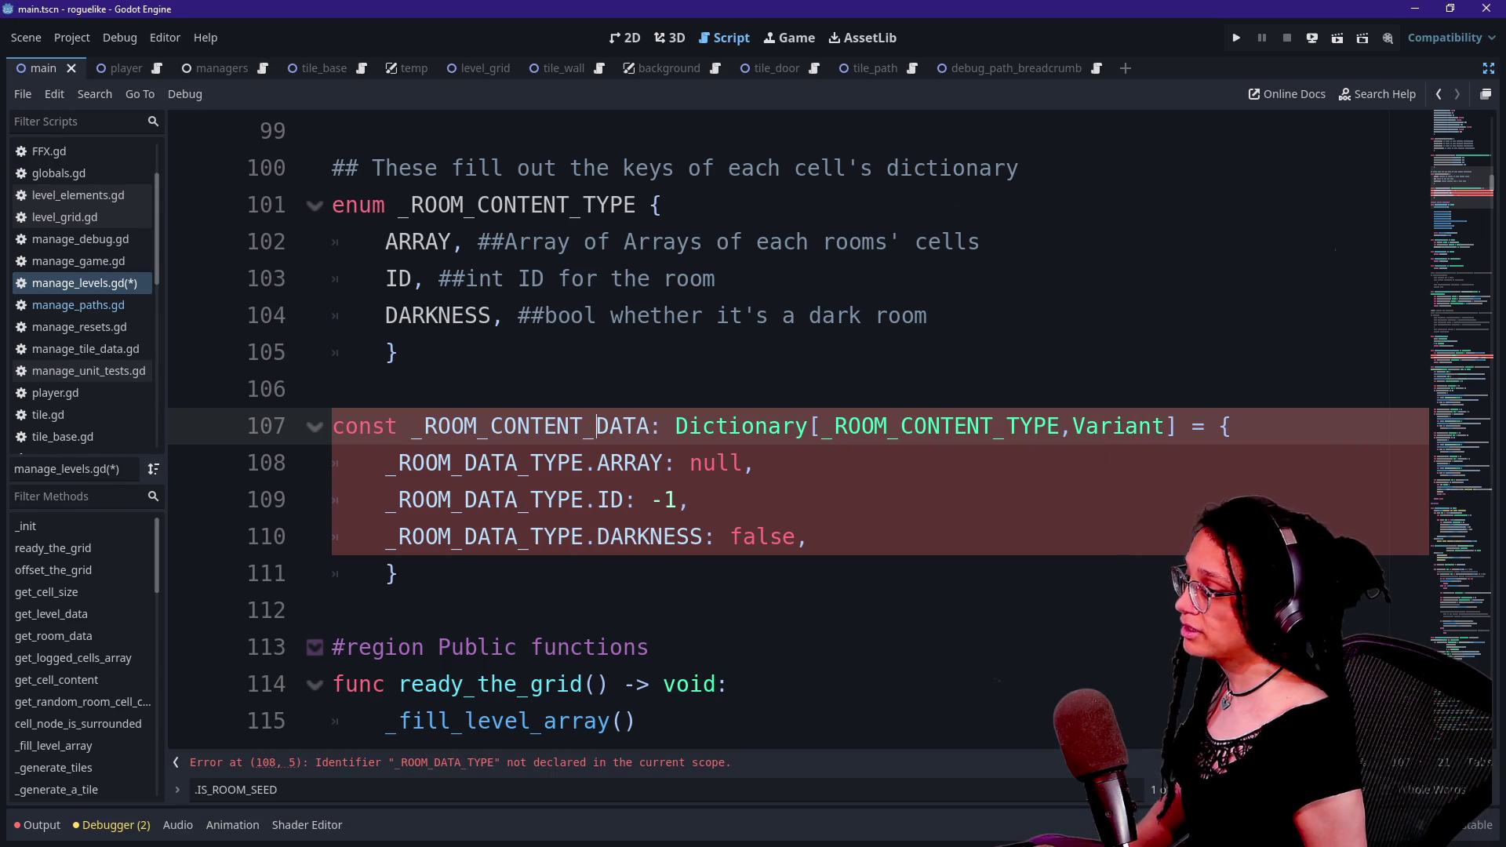
# - Change the ARRAY, ID and DARKNESS keys from _ROOM_DATA_TYPE to _ROOM_CONTENT_TYPE
pyautogui.moveTo(465, 463); pyautogui.dragTo(518, 463)
pyautogui.press('BackSpace')
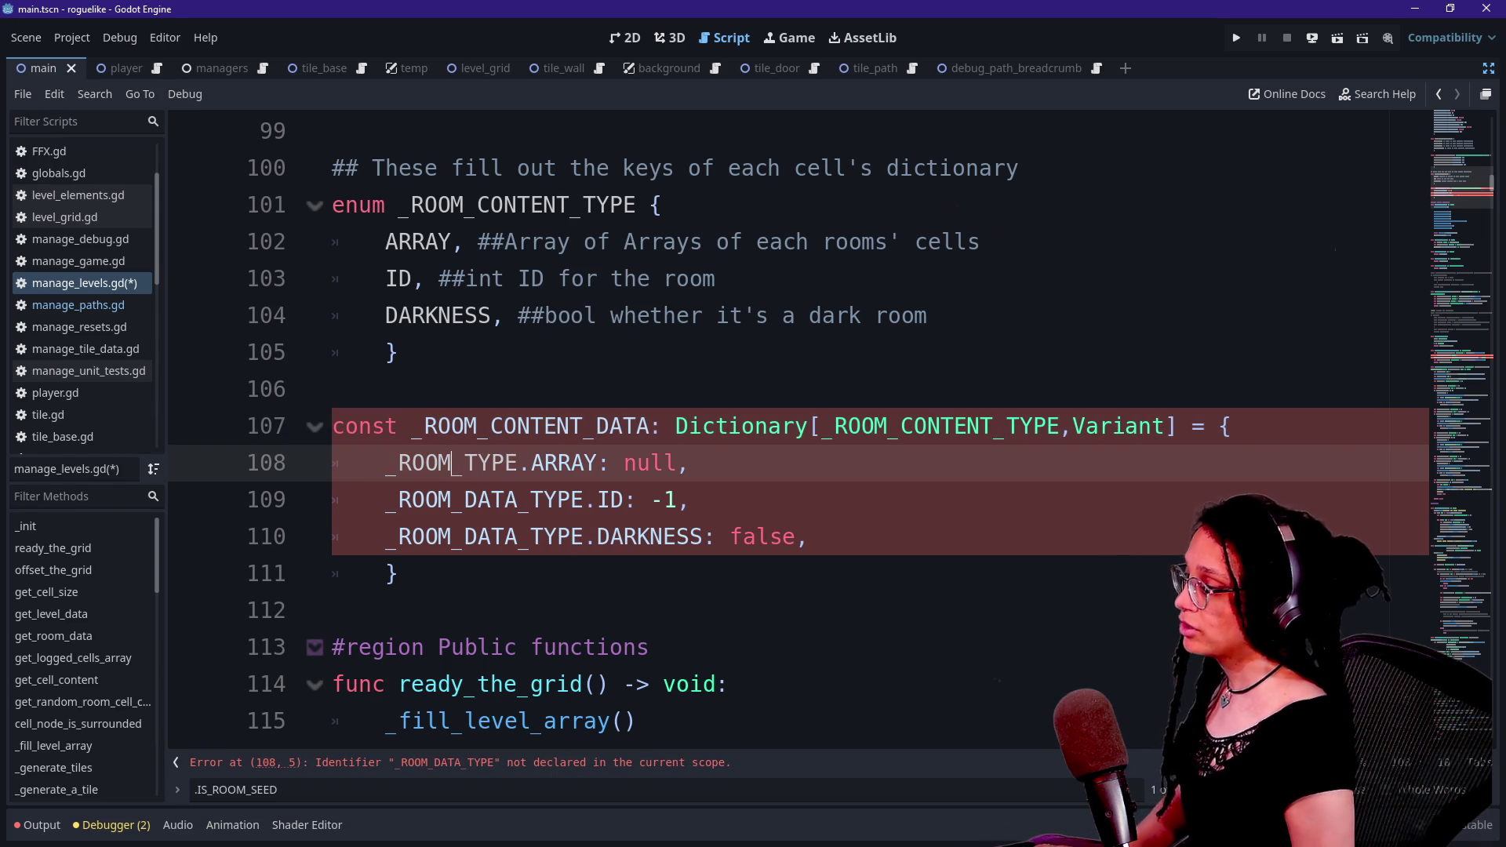
pyautogui.write('T')
pyautogui.press('BackSpace')
pyautogui.write('CONTENT')
pyautogui.click(451, 500)
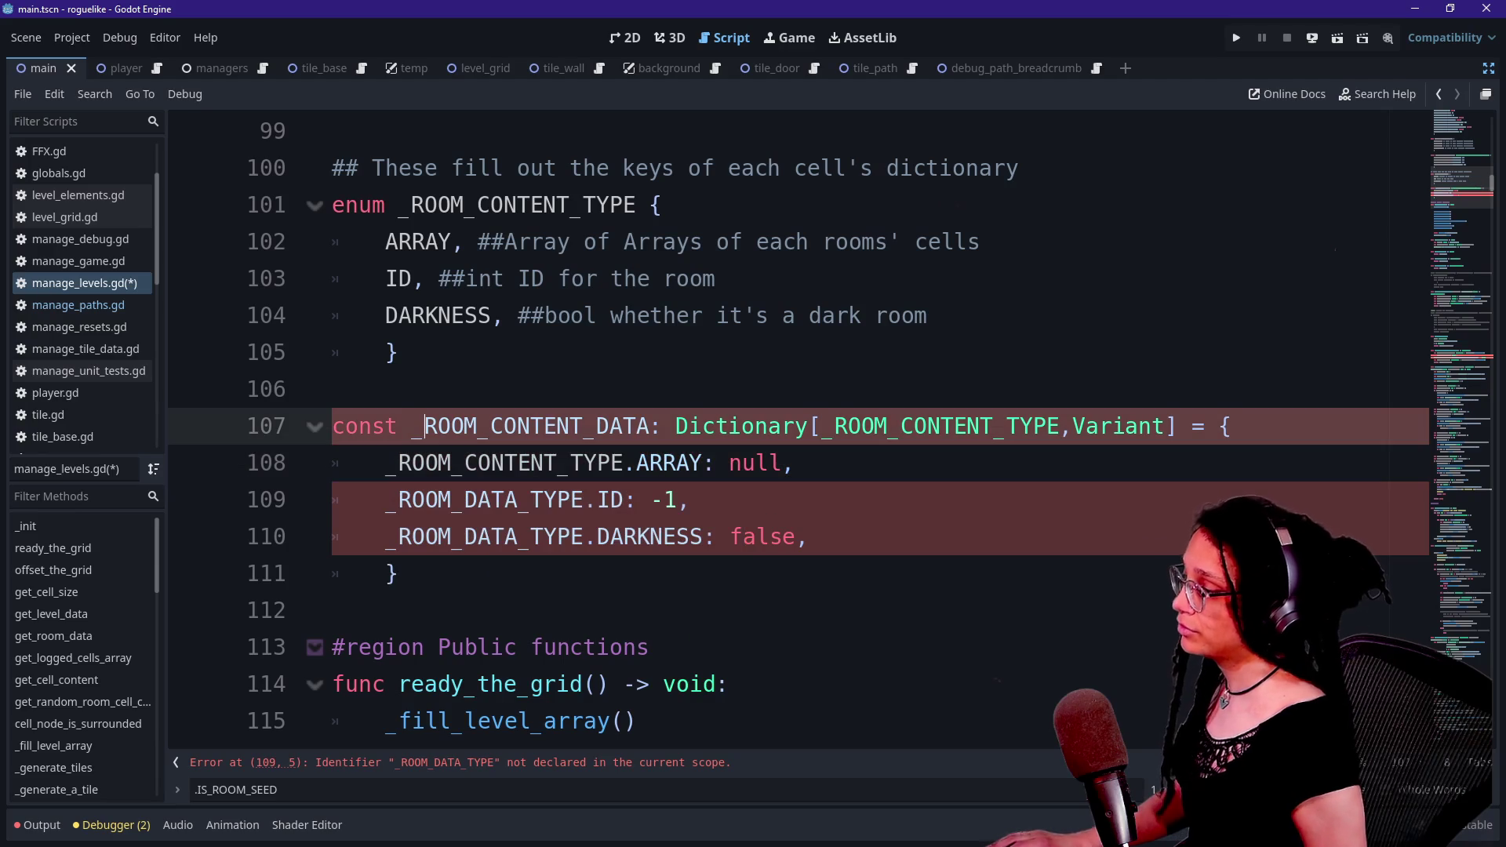
pyautogui.moveTo(451, 500); pyautogui.dragTo(531, 500)
pyautogui.hotkey('ctrl', 'd')
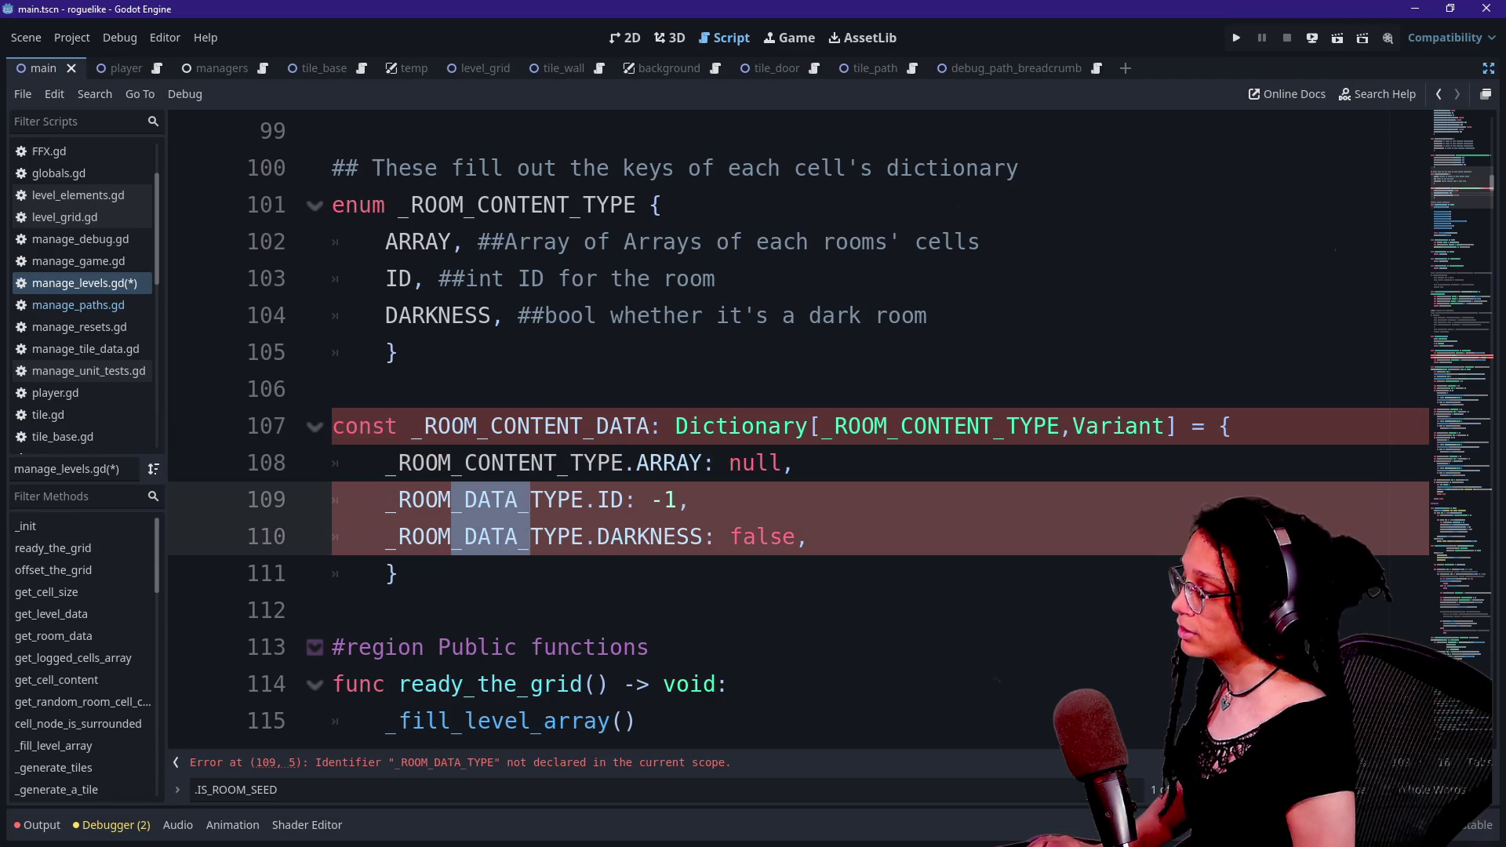
pyautogui.write('_CONTENT_')
pyautogui.press('Escape')
pyautogui.press('End')
# - Save manage_levels.gd and scroll through the script toward _log_room
pyautogui.hotkey('ctrl', 's')
pyautogui.scroll(-20, 784, 424)
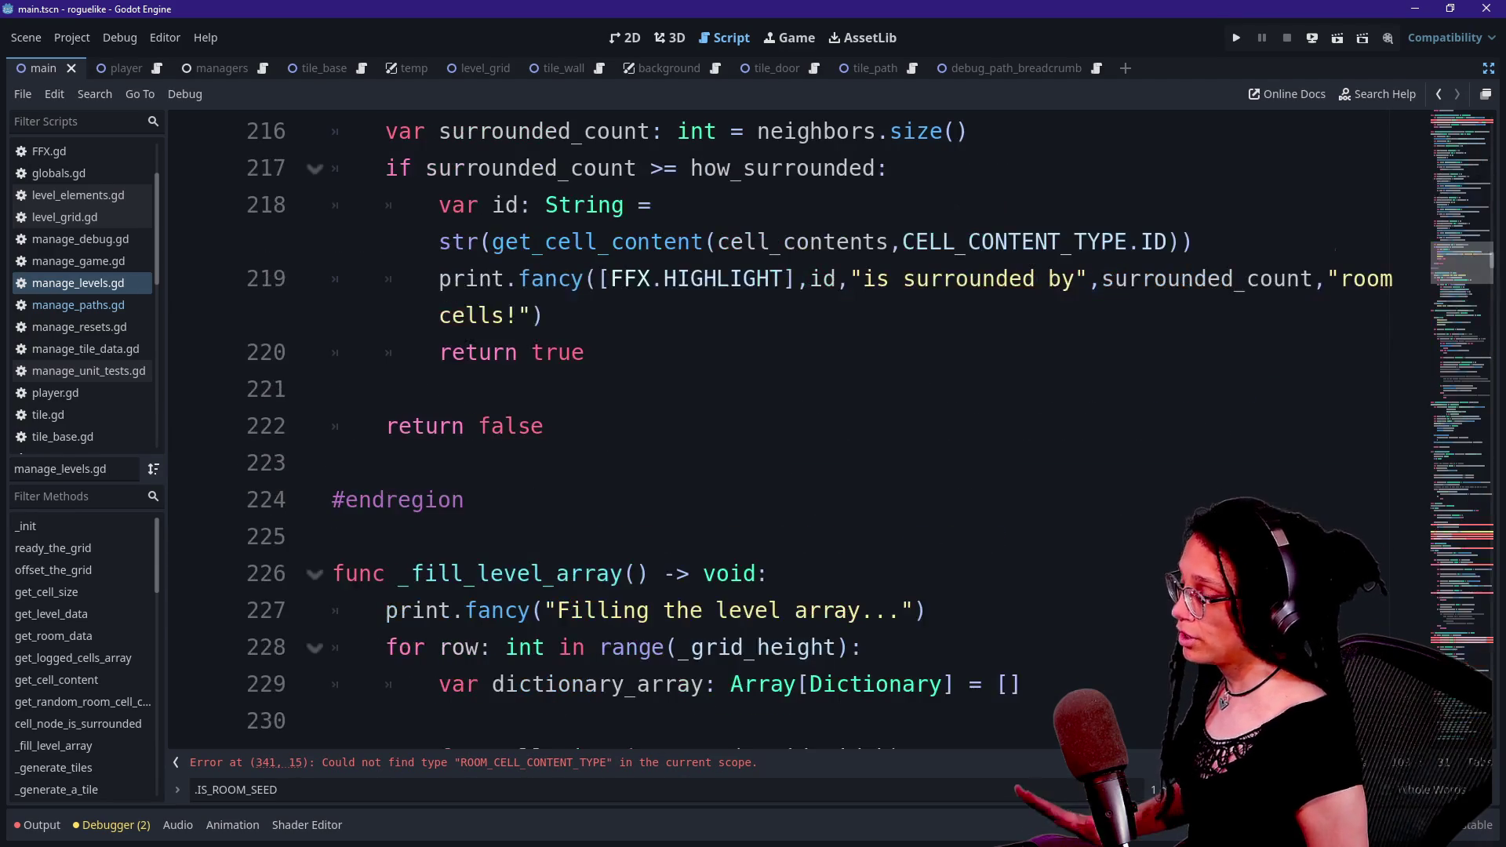
pyautogui.scroll(10, 784, 424)
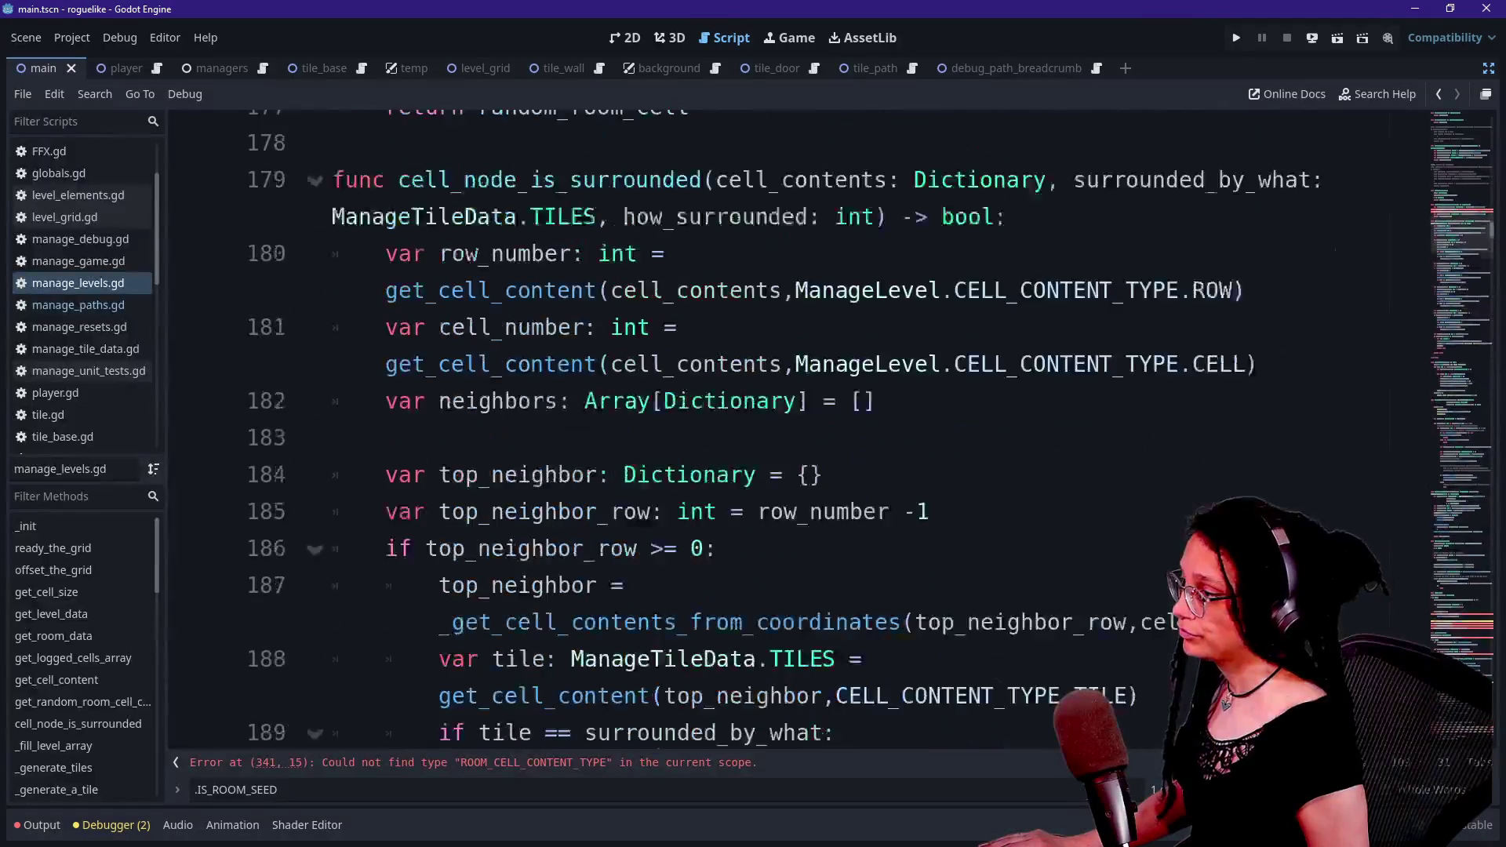
pyautogui.scroll(-20, 785, 424)
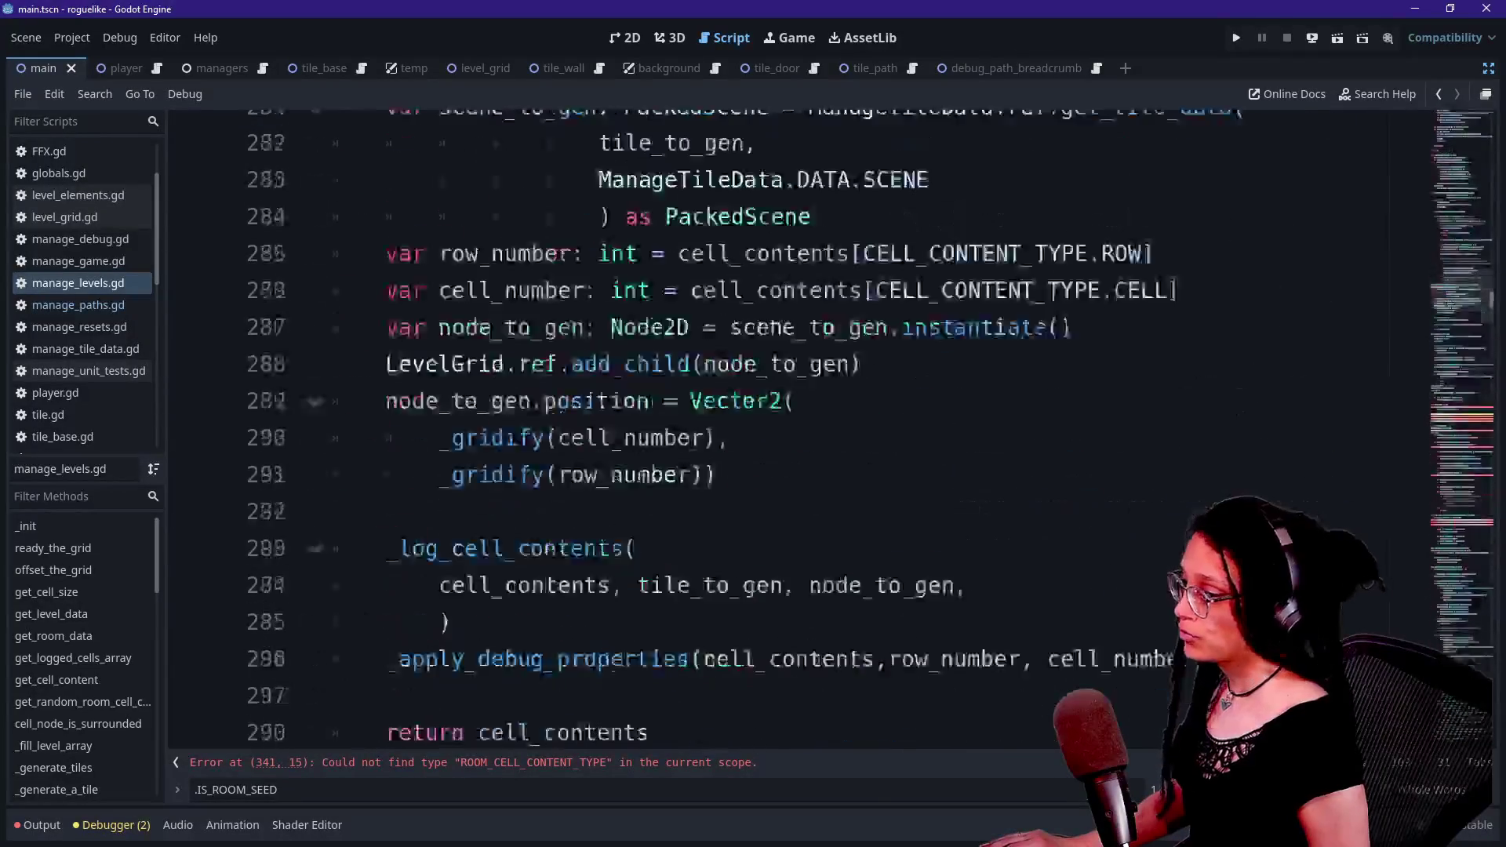
pyautogui.scroll(-2, 785, 423)
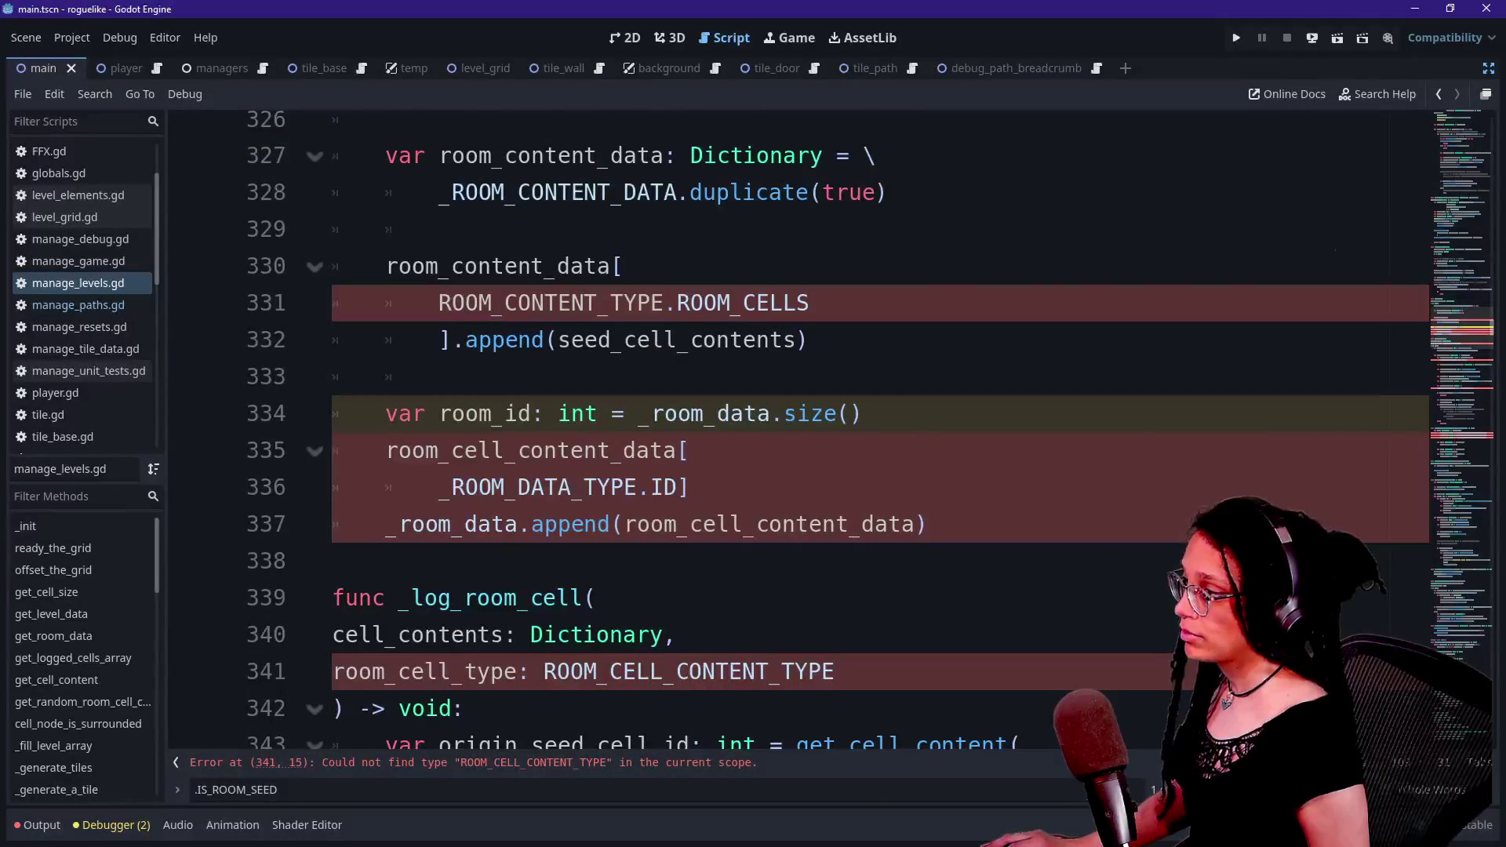
pyautogui.scroll(1, 785, 424)
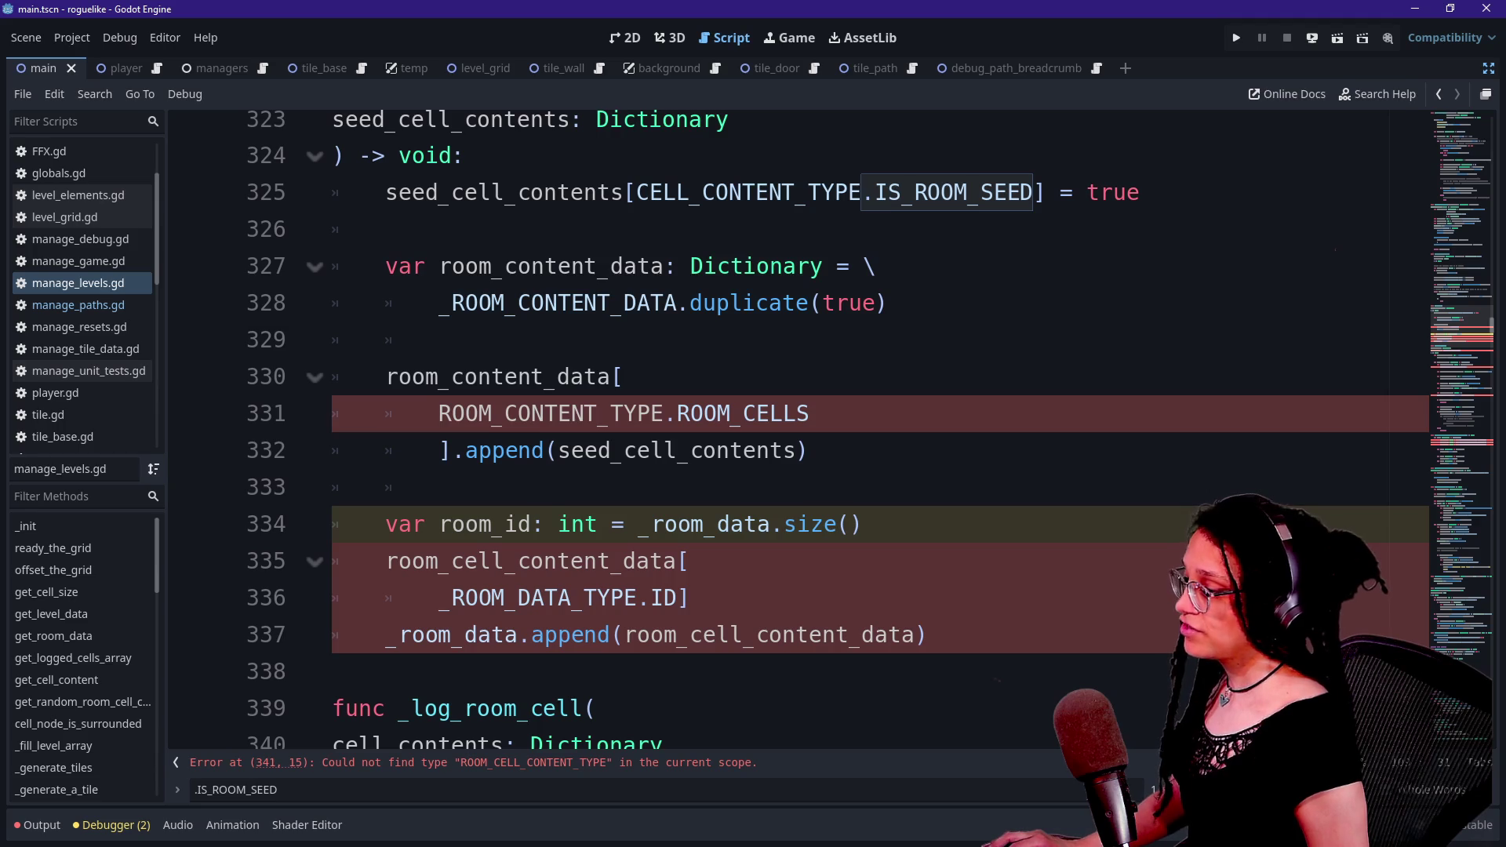
pyautogui.scroll(2, 785, 423)
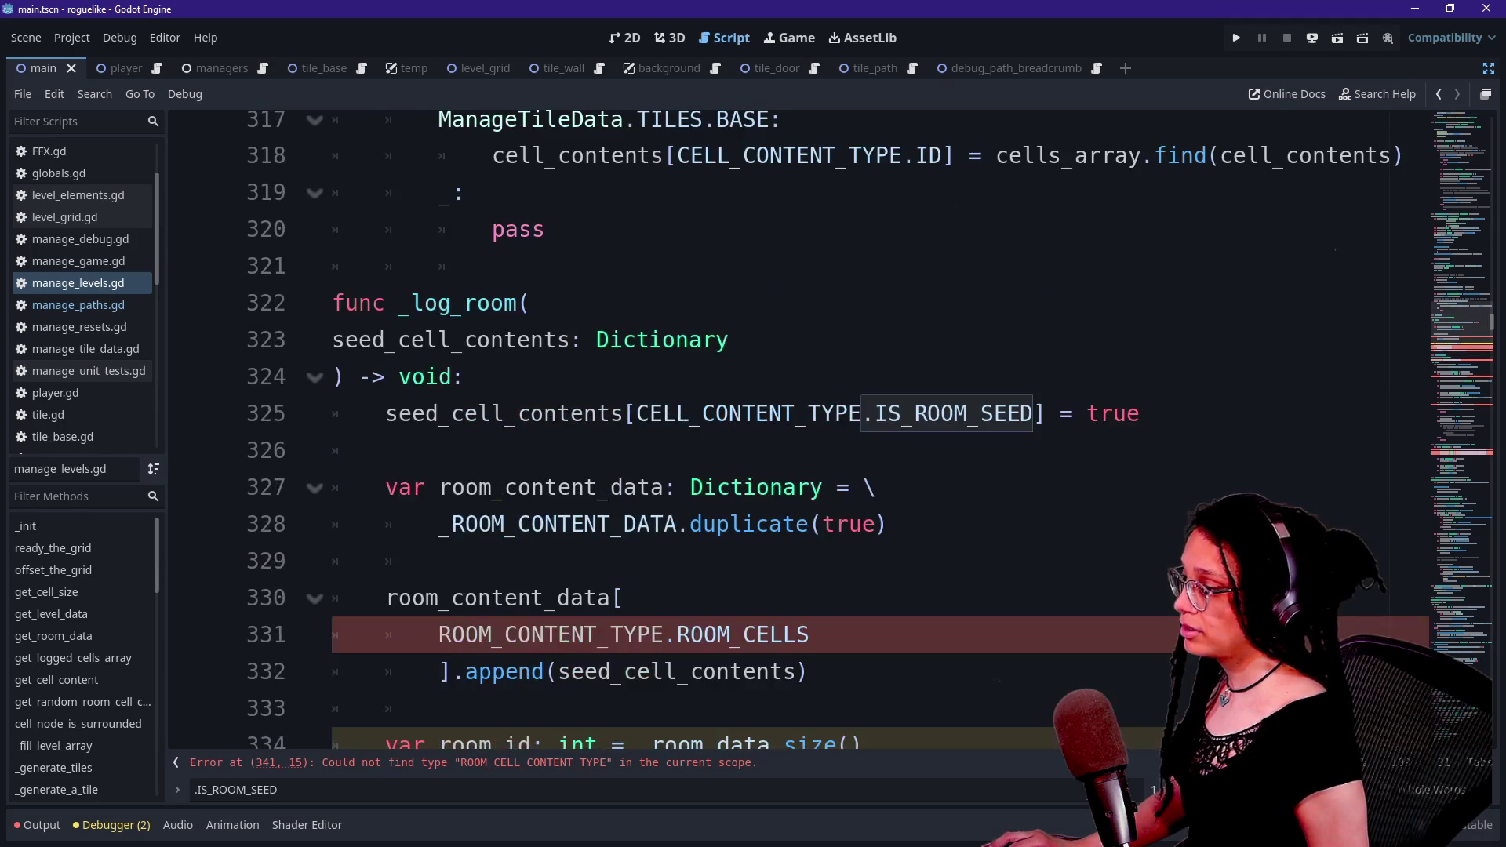
# - Scroll to _log_room_cell and select the undefined ROOM_CELL_CONTENT_TYPE on line 341
pyautogui.scroll(-1, 784, 424)
pyautogui.scroll(-4, 784, 423)
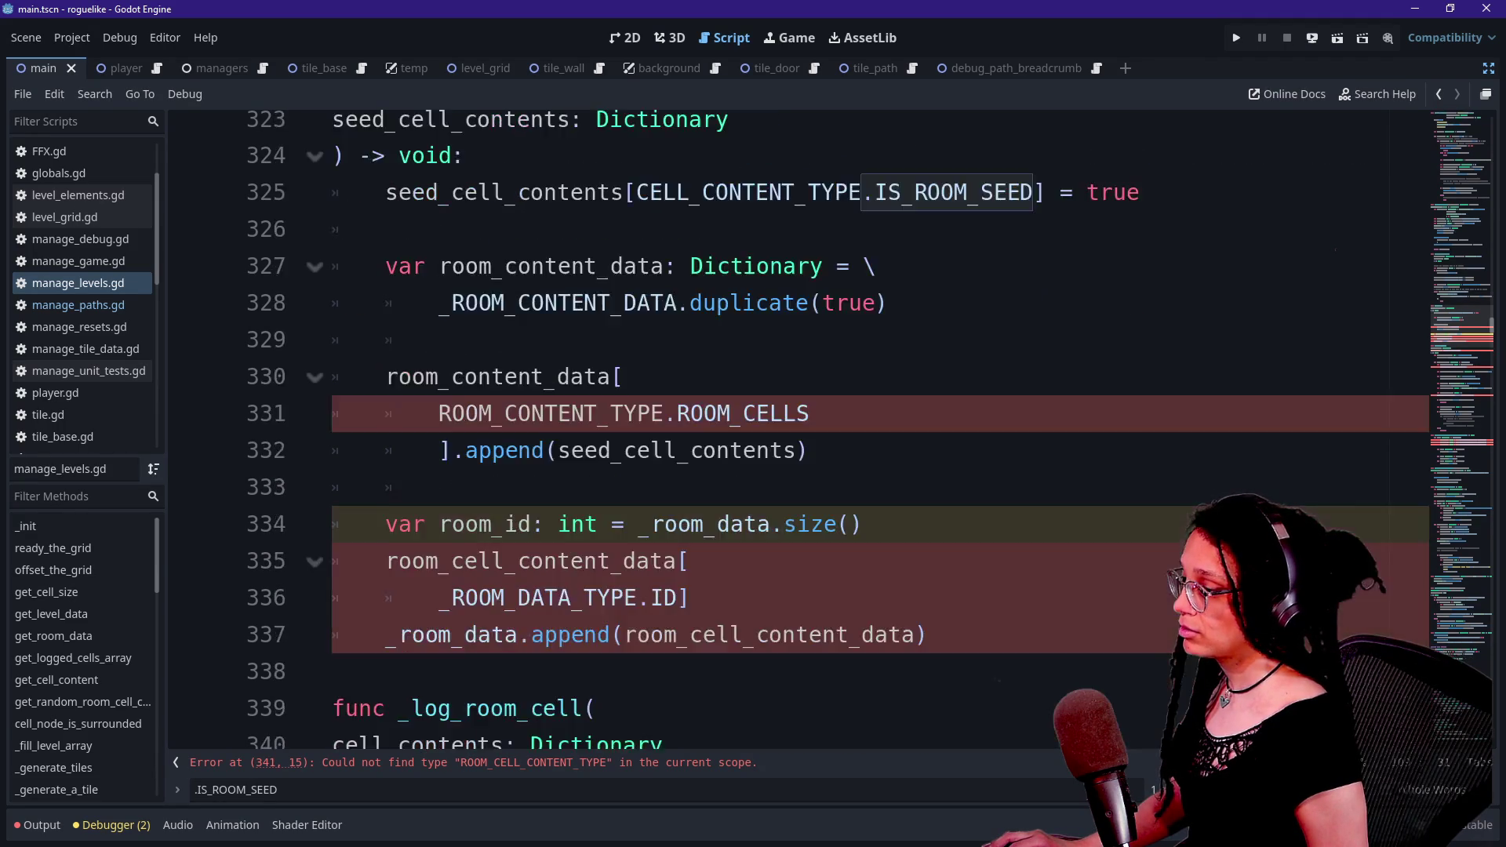
pyautogui.scroll(1, 785, 423)
pyautogui.scroll(1, 785, 424)
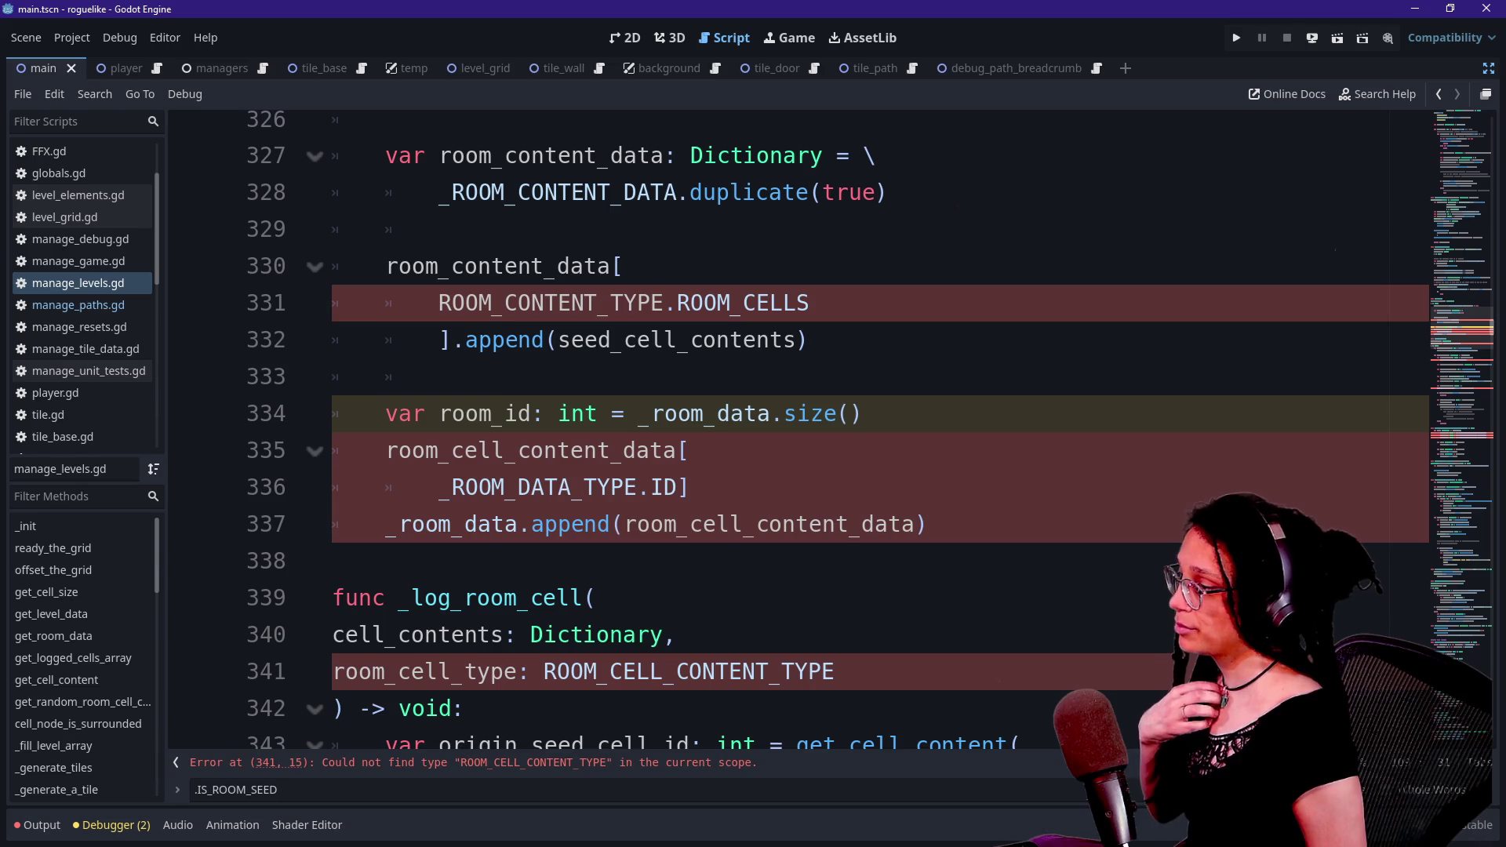
pyautogui.scroll(-3, 784, 424)
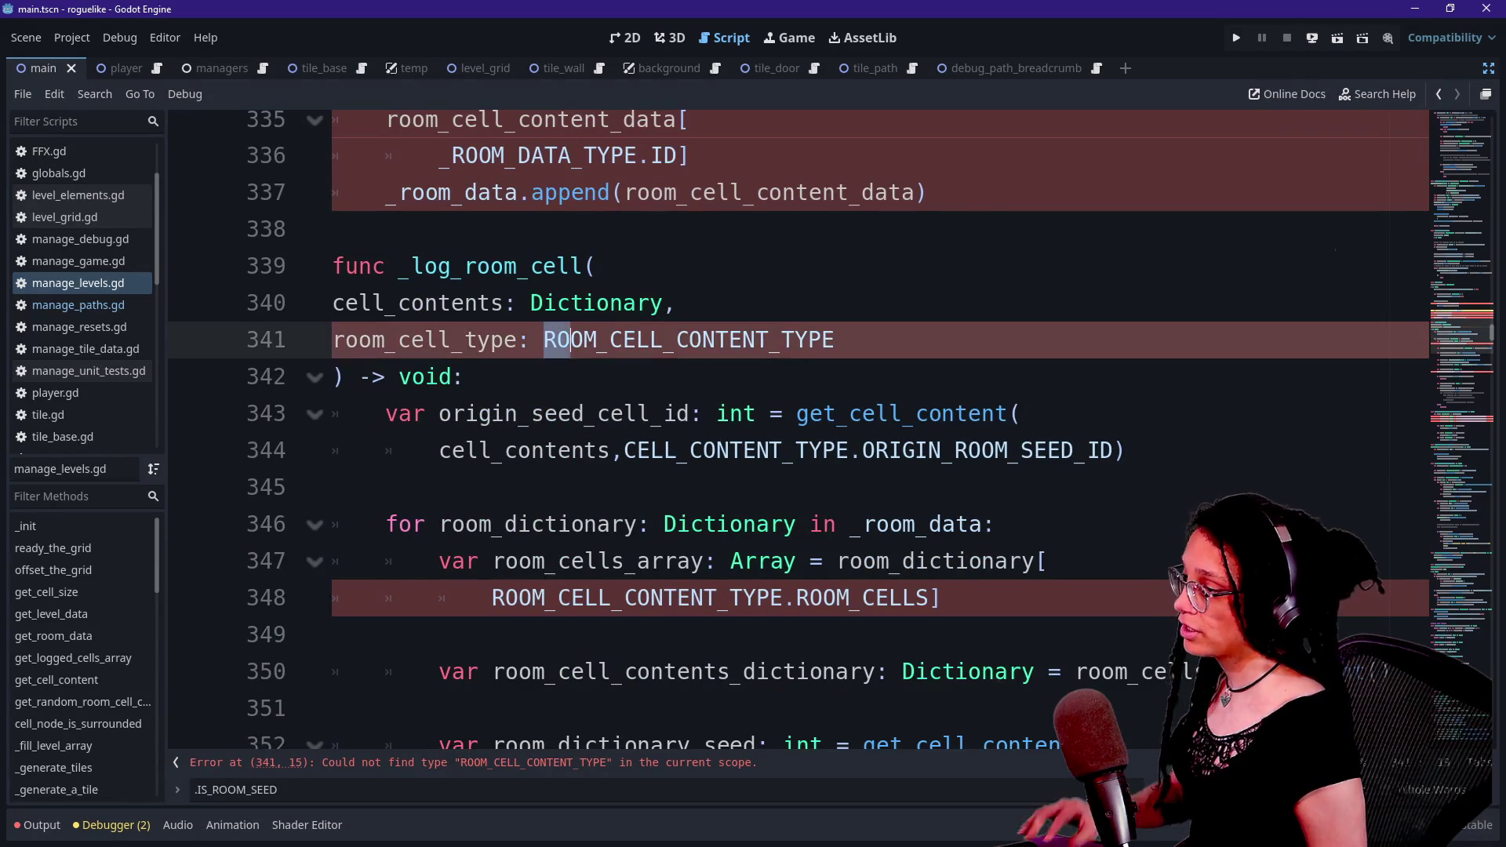
pyautogui.doubleClick(688, 340)
# - Undo an accidental multi-occurrence replacement, restoring ROOM_CELL_CONTENT_TYPE on line 341
pyautogui.hotkey('ctrl', 'd')
pyautogui.hotkey('ctrl', 'd')
pyautogui.hotkey('ctrl', 'd')
pyautogui.hotkey('ctrl', 'd')
pyautogui.hotkey('ctrl', 'd')
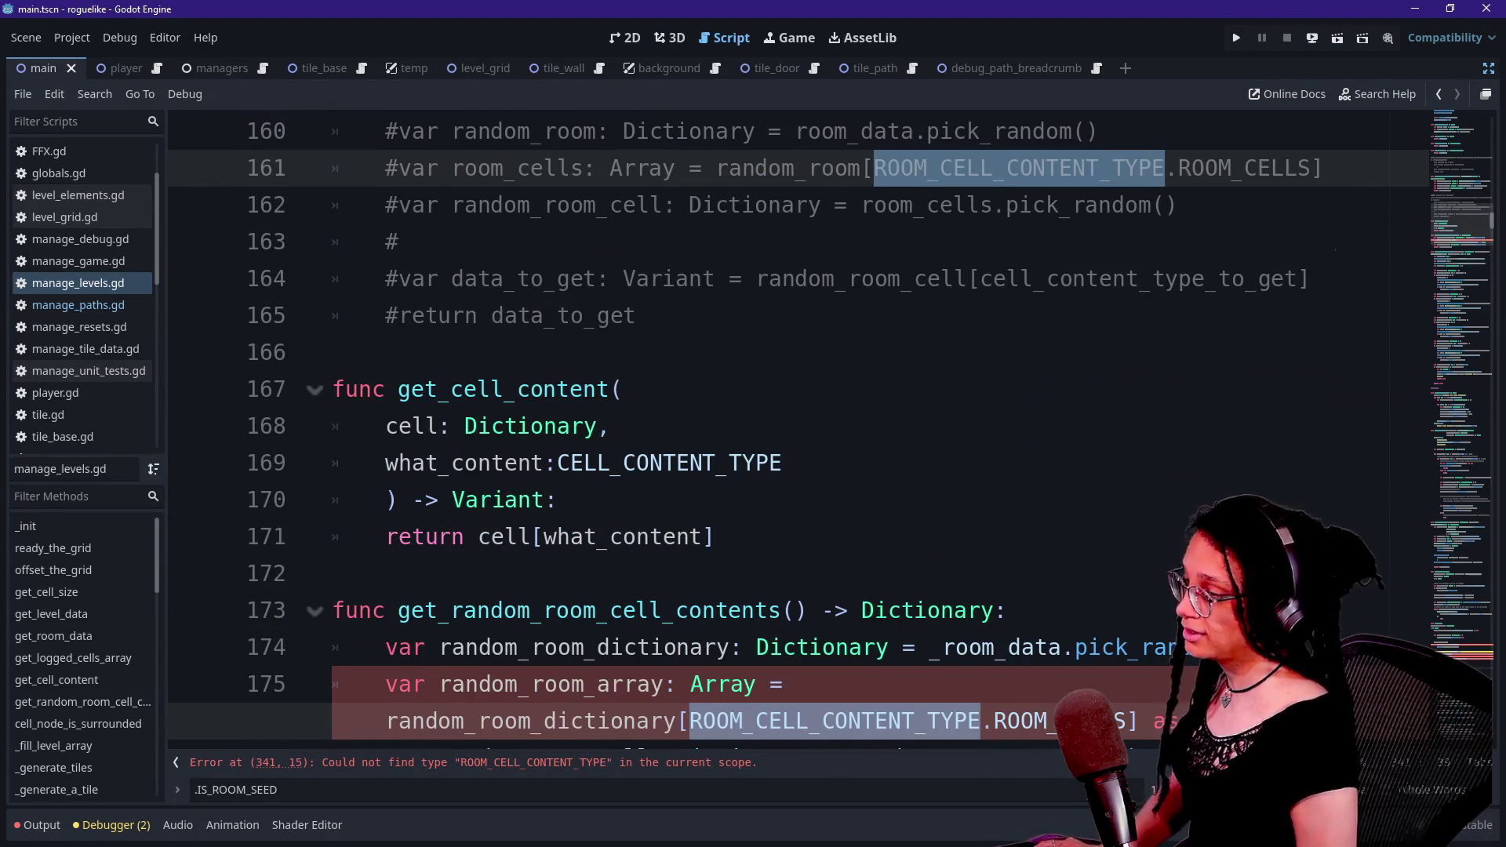
pyautogui.write('+')
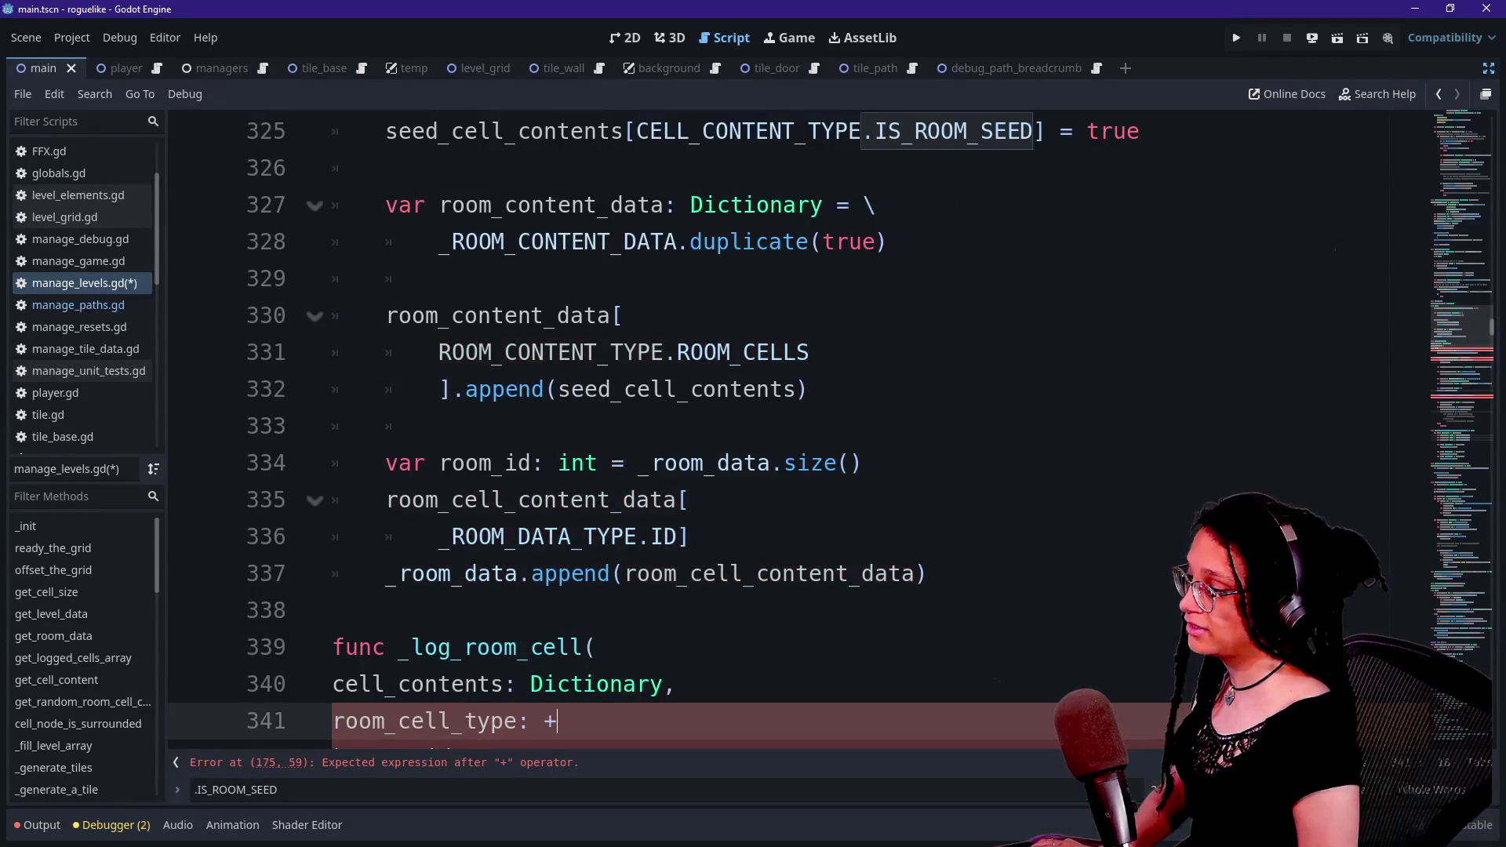
pyautogui.hotkey('ctrl', 'z')
pyautogui.write('_R')
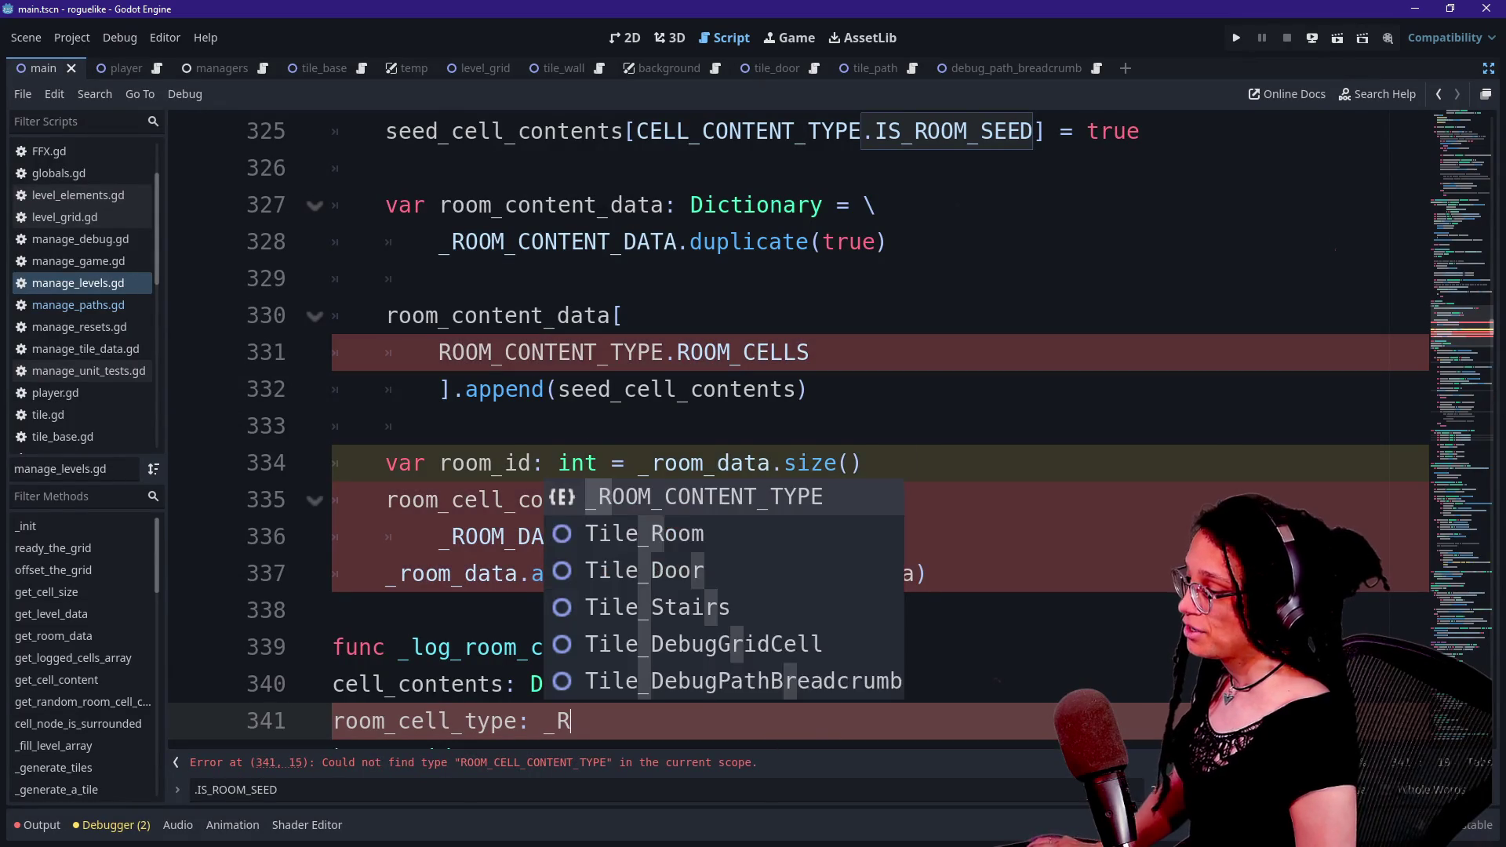
pyautogui.hotkey('ctrl', 'z')
pyautogui.write('ROO')
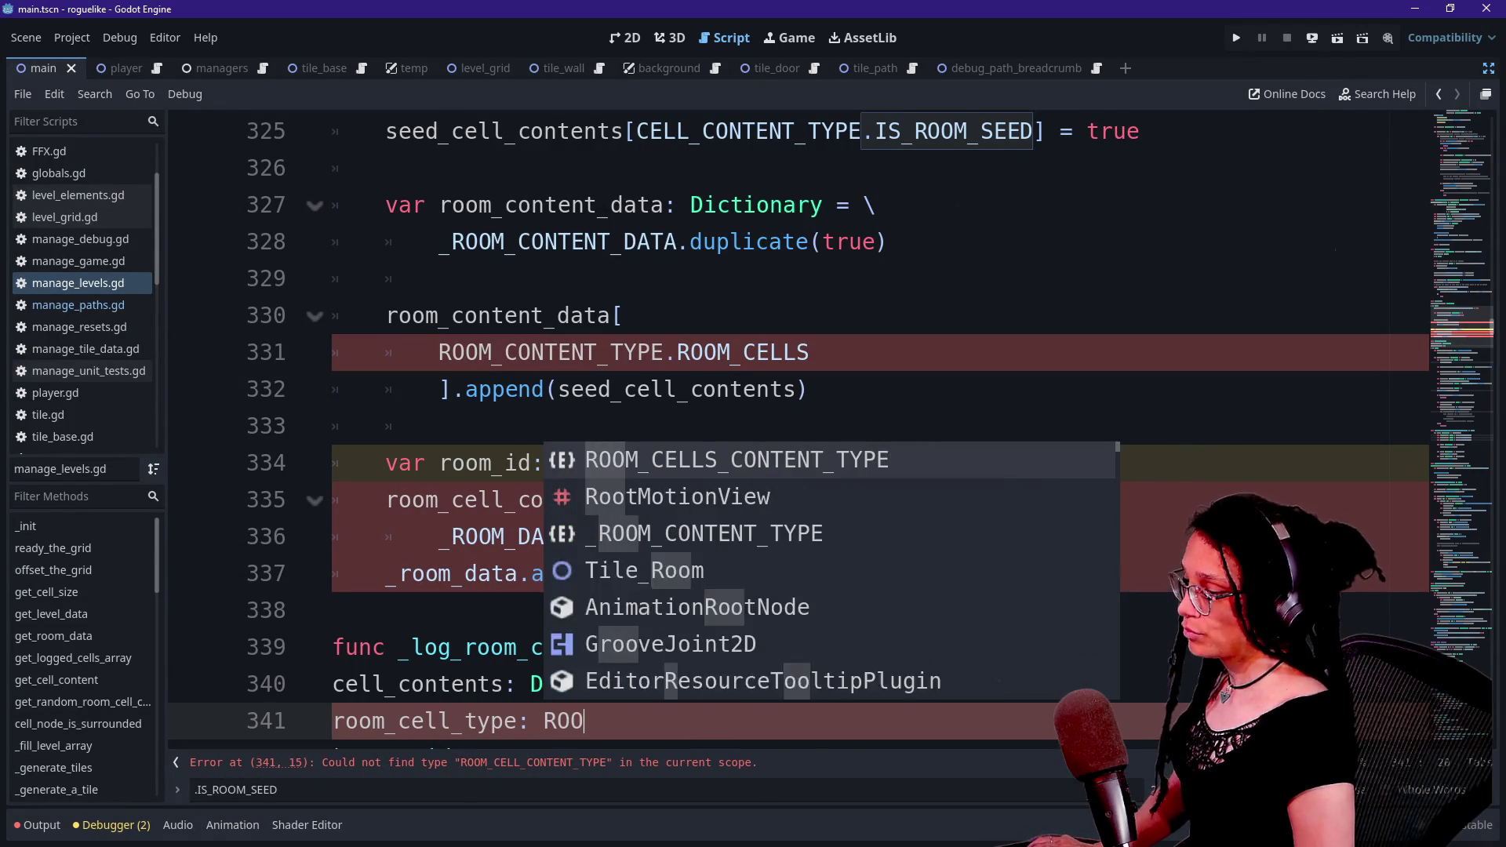
pyautogui.write('M_CELL_CONTENT_TYPE')
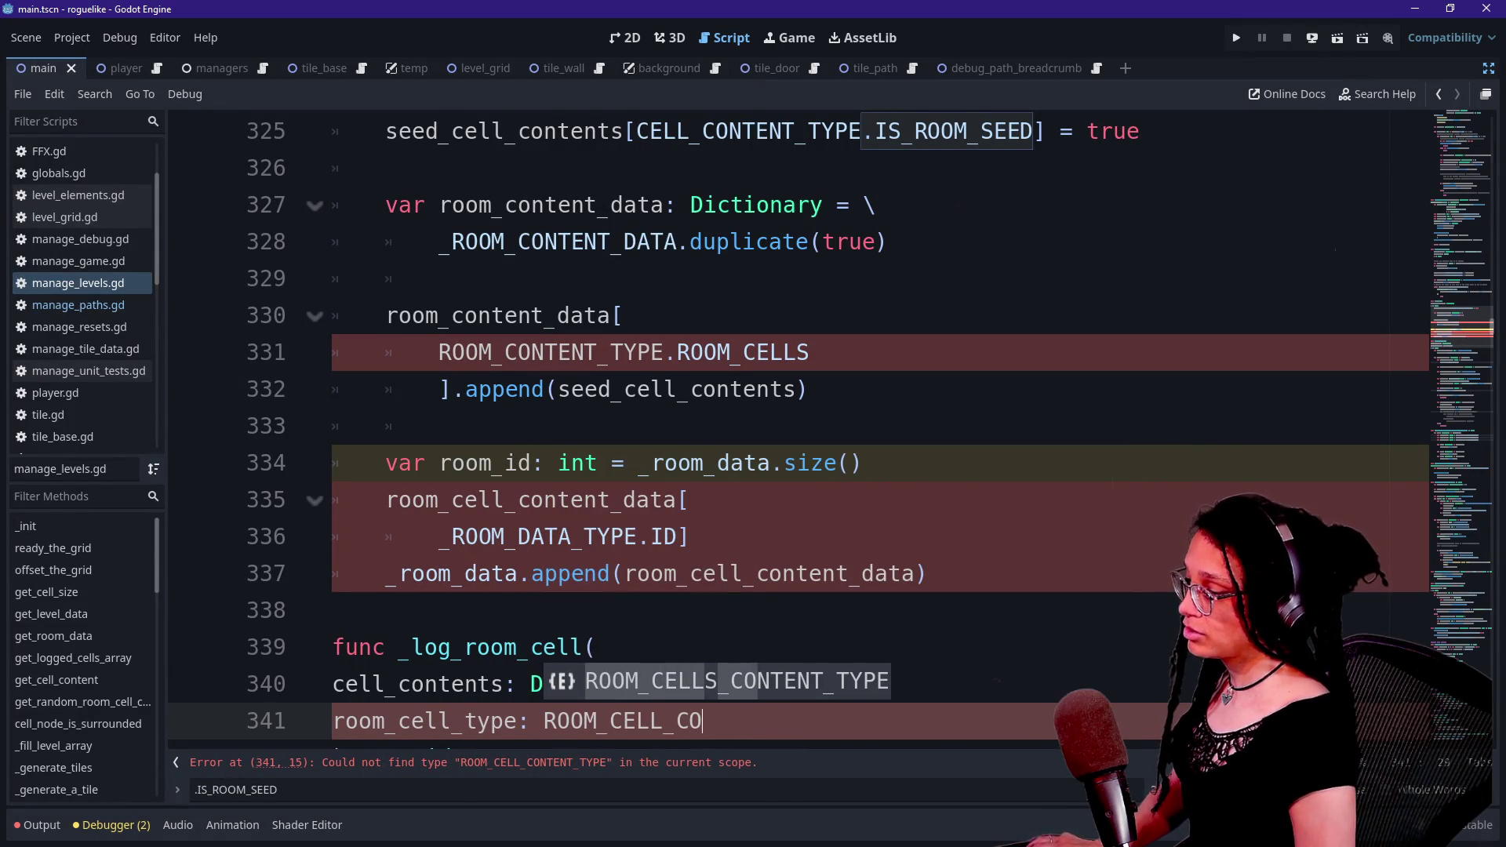
pyautogui.click(549, 279)
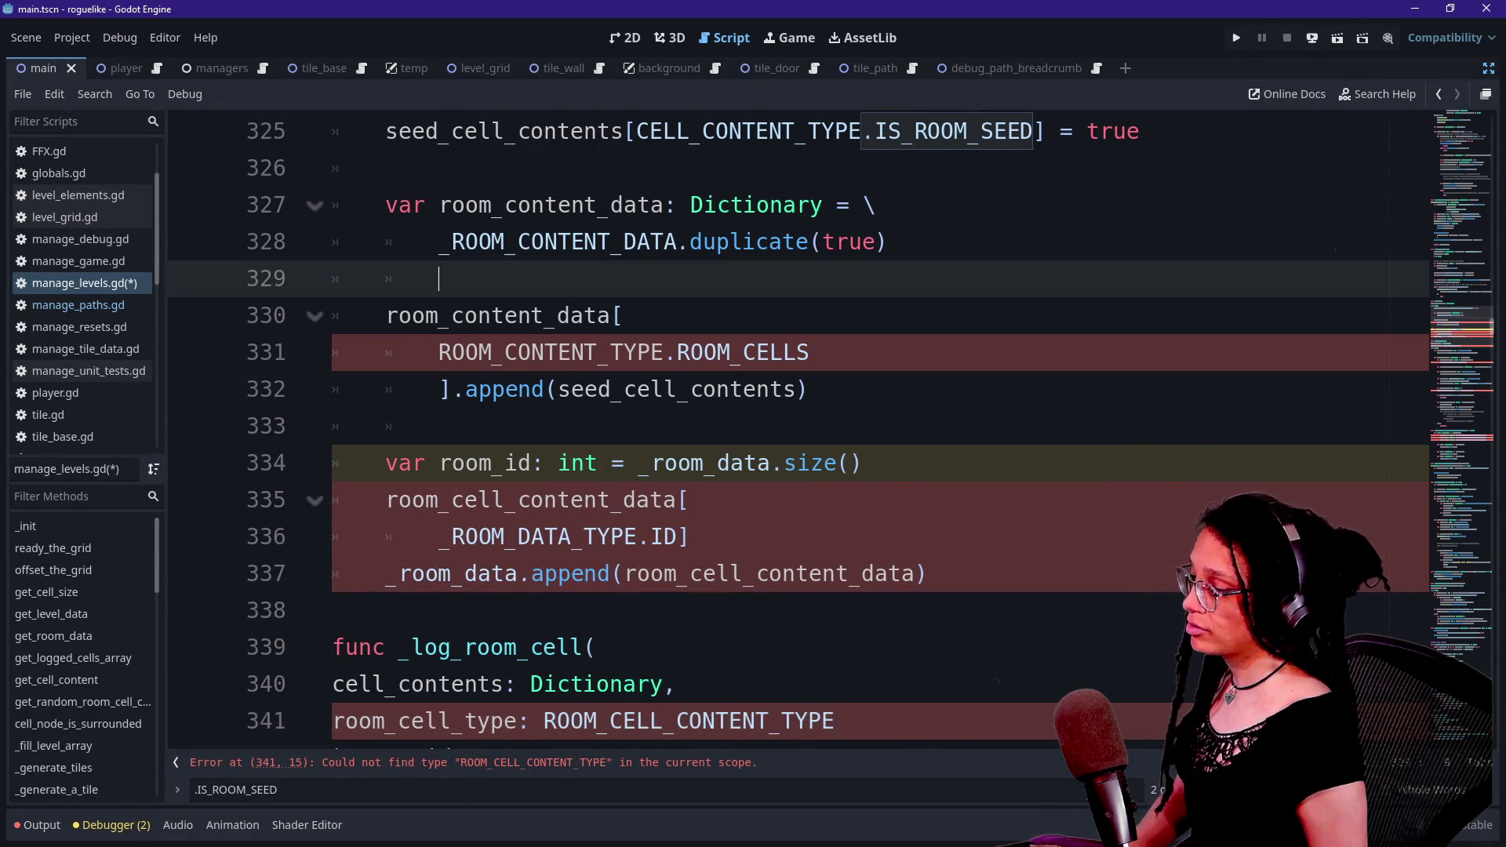
# - Retype line 341's parameter type as ROOM_CELLS_CONTENT_TYPE
pyautogui.scroll(-2, 784, 392)
pyautogui.click(837, 537)
pyautogui.click(836, 500)
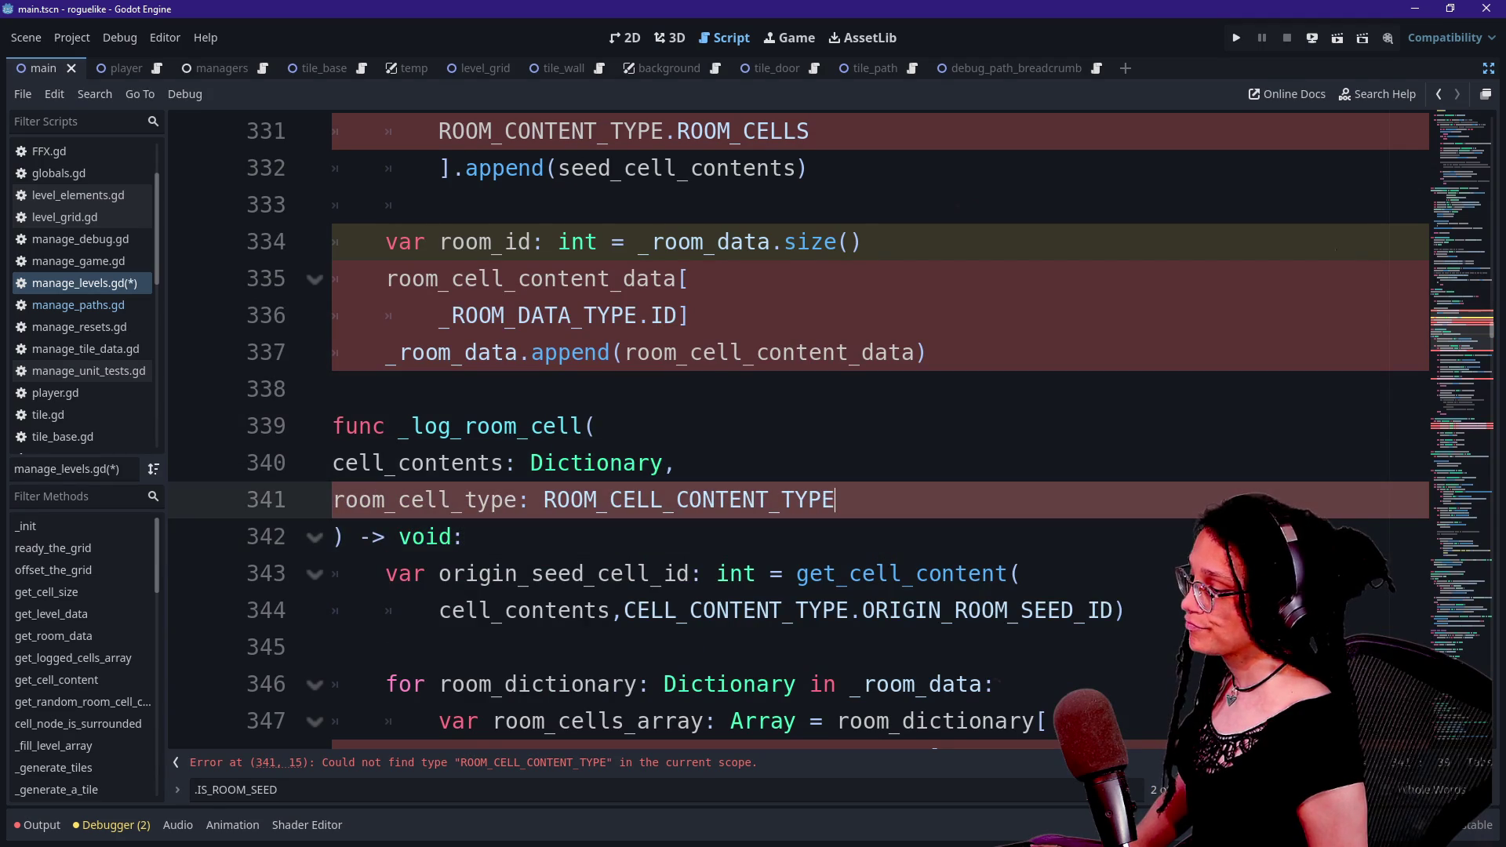
pyautogui.hotkey('ctrl', 'BackSpace')
pyautogui.write('ROOM')
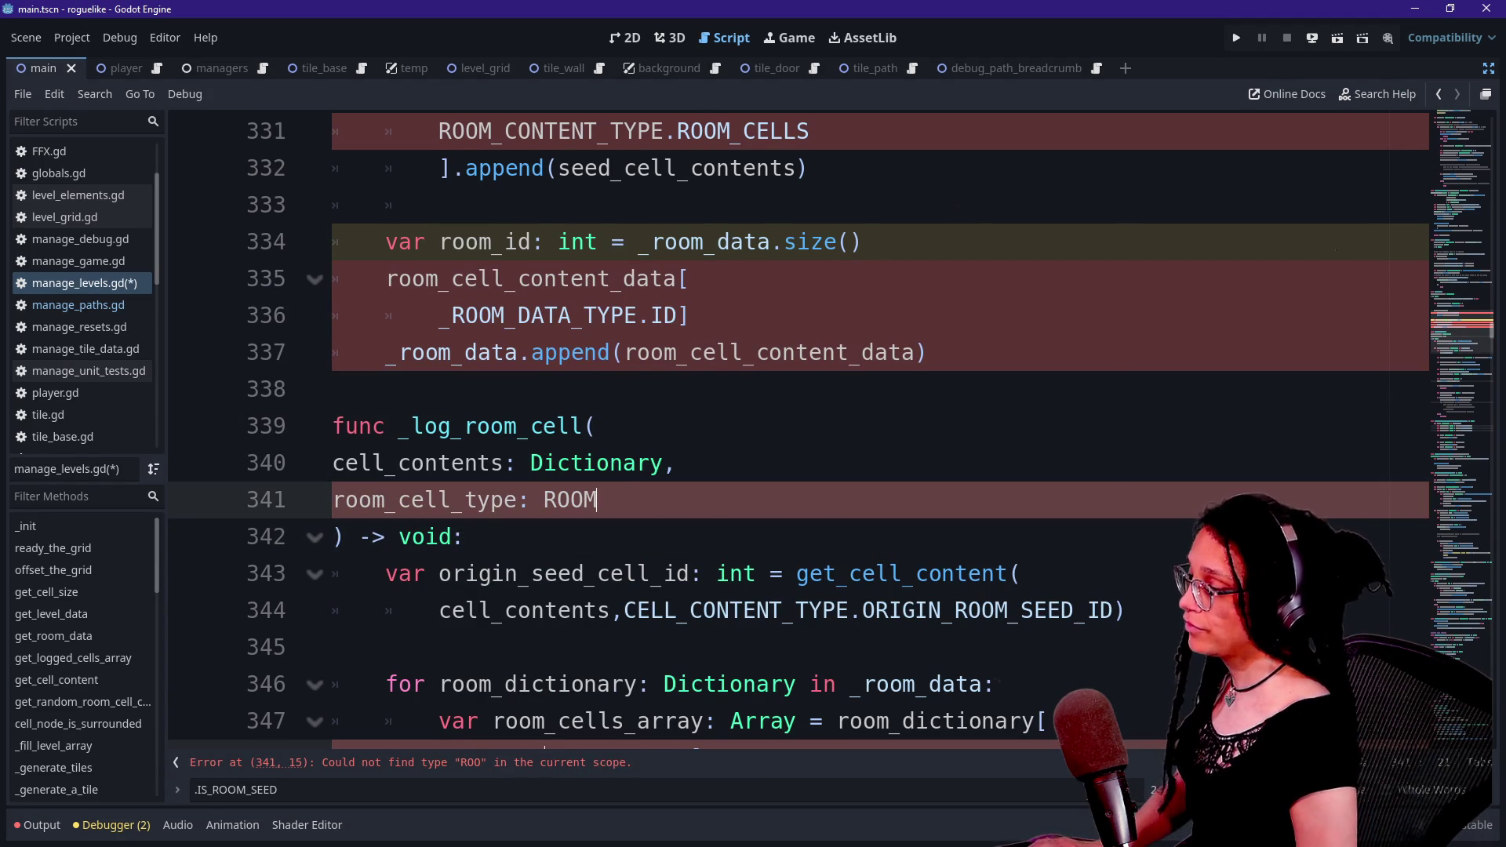
pyautogui.press('BackSpace')
pyautogui.write('M')
pyautogui.hotkey('ctrl', 'z')
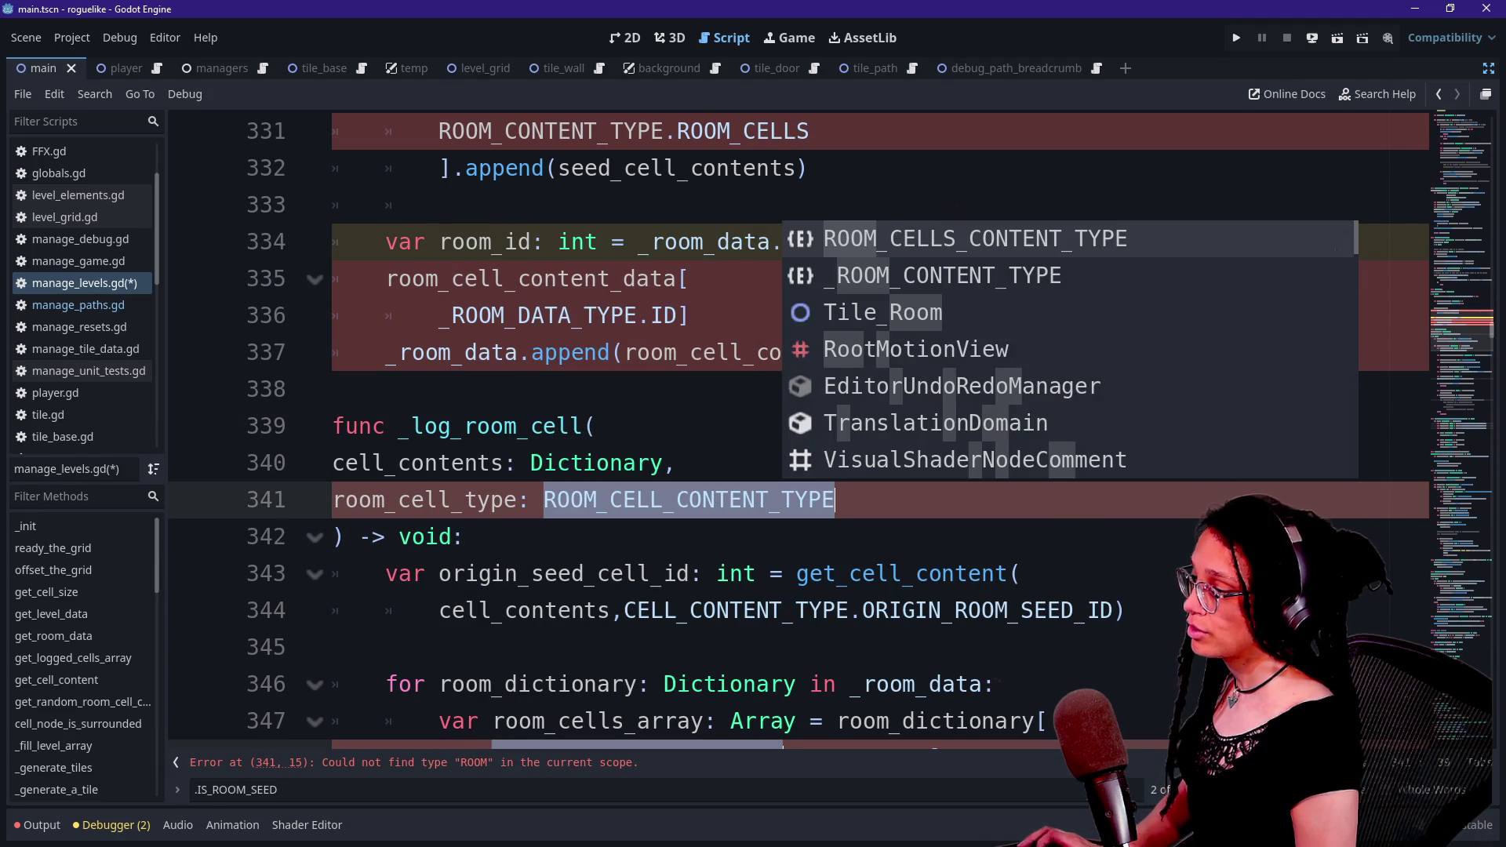
pyautogui.hotkey('ctrl', 'y')
pyautogui.write('_CELLS_')
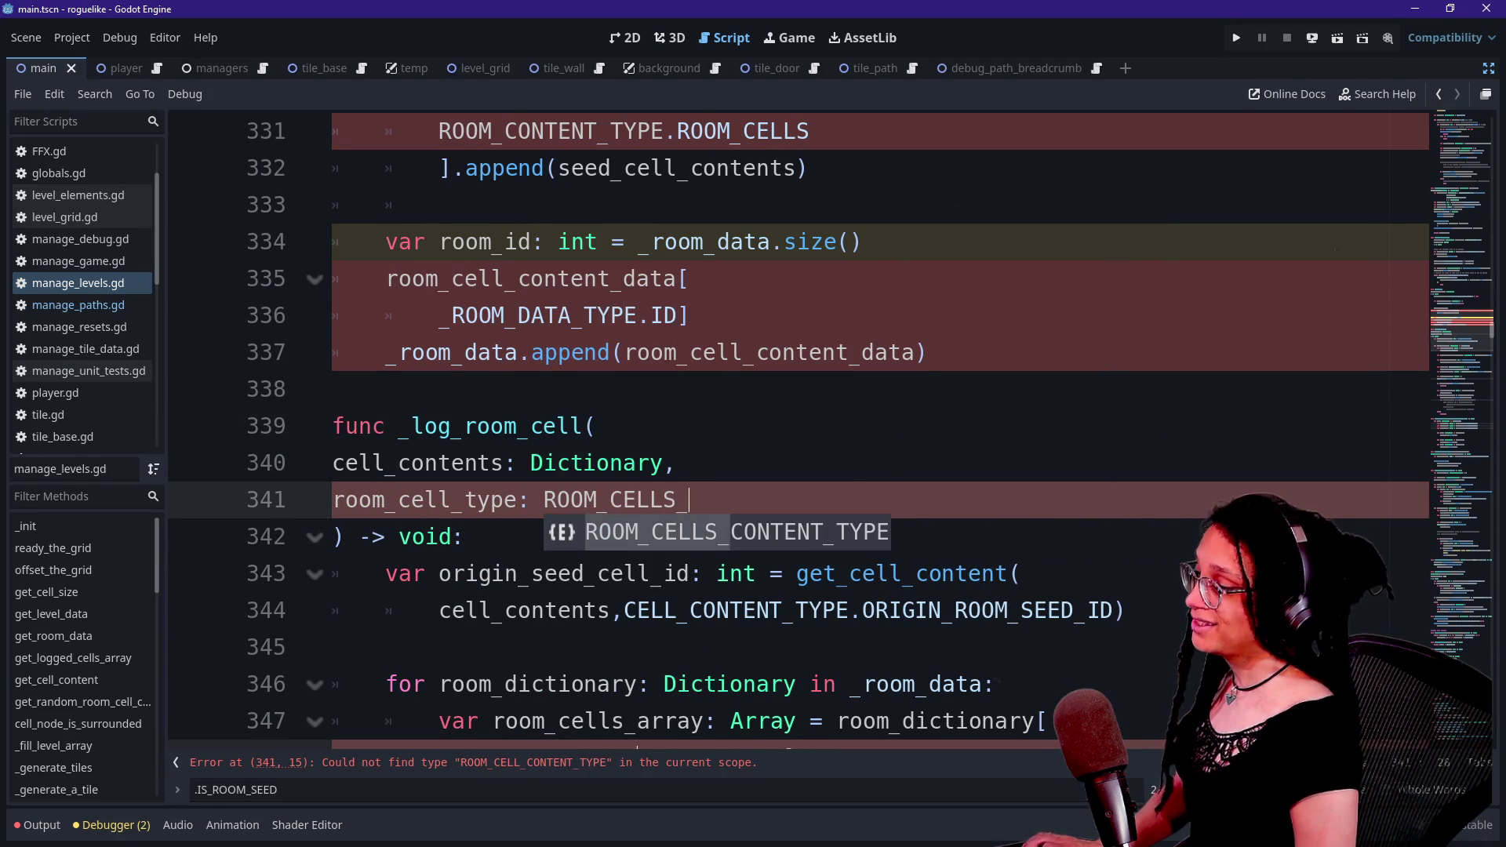
pyautogui.write('CONTENT_T')
pyautogui.press('Return')
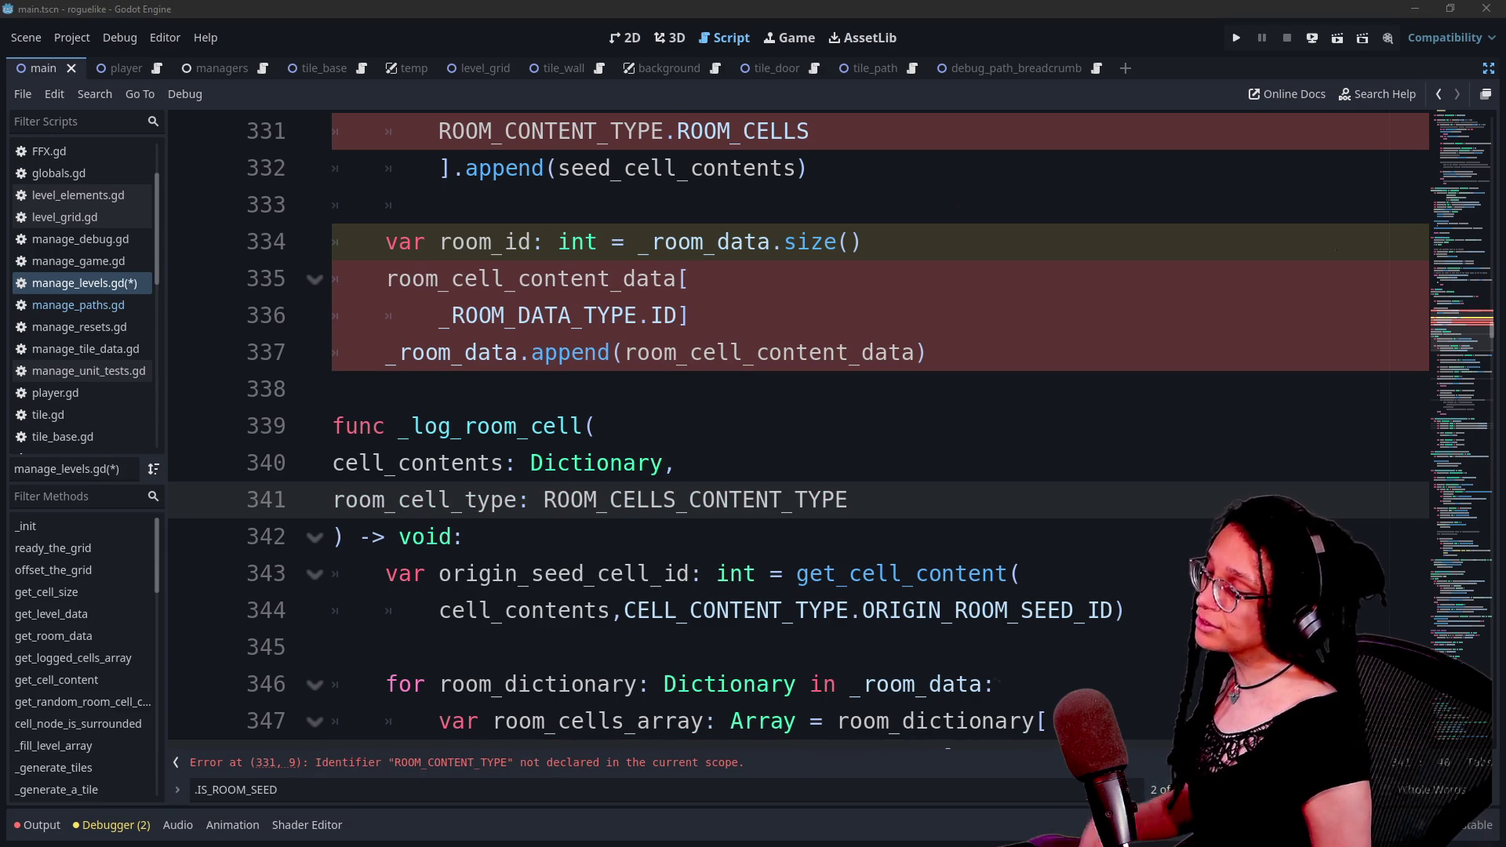
# - Undo stray edits keeping ROOM_CELLS_CONTENT_TYPE, then jump to the line 331 error
pyautogui.scroll(-1, 784, 432)
pyautogui.scroll(1, 784, 432)
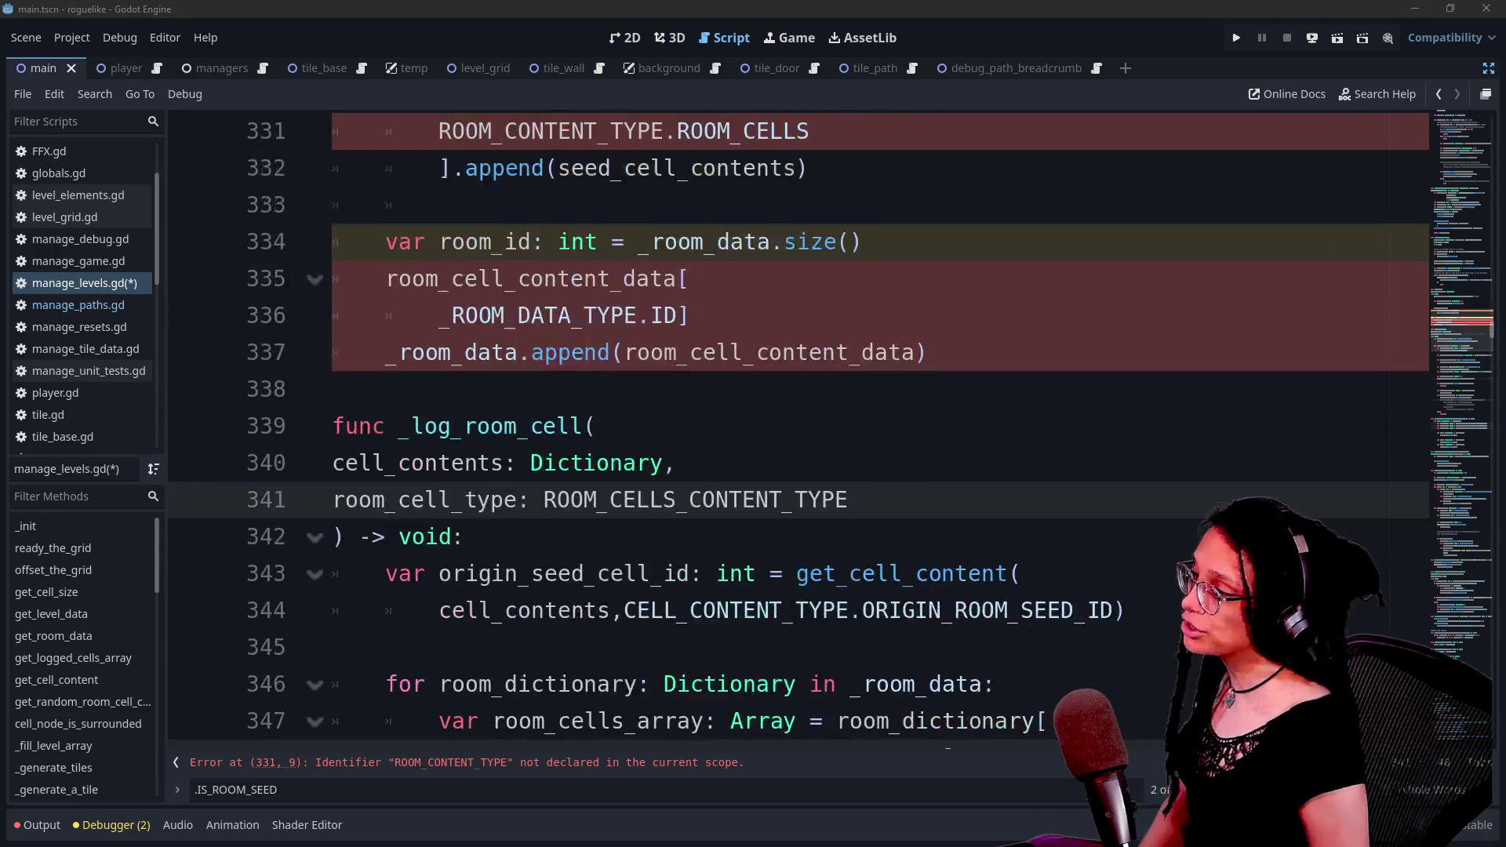
pyautogui.moveTo(337, 129); pyautogui.dragTo(794, 522)
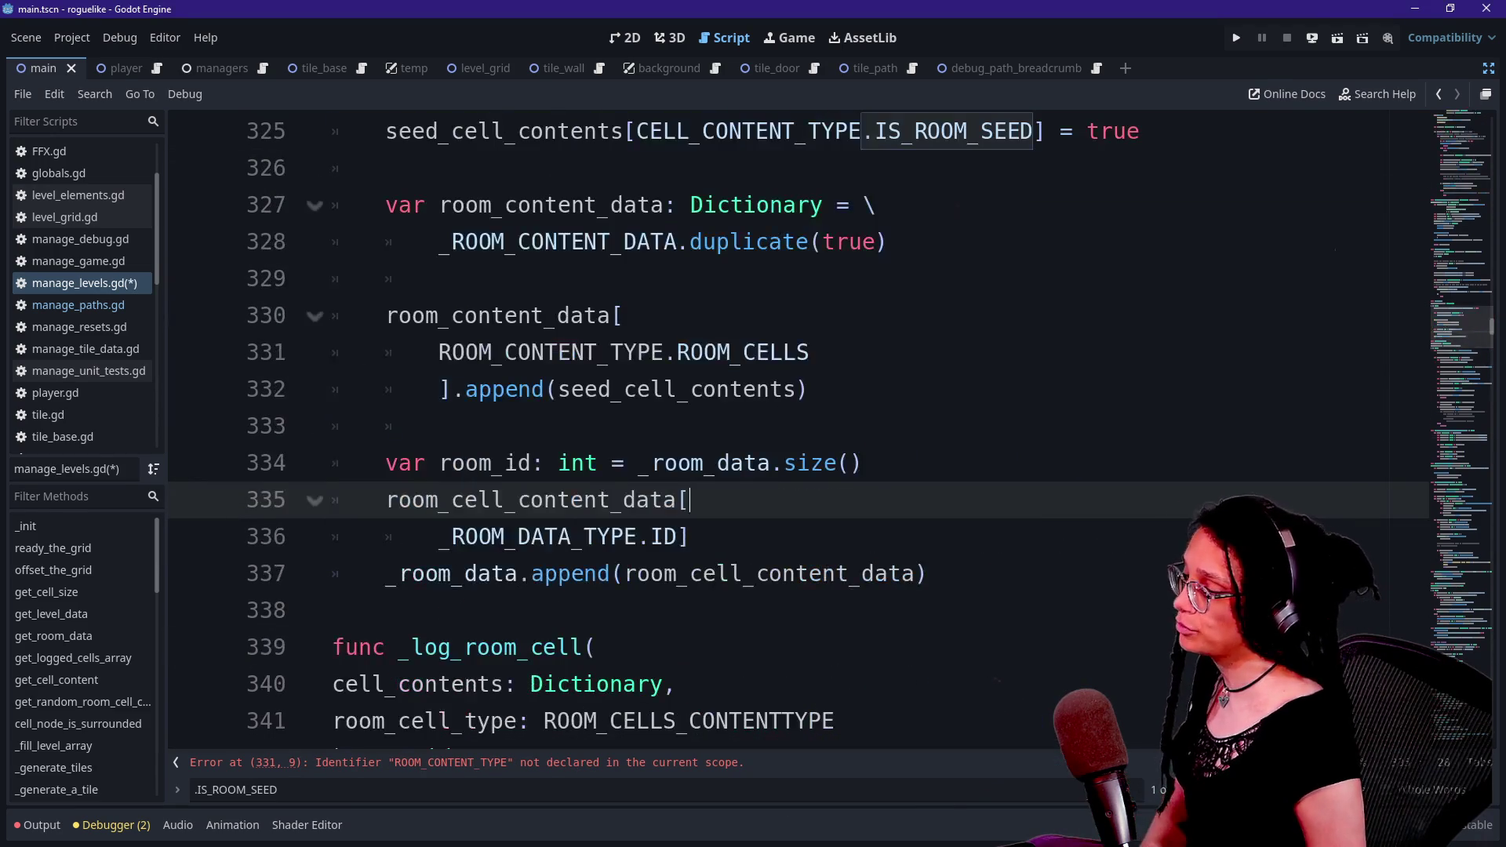
pyautogui.press('Up')
pyautogui.press('Up')
pyautogui.hotkey('ctrl', 'z')
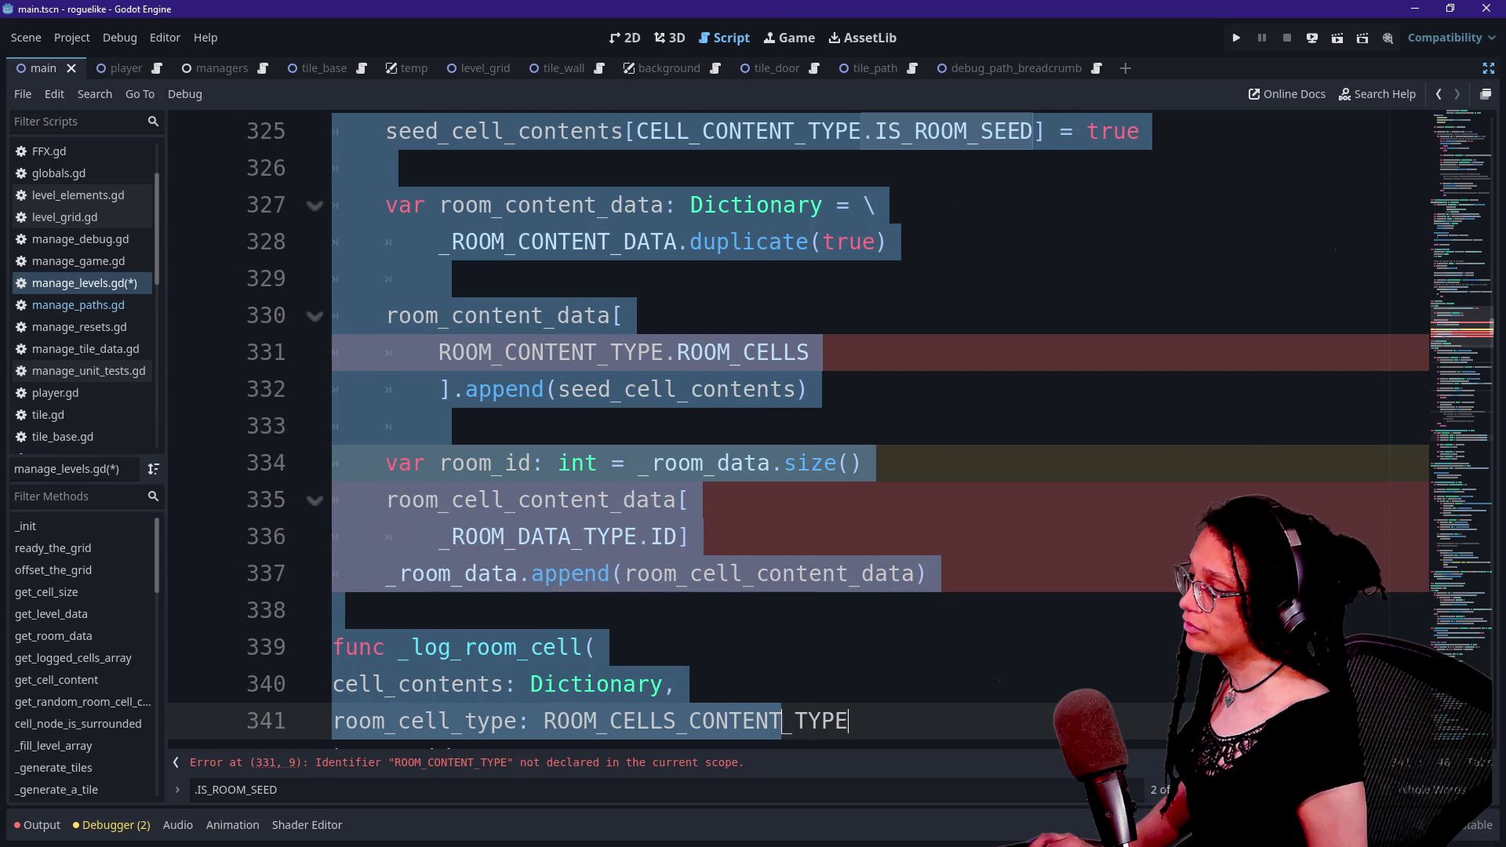
pyautogui.hotkey('ctrl', 'z')
pyautogui.hotkey('ctrl', 'z')
pyautogui.hotkey('ctrl', 'z')
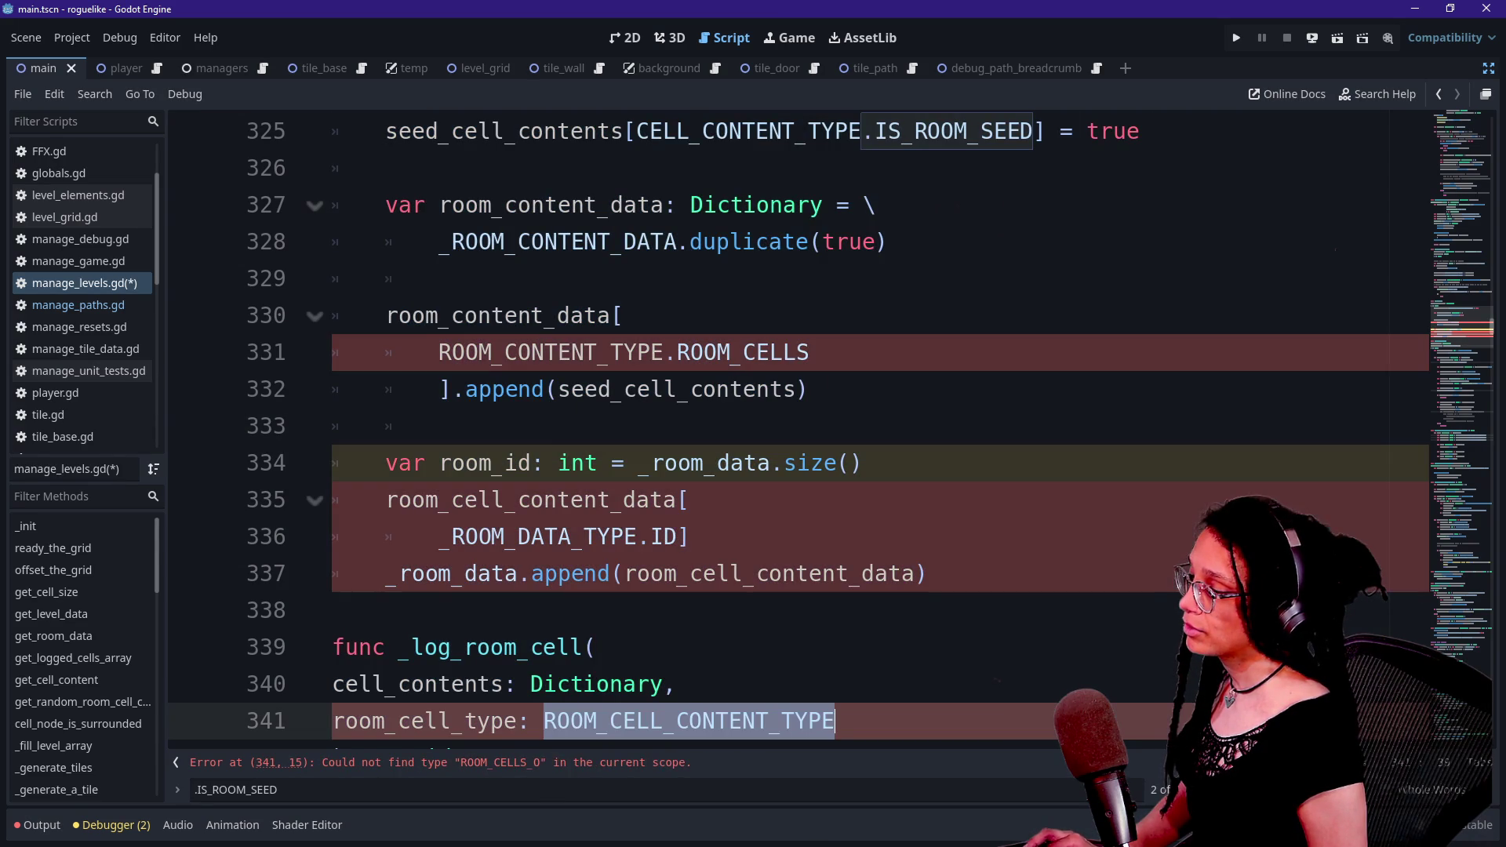
pyautogui.hotkey('ctrl', 'z')
pyautogui.hotkey('ctrl', 'z')
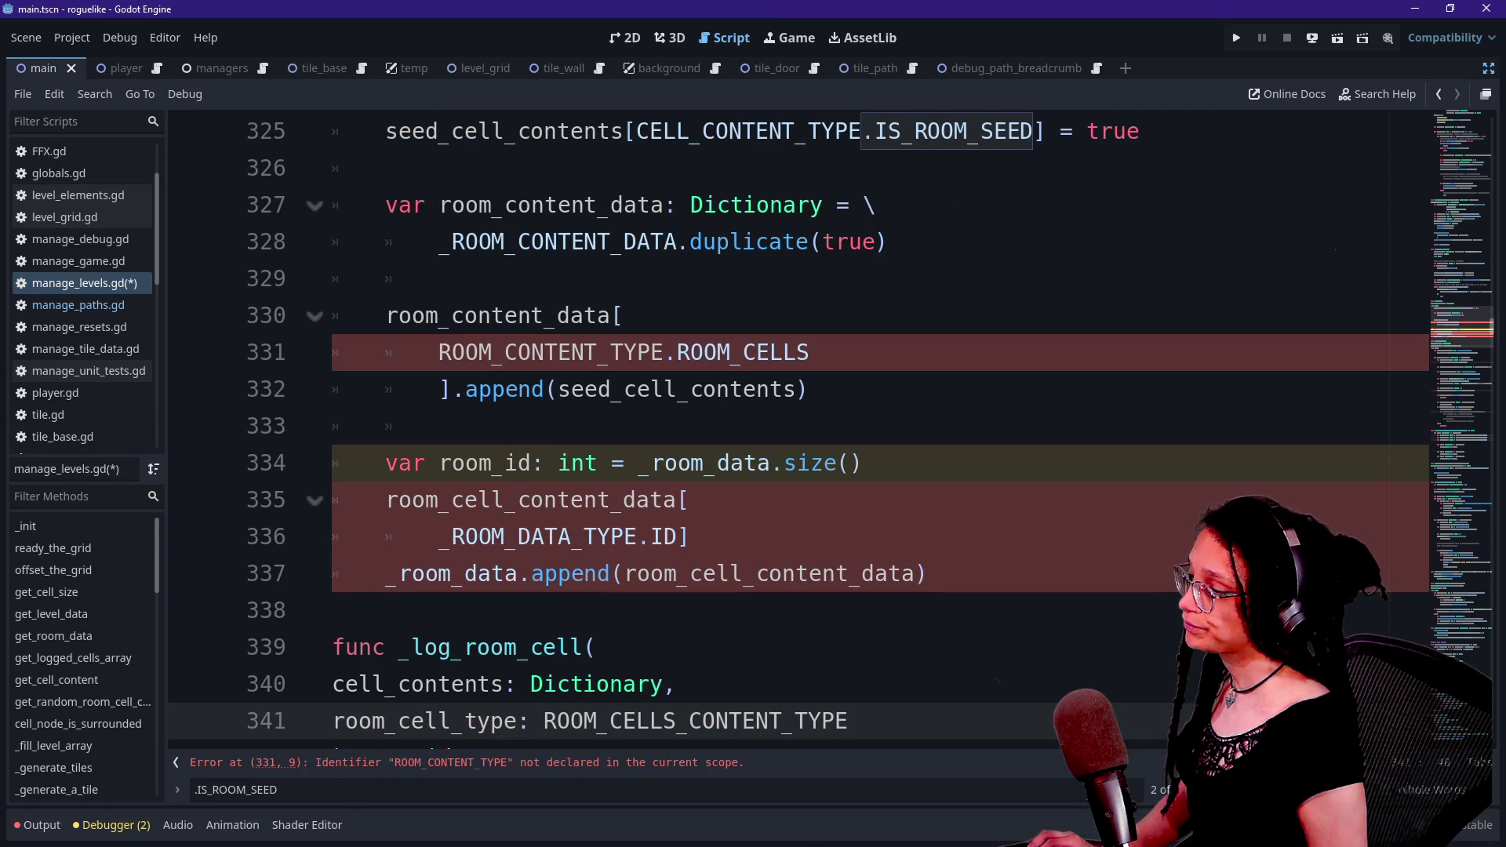
pyautogui.click(782, 352)
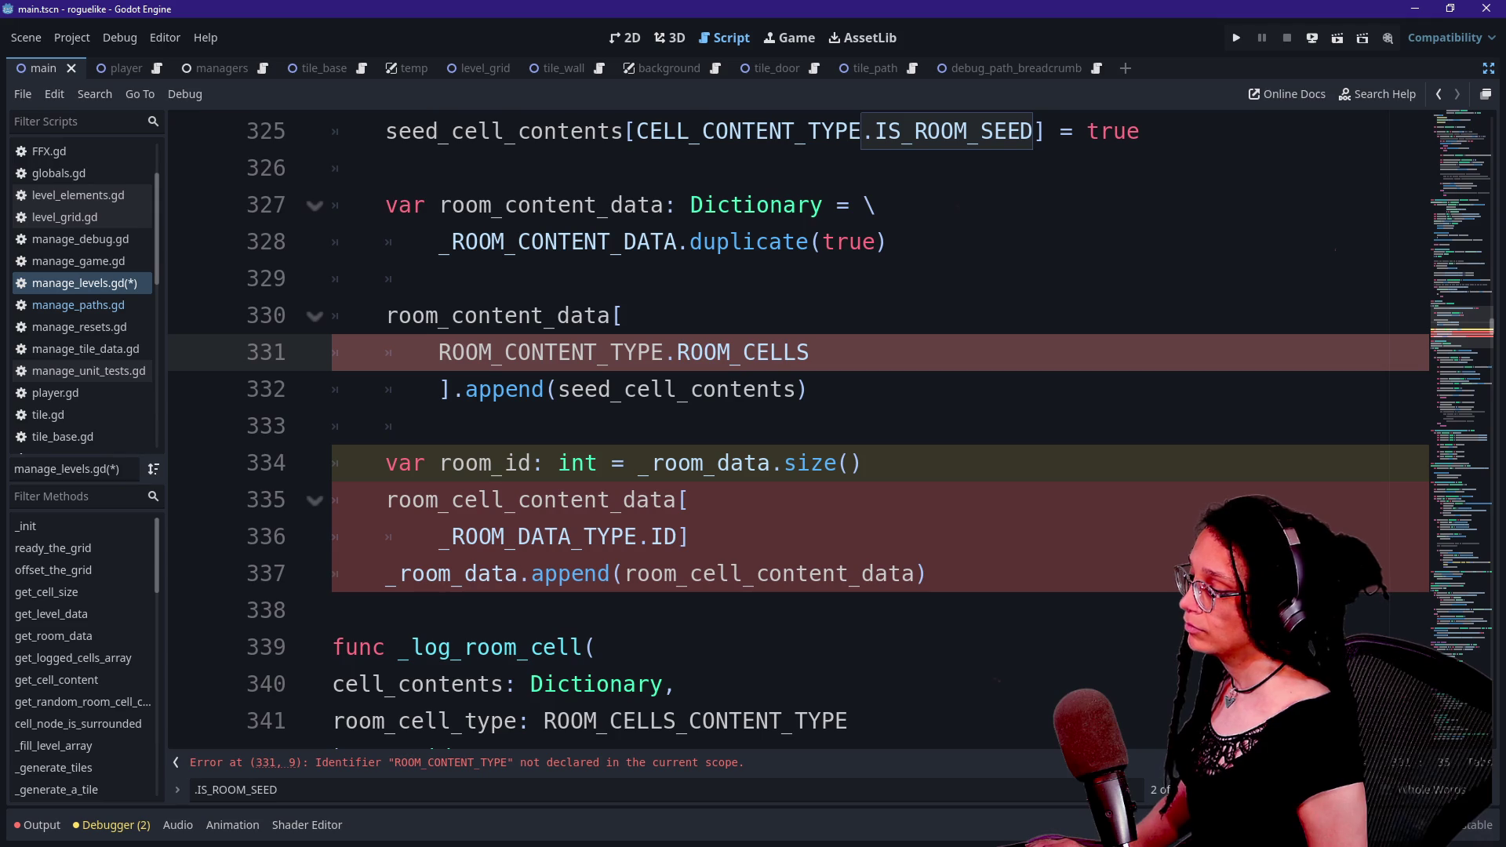
pyautogui.click(630, 769)
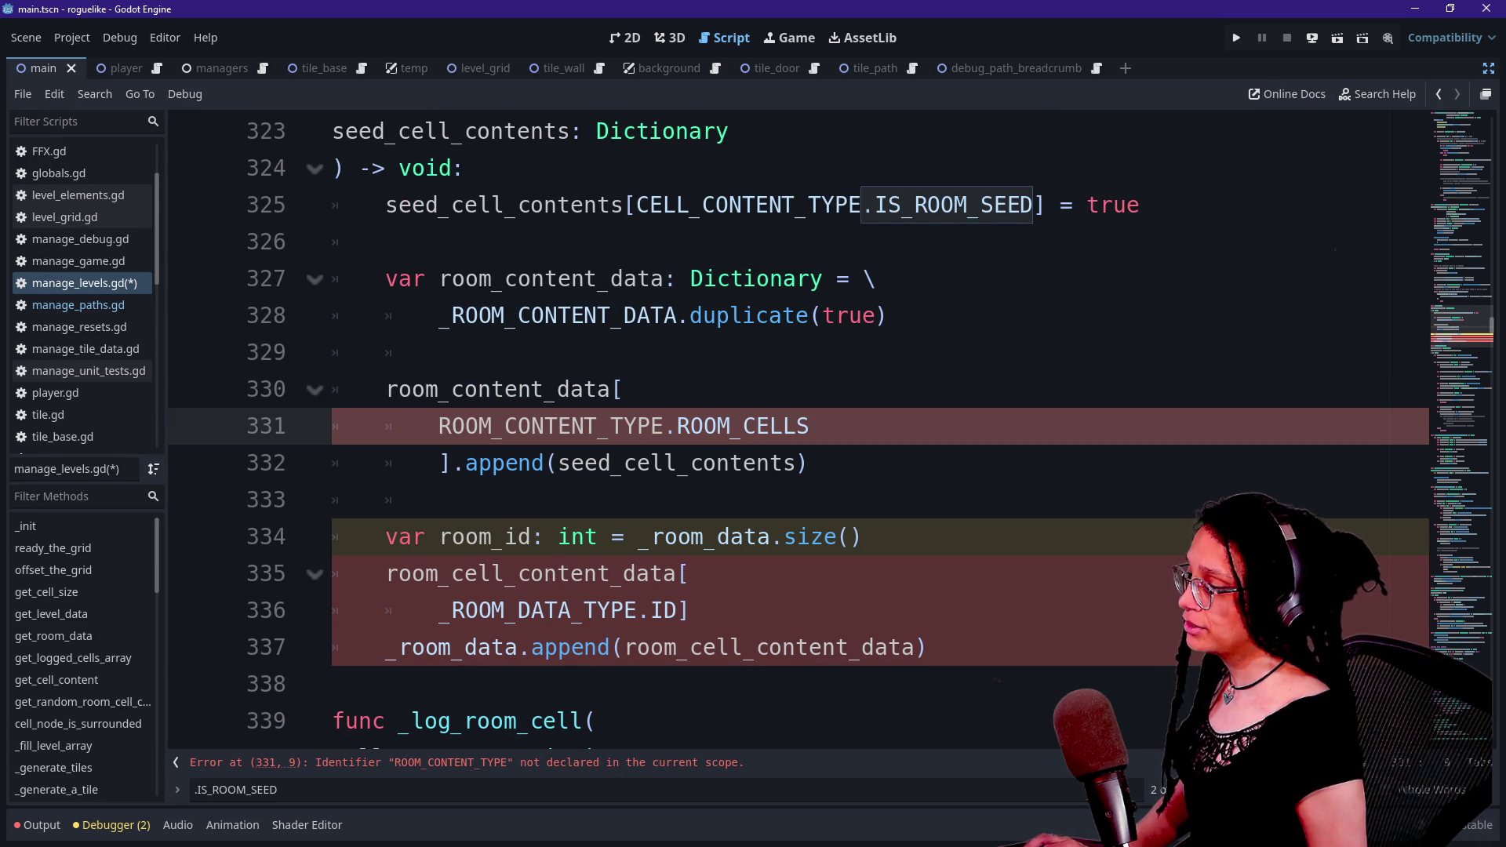
pyautogui.write('_')
# - Change line 331's key from ROOM_CONTENT_TYPE.ROOM_CELLS to _ROOM_CONTENT_TYPE.ARRAY
pyautogui.hotkey('ctrl', 'space')
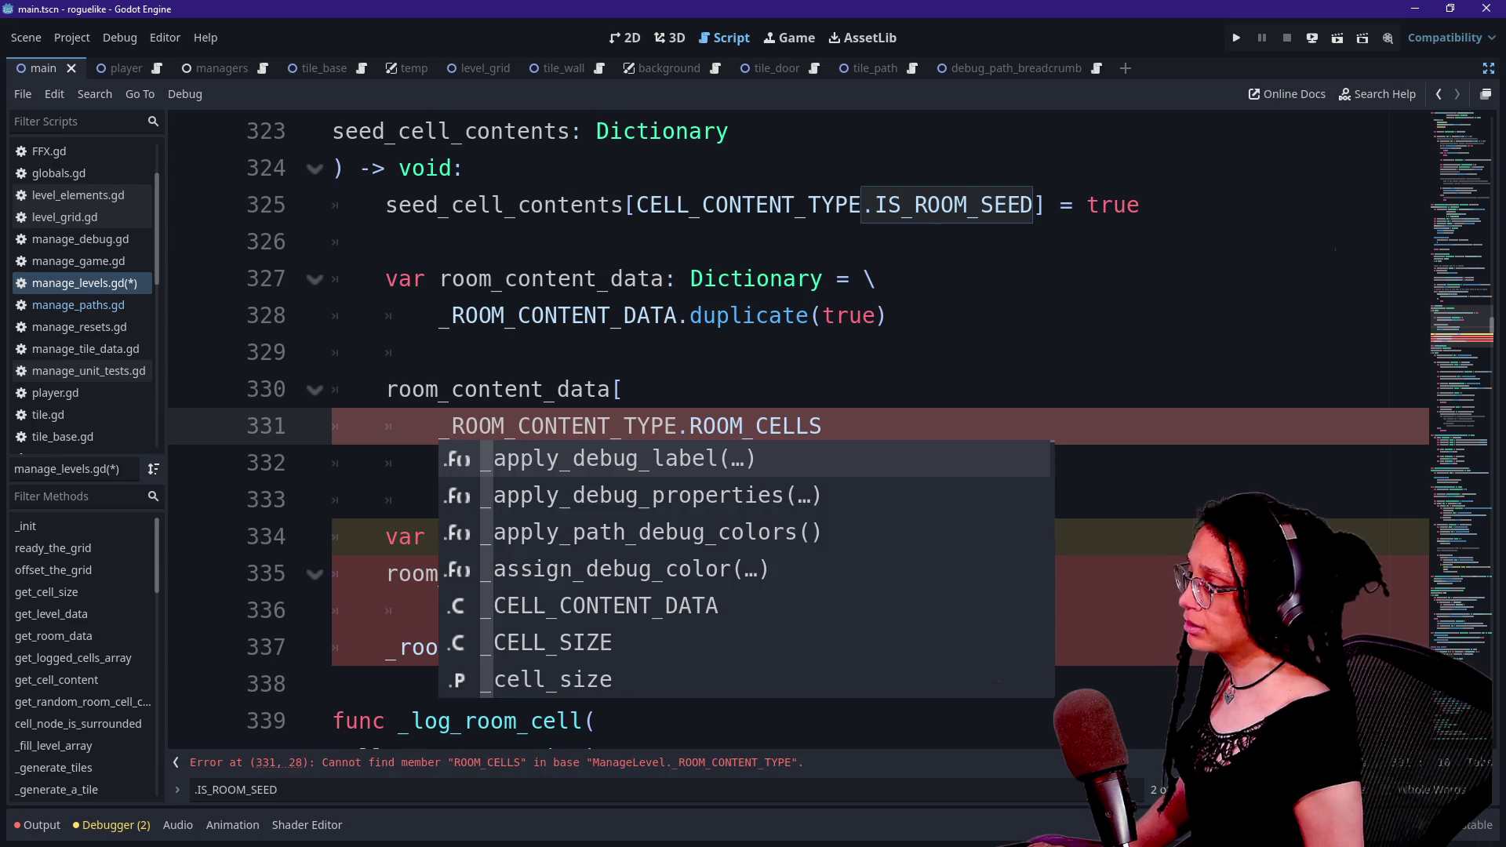
pyautogui.press('Escape')
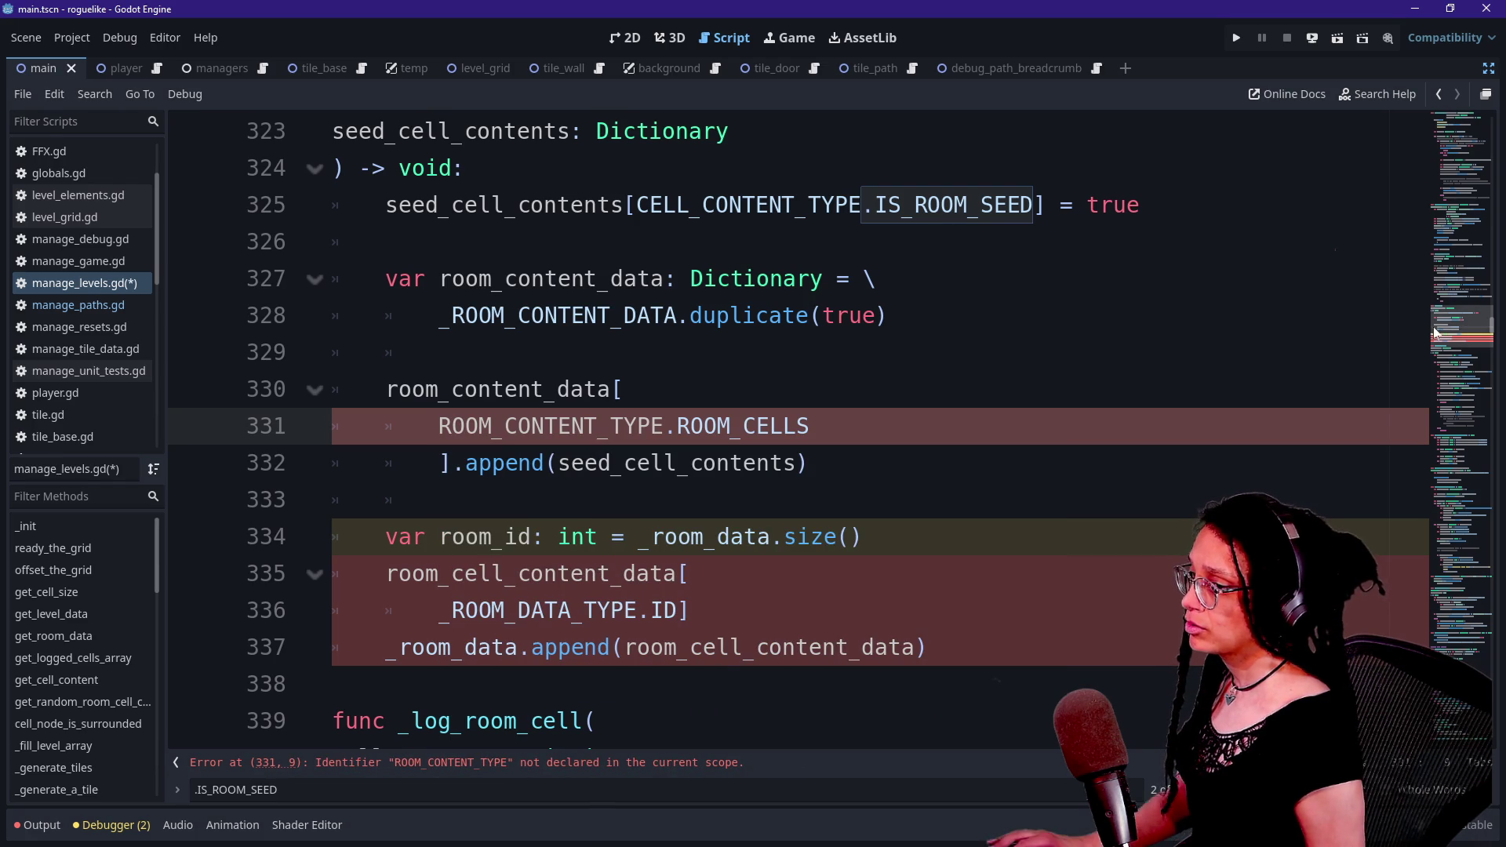
pyautogui.write('+_')
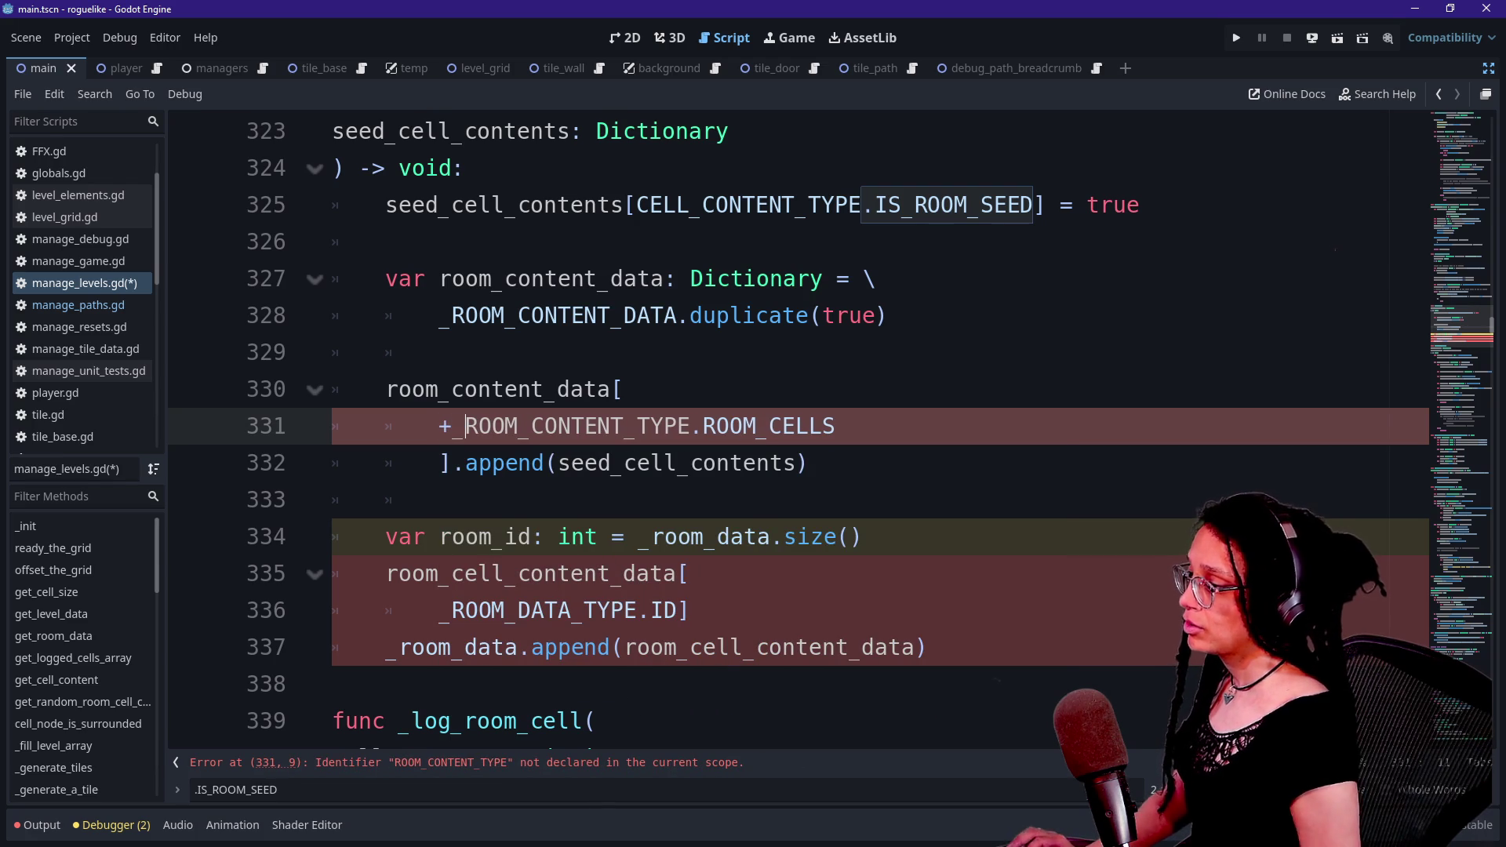
pyautogui.hotkey('ctrl', 'shift', 'Left')
pyautogui.press('BackSpace')
pyautogui.press('BackSpace')
pyautogui.press('BackSpace')
pyautogui.write('E.')
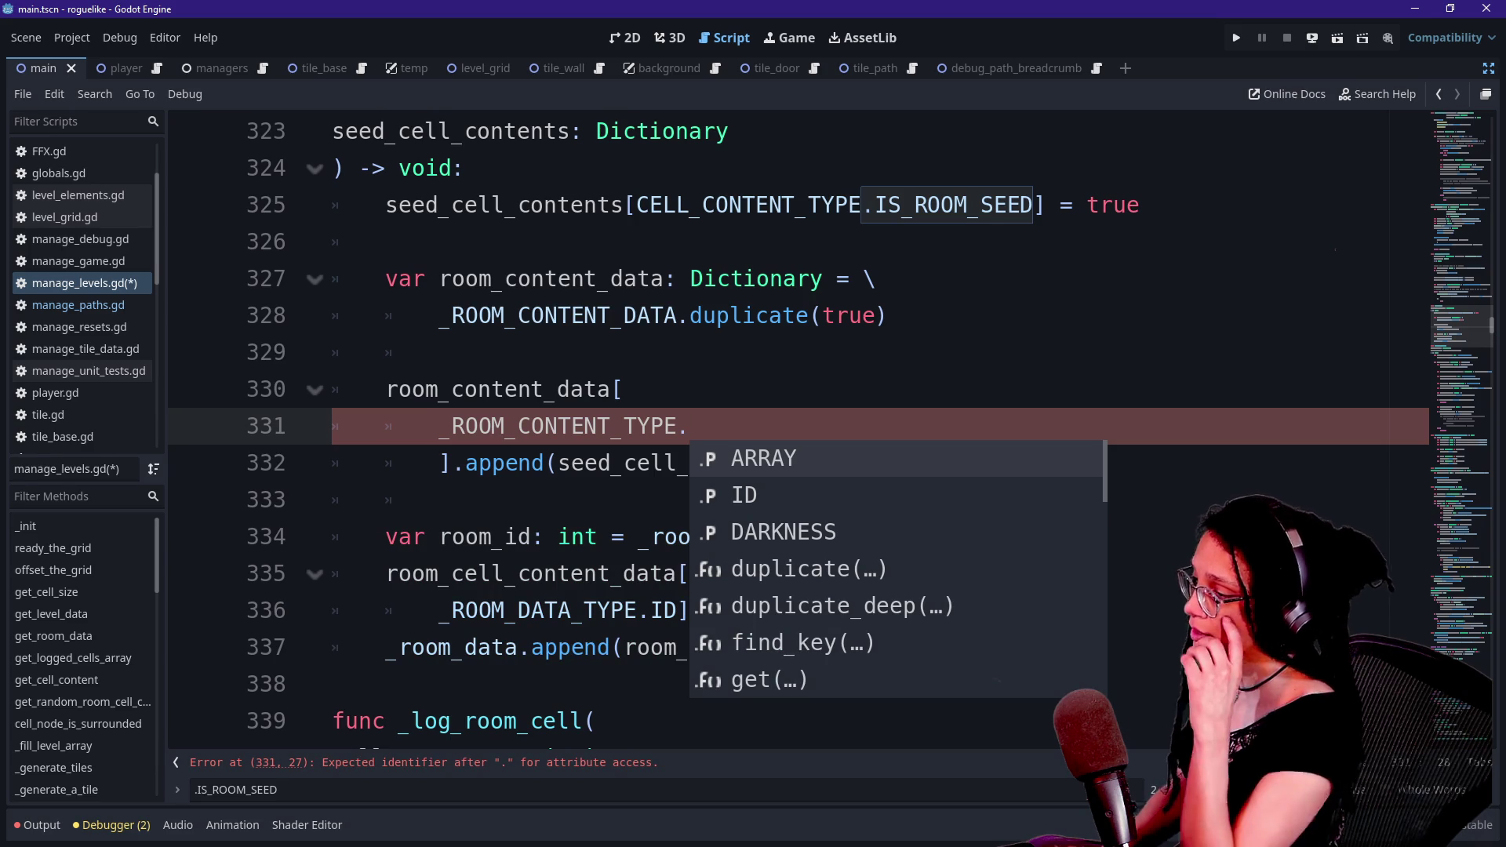
pyautogui.press('Return')
pyautogui.click(822, 647)
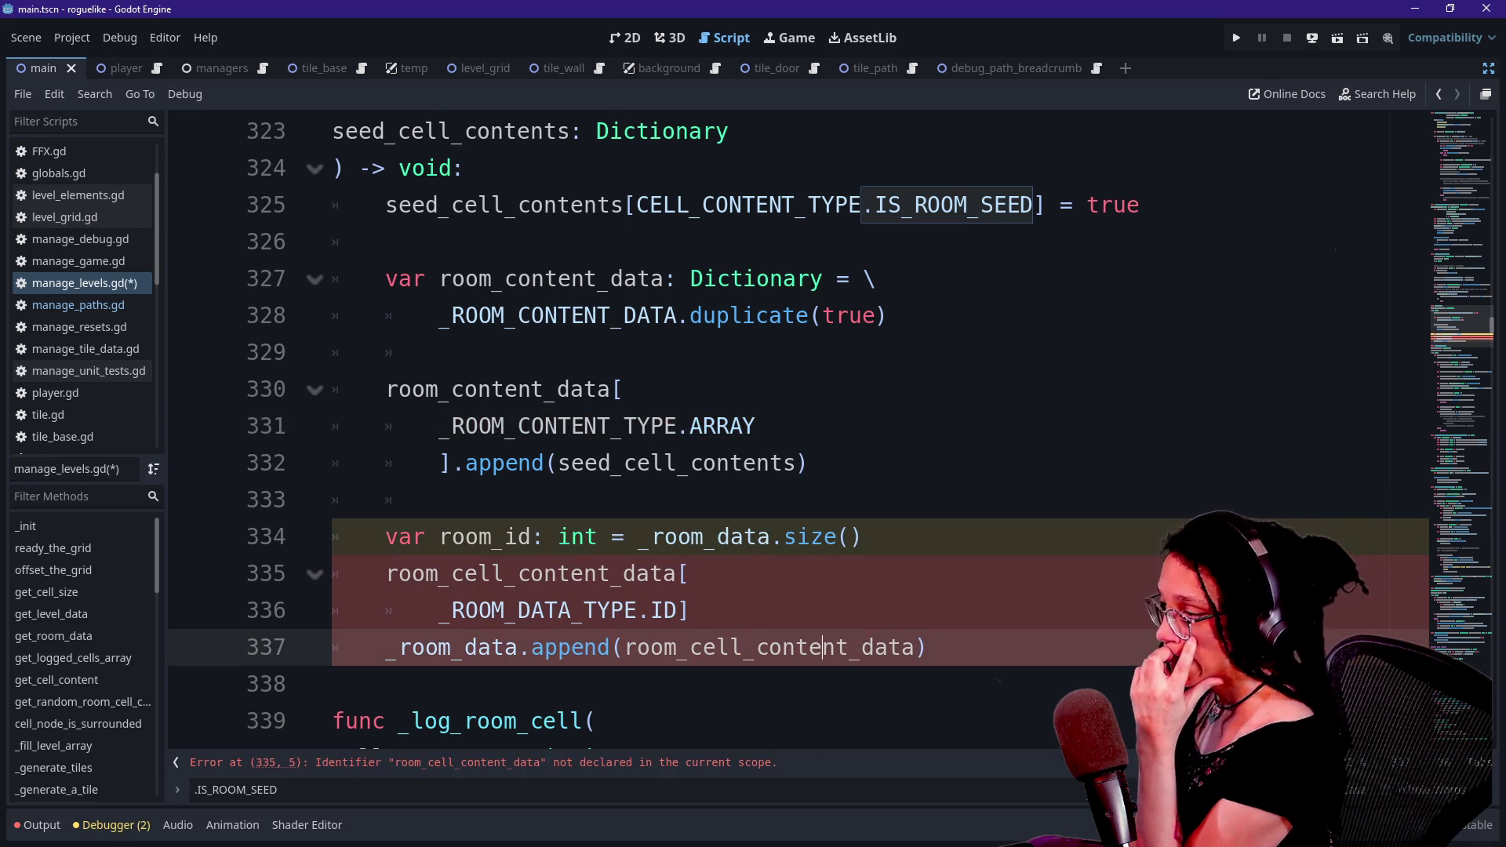
# - Review the seed_cell_contents and room_content_data declarations on lines 325–328 of _log_room
pyautogui.scroll(2, 823, 647)
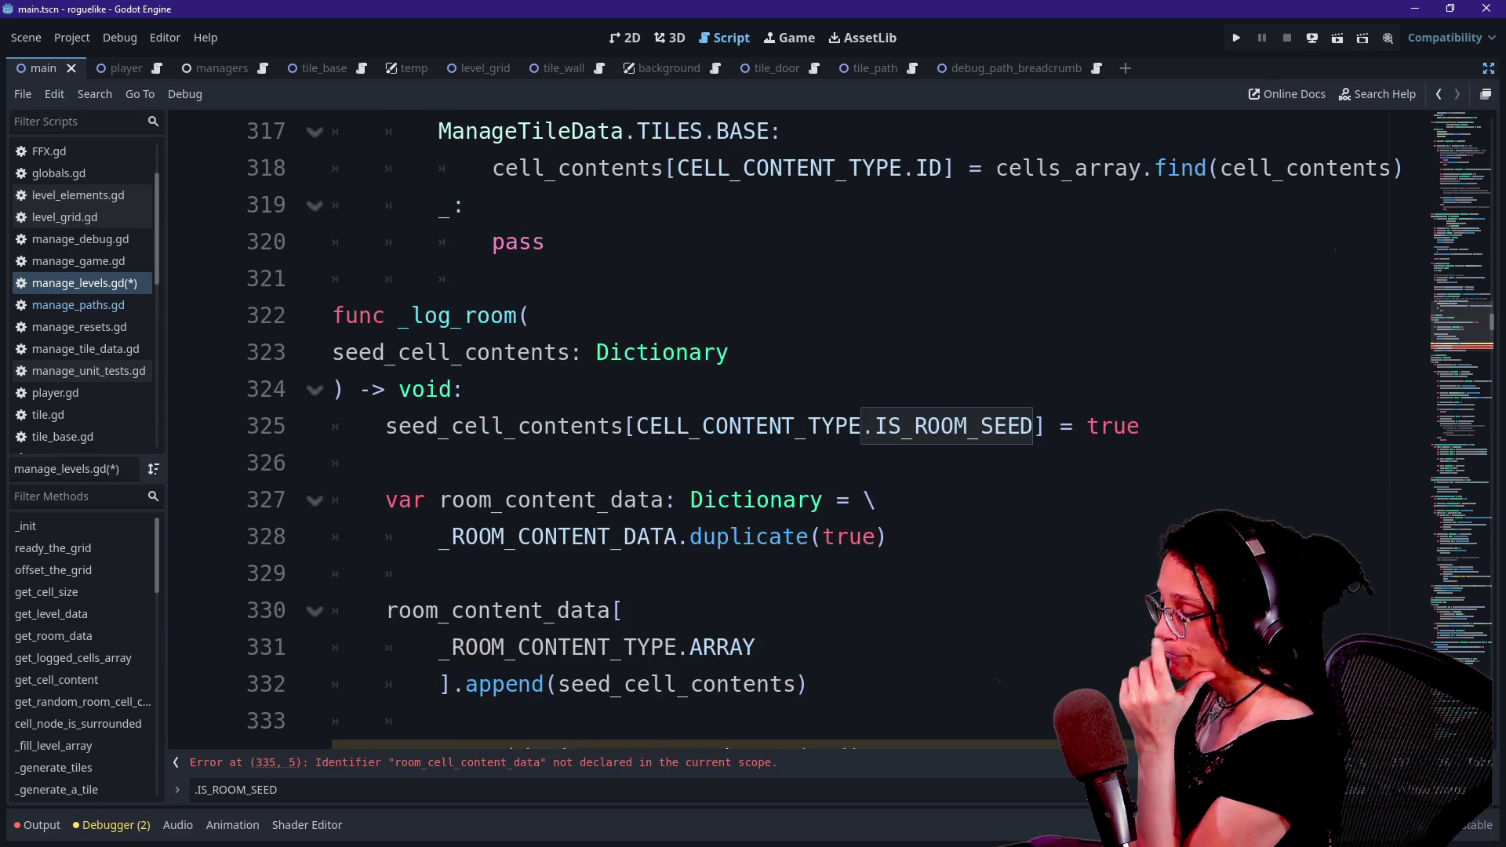
pyautogui.scroll(-1, 823, 648)
pyautogui.moveTo(518, 315); pyautogui.dragTo(796, 315)
pyautogui.click(795, 315)
pyautogui.moveTo(412, 315); pyautogui.dragTo(611, 315)
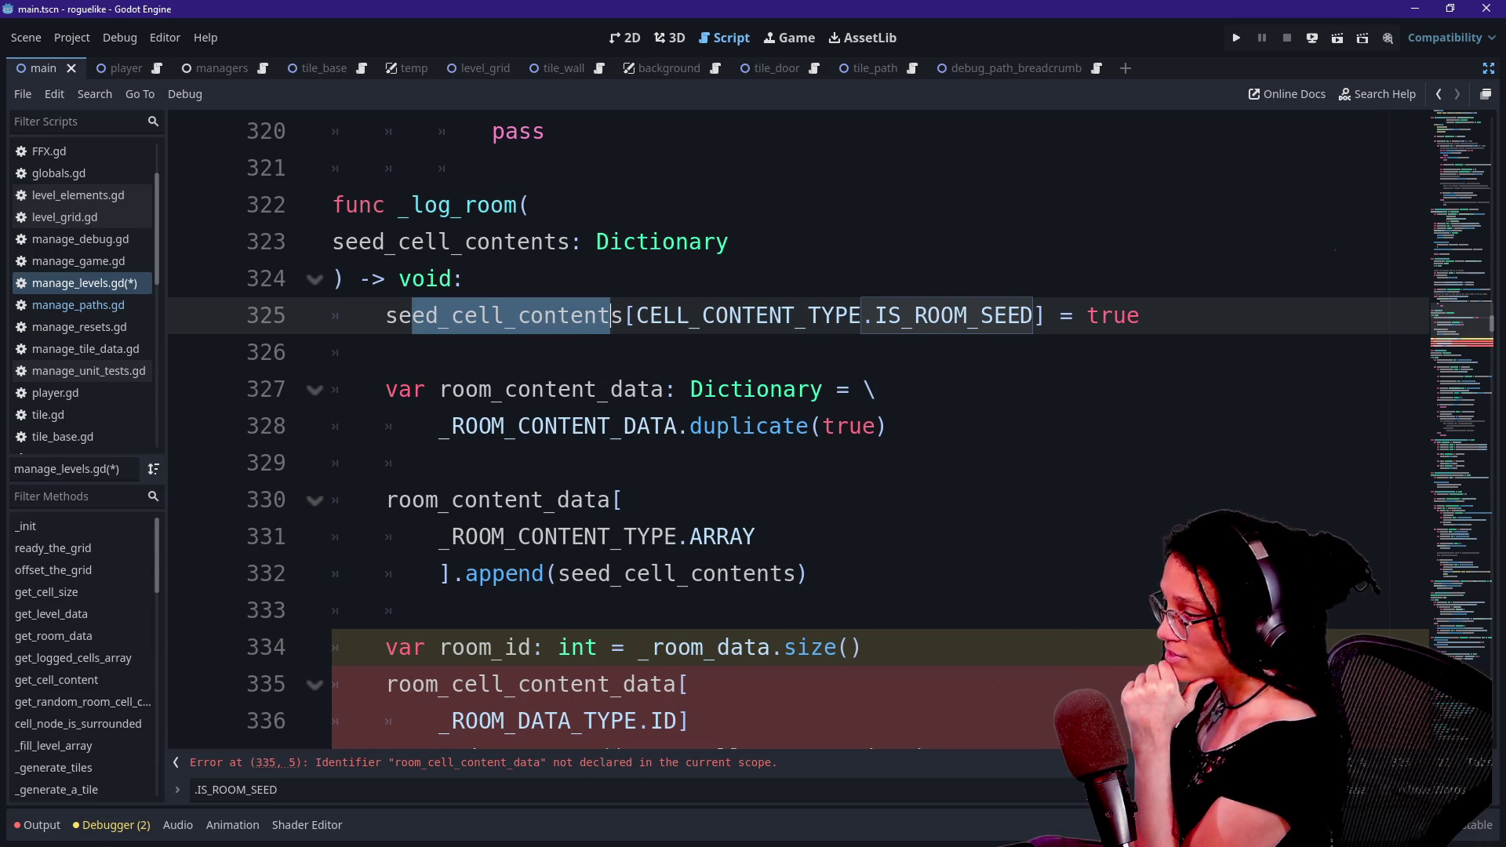
pyautogui.moveTo(452, 426); pyautogui.dragTo(678, 426)
pyautogui.click(678, 426)
pyautogui.moveTo(452, 389); pyautogui.dragTo(638, 389)
pyautogui.moveTo(522, 389); pyautogui.dragTo(886, 426)
pyautogui.click(624, 499)
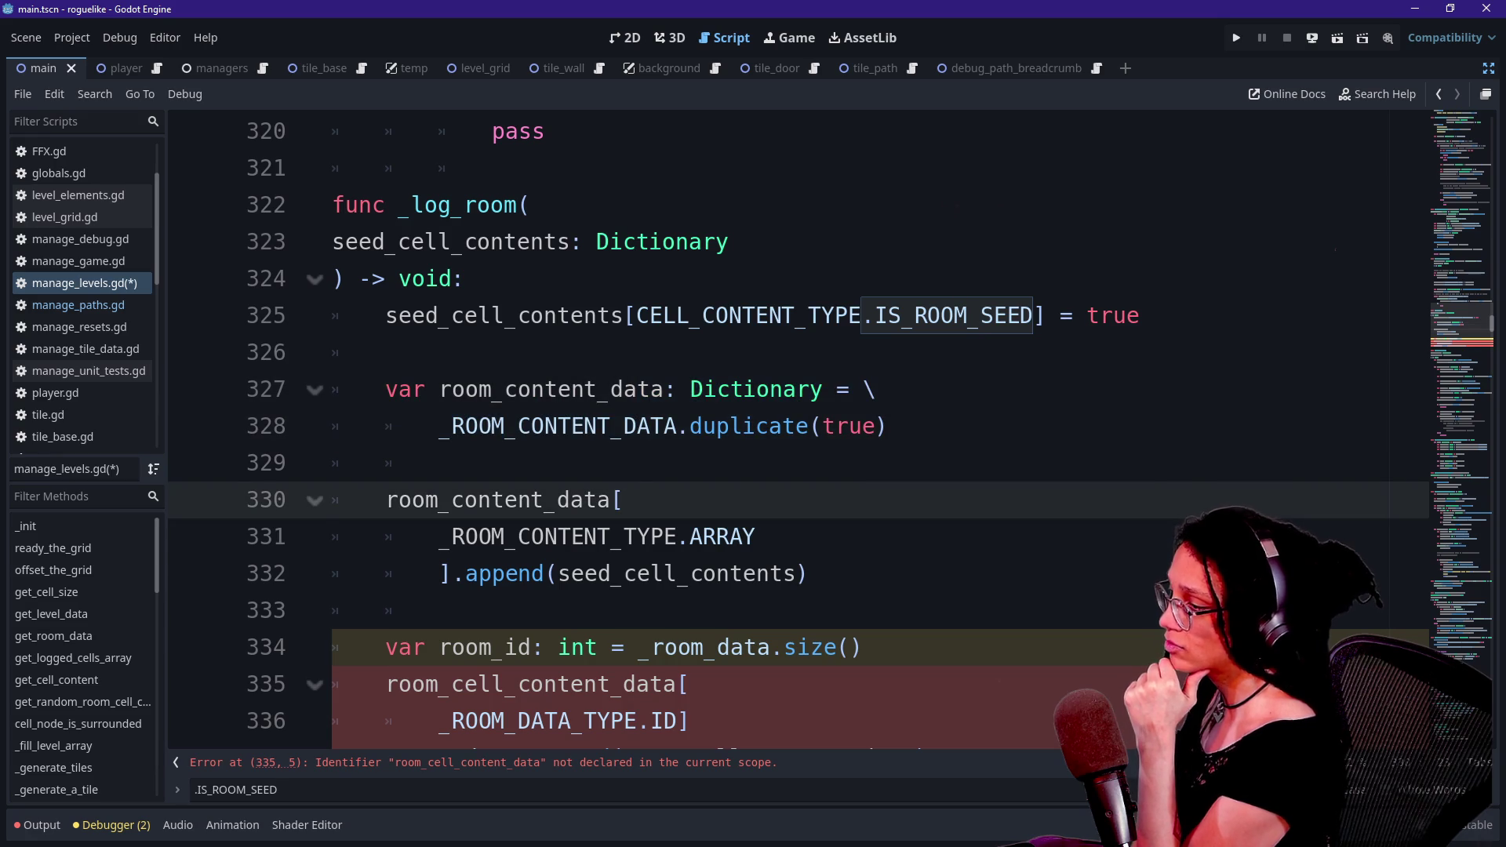
pyautogui.press('Down')
pyautogui.press('Down')
pyautogui.press('Down')
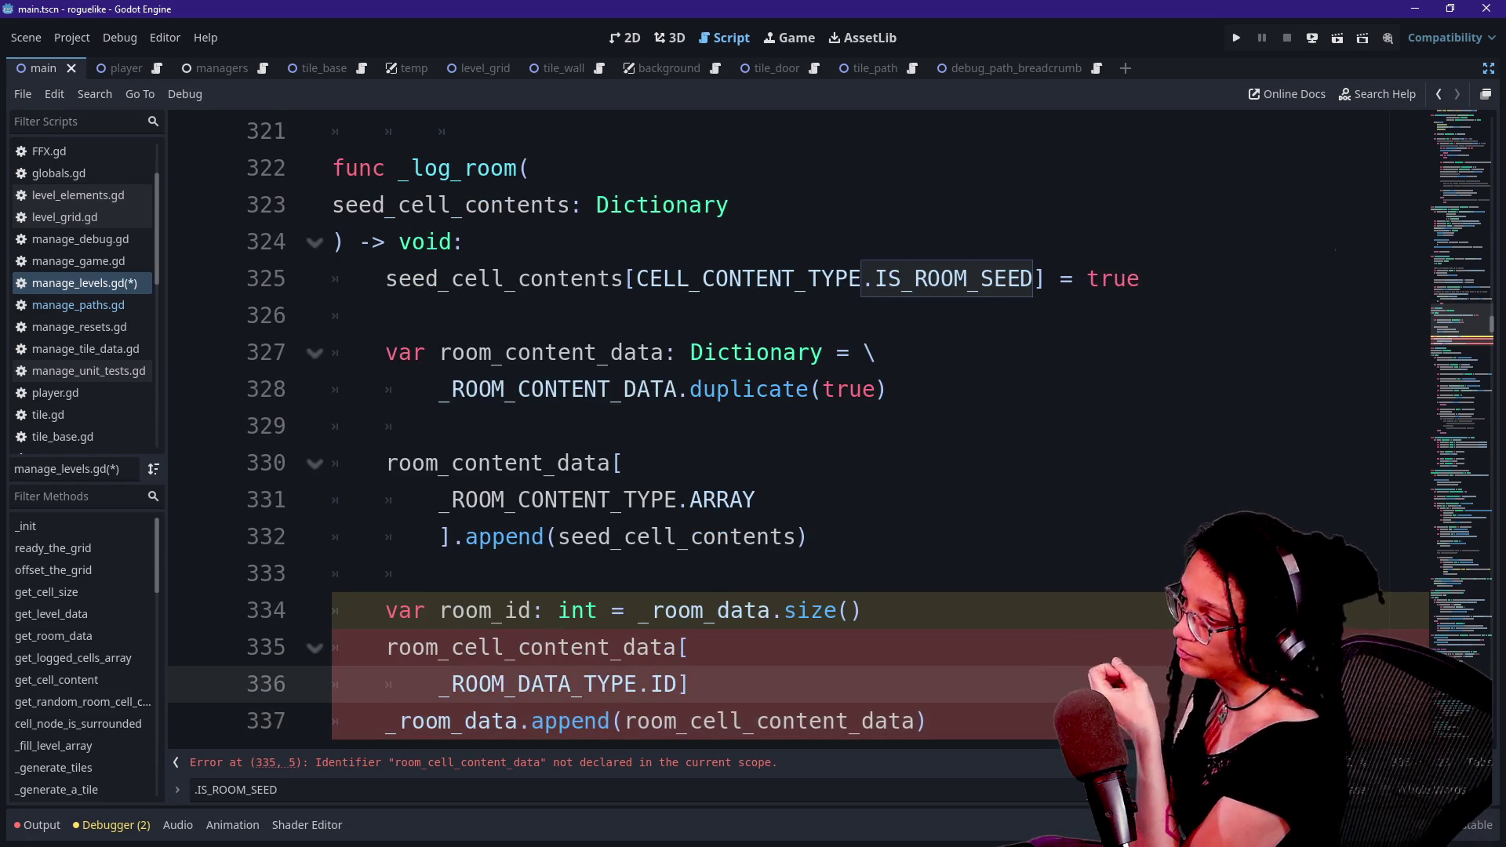
pyautogui.moveTo(386, 353); pyautogui.dragTo(886, 389)
pyautogui.click(753, 389)
pyautogui.click(627, 463)
pyautogui.click(439, 426)
# - Select the room_content_data ARRAY append block on lines 330–332
pyautogui.press('Down')
pyautogui.press('Down')
pyautogui.press('Down')
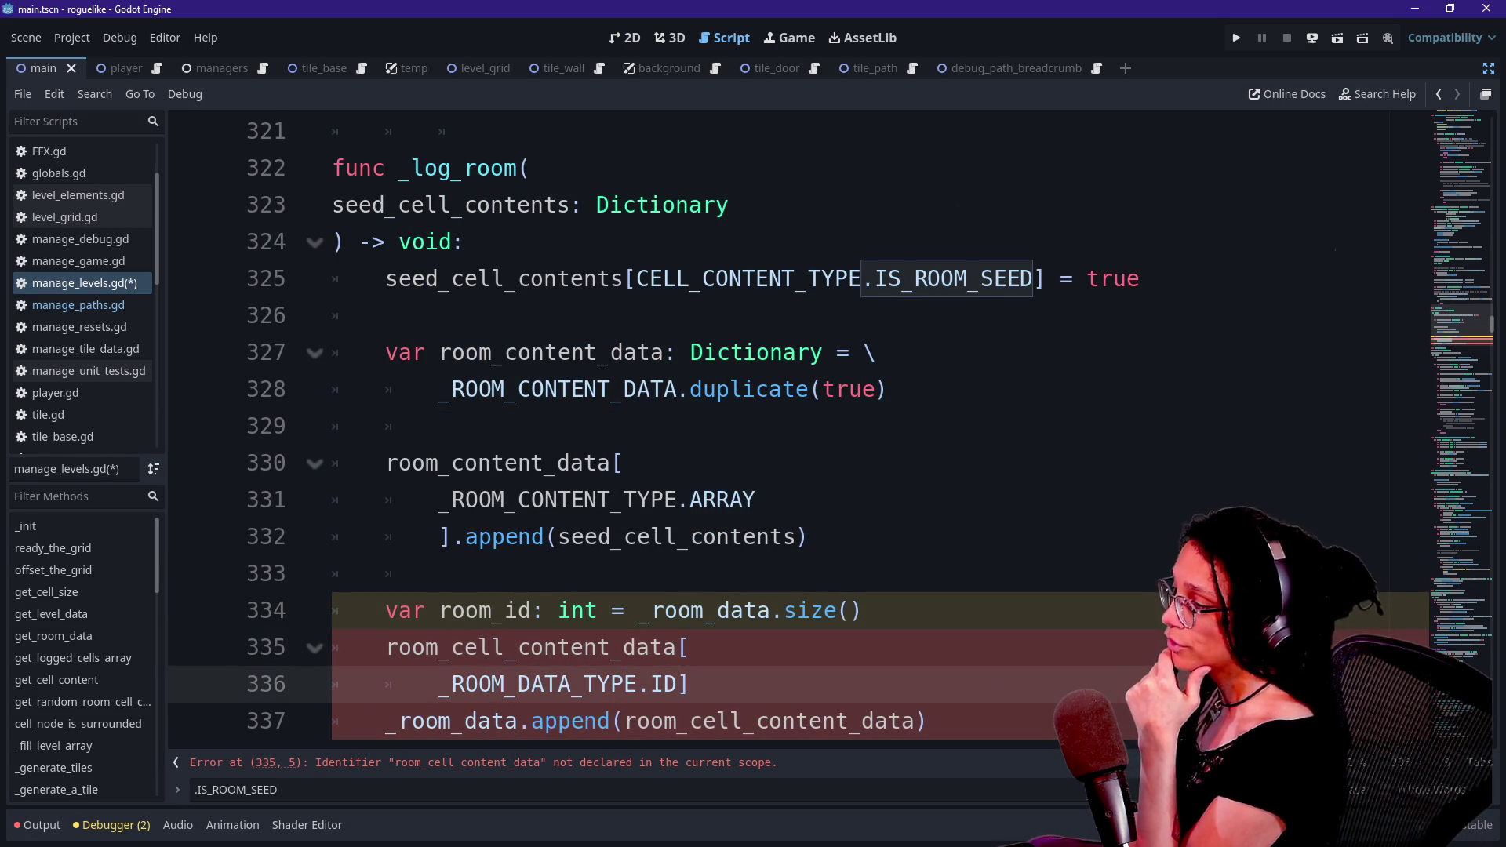
pyautogui.press('Up')
pyautogui.press('Up')
pyautogui.press('Up')
pyautogui.hotkey('shift', 'Up')
pyautogui.press('Left')
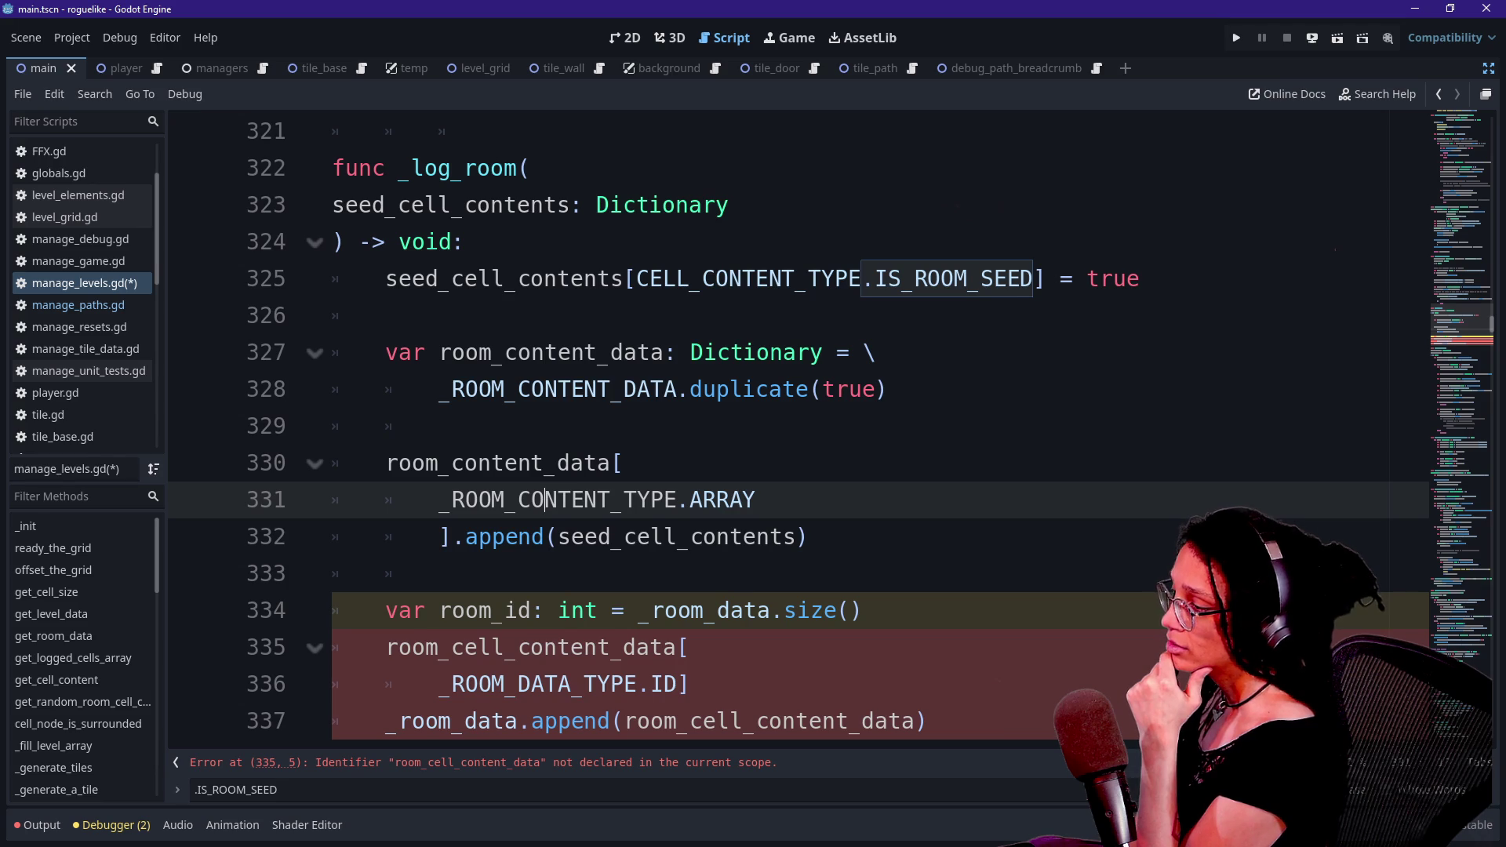
pyautogui.press('Up')
pyautogui.hotkey('shift', 'Home')
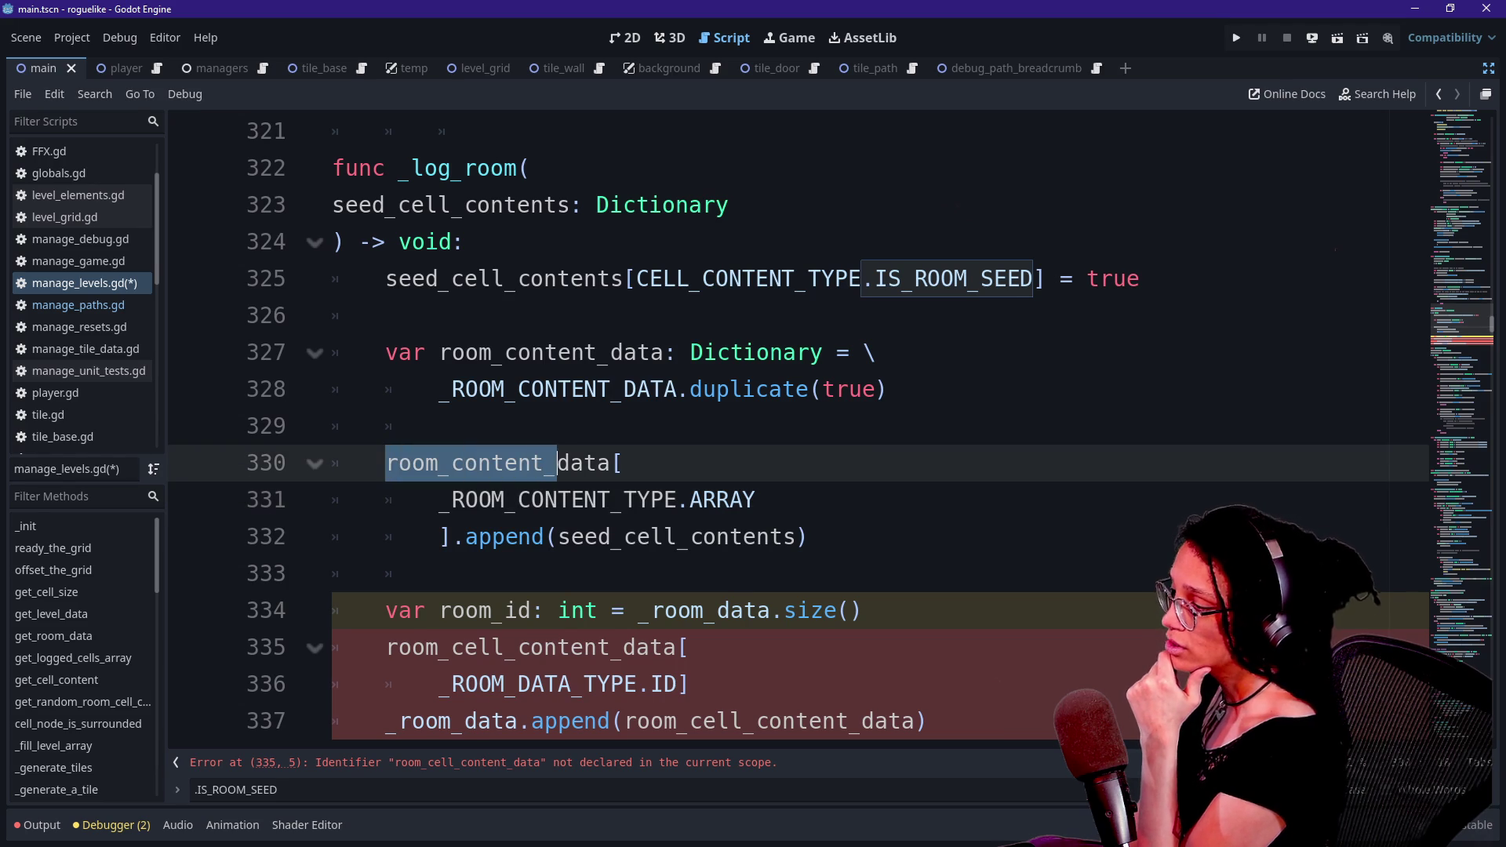
pyautogui.press('Right')
pyautogui.press('Down')
pyautogui.press('End')
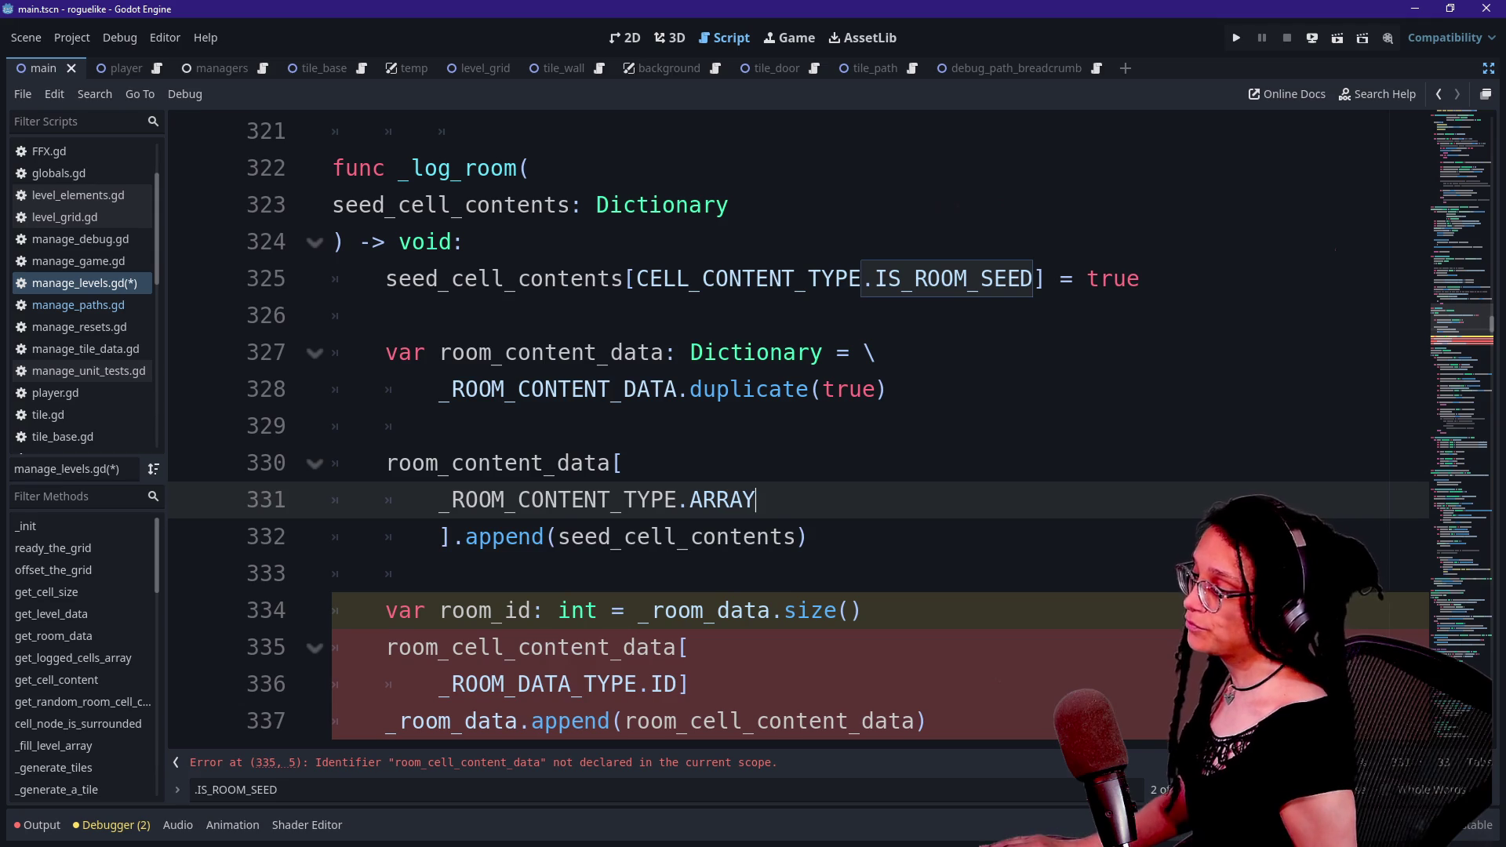
pyautogui.press('Down')
pyautogui.press('End')
pyautogui.hotkey('shift', 'Up')
pyautogui.hotkey('shift', 'Up')
pyautogui.hotkey('shift', 'Home')
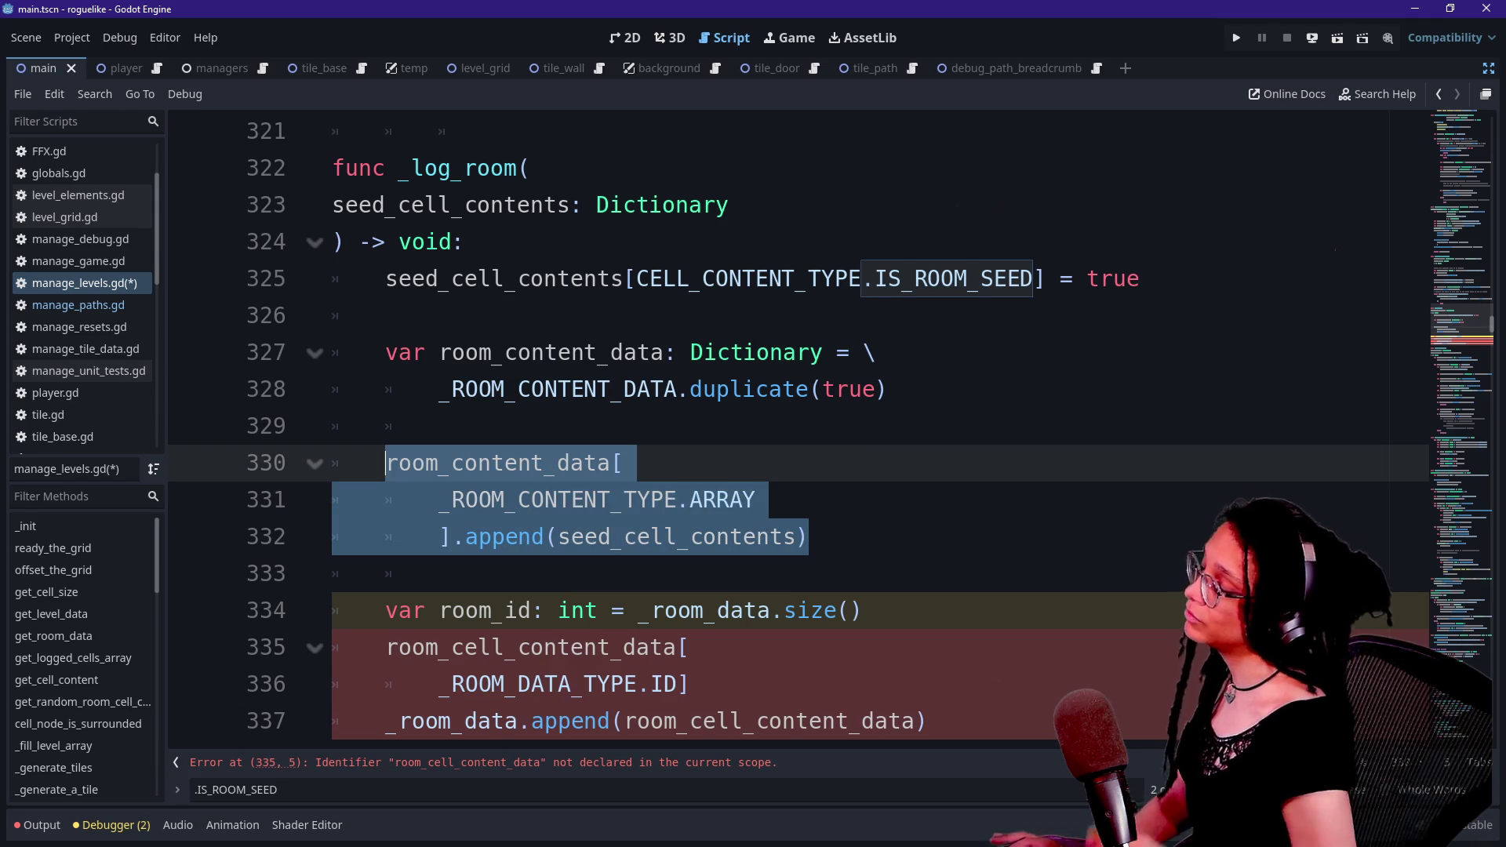
# - Add a new line below the duplicate(true) declaration and start typing 'var room_cell_content_data: Array'
pyautogui.moveTo(388, 461)
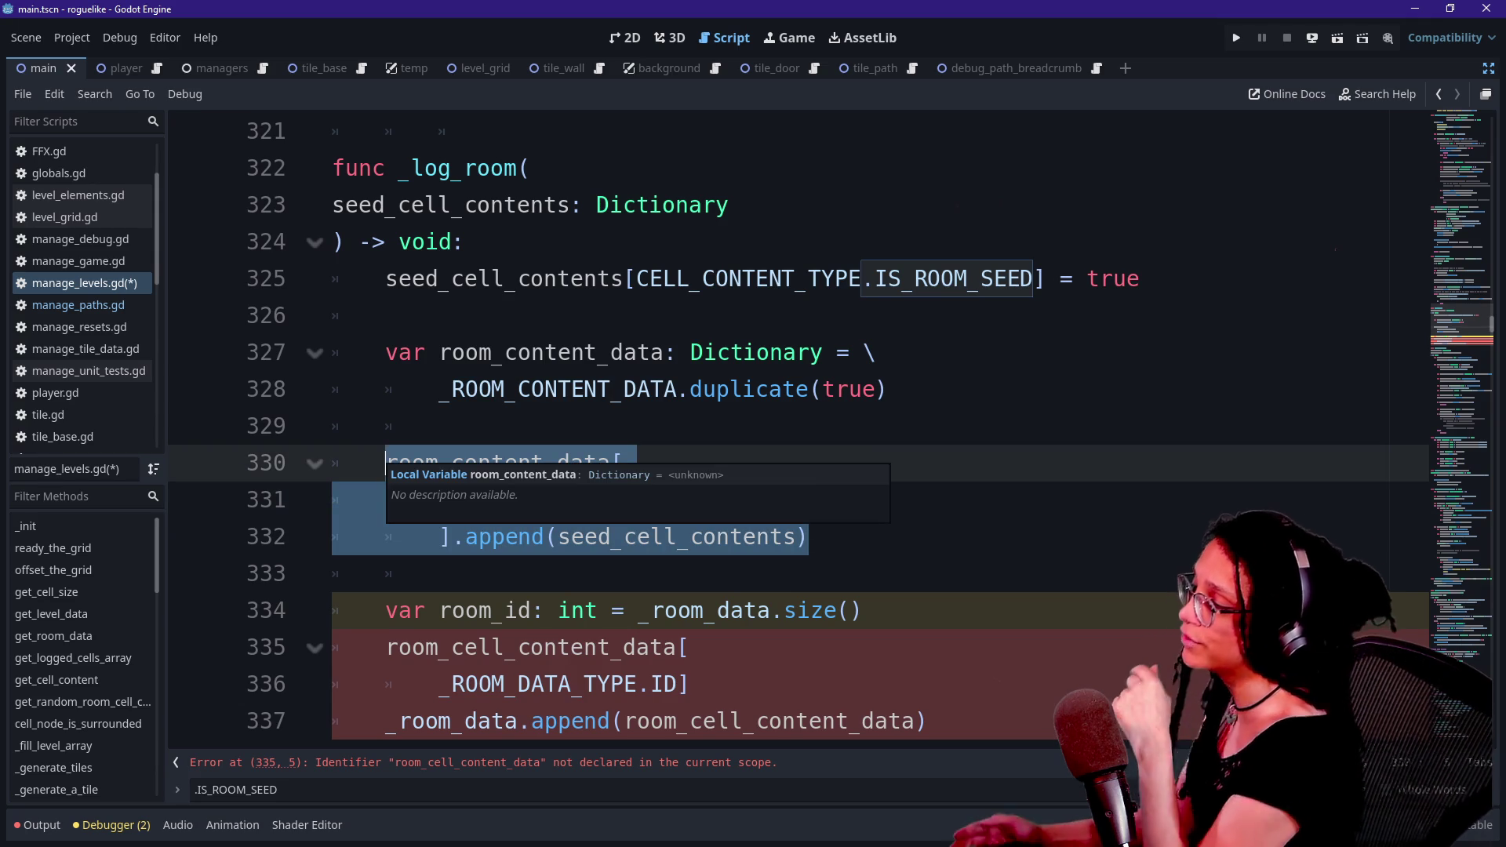
pyautogui.press('Up')
pyautogui.press('Up')
pyautogui.press('End')
pyautogui.press('Return')
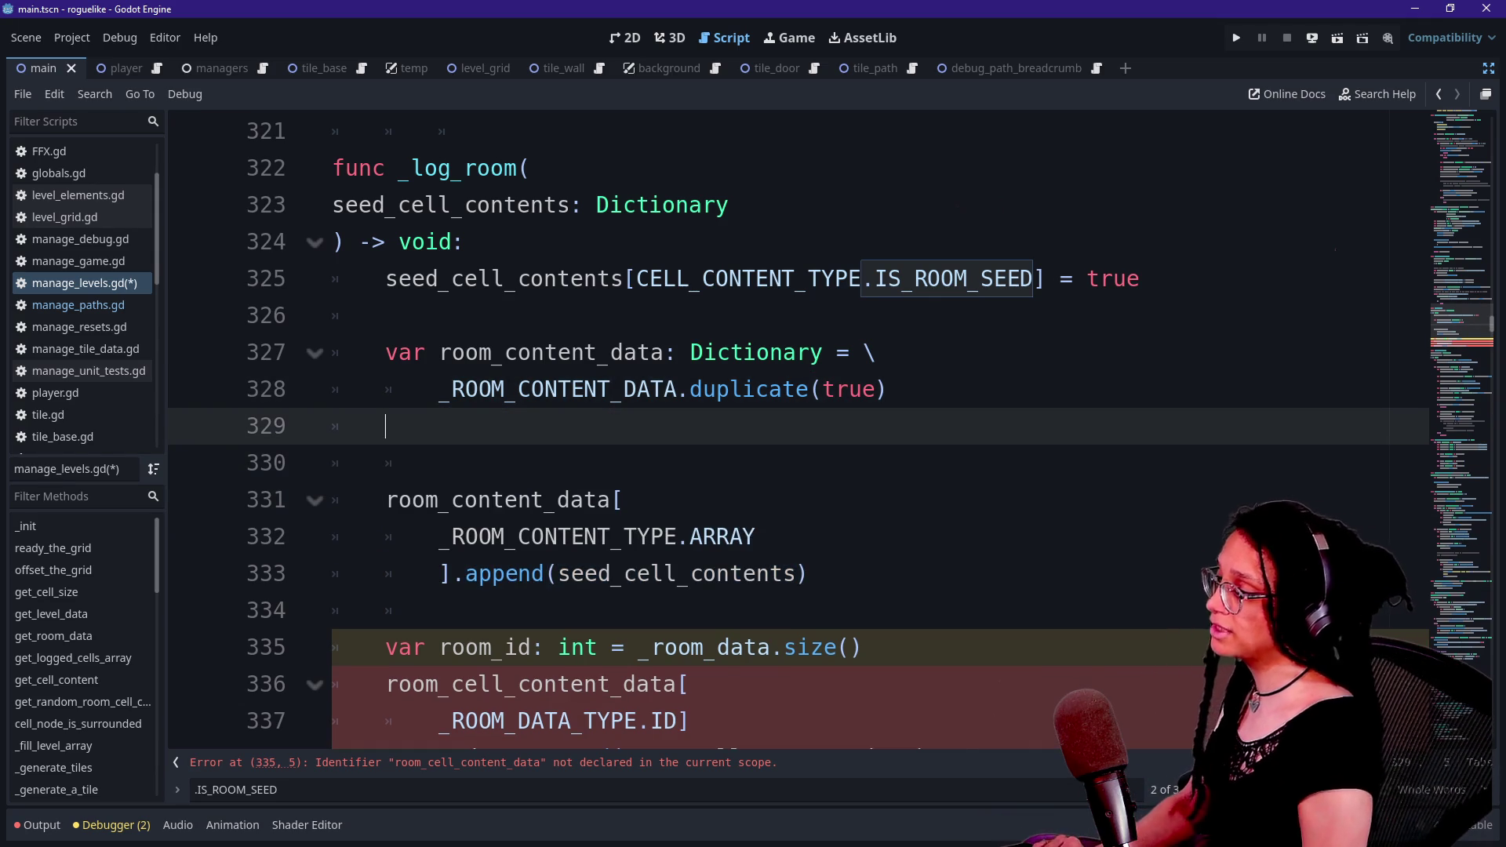
pyautogui.press('BackSpace')
pyautogui.press('Return')
pyautogui.write('var room_cell_content')
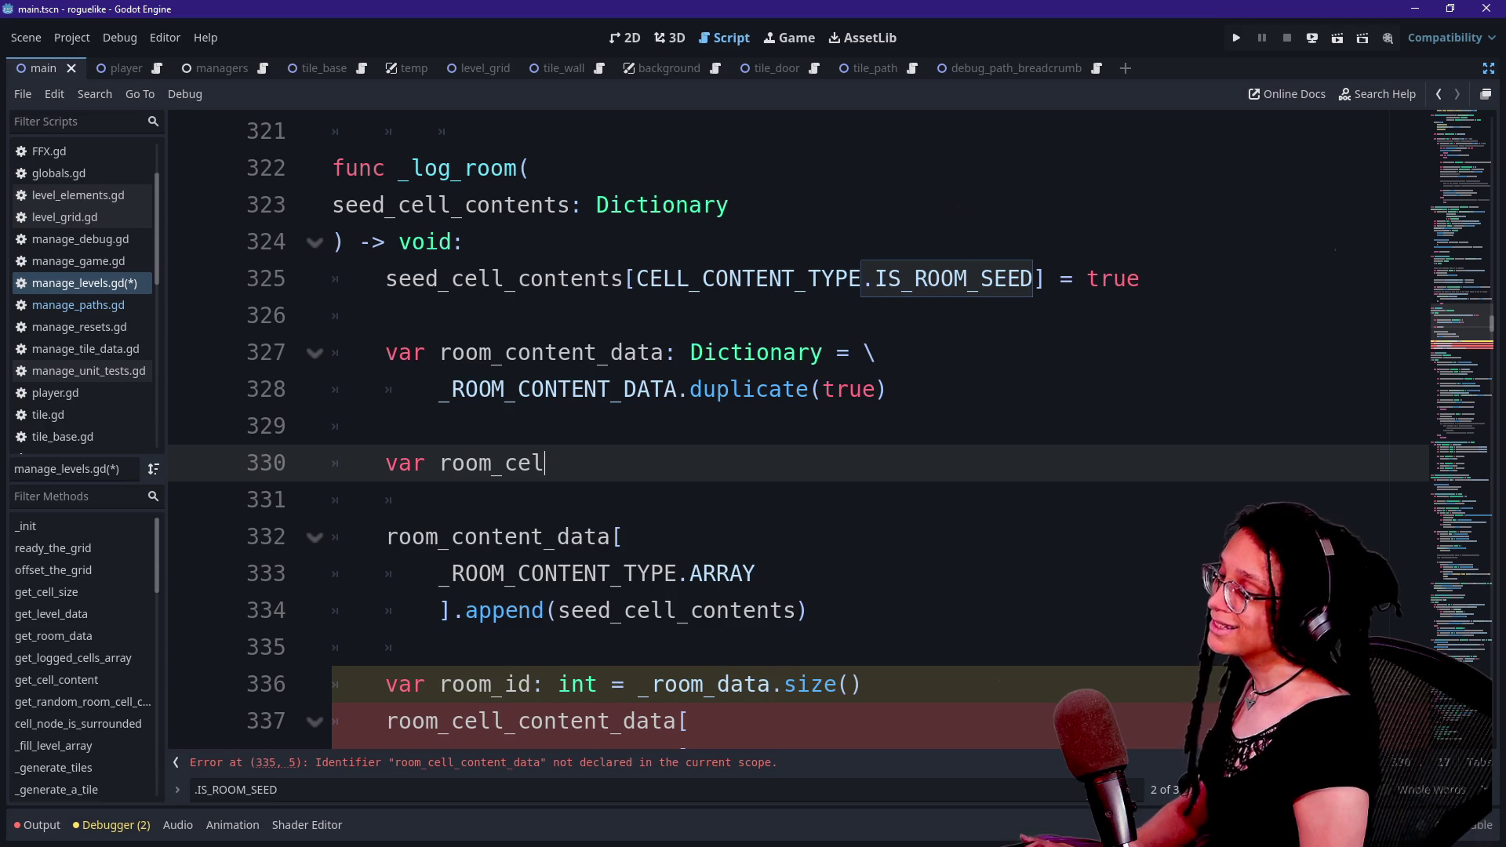
pyautogui.write('_data: ')
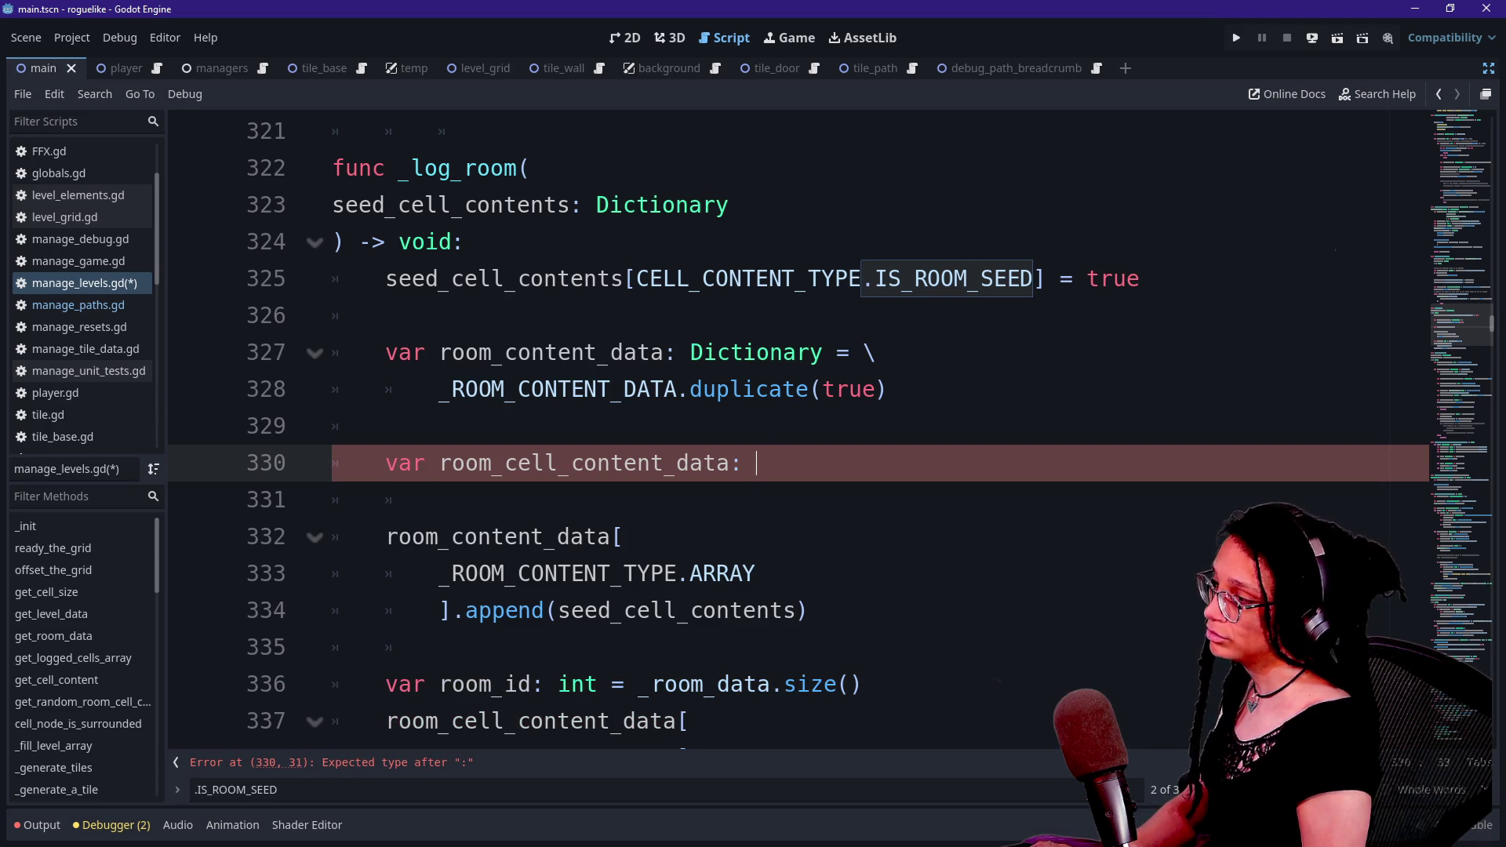
pyautogui.write('Array')
# - Complete the type as 'Array[Arrays] = \', continue on a new line, and unindent line 328
pyautogui.press('Escape')
pyautogui.write('[Ar')
pyautogui.press('BackSpace')
pyautogui.write('ys] = ')
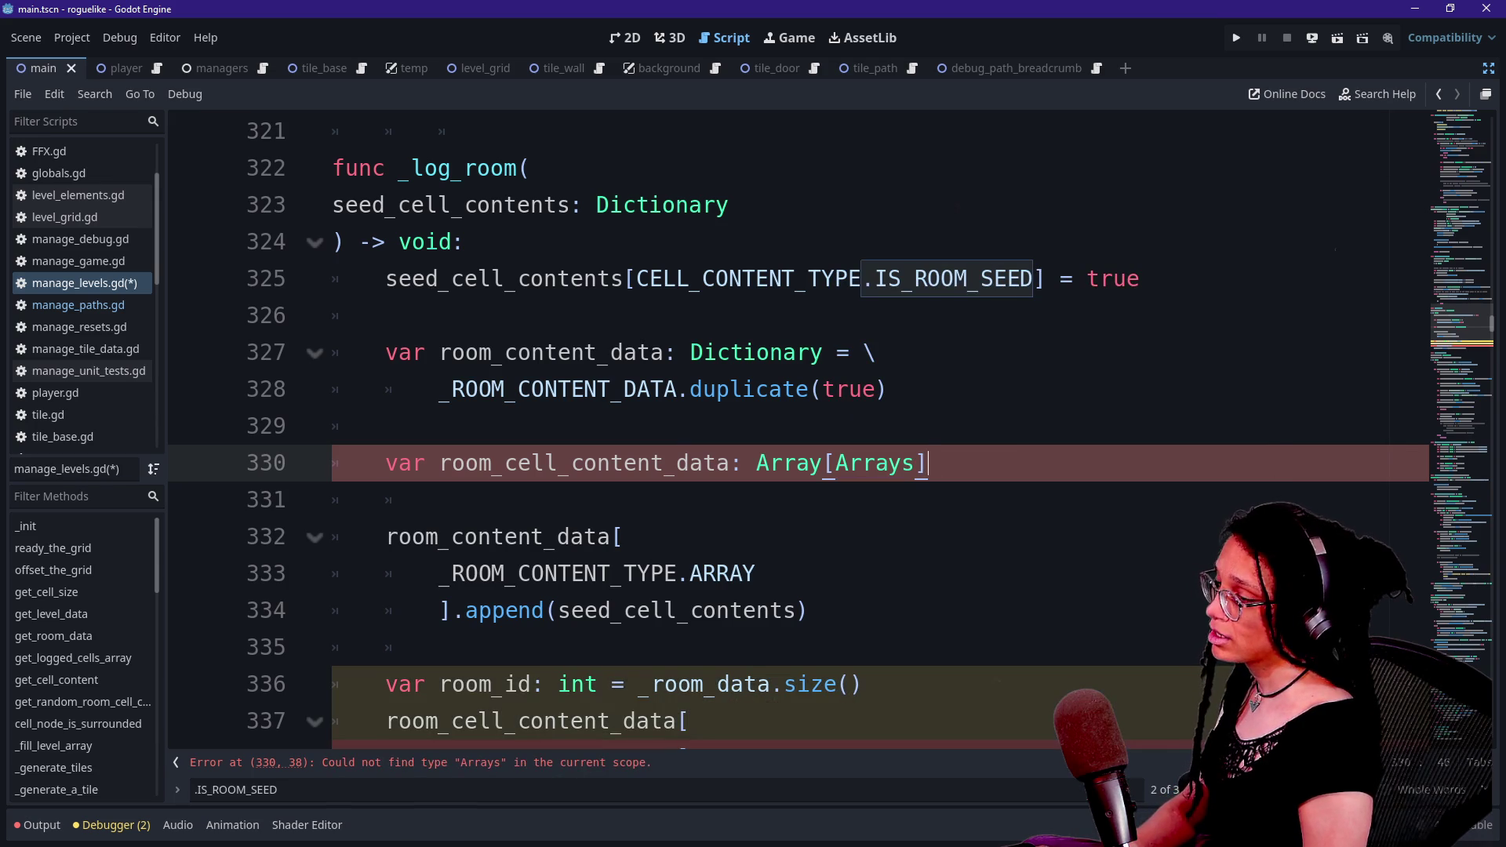
pyautogui.write('\\')
pyautogui.press('Return')
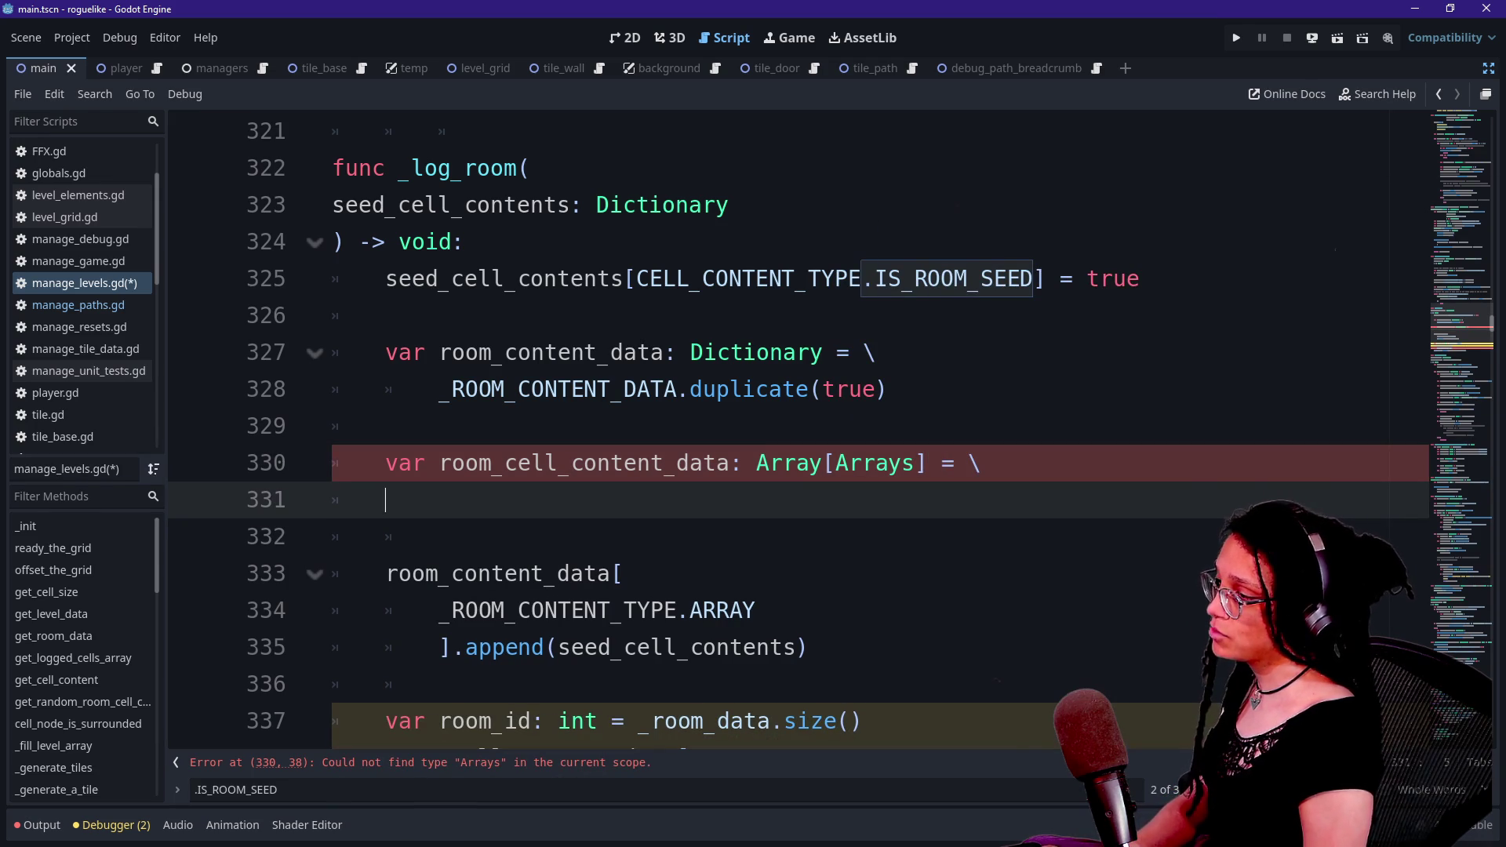
pyautogui.click(437, 389)
pyautogui.press('BackSpace')
# - Assign _ROOM_CELLS_CONTENT_DATA.duplicate(true) and pluralise the variable to room_cells_content_data
pyautogui.click(387, 500)
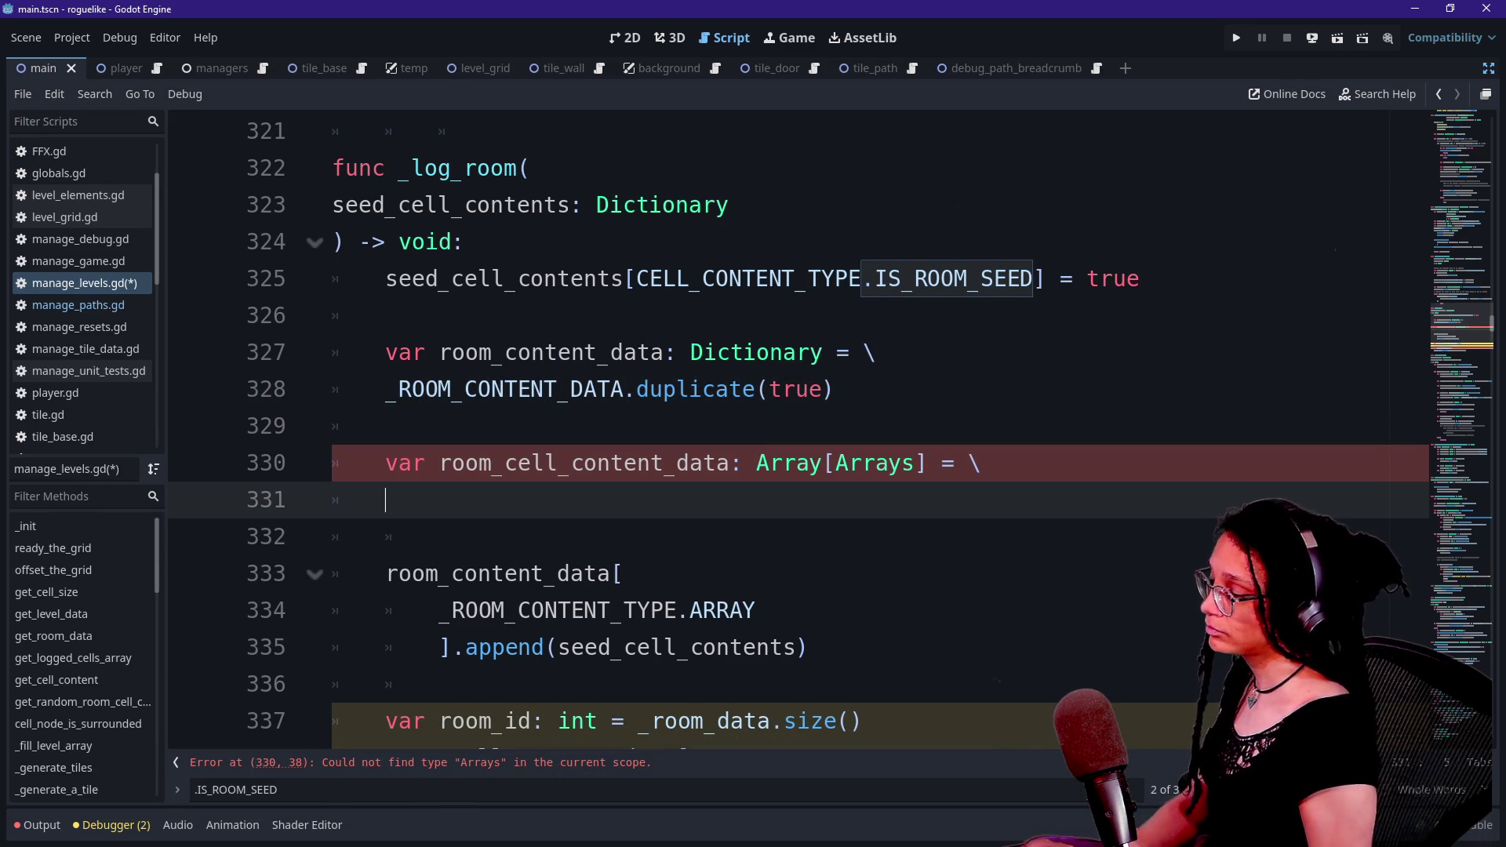
pyautogui.write('_ROOM_CELLS_CONTENT_DATA')
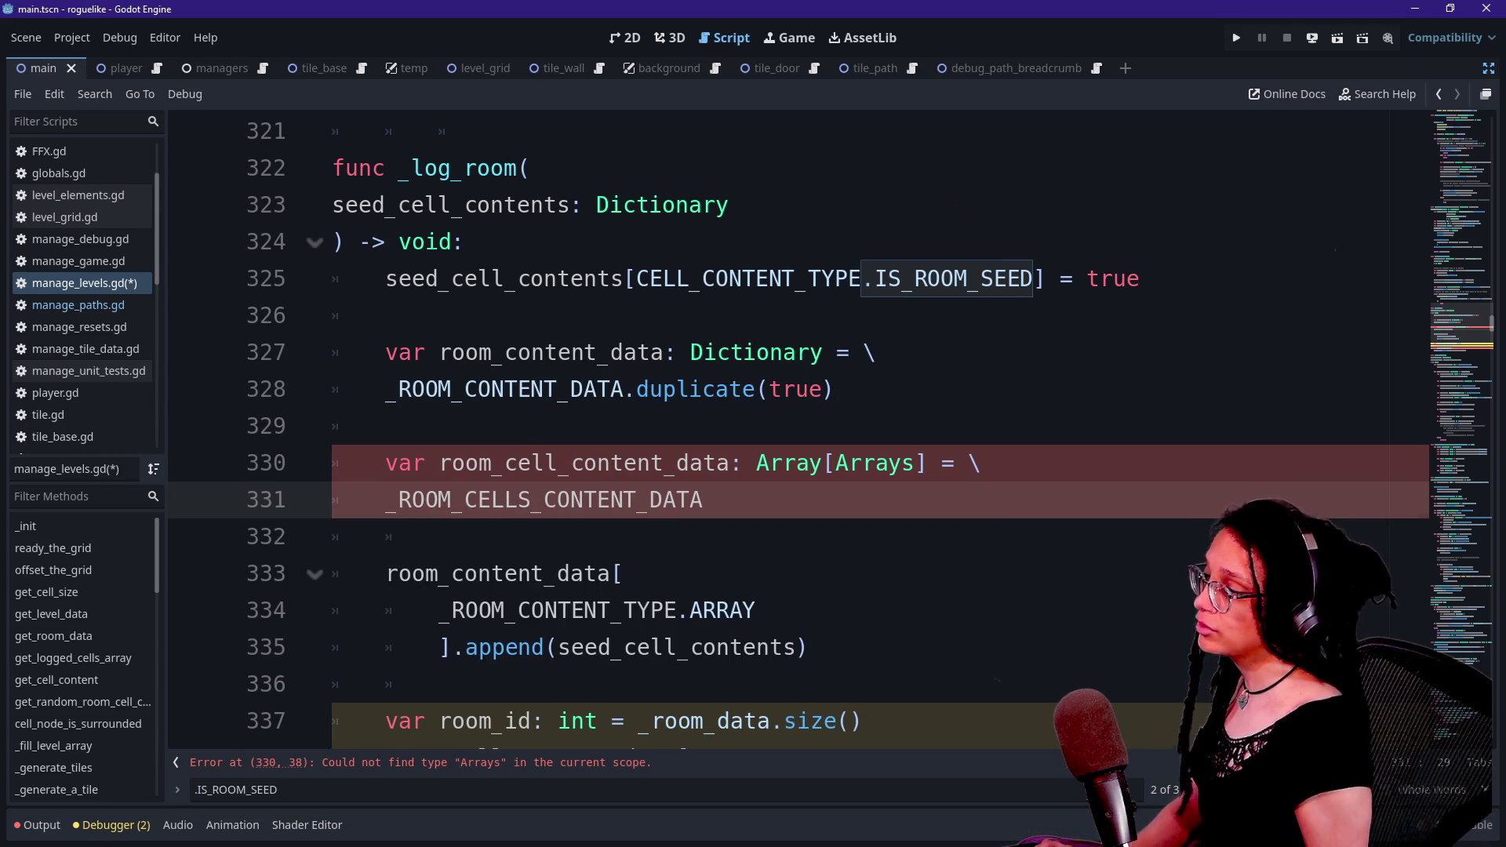
pyautogui.click(558, 463)
pyautogui.write('s')
pyautogui.click(703, 499)
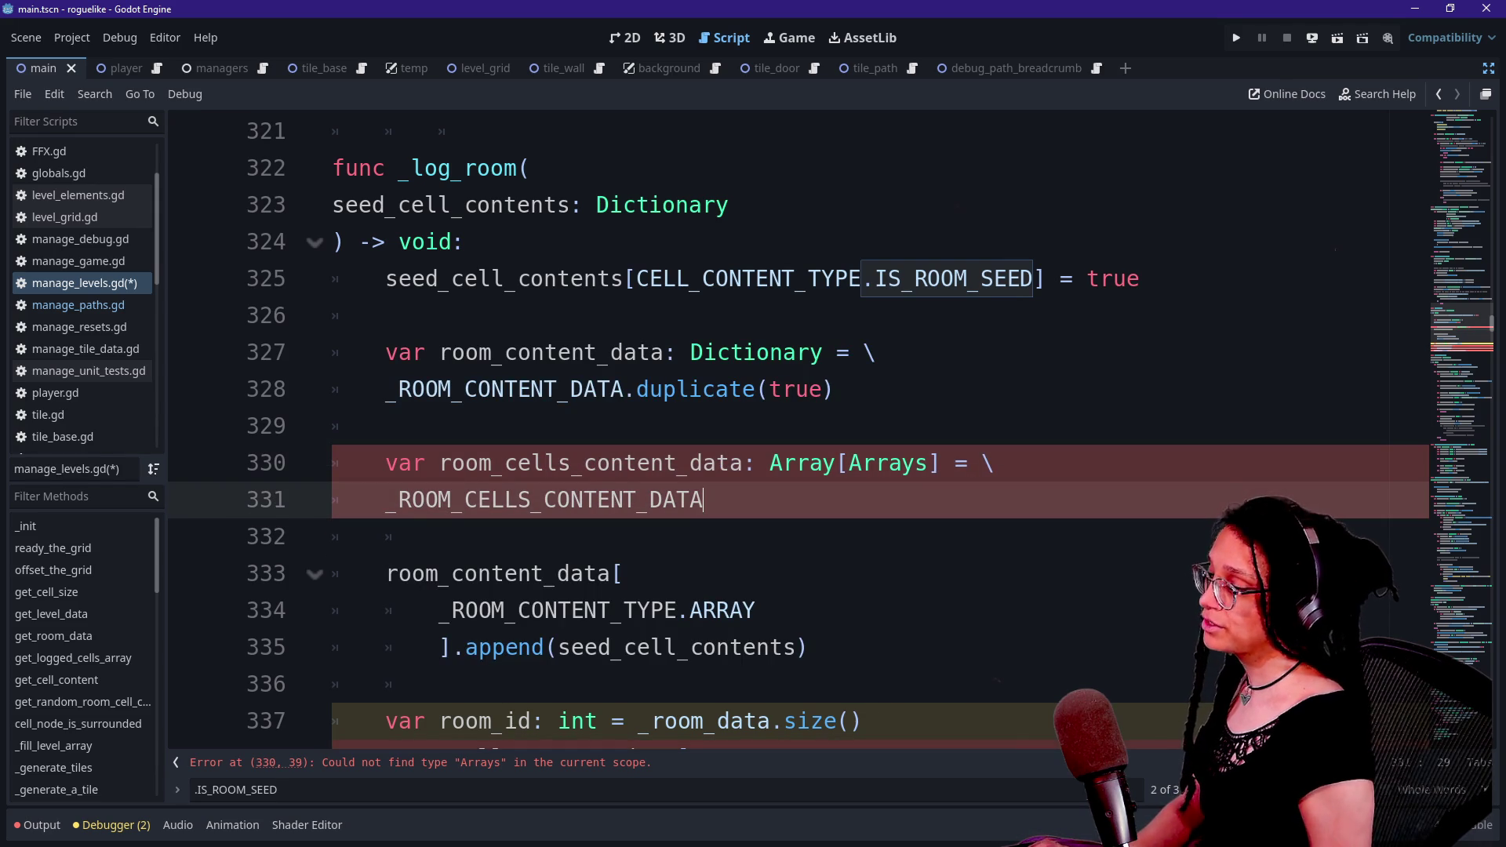
pyautogui.write('.')
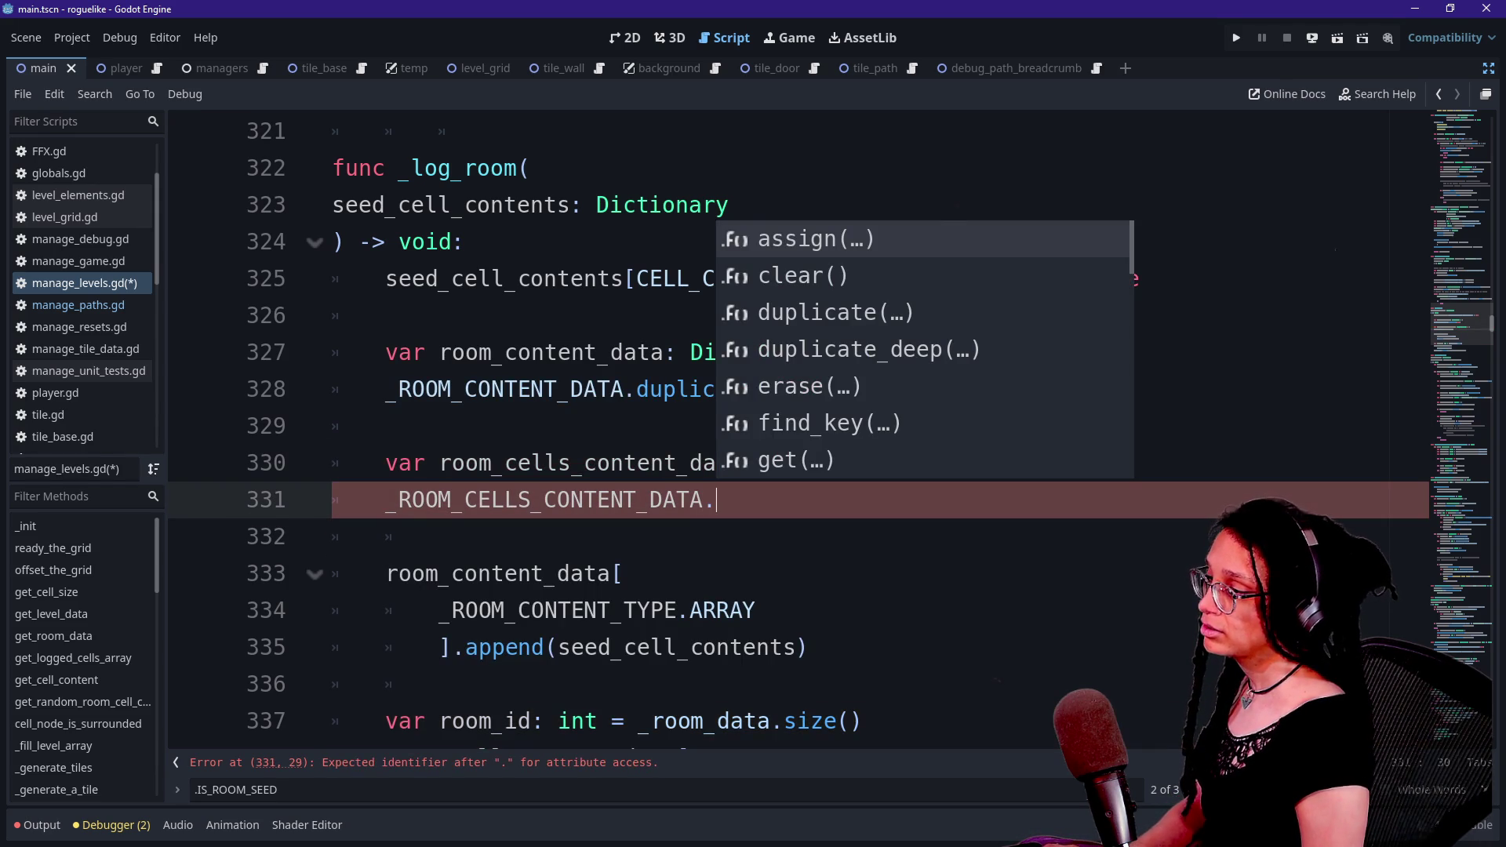
pyautogui.write('duplicate(true')
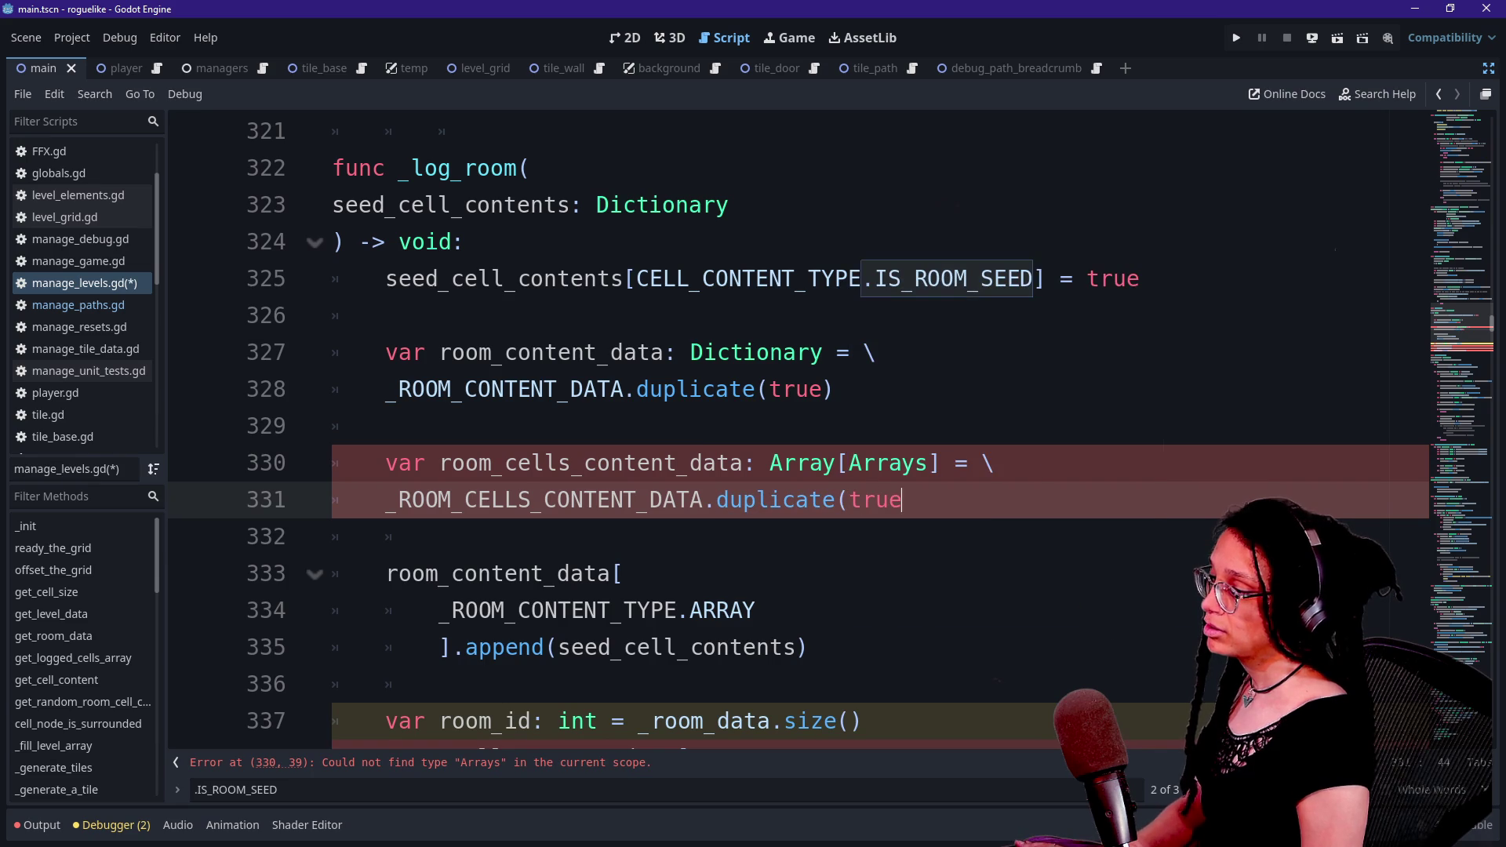
pyautogui.write(')')
pyautogui.click(717, 463)
pyautogui.scroll(-1, 785, 432)
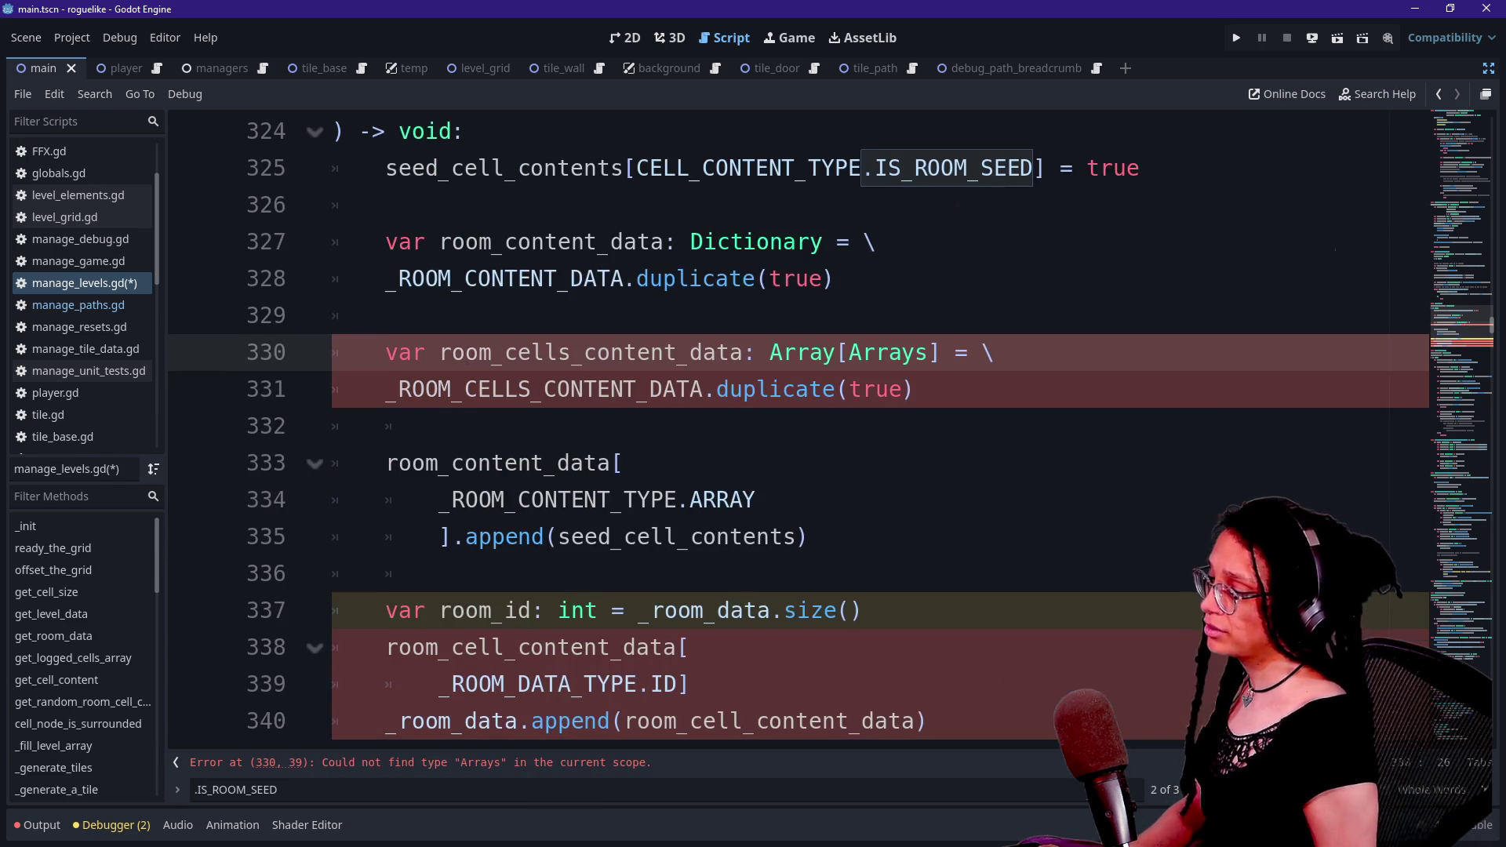
# - Change the type to a Dictionary keyed by ROOM_CELLS_CONTENT_TYPE
pyautogui.doubleClick(888, 352)
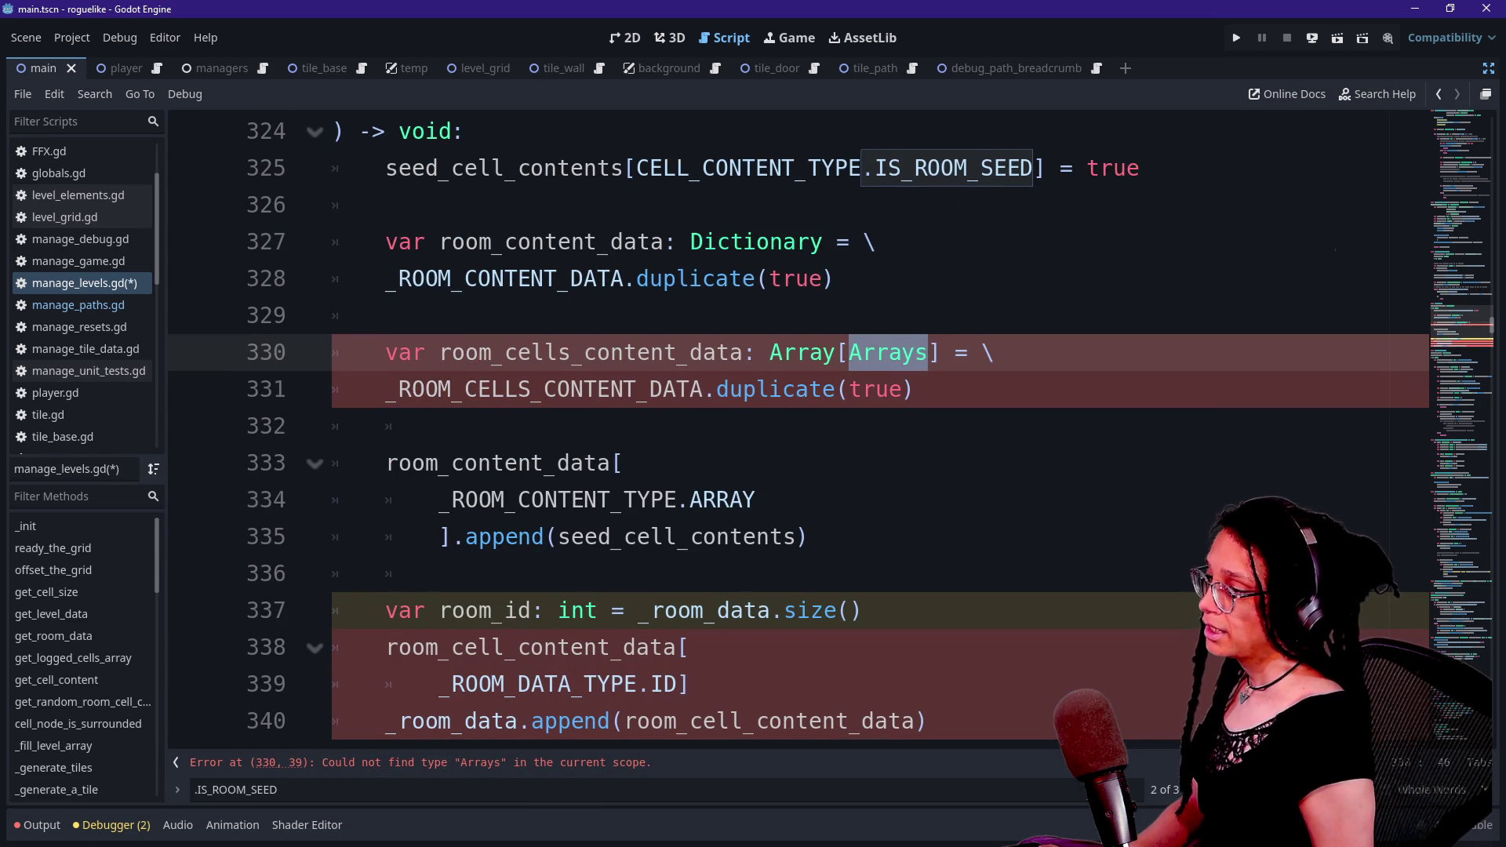
pyautogui.click(955, 353)
pyautogui.press('BackSpace')
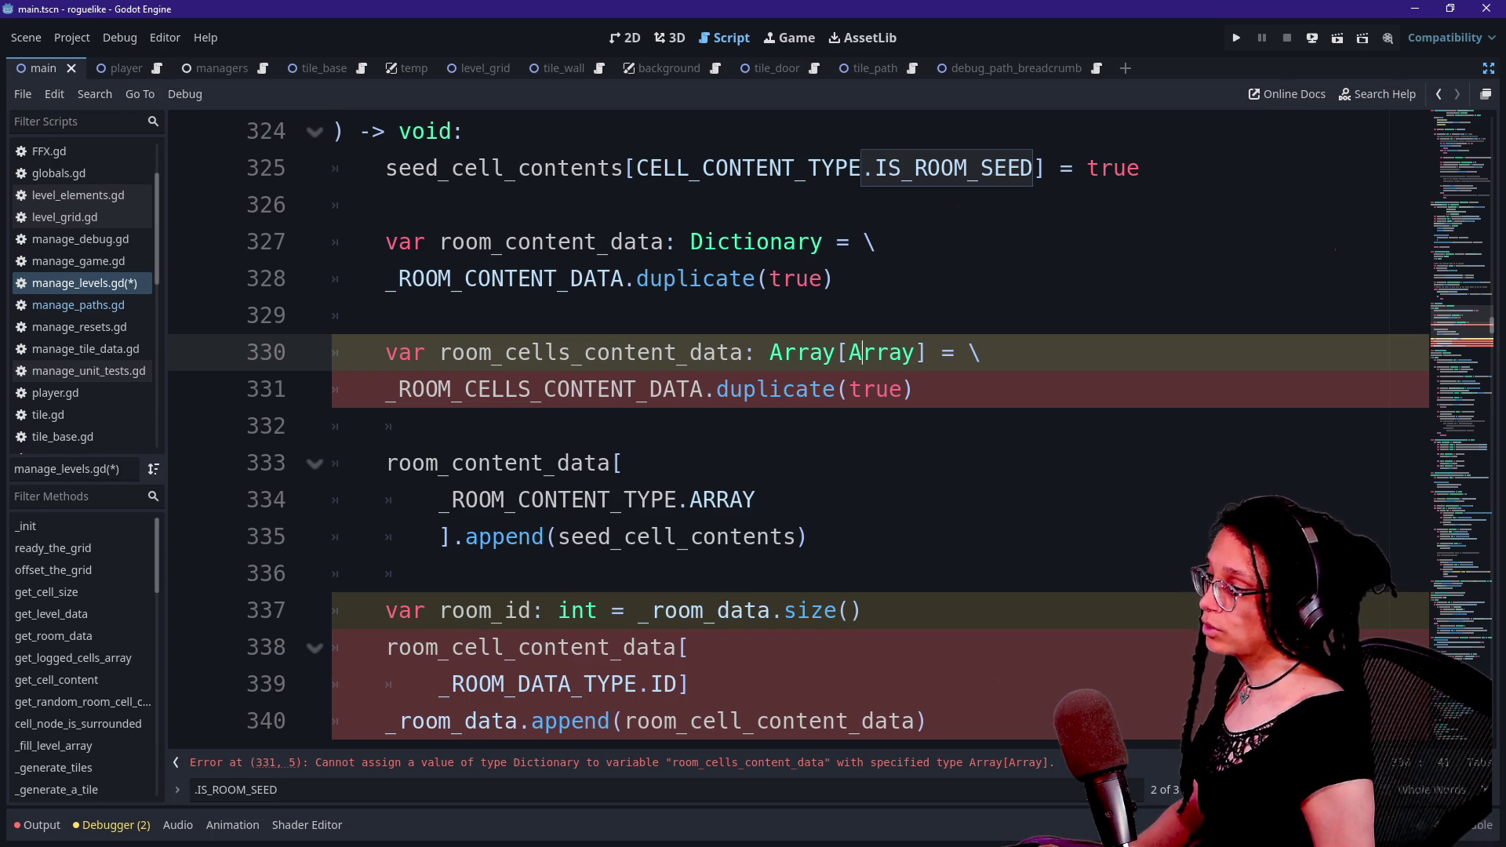
pyautogui.press('BackSpace')
pyautogui.press('BackSpace')
pyautogui.press('BackSpace')
pyautogui.write('D')
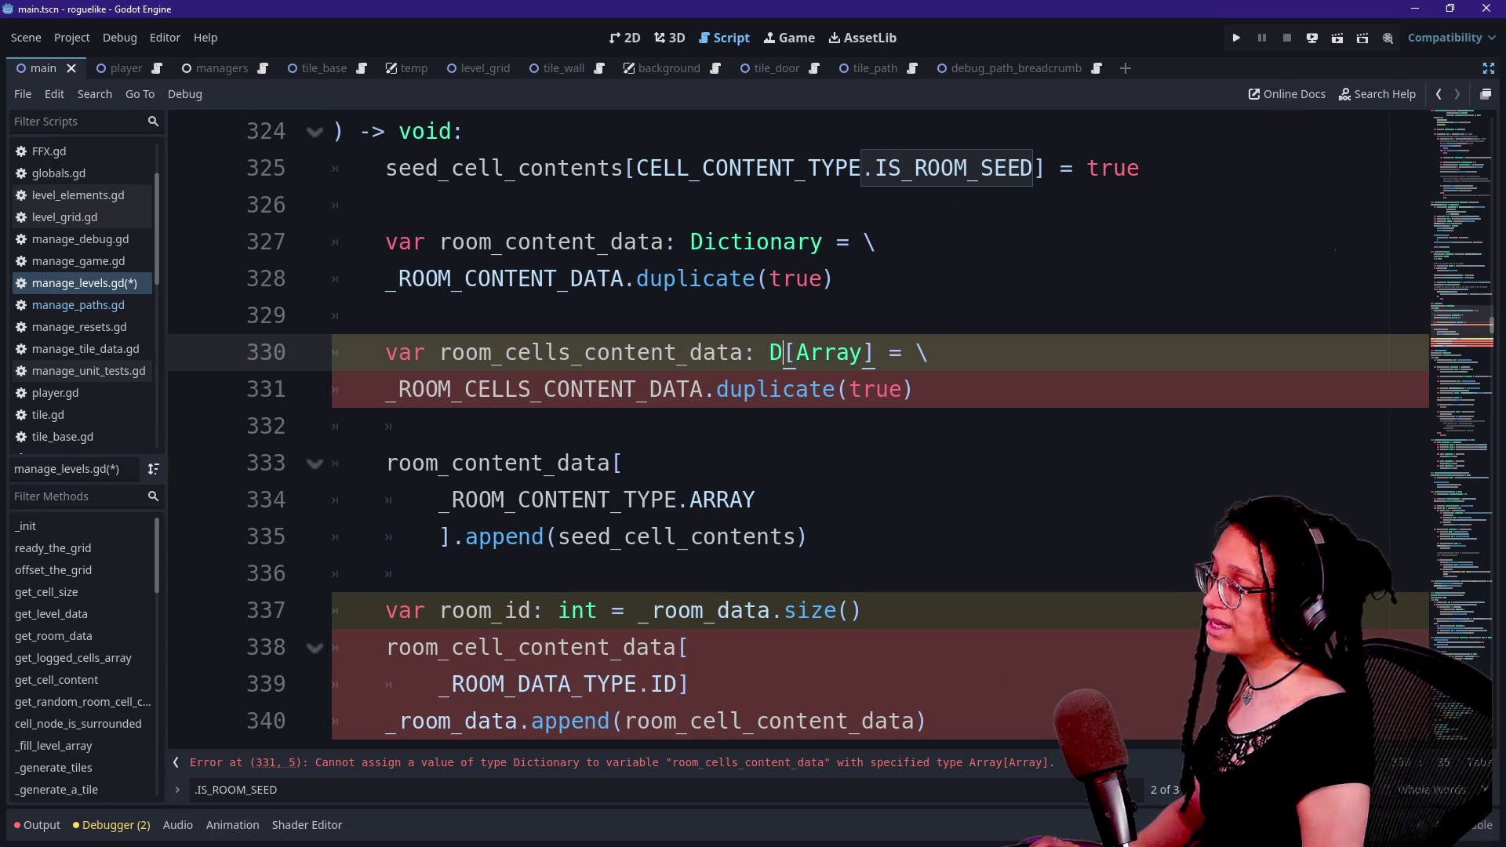
pyautogui.write('ictionary[')
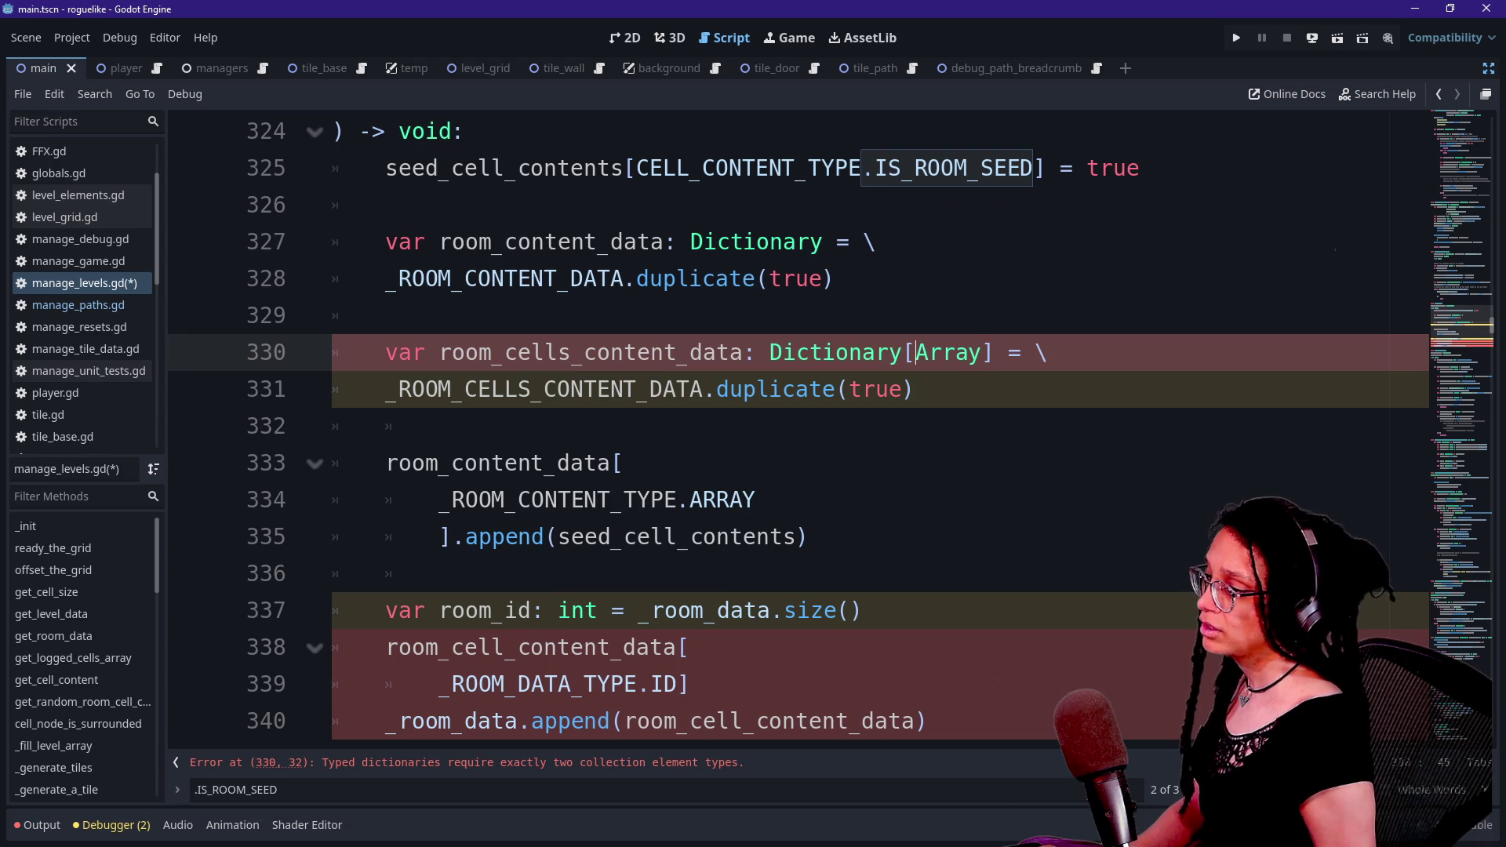
pyautogui.write('Varian')
pyautogui.press('Delete')
pyautogui.press('Delete')
pyautogui.press('Delete')
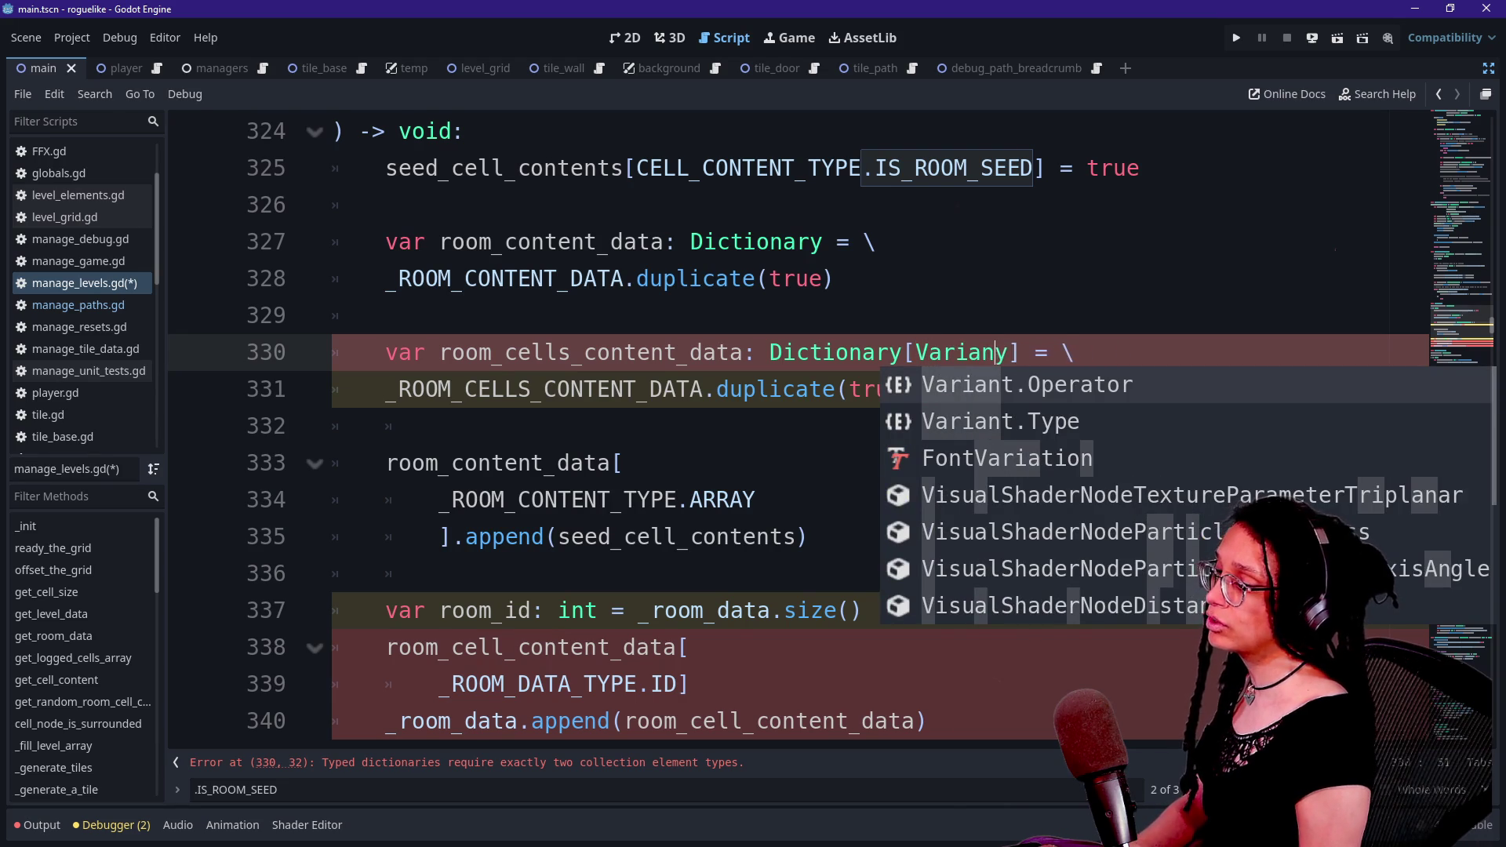
pyautogui.press('Delete')
pyautogui.press('Delete')
pyautogui.press('BackSpace')
pyautogui.press('BackSpace')
pyautogui.press('BackSpace')
pyautogui.write('_')
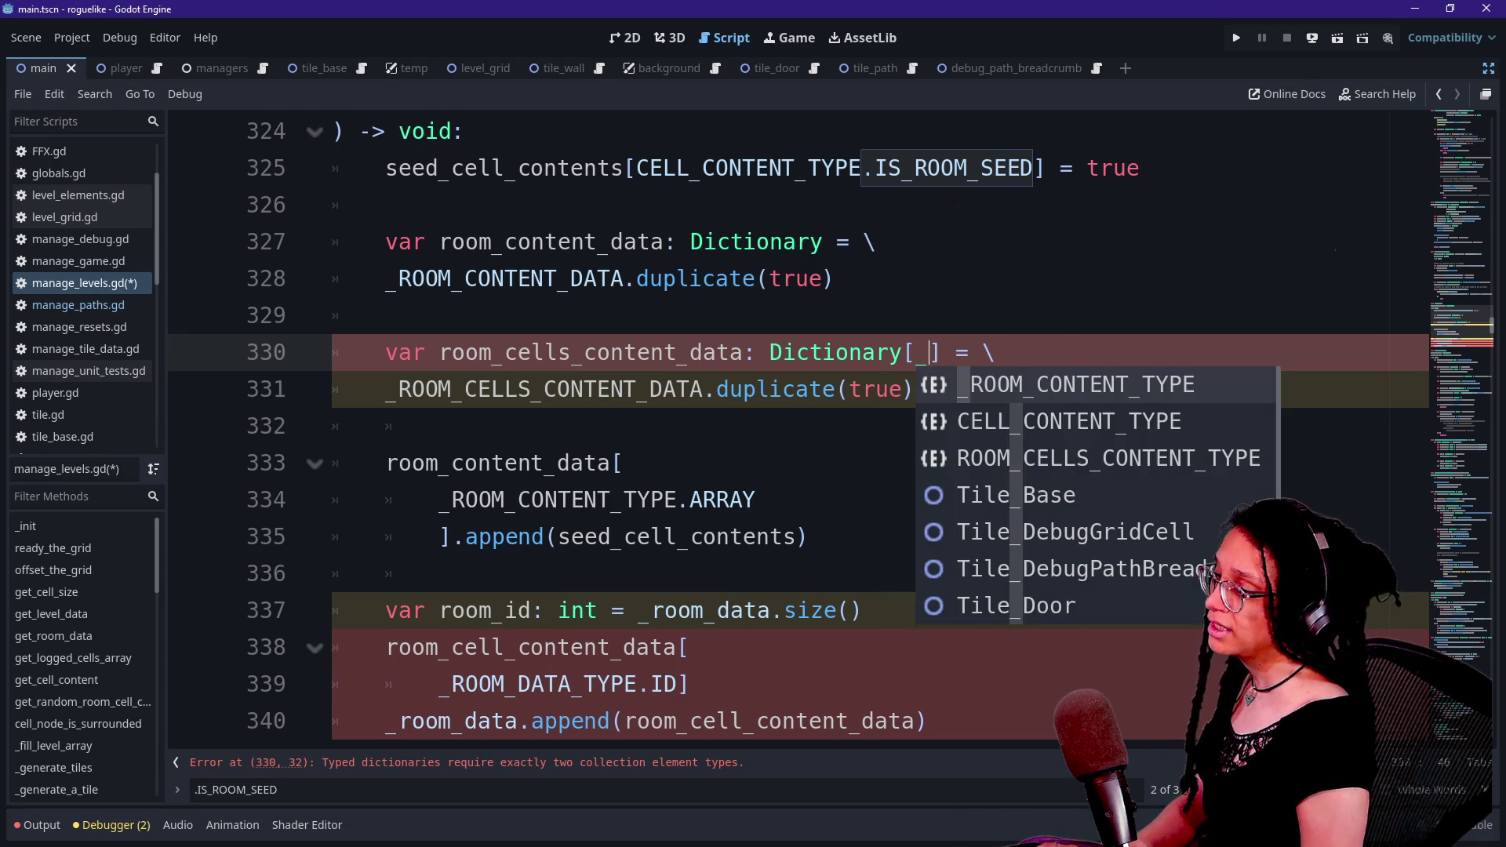
pyautogui.write('RO')
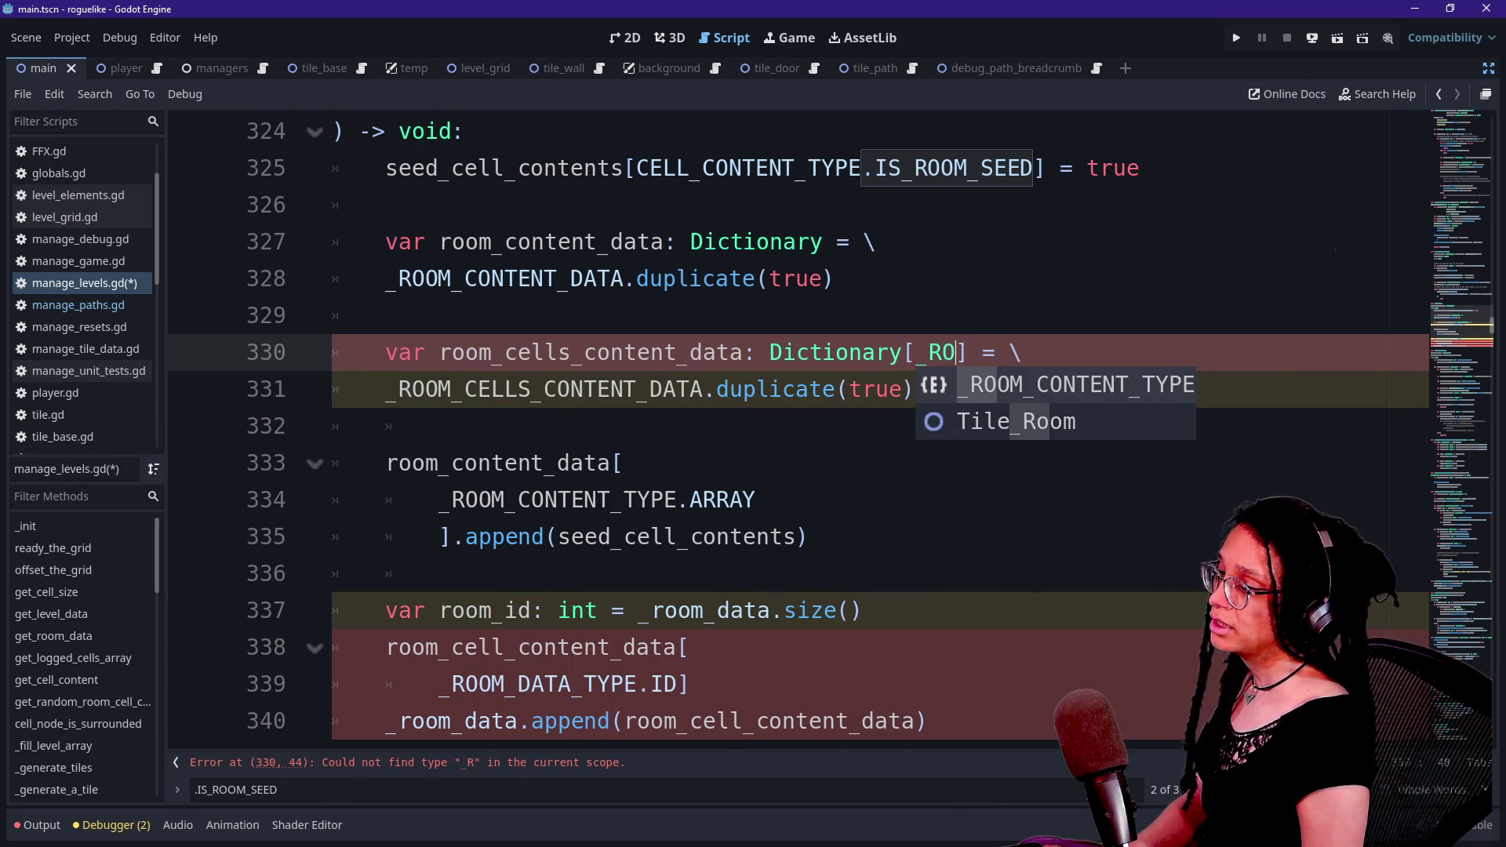
pyautogui.press('BackSpace')
pyautogui.press('BackSpace')
pyautogui.press('BackSpace')
pyautogui.write('ROOM_CEL')
pyautogui.press('Return')
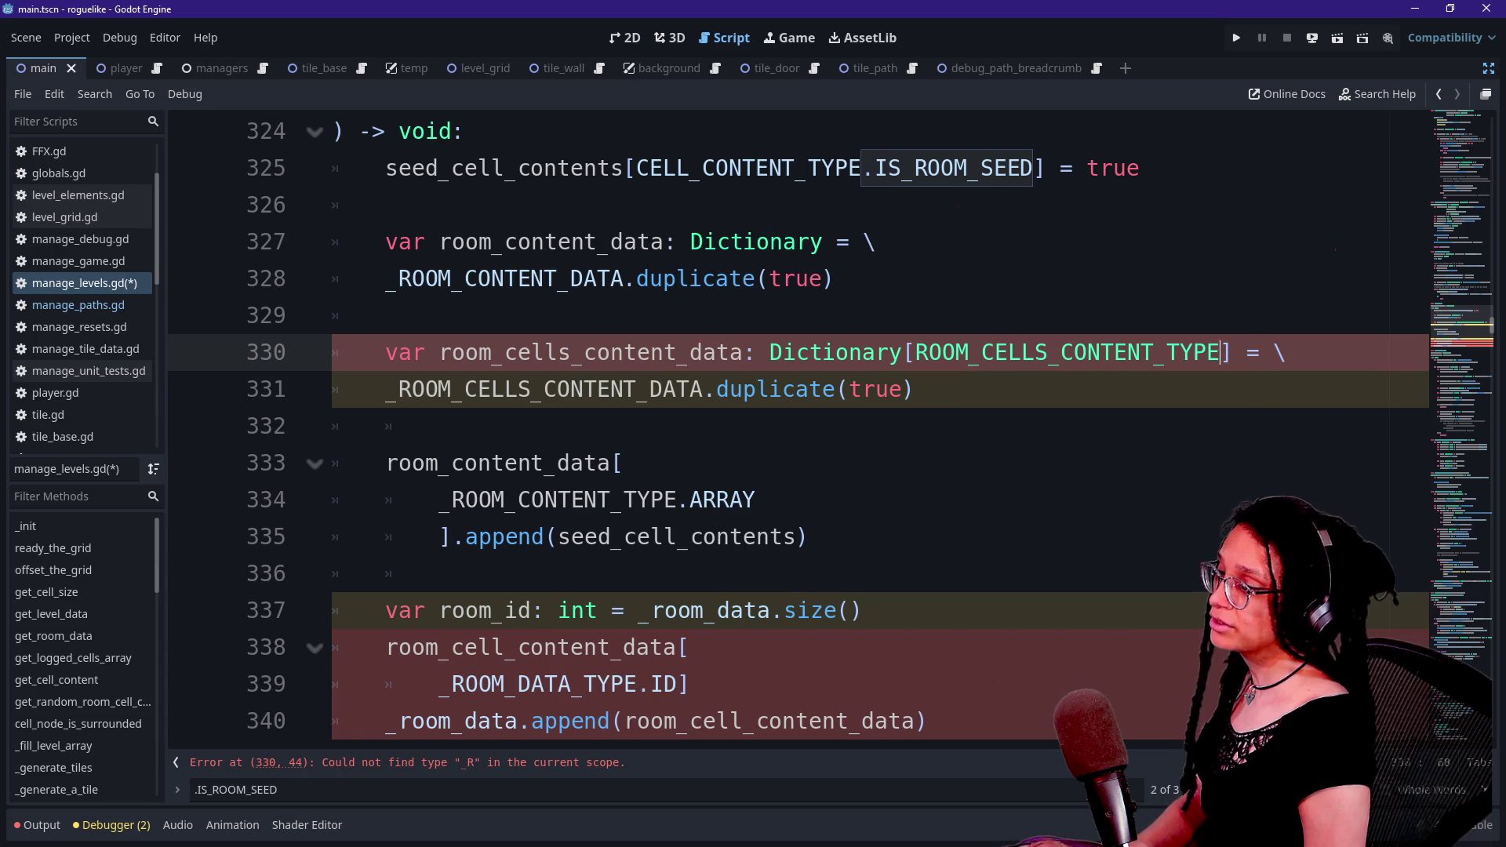
# - Add Variant as the value type and keep the Dictionary type list on line 330
pyautogui.write(',')
pyautogui.press('Return')
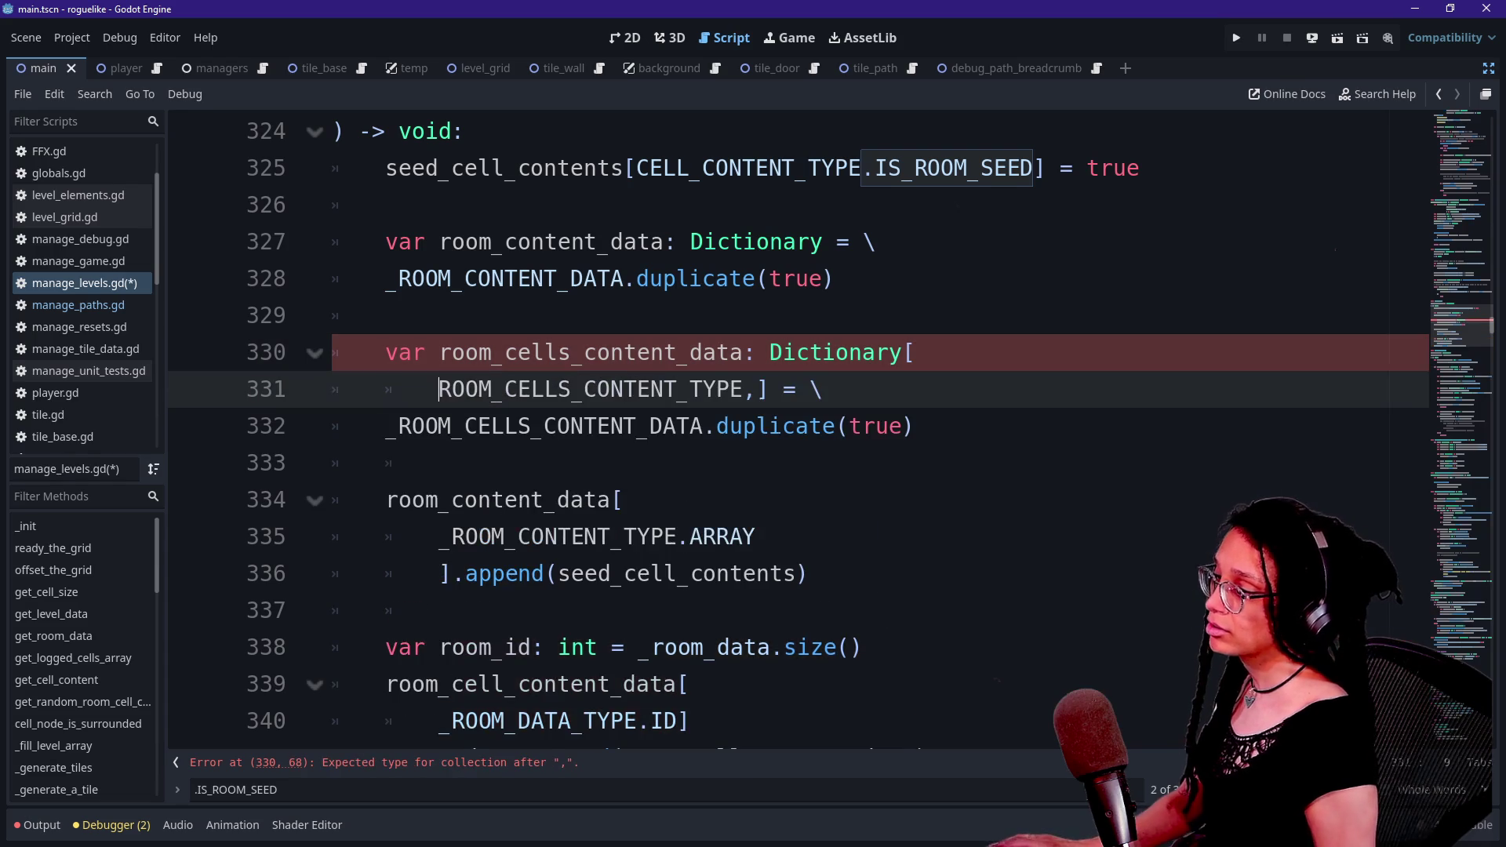
pyautogui.press('BackSpace')
pyautogui.write(',V')
pyautogui.press('BackSpace')
pyautogui.write('Variant')
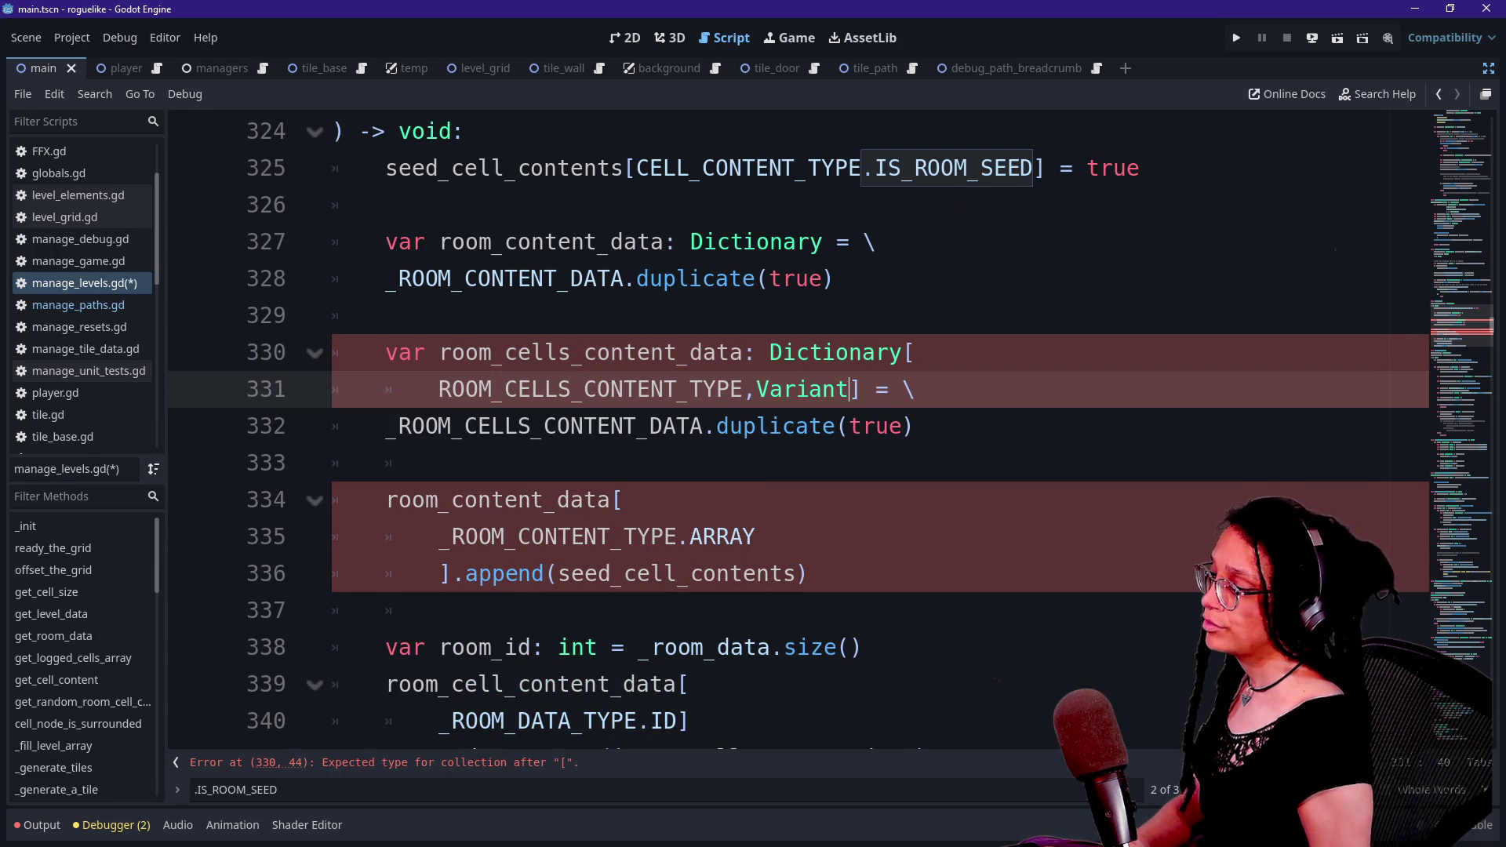
pyautogui.click(915, 352)
pyautogui.press('Delete')
pyautogui.press('Delete')
pyautogui.press('Delete')
pyautogui.press('Return')
pyautogui.press('Left')
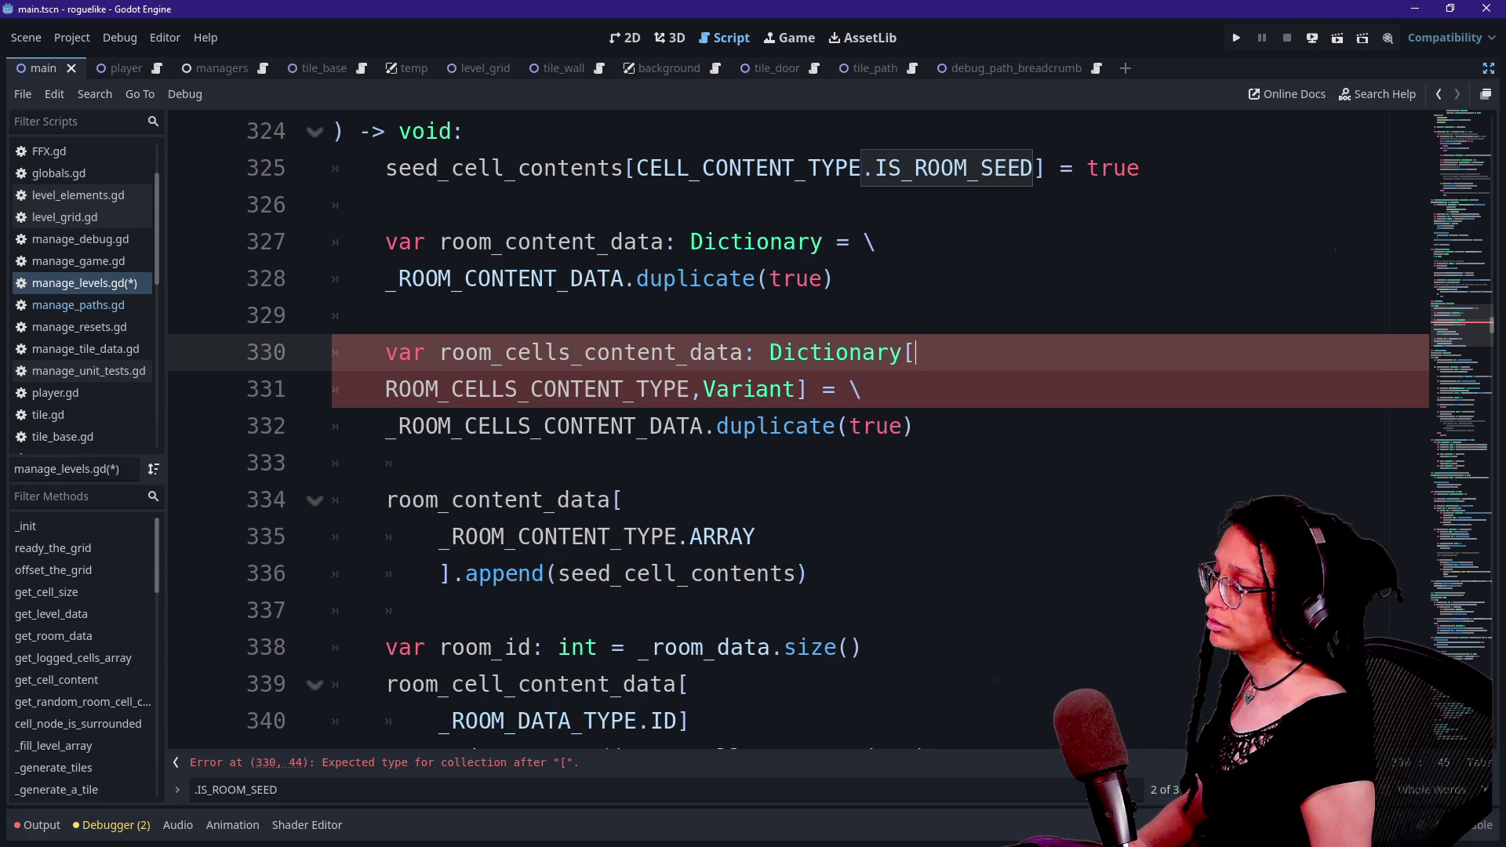
pyautogui.click(808, 389)
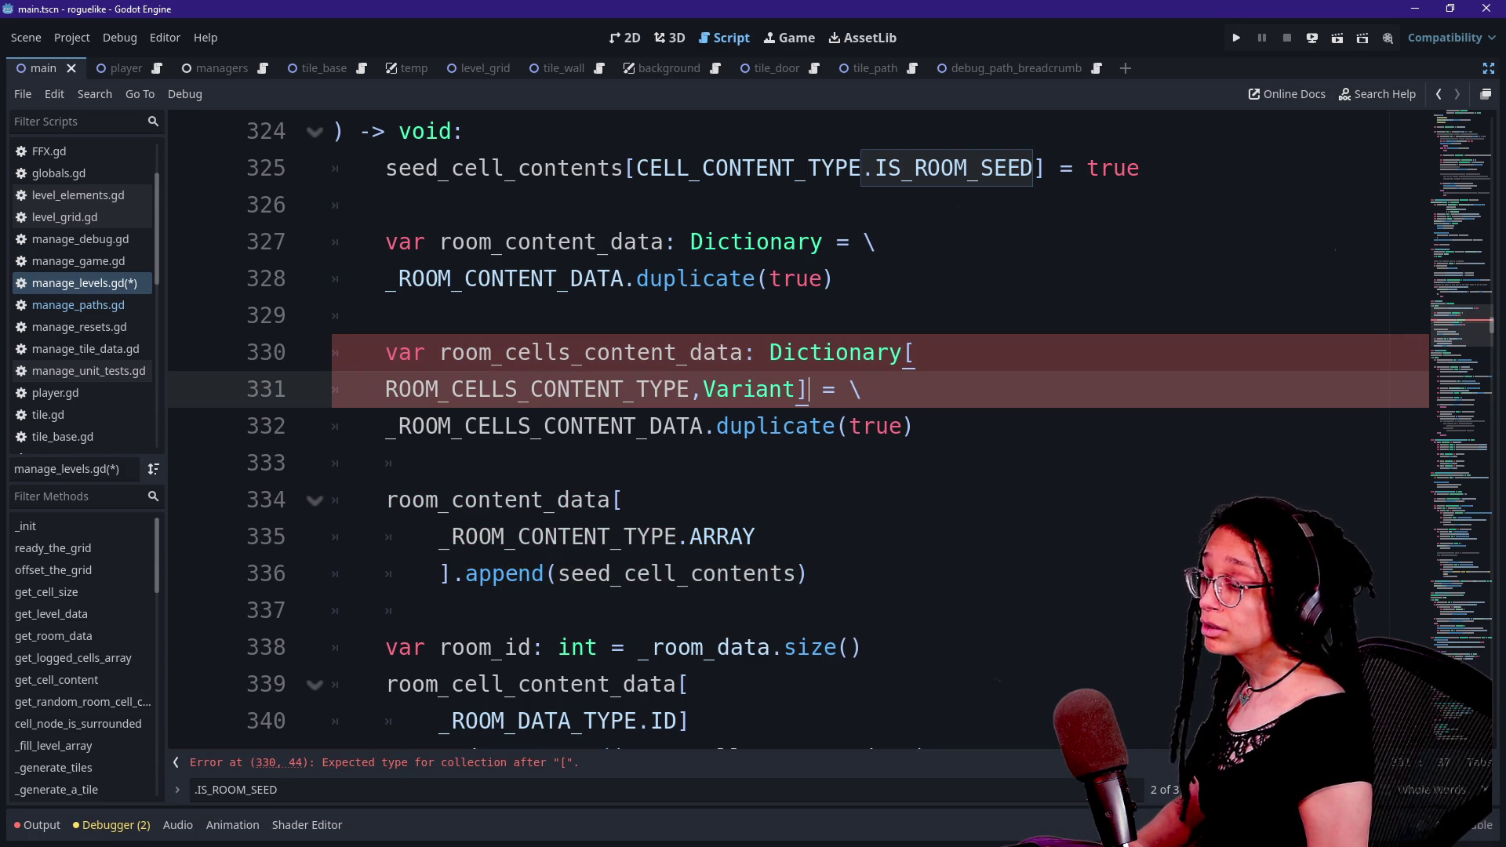
pyautogui.click(915, 353)
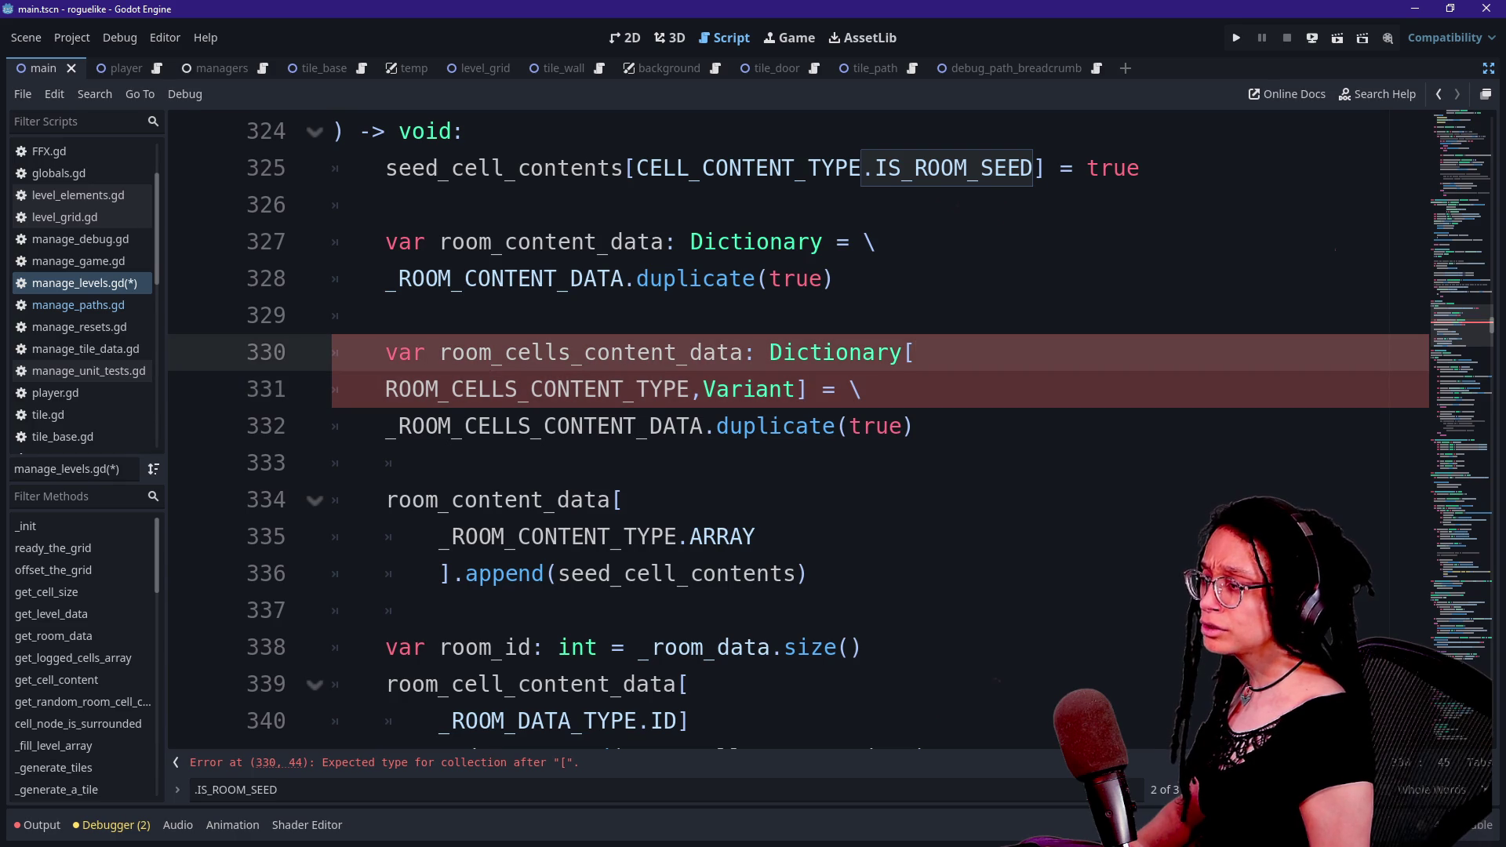
pyautogui.press('Delete')
pyautogui.press('Delete')
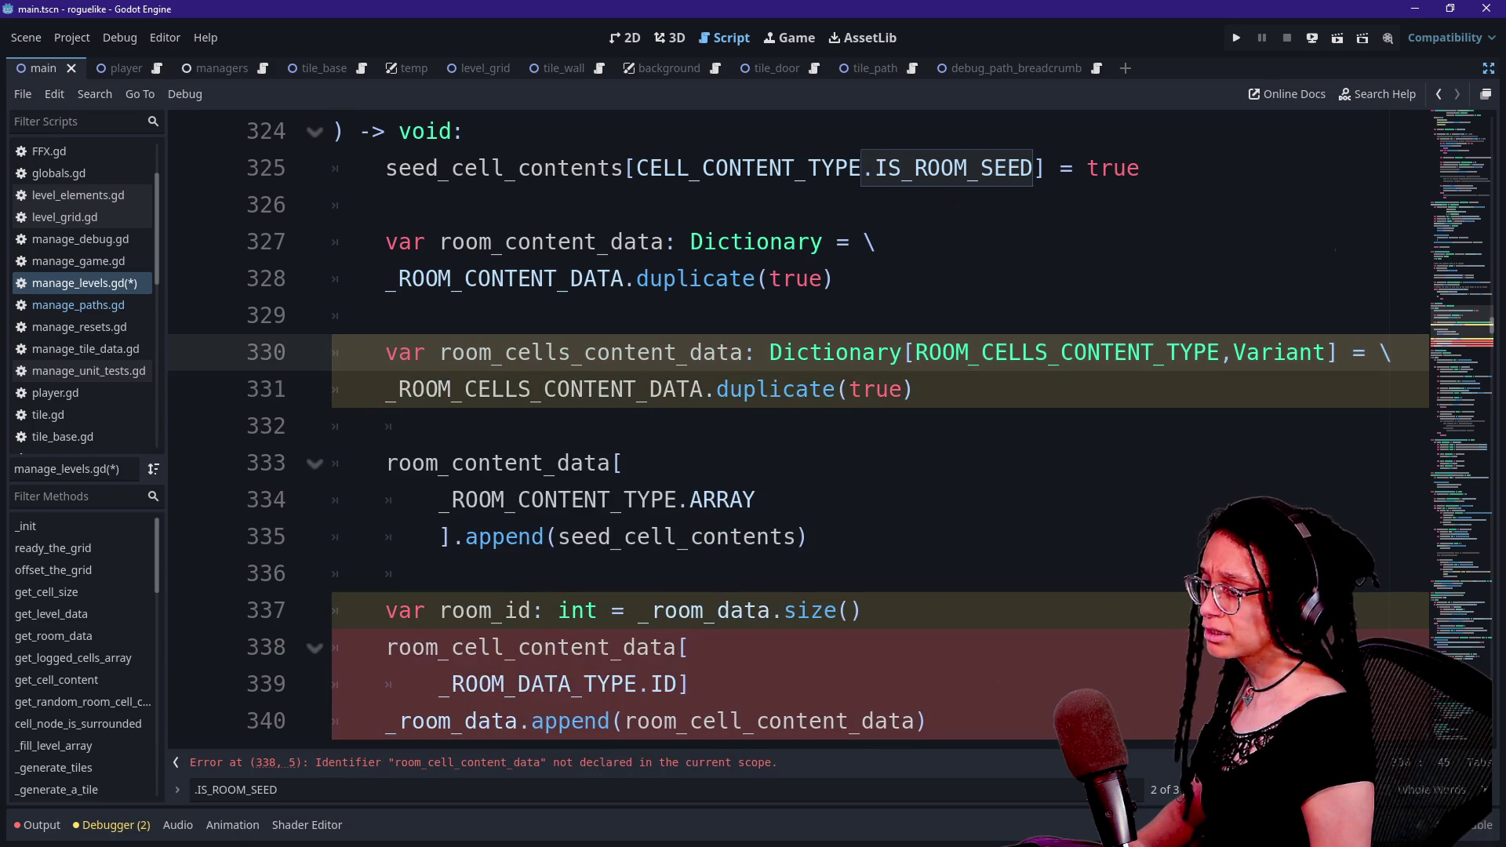
# - Wrap the declaration with a backslash line break after 'room_cells_content_data:'
pyautogui.press('Return')
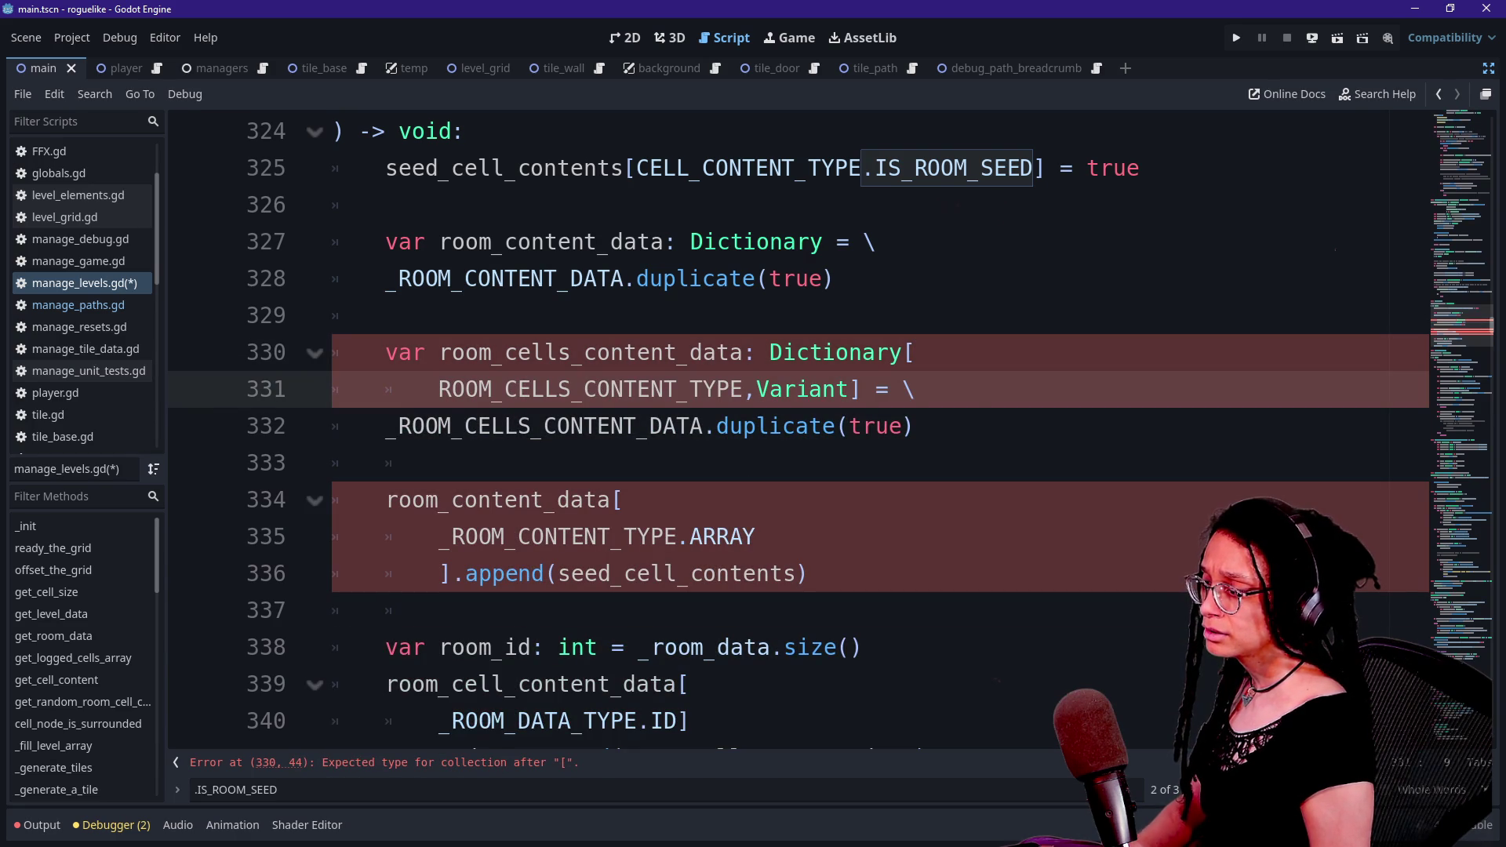
pyautogui.press('Delete')
pyautogui.press('Delete')
pyautogui.press('Delete')
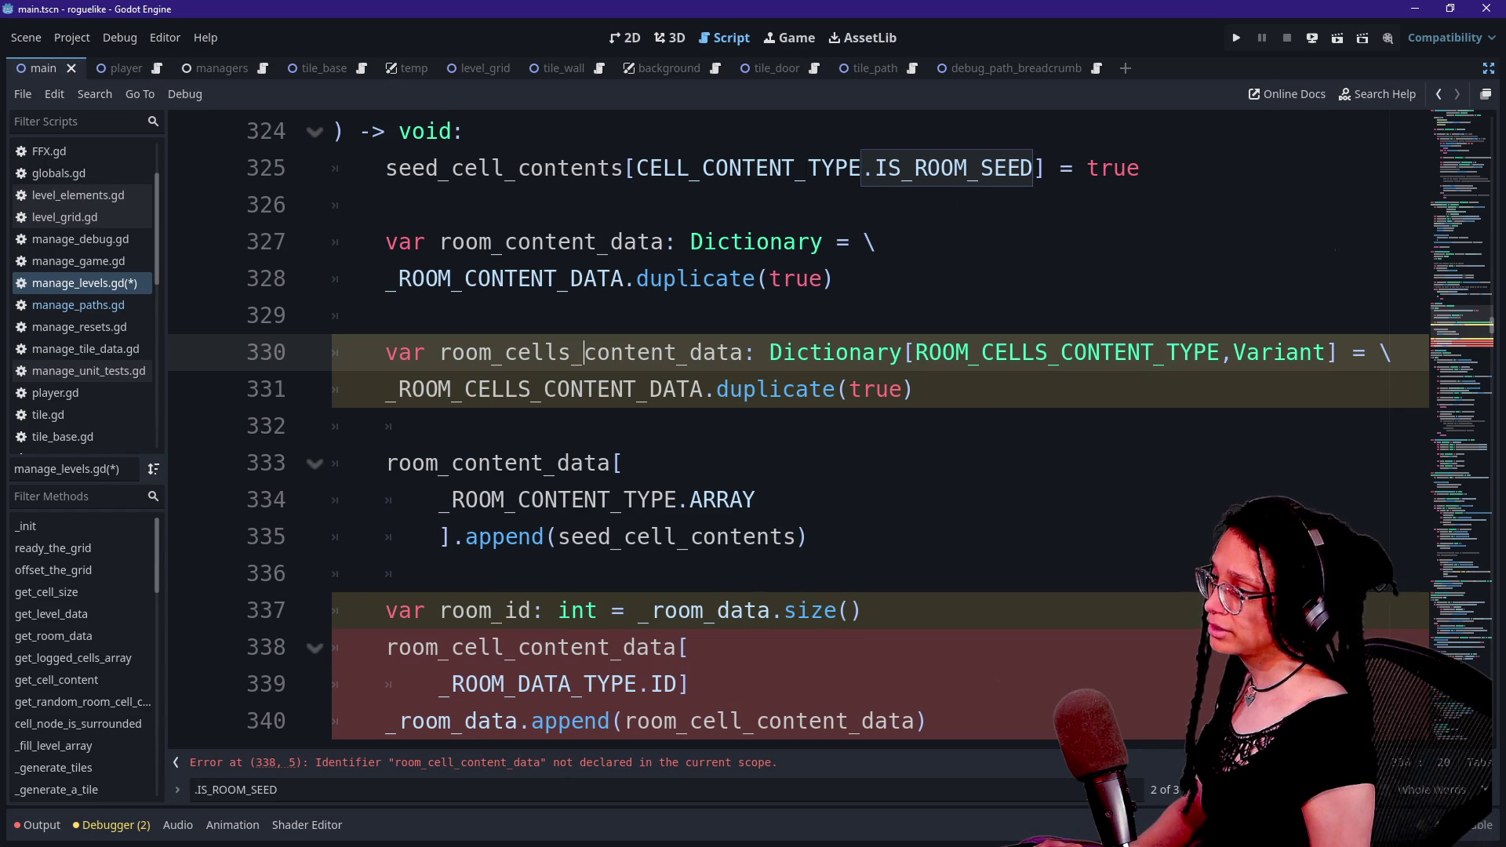
pyautogui.click(770, 352)
pyautogui.write('\\')
pyautogui.press('Return')
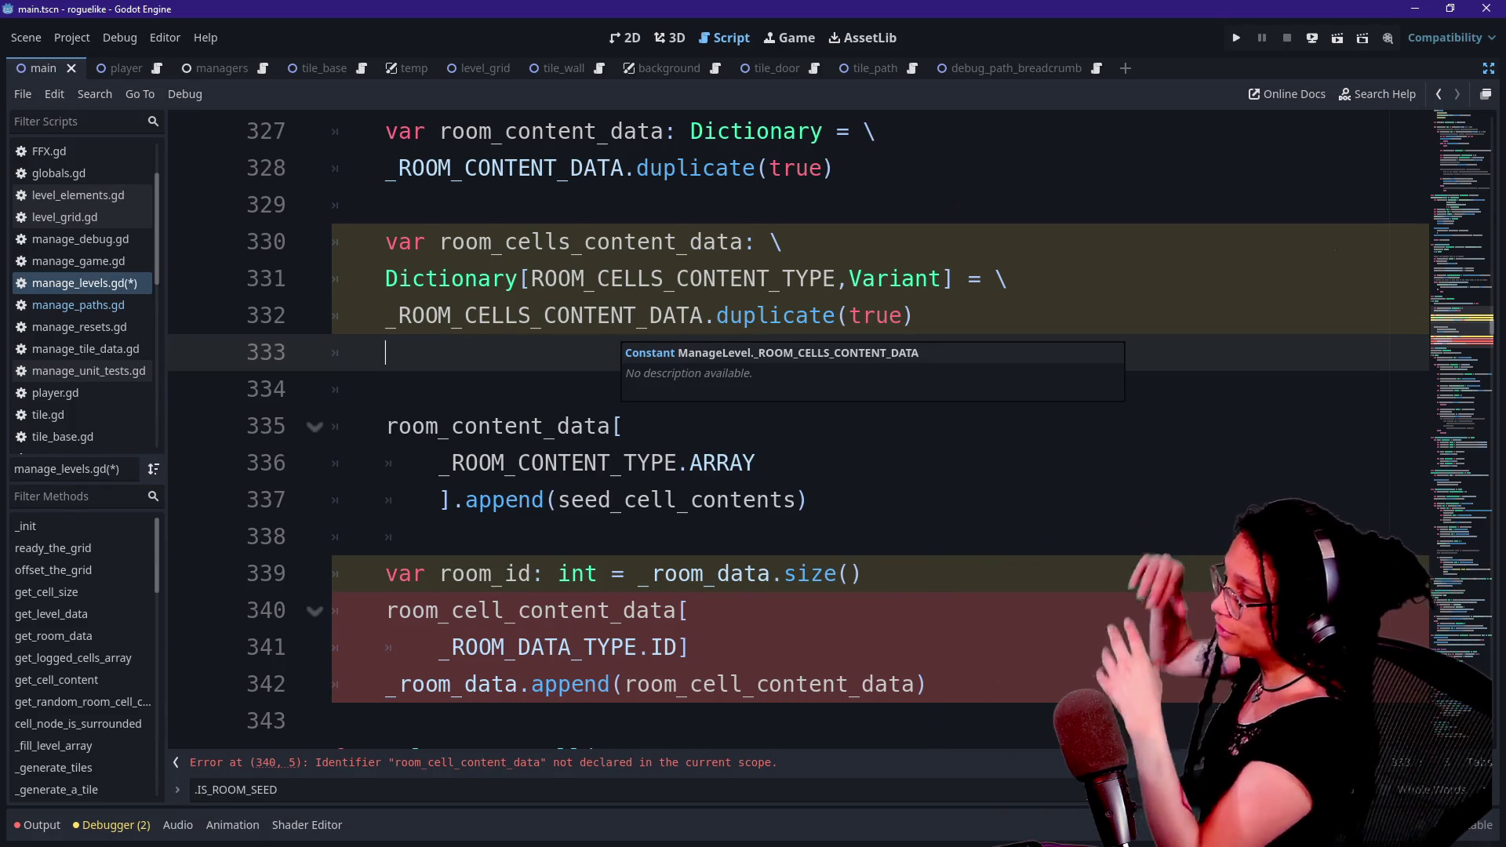
pyautogui.hotkey('shift', 'Up')
pyautogui.hotkey('shift', 'Up')
pyautogui.hotkey('shift', 'Up')
pyautogui.click(598, 315)
pyautogui.click(506, 242)
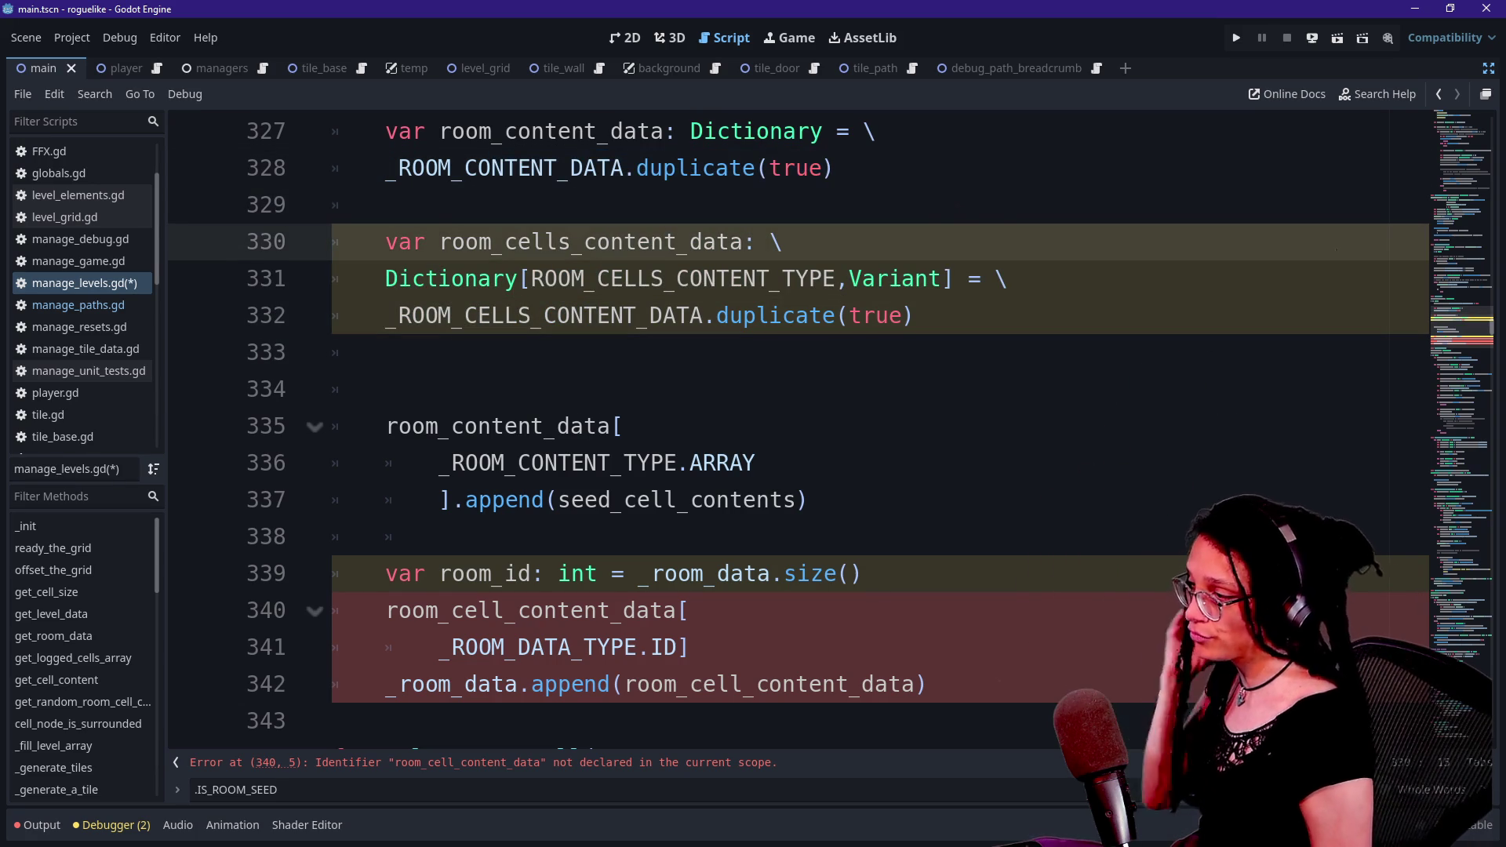
pyautogui.scroll(-8, 784, 424)
pyautogui.scroll(5, 785, 424)
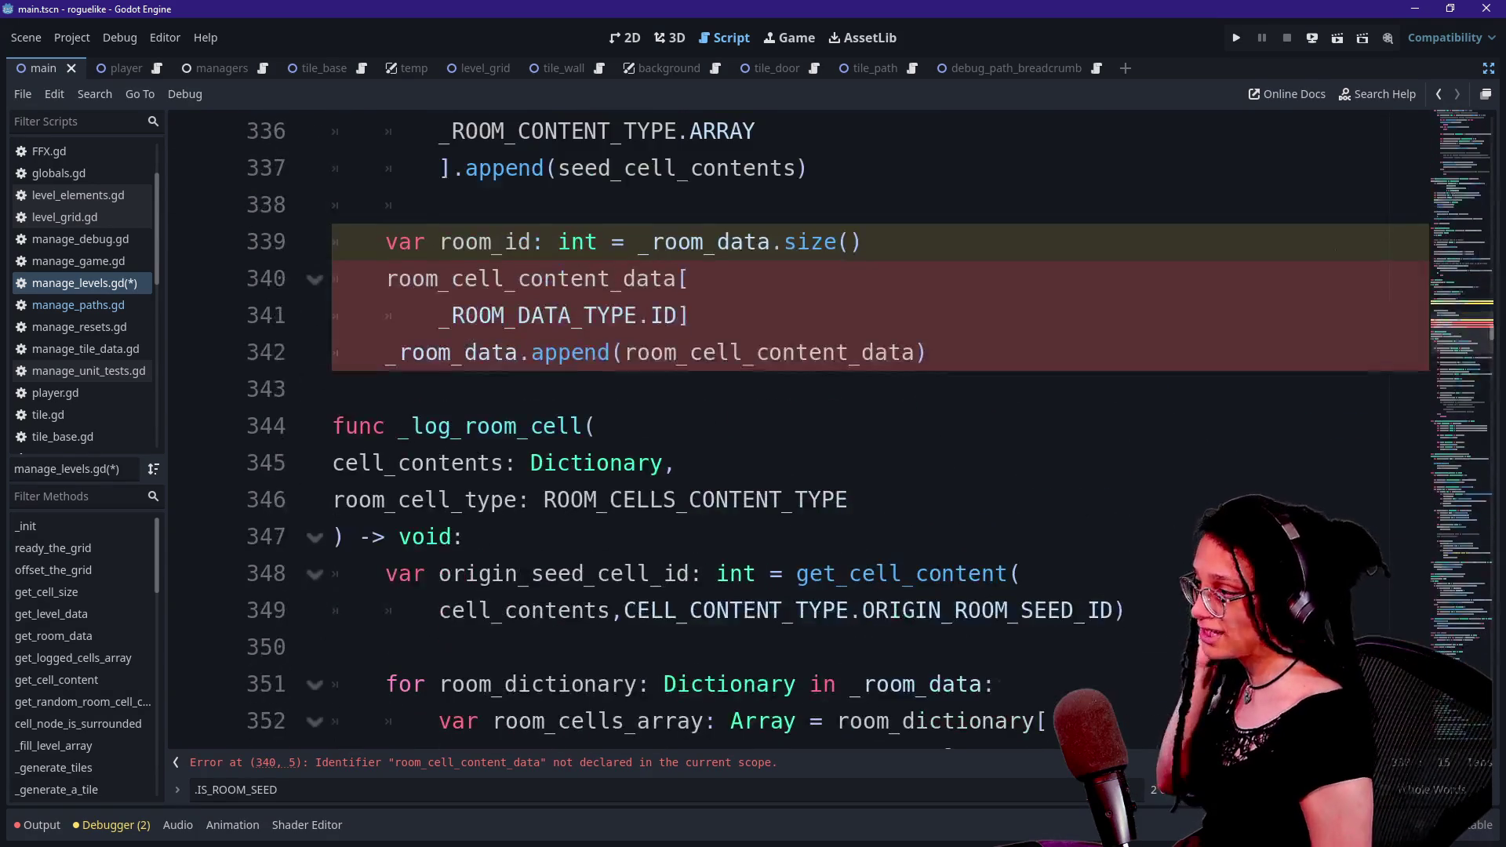
# - Delete the room_content_data append block that added seed_cell_contents
pyautogui.moveTo(400, 426); pyautogui.dragTo(463, 536)
pyautogui.scroll(4, 784, 424)
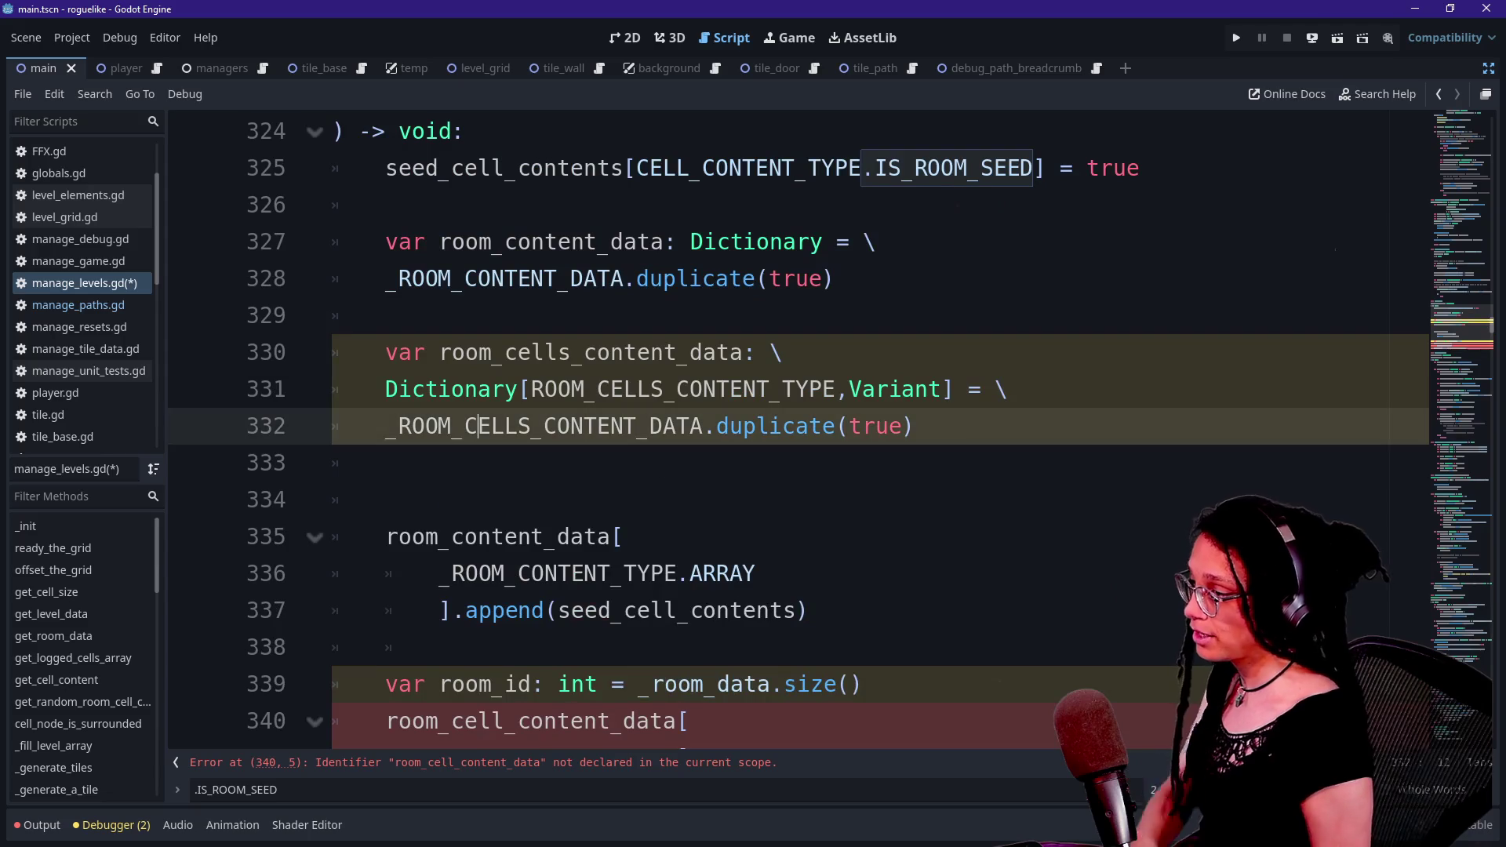
pyautogui.click(386, 500)
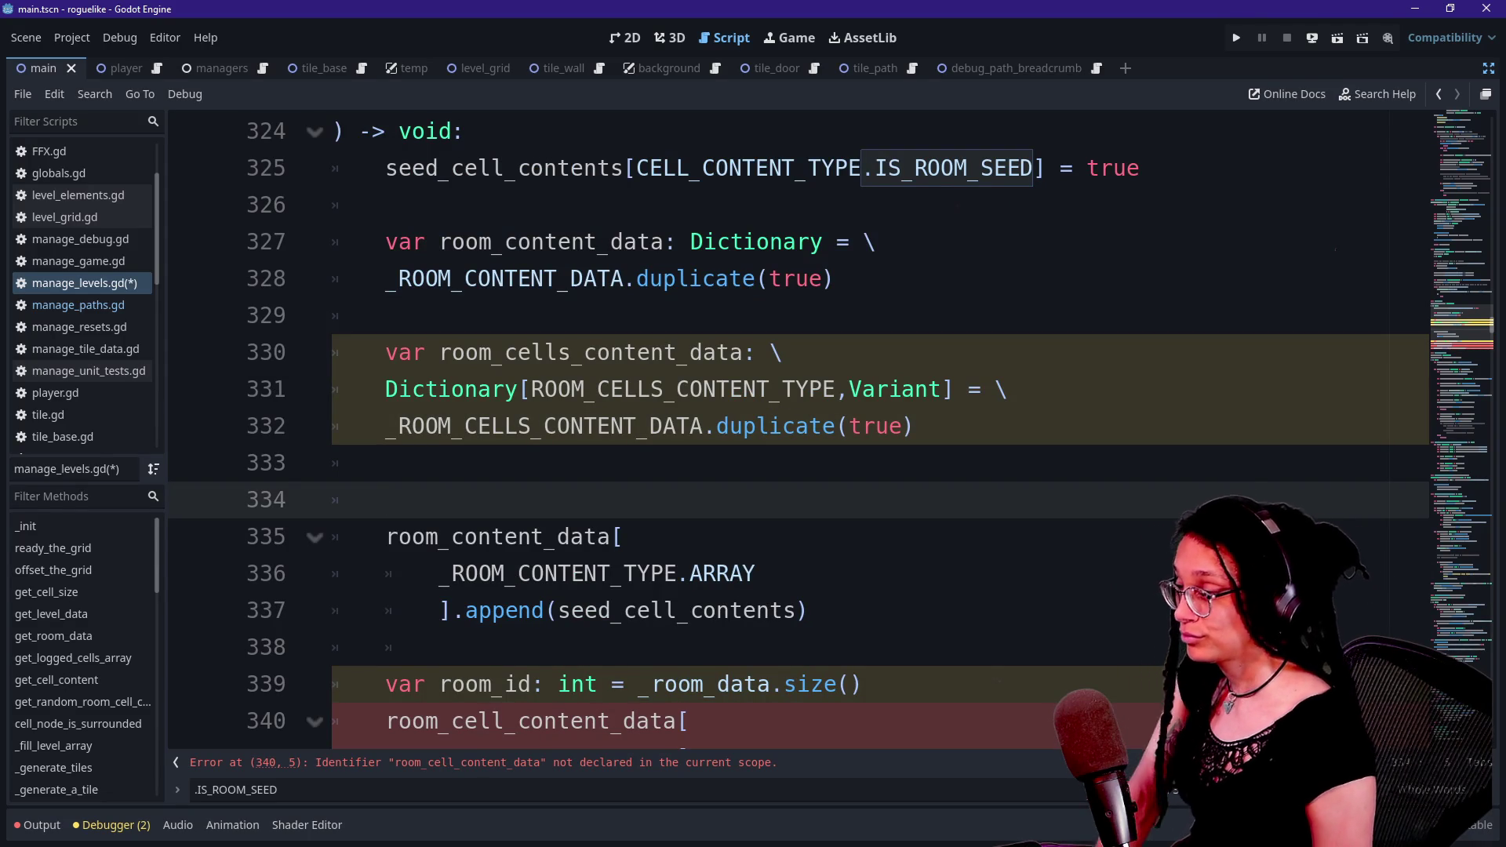
pyautogui.click(386, 537)
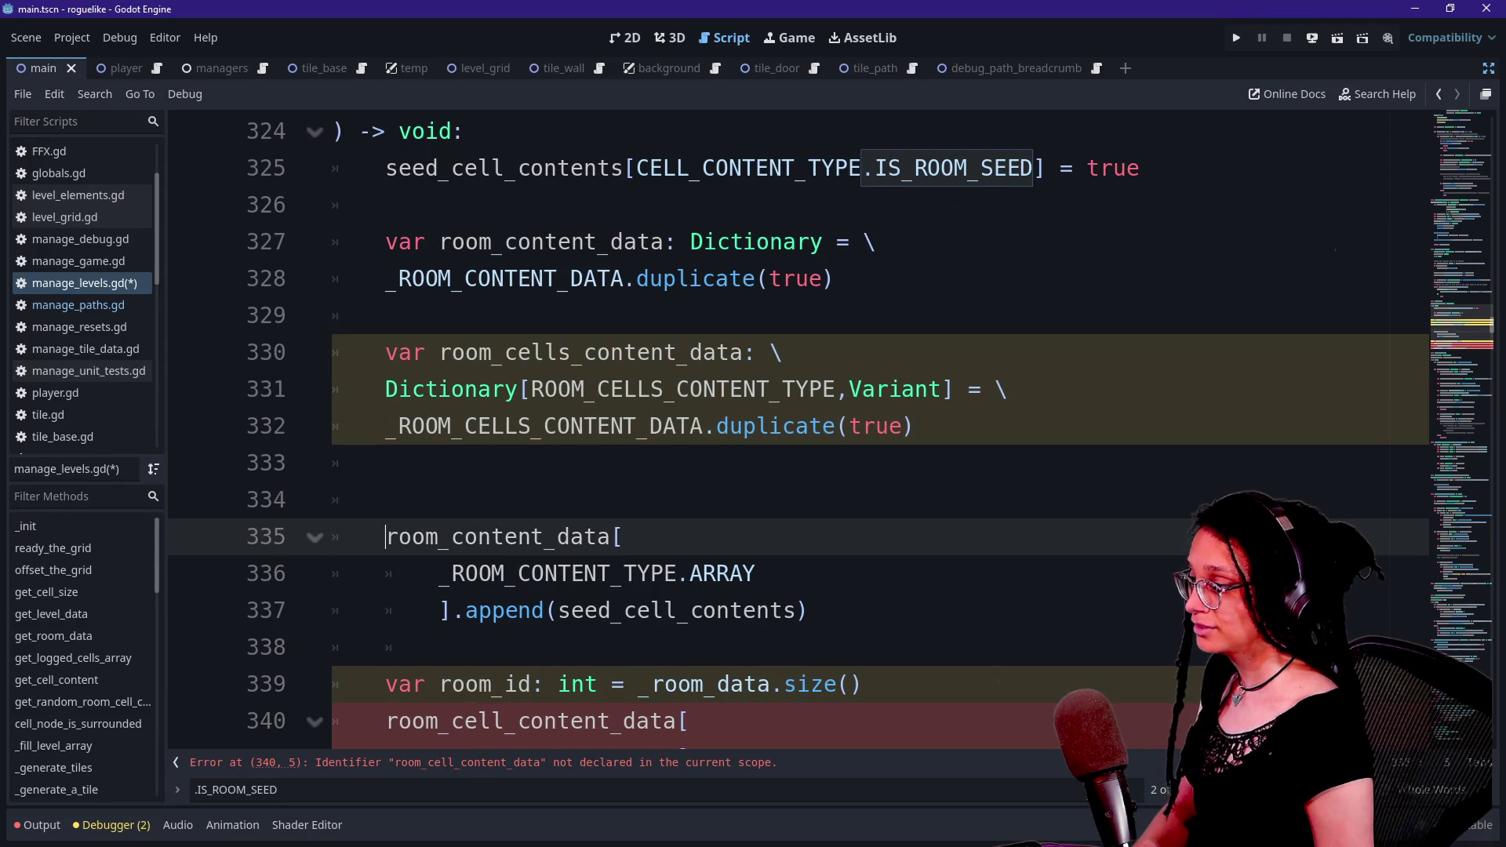
pyautogui.click(439, 574)
pyautogui.click(386, 500)
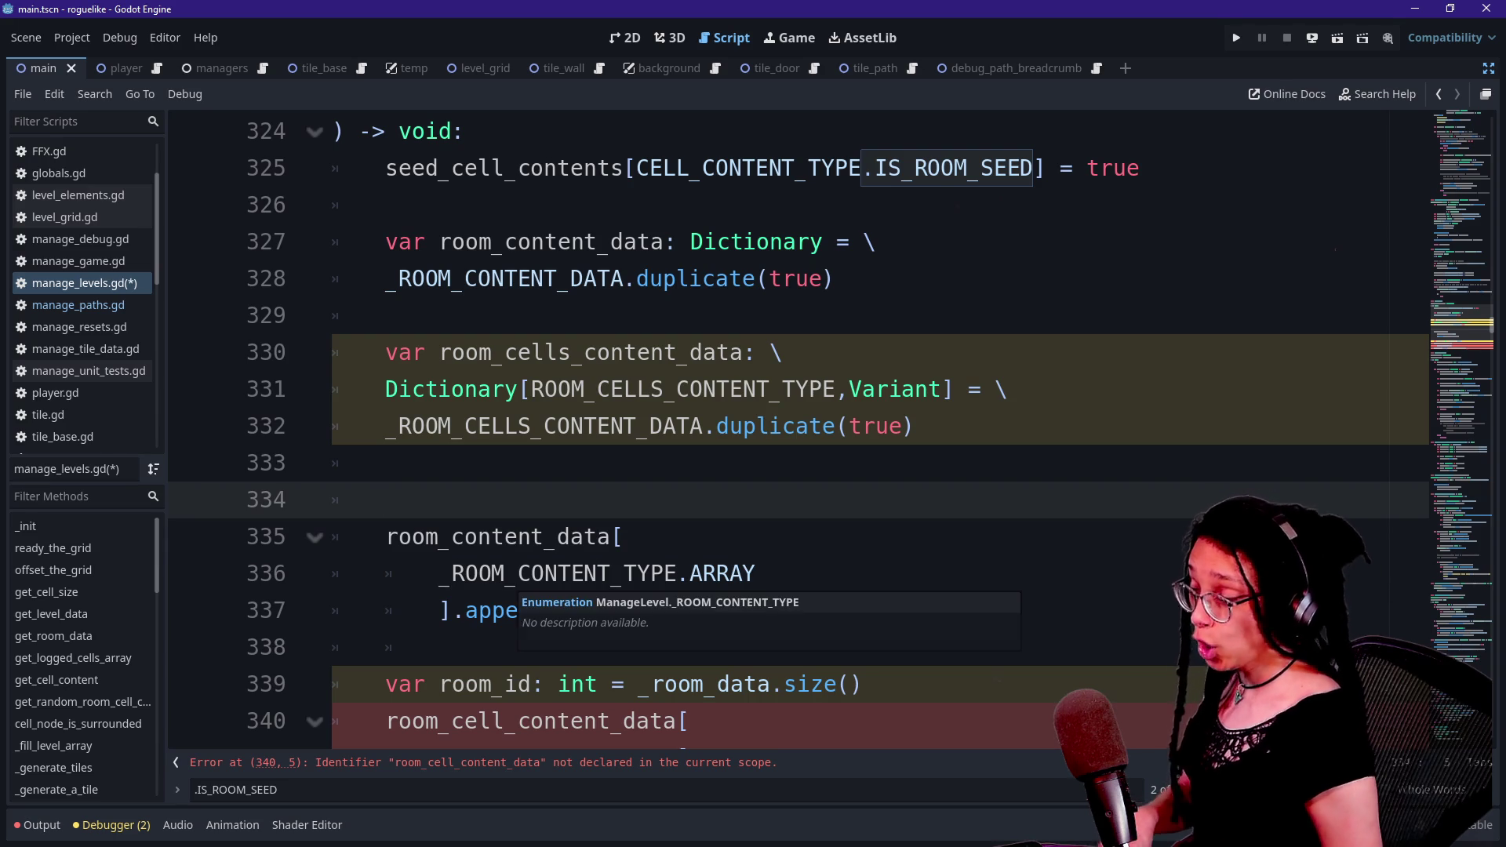
pyautogui.moveTo(386, 463)
pyautogui.mouseDown()
pyautogui.moveTo(397, 500)
pyautogui.moveTo(767, 573)
pyautogui.moveTo(809, 610)
pyautogui.mouseUp()
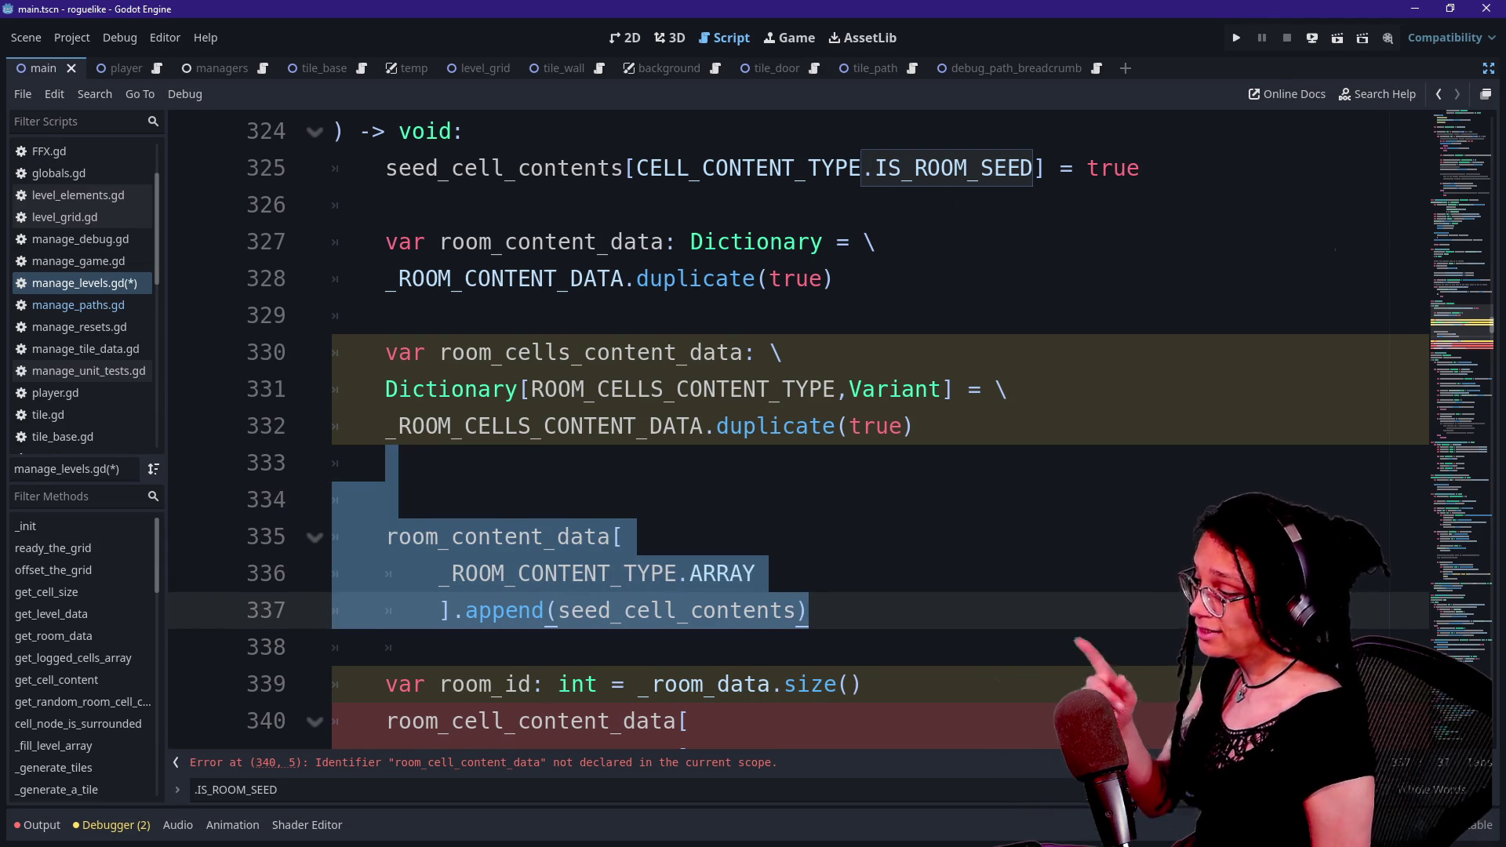
pyautogui.press('BackSpace')
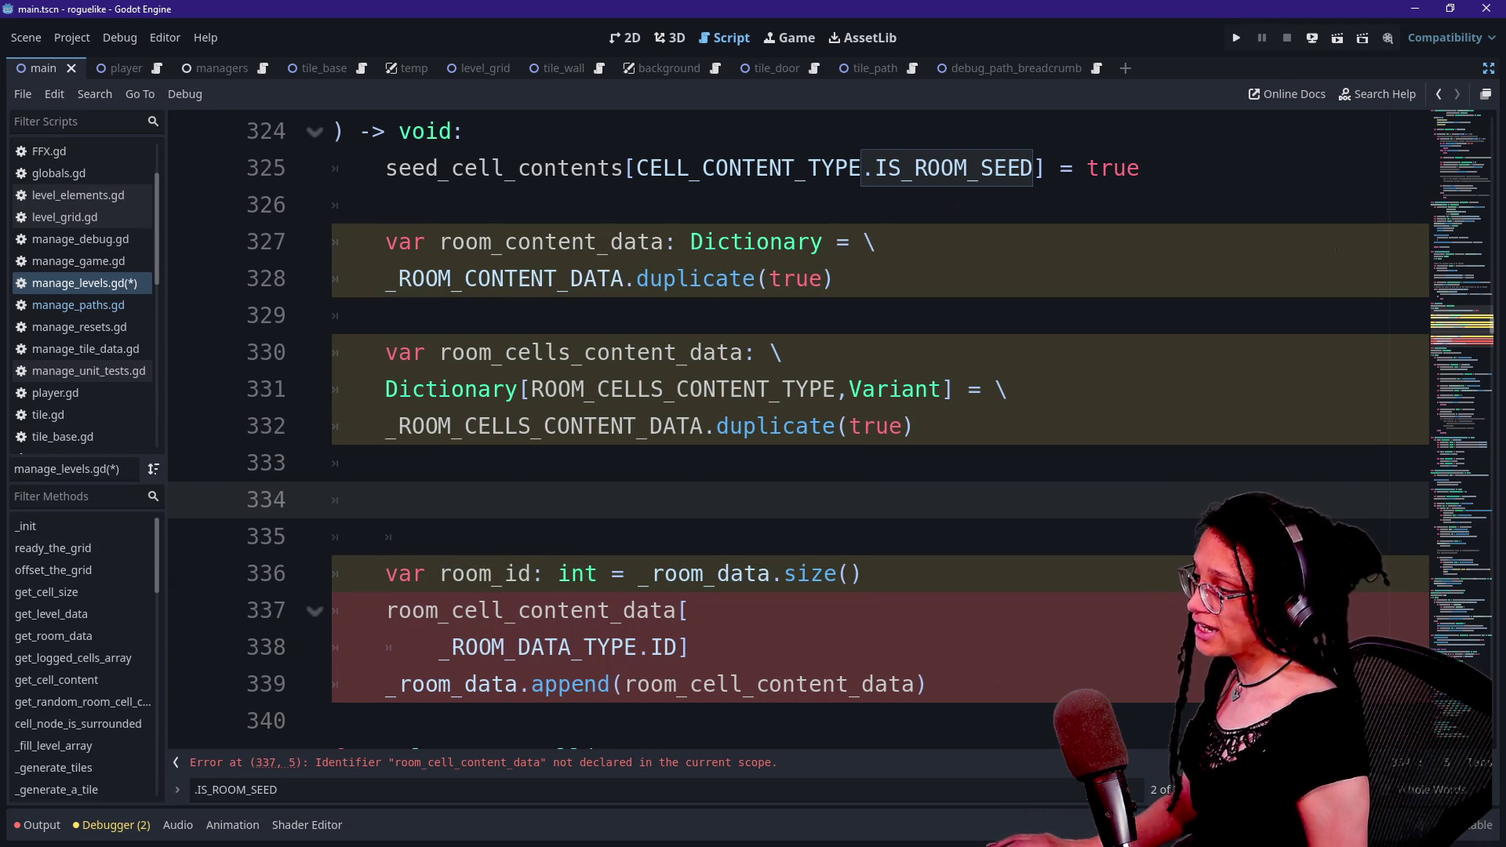
pyautogui.write('_lo')
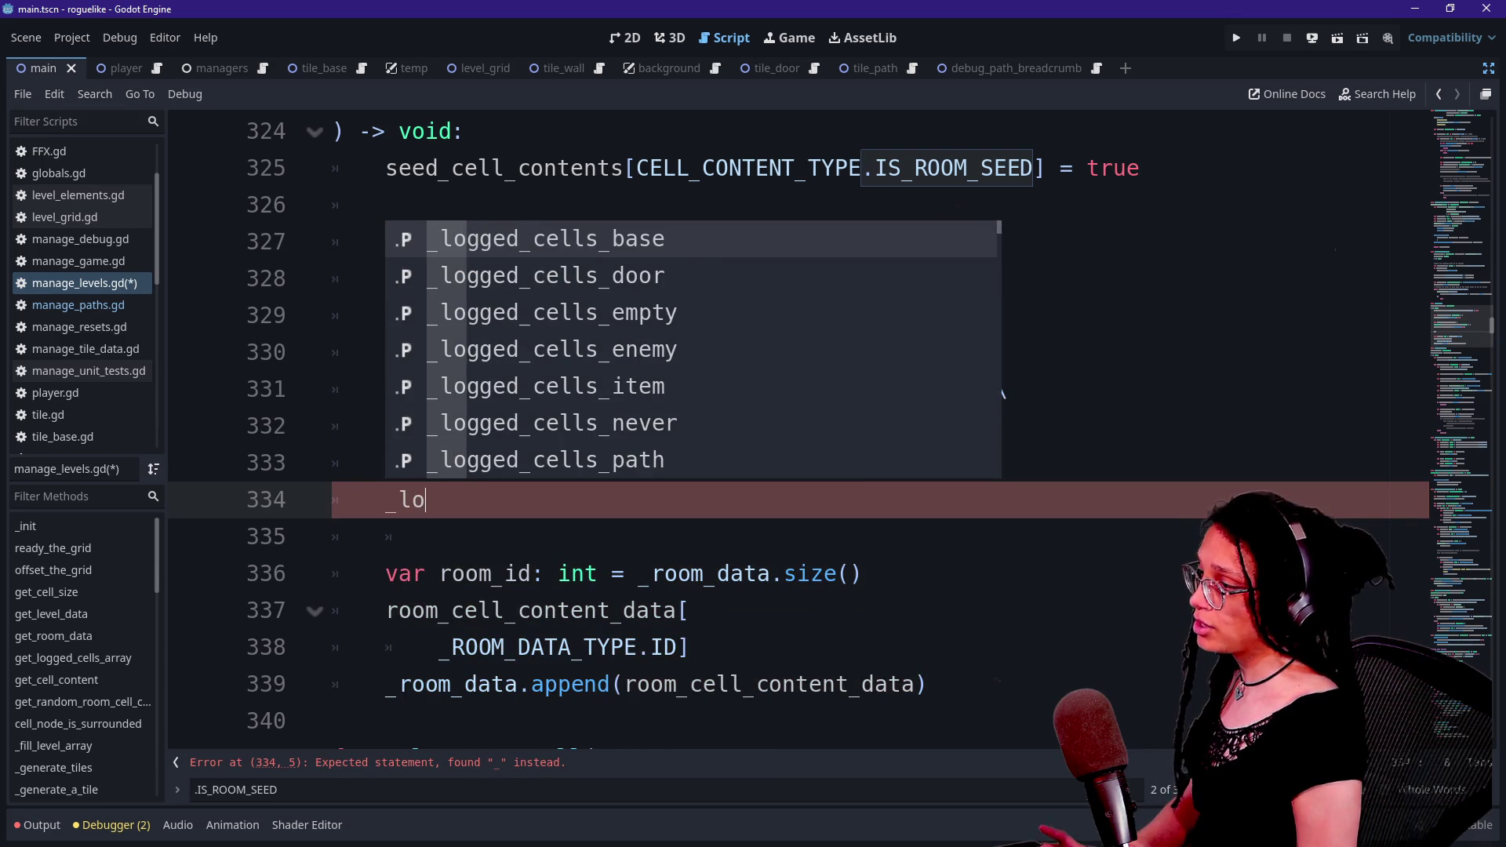
pyautogui.press('BackSpace')
pyautogui.press('BackSpace')
pyautogui.press('BackSpace')
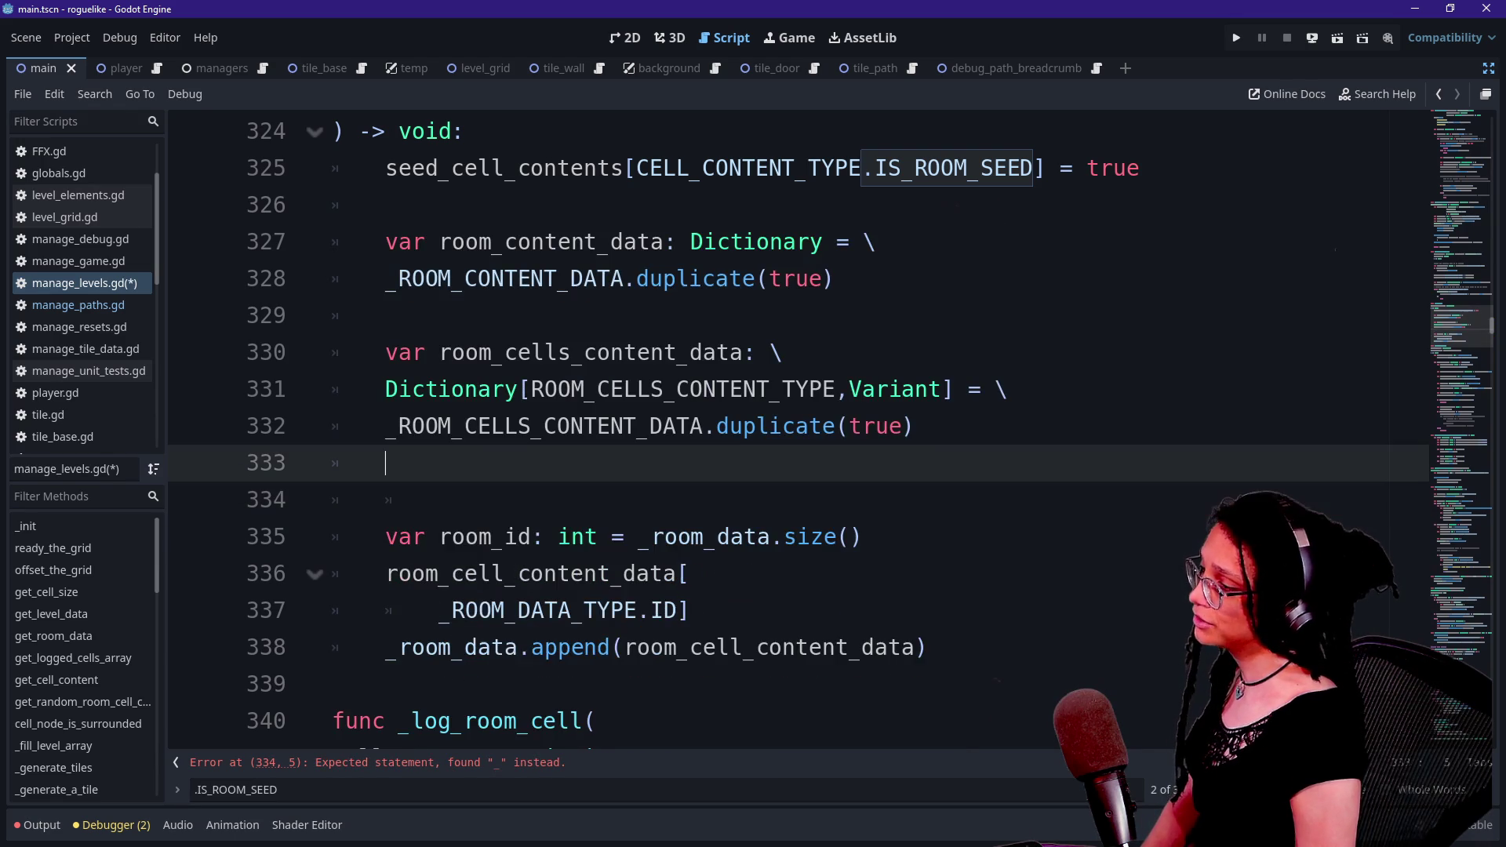
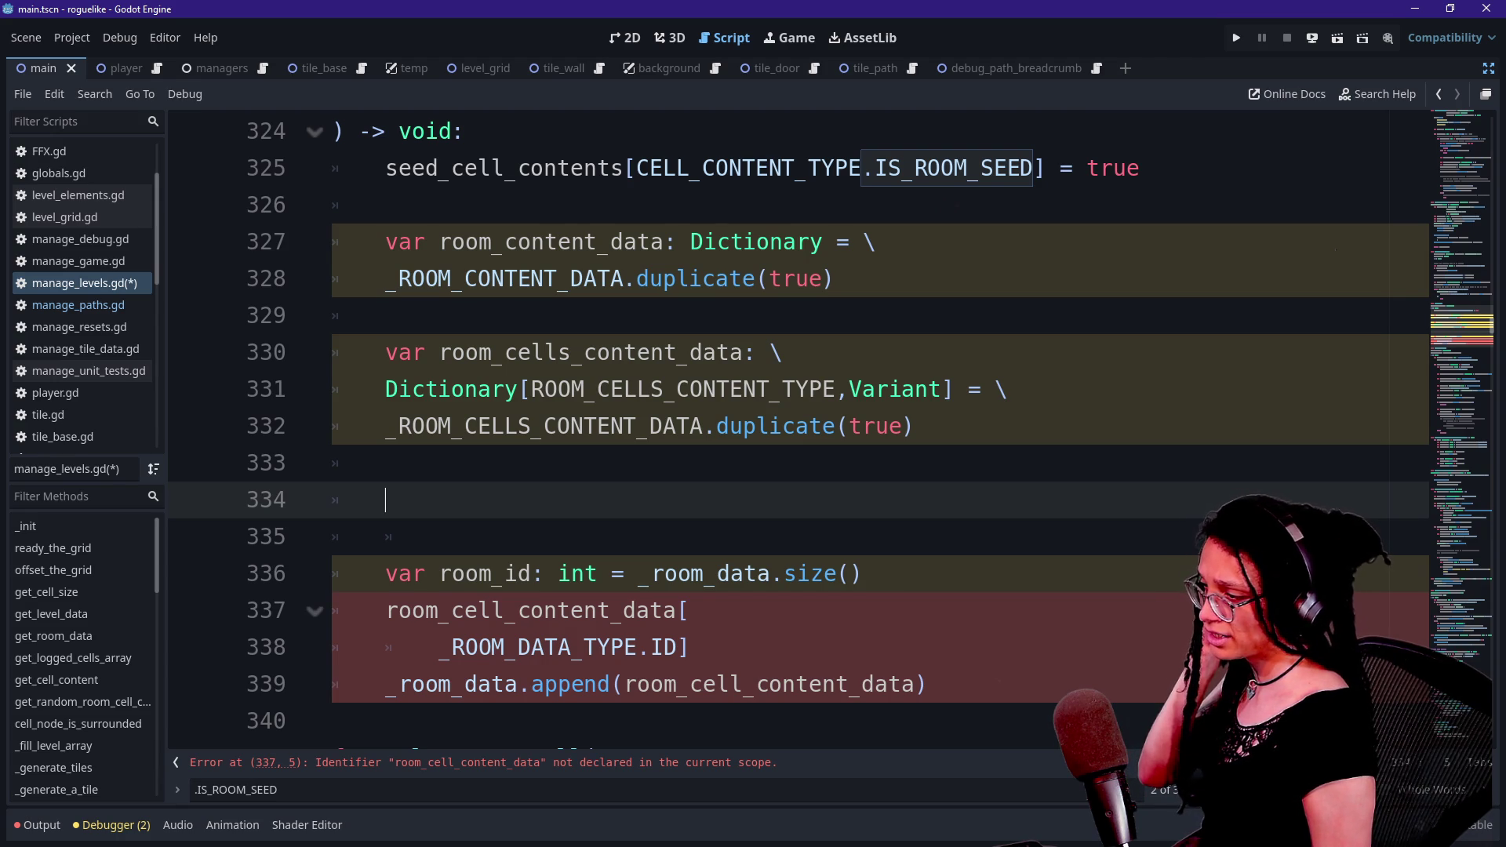
# - Comment out the old room_id and room_cell_content_data lines in _log_room
pyautogui.scroll(-2, 785, 423)
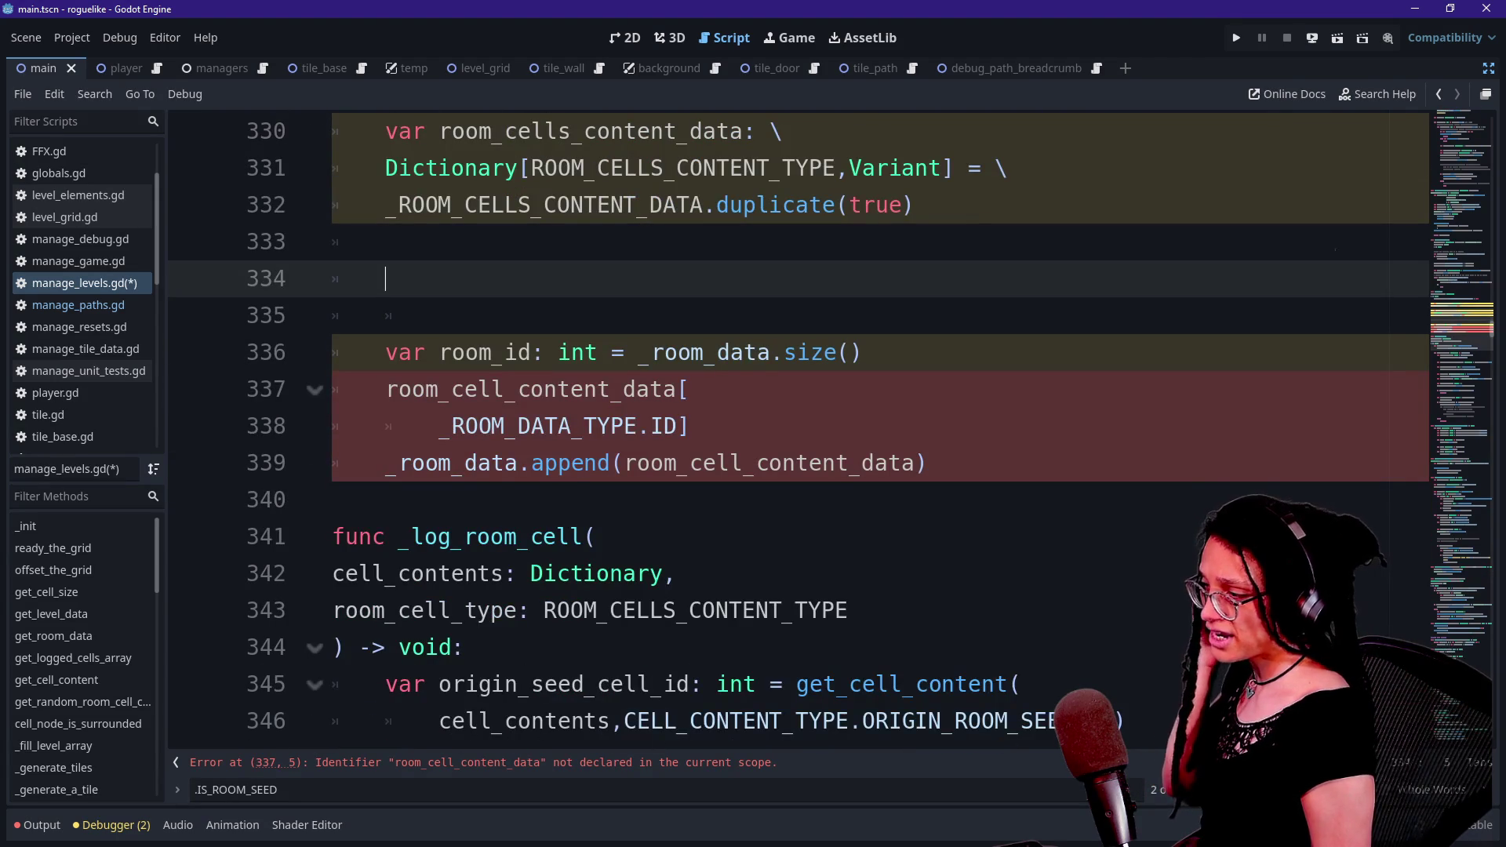
pyautogui.click(690, 426)
pyautogui.click(927, 463)
pyautogui.hotkey('shift', 'Up')
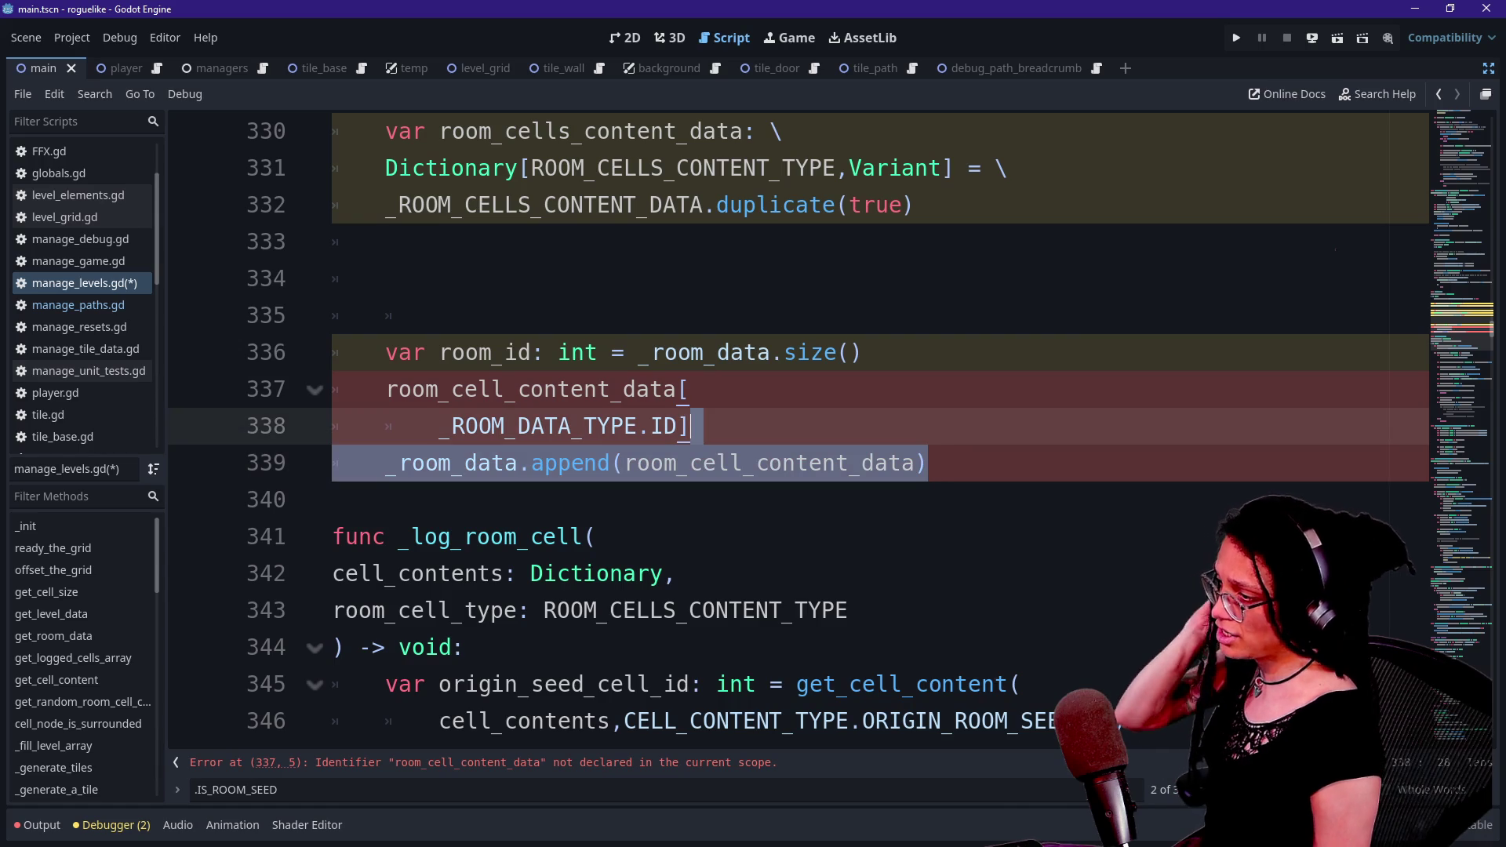
pyautogui.press('Up')
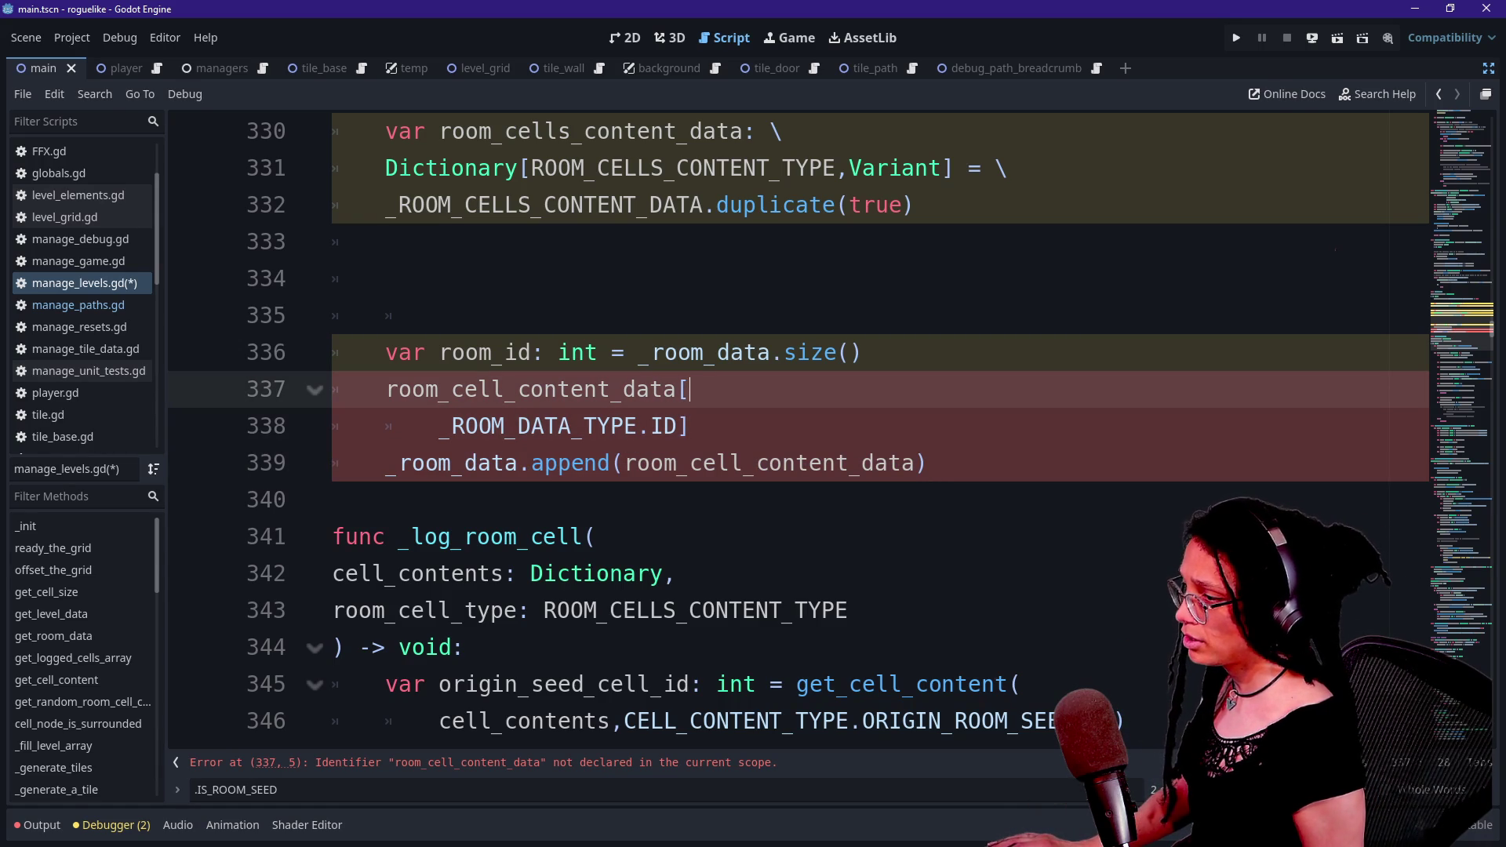
pyautogui.moveTo(691, 426)
pyautogui.mouseDown()
pyautogui.moveTo(702, 389)
pyautogui.moveTo(584, 389)
pyautogui.mouseUp()
pyautogui.hotkey('ctrl', 'k')
pyautogui.press('Up')
pyautogui.hotkey('ctrl', 'k')
# - Move the _room_data.append line up and change its argument to room_content_data
pyautogui.moveTo(927, 463); pyautogui.dragTo(704, 426)
pyautogui.hotkey('alt', 'Up')
pyautogui.hotkey('alt', 'Up')
pyautogui.hotkey('alt', 'Up')
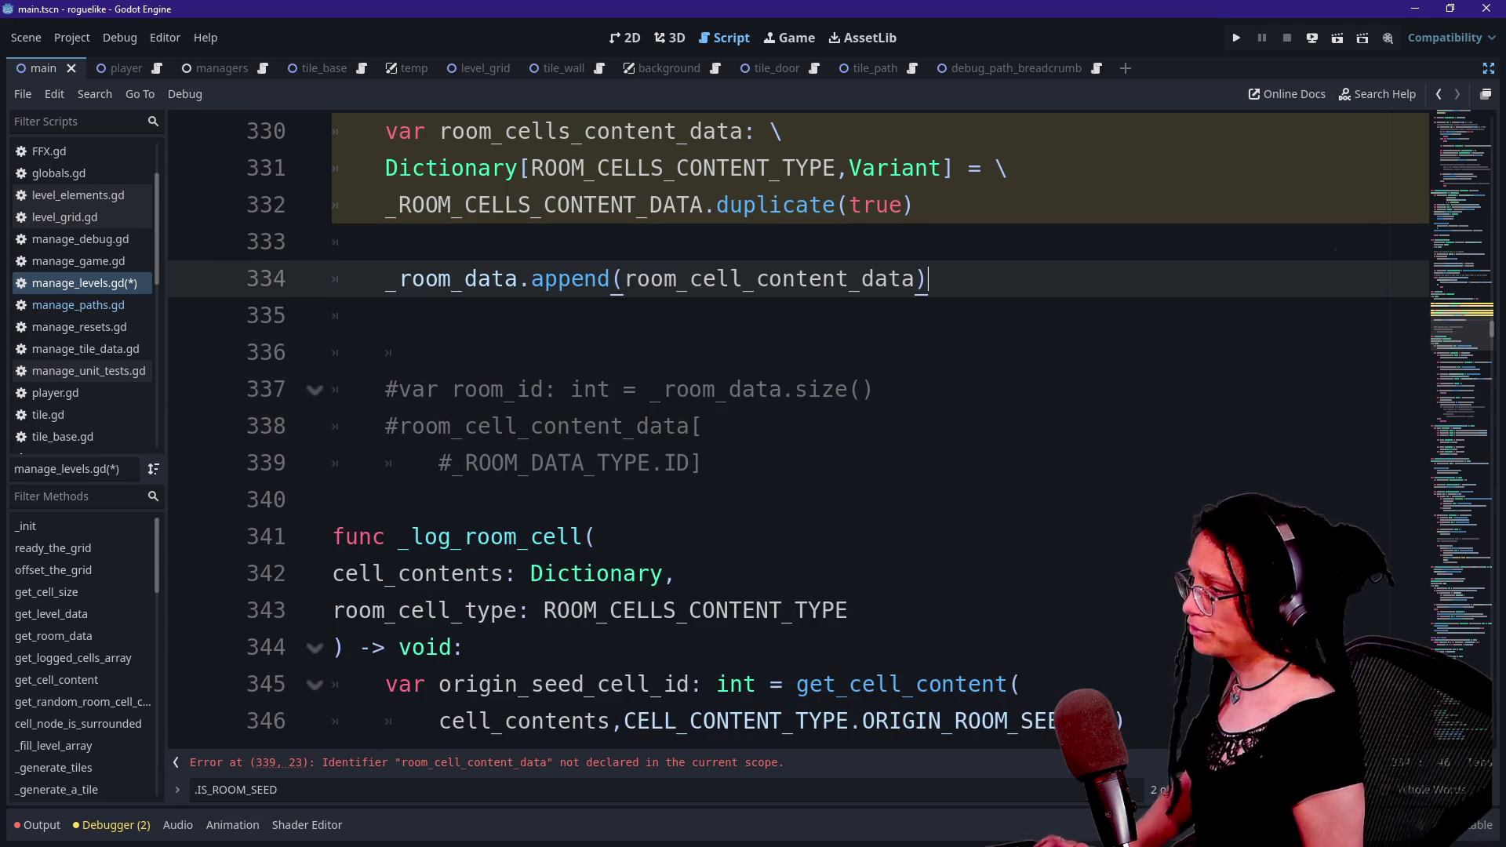
pyautogui.scroll(1, 784, 423)
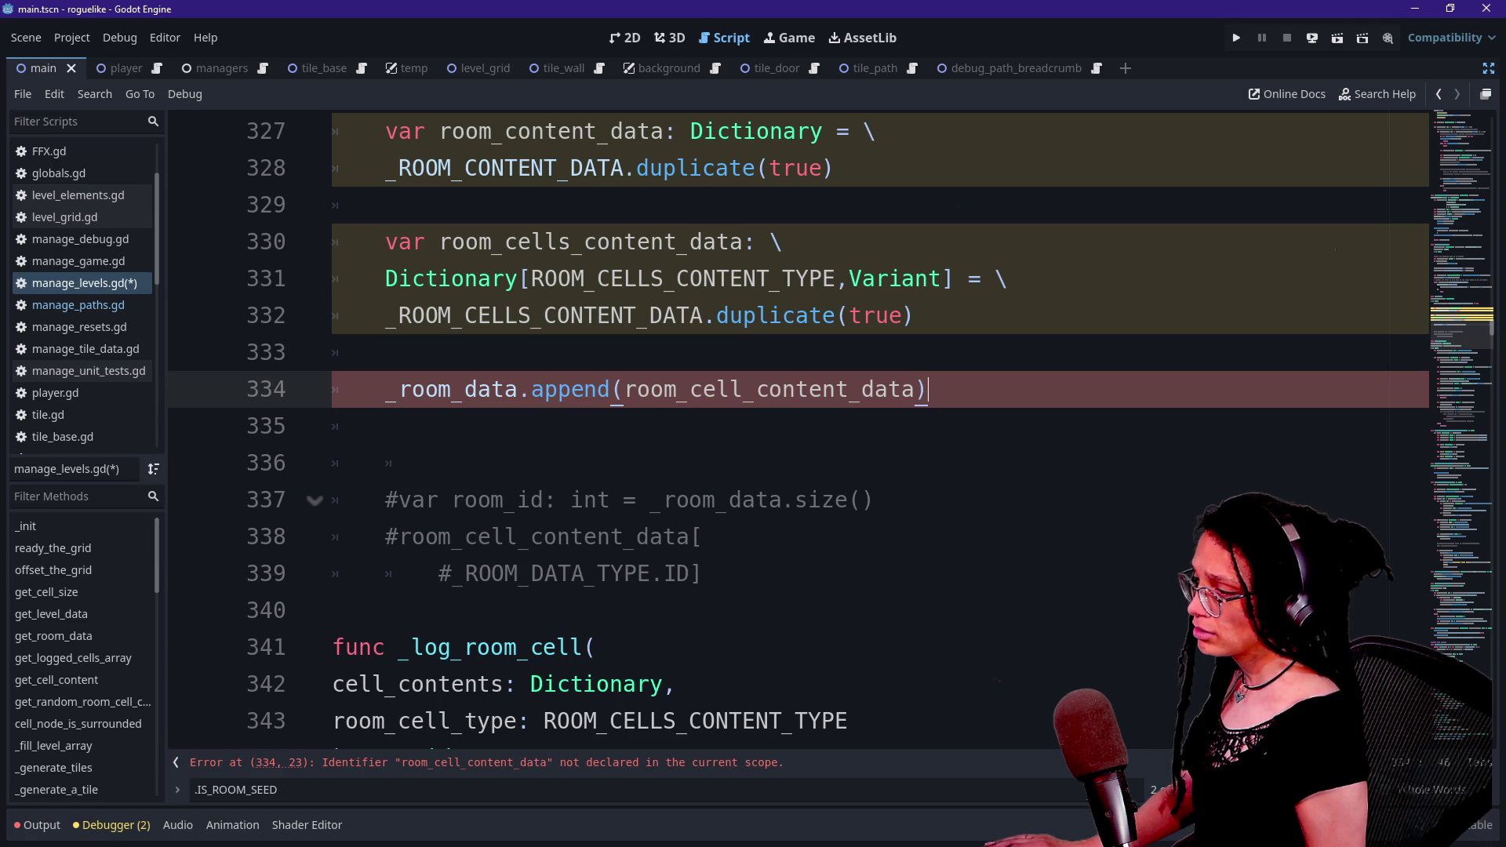
pyautogui.doubleClick(769, 389)
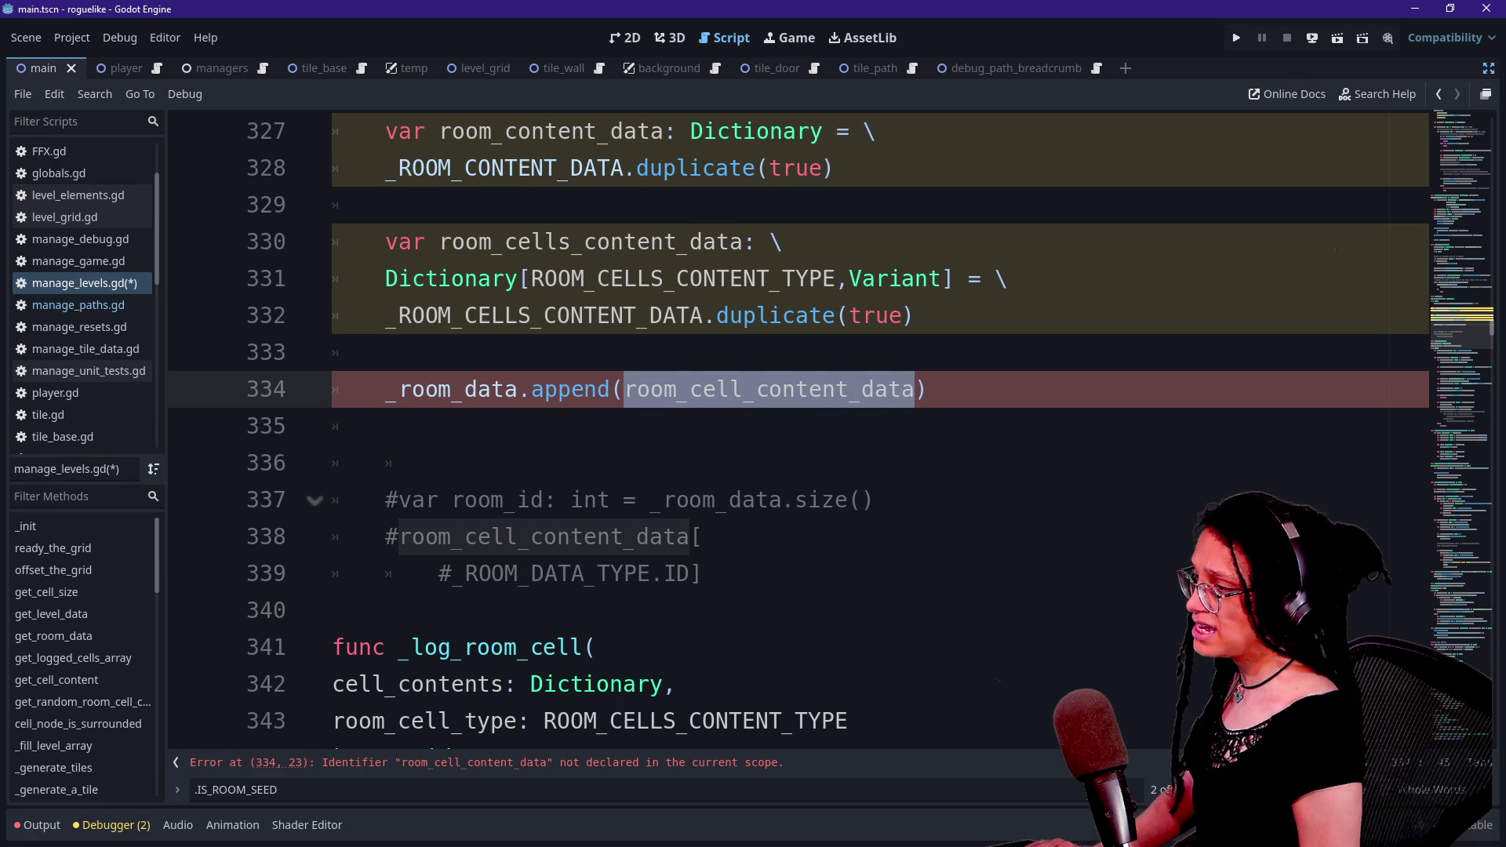
pyautogui.press('BackSpace')
pyautogui.write('room')
pyautogui.scroll(2, 784, 424)
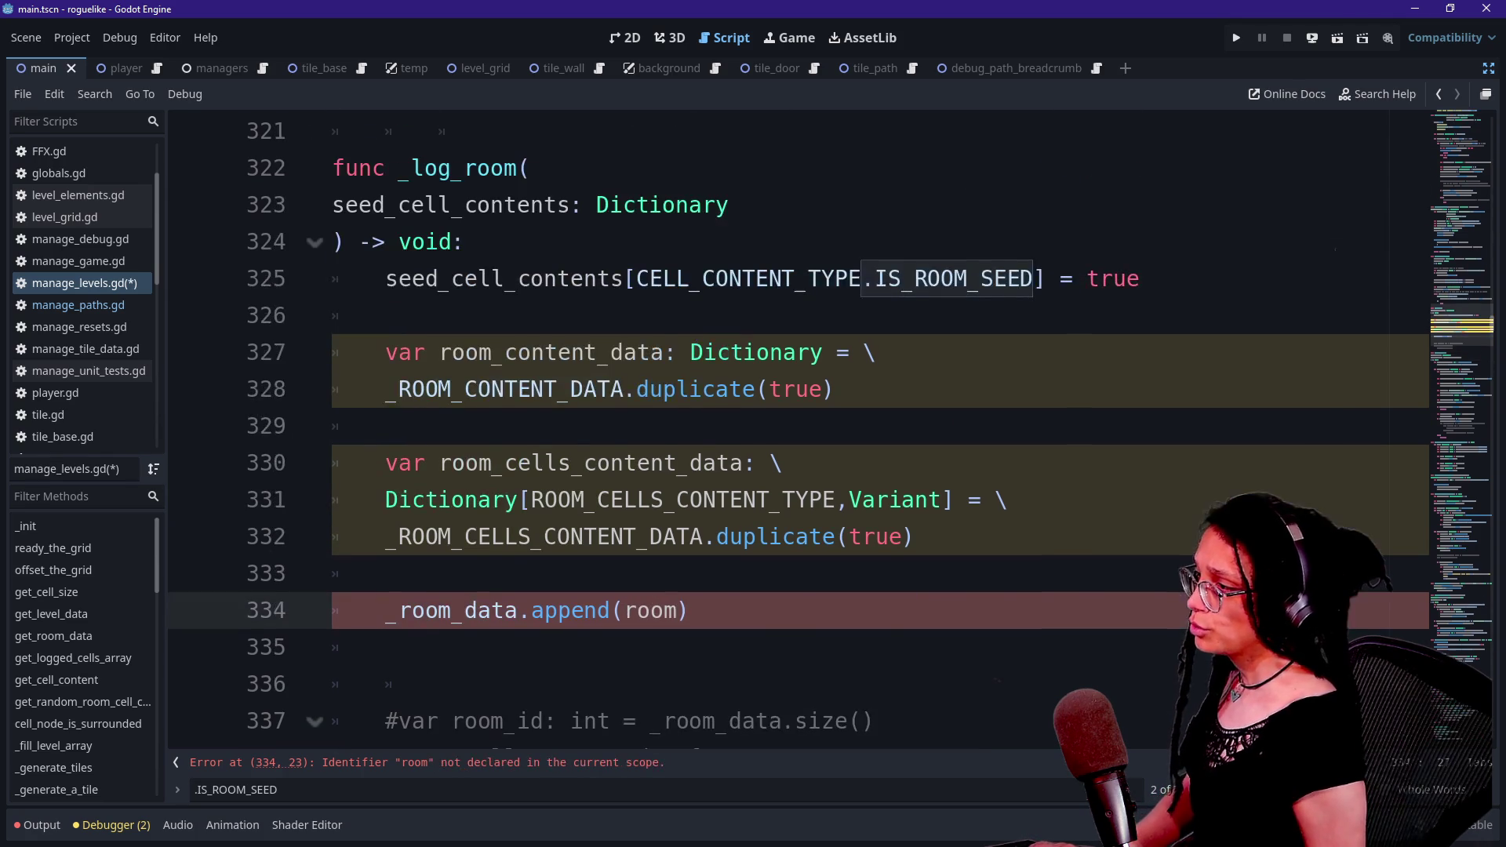
pyautogui.write('_content_data')
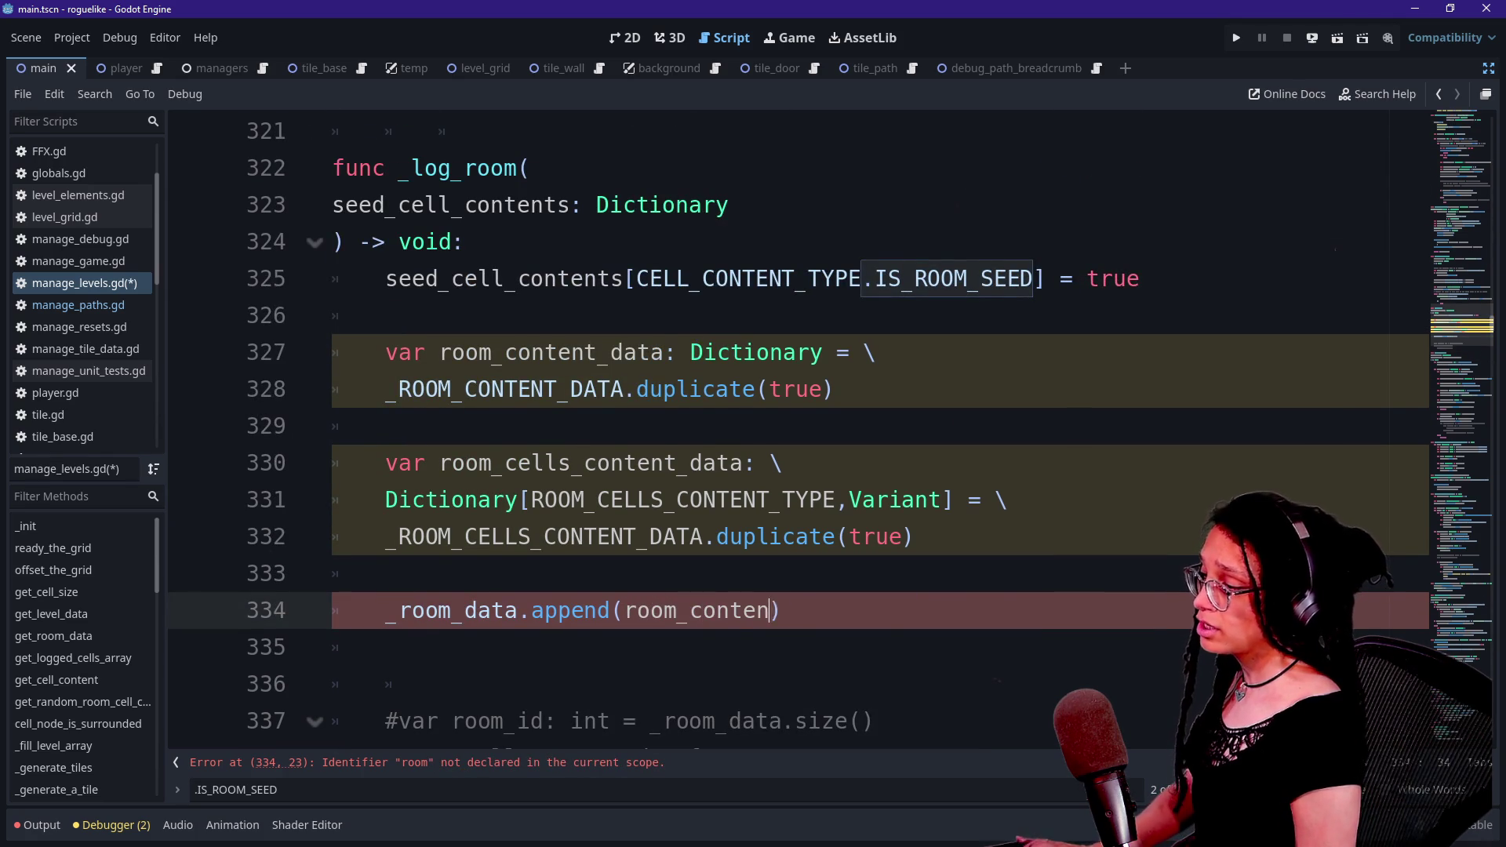
# - Place the append line directly after the room_content_data duplicate and remove the blank line above it
pyautogui.press('End')
pyautogui.hotkey('shift', 'Up')
pyautogui.hotkey('shift', 'Up')
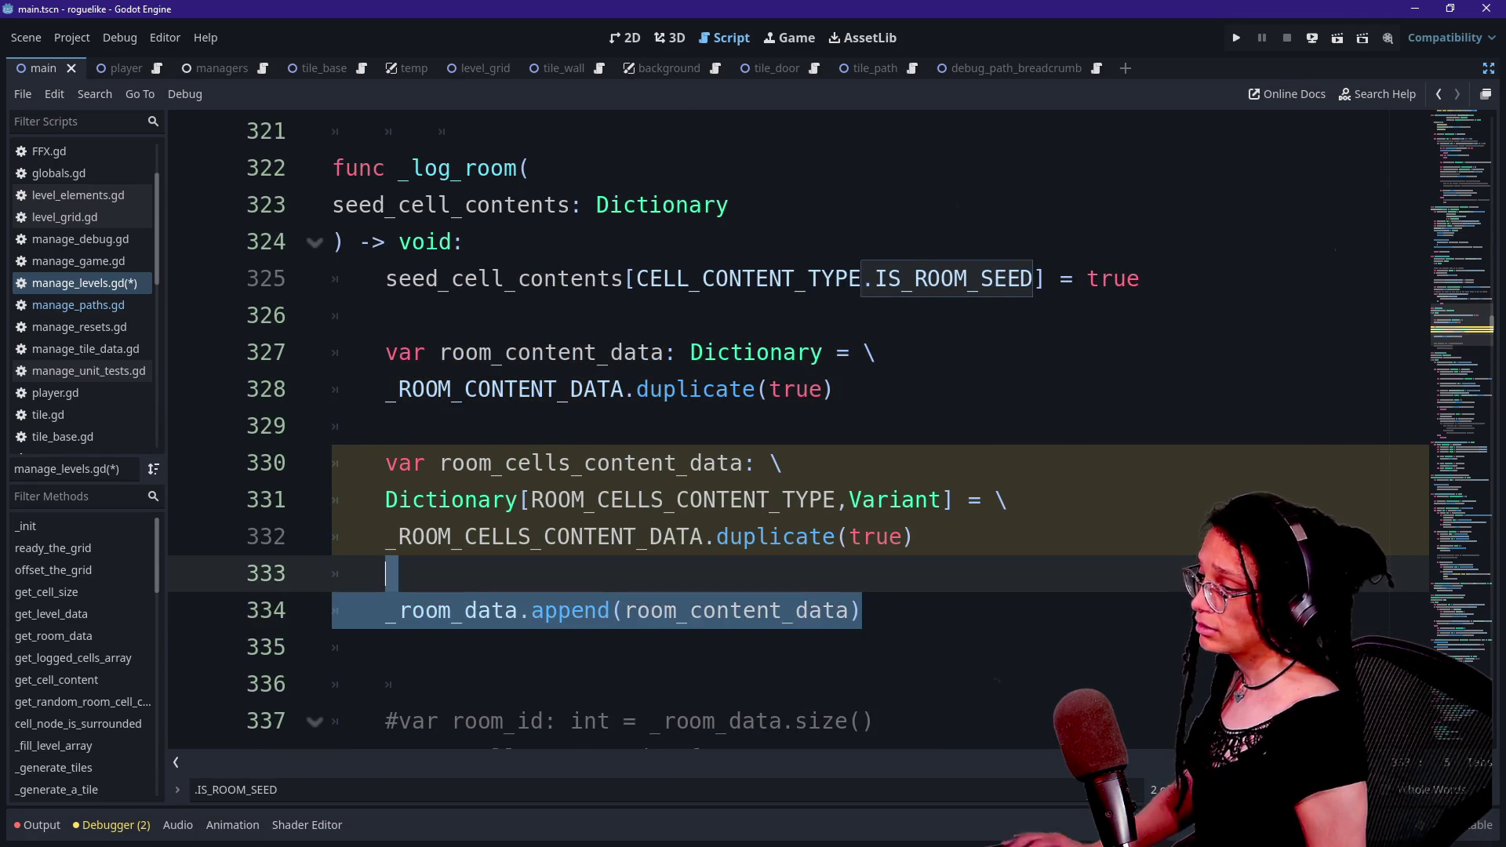
pyautogui.hotkey('ctrl', 'x')
pyautogui.click(834, 389)
pyautogui.press('Return')
pyautogui.hotkey('ctrl', 'v')
pyautogui.click(386, 426)
pyautogui.press('BackSpace')
pyautogui.press('BackSpace')
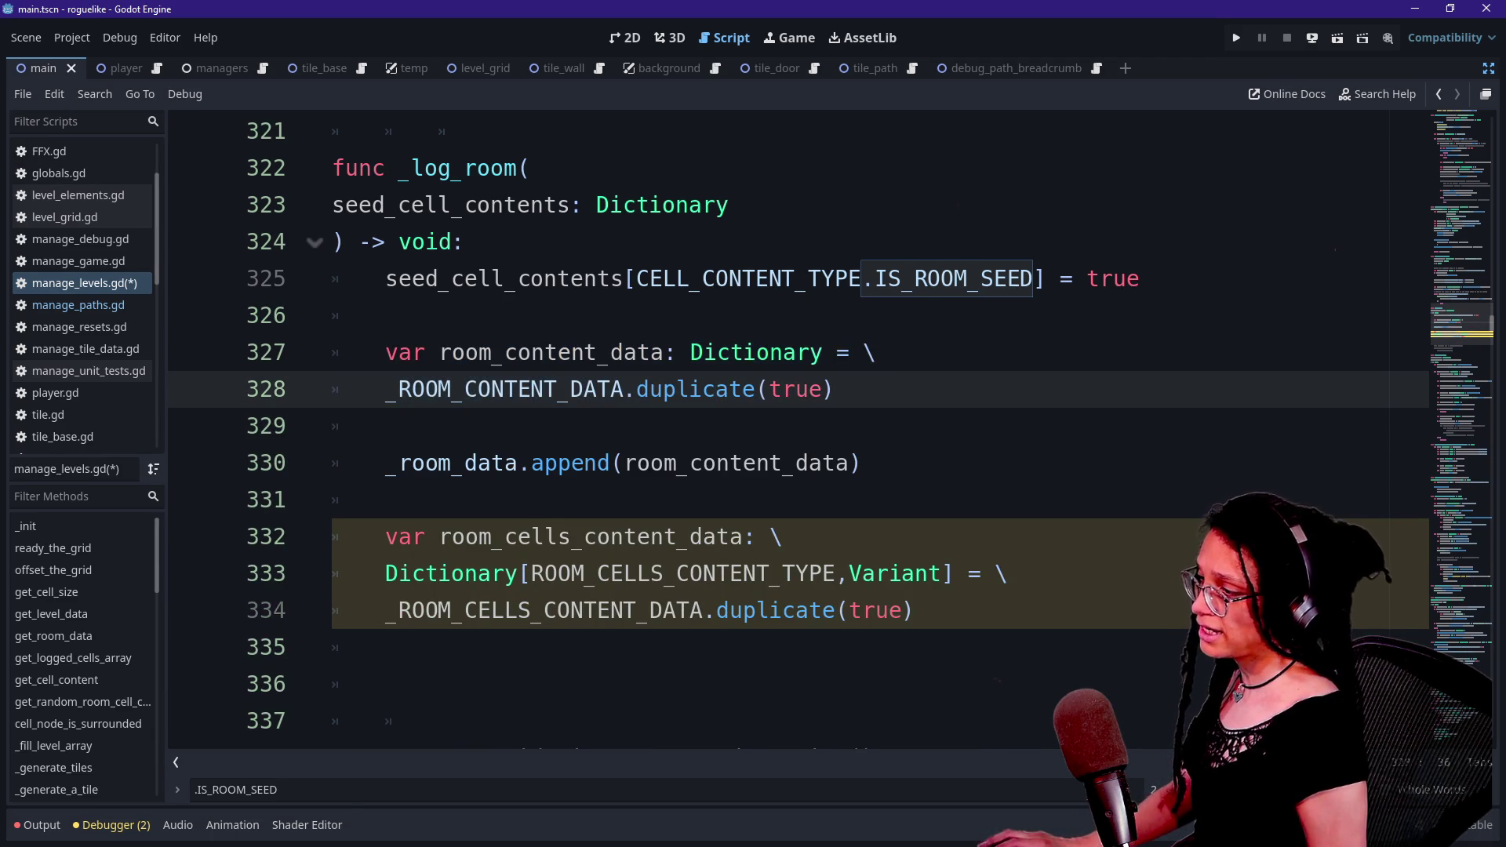
# - Insert two empty lines below the room_cells_content_data declaration in _log_room
pyautogui.click(730, 352)
pyautogui.moveTo(864, 463); pyautogui.dragTo(558, 463)
pyautogui.click(863, 463)
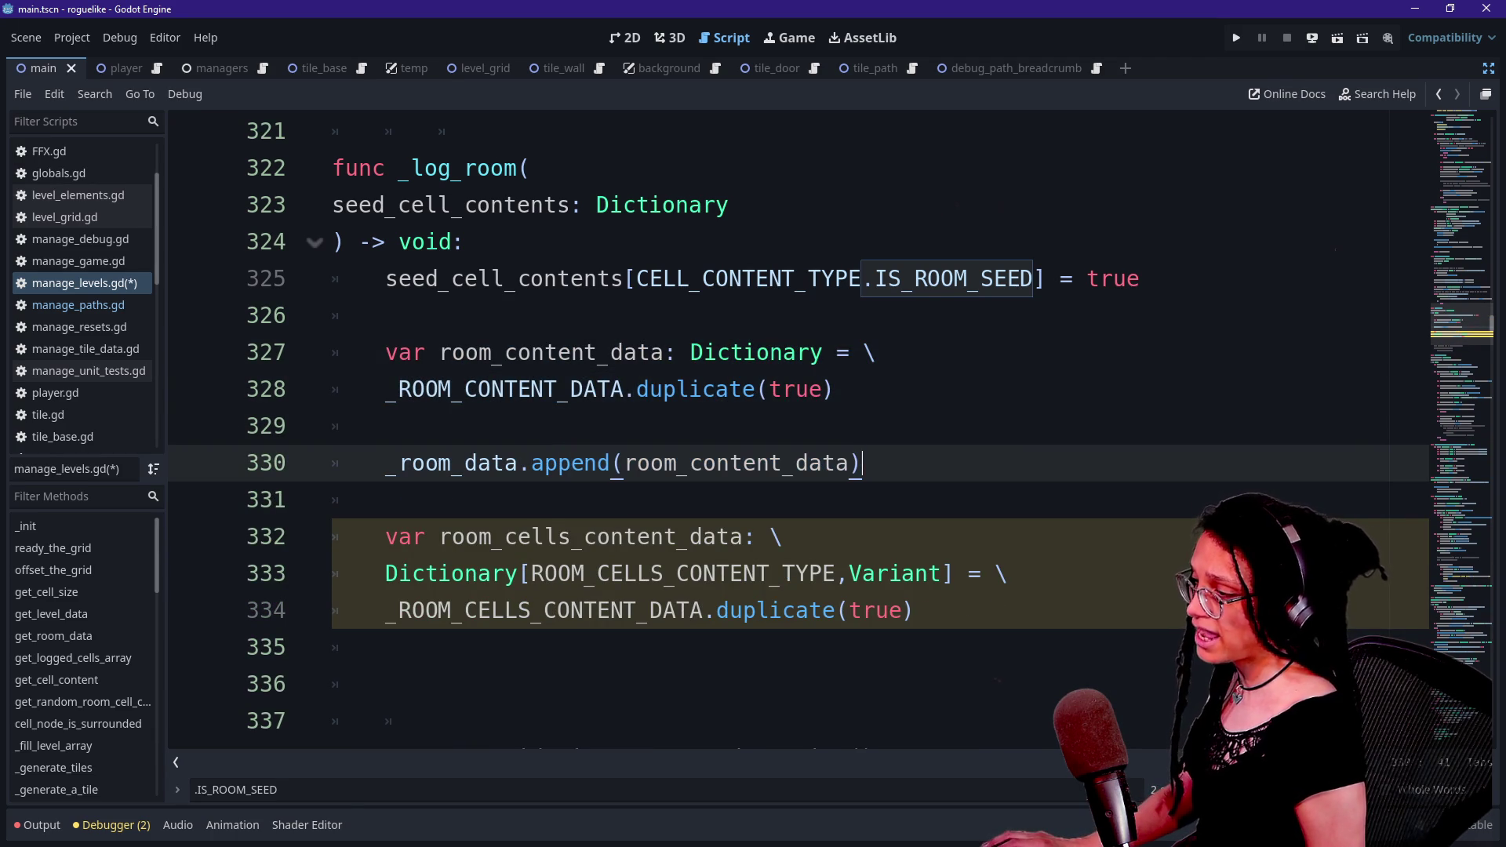
pyautogui.moveTo(558, 537)
pyautogui.mouseDown()
pyautogui.moveTo(902, 574)
pyautogui.moveTo(380, 685)
pyautogui.moveTo(783, 537)
pyautogui.mouseUp()
pyautogui.click(914, 610)
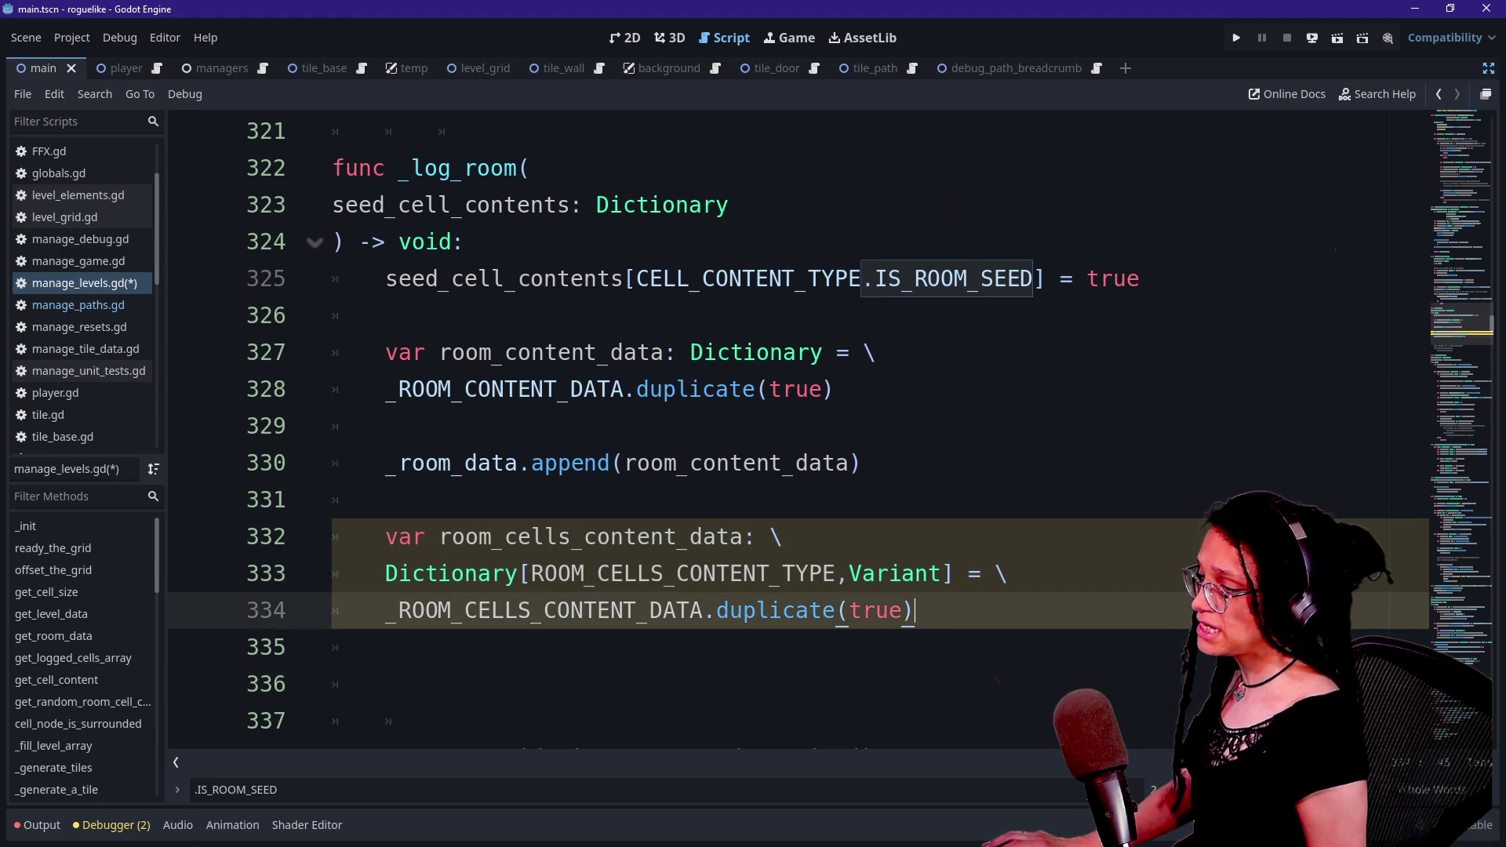
pyautogui.press('Return')
pyautogui.scroll(-1, 784, 432)
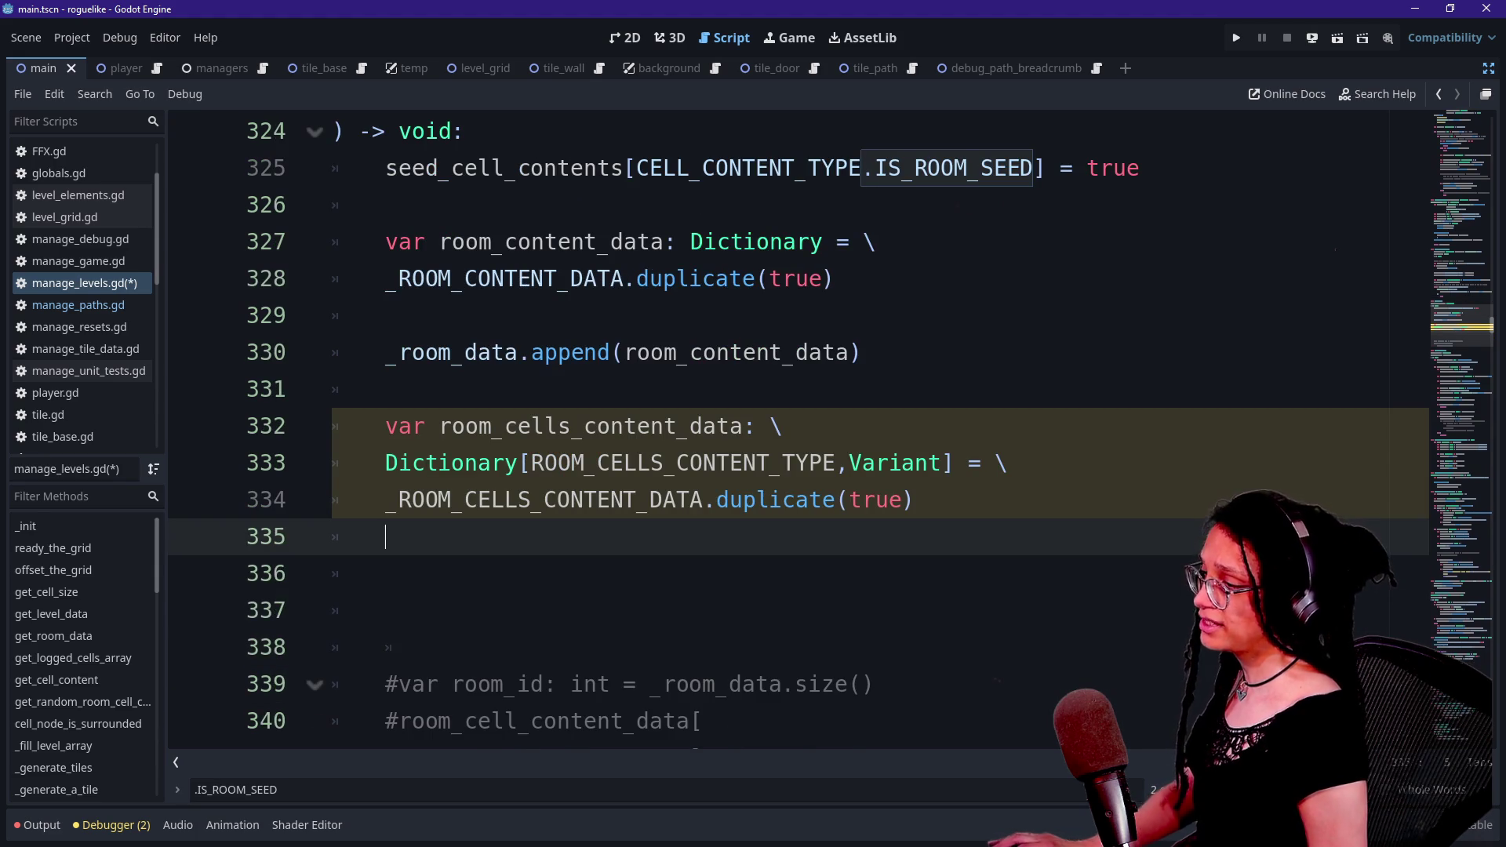
pyautogui.press('Return')
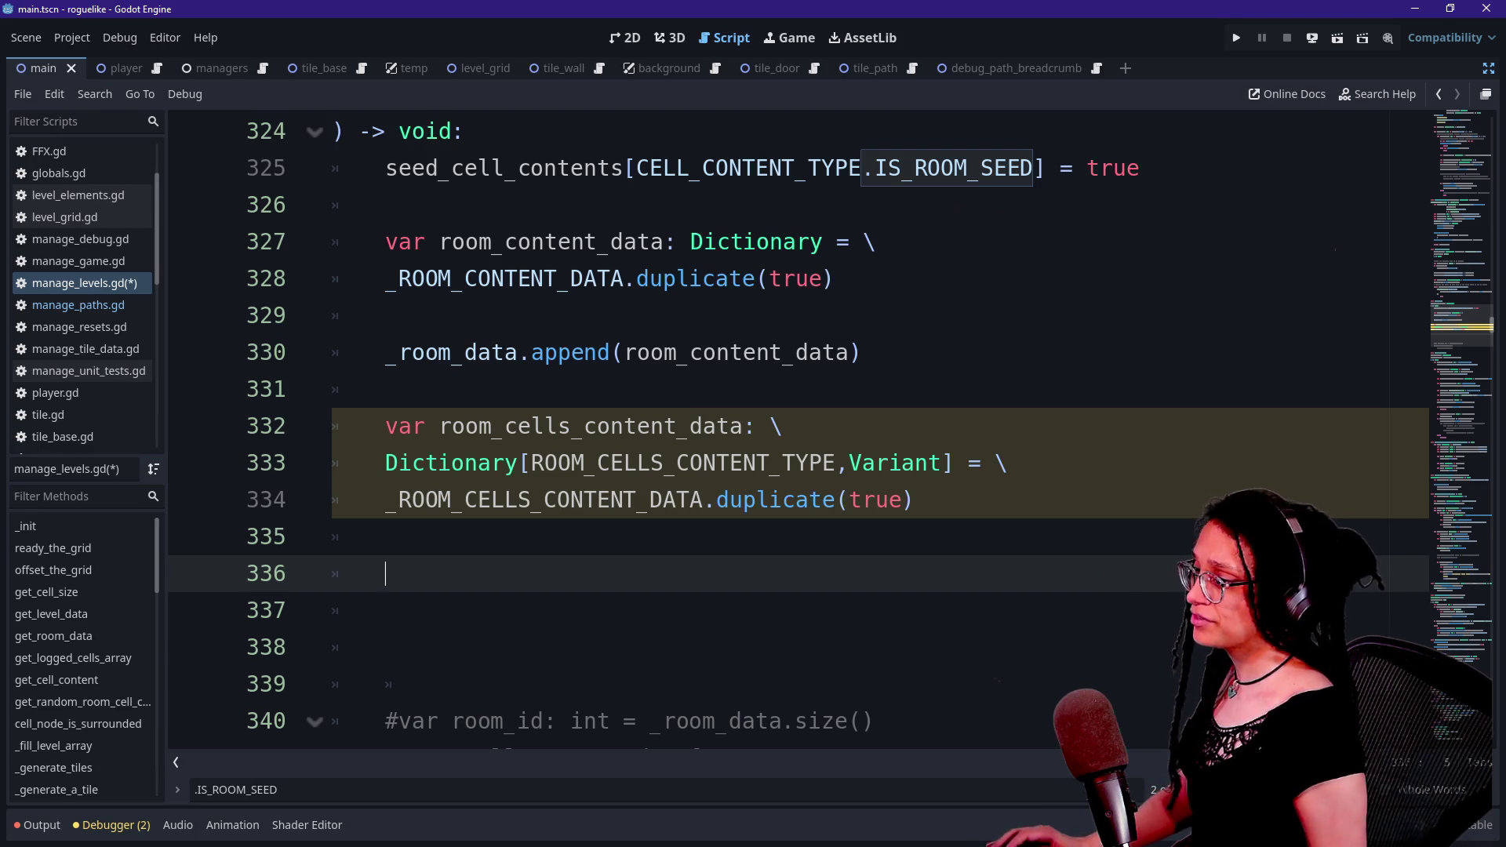
pyautogui.keyDown('ctrl'); pyautogui.click(463, 352); pyautogui.keyUp('ctrl')
pyautogui.scroll(-9, 469, 392)
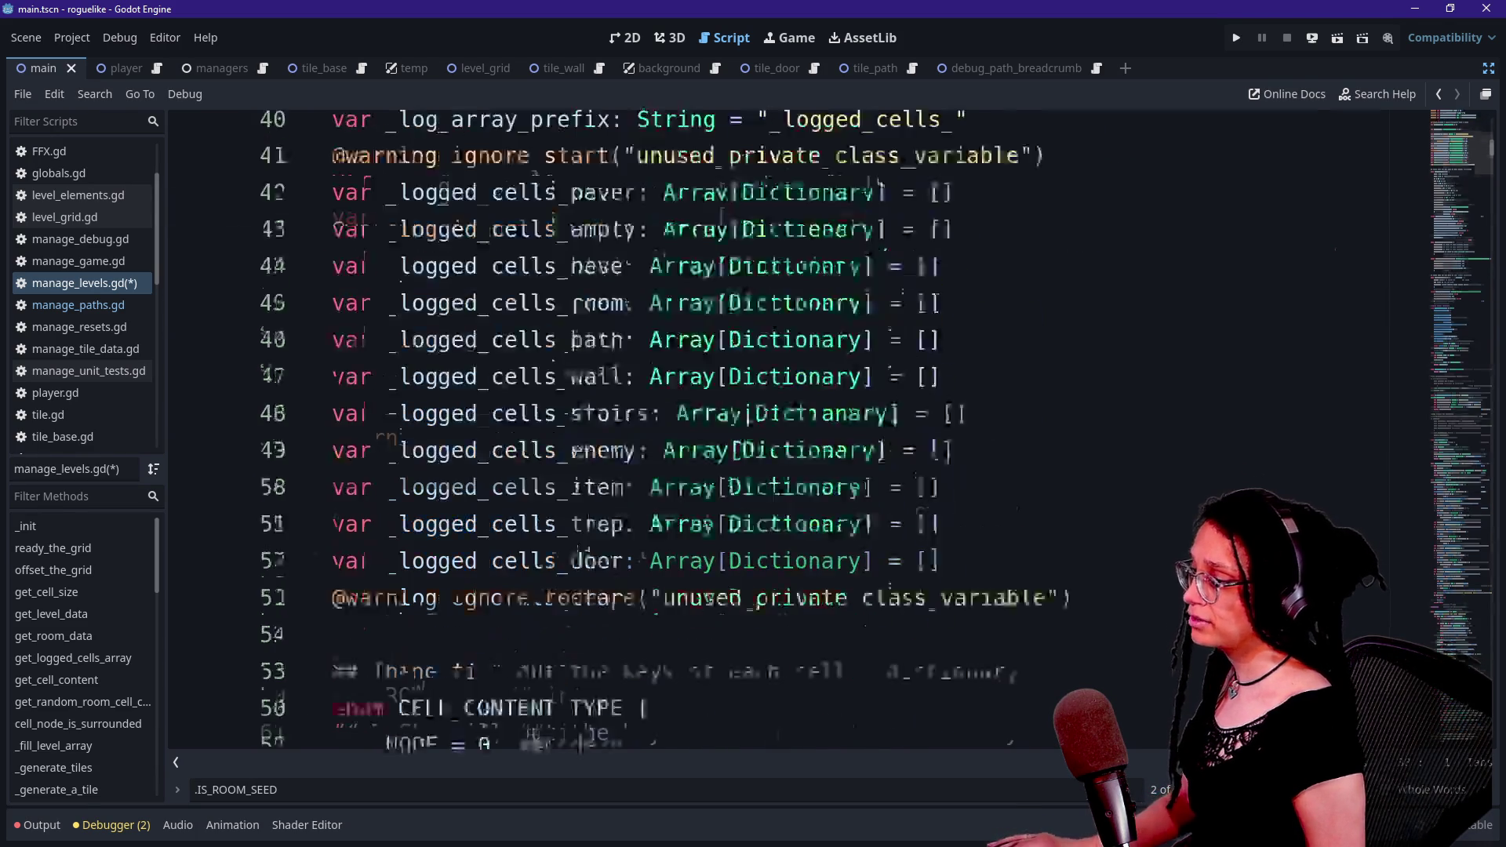
pyautogui.scroll(-14, 784, 431)
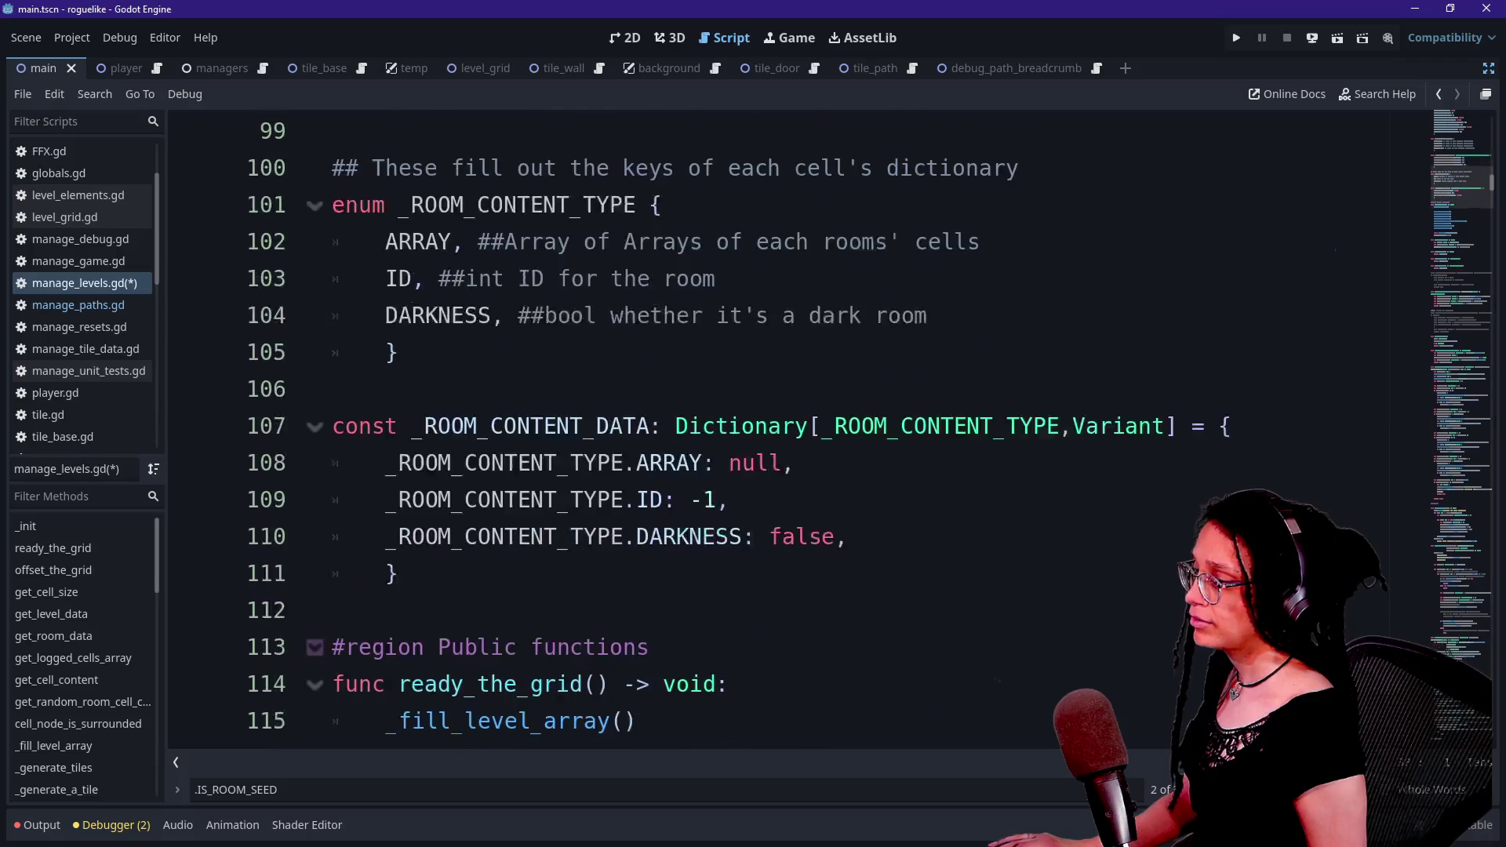
pyautogui.scroll(2, 784, 432)
pyautogui.moveTo(399, 463)
pyautogui.mouseDown()
pyautogui.moveTo(565, 428)
pyautogui.moveTo(954, 463)
pyautogui.mouseUp()
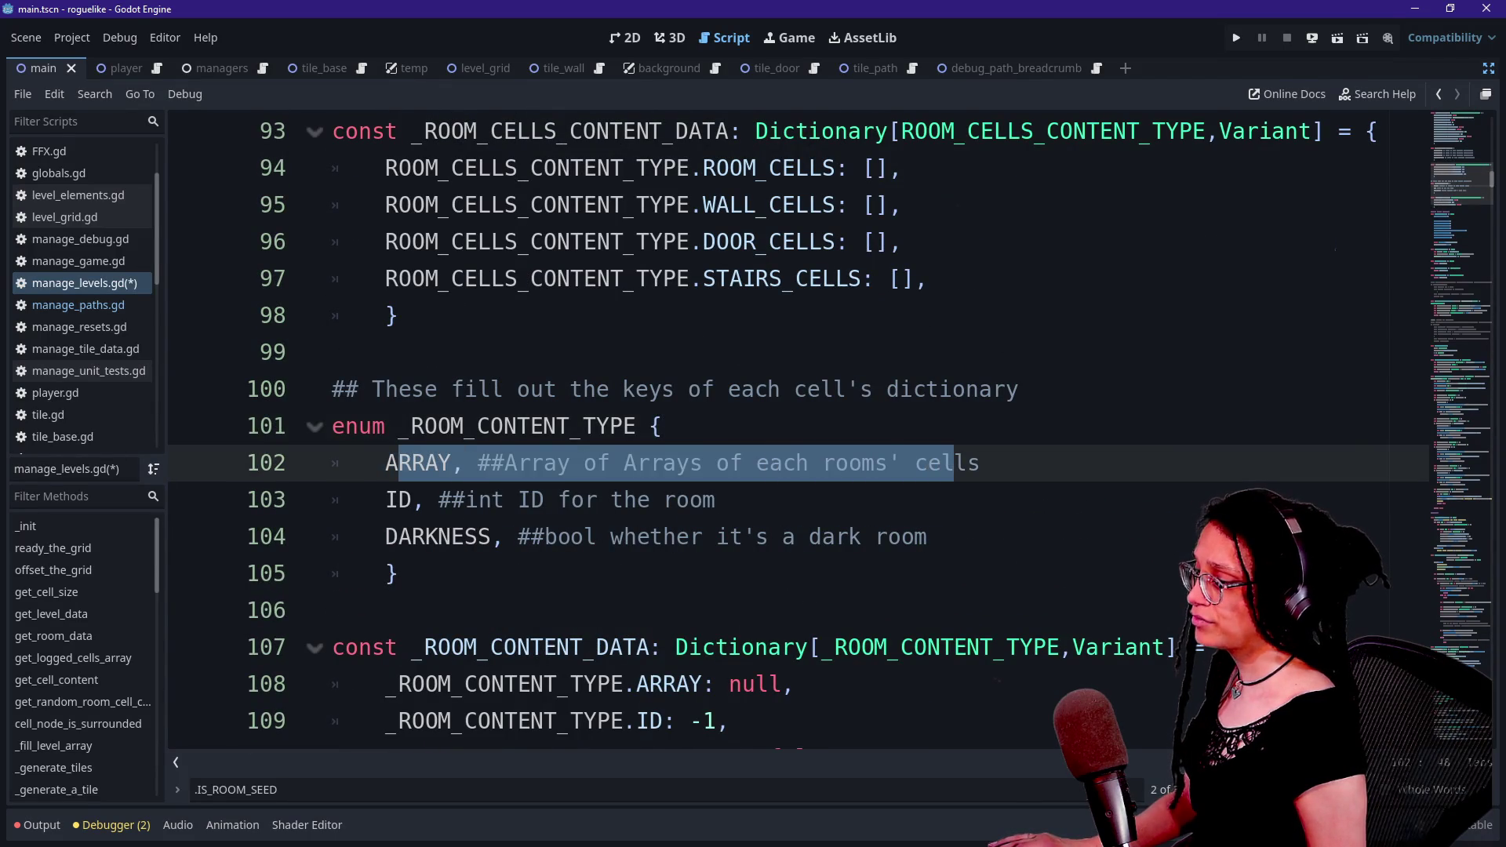
pyautogui.scroll(-1, 953, 463)
pyautogui.scroll(-3, 784, 431)
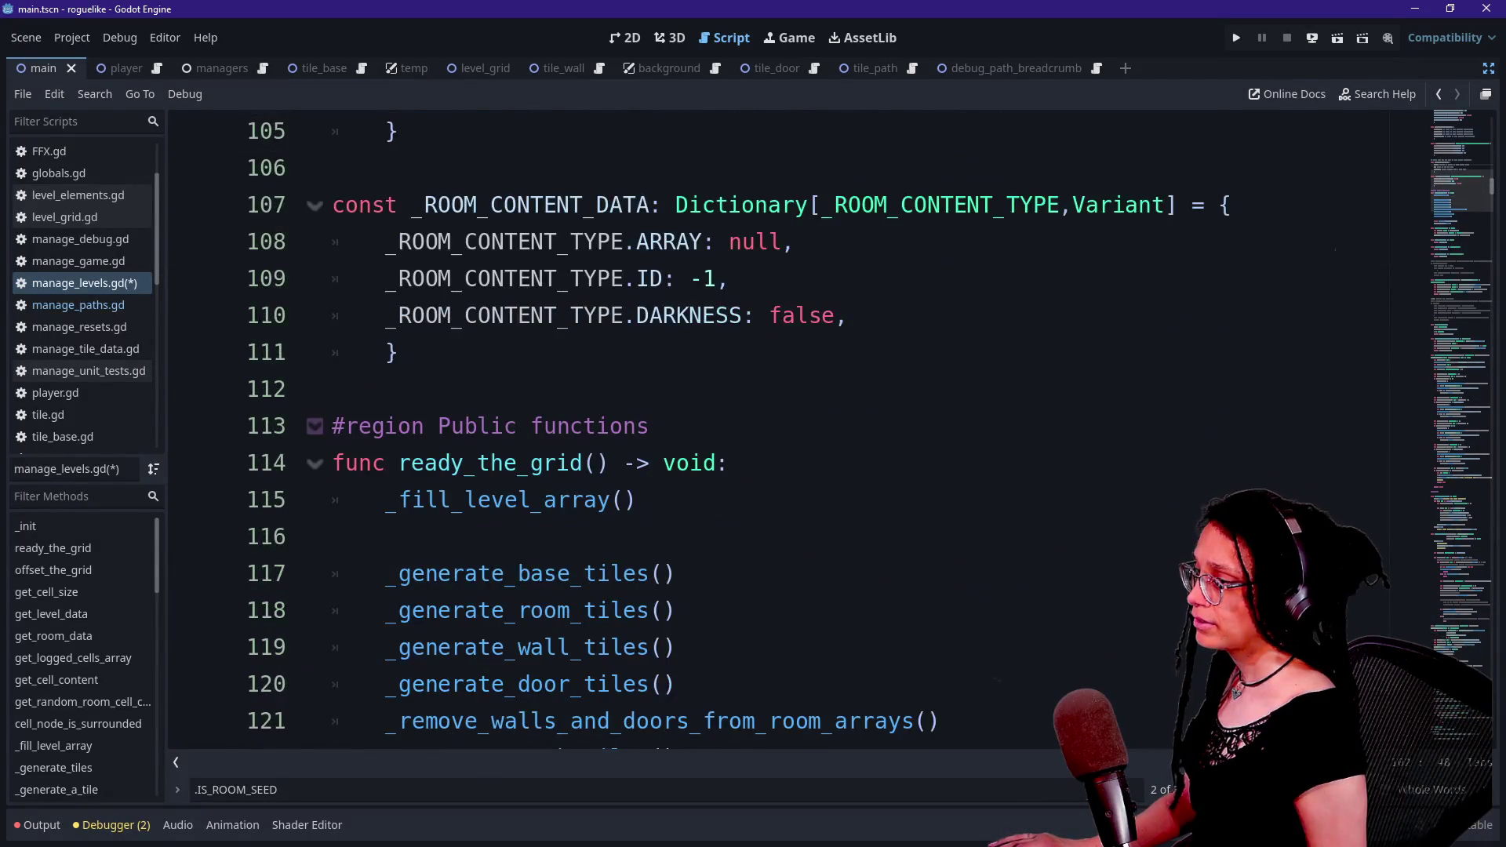
pyautogui.scroll(2, 785, 432)
pyautogui.scroll(4, 785, 431)
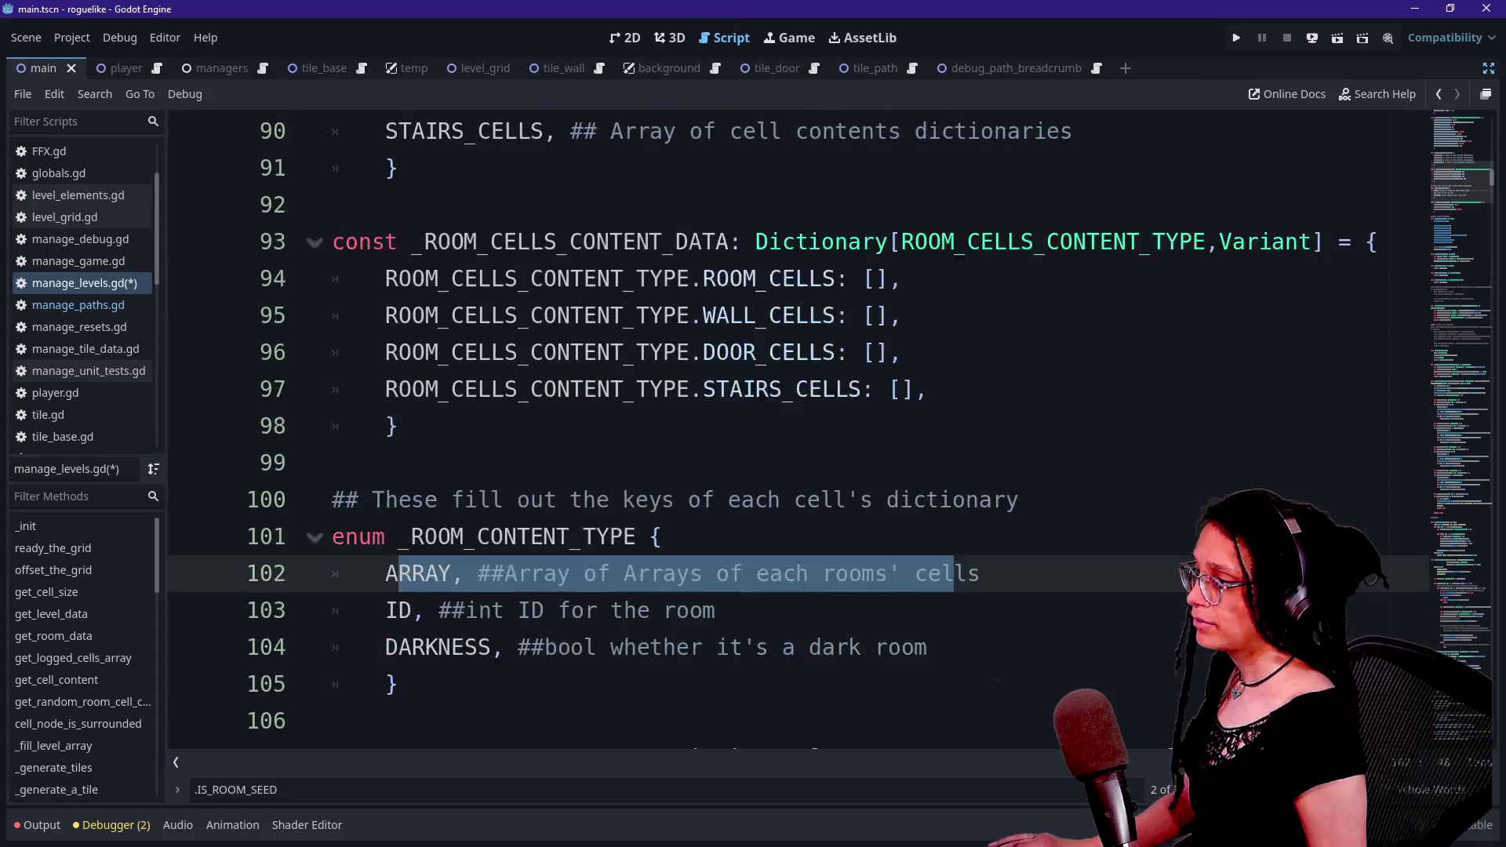
pyautogui.moveTo(407, 352)
pyautogui.mouseDown()
pyautogui.moveTo(386, 389)
pyautogui.moveTo(928, 499)
pyautogui.mouseUp()
pyautogui.click(928, 500)
pyautogui.moveTo(637, 389)
pyautogui.mouseDown()
pyautogui.moveTo(690, 390)
pyautogui.moveTo(397, 537)
pyautogui.mouseUp()
pyautogui.click(396, 536)
pyautogui.moveTo(755, 353); pyautogui.dragTo(1061, 352)
pyautogui.click(902, 353)
pyautogui.doubleClick(819, 352)
pyautogui.moveTo(902, 352); pyautogui.dragTo(1322, 353)
pyautogui.click(1339, 353)
pyautogui.moveTo(756, 352); pyautogui.dragTo(1324, 353)
pyautogui.hotkey('ctrl', 'c')
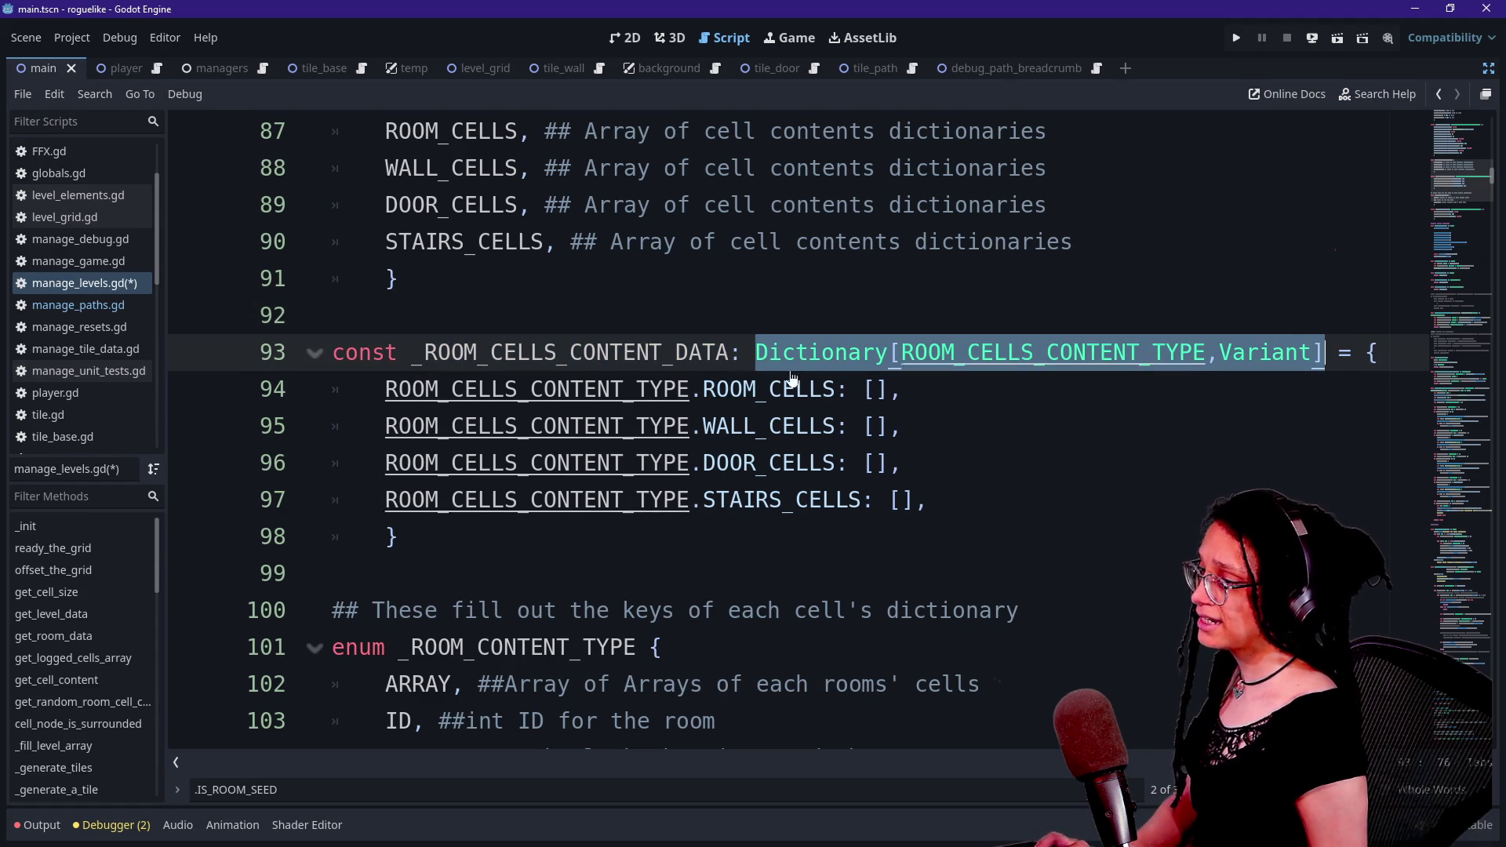
pyautogui.scroll(9, 1324, 354)
pyautogui.scroll(-7, 1324, 355)
pyautogui.scroll(-1, 798, 427)
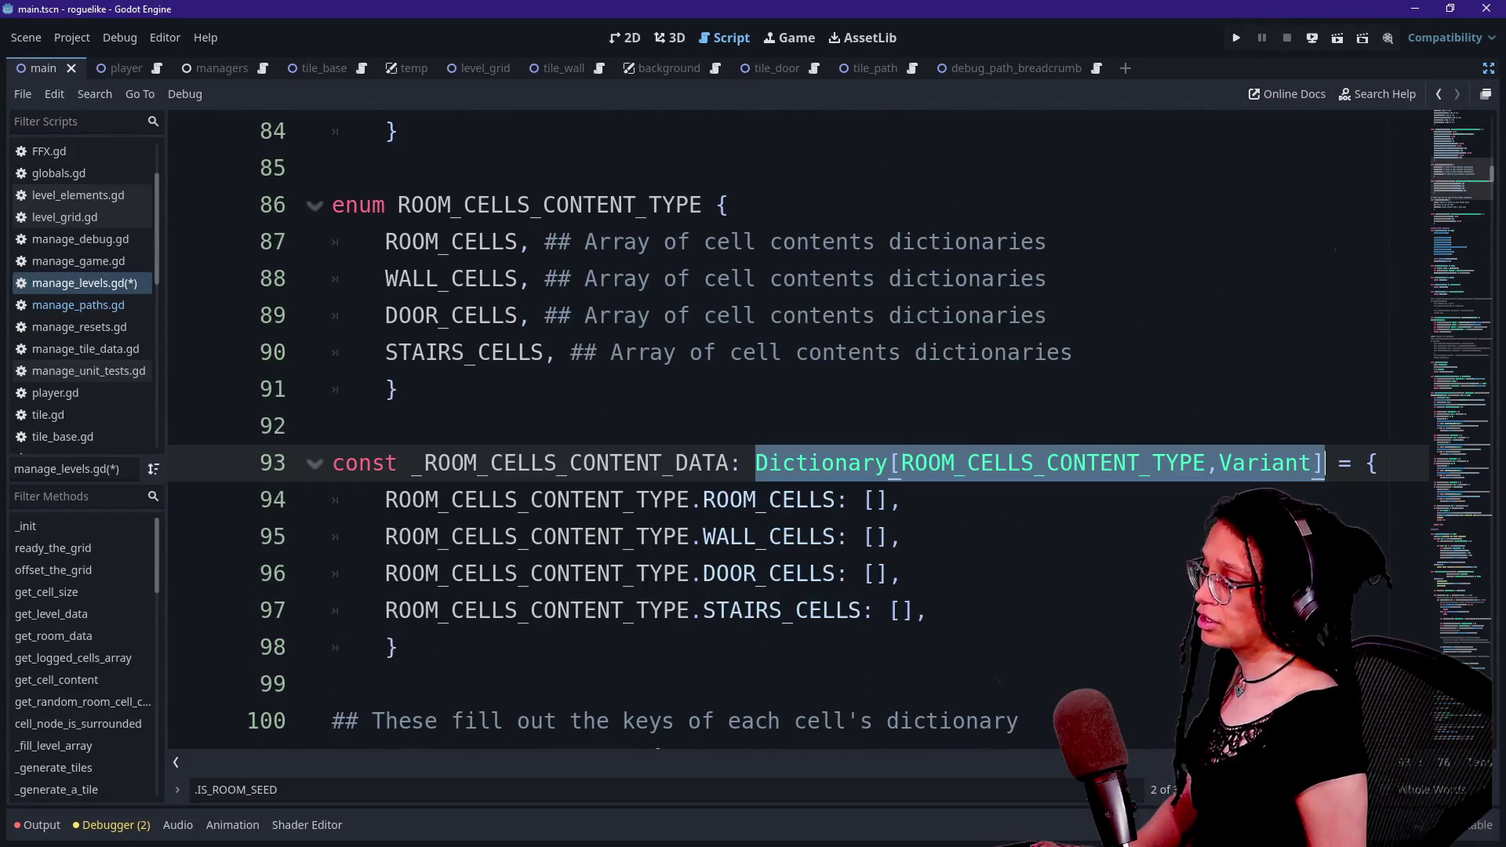
pyautogui.scroll(-20, 798, 427)
pyautogui.scroll(-20, 798, 428)
pyautogui.hotkey('ctrl', 'f')
pyautogui.write('_log_room')
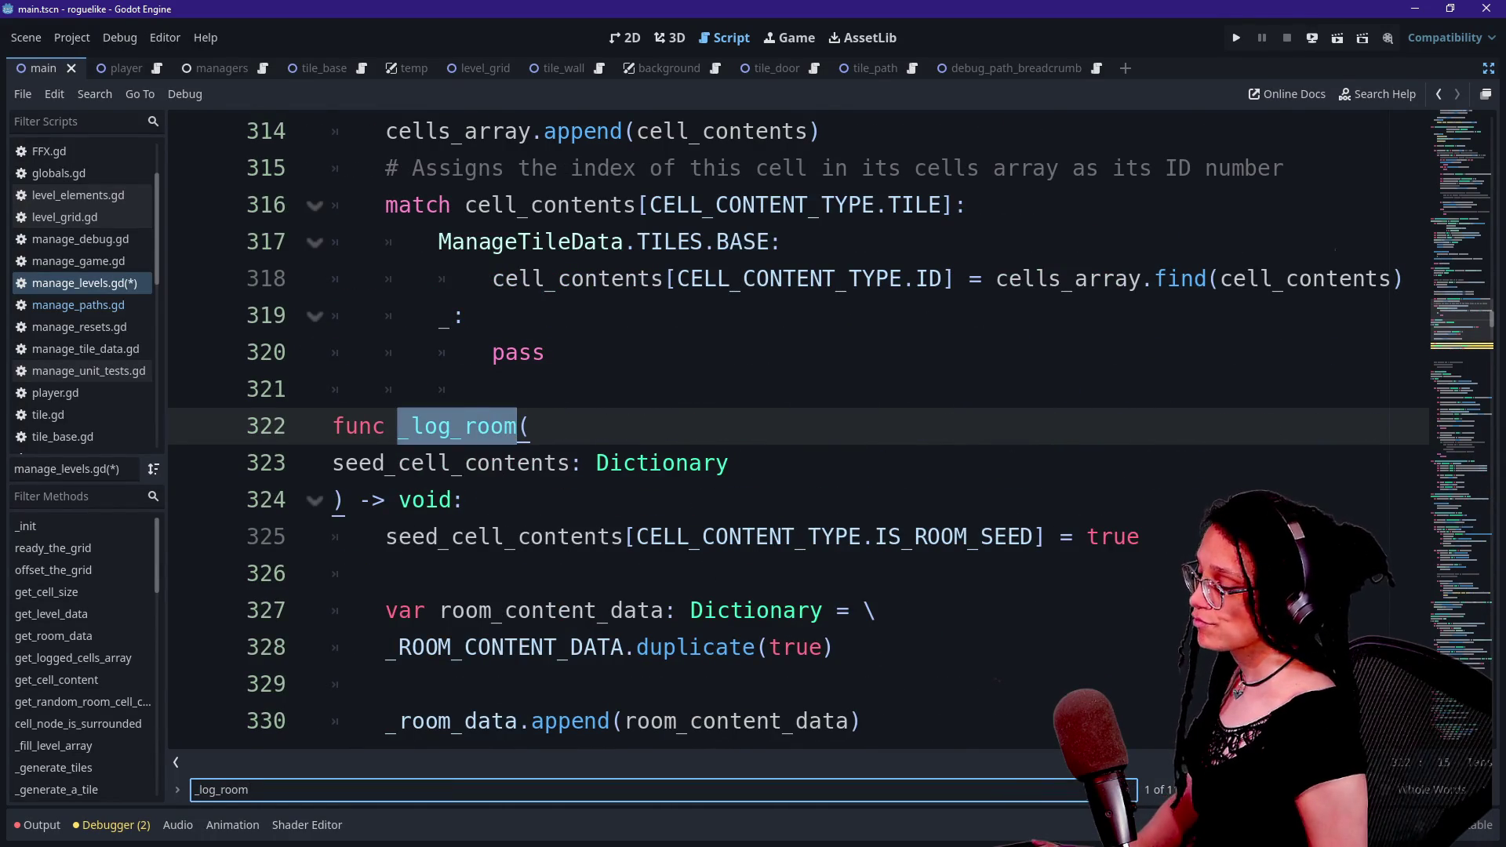
# - Undo the stray Dictionary-type paste and delete the two surplus blank lines below the declaration
pyautogui.hotkey('ctrl', 'z')
pyautogui.click(637, 463)
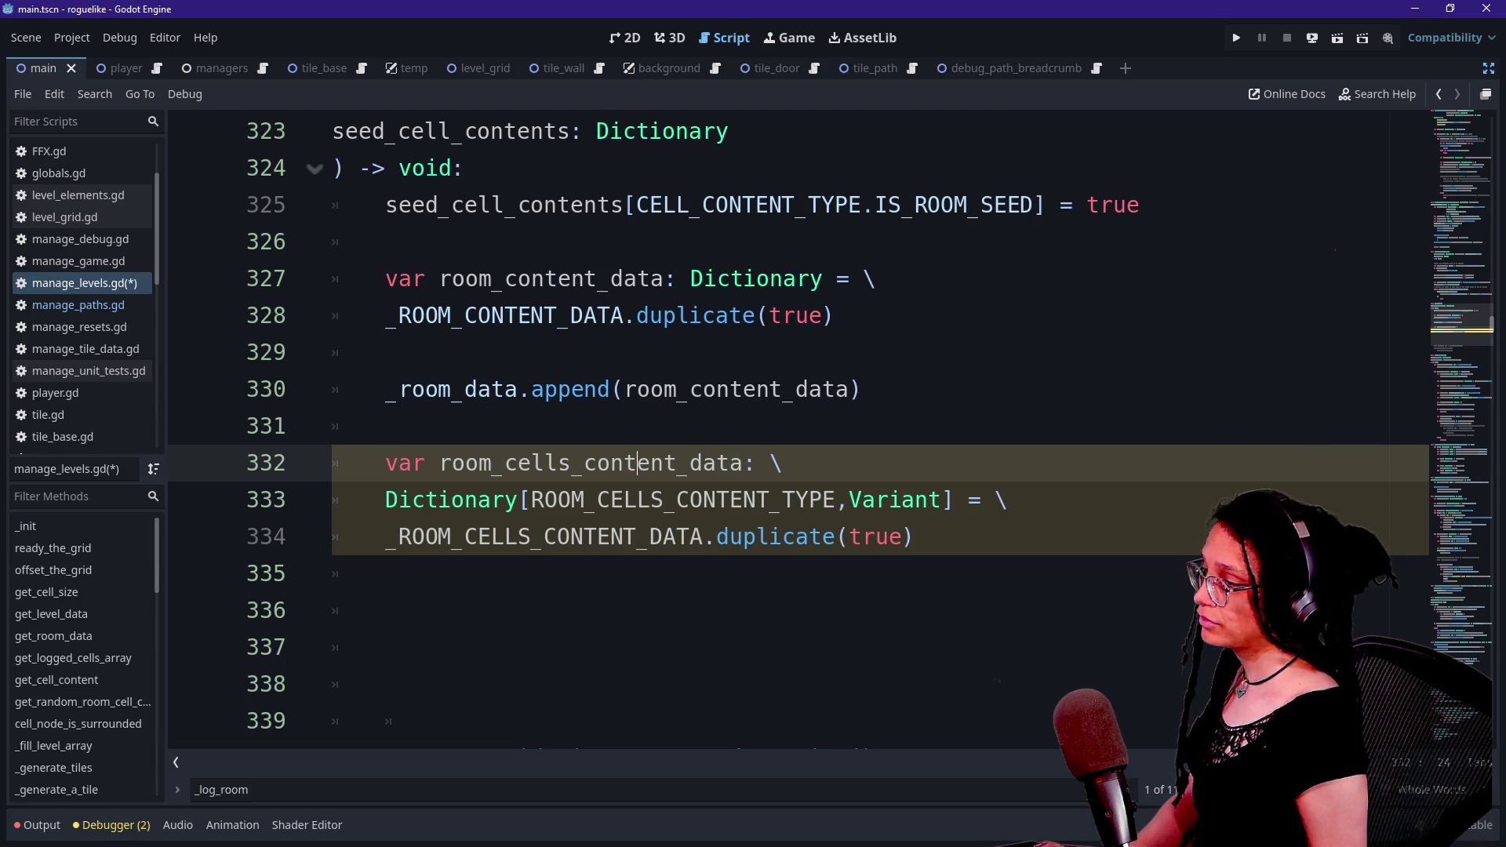
pyautogui.click(385, 426)
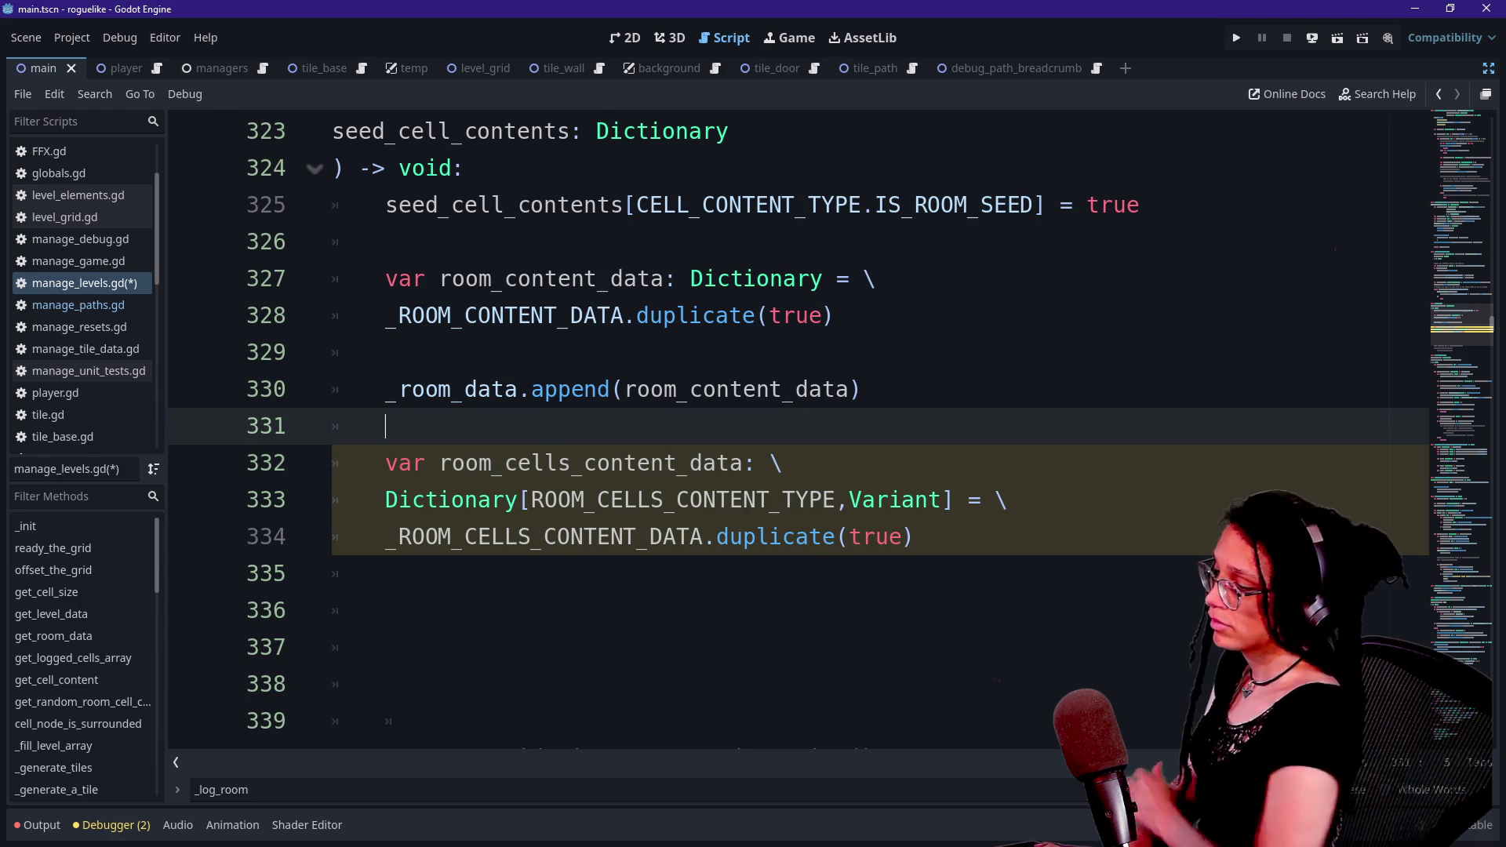
pyautogui.hotkey('ctrl', 'v')
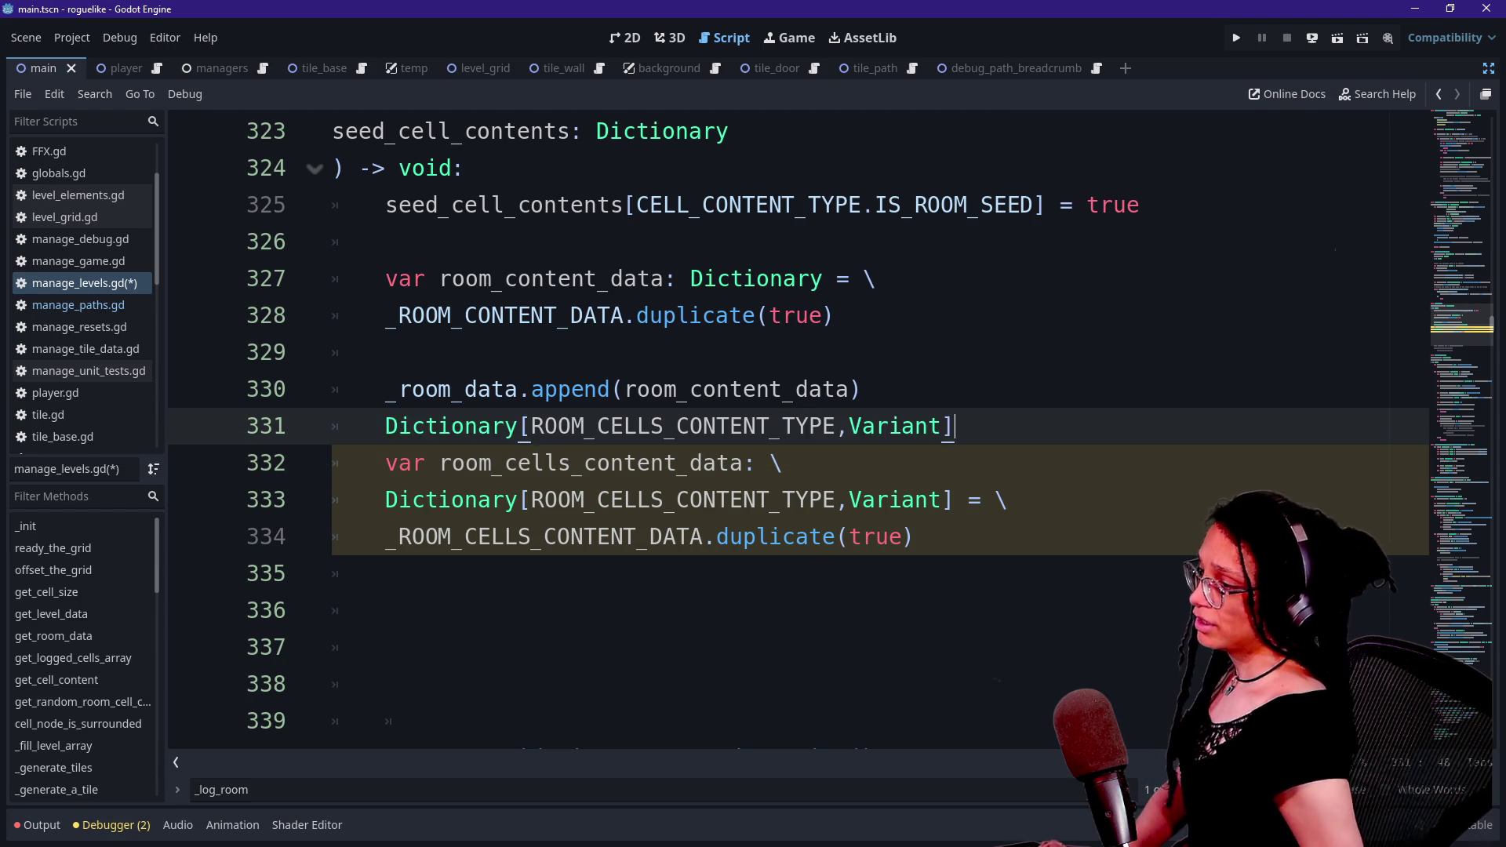
pyautogui.hotkey('ctrl', 'z')
pyautogui.scroll(-2, 784, 431)
pyautogui.click(385, 426)
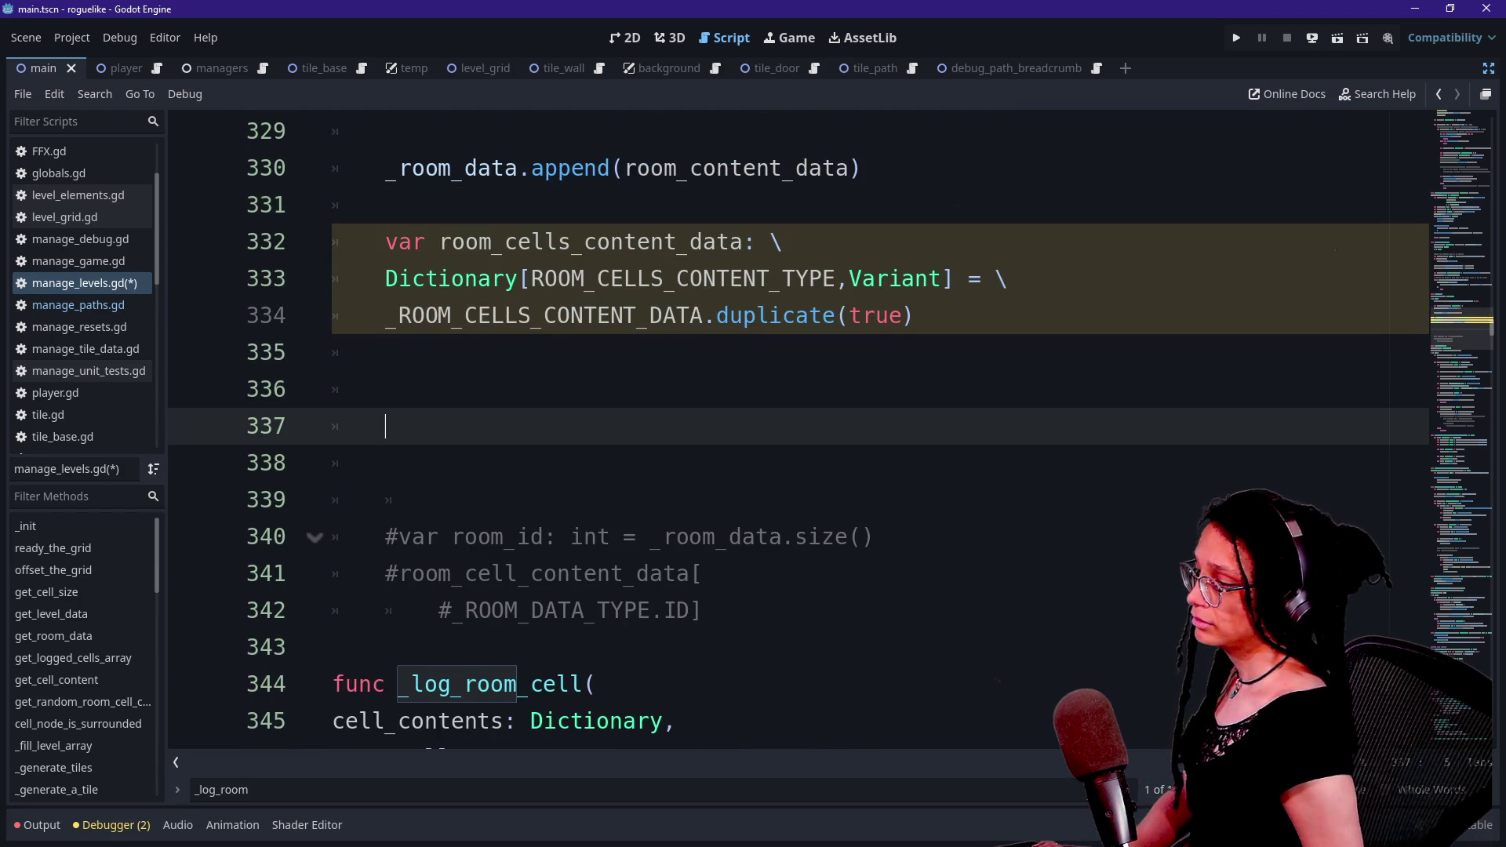
pyautogui.press('BackSpace')
pyautogui.press('BackSpace')
# - Review the append line and place the caret on the empty line below room_cells_content_data
pyautogui.scroll(4, 785, 432)
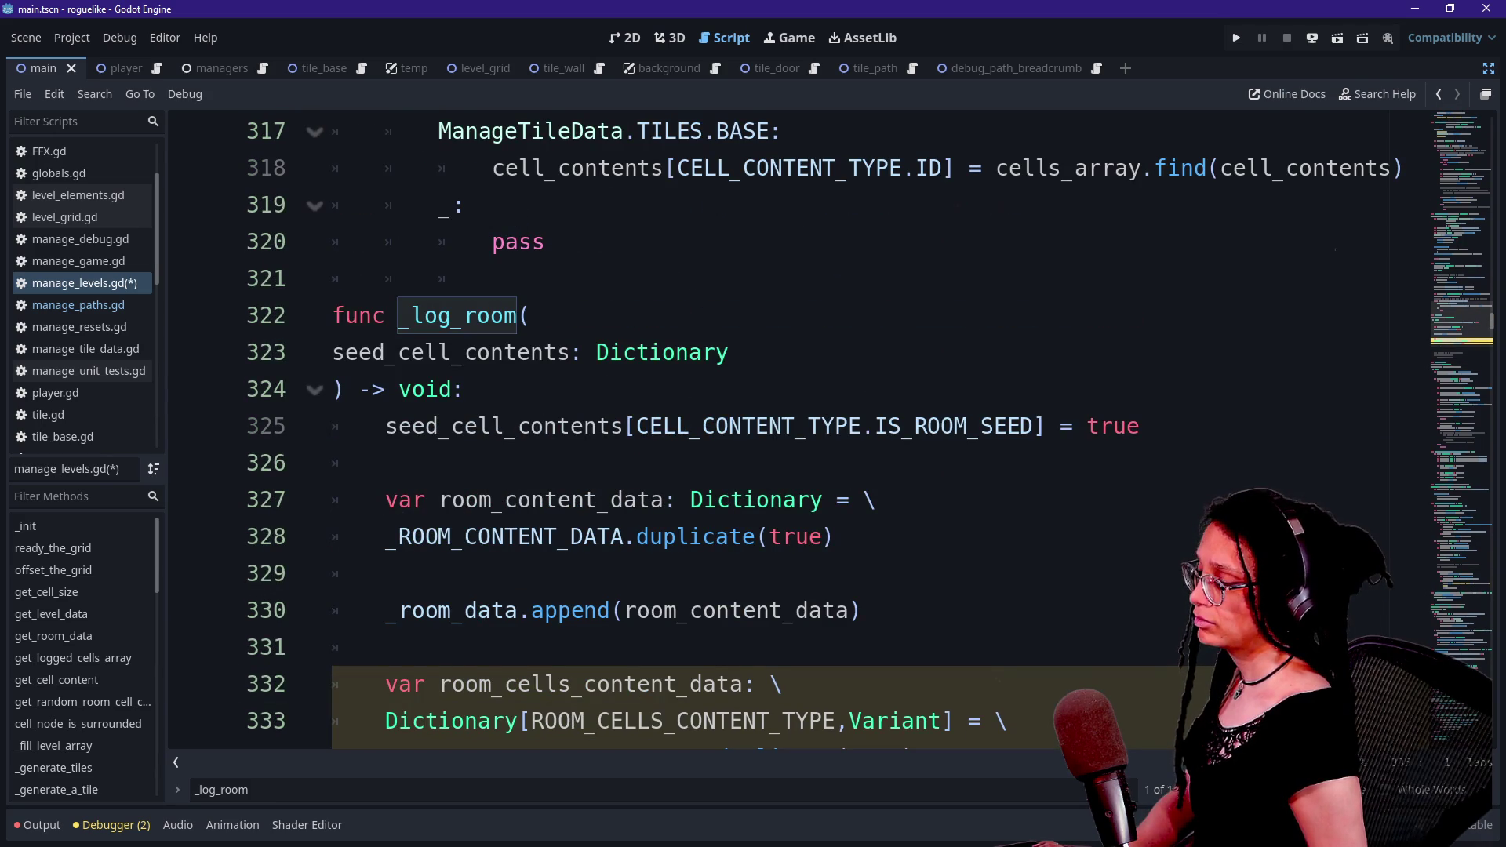
pyautogui.press('Up')
pyautogui.press('Up')
pyautogui.press('Up')
pyautogui.press('Down')
pyautogui.press('Down')
pyautogui.press('Down')
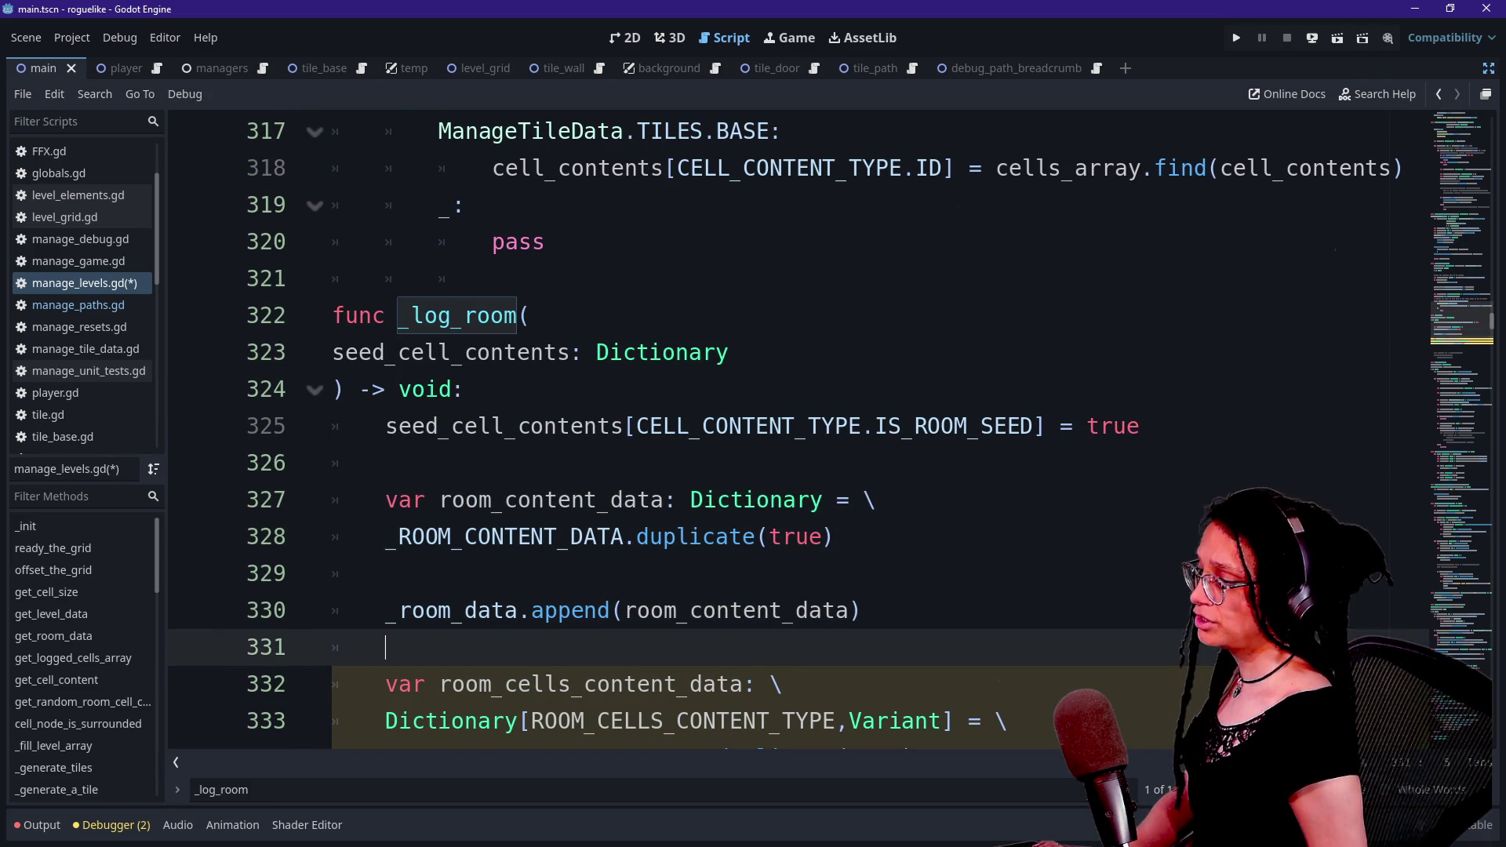
pyautogui.click(690, 611)
pyautogui.scroll(-1, 784, 432)
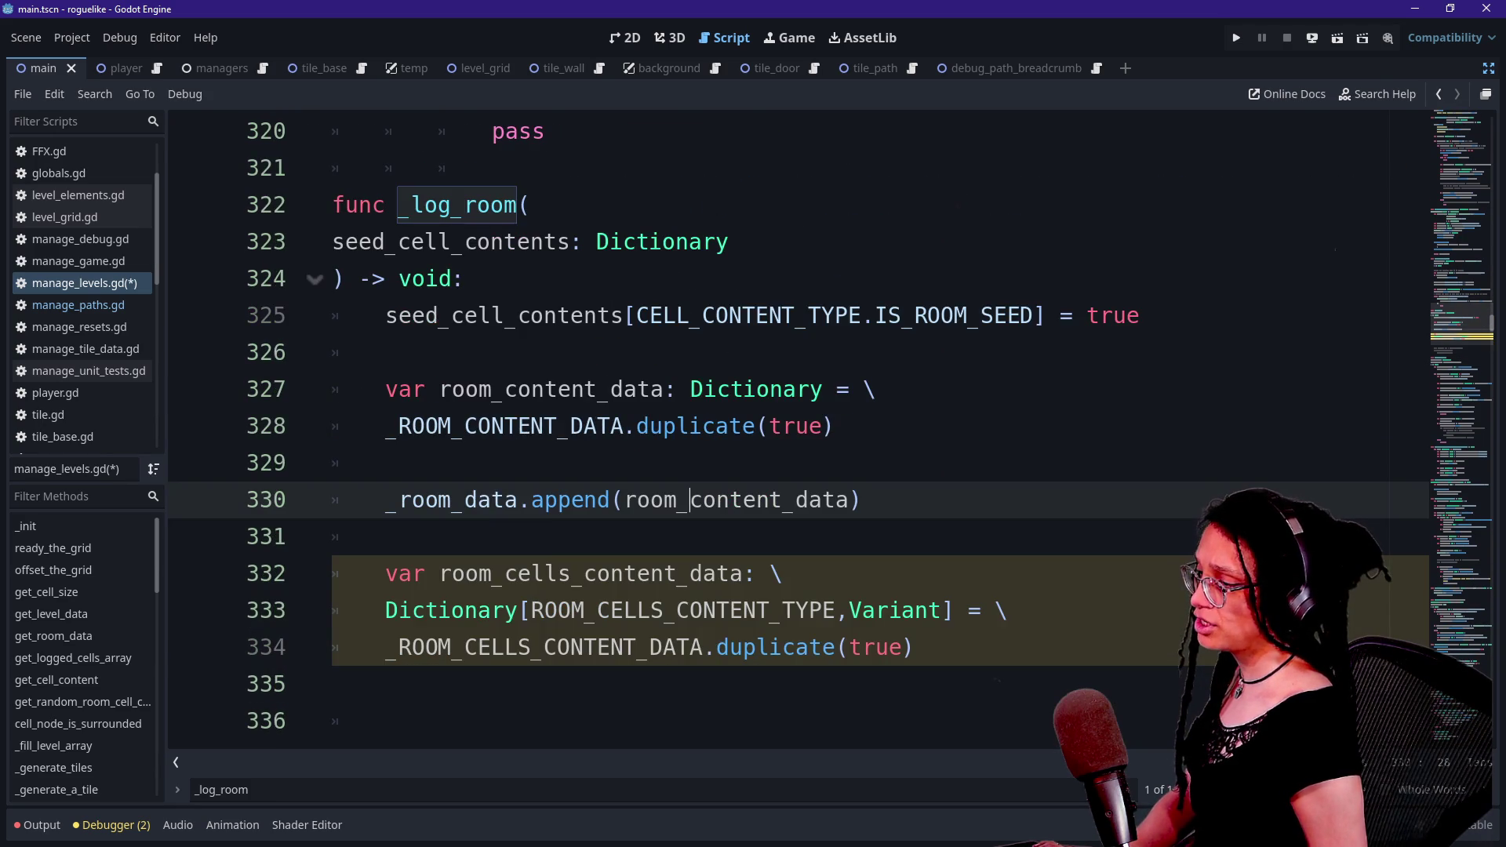
pyautogui.doubleClick(735, 500)
pyautogui.click(385, 536)
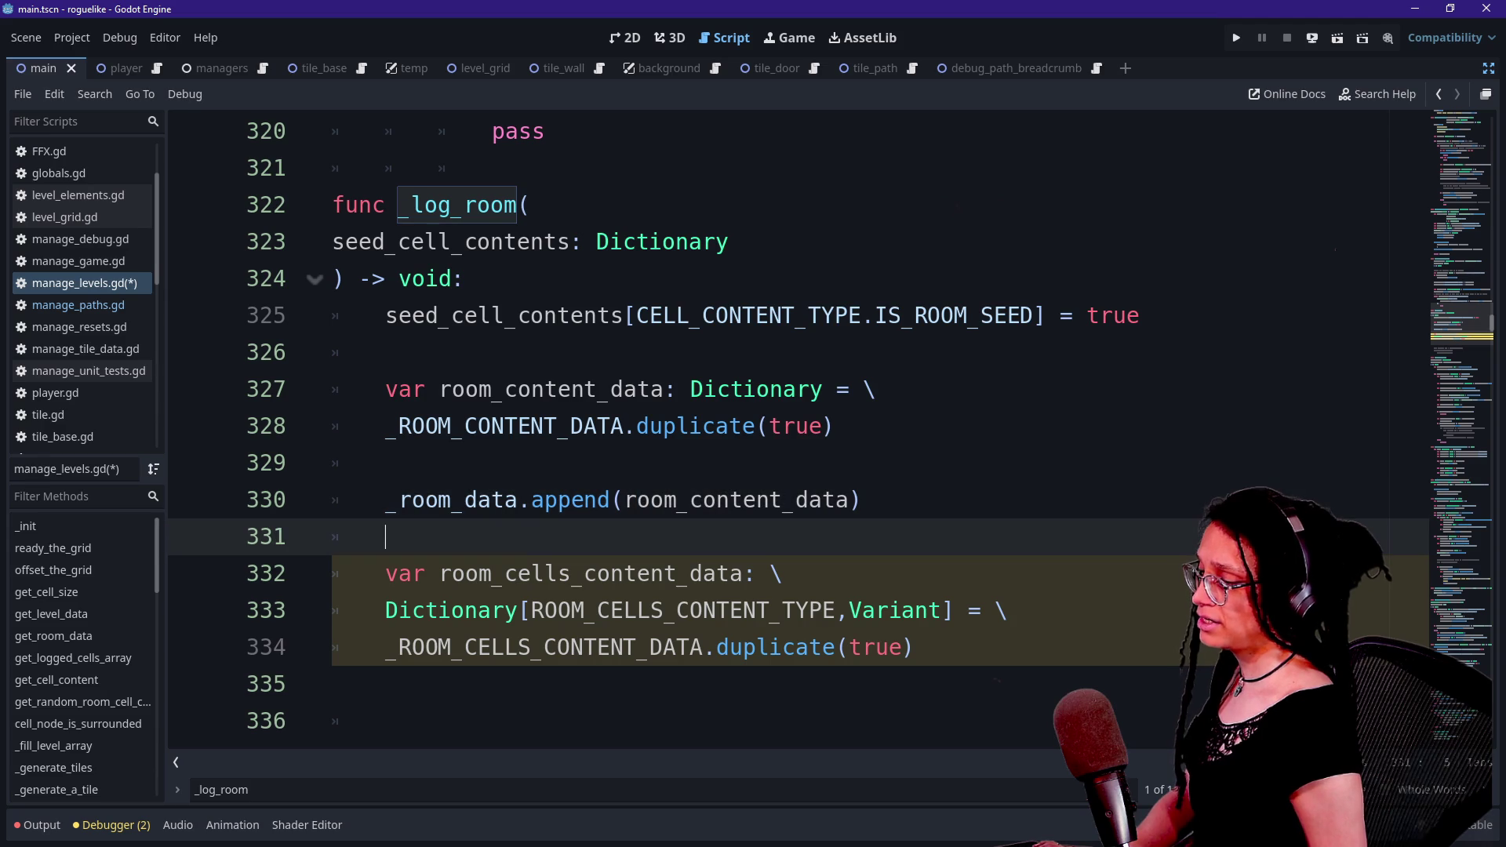
pyautogui.scroll(-1, 785, 431)
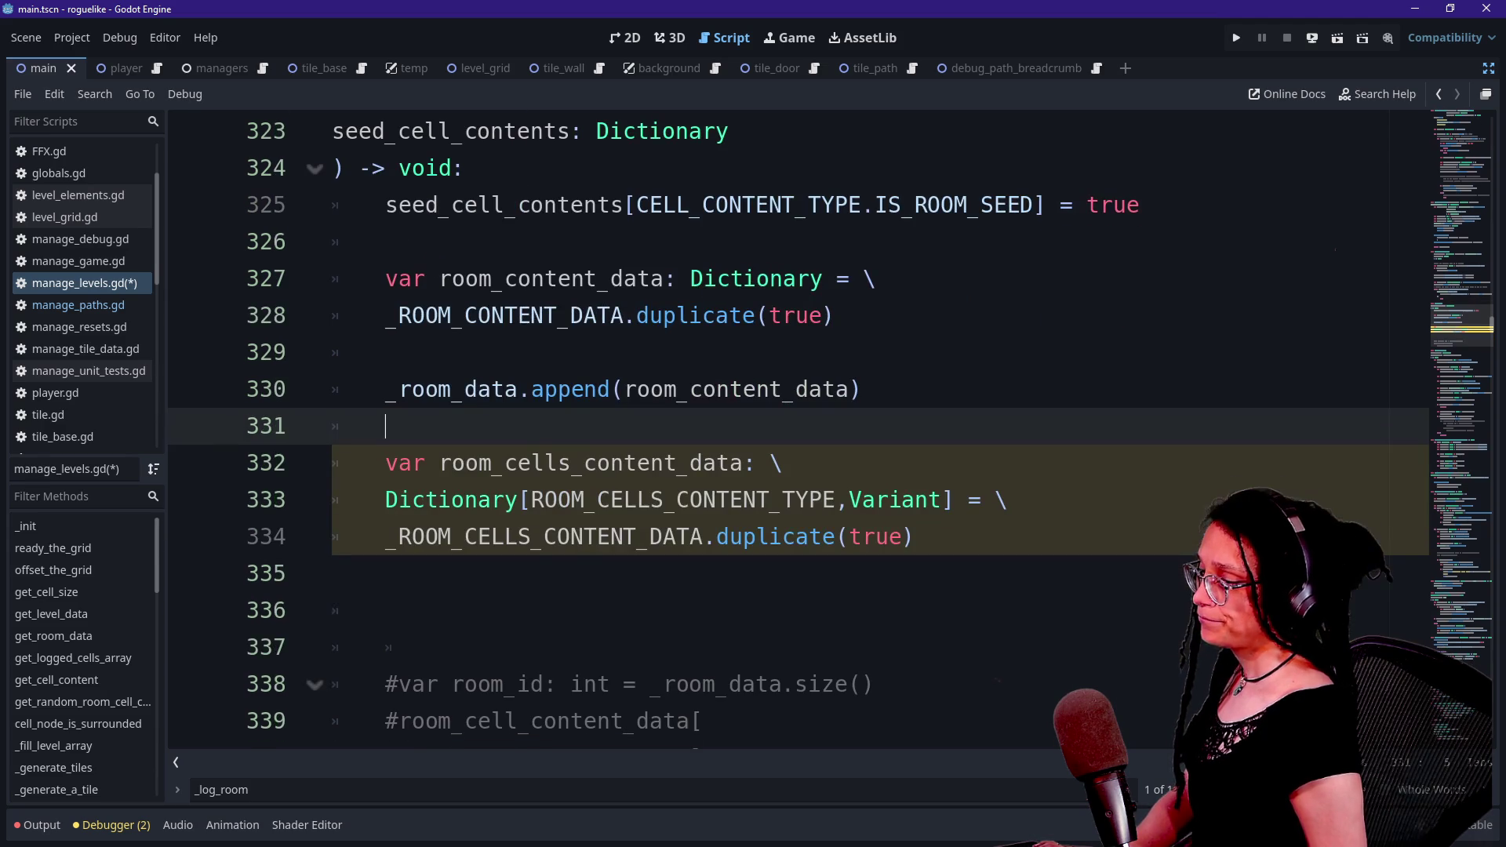
pyautogui.click(385, 610)
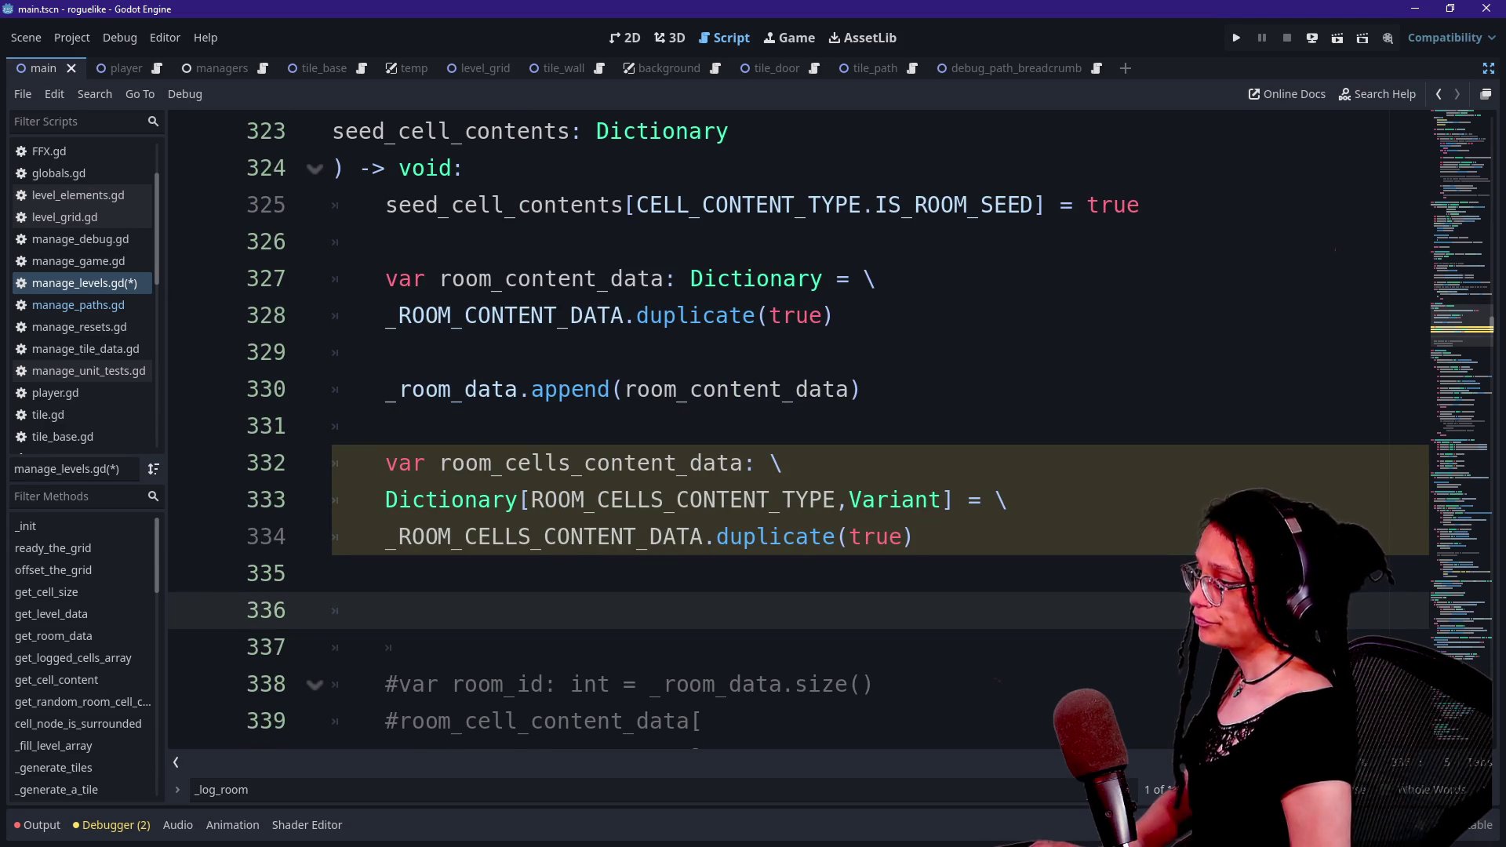
# - Try out the _room_data[_ROOM_CONTENT_TYPE. index with autocomplete, then clear the unfinished attempts
pyautogui.write('_room_data')
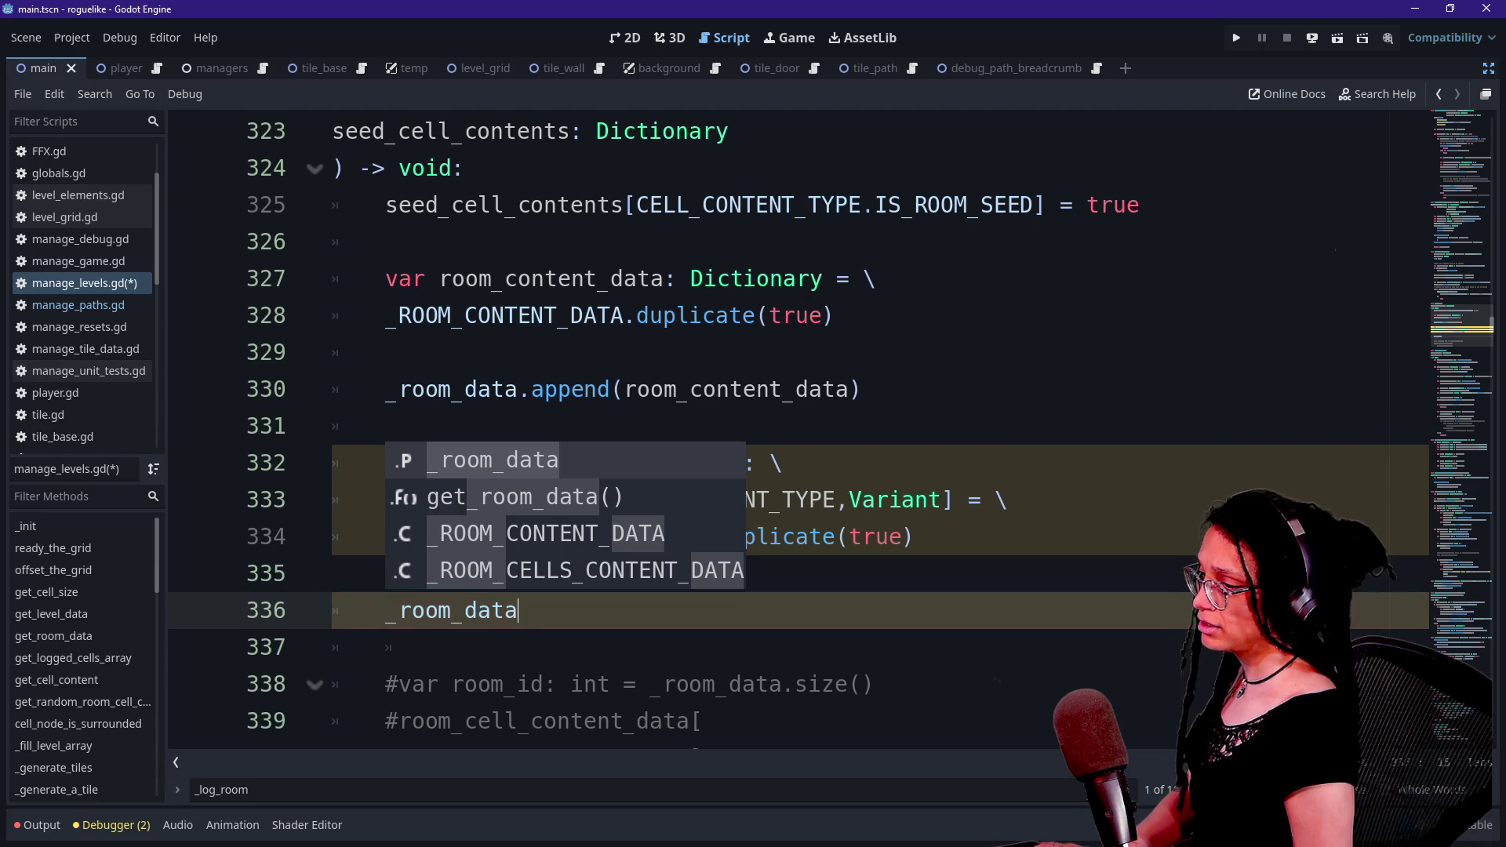
pyautogui.write('[')
pyautogui.press('BackSpace')
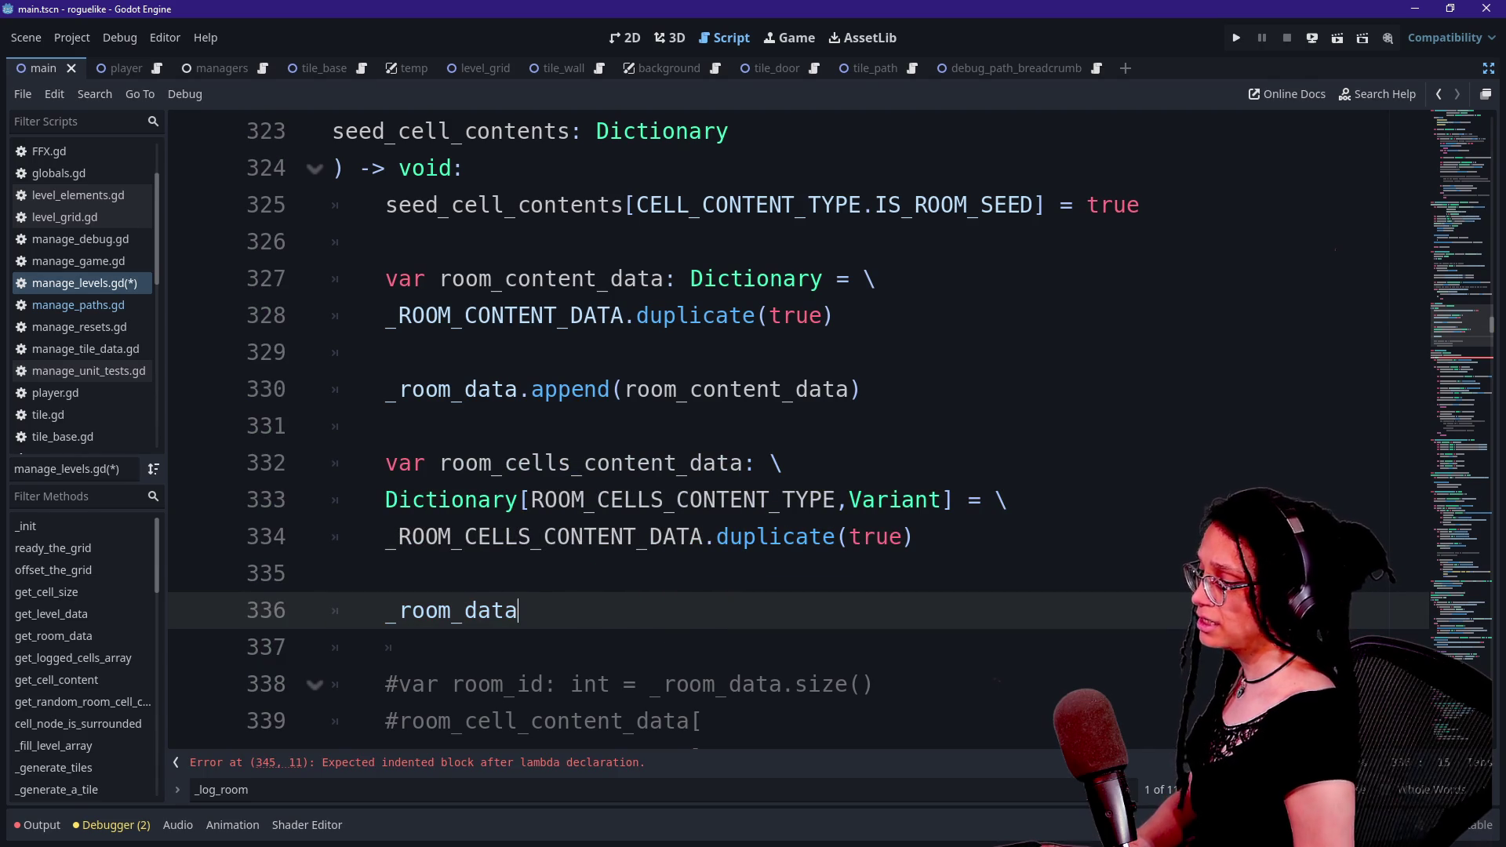
pyautogui.write('[')
pyautogui.scroll(-1, 785, 431)
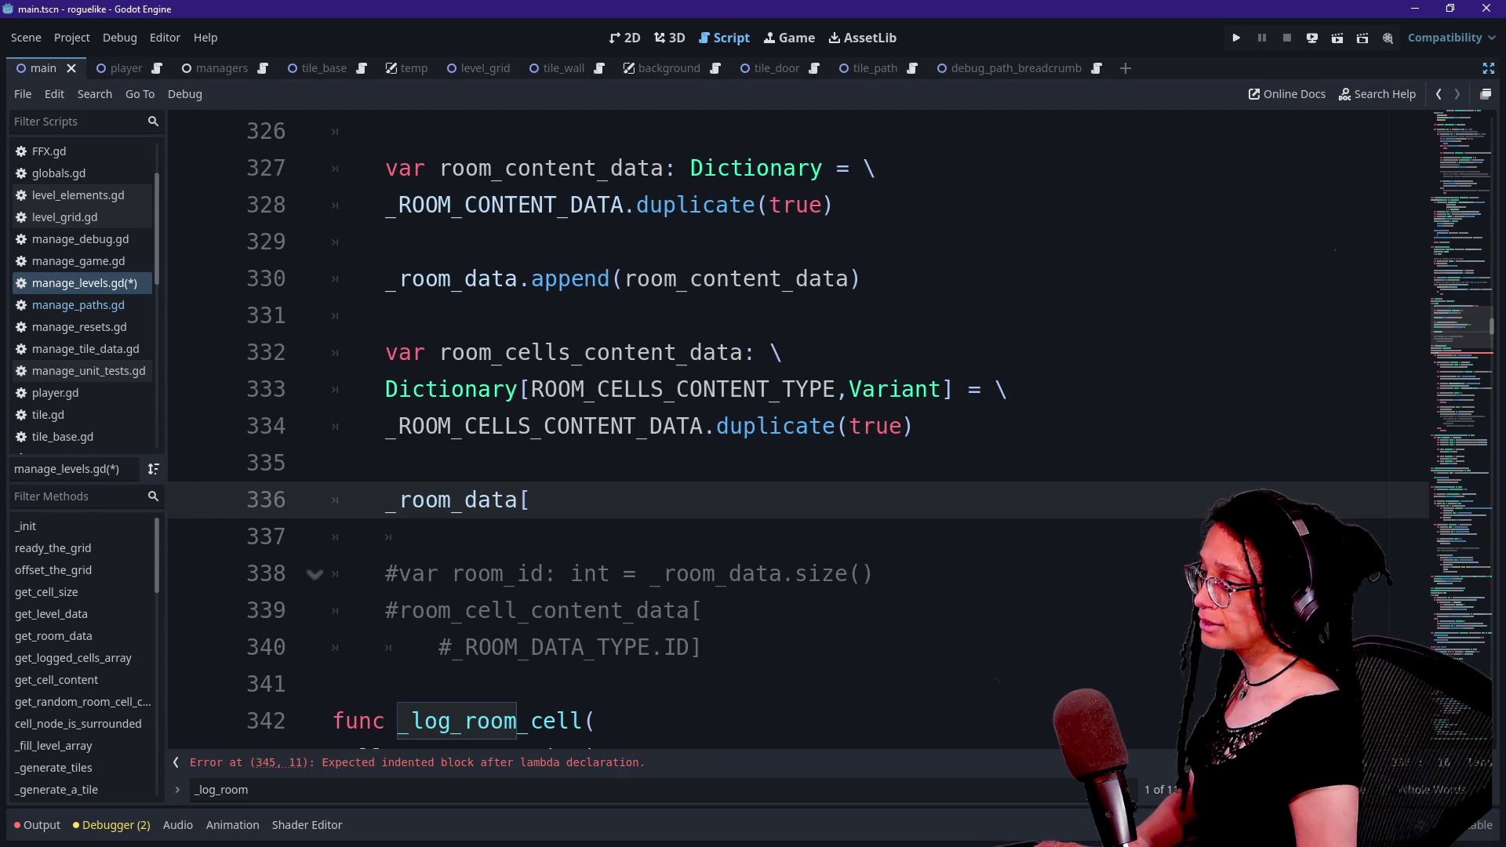
pyautogui.write('RPPM')
pyautogui.press('BackSpace')
pyautogui.press('BackSpace')
pyautogui.press('BackSpace')
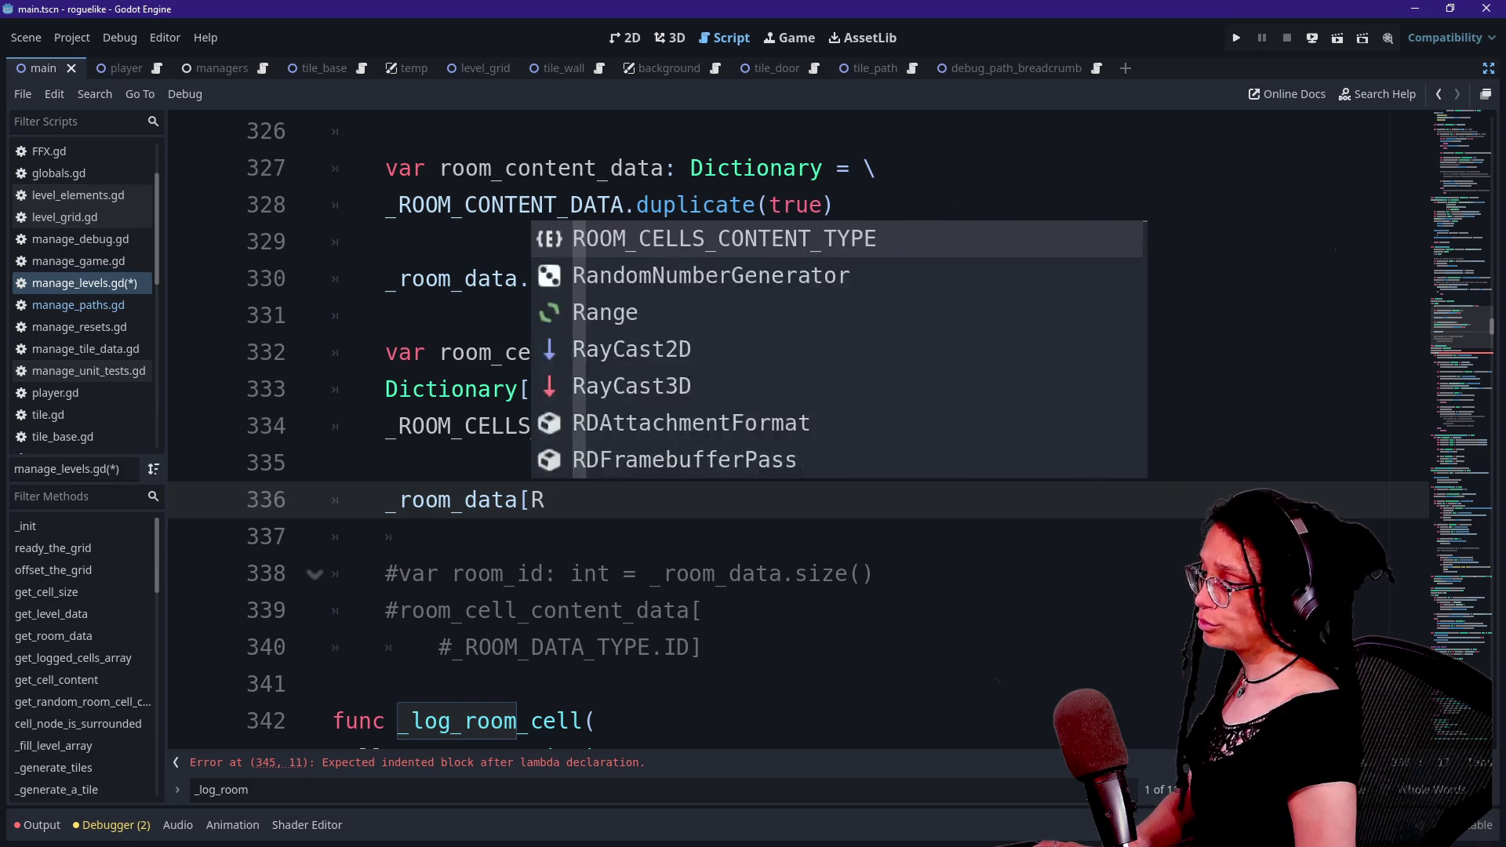
pyautogui.write('OOM_CONTENT_T')
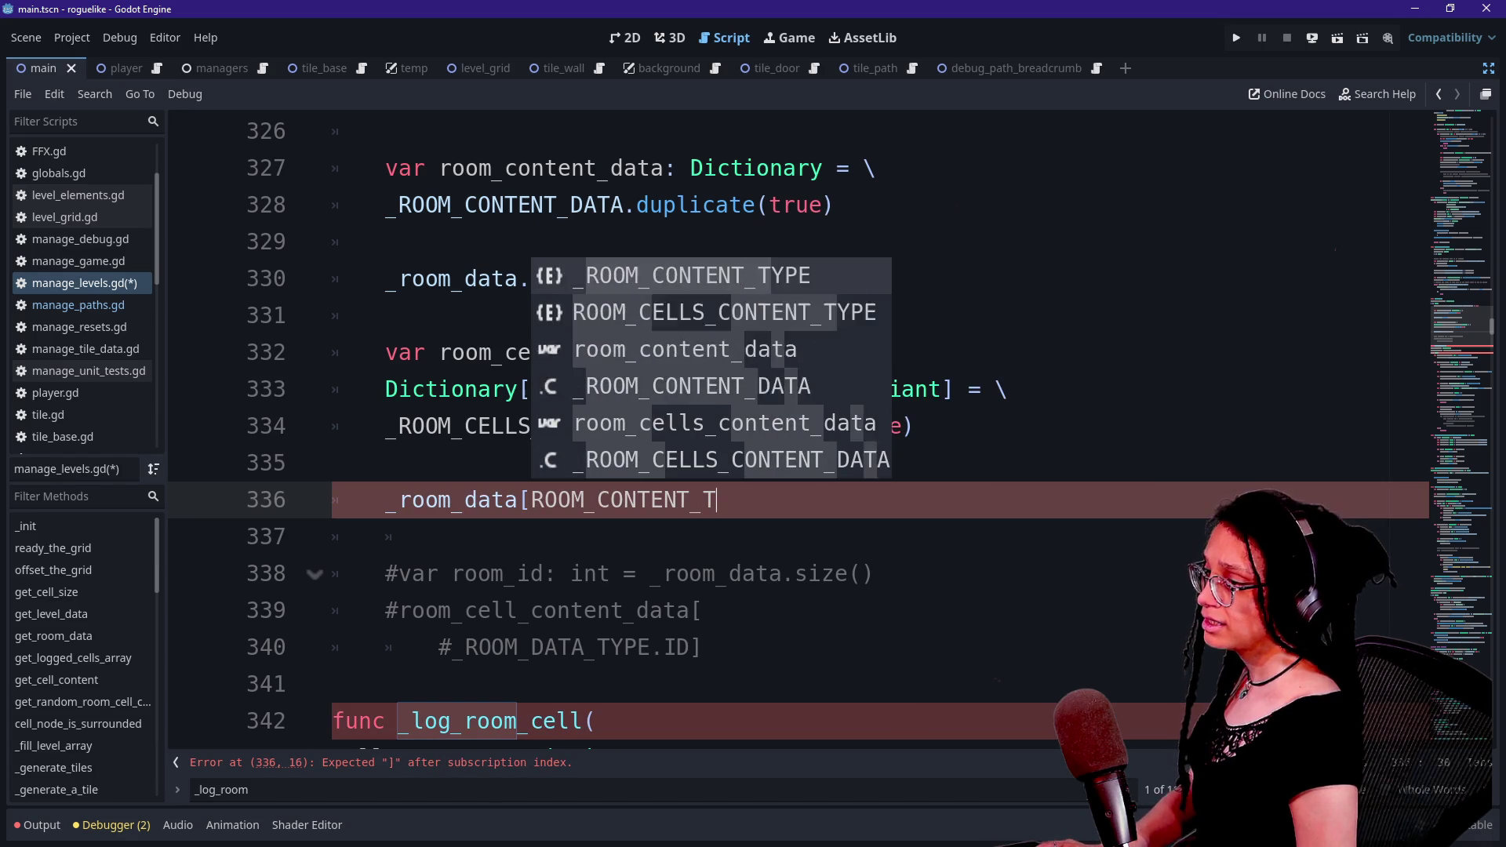
pyautogui.write('YPE.')
pyautogui.press('Escape')
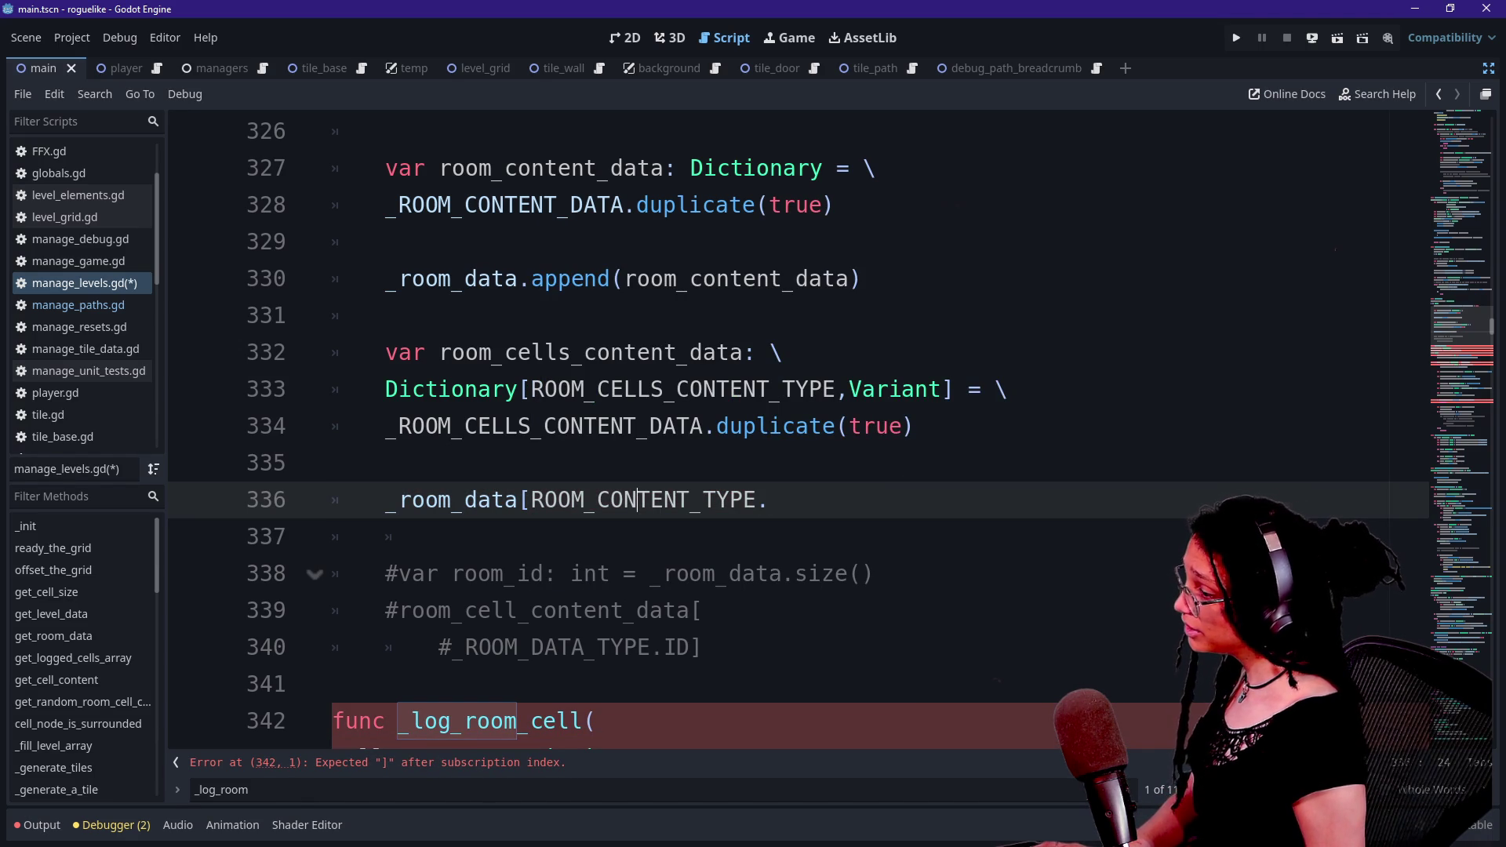
pyautogui.press('BackSpace')
pyautogui.press('BackSpace')
pyautogui.press('BackSpace')
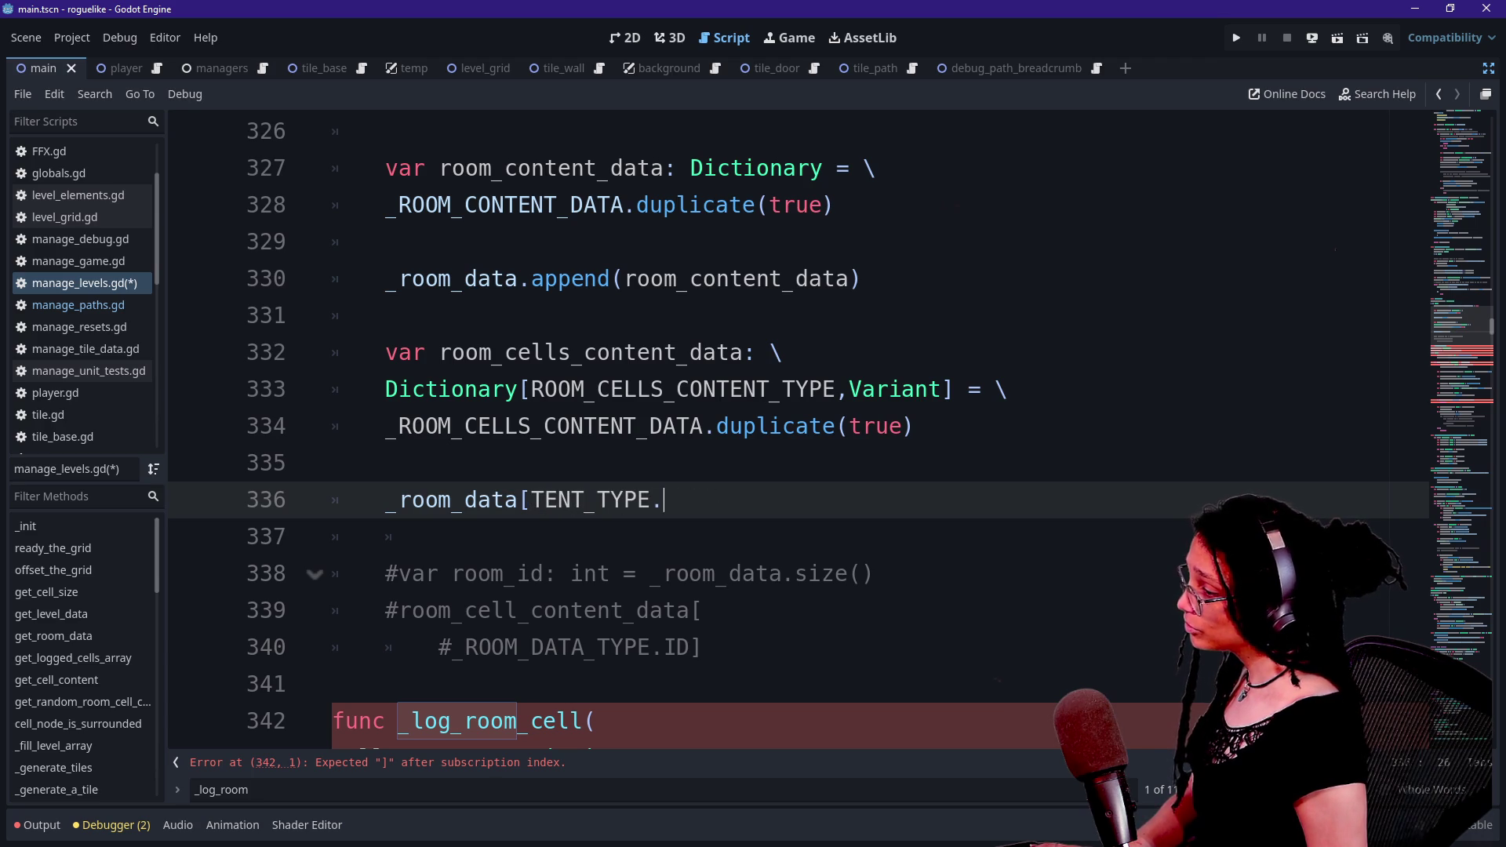
pyautogui.hotkey('ctrl', 'shift', 'k')
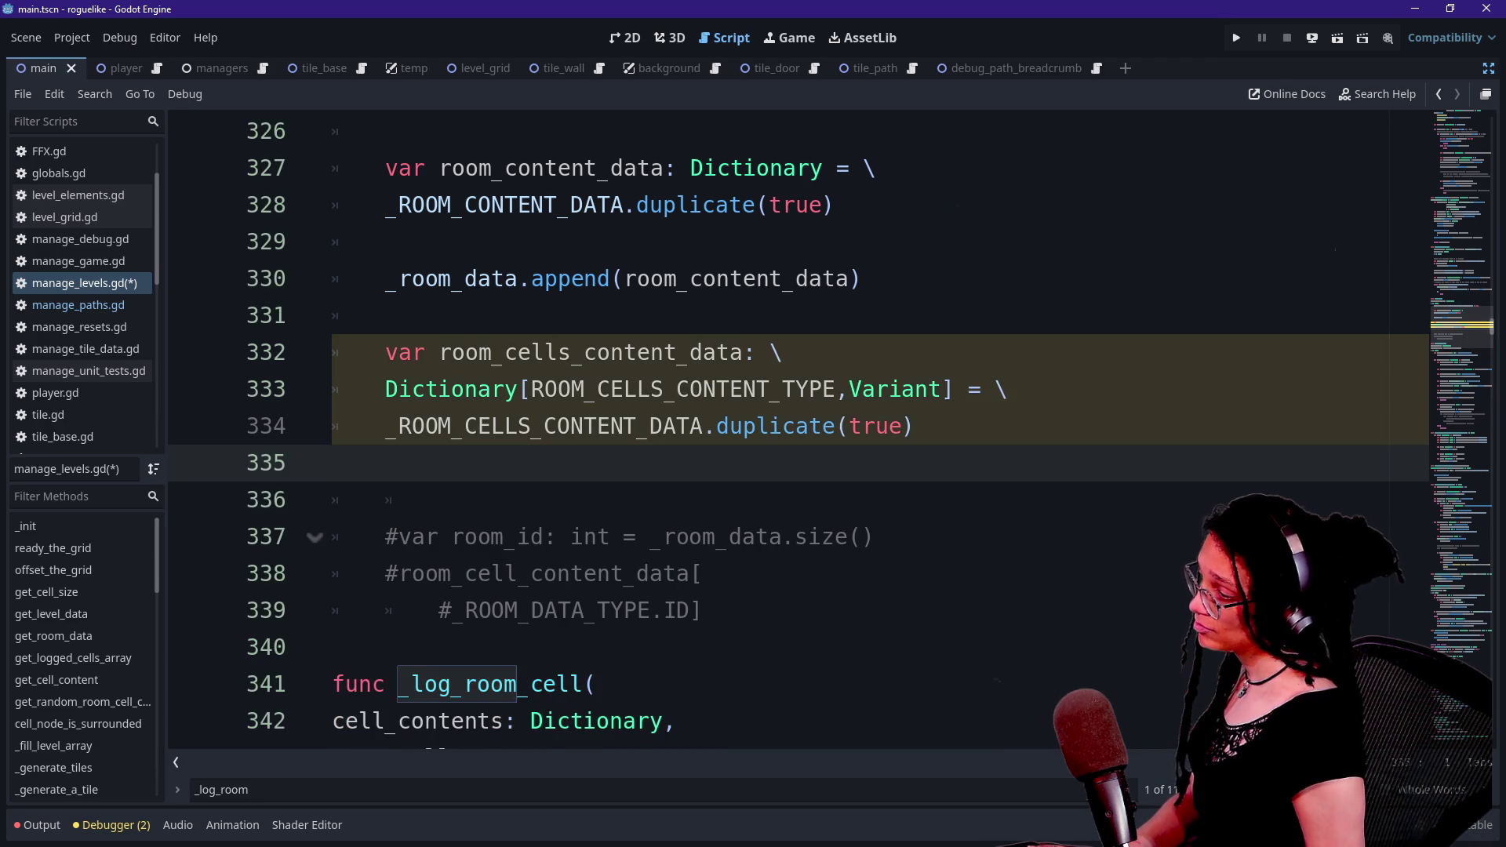
pyautogui.write('R')
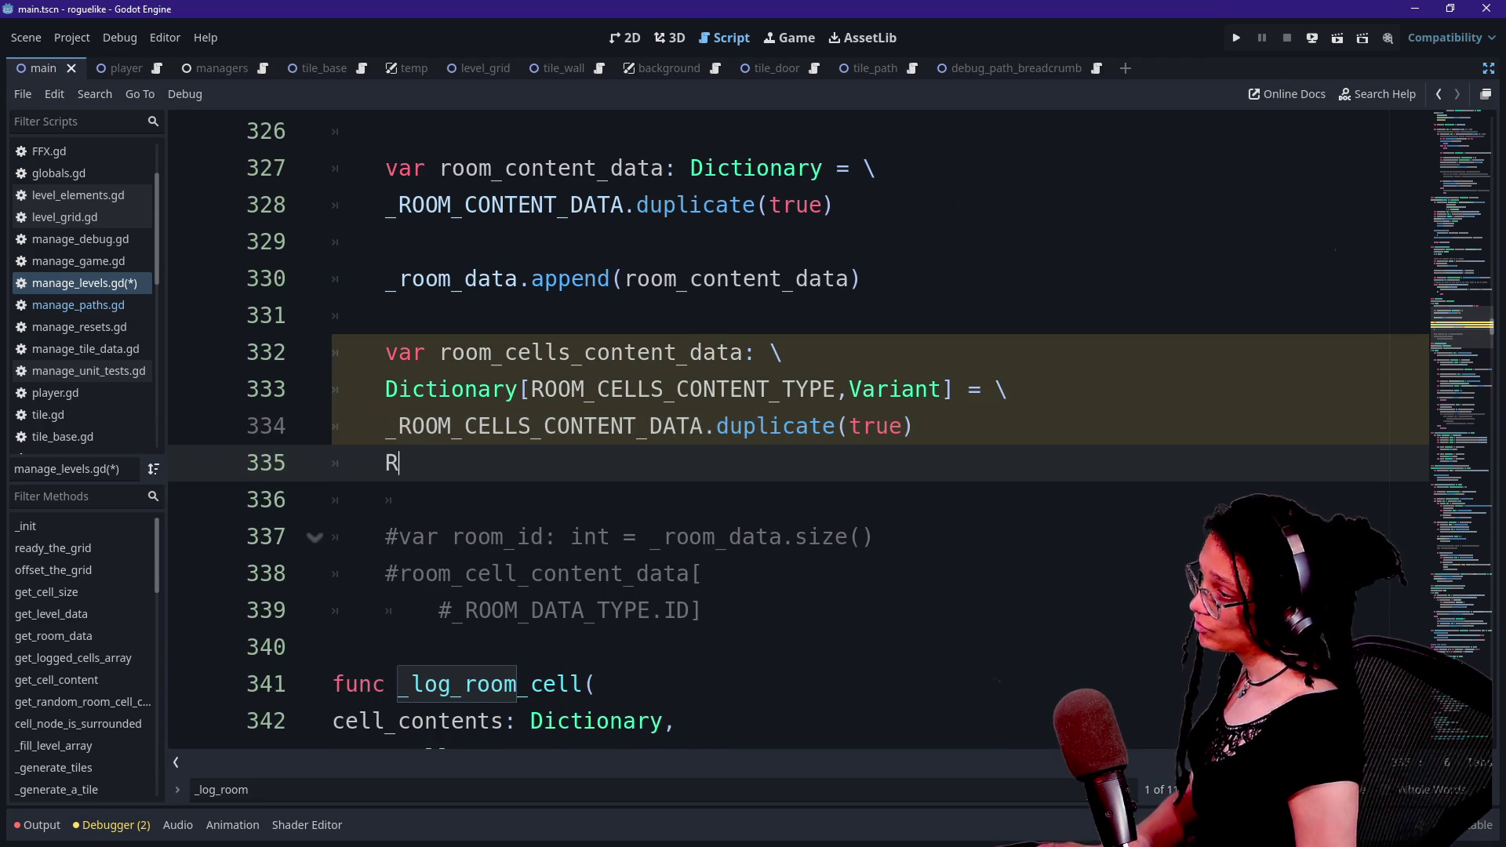
pyautogui.write('OOM_CONT')
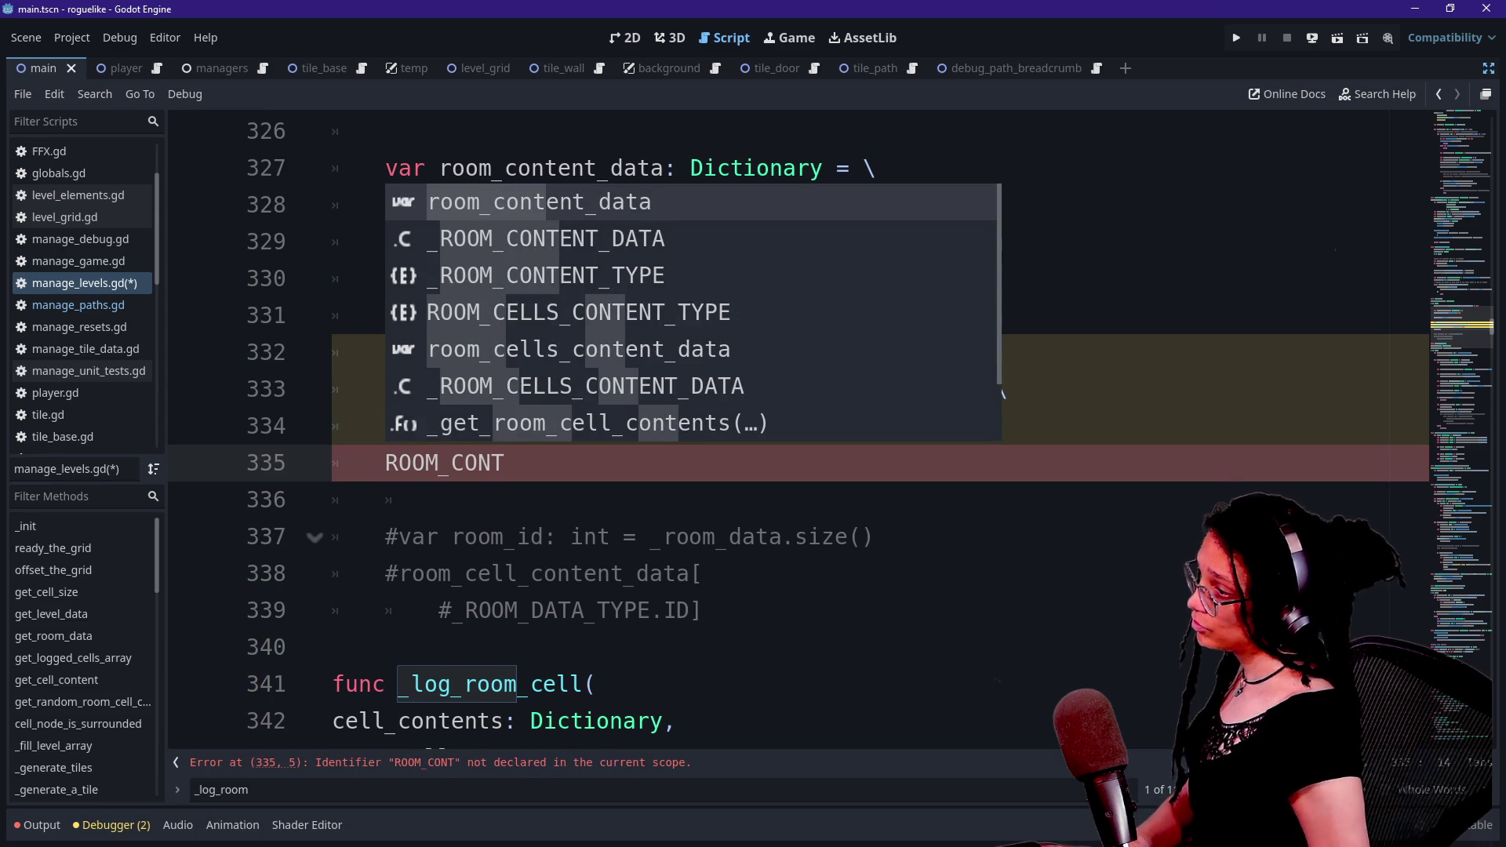
pyautogui.press('Down')
pyautogui.press('Down')
pyautogui.press('Return')
pyautogui.write('/')
pyautogui.press('BackSpace')
pyautogui.write('.')
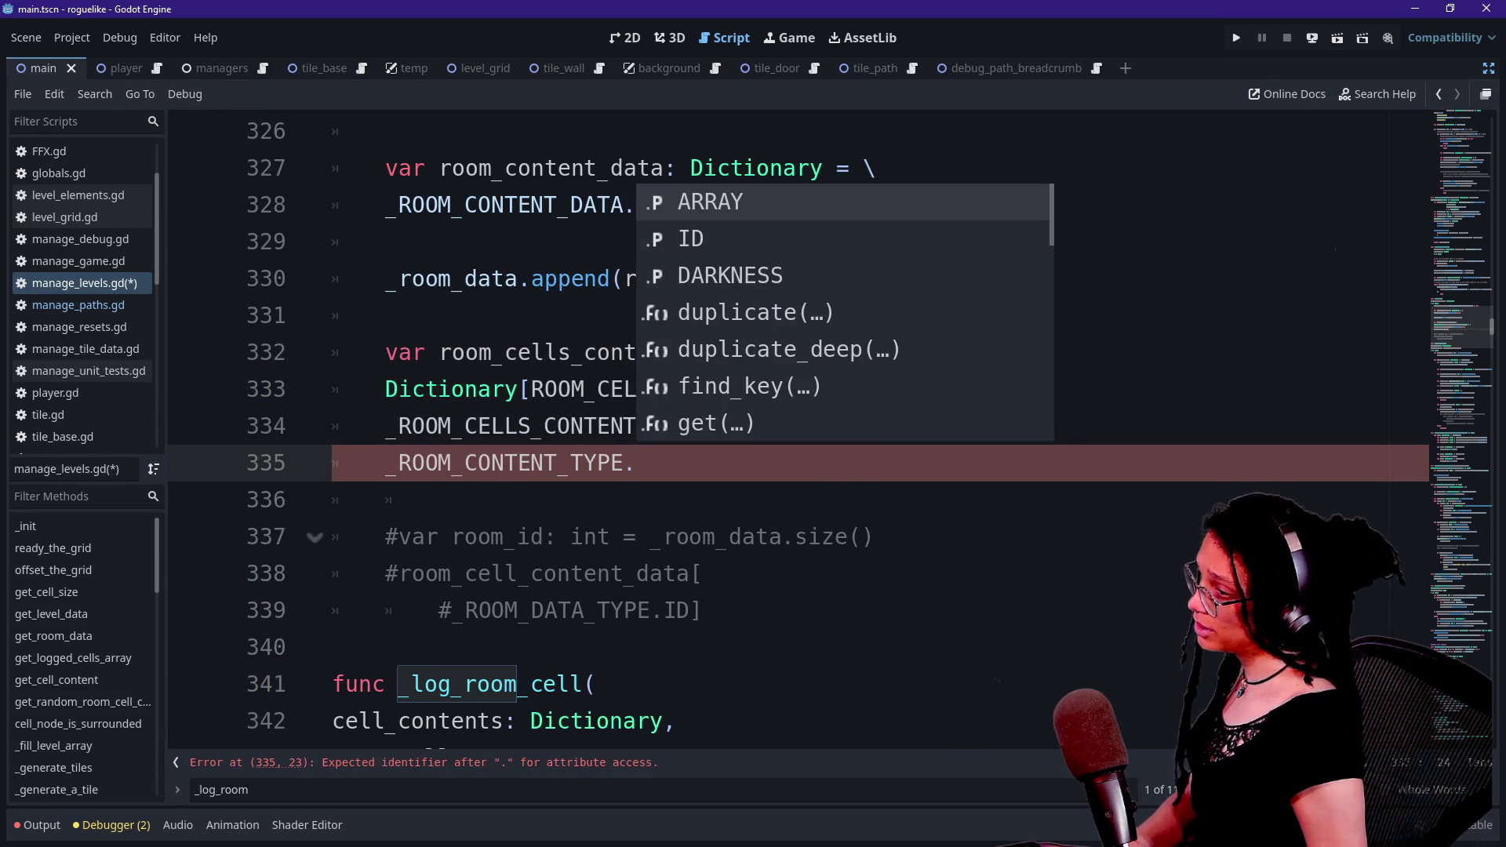
pyautogui.press('Escape')
pyautogui.hotkey('shift', 'Home')
pyautogui.press('BackSpace')
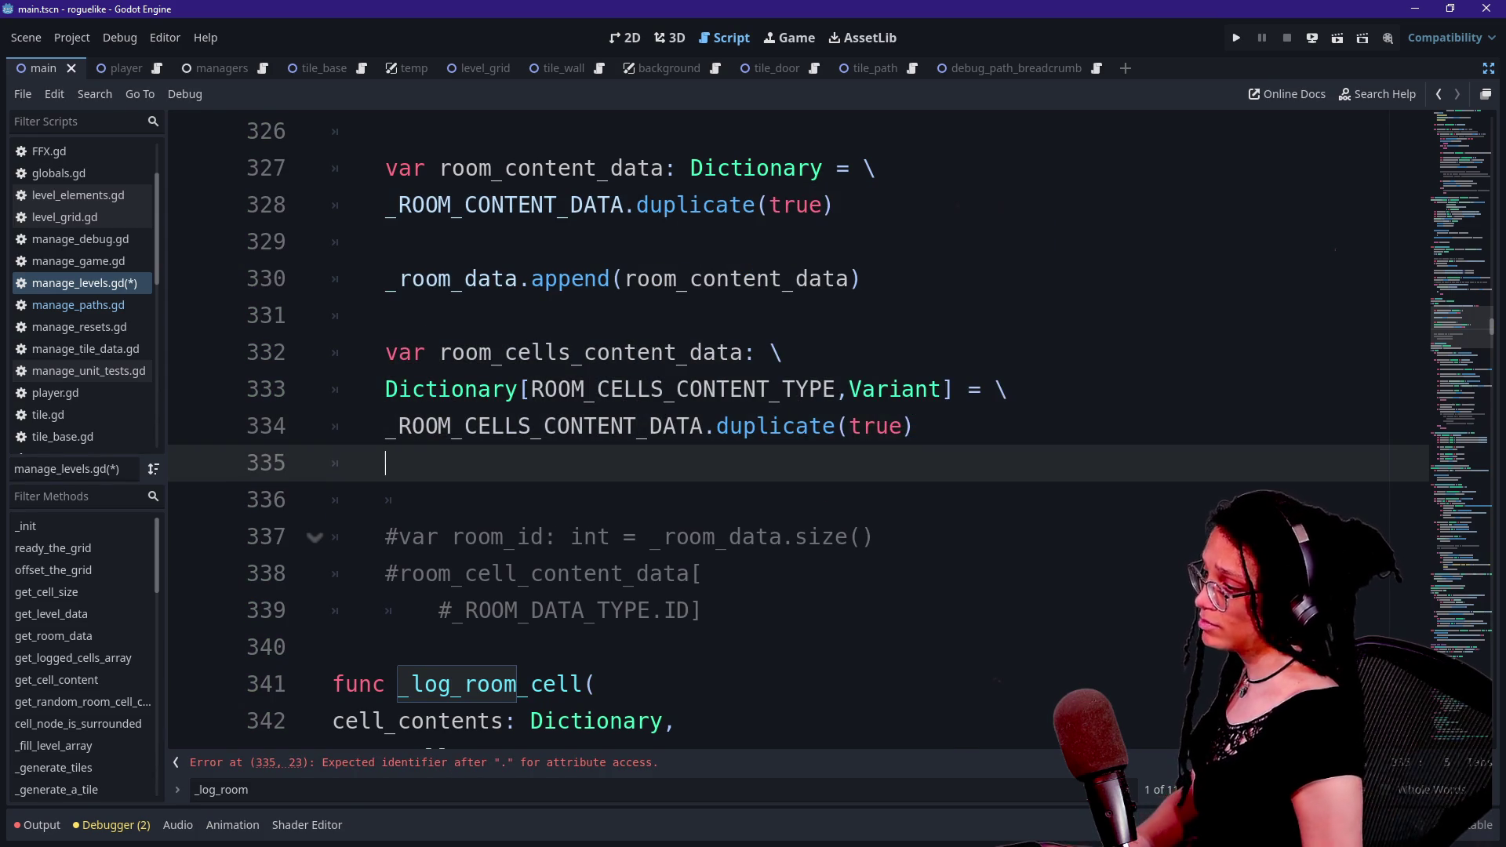
# - On a new line 336, type _room_data[_ROOM_CONTENT_TYPE.ARRAY using the autocomplete suggestions
pyautogui.press('Return')
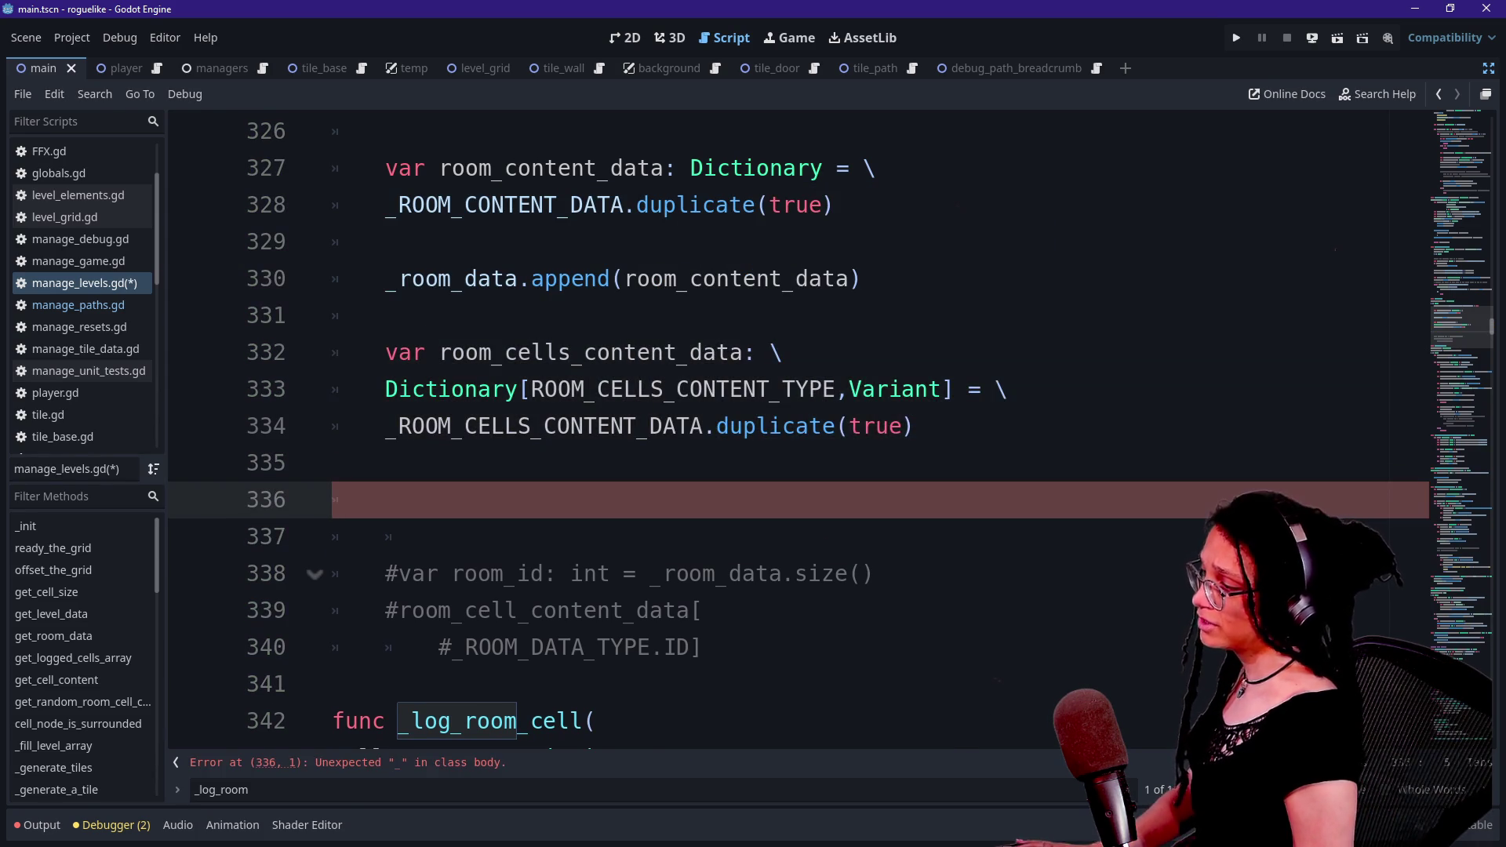
pyautogui.write('+')
pyautogui.press('BackSpace')
pyautogui.write('_rooom')
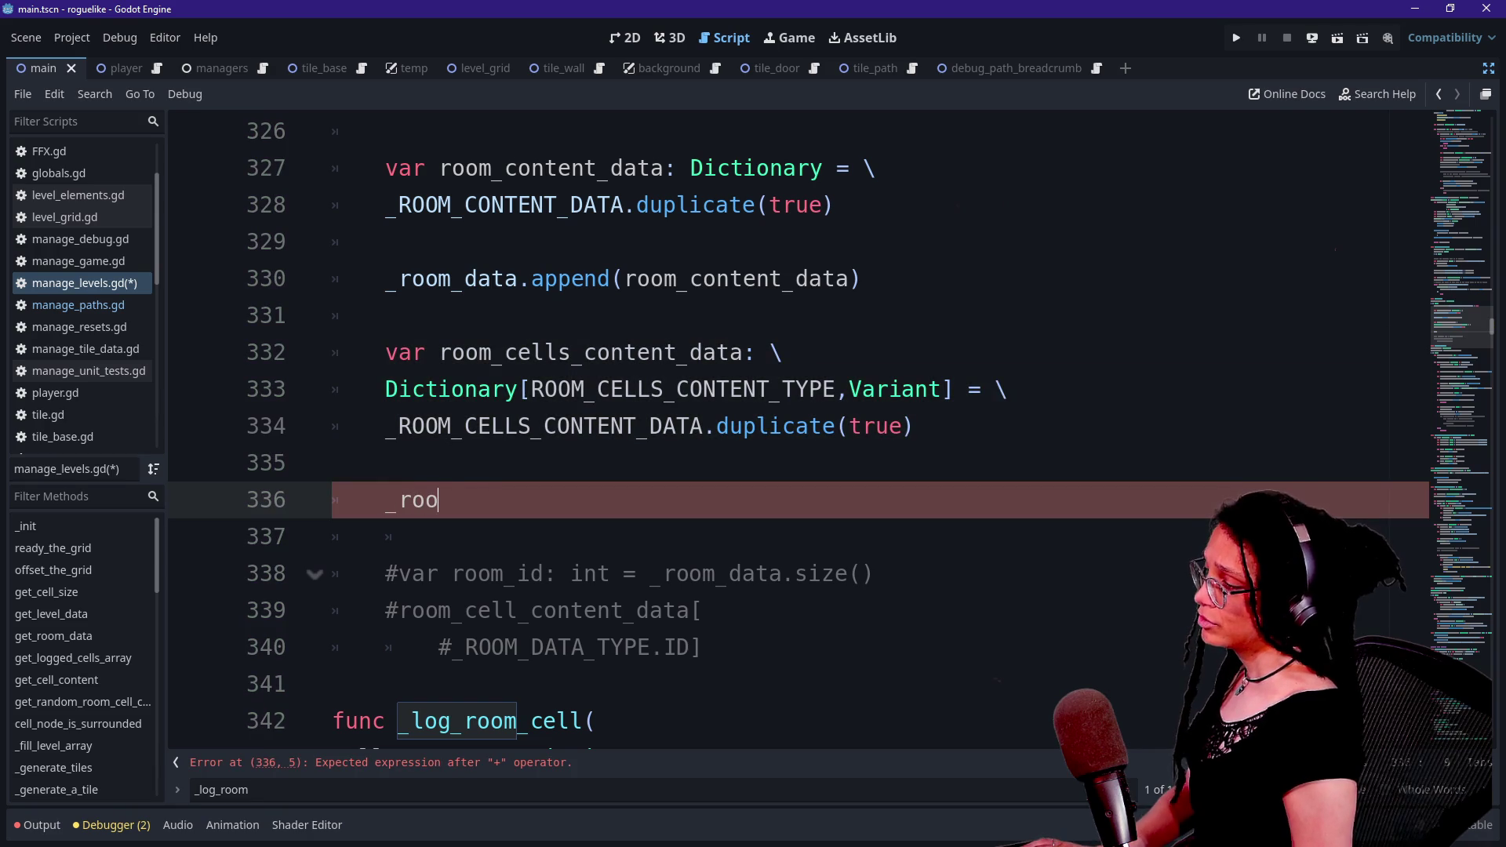
pyautogui.press('BackSpace')
pyautogui.press('BackSpace')
pyautogui.write('m_d')
pyautogui.press('BackSpace')
pyautogui.press('BackSpace')
pyautogui.write('_data[_')
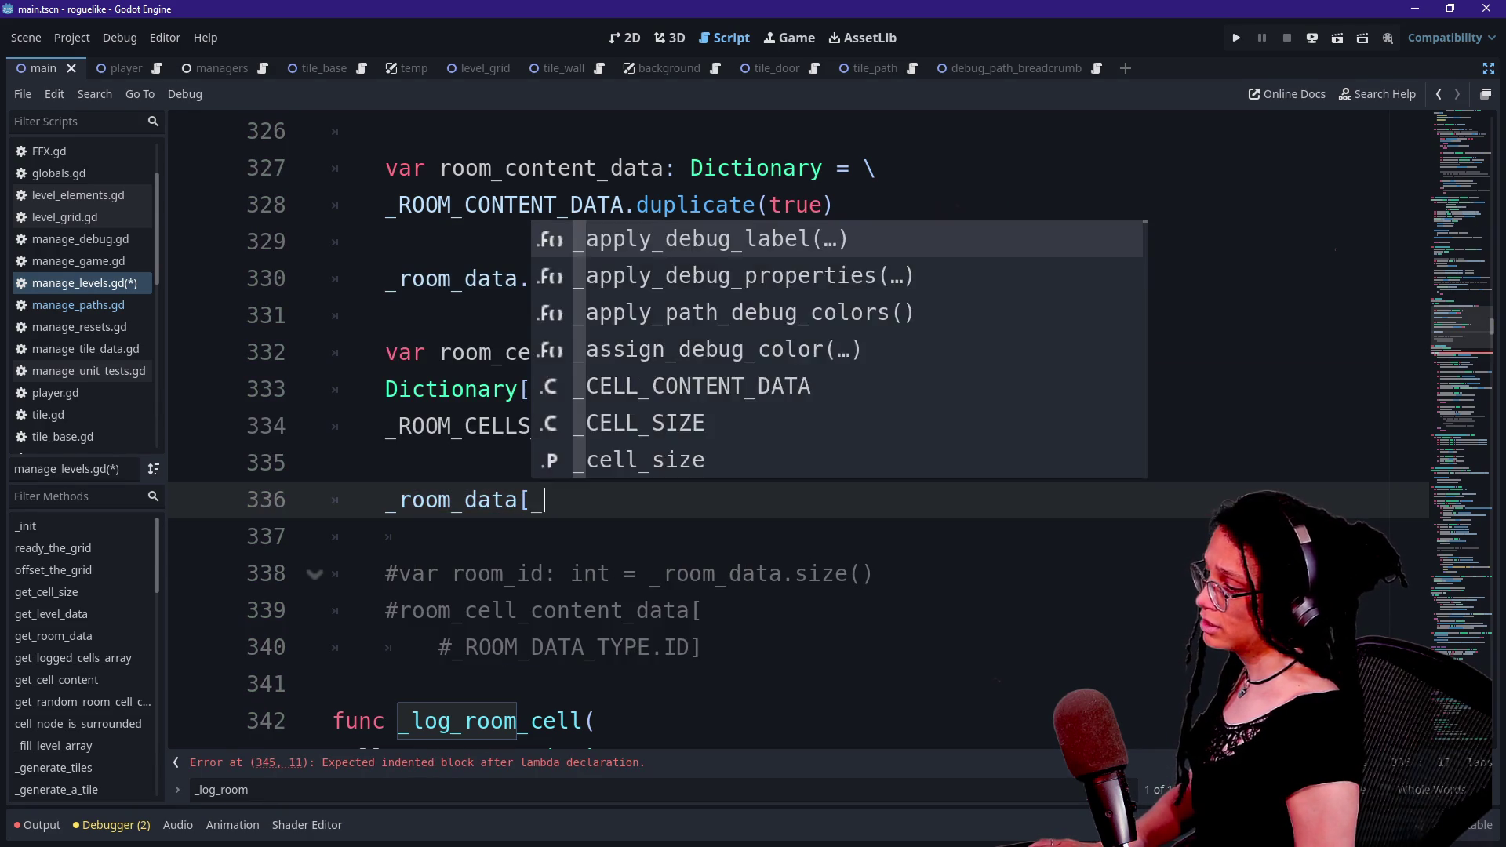
pyautogui.write('ROOM')
pyautogui.press('Down')
pyautogui.press('Down')
pyautogui.press('Return')
pyautogui.write('/')
pyautogui.press('BackSpace')
pyautogui.write('.')
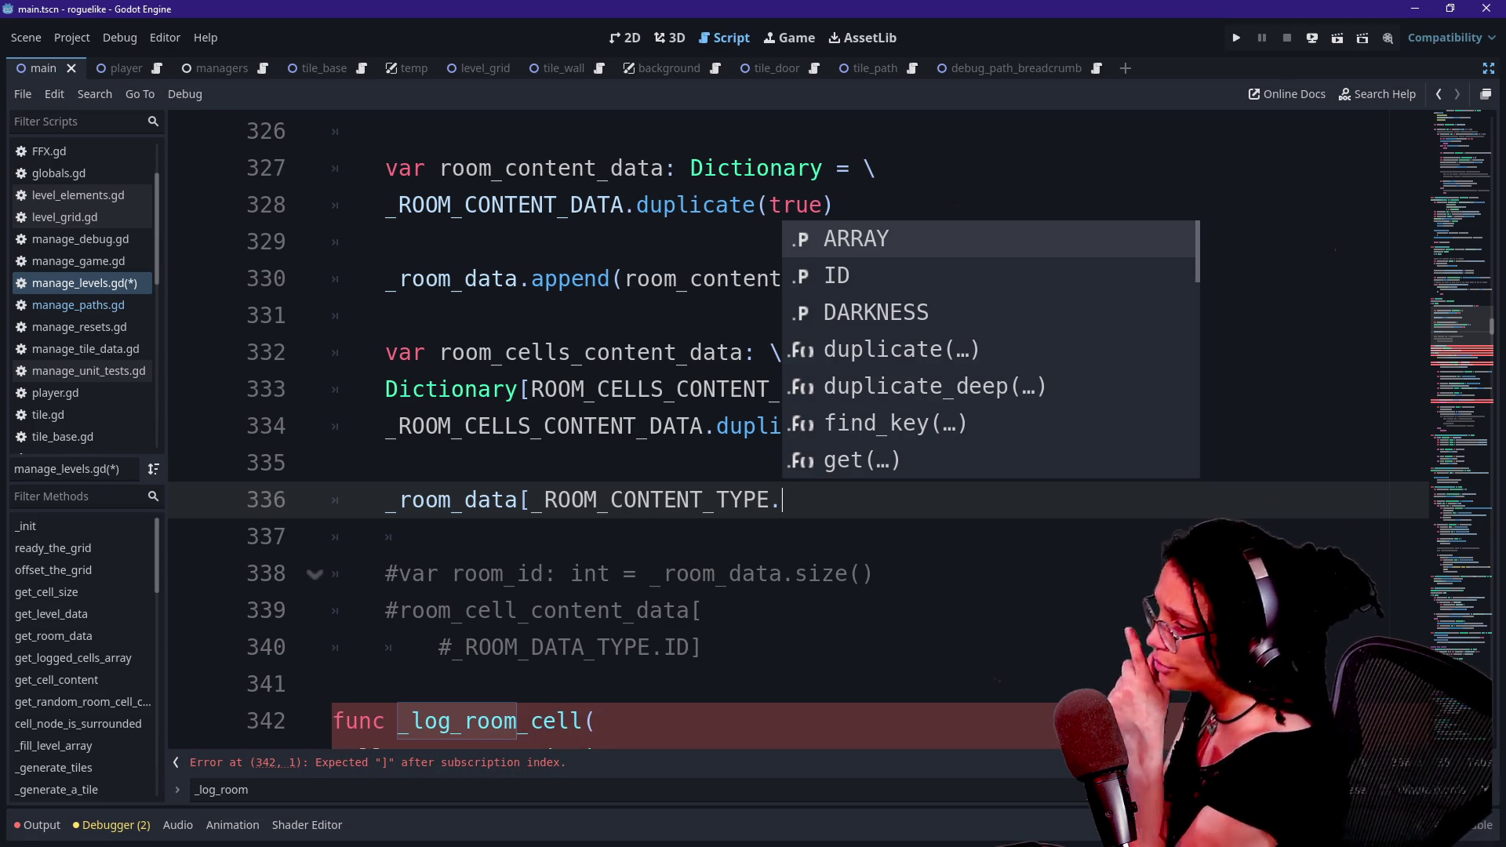
pyautogui.press('Return')
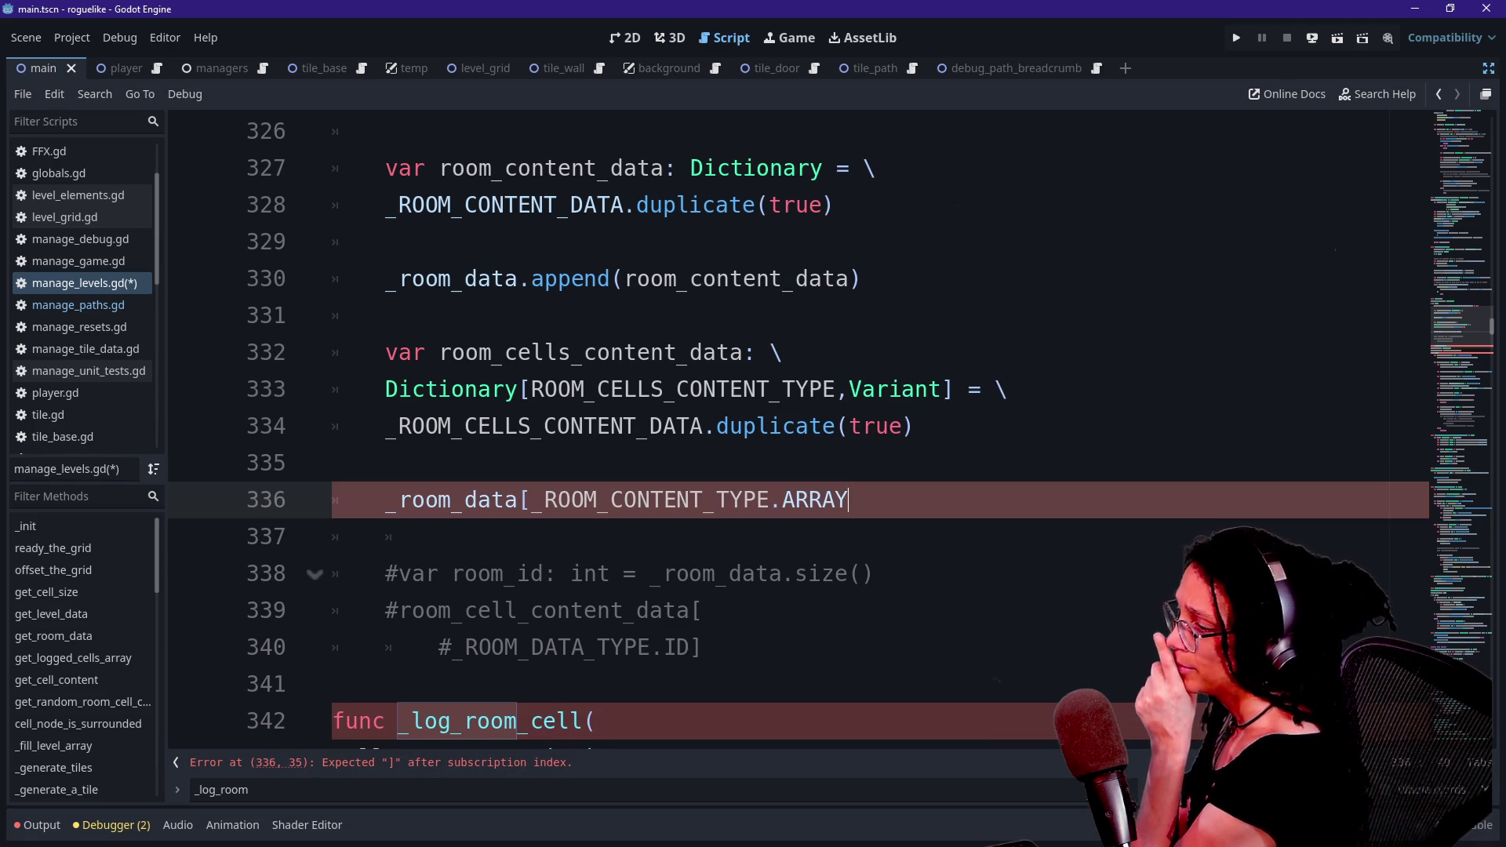
# - Replace ARRAY in the index with ROOM_ARRAYS
pyautogui.click(837, 499)
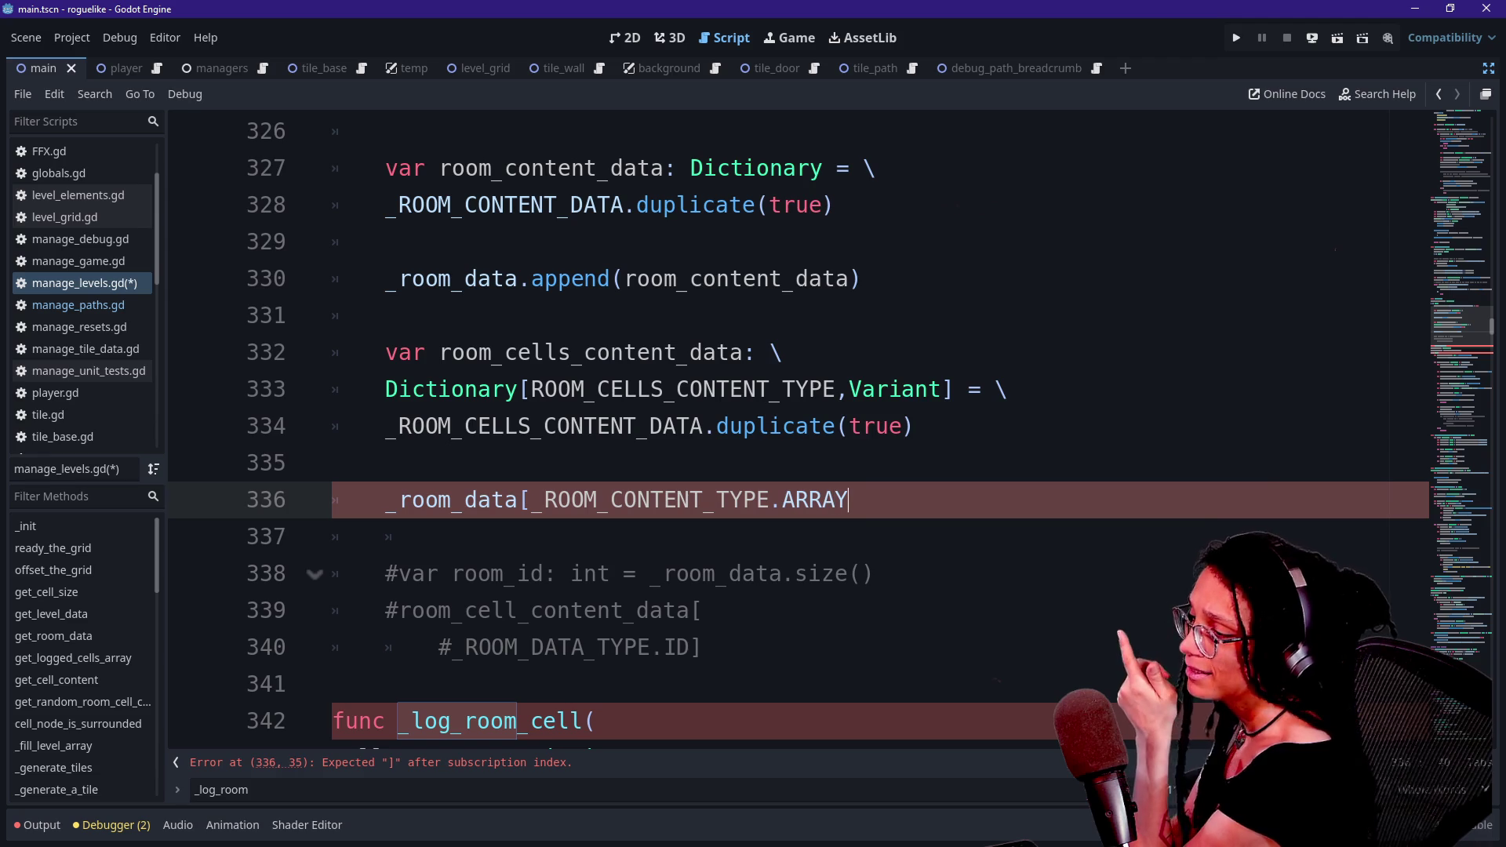
pyautogui.moveTo(808, 500); pyautogui.dragTo(849, 499)
pyautogui.click(848, 500)
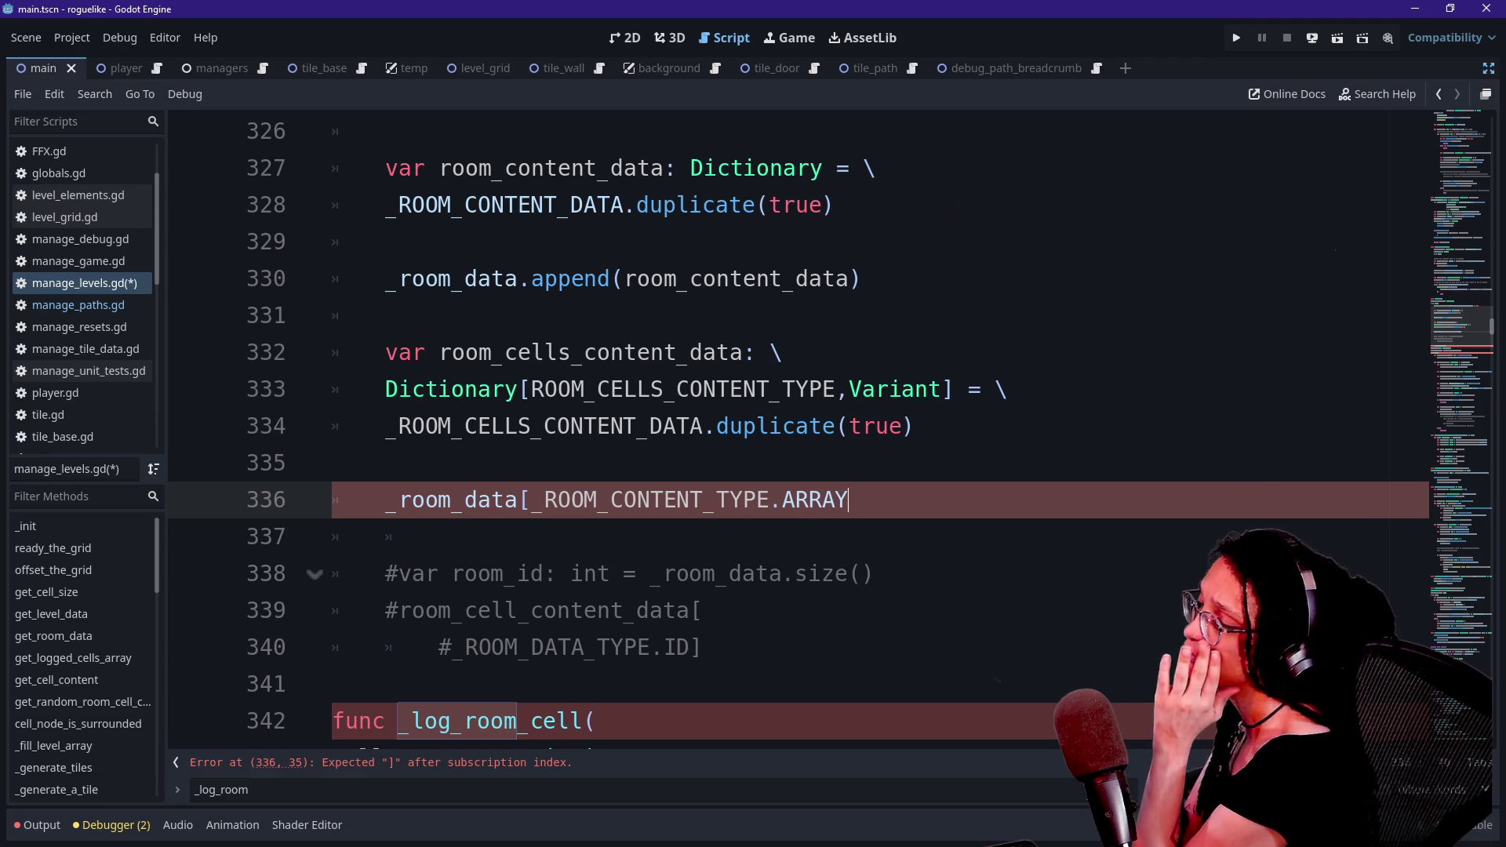
pyautogui.click(810, 500)
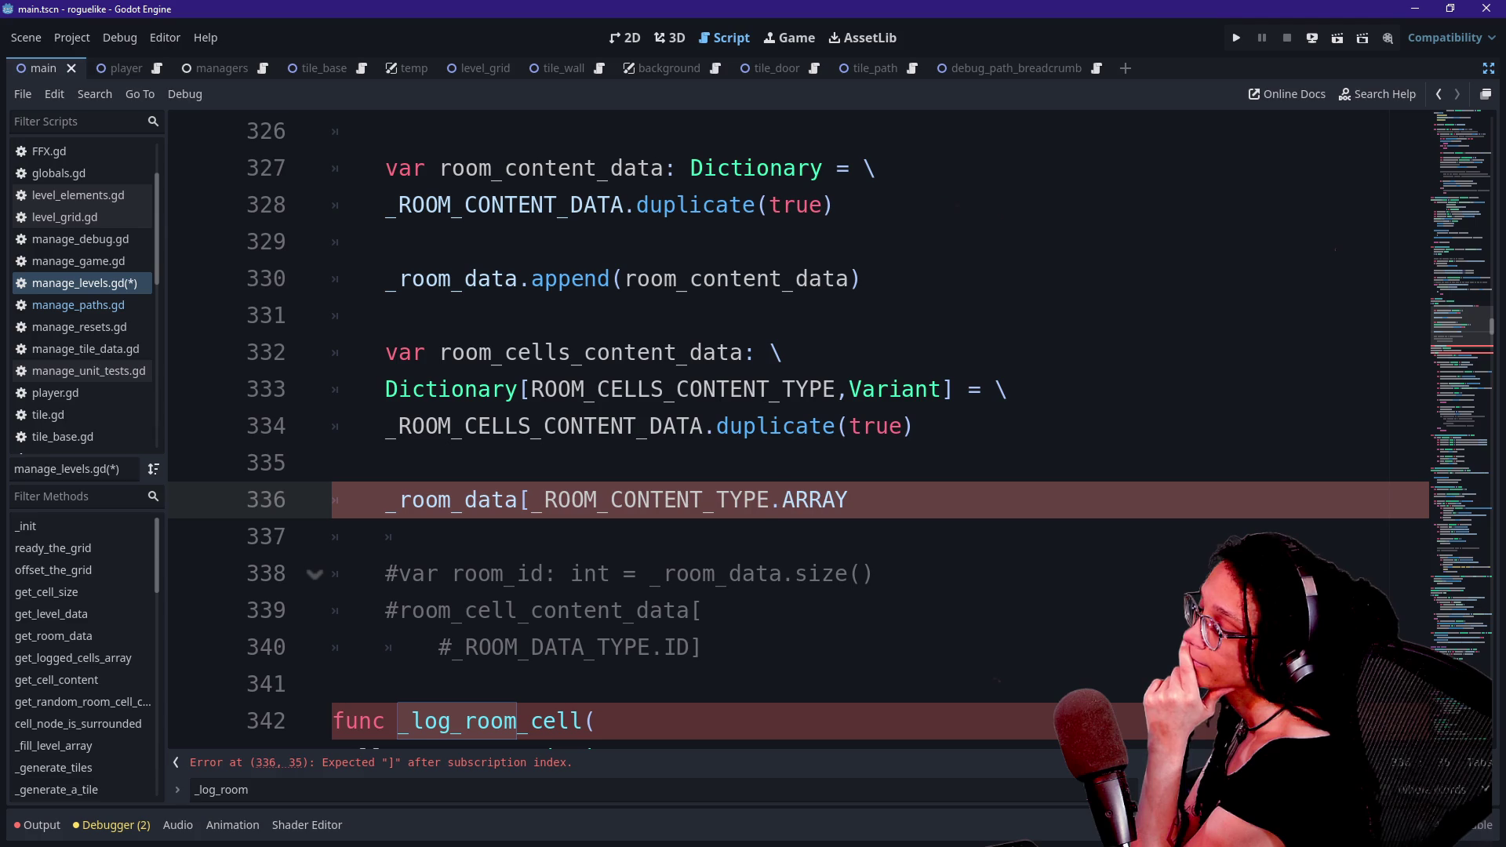
pyautogui.doubleClick(814, 500)
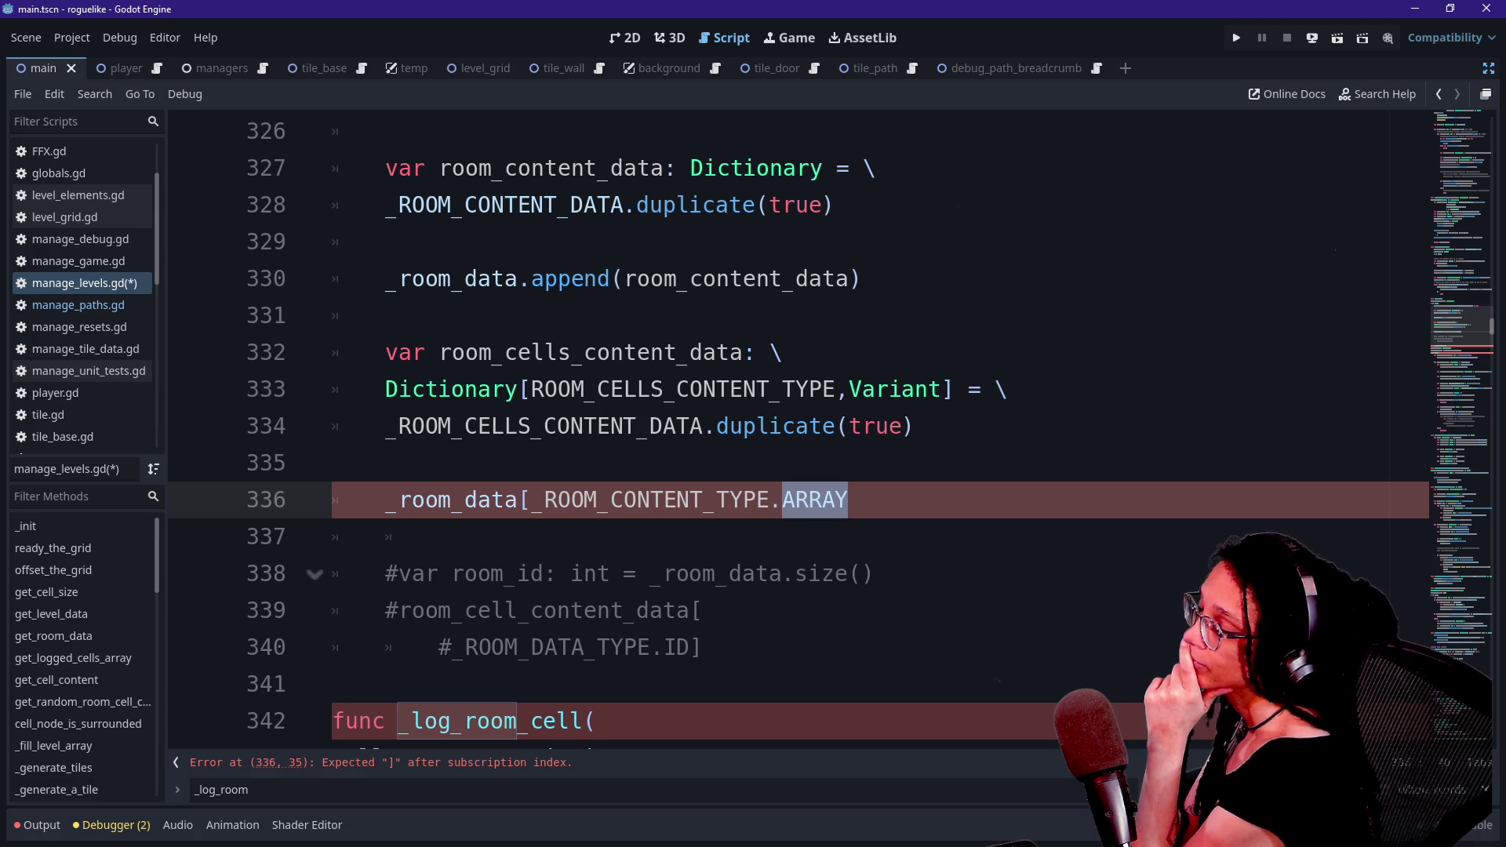
pyautogui.moveTo(841, 500)
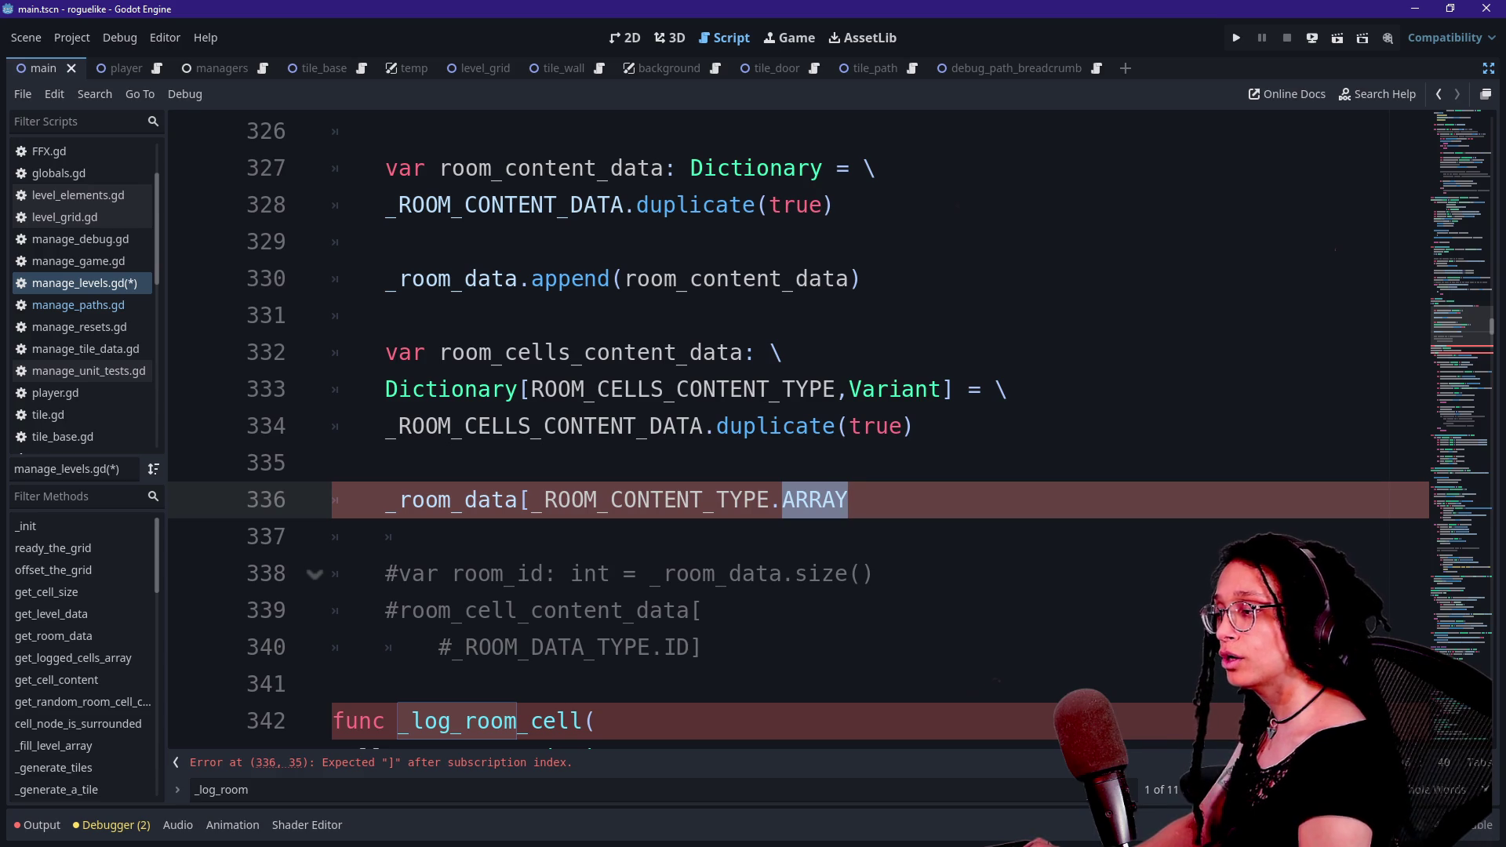
pyautogui.write('ROOM_')
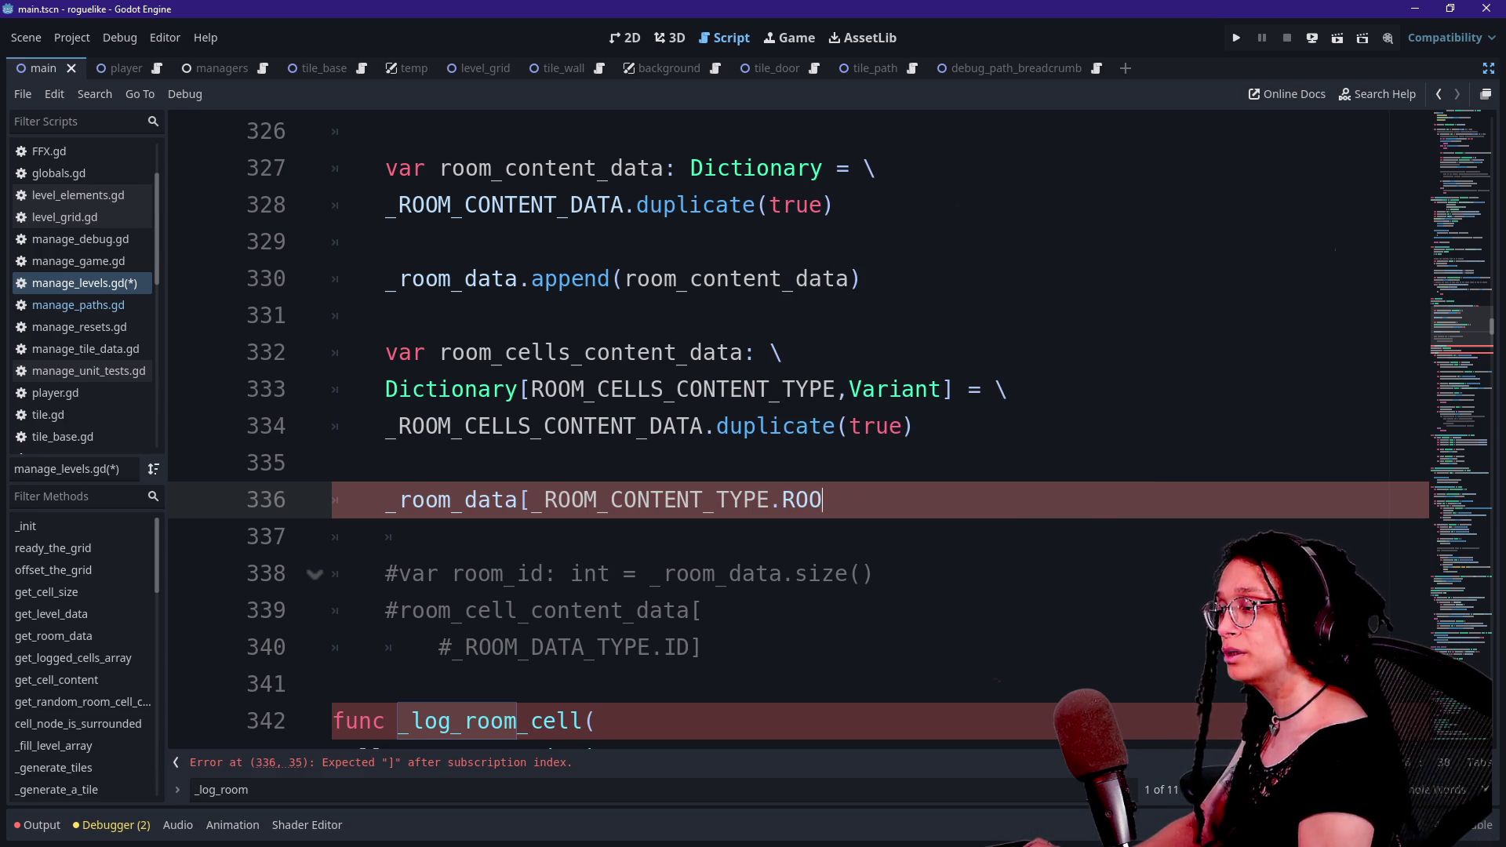
pyautogui.write('ARRAYS')
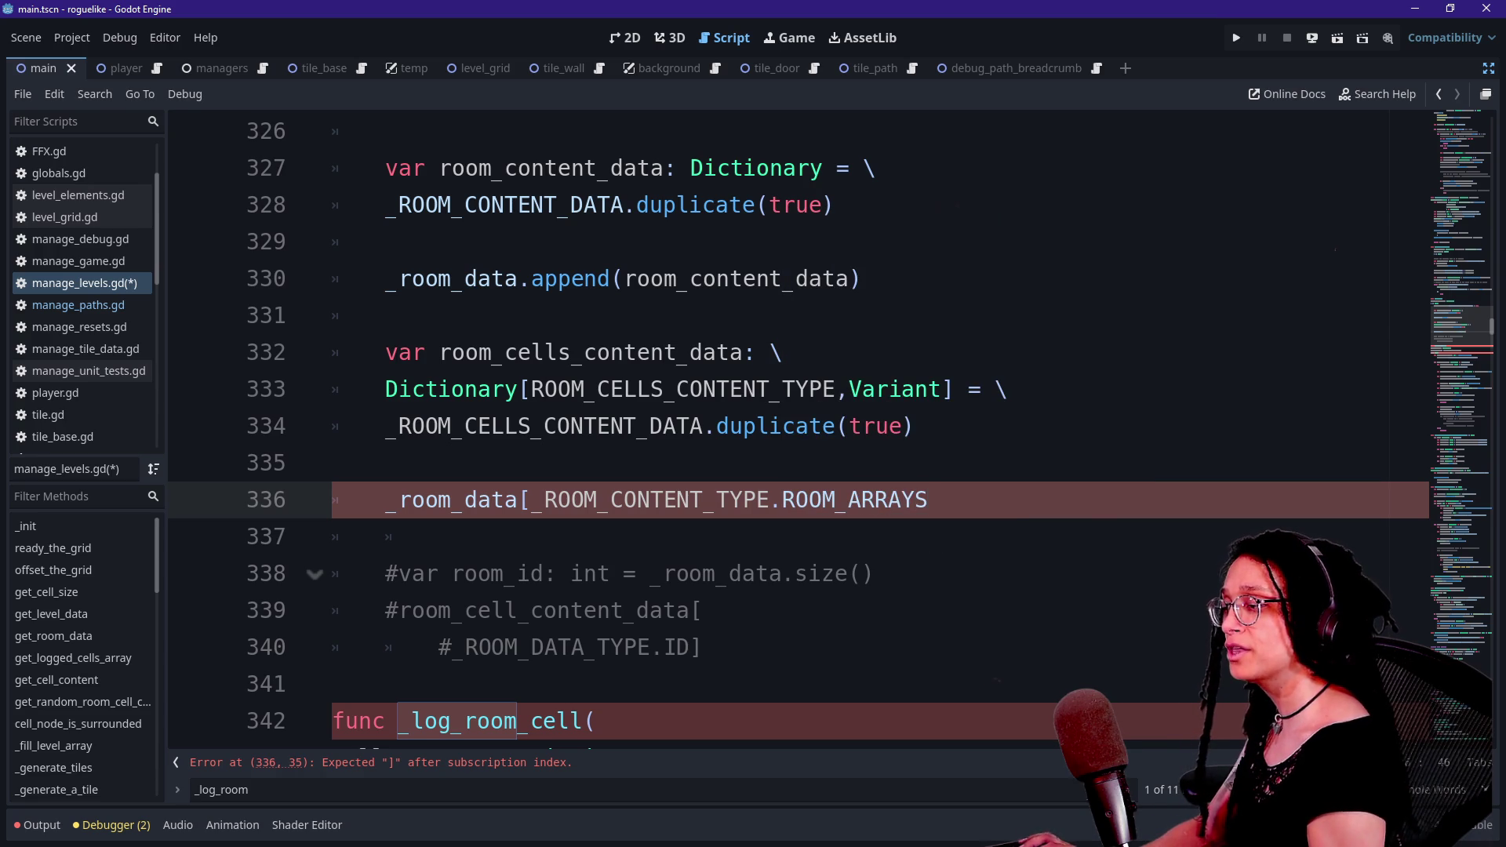
pyautogui.keyDown('ctrl'); pyautogui.click(708, 512); pyautogui.keyUp('ctrl')
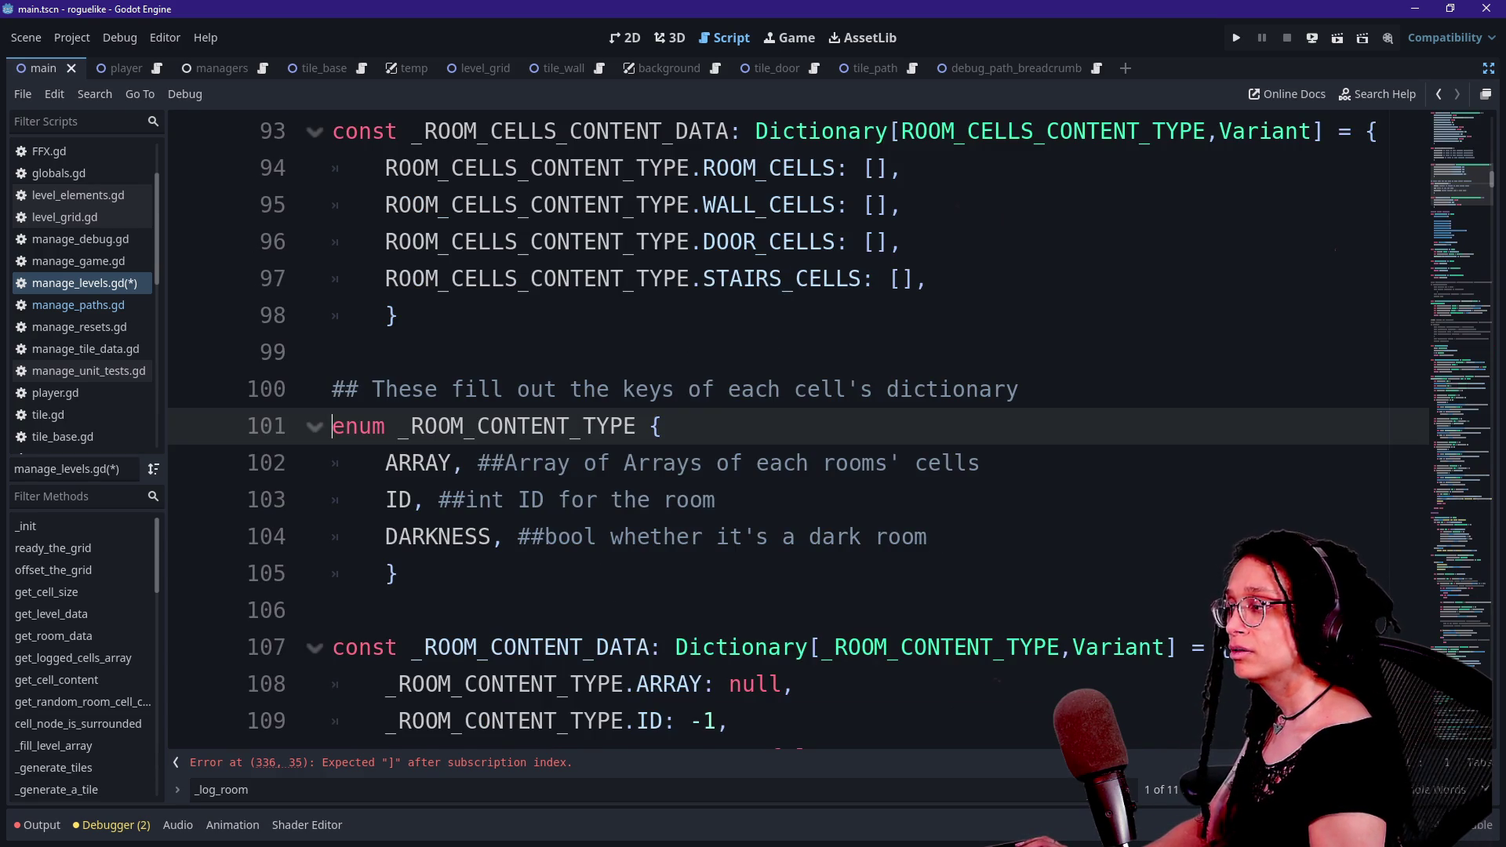
# - Rename the _ROOM_CONTENT_TYPE enum member ARRAY to ROOM_ARRAYS
pyautogui.doubleClick(416, 463)
pyautogui.write('ROOM_ARRAY')
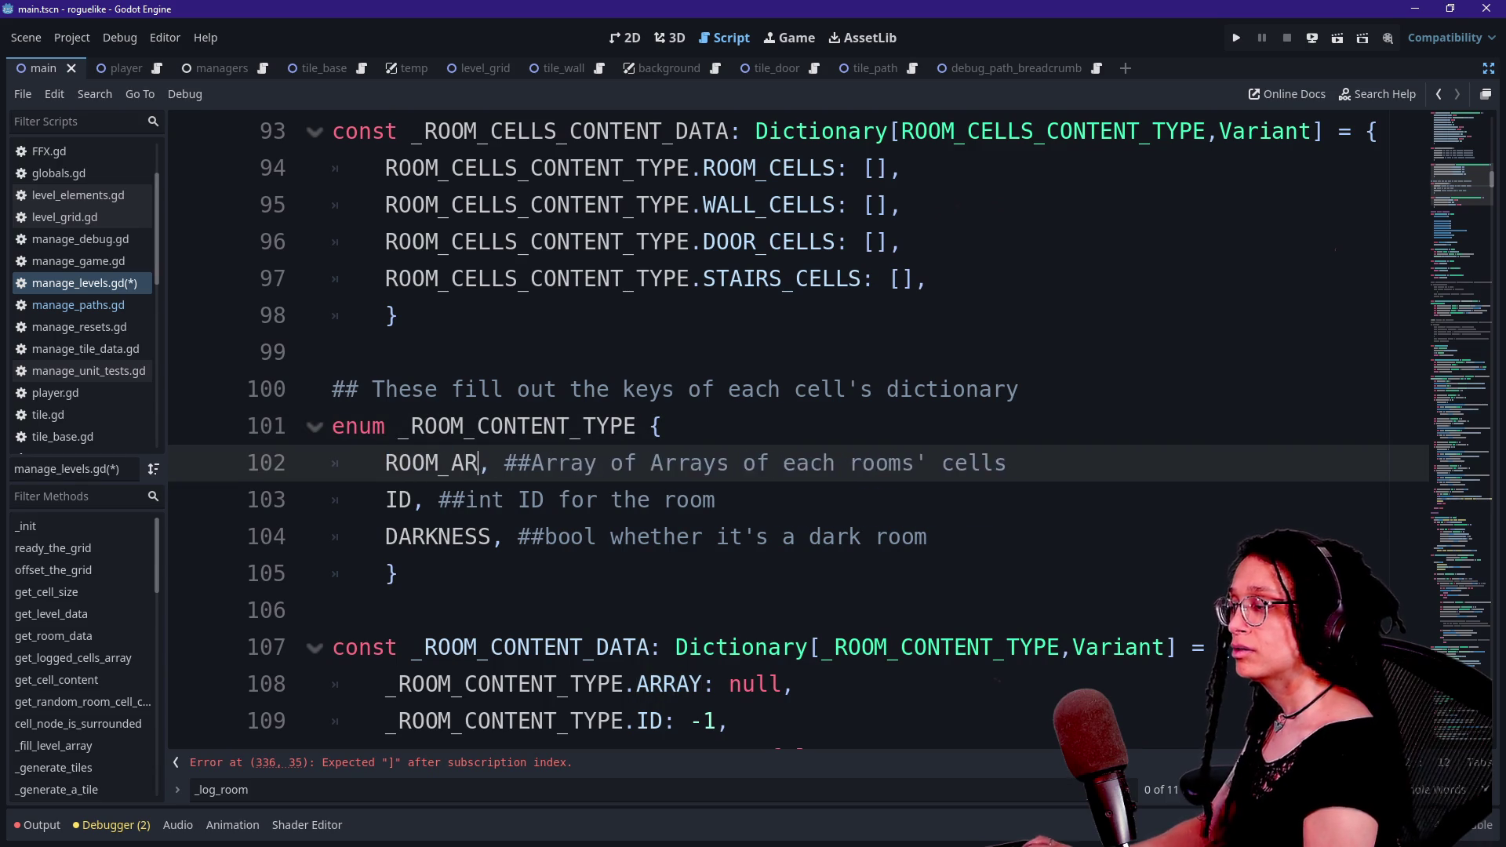
pyautogui.write('S')
pyautogui.click(480, 426)
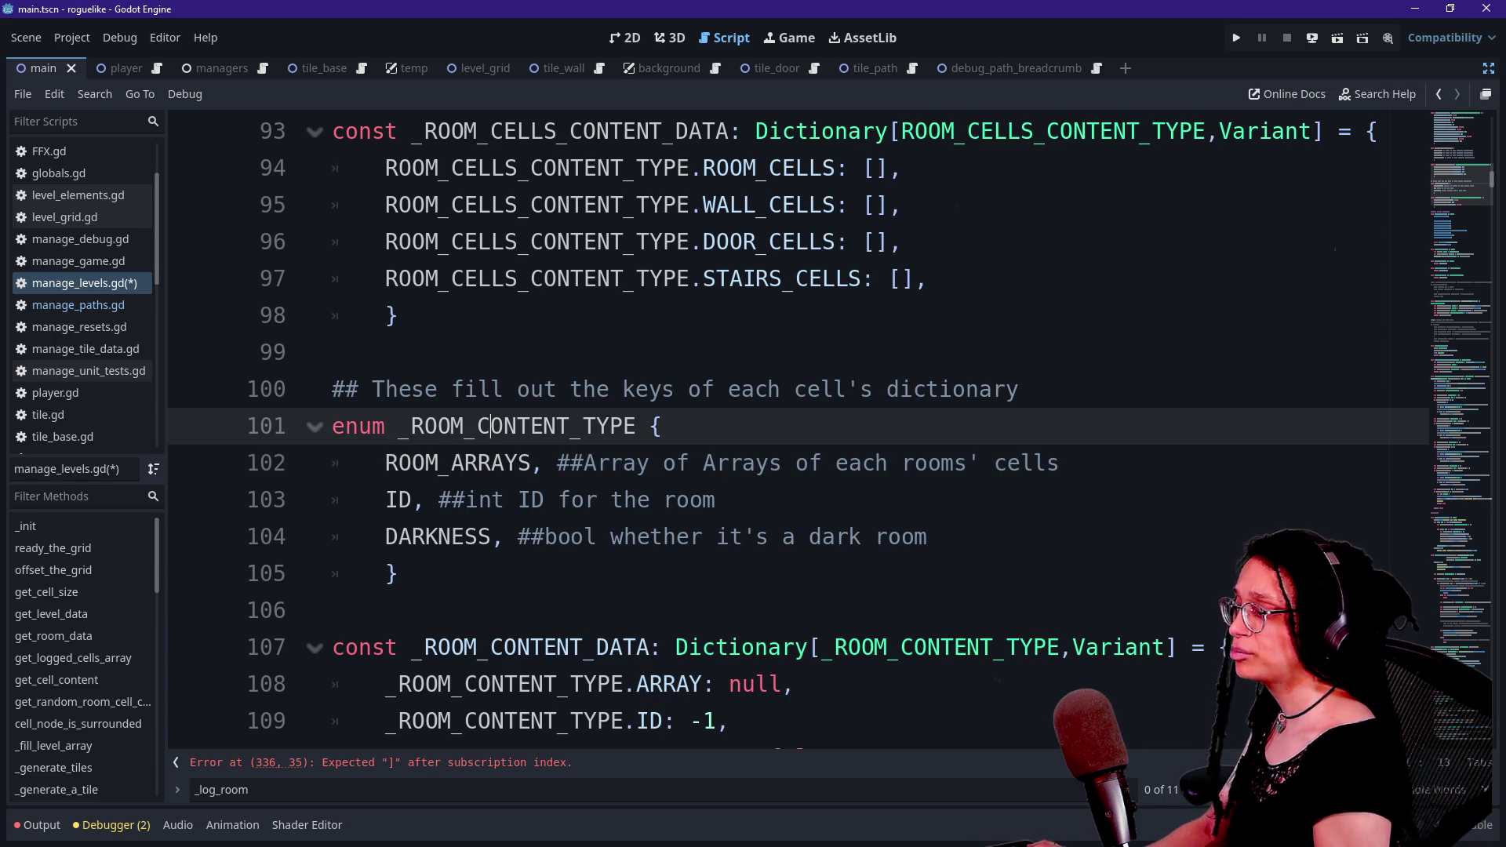
pyautogui.scroll(-1, 667, 573)
# - Rename the matching ARRAY key in _ROOM_CONTENT_DATA to ROOM_ARRAYS
pyautogui.doubleClick(666, 574)
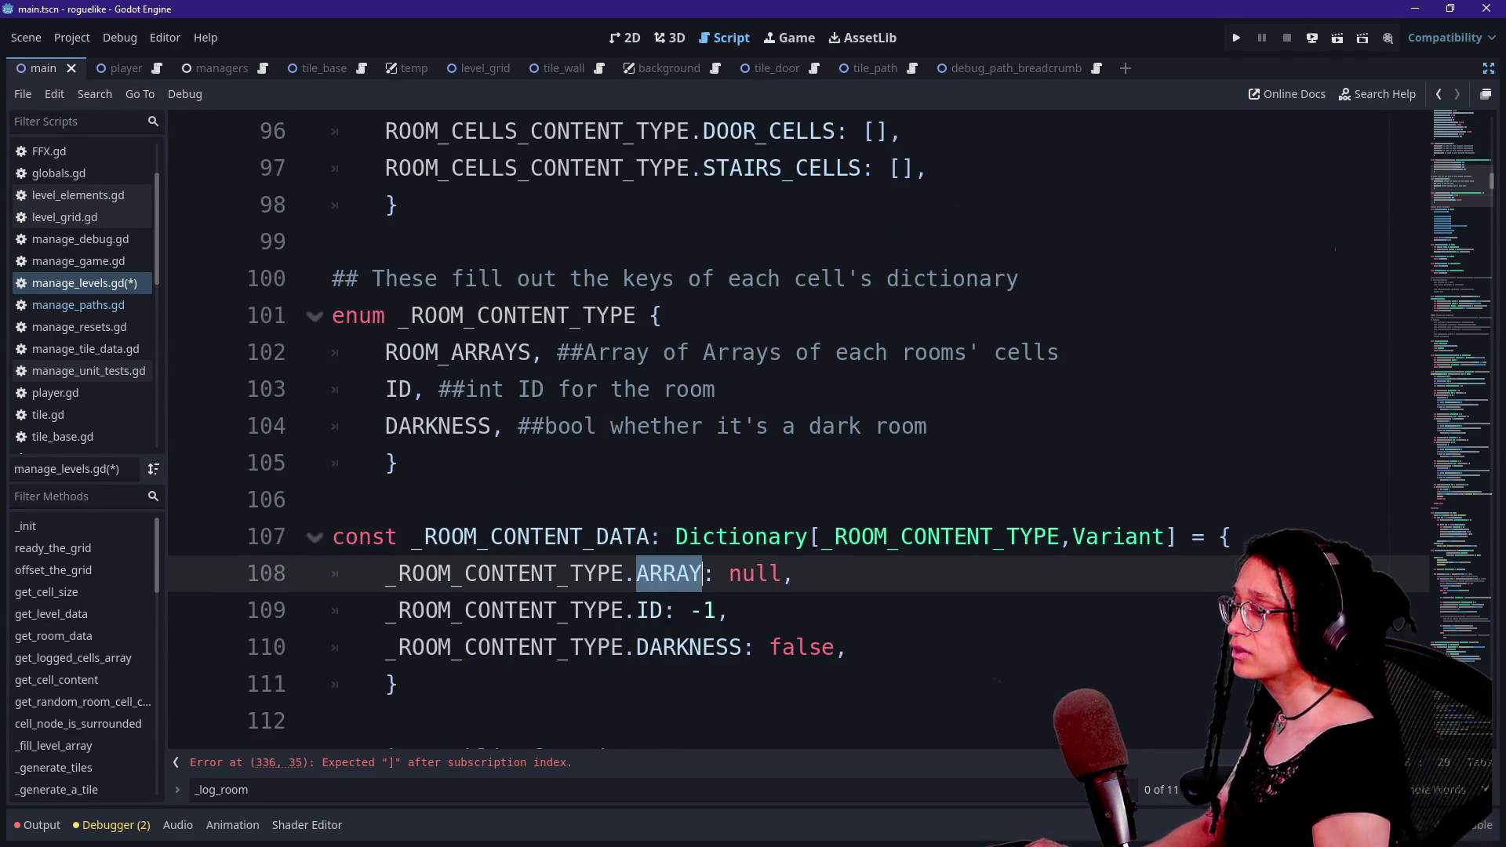
pyautogui.write('O')
pyautogui.press('BackSpace')
pyautogui.write('ROOM_ARRAY')
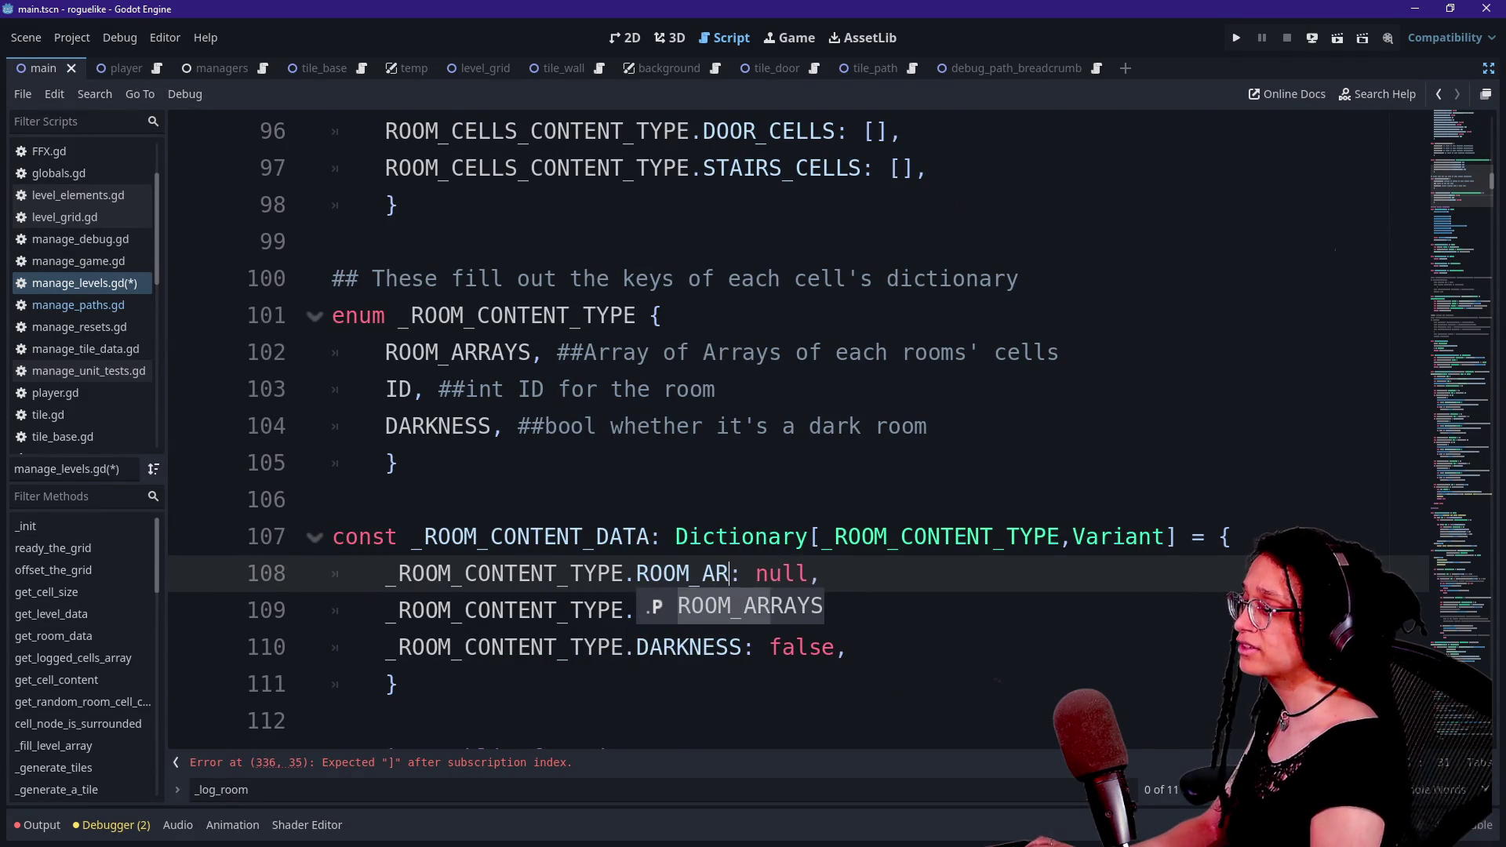
pyautogui.press('Return')
pyautogui.press('Up')
pyautogui.press('Up')
pyautogui.press('Down')
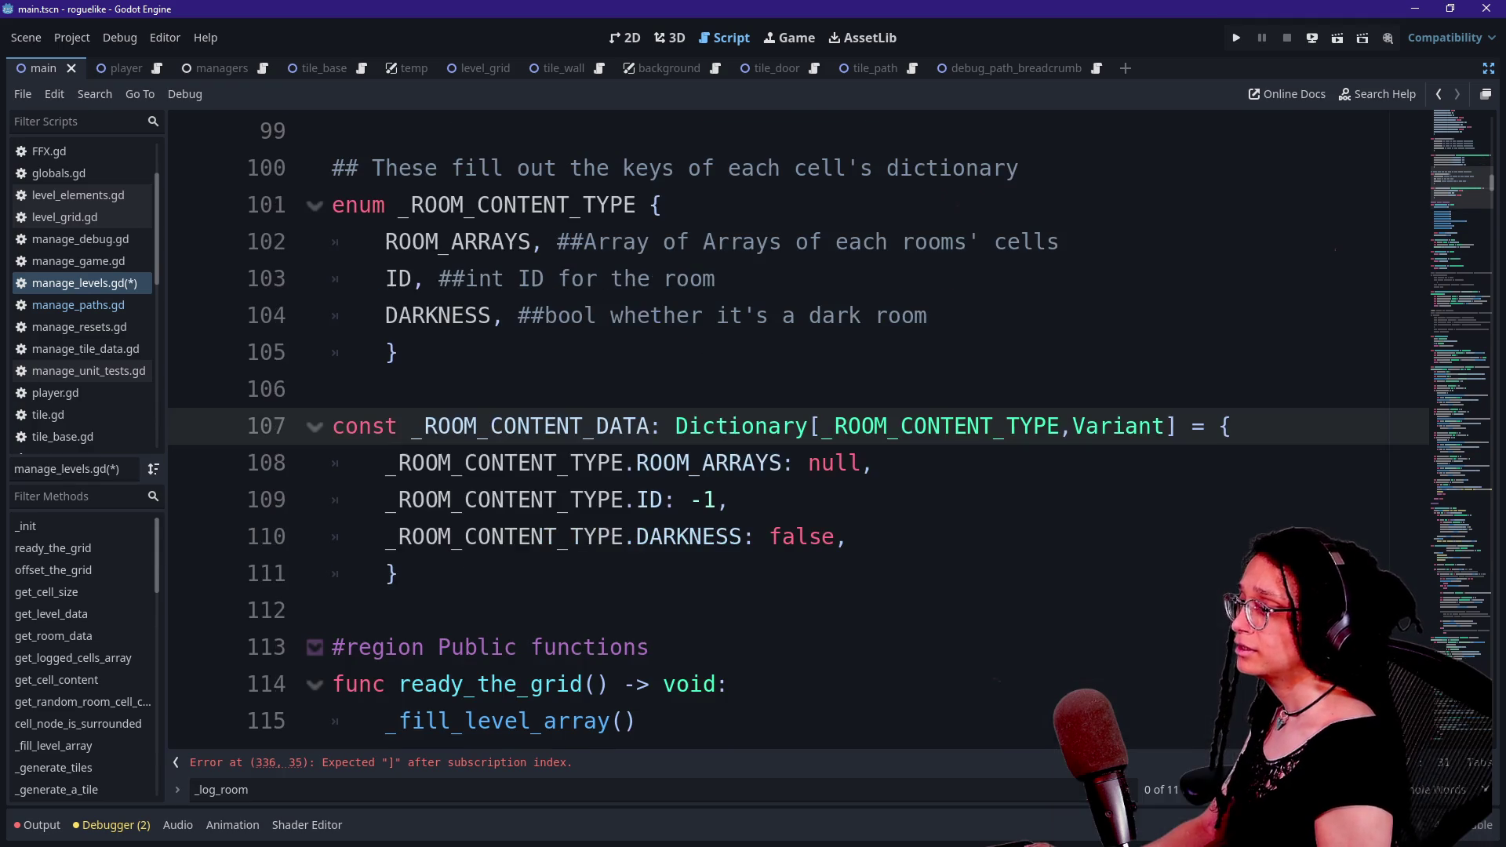
pyautogui.scroll(-1, 1463, 159)
pyautogui.click(690, 463)
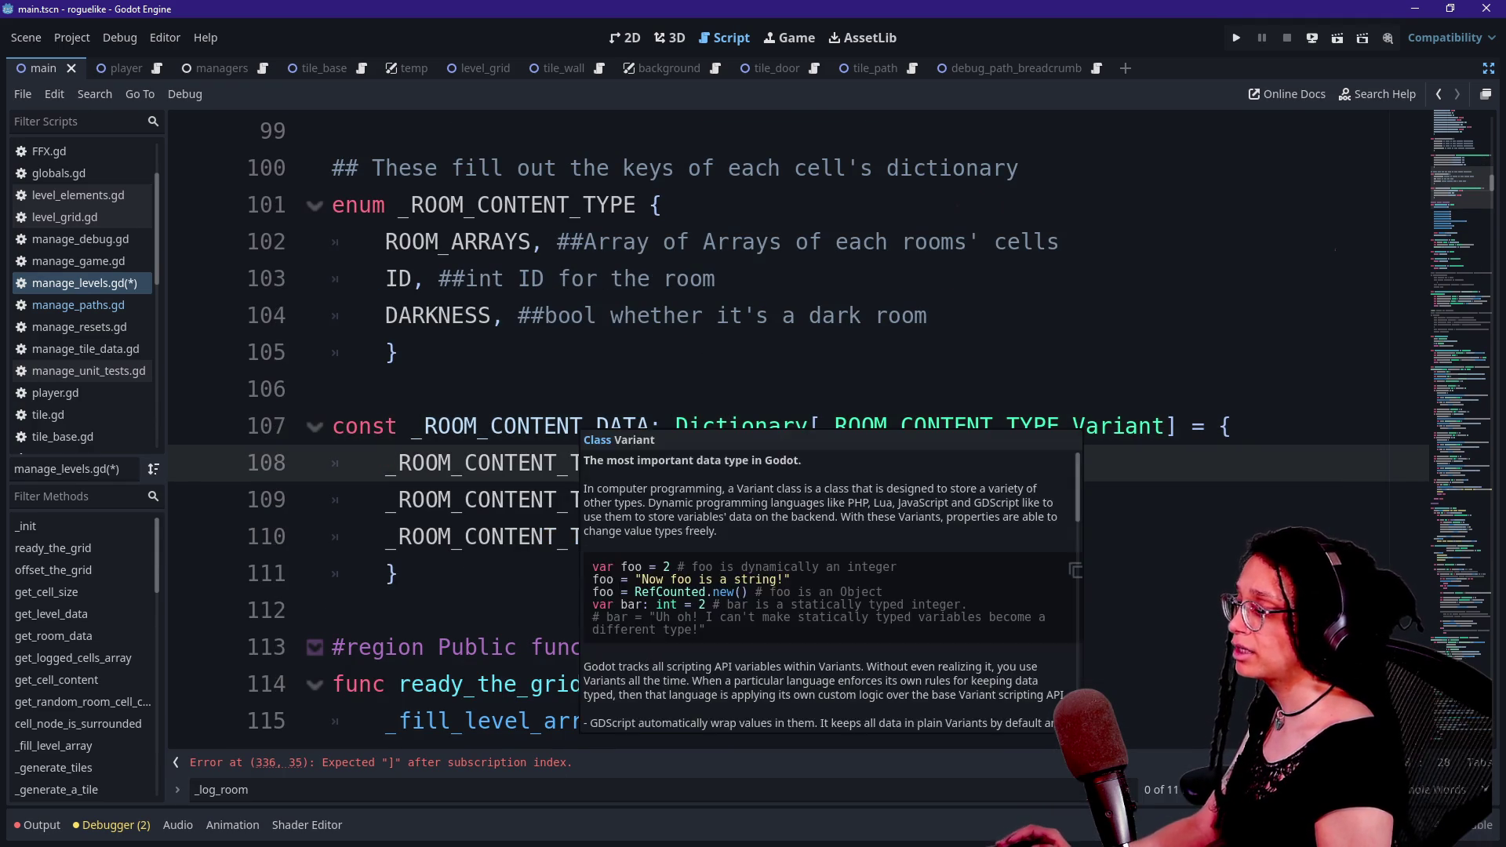
pyautogui.click(515, 773)
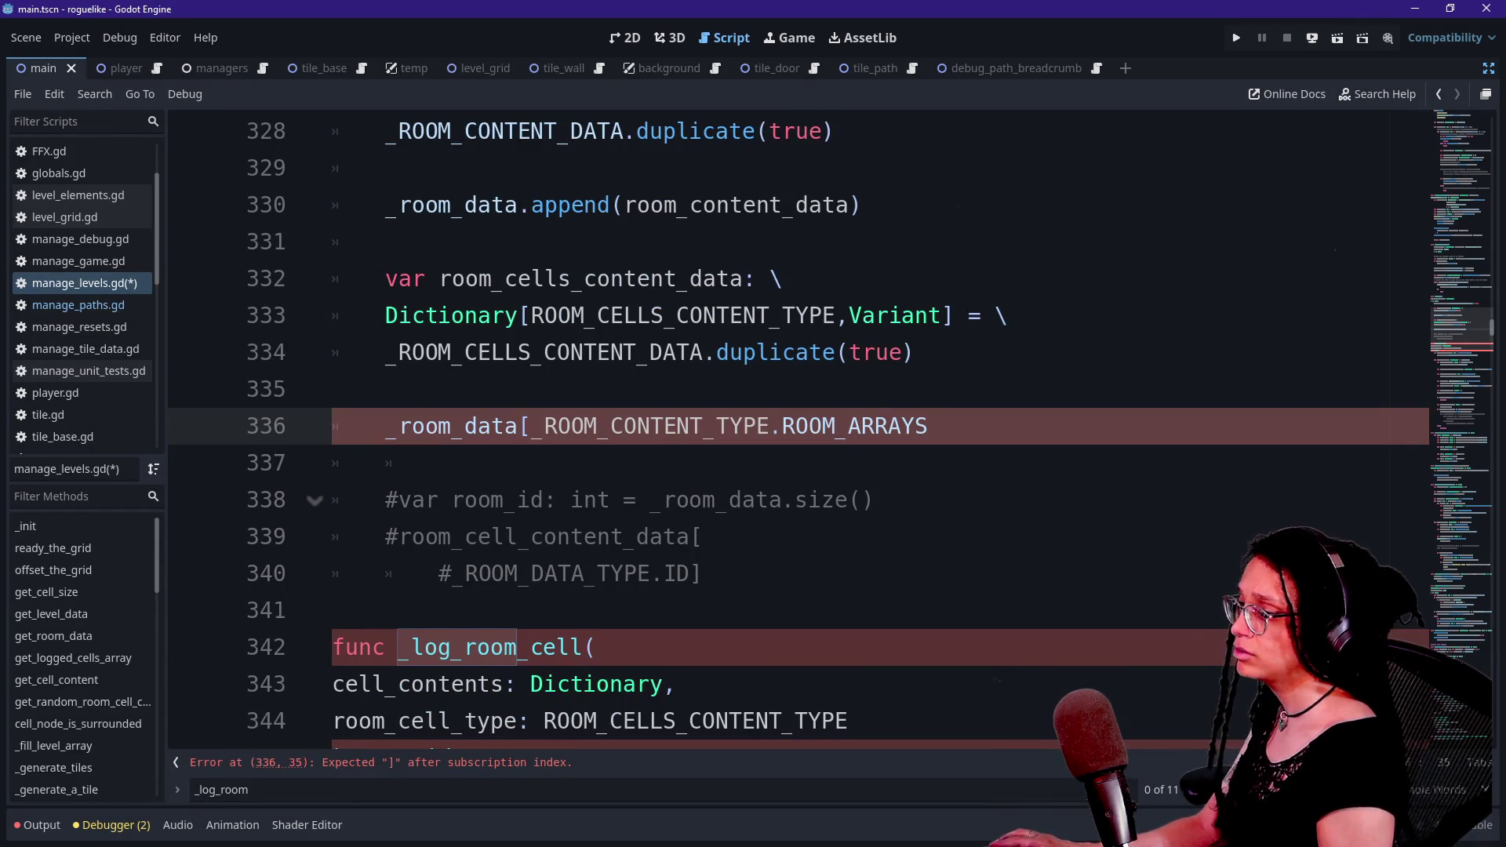
# - Finish line 336 as _room_data[_ROOM_CONTENT_TYPE.ROOM_ARRAYS] = rppm and rename the line 332 variable to room_arrays_content_data
pyautogui.write(']')
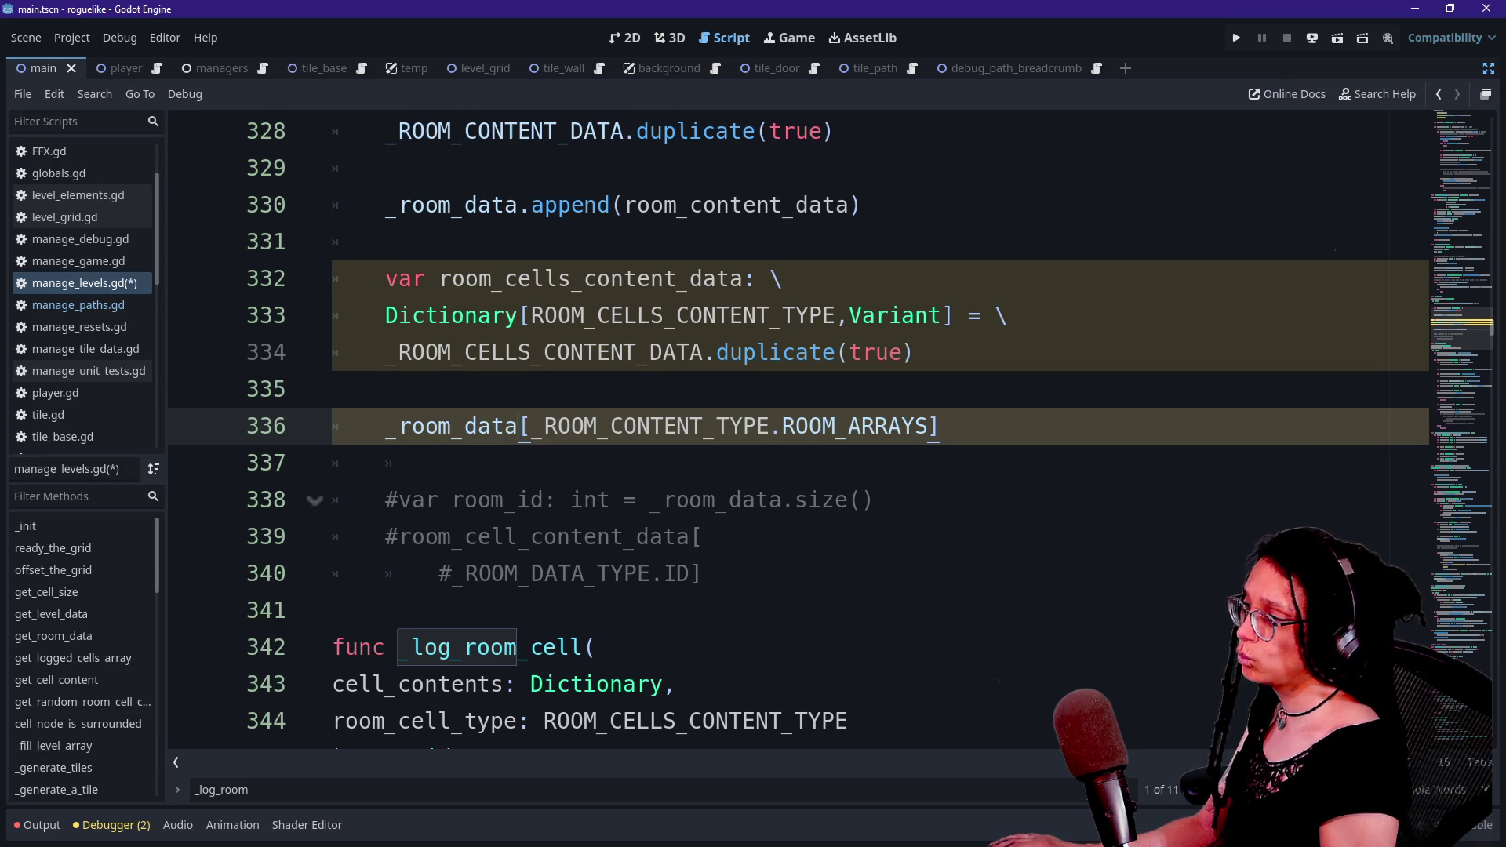
pyautogui.write(' = ')
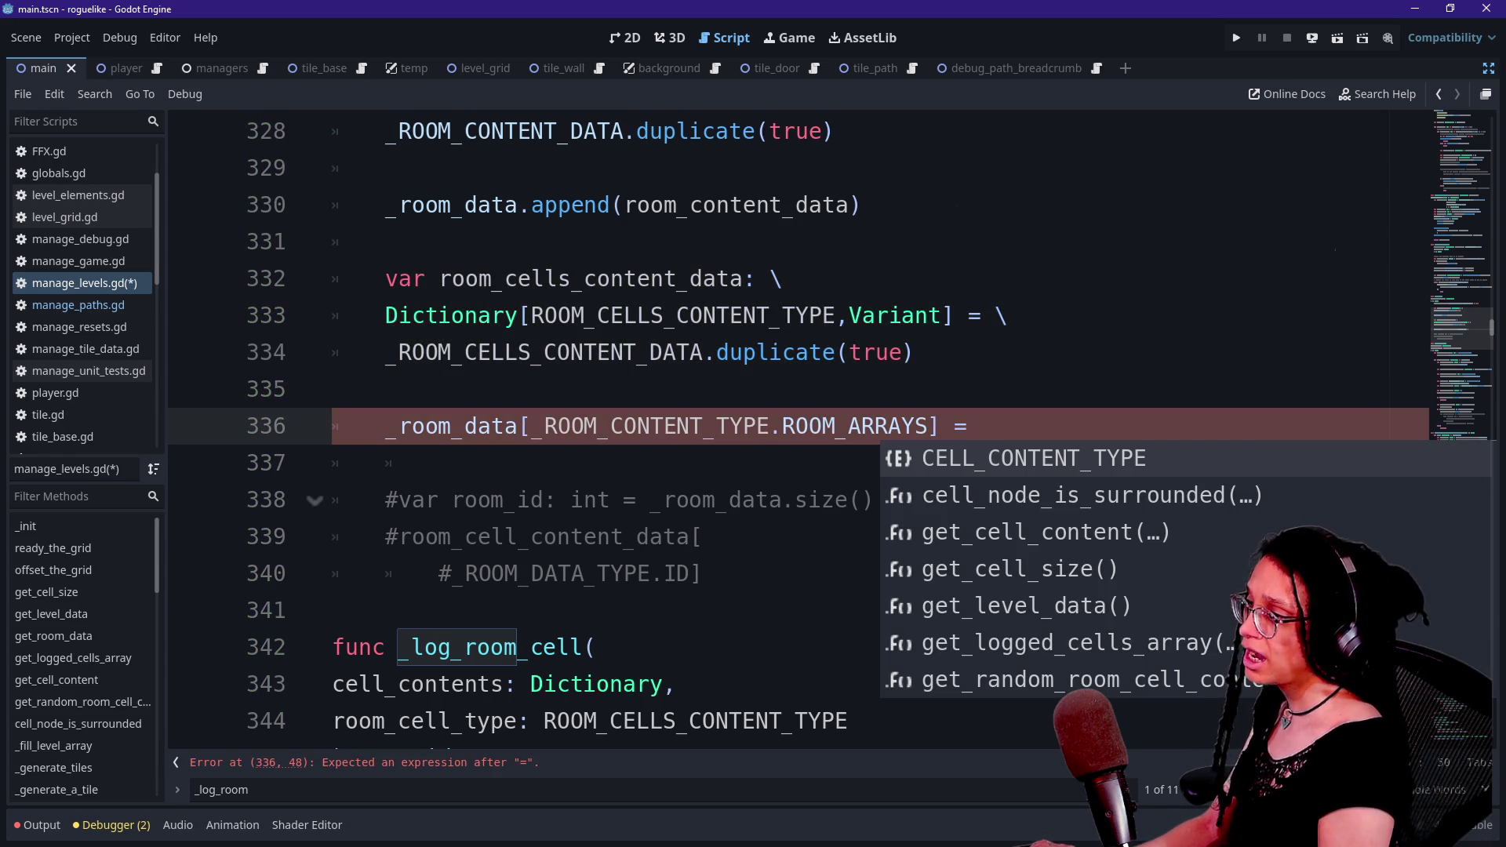
pyautogui.write('rppm')
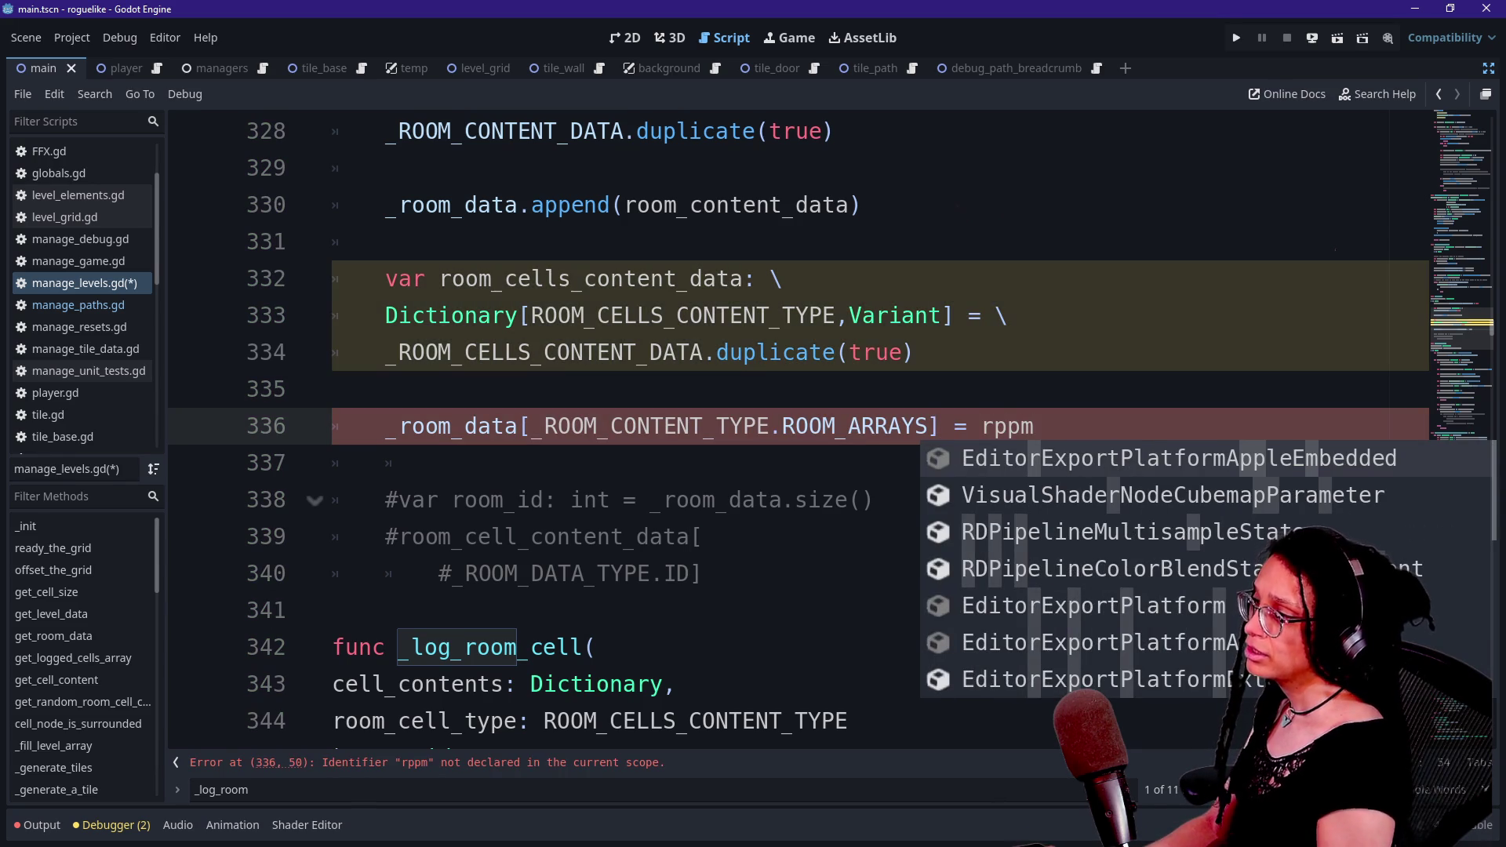
pyautogui.moveTo(503, 278)
pyautogui.mouseDown()
pyautogui.moveTo(585, 279)
pyautogui.moveTo(504, 279)
pyautogui.moveTo(572, 279)
pyautogui.mouseUp()
pyautogui.write('arrays')
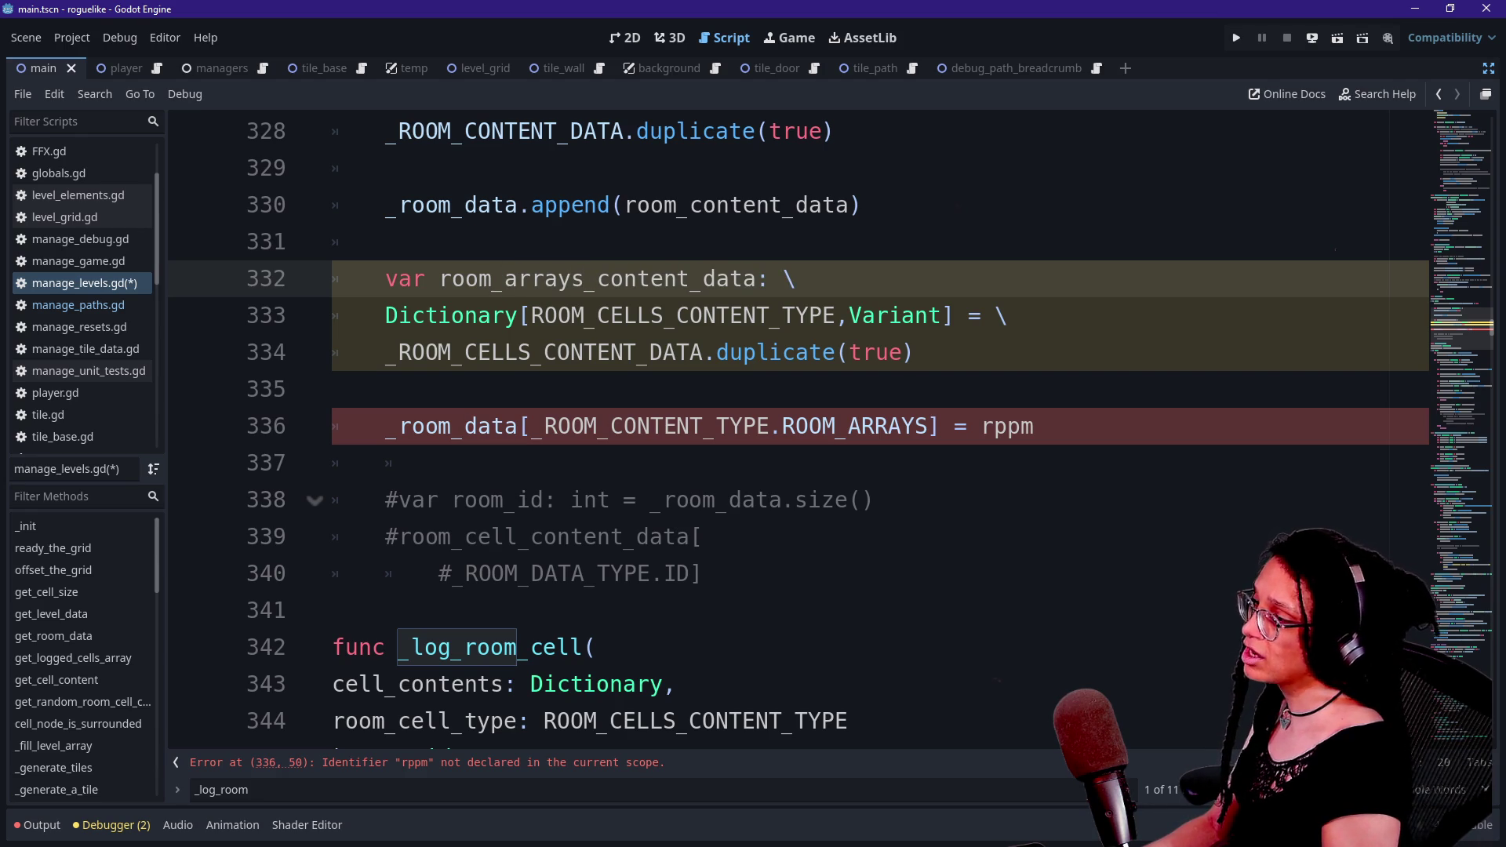
# - Select ROOM_CELLS_CONTENT_TYPE on line 333 and add its next occurrence to the selection
pyautogui.click(638, 315)
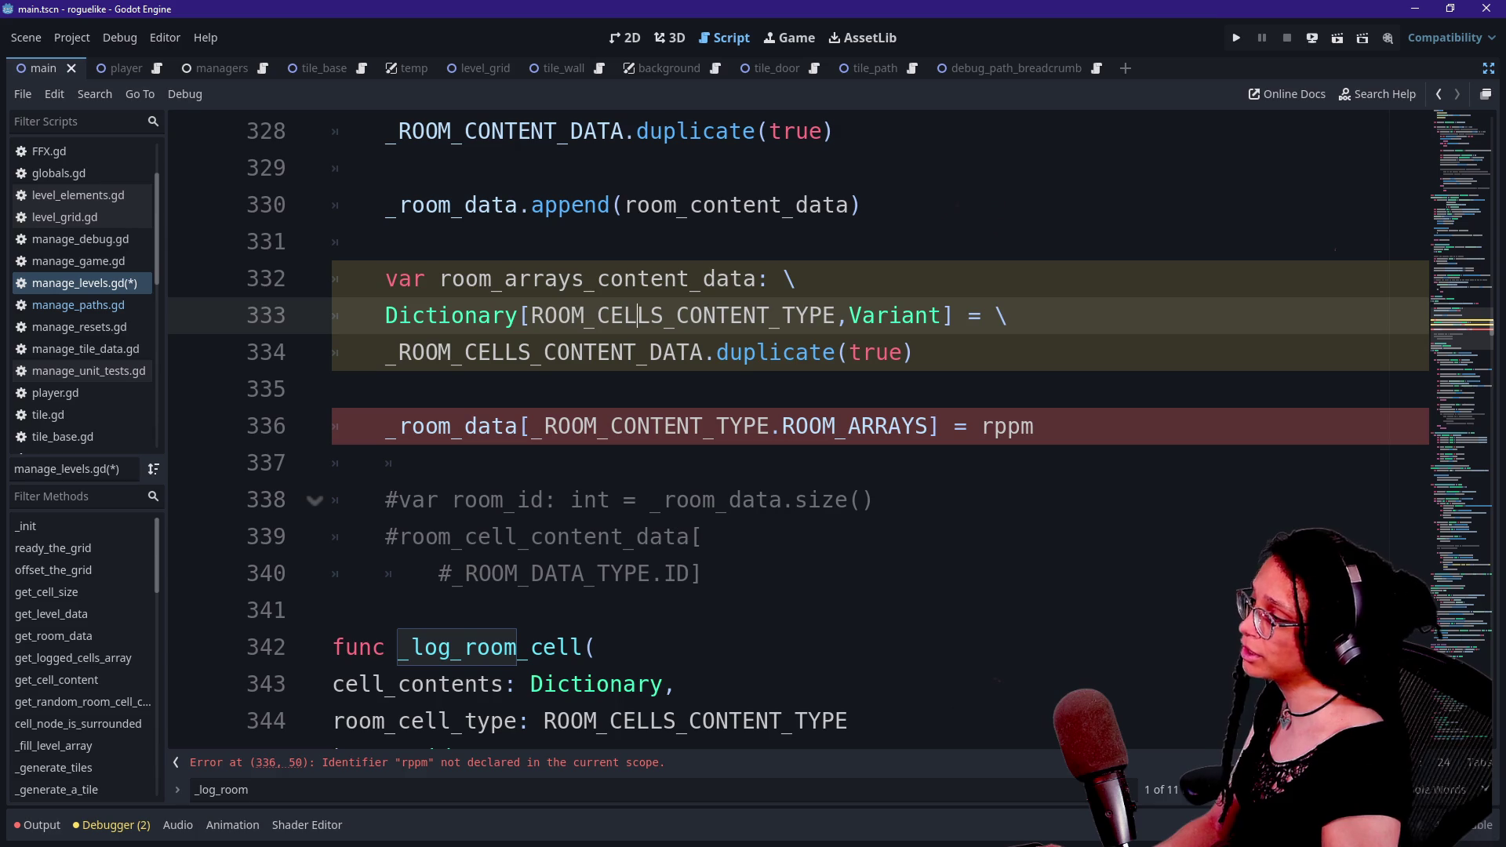
pyautogui.moveTo(531, 315); pyautogui.dragTo(837, 315)
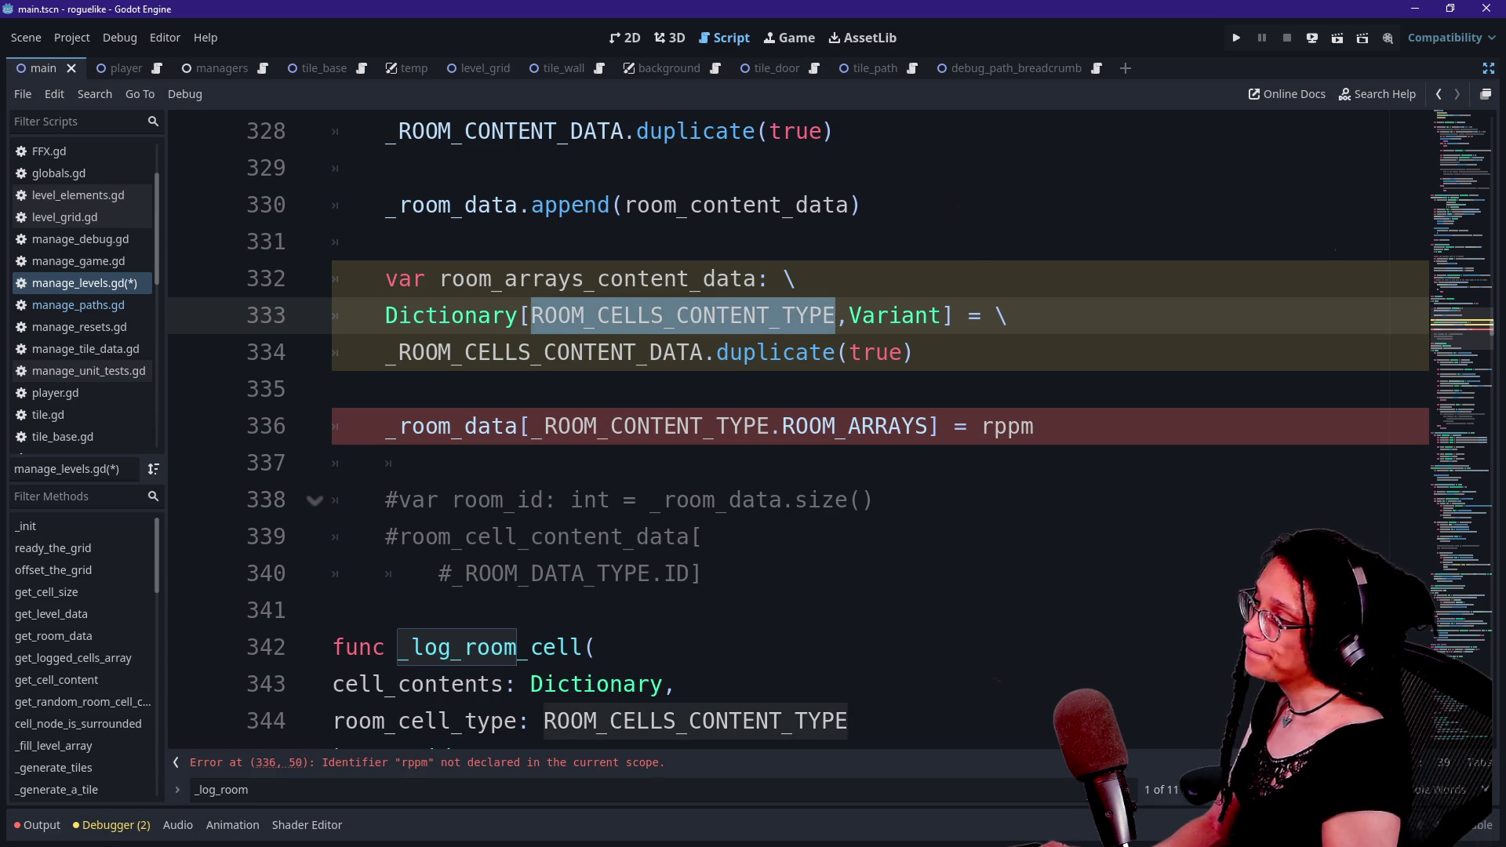
pyautogui.click(492, 353)
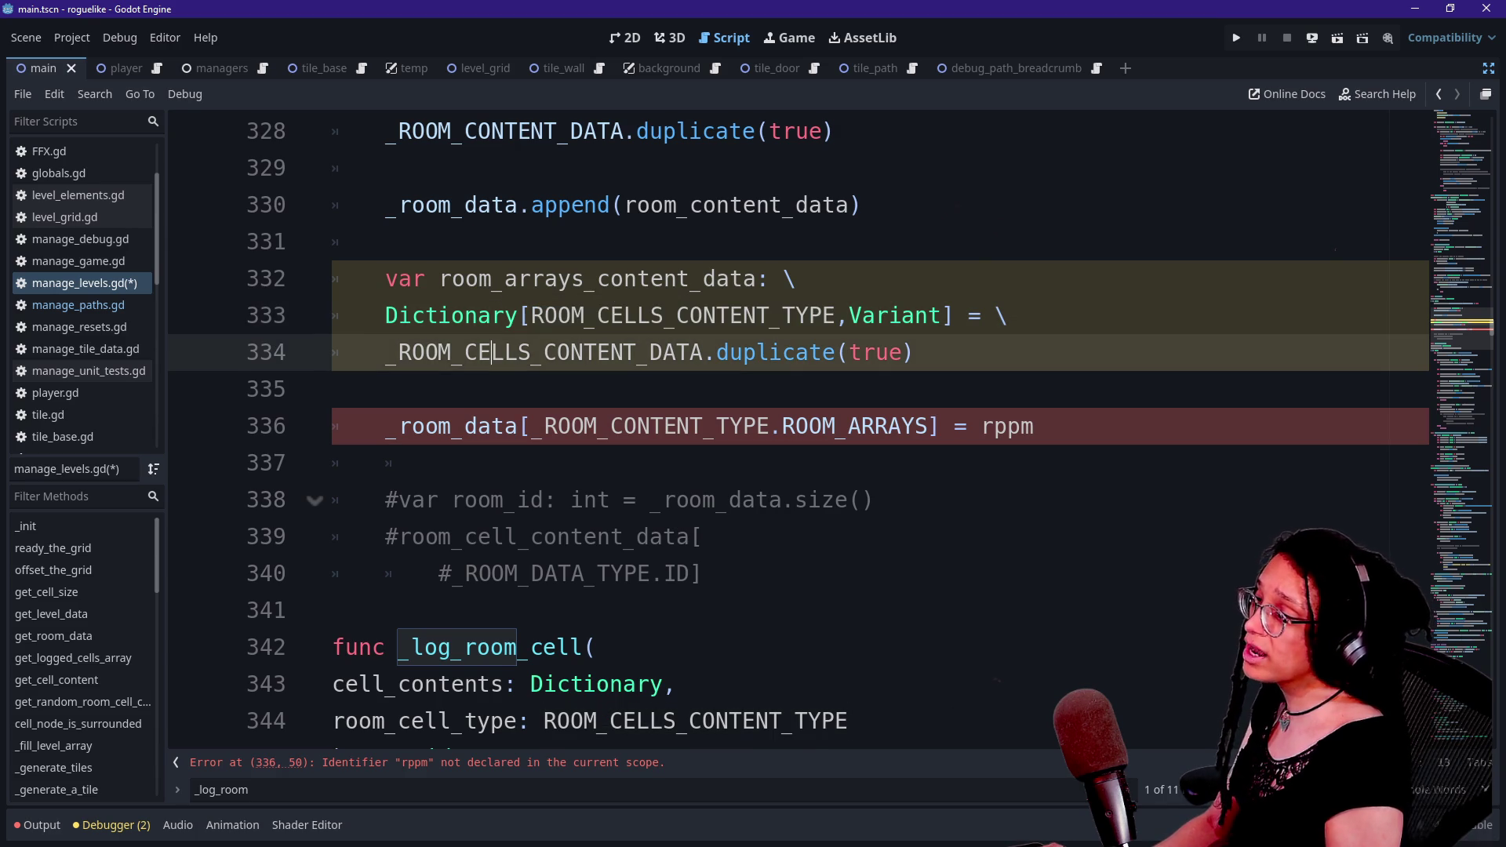
pyautogui.moveTo(531, 315); pyautogui.dragTo(835, 315)
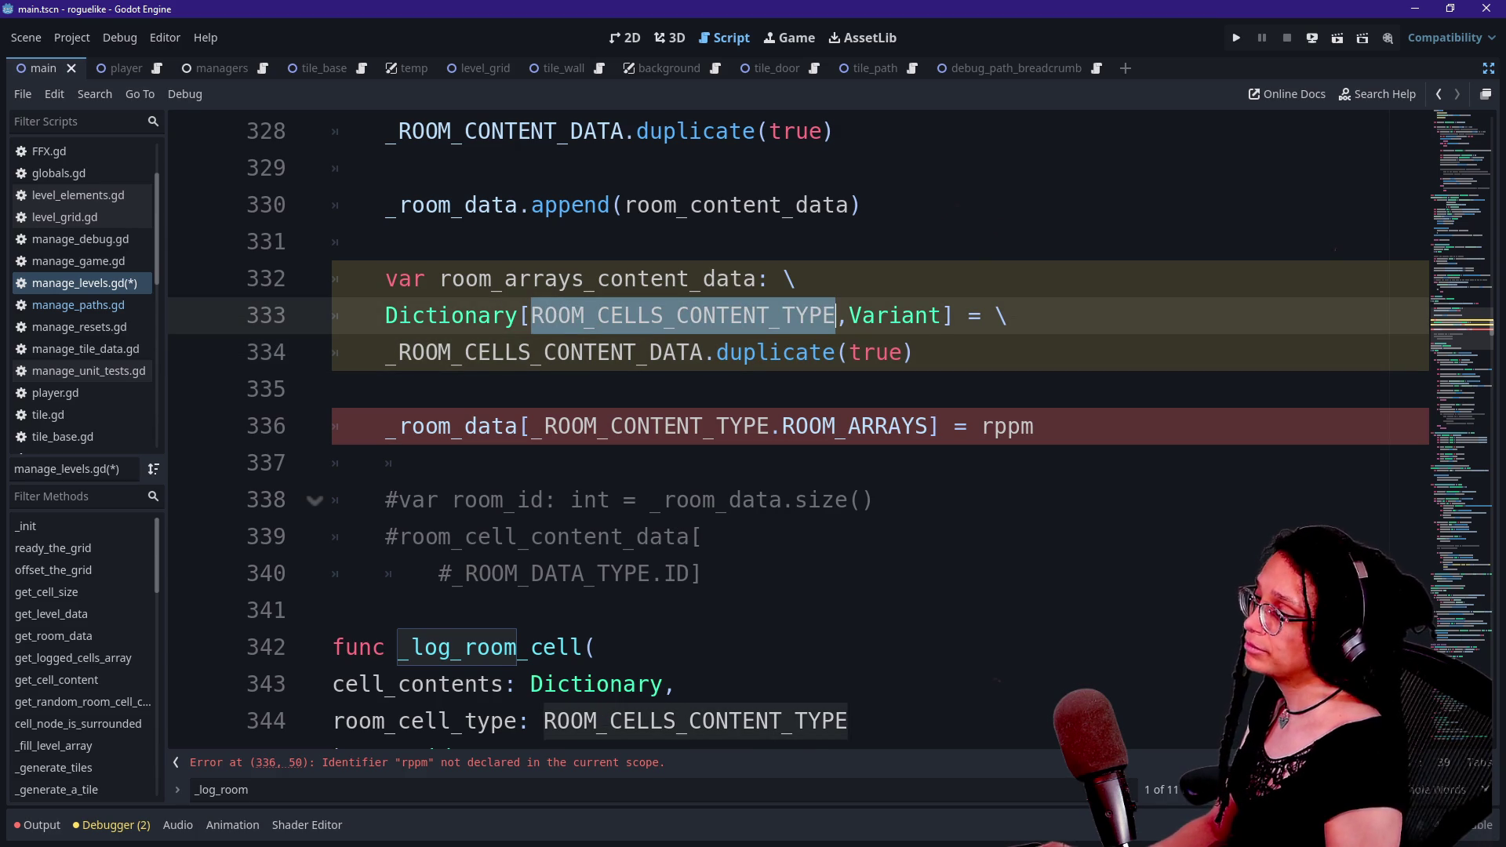
pyautogui.scroll(-15, 835, 315)
pyautogui.press('F3')
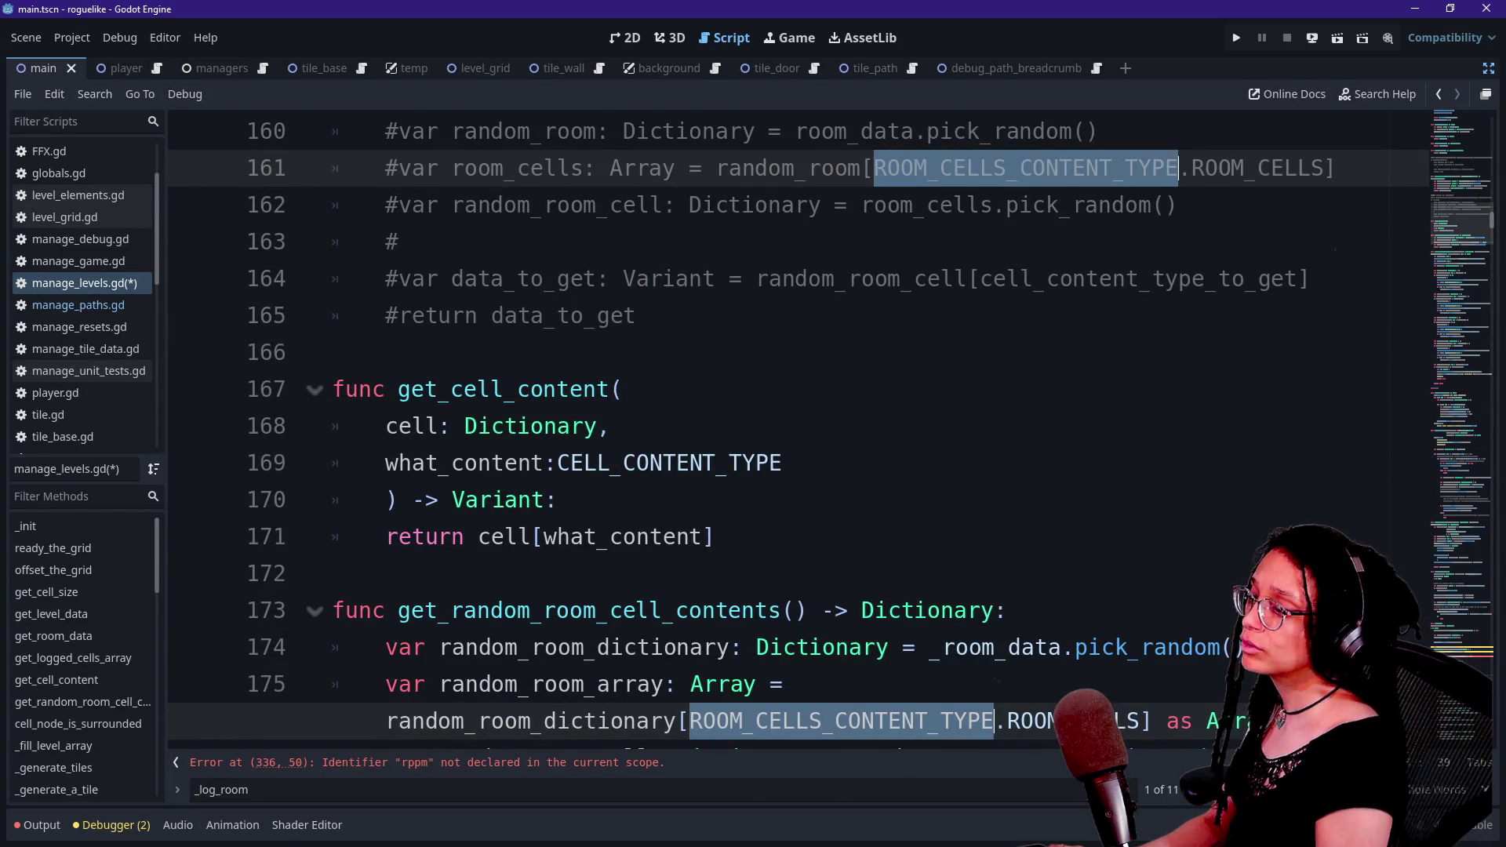
# - Rename all ROOM_CELLS_CONTENT_TYPE occurrences to ROOM_ARRAYS_CONTENT_TYPE, then select _ROOM_CELLS_CONTENT_DATA and its line 334 usage
pyautogui.hotkey('alt', 'Left')
pyautogui.write('ROOM_ARRAY')
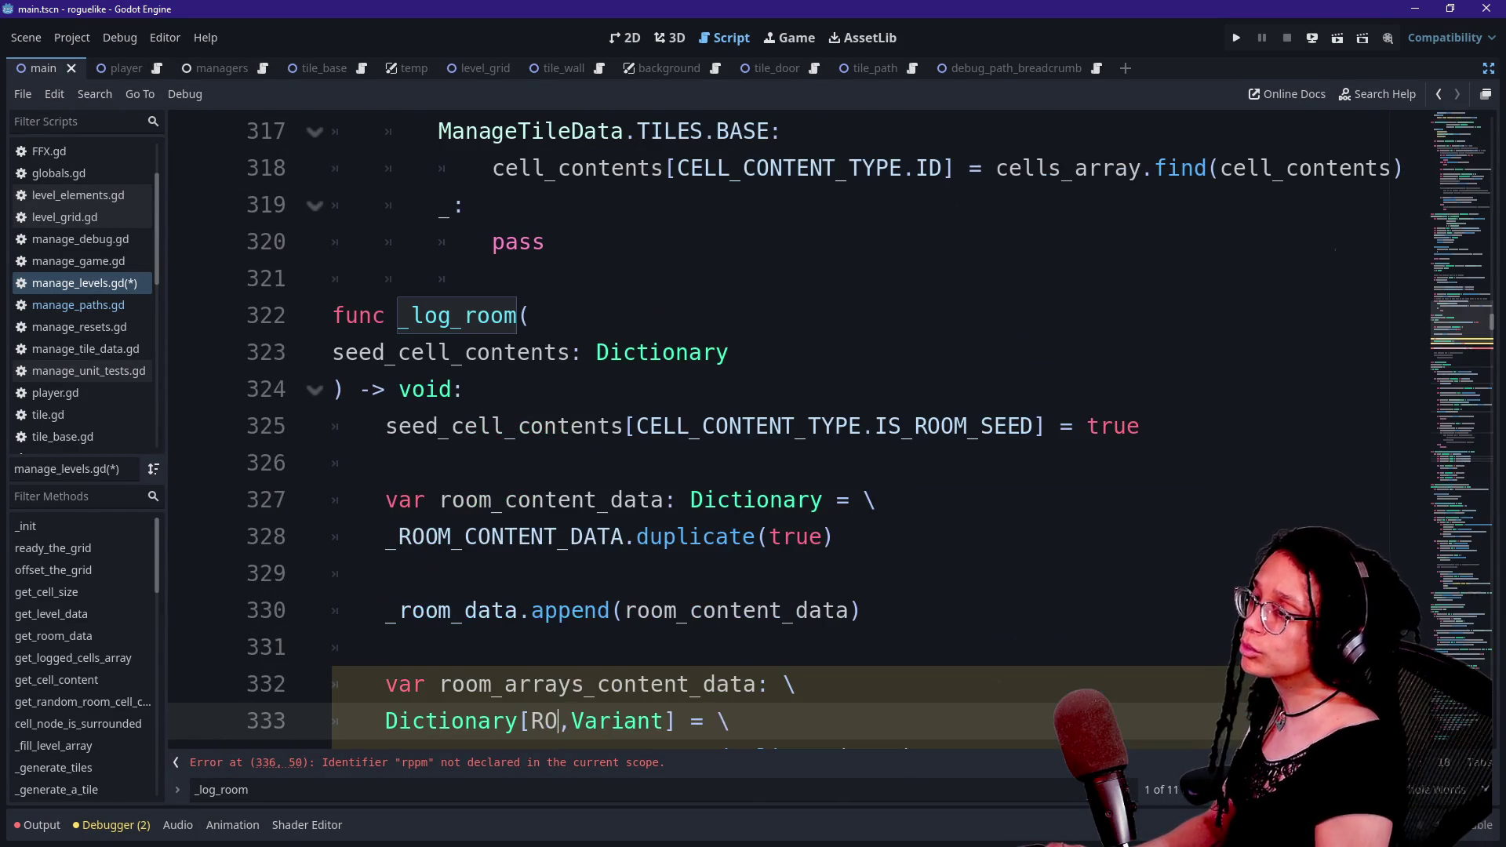
pyautogui.write('S_CONTENT_TY')
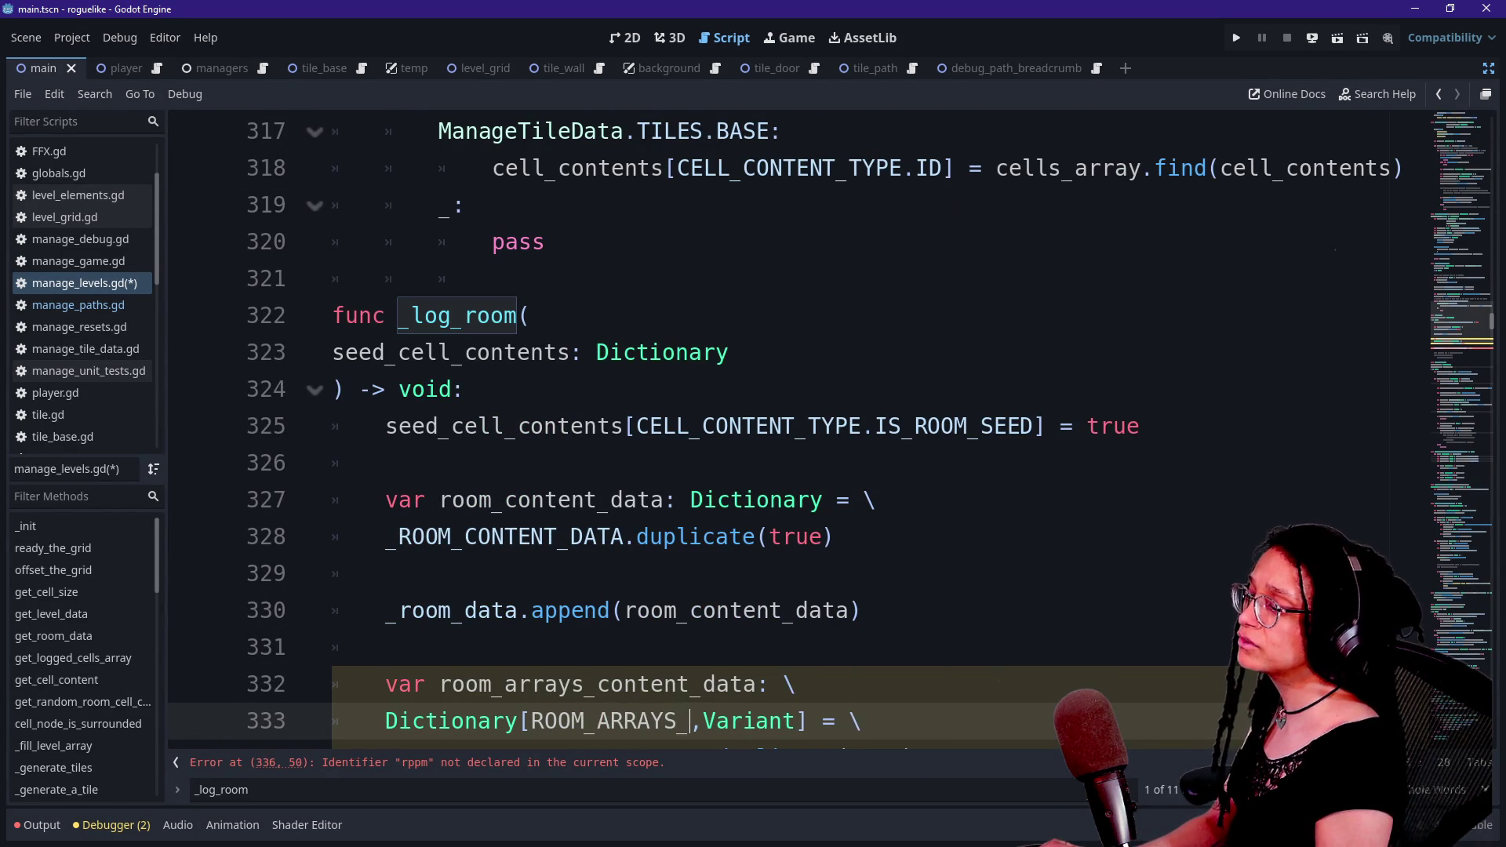
pyautogui.write('PE')
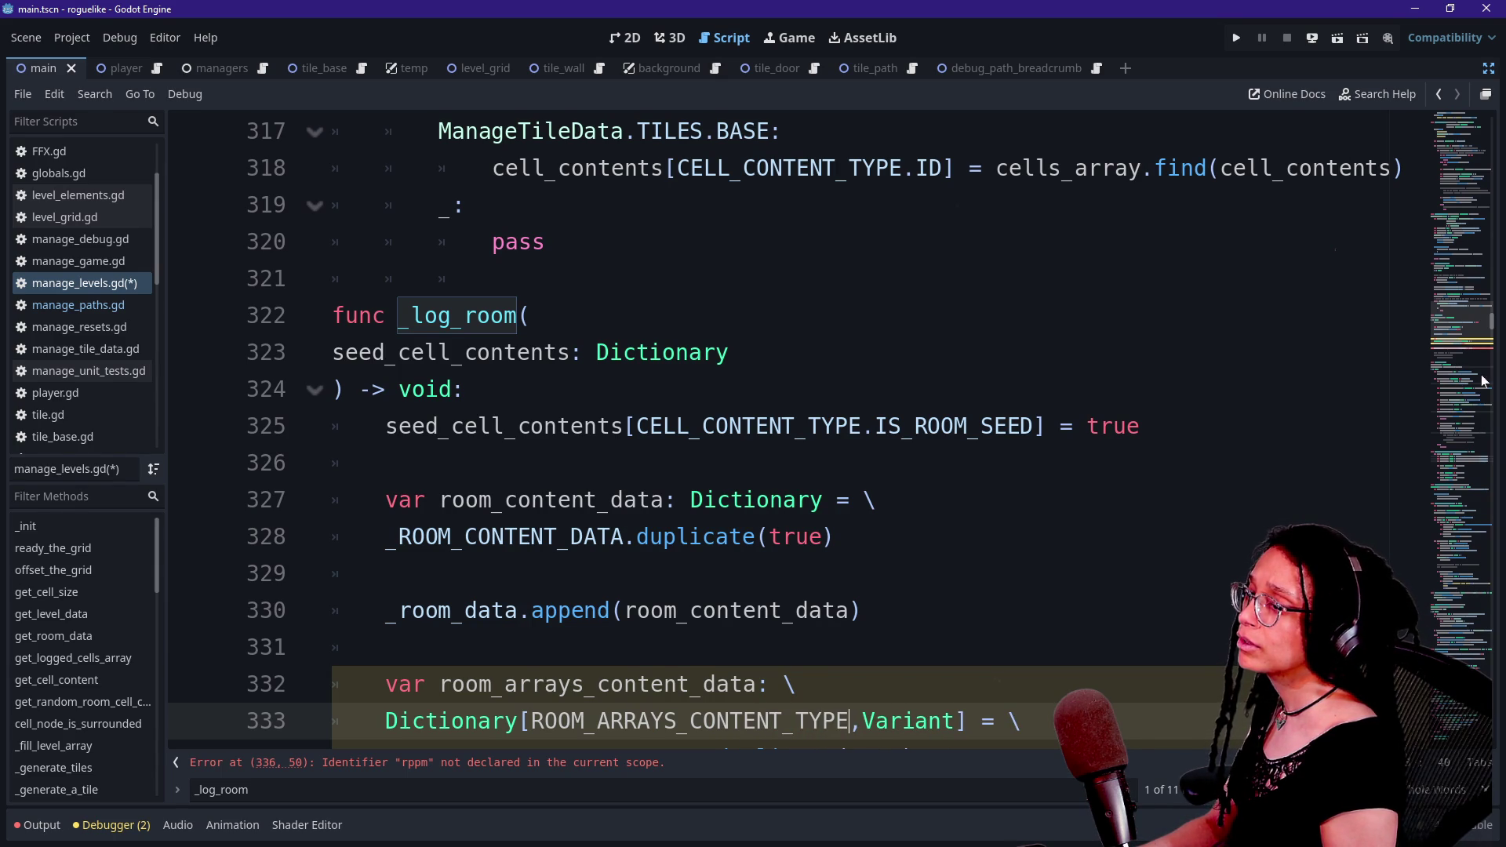
pyautogui.moveTo(1472, 329); pyautogui.dragTo(1464, 125)
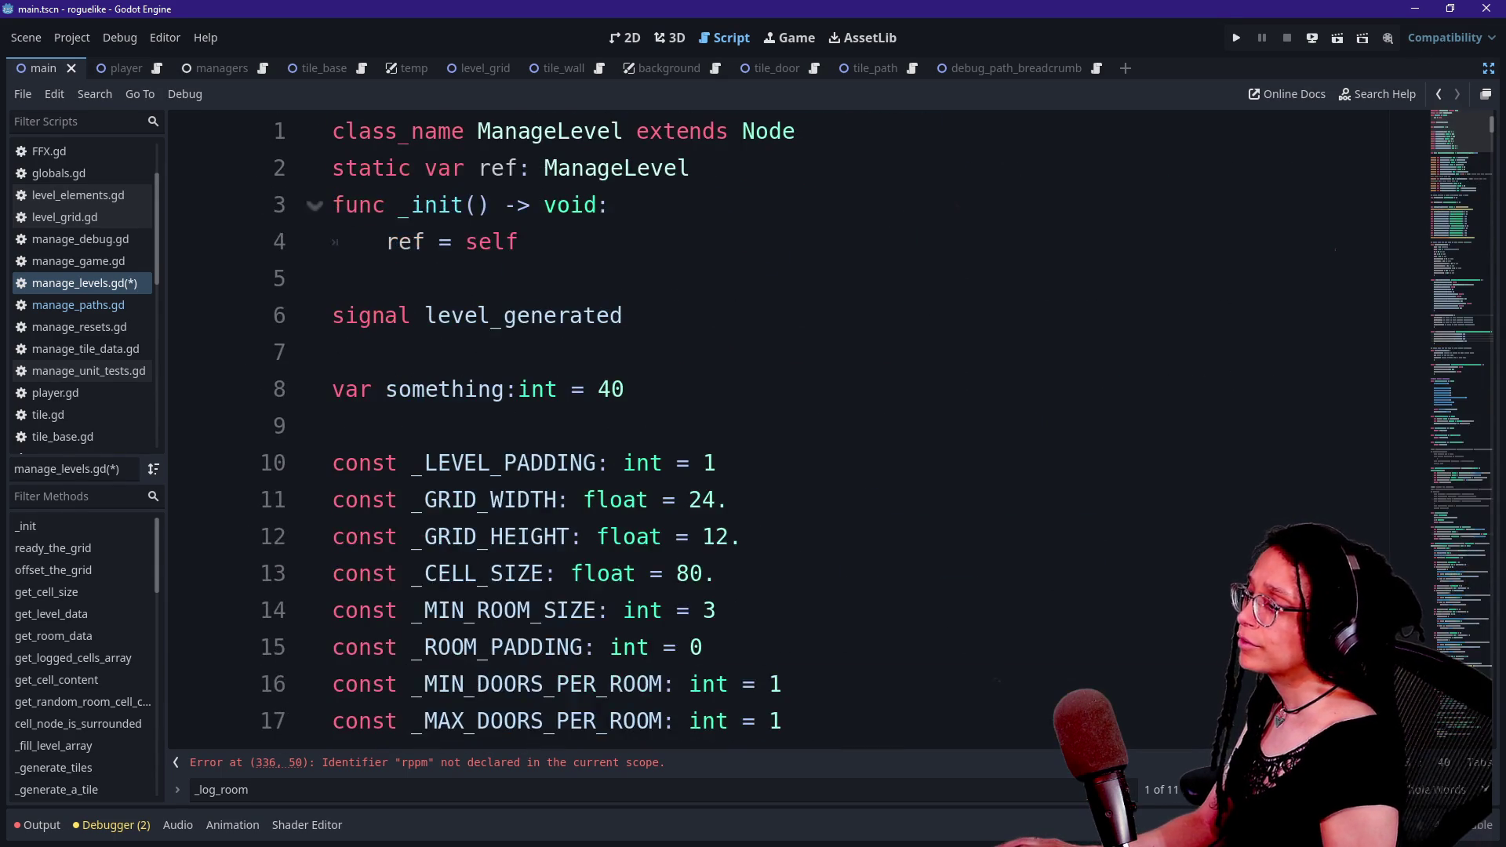
pyautogui.scroll(-15, 784, 424)
pyautogui.scroll(-12, 785, 423)
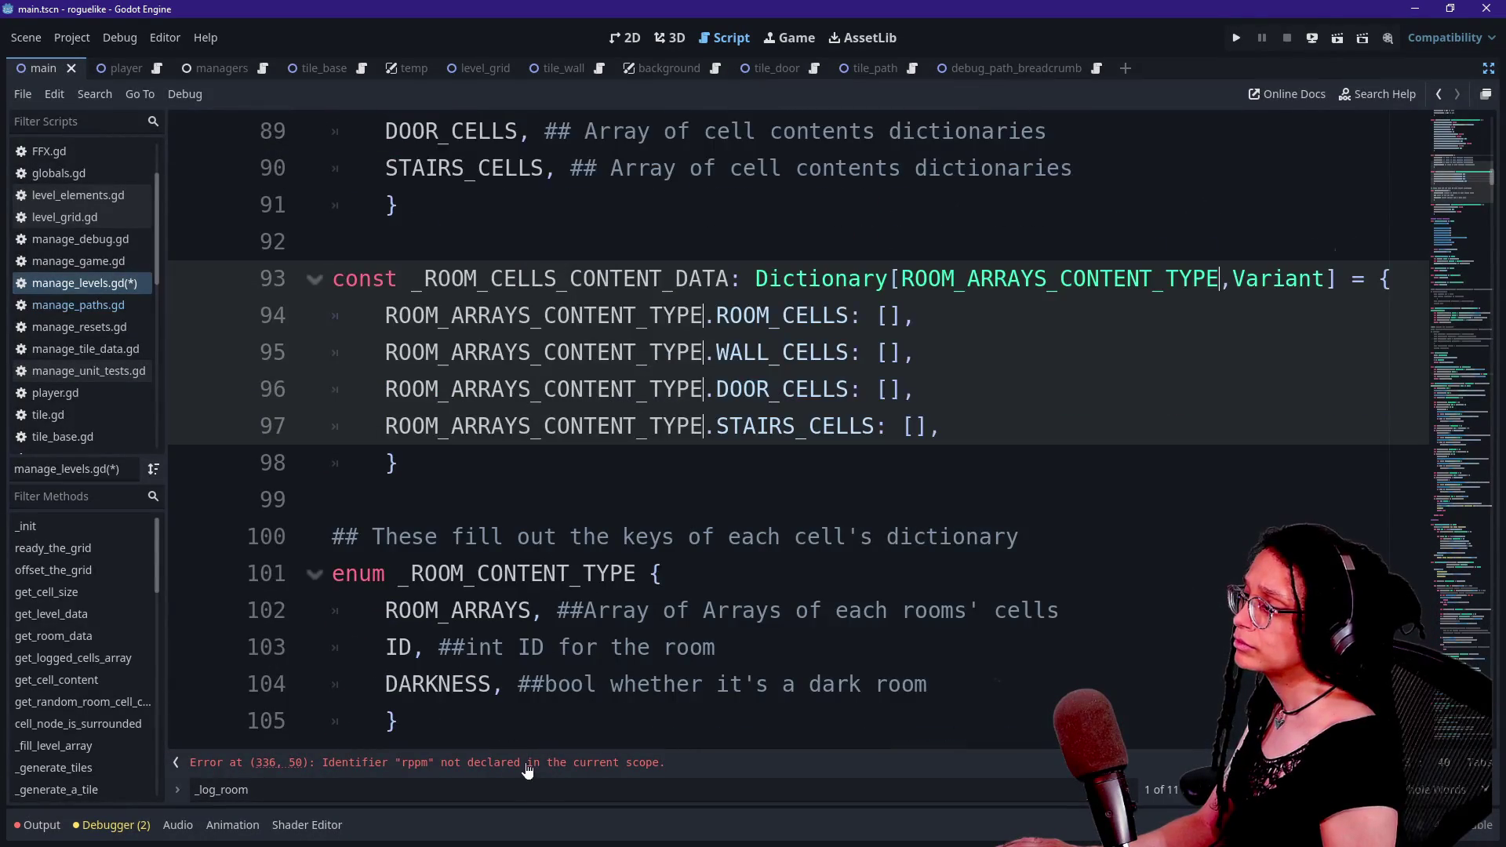
pyautogui.scroll(1, 784, 423)
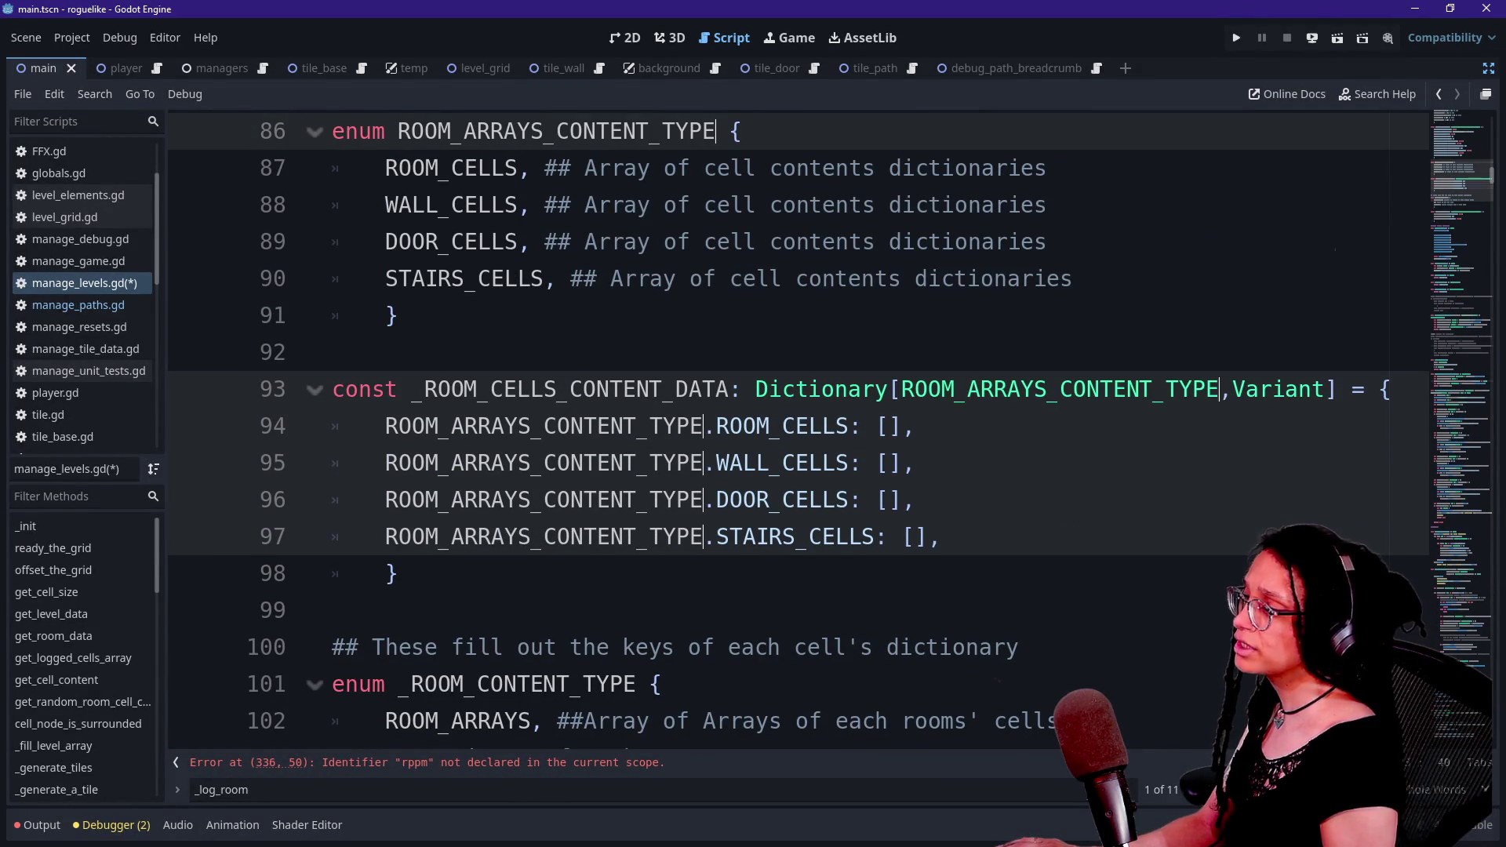
pyautogui.moveTo(412, 389); pyautogui.dragTo(729, 389)
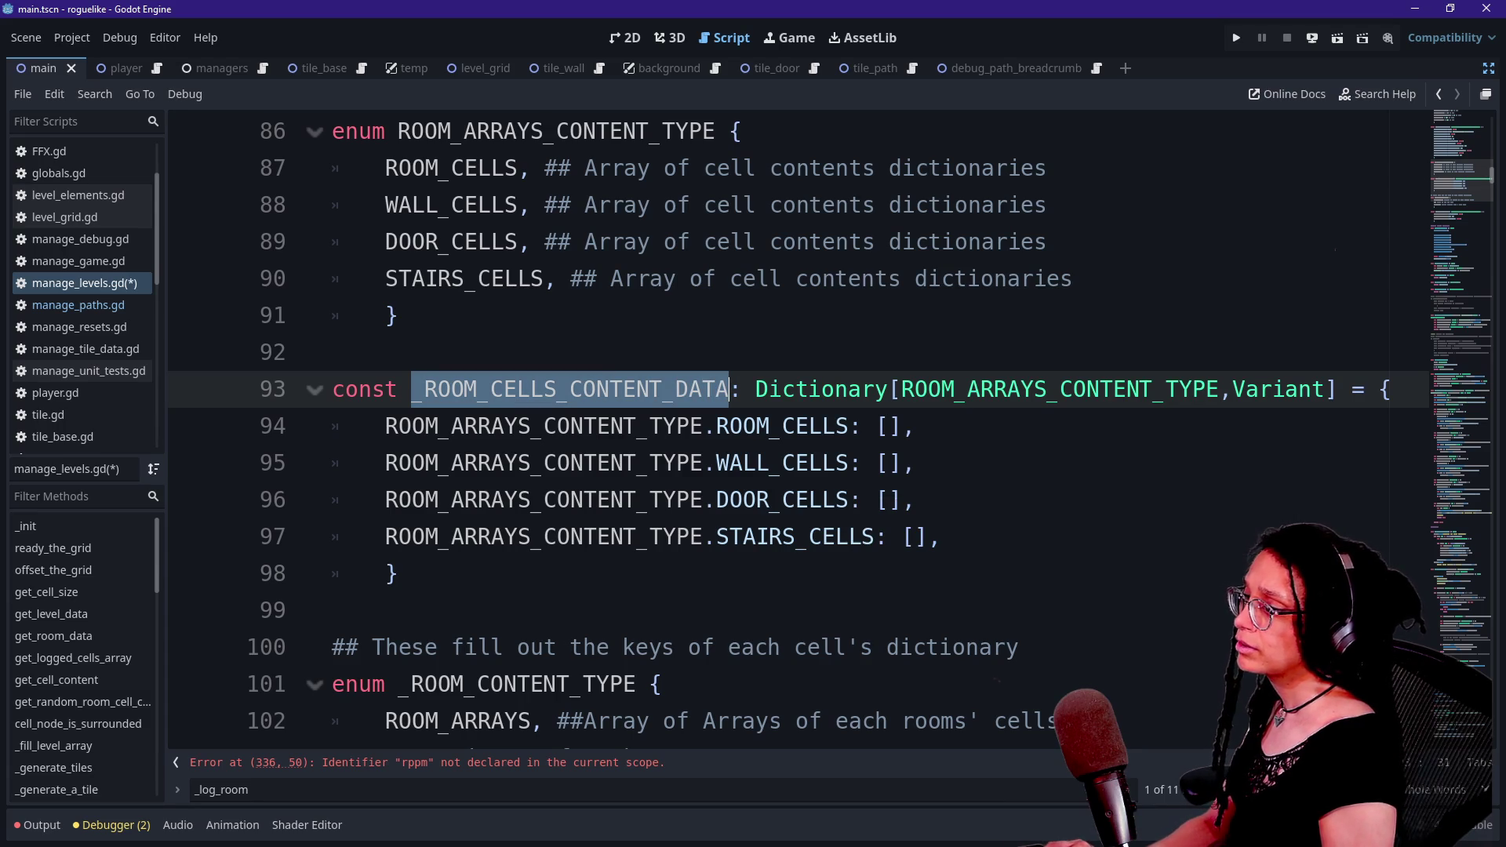
pyautogui.hotkey('ctrl', 'd')
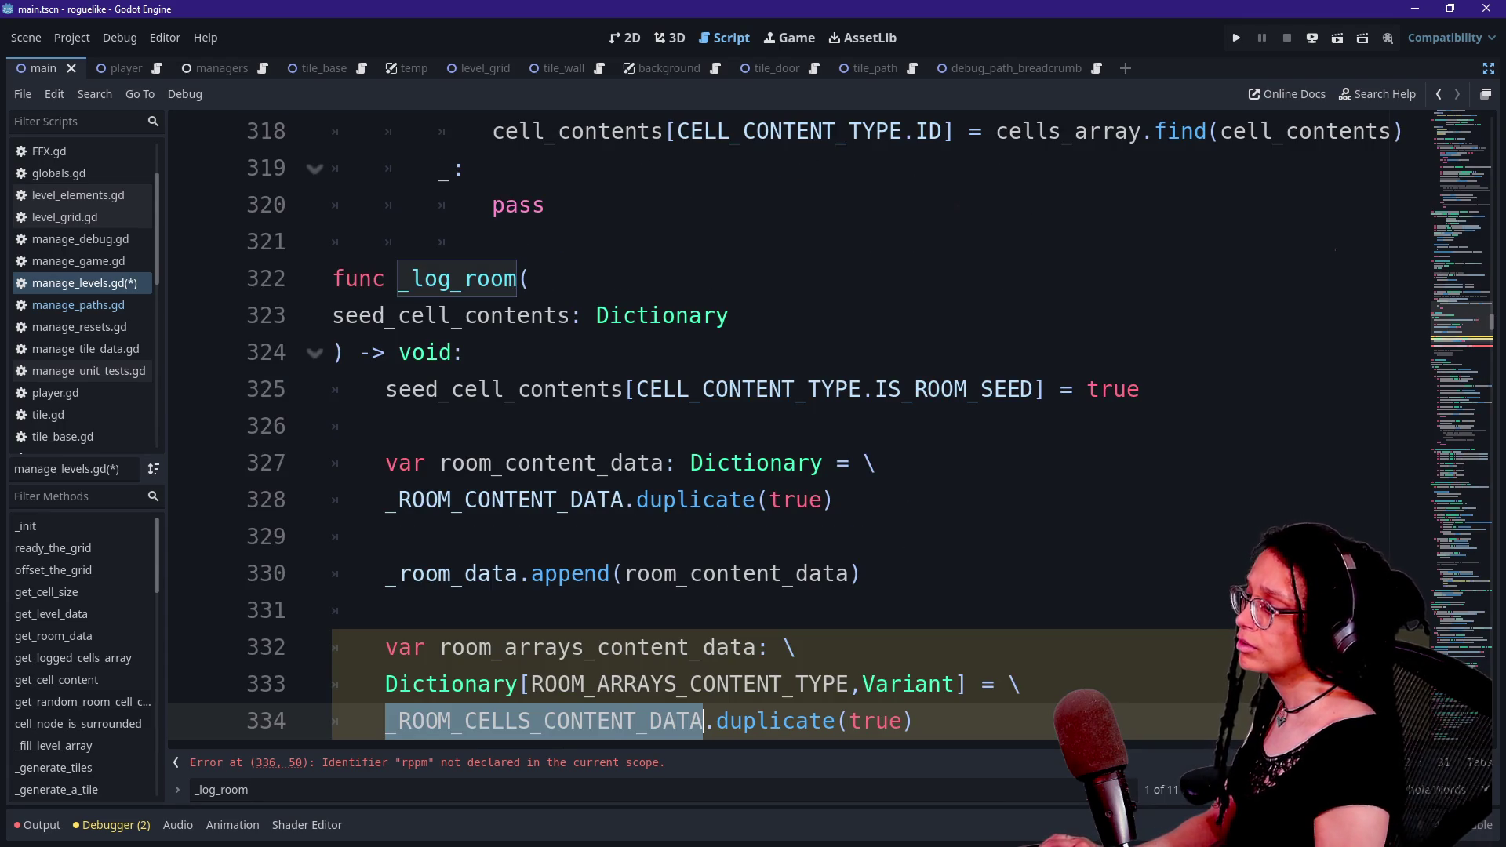
# - Rename the constant to _ROOM_ARRAYS_CONTENT_DATA at its declaration and on line 334, fixing typos
pyautogui.write('_ROOM_ARRAYS_: Dictionary[ROOM_ARRAYS_CONTENT_TYPE,Variant] = {')
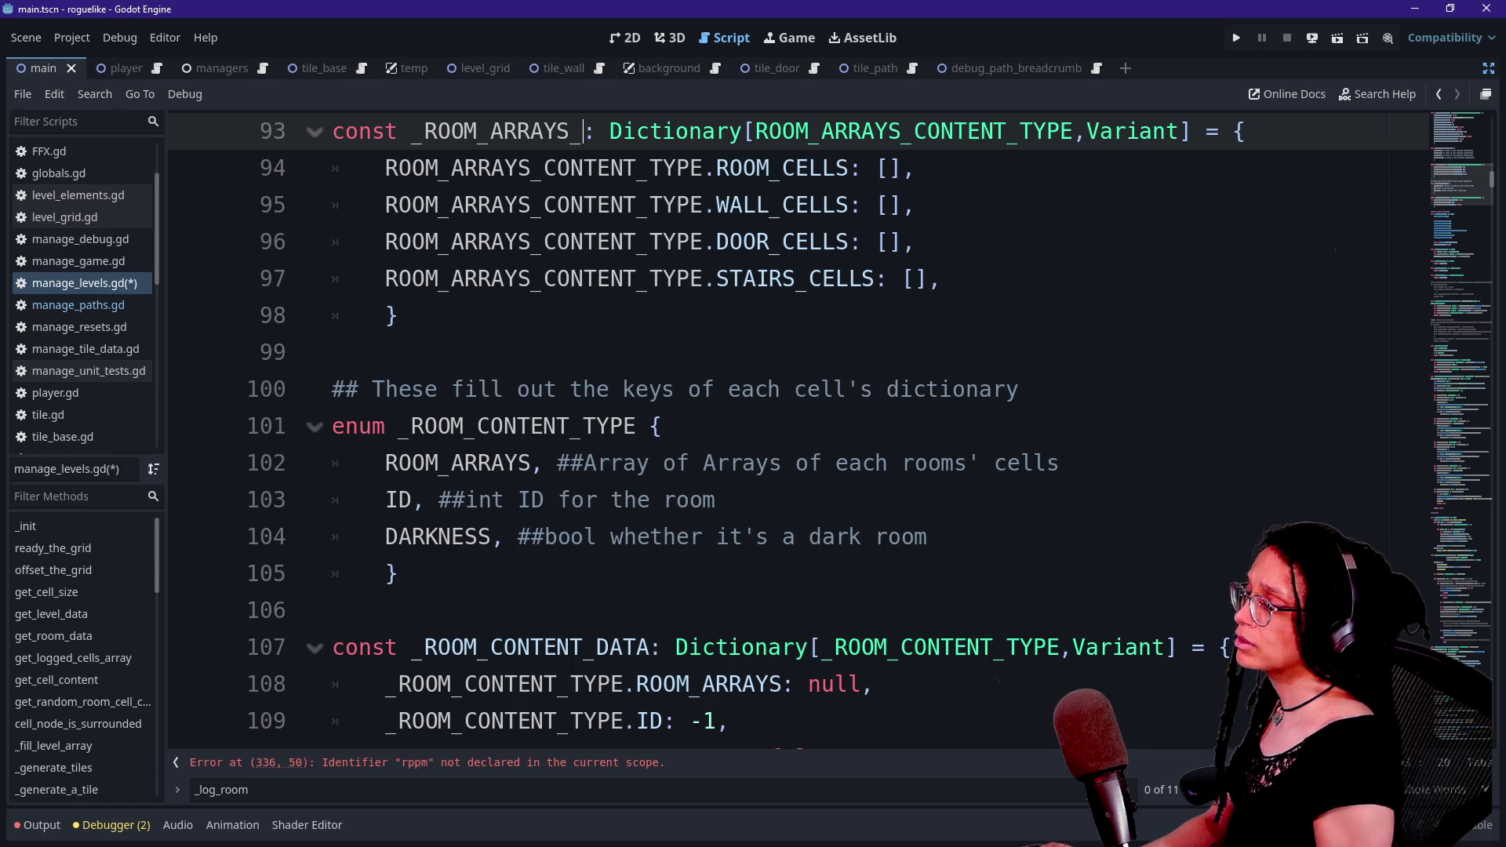
pyautogui.scroll(2, 784, 432)
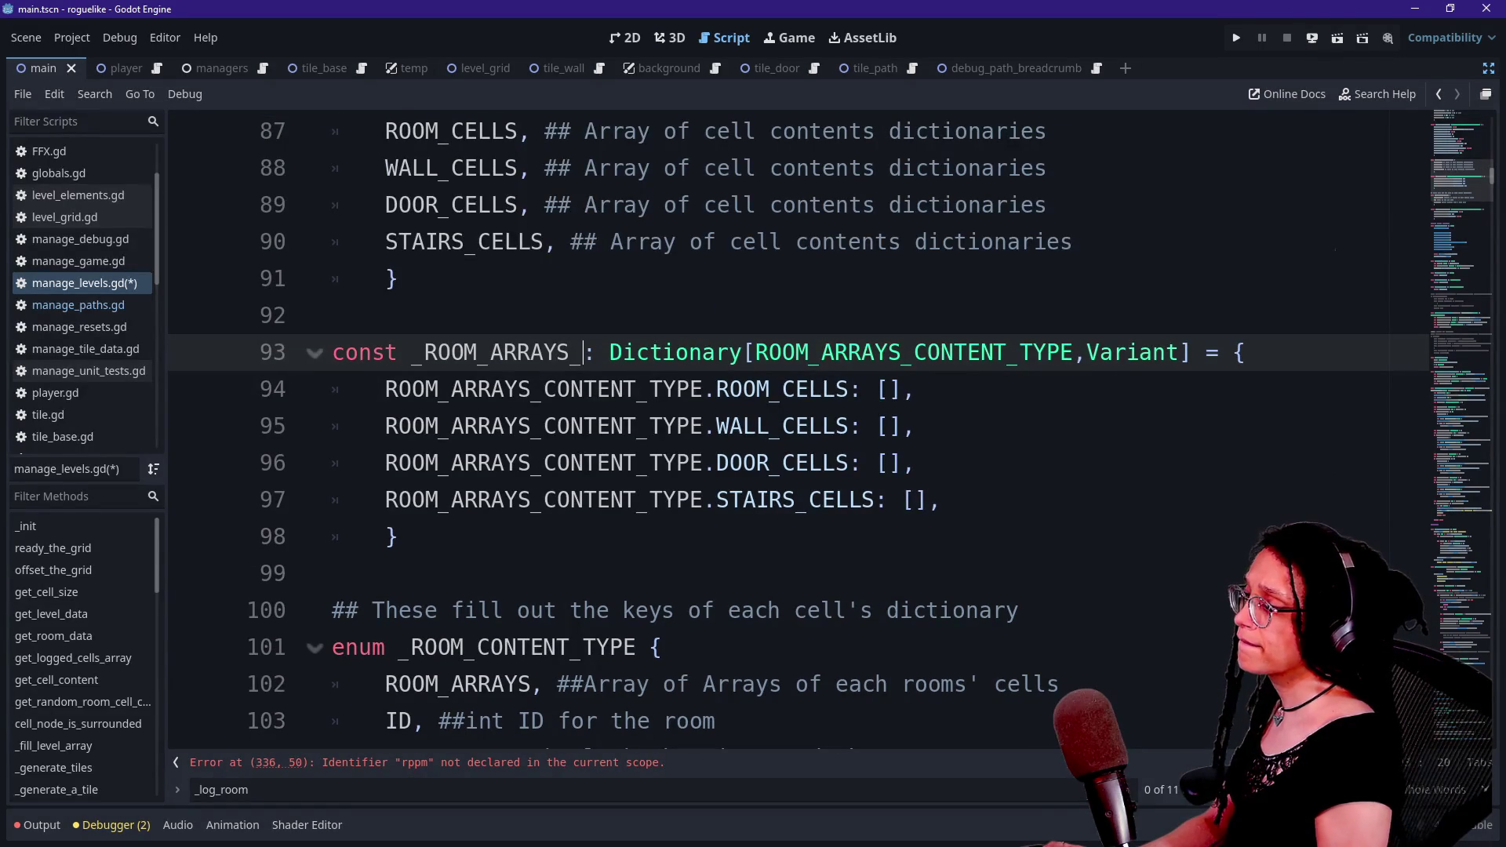
pyautogui.write('CPMTEMT+DATA')
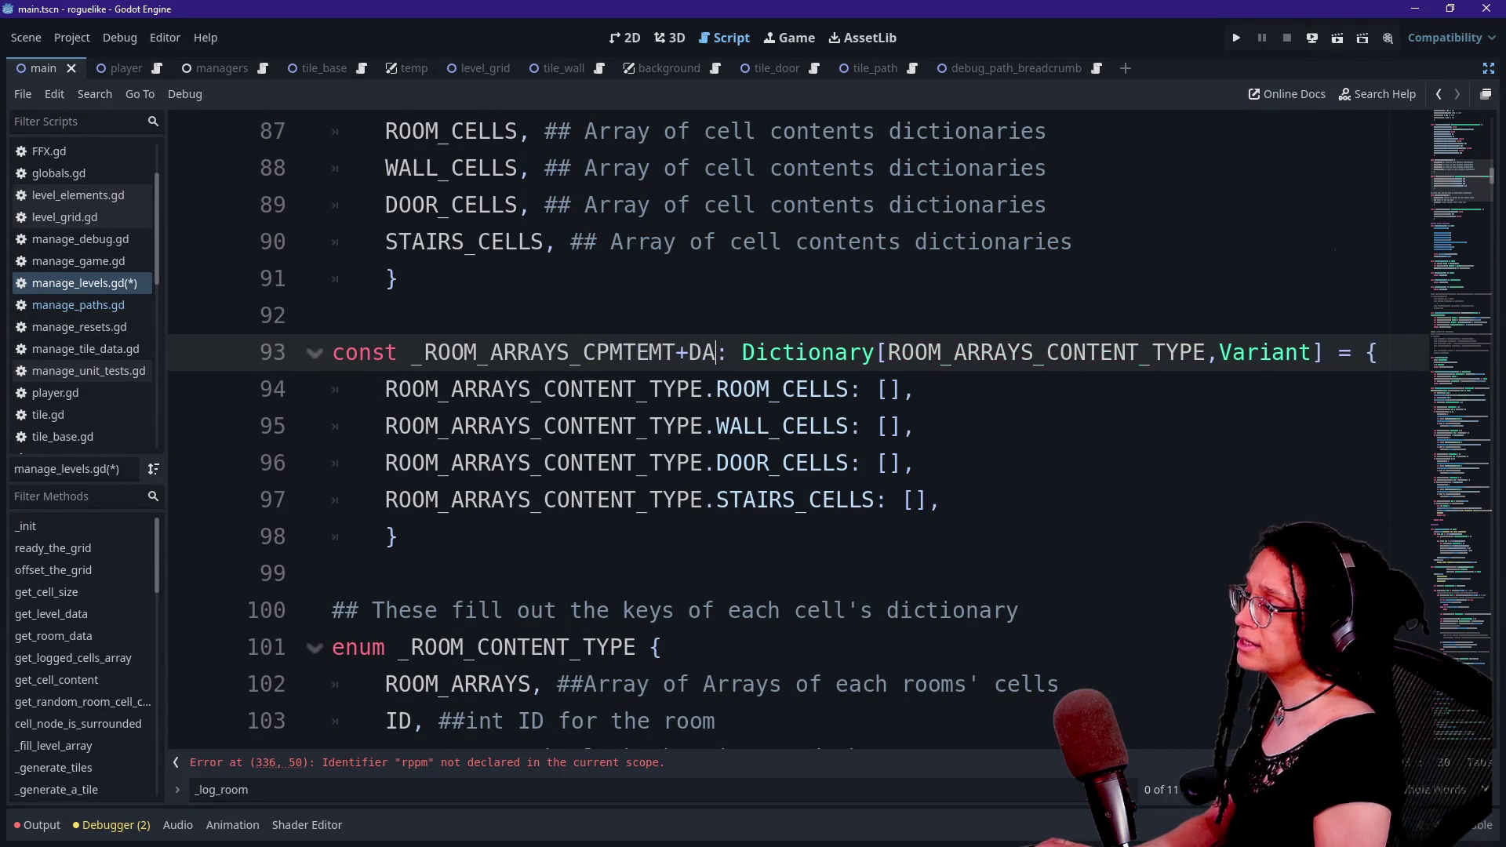
pyautogui.click(729, 462)
pyautogui.click(676, 352)
pyautogui.press('Delete')
pyautogui.write('_')
pyautogui.press('BackSpace')
pyautogui.press('BackSpace')
pyautogui.press('BackSpace')
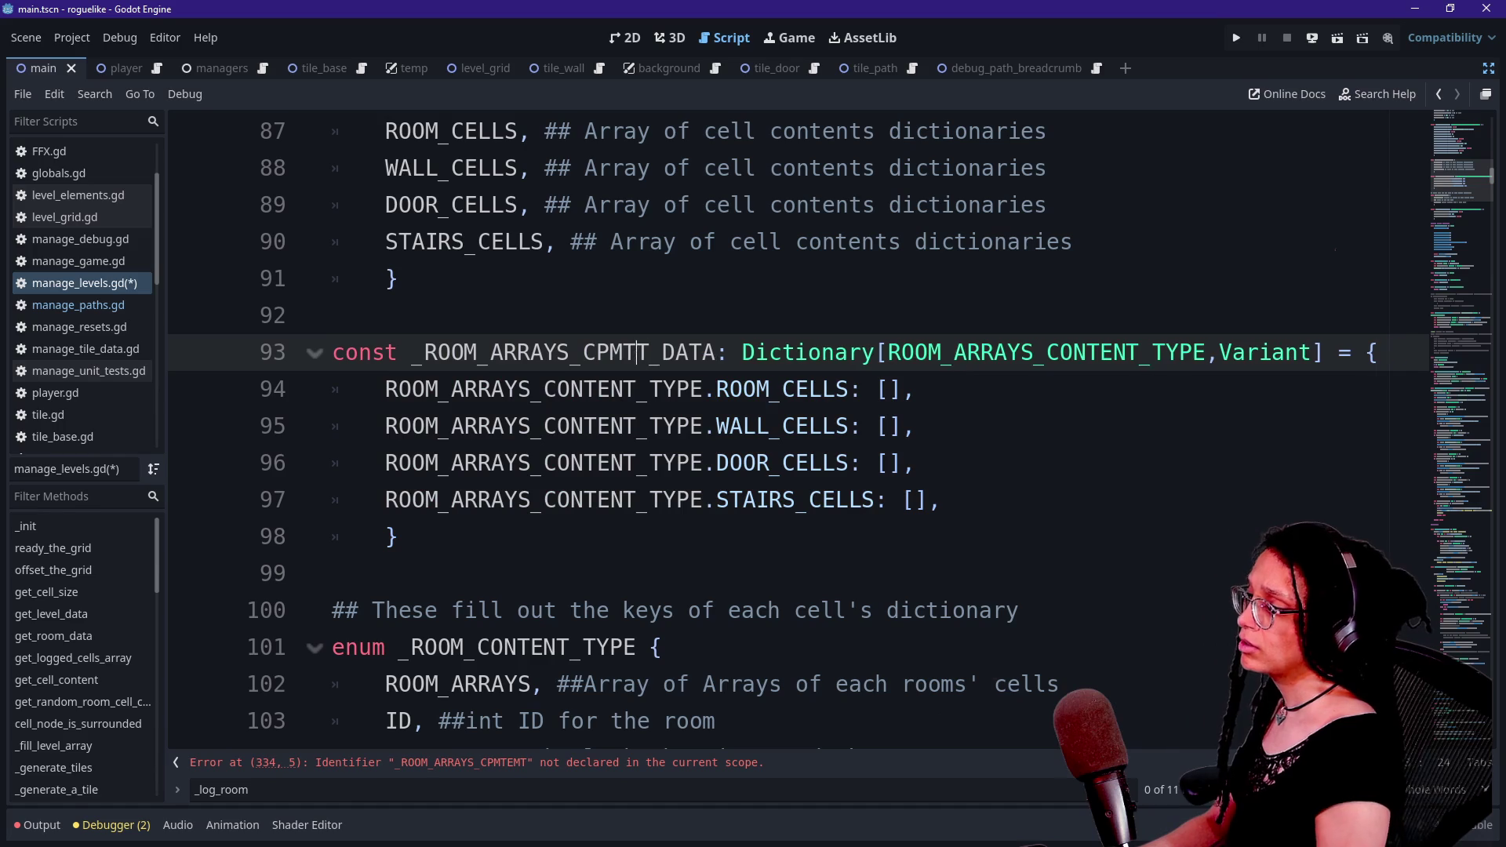
pyautogui.write('ONTENT')
pyautogui.hotkey('ctrl', 'z')
pyautogui.hotkey('ctrl', 'z')
pyautogui.hotkey('ctrl', 'z')
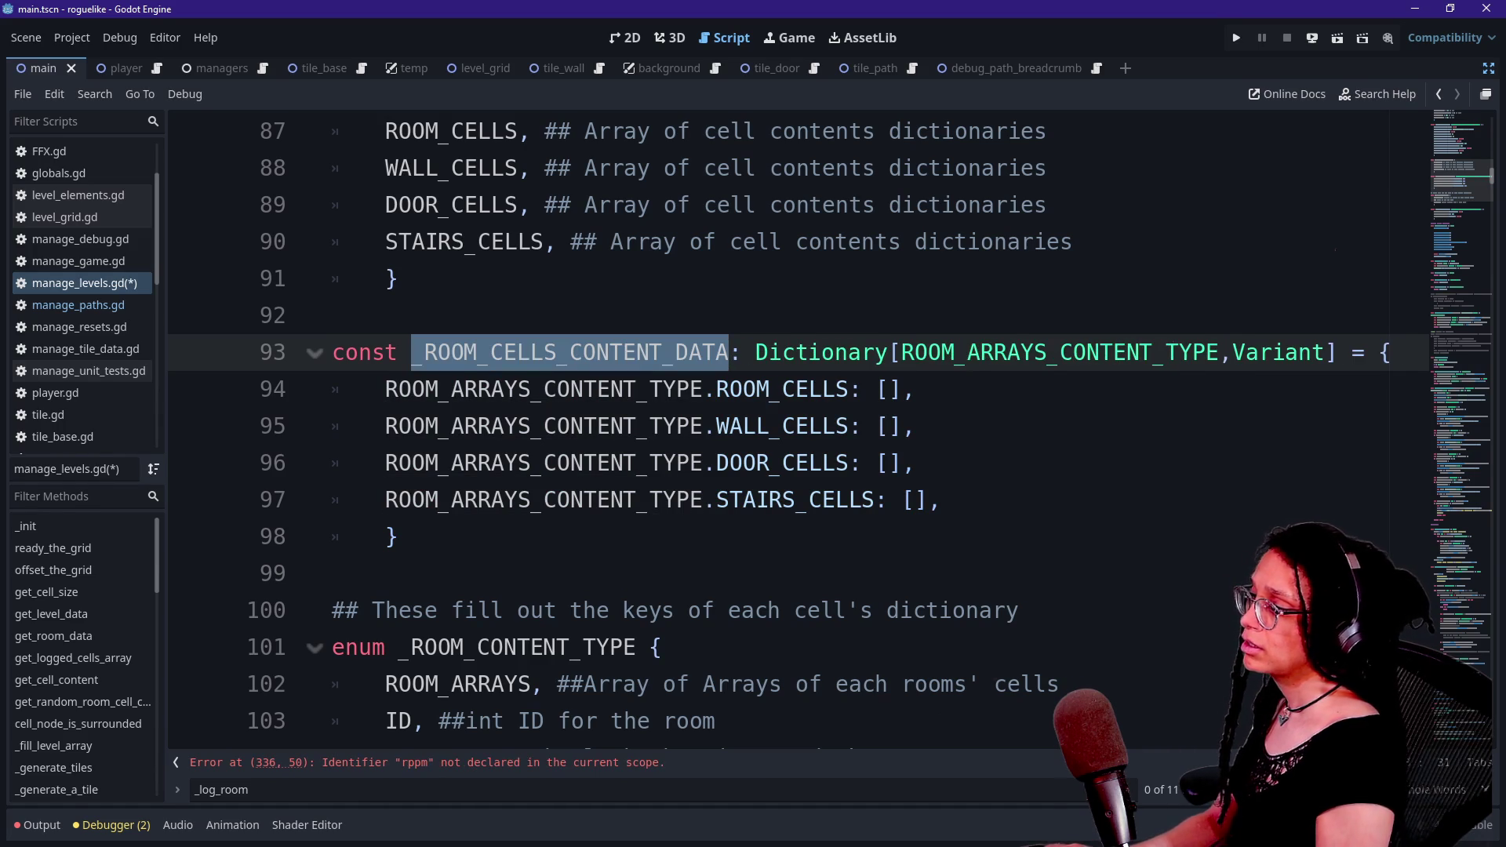
pyautogui.write('_ROOM_ARRA')
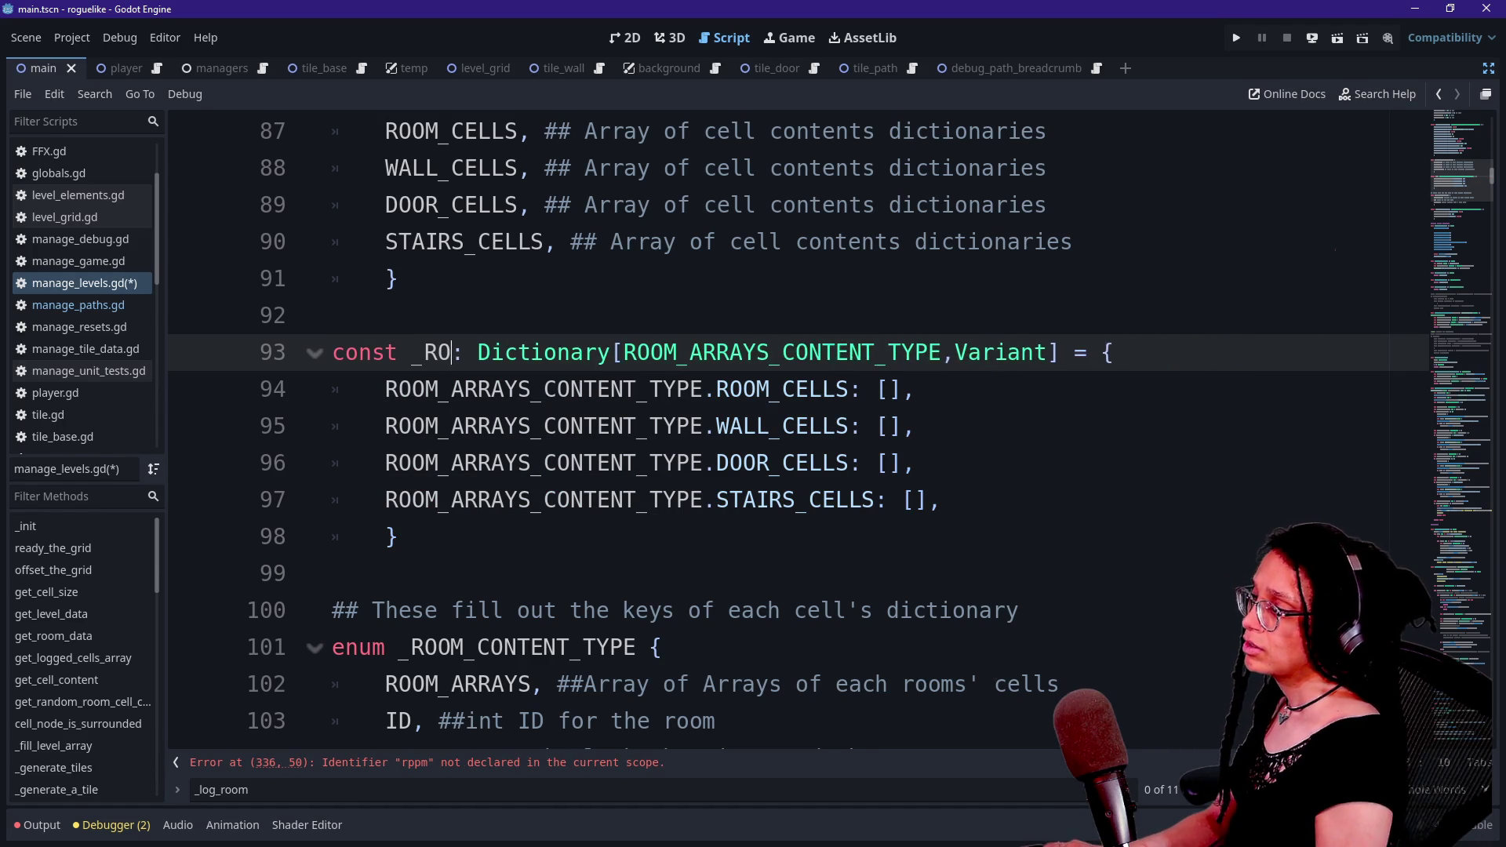
pyautogui.write('YS_CONTENT_DATA')
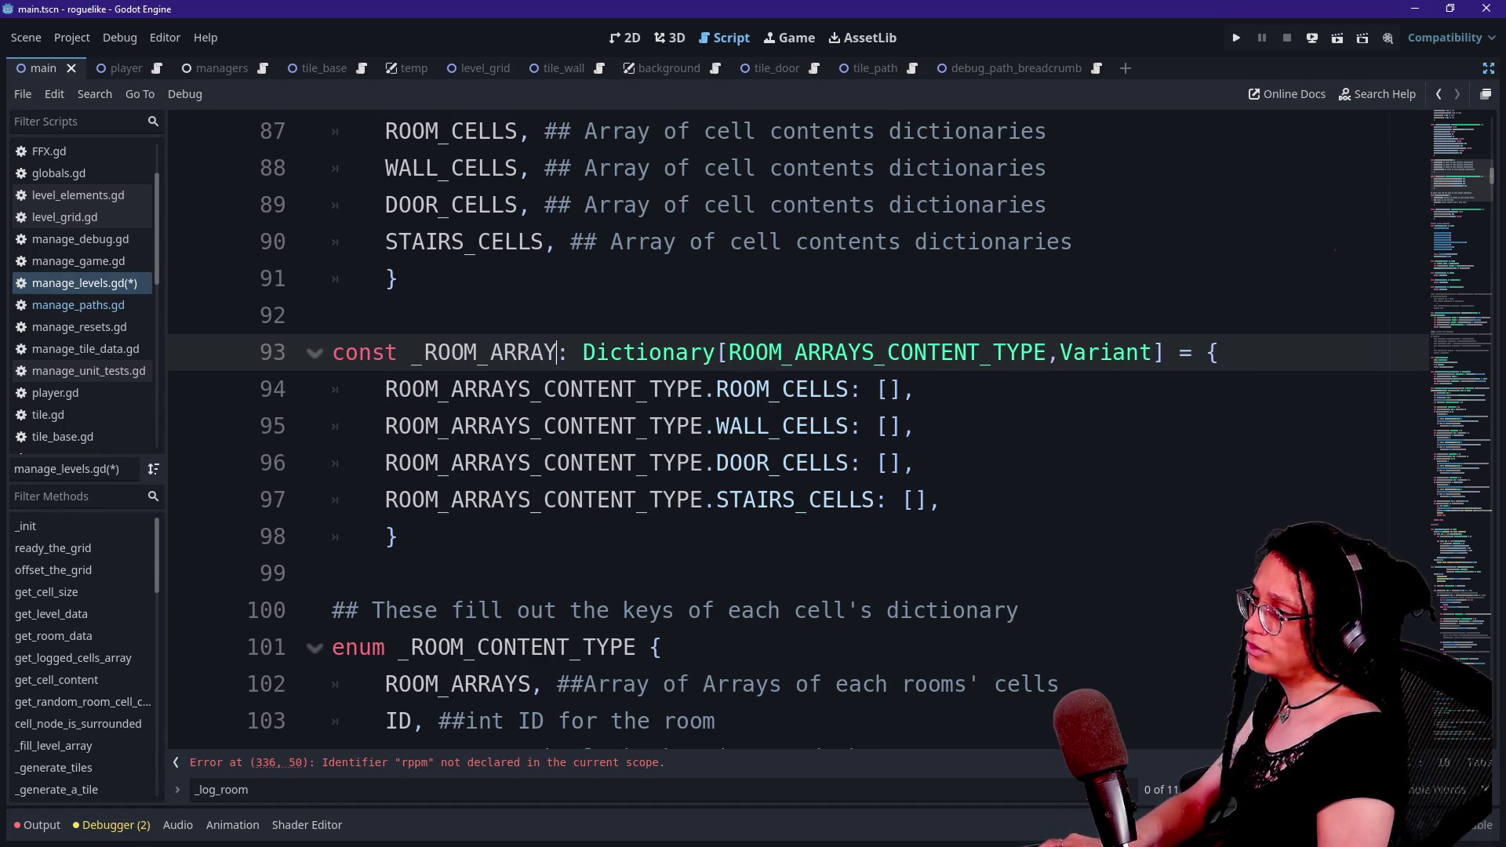
# - Save manage_levels.gd with the renamed constant
pyautogui.click(550, 426)
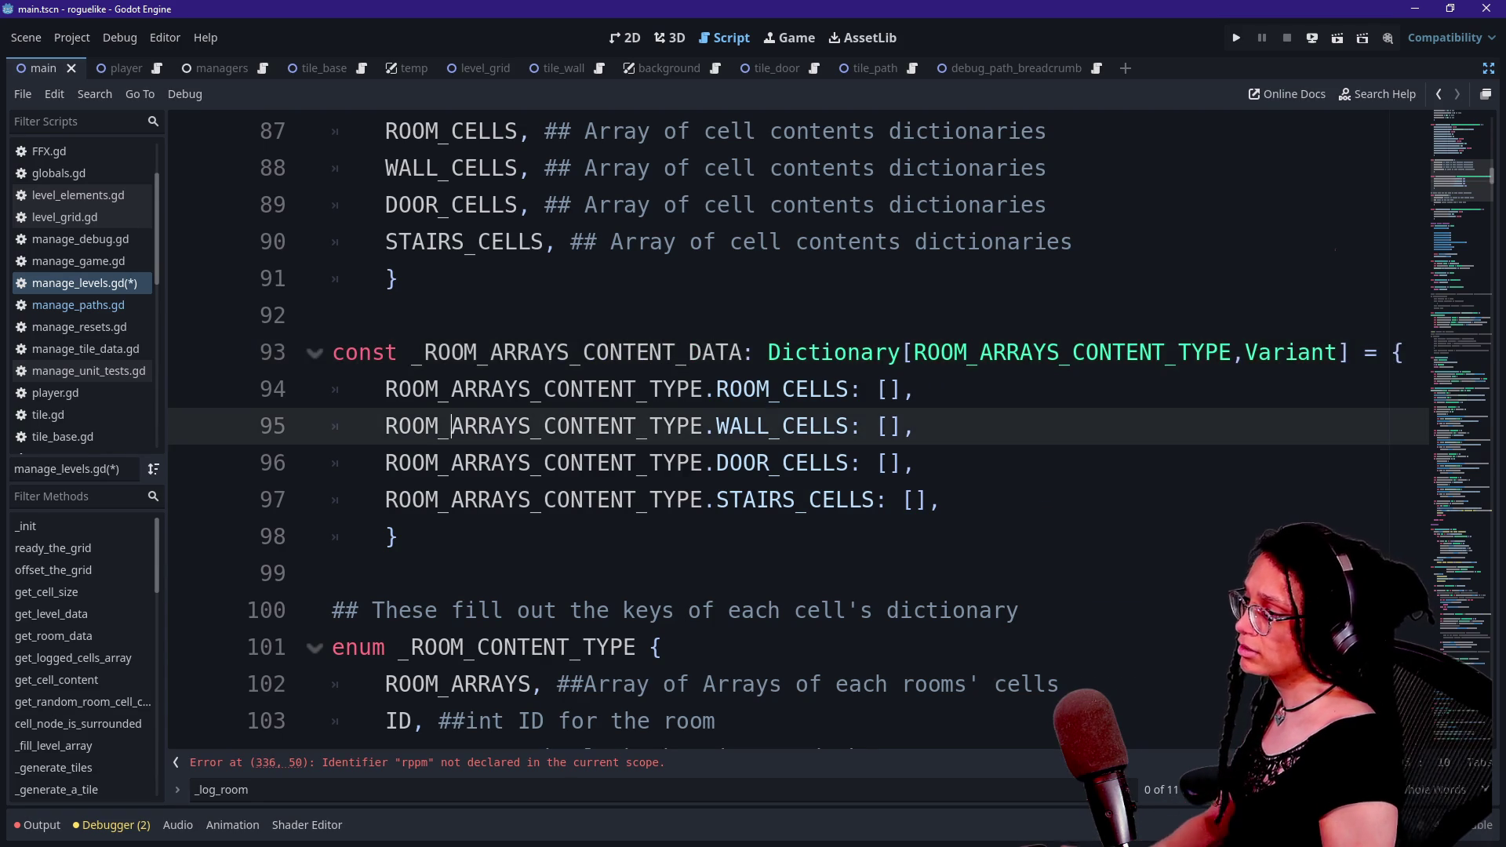
pyautogui.scroll(-2, 785, 424)
pyautogui.click(436, 500)
pyautogui.moveTo(333, 352); pyautogui.dragTo(583, 426)
pyautogui.click(771, 684)
pyautogui.scroll(-1, 528, 527)
pyautogui.hotkey('ctrl', 's')
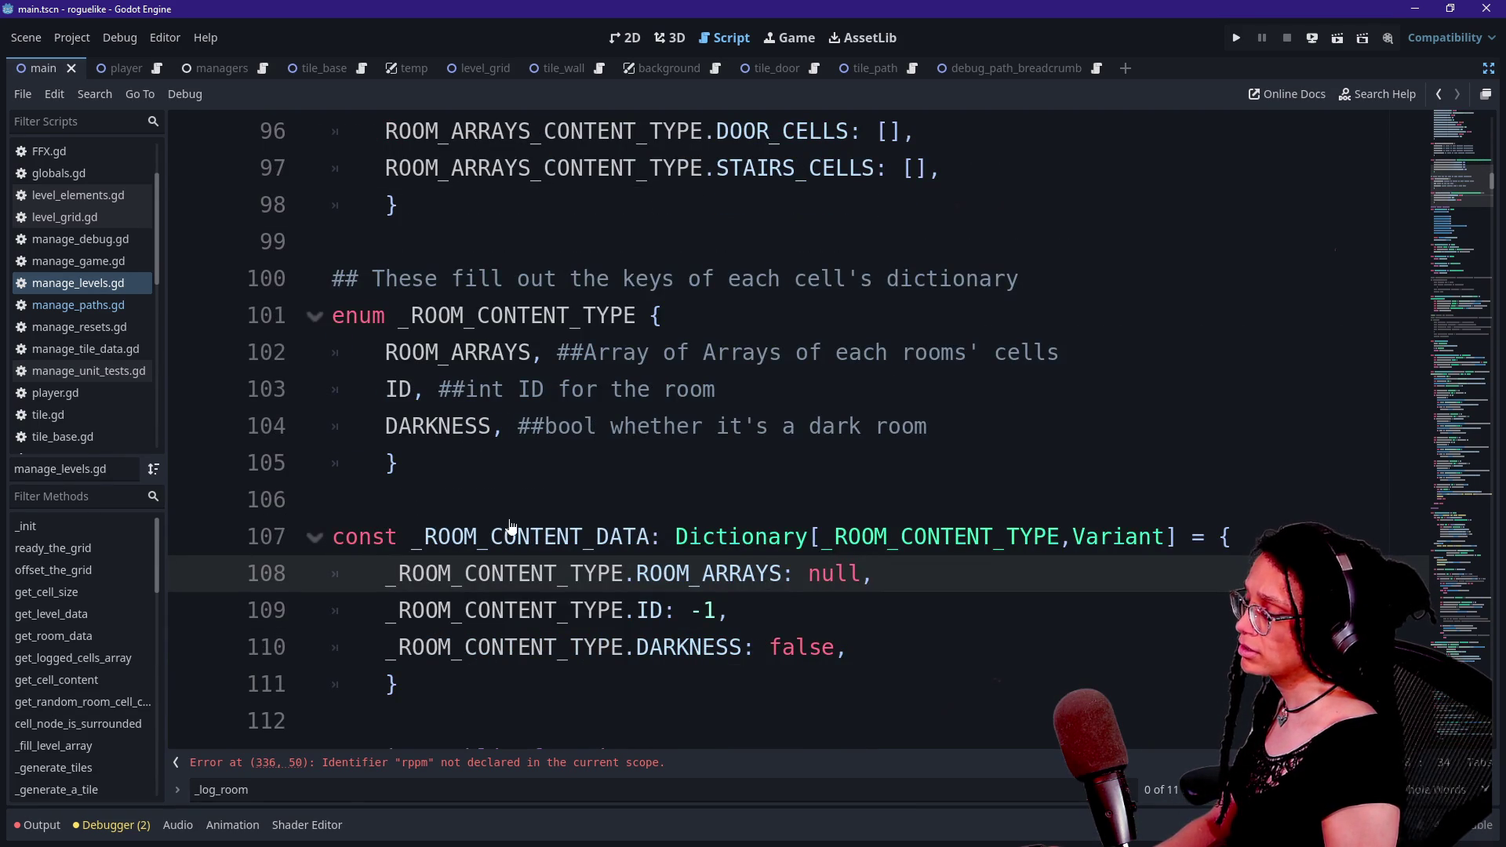
# - Check the renamed dictionary type on line 93 and jump to the reported error line
pyautogui.scroll(7, 522, 526)
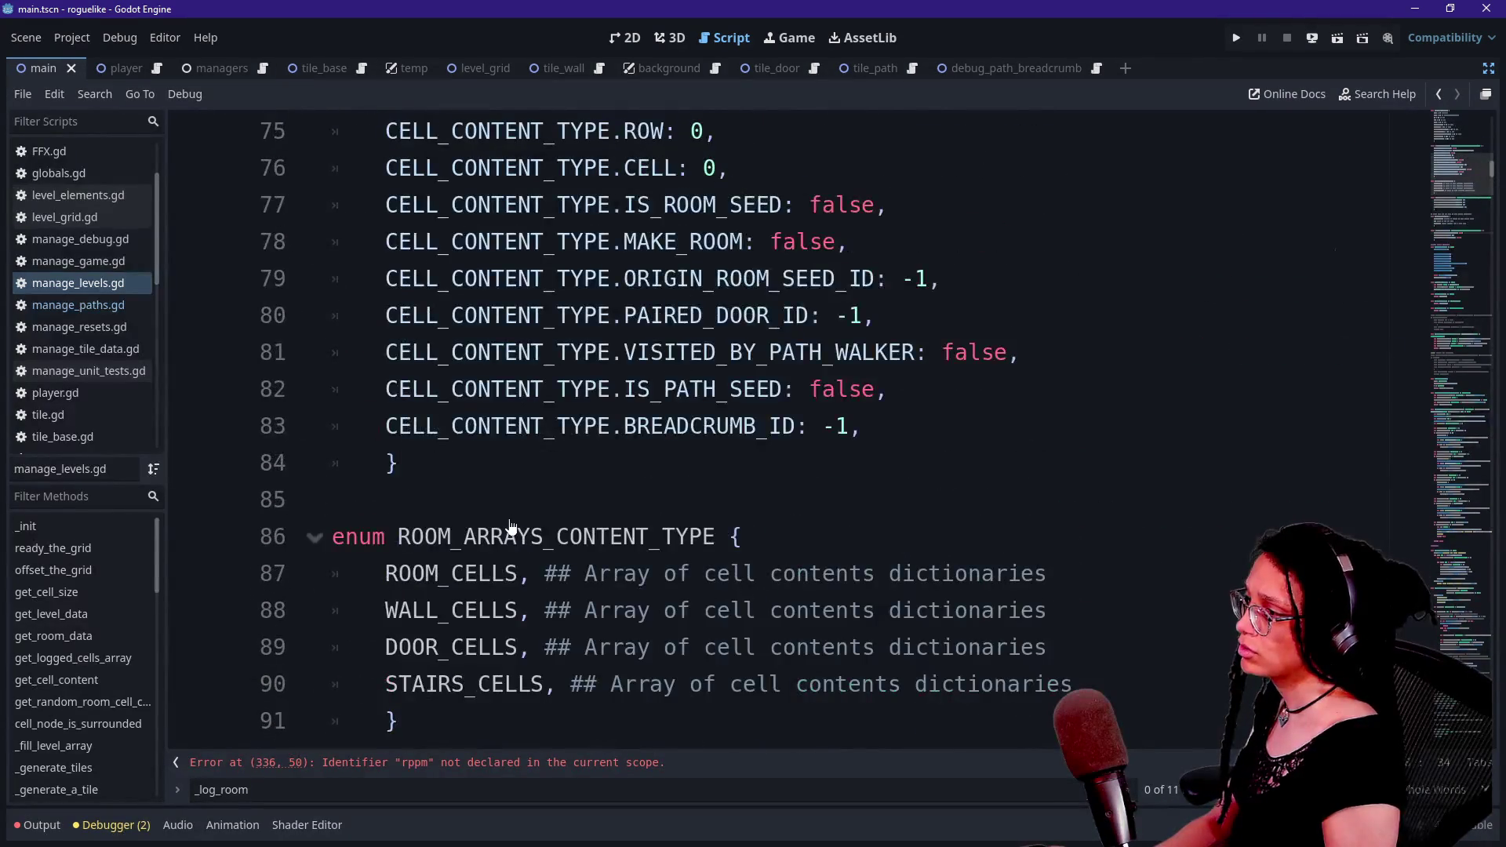
pyautogui.scroll(-2, 510, 526)
pyautogui.scroll(-1, 510, 526)
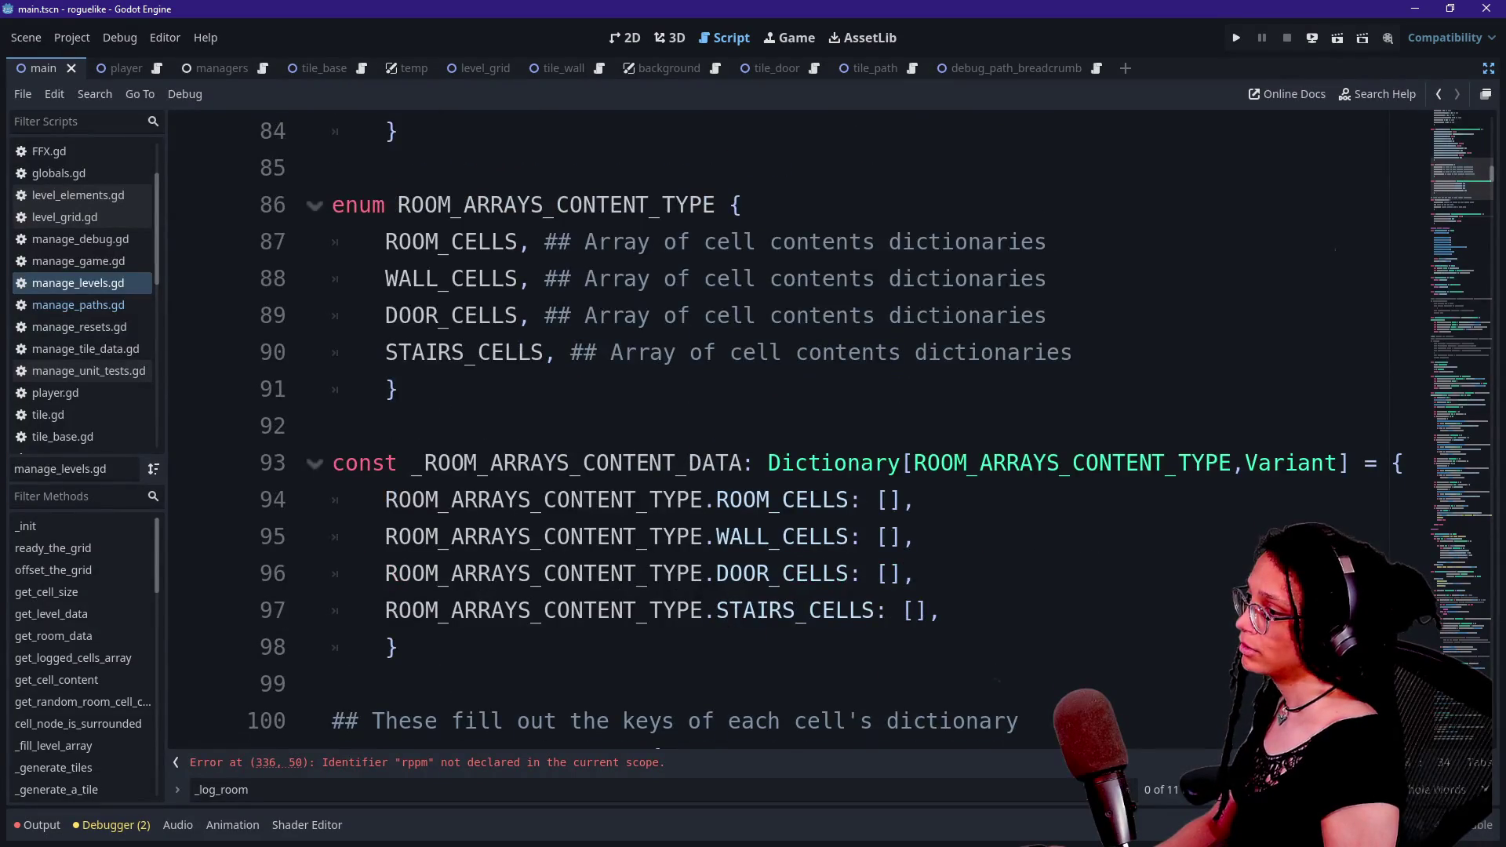
pyautogui.moveTo(913, 462); pyautogui.dragTo(1153, 463)
pyautogui.click(1152, 463)
pyautogui.scroll(-1, 1154, 131)
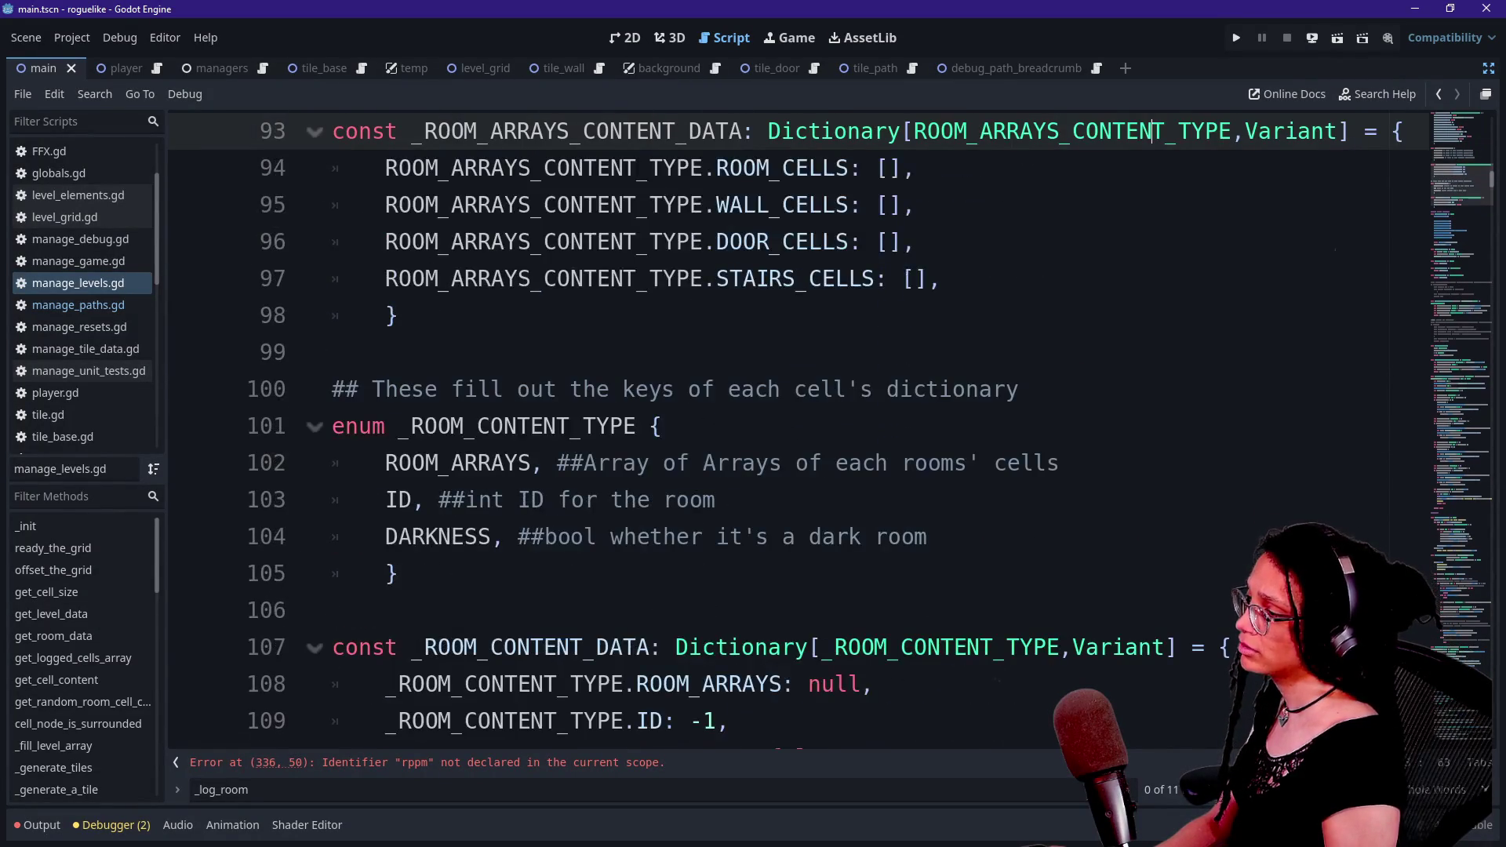
pyautogui.click(353, 763)
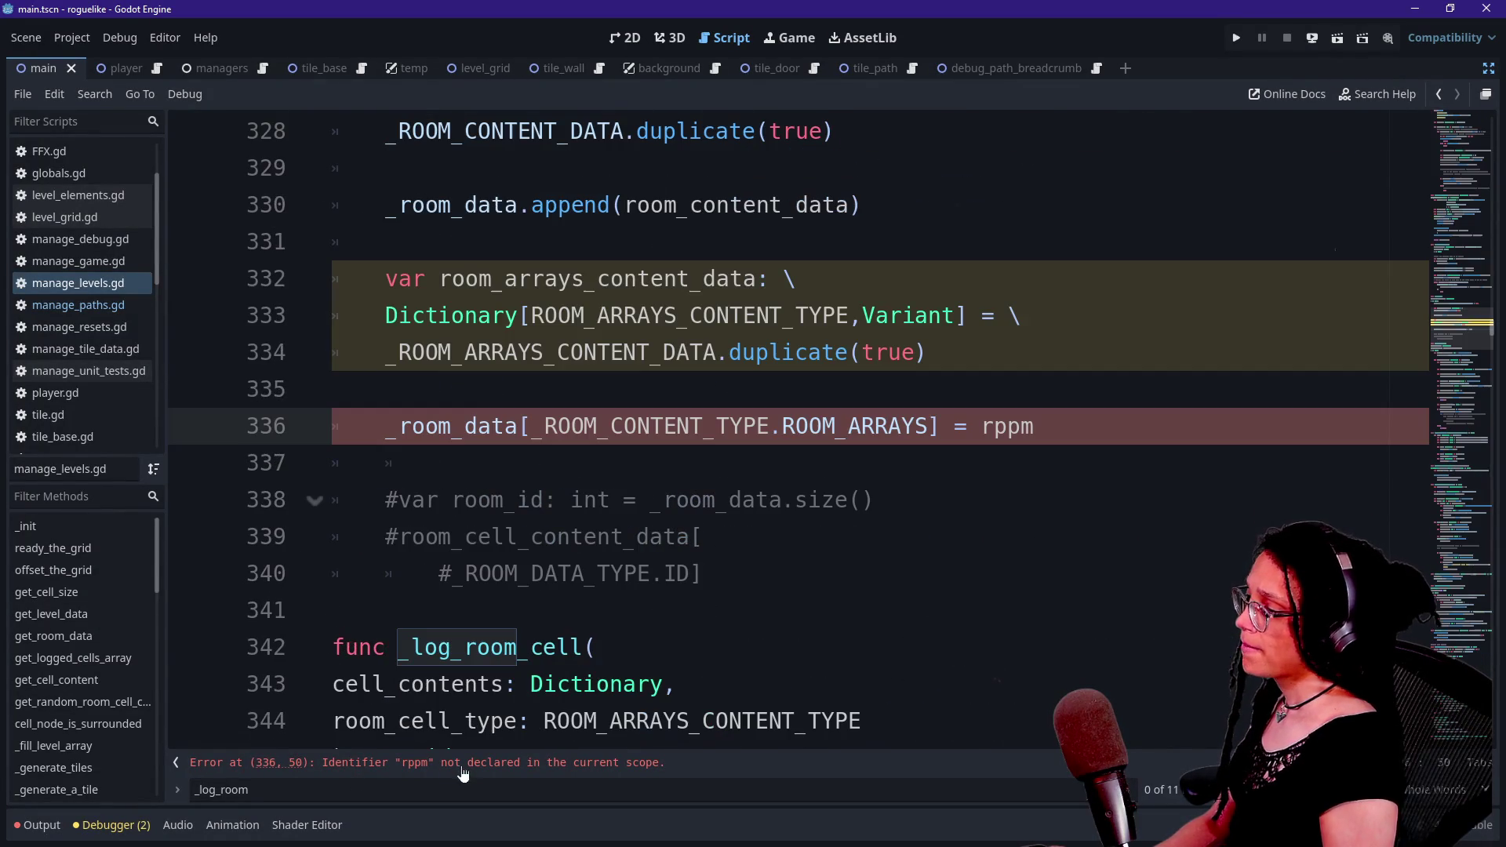
# - Delete the placeholder rppm from the unfinished assignment on line 336
pyautogui.click(438, 463)
pyautogui.click(917, 426)
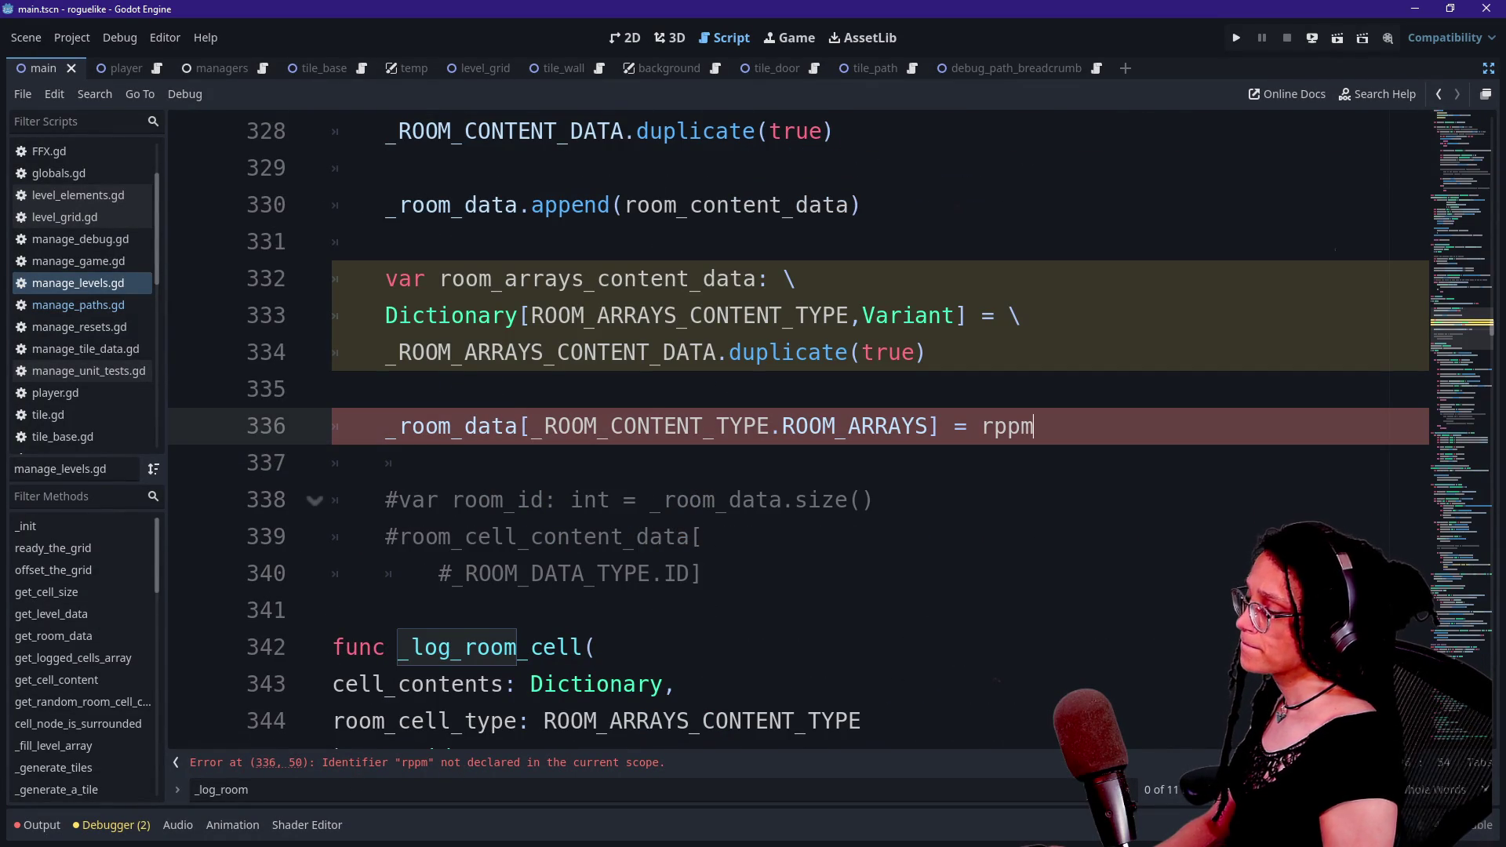
pyautogui.press('BackSpace')
pyautogui.press('BackSpace')
pyautogui.press('BackSpace')
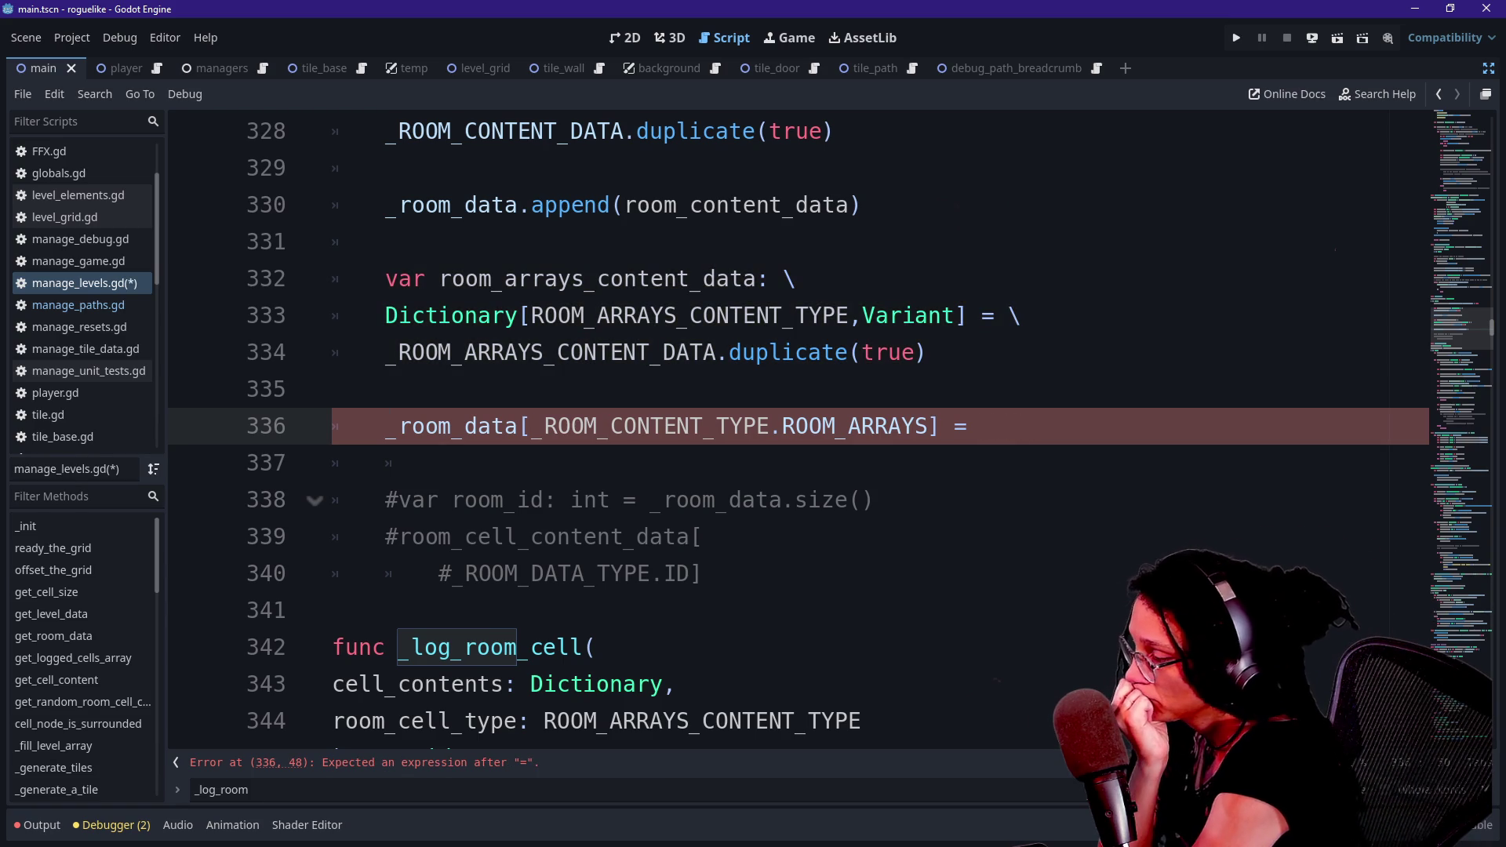
pyautogui.moveTo(980, 426)
pyautogui.mouseDown()
pyautogui.moveTo(337, 389)
pyautogui.moveTo(624, 426)
pyautogui.mouseUp()
pyautogui.click(981, 426)
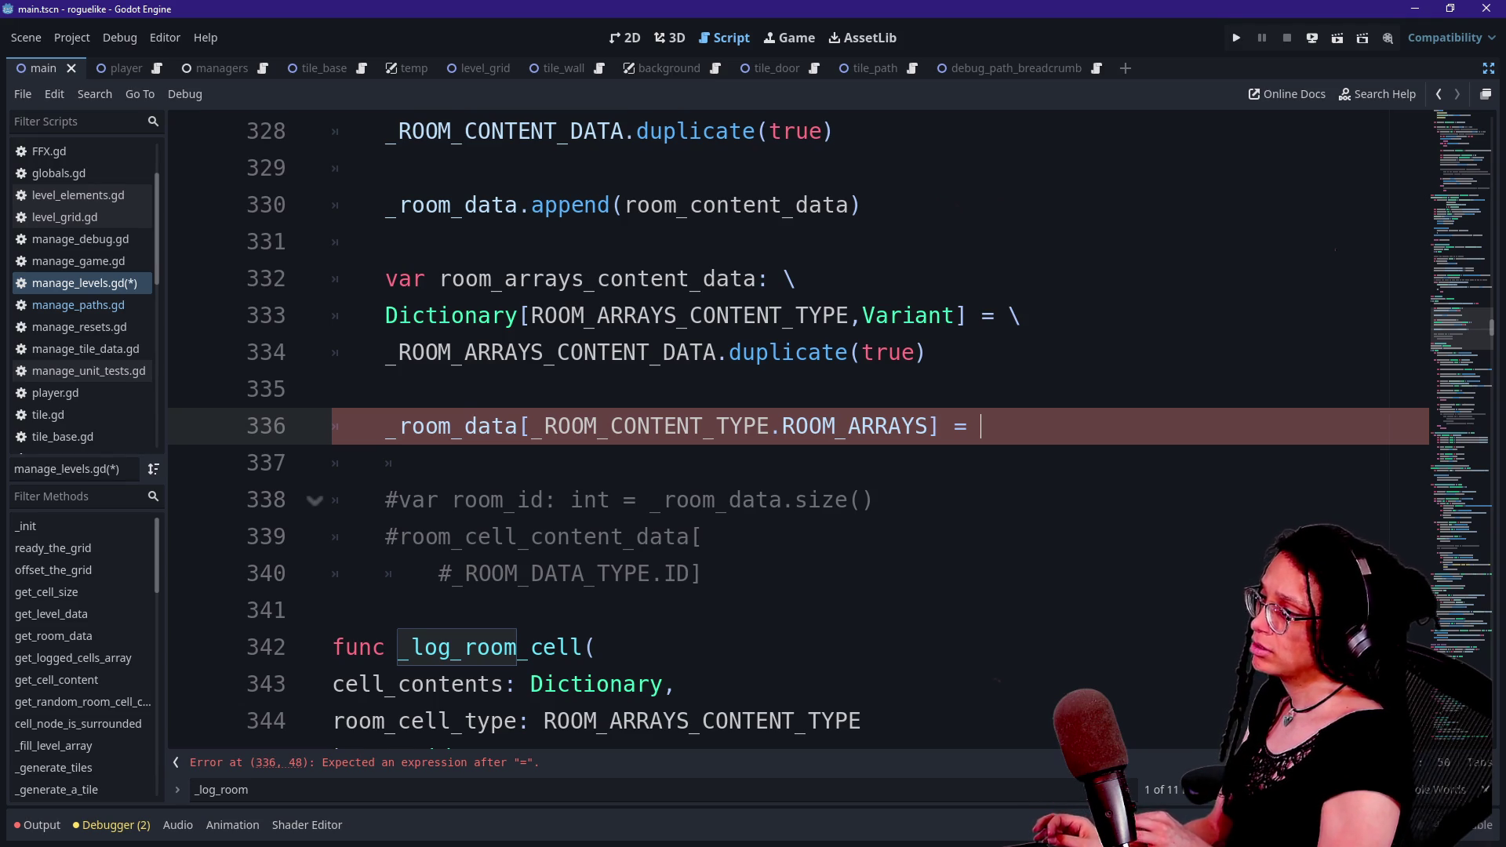
# - Wrap the assignment with ' \' and put room_array_content_data on a new line
pyautogui.write('room')
pyautogui.press('BackSpace')
pyautogui.press('BackSpace')
pyautogui.press('BackSpace')
pyautogui.press('BackSpace')
pyautogui.write('\\')
pyautogui.press('Return')
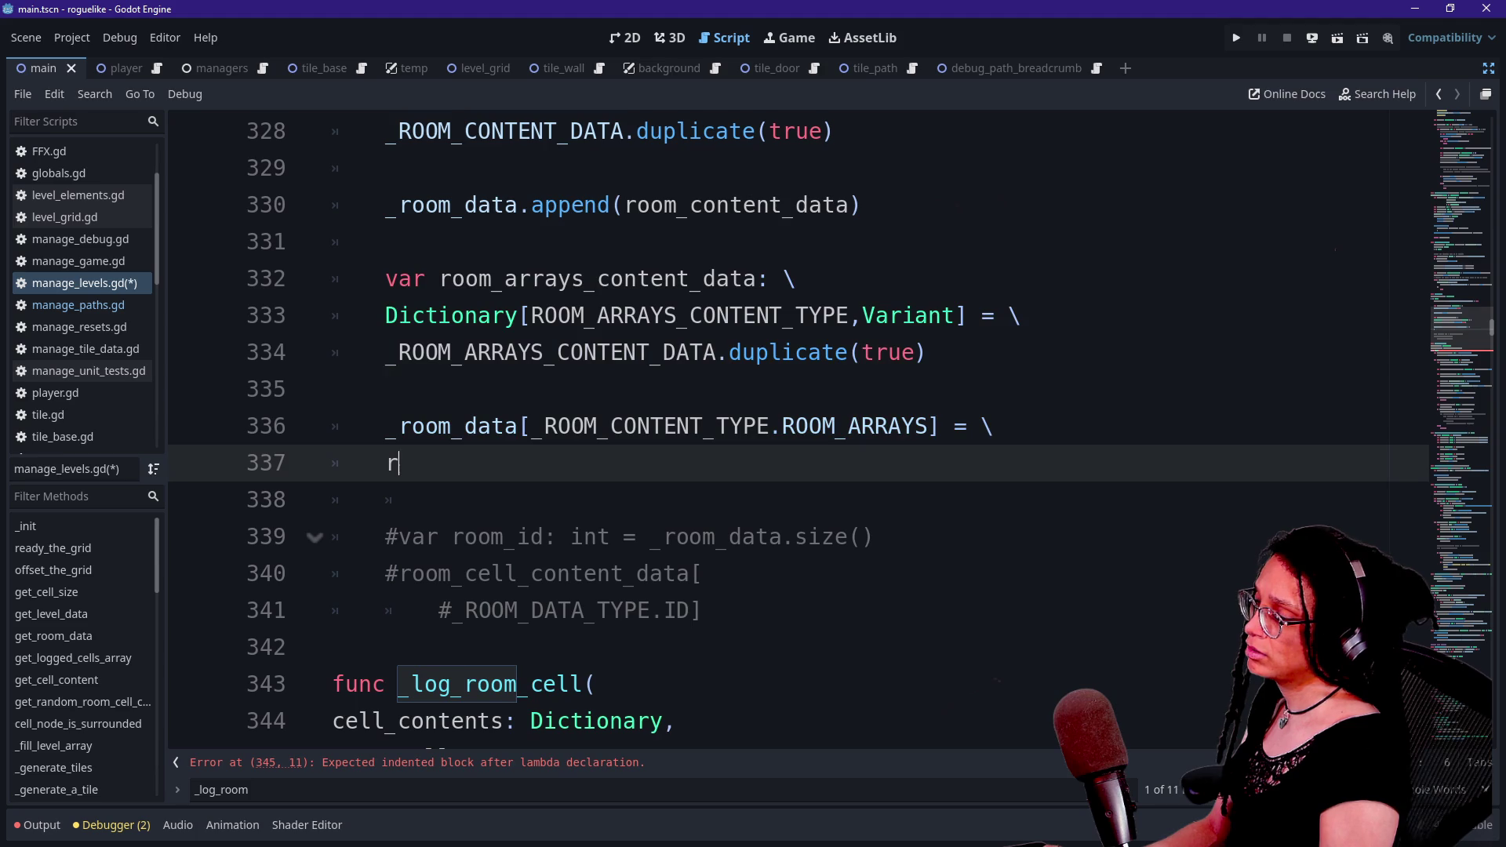
pyautogui.press('Return')
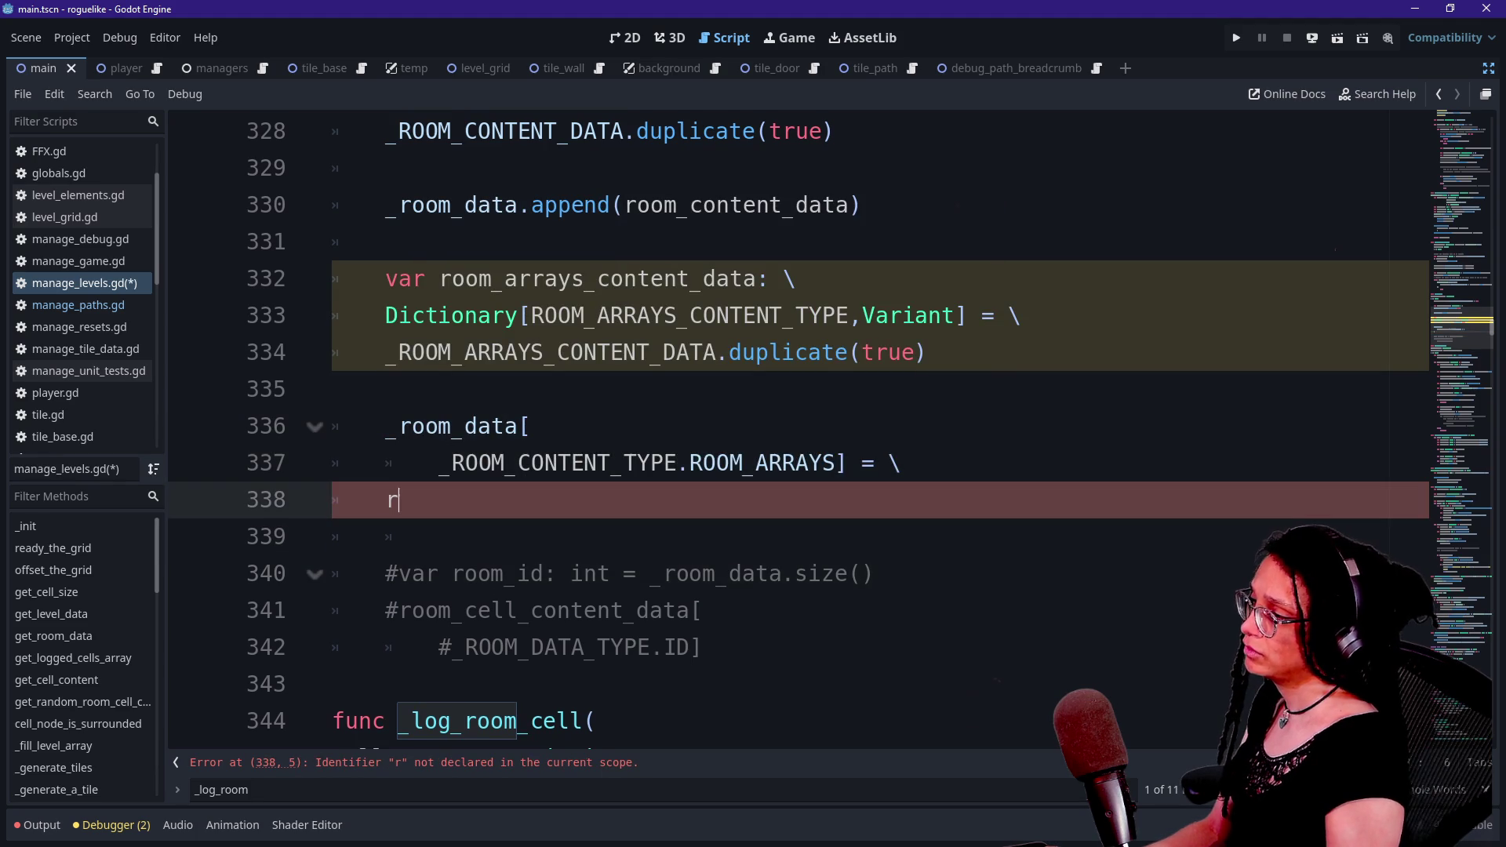
pyautogui.press('BackSpace')
pyautogui.press('BackSpace')
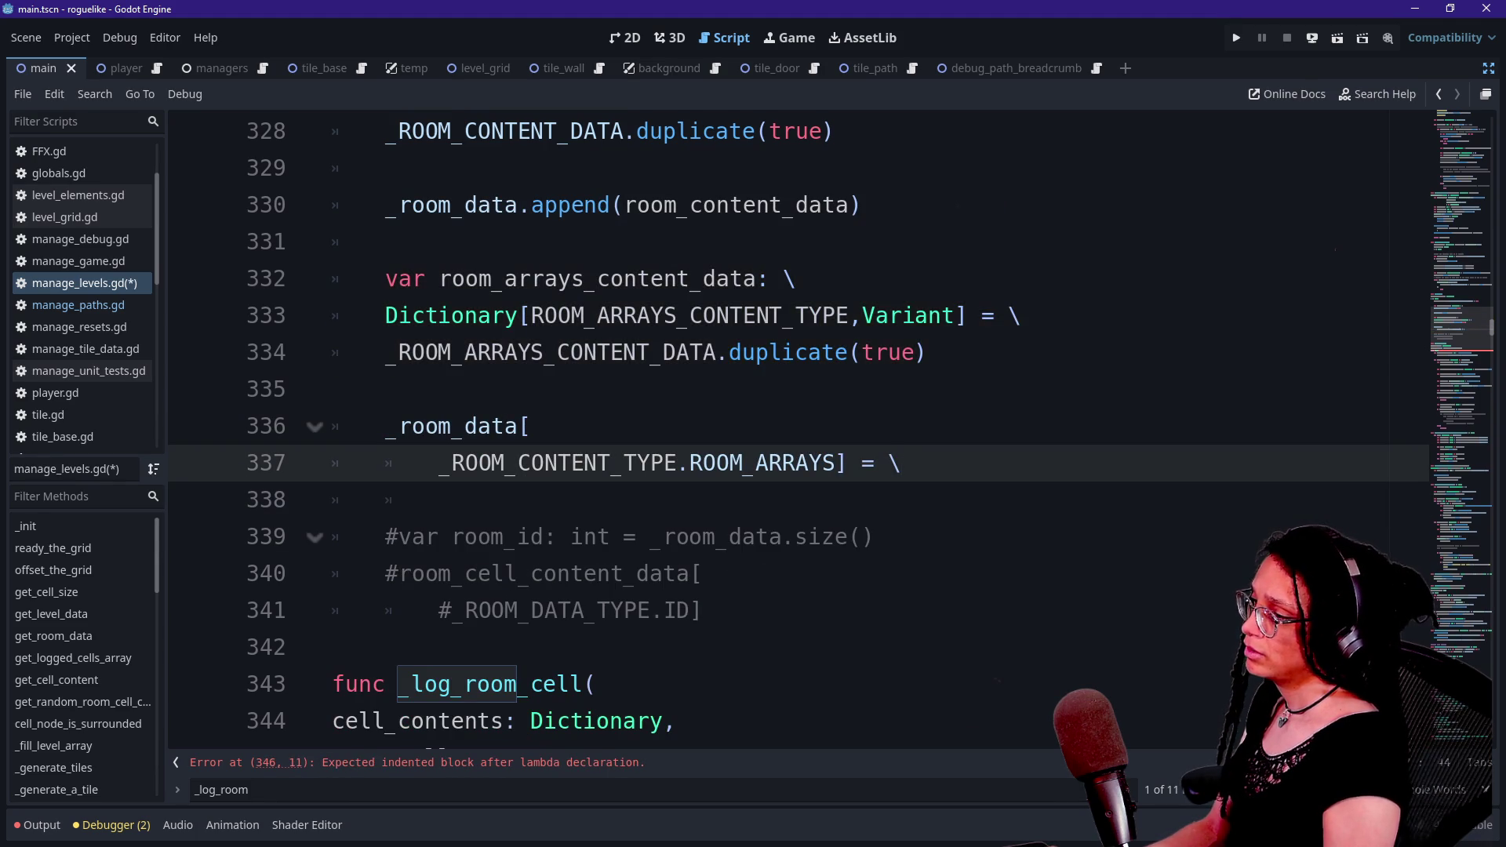
pyautogui.press('Return')
pyautogui.write('room')
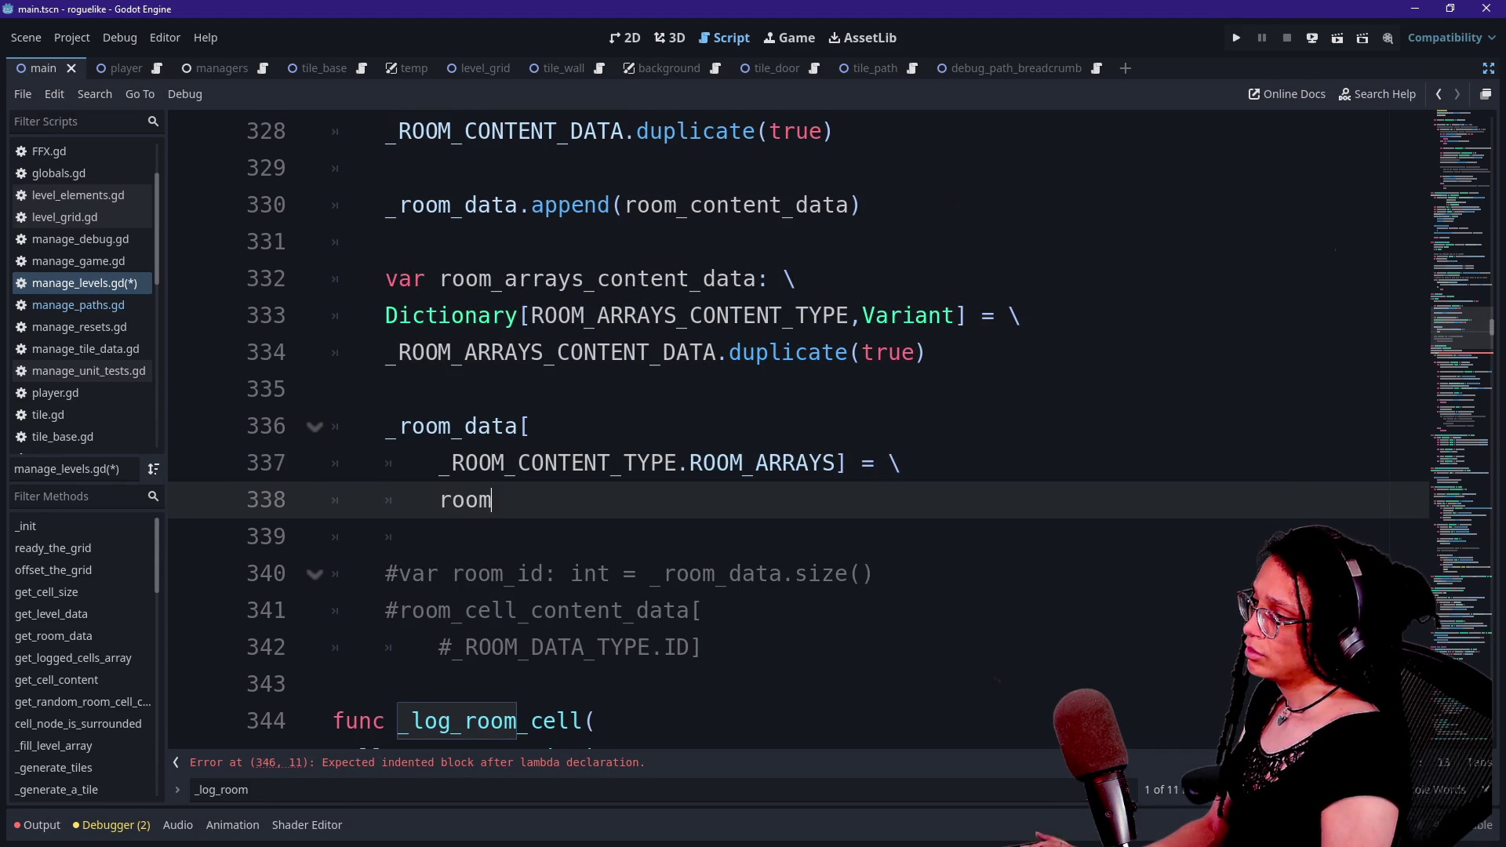
pyautogui.write('_array_content_data')
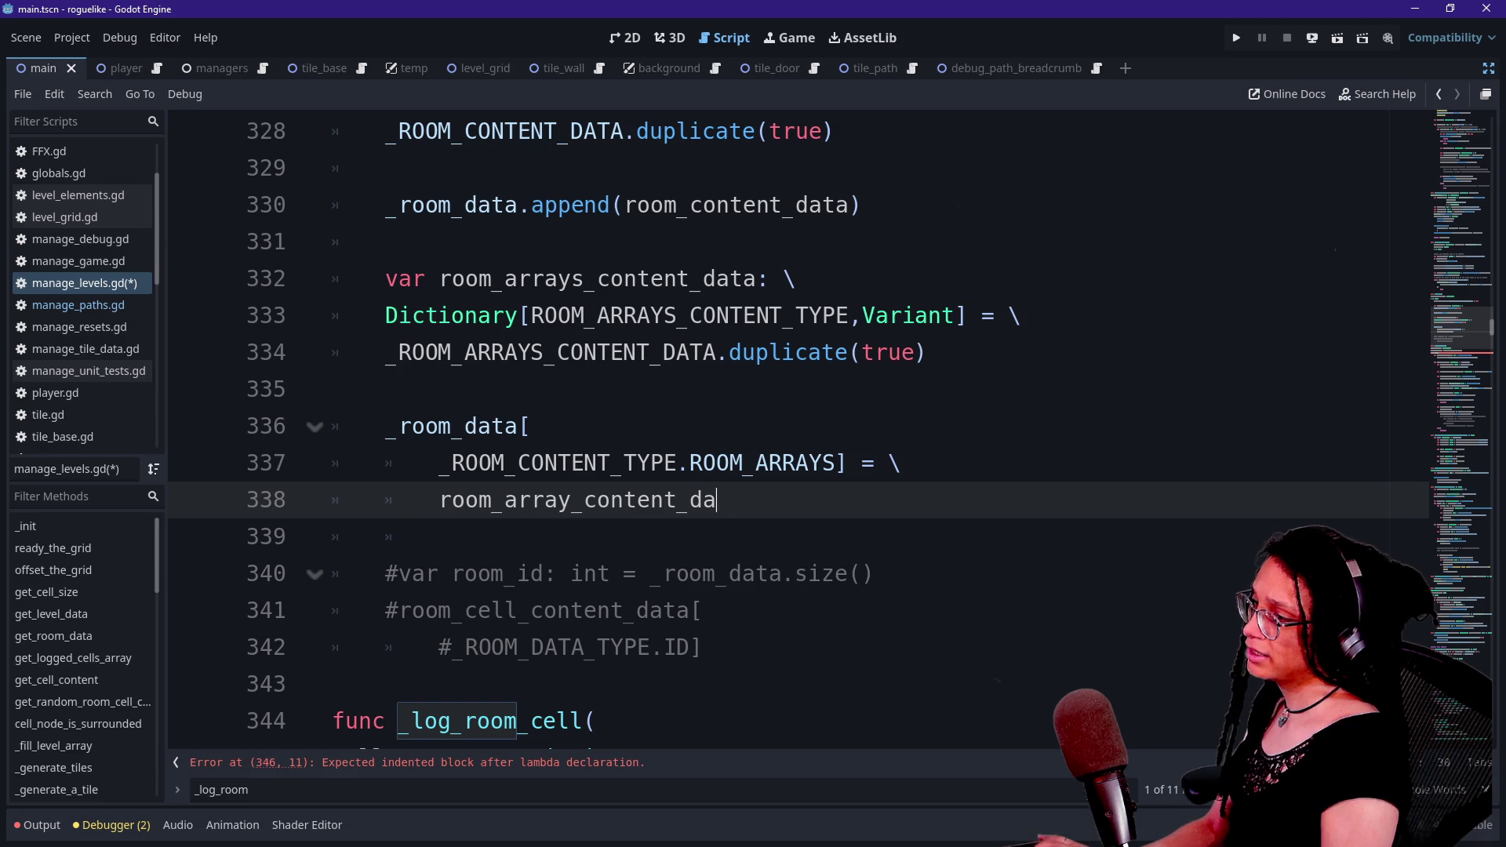
# - Correct the assigned value to room_arrays_content_data to match its declaration
pyautogui.moveTo(332, 278); pyautogui.dragTo(331, 388)
pyautogui.click(742, 500)
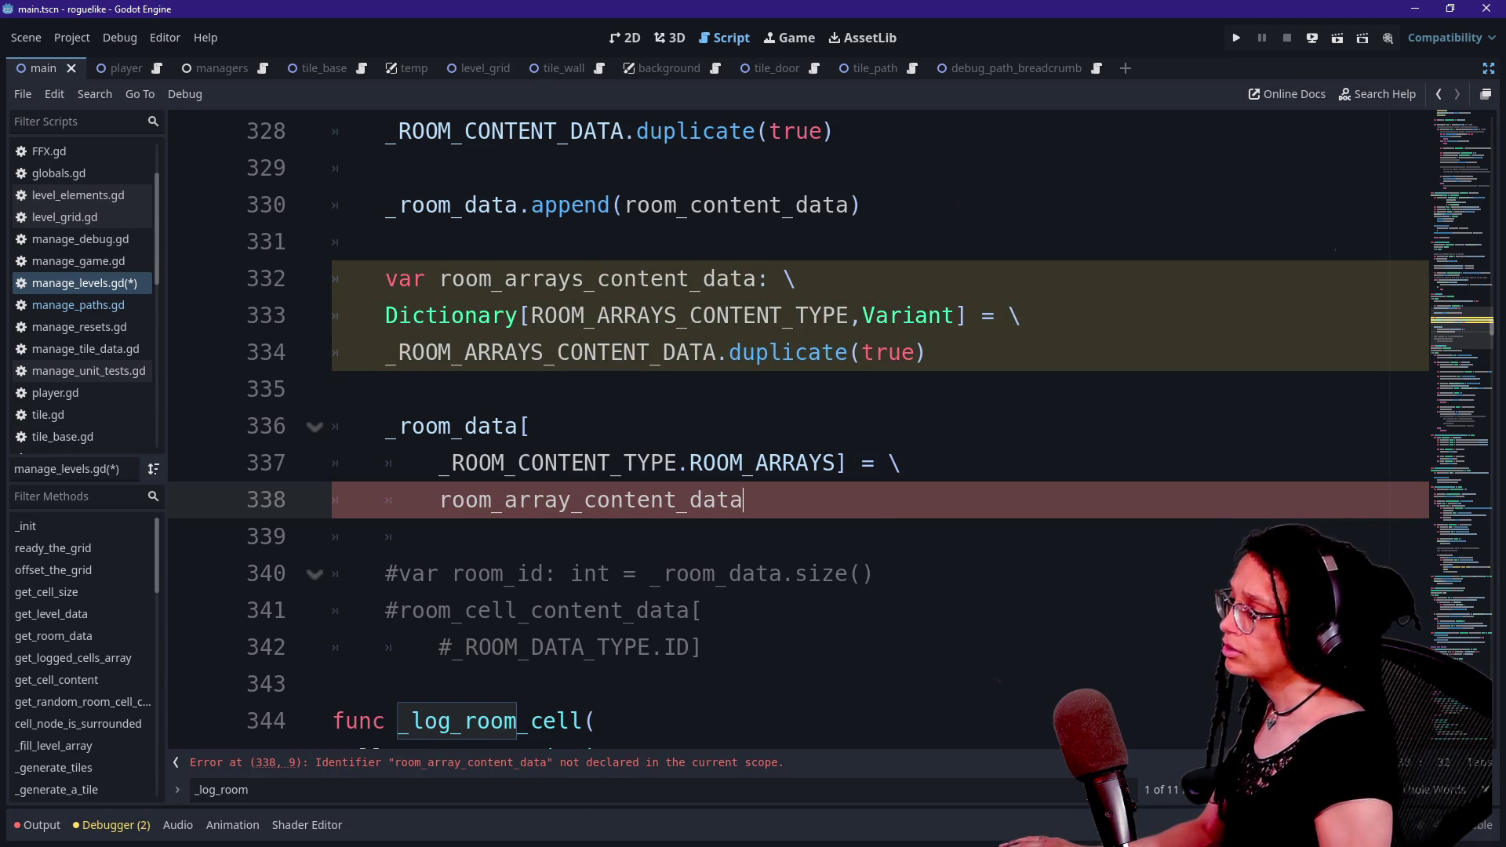
pyautogui.write('s')
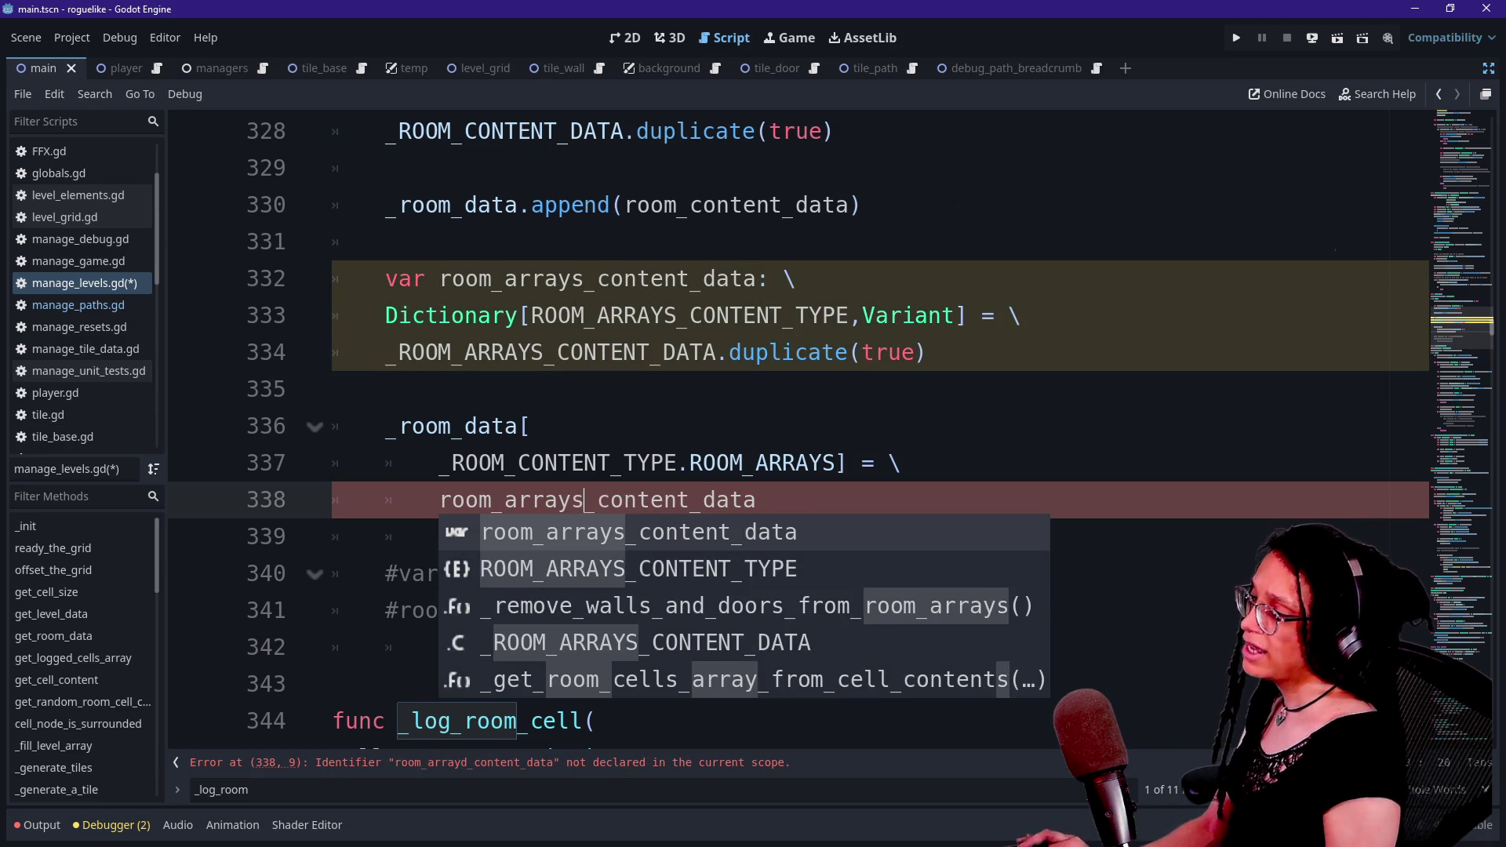
pyautogui.click(332, 388)
pyautogui.moveTo(465, 314); pyautogui.dragTo(332, 388)
pyautogui.click(332, 388)
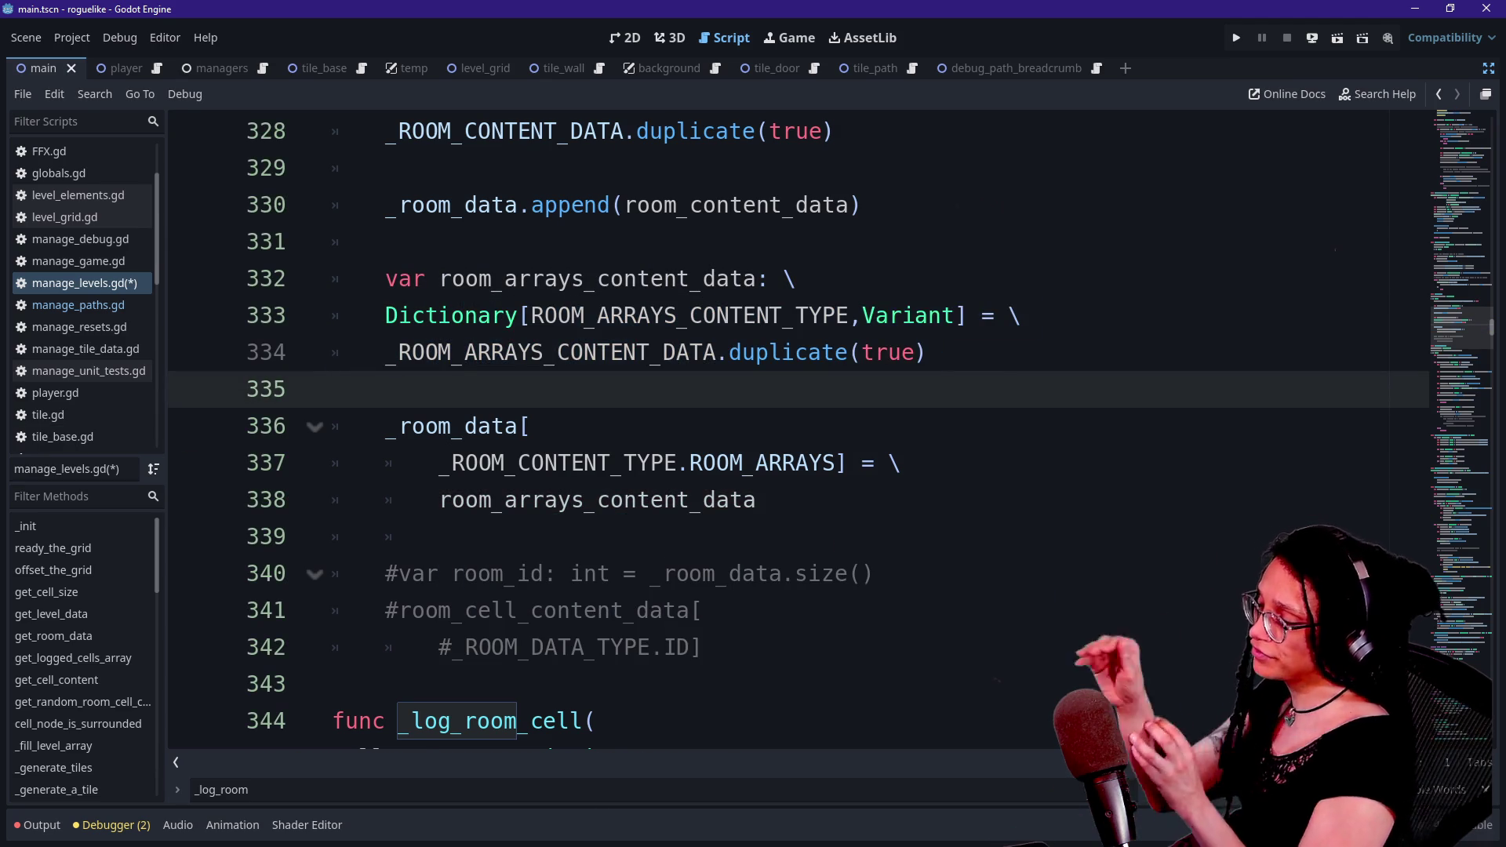
# - Select the _ROOM_ARRAYS_CONTENT_DATA constant name on line 334
pyautogui.scroll(1, 785, 431)
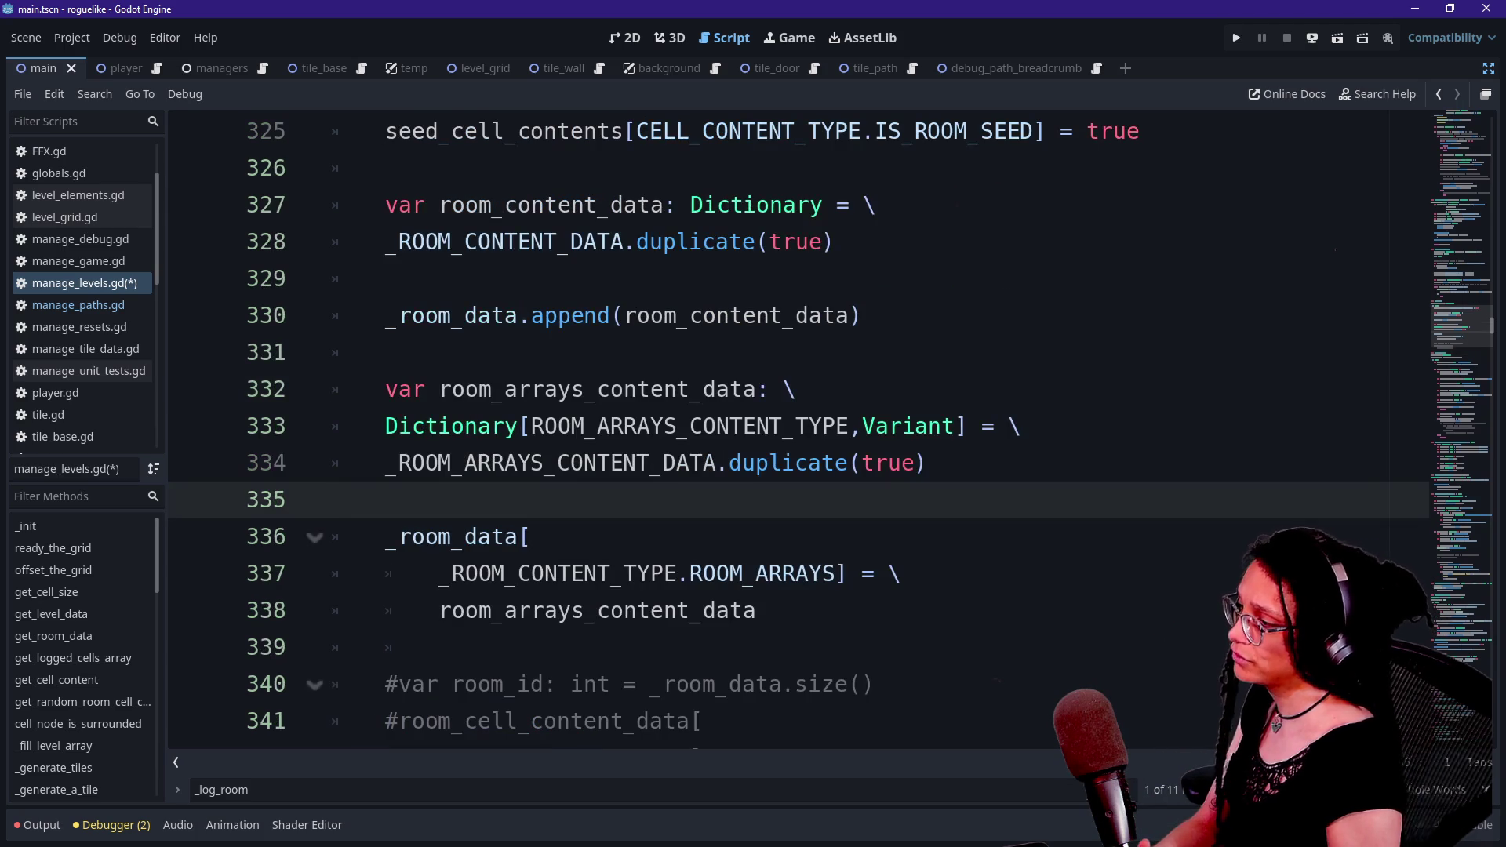
pyautogui.moveTo(486, 426)
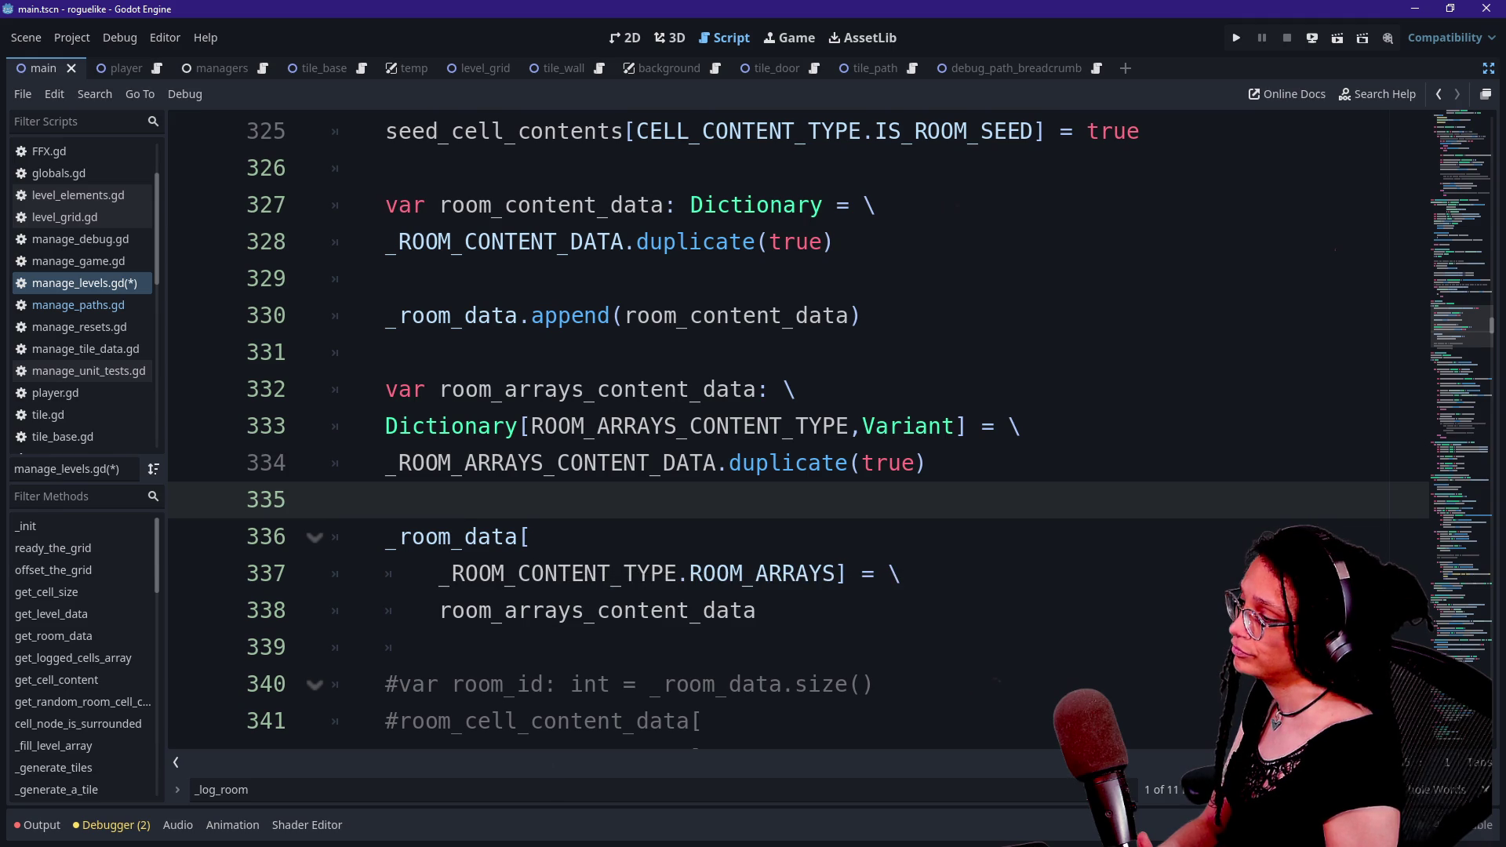
pyautogui.click(757, 611)
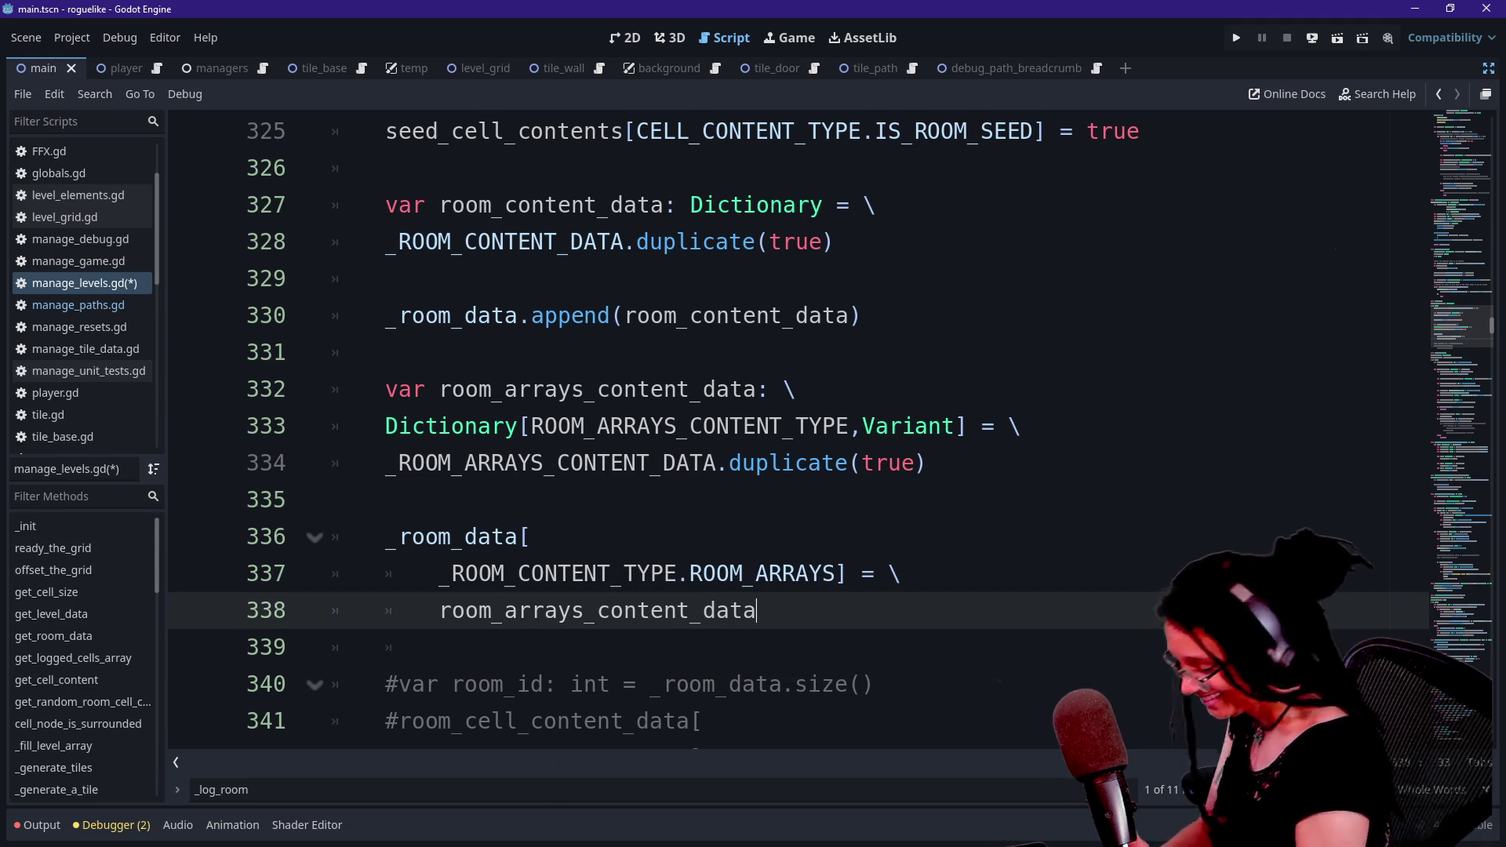
pyautogui.moveTo(675, 610)
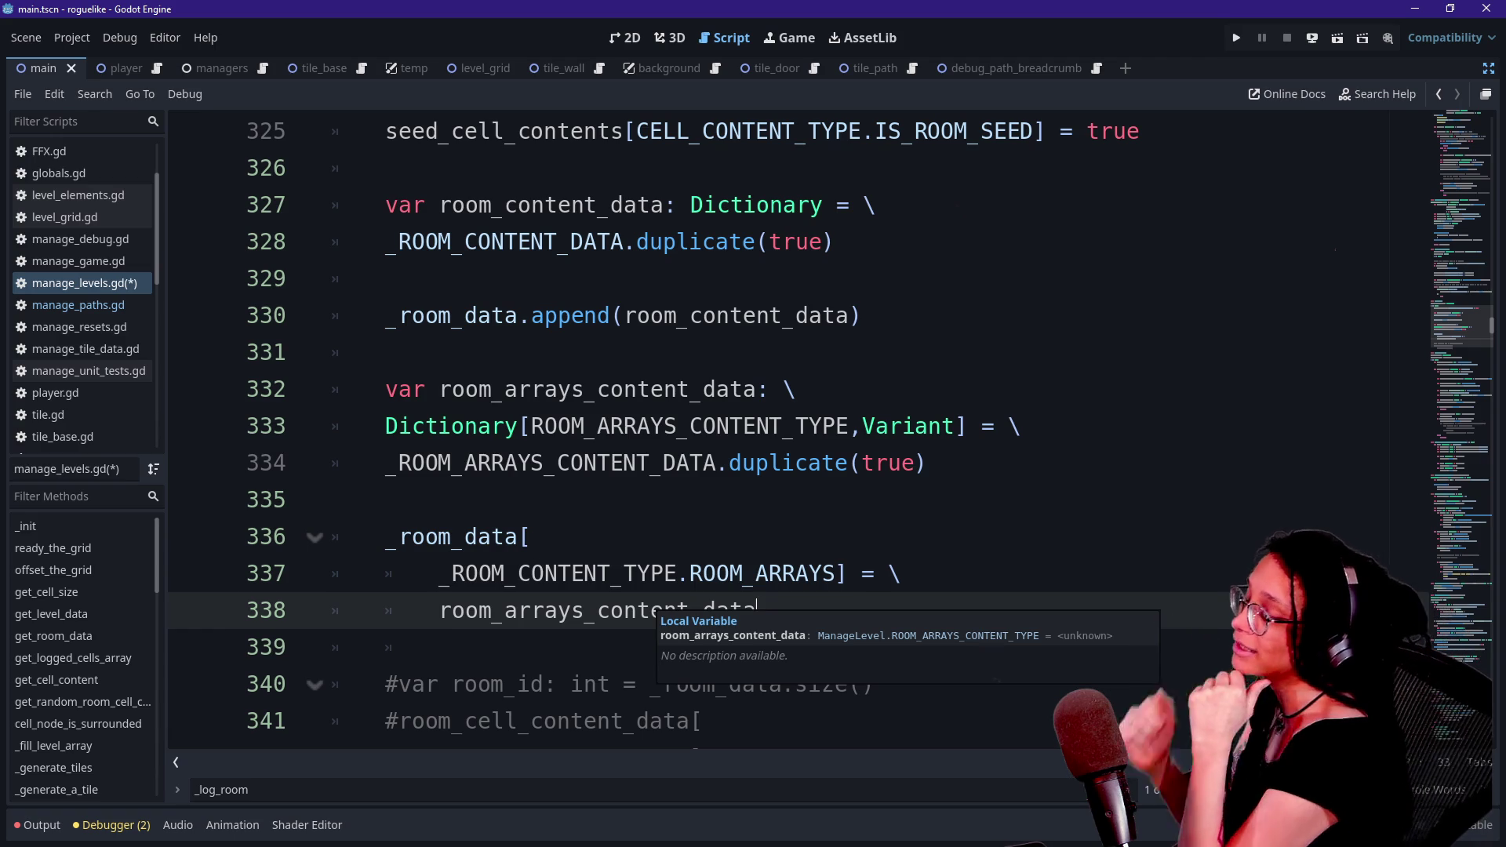
pyautogui.moveTo(940, 463)
pyautogui.mouseDown()
pyautogui.moveTo(466, 463)
pyautogui.moveTo(716, 463)
pyautogui.mouseUp()
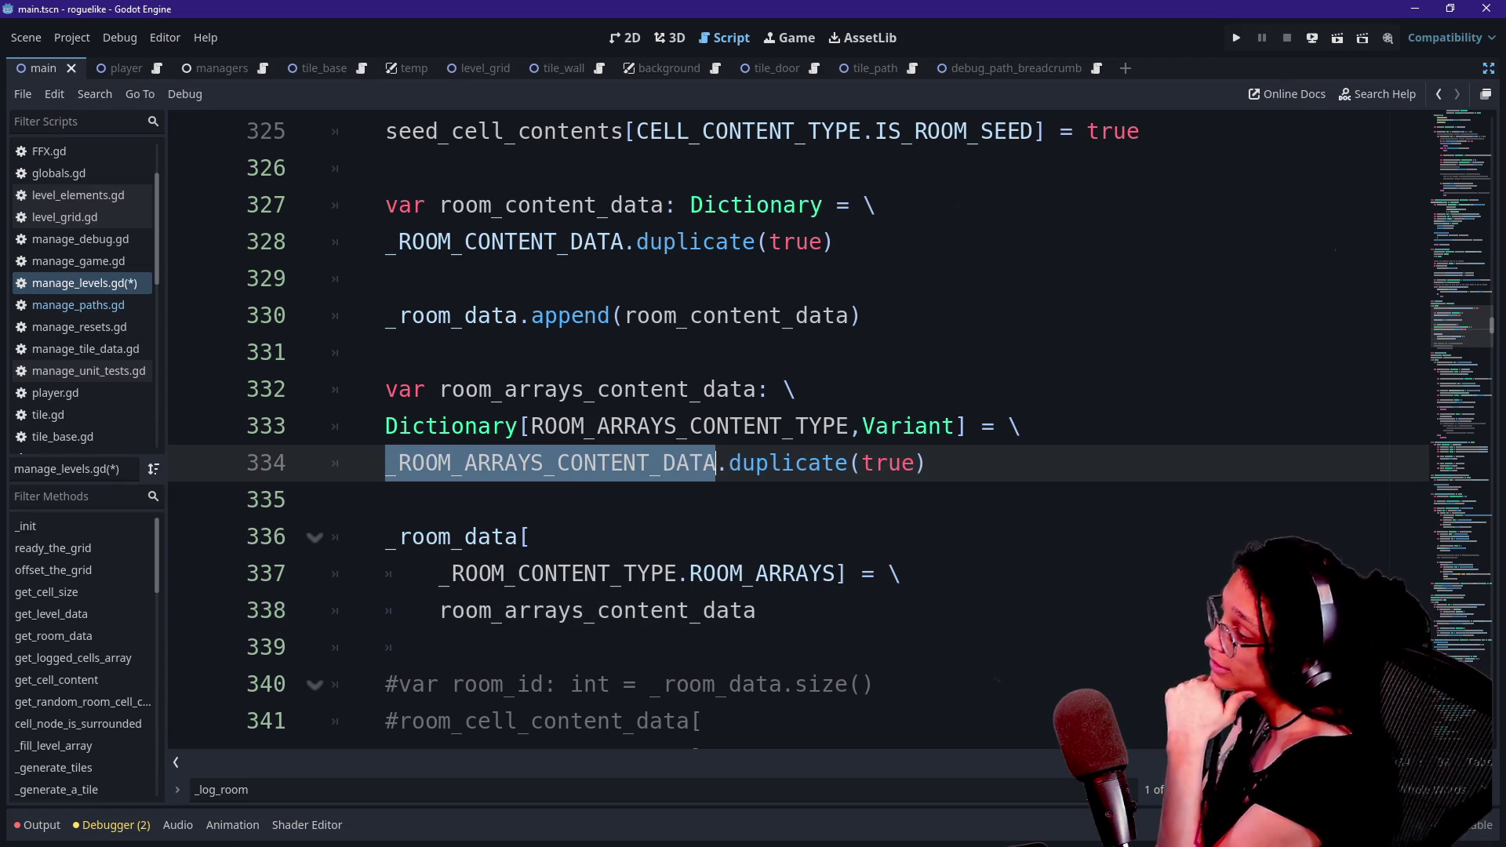
# - Replace all _ROOM_ARRAYS occurrences with _ROOM_CELL_ARRAYS using find-and-replace
pyautogui.click(718, 486)
pyautogui.press('Up')
pyautogui.hotkey('shift', 'Right')
pyautogui.hotkey('shift', 'Right')
pyautogui.hotkey('shift', 'Right')
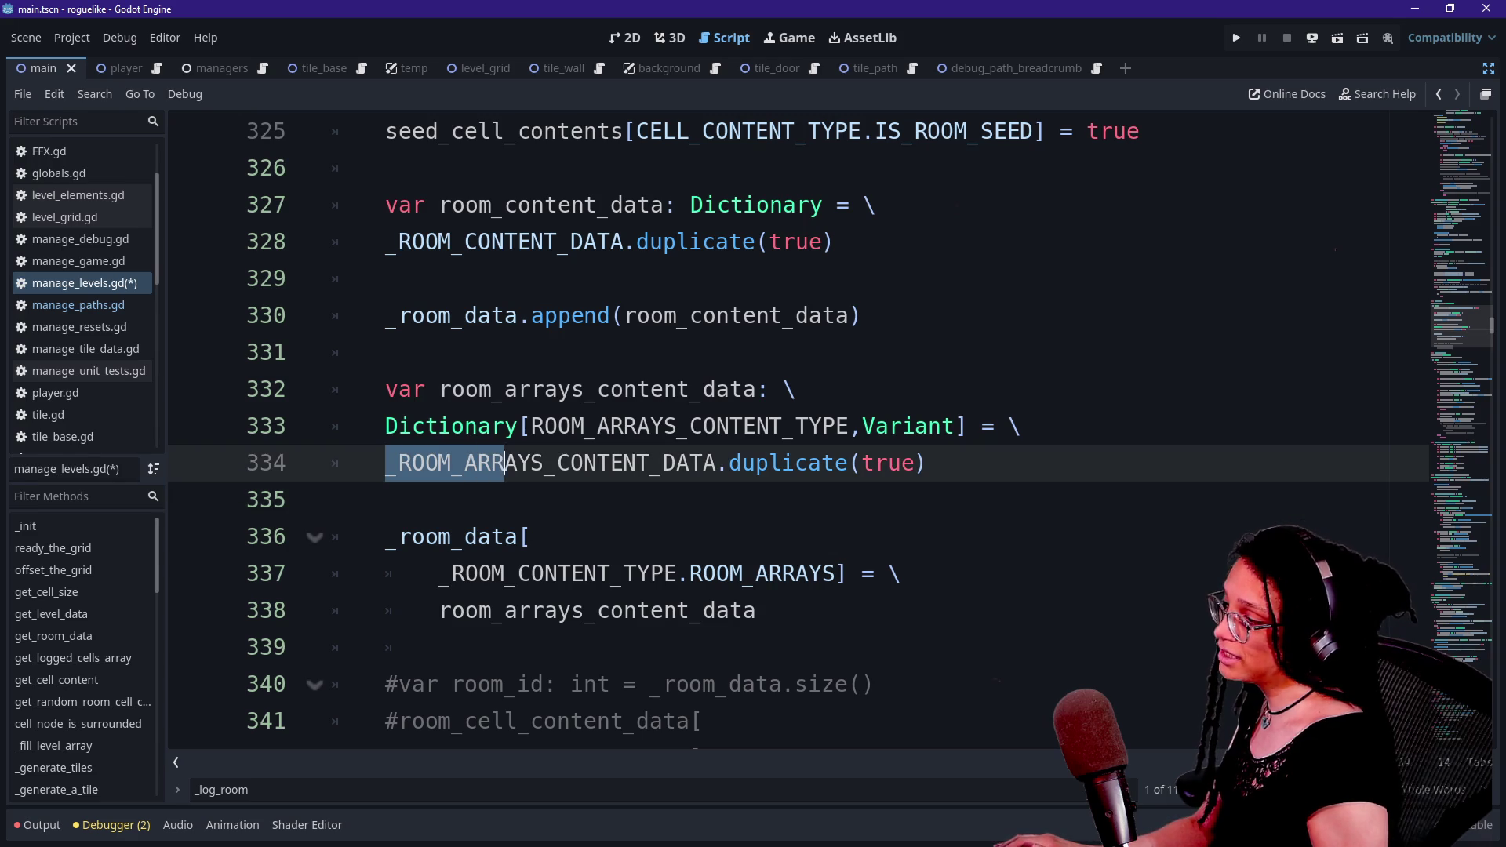
pyautogui.hotkey('ctrl', 'f')
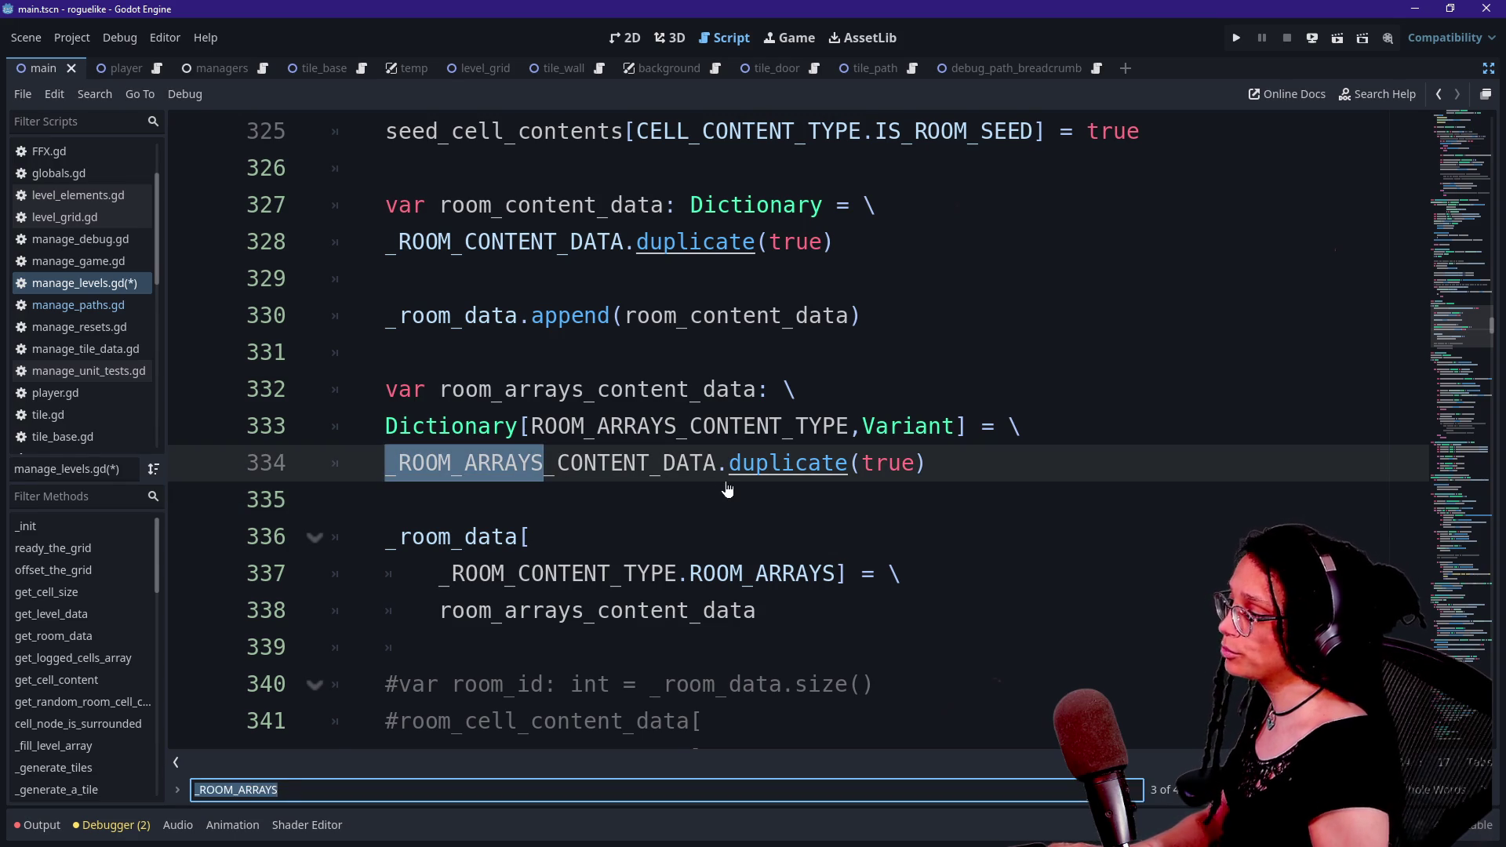
pyautogui.hotkey('ctrl', 'r')
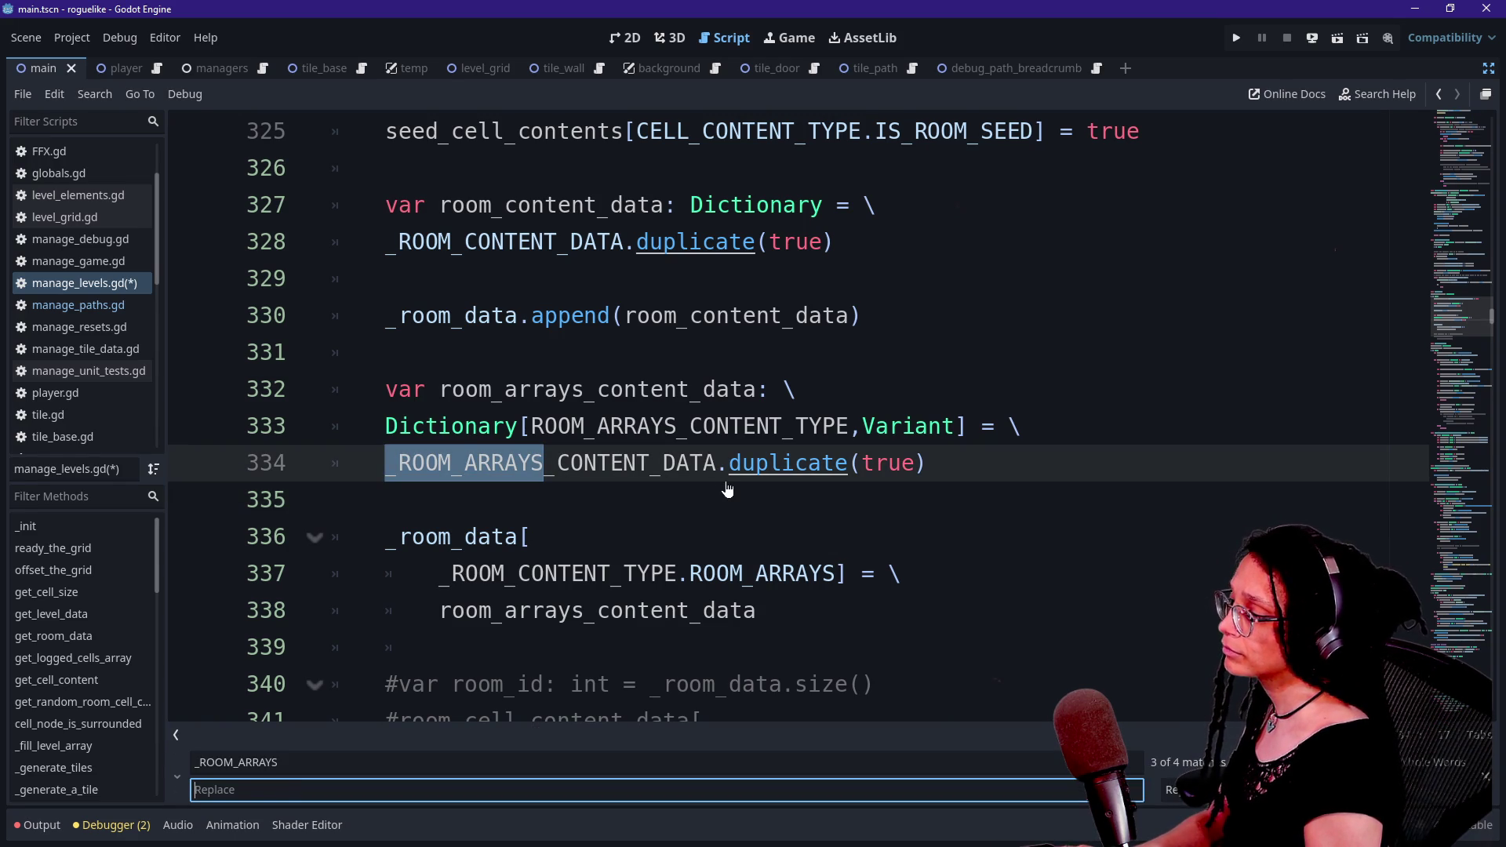
pyautogui.write('_ROOM_CEL')
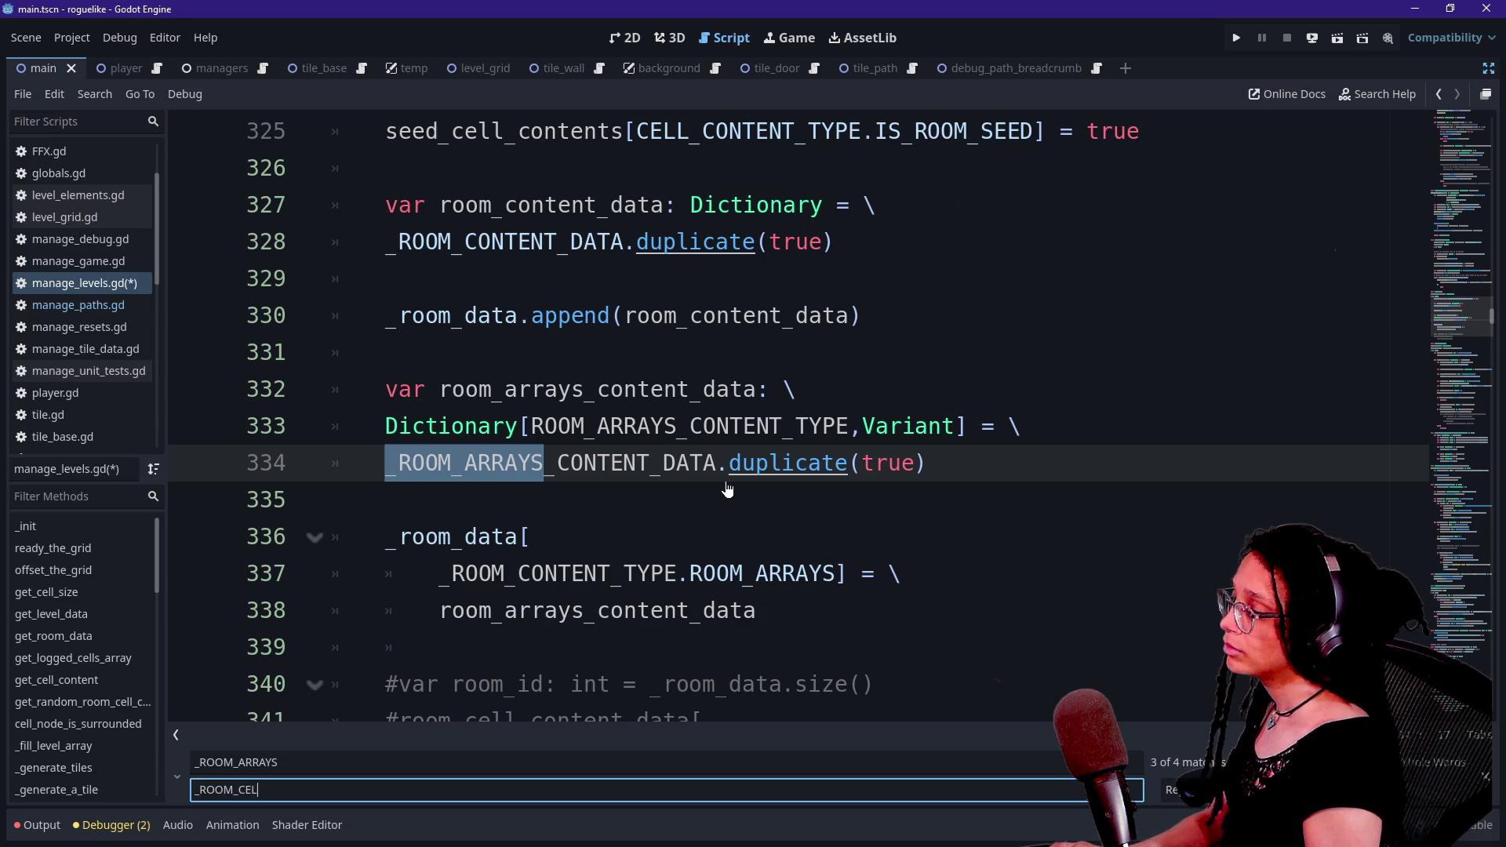
pyautogui.write('L_ARRAYS')
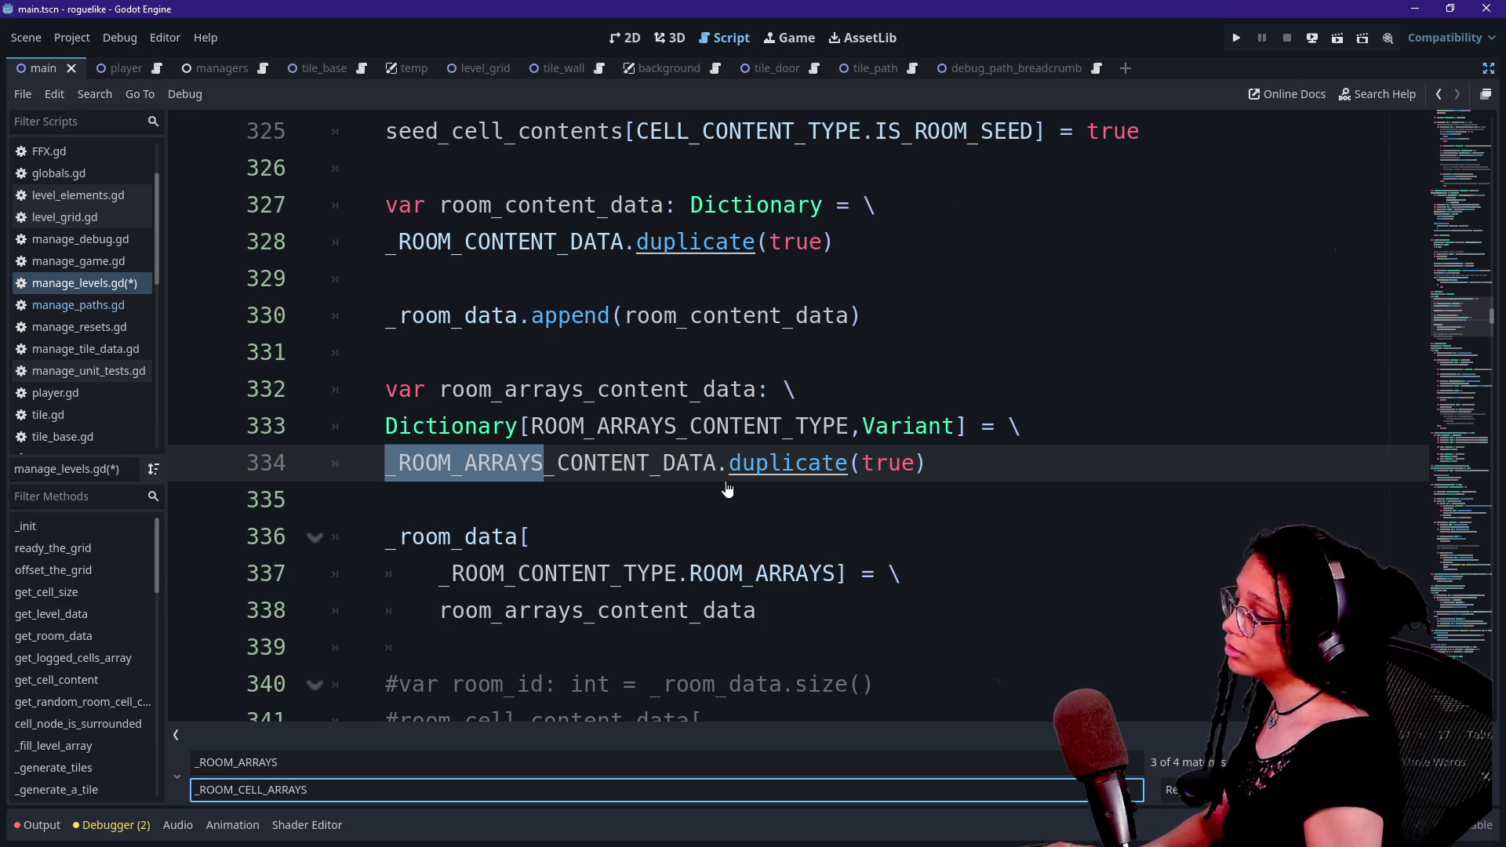
pyautogui.click(1177, 790)
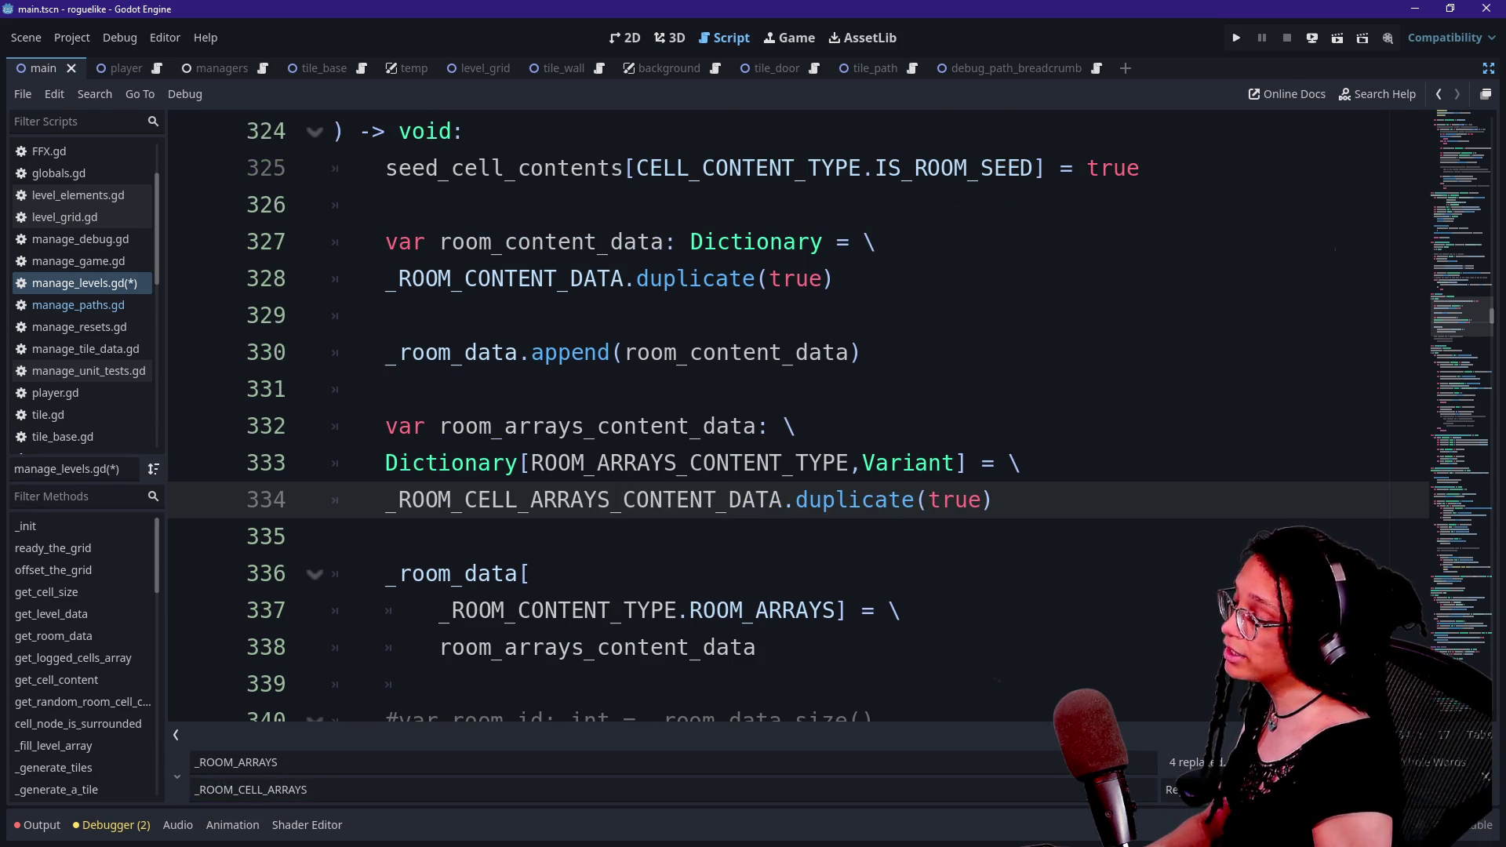
# - Save manage_levels.gd and review the renamed constant on line 334
pyautogui.press('Down')
pyautogui.press('Down')
pyautogui.press('Up')
pyautogui.hotkey('ctrl', 's')
pyautogui.press('Down')
pyautogui.press('Down')
pyautogui.press('Down')
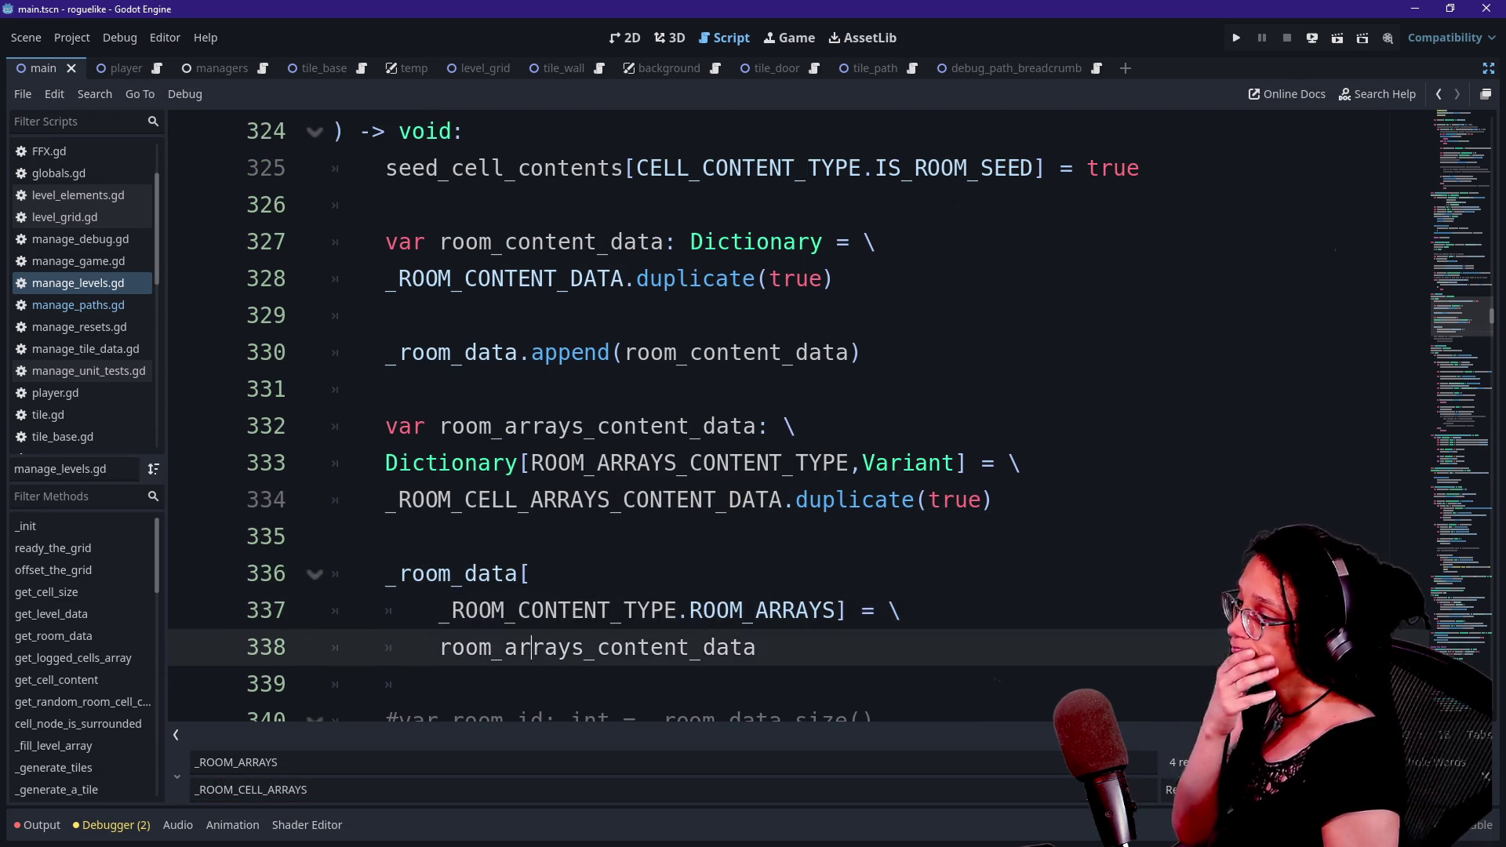
pyautogui.press('Down')
pyautogui.press('Down')
pyautogui.press('Down')
pyautogui.click(549, 352)
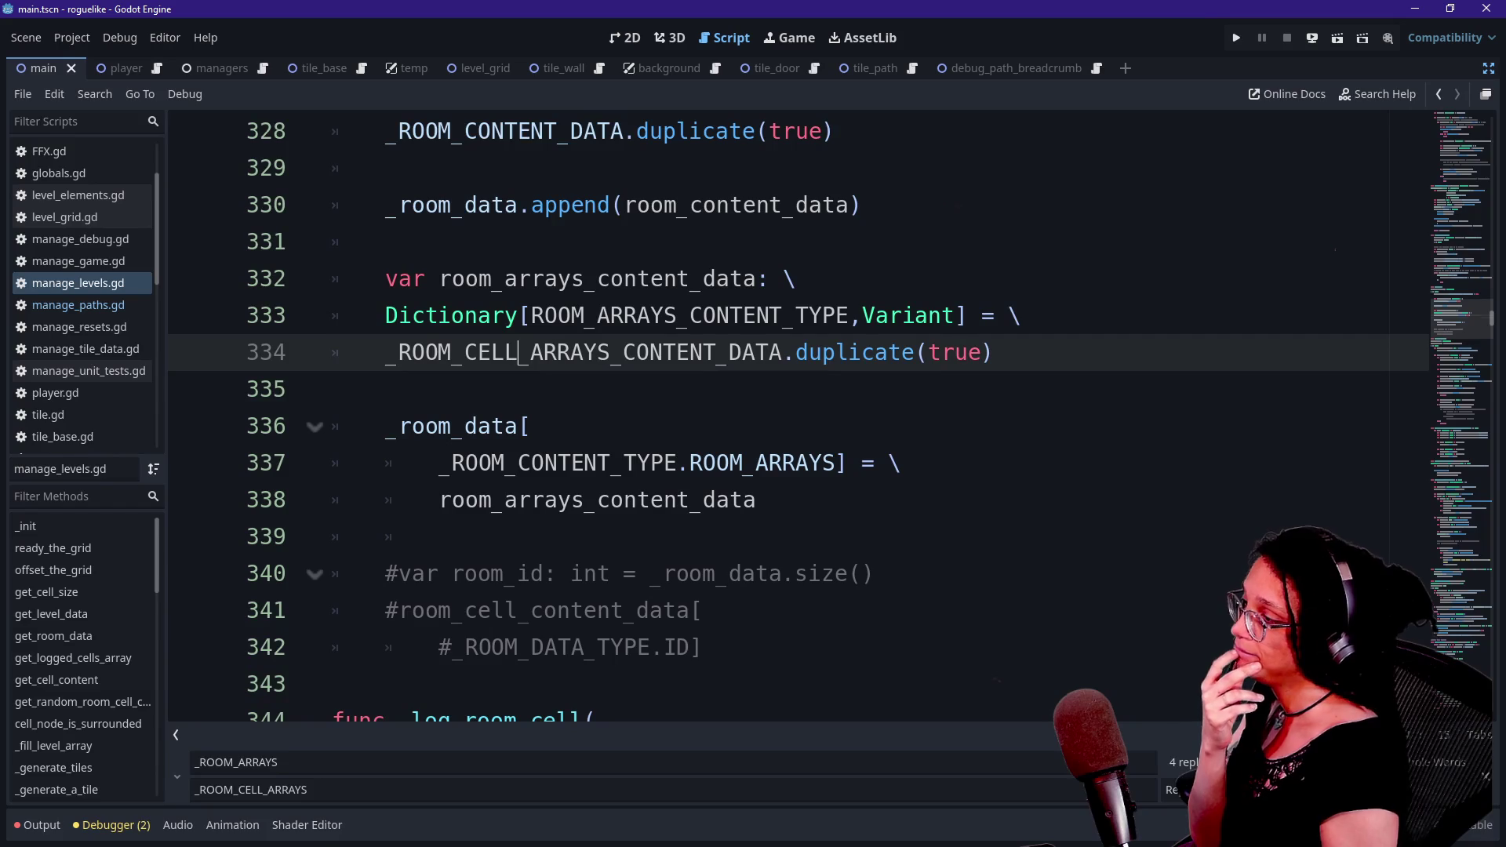
pyautogui.press('Down')
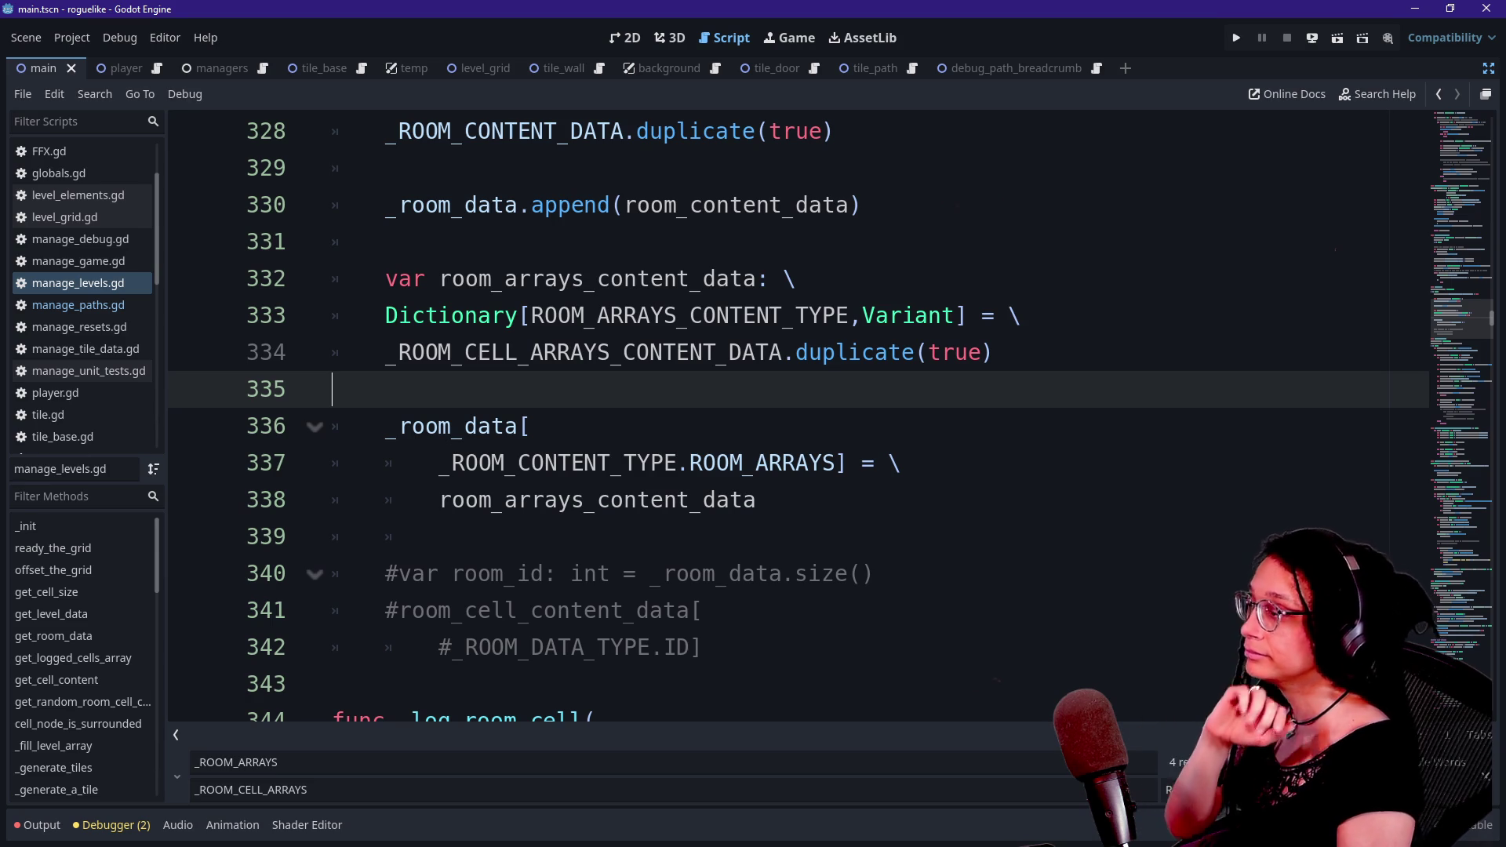
pyautogui.press('Down')
pyautogui.press('Down')
pyautogui.press('Down')
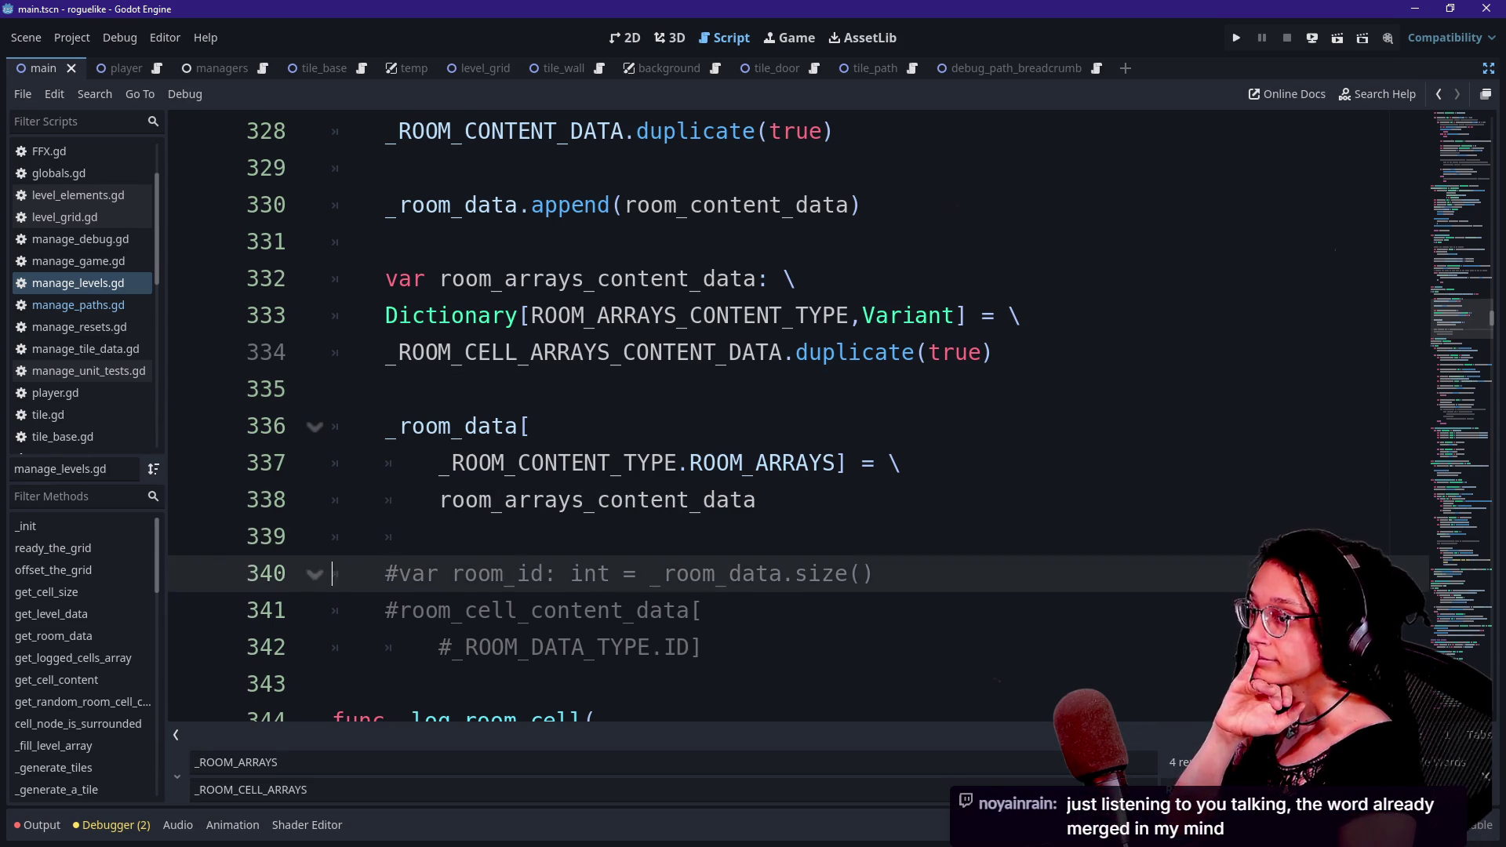
pyautogui.press('Down')
pyautogui.press('Down')
pyautogui.press('Down')
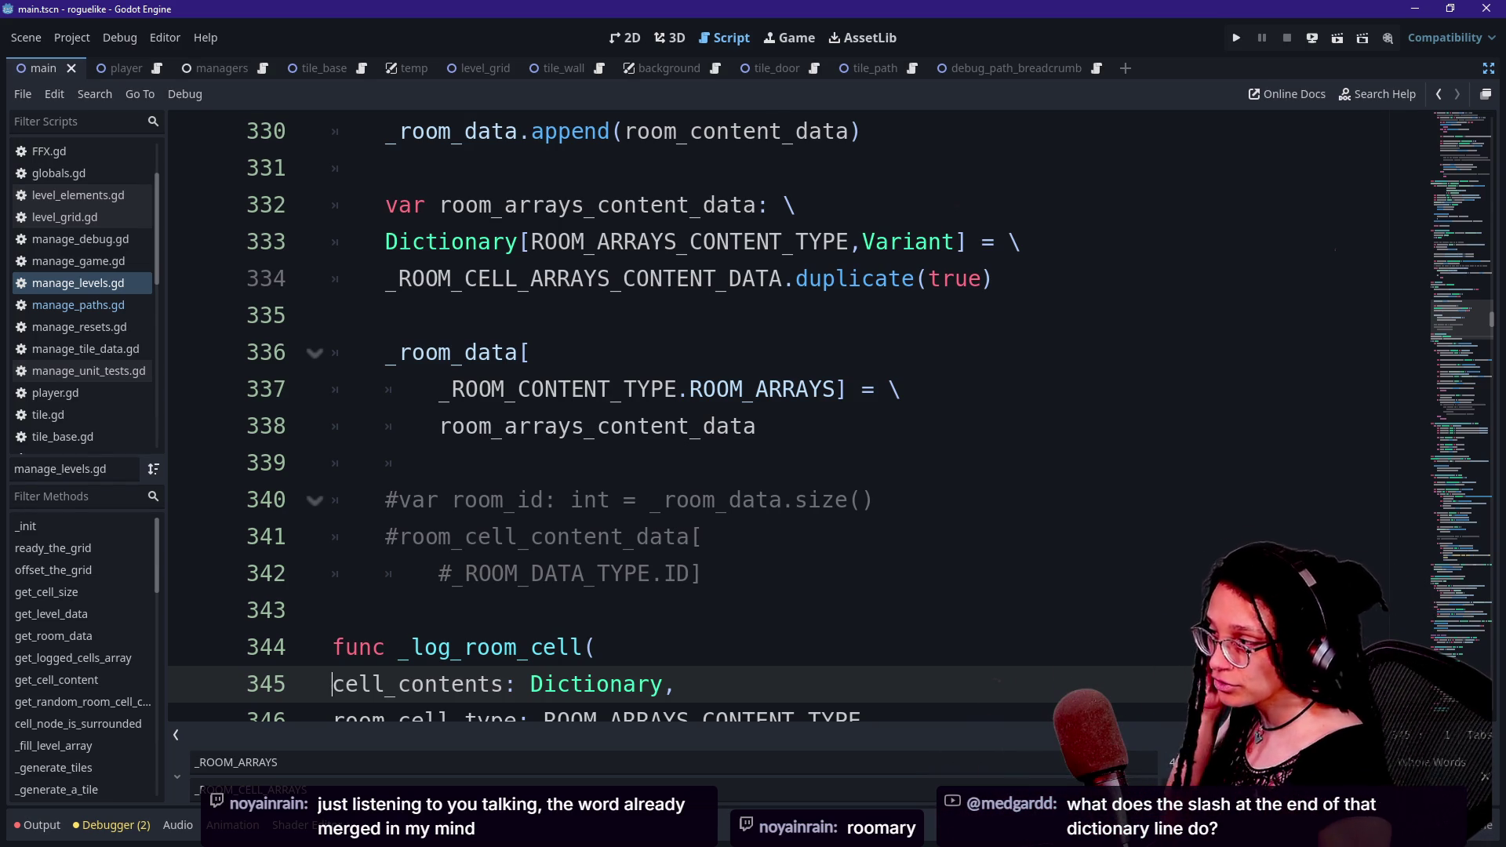
pyautogui.moveTo(452, 389); pyautogui.dragTo(504, 426)
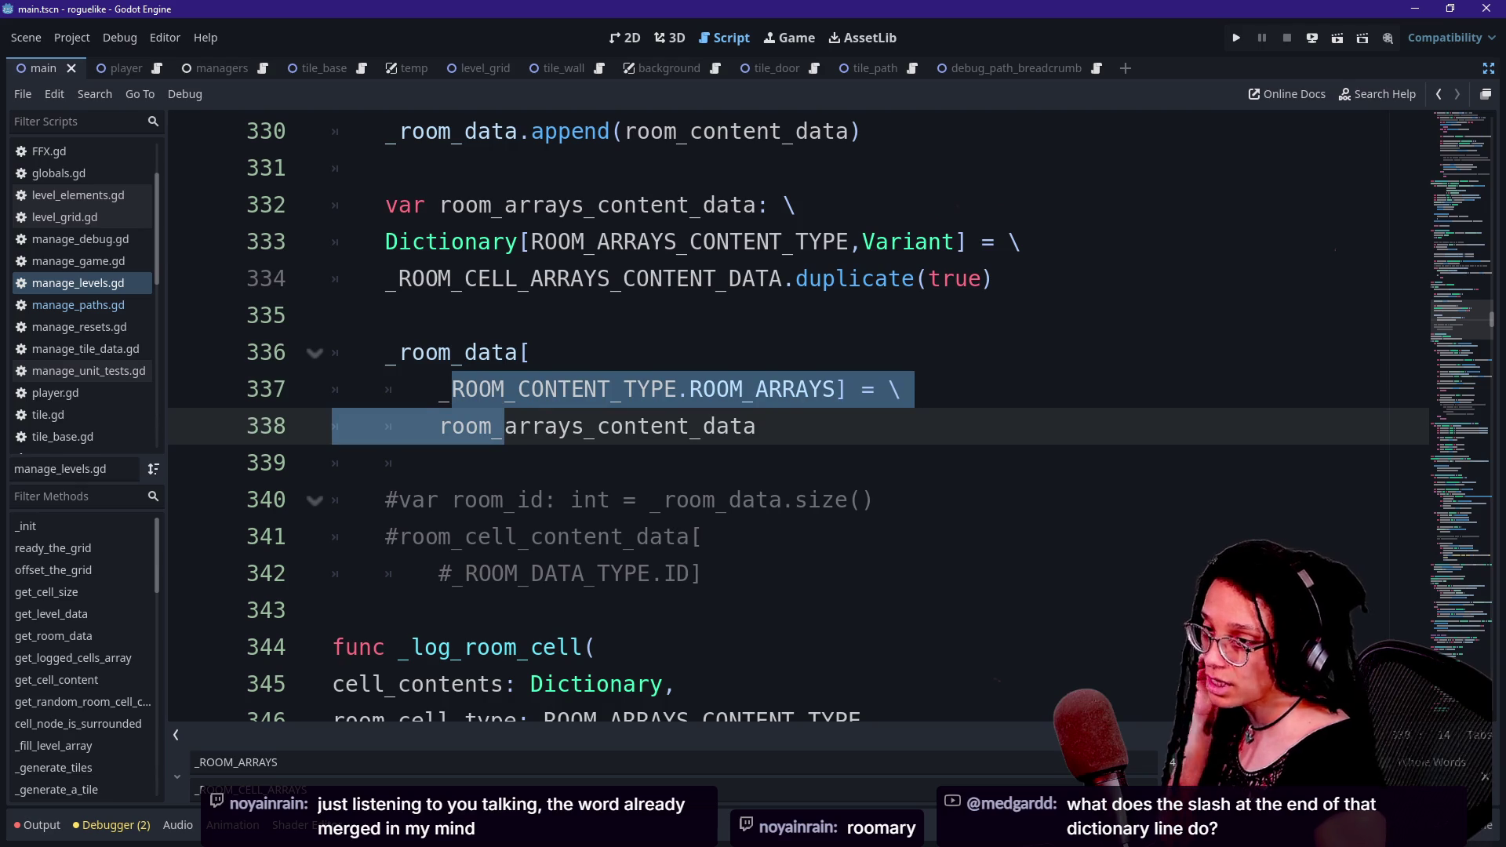
pyautogui.click(757, 426)
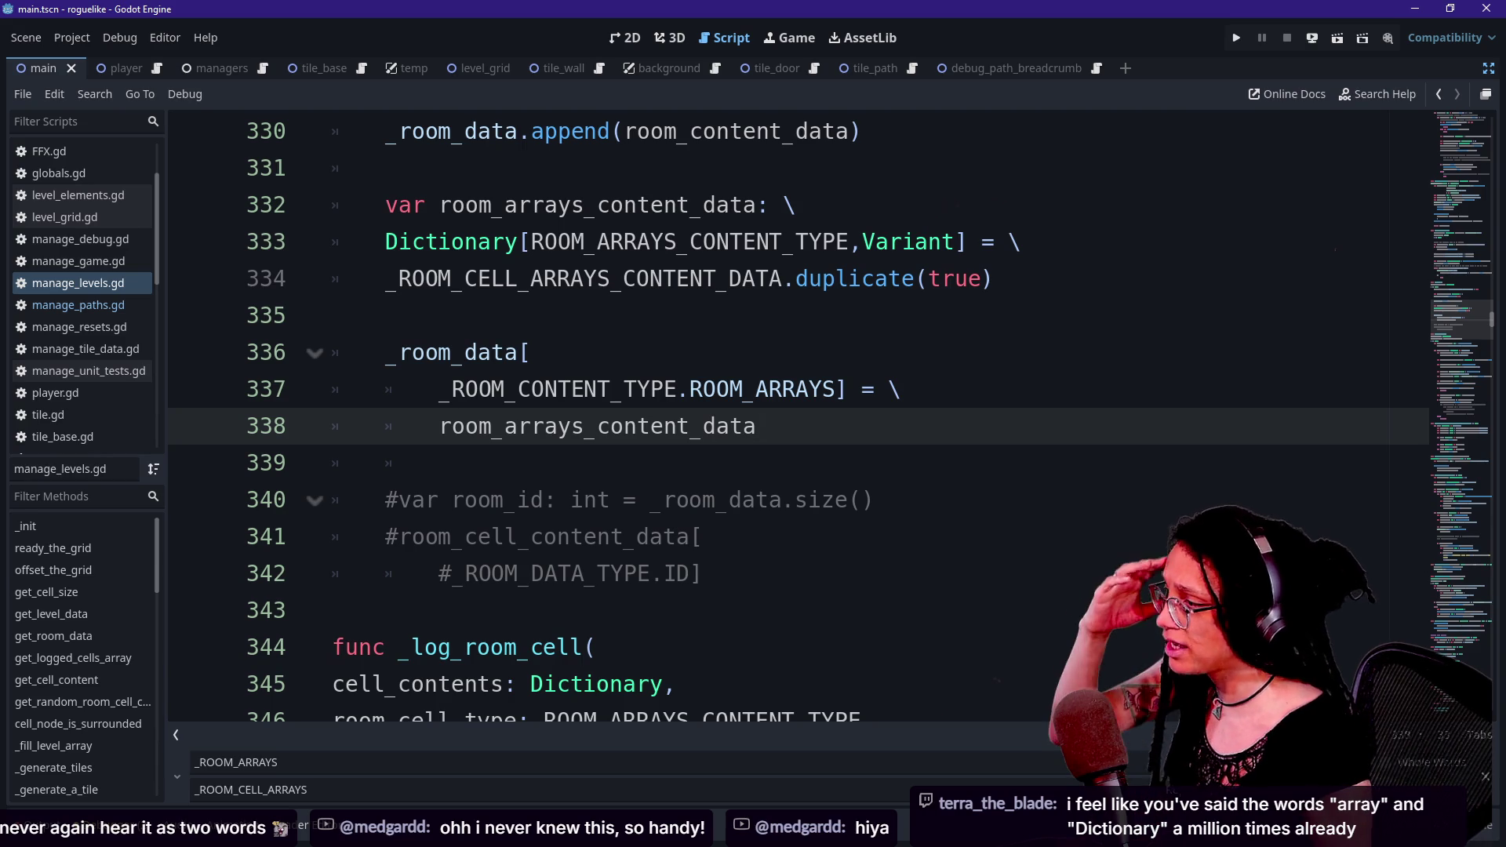
pyautogui.click(771, 278)
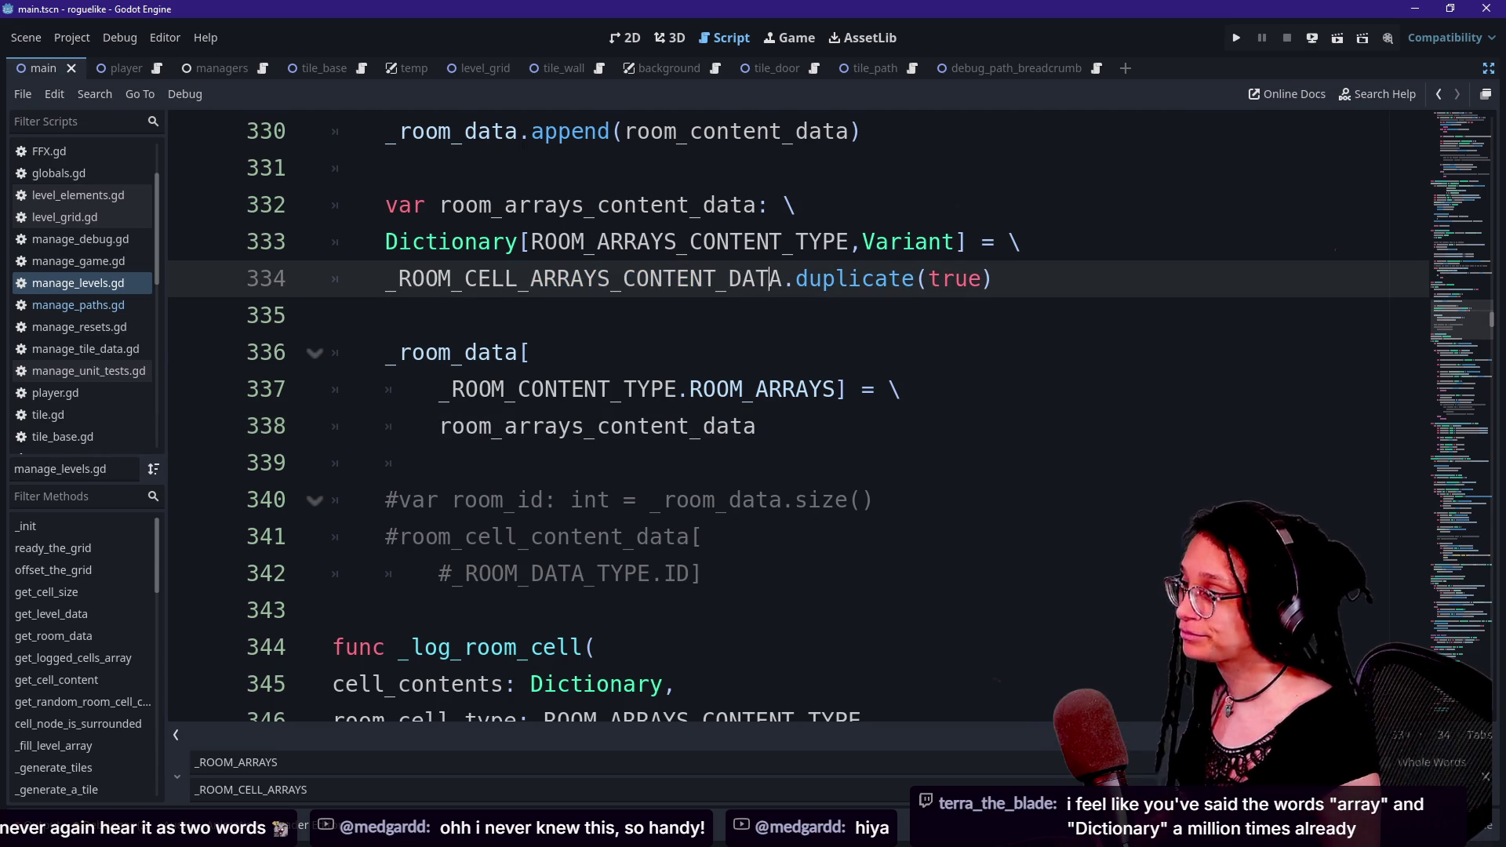
pyautogui.moveTo(772, 283)
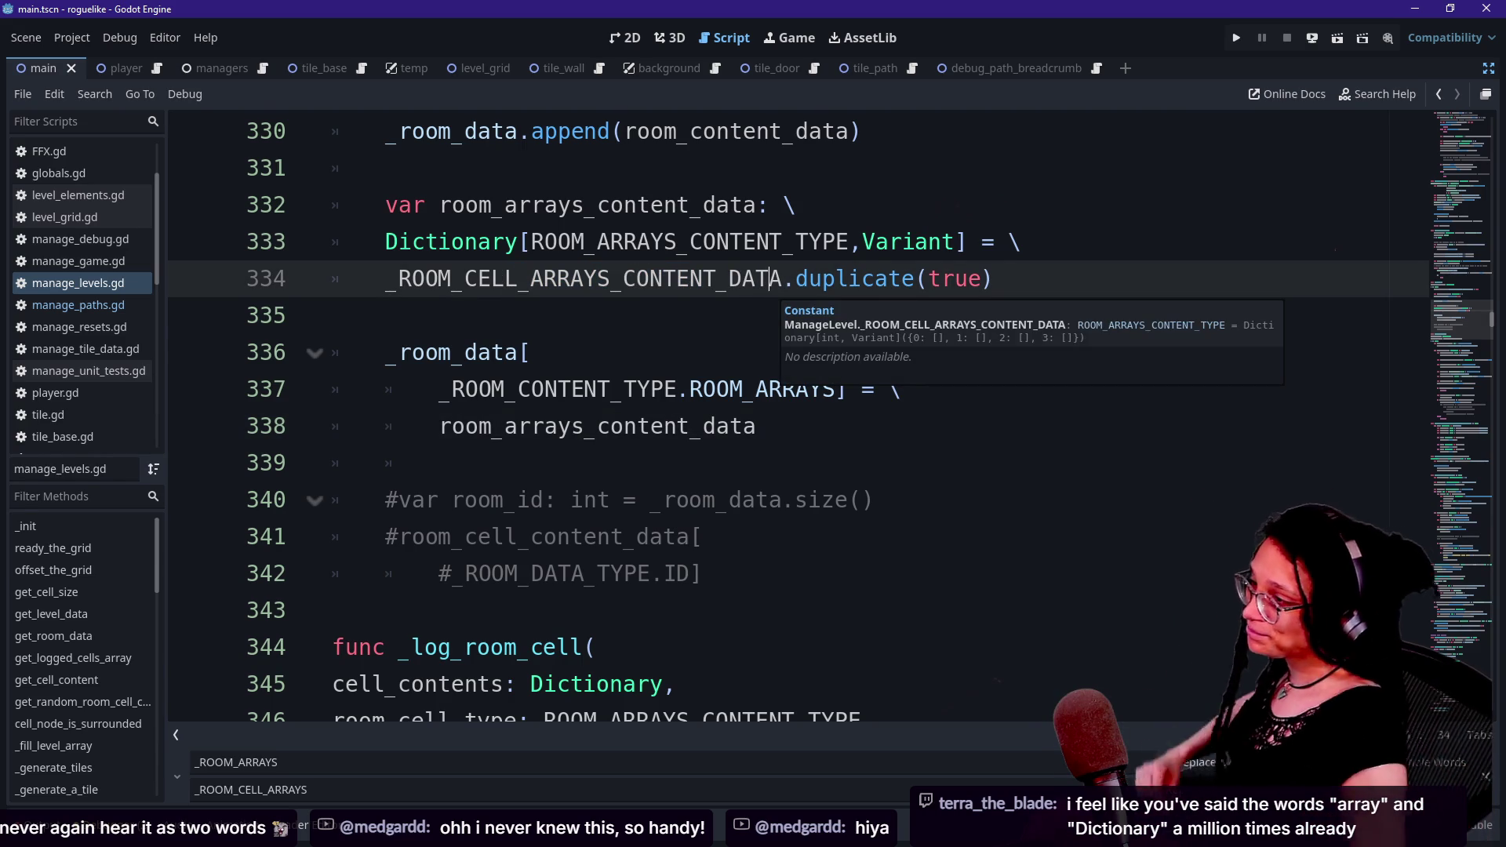
# - Undo the _ROOM_CELL_ARRAYS replacement
pyautogui.click(772, 352)
pyautogui.click(772, 315)
pyautogui.hotkey('ctrl', 'z')
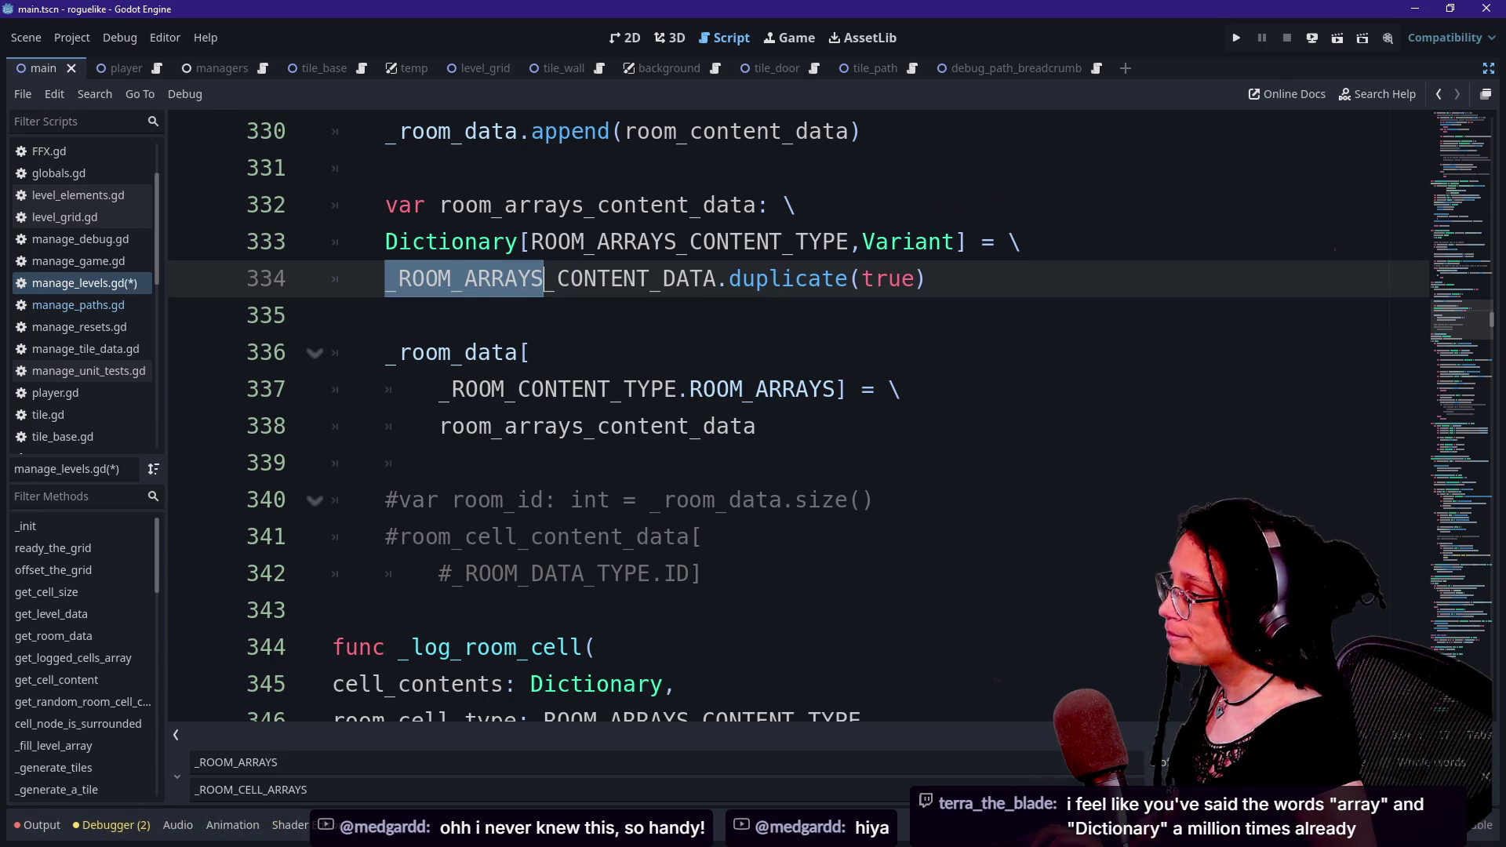
# - Replace all 42 ROOM_ARRAYS occurrences with ROOM_CELL_ARRAYS
pyautogui.click(398, 279)
pyautogui.hotkey('ctrl', 'shift', 'Right')
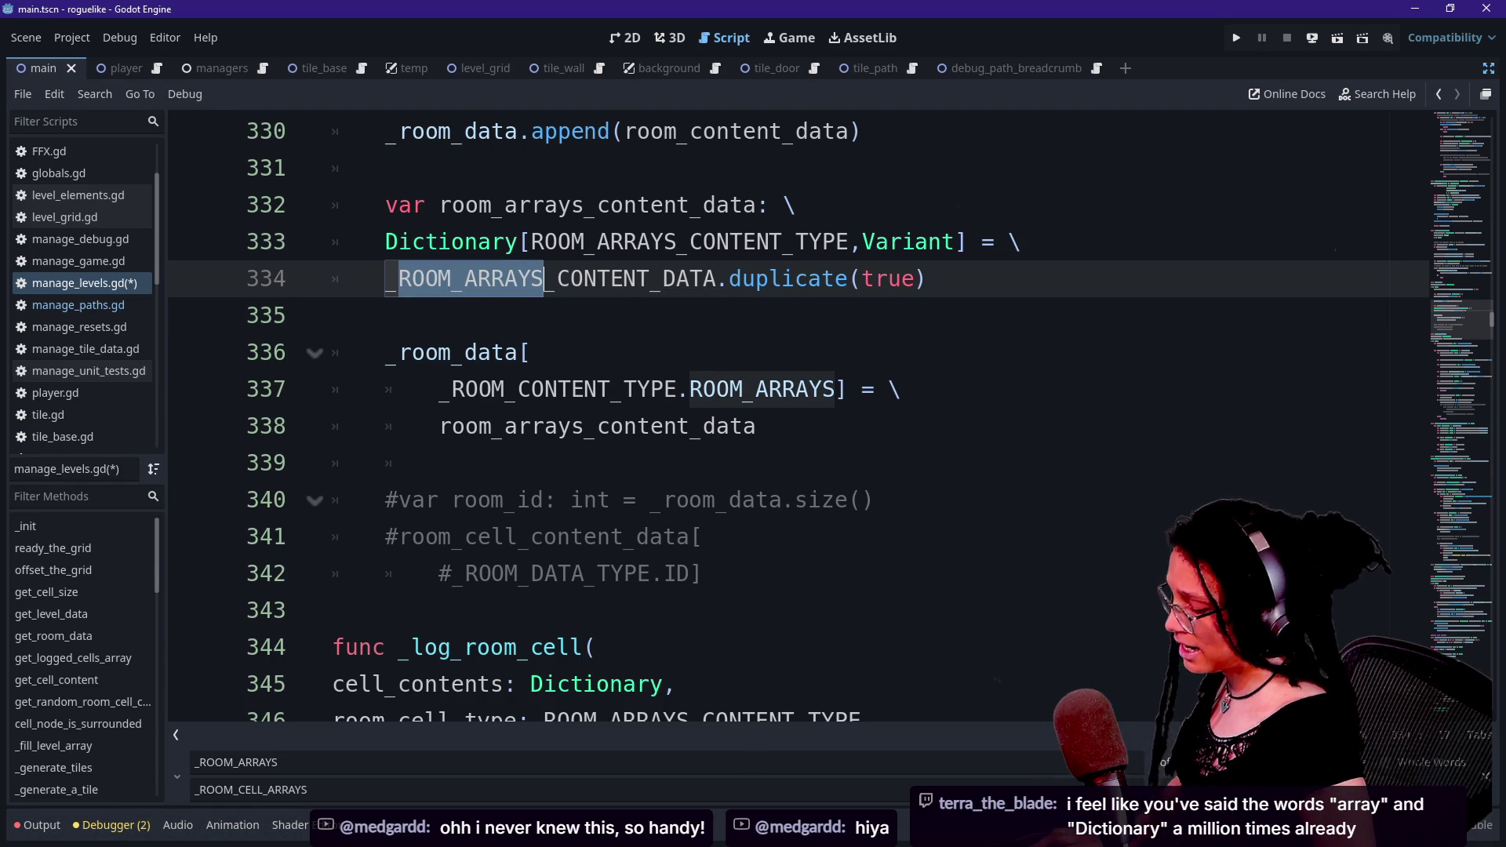
pyautogui.hotkey('ctrl', 'r')
pyautogui.write('ROOM_CELL_ARRAYS')
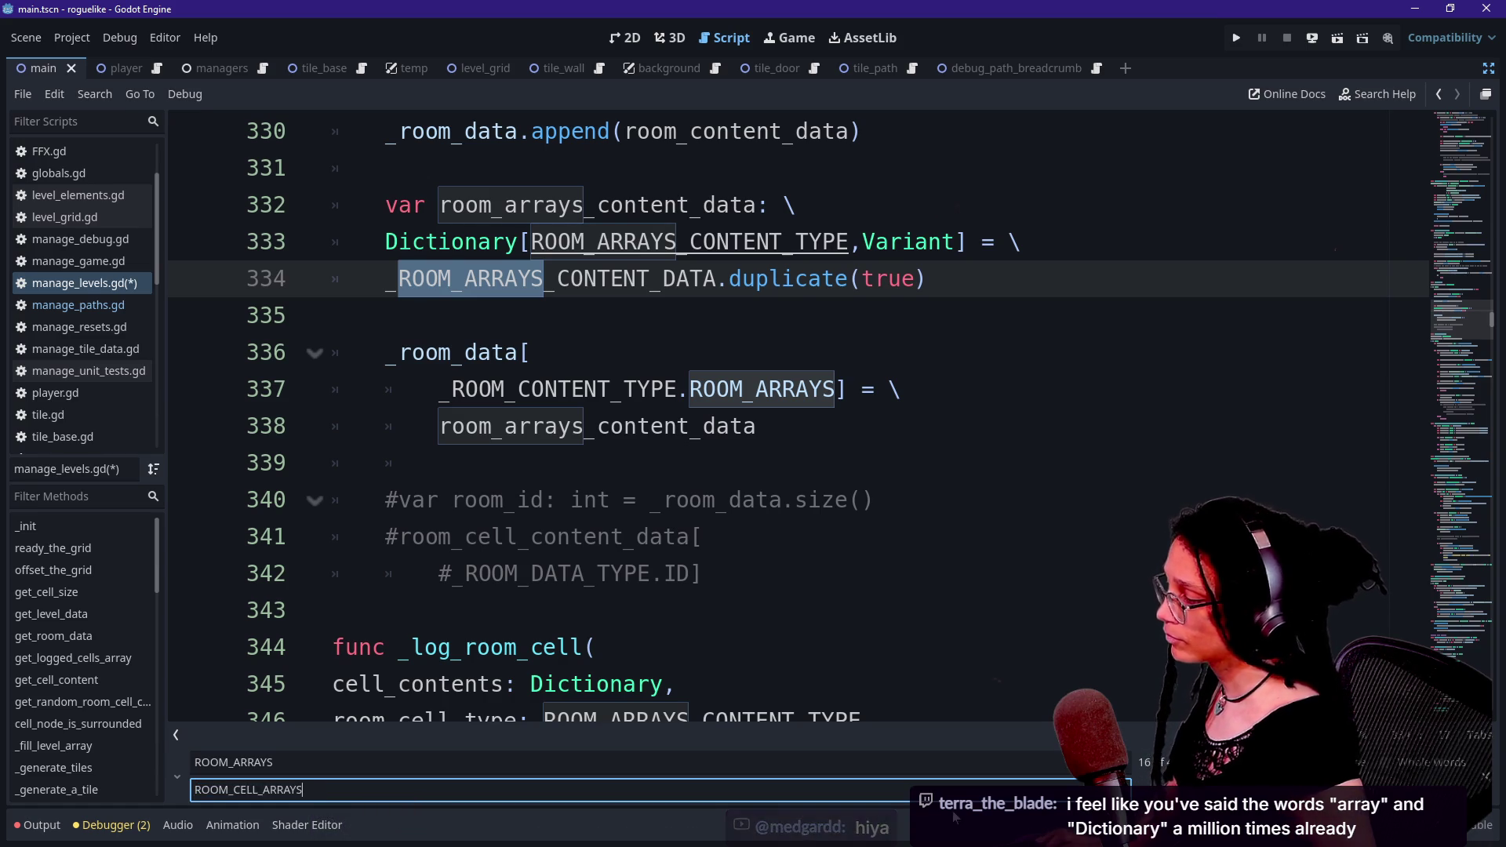
pyautogui.hotkey('shift', 'Return')
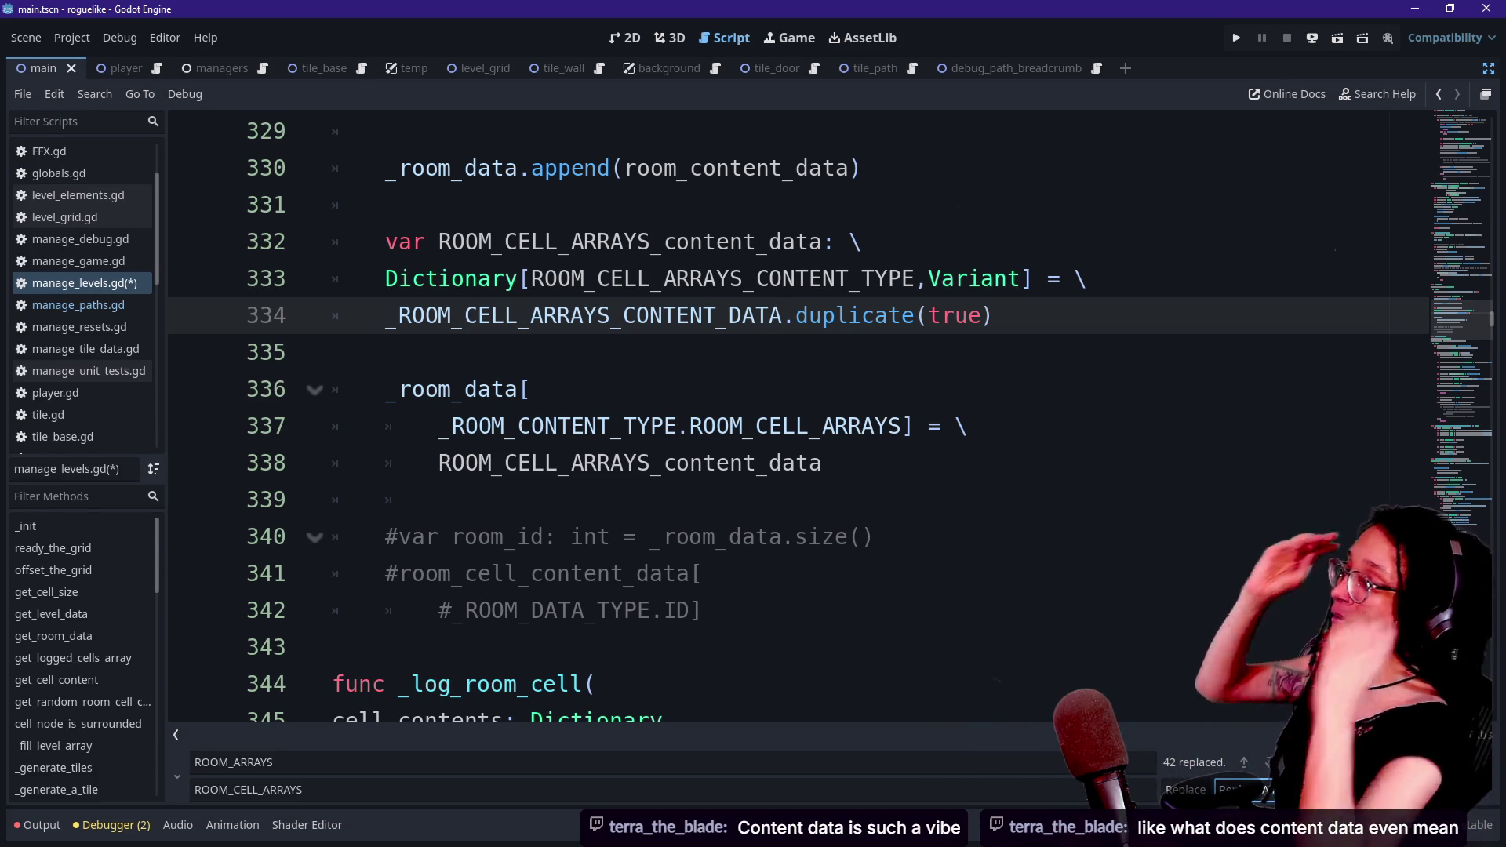
pyautogui.scroll(3, 1447, 331)
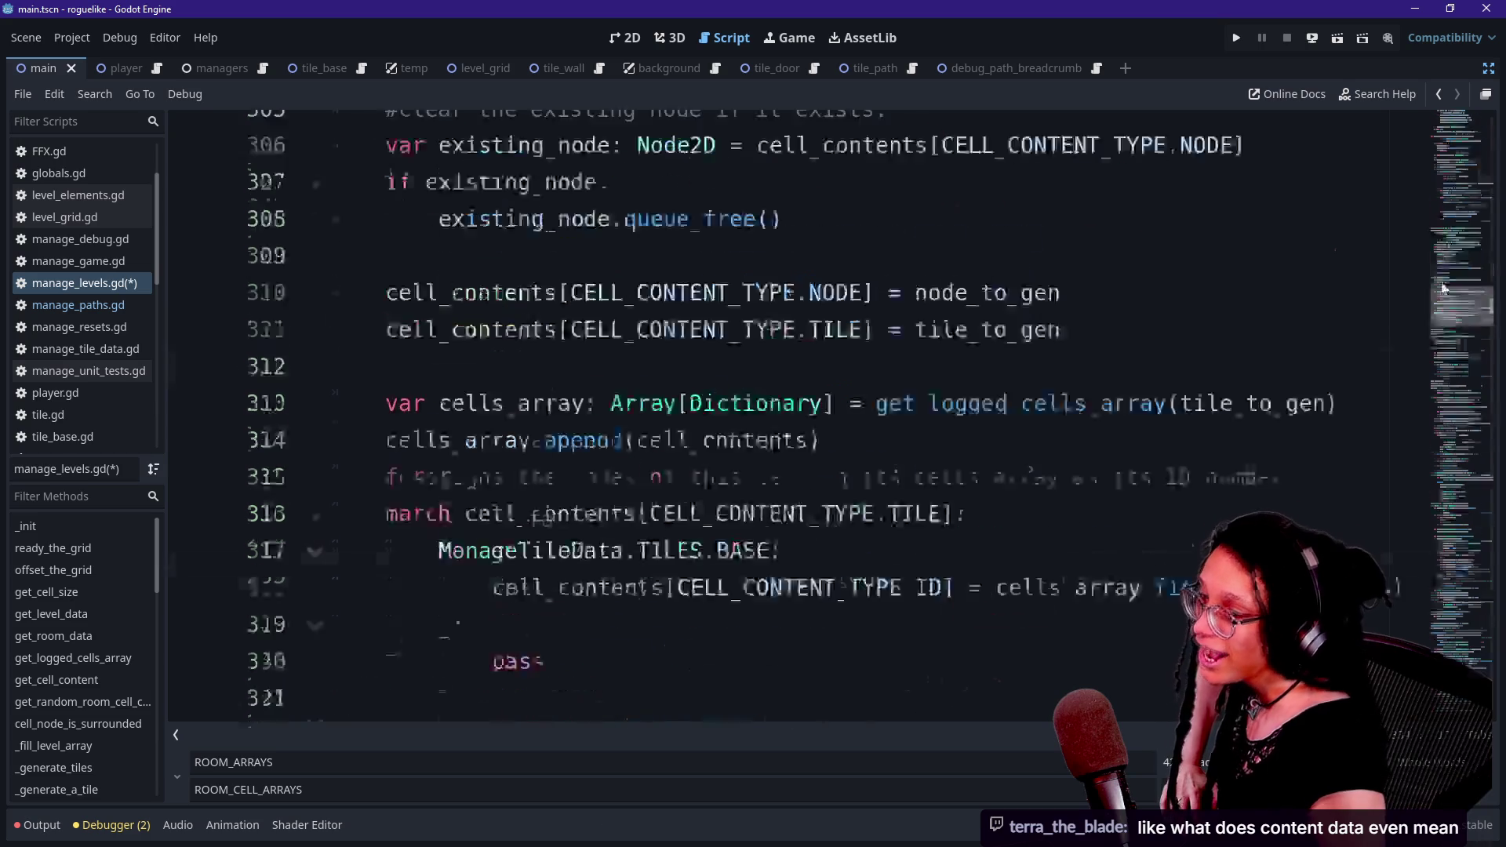
# - Scroll up to the CELL_CONTENT_TYPE enum declaration and mark it
pyautogui.scroll(15, 1447, 331)
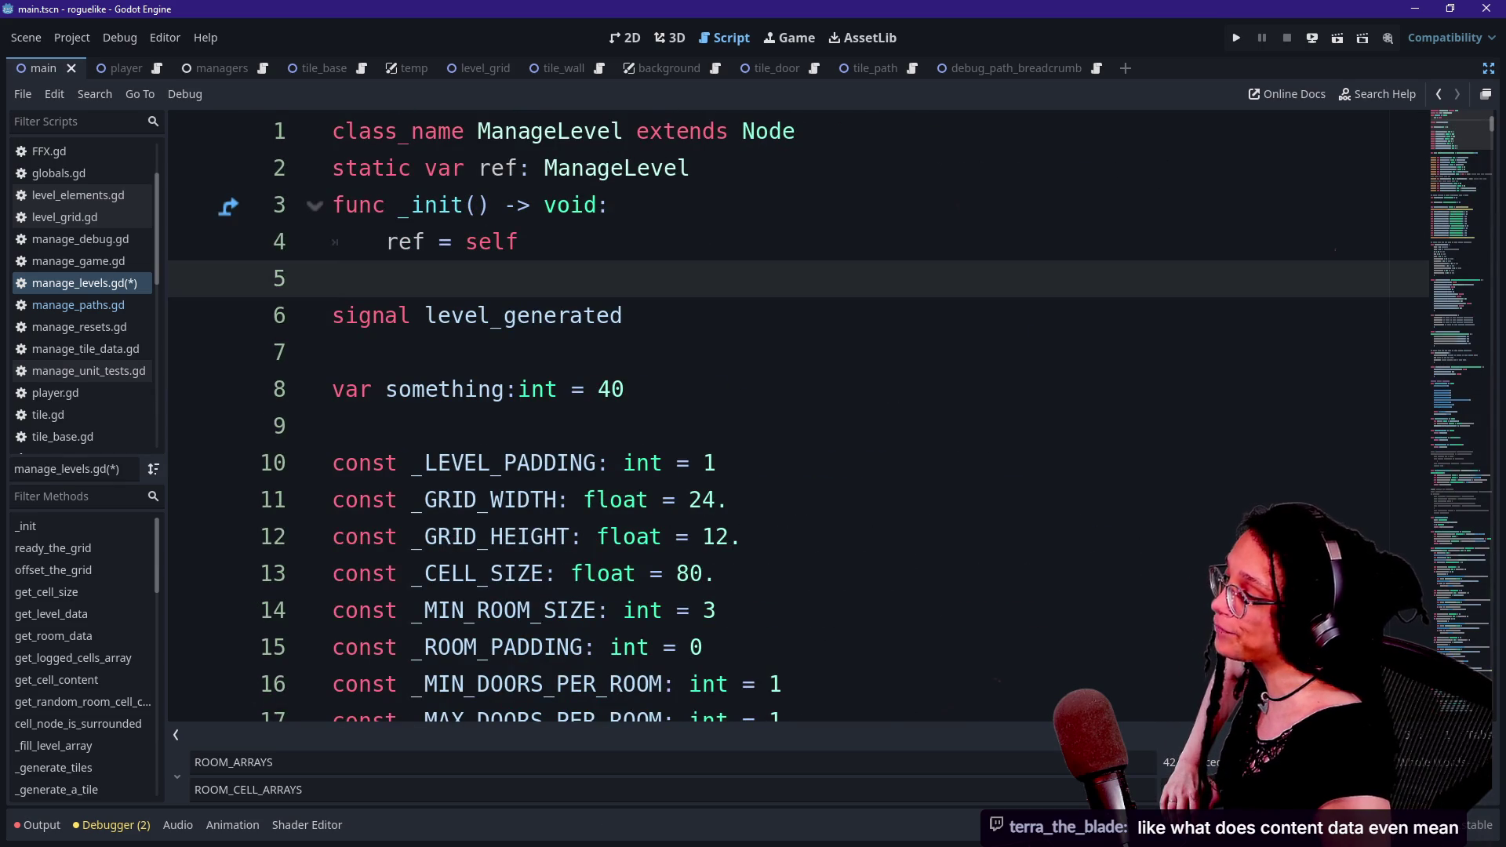
pyautogui.scroll(-10, 1448, 331)
pyautogui.click(840, 463)
pyautogui.scroll(-4, 839, 463)
pyautogui.click(953, 426)
pyautogui.scroll(-3, 953, 426)
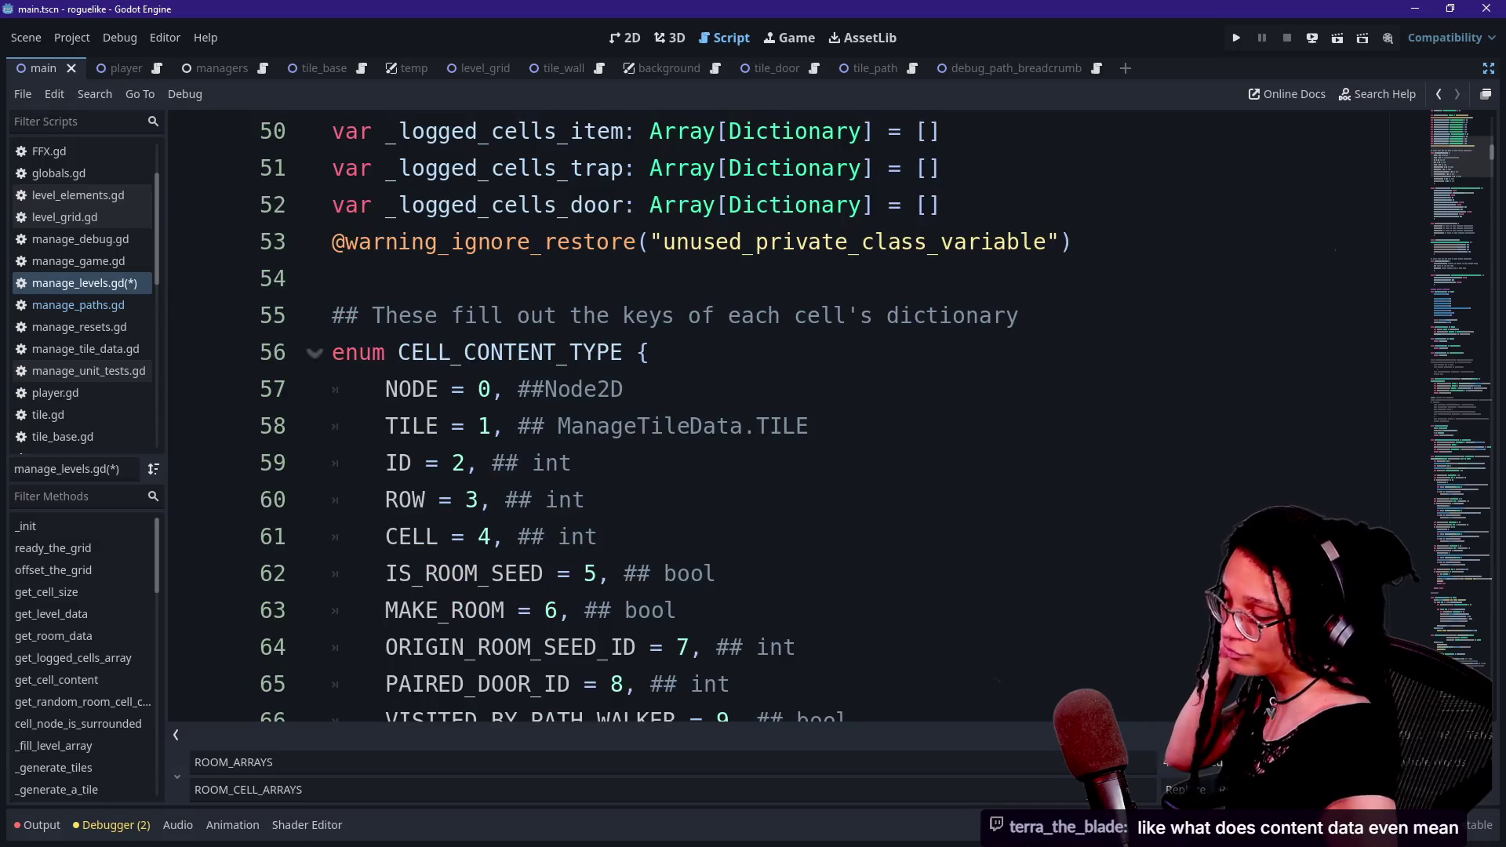
pyautogui.scroll(-4, 784, 416)
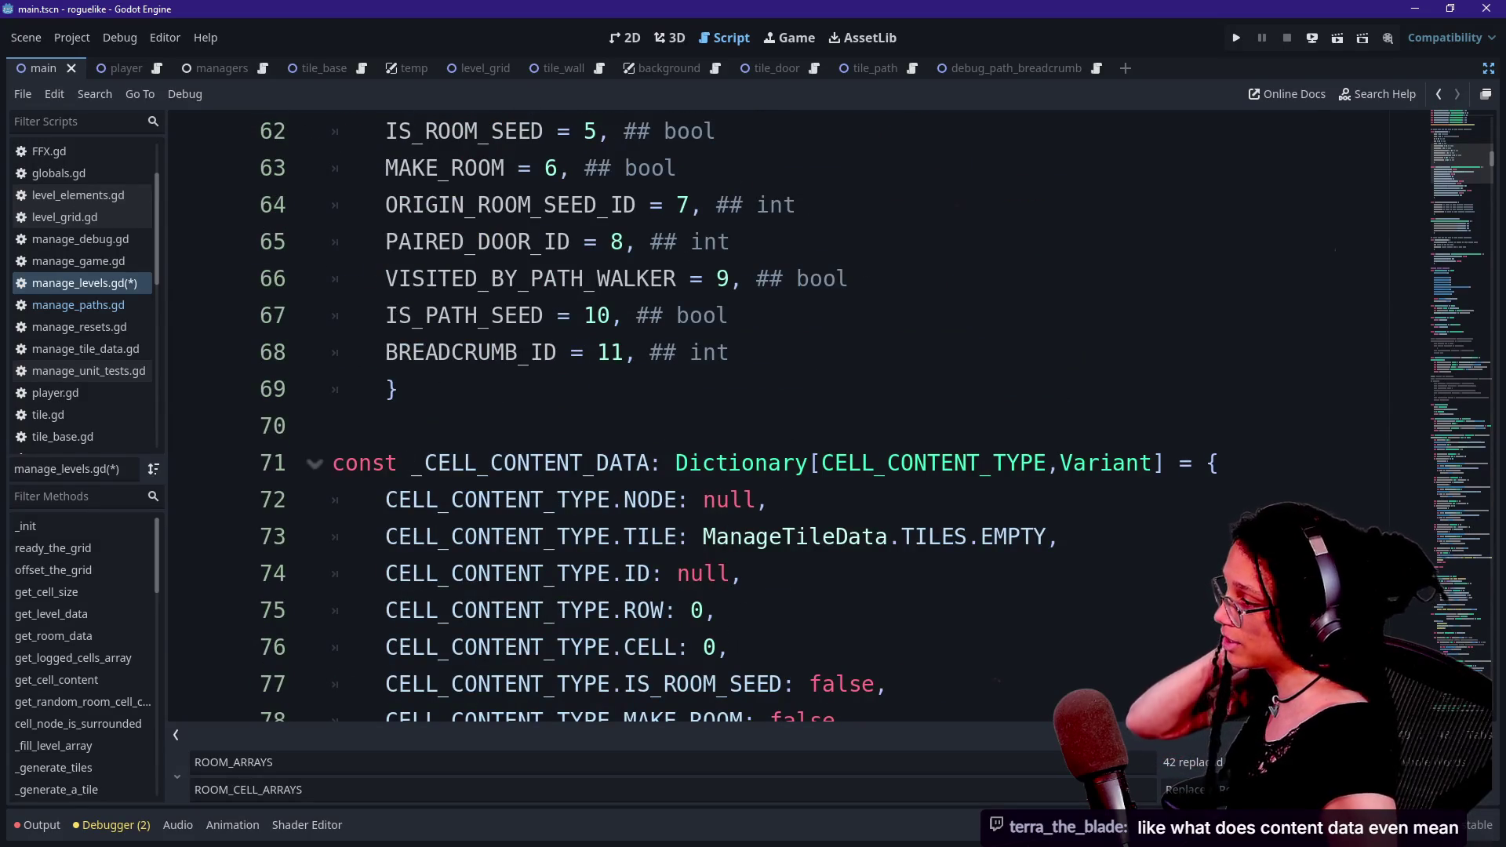
pyautogui.scroll(2, 784, 415)
pyautogui.scroll(2, 784, 416)
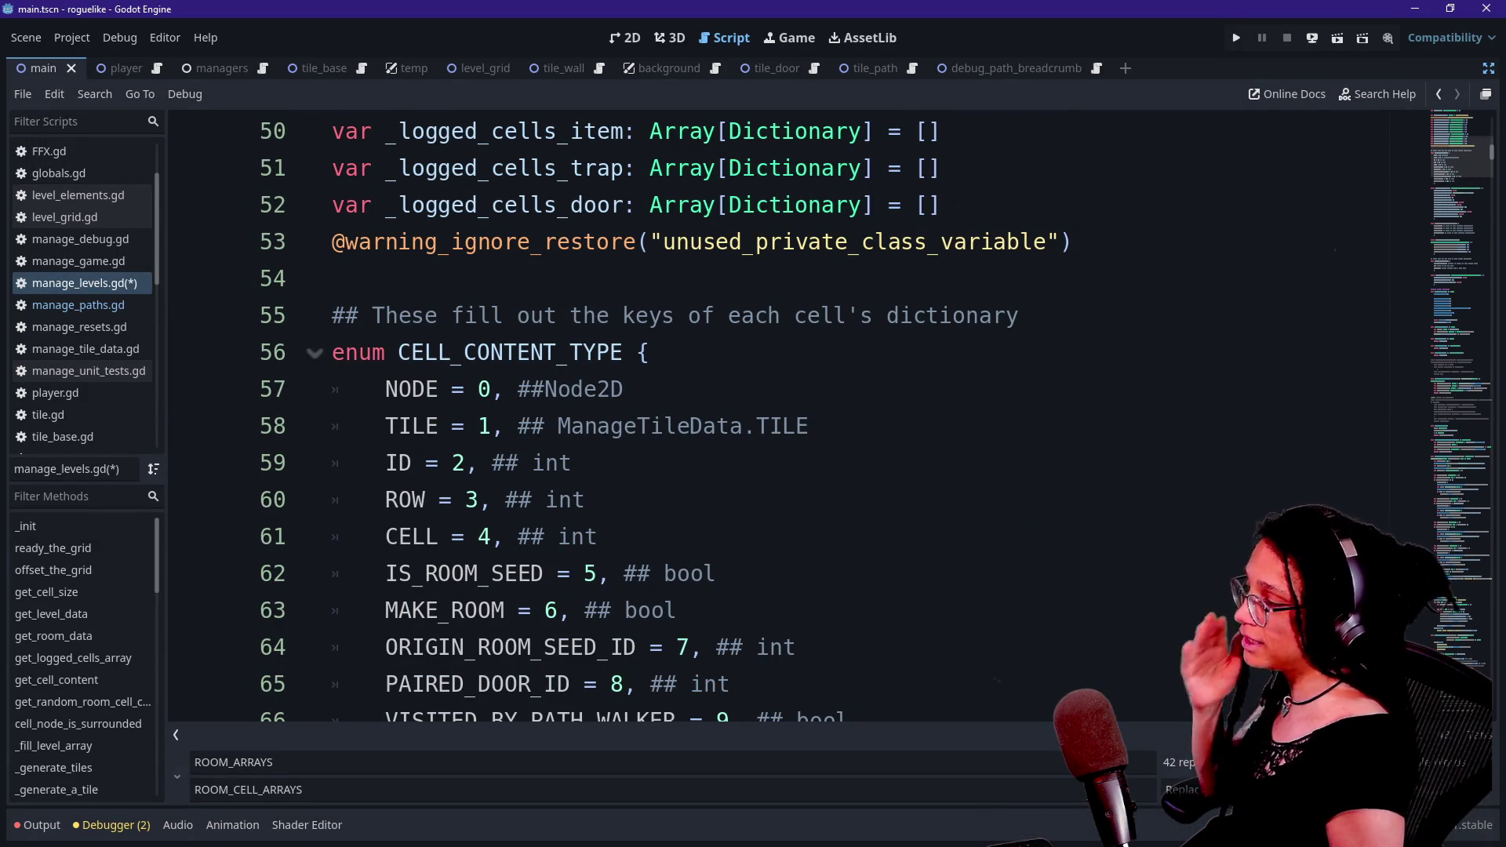
pyautogui.click(612, 352)
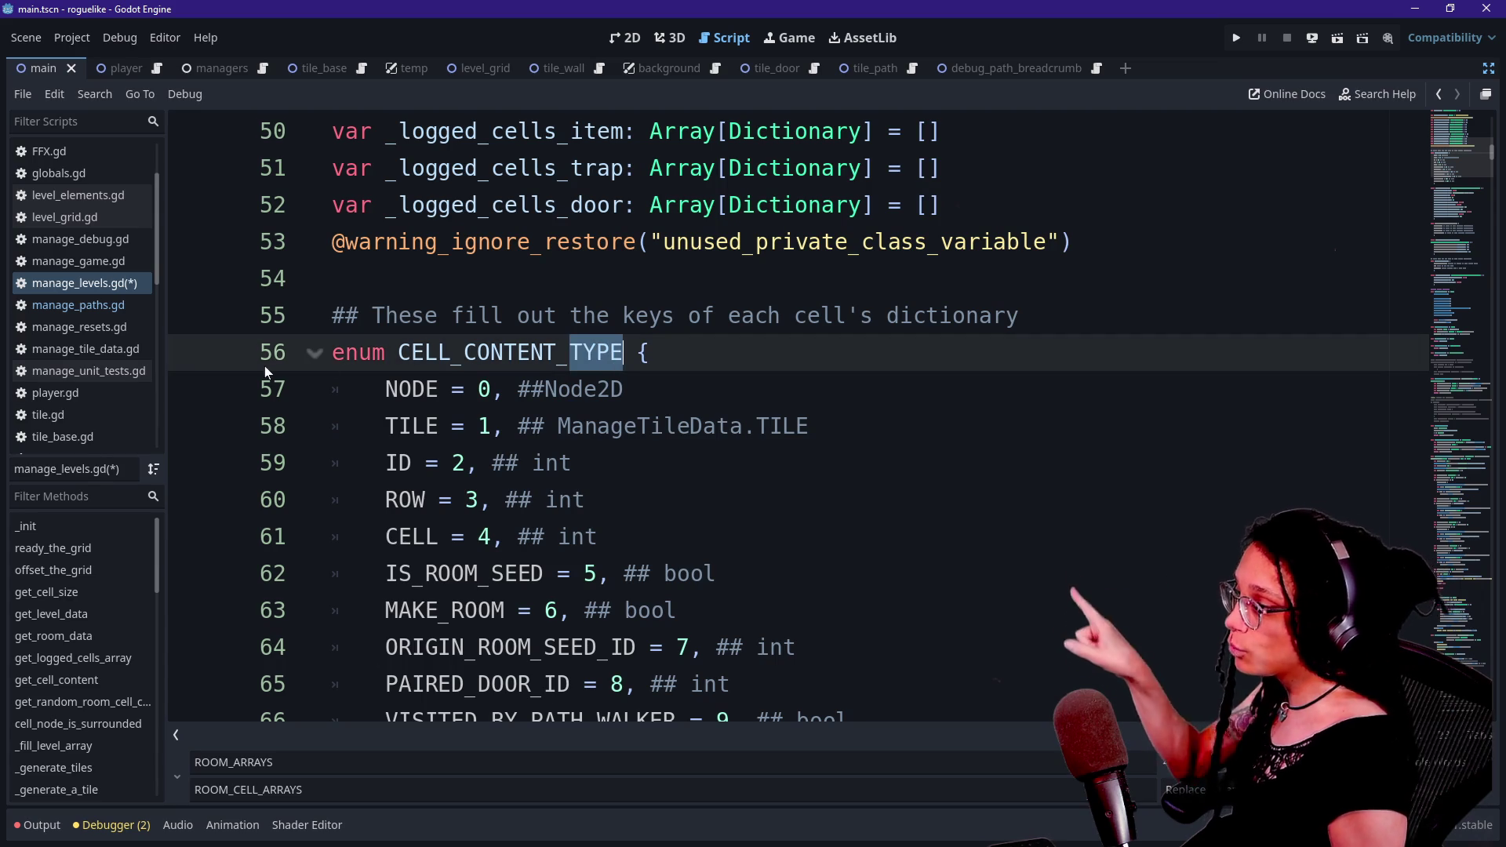
pyautogui.keyDown('shift'); pyautogui.click(334, 353); pyautogui.keyUp('shift')
pyautogui.click(612, 352)
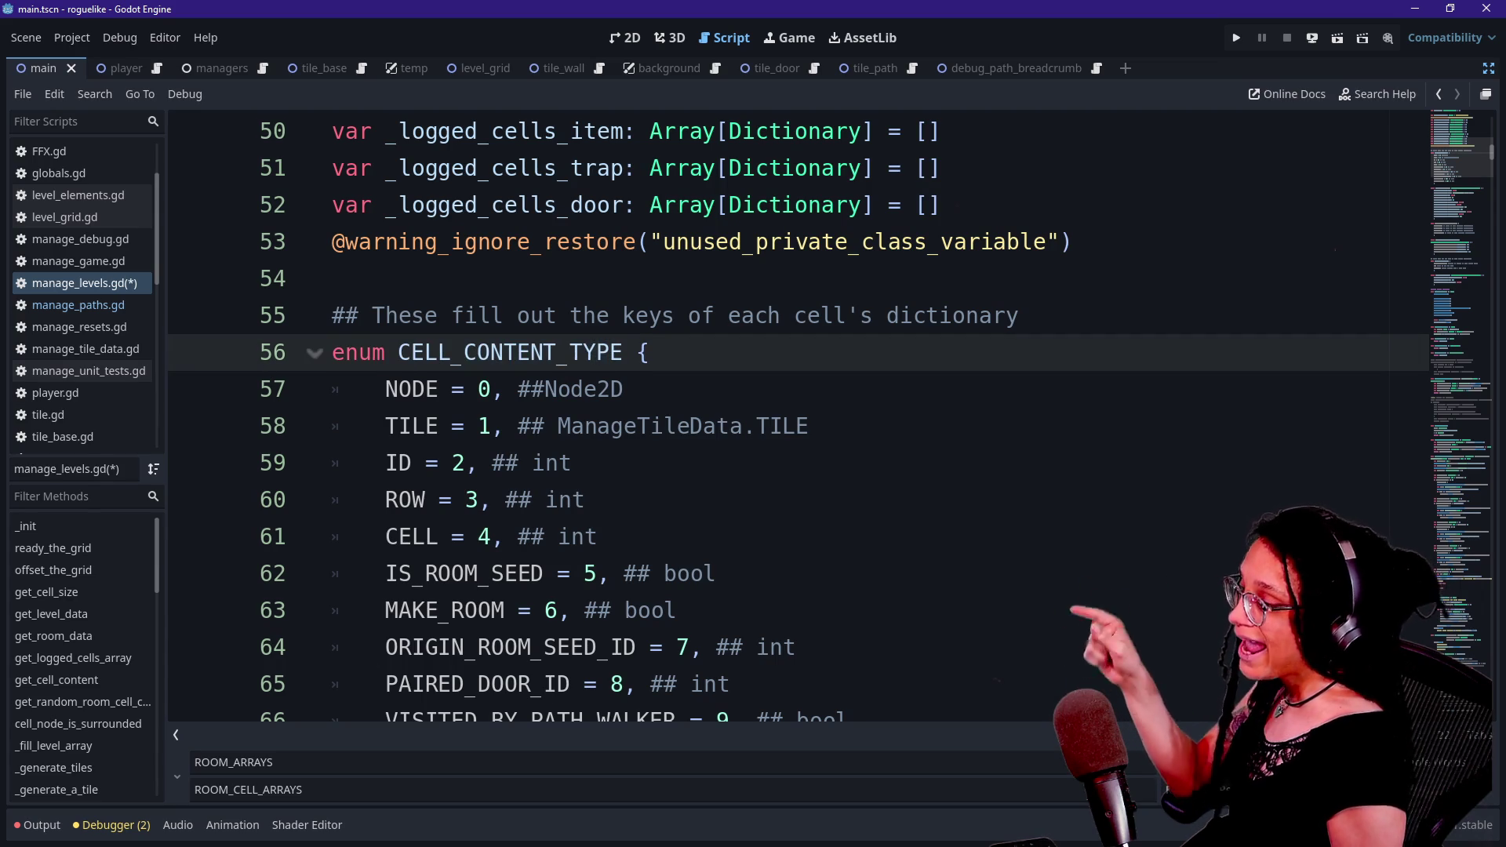
# - Highlight the CELL_CONTENT_TYPE enum entries on lines 56–62
pyautogui.moveTo(396, 352); pyautogui.dragTo(604, 574)
pyautogui.click(604, 573)
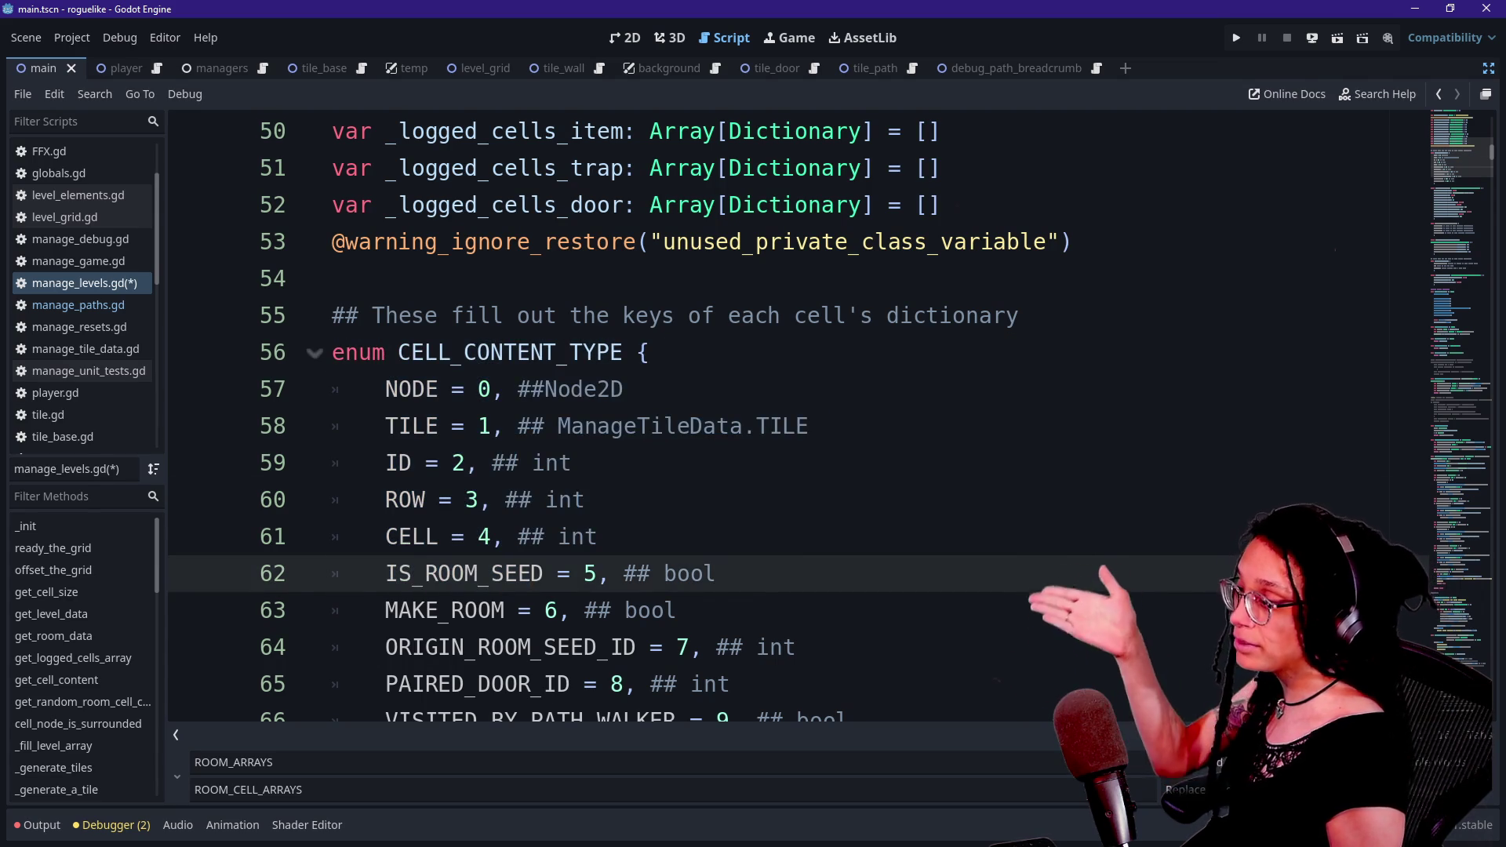
pyautogui.click(569, 352)
pyautogui.moveTo(570, 352); pyautogui.dragTo(624, 352)
# - Highlight the CELL_CONTENT_TYPE keys on lines 72–77 of _CELL_CONTENT_DATA, then switch to the Excalidraw diagram
pyautogui.scroll(-6, 624, 353)
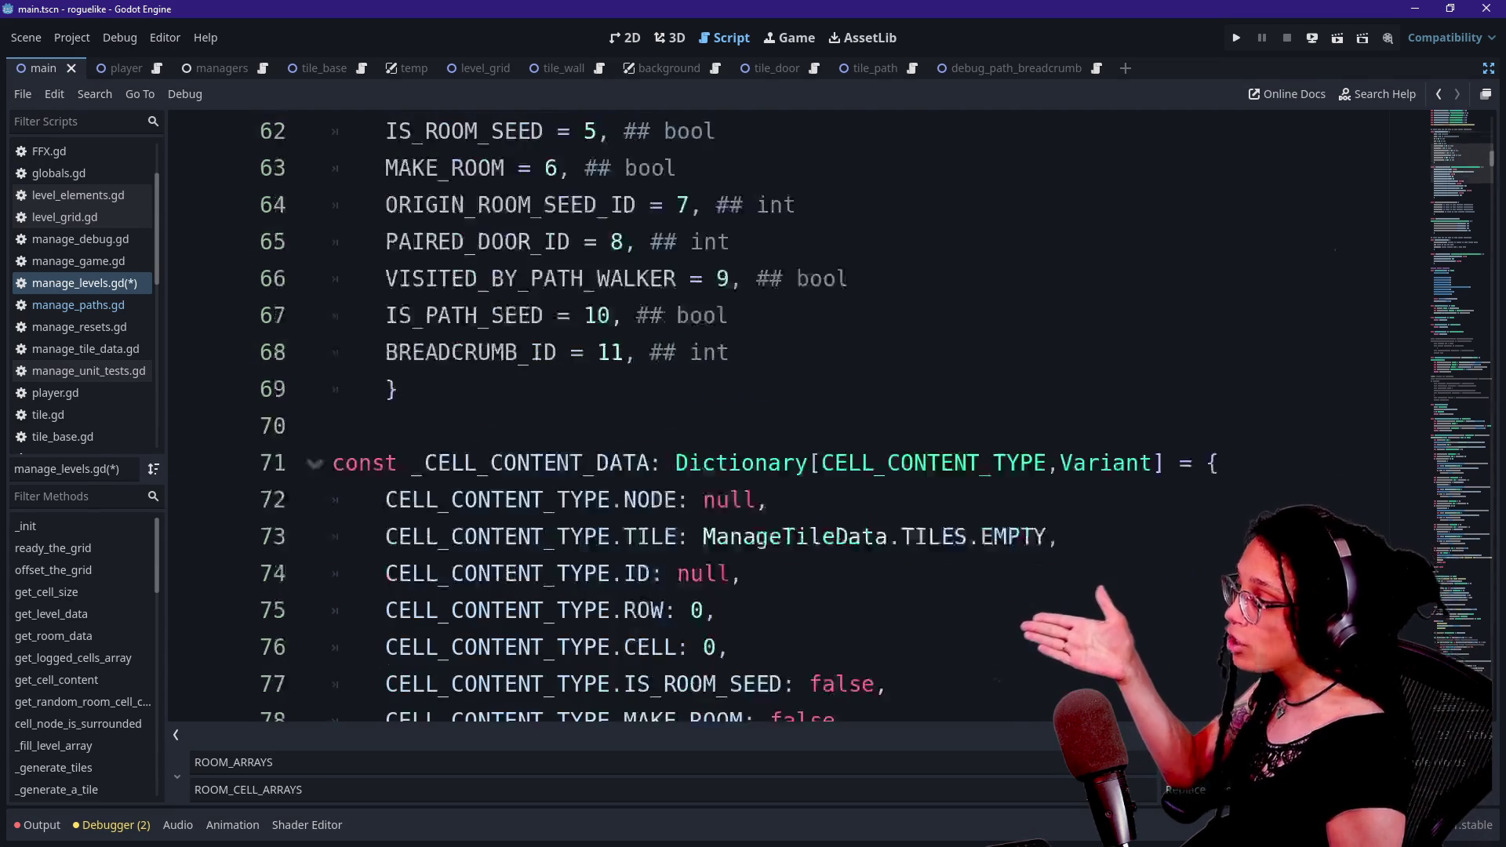
pyautogui.moveTo(583, 242); pyautogui.dragTo(649, 242)
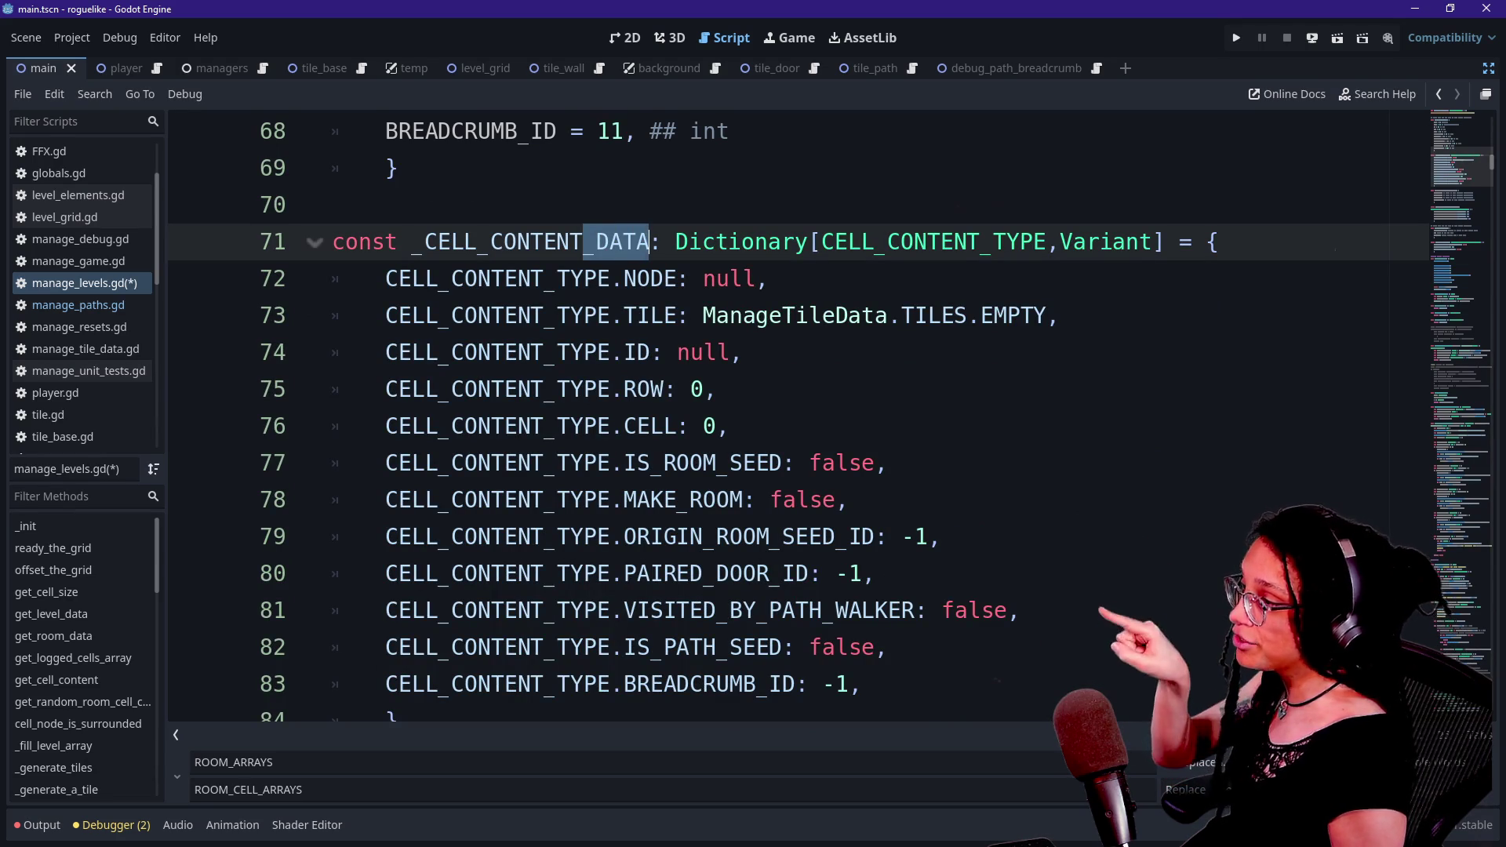
pyautogui.moveTo(385, 279); pyautogui.dragTo(612, 278)
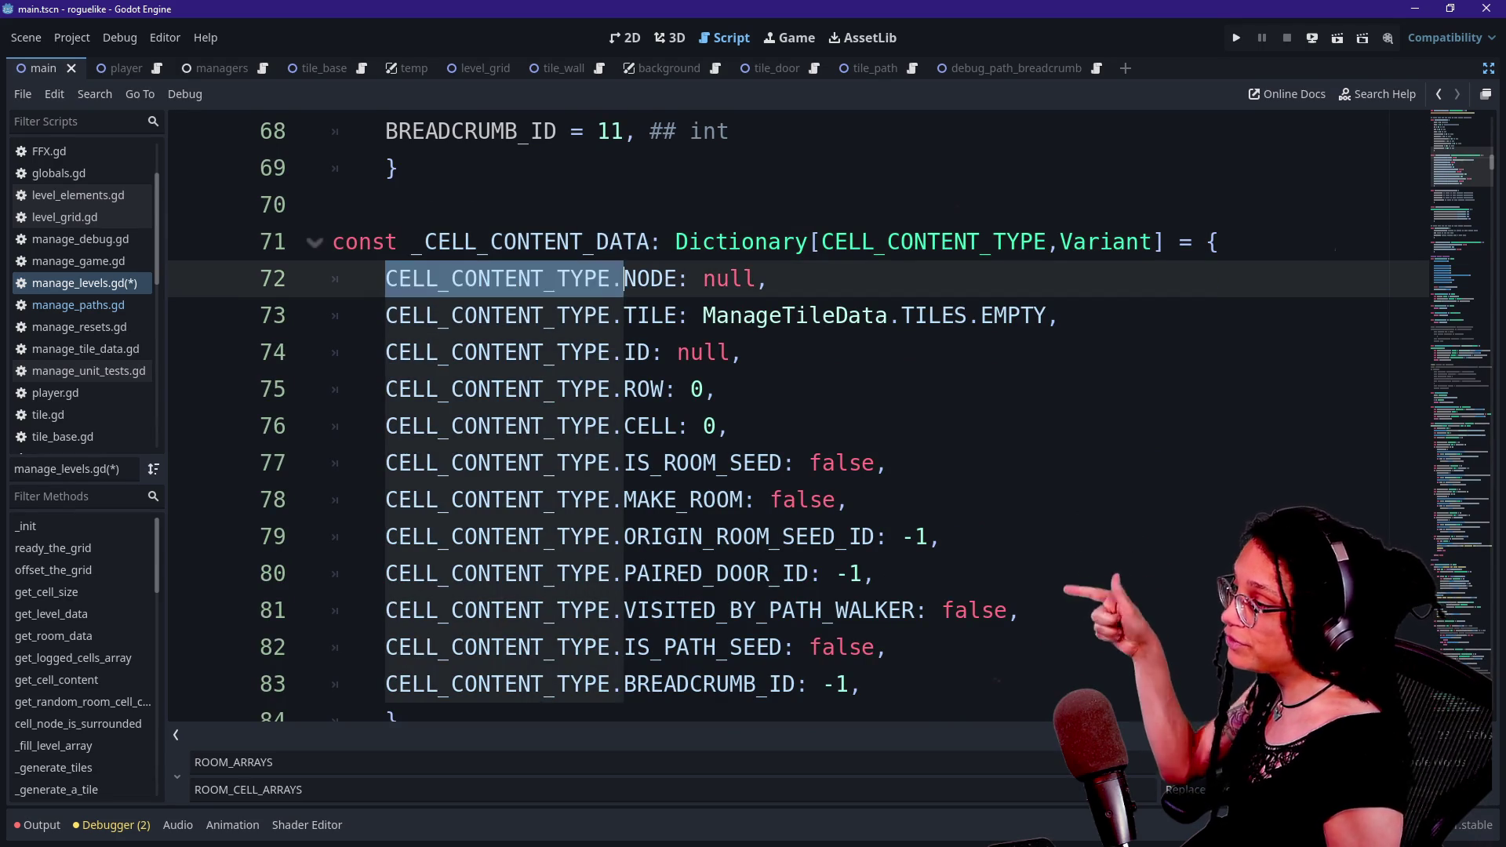
pyautogui.moveTo(386, 316); pyautogui.dragTo(597, 315)
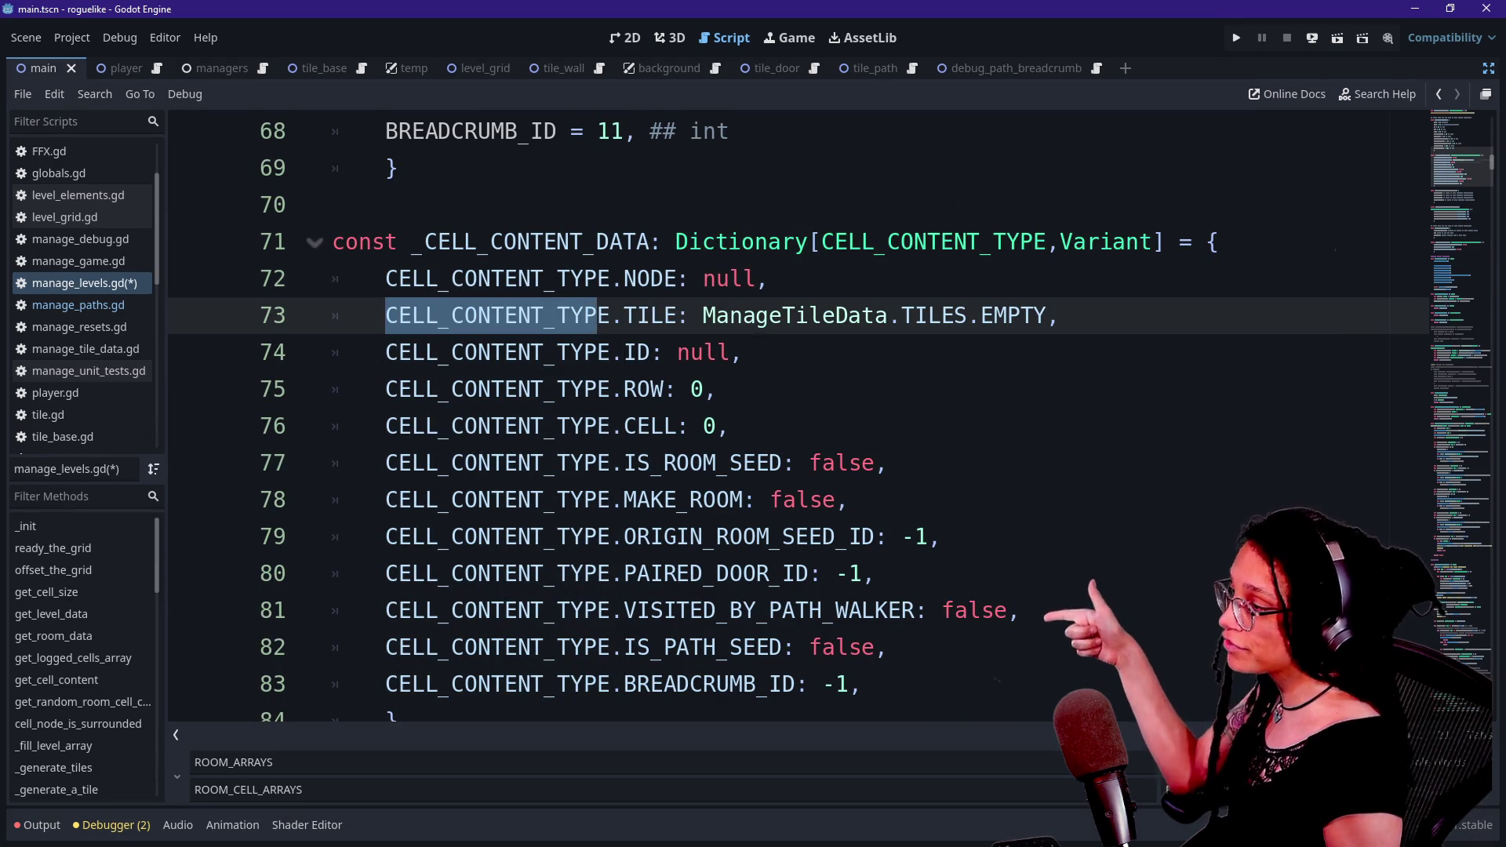
pyautogui.moveTo(385, 352); pyautogui.dragTo(598, 352)
pyautogui.moveTo(399, 389); pyautogui.dragTo(585, 389)
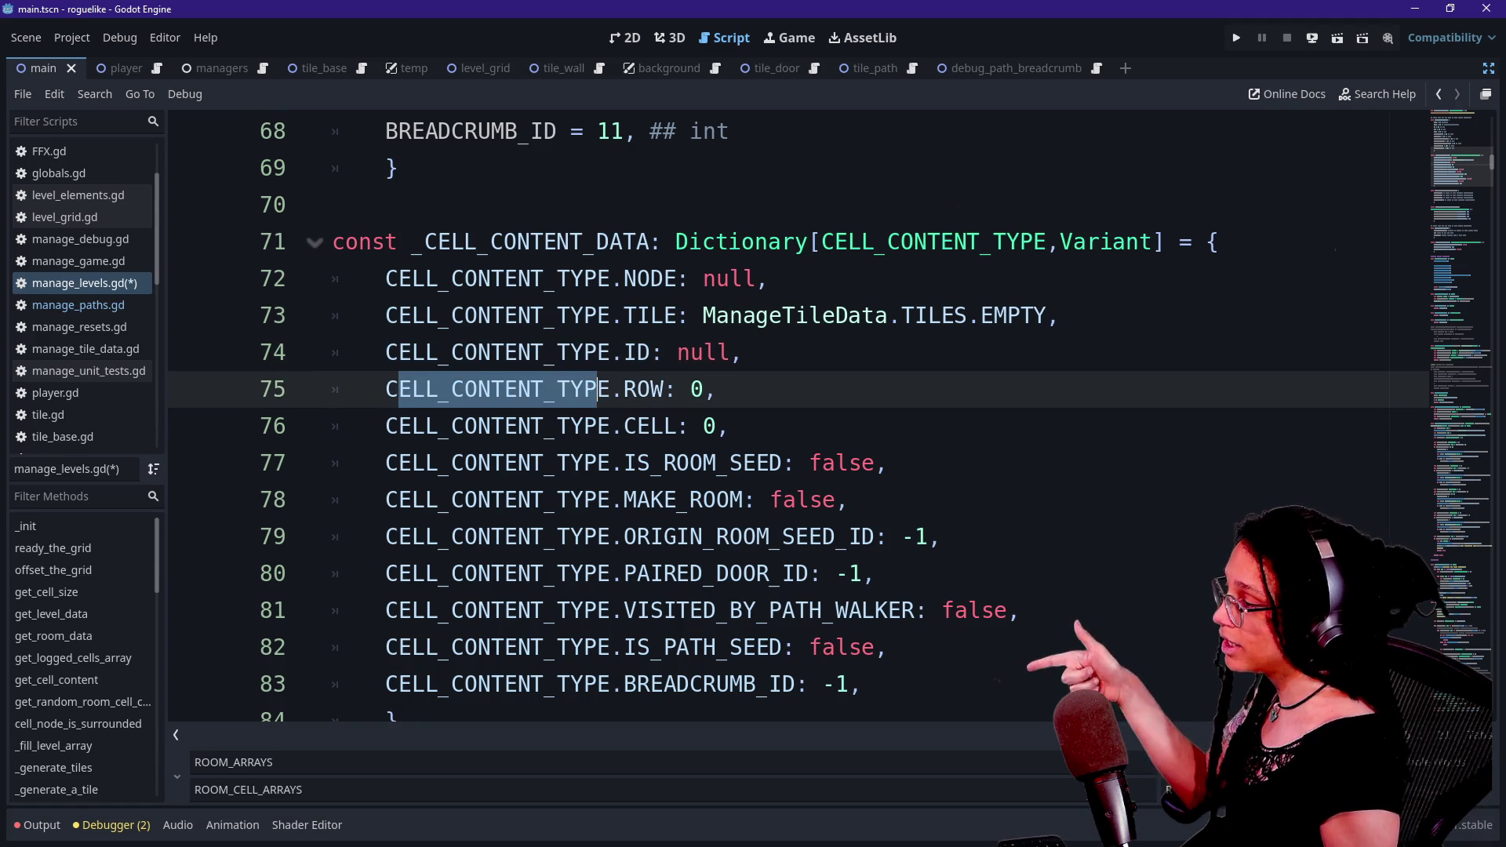
pyautogui.moveTo(399, 426); pyautogui.dragTo(545, 426)
pyautogui.moveTo(385, 462); pyautogui.dragTo(584, 463)
pyautogui.moveTo(451, 279); pyautogui.dragTo(532, 278)
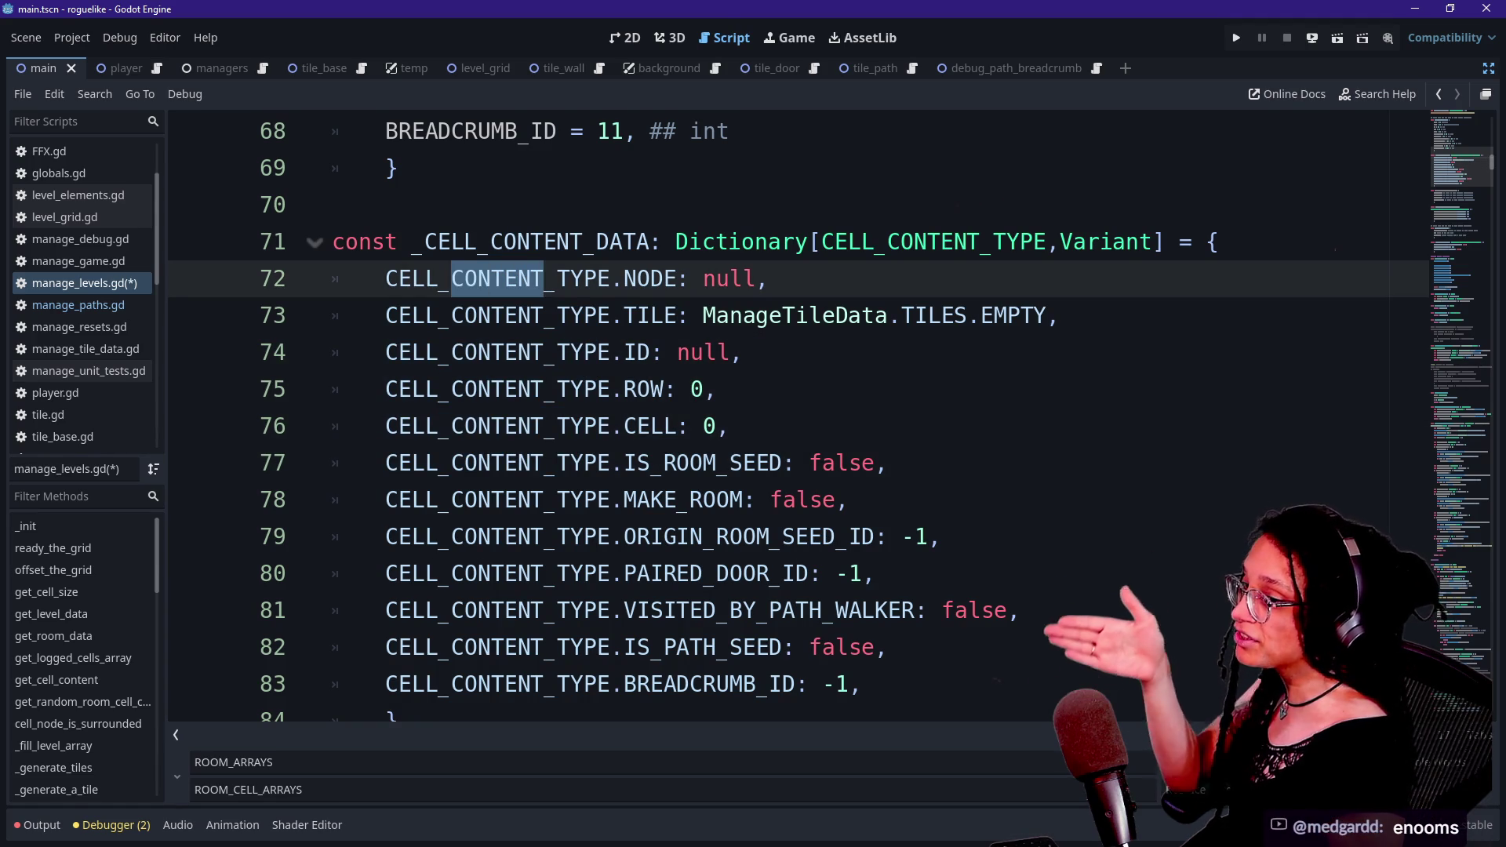
pyautogui.moveTo(545, 283)
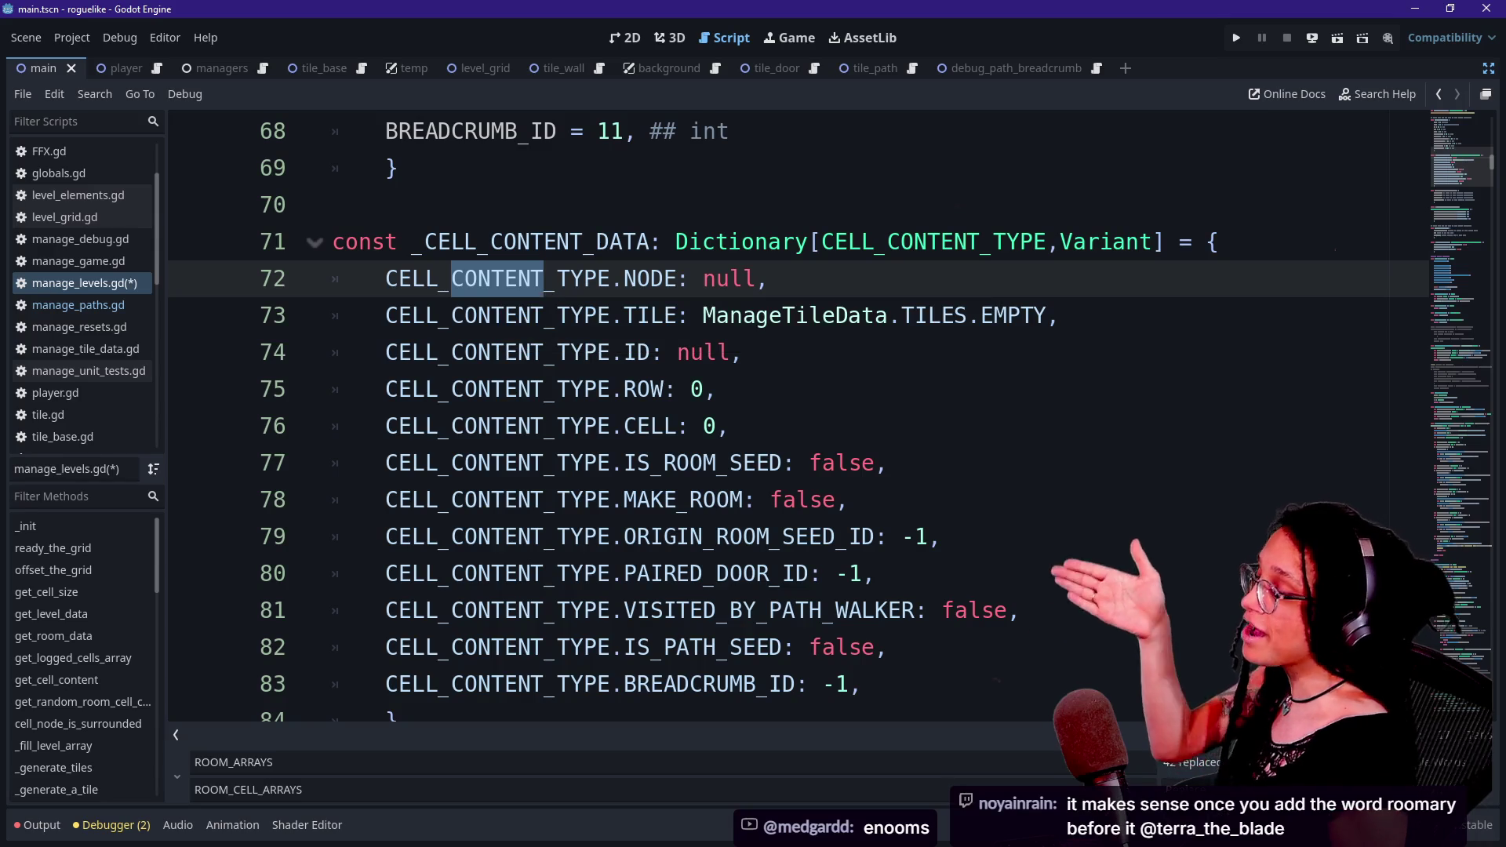
pyautogui.moveTo(479, 284)
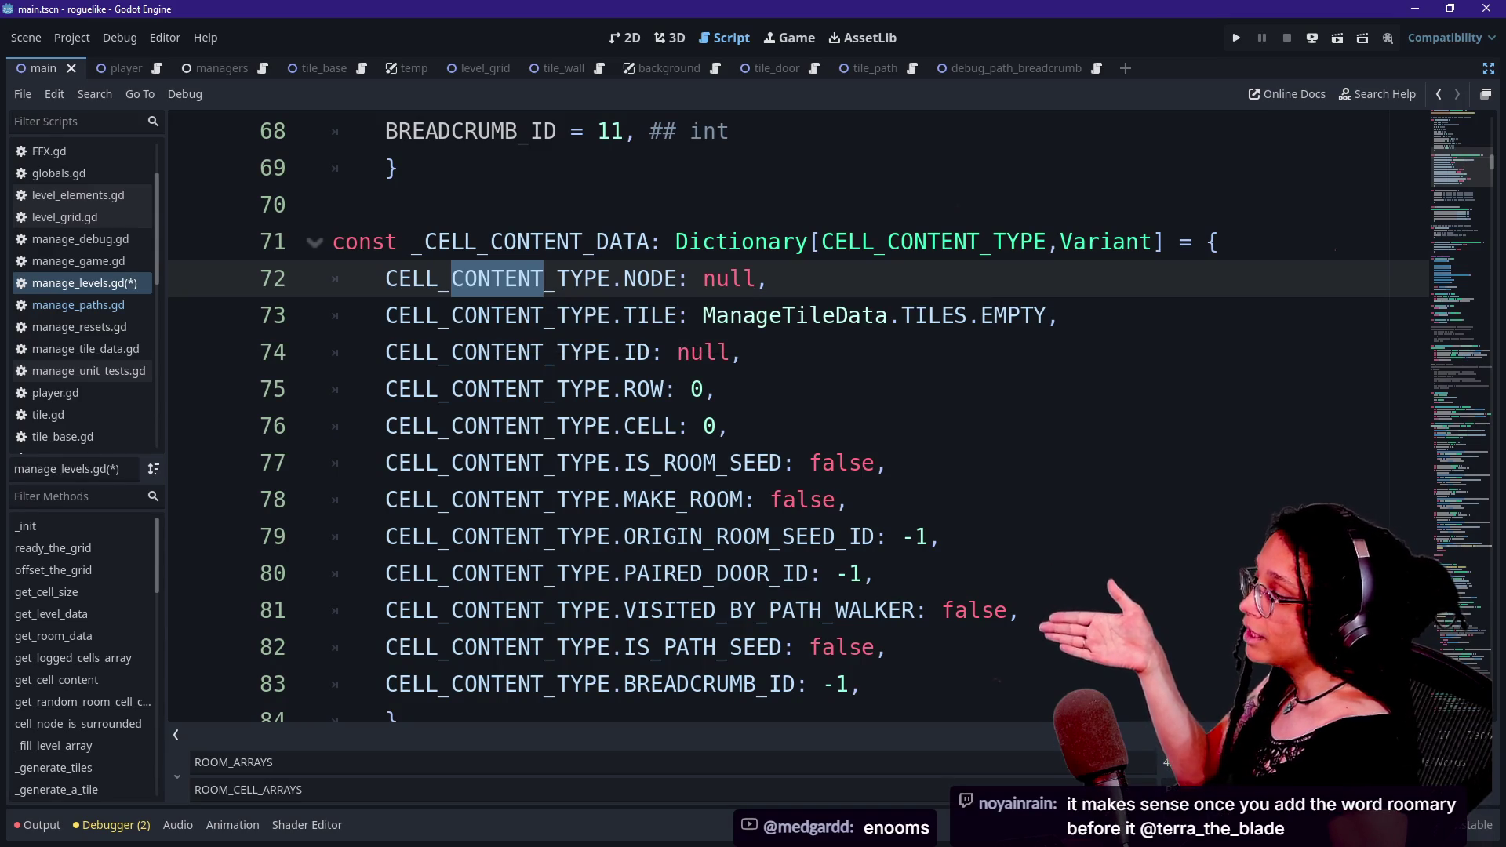
pyautogui.doubleClick(411, 279)
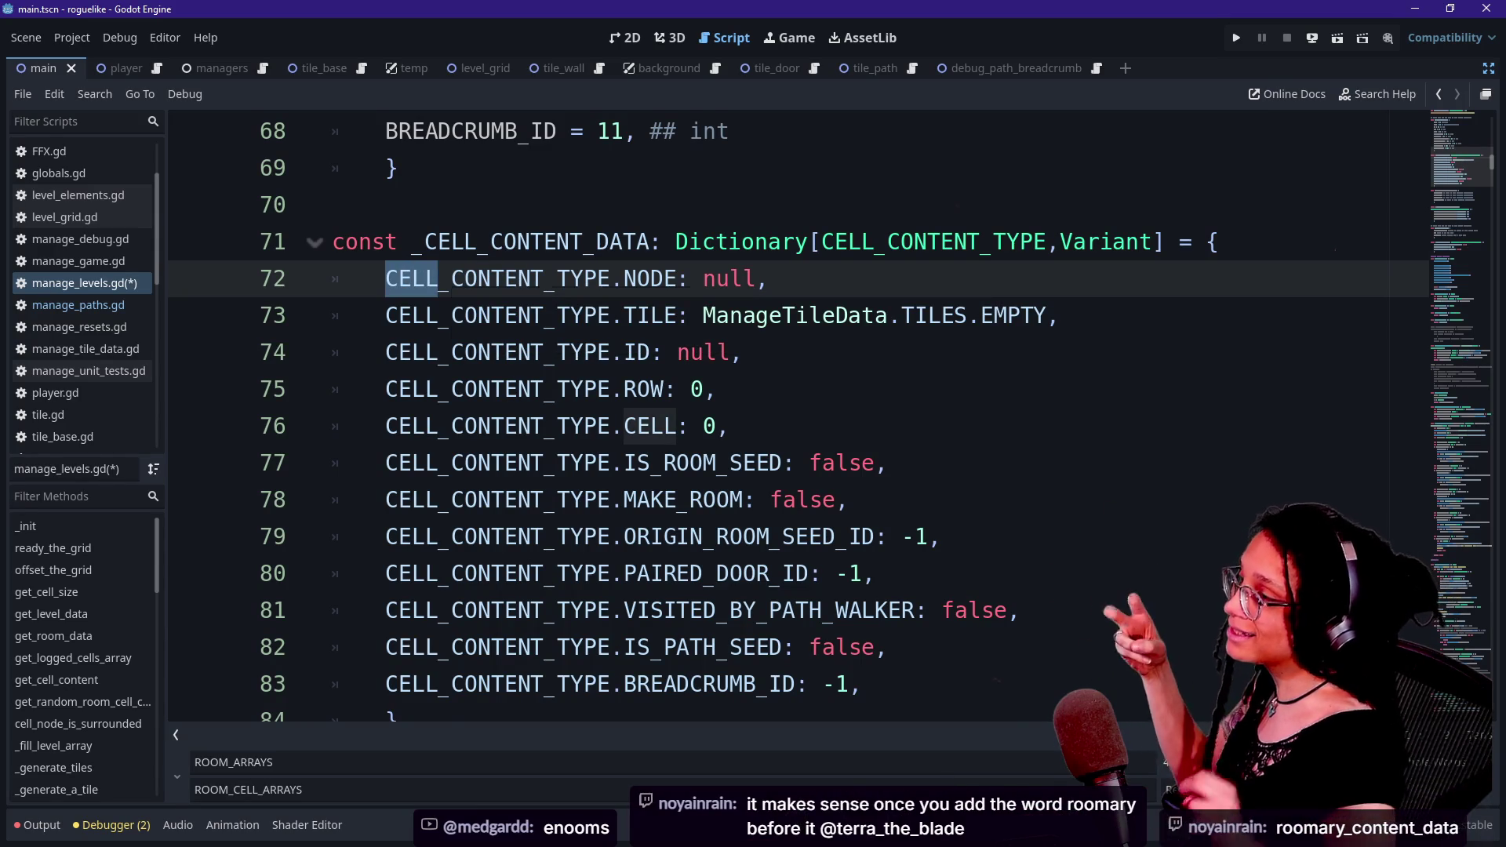
pyautogui.hotkey('alt', 'Tab')
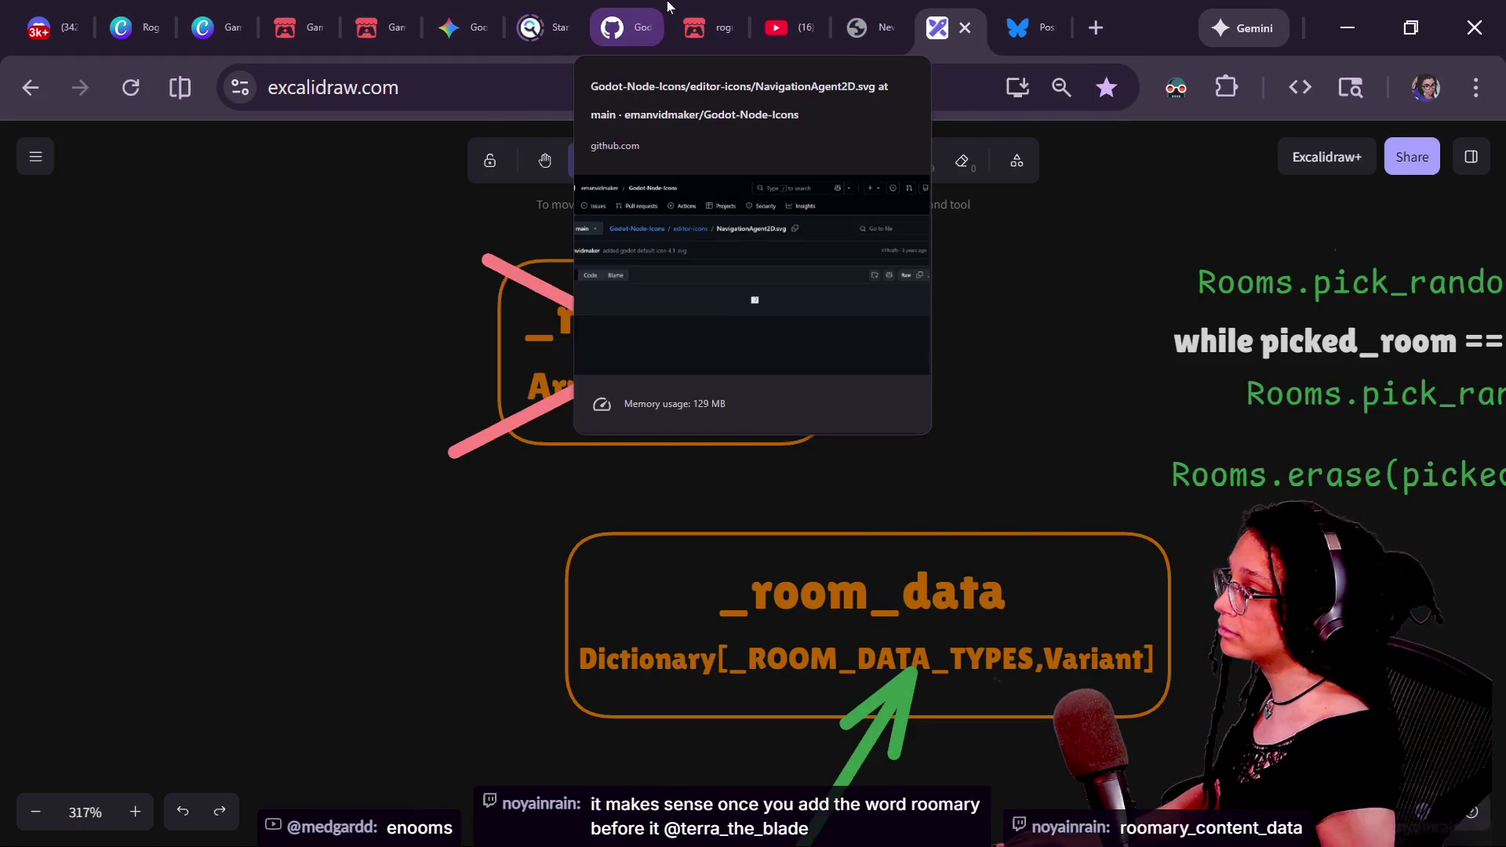
# - Run the roguelike-wip web build on itch.io full screen, then return to Godot
pyautogui.click(706, 27)
pyautogui.click(695, 473)
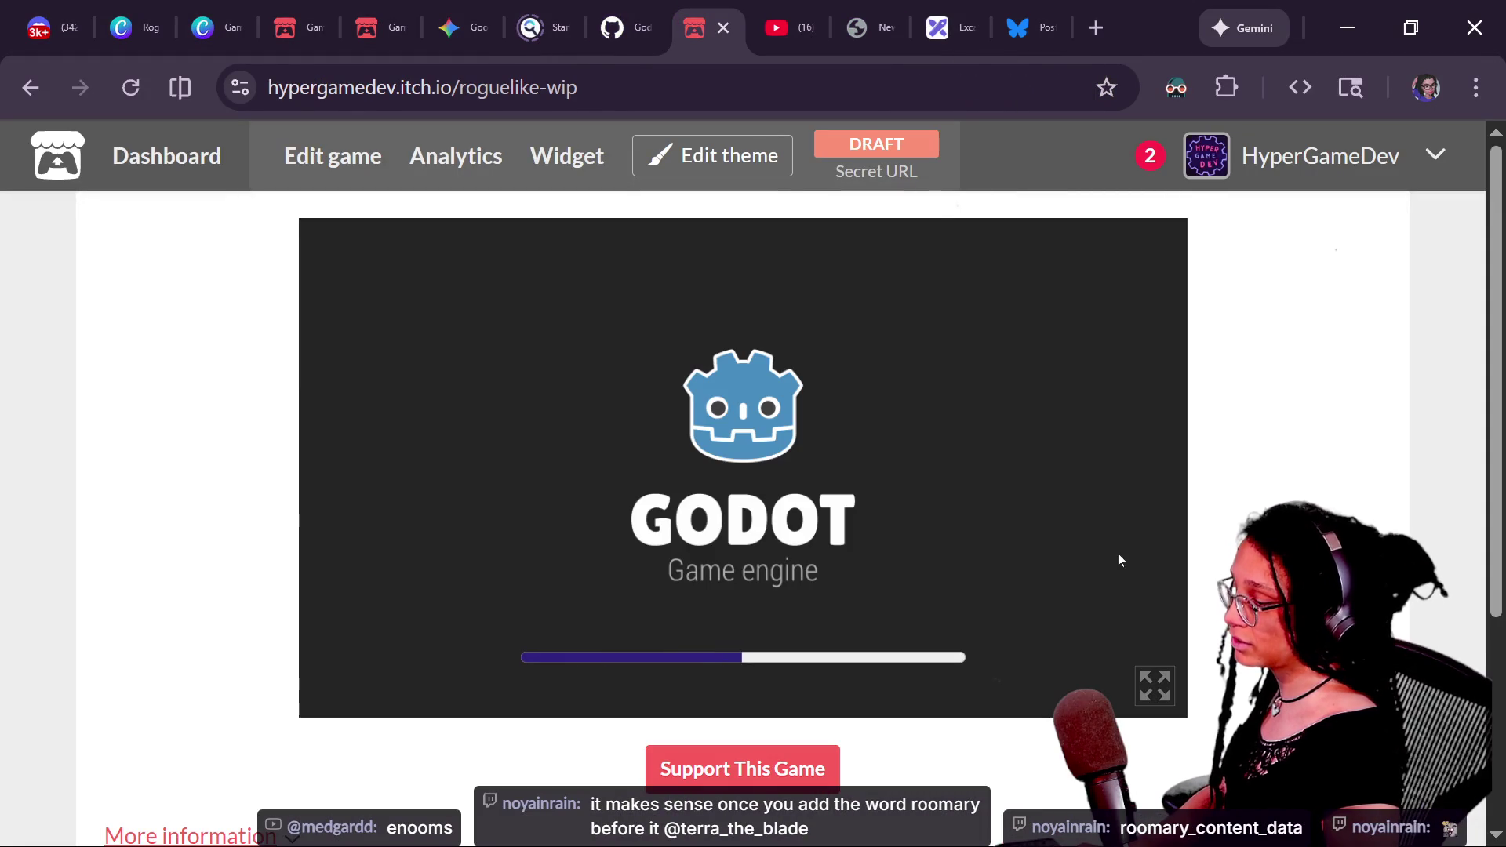
pyautogui.click(1155, 685)
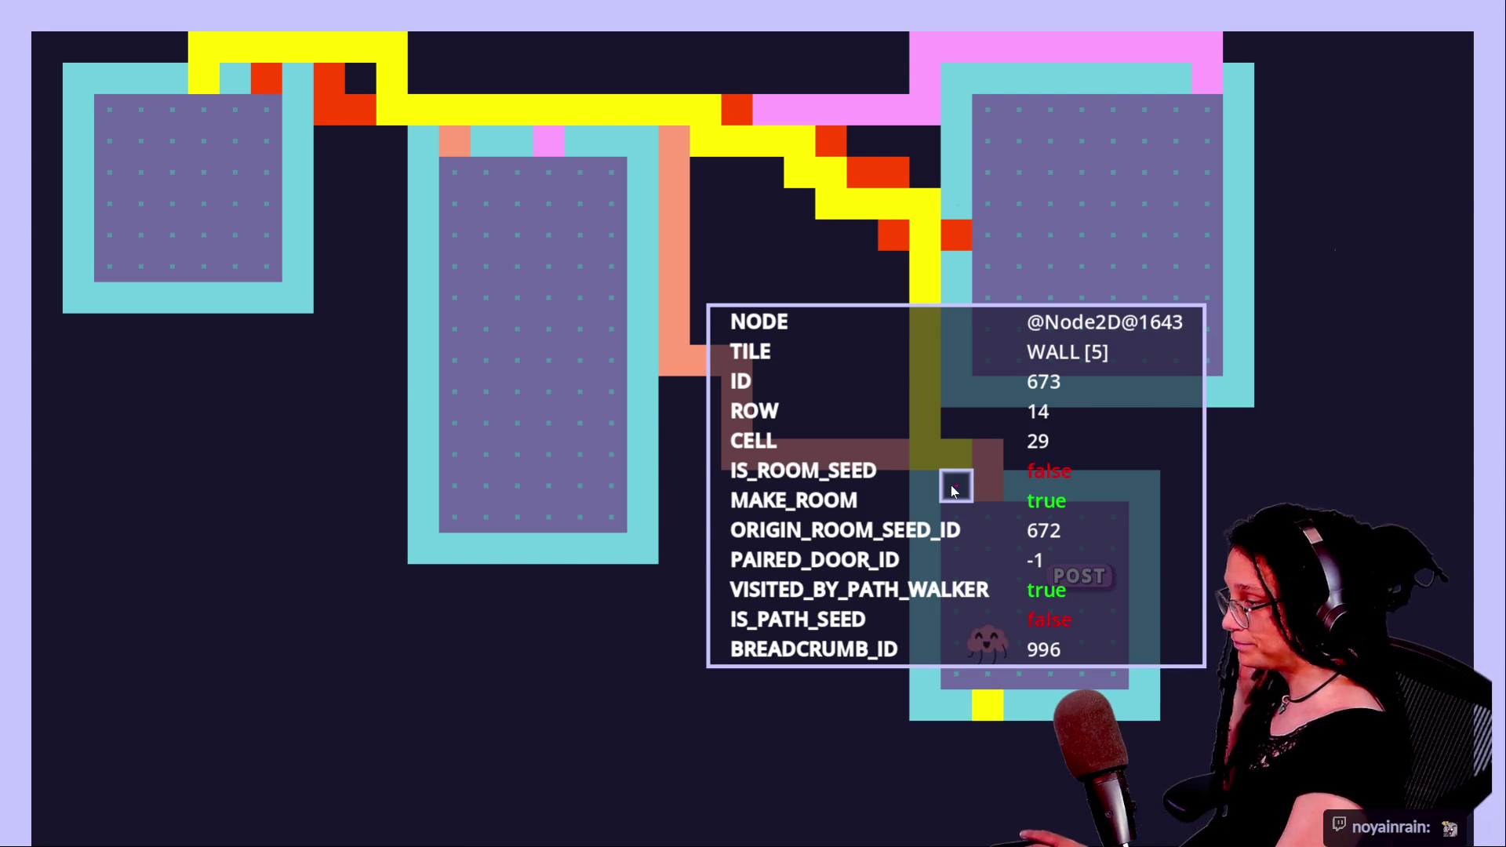
pyautogui.hotkey('alt', 'Tab')
pyautogui.hotkey('alt', 'Tab')
pyautogui.hotkey('alt', 'Tab')
pyautogui.hotkey('alt', 'Tab')
pyautogui.hotkey('alt', 'Tab')
pyautogui.hotkey('ctrl', 'r')
pyautogui.hotkey('alt', 'Tab')
pyautogui.hotkey('alt', 'Tab')
pyautogui.hotkey('alt', 'Tab')
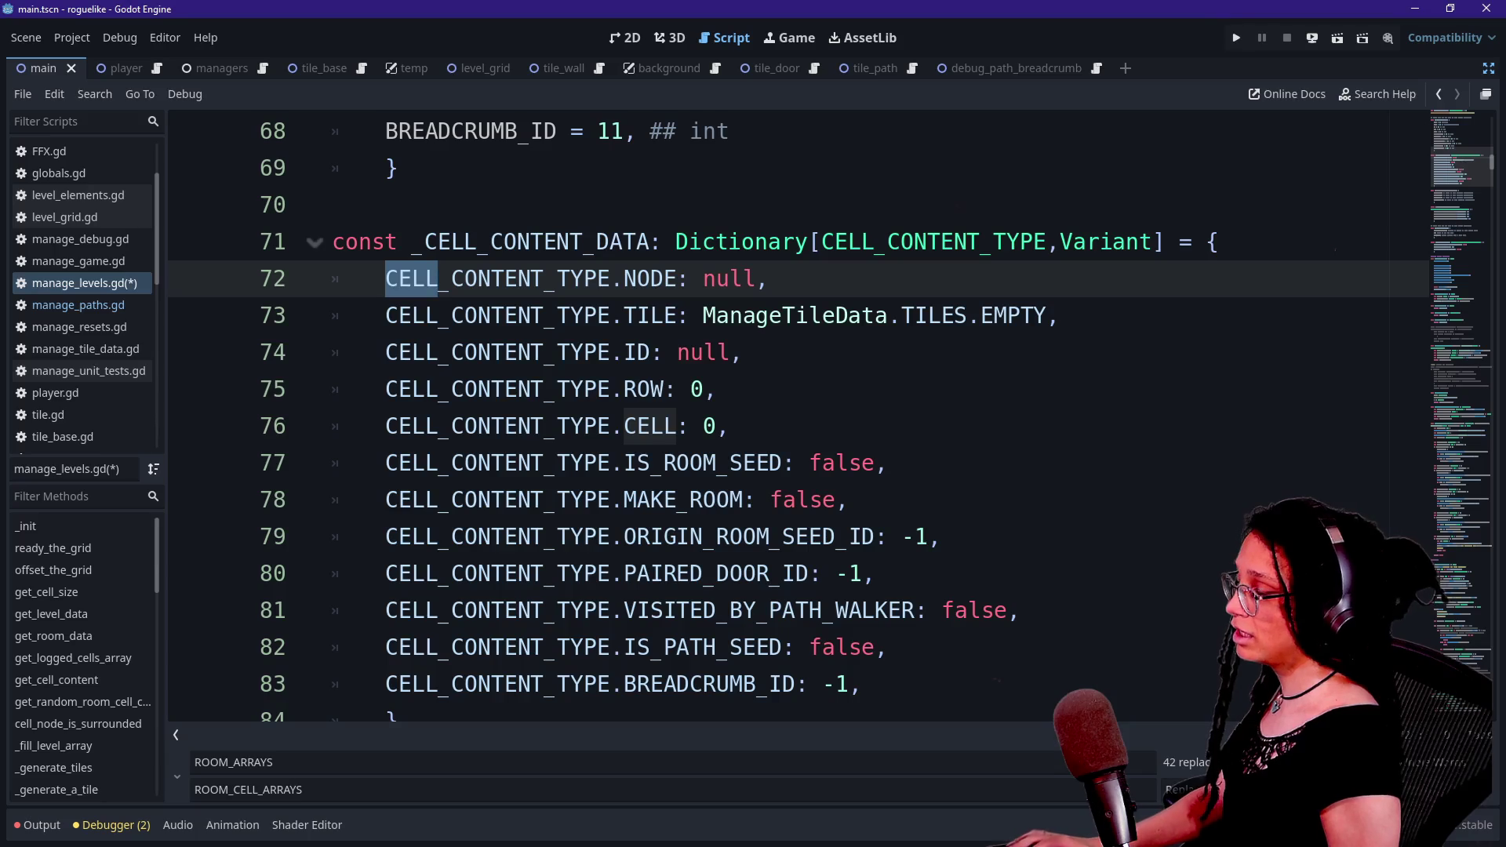
# - Highlight the CELL_CONTENT_TYPE enum name and CELL_CONTENT_ in _CELL_CONTENT_DATA
pyautogui.scroll(1, 798, 416)
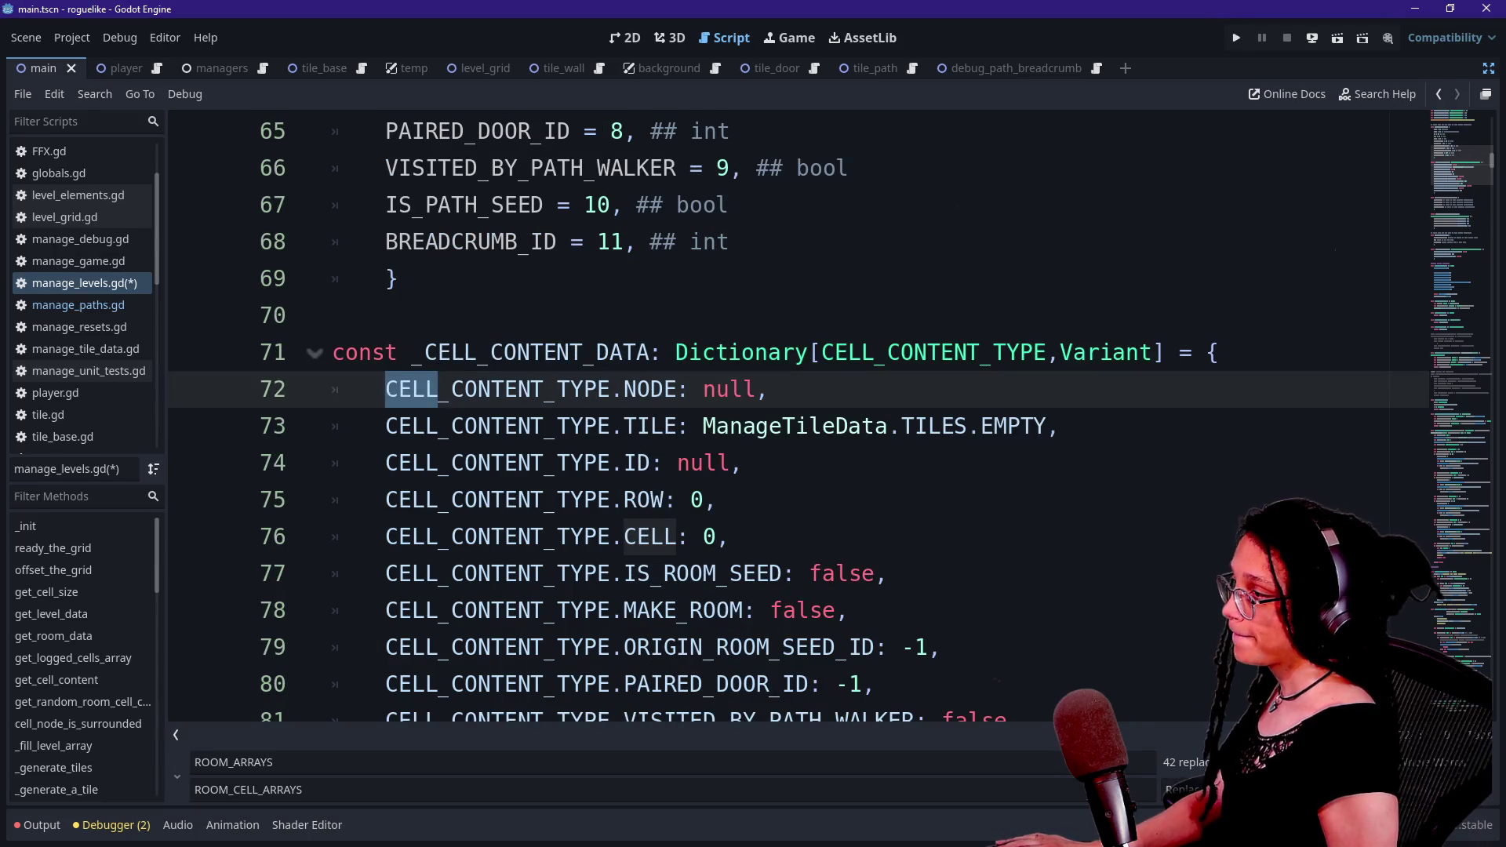
pyautogui.scroll(7, 798, 416)
pyautogui.scroll(-3, 798, 416)
pyautogui.click(398, 242)
pyautogui.hotkey('shift', 'End')
pyautogui.scroll(-5, 798, 416)
pyautogui.moveTo(425, 241); pyautogui.dragTo(596, 242)
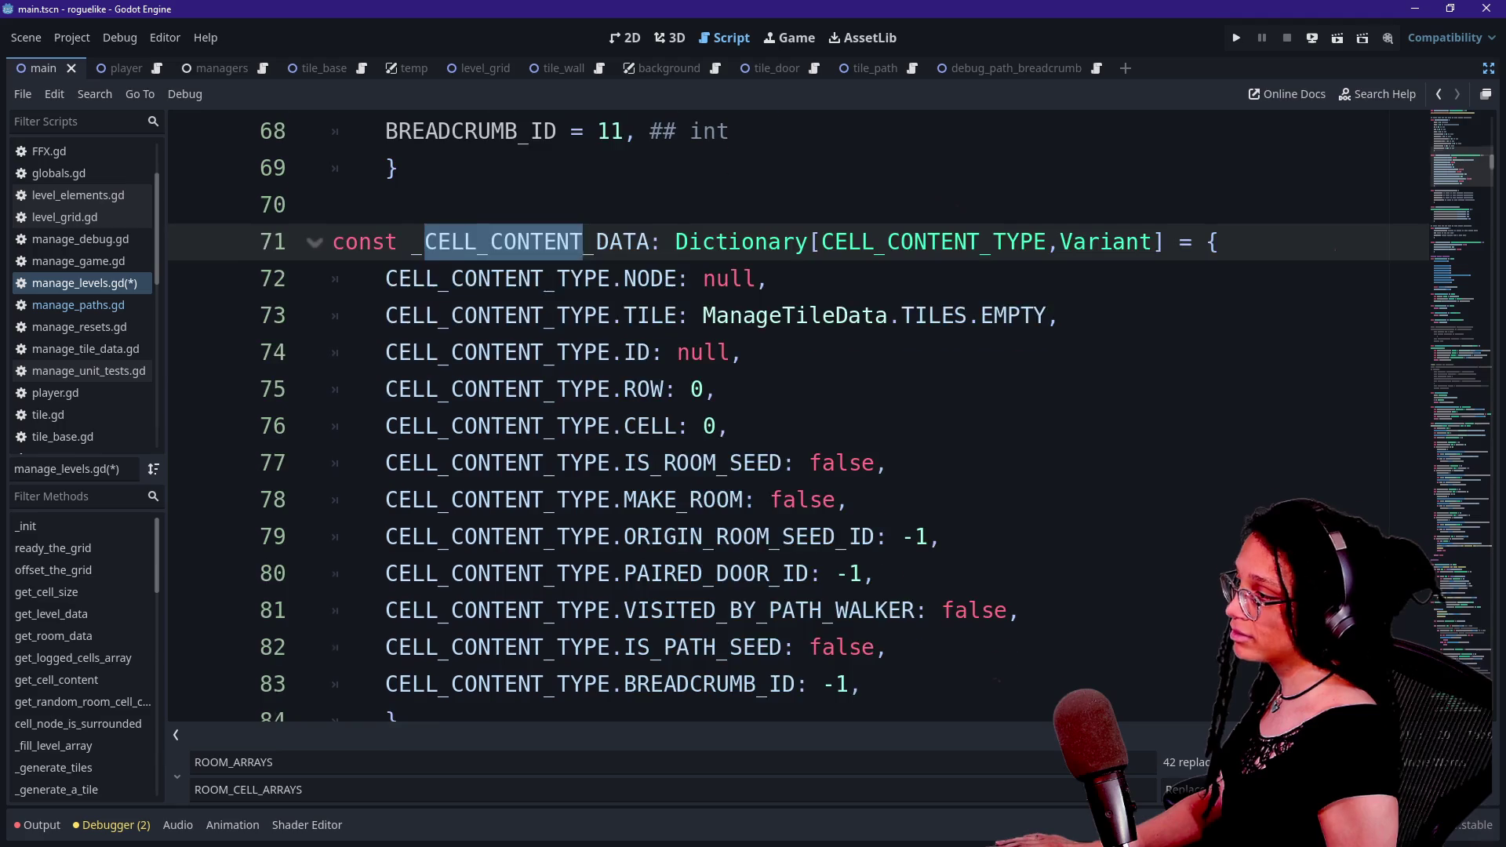
pyautogui.scroll(4, 797, 415)
pyautogui.scroll(-1, 798, 416)
pyautogui.scroll(-8, 798, 416)
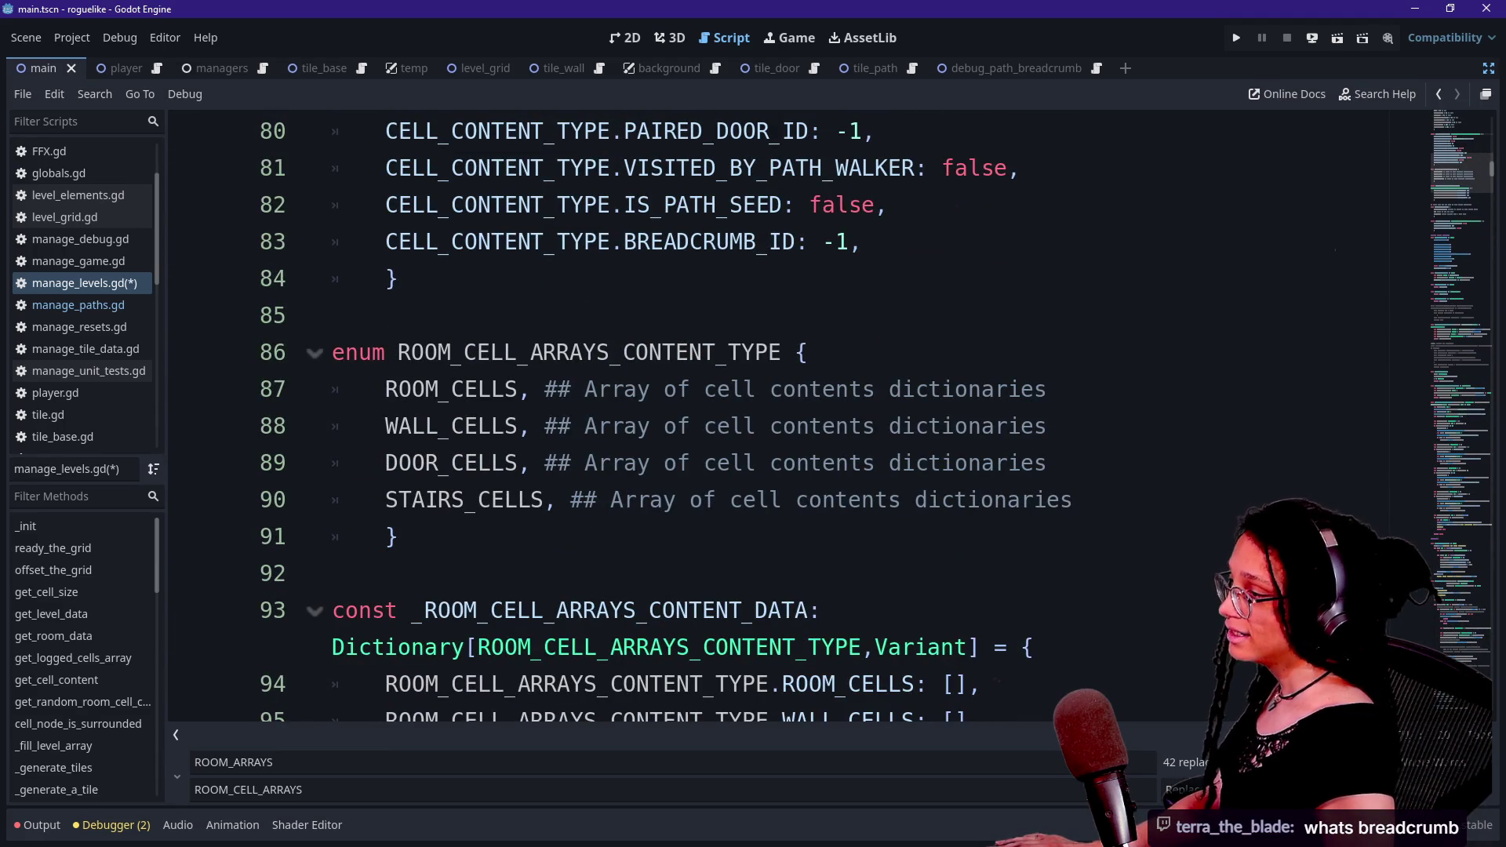
# - Highlight the ROOM_CELL_ARRAYS_CONTENT_TYPE enum and the _ROOM_CELL_ARRAYS_CONTENT_DATA declaration
pyautogui.moveTo(397, 352); pyautogui.dragTo(808, 352)
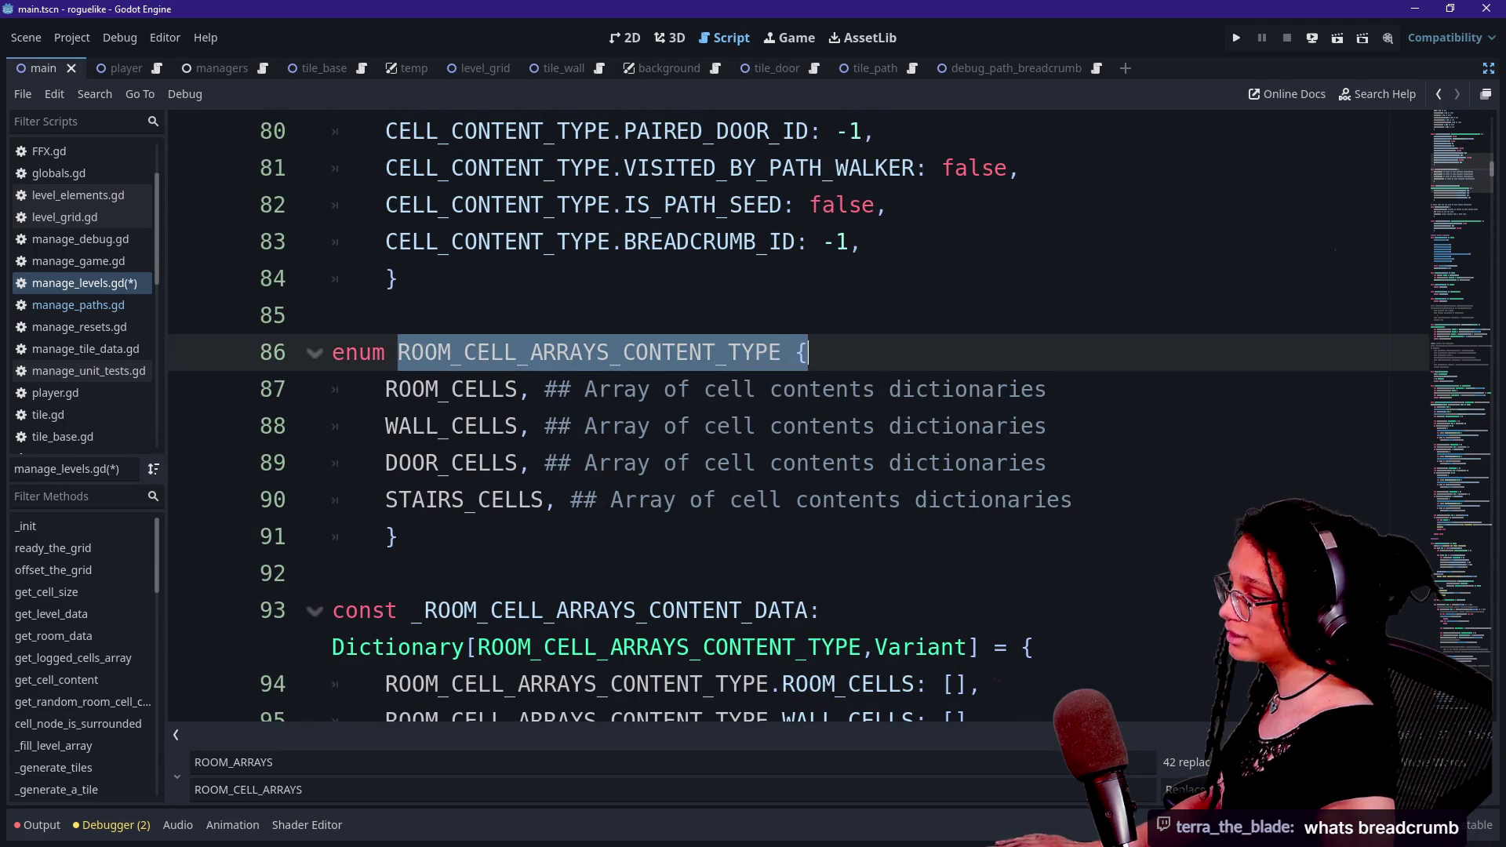
pyautogui.scroll(-2, 808, 353)
pyautogui.click(822, 390)
pyautogui.scroll(-1, 822, 279)
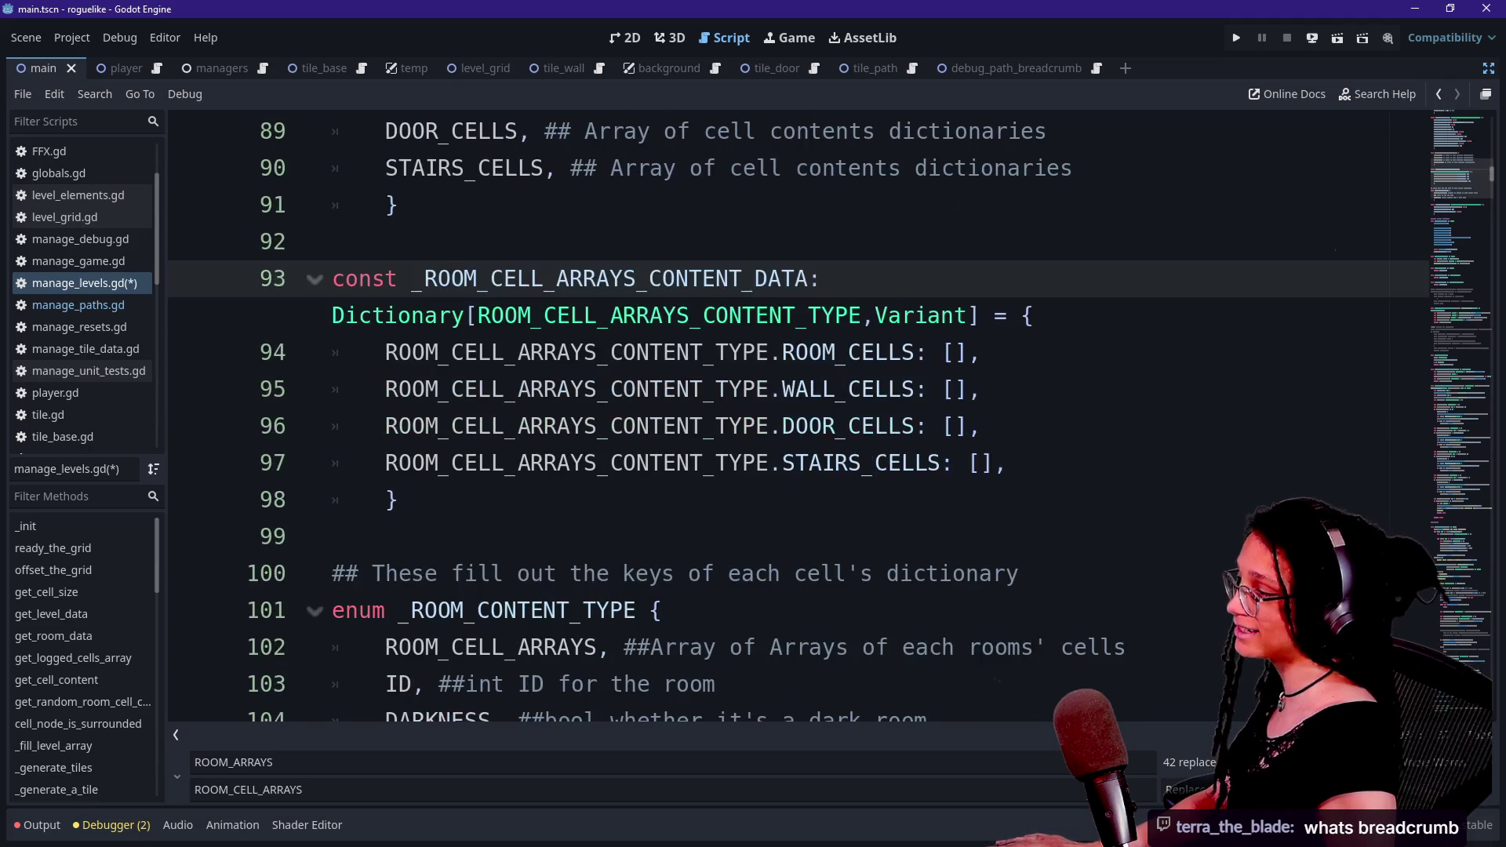
pyautogui.scroll(-4, 580, 408)
pyautogui.scroll(6, 581, 408)
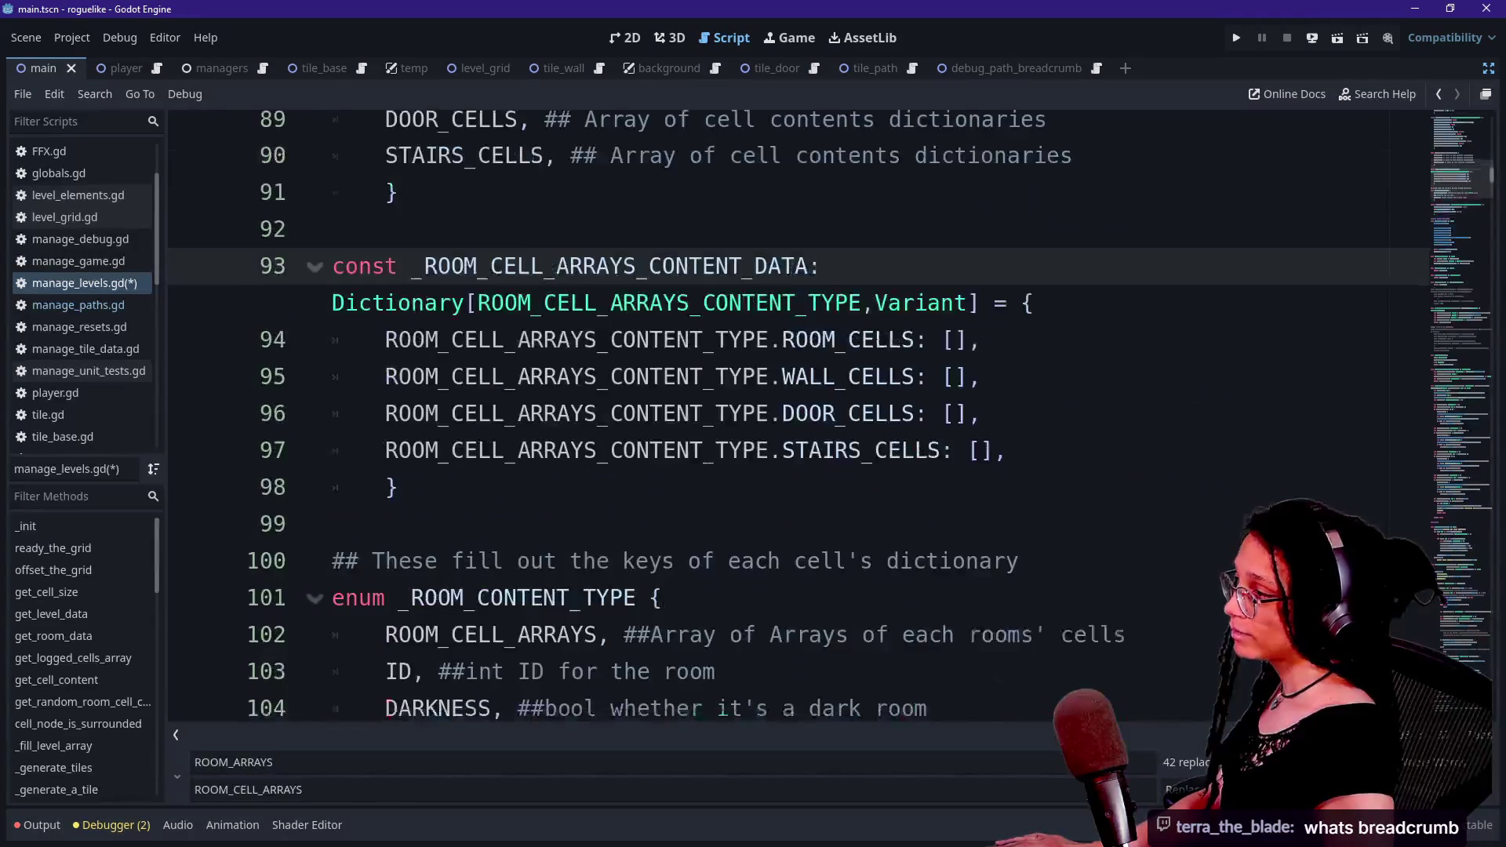
pyautogui.scroll(1, 794, 352)
pyautogui.moveTo(663, 352); pyautogui.dragTo(794, 353)
pyautogui.moveTo(385, 390)
pyautogui.mouseDown()
pyautogui.moveTo(599, 500)
pyautogui.moveTo(807, 500)
pyautogui.moveTo(331, 537)
pyautogui.moveTo(392, 706)
pyautogui.moveTo(398, 647)
pyautogui.mouseUp()
# - Highlight ROOM_CELL_ARRAYS_CONTENT, then the words CONTENT and CELL on line 94
pyautogui.scroll(-1, 599, 500)
pyautogui.click(392, 500)
pyautogui.moveTo(385, 242); pyautogui.dragTo(704, 241)
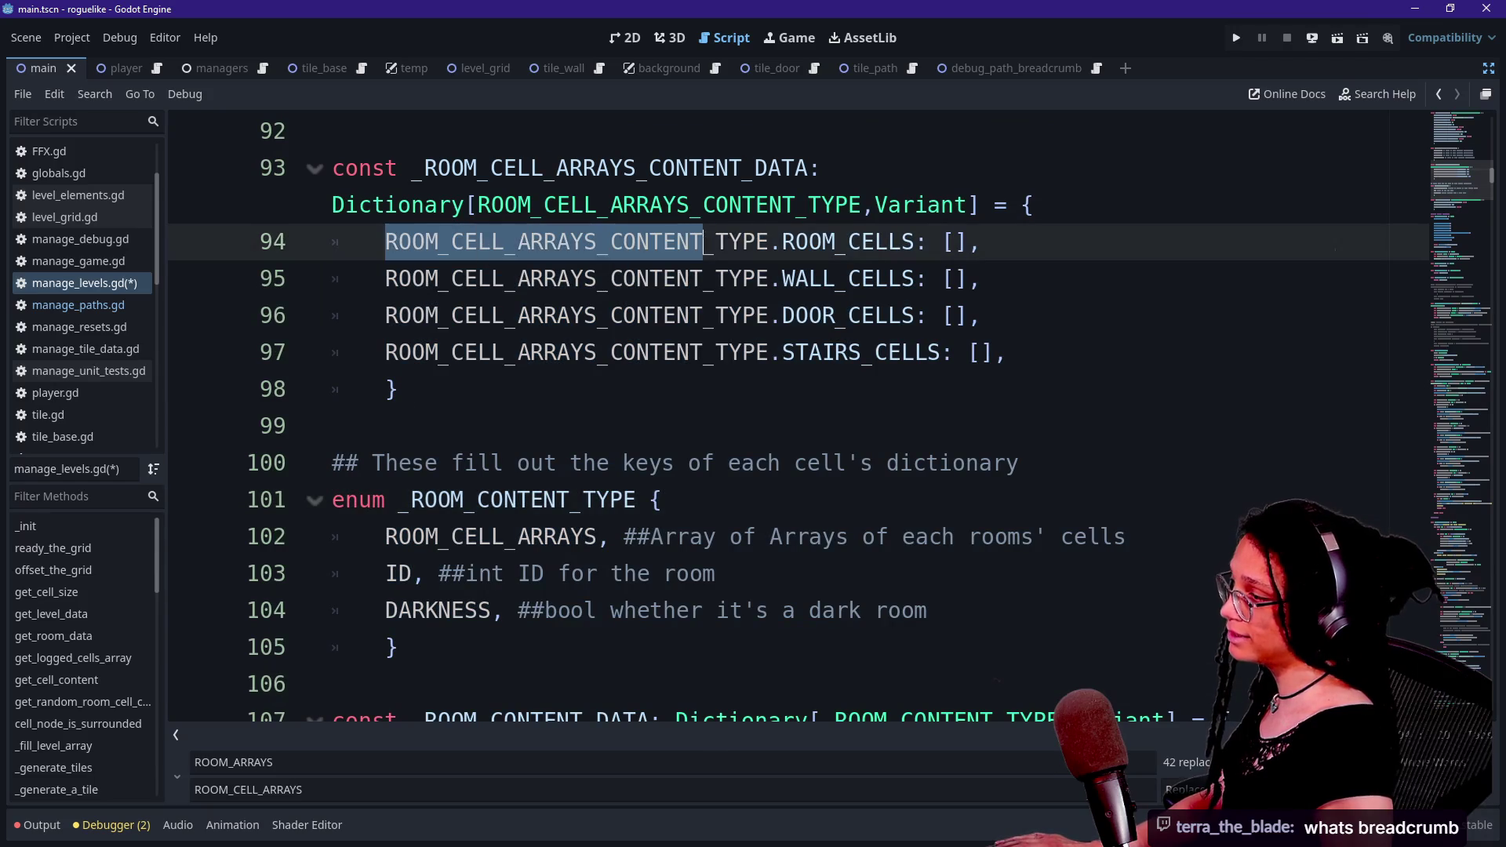
pyautogui.moveTo(611, 242); pyautogui.dragTo(704, 241)
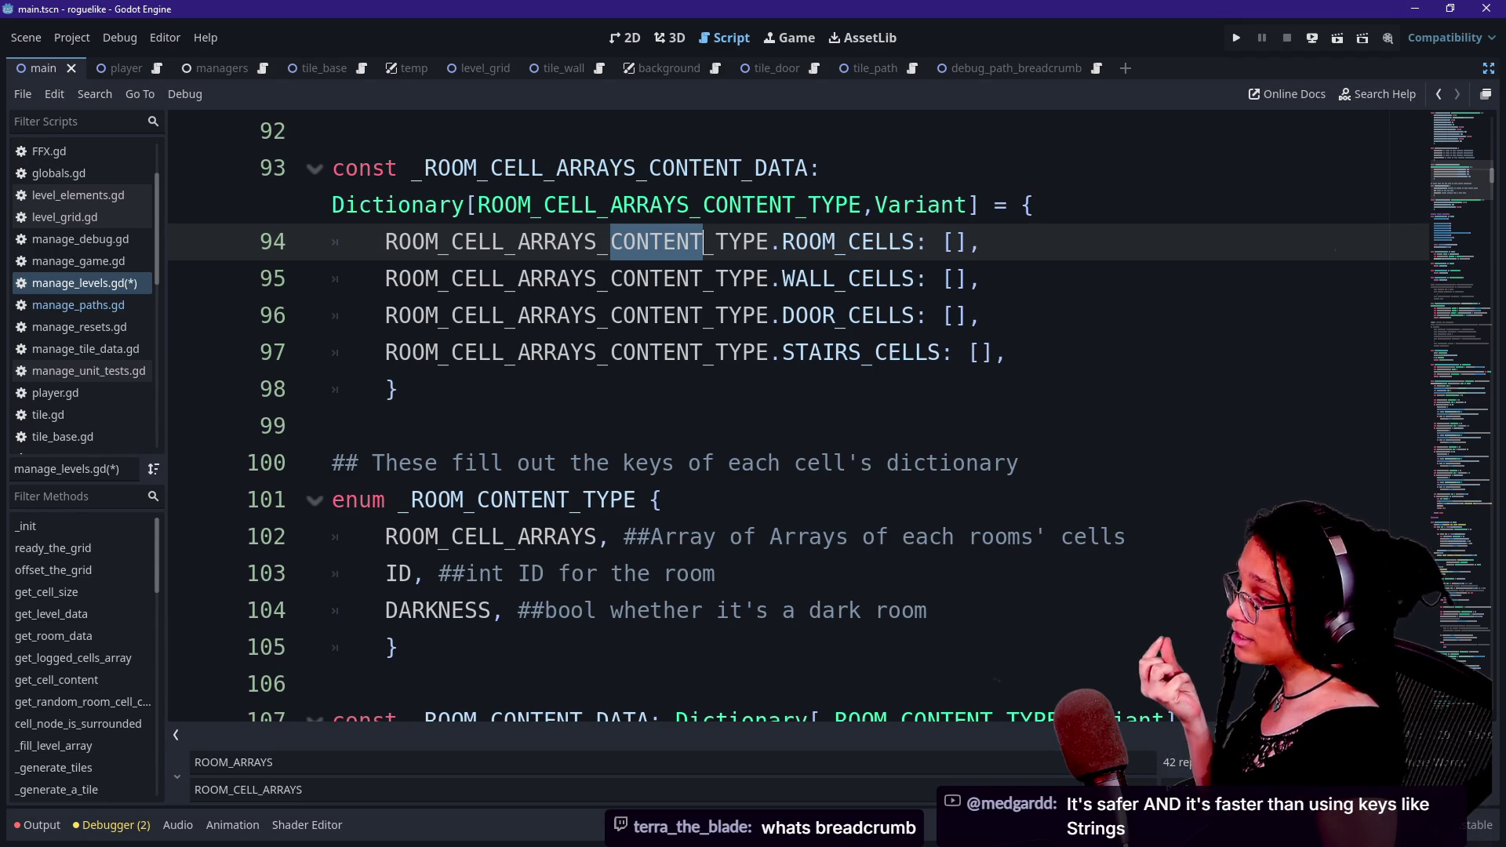
pyautogui.moveTo(451, 242); pyautogui.dragTo(506, 242)
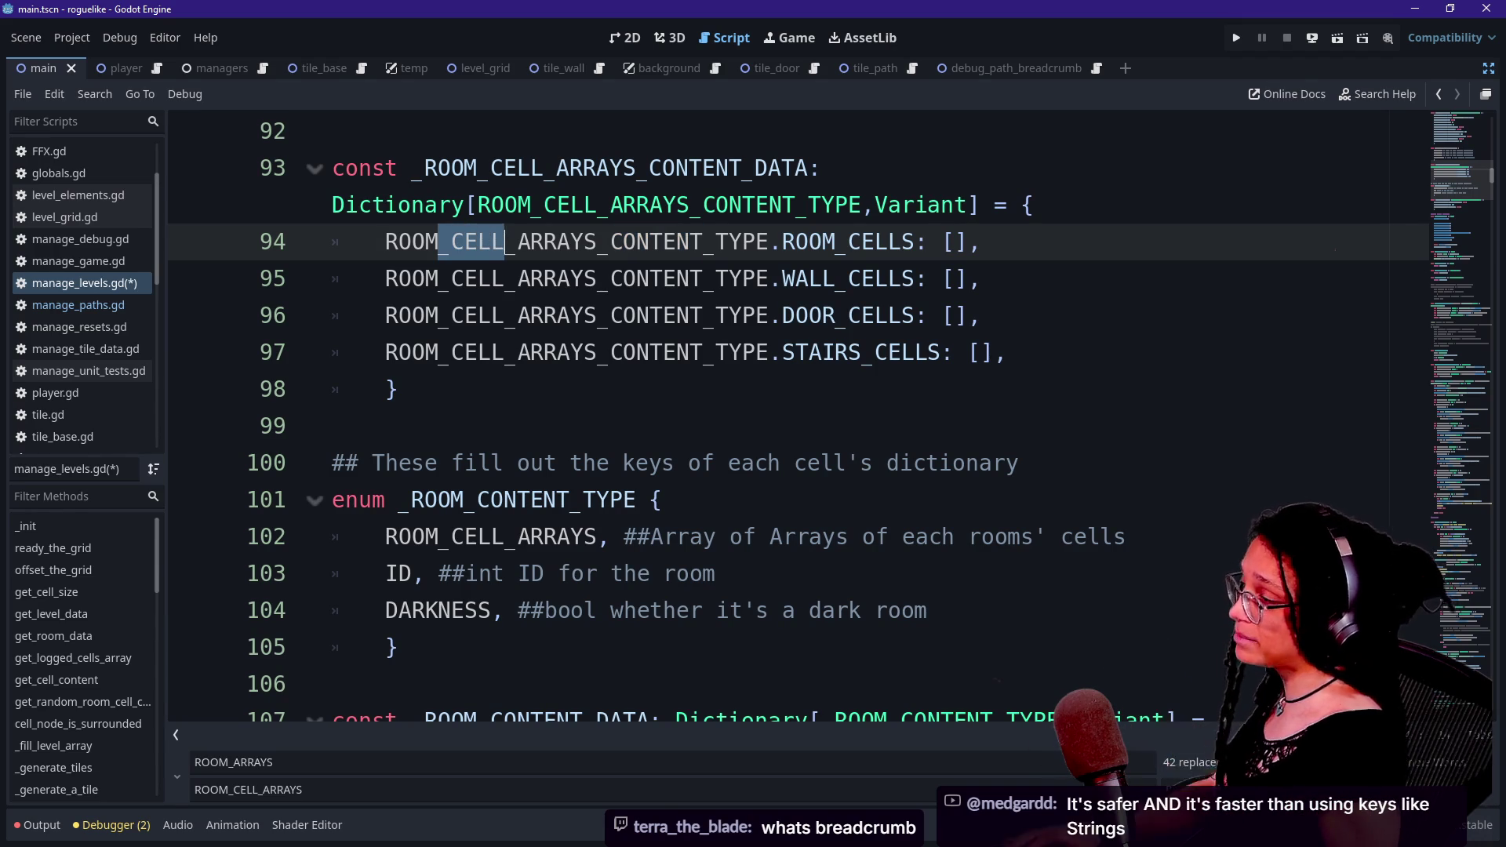
# - Rerun the web build on the itch.io page and return to the level script
pyautogui.hotkey('alt', 'Tab')
pyautogui.click(792, 490)
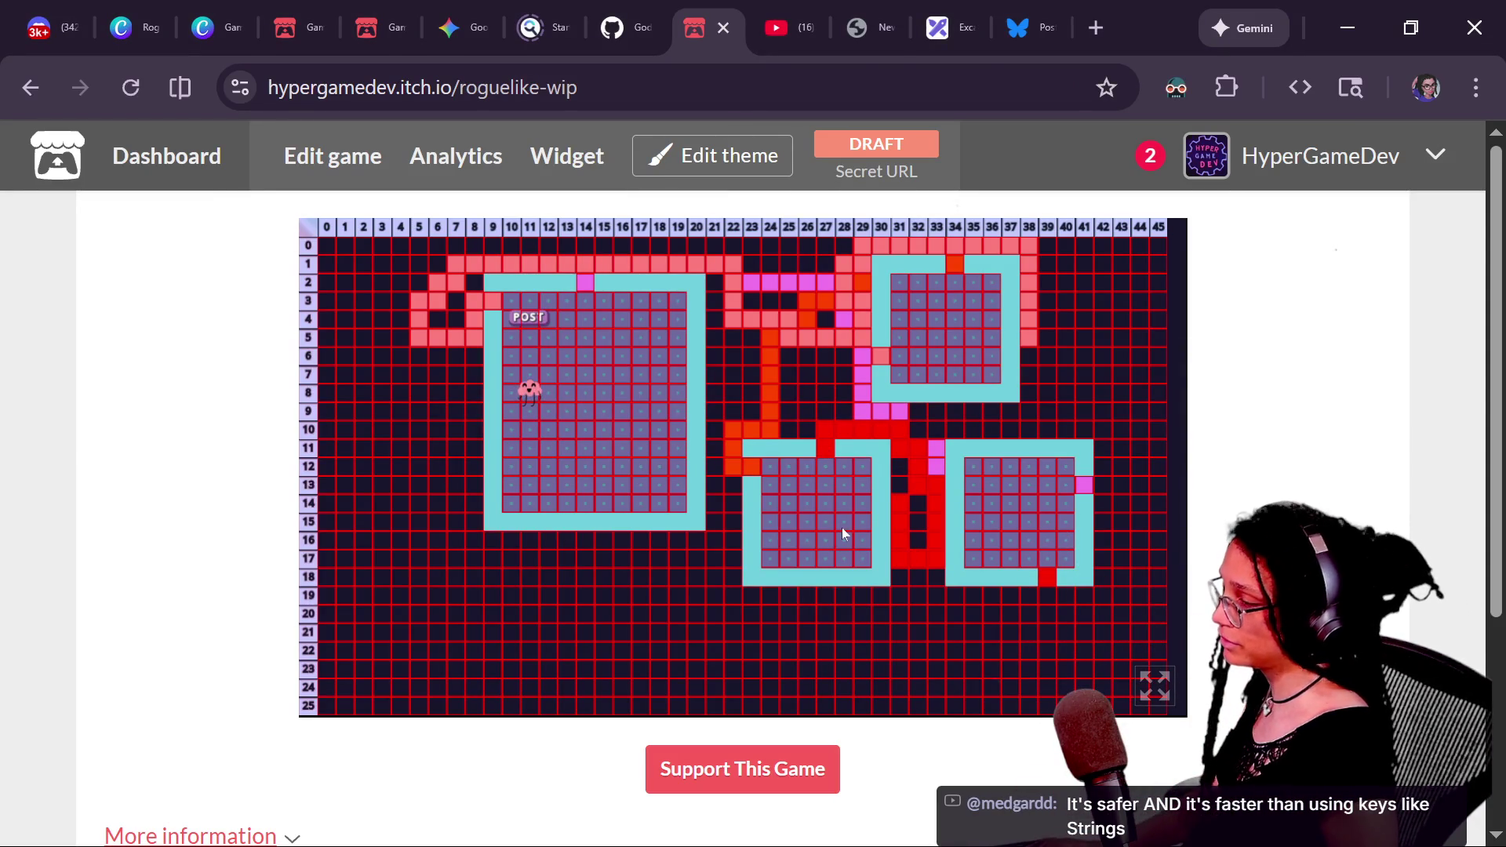
pyautogui.hotkey('alt', 'Tab')
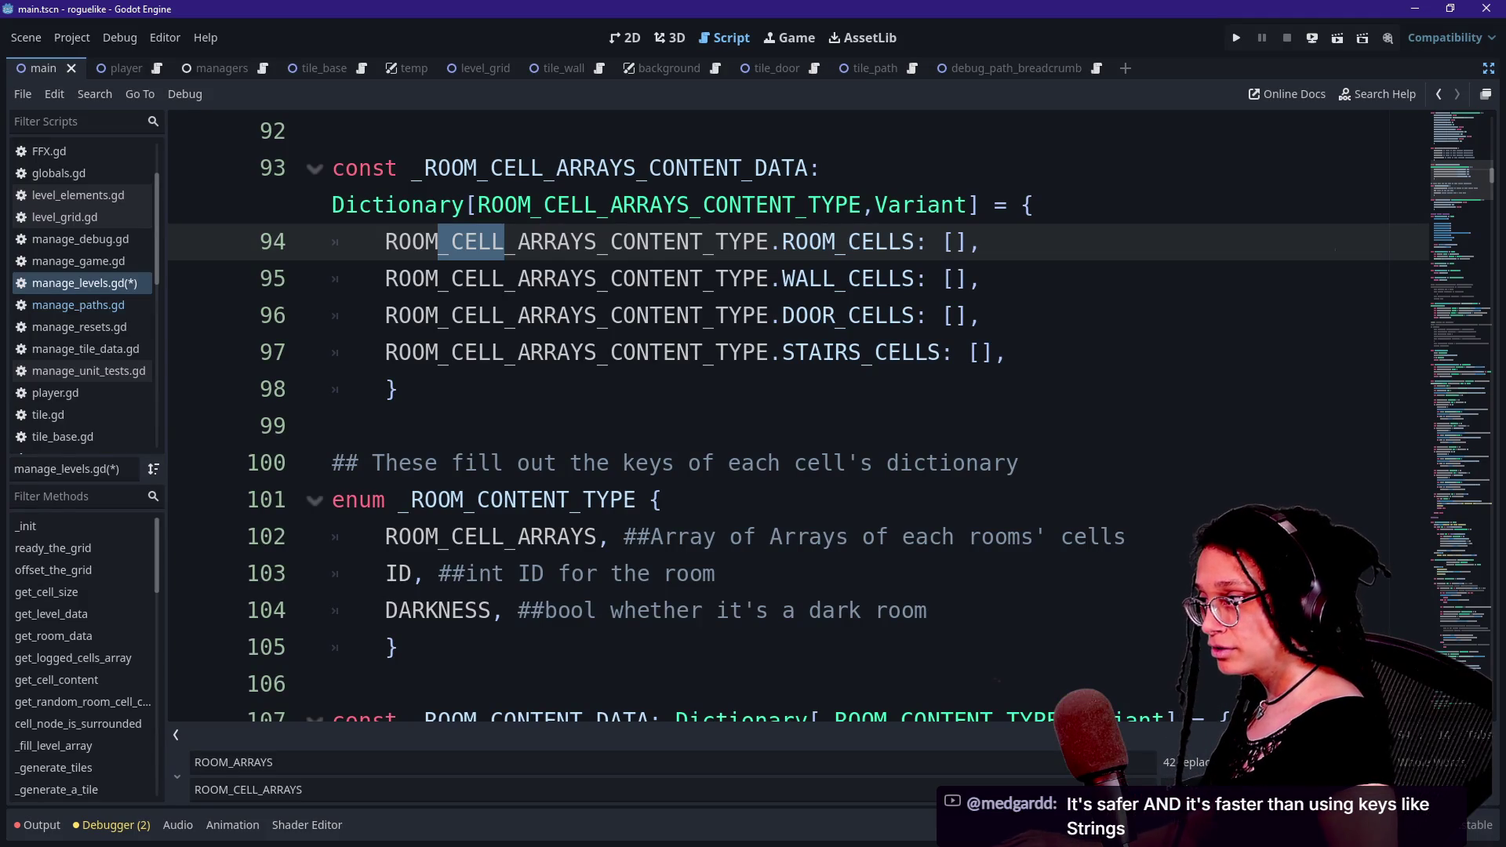
# - Review the ROOM_CELL_ARRAYS_CONTENT_TYPE enum entries ROOM_CELLS, WALL_CELLS and DOOR_CELLS
pyautogui.scroll(1, 557, 352)
pyautogui.keyDown('ctrl'); pyautogui.click(557, 352); pyautogui.keyUp('ctrl')
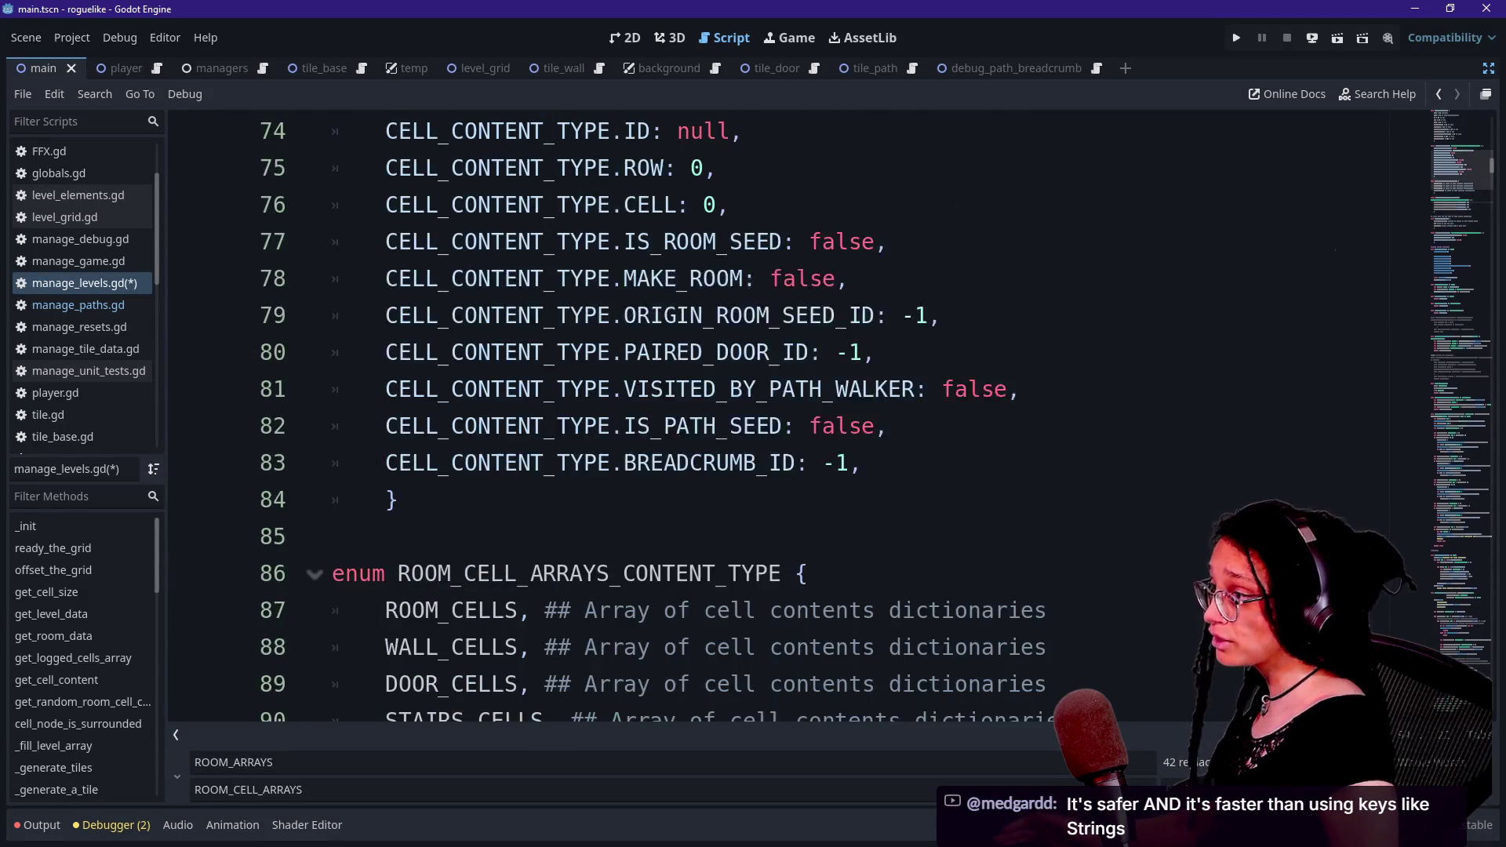
pyautogui.scroll(-2, 674, 416)
pyautogui.moveTo(398, 352)
pyautogui.mouseDown()
pyautogui.moveTo(402, 536)
pyautogui.moveTo(794, 500)
pyautogui.moveTo(451, 390)
pyautogui.mouseUp()
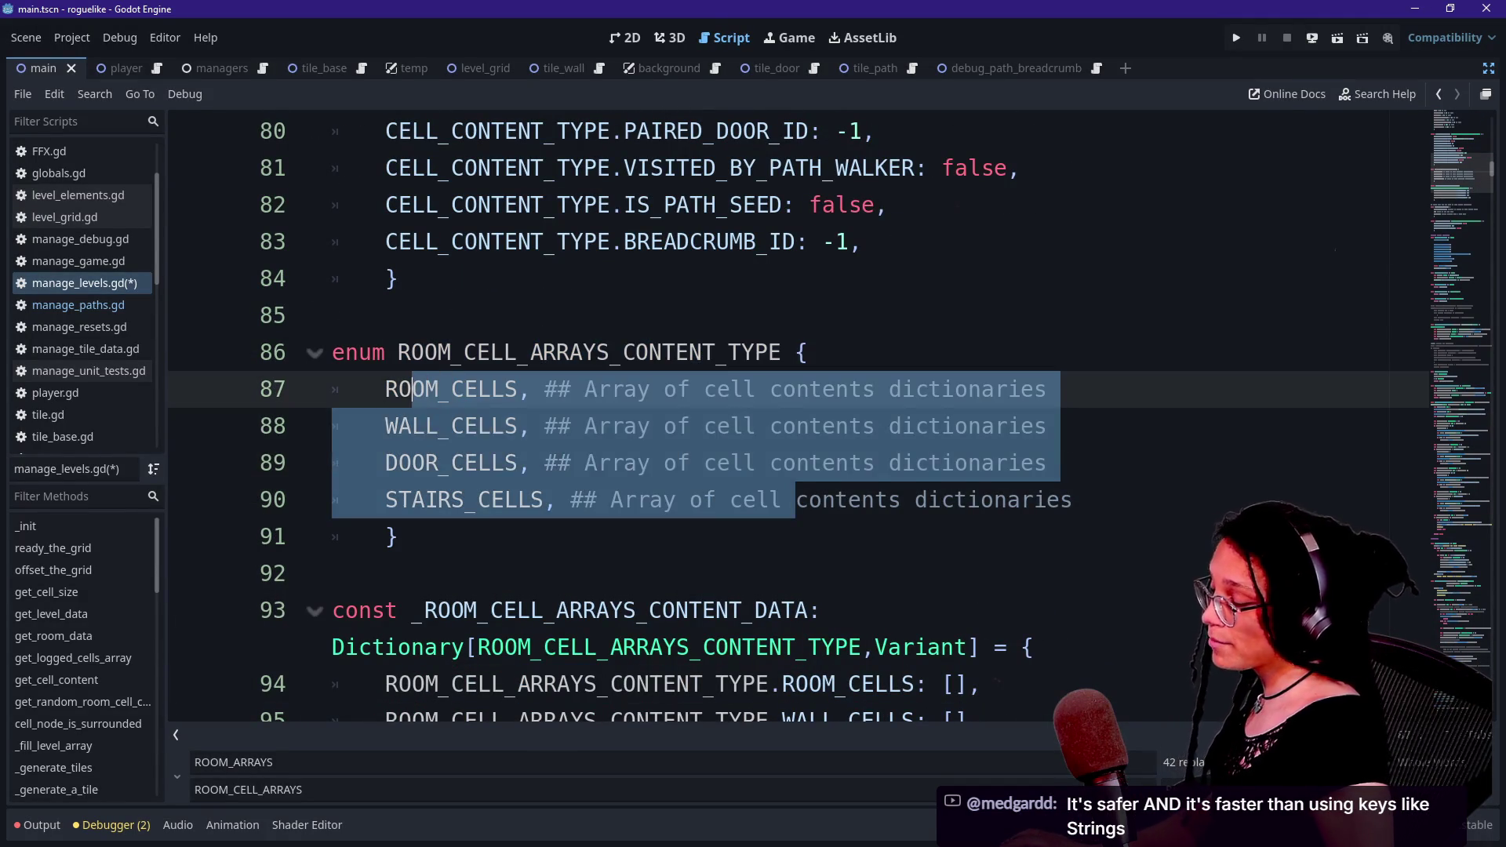
pyautogui.click(411, 389)
pyautogui.scroll(-1, 675, 416)
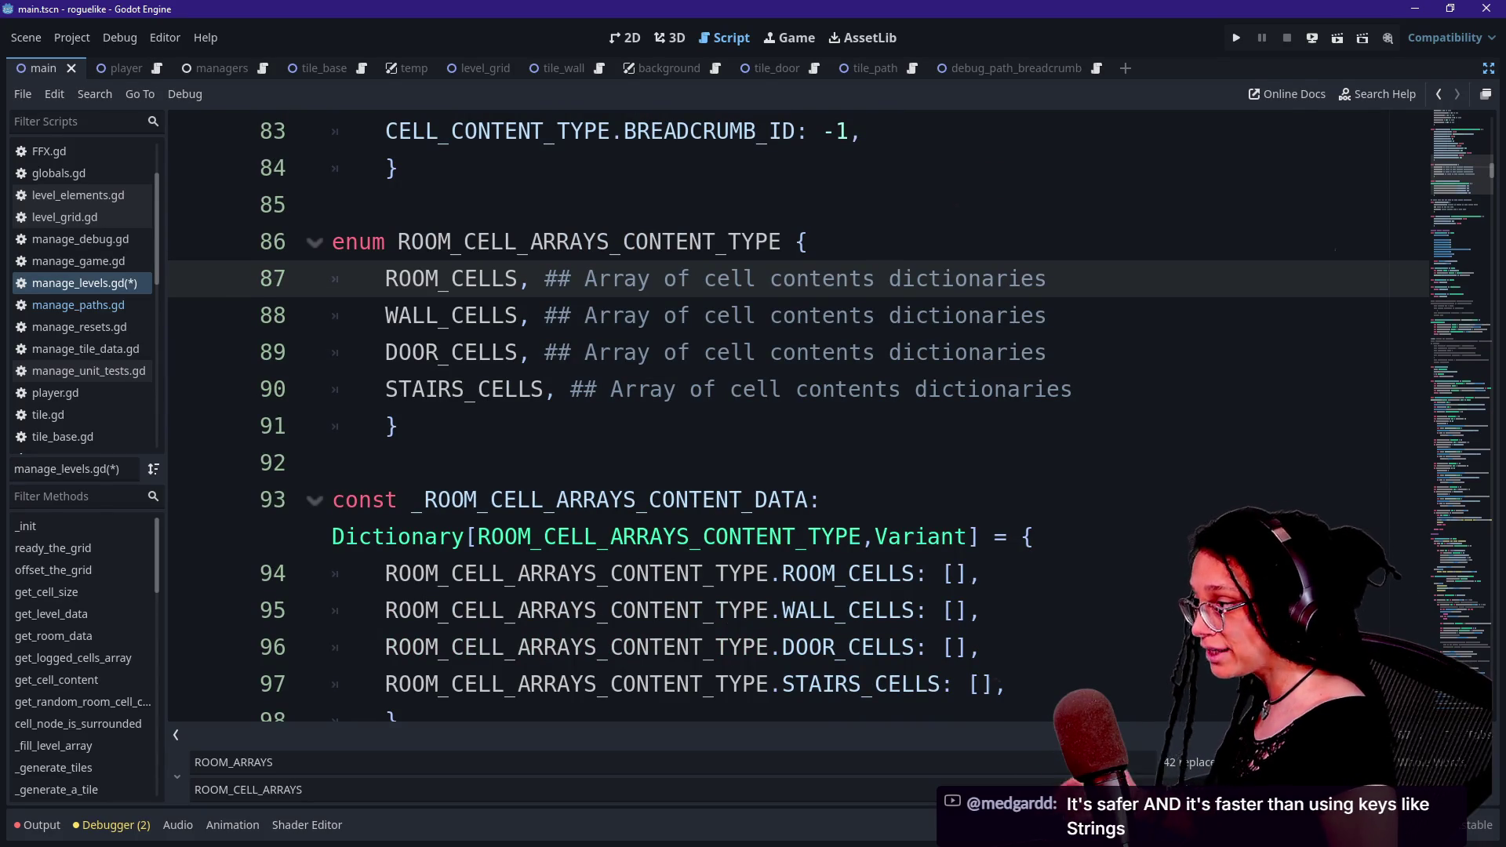
pyautogui.moveTo(384, 315); pyautogui.dragTo(518, 315)
pyautogui.moveTo(385, 353); pyautogui.dragTo(477, 352)
pyautogui.moveTo(384, 279); pyautogui.dragTo(506, 278)
pyautogui.click(506, 279)
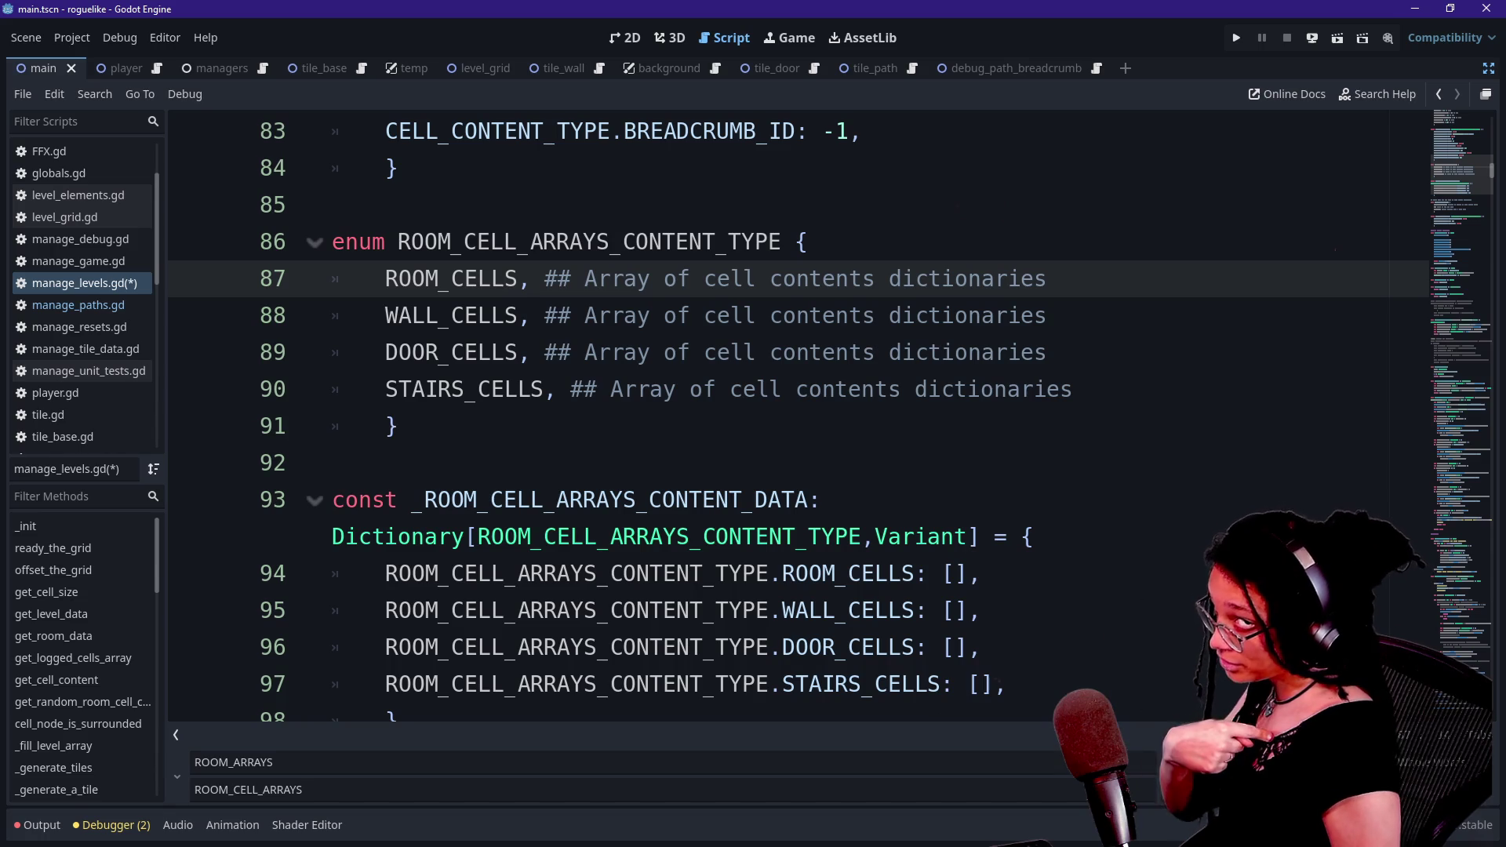
pyautogui.moveTo(556, 499); pyautogui.dragTo(624, 500)
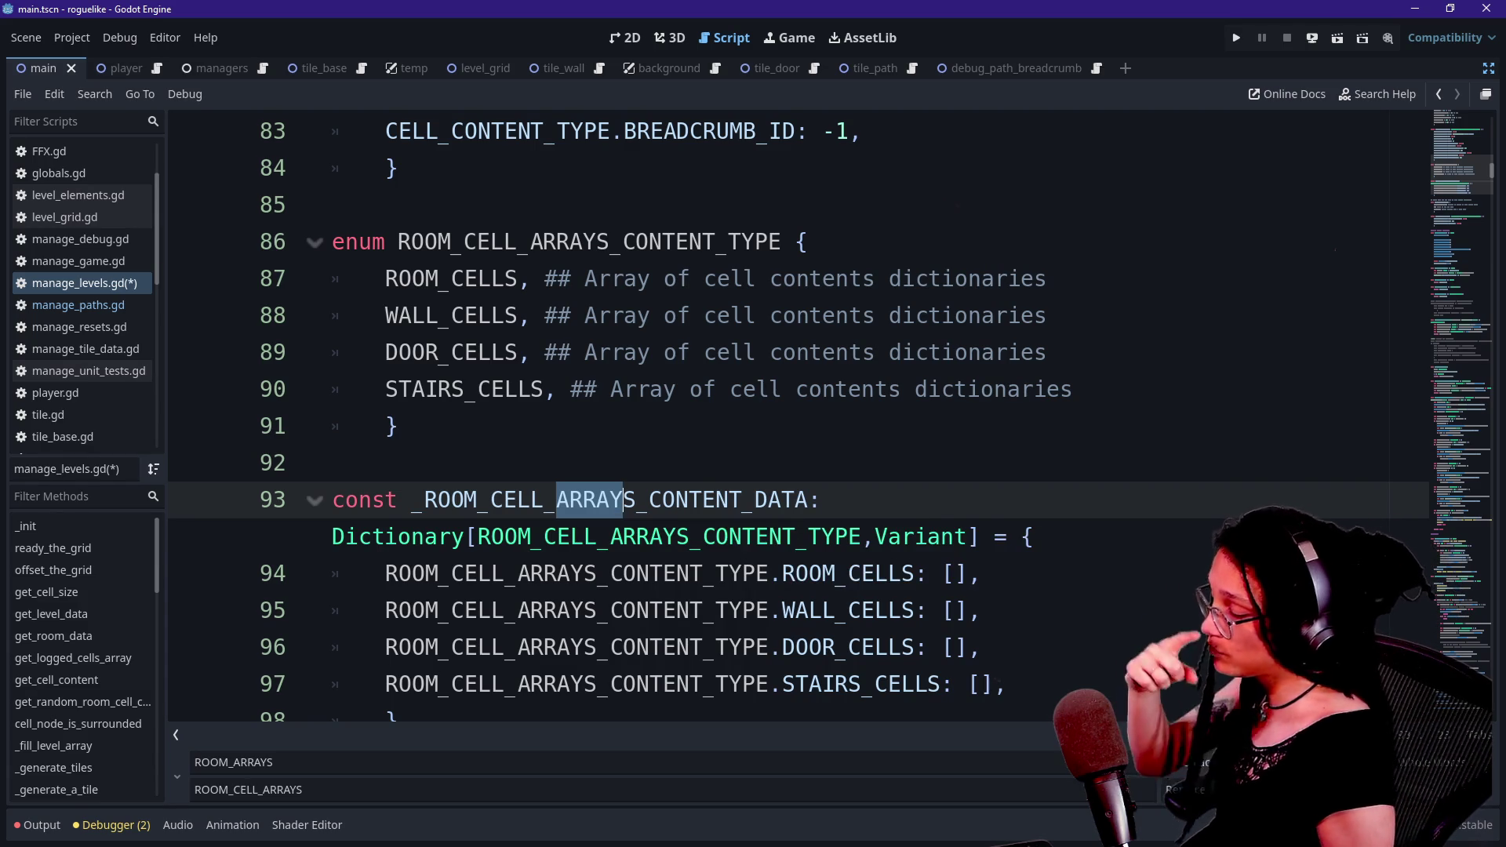
# - Replace all 42 ROOM_ARRAYS occurrences with ROOM_CELL_ARRAYS and check the content defaults
pyautogui.click(1224, 789)
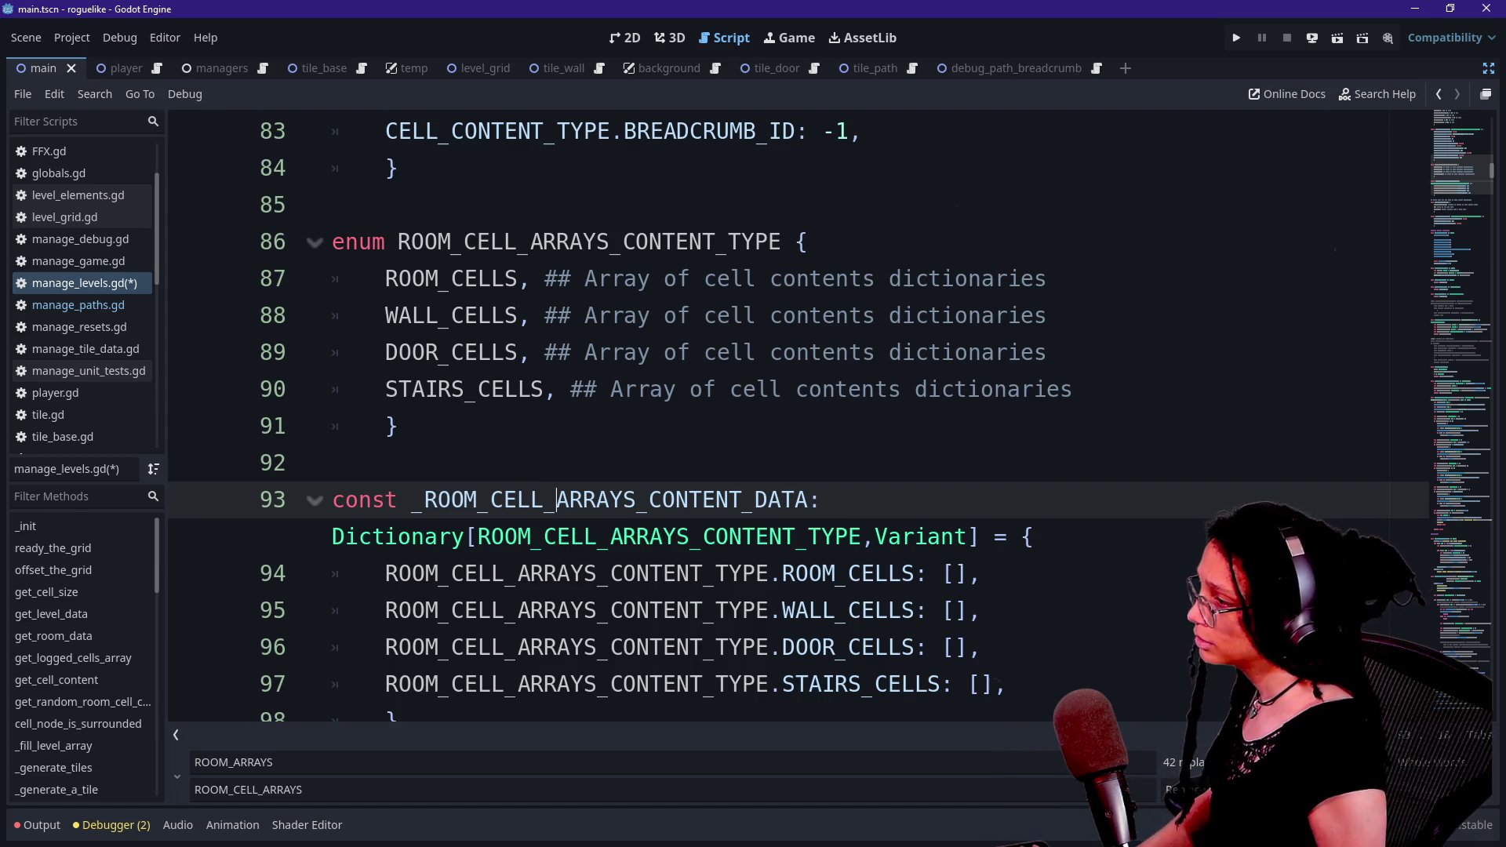
pyautogui.press('Down')
pyautogui.press('Down')
pyautogui.press('Down')
pyautogui.press('Up')
pyautogui.press('Up')
pyautogui.press('Up')
pyautogui.press('Up')
pyautogui.press('Up')
pyautogui.press('Up')
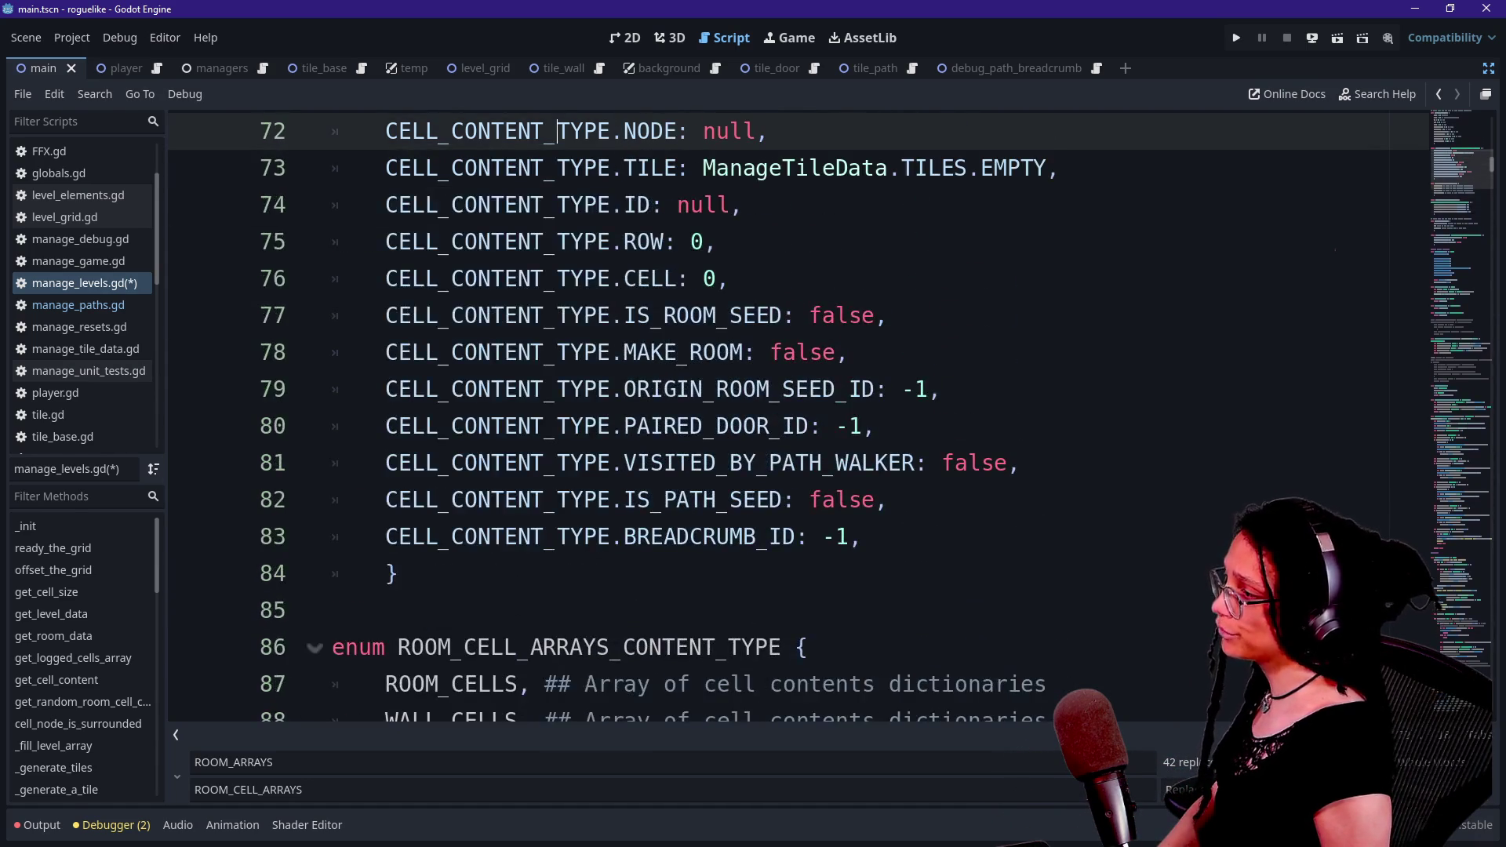
pyautogui.scroll(-8, 798, 416)
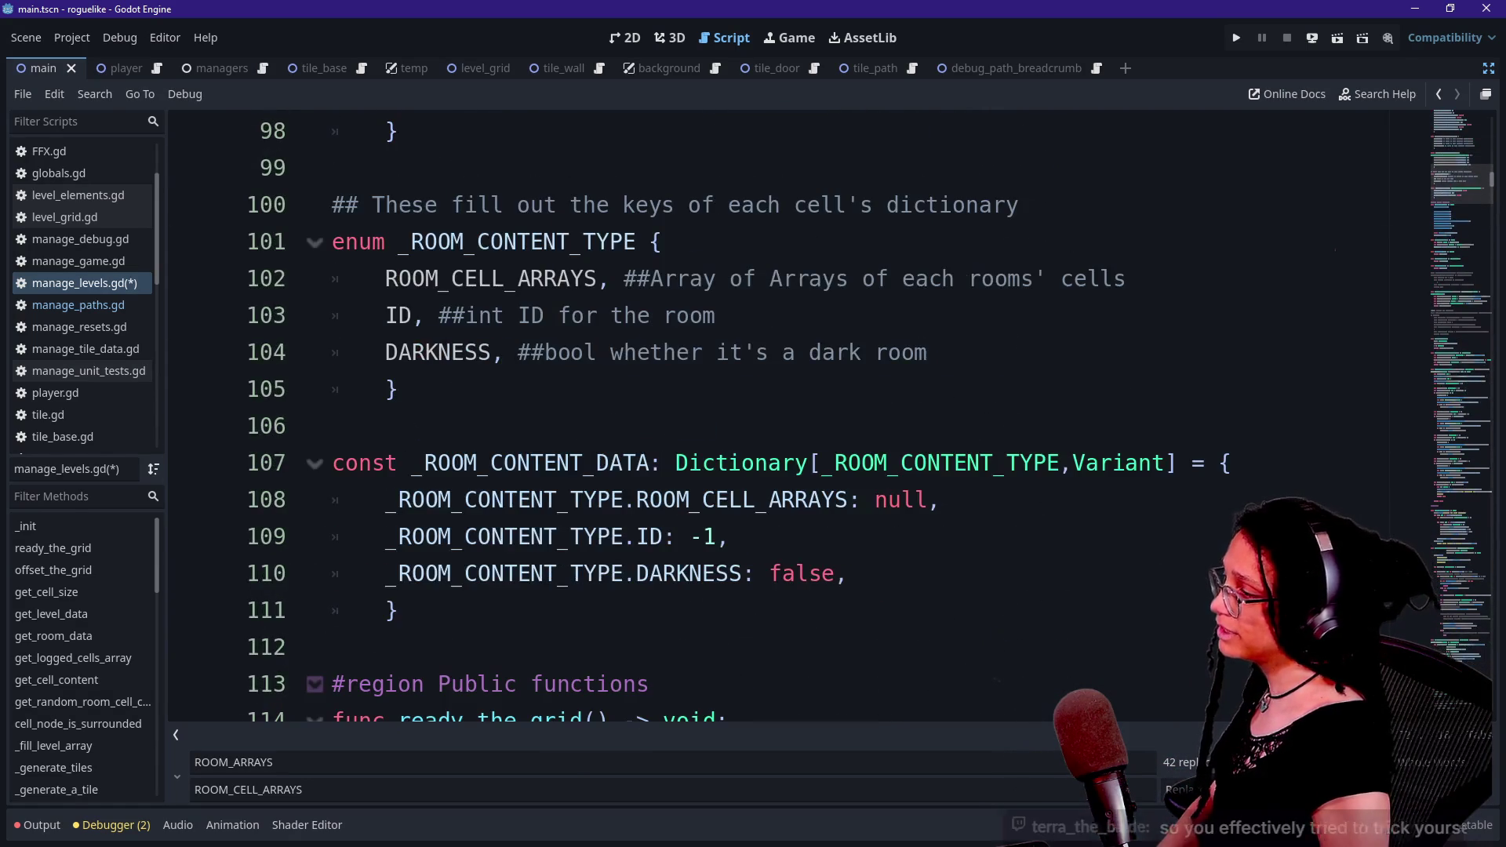
pyautogui.scroll(1, 797, 416)
pyautogui.scroll(1, 798, 416)
pyautogui.scroll(-4, 797, 416)
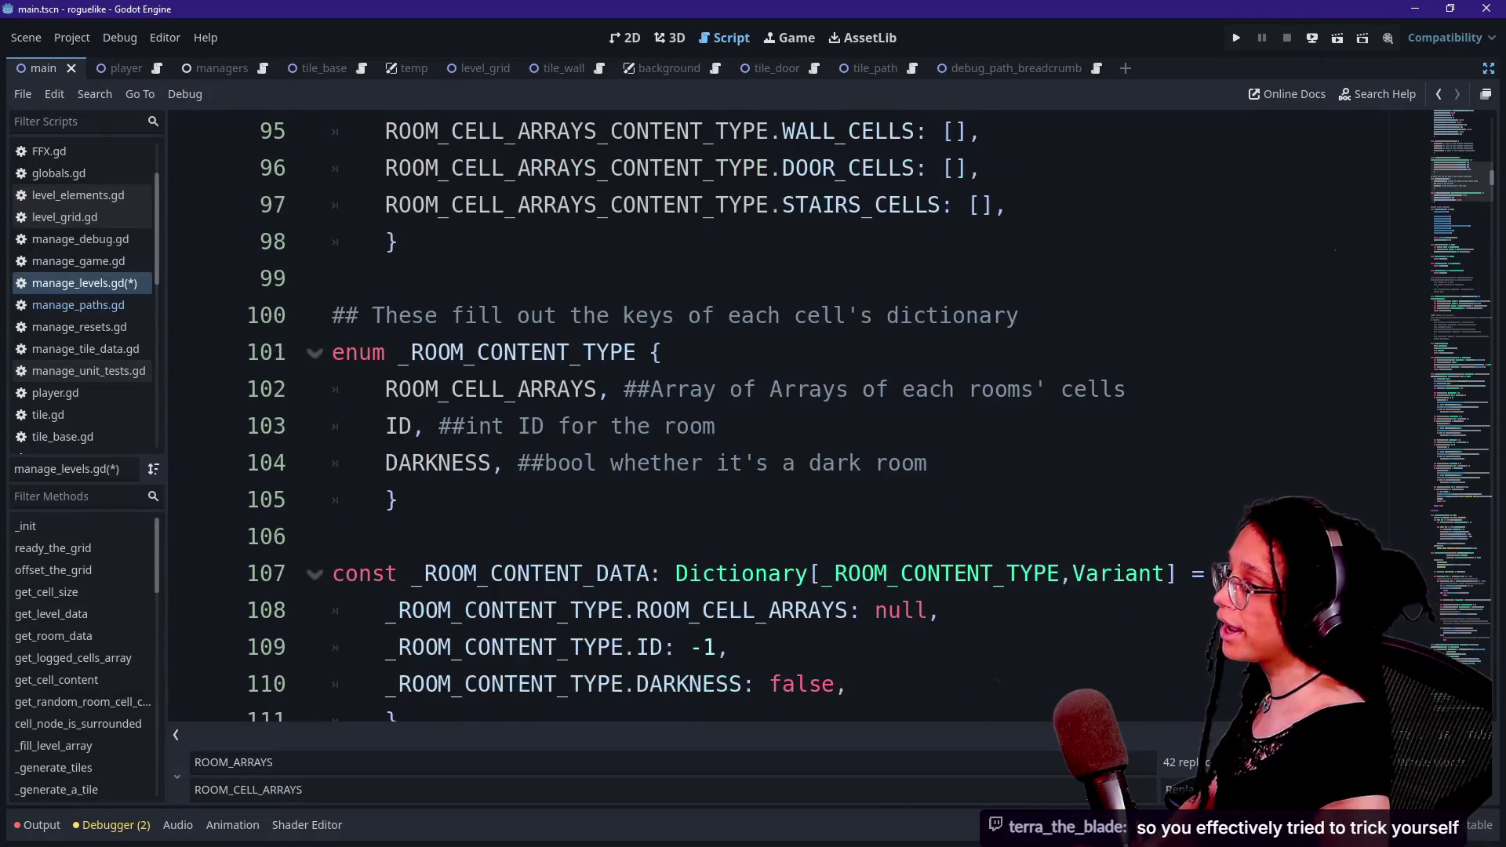
pyautogui.scroll(3, 797, 416)
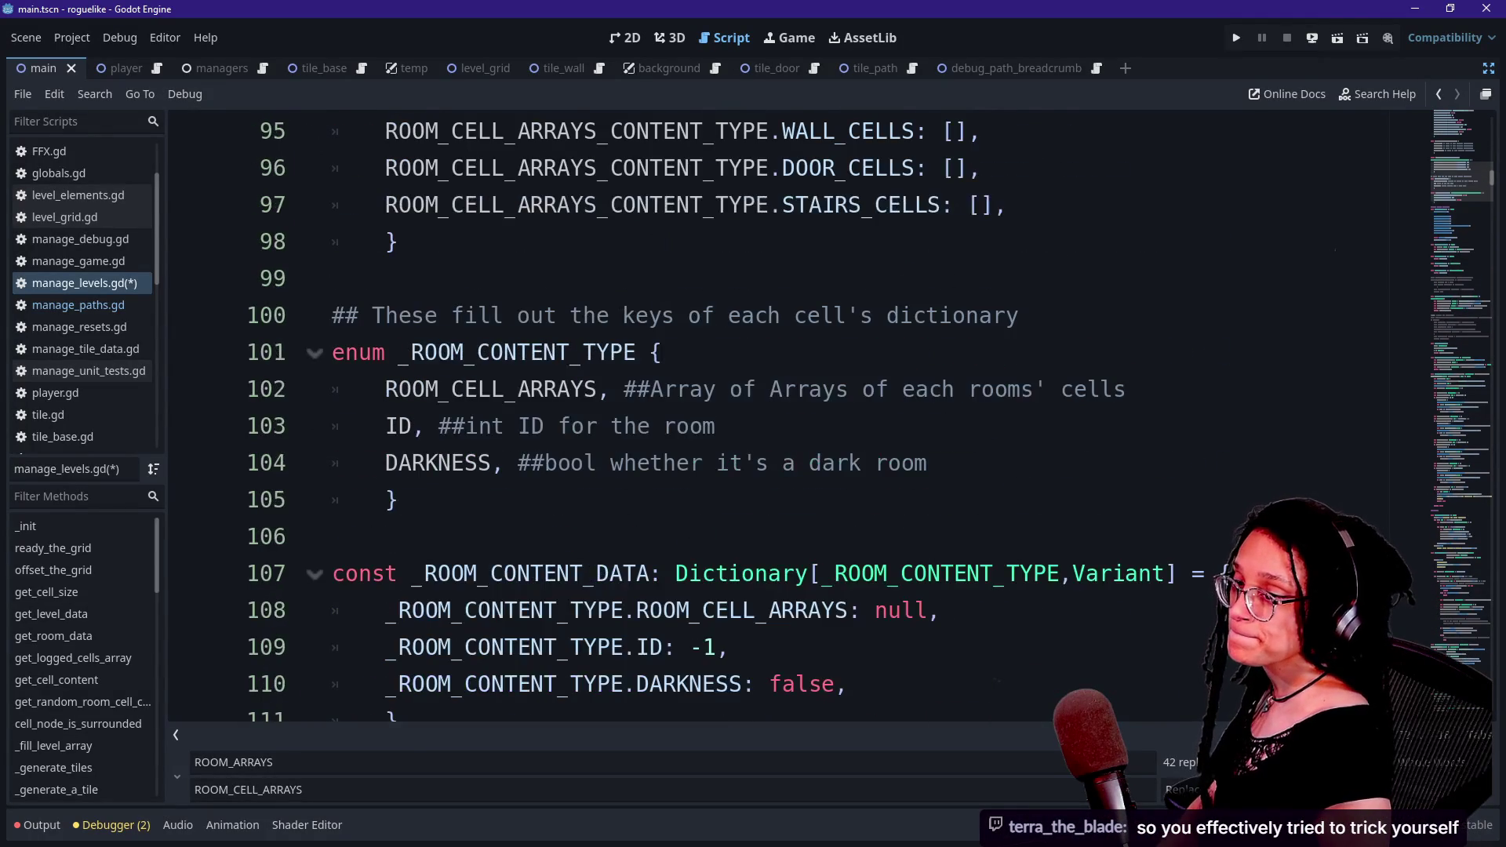
pyautogui.scroll(3, 798, 415)
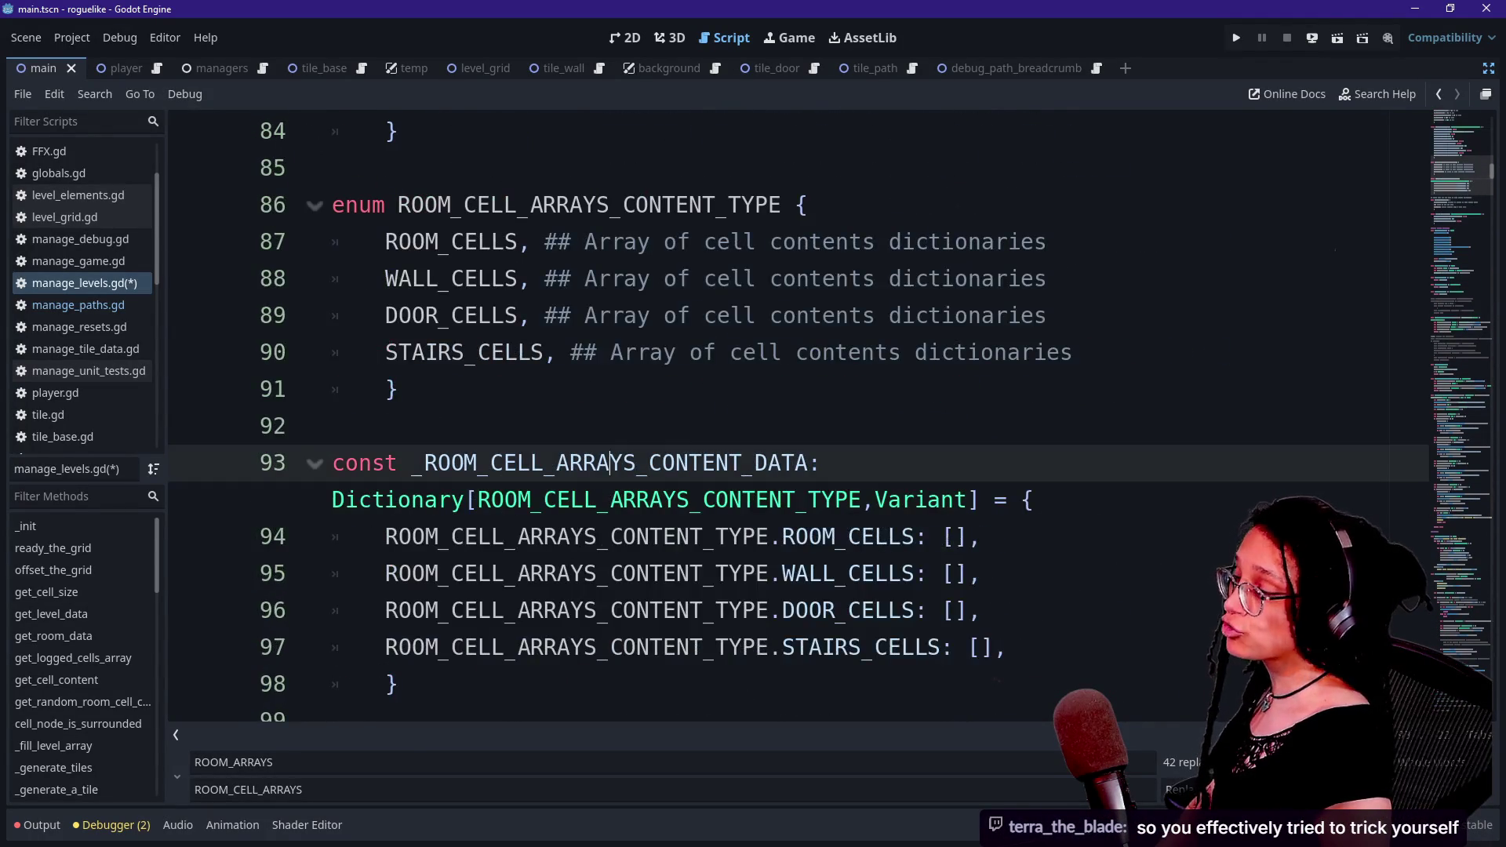
pyautogui.press('Up')
pyautogui.press('Up')
pyautogui.press('Up')
pyautogui.press('Down')
pyautogui.press('Down')
pyautogui.press('Down')
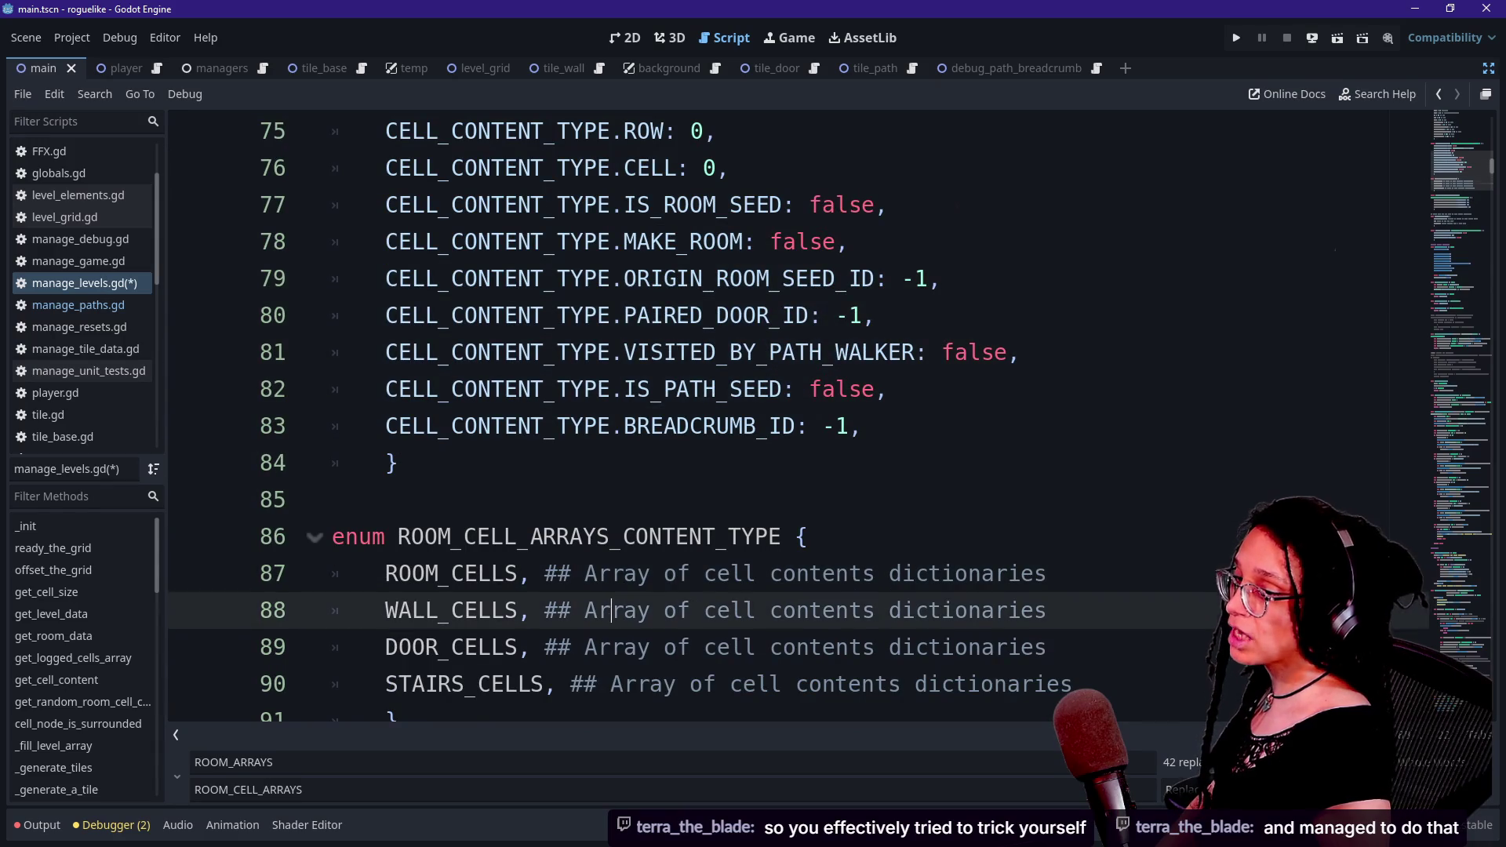
pyautogui.click(810, 352)
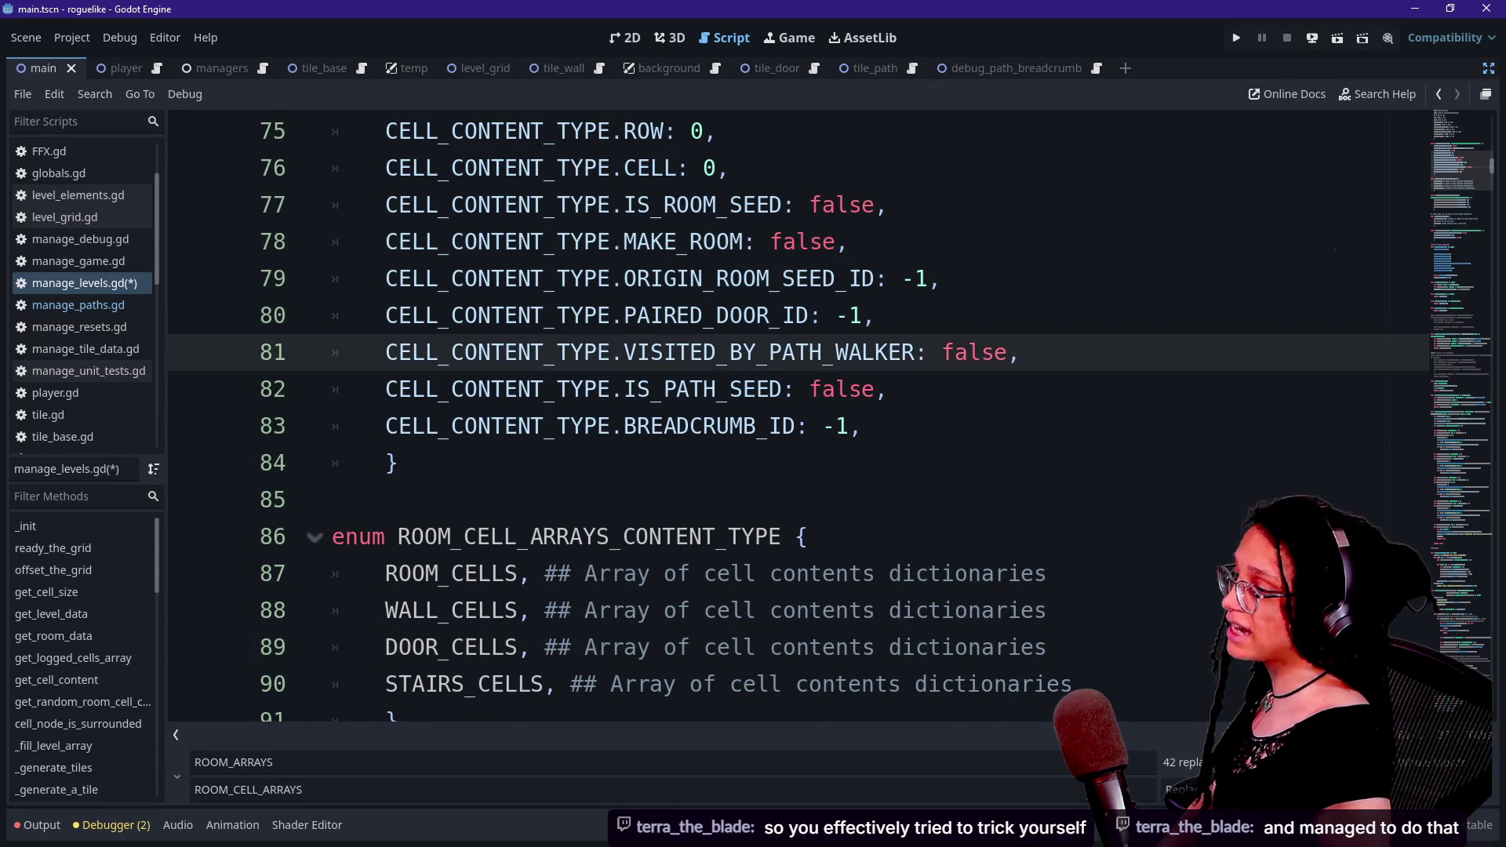
pyautogui.scroll(3, 784, 416)
pyautogui.scroll(4, 784, 416)
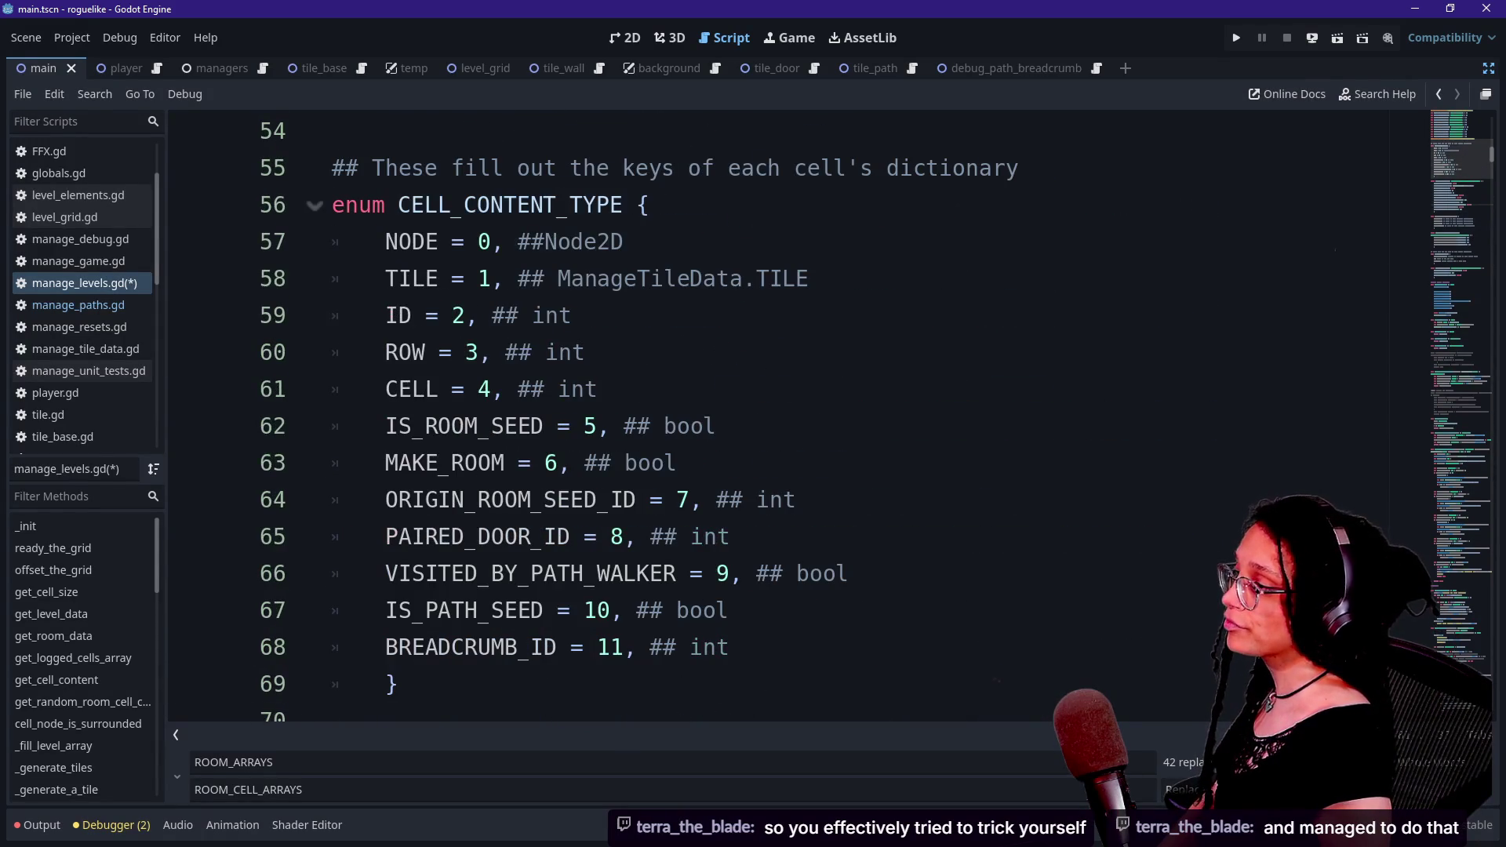
pyautogui.scroll(-12, 784, 416)
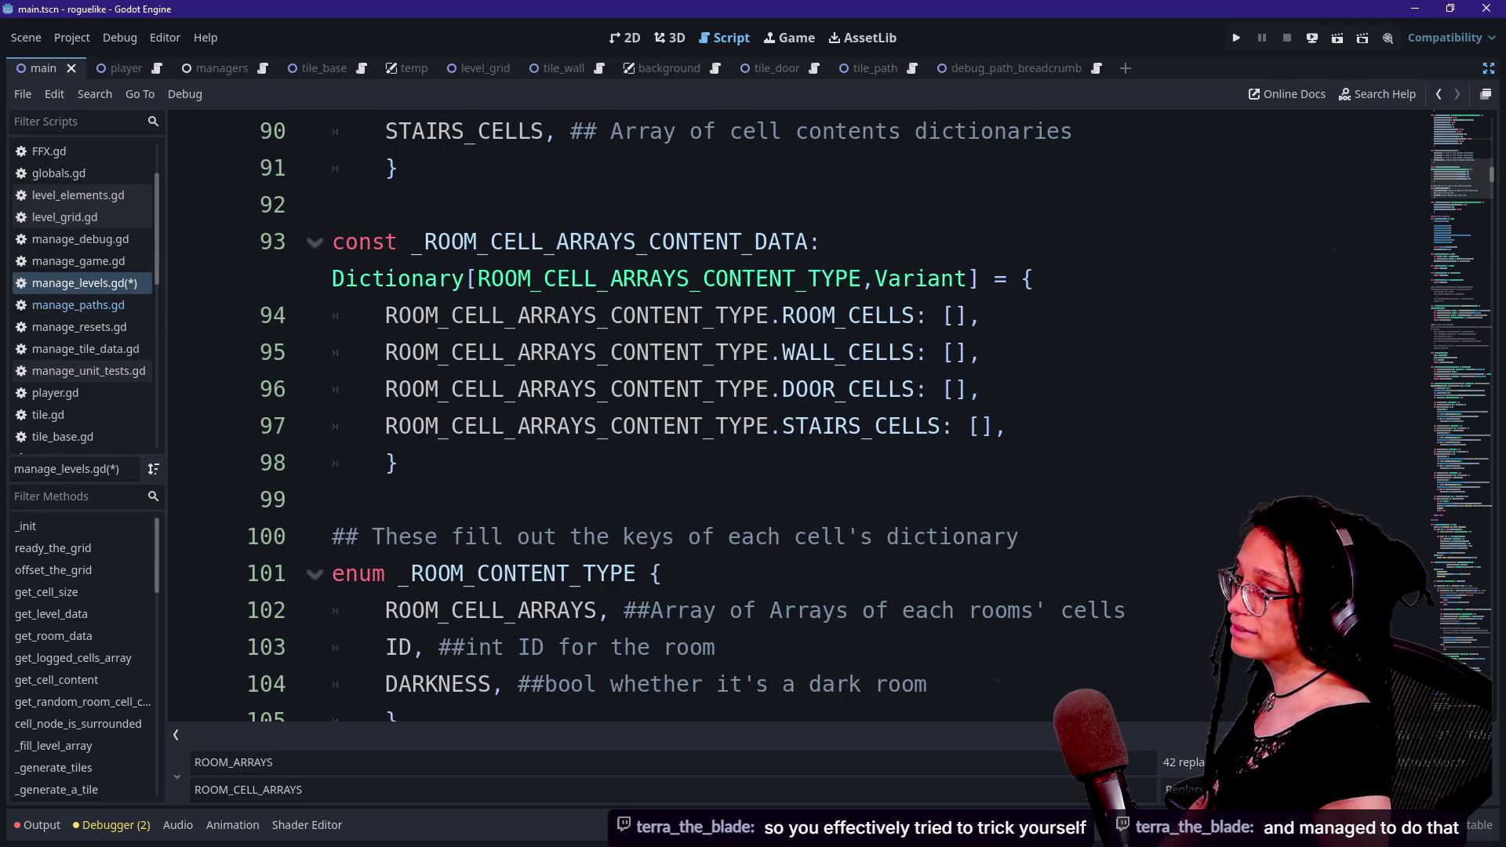
pyautogui.hotkey('alt', 'Tab')
pyautogui.scroll(-4, 886, 549)
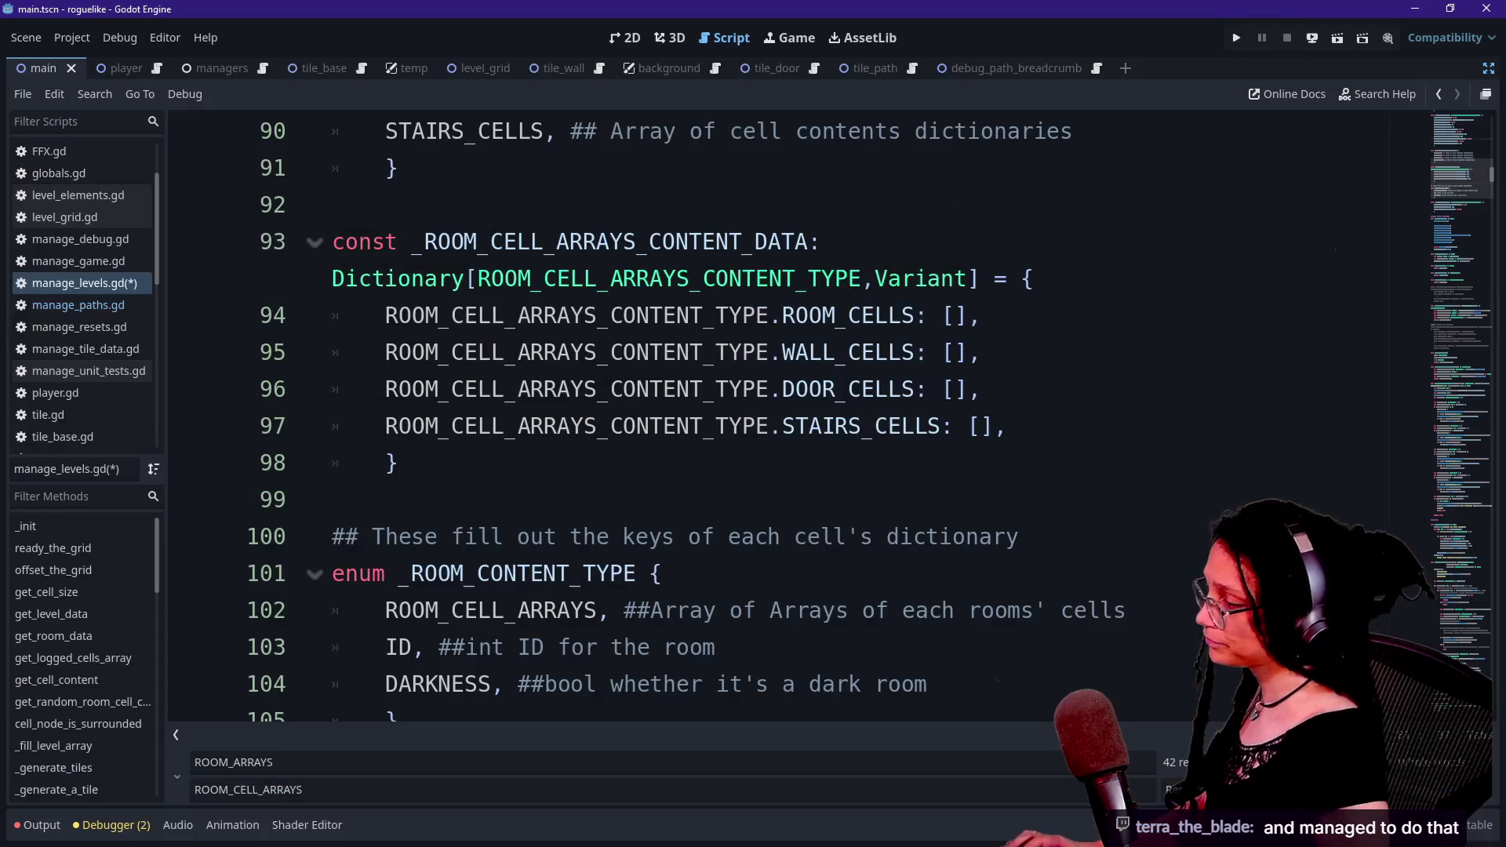
pyautogui.click(627, 500)
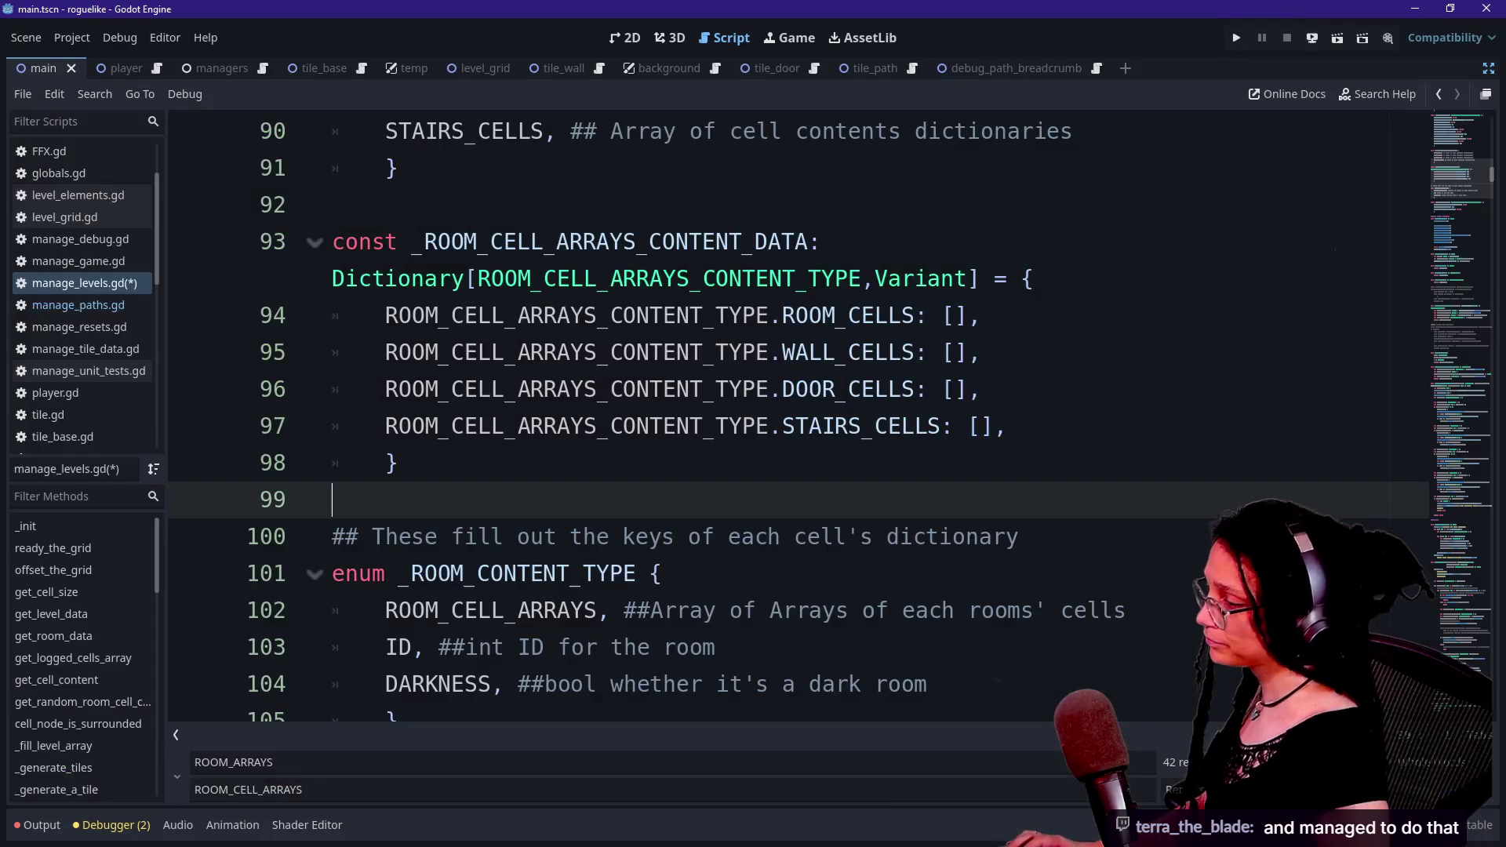
pyautogui.scroll(1, 785, 416)
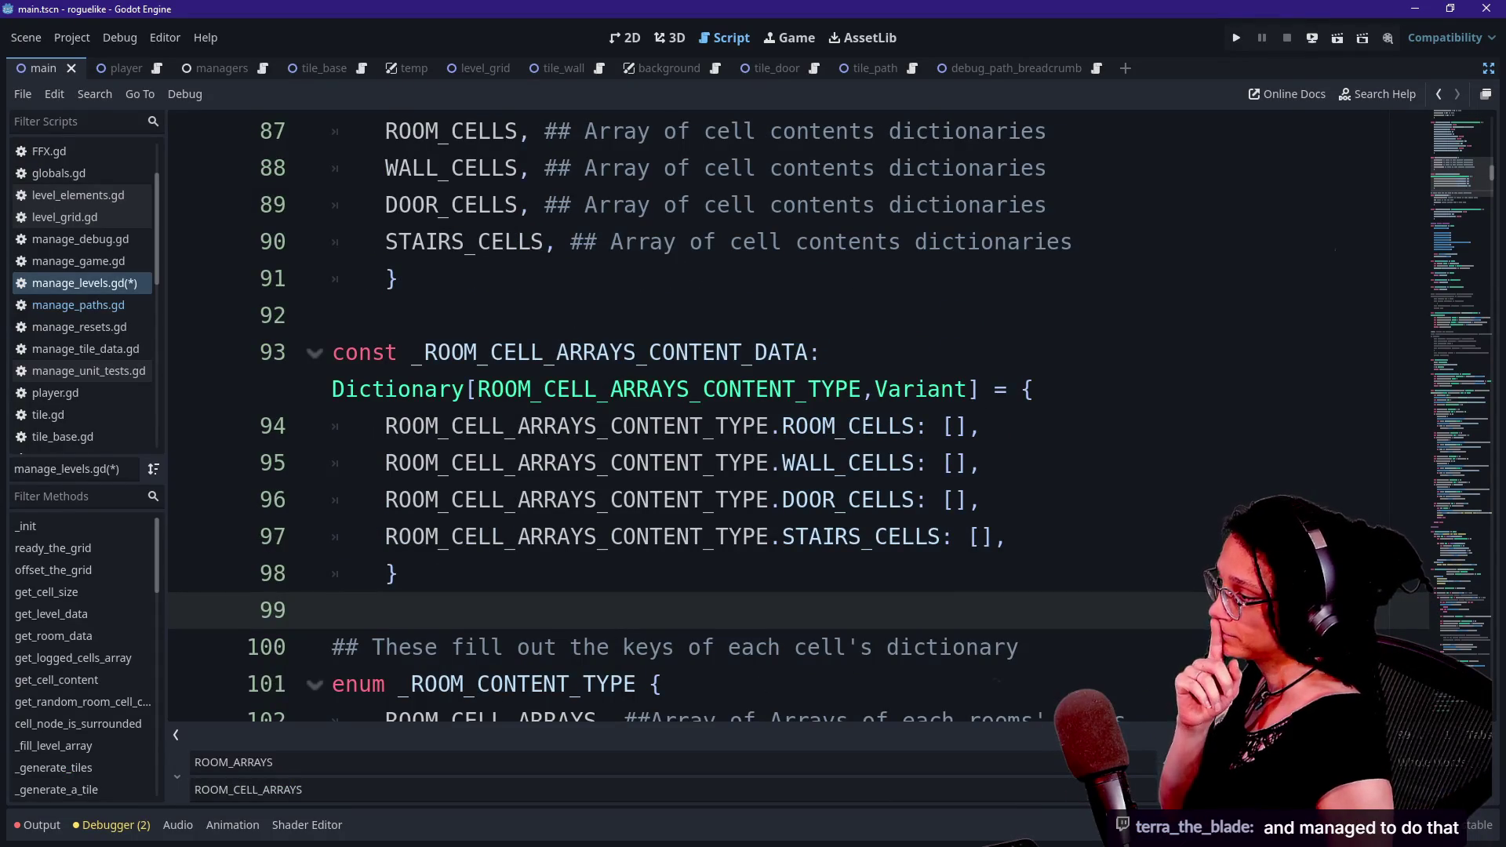
pyautogui.moveTo(478, 389)
pyautogui.mouseDown()
pyautogui.moveTo(822, 355)
pyautogui.moveTo(875, 389)
pyautogui.moveTo(861, 389)
pyautogui.mouseUp()
pyautogui.hotkey('ctrl', 'd')
pyautogui.hotkey('ctrl', 'd')
pyautogui.hotkey('ctrl', 'd')
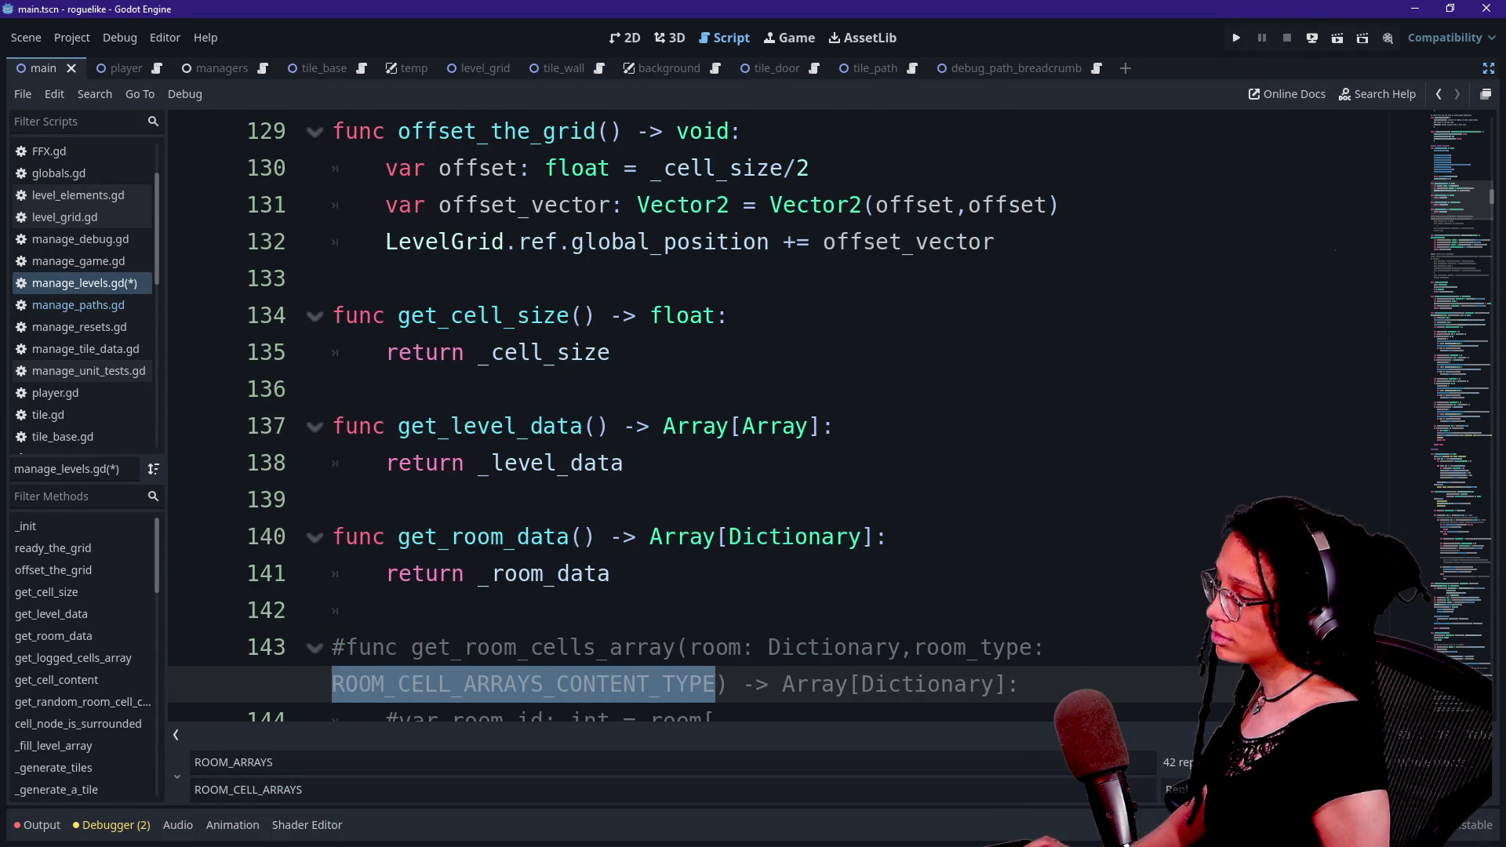
pyautogui.hotkey('ctrl', 'd')
pyautogui.hotkey('ctrl', 'd')
pyautogui.scroll(-3, 785, 416)
pyautogui.click(538, 457)
pyautogui.scroll(3, 785, 416)
pyautogui.click(584, 389)
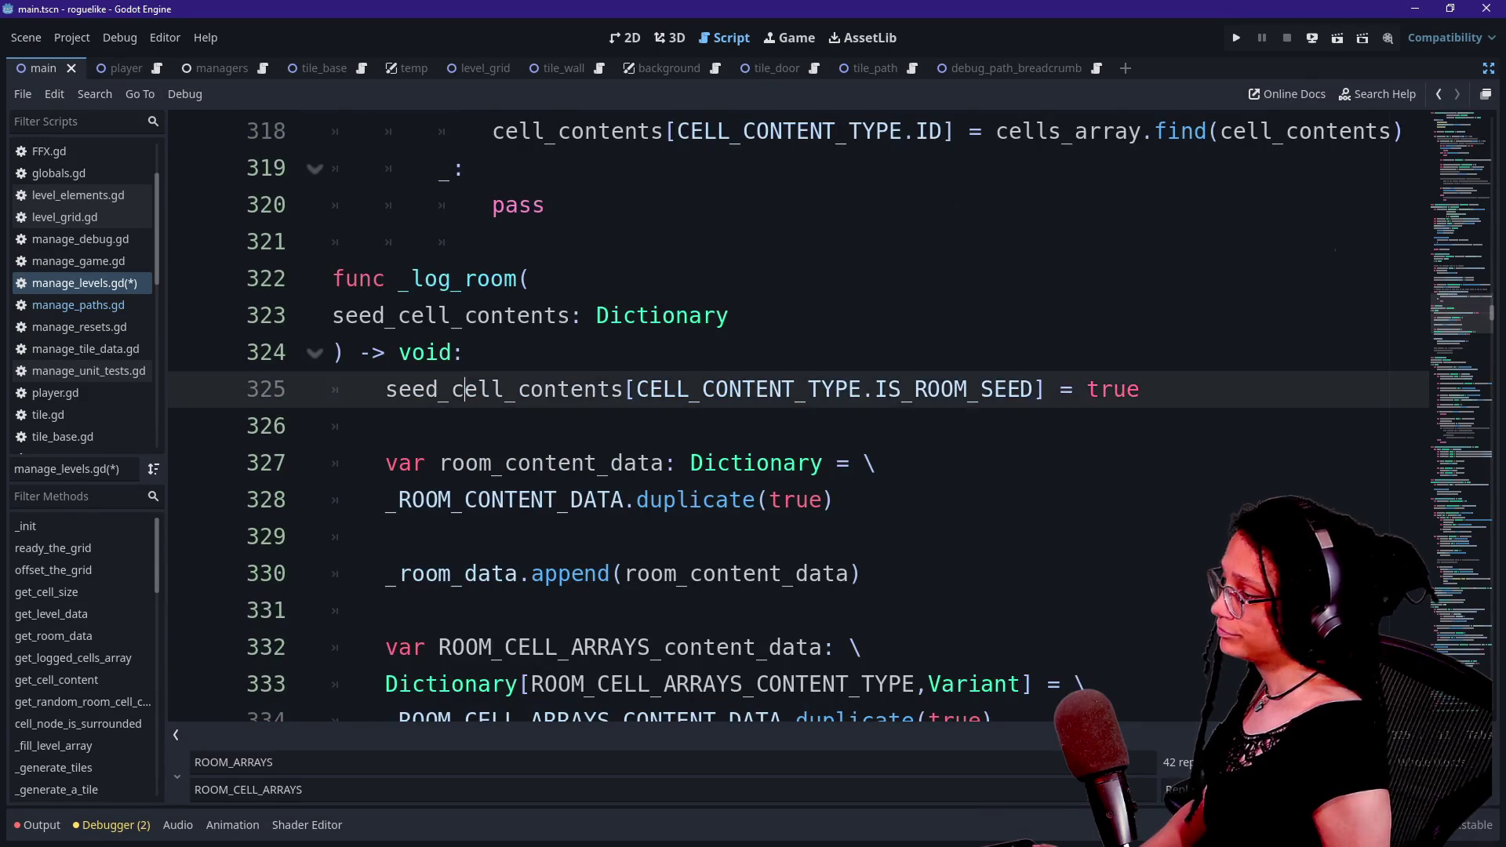
pyautogui.click(584, 500)
pyautogui.click(611, 573)
pyautogui.click(623, 648)
pyautogui.click(623, 684)
pyautogui.scroll(-3, 623, 684)
pyautogui.scroll(-3, 624, 536)
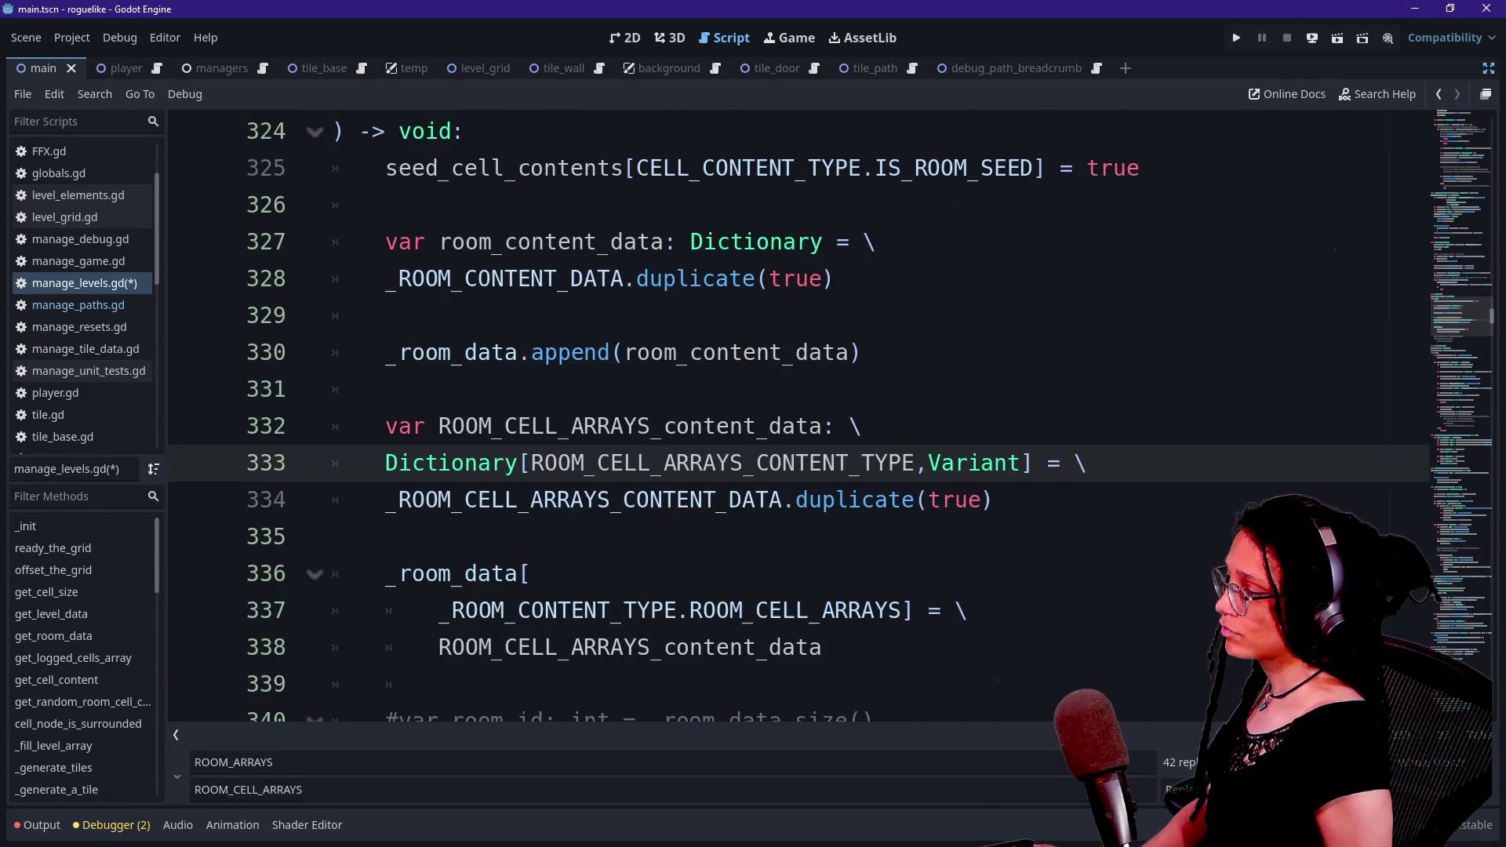
pyautogui.click(624, 537)
pyautogui.moveTo(686, 506)
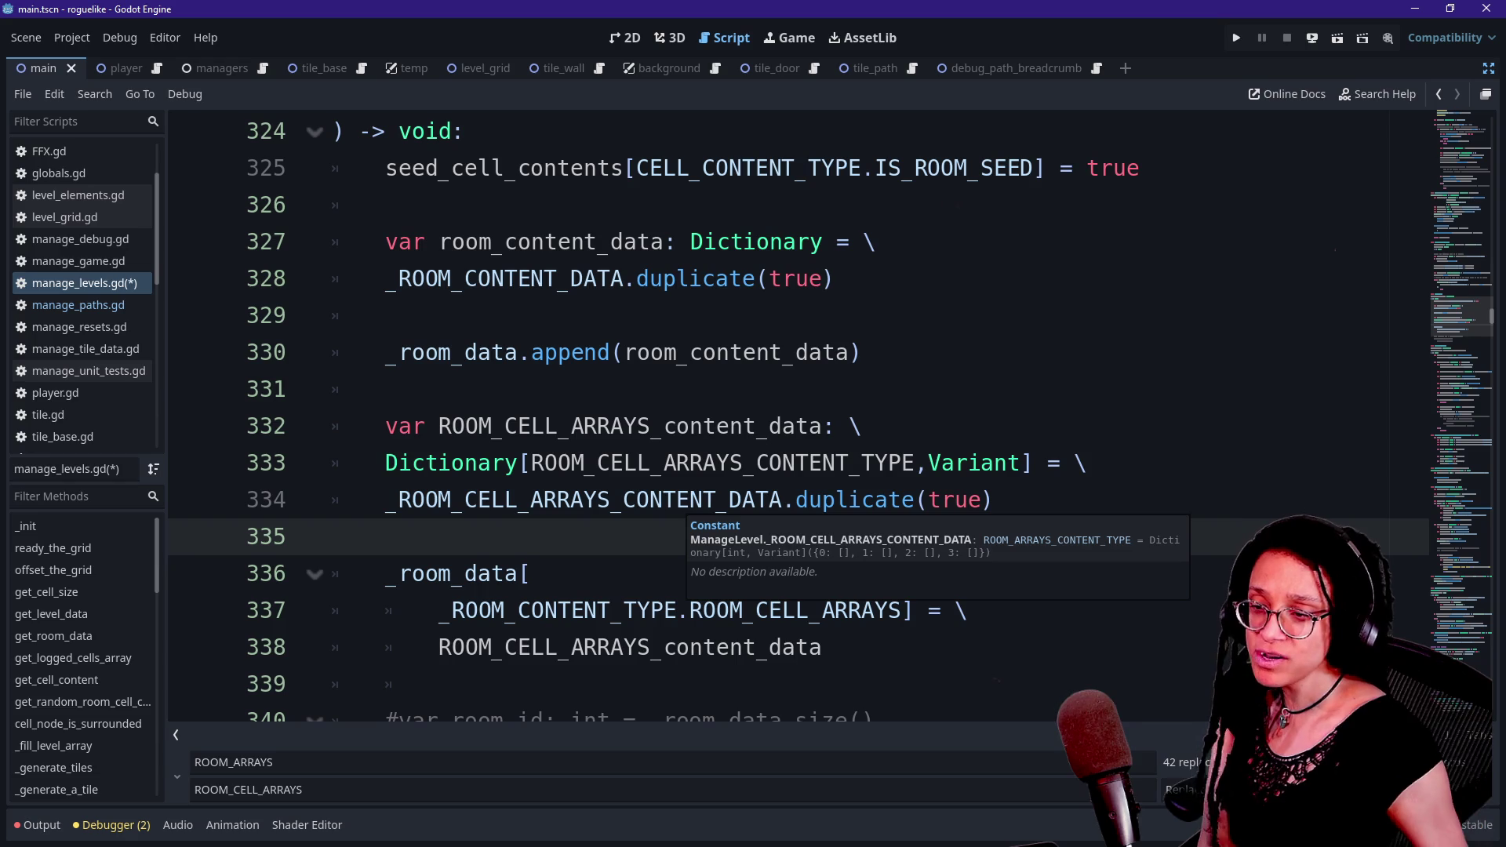
# - Add a 'door_id: int' line calling ManageLevel.ref.get_cell_content after line 34
pyautogui.hotkey('alt', 'Left')
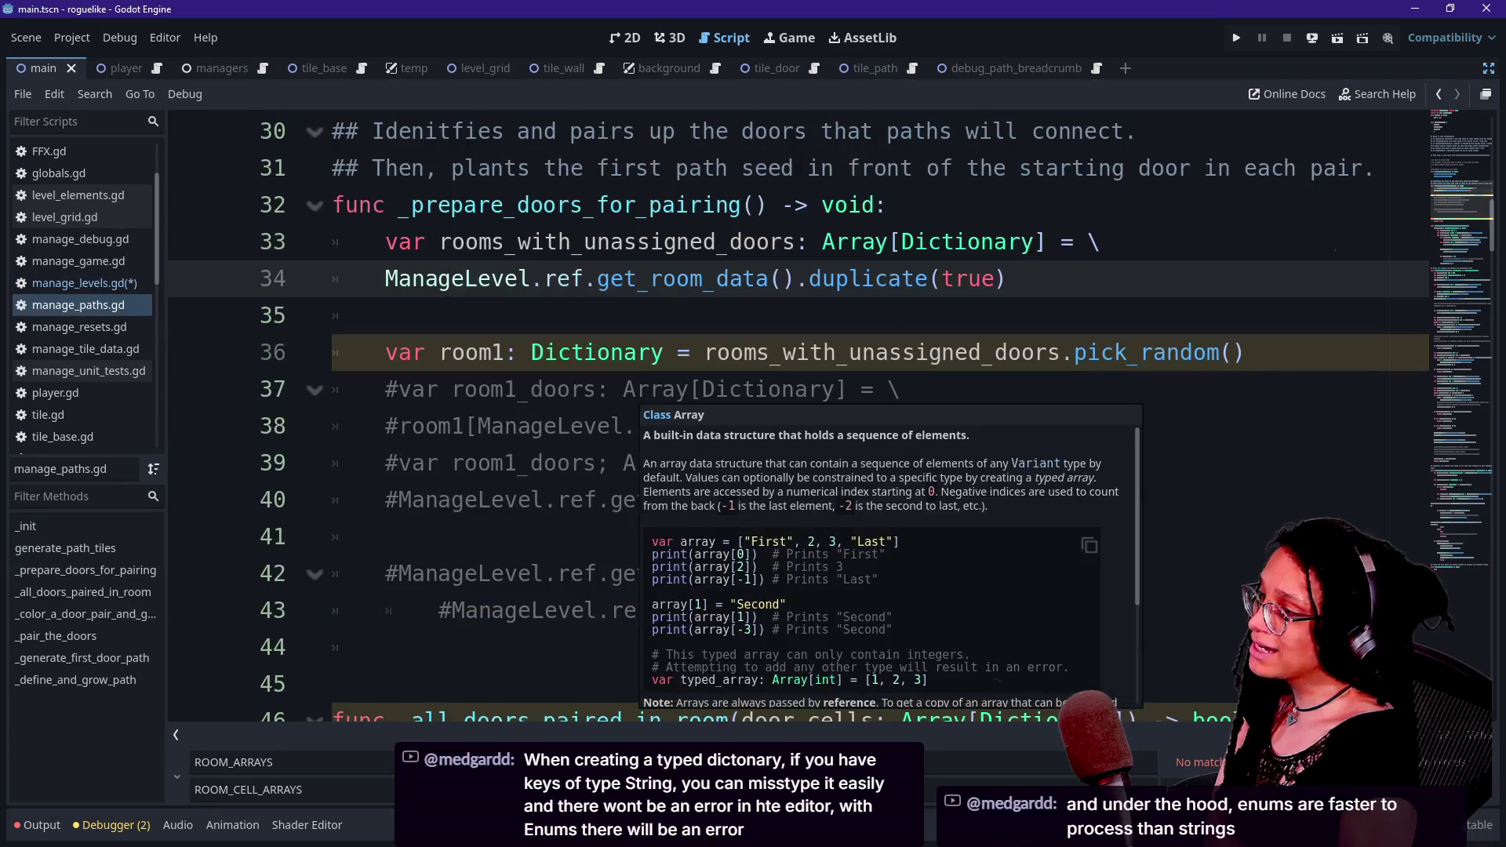
pyautogui.scroll(-3, 651, 392)
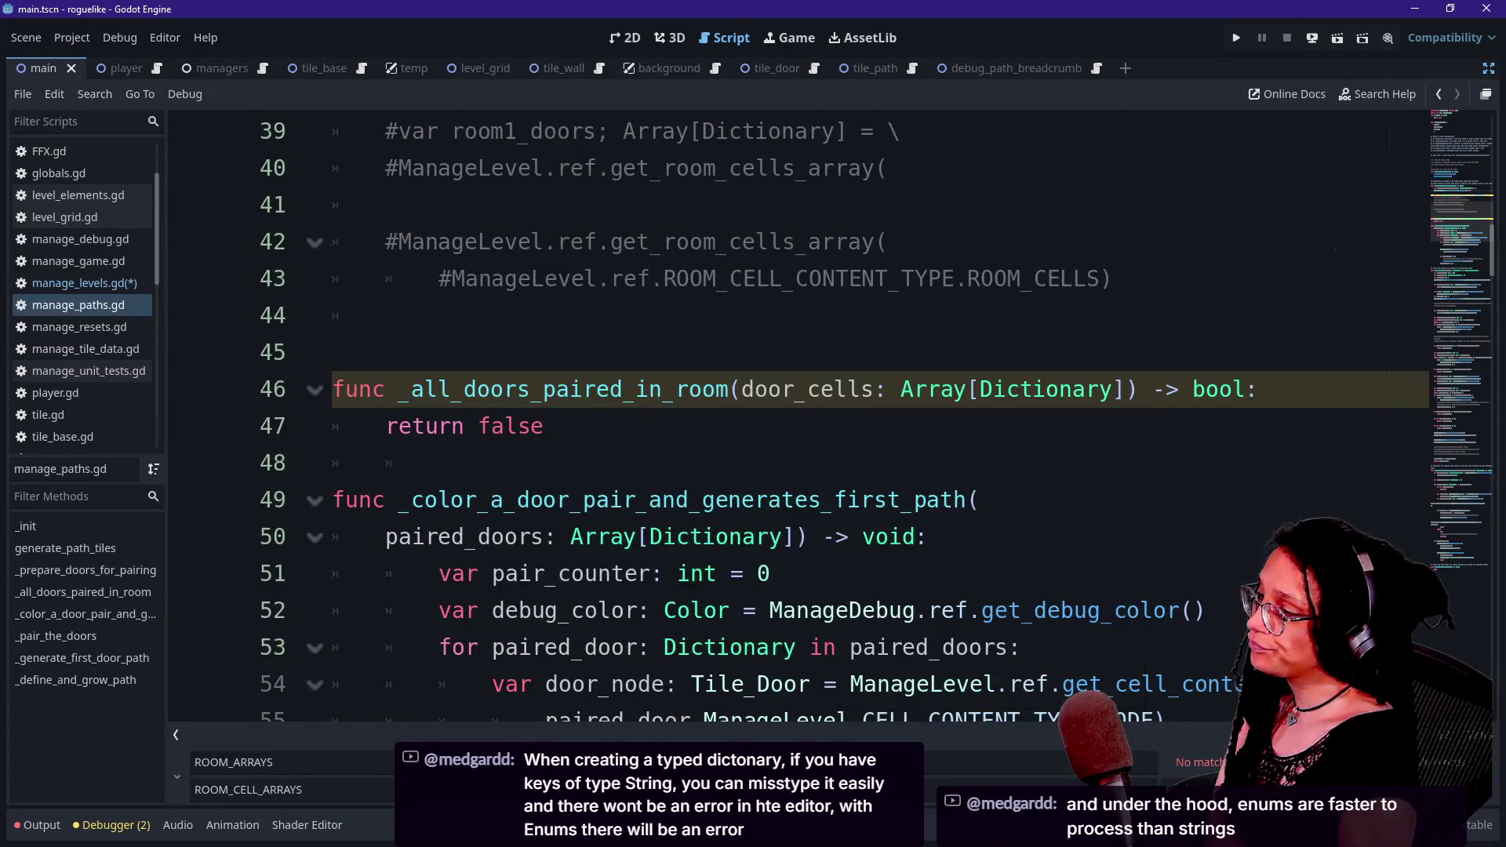
pyautogui.scroll(-1, 651, 392)
pyautogui.hotkey('alt', 'Left')
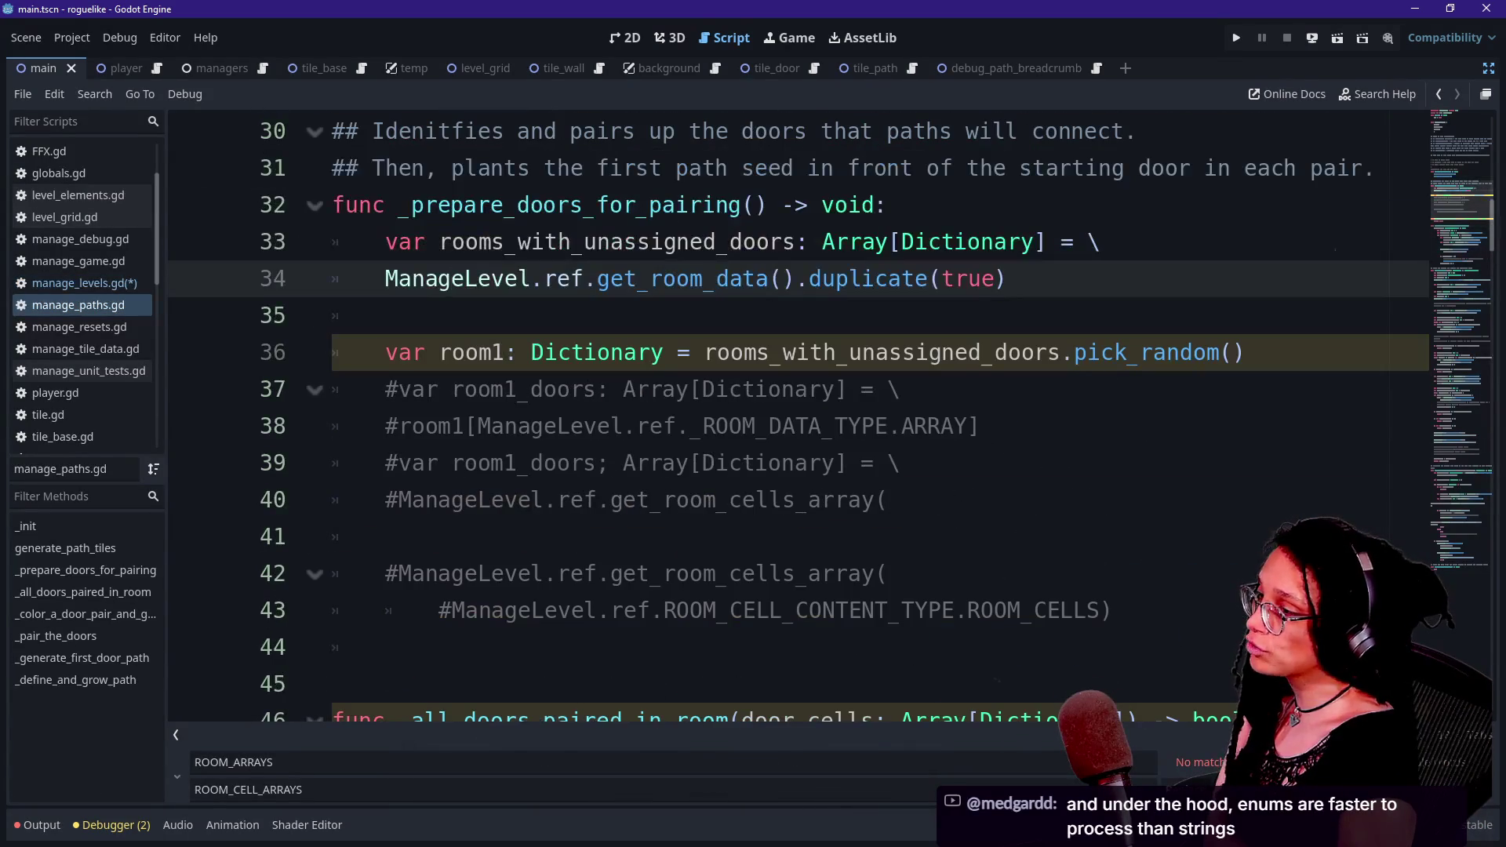
pyautogui.scroll(2, 785, 415)
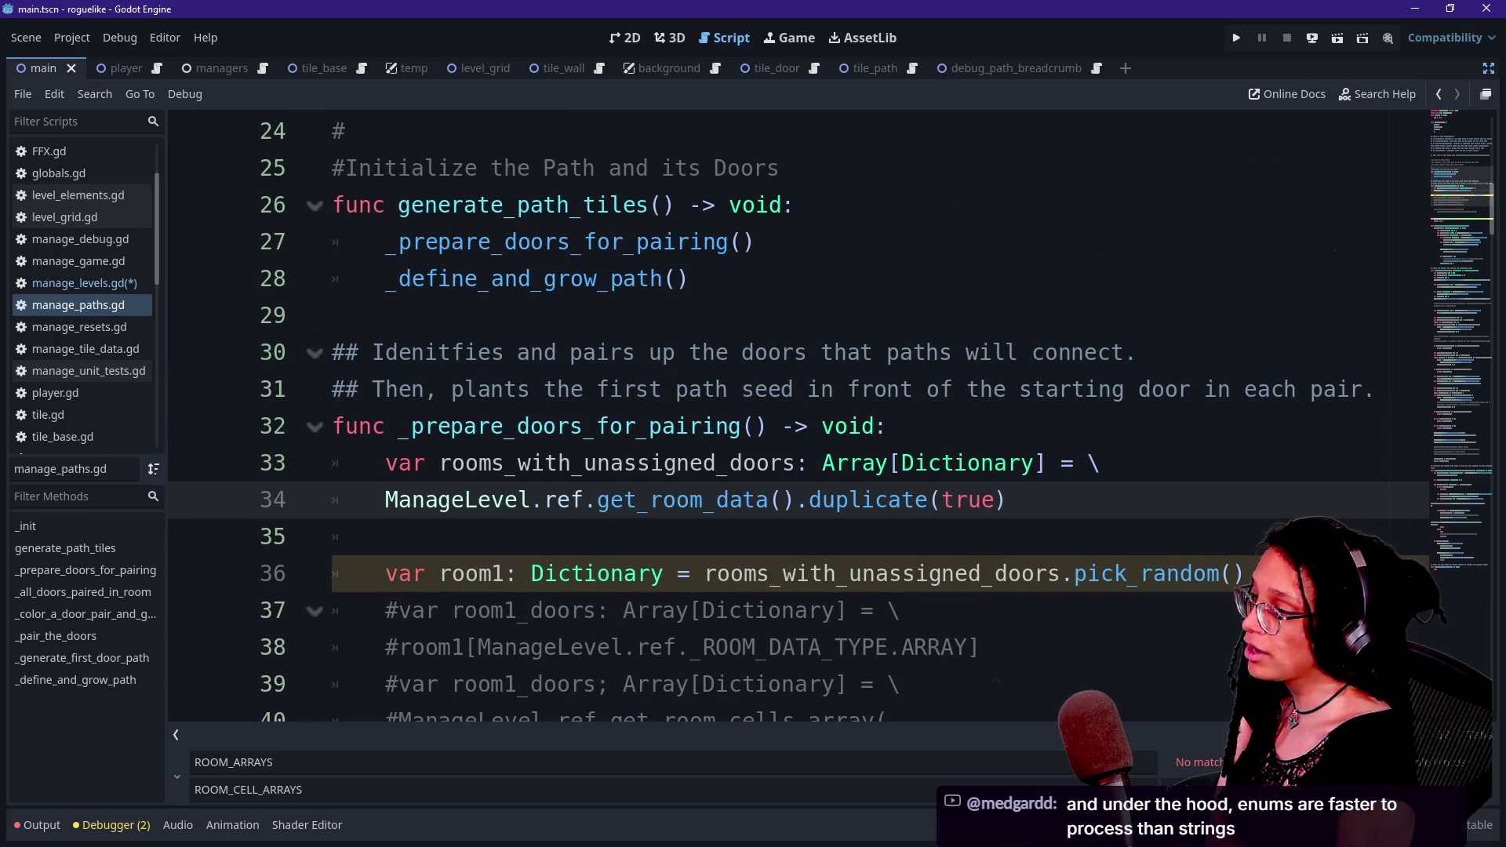
pyautogui.press('End')
pyautogui.press('Return')
pyautogui.press('Return')
pyautogui.write('var ')
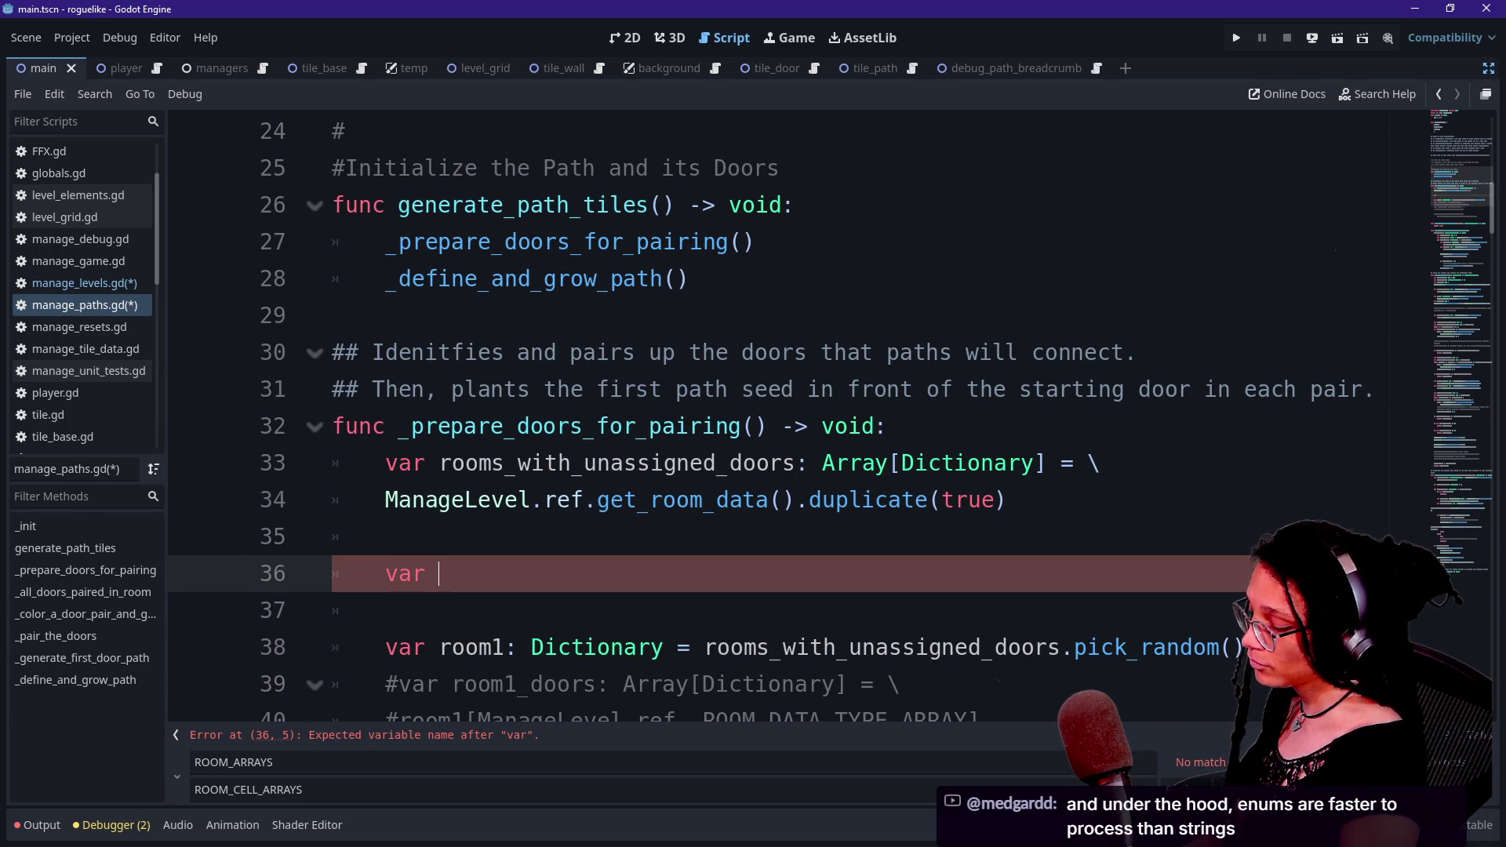
pyautogui.write('id')
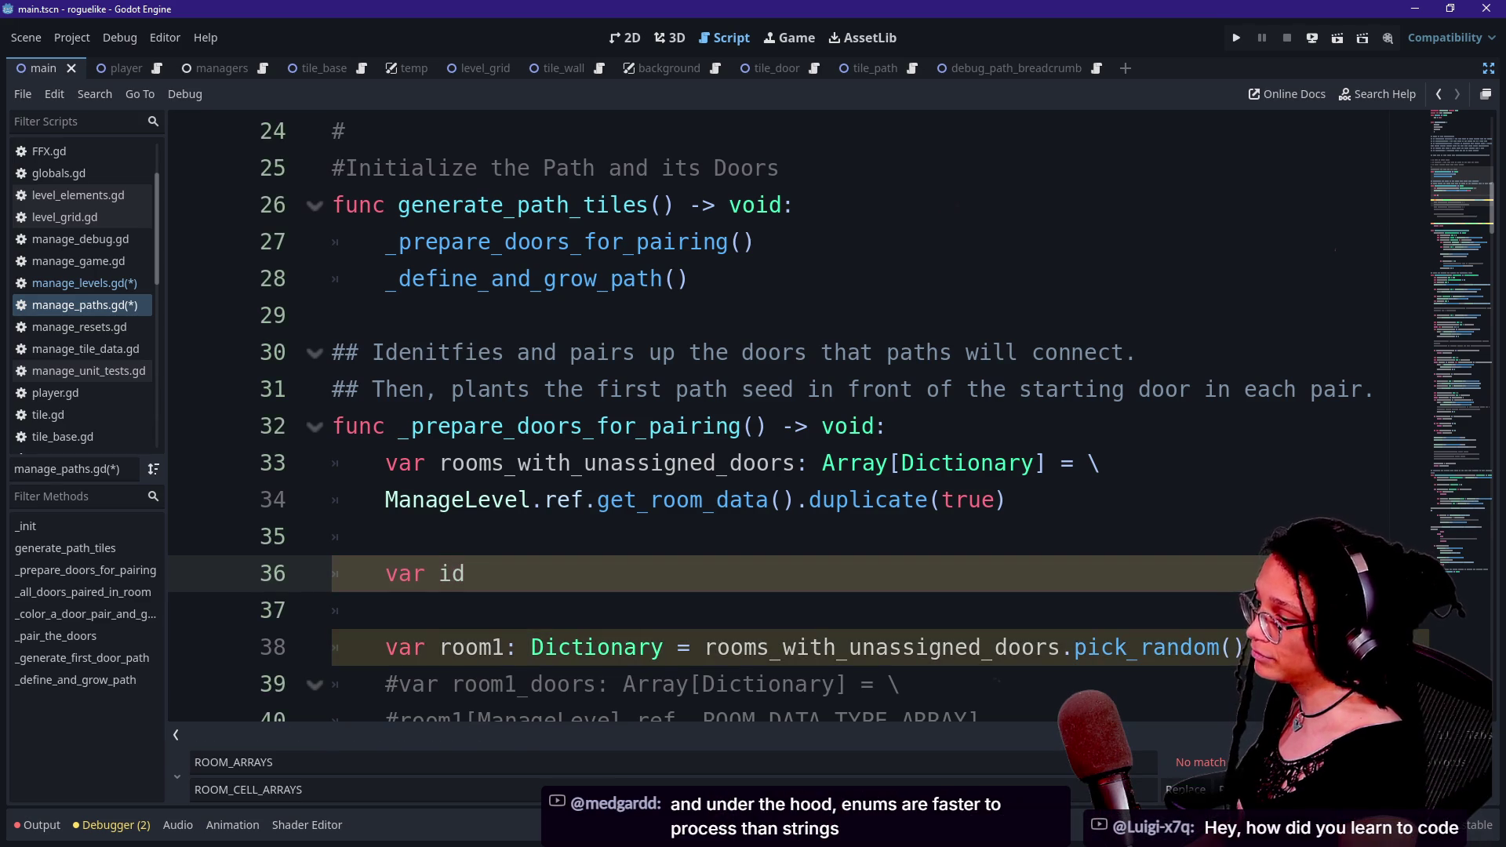
pyautogui.press('BackSpace')
pyautogui.press('BackSpace')
pyautogui.press('BackSpace')
pyautogui.write('door_id: int')
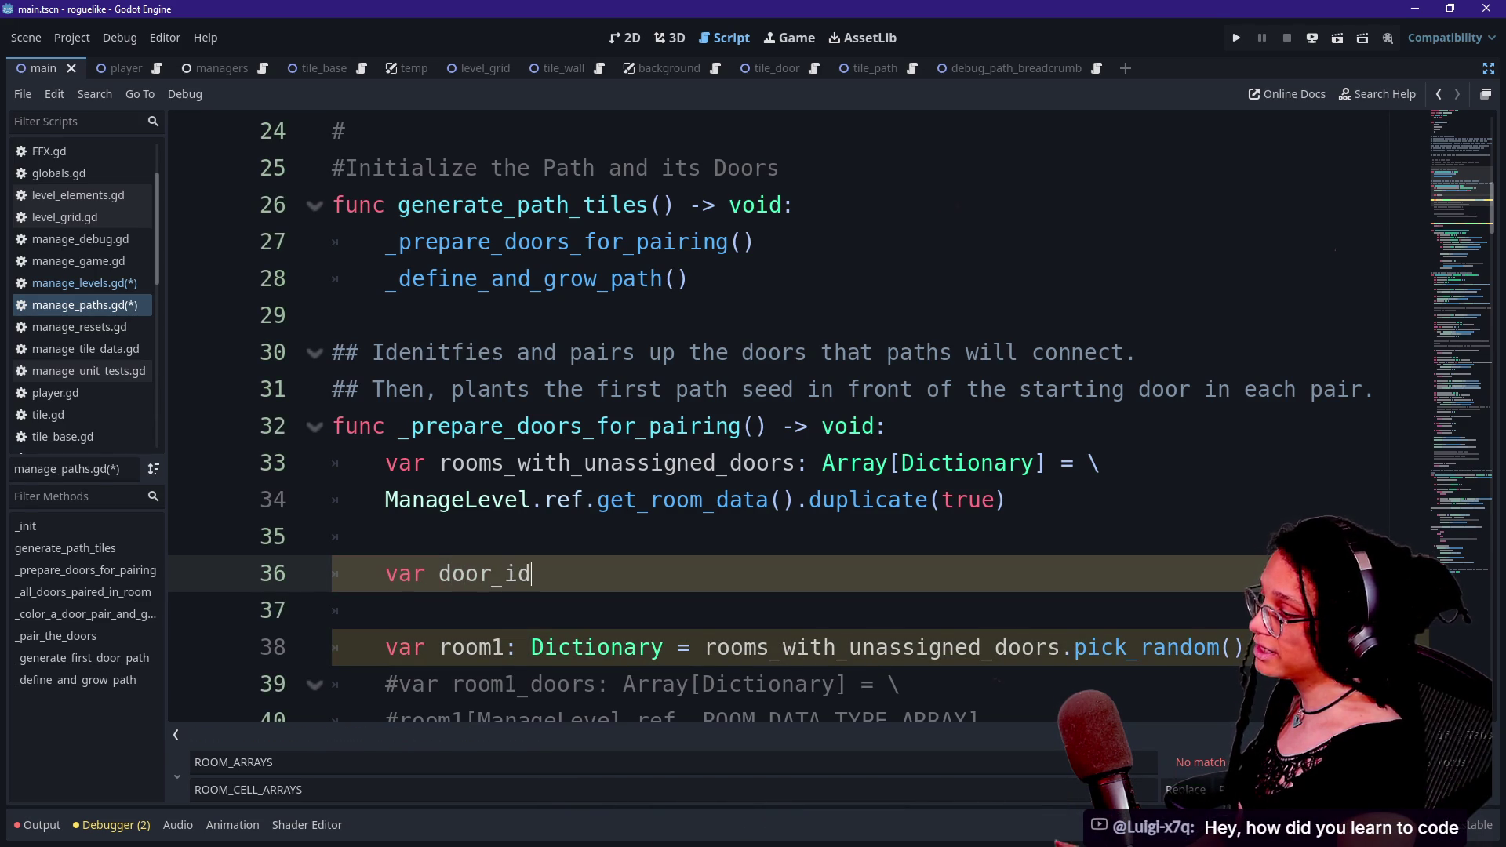
pyautogui.press('BackSpace')
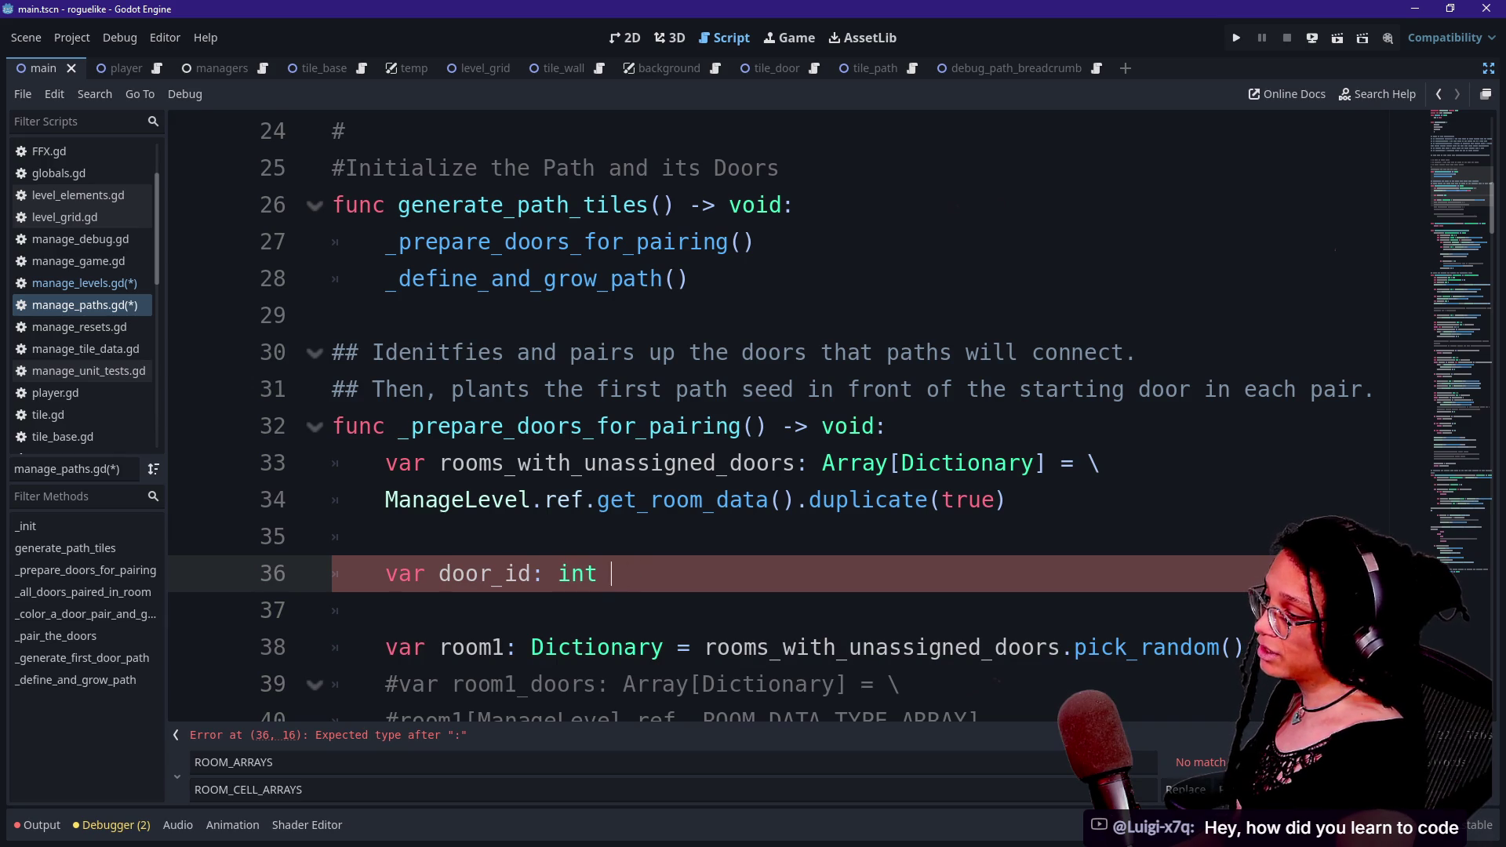
pyautogui.write('= ManageLevel')
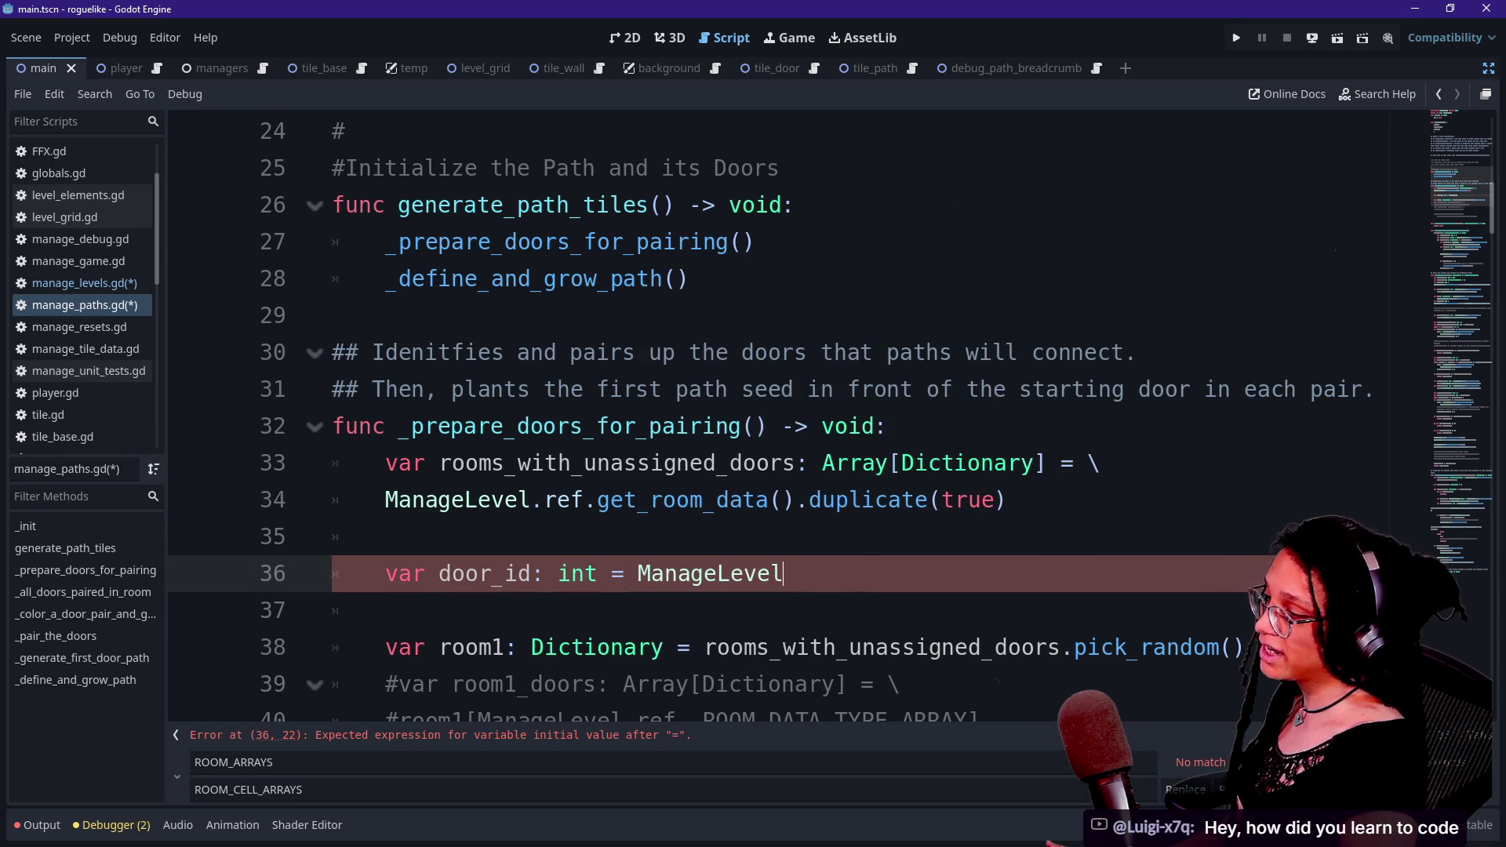
pyautogui.write('.ref.')
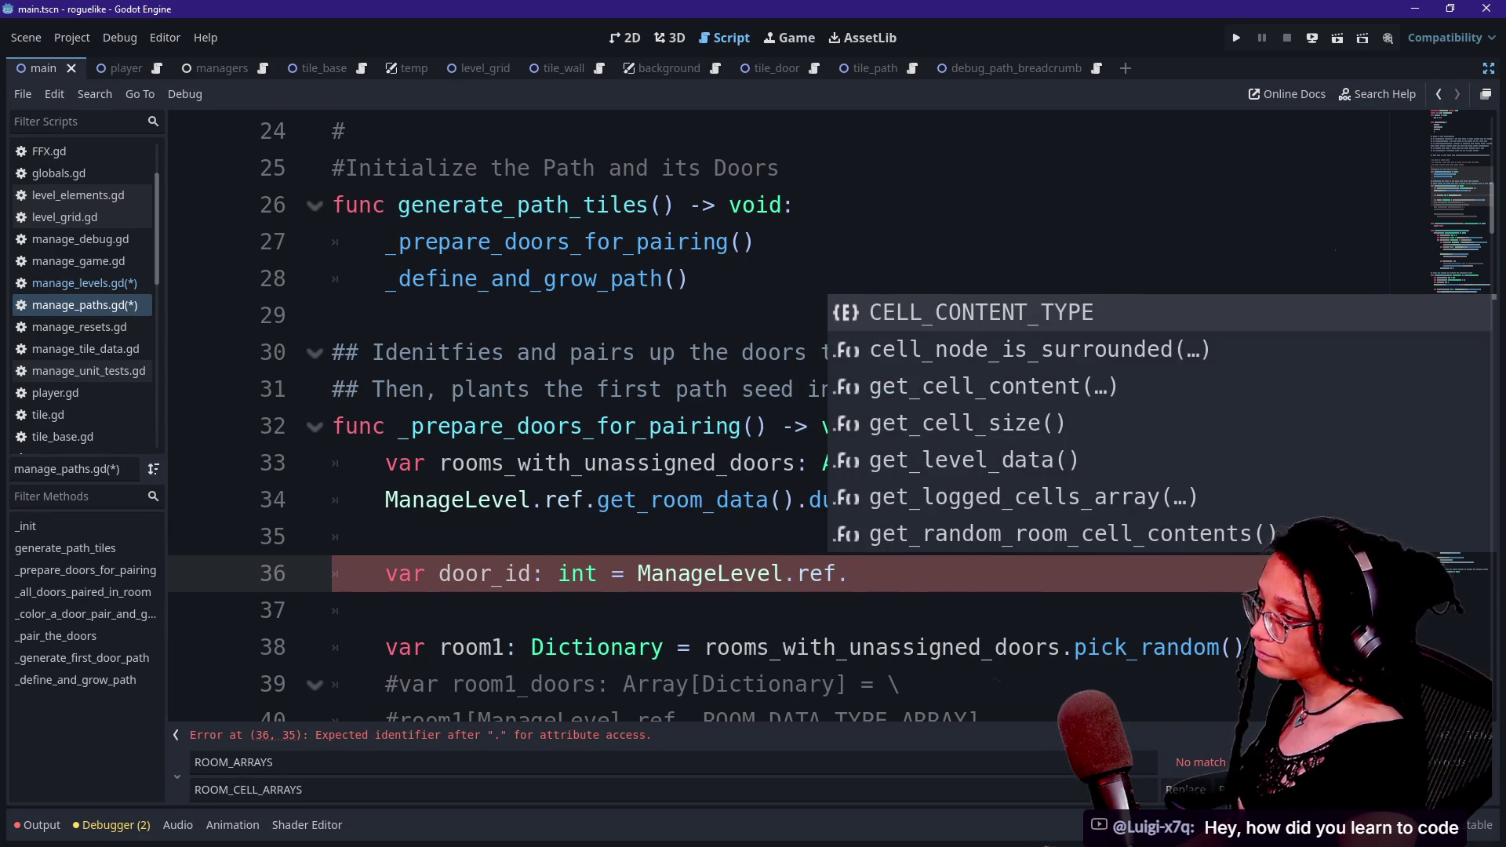
pyautogui.write('get')
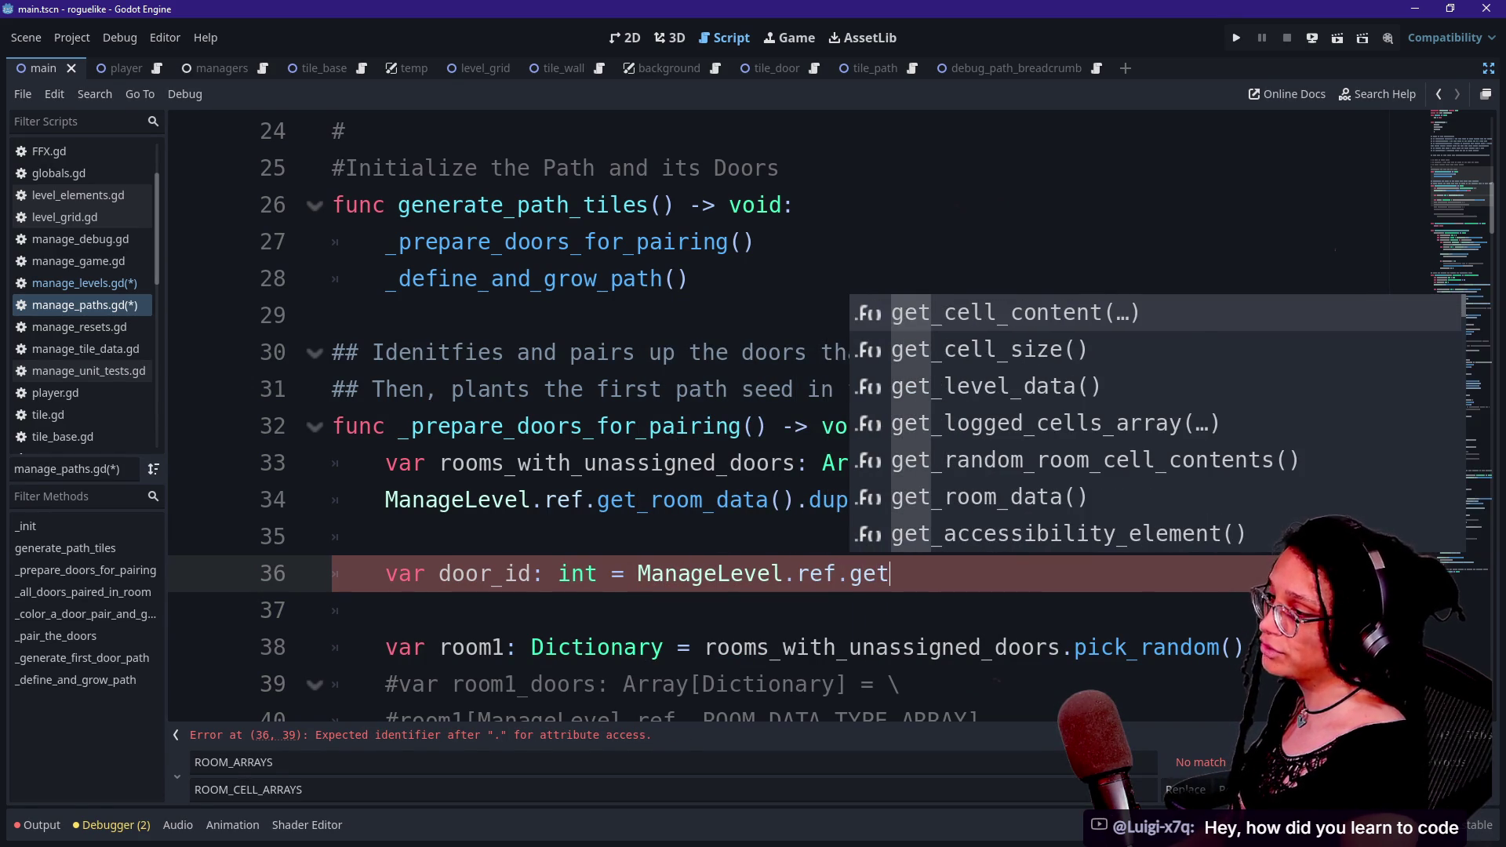
pyautogui.press('Return')
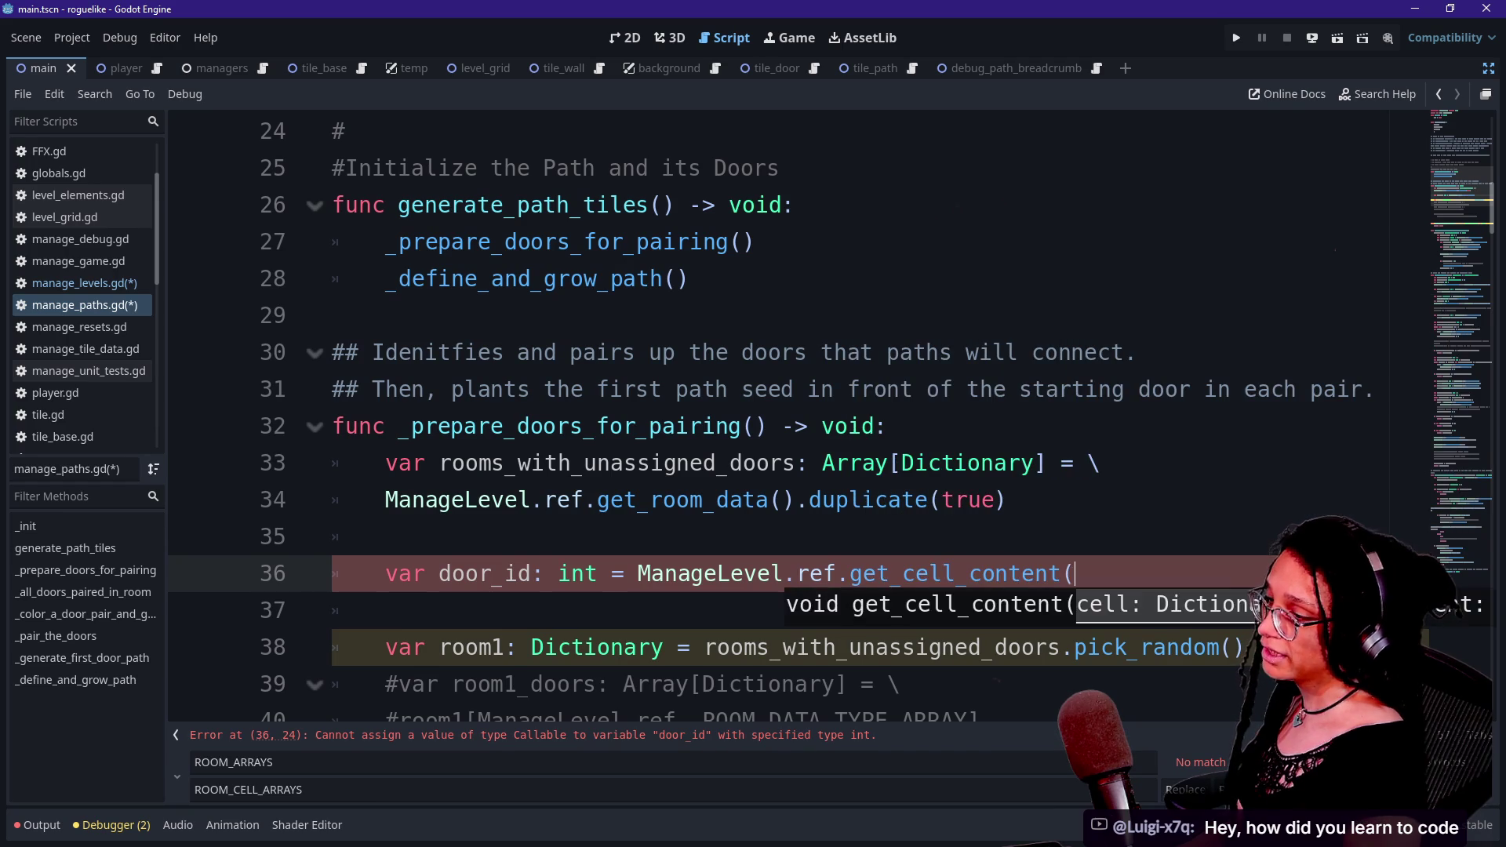
pyautogui.press('Return')
# - Declare 'var cell_contents: Dictionary = {}' above the door_id line
pyautogui.scroll(-2, 785, 392)
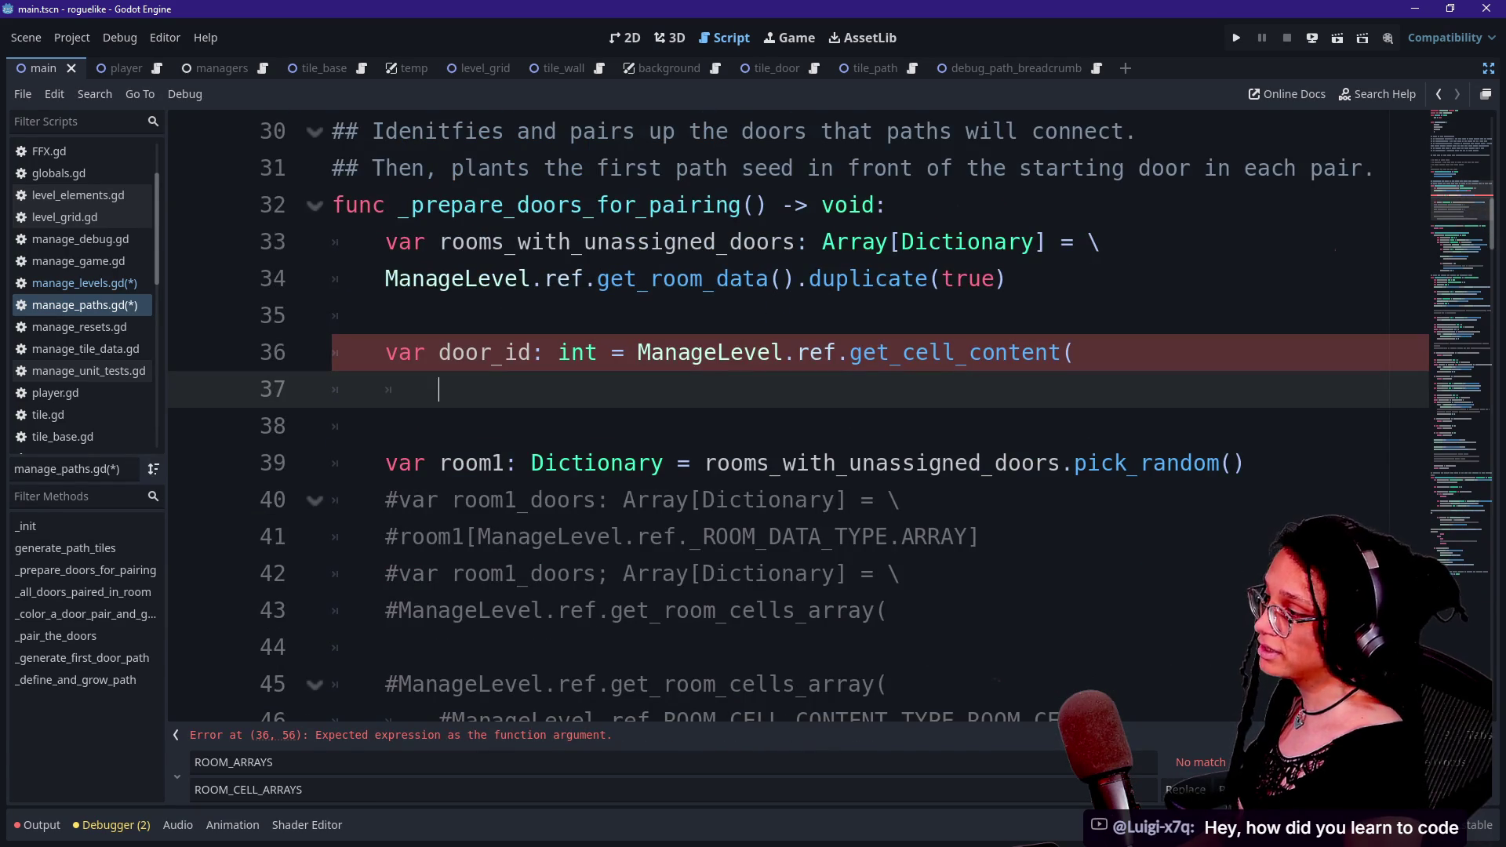
pyautogui.click(388, 316)
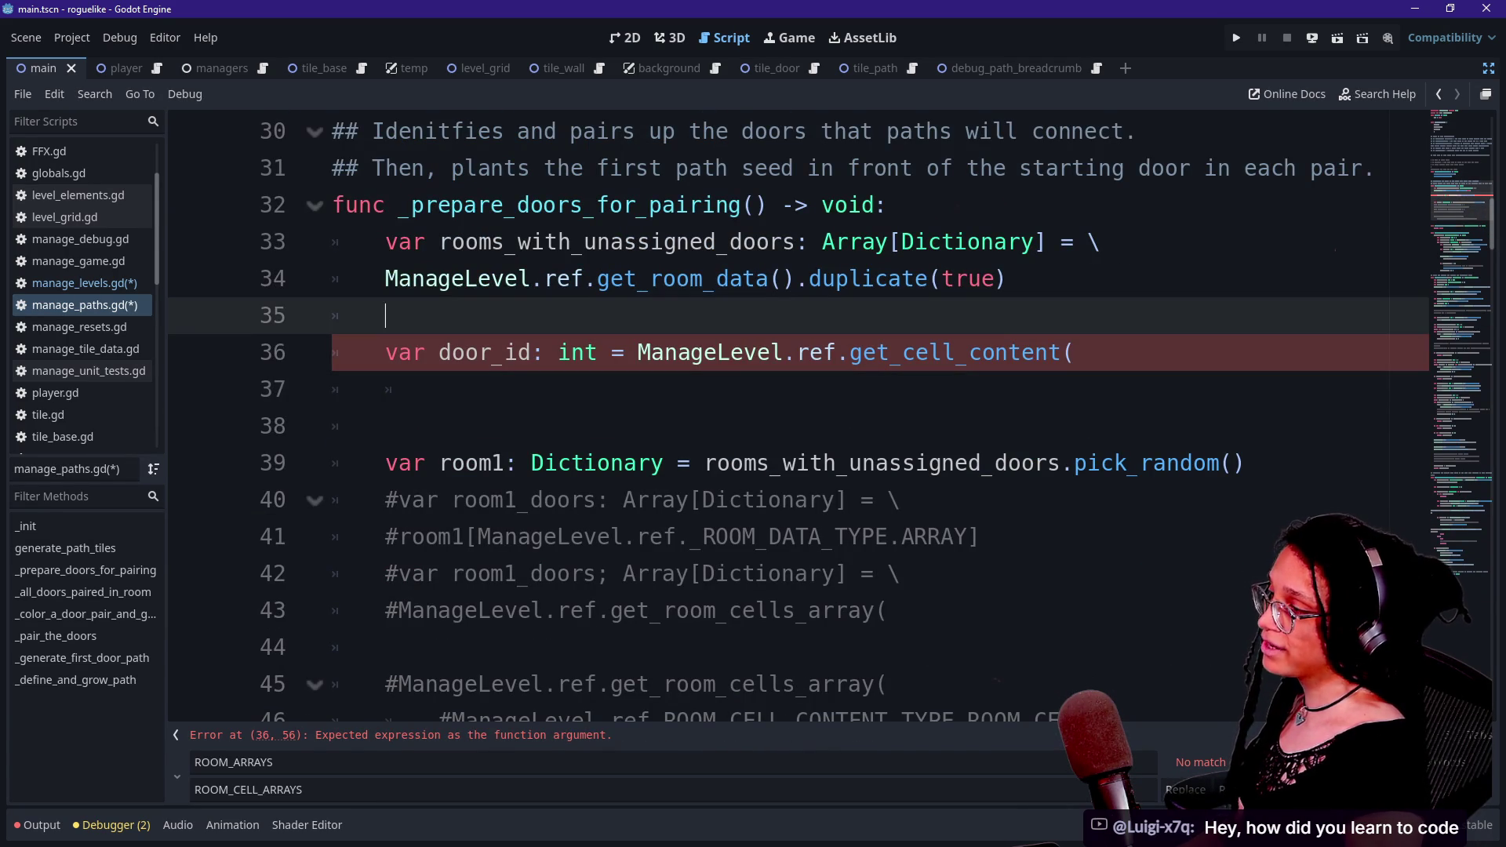
pyautogui.press('Return')
pyautogui.write('var cell_contents: D')
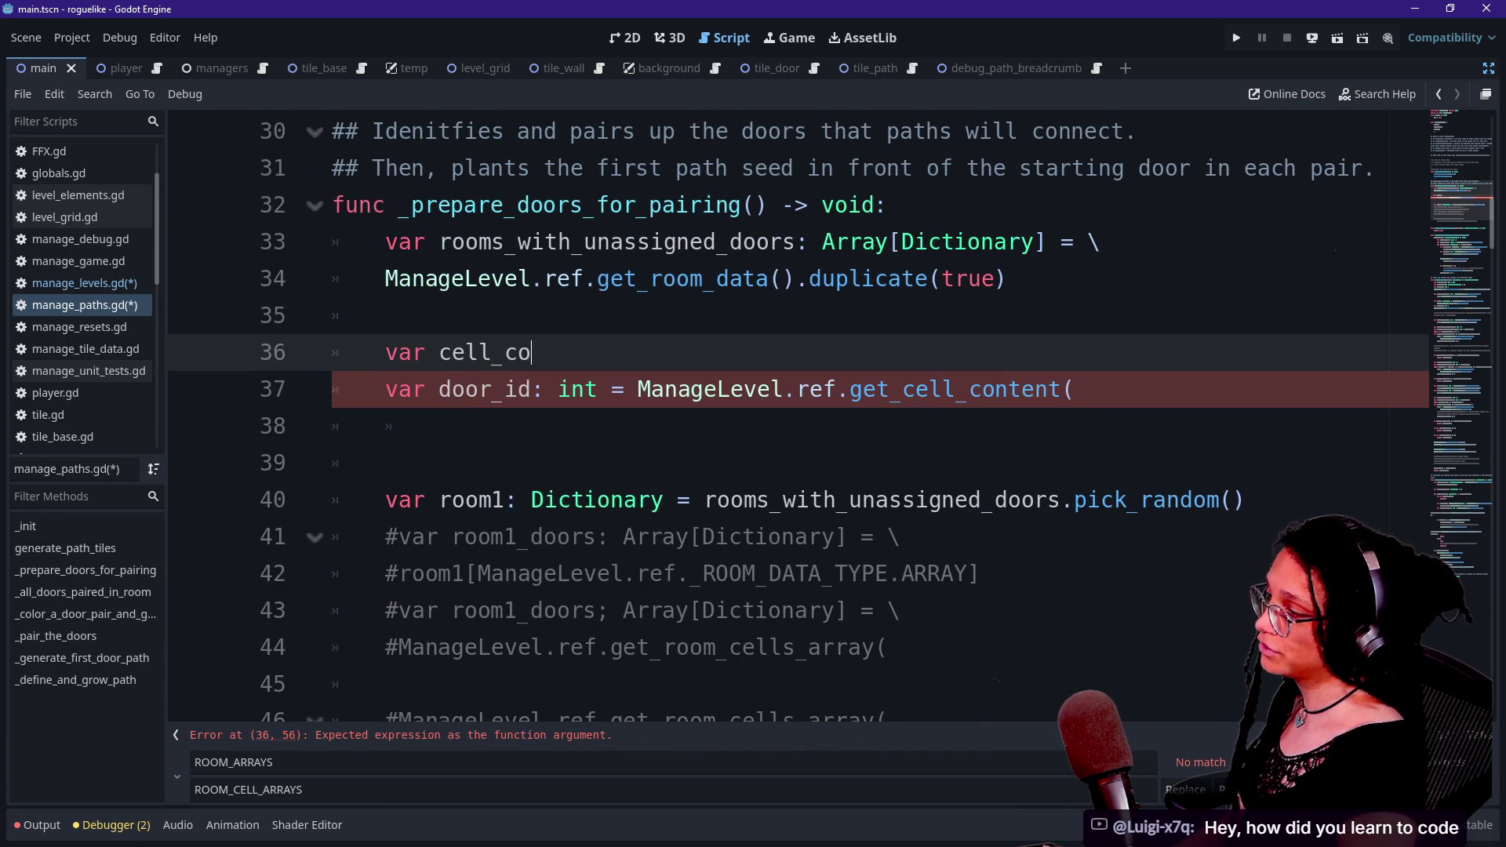
pyautogui.write('iction')
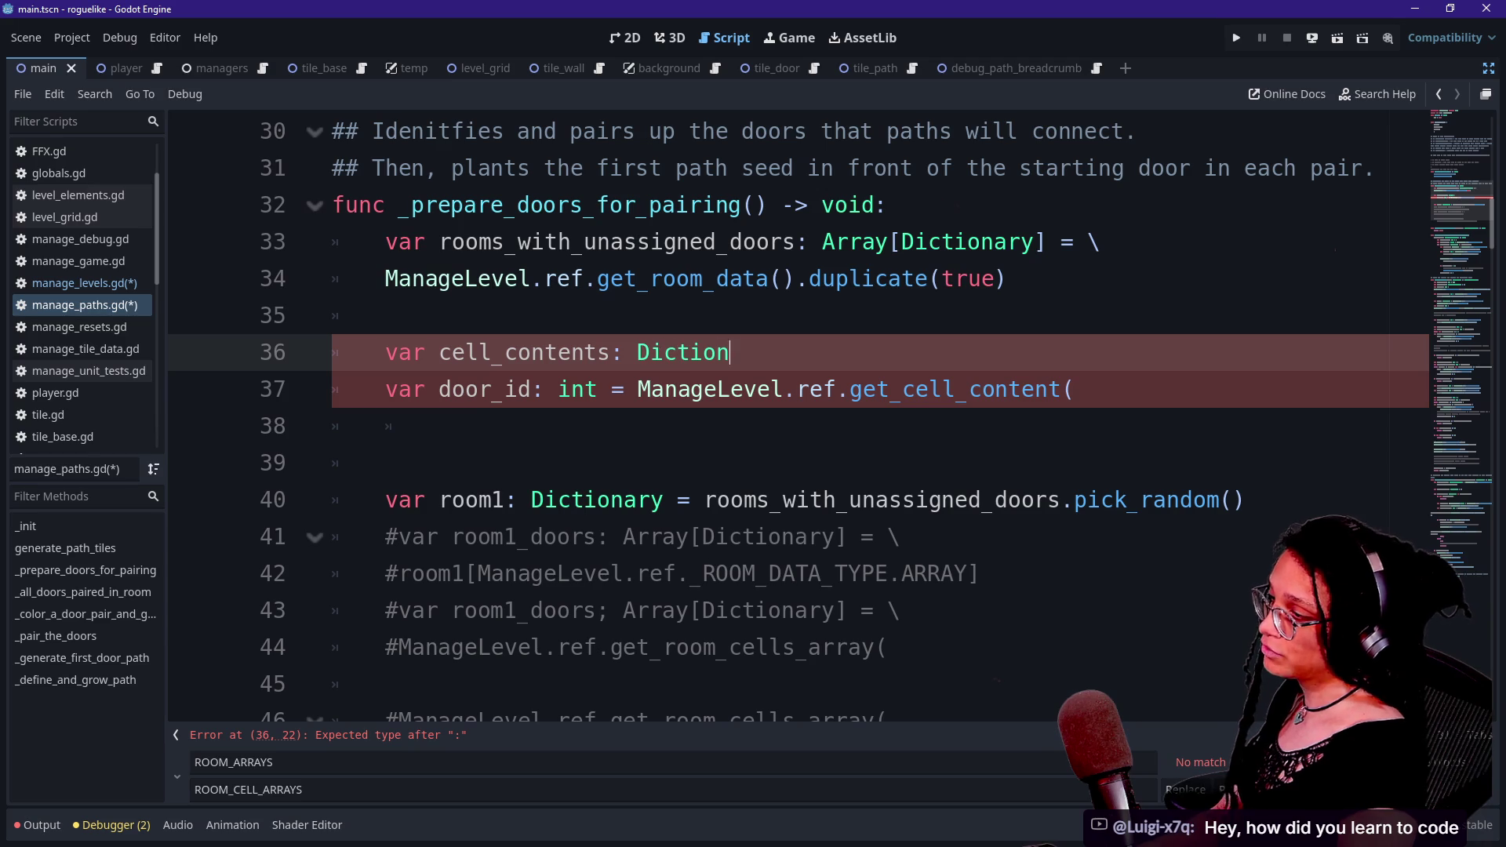
pyautogui.write('ary = {}')
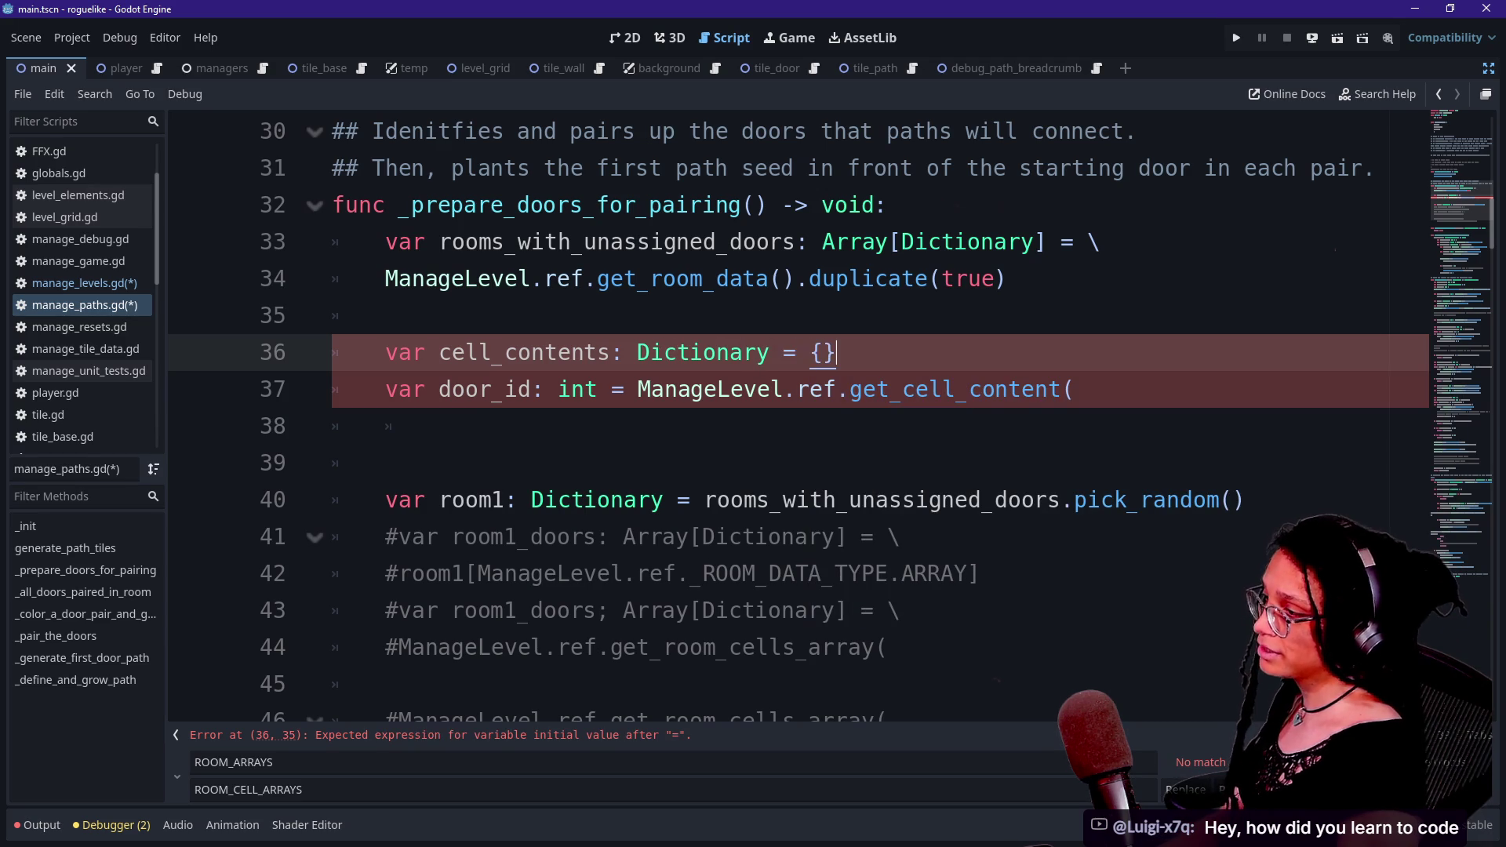
# - Pass cell_contents and ManageLevel.CELL_CONTENT_TYPE as the get_cell_content arguments
pyautogui.press('Down')
pyautogui.press('Down')
pyautogui.press('BackSpace')
pyautogui.press('BackSpace')
pyautogui.press('Return')
pyautogui.press('BackSpace')
pyautogui.press('BackSpace')
pyautogui.press('BackSpace')
pyautogui.write('(')
pyautogui.press('Return')
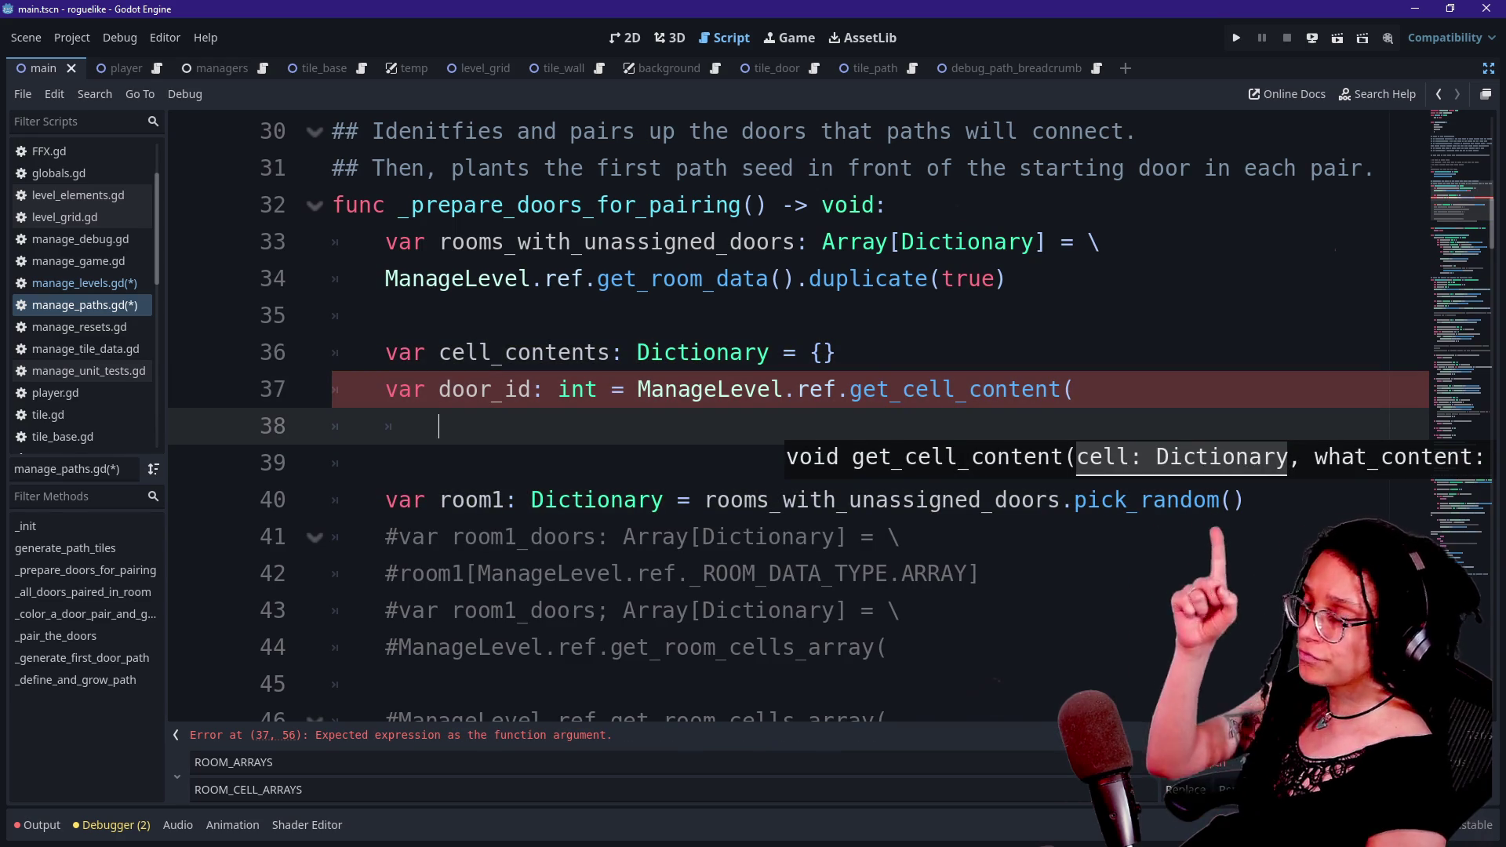
pyautogui.write('cell_contents')
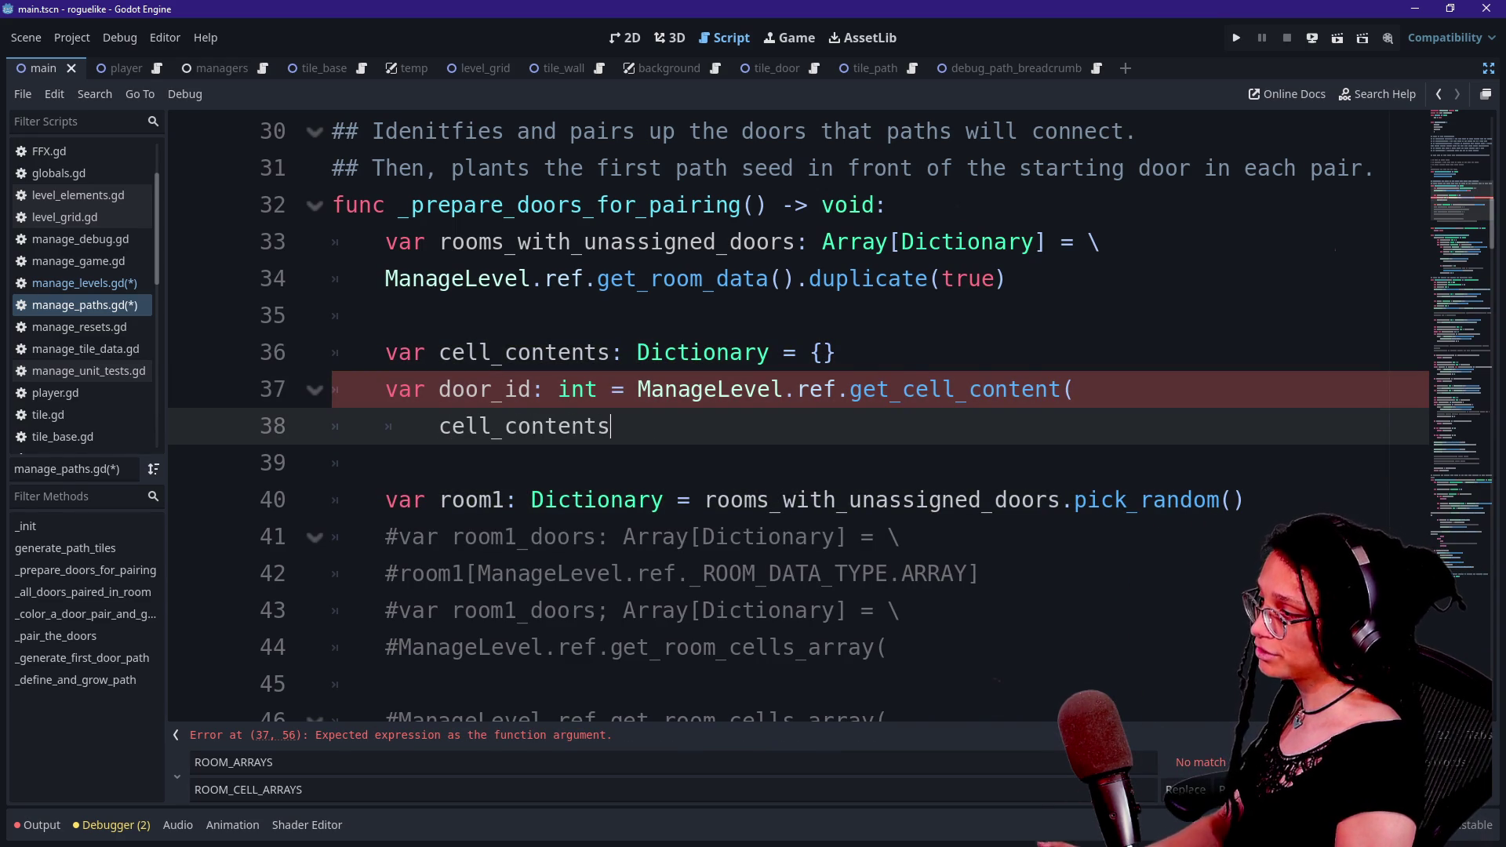
pyautogui.write(',')
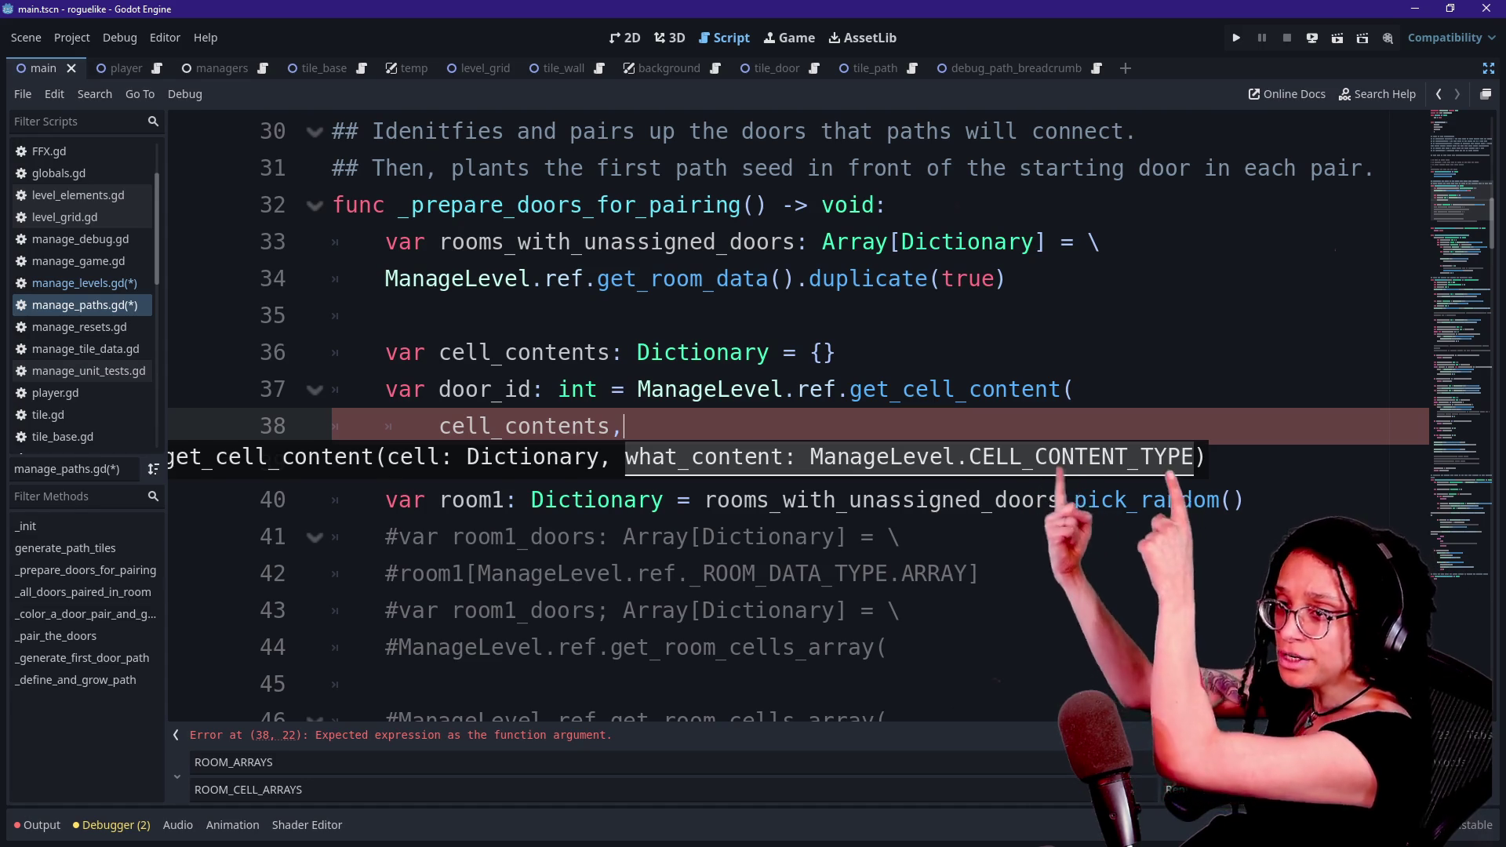
pyautogui.write('M')
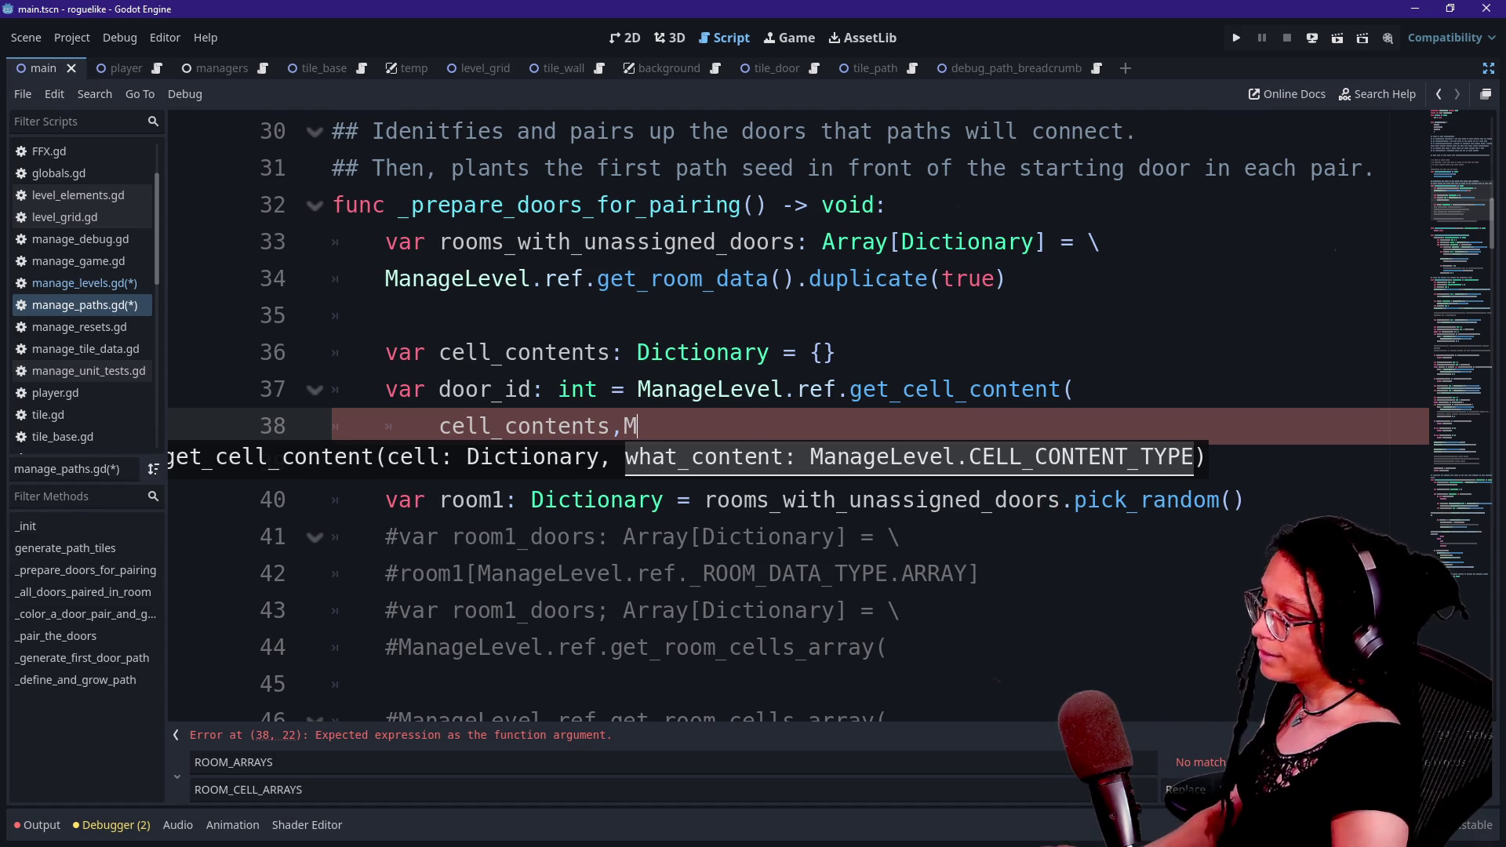
pyautogui.write('anageLevel.C')
pyautogui.press('Return')
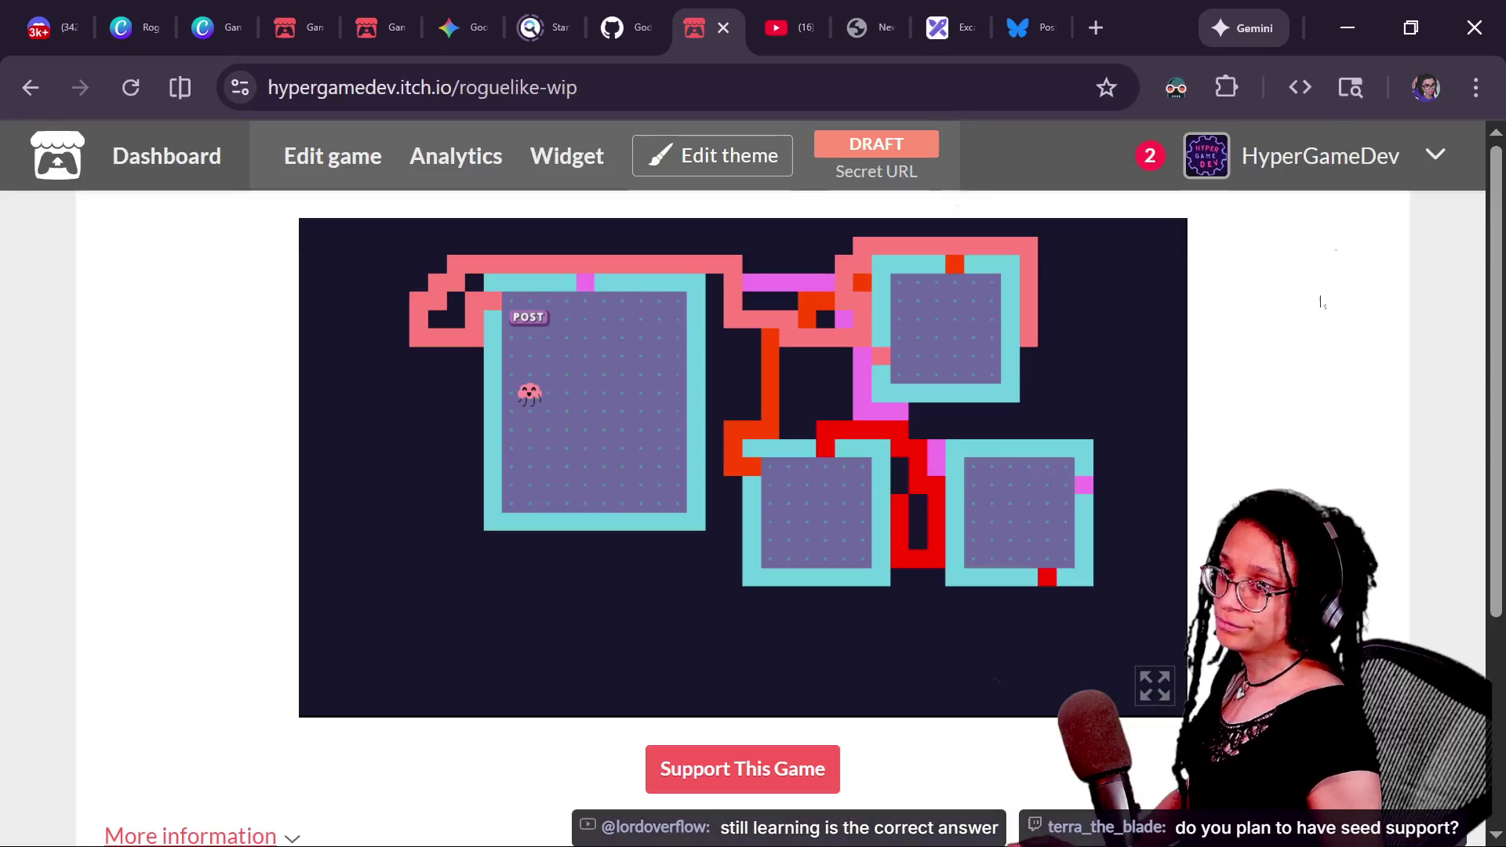
# - Move from the itch.io roguelike-wip page to the Bluesky snowy-night post
pyautogui.hotkey('ctrl', 'Tab')
pyautogui.hotkey('ctrl', 'w')
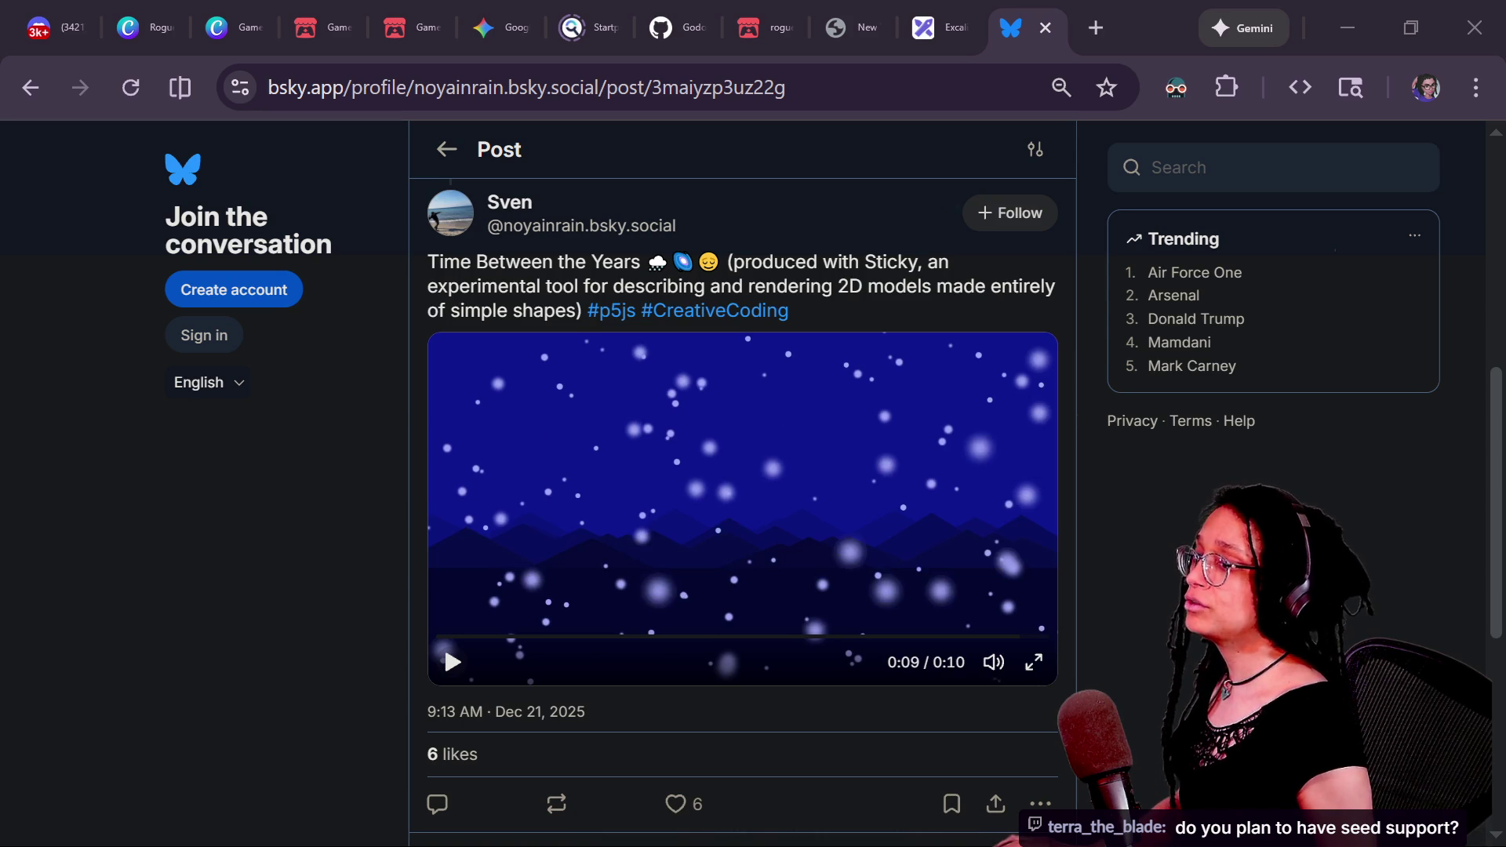
# - Maximize the Hyper Game Dev channel window and open its oldest 'Godot Learn-Along: Trying for the FIRST time!' stream
pyautogui.moveTo(1505, 13)
pyautogui.mouseDown()
pyautogui.moveTo(806, 13)
pyautogui.moveTo(790, 0)
pyautogui.mouseUp()
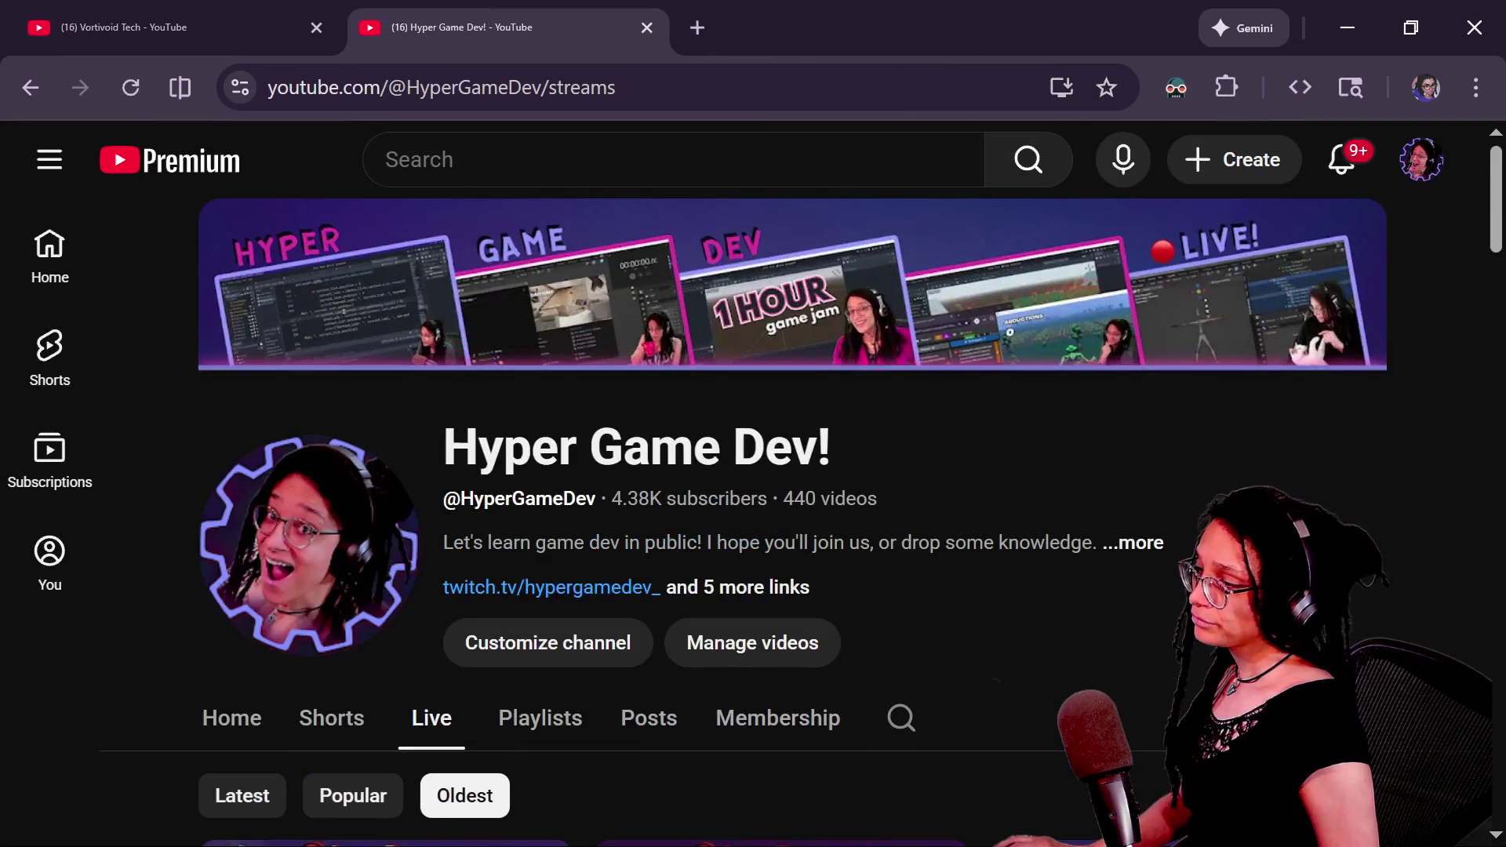
pyautogui.scroll(-1, 498, 353)
pyautogui.scroll(-2, 705, 589)
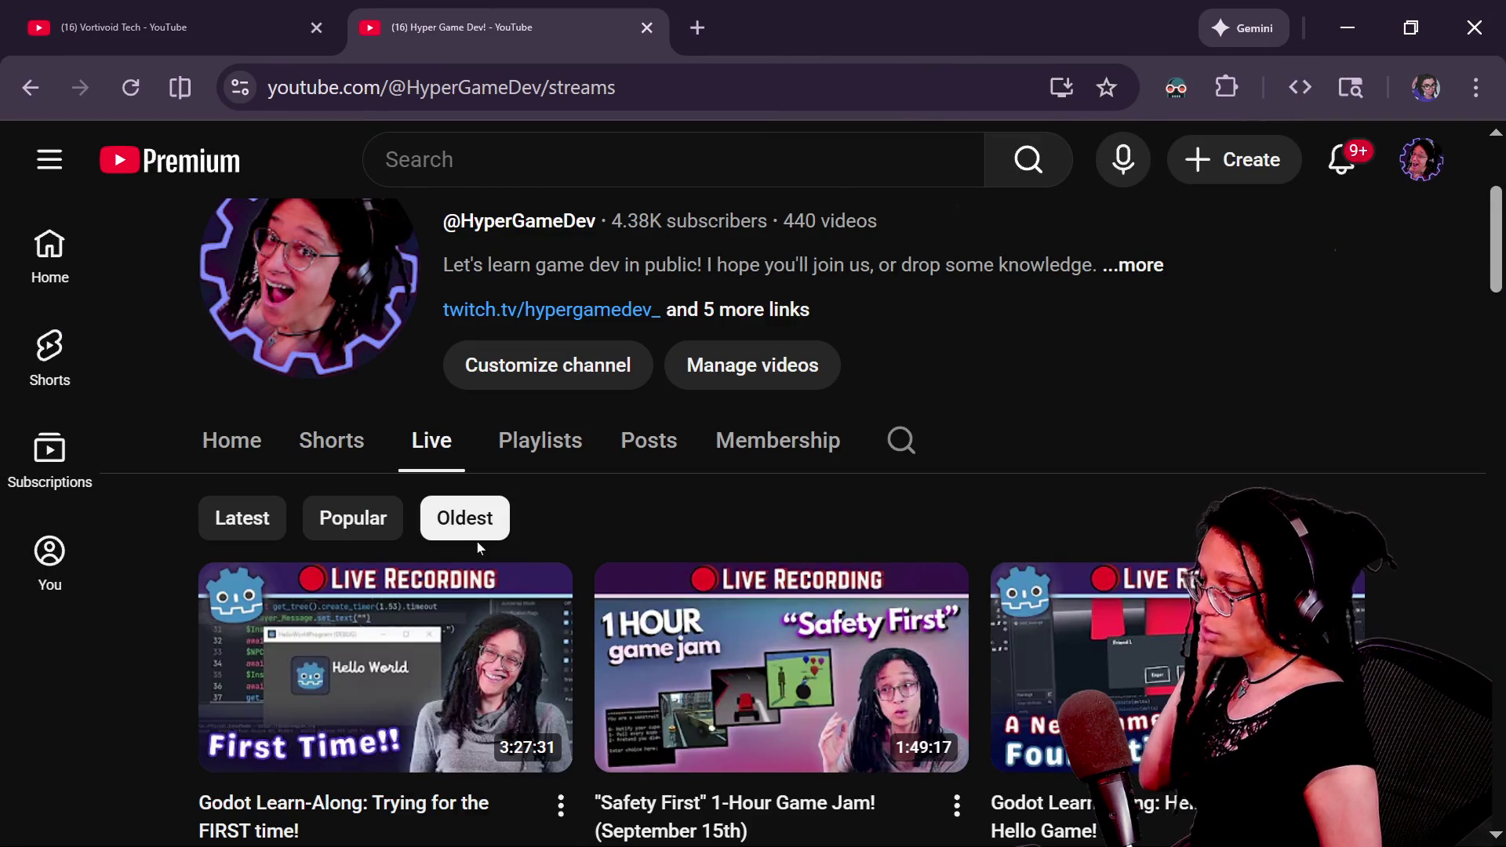
pyautogui.scroll(-2, 477, 542)
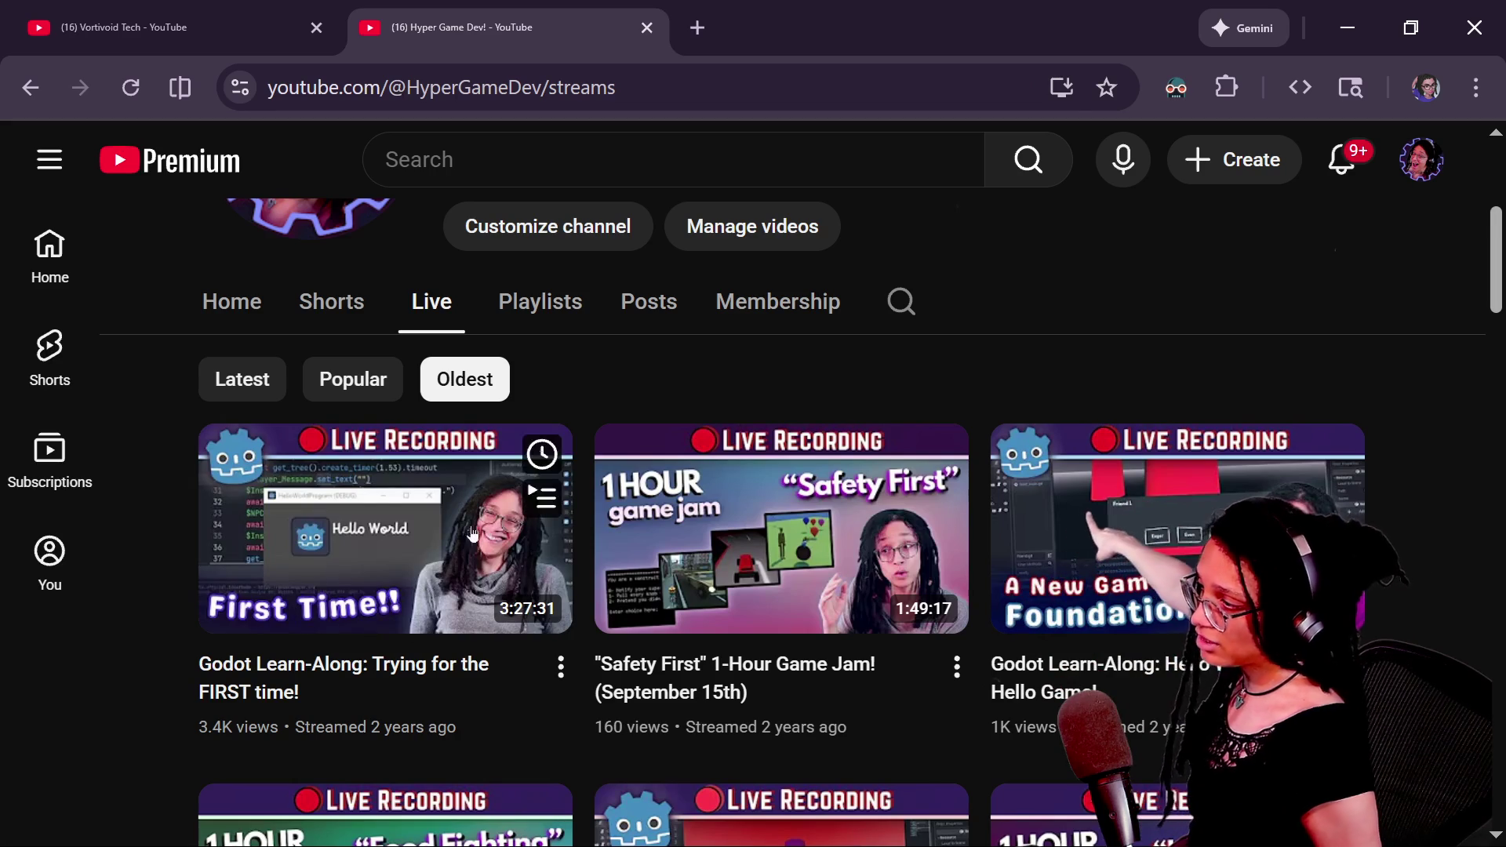
pyautogui.scroll(4, 439, 581)
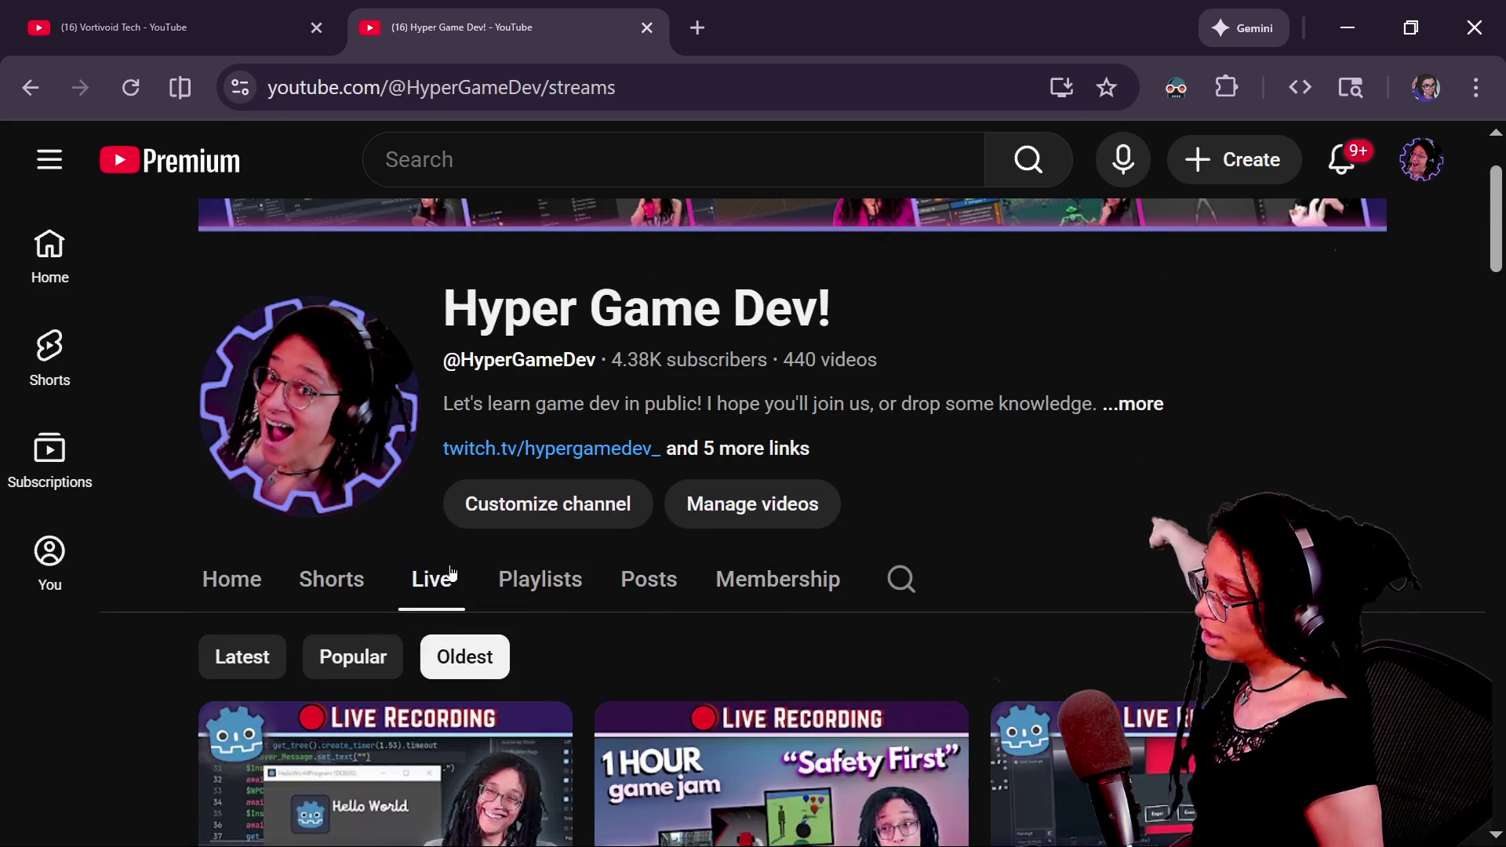
pyautogui.scroll(-2, 451, 575)
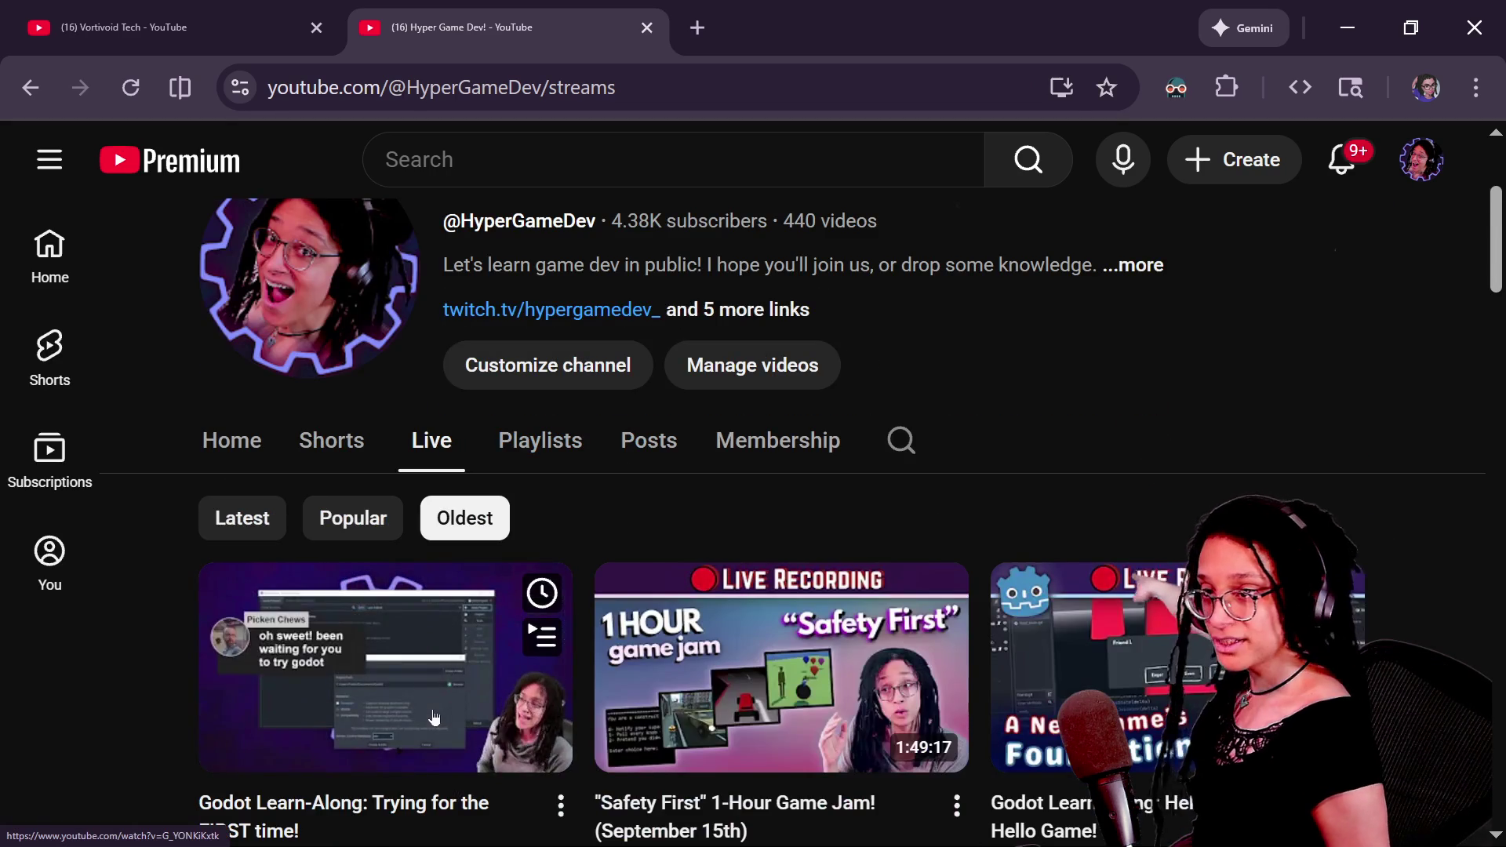
pyautogui.scroll(-2, 434, 717)
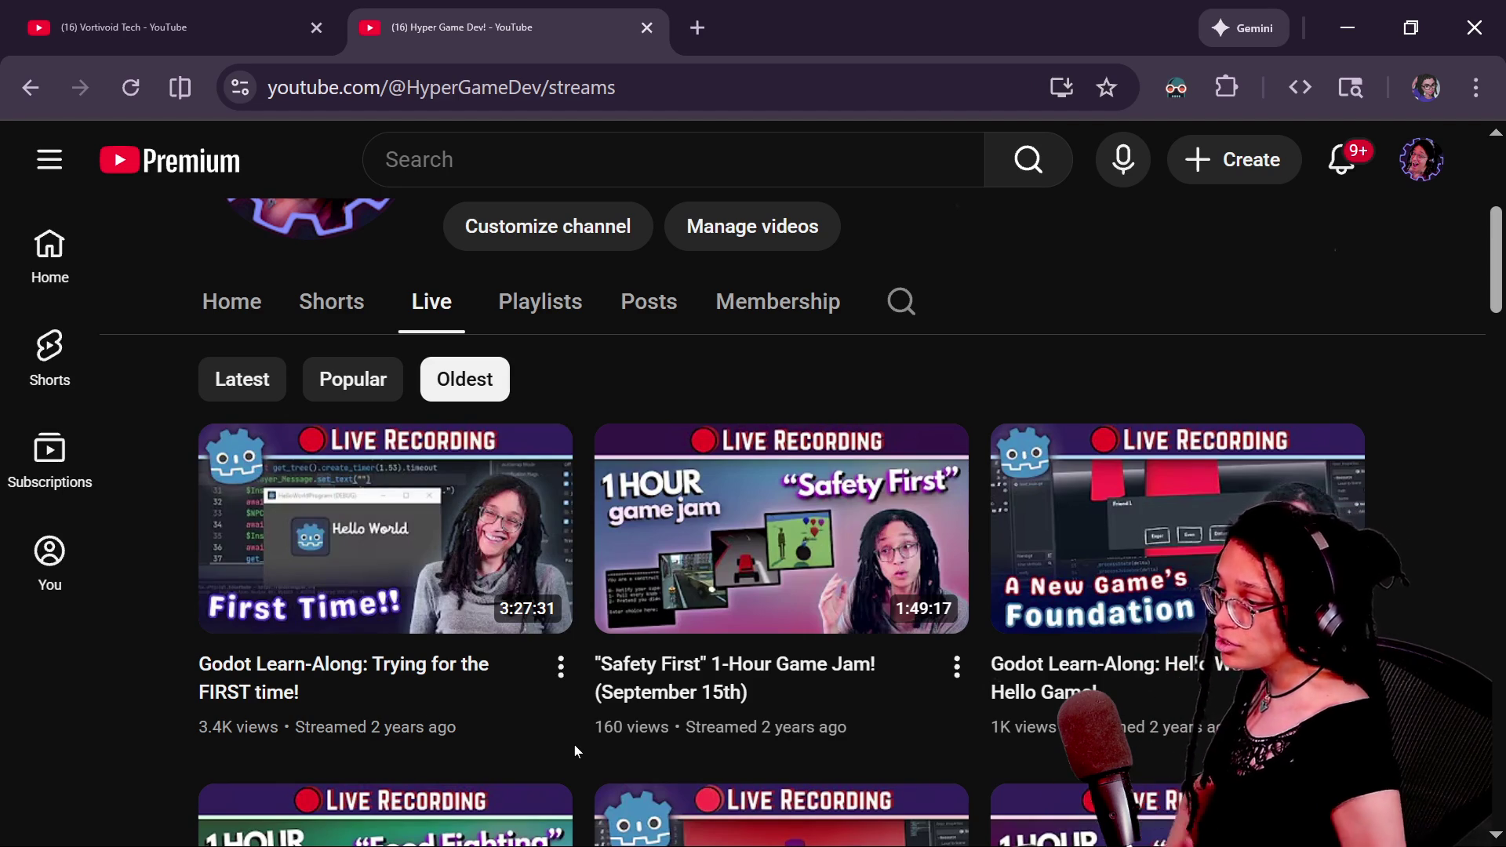
pyautogui.moveTo(430, 549)
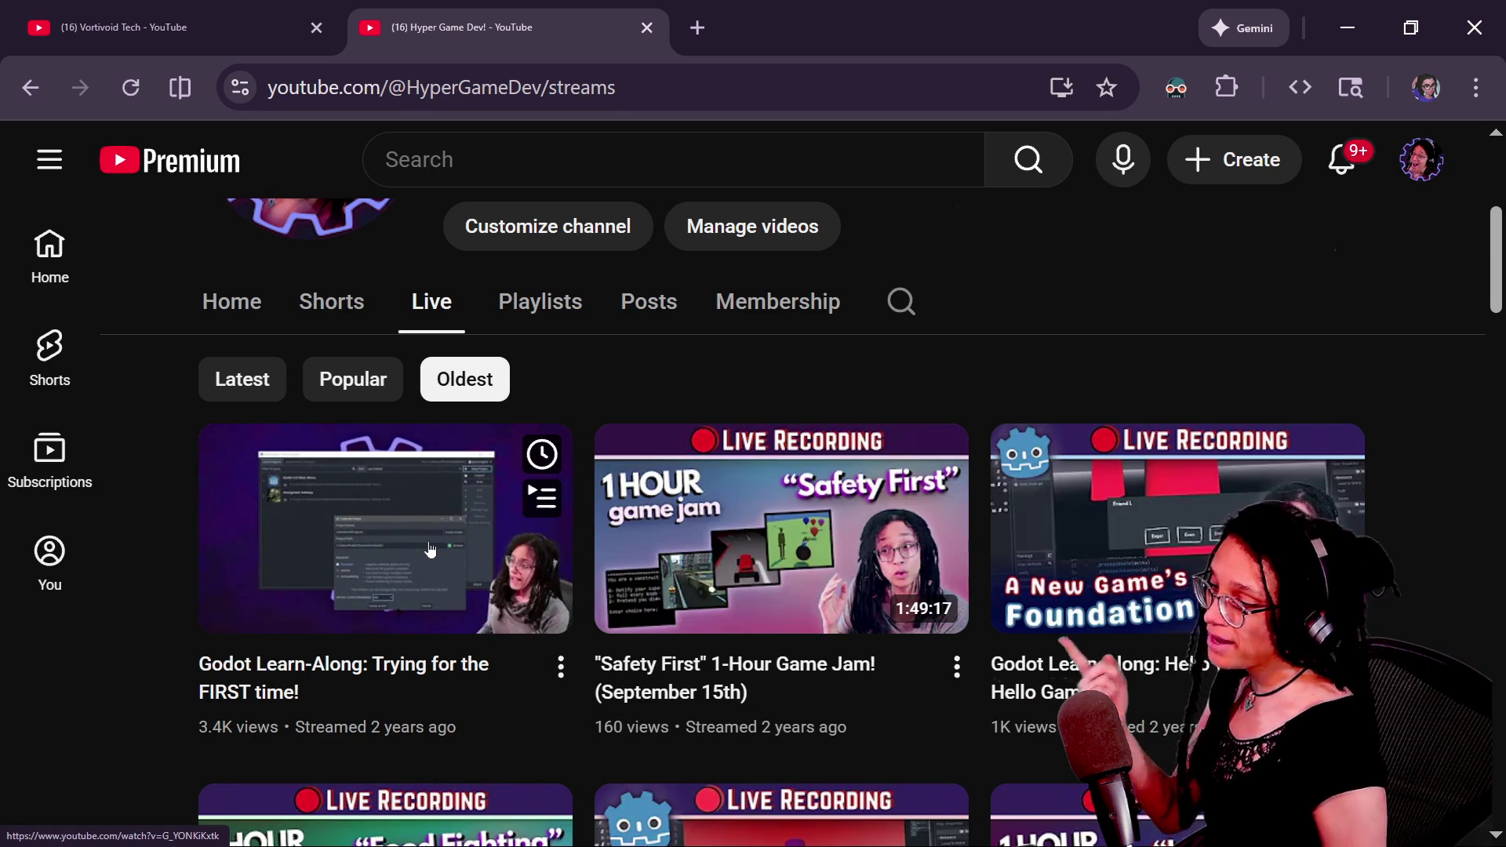
pyautogui.click(430, 550)
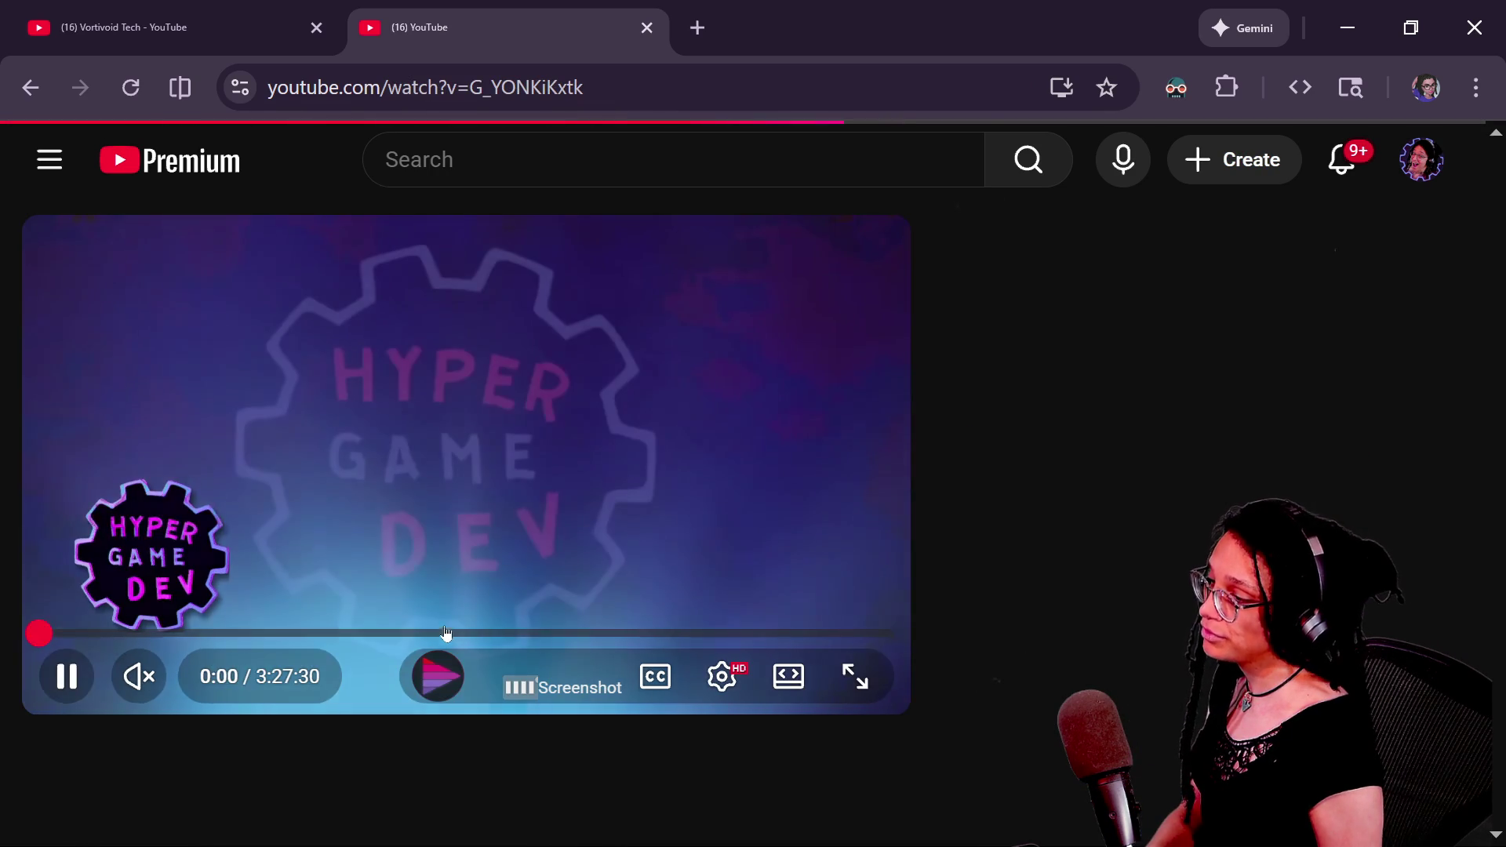
# - Play the Learn-Along stream full screen, seek to about 1:28, rewind slightly, then exit full screen
pyautogui.click(868, 665)
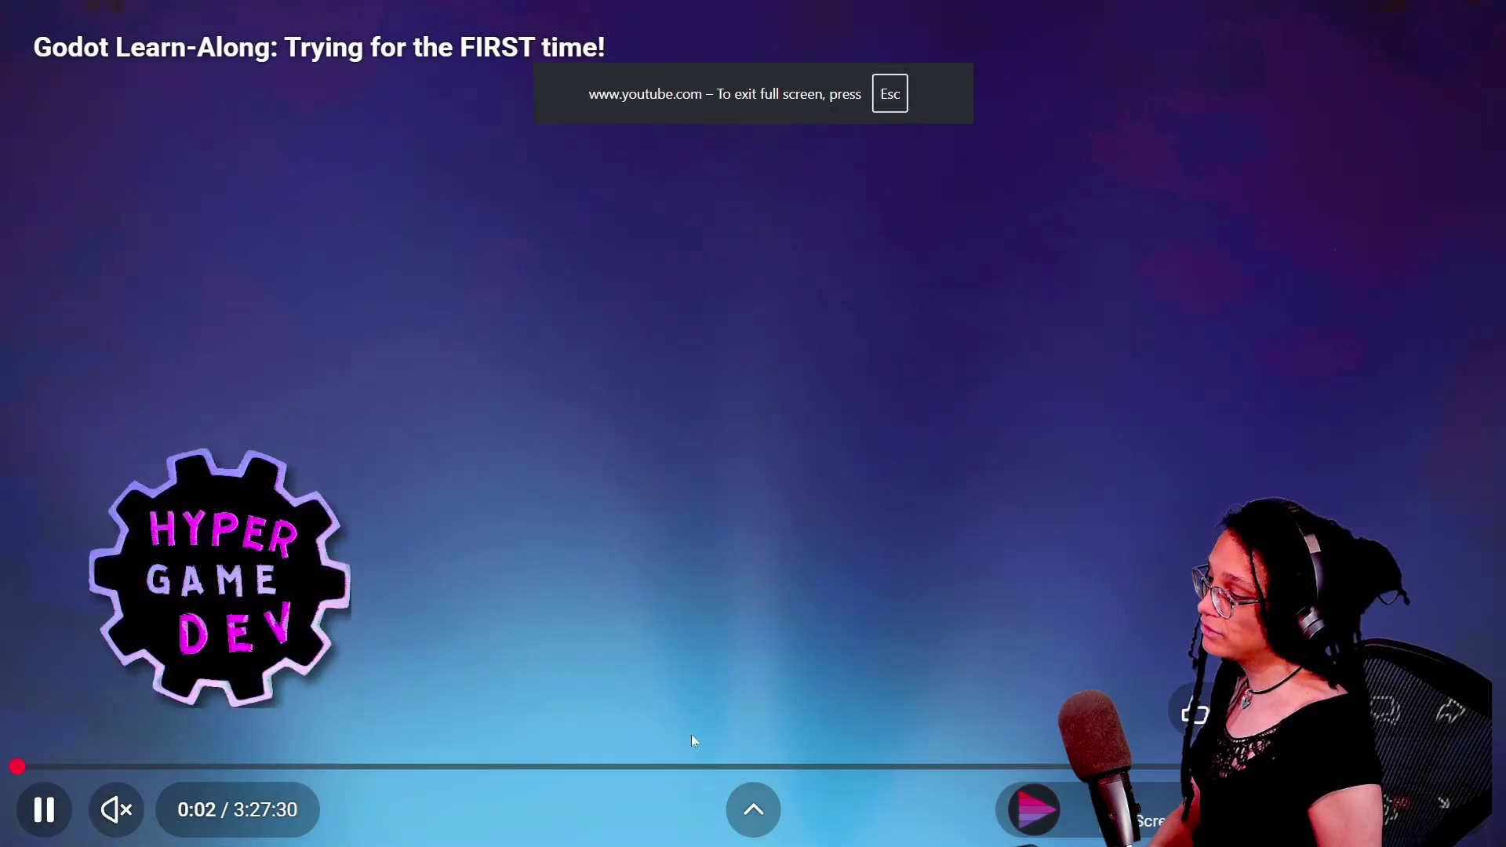
pyautogui.click(91, 768)
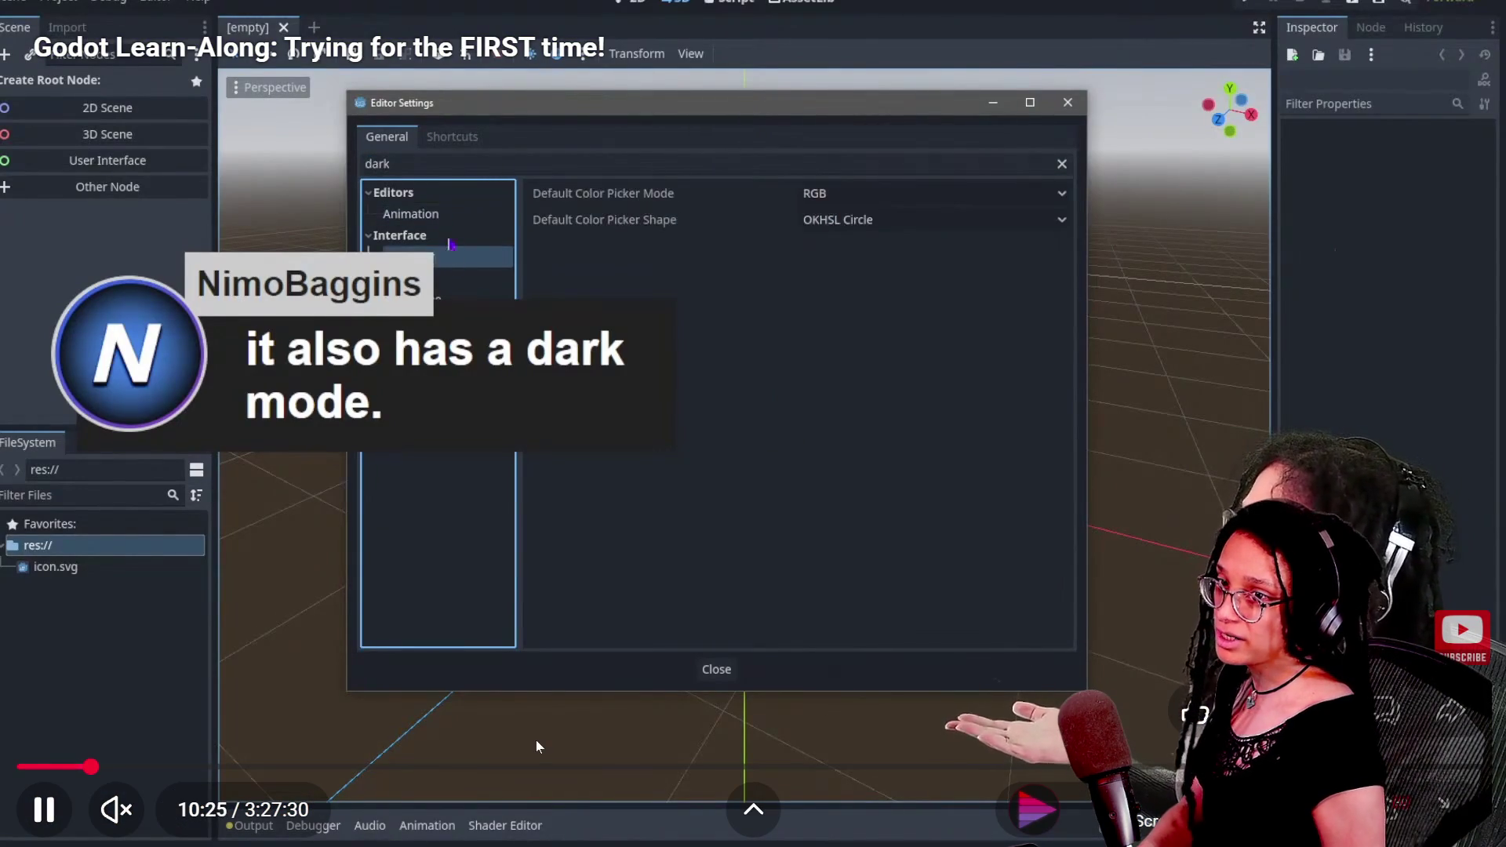
pyautogui.click(252, 767)
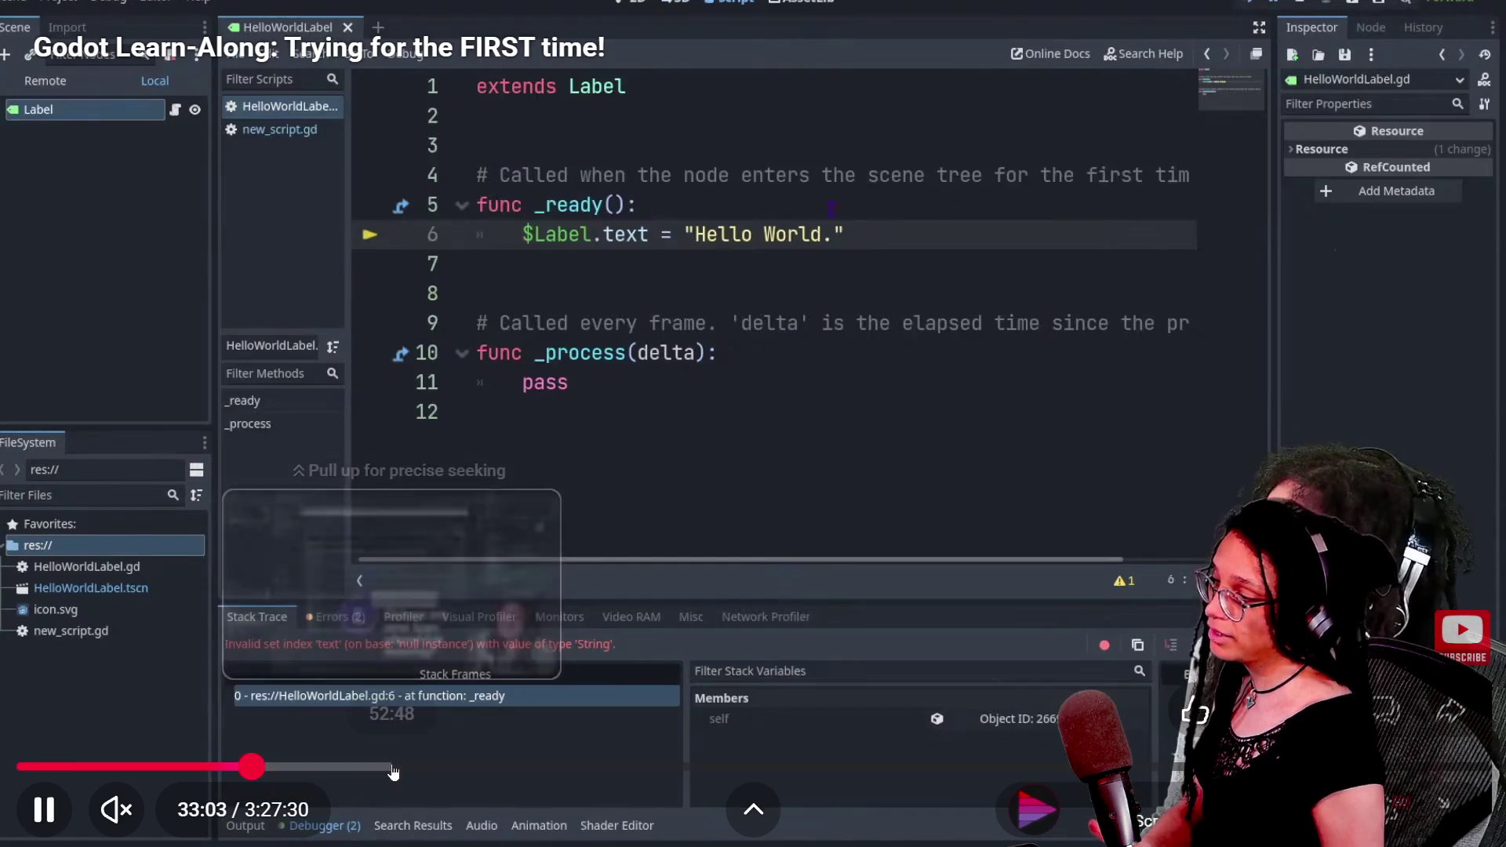
pyautogui.moveTo(393, 773)
pyautogui.mouseDown()
pyautogui.moveTo(379, 767)
pyautogui.moveTo(782, 765)
pyautogui.moveTo(639, 767)
pyautogui.mouseUp()
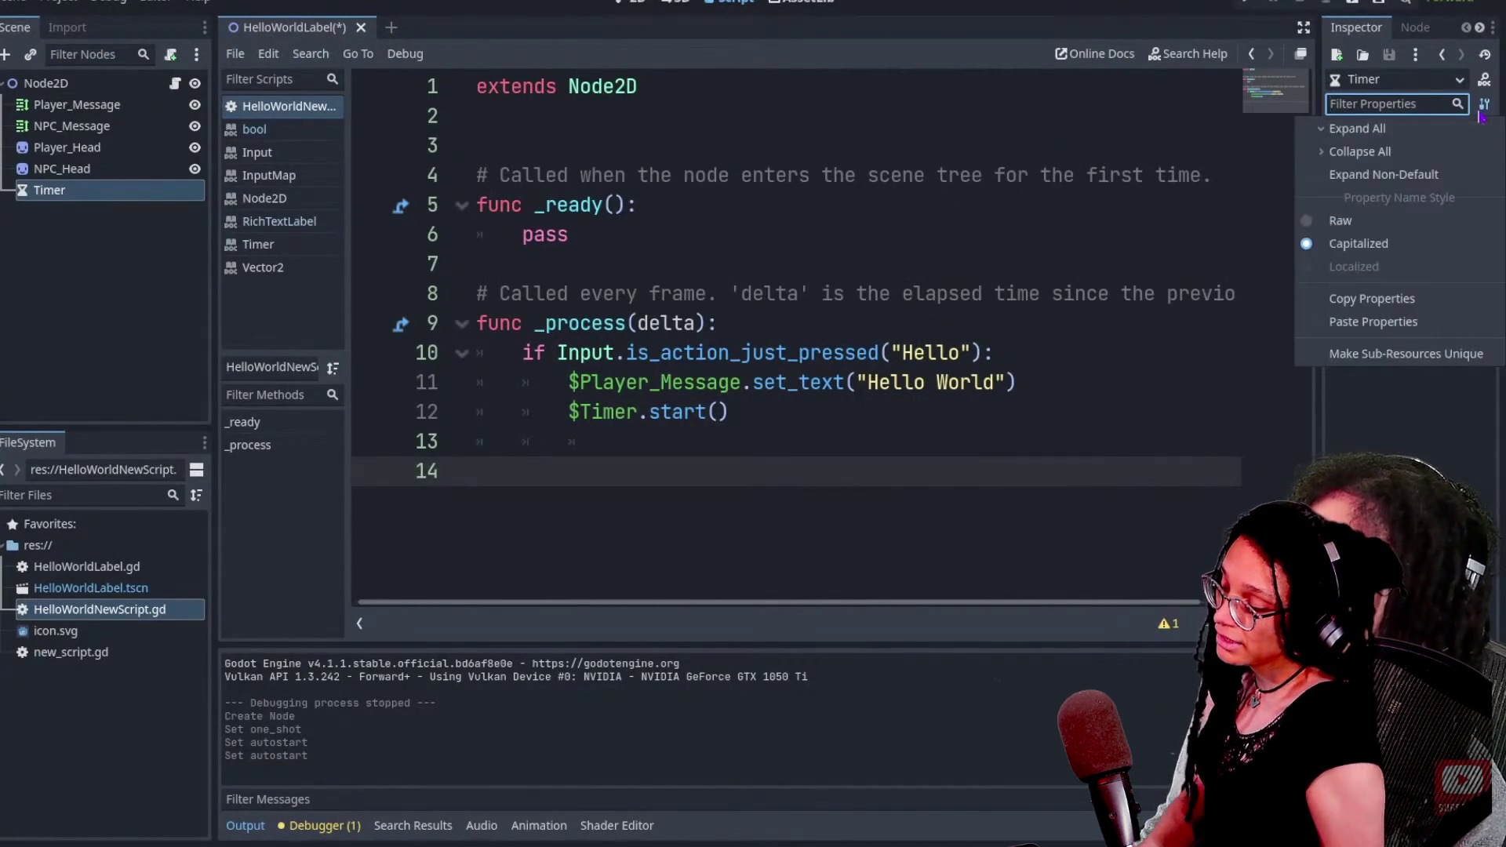
pyautogui.moveTo(826, 812)
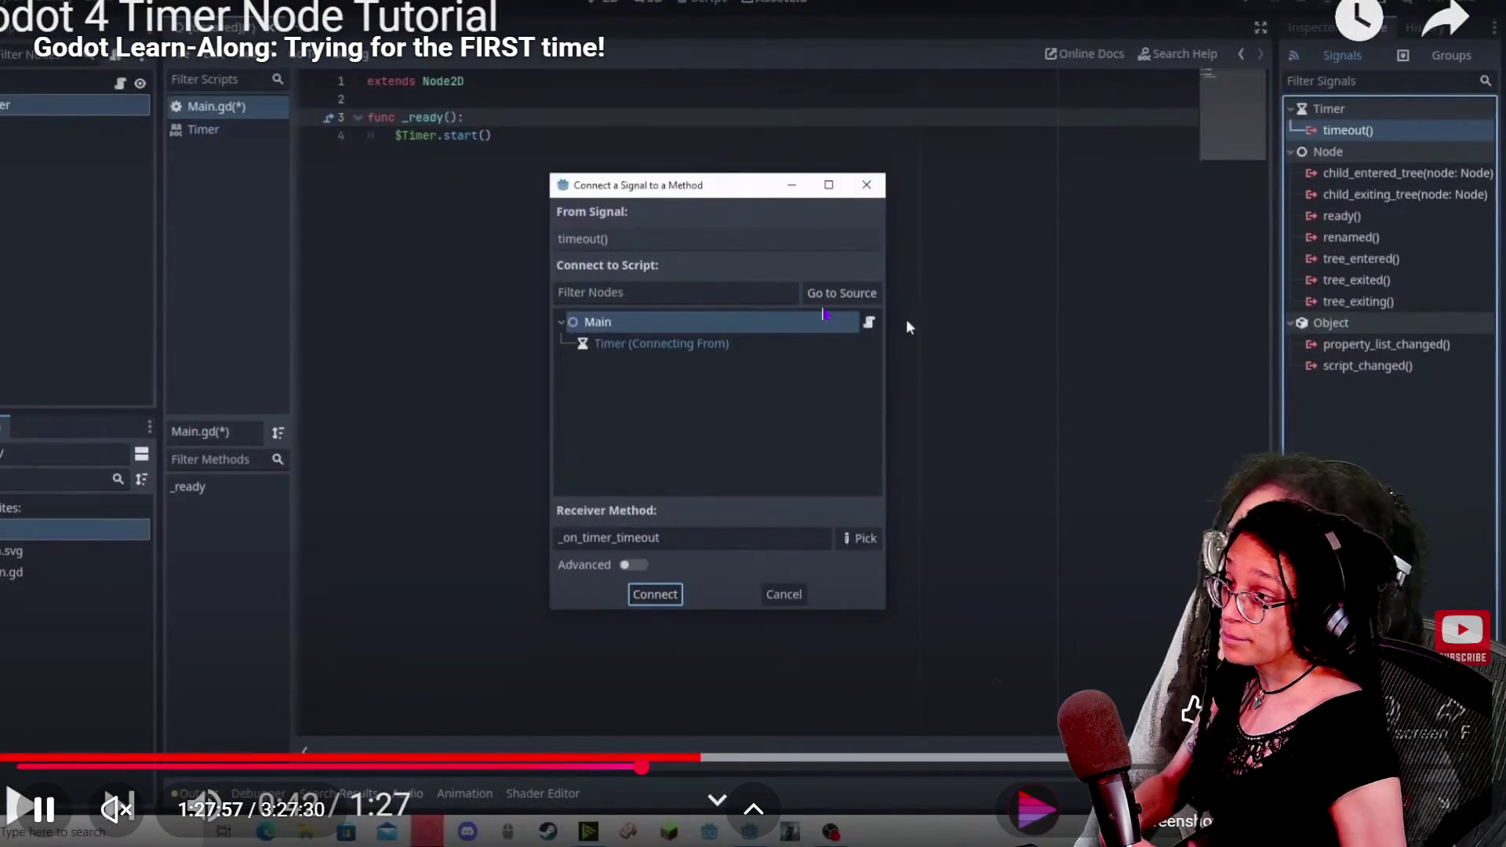
pyautogui.press('Left')
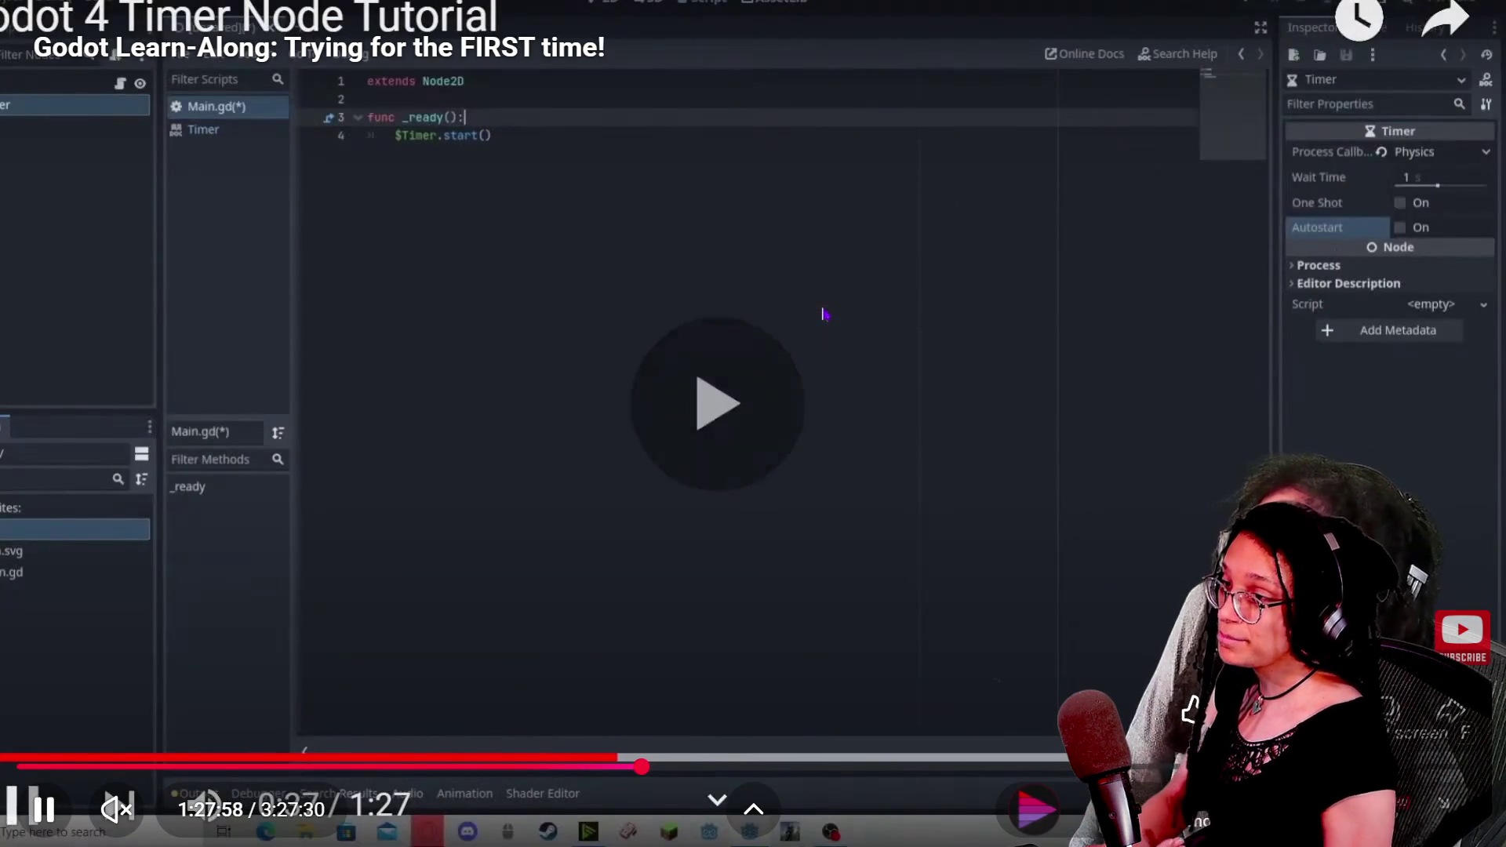
pyautogui.press('k')
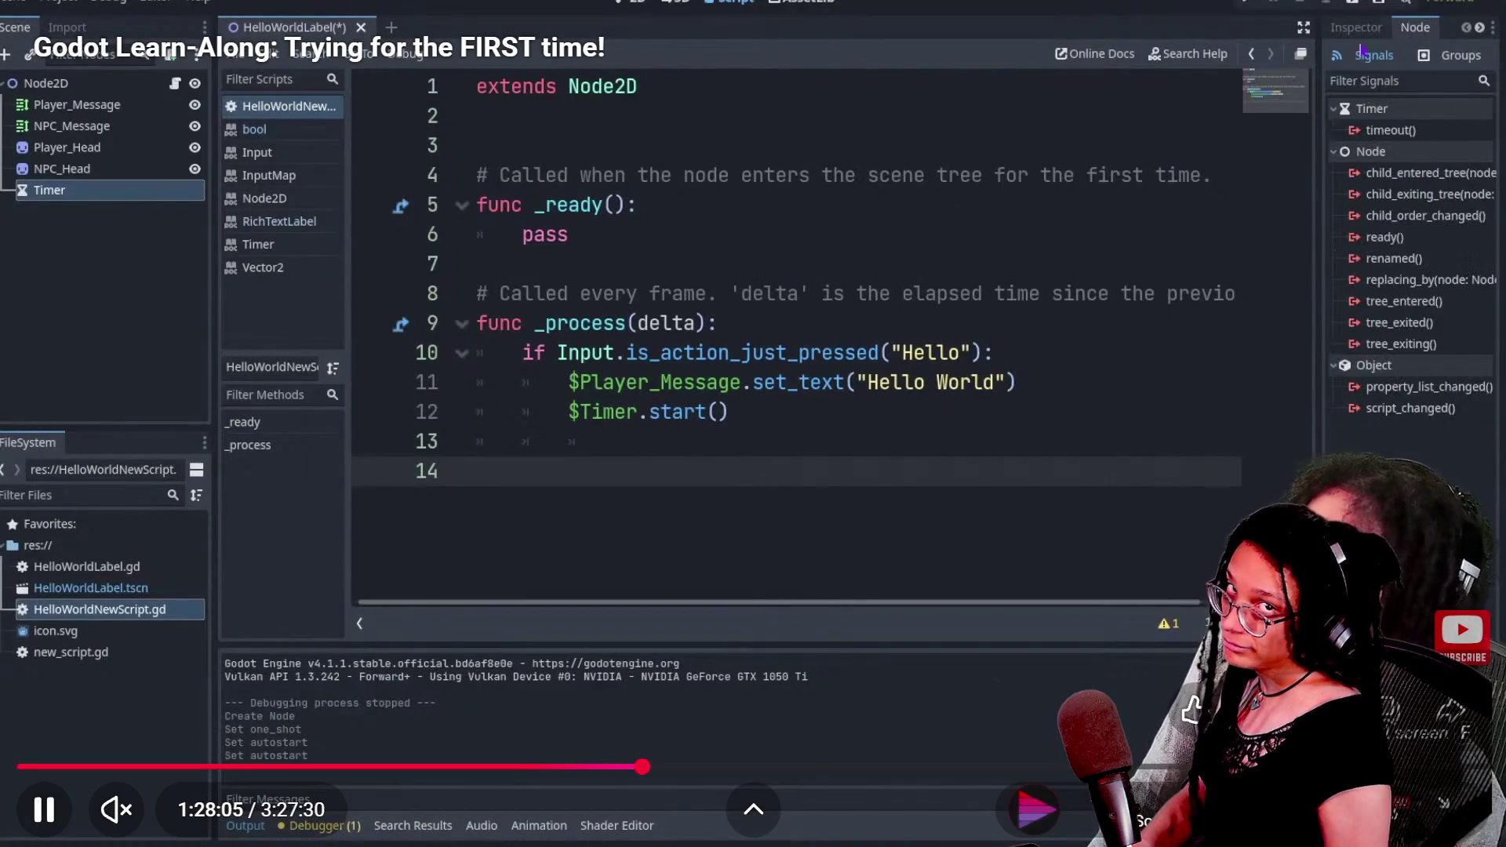
pyautogui.press('Escape')
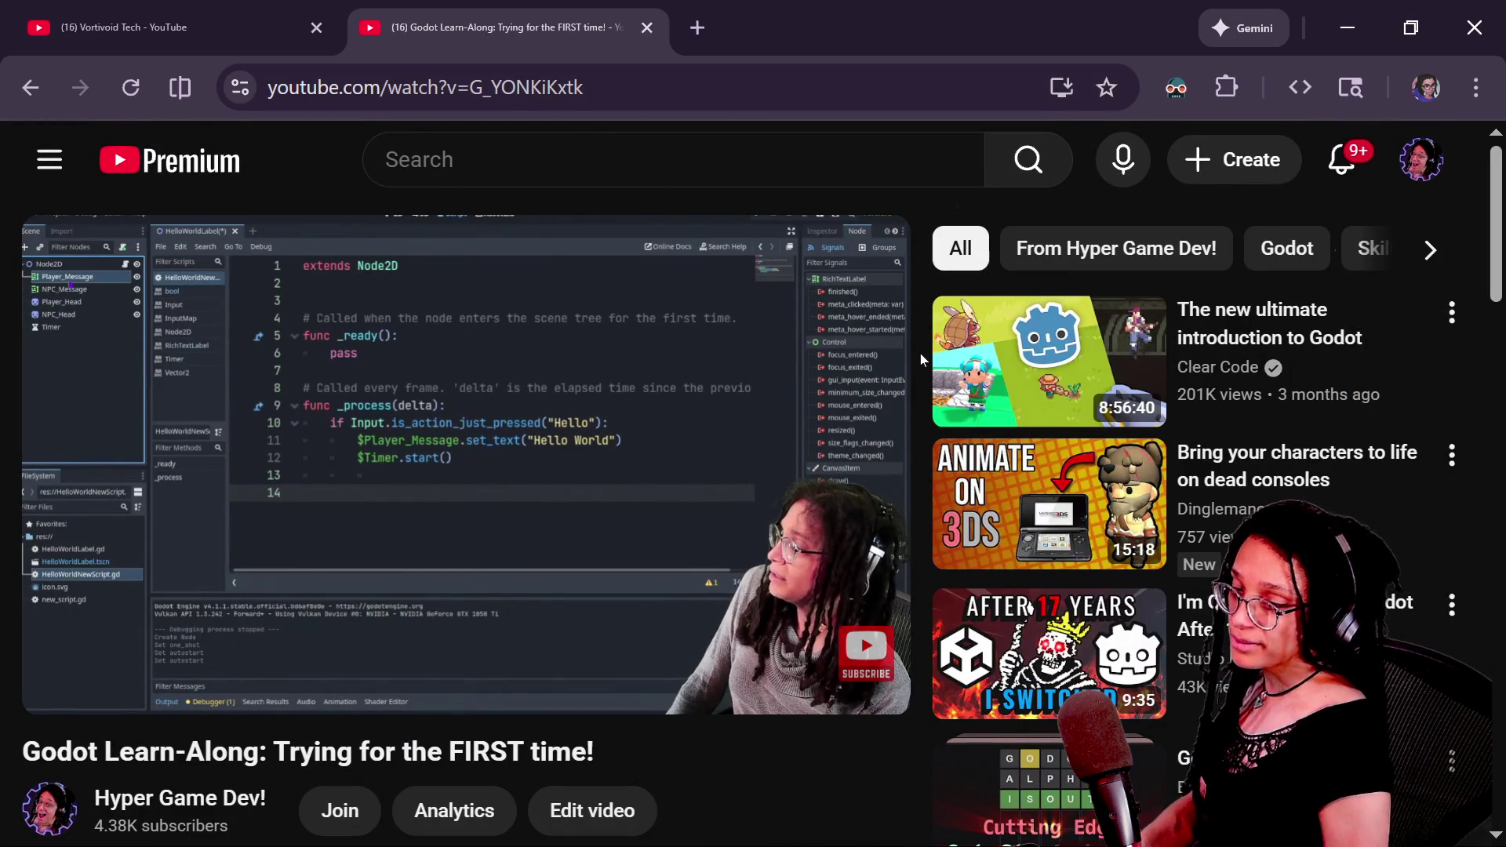
pyautogui.moveTo(655, 676)
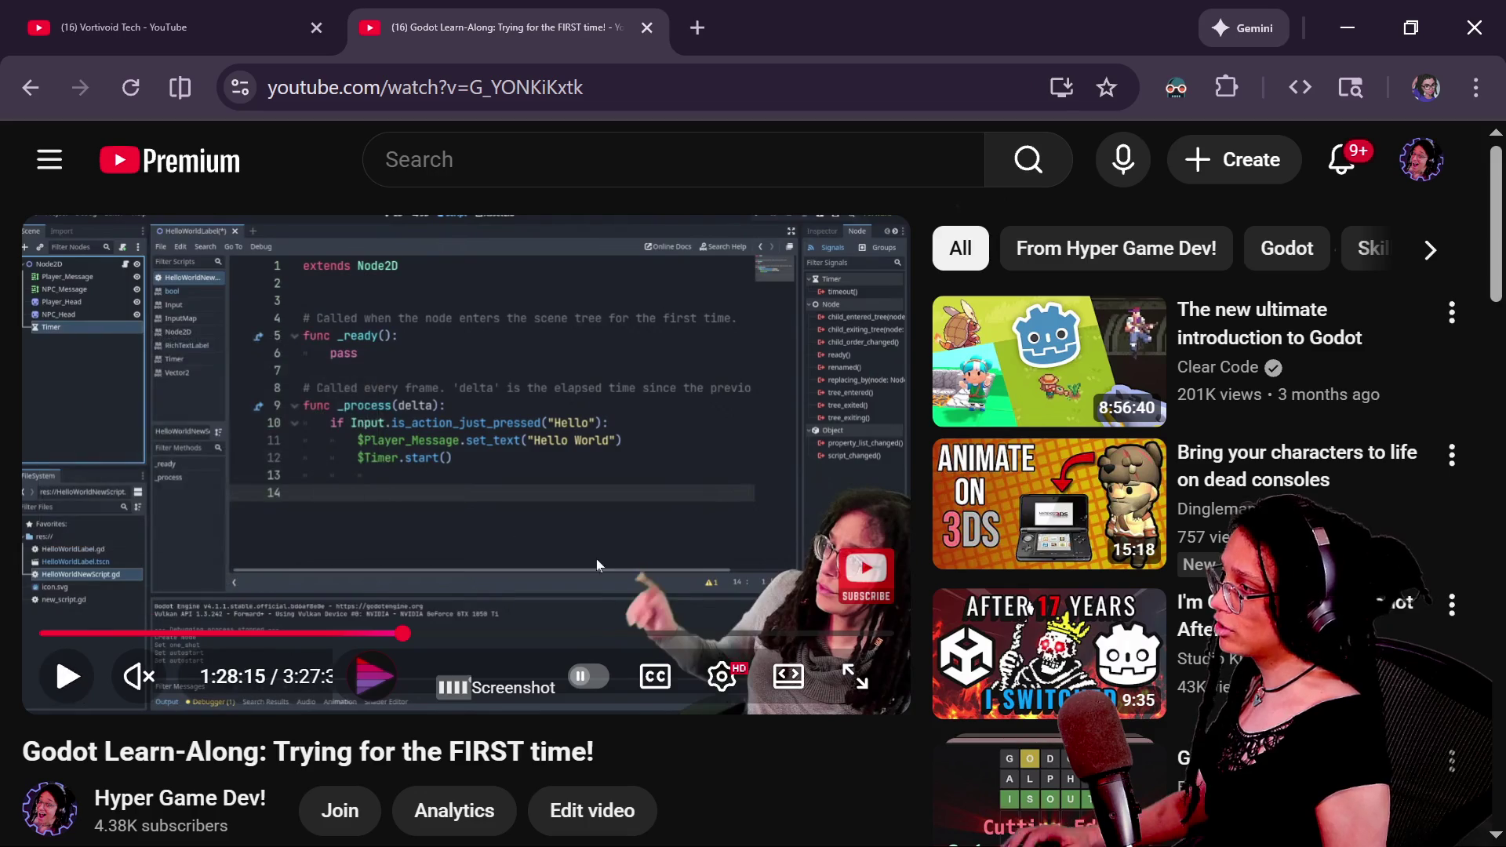
# - Cycle past the Bluesky and live chat windows back to manage_paths.gd in Godot
pyautogui.hotkey('alt', 'Tab')
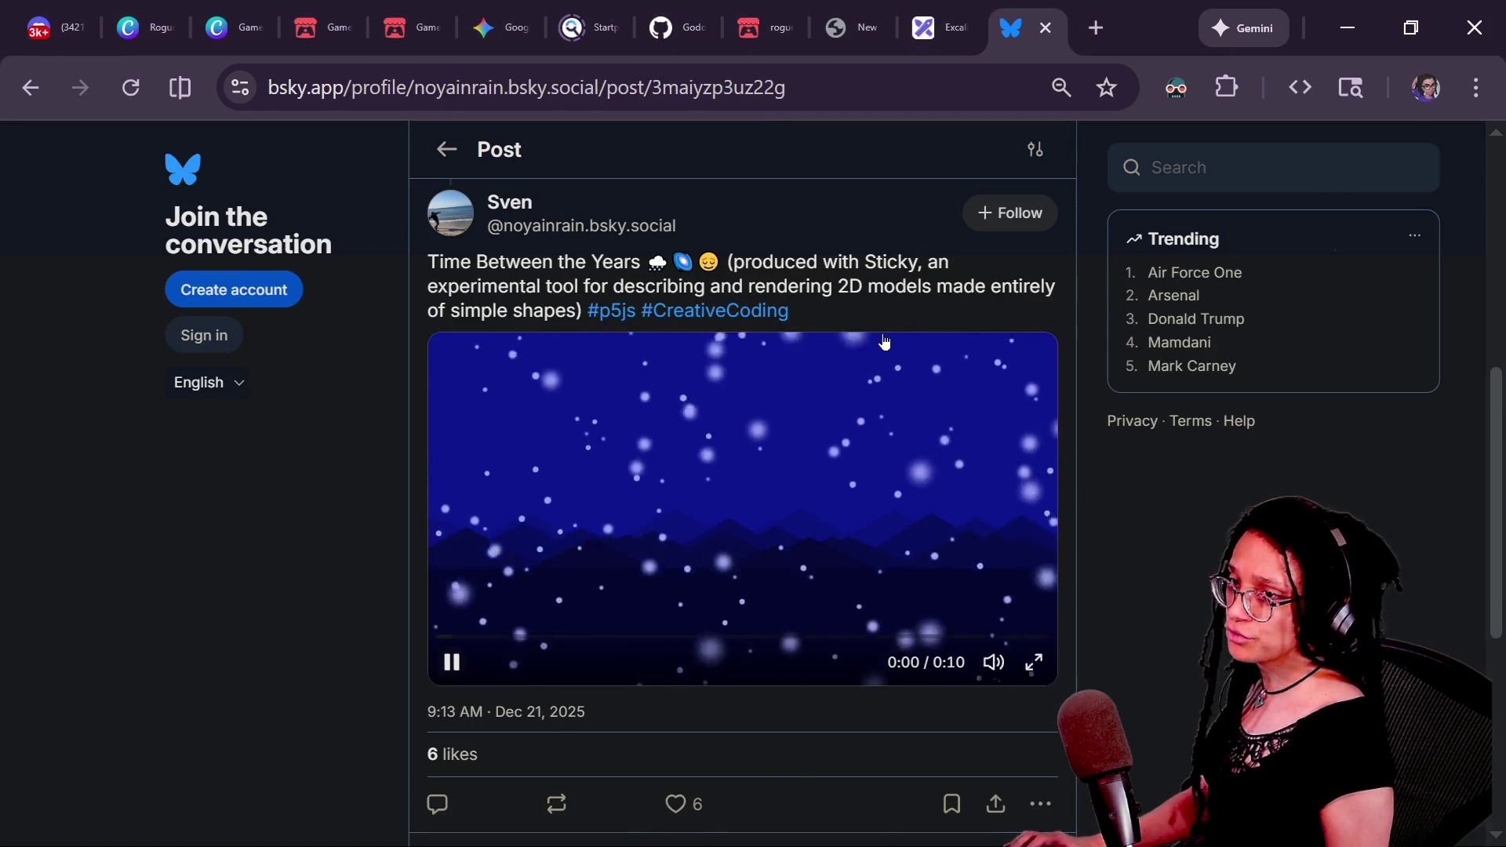
pyautogui.hotkey('alt', 'Tab')
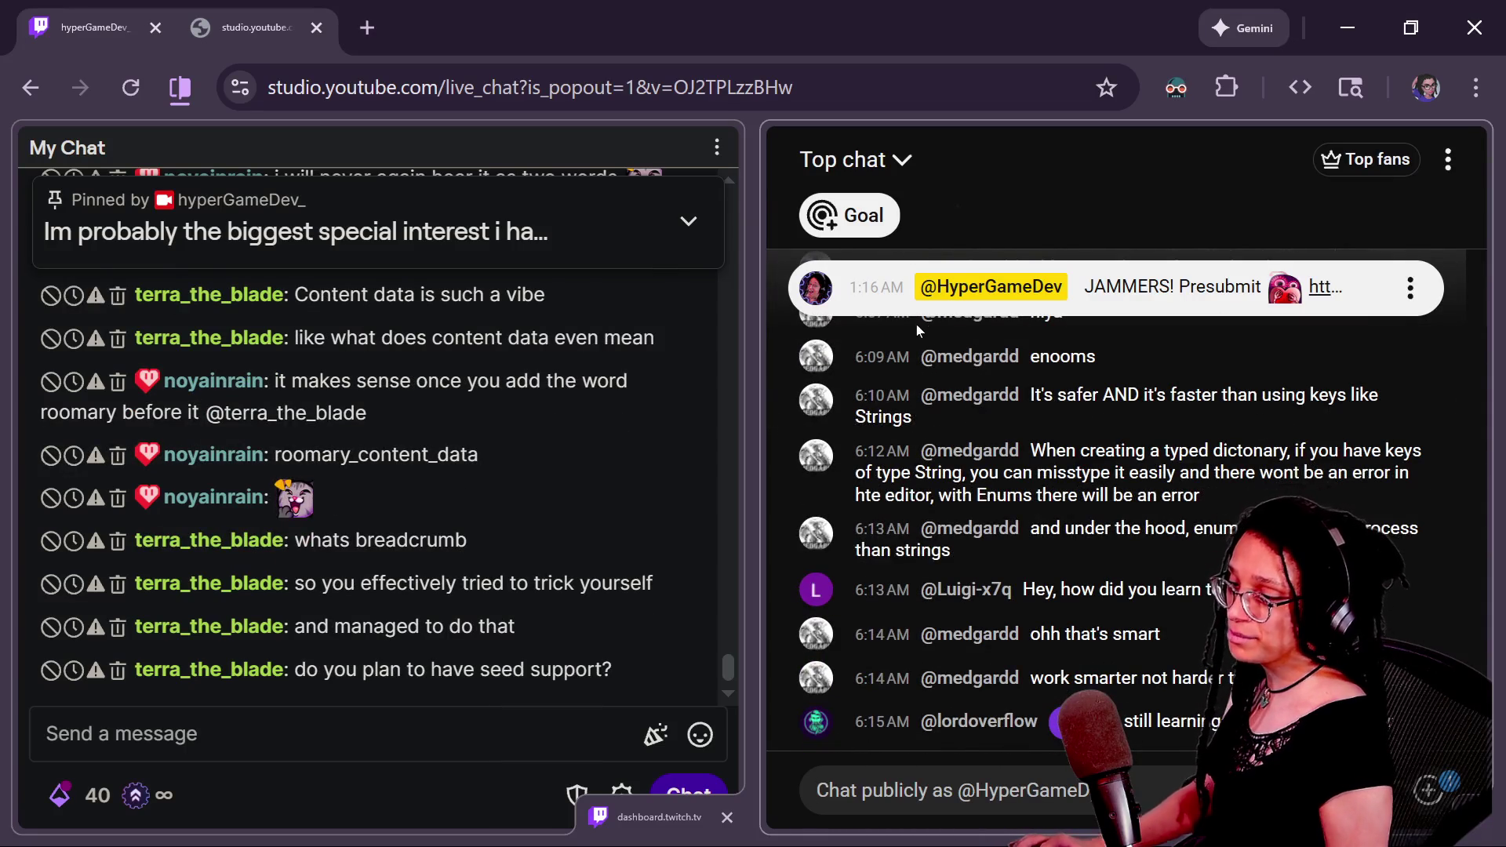
pyautogui.hotkey('alt', 'Tab')
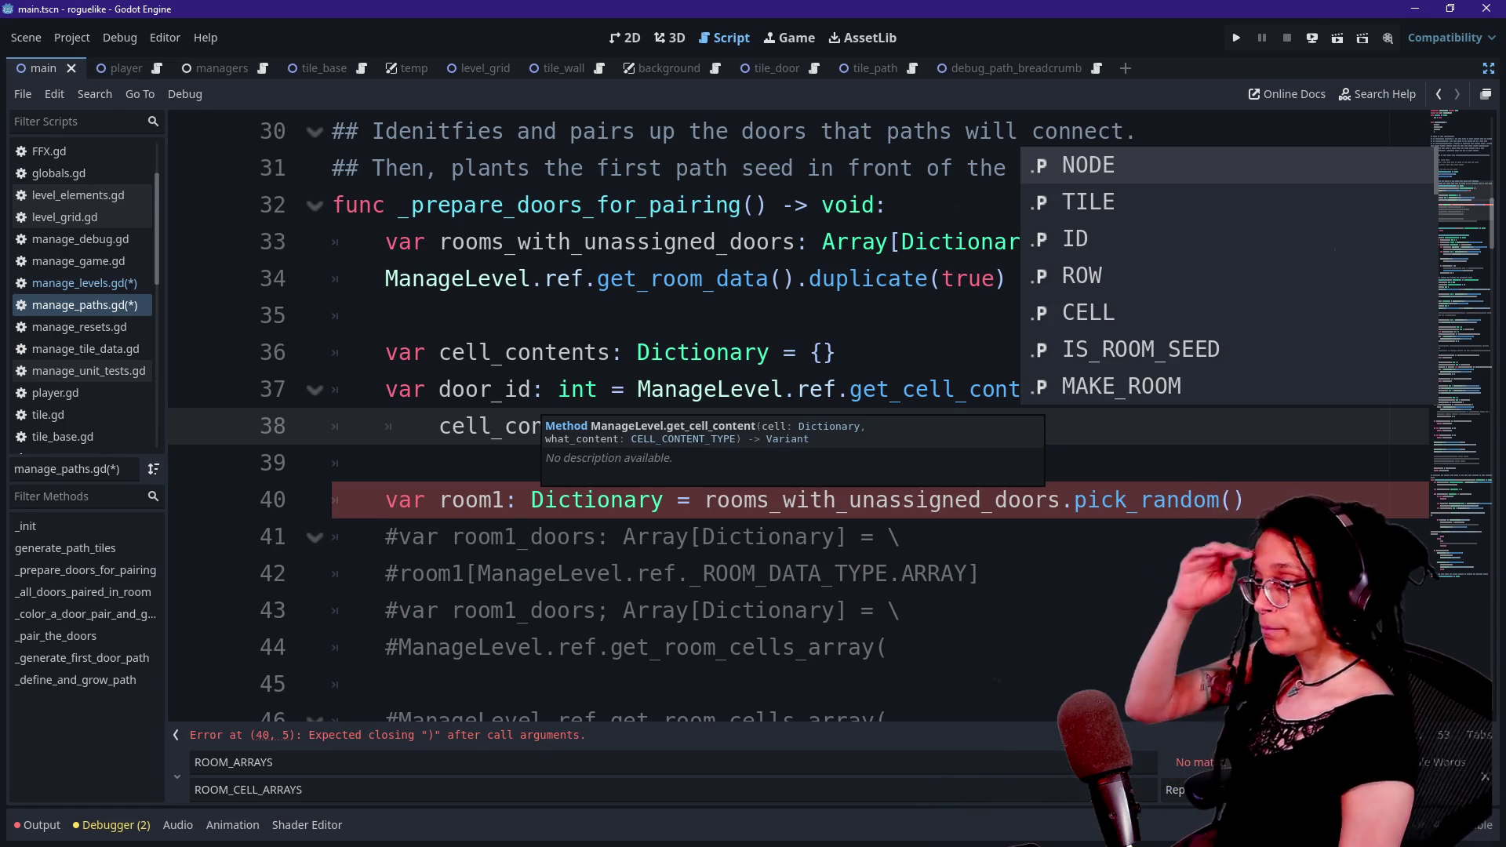
# - Inspect the code around line 40's room1 declaration and briefly search for _log_r
pyautogui.click(836, 352)
pyautogui.click(1248, 500)
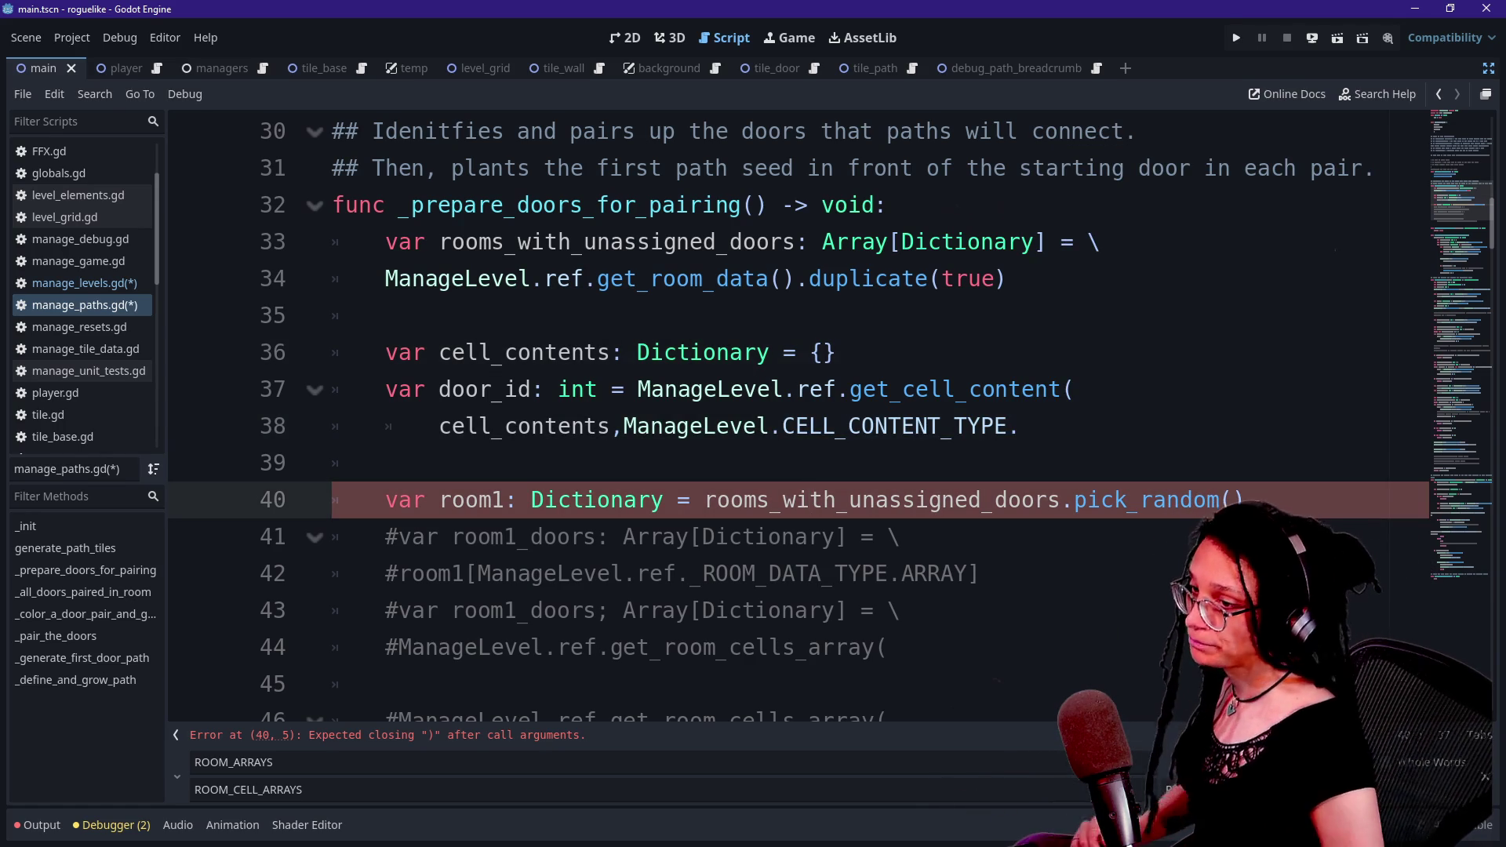
pyautogui.press('Down')
pyautogui.press('Down')
pyautogui.press('Up')
pyautogui.press('Up')
pyautogui.press('Up')
pyautogui.click(809, 573)
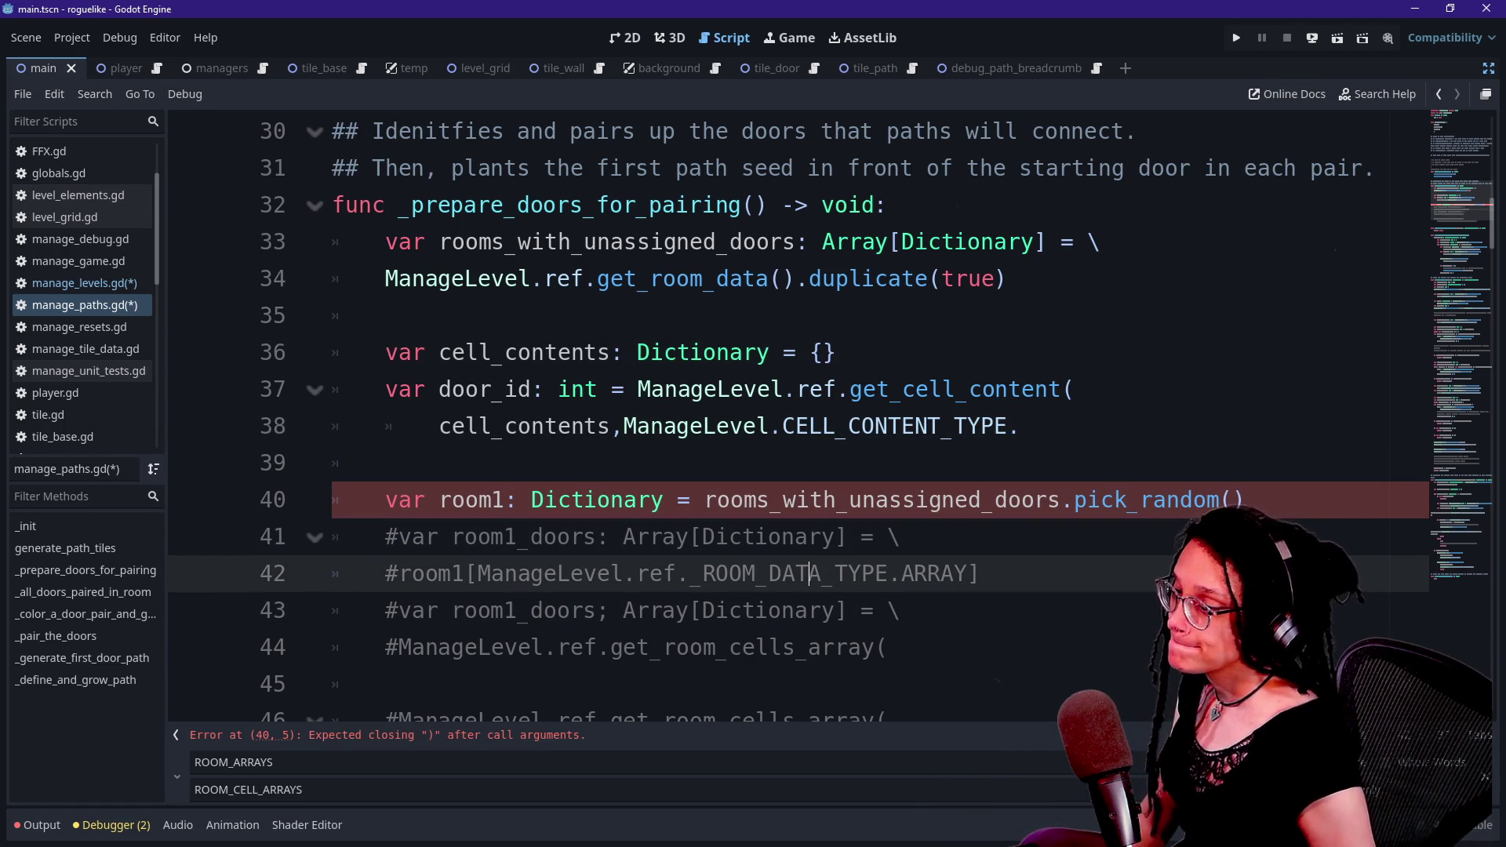
pyautogui.click(848, 499)
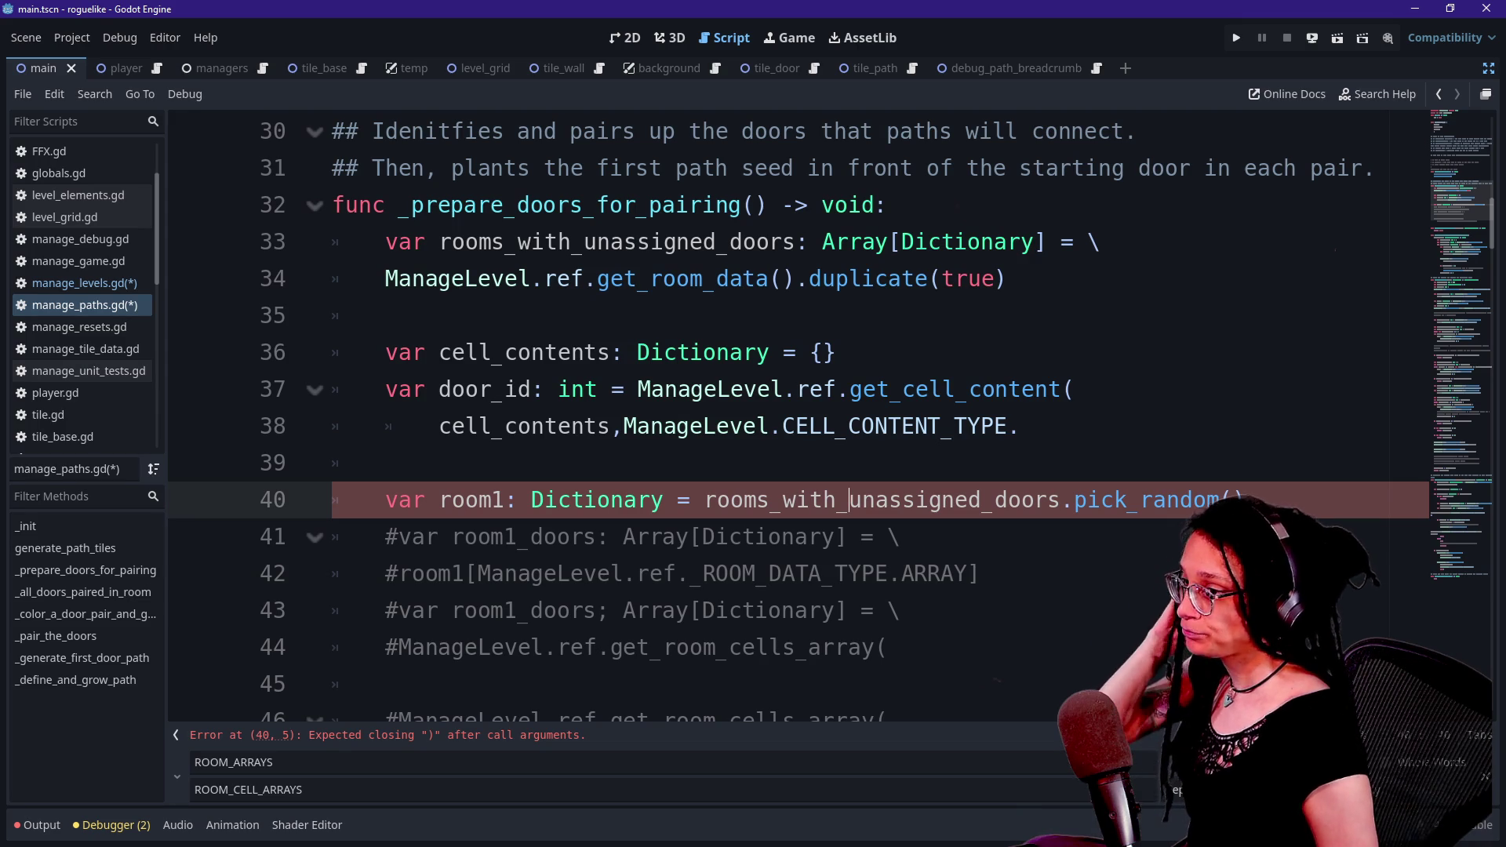
pyautogui.scroll(-5, 784, 393)
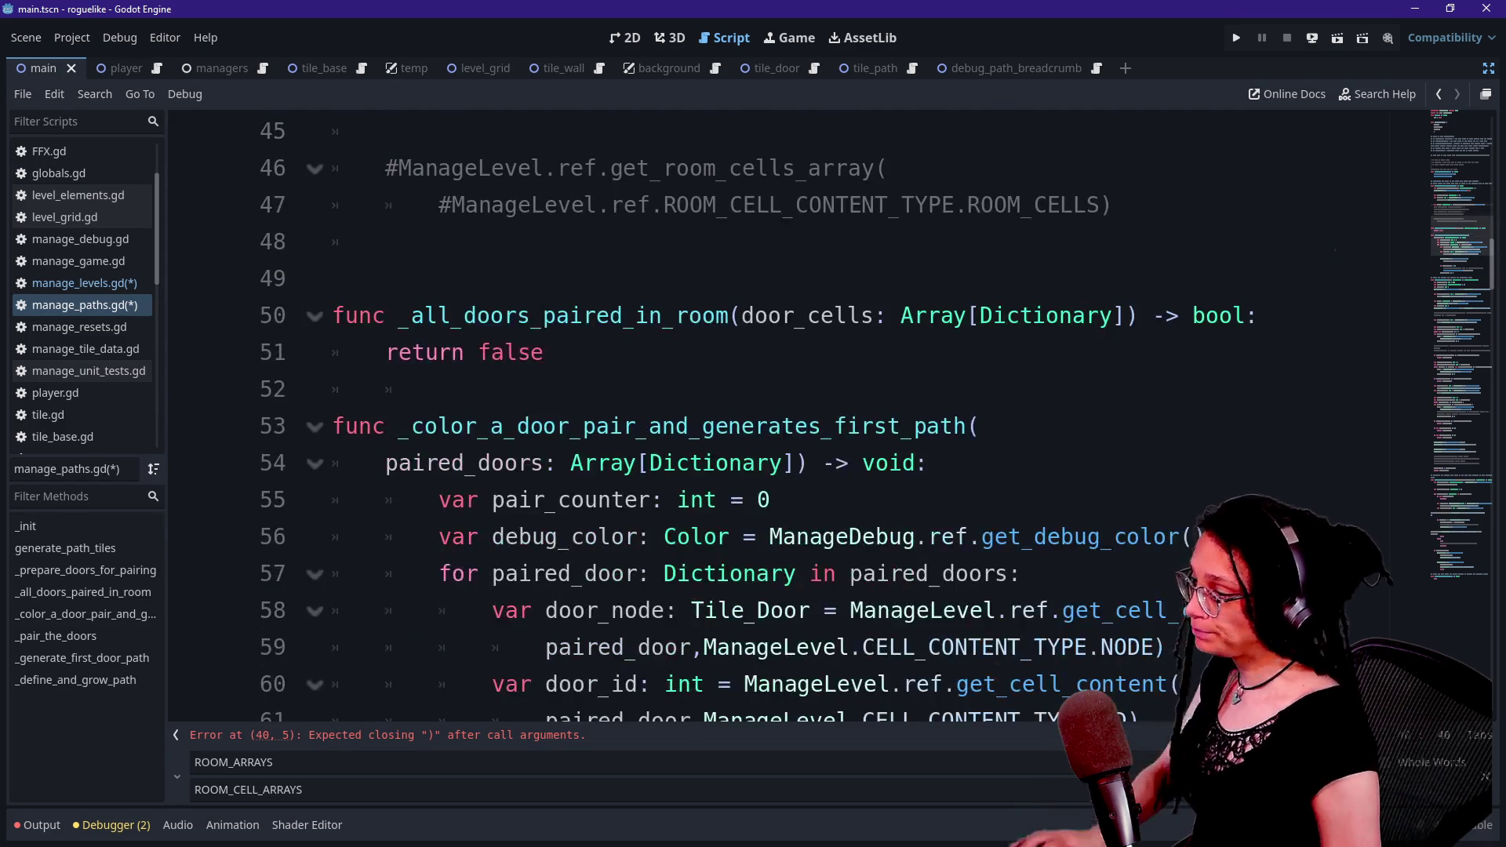
pyautogui.hotkey('ctrl', 'f')
pyautogui.write('_log_r')
pyautogui.press('BackSpace')
pyautogui.press('BackSpace')
pyautogui.press('BackSpace')
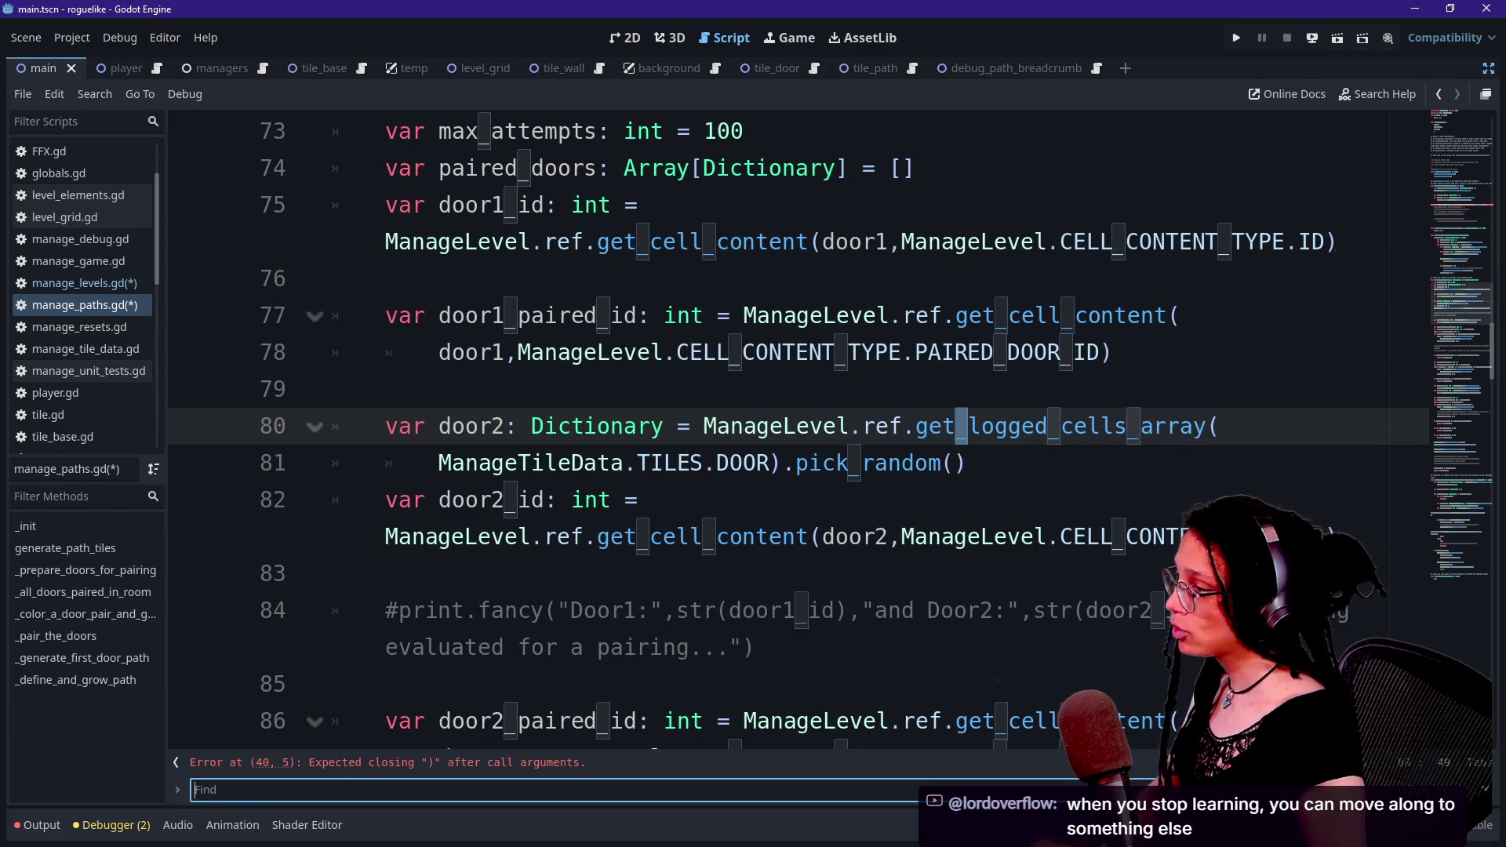
pyautogui.scroll(15, 784, 423)
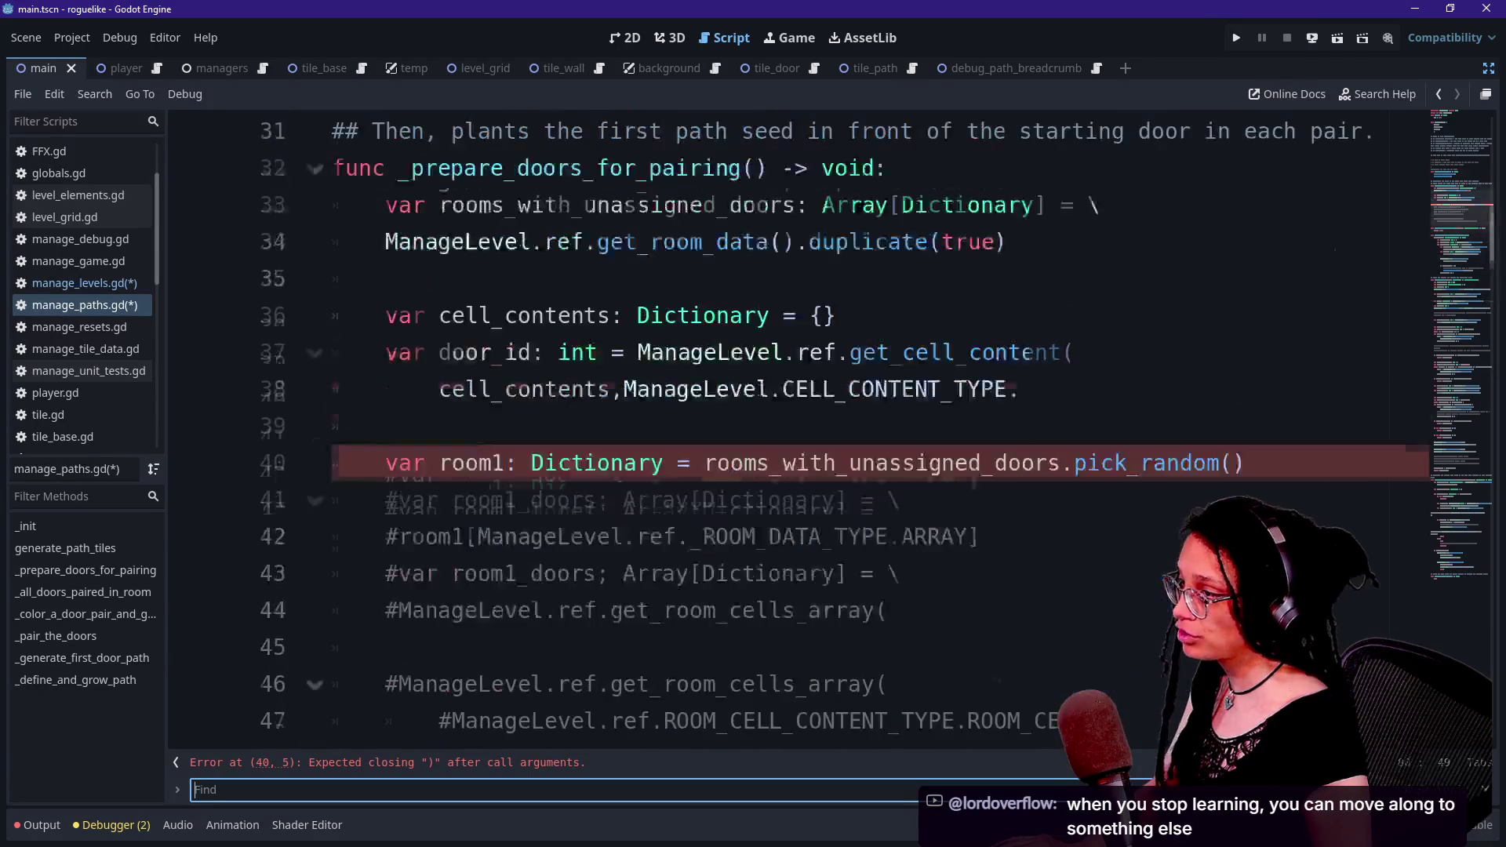
pyautogui.scroll(-1, 784, 424)
# - Delete the unfinished lines 36–38 and the blank line, then save manage_paths.gd
pyautogui.click(1018, 500)
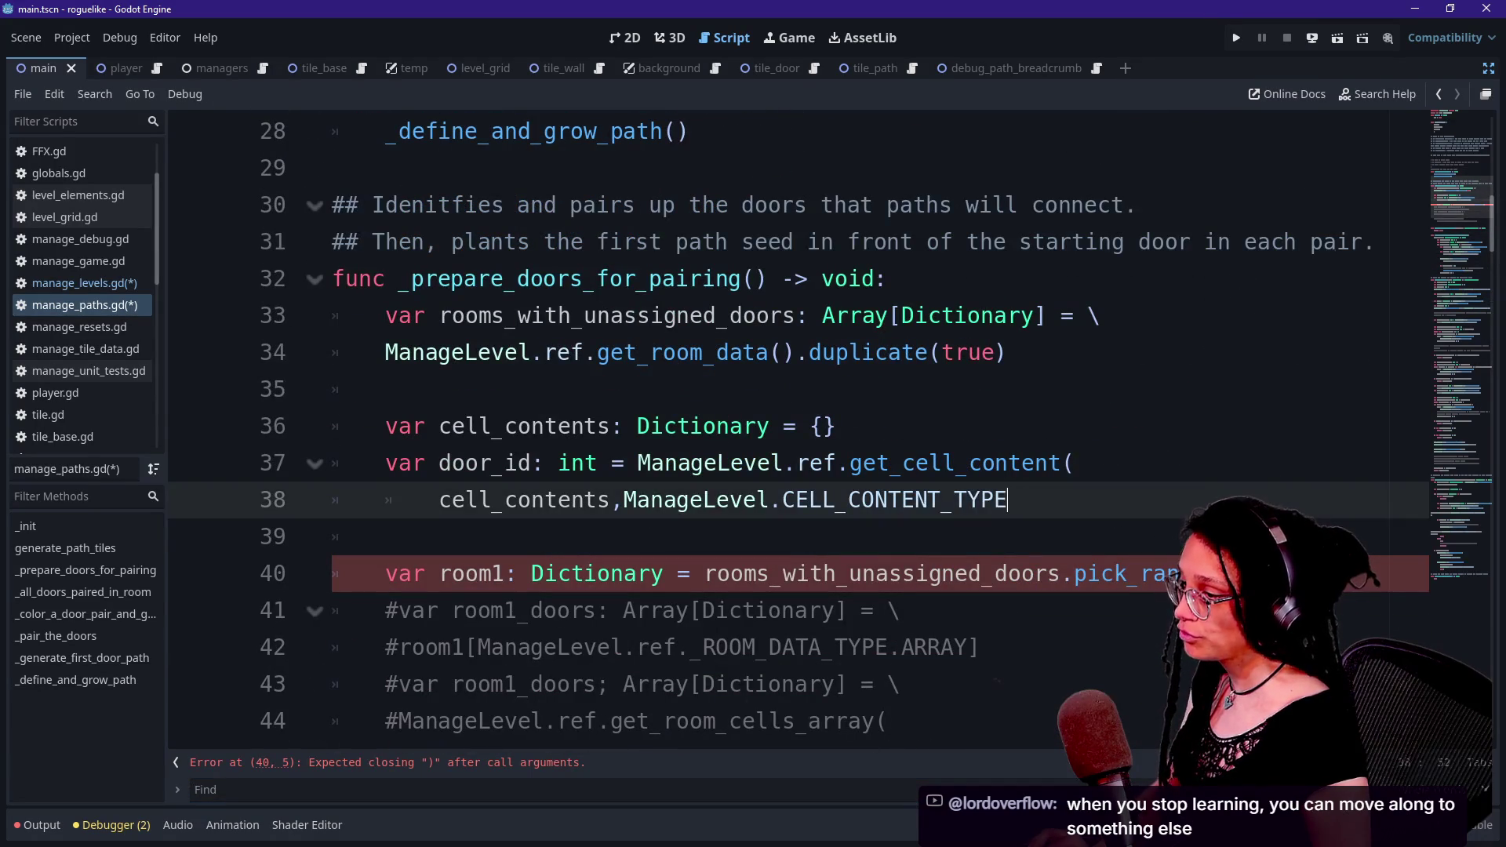
pyautogui.hotkey('ctrl', 'BackSpace')
pyautogui.hotkey('ctrl', 'BackSpace')
pyautogui.hotkey('ctrl', 'BackSpace')
pyautogui.moveTo(438, 500)
pyautogui.mouseDown()
pyautogui.moveTo(837, 426)
pyautogui.moveTo(386, 389)
pyautogui.mouseUp()
pyautogui.press('BackSpace')
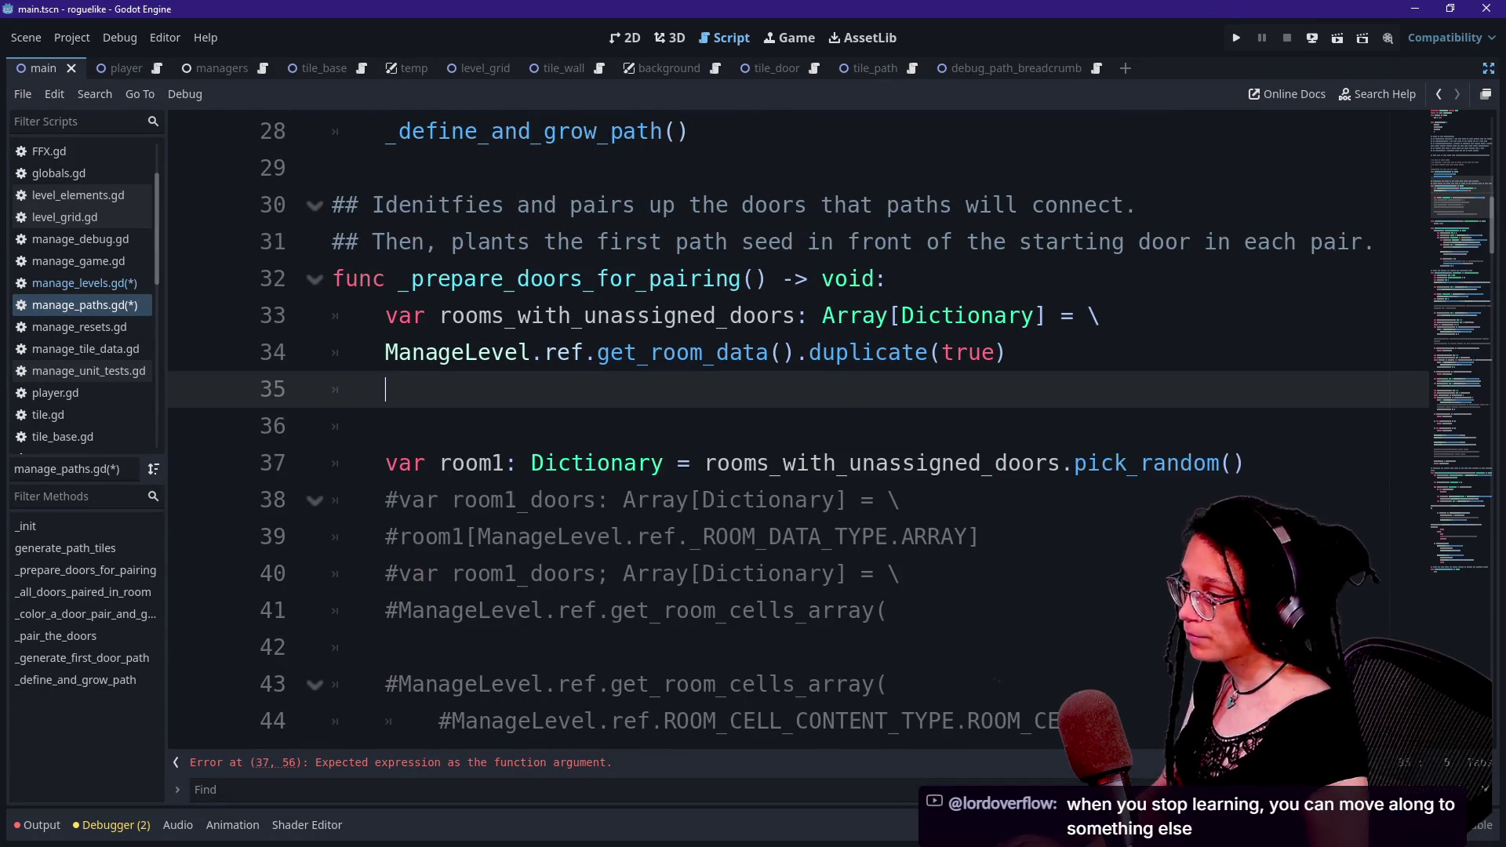
pyautogui.press('BackSpace')
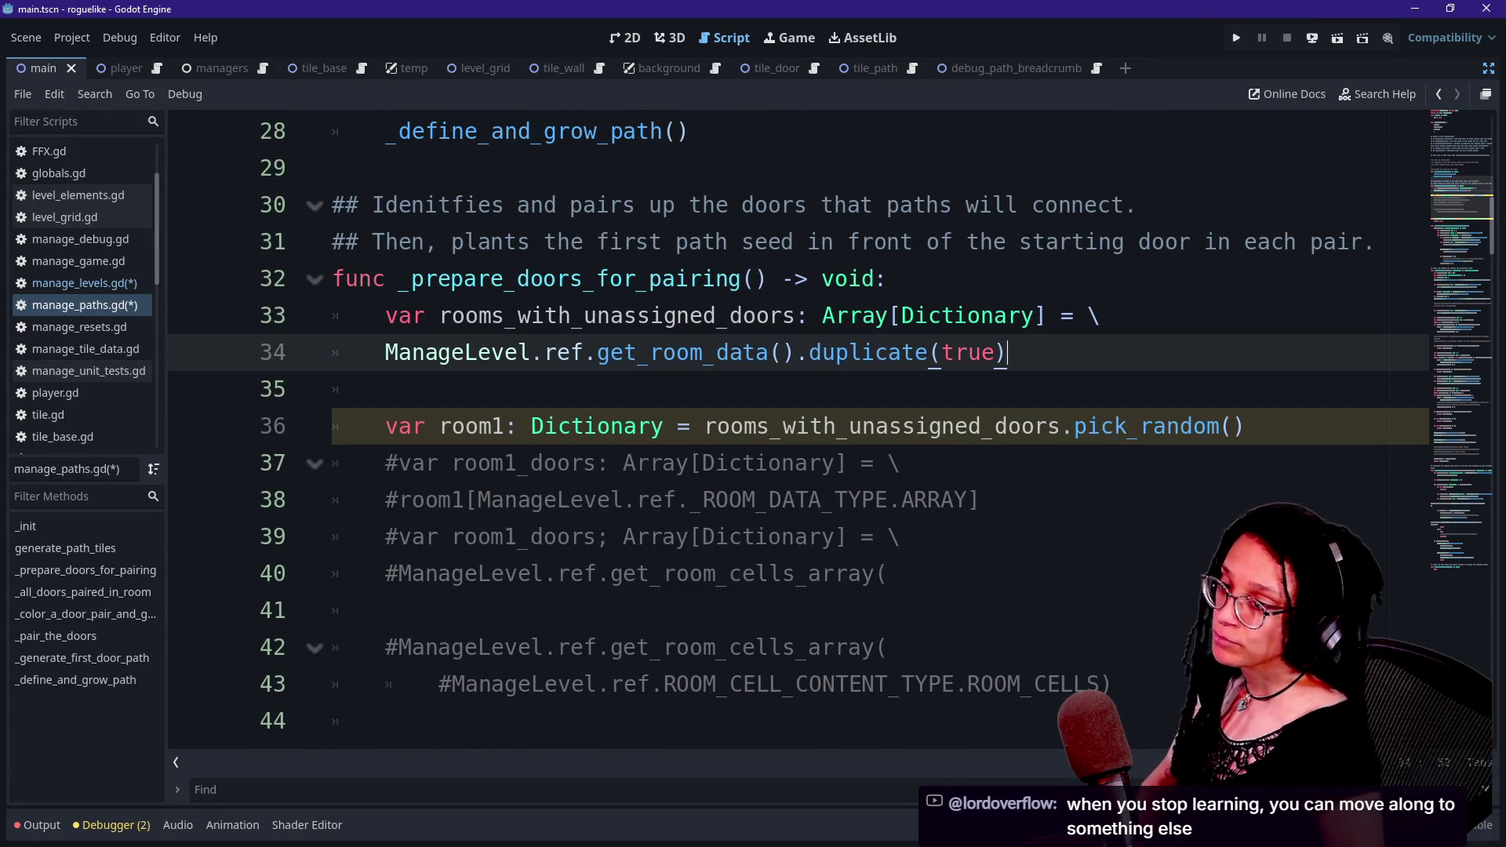
pyautogui.click(855, 315)
pyautogui.hotkey('ctrl', 's')
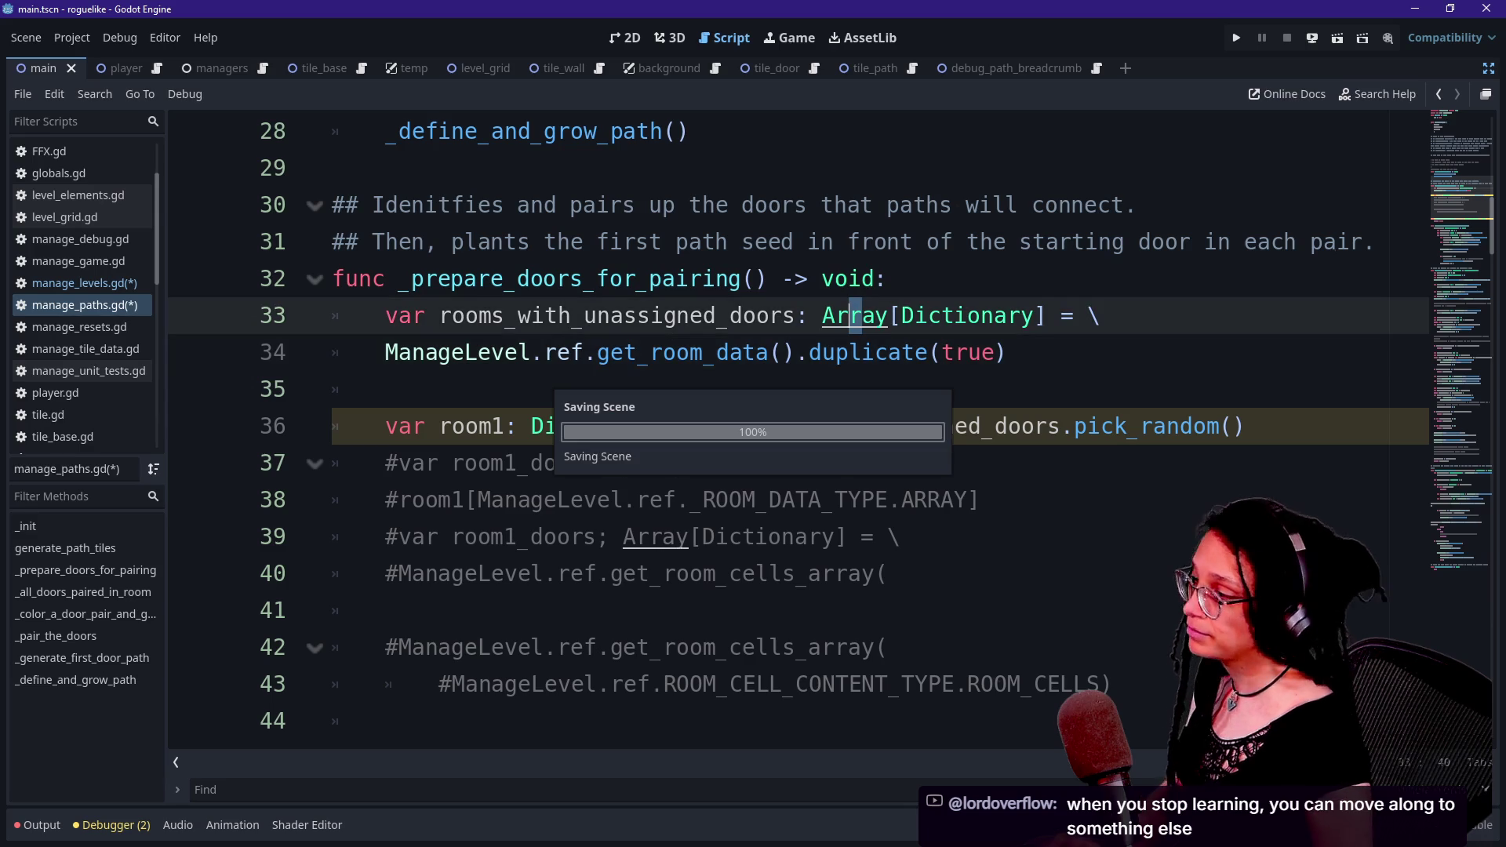
# - Switch to manage_levels.gd at the _remove_walls_and_doors_from_ROOM_CELL_ARRAYS function near line 390
pyautogui.click(59, 284)
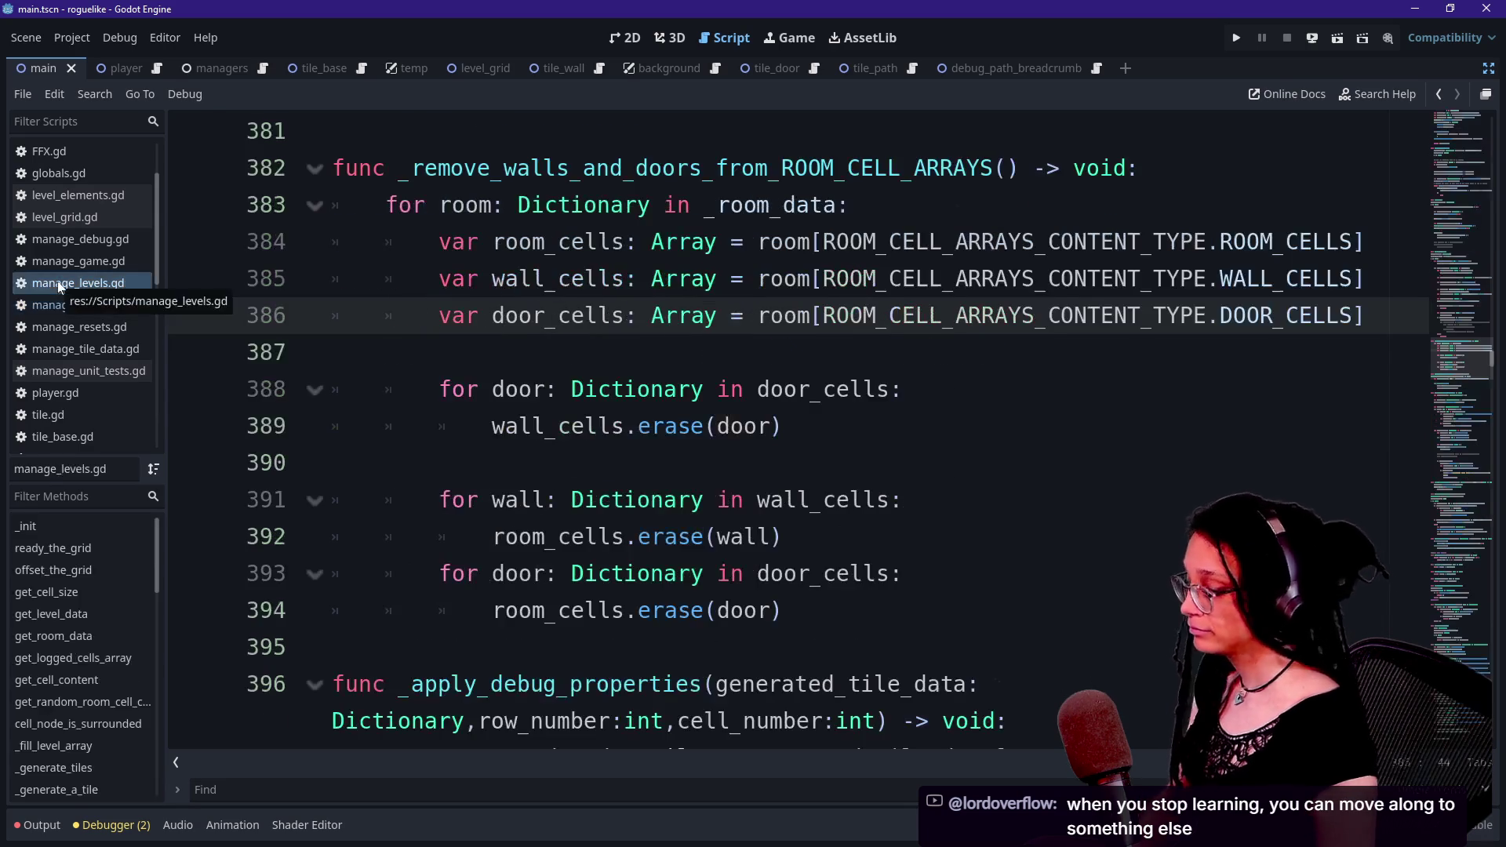
pyautogui.click(59, 287)
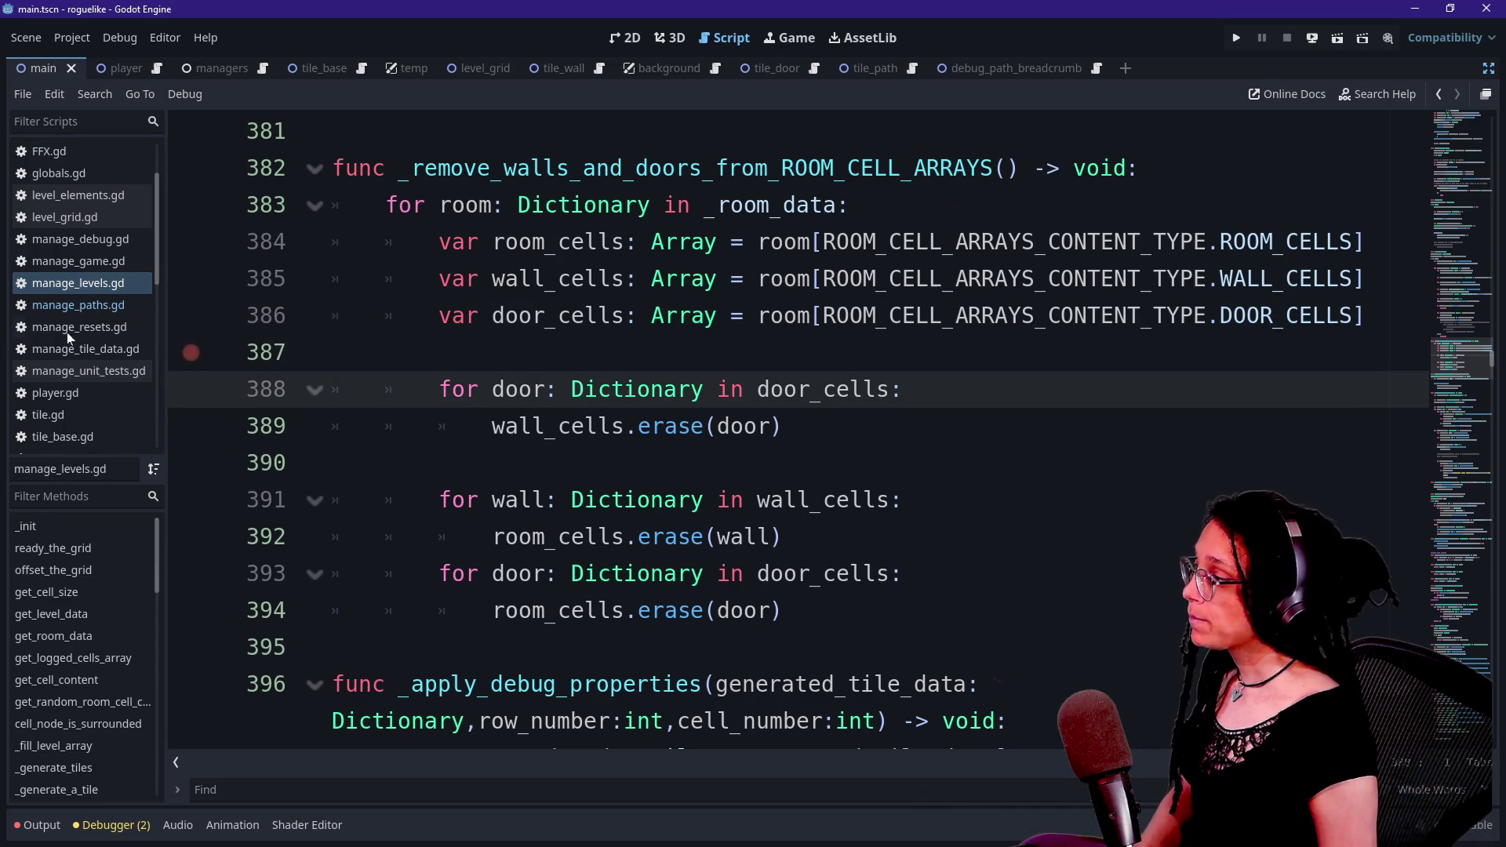
pyautogui.click(78, 305)
pyautogui.click(78, 284)
pyautogui.click(337, 463)
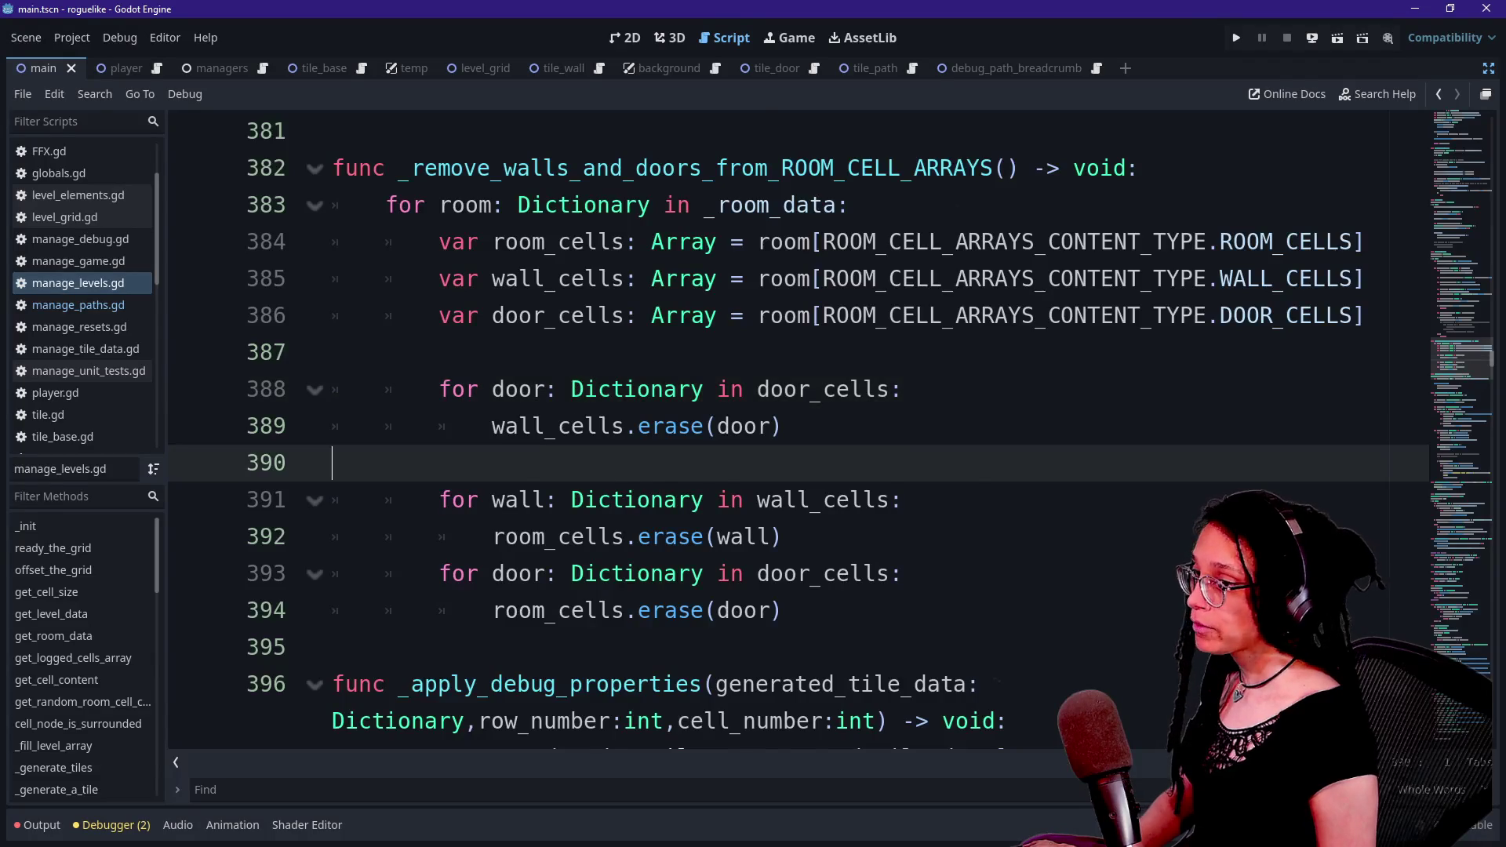
pyautogui.scroll(2, 784, 432)
# - Search for _log_room and jump to its definition
pyautogui.hotkey('ctrl', 'f')
pyautogui.write('_log_room')
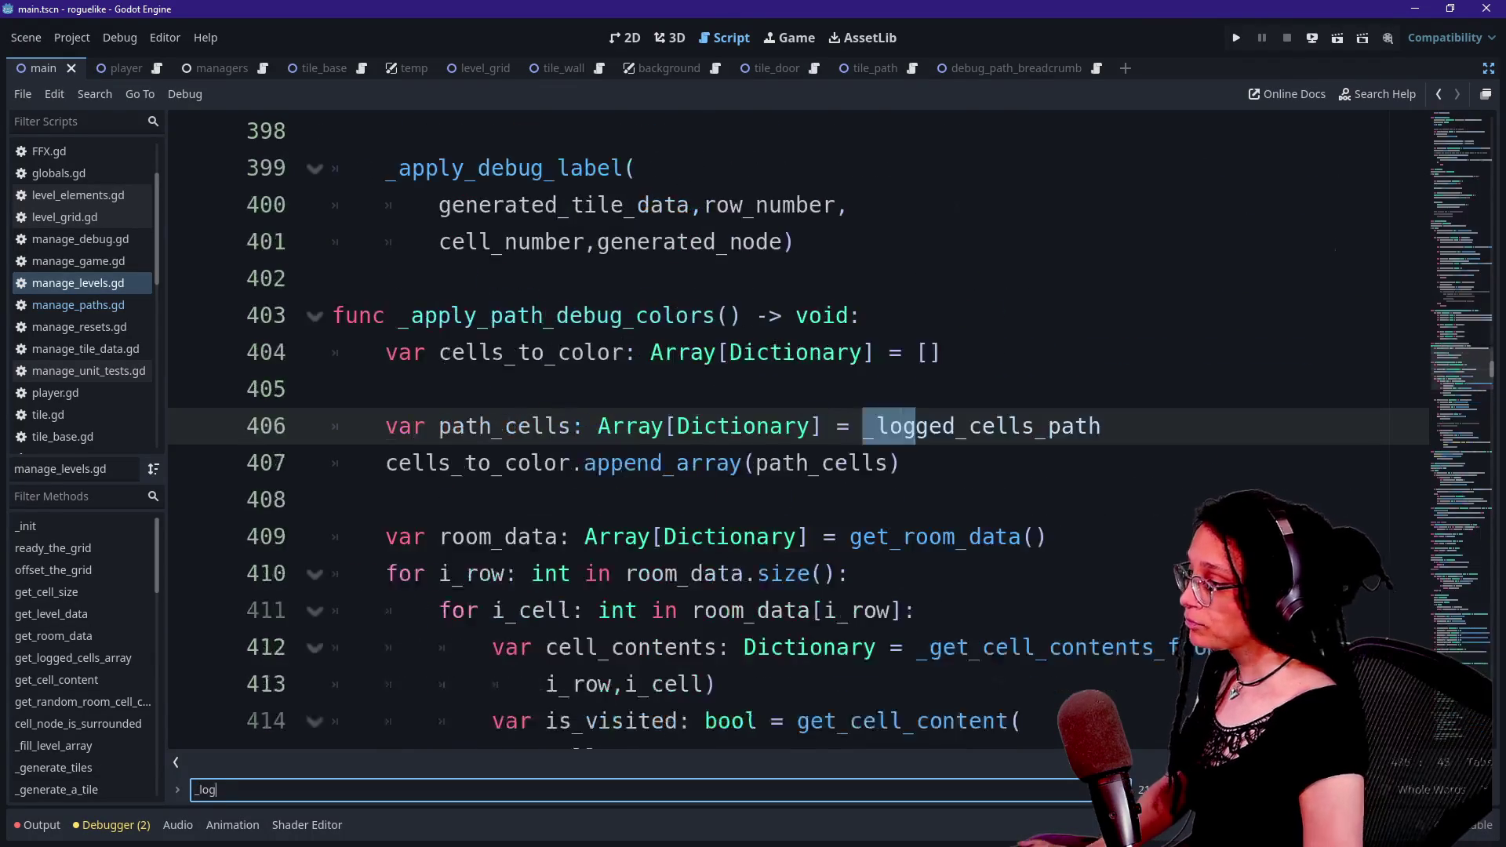
pyautogui.press('Return')
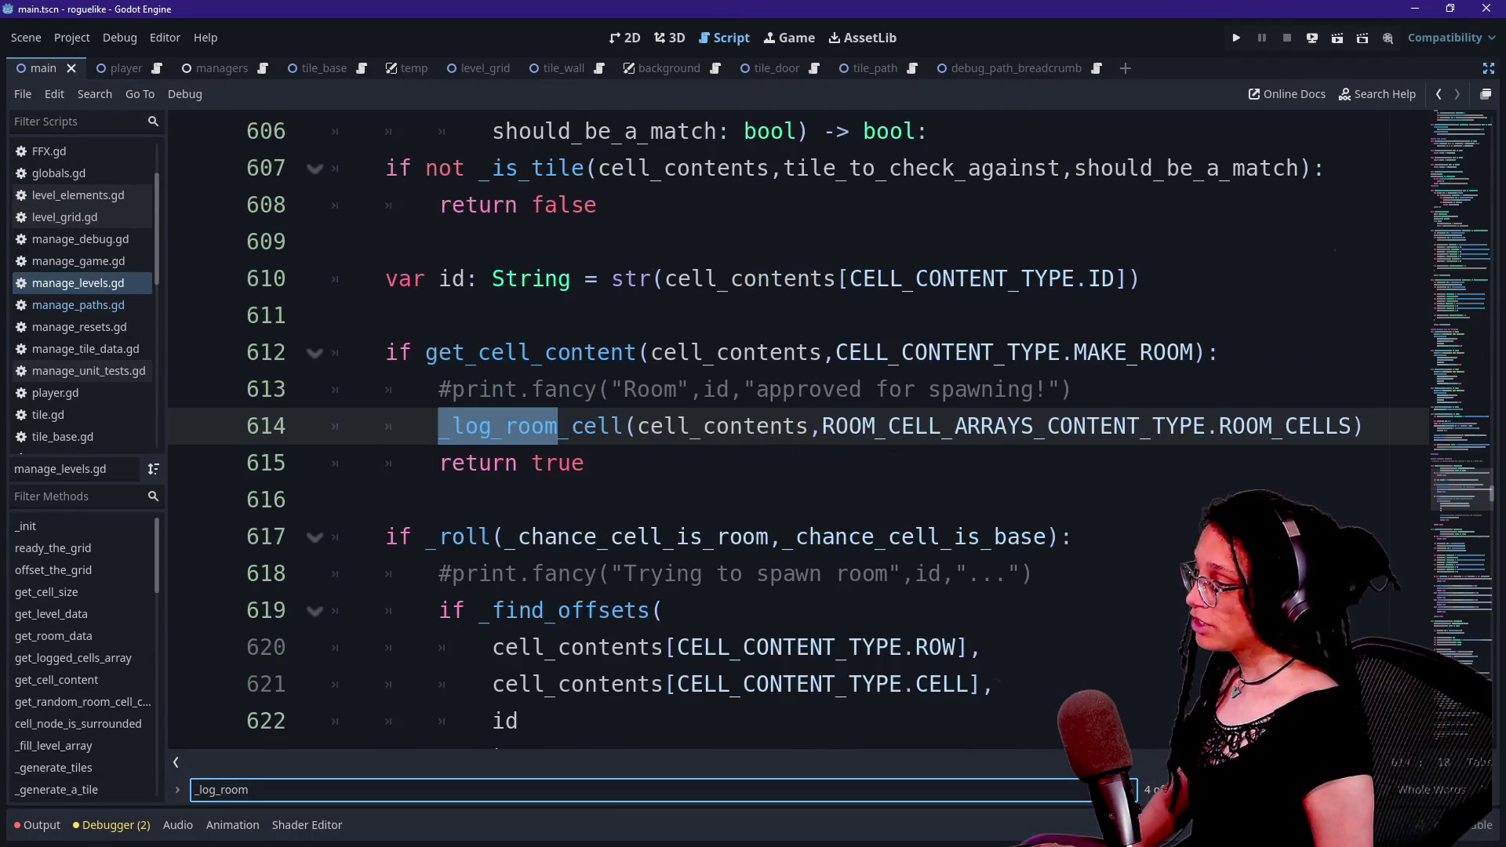
pyautogui.scroll(-3, 470, 427)
pyautogui.scroll(-10, 785, 428)
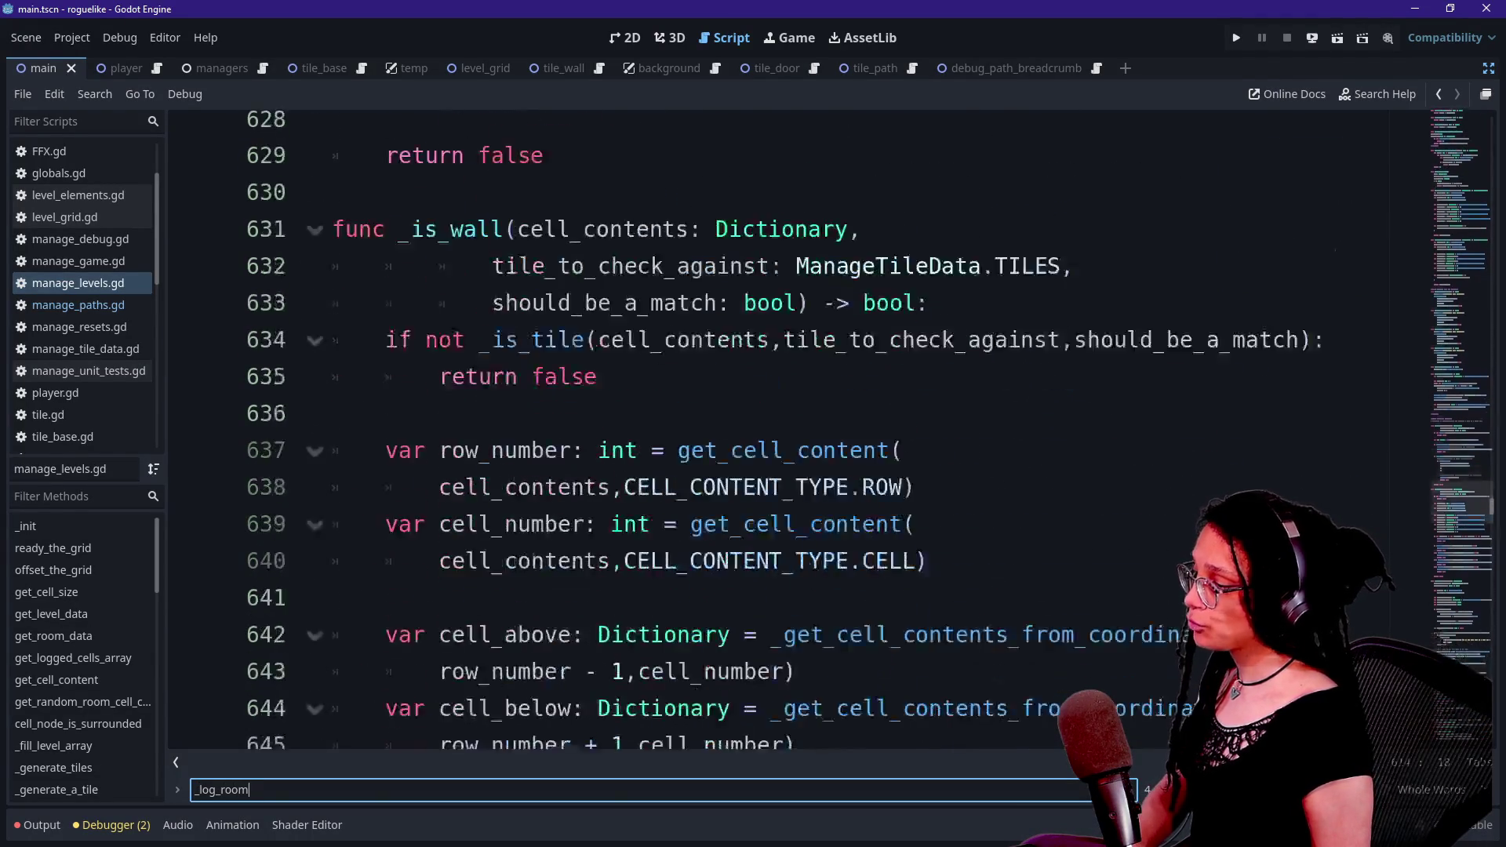
pyautogui.keyDown('ctrl'); pyautogui.click(477, 537); pyautogui.keyUp('ctrl')
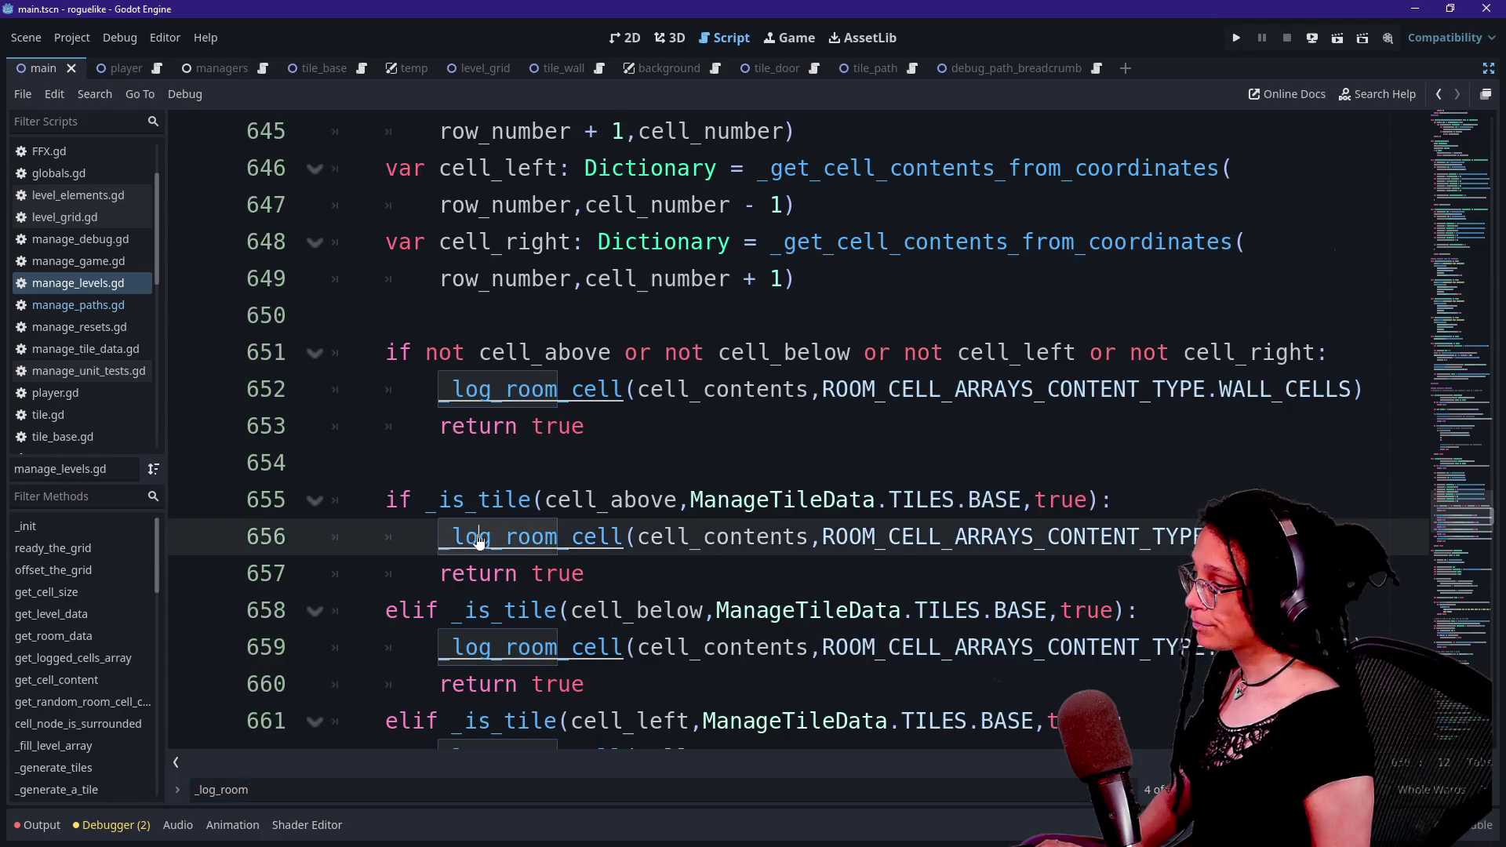
# - Review the IS_ROOM_SEED assignment and _ROOM_CONTENT_DATA usage on lines 326–328
pyautogui.scroll(5, 651, 427)
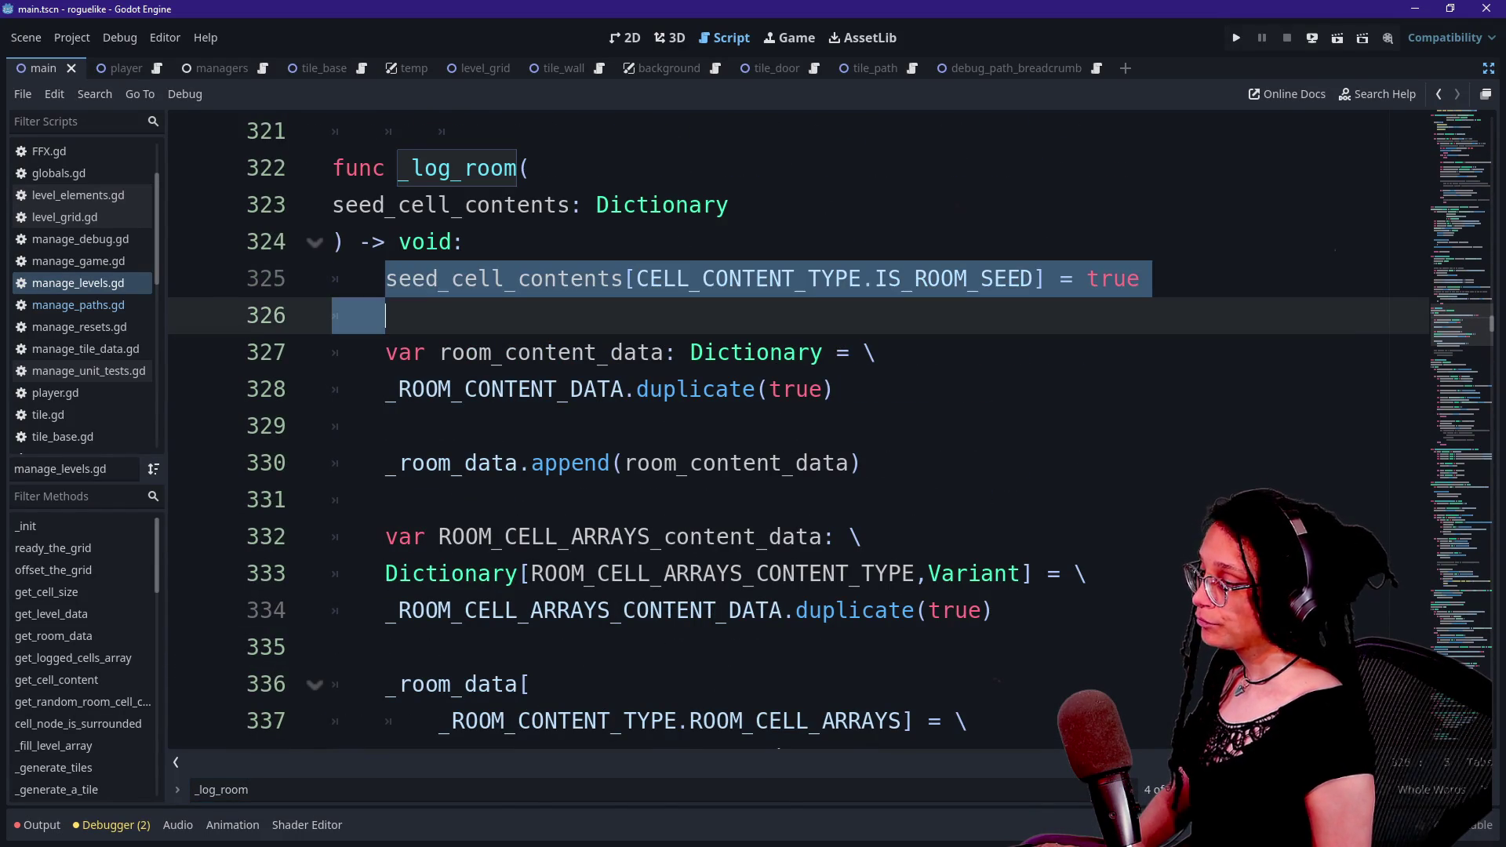
pyautogui.click(385, 315)
pyautogui.moveTo(780, 278); pyautogui.dragTo(1142, 279)
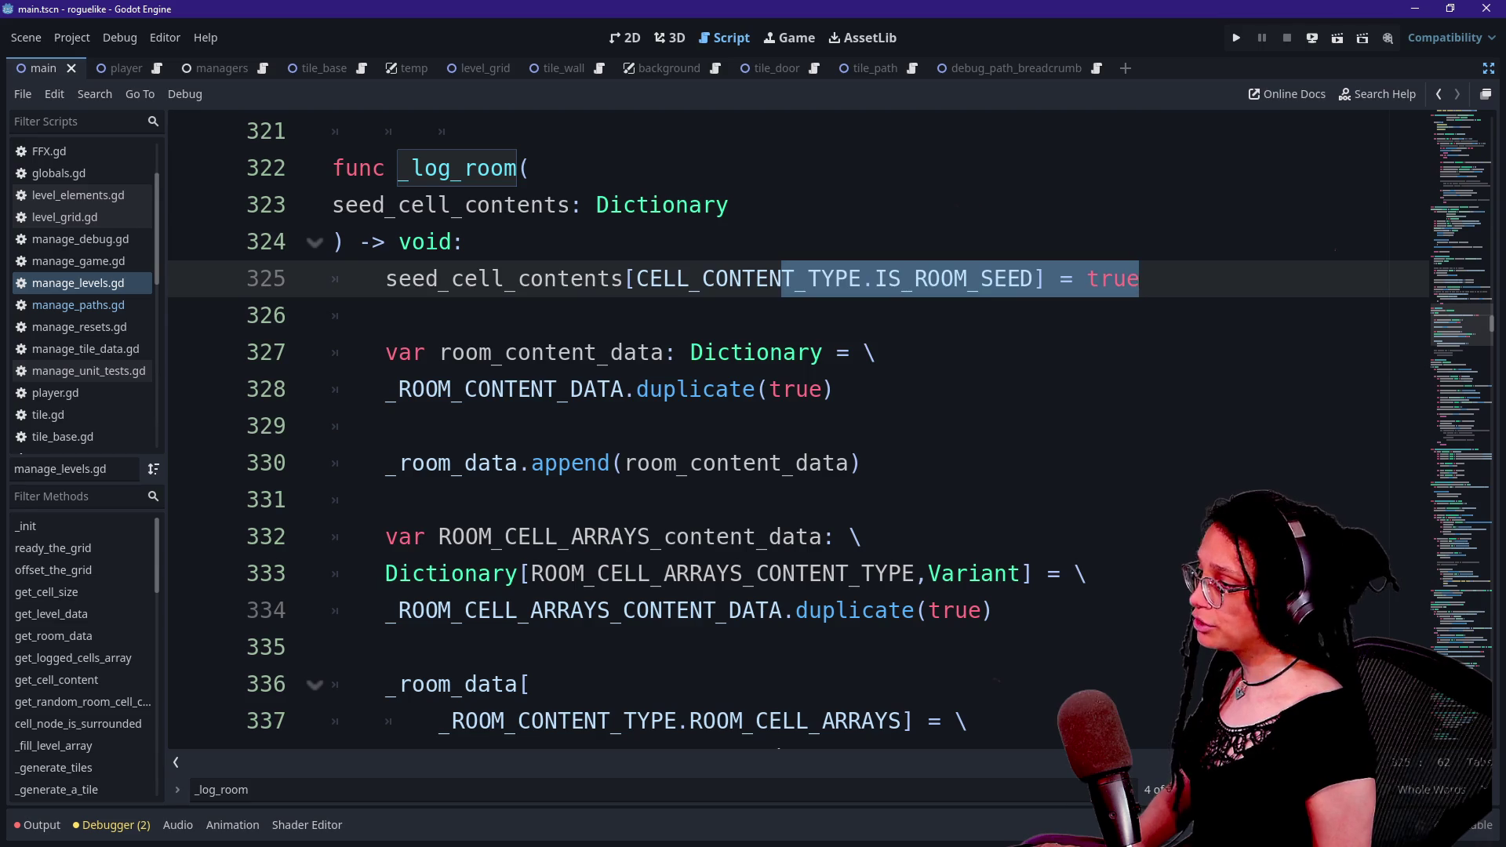
pyautogui.click(523, 353)
pyautogui.click(517, 389)
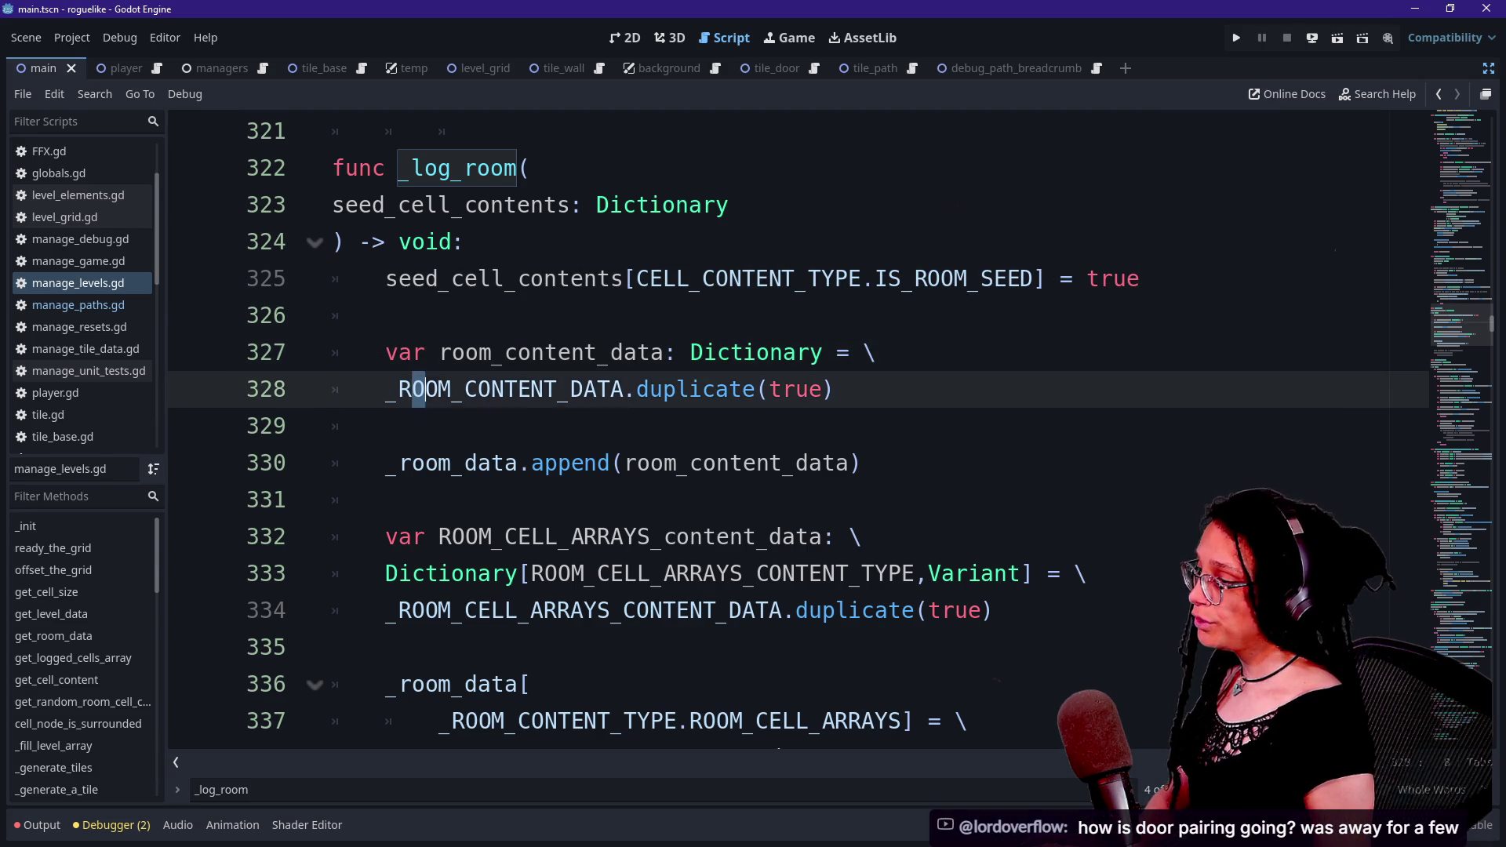
pyautogui.moveTo(424, 389); pyautogui.dragTo(465, 390)
pyautogui.click(755, 389)
pyautogui.click(385, 315)
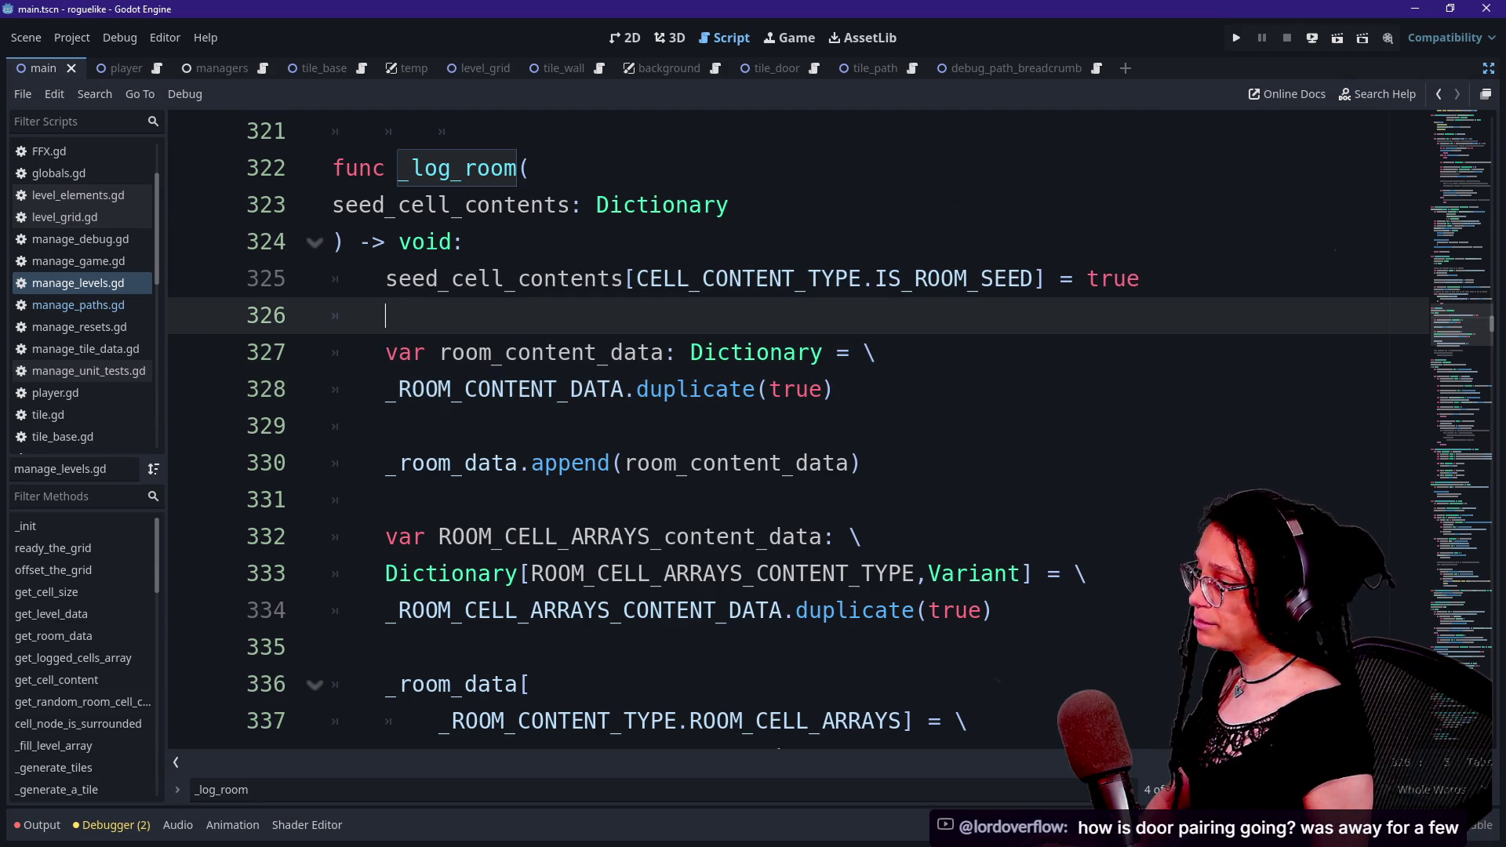
# - Review the room_content_data append code through line 333
pyautogui.scroll(-1, 550, 408)
pyautogui.press('Down')
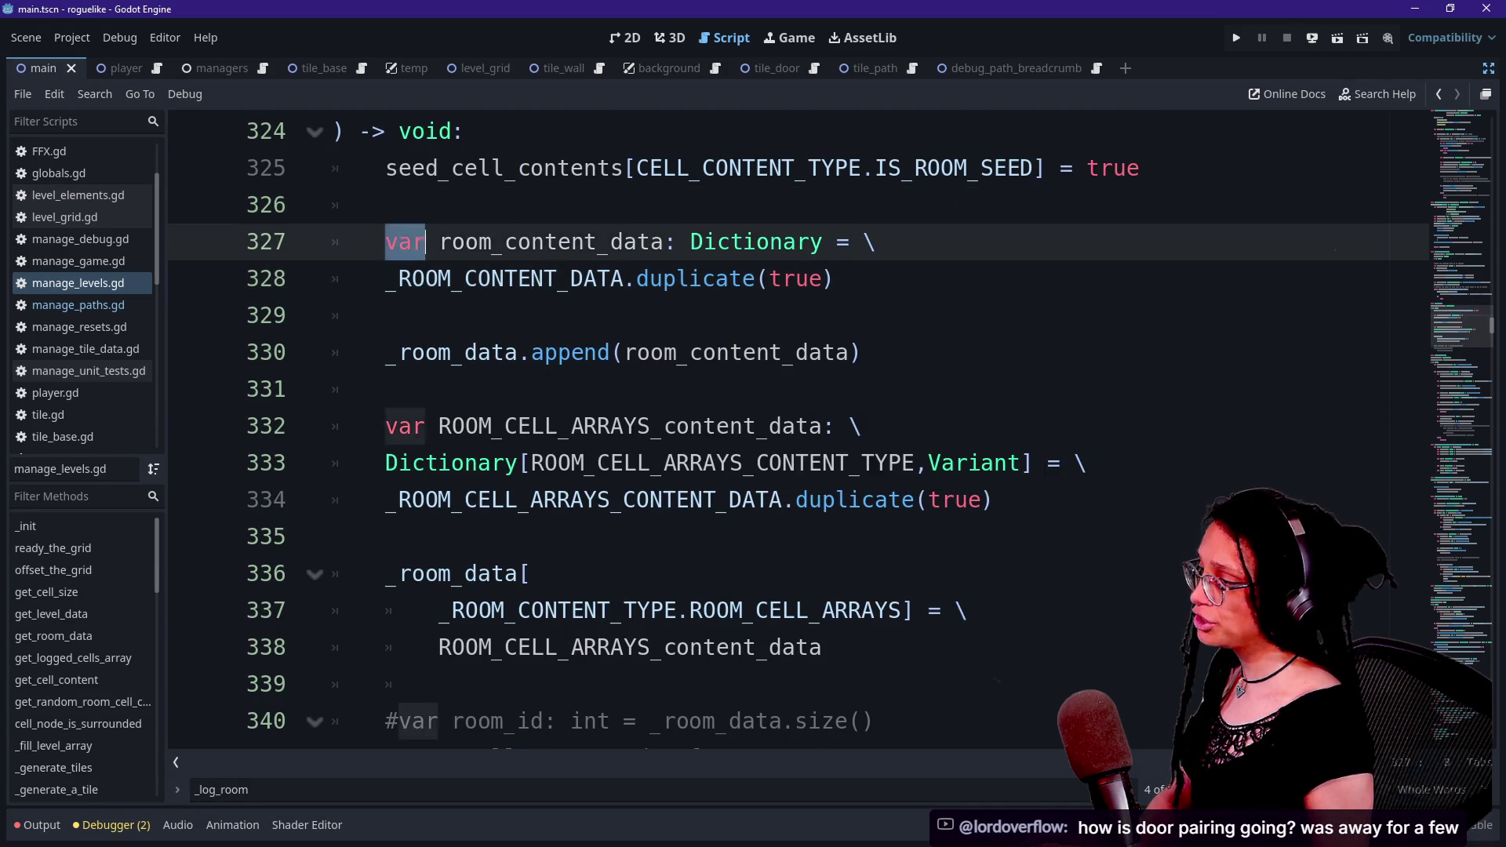
pyautogui.click(545, 242)
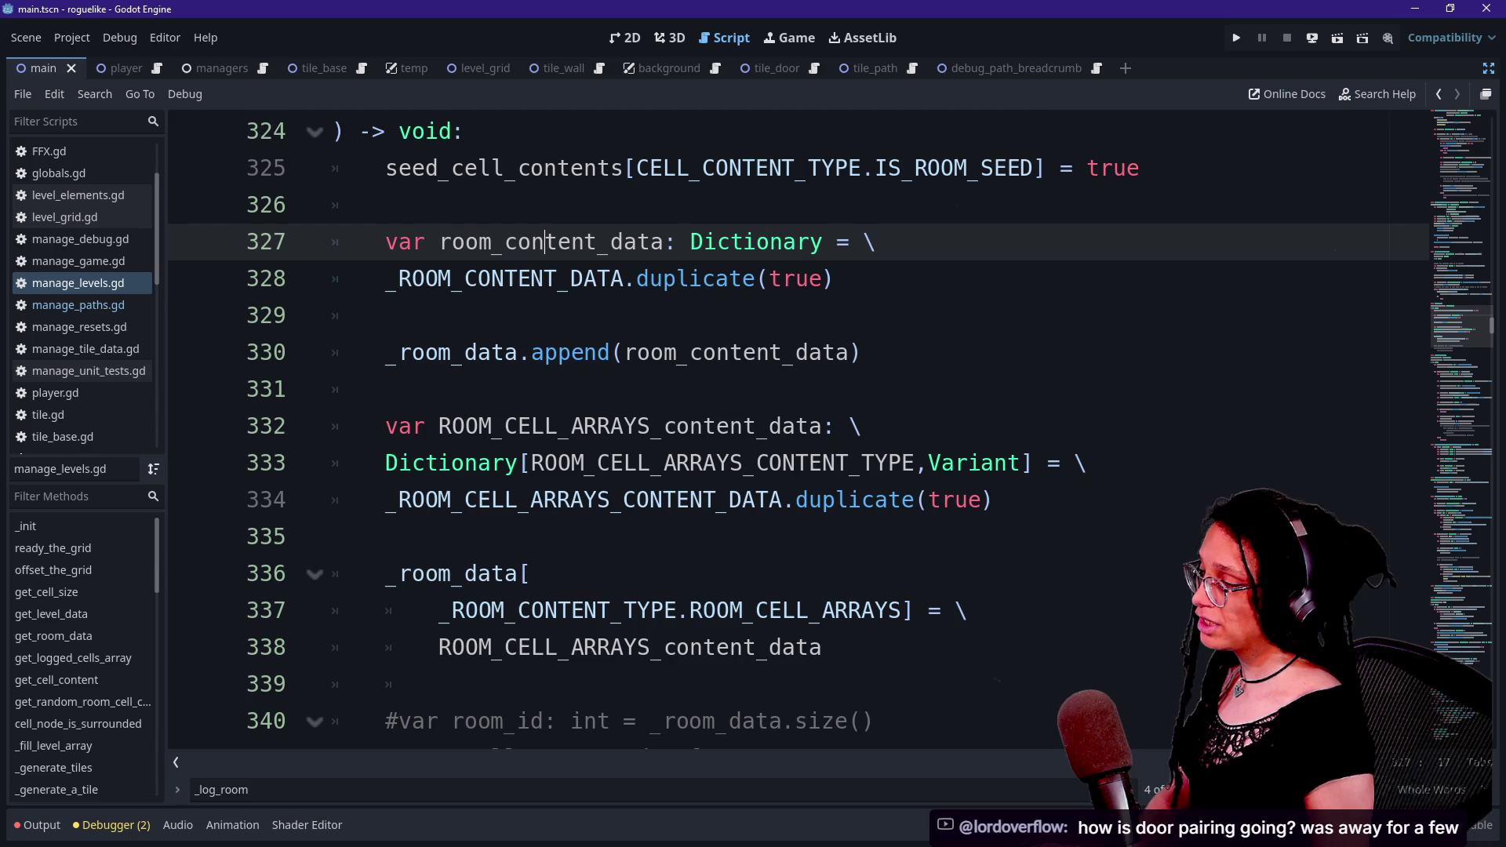
pyautogui.click(549, 352)
pyautogui.click(549, 389)
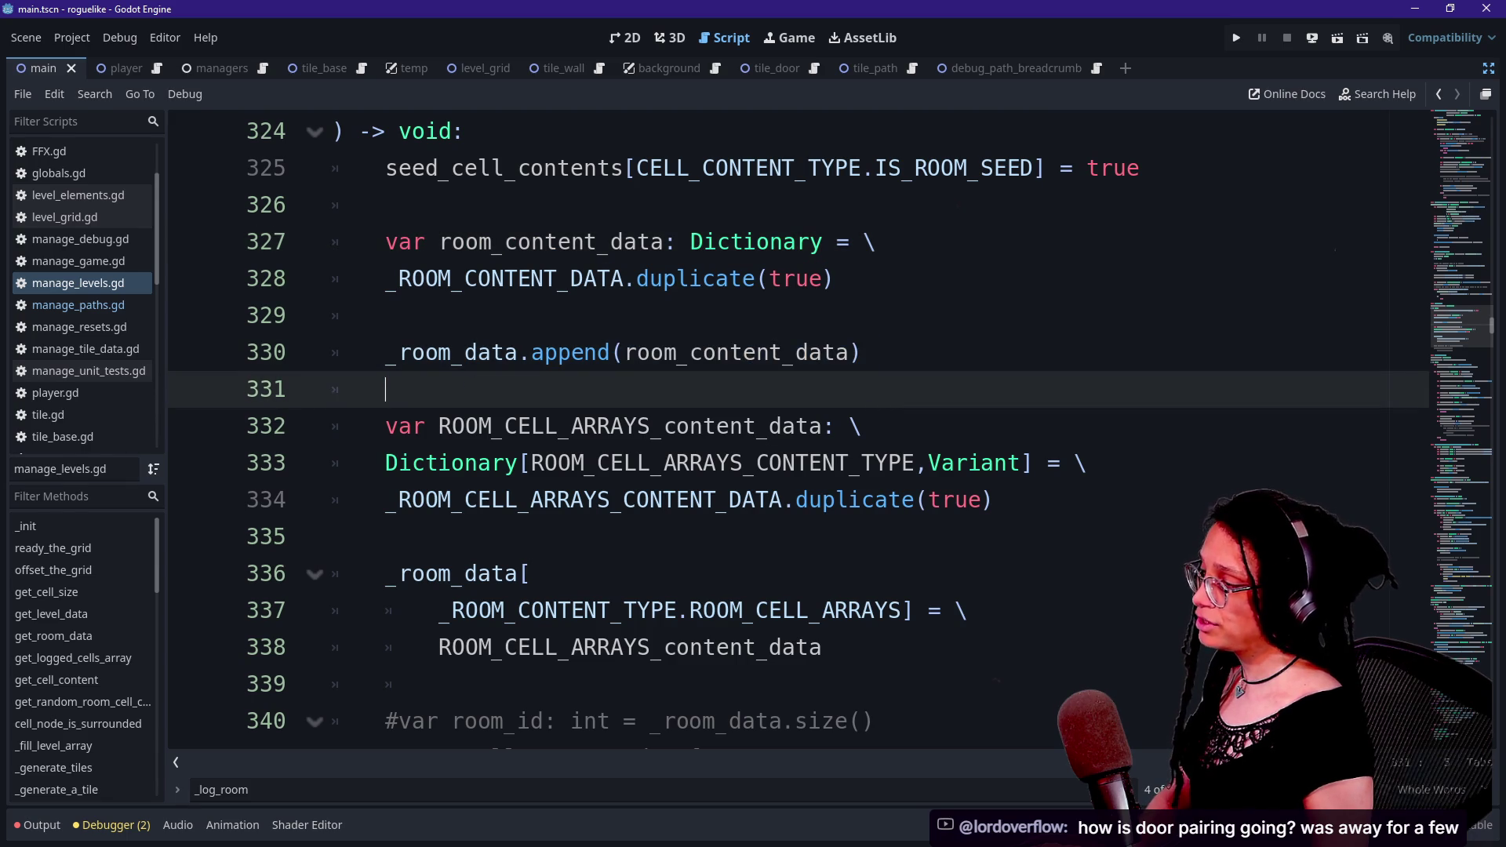
pyautogui.moveTo(334, 352); pyautogui.dragTo(572, 352)
pyautogui.scroll(-1, 565, 353)
pyautogui.click(559, 352)
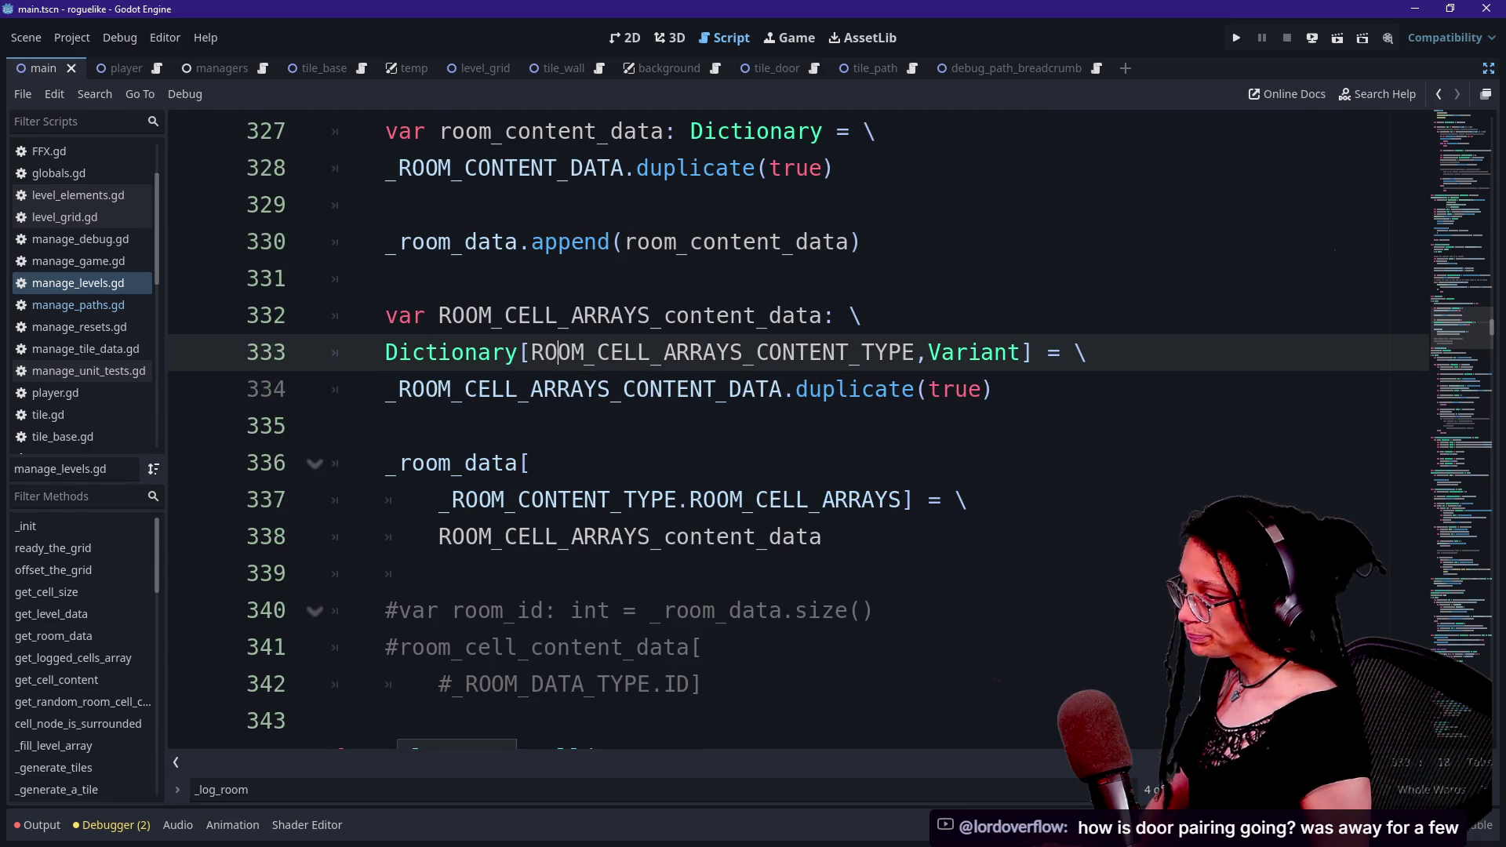
# - Rename line 332's ROOM_CELL_ARRAYS_content_data variable to room_cell_array_content_data
pyautogui.moveTo(664, 315); pyautogui.dragTo(863, 316)
pyautogui.click(796, 315)
pyautogui.moveTo(439, 315); pyautogui.dragTo(651, 315)
pyautogui.write('room_cells_ar')
pyautogui.press('BackSpace')
pyautogui.press('BackSpace')
pyautogui.press('BackSpace')
pyautogui.write('_array')
pyautogui.moveTo(439, 316); pyautogui.dragTo(783, 316)
pyautogui.click(783, 315)
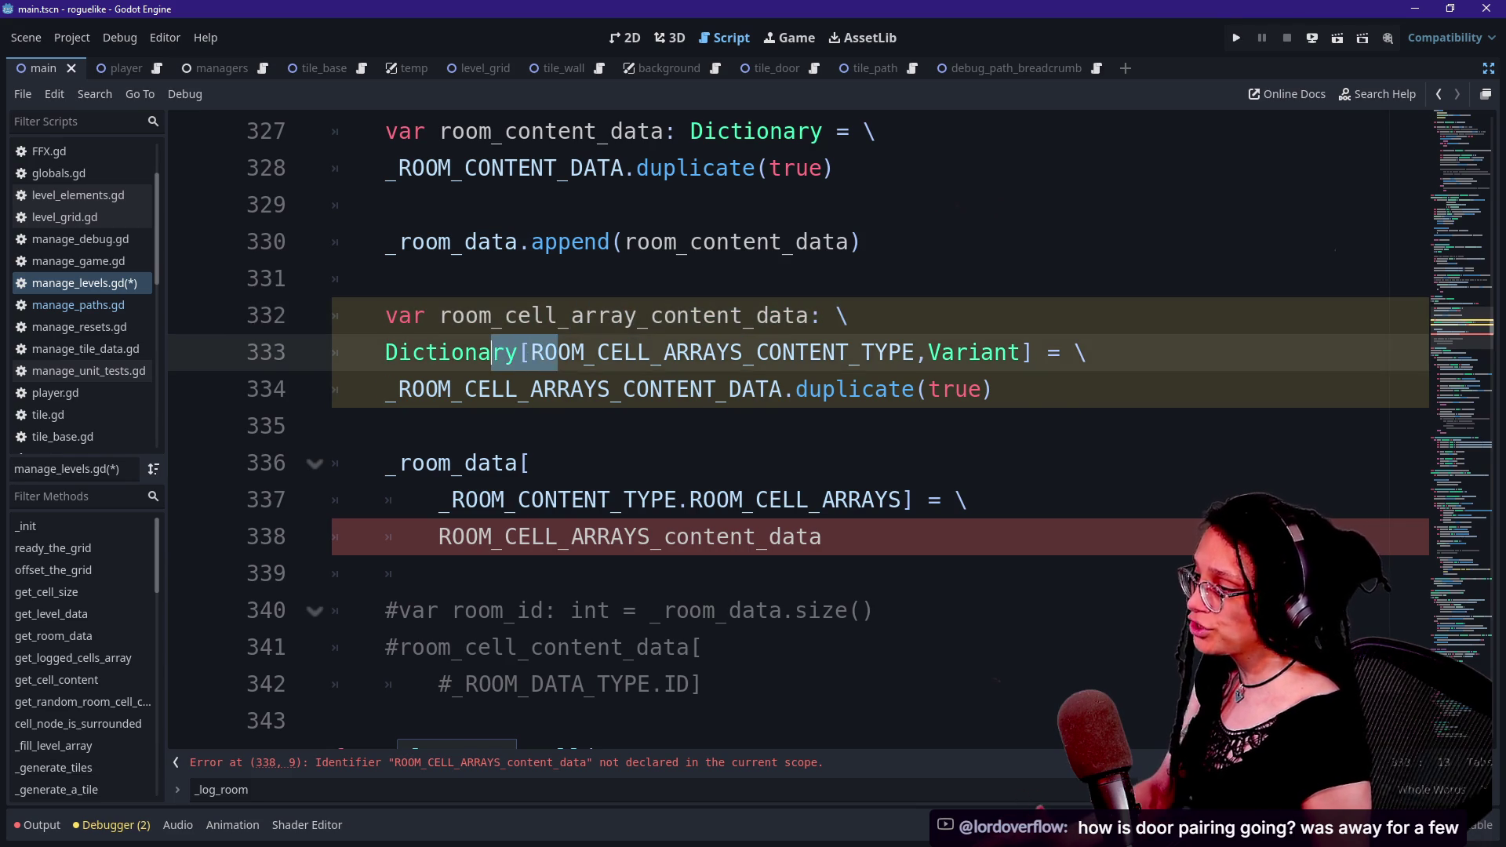
# - Change the line 332 variable name to room_cell_arrays_content_data
pyautogui.moveTo(557, 352); pyautogui.dragTo(664, 389)
pyautogui.moveTo(504, 389); pyautogui.dragTo(955, 389)
pyautogui.click(955, 389)
pyautogui.click(638, 316)
pyautogui.write('s')
pyautogui.moveTo(636, 389); pyautogui.dragTo(769, 389)
pyautogui.click(612, 426)
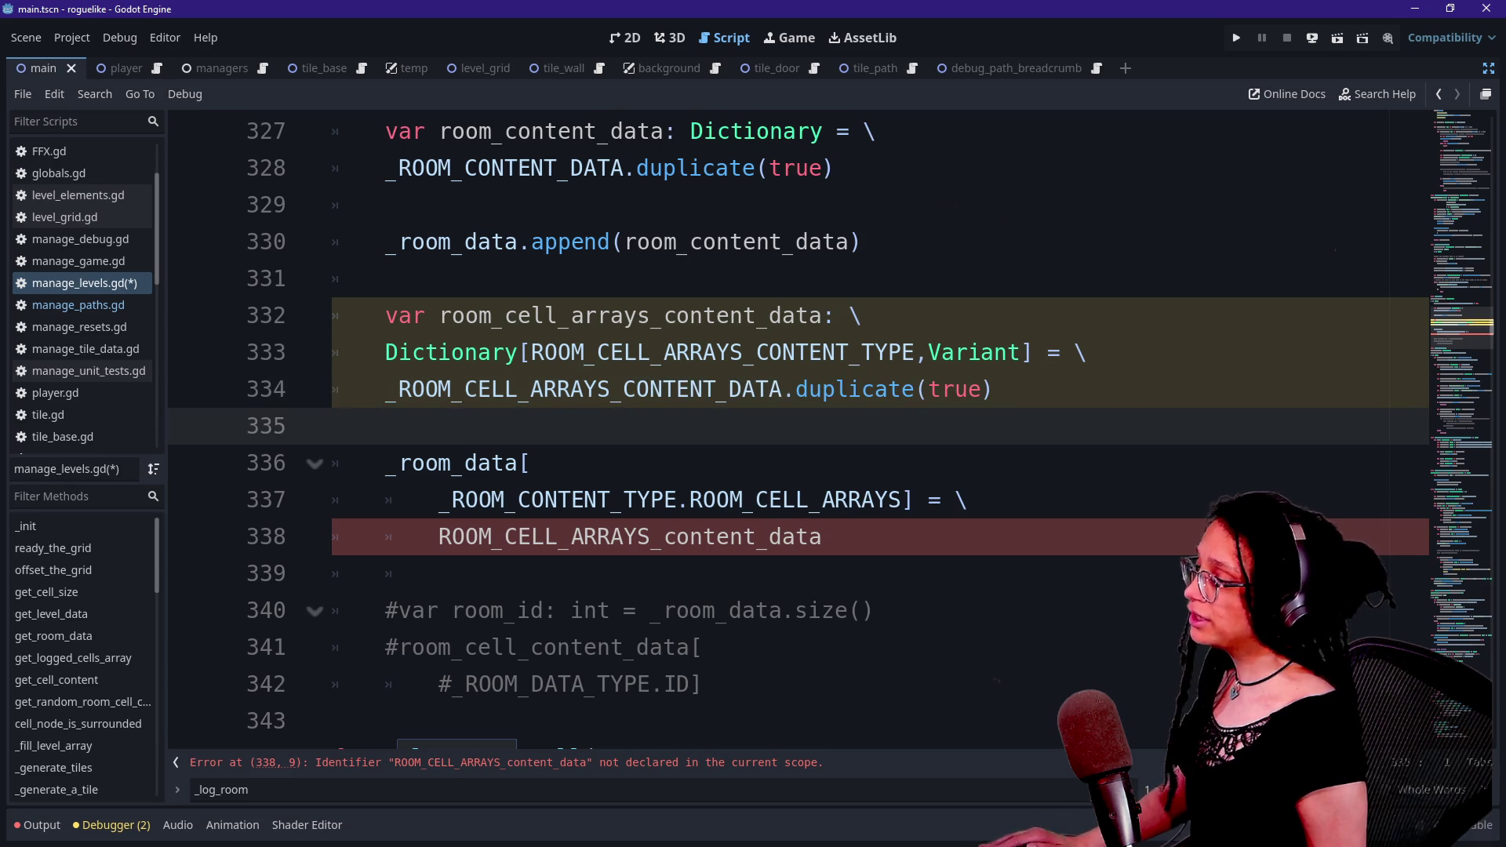
pyautogui.rightClick(611, 389)
pyautogui.press('Escape')
pyautogui.press('Down')
pyautogui.press('Down')
pyautogui.press('Down')
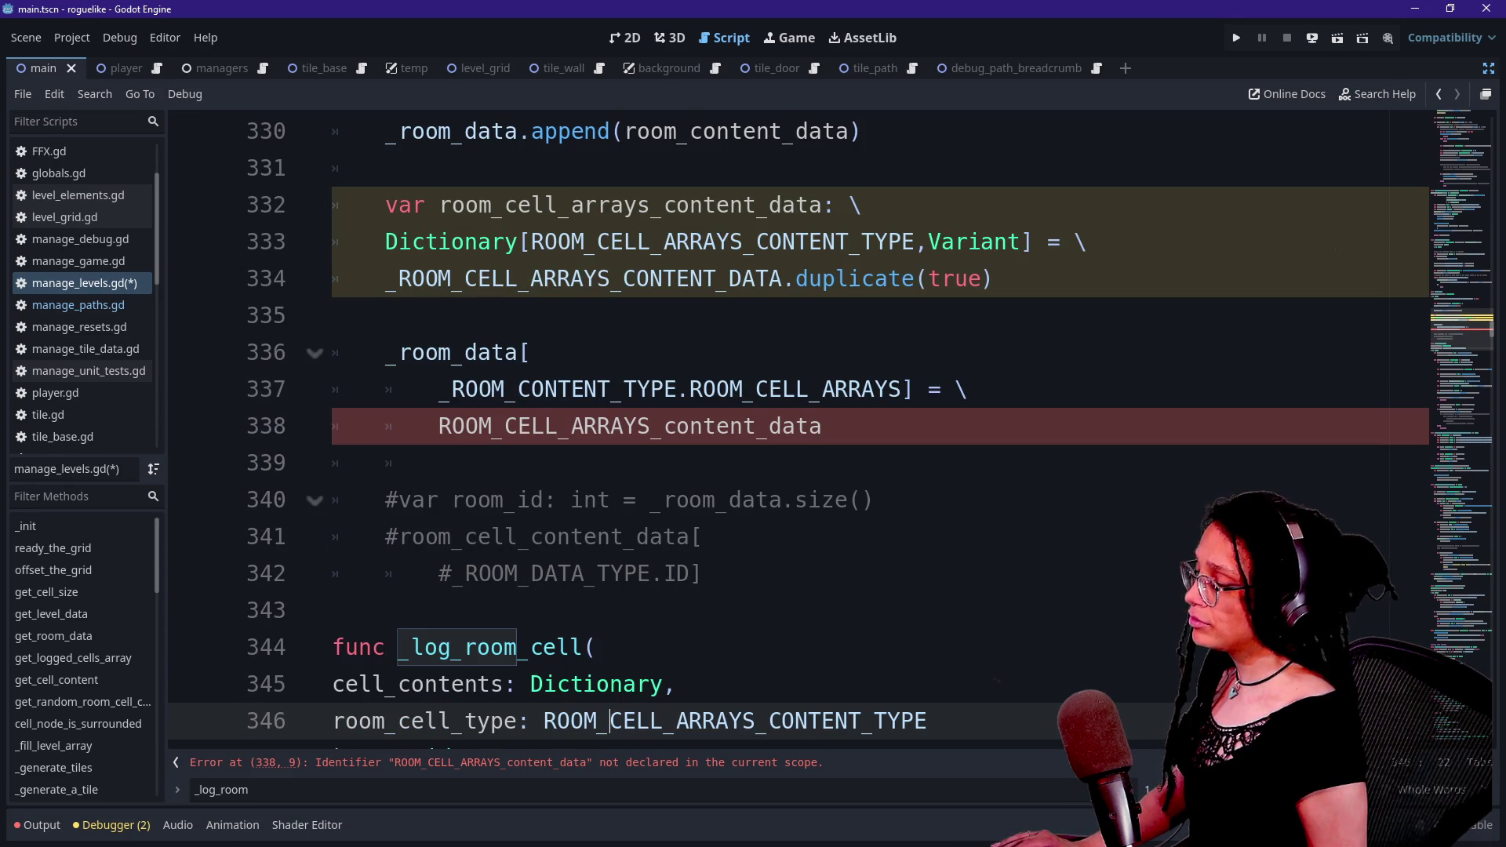
# - Check line 338's undeclared reference, then add blank lines after line 334
pyautogui.scroll(3, 831, 431)
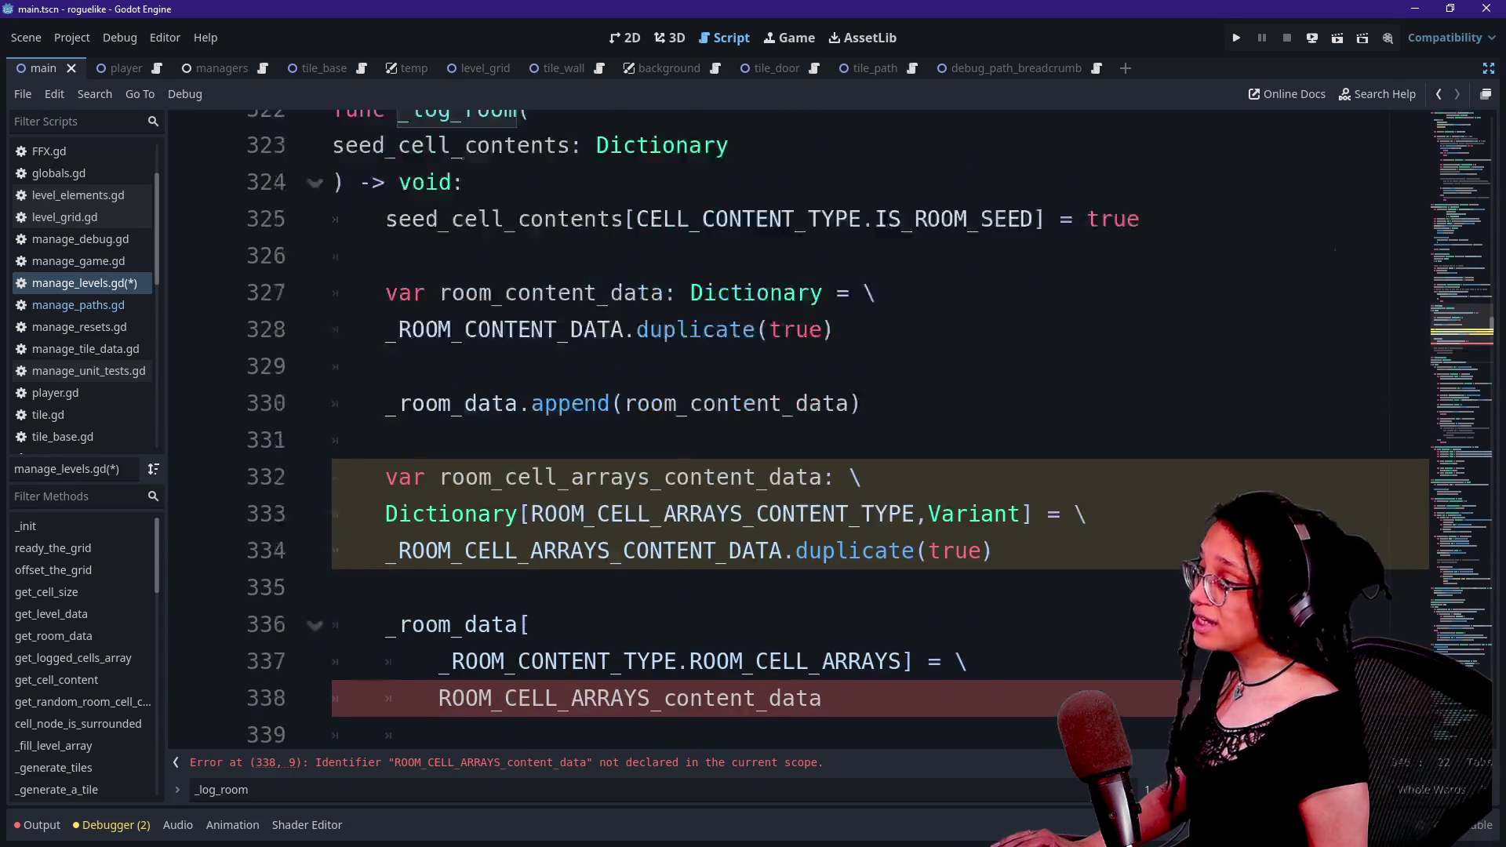
pyautogui.click(377, 315)
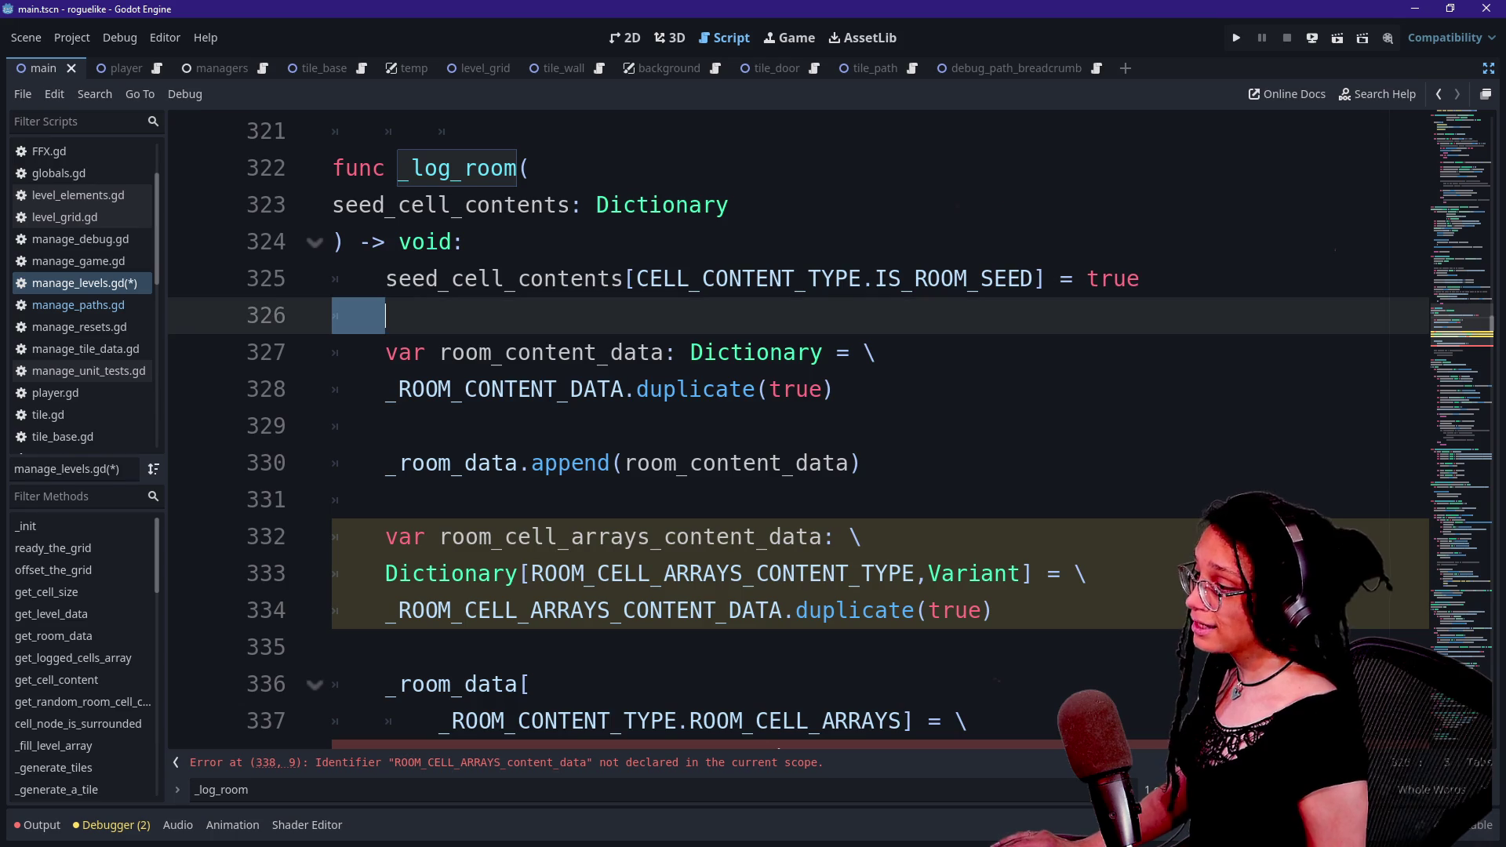
pyautogui.scroll(-3, 831, 431)
pyautogui.click(547, 426)
pyautogui.doubleClick(797, 389)
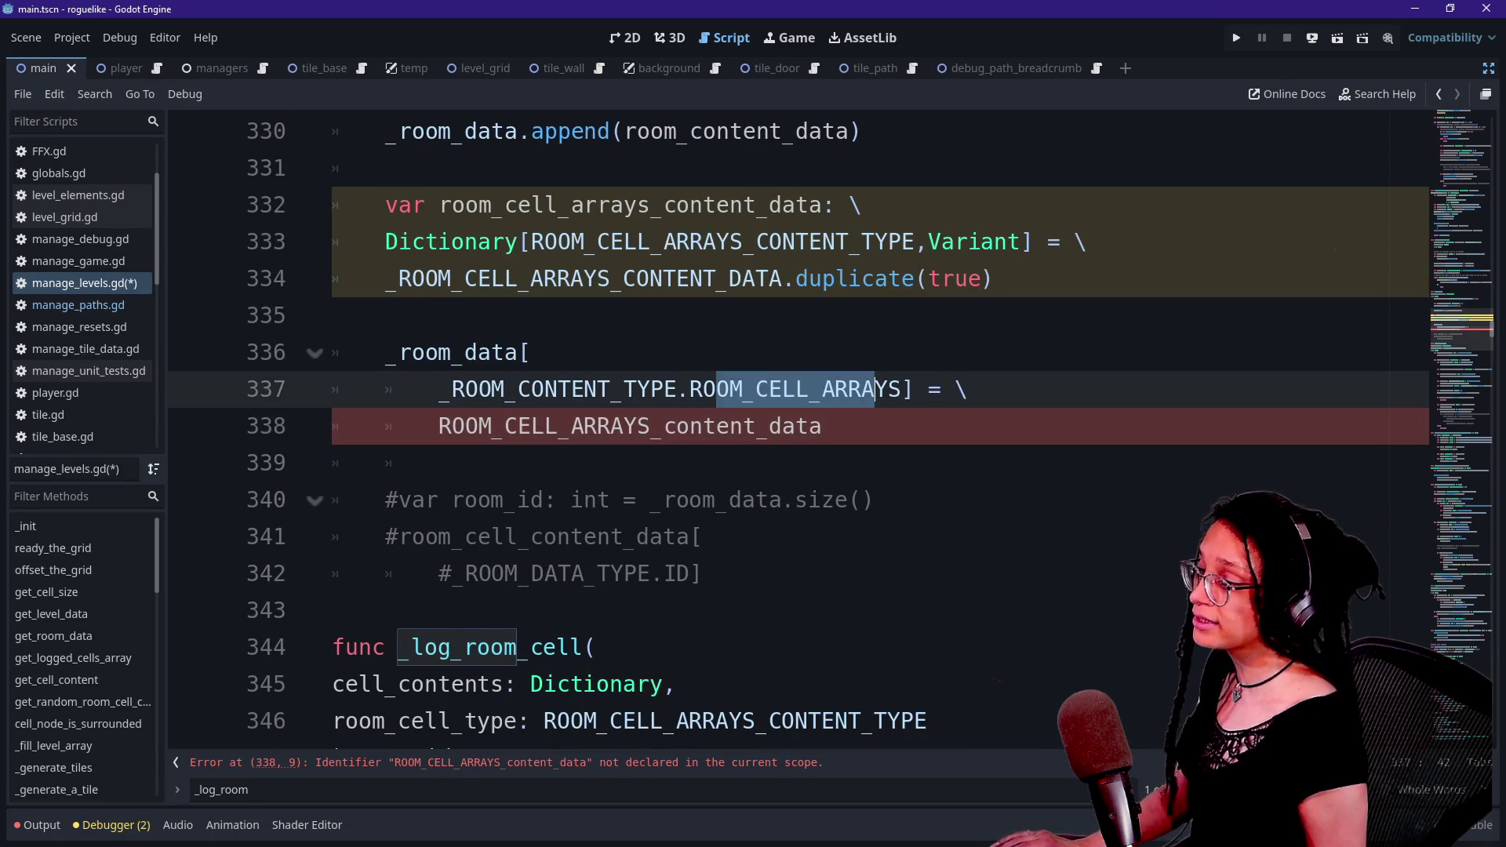
pyautogui.click(825, 390)
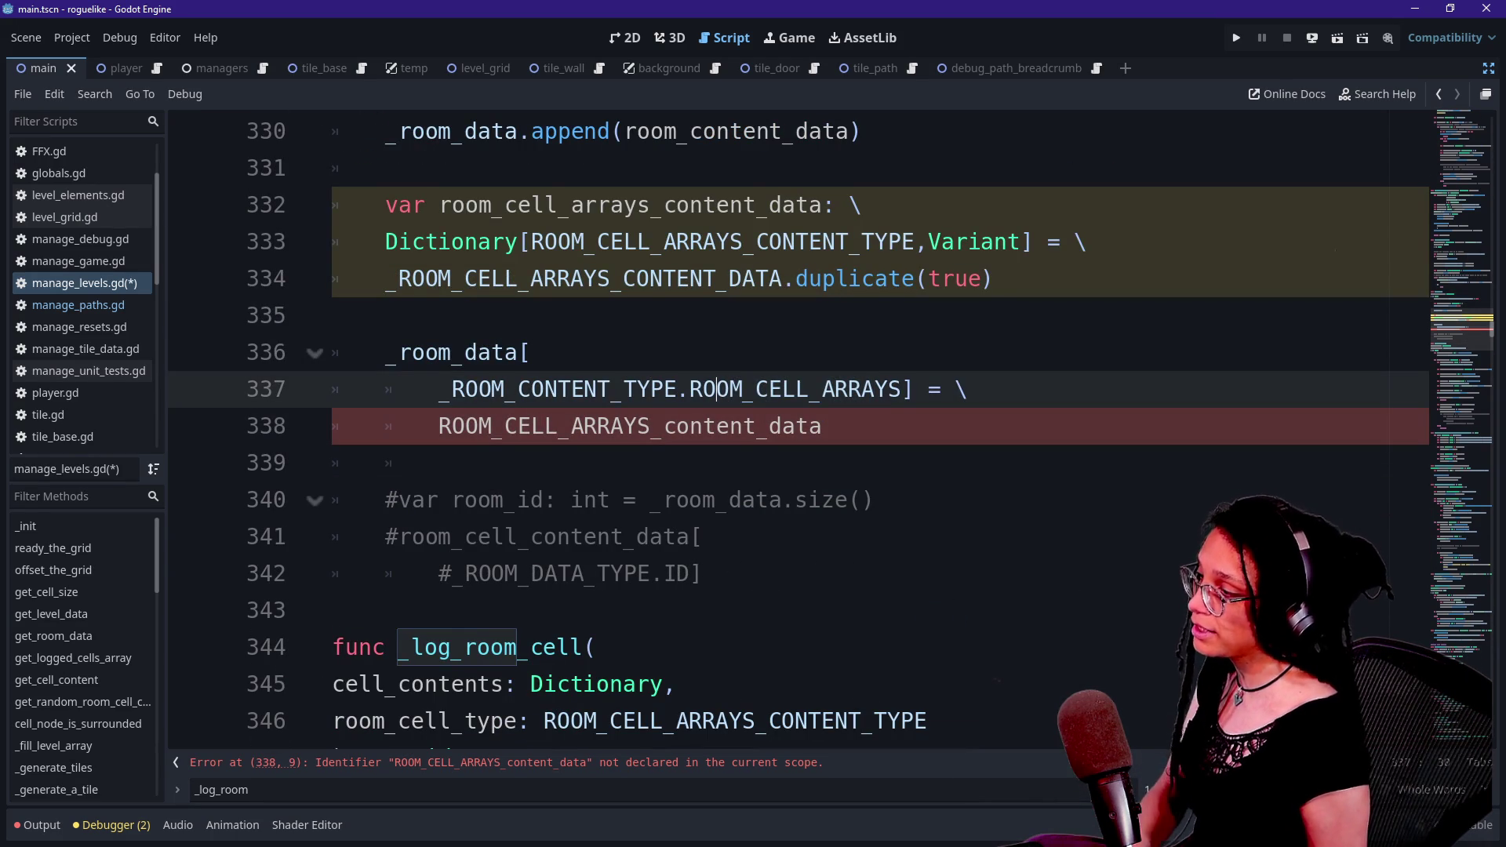
pyautogui.click(376, 316)
pyautogui.scroll(2, 831, 432)
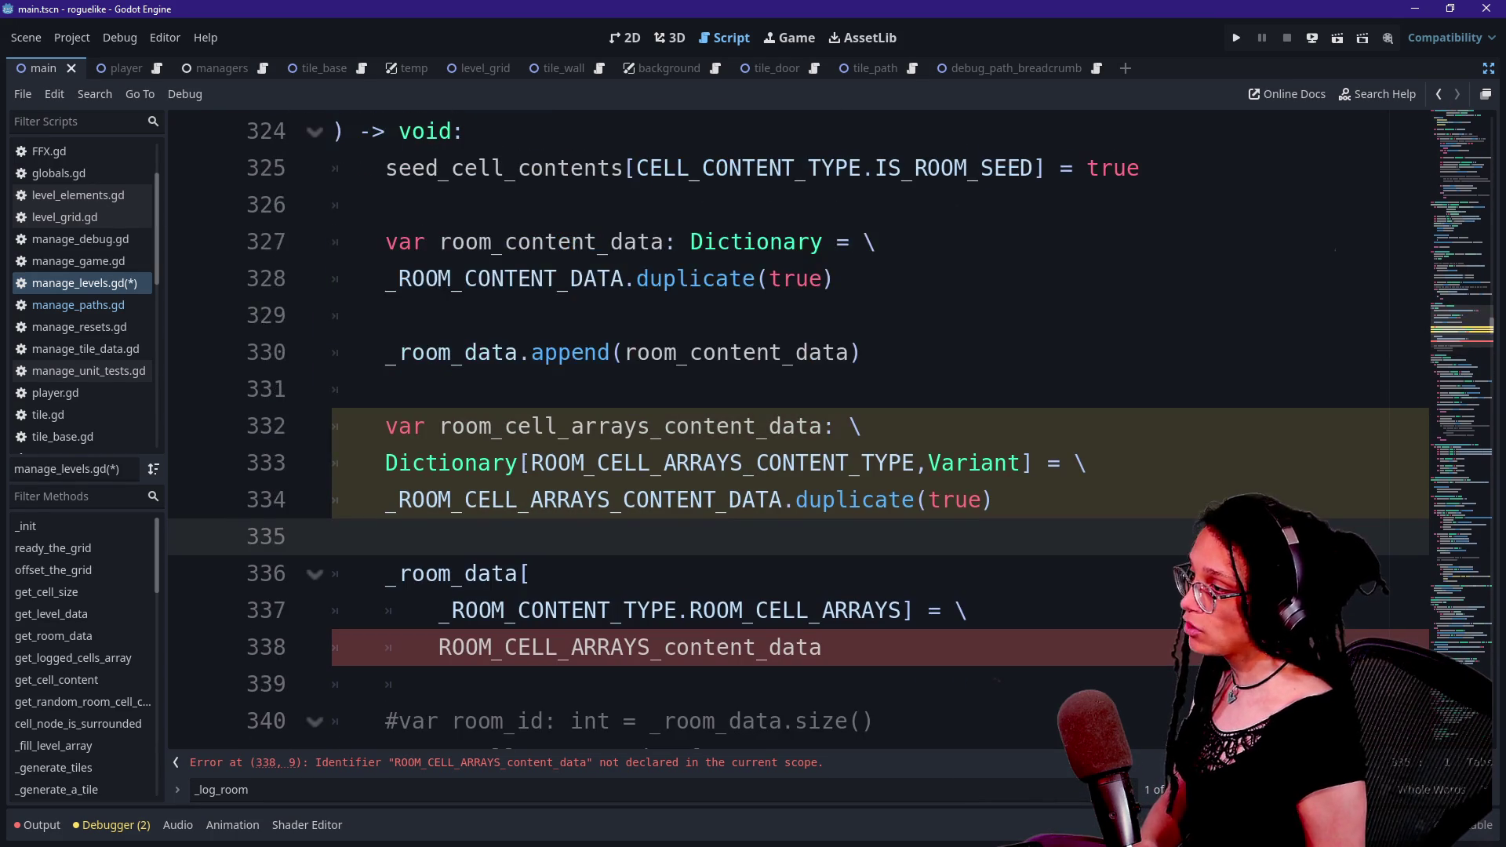
pyautogui.press('Left')
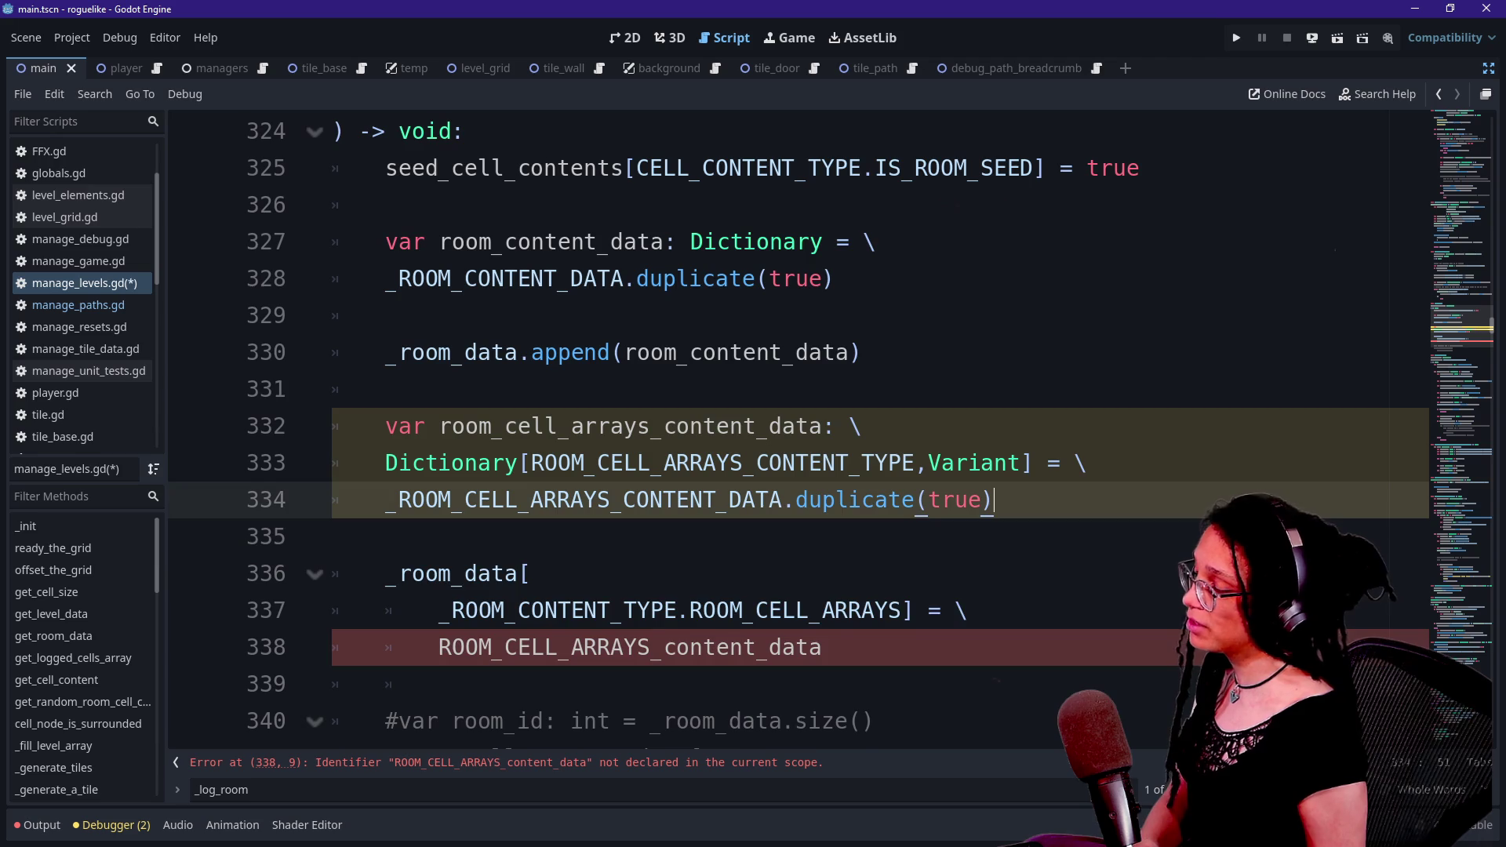
pyautogui.press('Return')
pyautogui.press('Return')
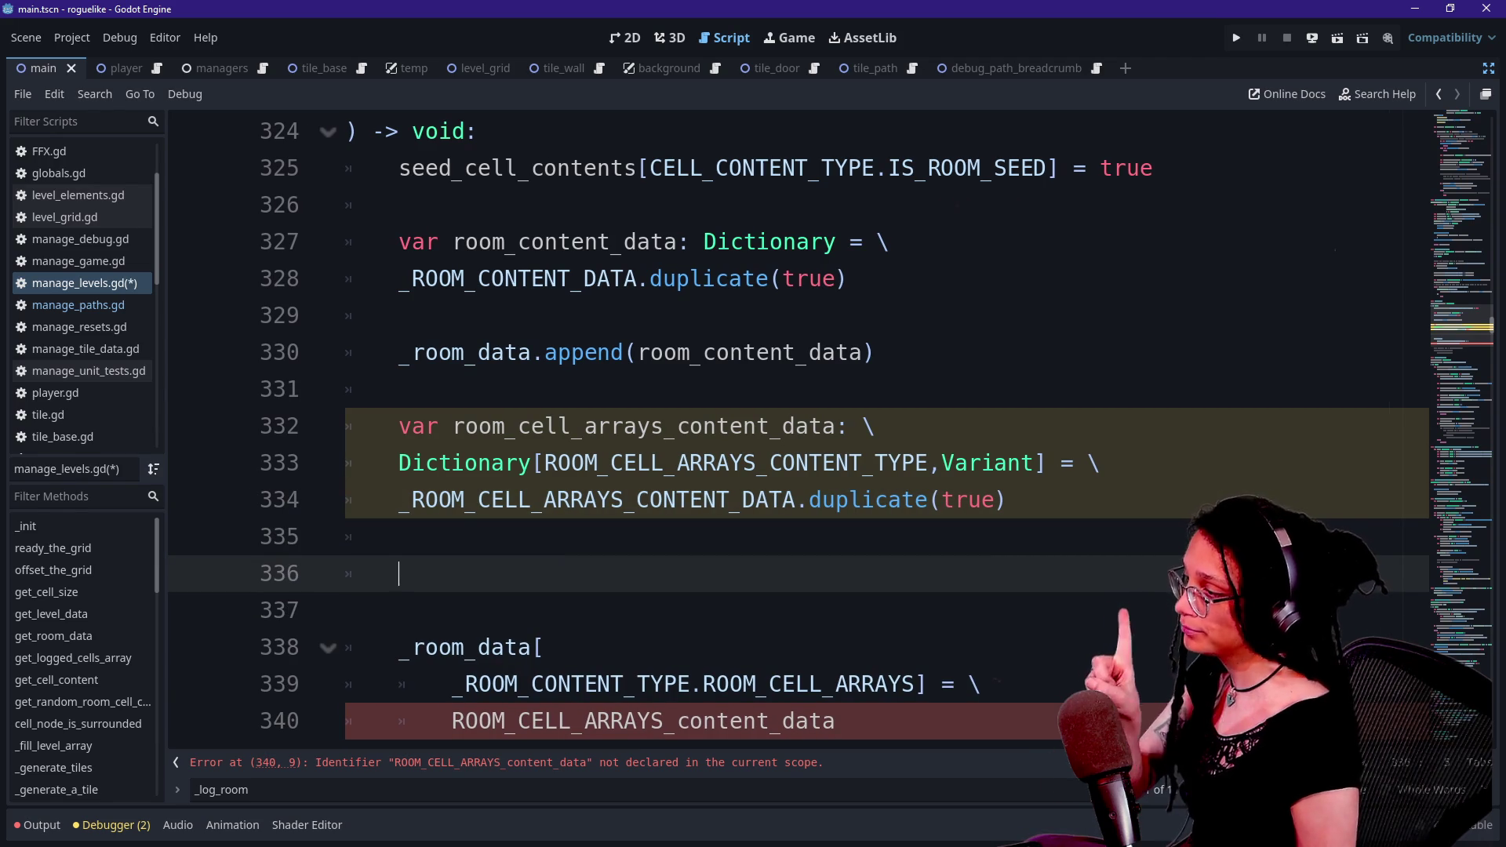
# - Begin line 336 with _room_data[_ROOM_CONTENT_TYPE. using autocomplete for the enum name
pyautogui.write('_room_dat')
pyautogui.write('a[')
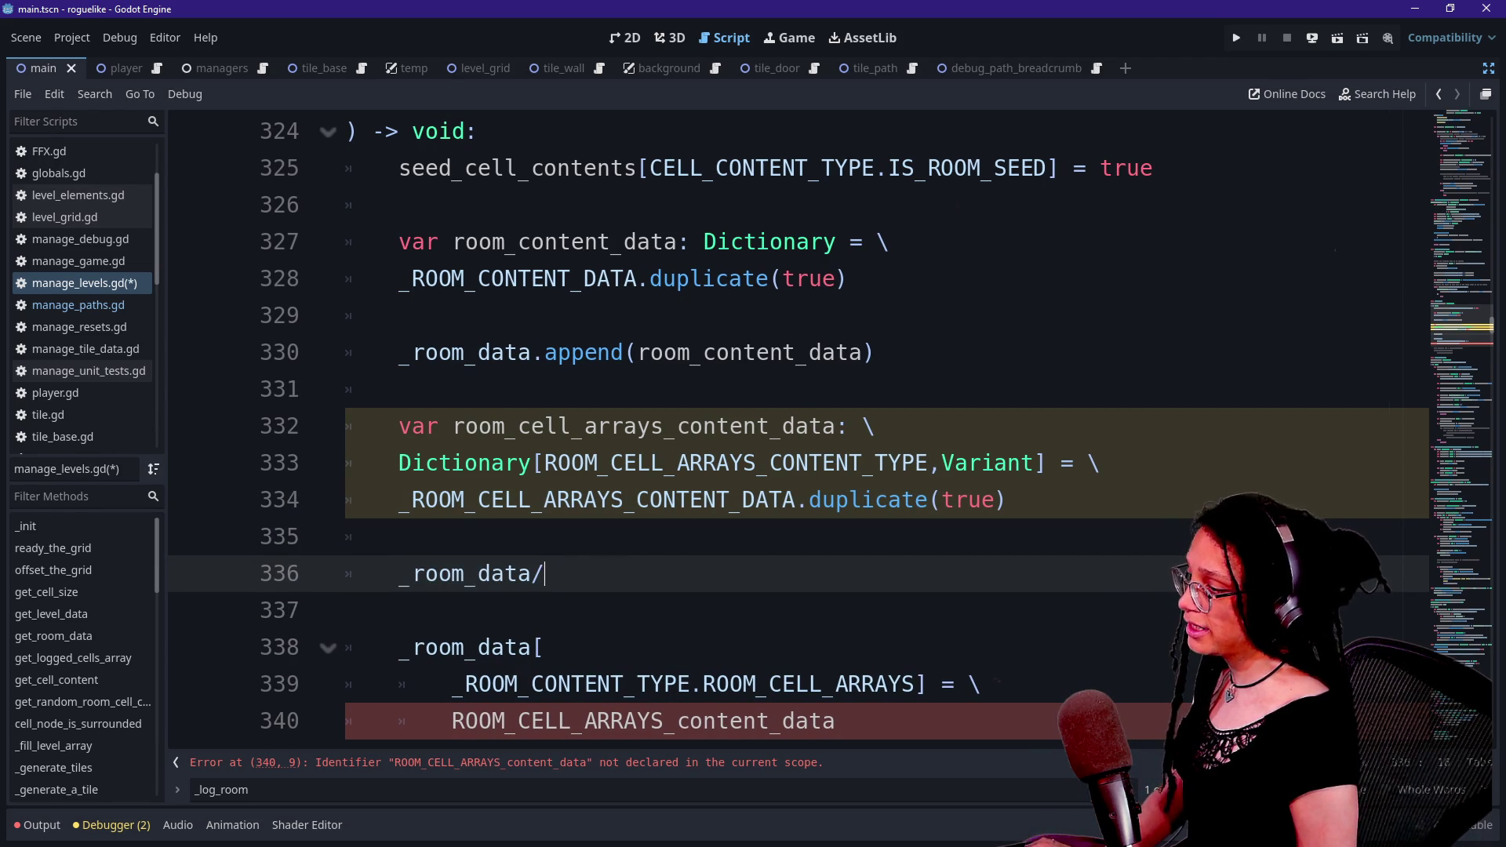
pyautogui.write('roo')
pyautogui.press('BackSpace')
pyautogui.press('BackSpace')
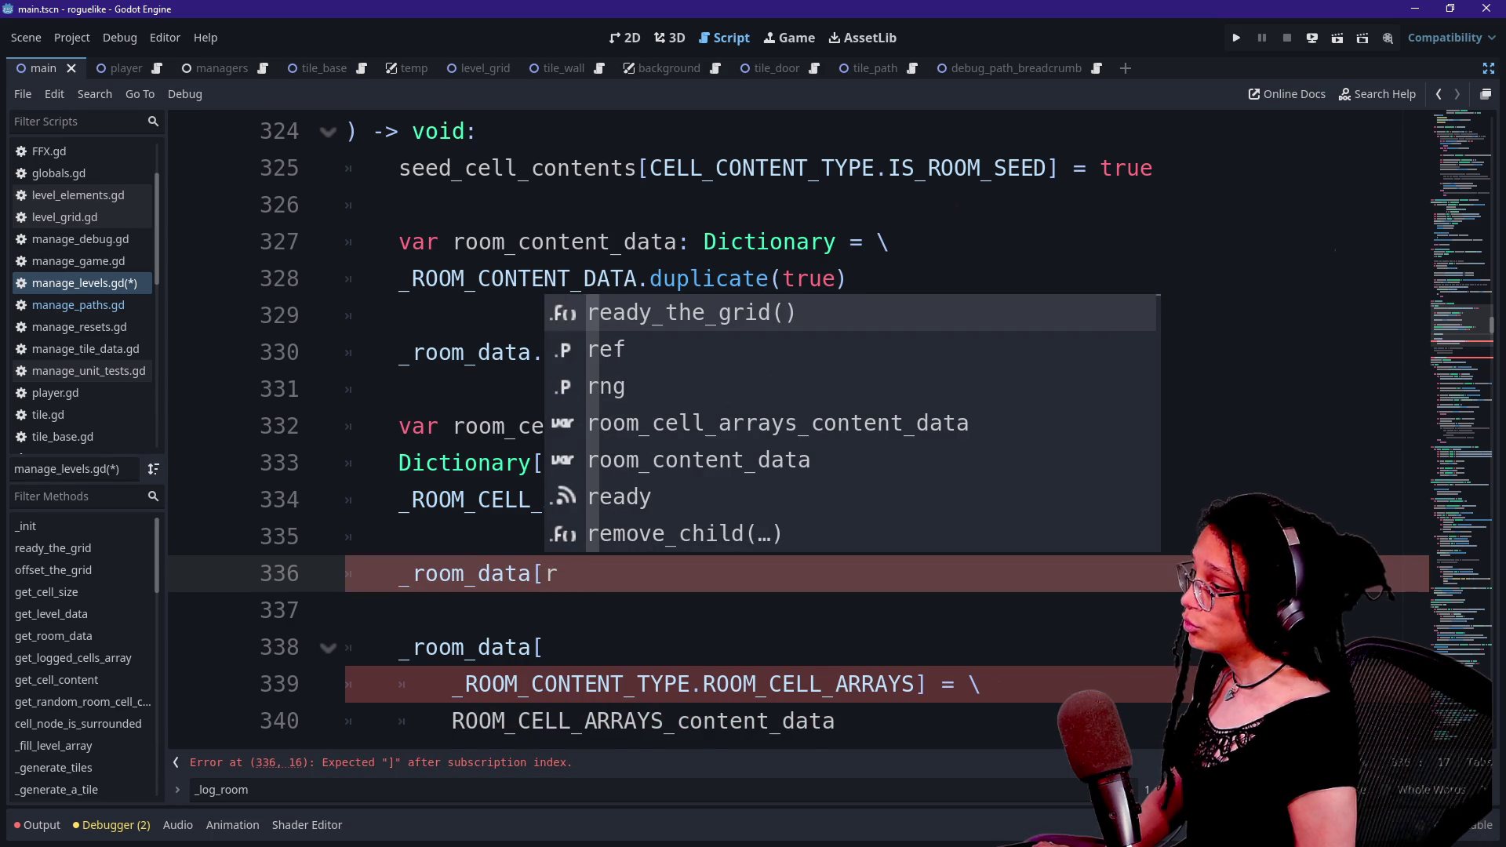
pyautogui.press('BackSpace')
pyautogui.press('BackSpace')
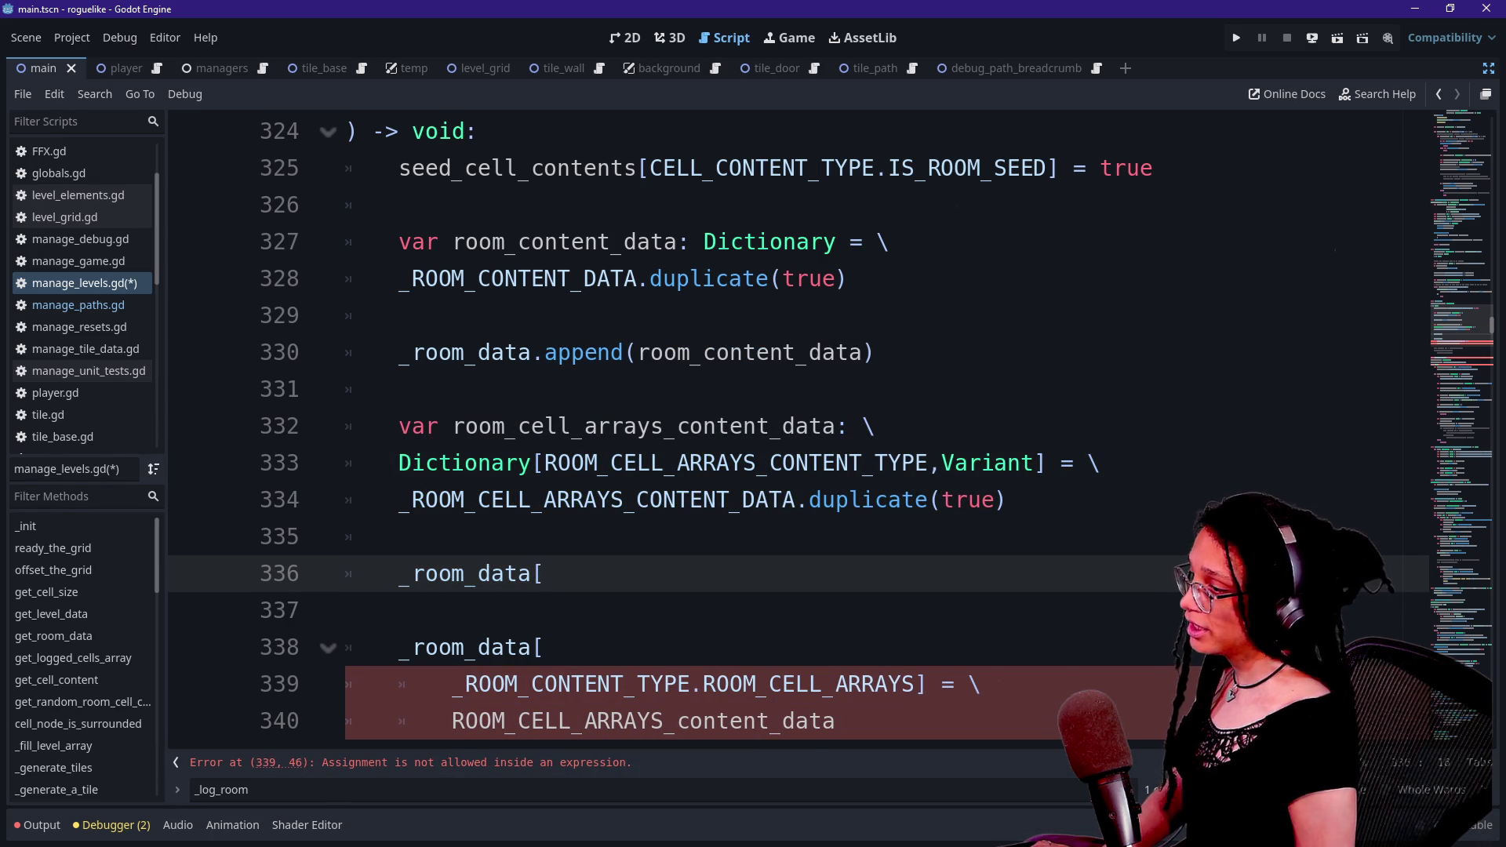
pyautogui.write('_ROOM')
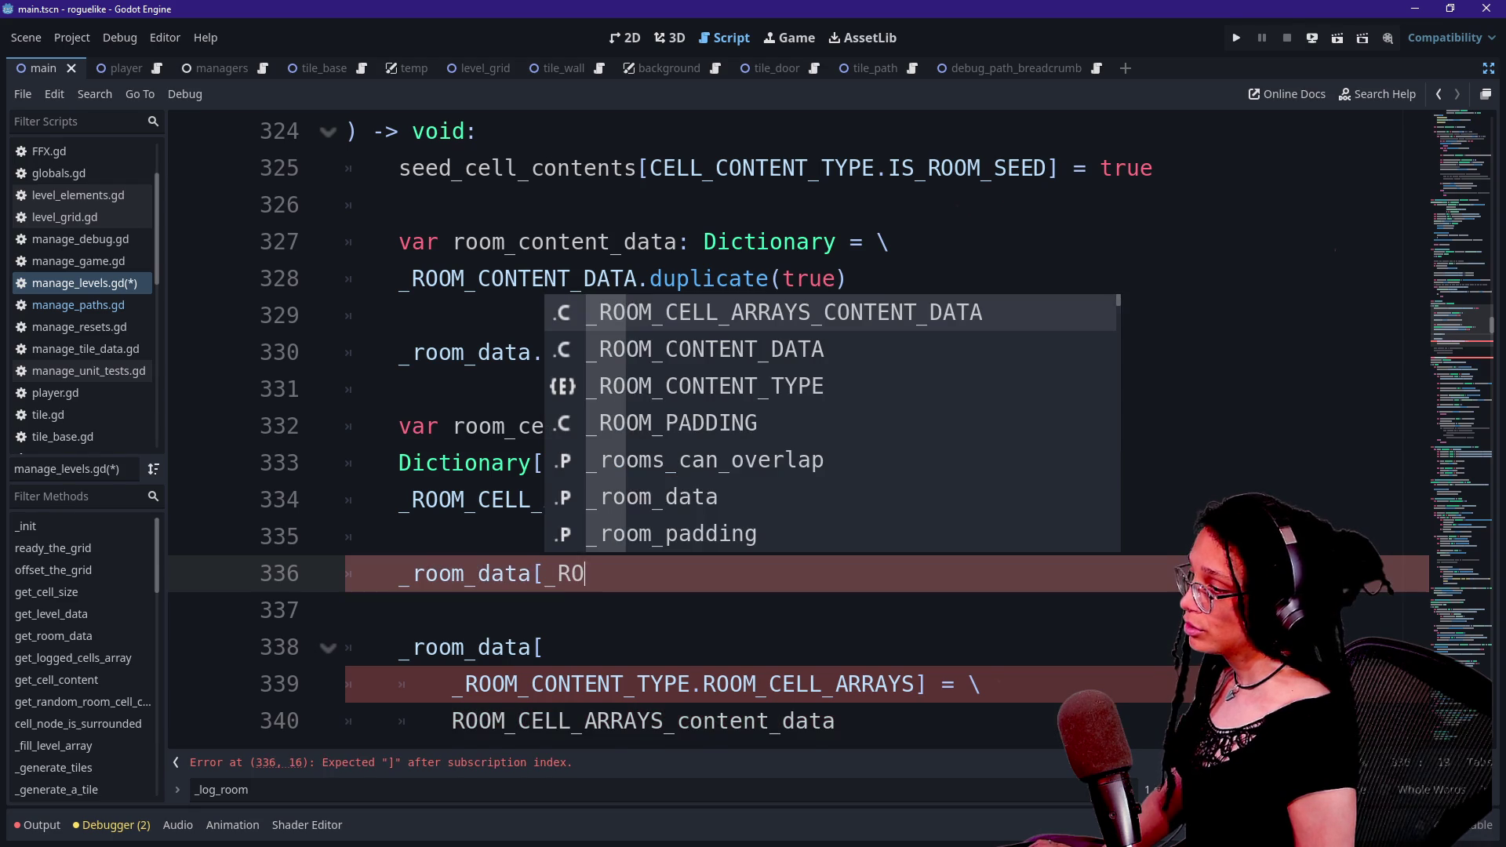
pyautogui.press('Down')
pyautogui.press('Down')
pyautogui.press('Return')
pyautogui.write('.')
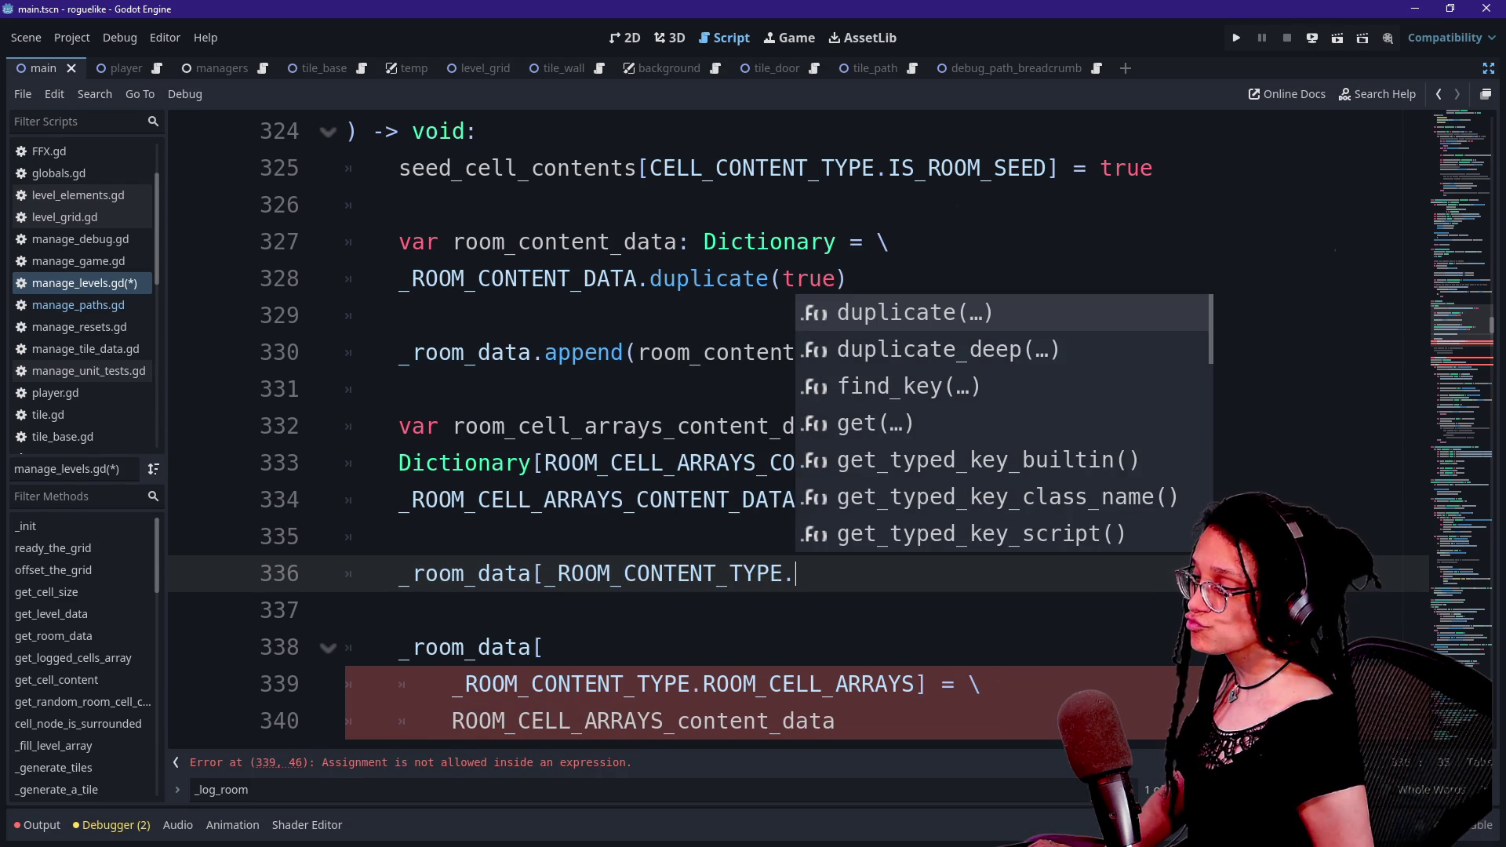
pyautogui.press('Down')
pyautogui.press('Up')
pyautogui.press('Up')
pyautogui.press('Up')
pyautogui.press('Down')
pyautogui.press('Down')
pyautogui.press('Down')
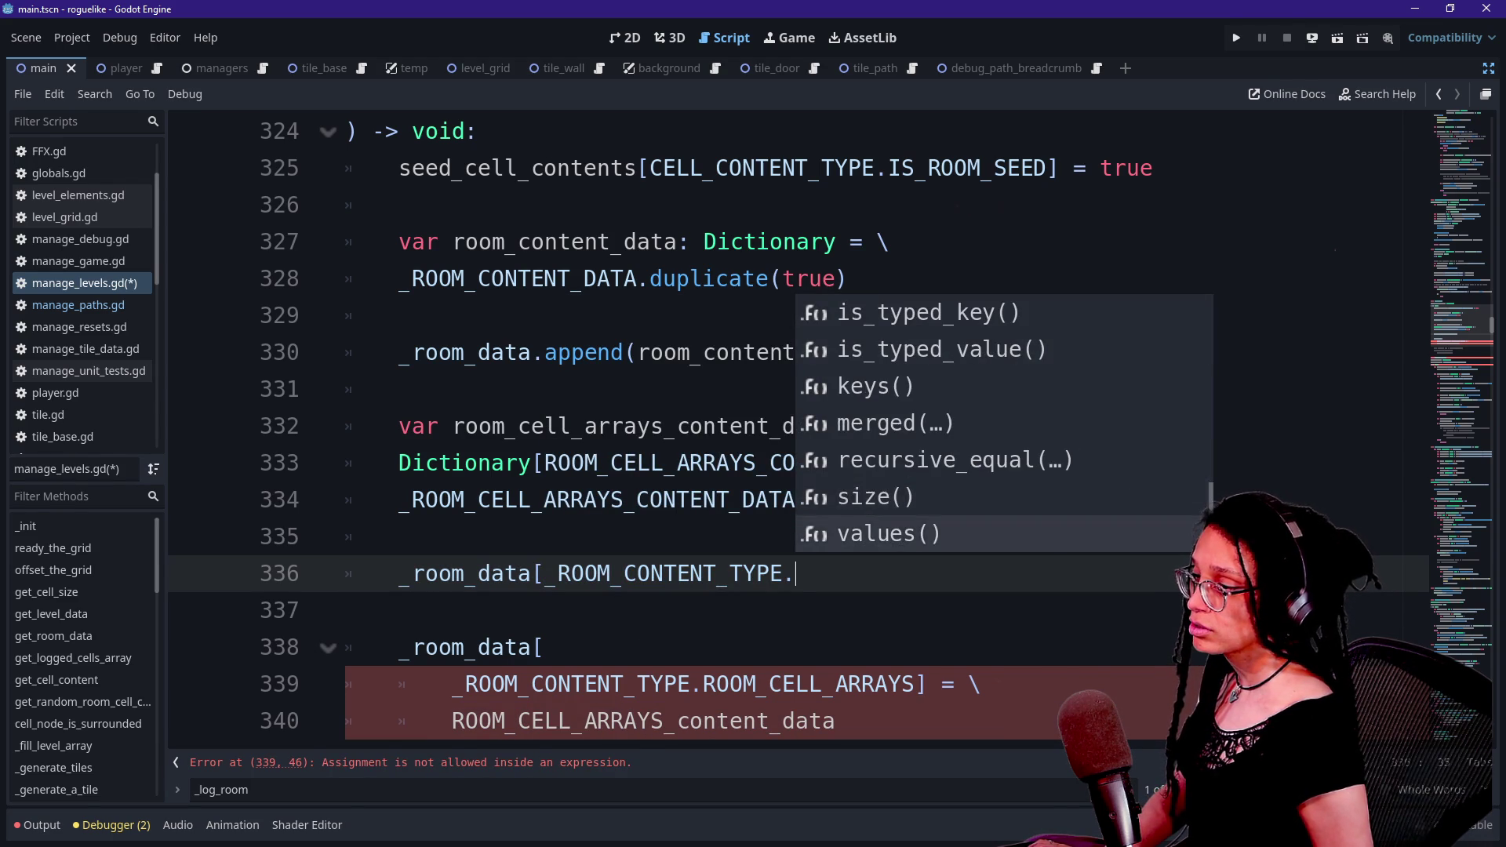
pyautogui.press('Escape')
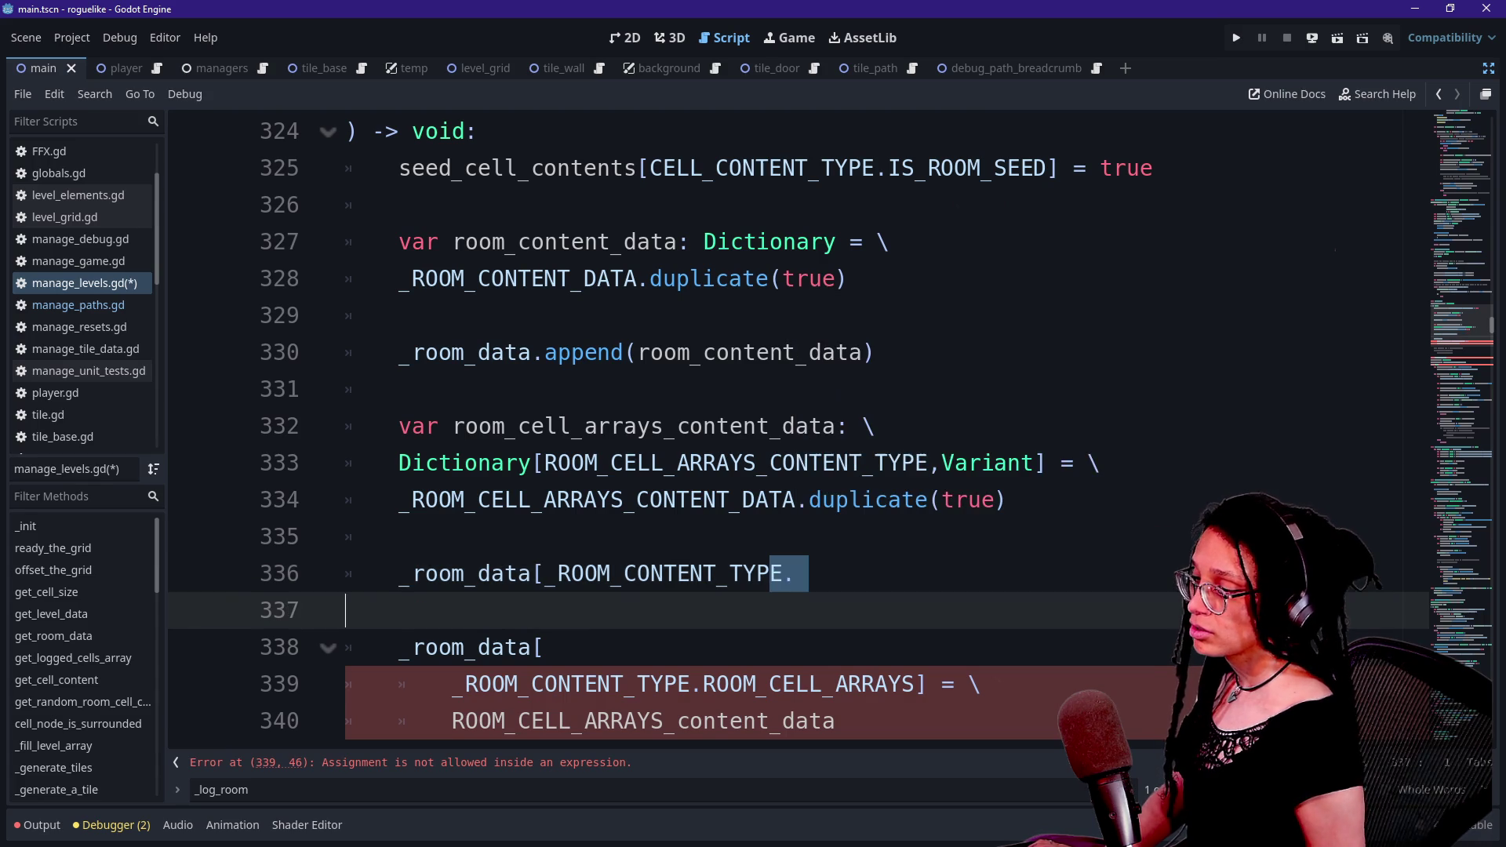
# - Check the ROOM_CELL_ARRAYS entry in the _ROOM_CONTENT_TYPE enum definition, then return to the code
pyautogui.keyDown('ctrl'); pyautogui.click(670, 573); pyautogui.keyUp('ctrl')
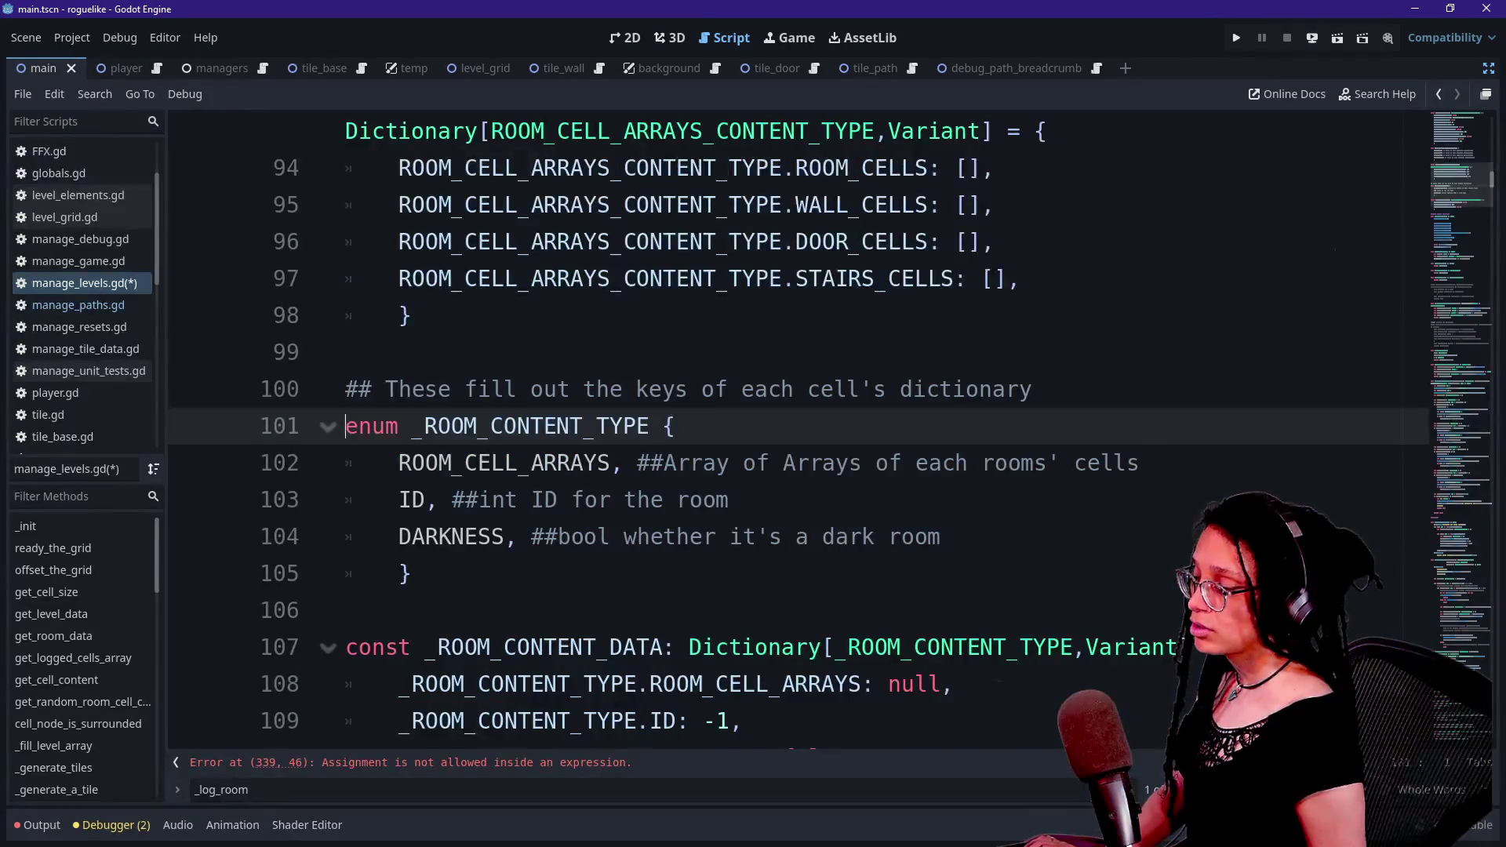
pyautogui.click(624, 463)
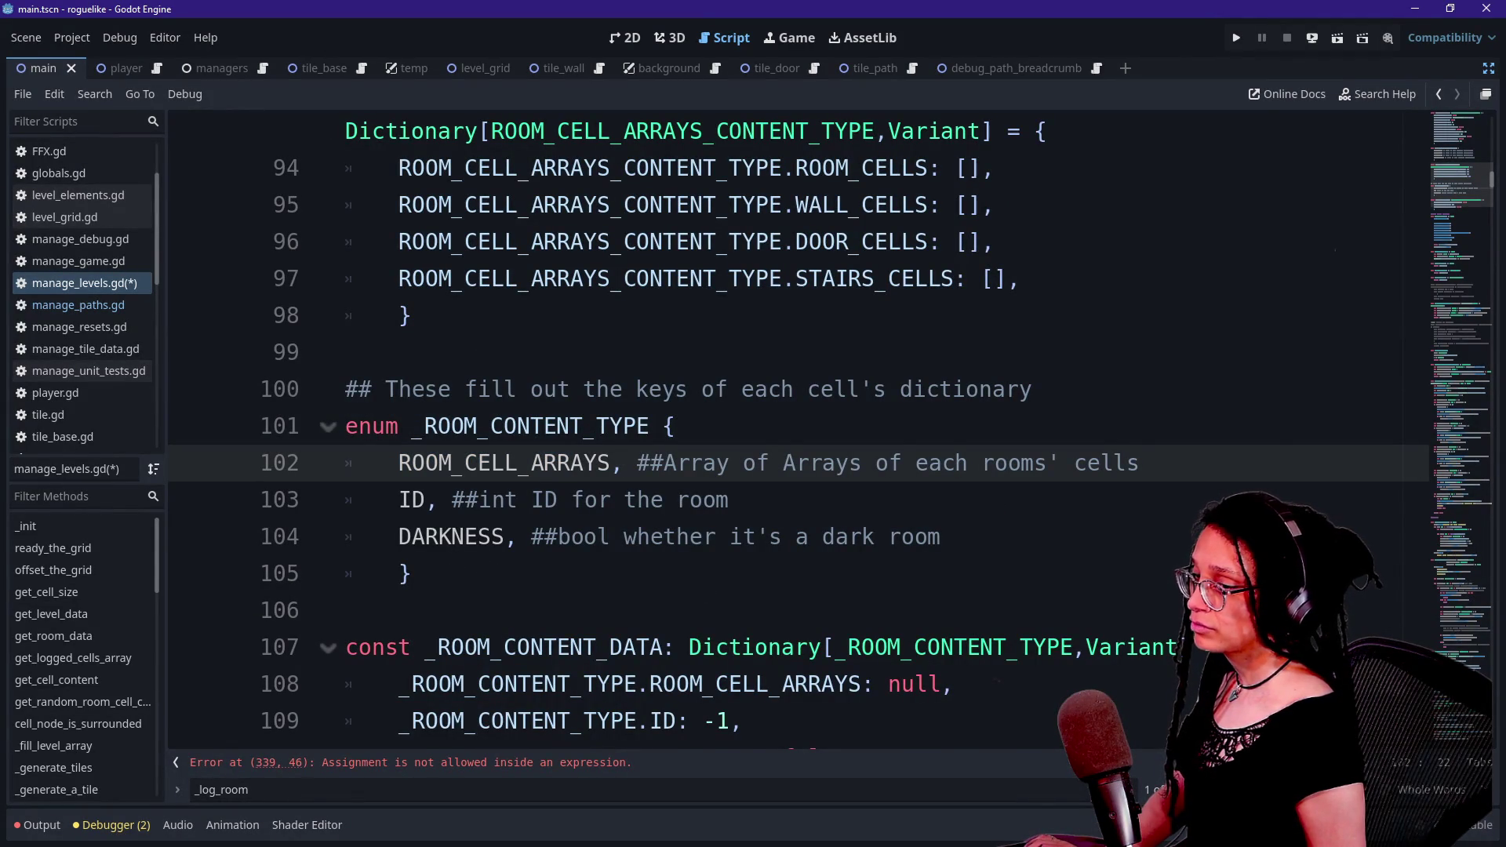
pyautogui.click(496, 768)
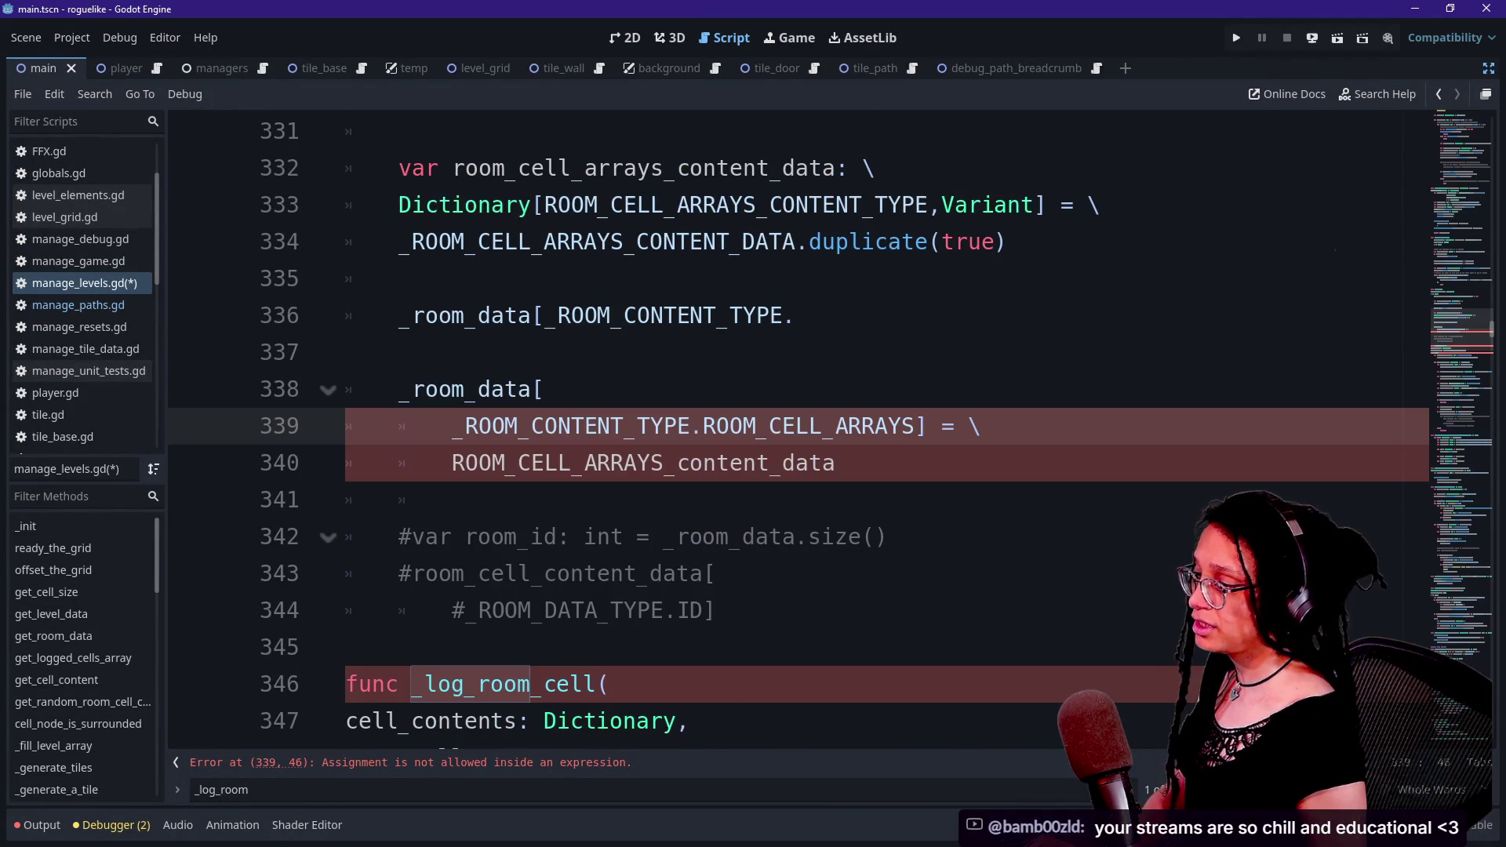
# - Comment out the old _room_data assignment on lines 338–340 with Ctrl+K
pyautogui.click(453, 499)
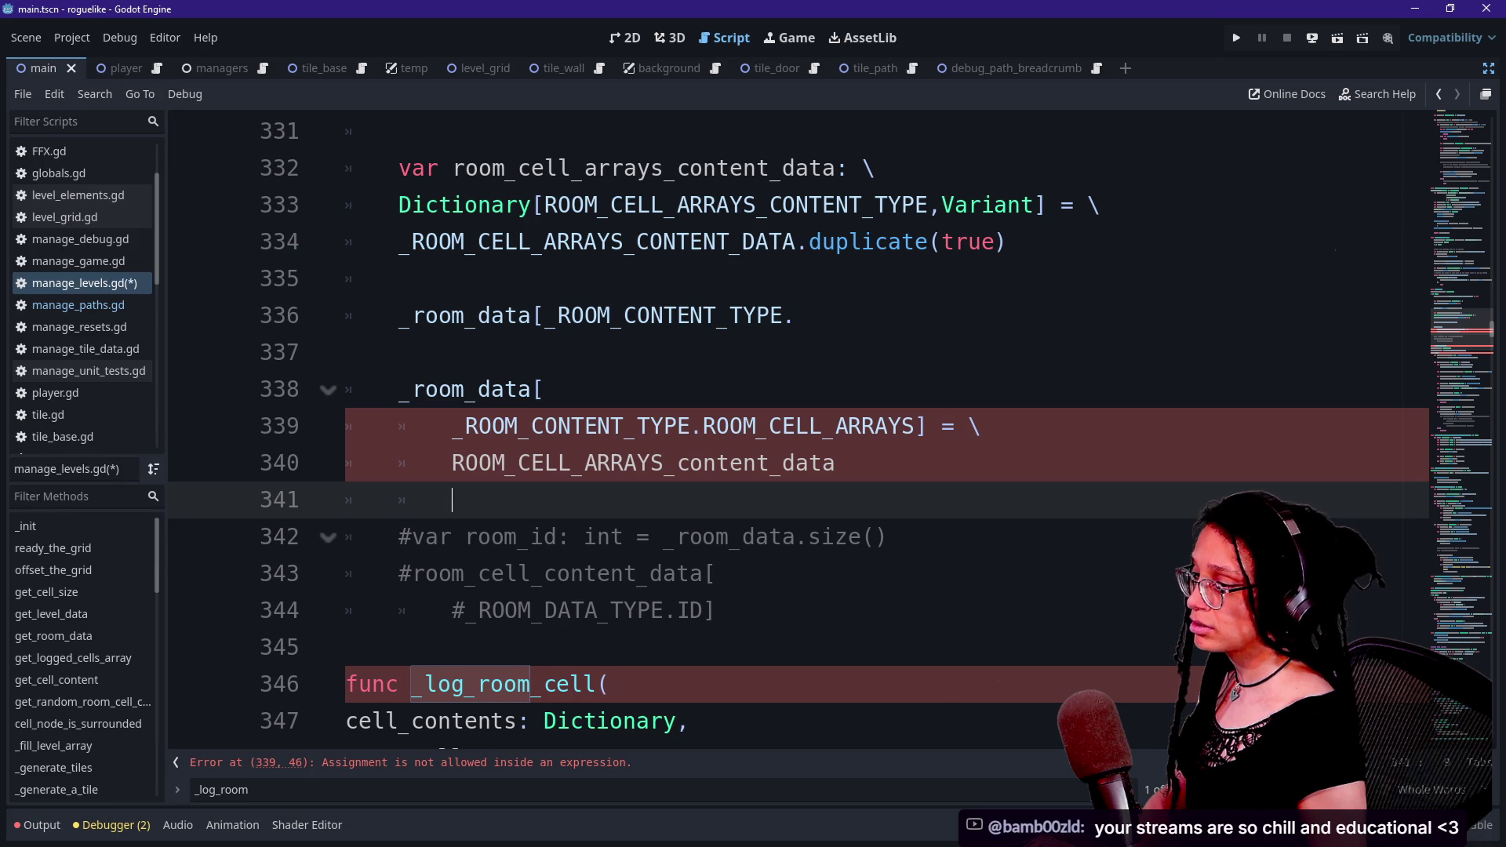
pyautogui.press('Up')
pyautogui.press('End')
pyautogui.hotkey('shift', 'Up')
pyautogui.hotkey('shift', 'Up')
pyautogui.hotkey('shift', 'Down')
pyautogui.hotkey('shift', 'Down')
pyautogui.hotkey('shift', 'Up')
pyautogui.hotkey('shift', 'Up')
pyautogui.hotkey('ctrl', 'k')
pyautogui.click(346, 353)
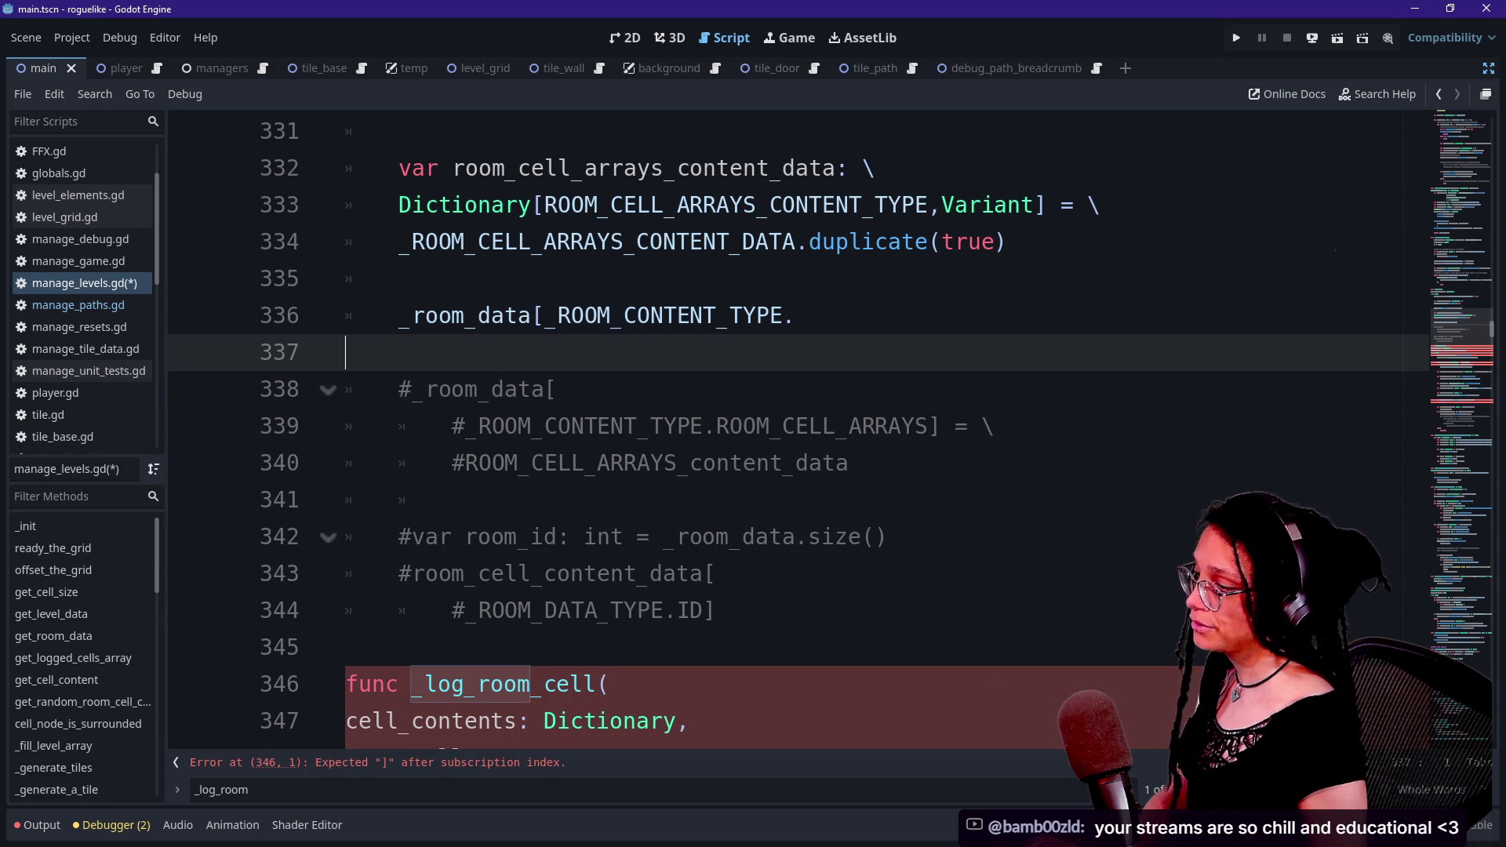
# - Complete the index as _room_data[_ROOM_CONTENT_TYPE.ROOM_CELL_ARRAYS] using the autocomplete suggestion
pyautogui.press('Up')
pyautogui.press('Up')
pyautogui.press('Down')
pyautogui.press('End')
pyautogui.press('BackSpace')
pyautogui.write('.')
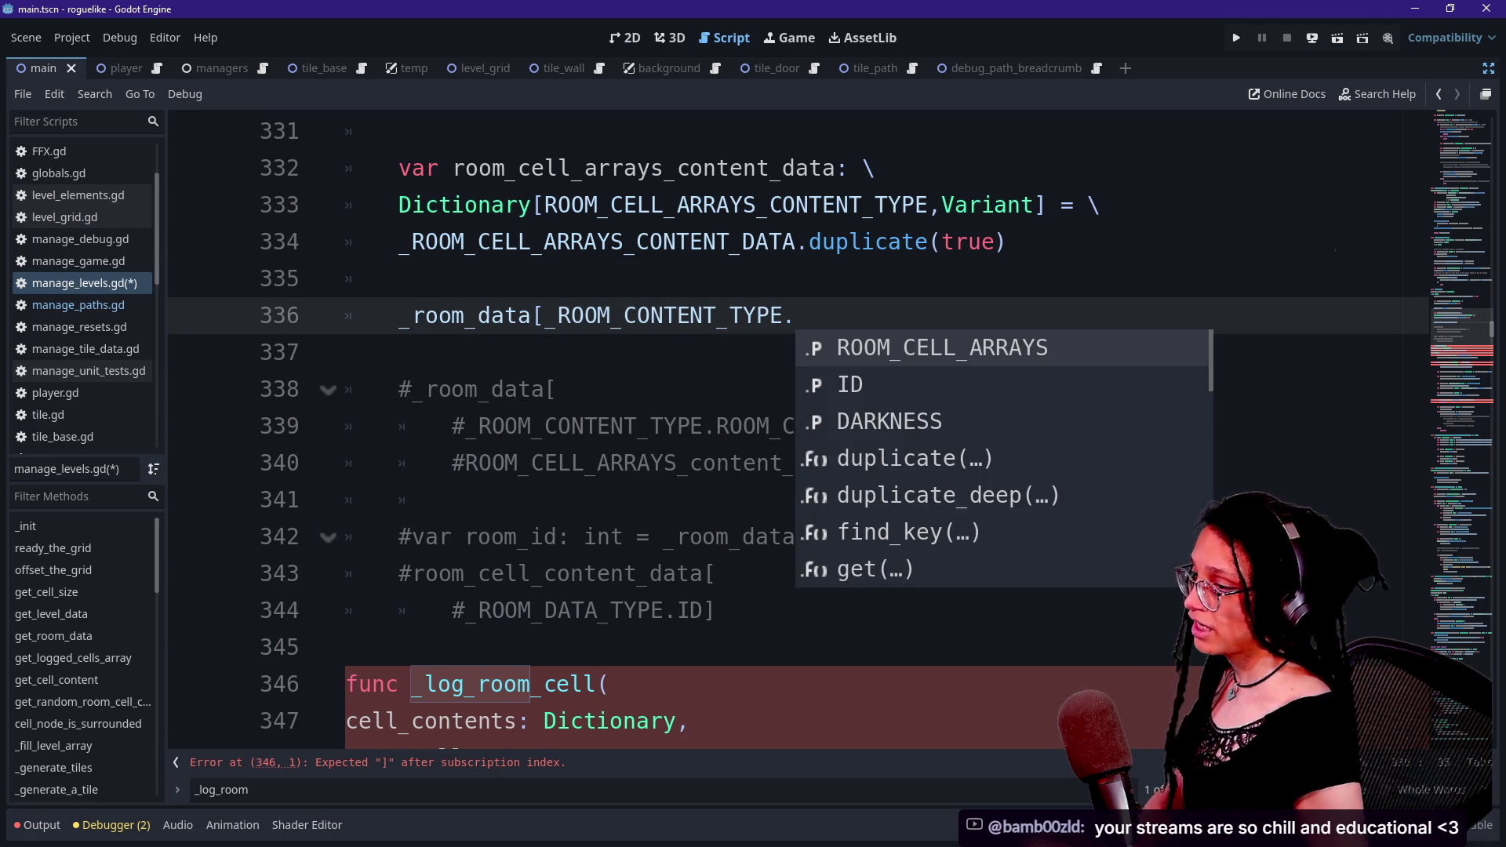
pyautogui.press('Down')
pyautogui.press('Down')
pyautogui.press('Up')
pyautogui.press('Up')
pyautogui.press('Return')
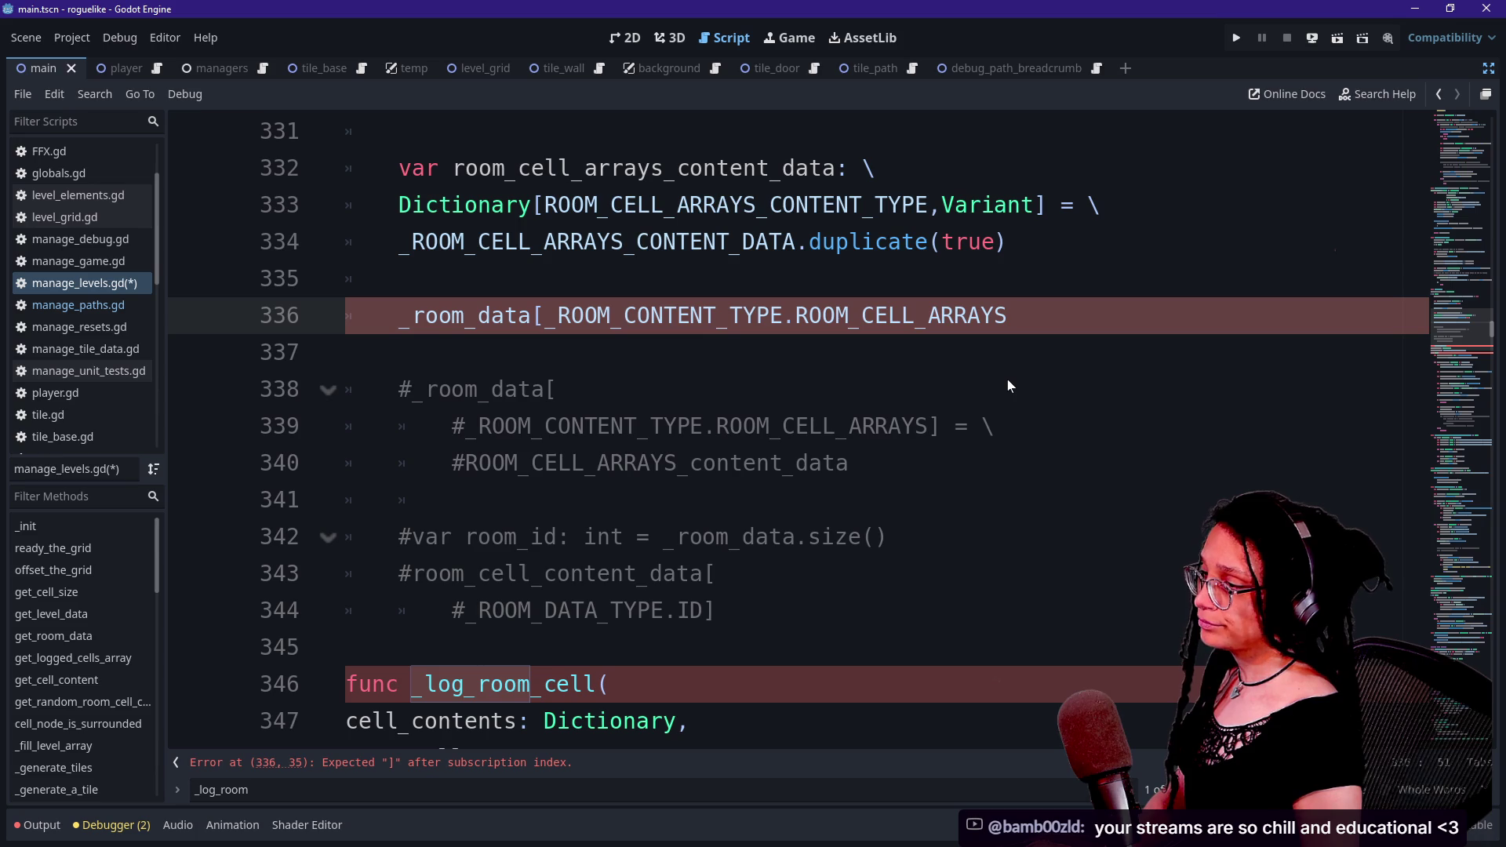
pyautogui.write(']')
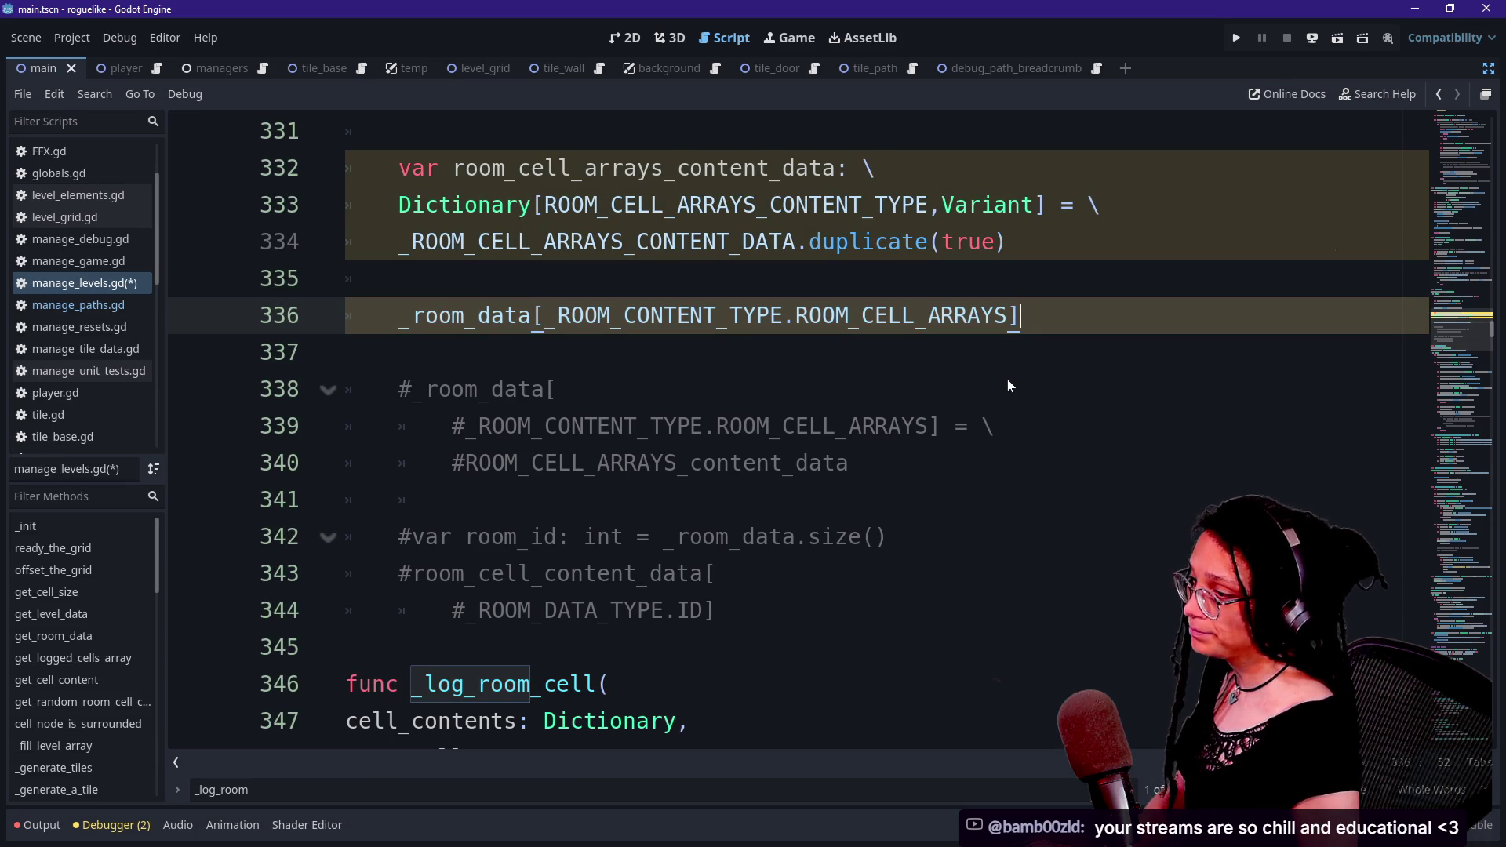
# - Wrap the index after _room_data[ onto an indented line 337 and review it
pyautogui.click(543, 316)
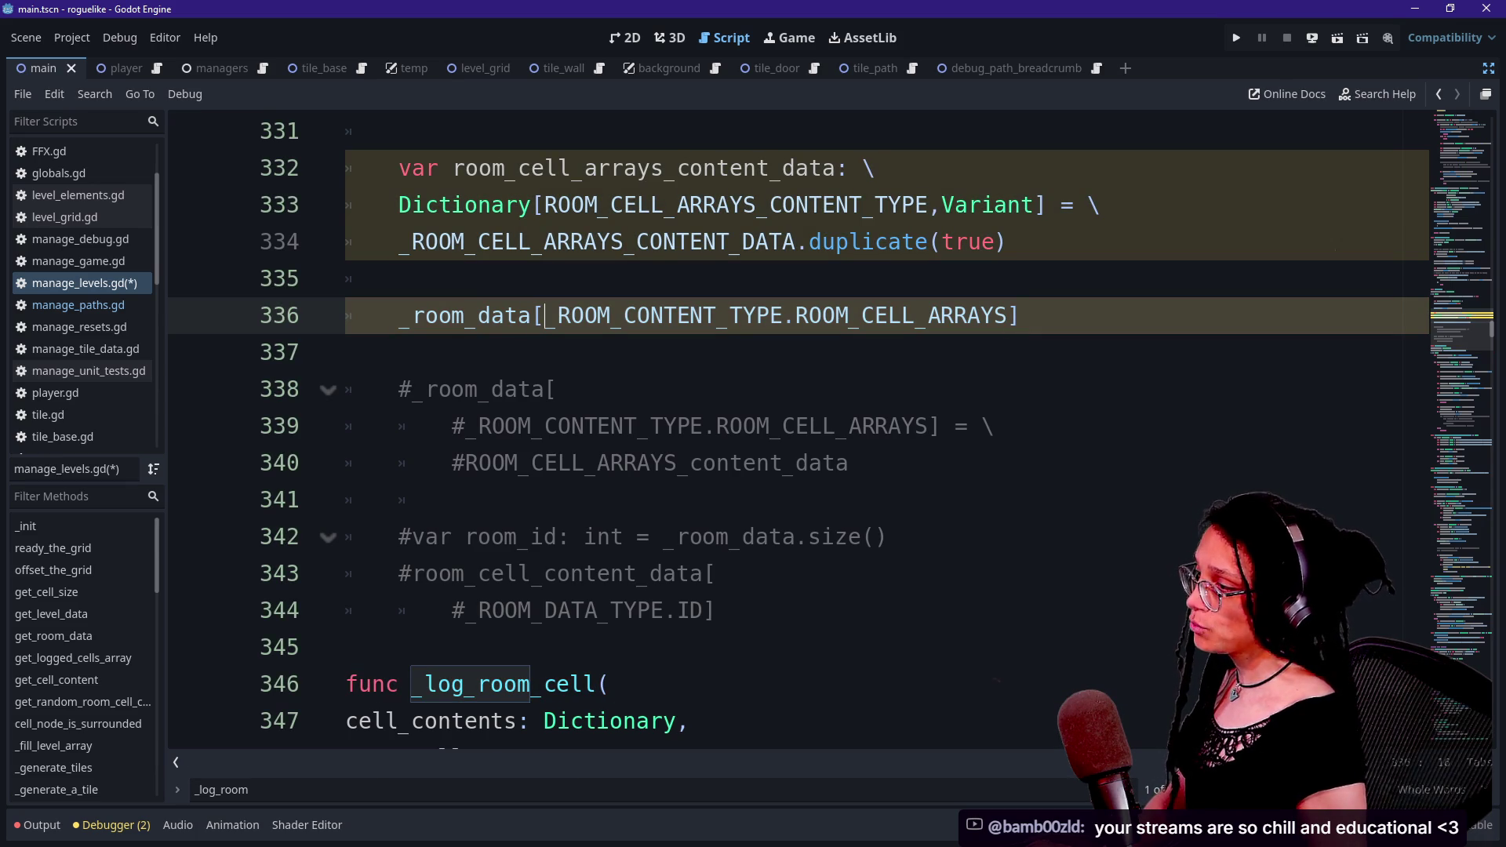
pyautogui.press('Return')
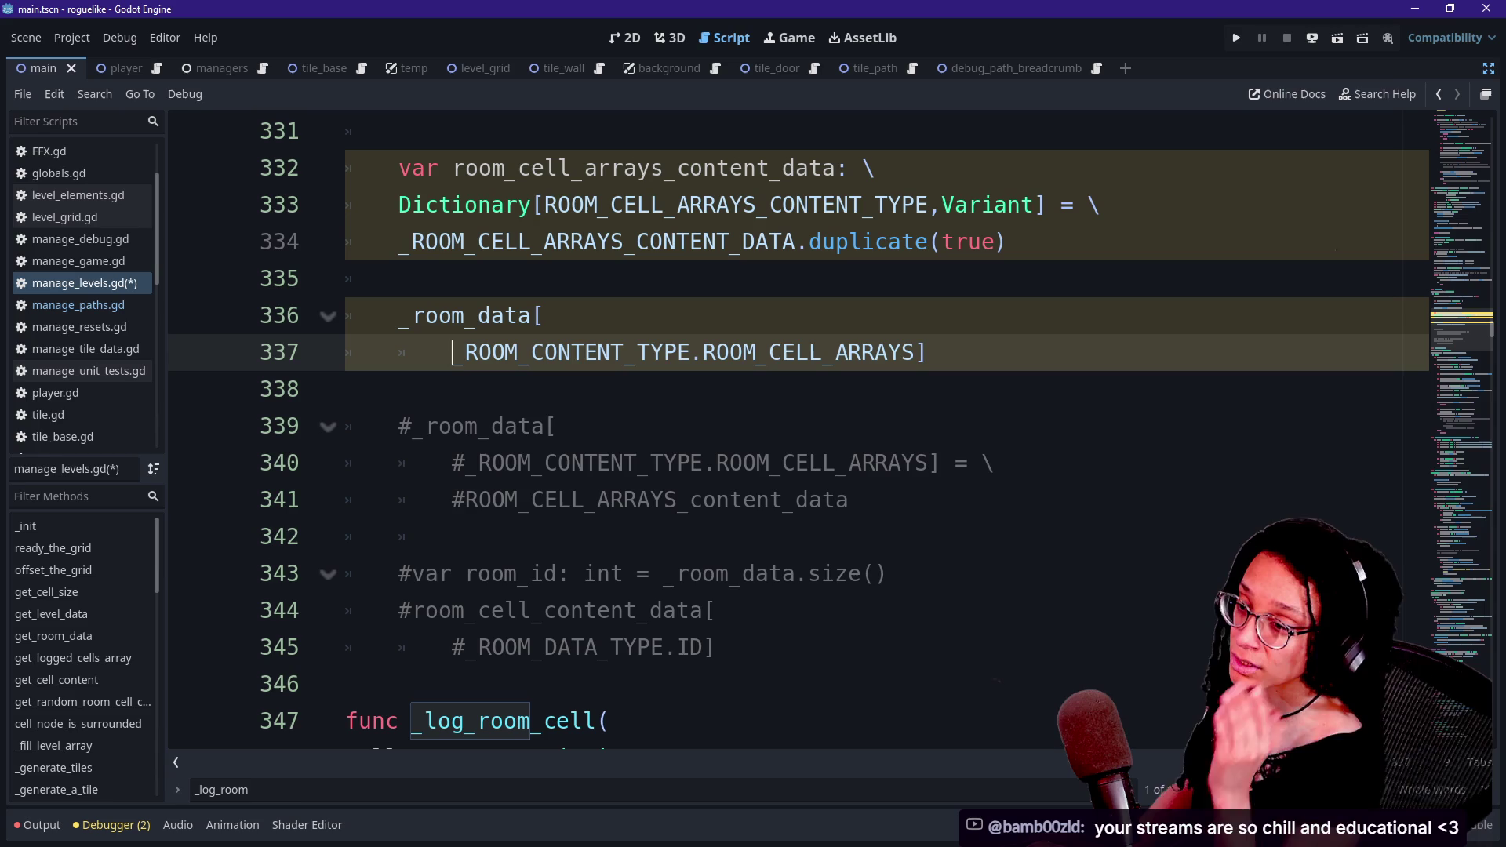
pyautogui.press('Down')
pyautogui.press('Down')
pyautogui.press('Up')
pyautogui.press('Up')
pyautogui.press('Up')
pyautogui.press('Up')
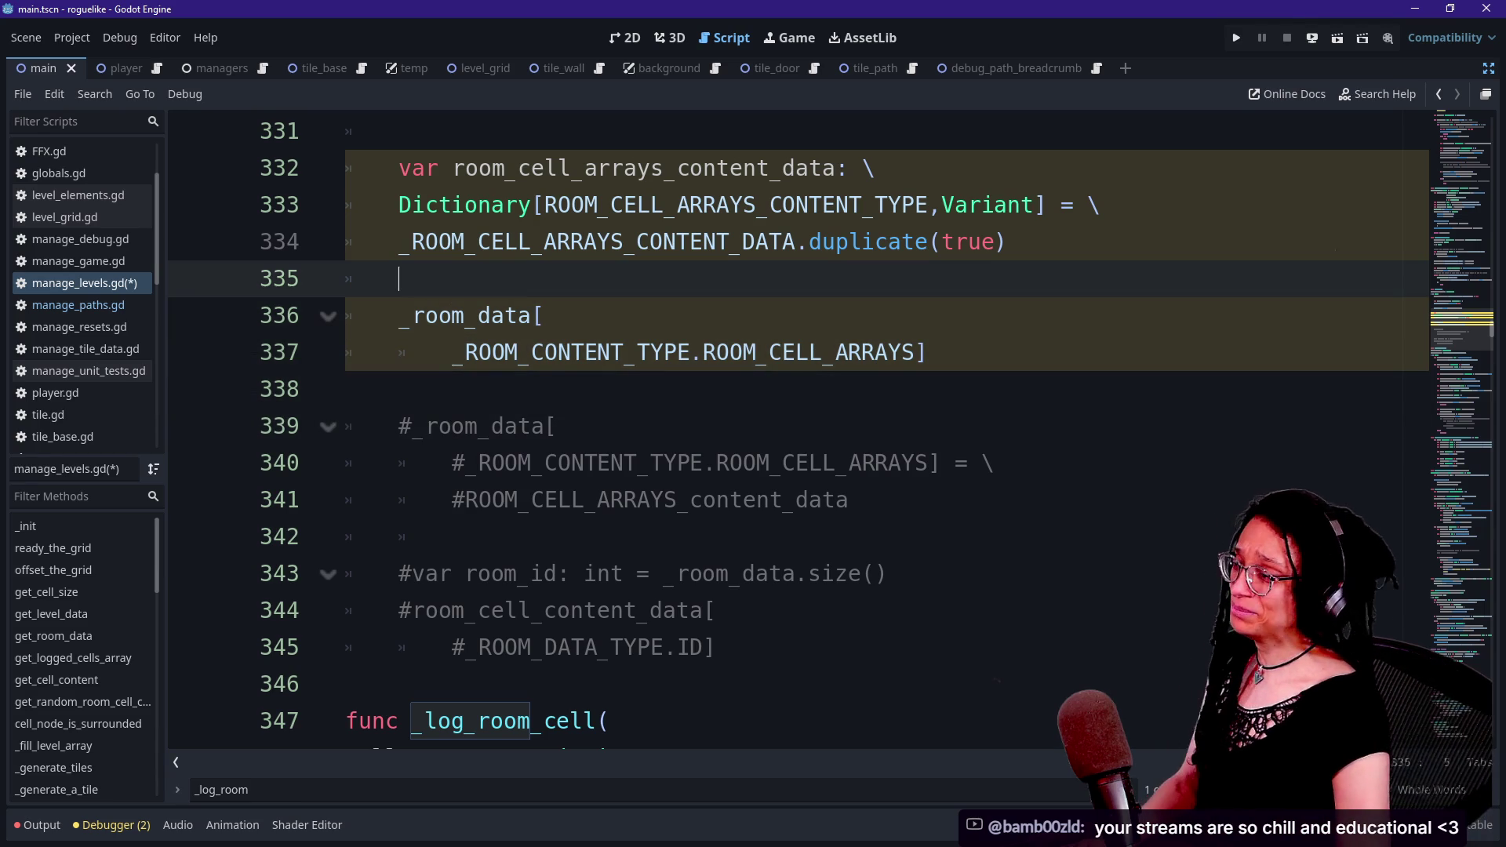
pyautogui.press('Down')
pyautogui.press('Down')
pyautogui.press('Right')
pyautogui.press('Right')
pyautogui.press('Right')
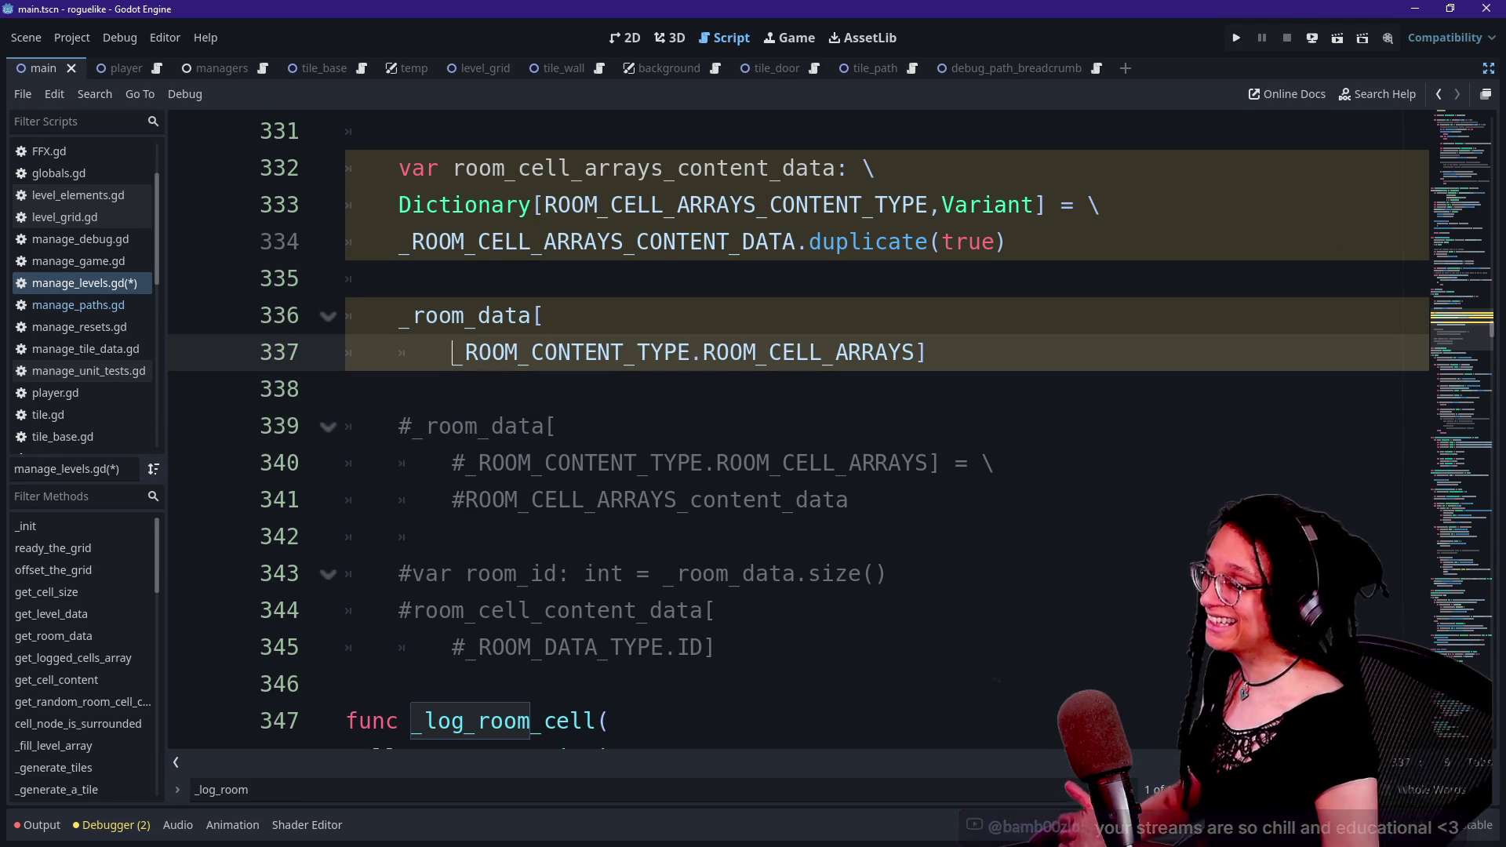
pyautogui.press('End')
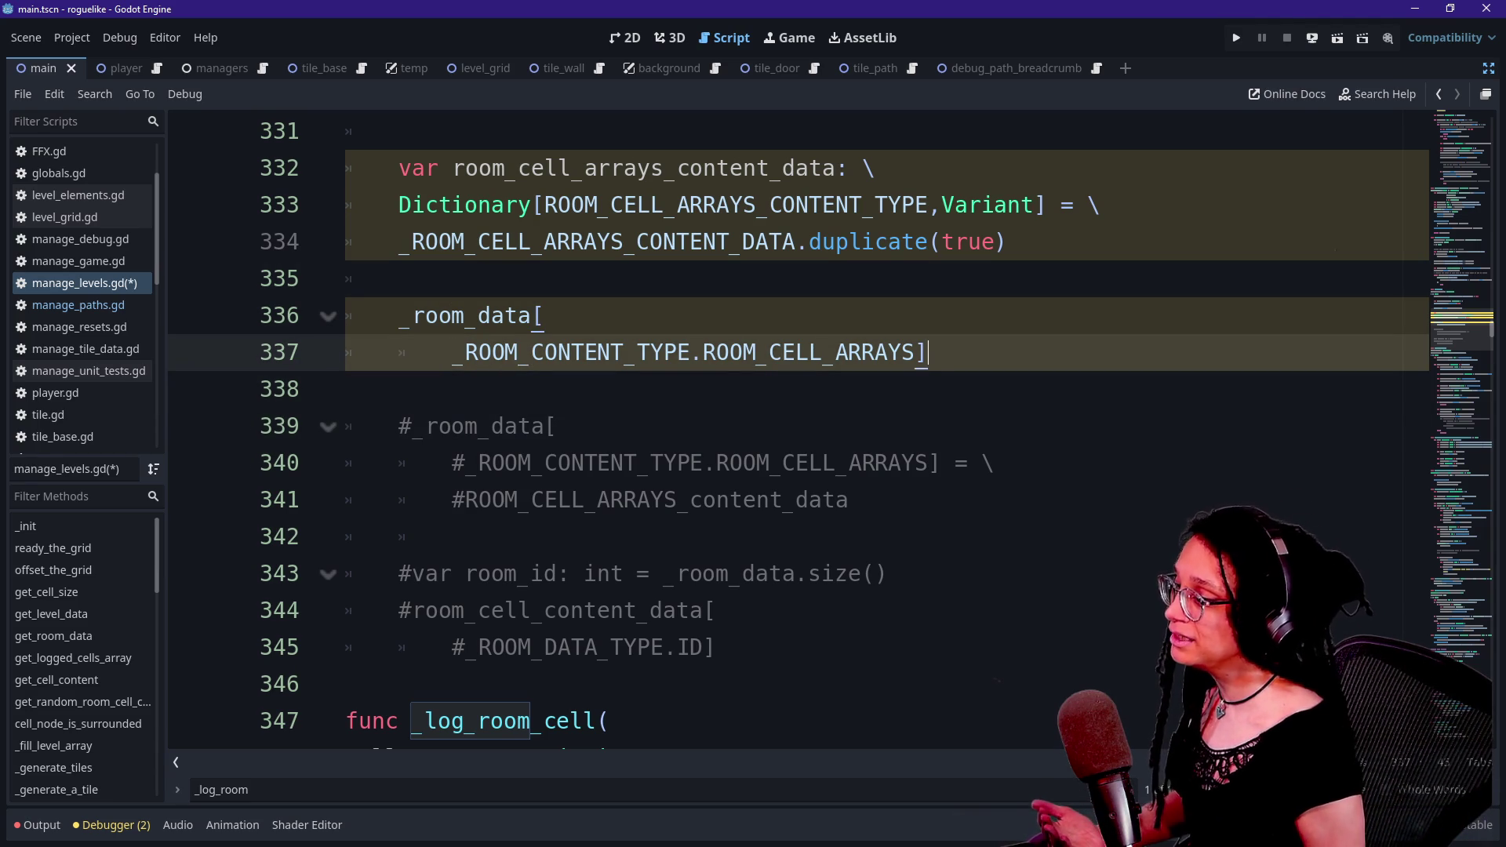
pyautogui.press('Left')
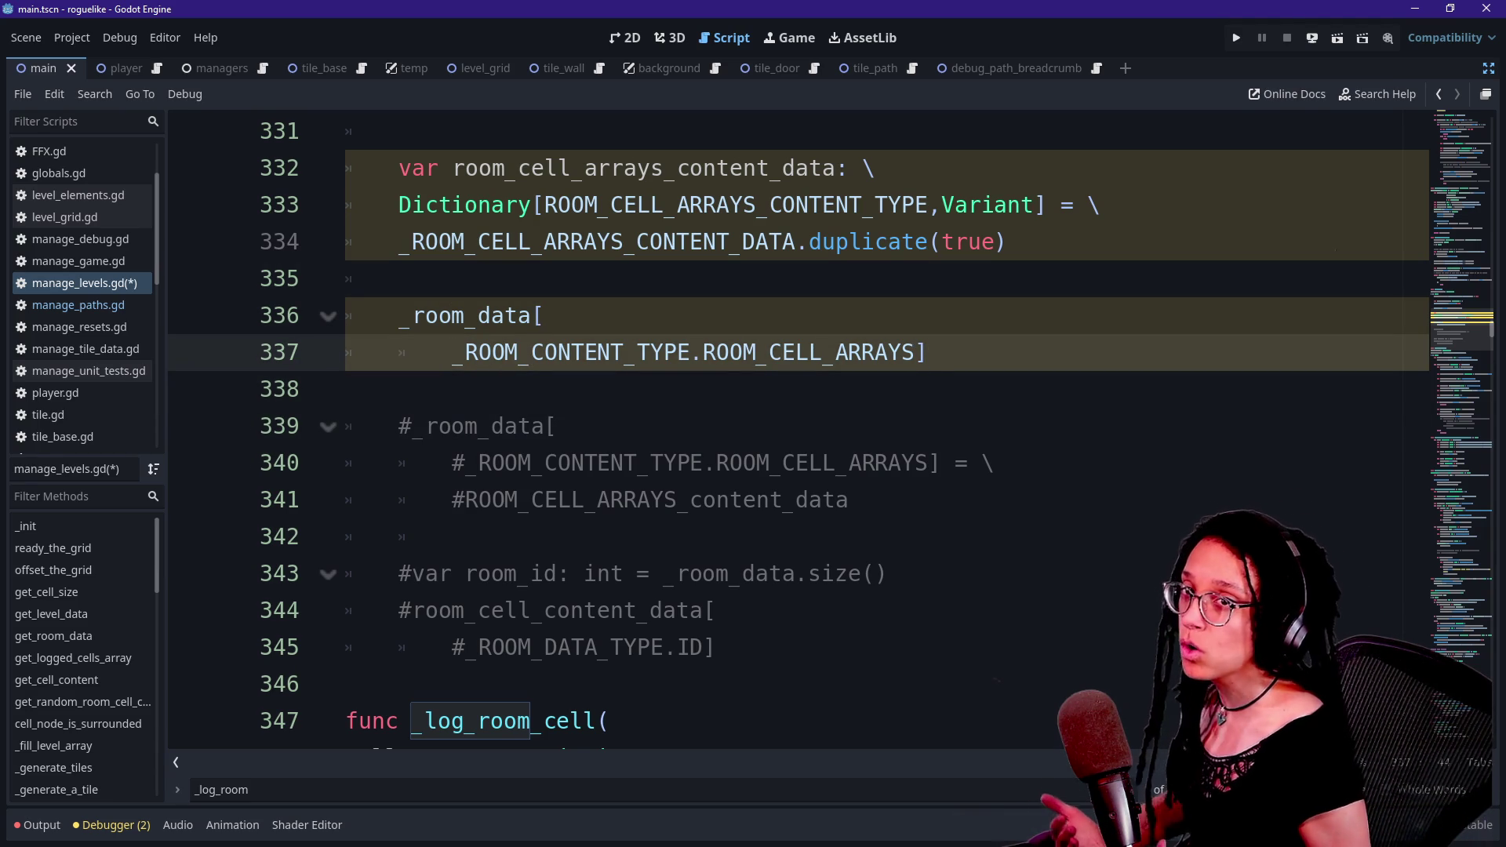
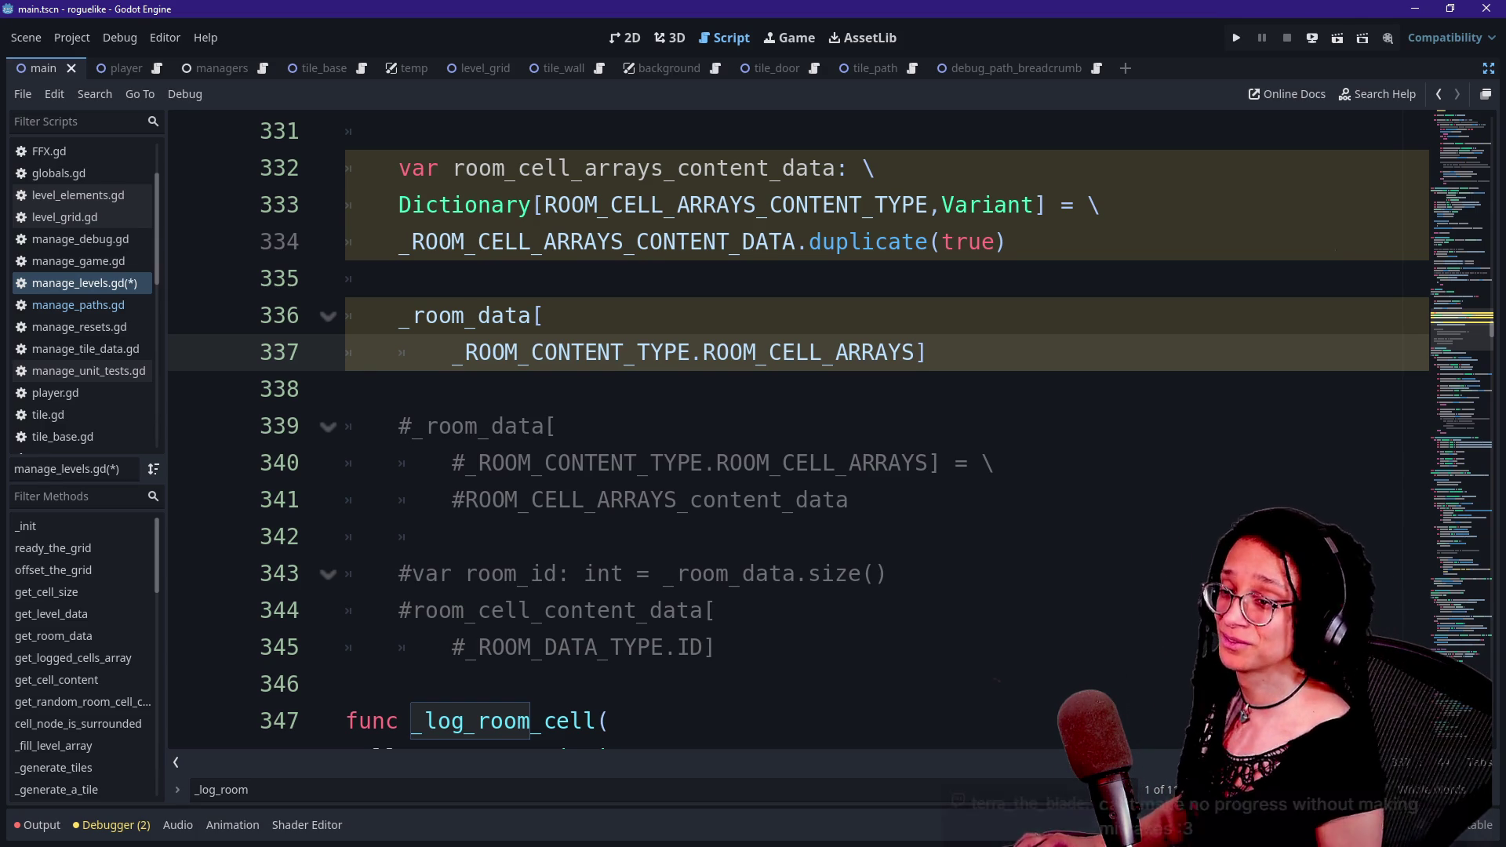
# - Leave the unsaved manage_levels.gd script and bring up the browser with the Godot Learn-Along video
pyautogui.click(346, 389)
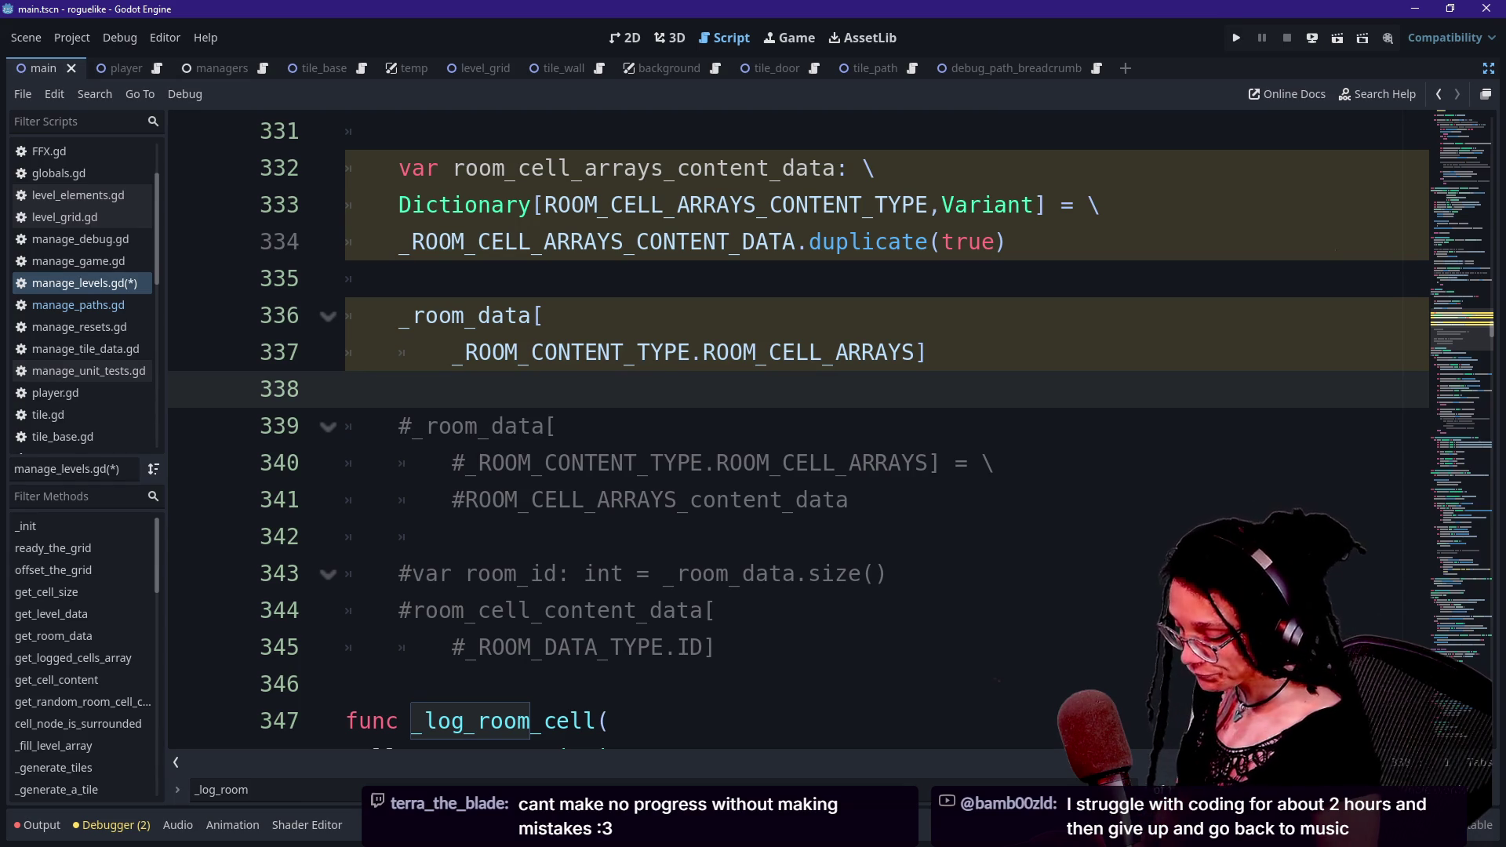
pyautogui.hotkey('alt', 'Tab')
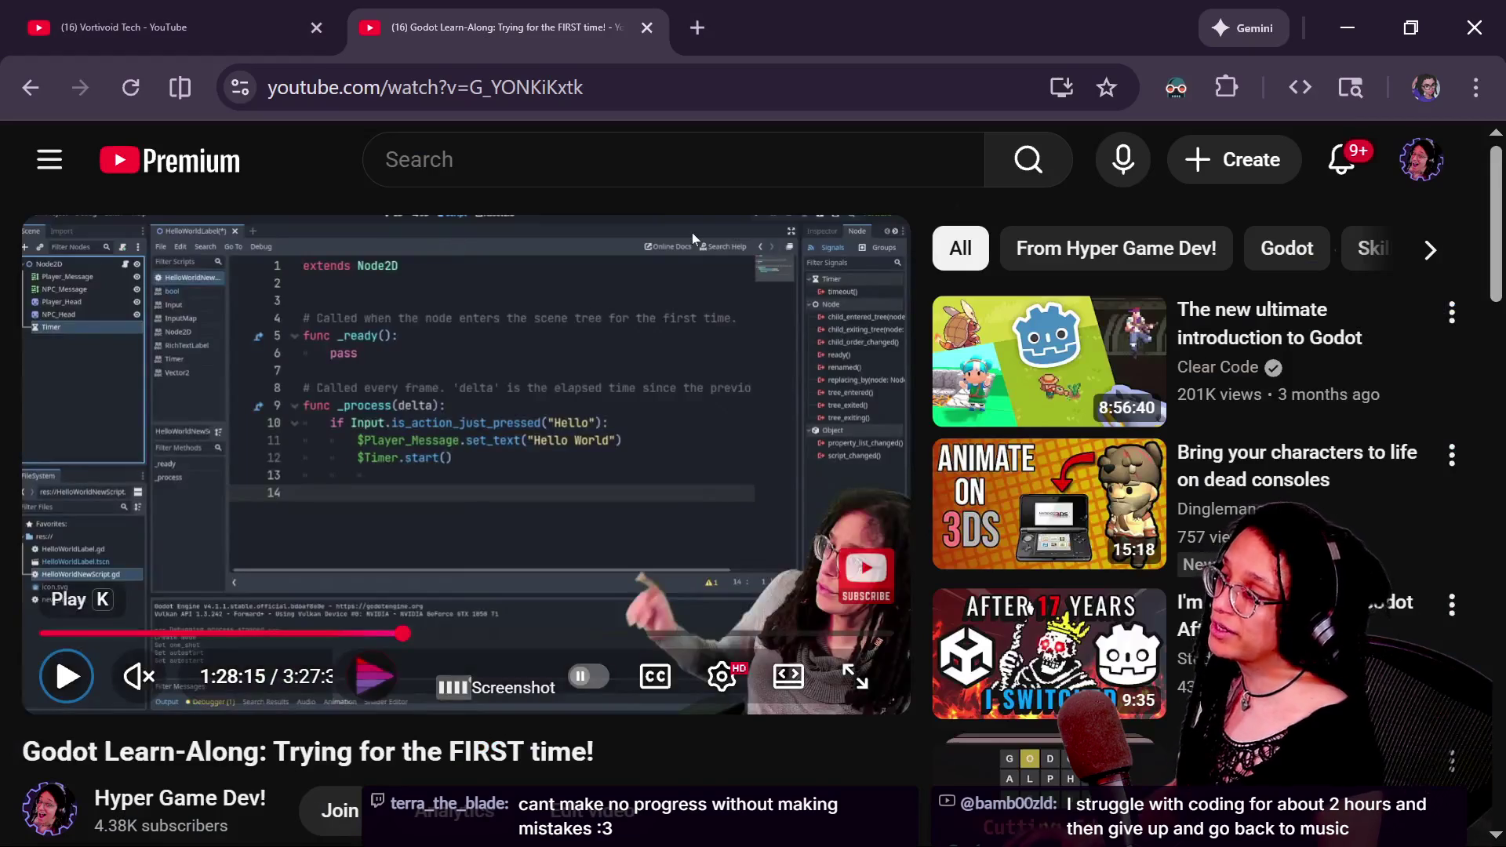
# - Return to the Excalidraw diagram and nudge the Dictionary label slightly
pyautogui.hotkey('alt', 'Tab')
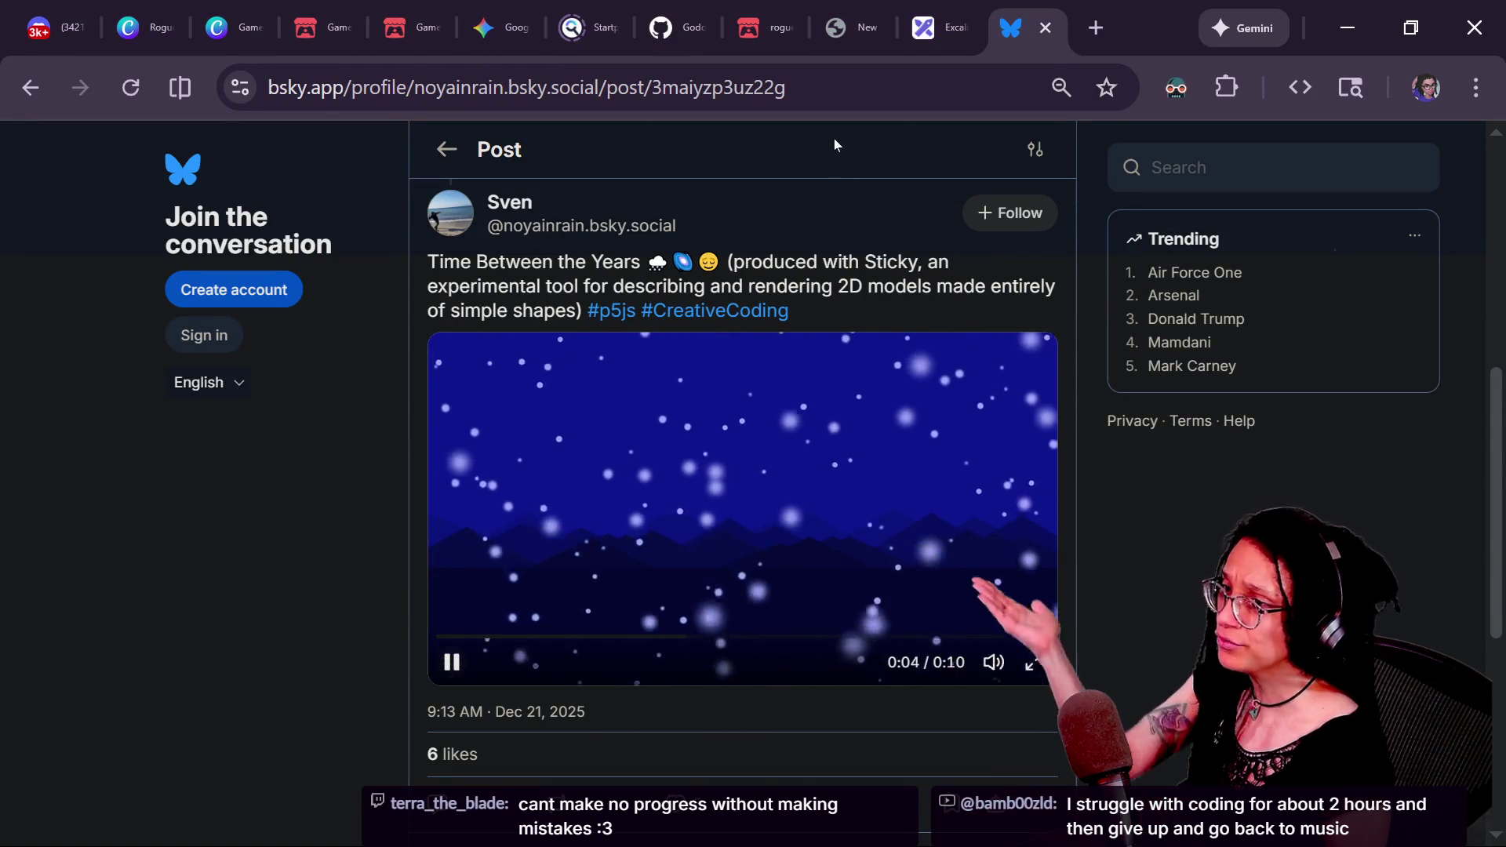
pyautogui.click(916, 39)
pyautogui.hscroll(10, 1122, 416)
pyautogui.click(242, 575)
pyautogui.moveTo(242, 575); pyautogui.dragTo(237, 583)
# - Move the _room_data box to the left
pyautogui.moveTo(488, 645); pyautogui.dragTo(121, 519)
pyautogui.moveTo(365, 545); pyautogui.dragTo(160, 564)
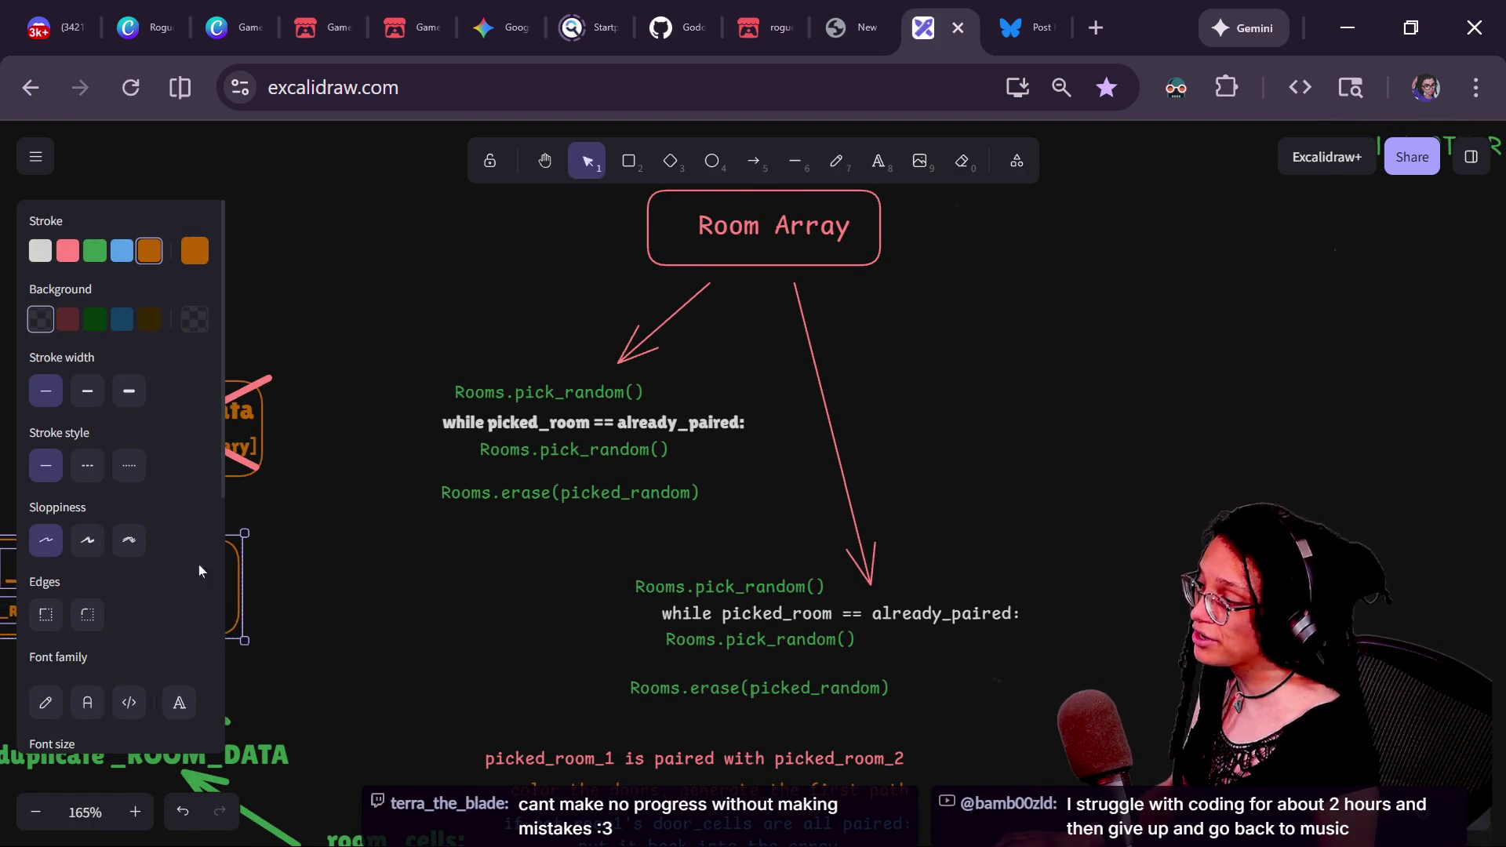
pyautogui.click(437, 562)
pyautogui.scroll(-4, 477, 561)
pyautogui.hscroll(-2, 587, 514)
pyautogui.moveTo(587, 513)
pyautogui.mouseDown()
pyautogui.moveTo(437, 623)
pyautogui.moveTo(446, 541)
pyautogui.mouseUp()
pyautogui.hotkey('ctrl', 'z')
# - Move the room_cells/id/darkness text stack with its green arrow, then view the itch.io roguelike page
pyautogui.moveTo(393, 687)
pyautogui.mouseDown()
pyautogui.moveTo(608, 465)
pyautogui.moveTo(645, 459)
pyautogui.mouseUp()
pyautogui.moveTo(459, 442)
pyautogui.mouseDown()
pyautogui.moveTo(713, 754)
pyautogui.moveTo(636, 563)
pyautogui.mouseUp()
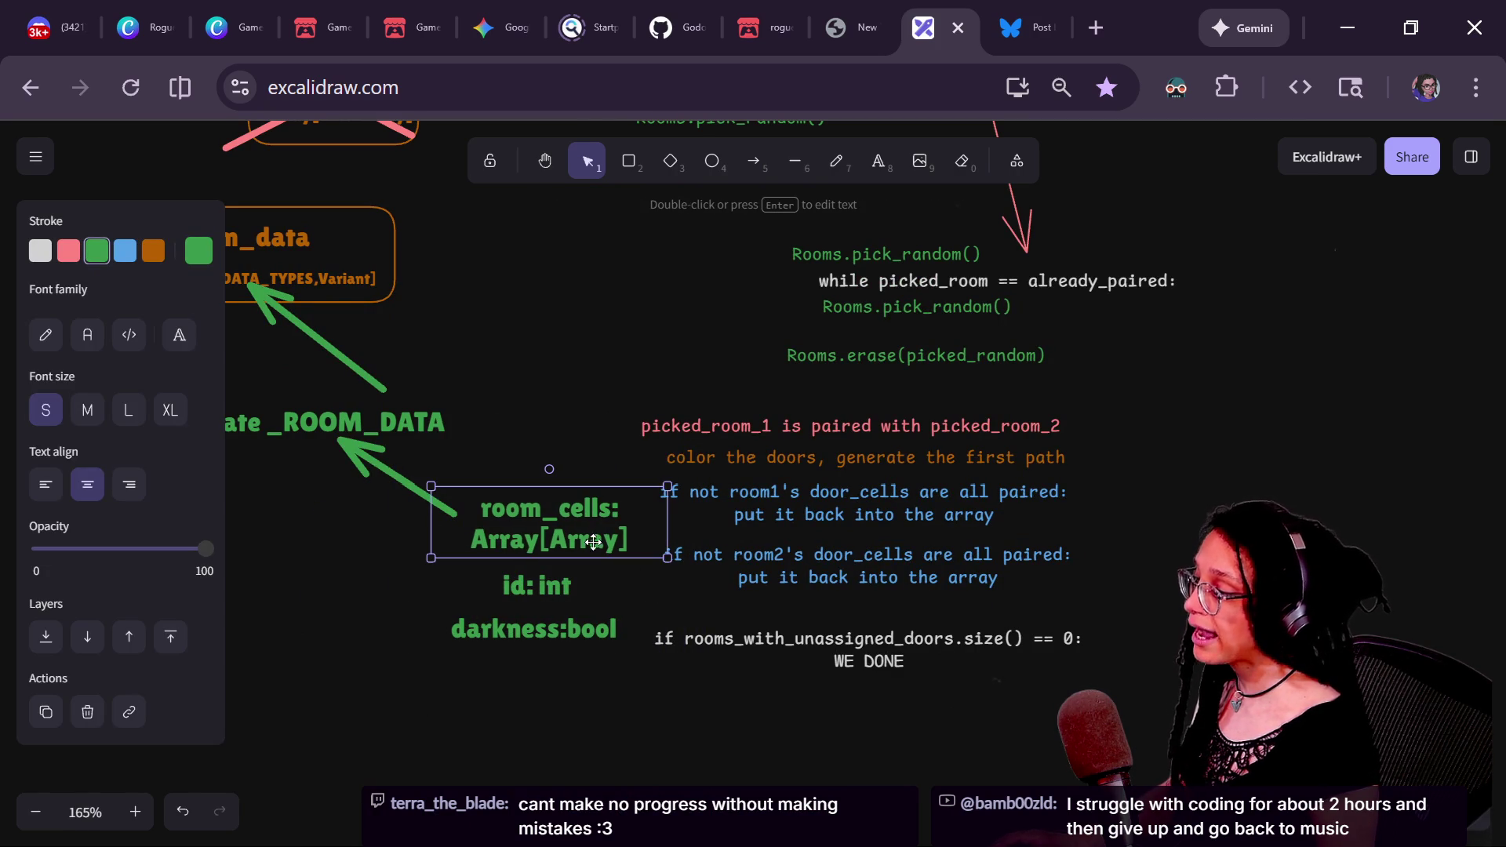
pyautogui.keyDown('shift'); pyautogui.click(558, 596); pyautogui.keyUp('shift')
pyautogui.keyDown('shift'); pyautogui.click(563, 627); pyautogui.keyUp('shift')
pyautogui.keyDown('shift'); pyautogui.click(396, 478); pyautogui.keyUp('shift')
pyautogui.moveTo(396, 478)
pyautogui.mouseDown()
pyautogui.moveTo(381, 514)
pyautogui.moveTo(268, 445)
pyautogui.moveTo(275, 512)
pyautogui.mouseUp()
pyautogui.press('Escape')
pyautogui.click(760, 28)
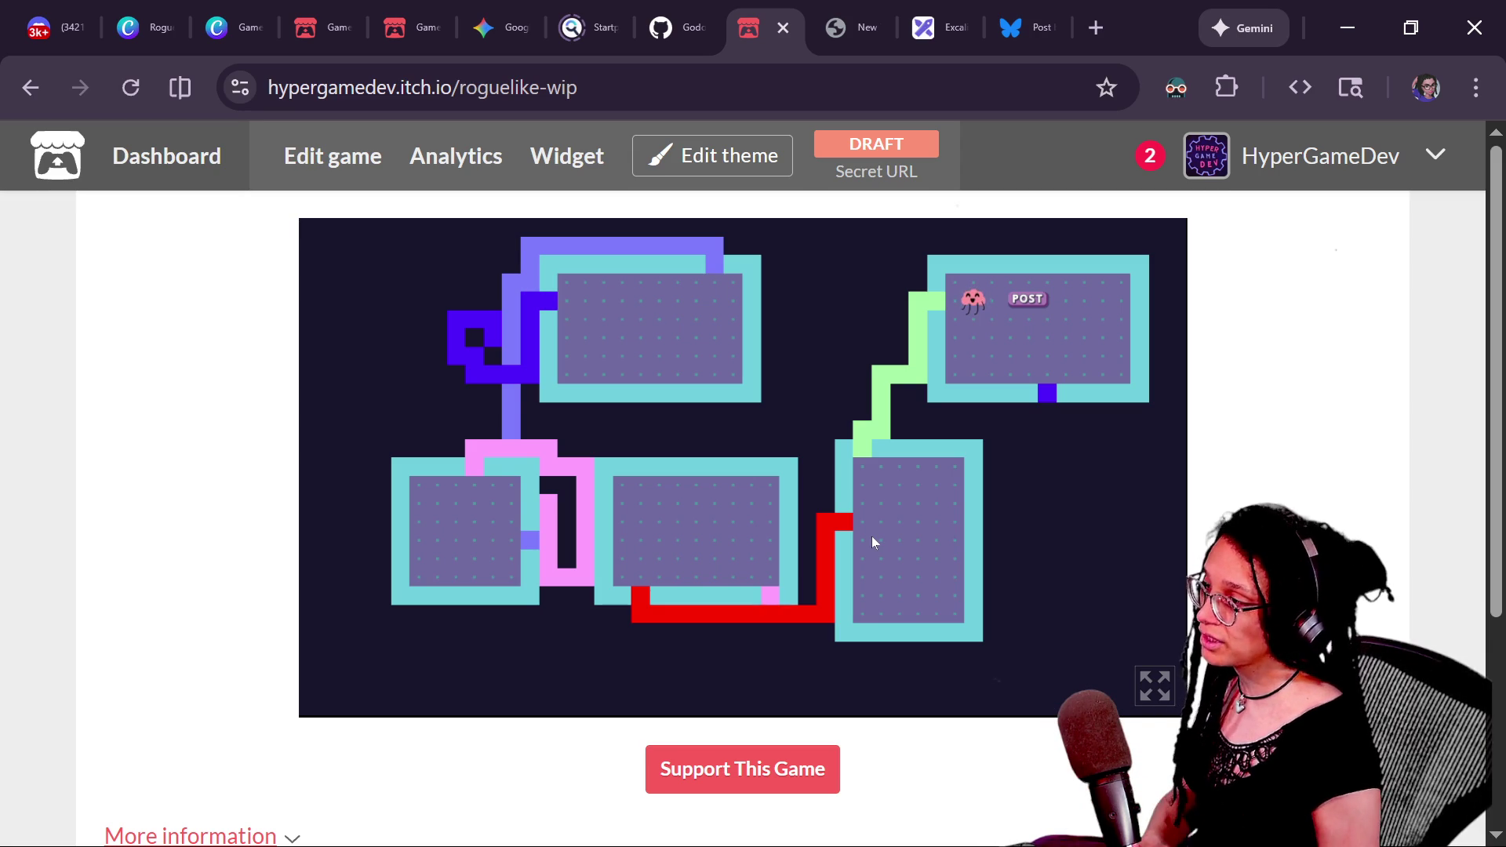
# - Cycle past the YouTube and live-chat windows back to the Excalidraw Room Array diagram
pyautogui.hotkey('alt', 'Tab')
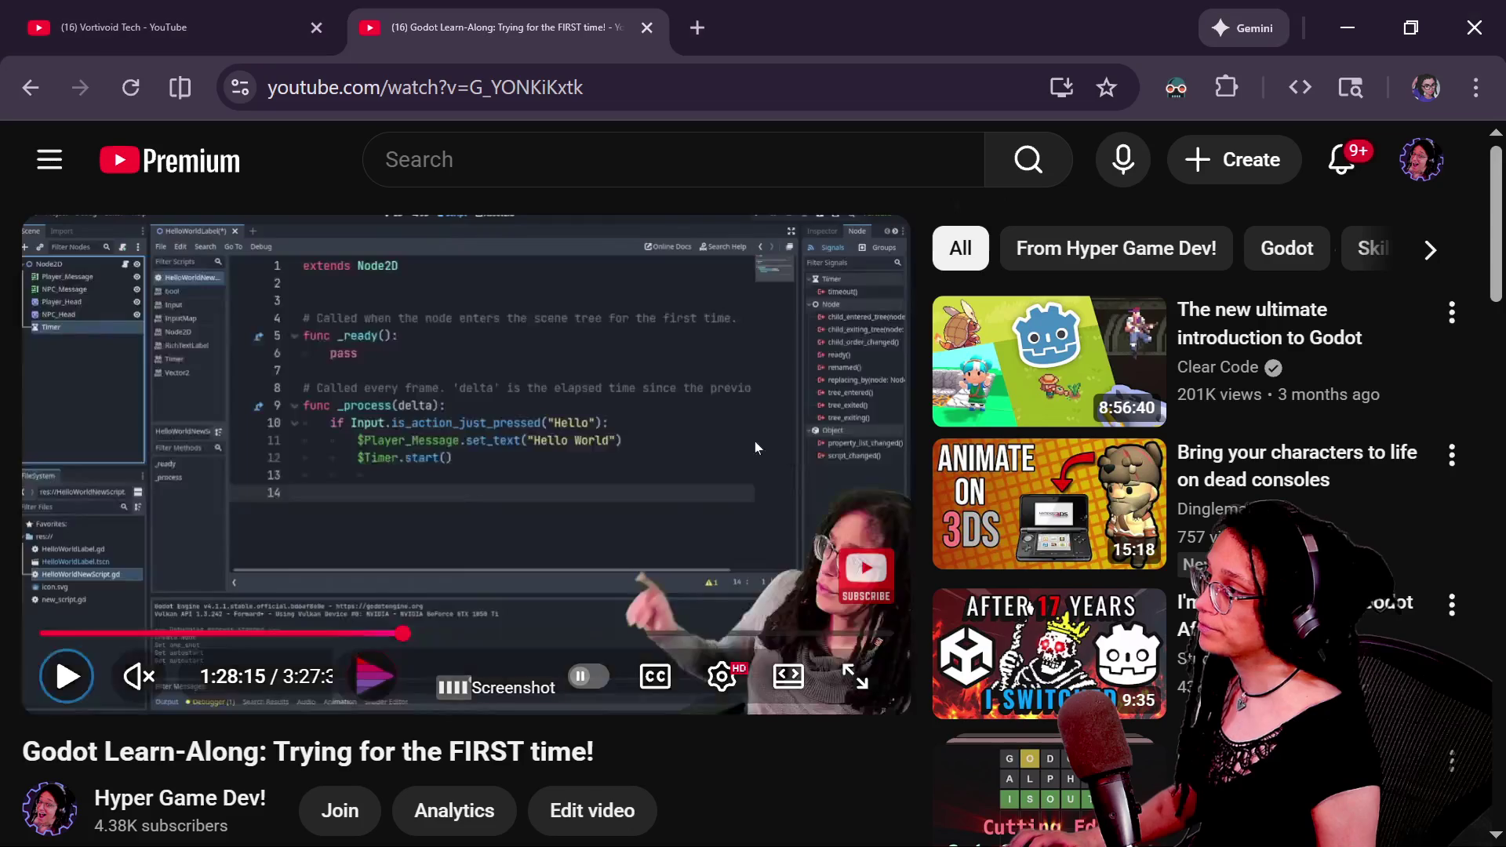
pyautogui.hotkey('alt', 'Tab')
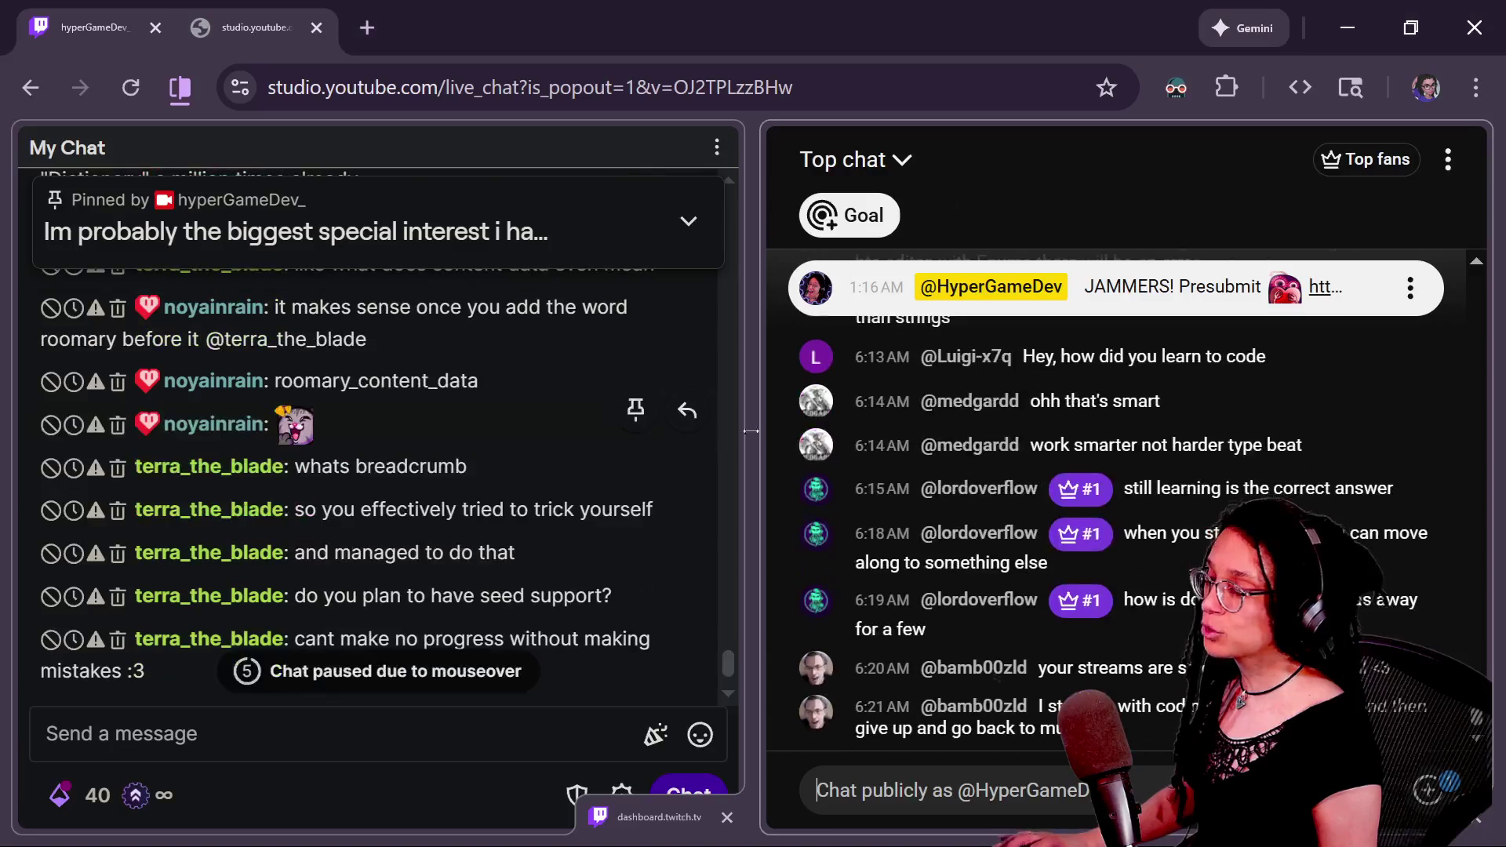
pyautogui.hotkey('alt', 'Tab')
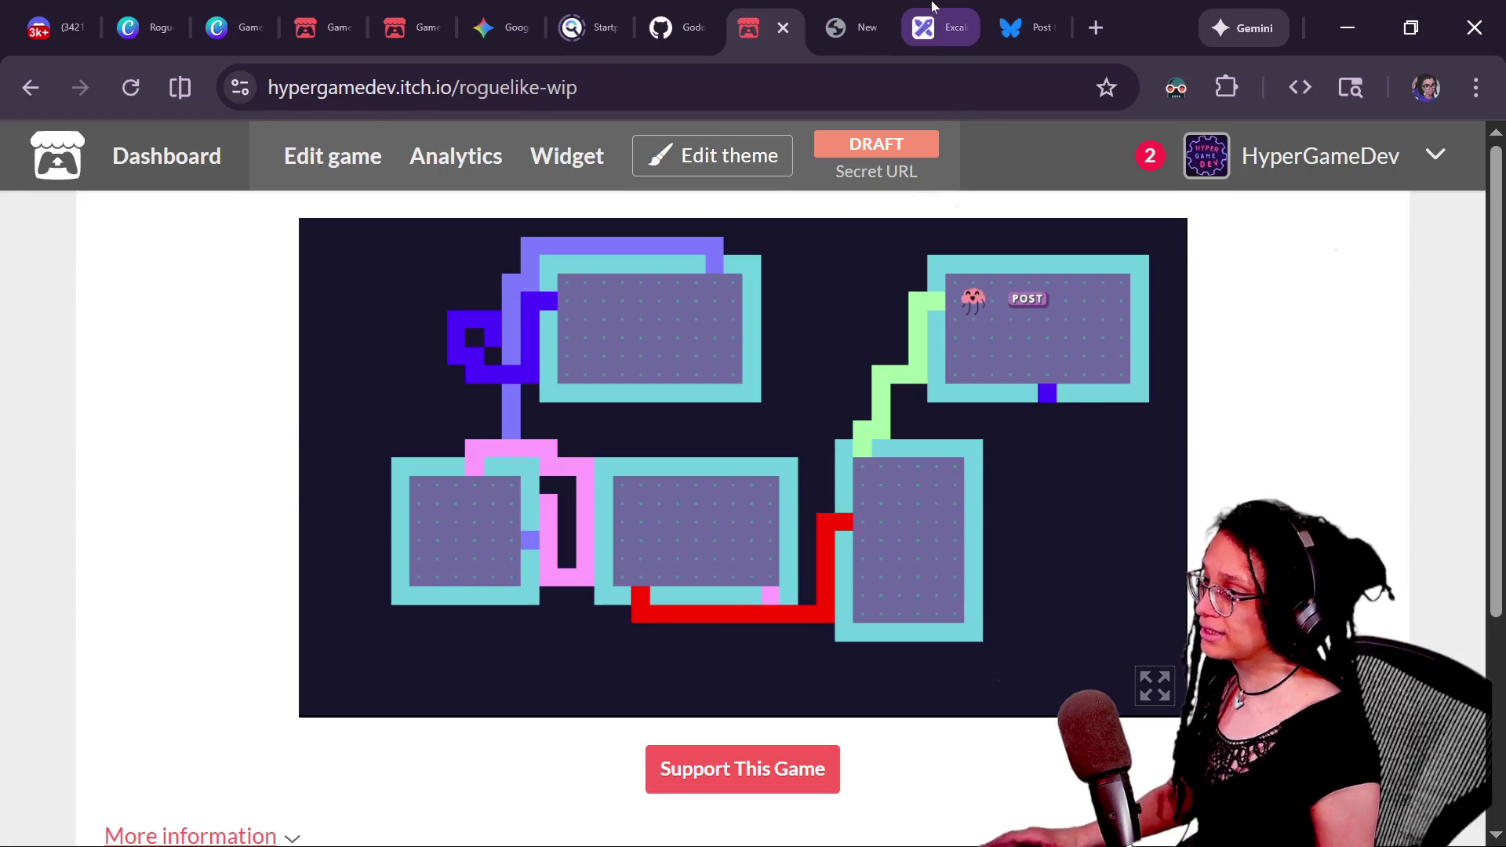
pyautogui.click(933, 27)
pyautogui.scroll(5, 709, 551)
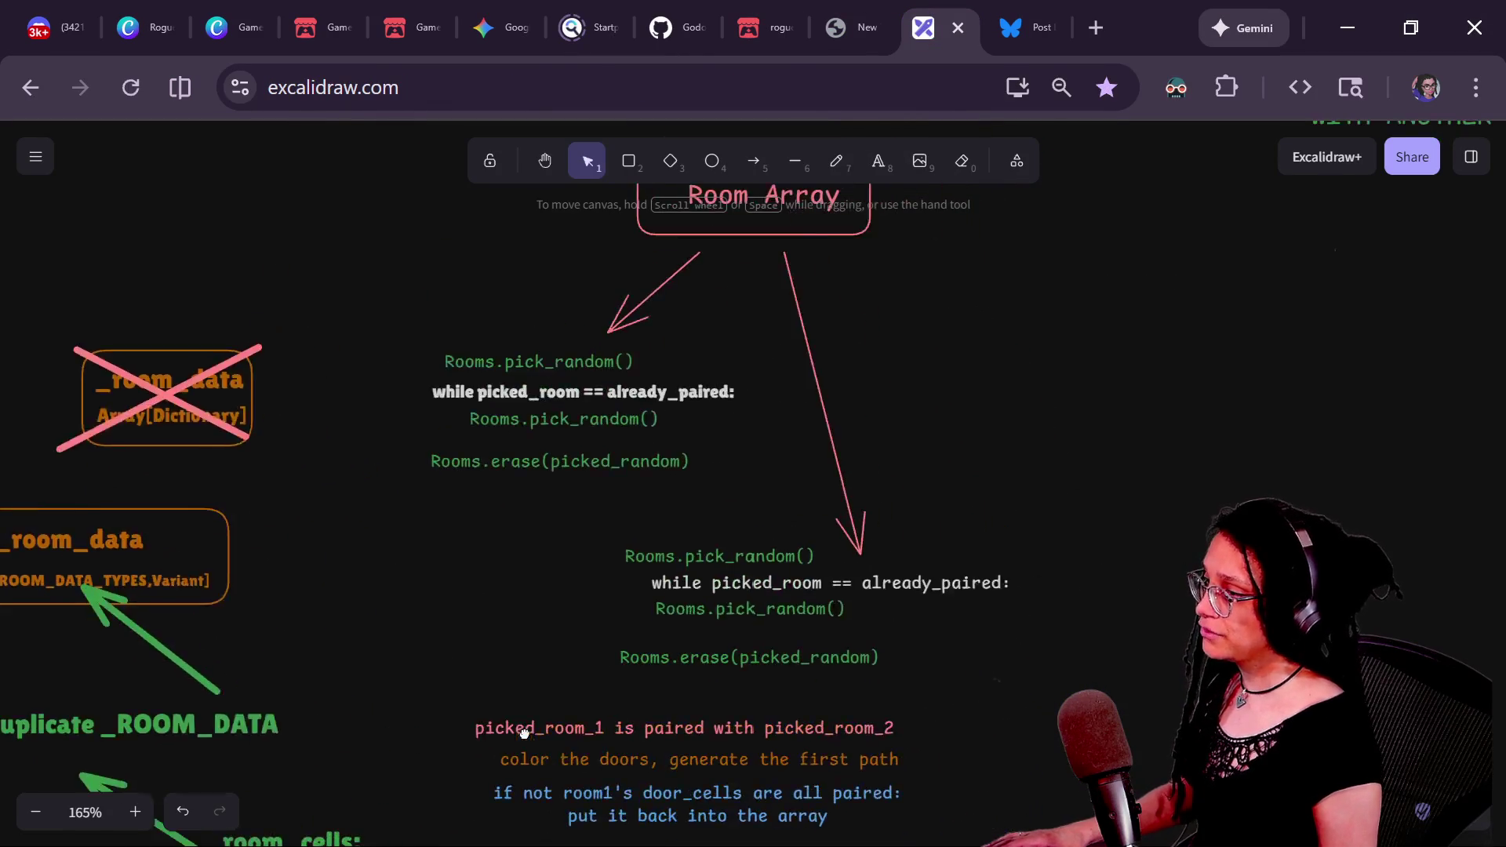
# - Shift the blue-and-red, all-white and red-door rooms to the right
pyautogui.moveTo(720, 566); pyautogui.dragTo(709, 342)
pyautogui.scroll(3, 710, 343)
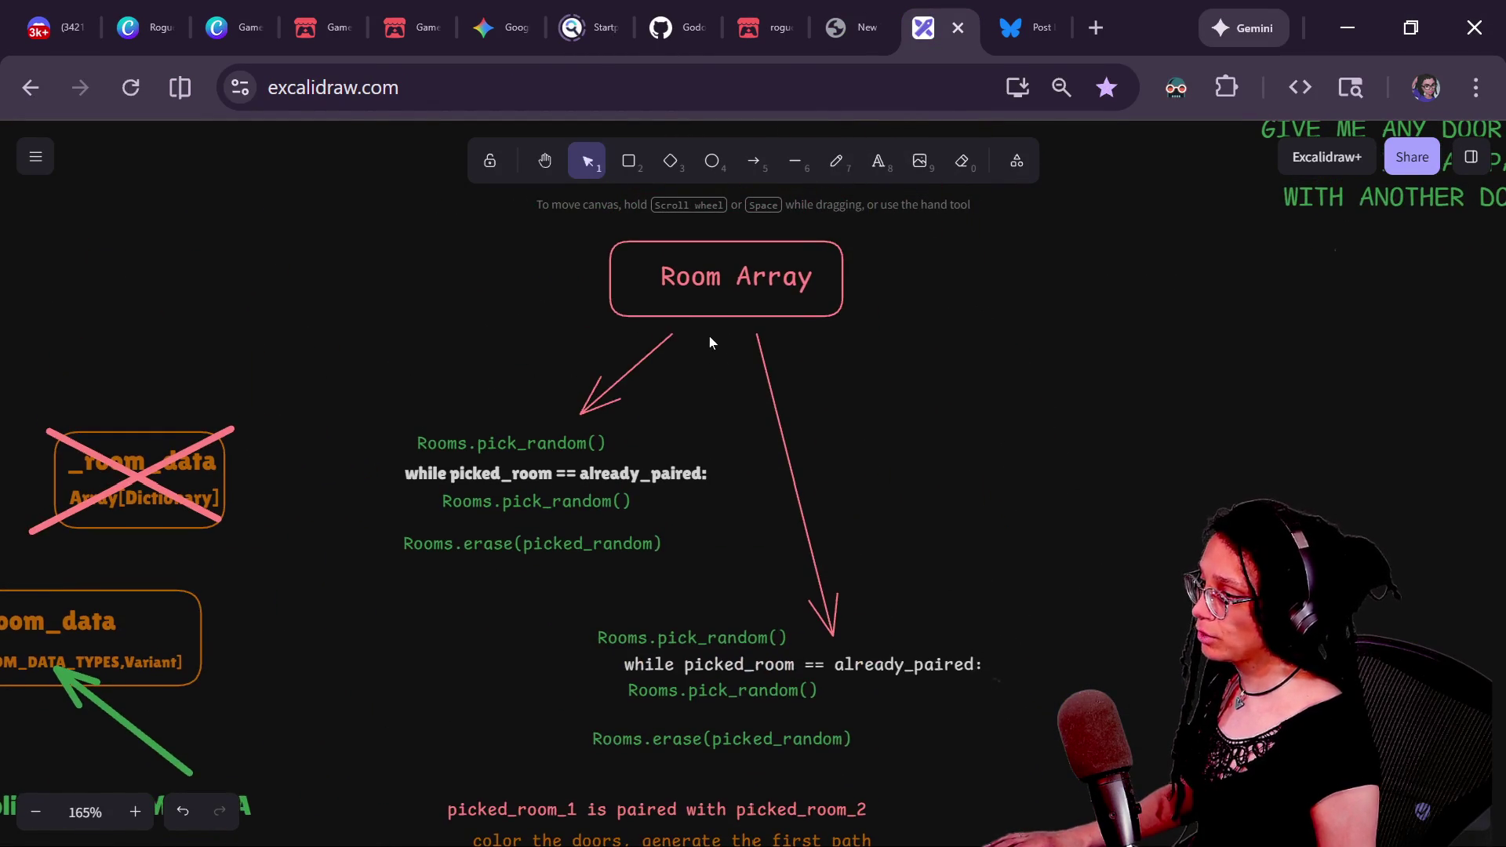
pyautogui.scroll(-1, 707, 309)
pyautogui.scroll(3, 584, 499)
pyautogui.moveTo(683, 513)
pyautogui.mouseDown()
pyautogui.moveTo(703, 606)
pyautogui.moveTo(535, 582)
pyautogui.mouseUp()
pyautogui.scroll(-10, 535, 582)
pyautogui.scroll(5, 706, 508)
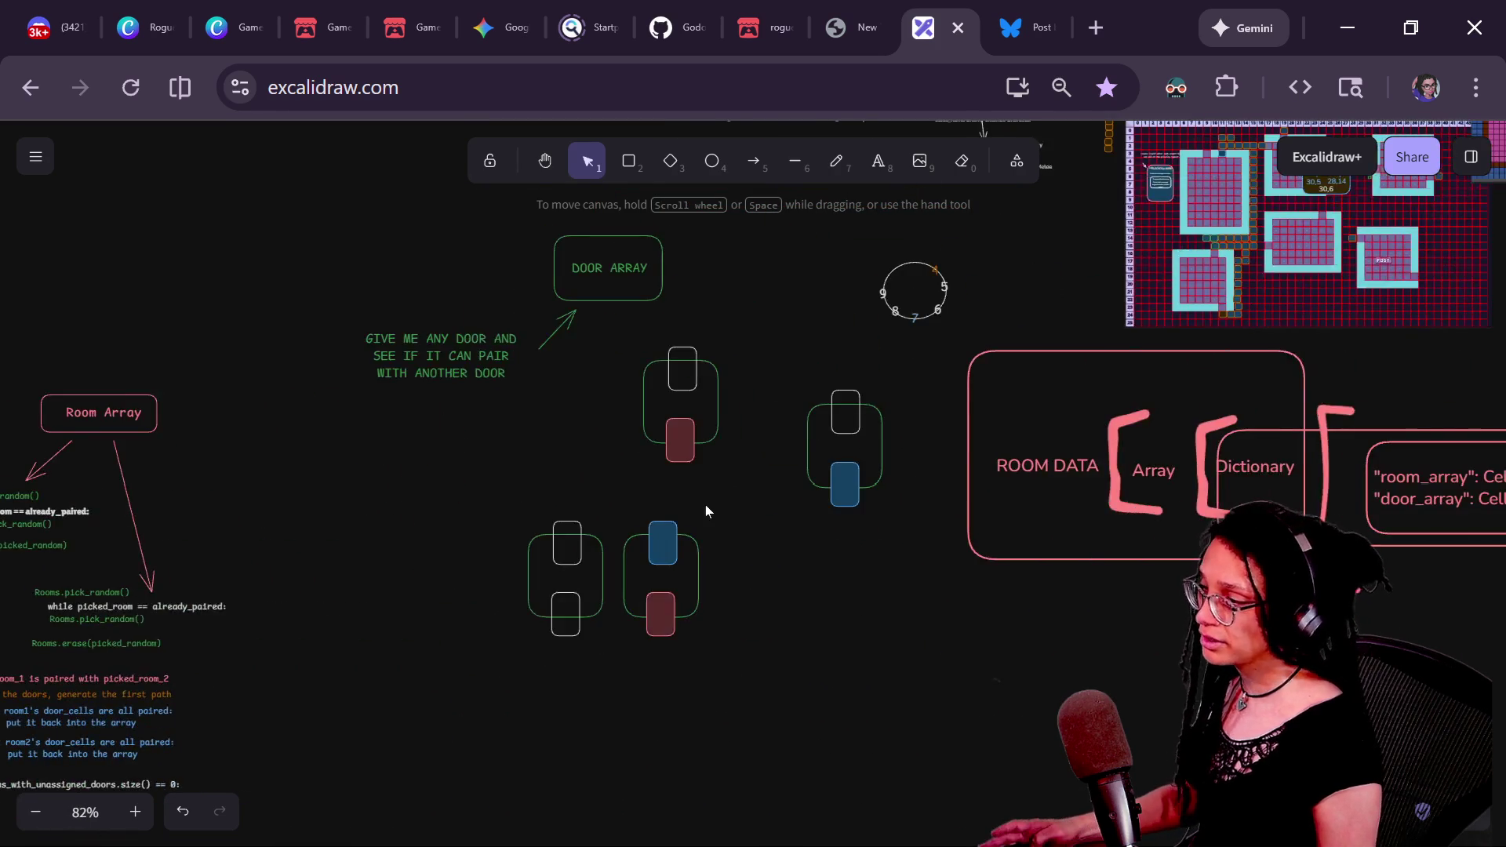
pyautogui.click(690, 549)
pyautogui.moveTo(706, 604); pyautogui.dragTo(975, 620)
pyautogui.click(576, 633)
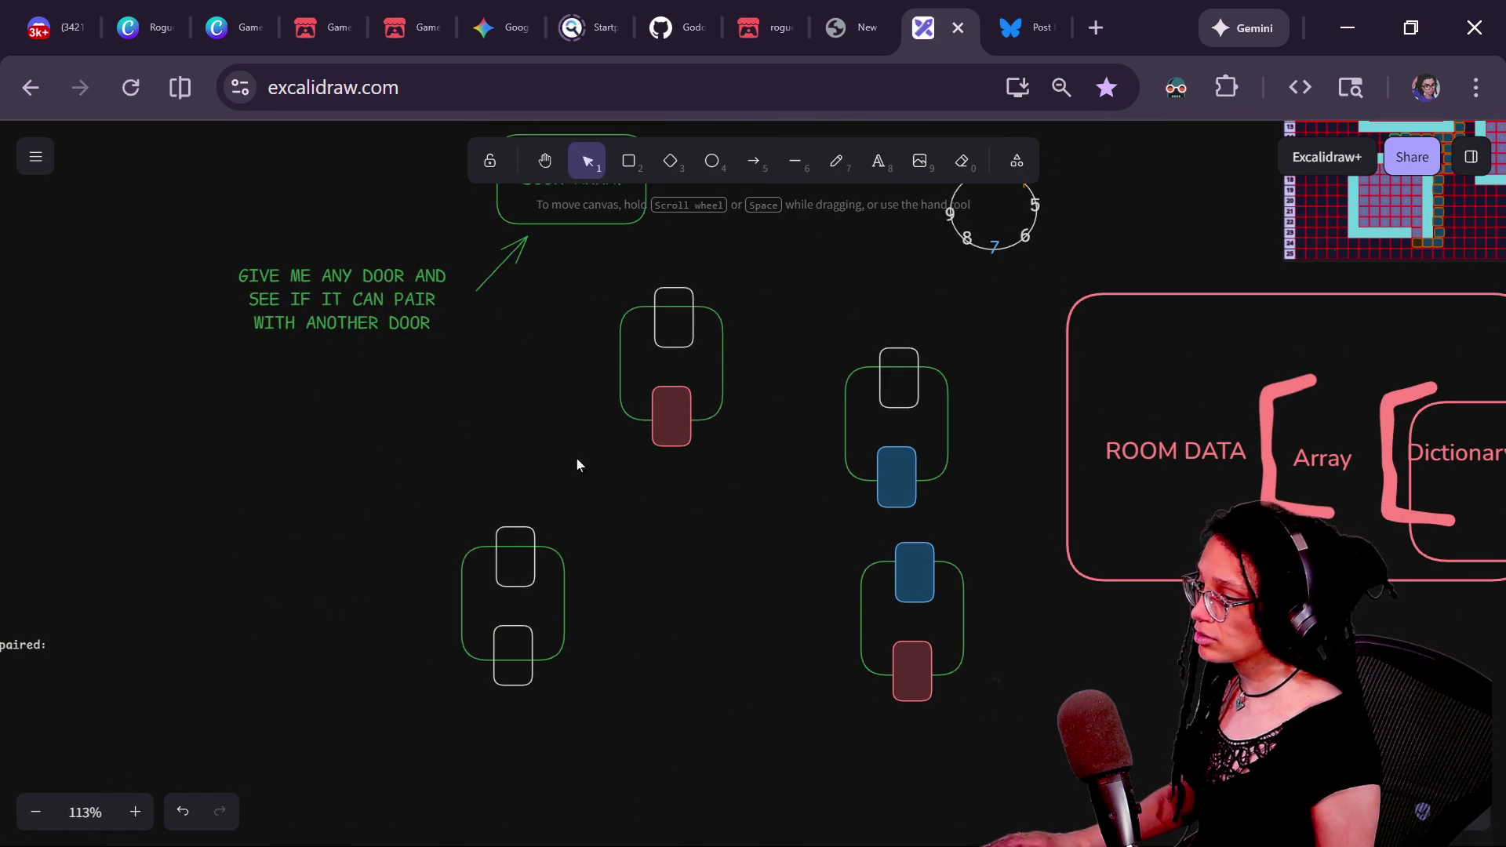
pyautogui.moveTo(538, 565); pyautogui.dragTo(900, 532)
pyautogui.moveTo(682, 421)
pyautogui.mouseDown()
pyautogui.moveTo(791, 420)
pyautogui.moveTo(805, 444)
pyautogui.mouseUp()
pyautogui.moveTo(879, 541); pyautogui.dragTo(777, 604)
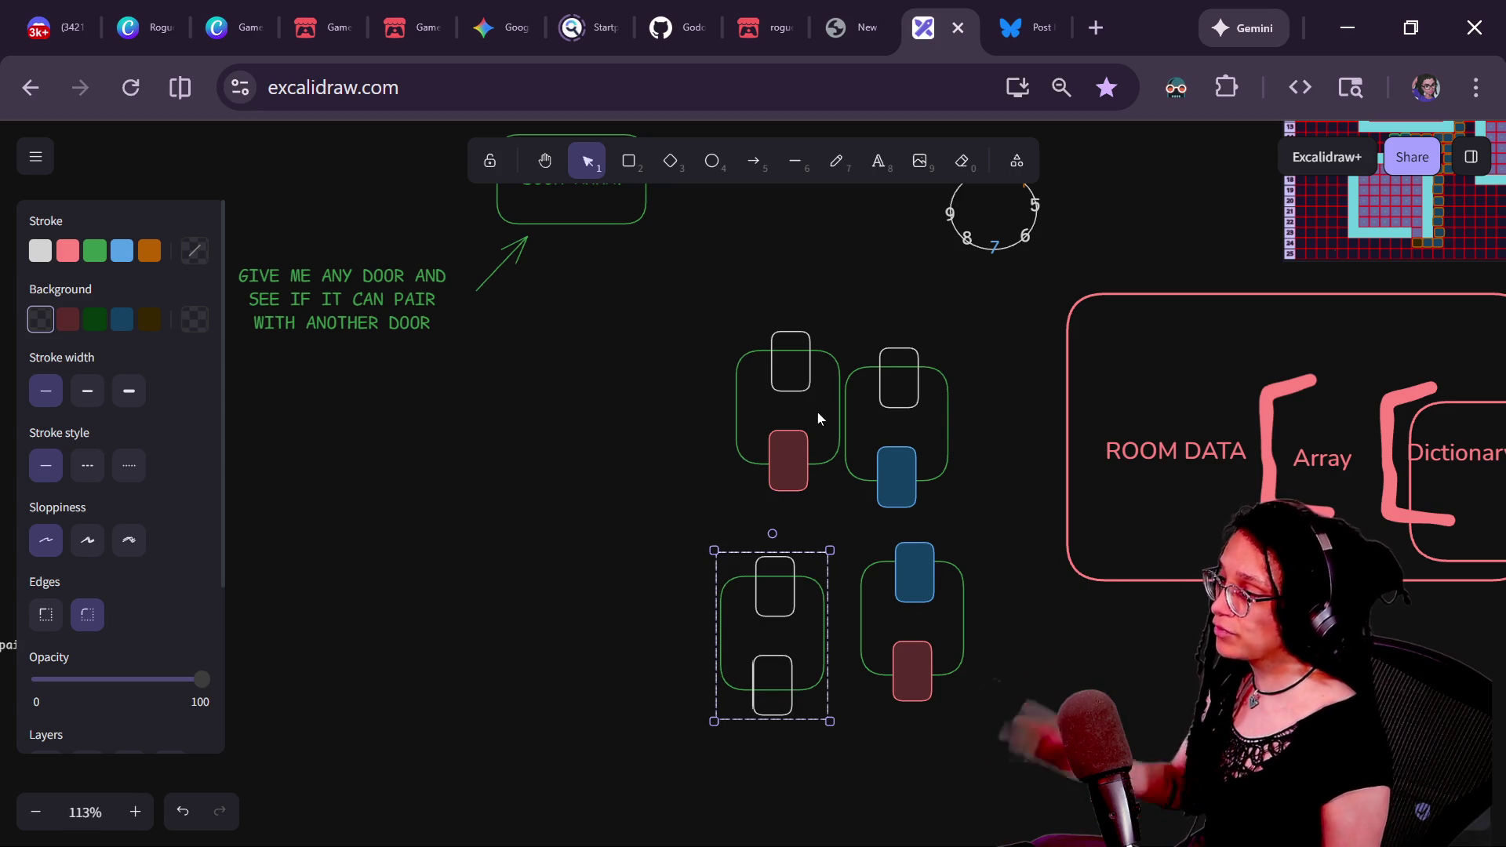
# - Align the blue-door room beside the red-door room and select the red room's top door
pyautogui.moveTo(814, 378); pyautogui.dragTo(444, 406)
pyautogui.moveTo(897, 400)
pyautogui.mouseDown()
pyautogui.moveTo(528, 437)
pyautogui.moveTo(535, 482)
pyautogui.mouseUp()
pyautogui.click(861, 414)
pyautogui.hscroll(-2, 756, 464)
pyautogui.moveTo(612, 446); pyautogui.dragTo(621, 463)
pyautogui.hscroll(-2, 887, 434)
pyautogui.scroll(3, 731, 525)
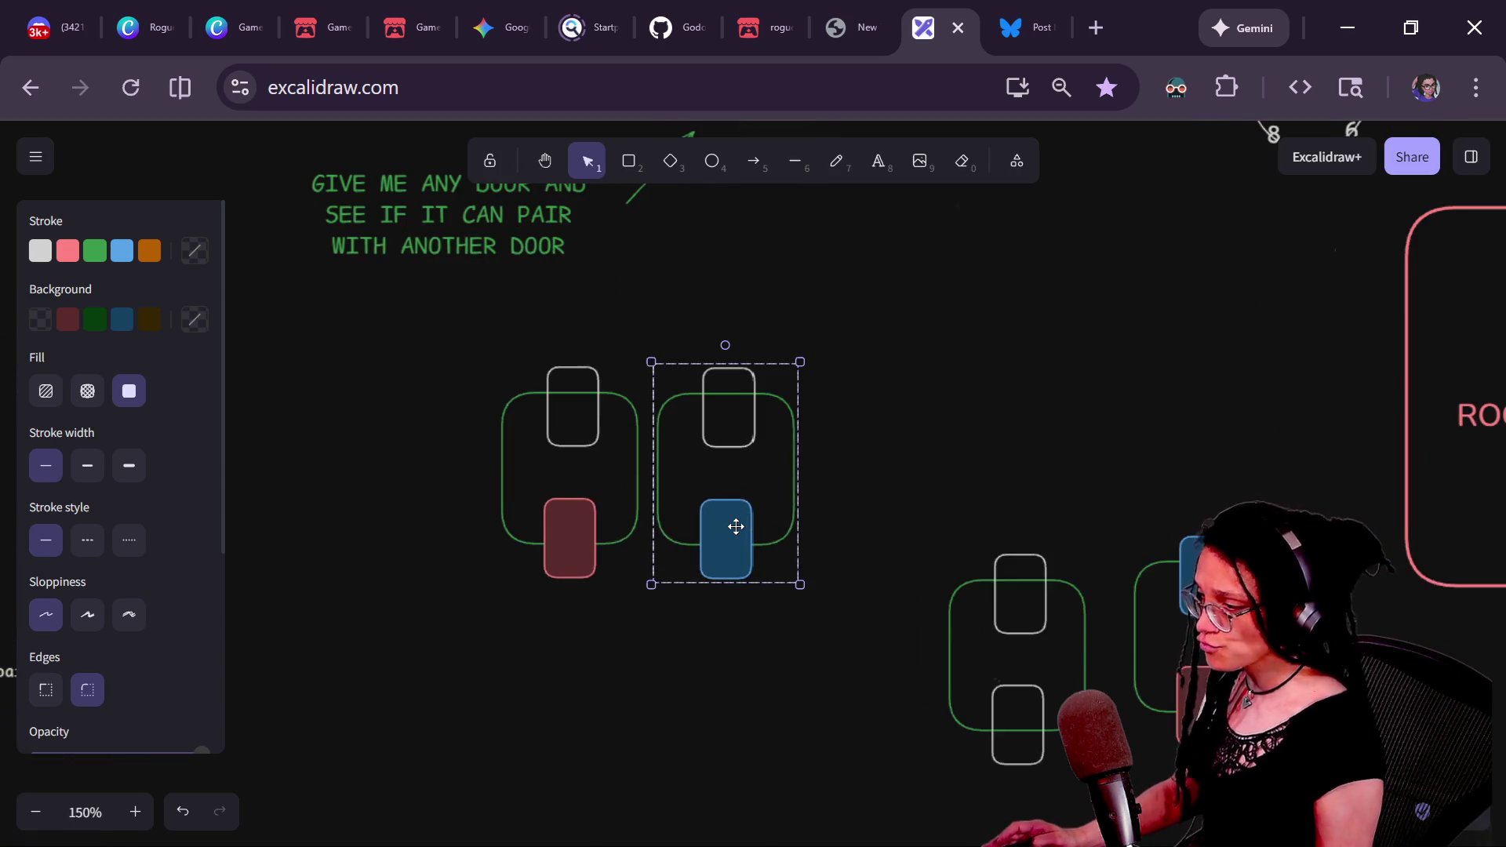
pyautogui.hscroll(-2, 998, 497)
pyautogui.click(662, 563)
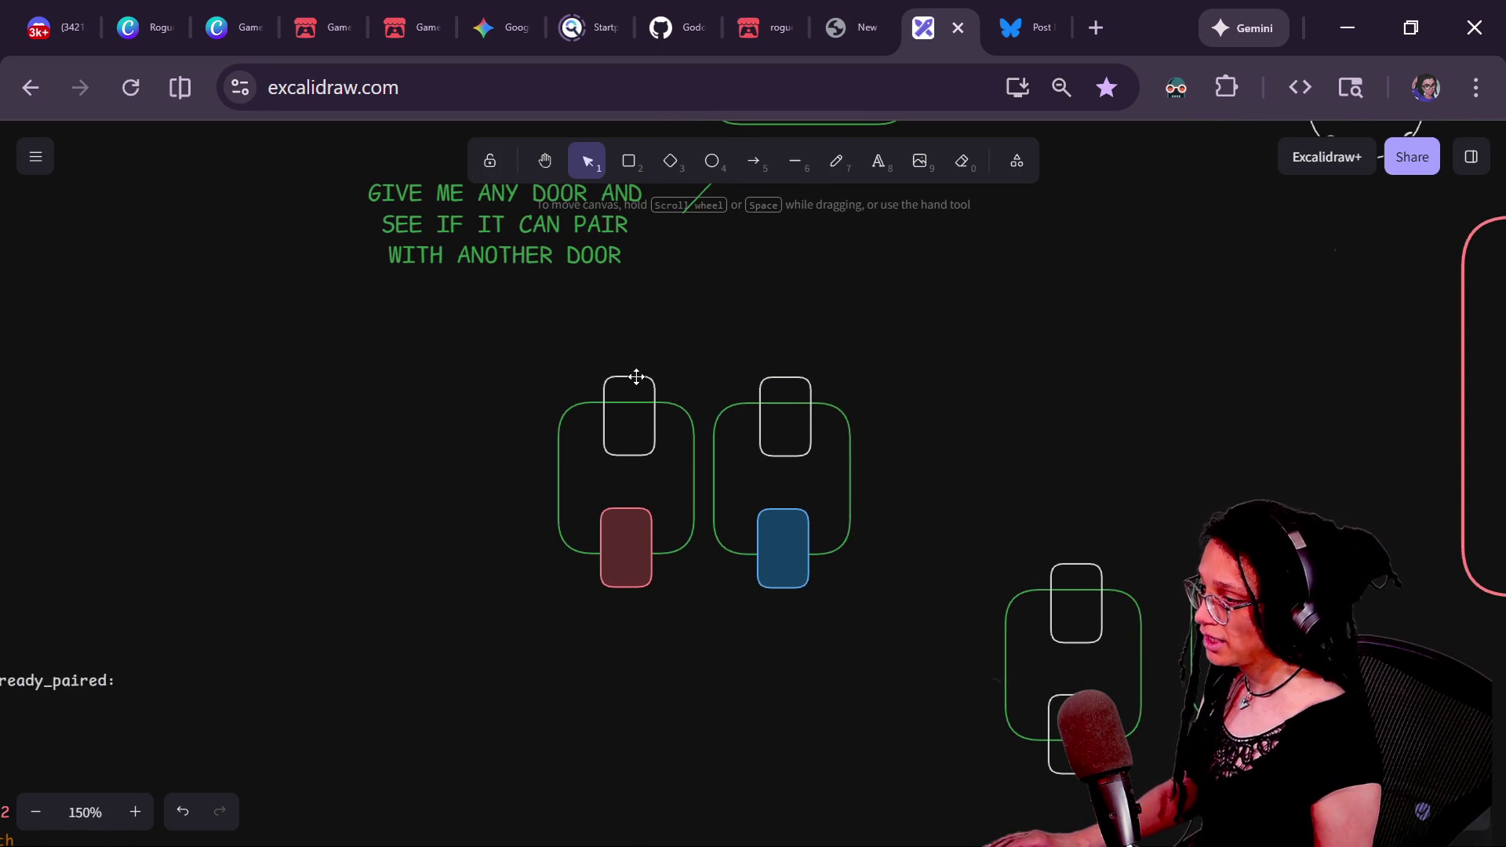
pyautogui.click(639, 377)
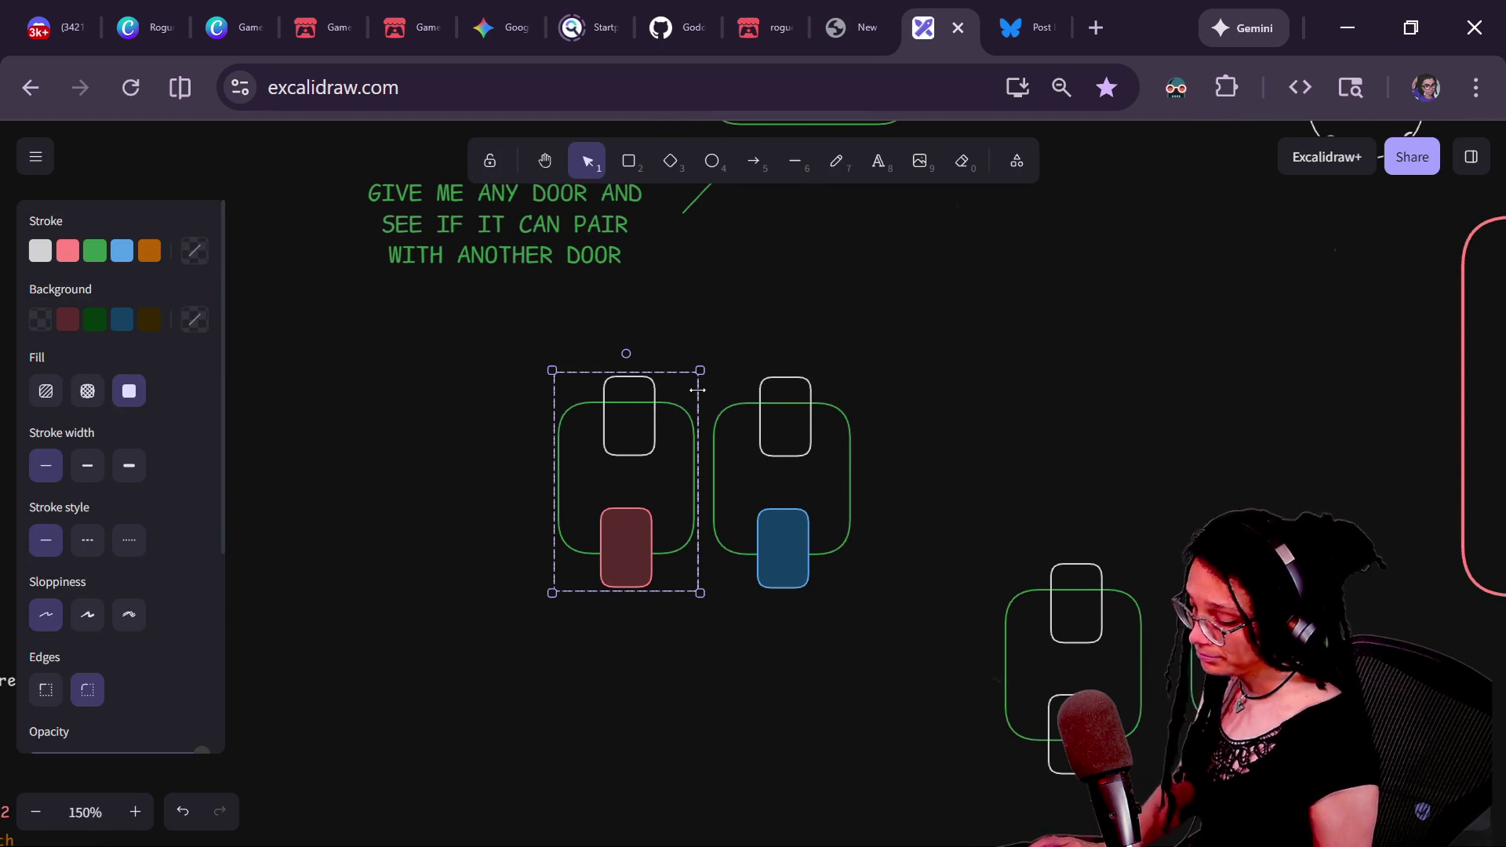
pyautogui.click(650, 350)
pyautogui.doubleClick(651, 373)
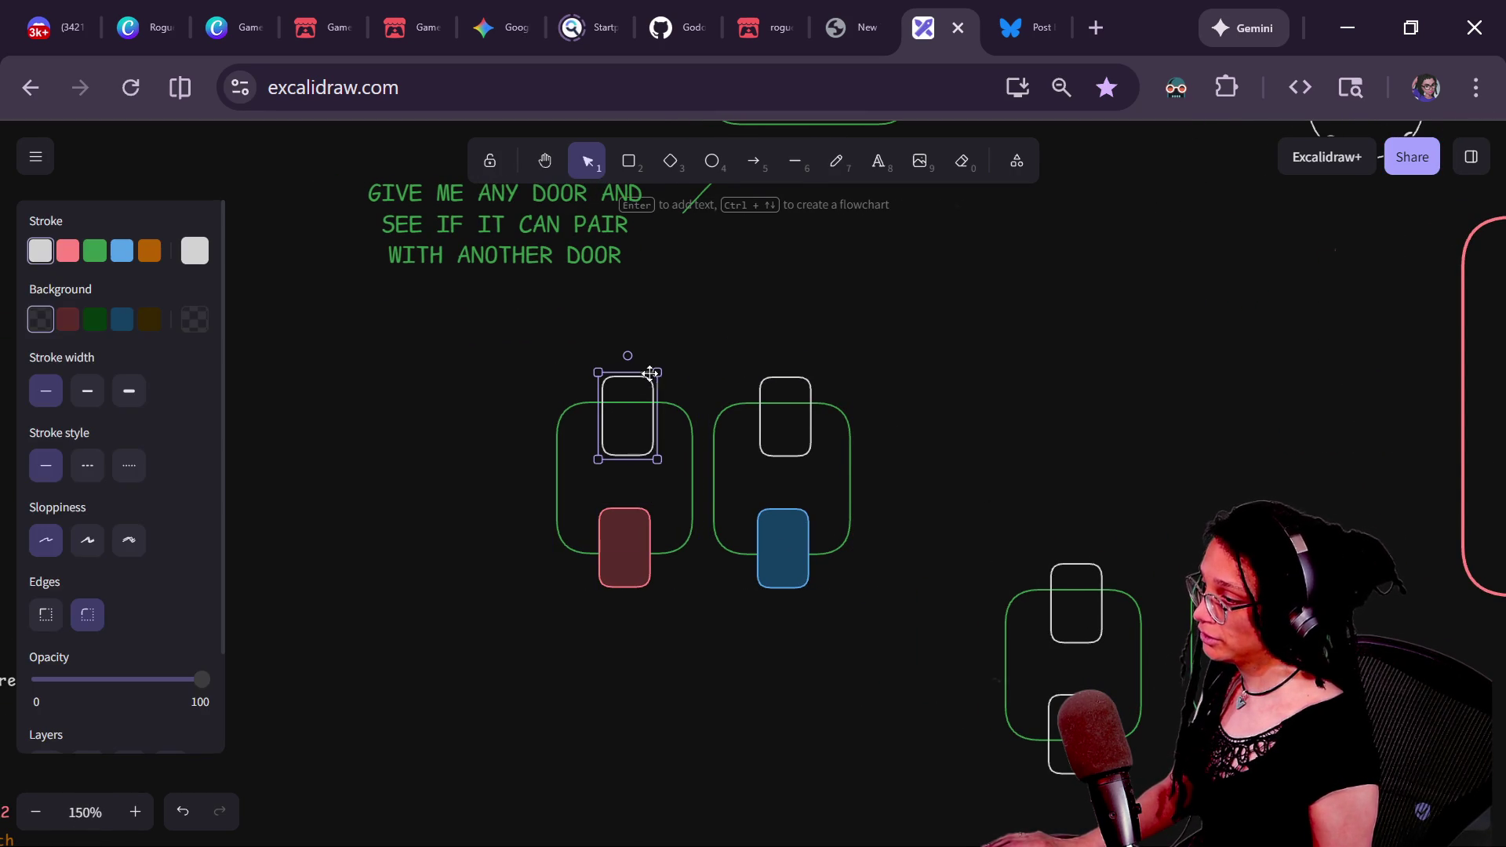
# - Give the top doors of the red- and blue-door rooms orange outlines and dark orange fill
pyautogui.click(149, 252)
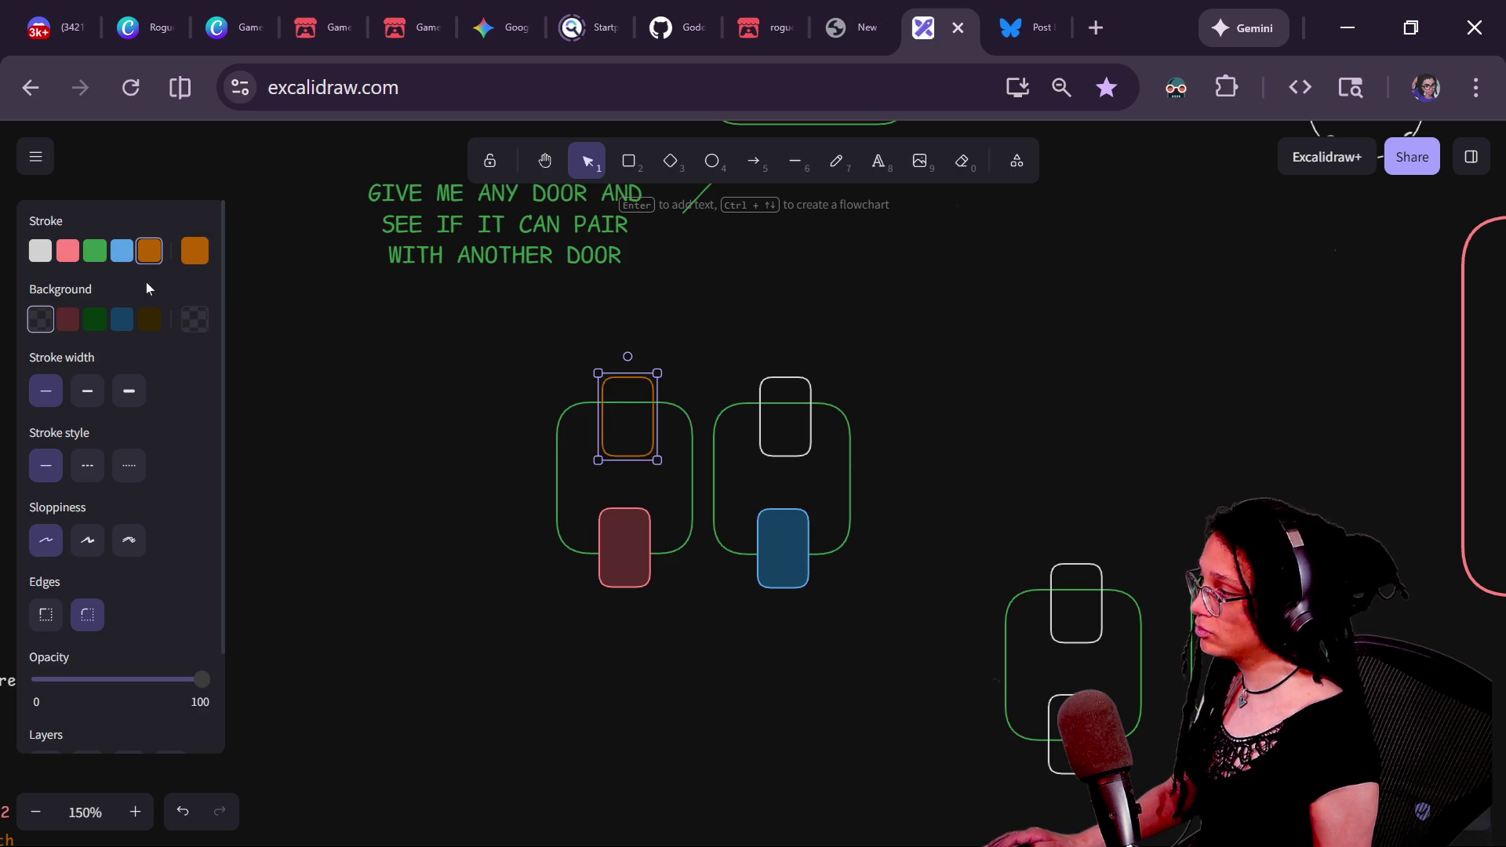
pyautogui.click(149, 320)
pyautogui.click(706, 398)
pyautogui.click(768, 385)
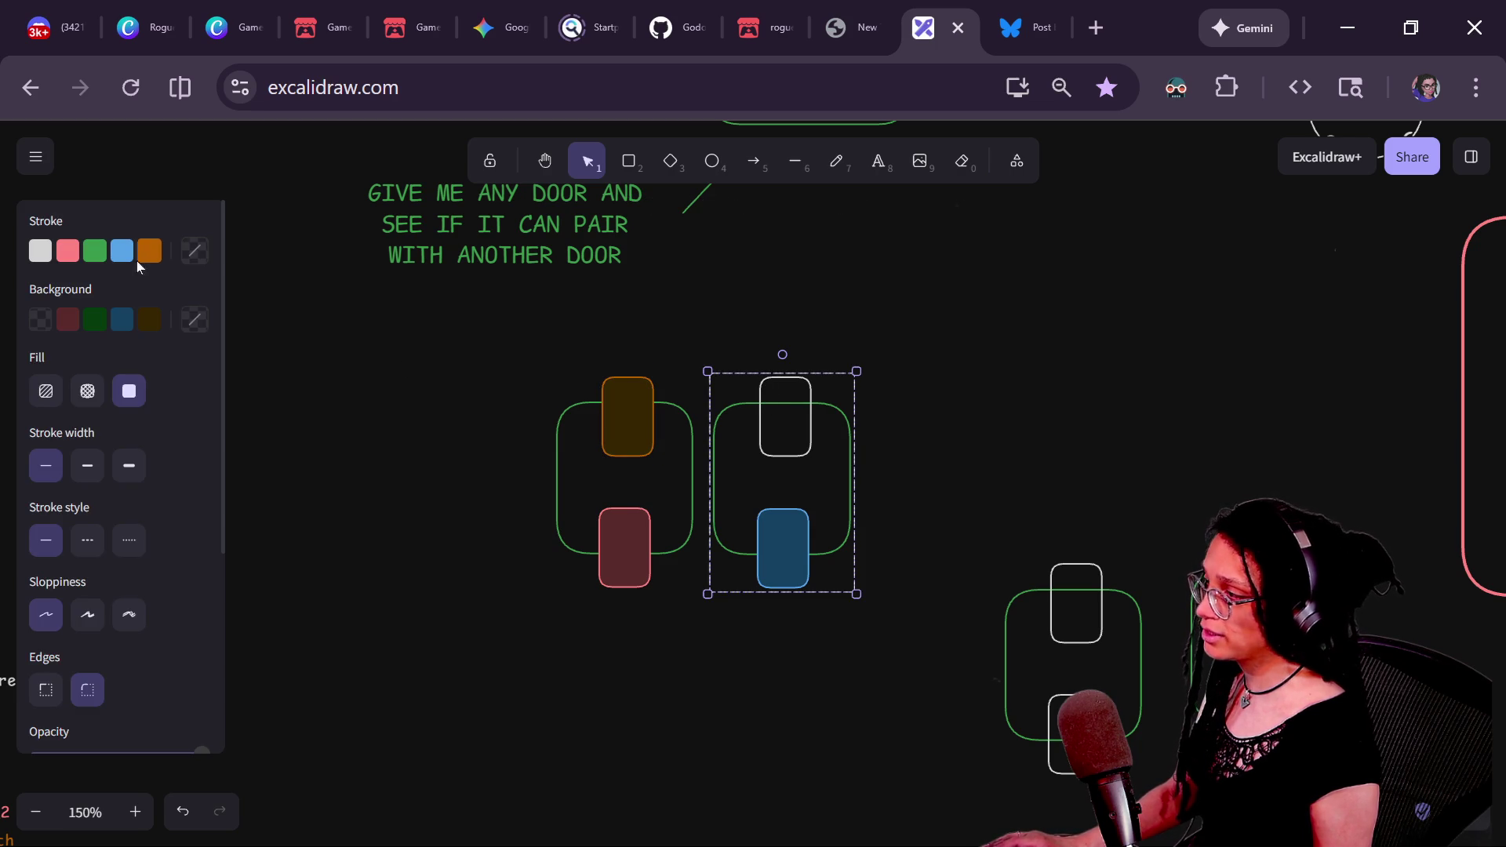
pyautogui.click(805, 357)
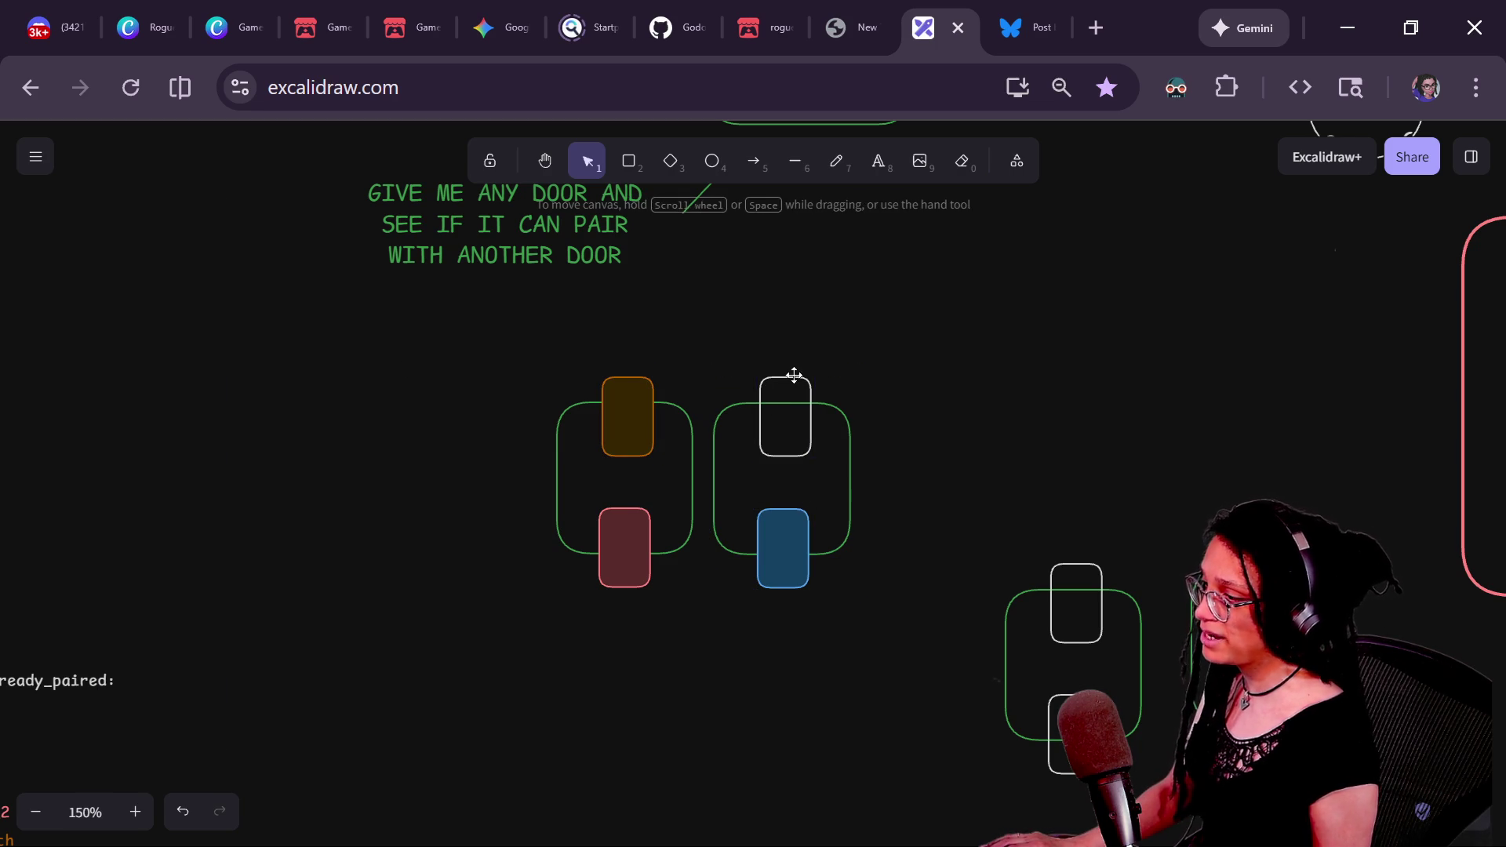
pyautogui.click(795, 377)
pyautogui.click(149, 250)
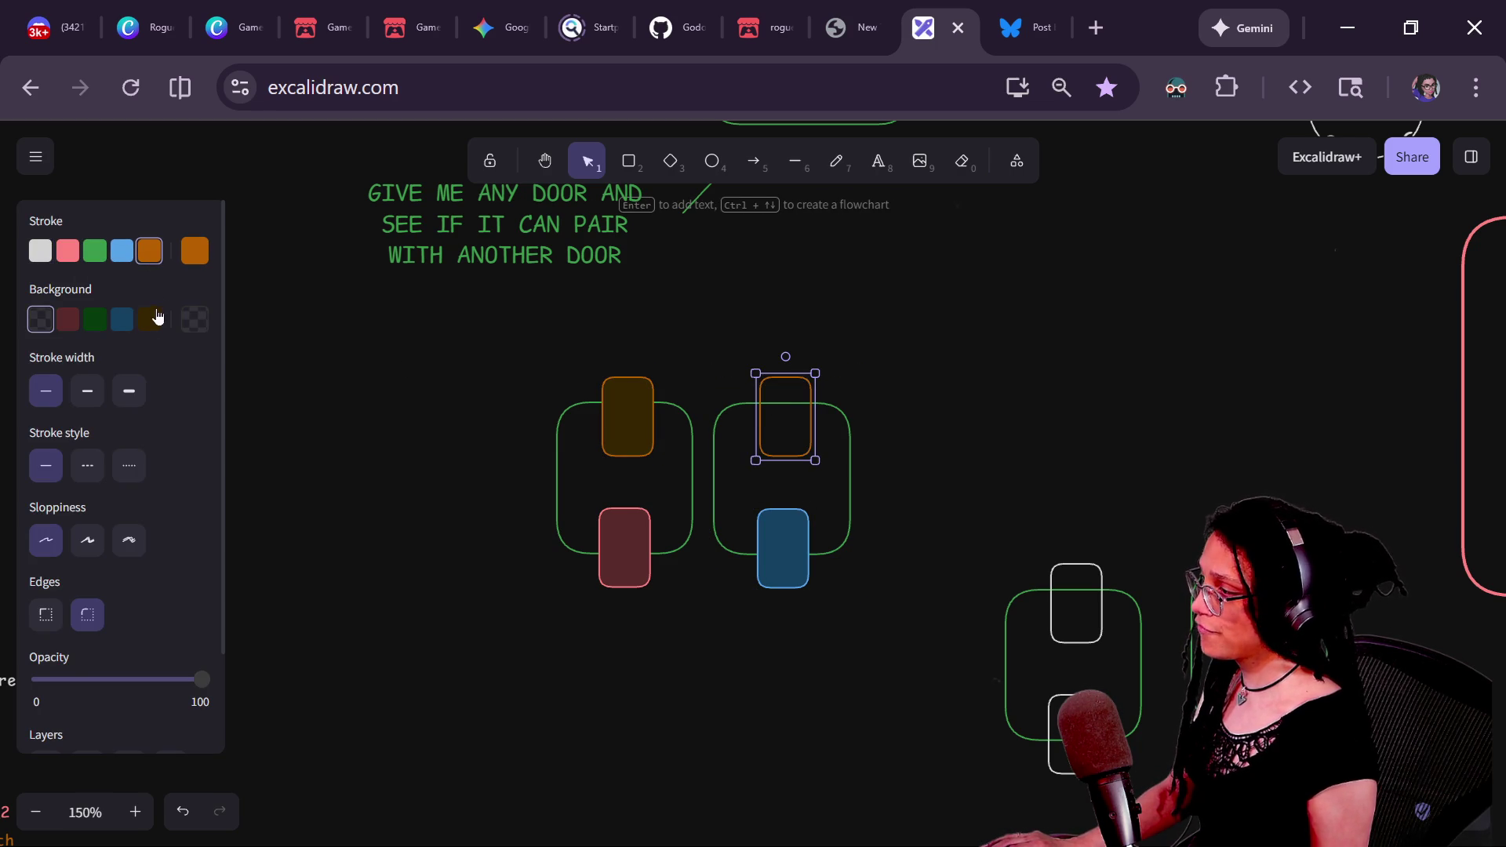
pyautogui.click(149, 320)
pyautogui.click(732, 449)
# - Move both orange-door rooms together down and to the left
pyautogui.moveTo(421, 336); pyautogui.dragTo(942, 717)
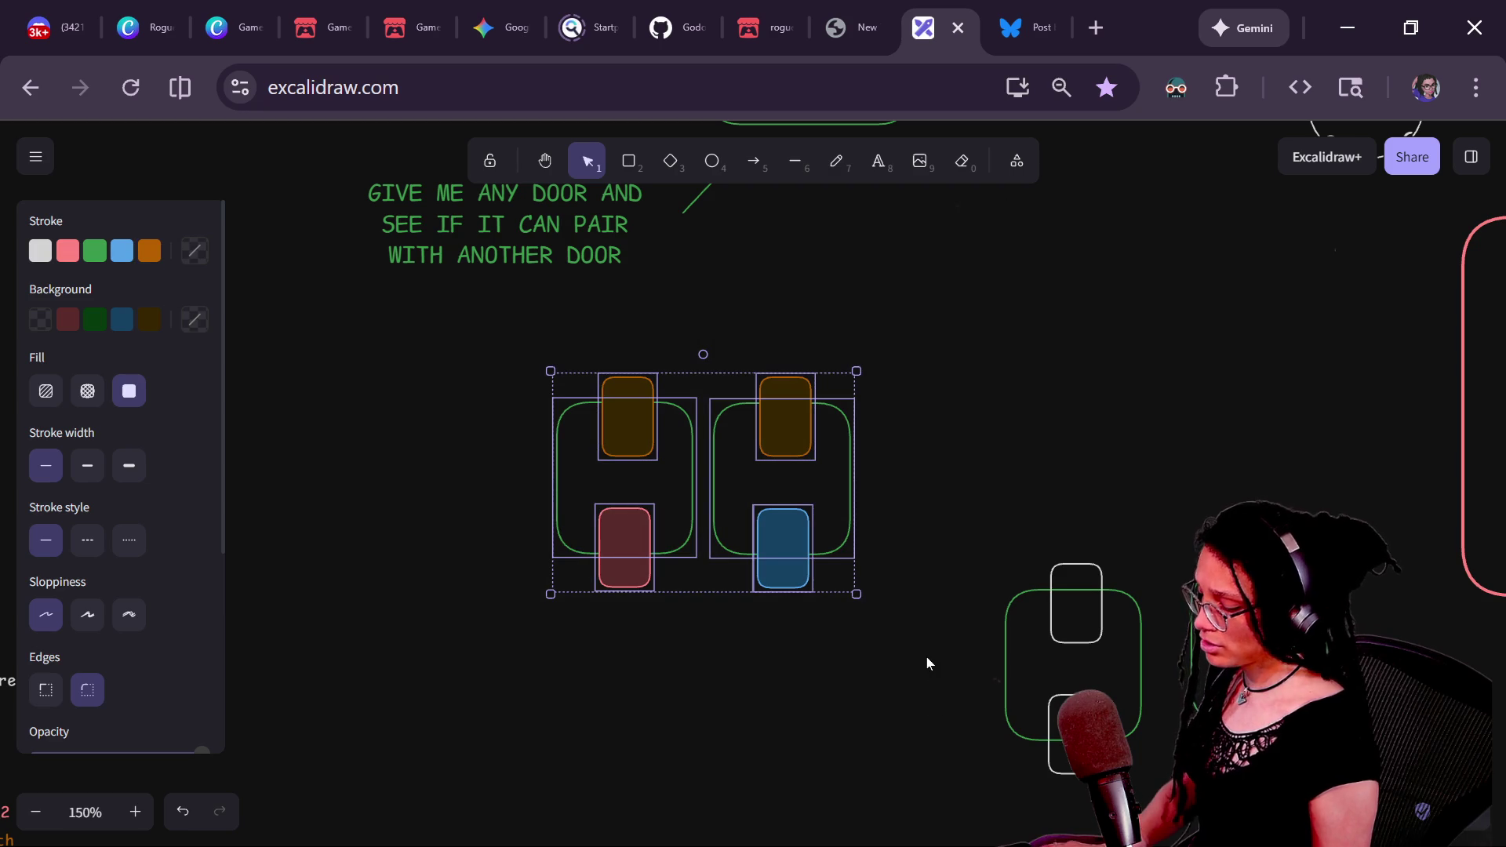
pyautogui.moveTo(482, 370); pyautogui.dragTo(708, 637)
pyautogui.moveTo(939, 293)
pyautogui.mouseDown()
pyautogui.moveTo(780, 632)
pyautogui.moveTo(693, 696)
pyautogui.mouseUp()
pyautogui.click(449, 379)
pyautogui.moveTo(444, 368); pyautogui.dragTo(904, 699)
pyautogui.moveTo(756, 431)
pyautogui.mouseDown()
pyautogui.moveTo(739, 481)
pyautogui.moveTo(449, 692)
pyautogui.moveTo(824, 444)
pyautogui.moveTo(343, 759)
pyautogui.moveTo(300, 843)
pyautogui.mouseUp()
# - Pair the all-white room with the blue-over-red room side by side
pyautogui.moveTo(1104, 627)
pyautogui.mouseDown()
pyautogui.moveTo(847, 447)
pyautogui.moveTo(575, 497)
pyautogui.mouseUp()
pyautogui.moveTo(1258, 582)
pyautogui.mouseDown()
pyautogui.moveTo(802, 440)
pyautogui.moveTo(716, 470)
pyautogui.mouseUp()
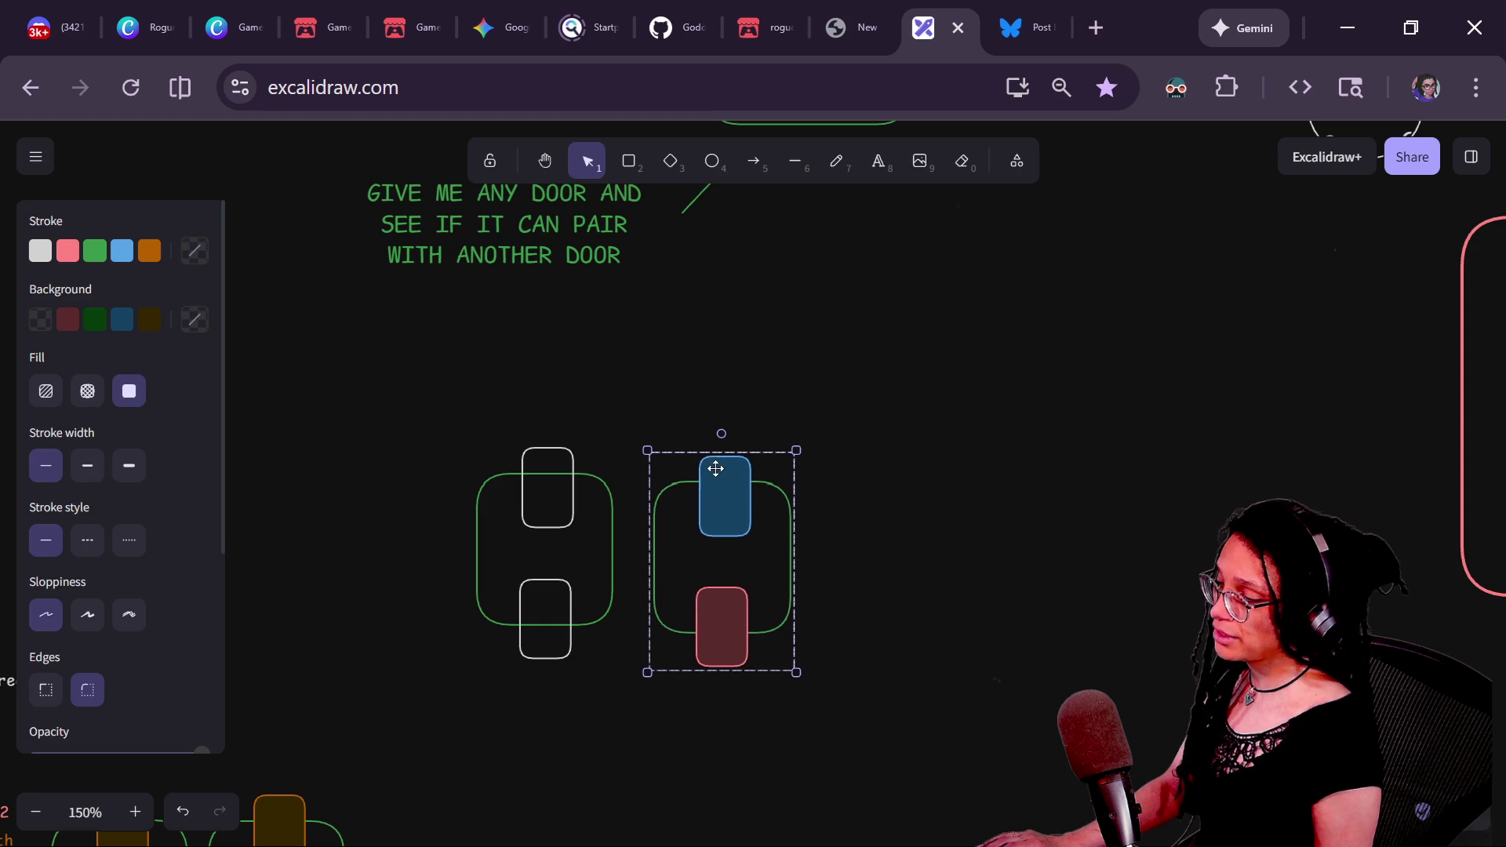
pyautogui.press('Escape')
pyautogui.moveTo(905, 681)
pyautogui.mouseDown()
pyautogui.moveTo(1076, 625)
pyautogui.moveTo(1033, 510)
pyautogui.moveTo(1036, 638)
pyautogui.mouseUp()
# - Line up the two orange-door rooms side by side along the bottom
pyautogui.click(881, 439)
pyautogui.moveTo(884, 632)
pyautogui.mouseDown()
pyautogui.moveTo(967, 587)
pyautogui.moveTo(958, 537)
pyautogui.moveTo(961, 563)
pyautogui.mouseUp()
pyautogui.moveTo(506, 723)
pyautogui.mouseDown()
pyautogui.moveTo(548, 578)
pyautogui.moveTo(902, 703)
pyautogui.moveTo(740, 636)
pyautogui.mouseUp()
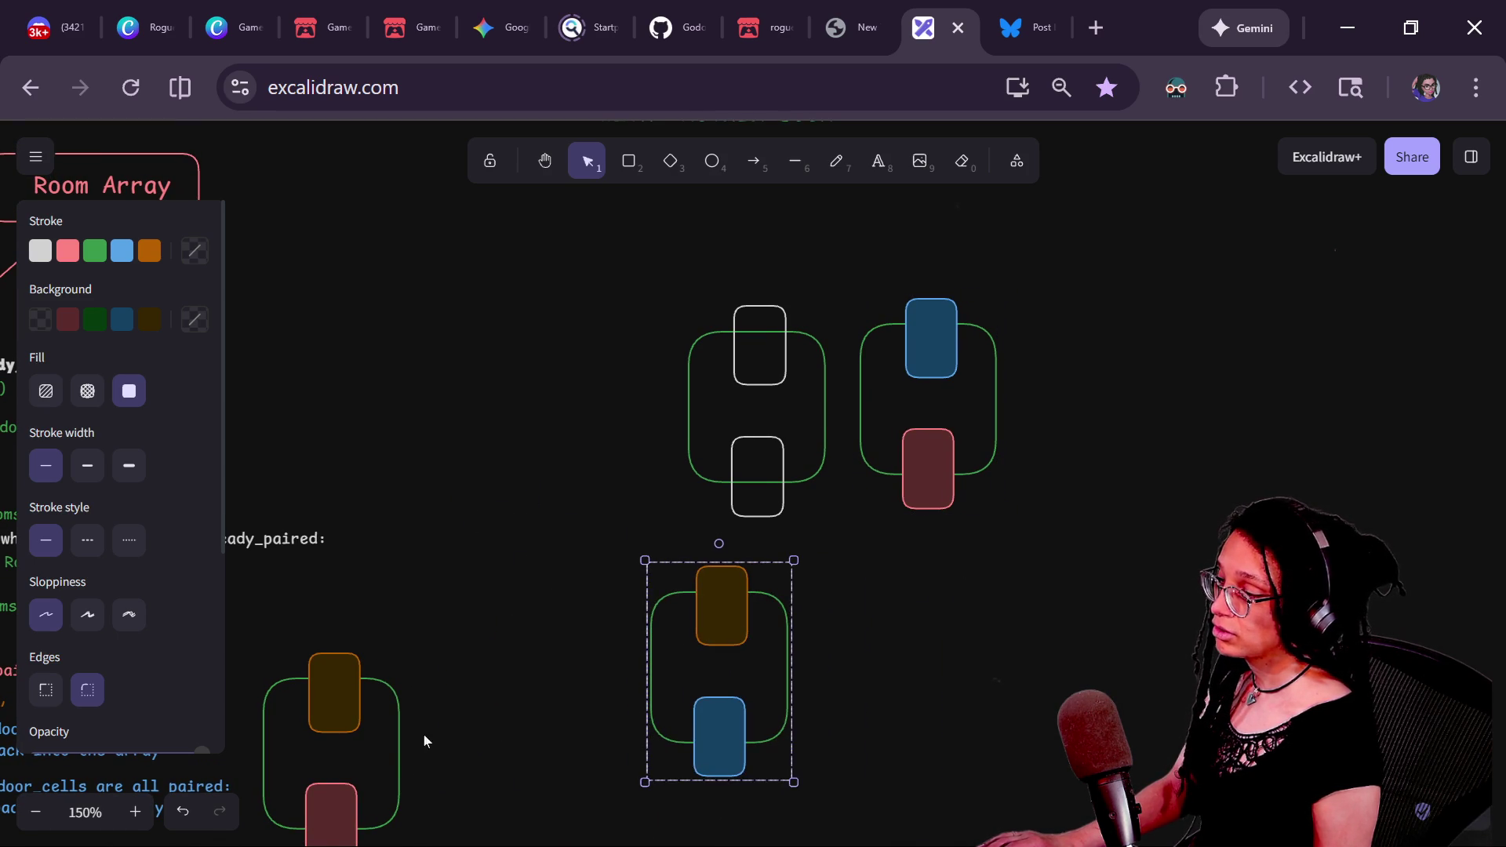
pyautogui.moveTo(337, 670)
pyautogui.mouseDown()
pyautogui.moveTo(952, 609)
pyautogui.moveTo(867, 605)
pyautogui.mouseUp()
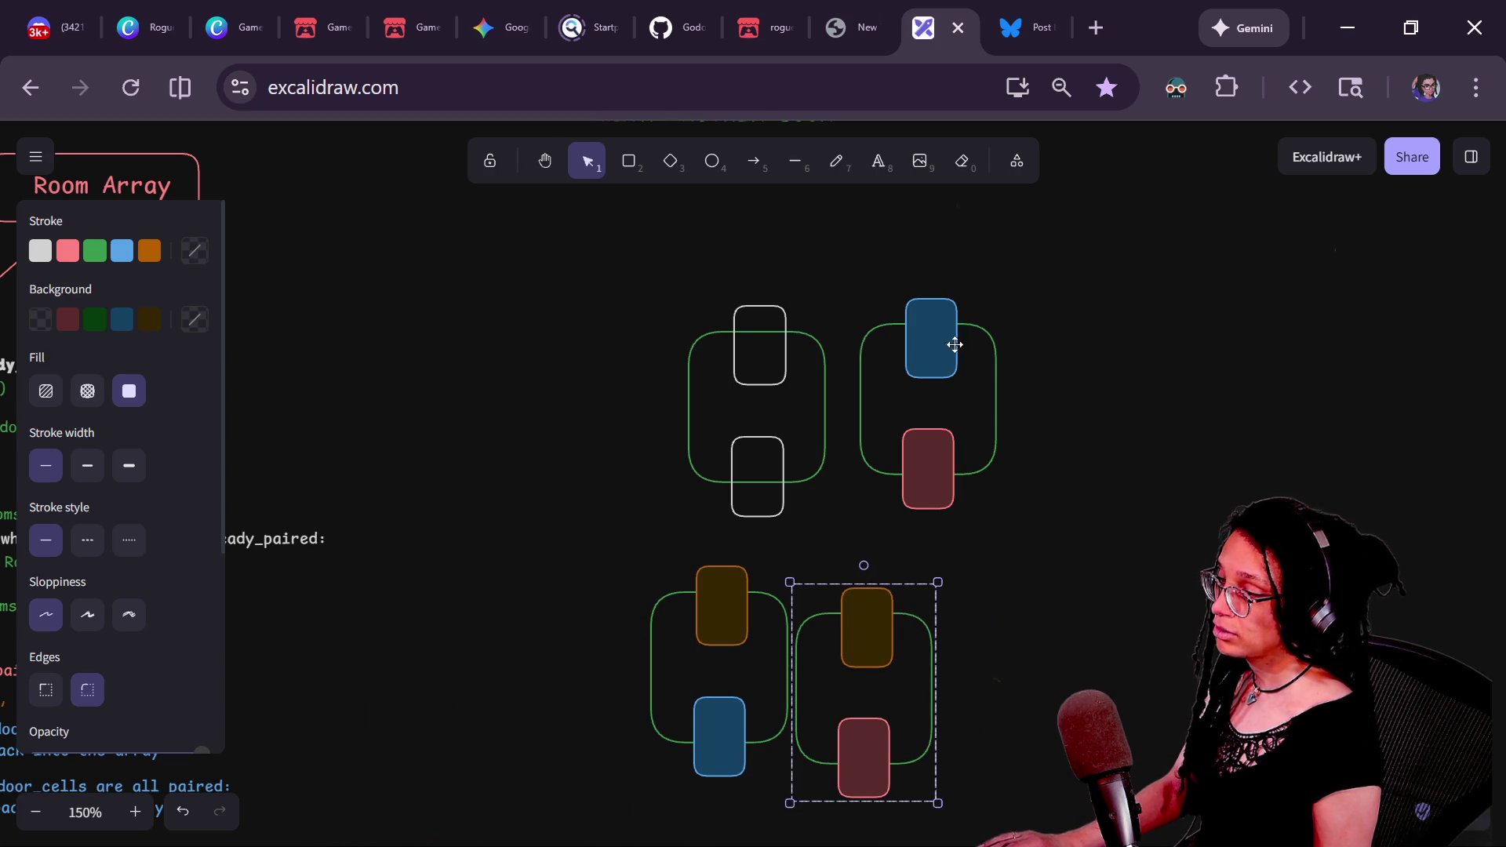
pyautogui.hscroll(2, 809, 753)
pyautogui.scroll(1, 808, 752)
pyautogui.moveTo(777, 633); pyautogui.dragTo(445, 775)
pyautogui.moveTo(639, 636)
pyautogui.mouseDown()
pyautogui.moveTo(621, 841)
pyautogui.moveTo(604, 793)
pyautogui.mouseUp()
pyautogui.moveTo(716, 740); pyautogui.dragTo(708, 607)
pyautogui.scroll(3, 708, 607)
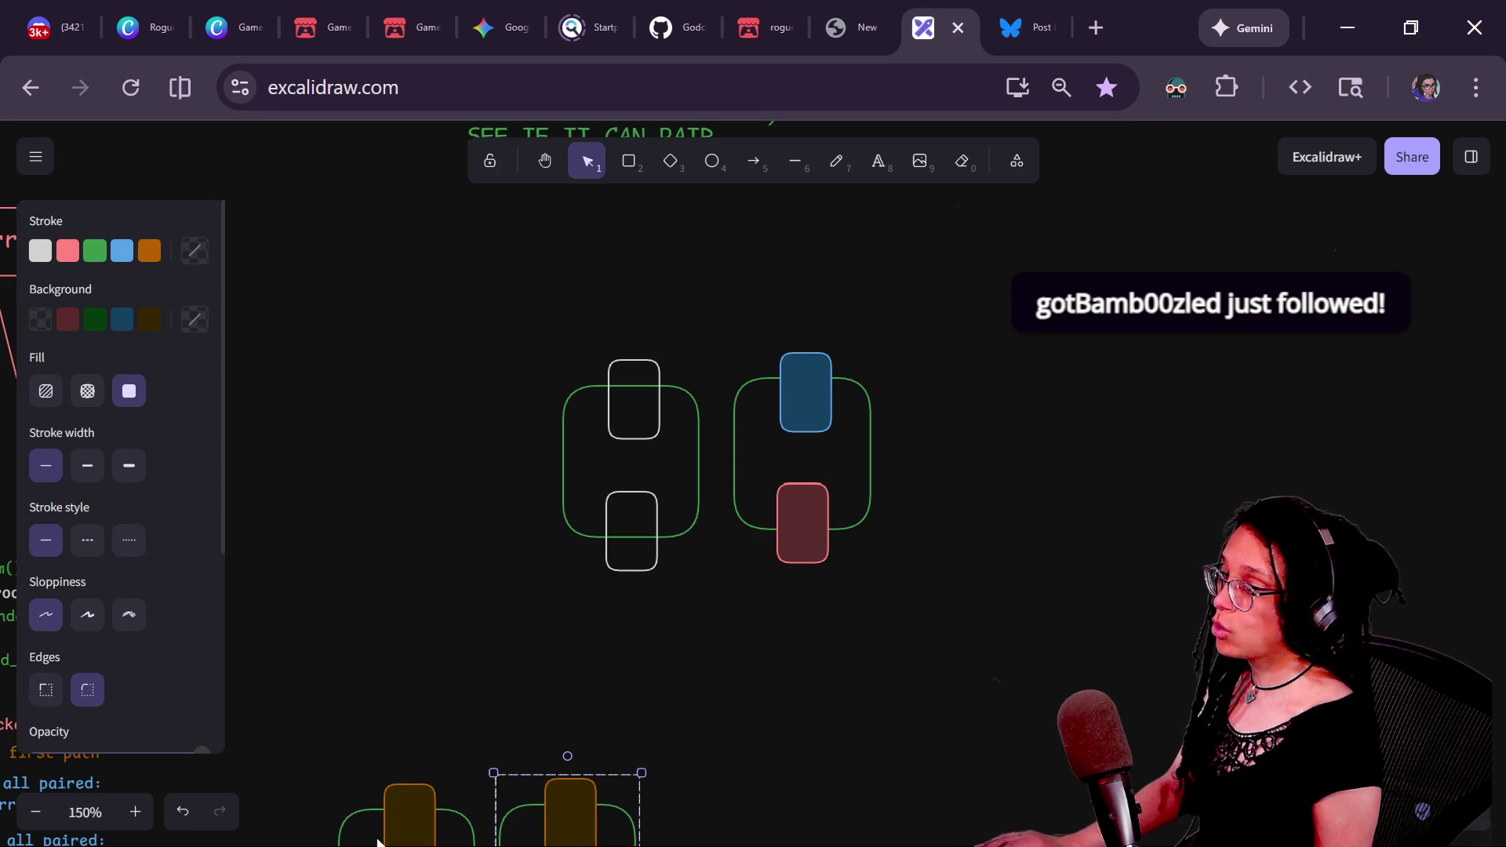
pyautogui.keyDown('shift'); pyautogui.click(341, 837); pyautogui.keyUp('shift')
pyautogui.moveTo(387, 807)
pyautogui.mouseDown()
pyautogui.moveTo(954, 596)
pyautogui.moveTo(1005, 611)
pyautogui.mouseUp()
# - Move the white-door and blue/red-door rooms right, above the orange-door rooms
pyautogui.moveTo(515, 363); pyautogui.dragTo(936, 594)
pyautogui.moveTo(772, 434); pyautogui.dragTo(1167, 434)
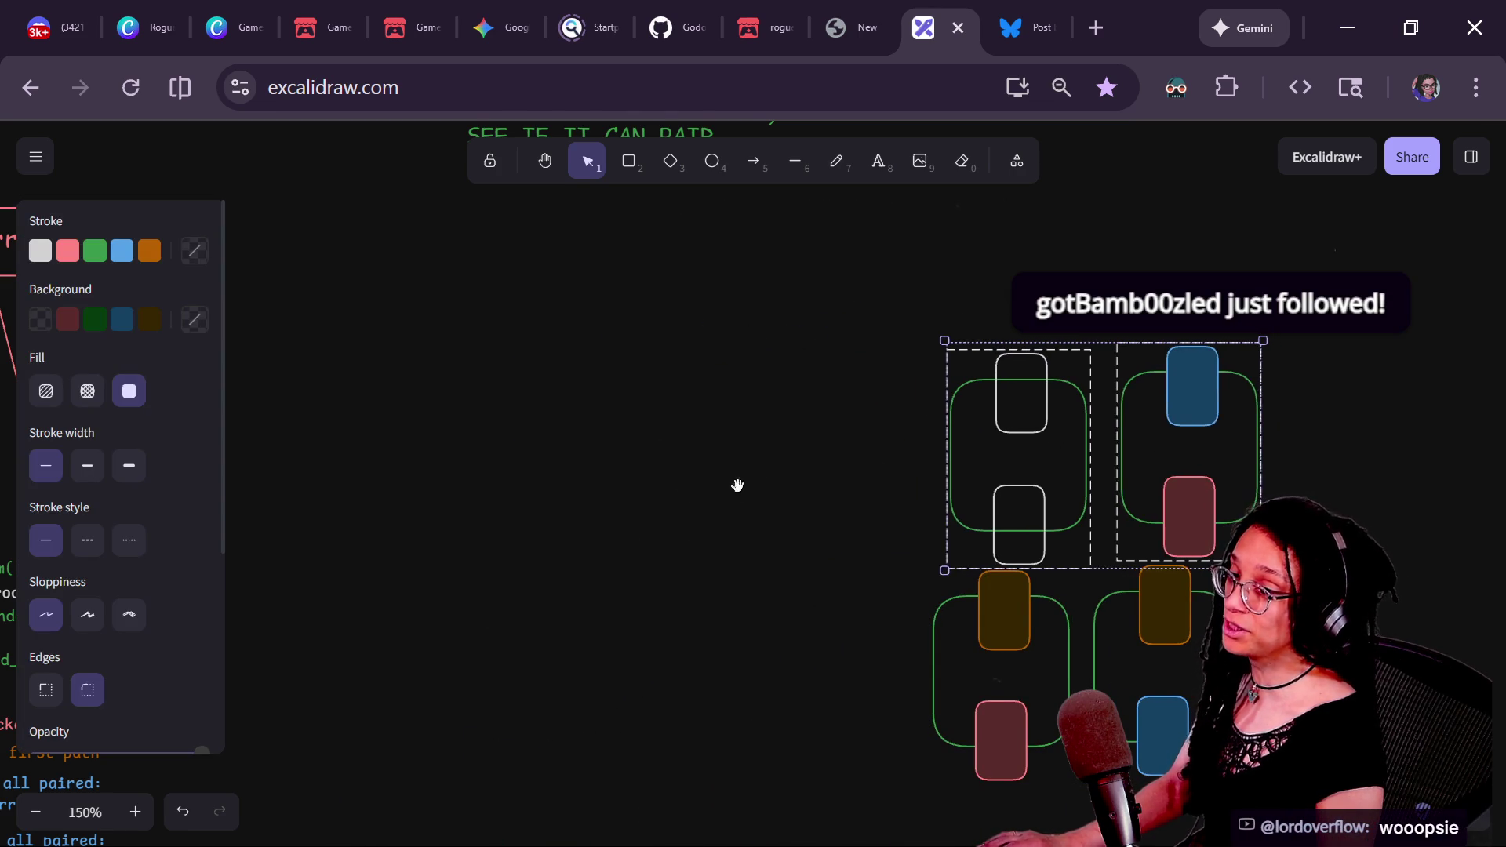
pyautogui.moveTo(740, 495); pyautogui.dragTo(834, 488)
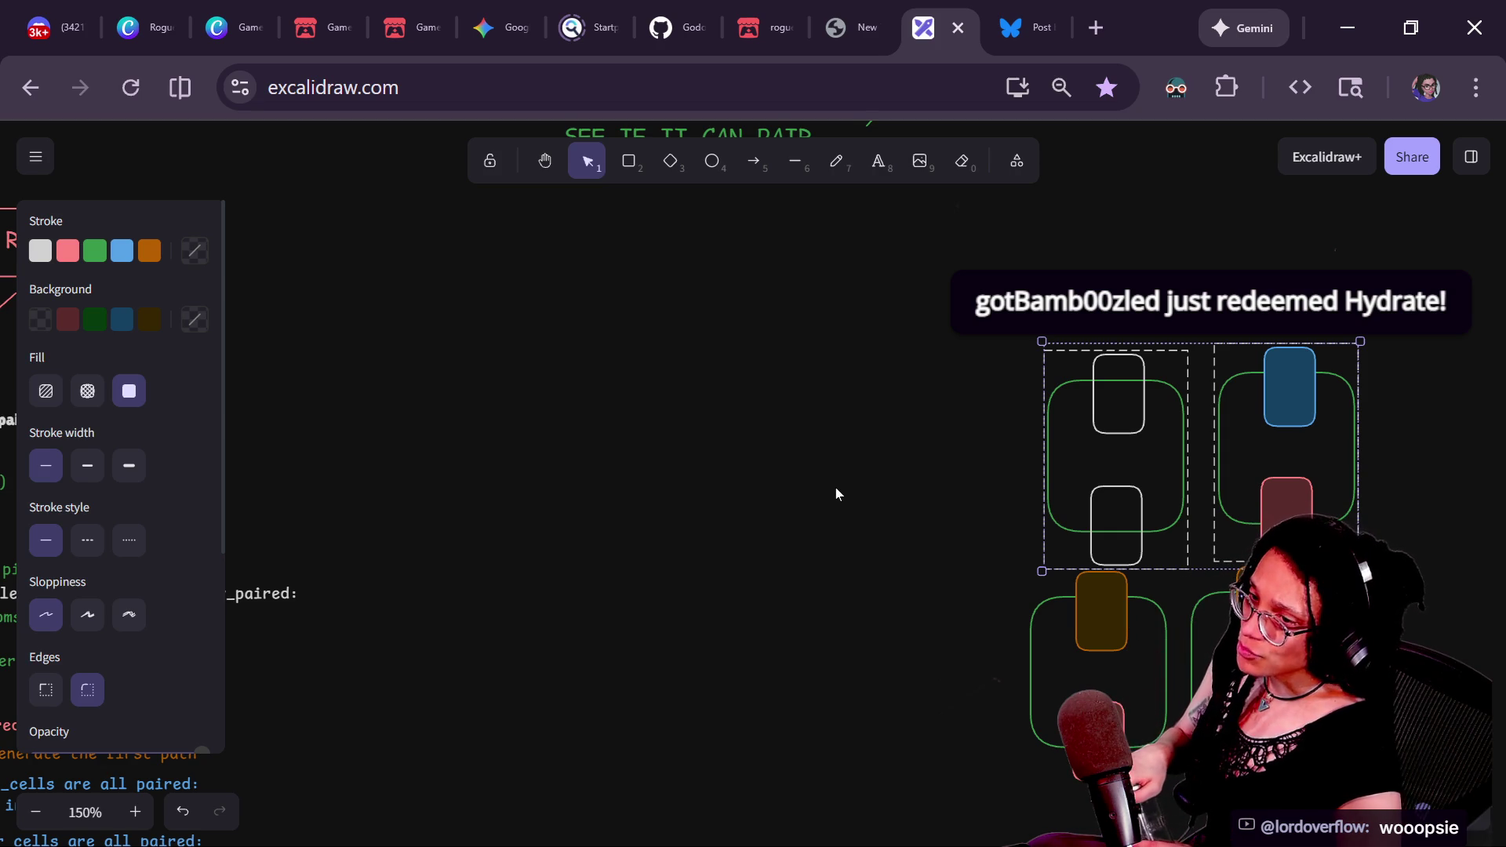
pyautogui.click(665, 535)
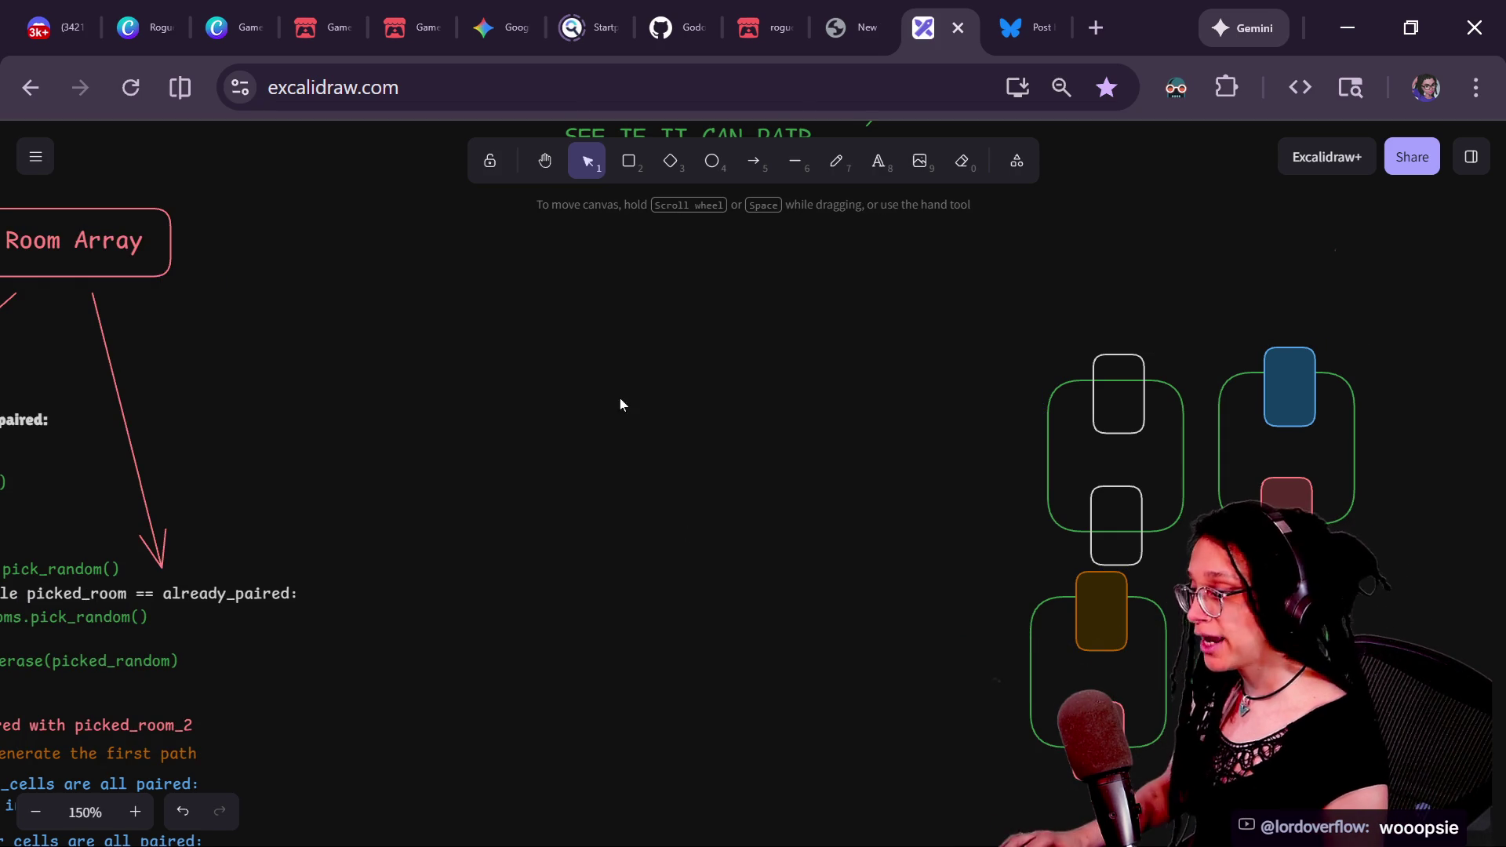
pyautogui.moveTo(800, 403)
pyautogui.mouseDown()
pyautogui.moveTo(934, 408)
pyautogui.moveTo(1153, 306)
pyautogui.moveTo(1166, 370)
pyautogui.moveTo(574, 446)
pyautogui.moveTo(397, 379)
pyautogui.mouseUp()
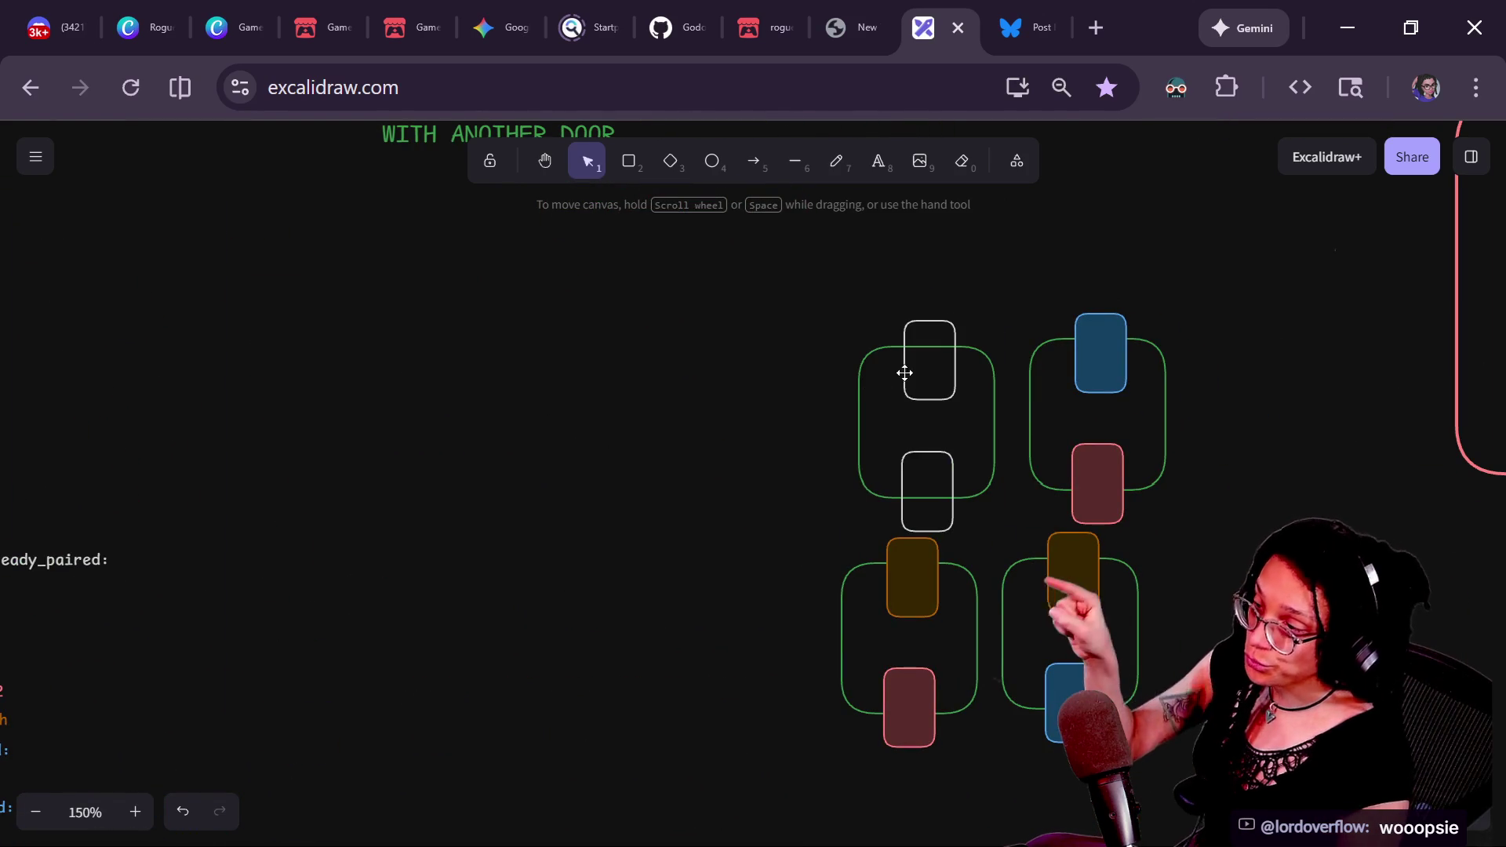
# - Place the blue/red-door room beside the white-door room in the top row
pyautogui.moveTo(902, 370); pyautogui.dragTo(436, 363)
pyautogui.moveTo(1043, 363)
pyautogui.mouseDown()
pyautogui.moveTo(582, 387)
pyautogui.moveTo(582, 371)
pyautogui.mouseUp()
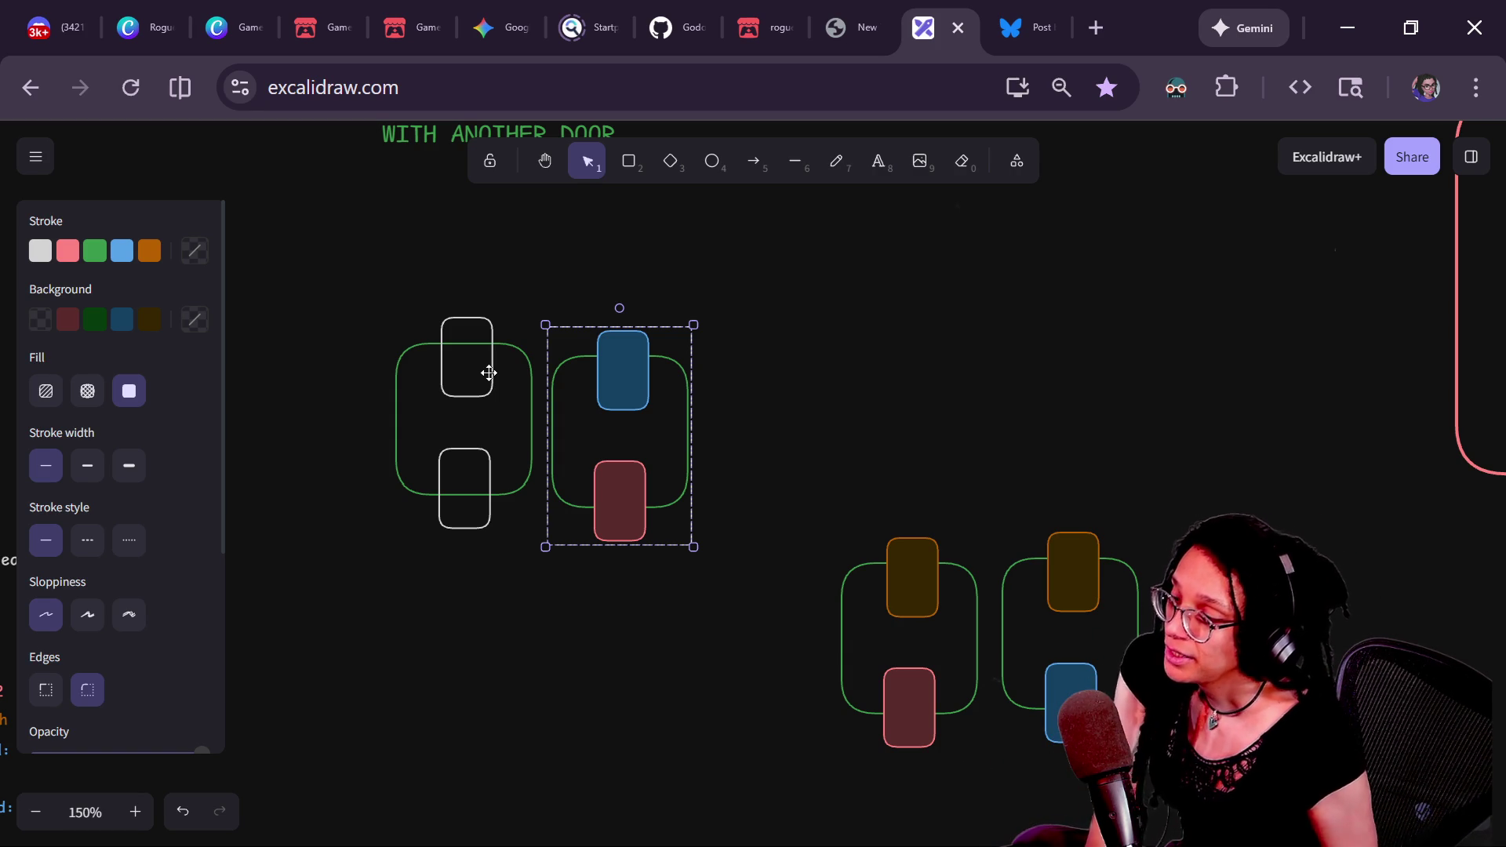
pyautogui.click(947, 299)
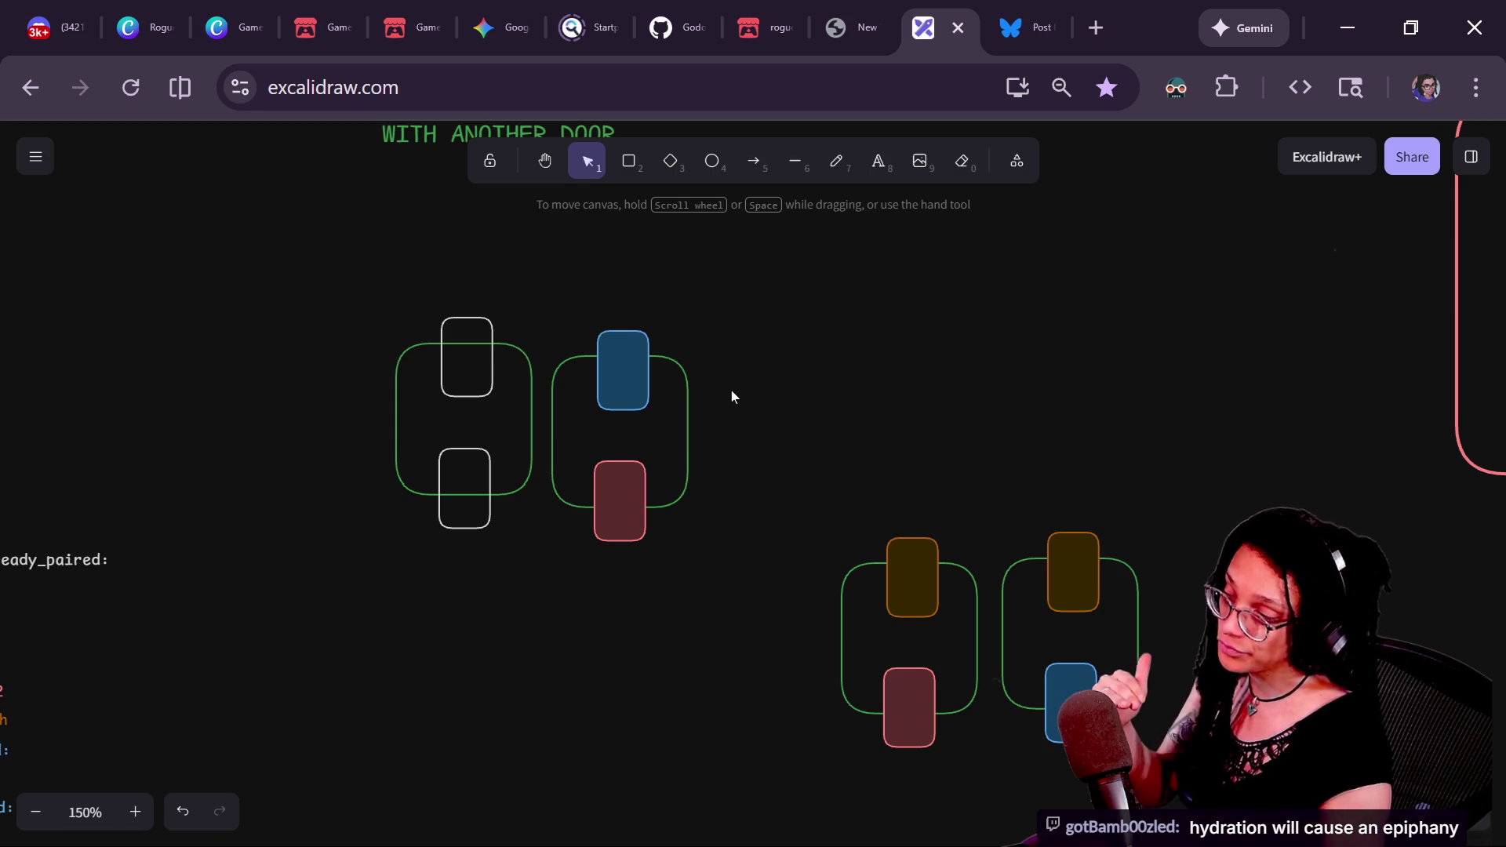
pyautogui.click(643, 393)
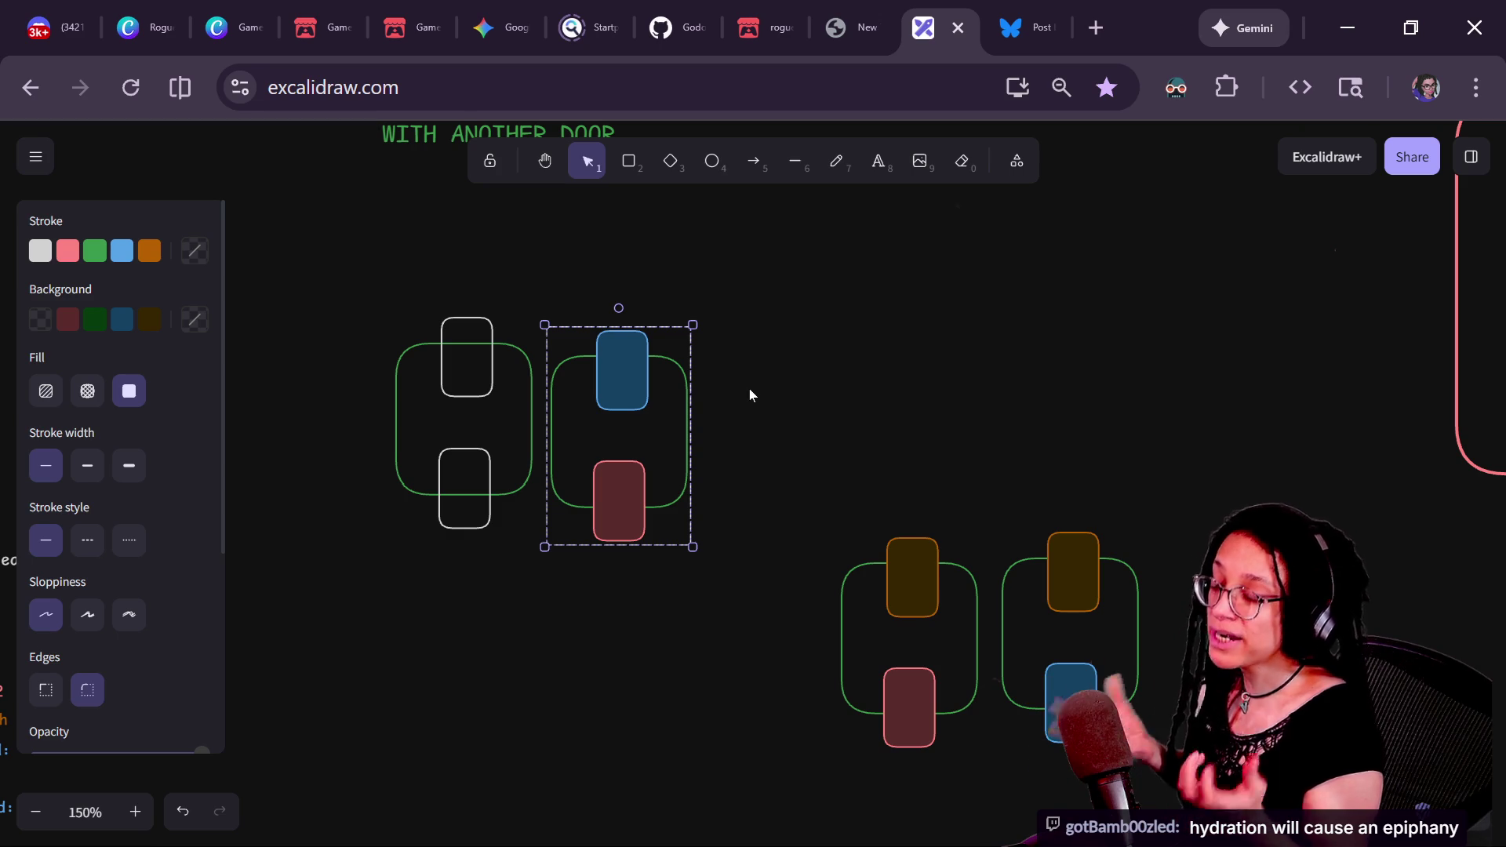
pyautogui.moveTo(622, 376); pyautogui.dragTo(668, 395)
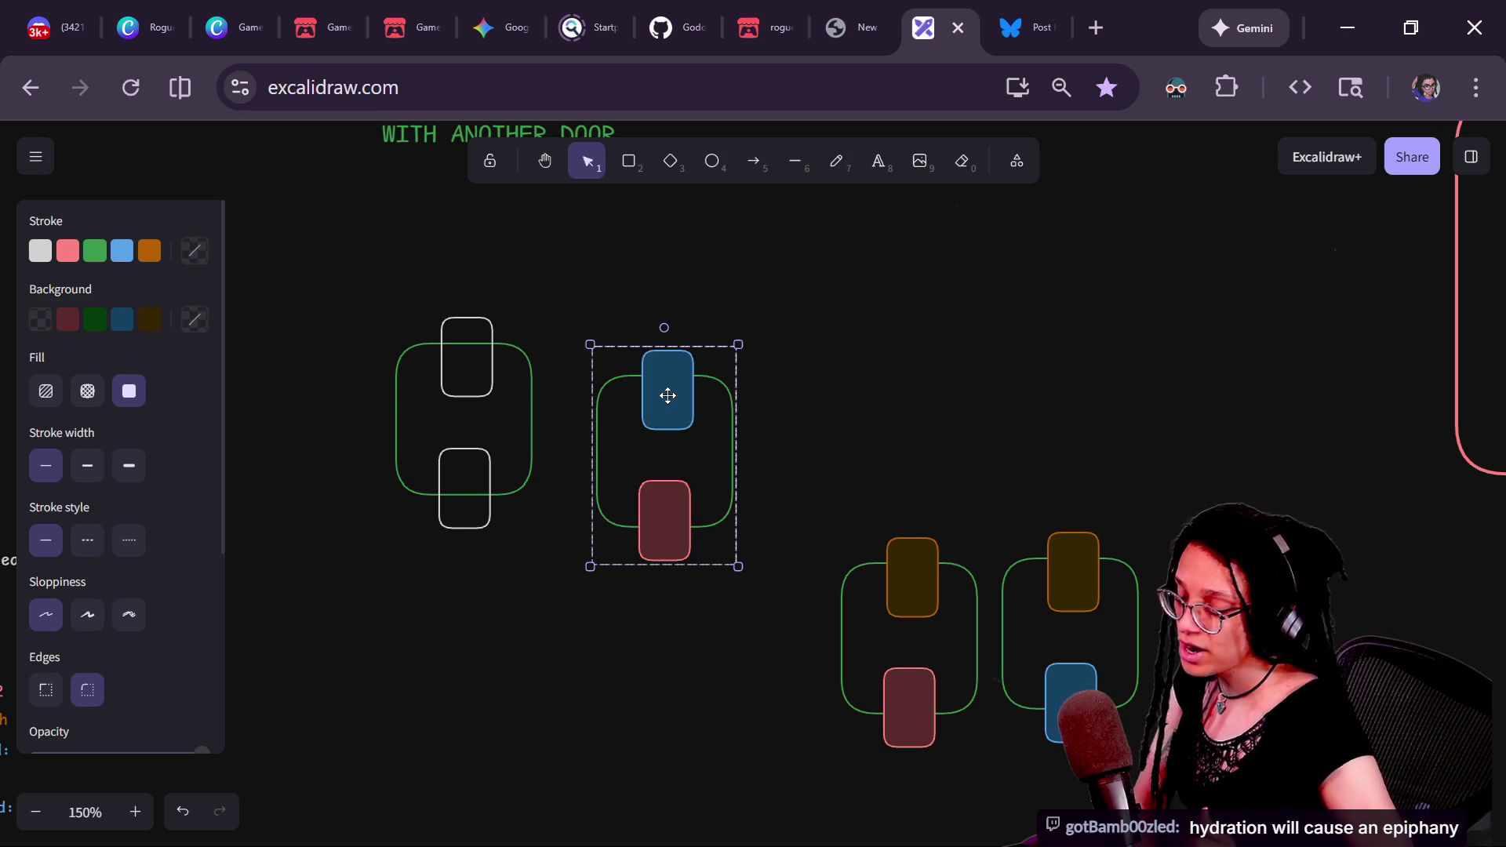
pyautogui.moveTo(572, 393)
pyautogui.mouseDown()
pyautogui.moveTo(1173, 428)
pyautogui.moveTo(834, 442)
pyautogui.mouseUp()
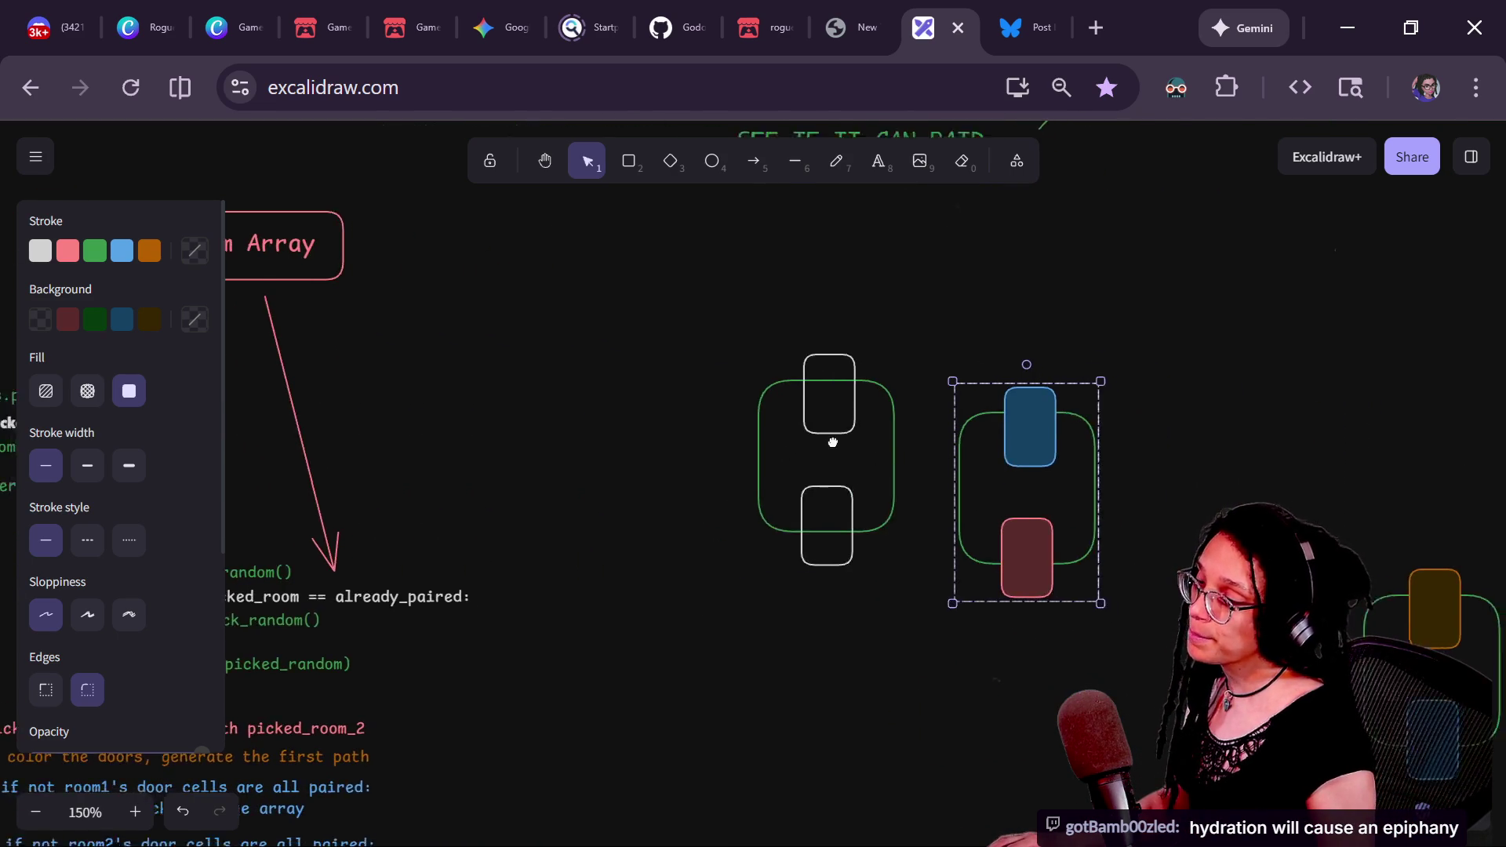
pyautogui.click(802, 398)
pyautogui.hotkey('alt', 'Tab')
pyautogui.hotkey('alt', 'Tab')
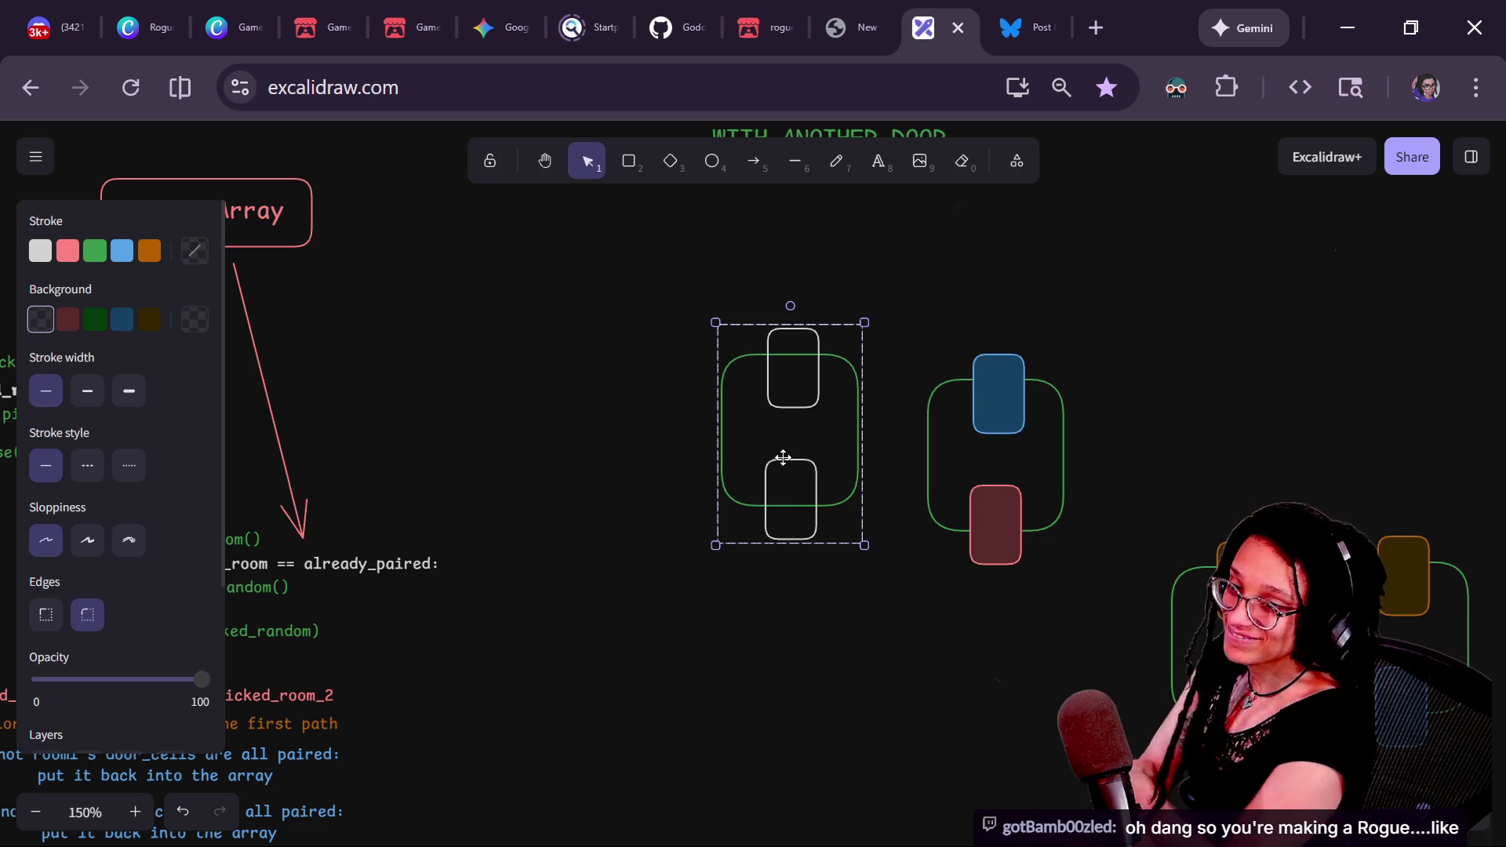
# - Move the orange/red and orange/blue rooms beneath the top two rooms
pyautogui.hscroll(1, 902, 633)
pyautogui.moveTo(902, 633); pyautogui.dragTo(731, 624)
pyautogui.moveTo(739, 567)
pyautogui.mouseDown()
pyautogui.moveTo(801, 448)
pyautogui.moveTo(915, 317)
pyautogui.mouseUp()
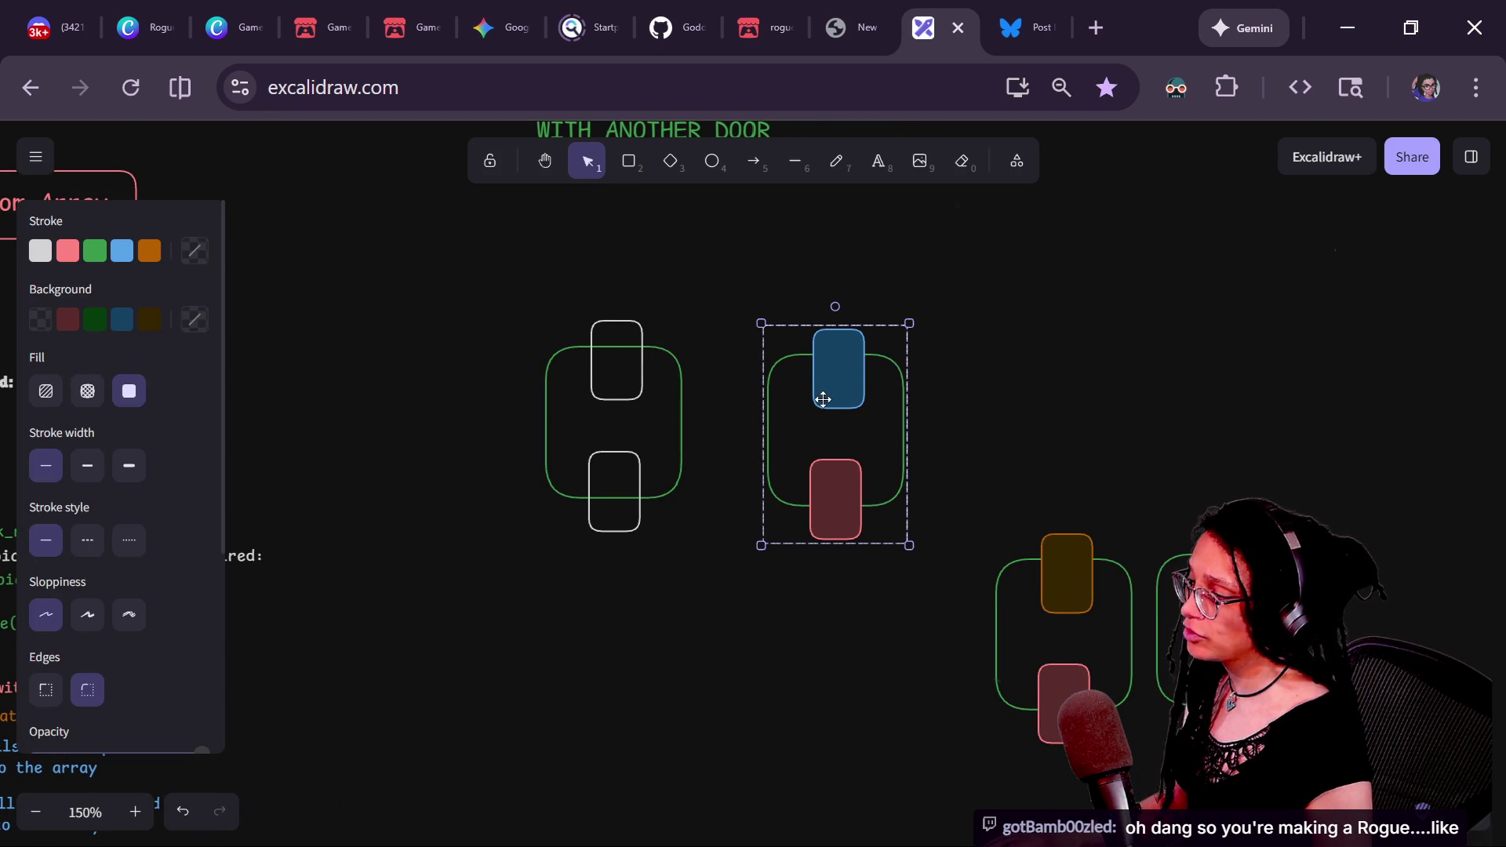
pyautogui.click(1014, 549)
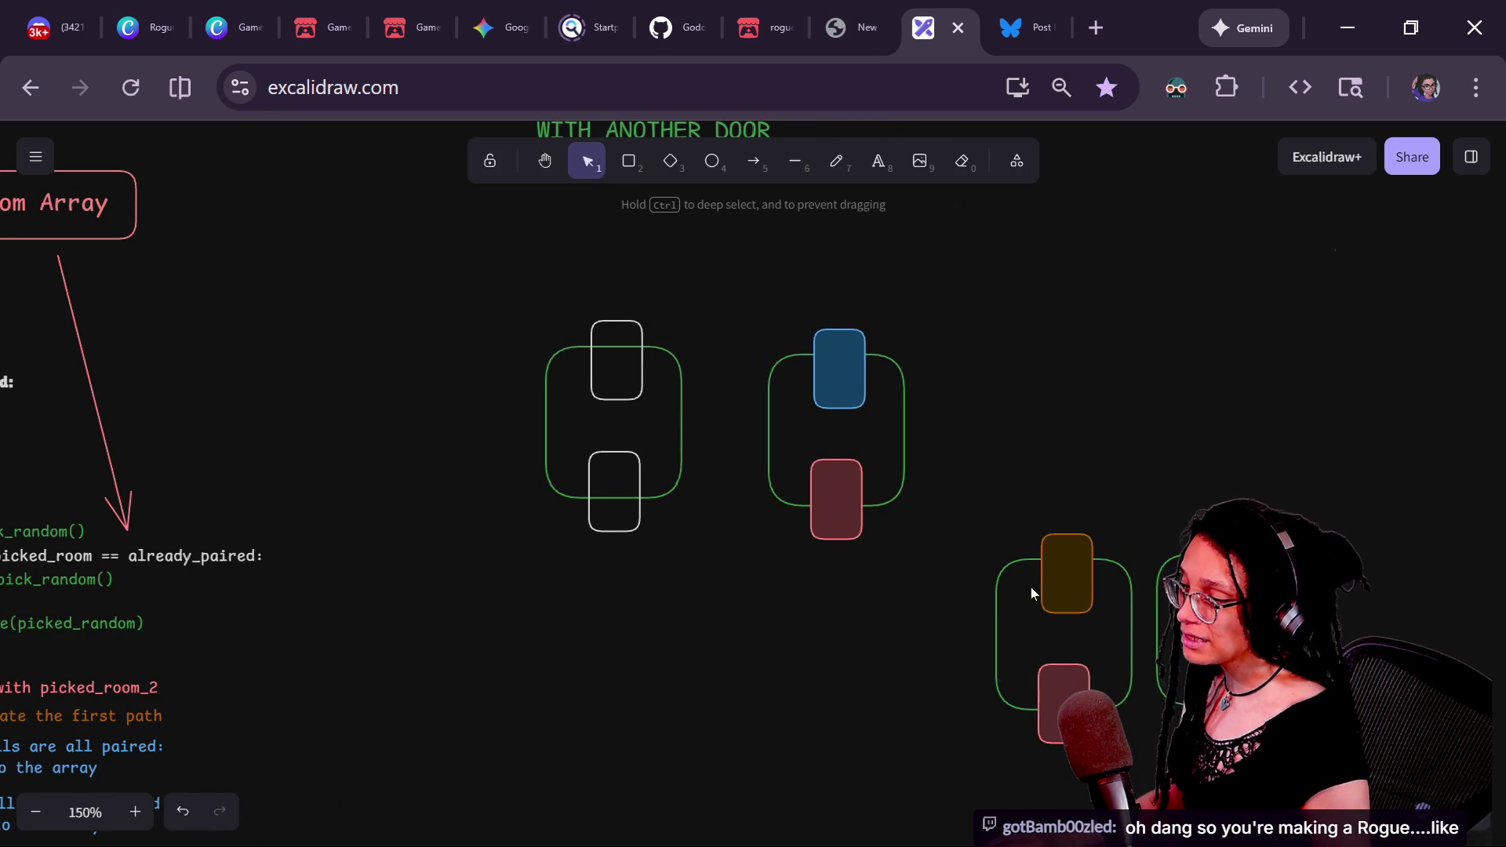
pyautogui.moveTo(1130, 579)
pyautogui.mouseDown()
pyautogui.moveTo(692, 649)
pyautogui.moveTo(681, 615)
pyautogui.mouseUp()
pyautogui.moveTo(1206, 601); pyautogui.dragTo(814, 642)
pyautogui.click(834, 406)
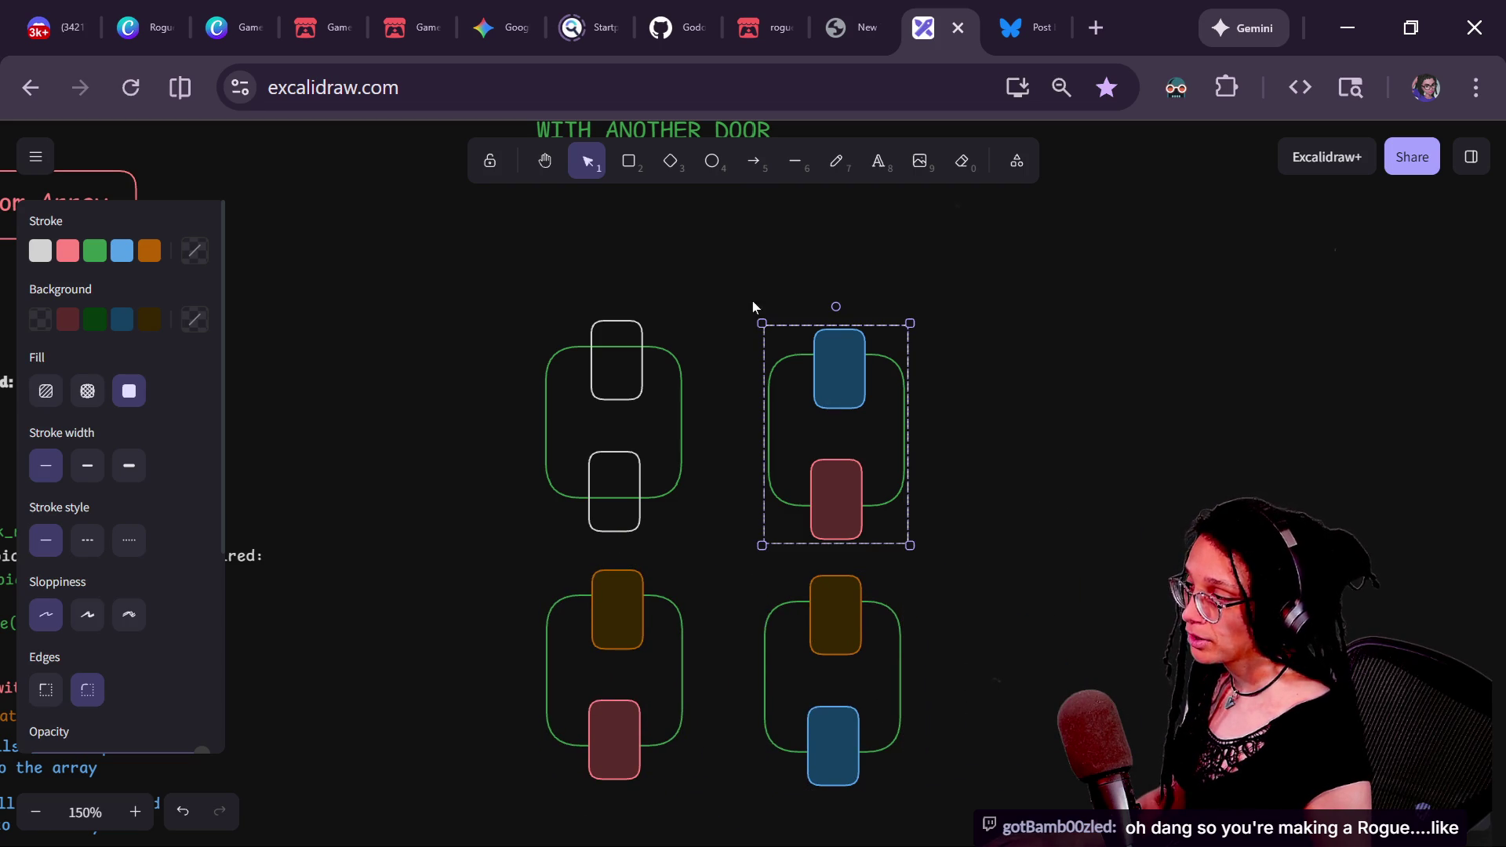
# - Select the coloured-door rooms and ungroup them with Ctrl+Shift+G
pyautogui.keyDown('shift'); pyautogui.click(632, 592); pyautogui.keyUp('shift')
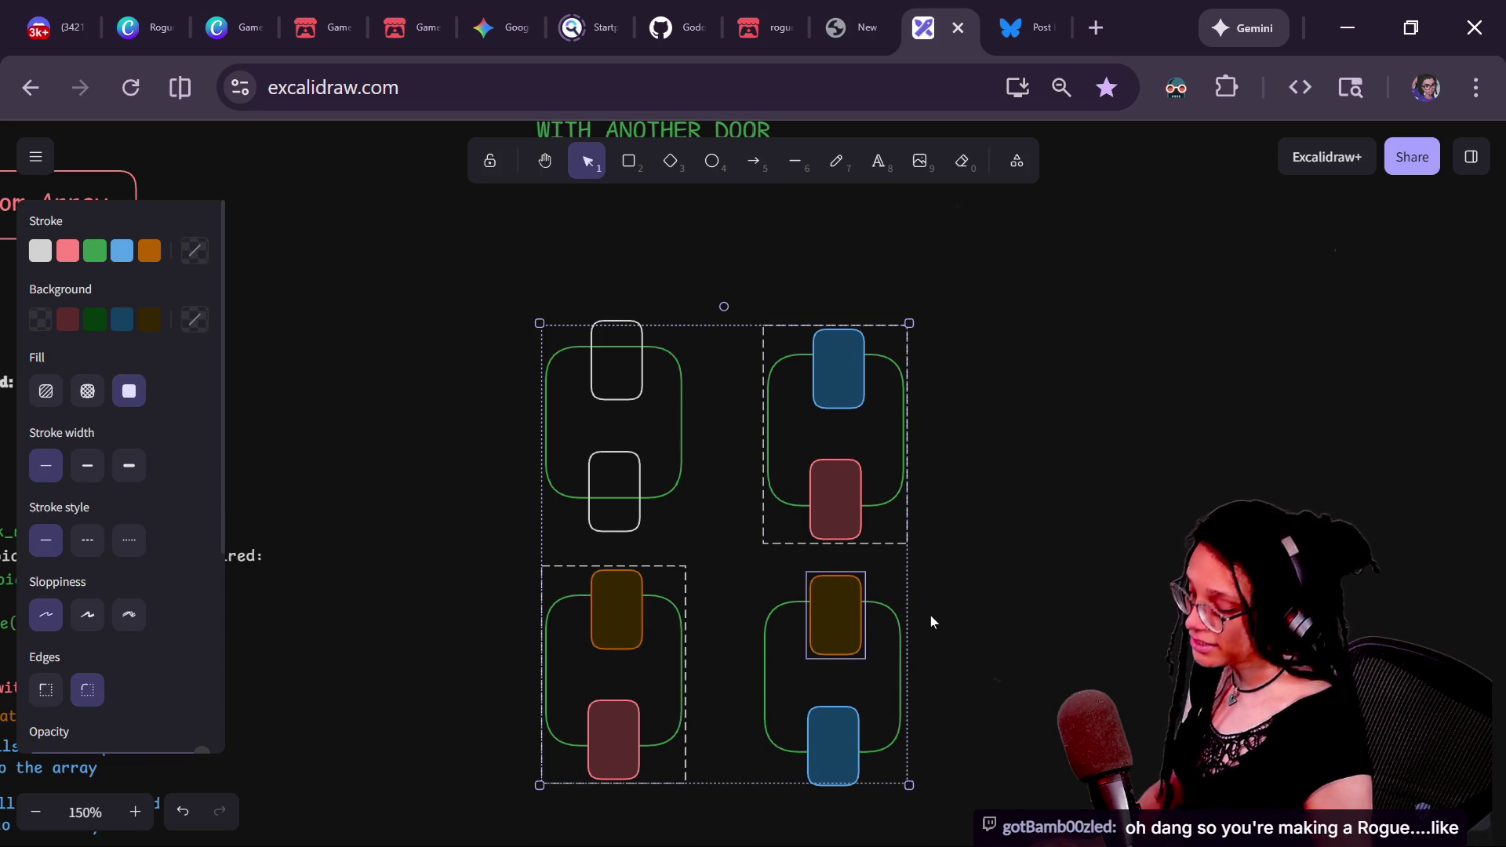
pyautogui.click(847, 643)
pyautogui.keyDown('shift'); pyautogui.click(635, 599); pyautogui.keyUp('shift')
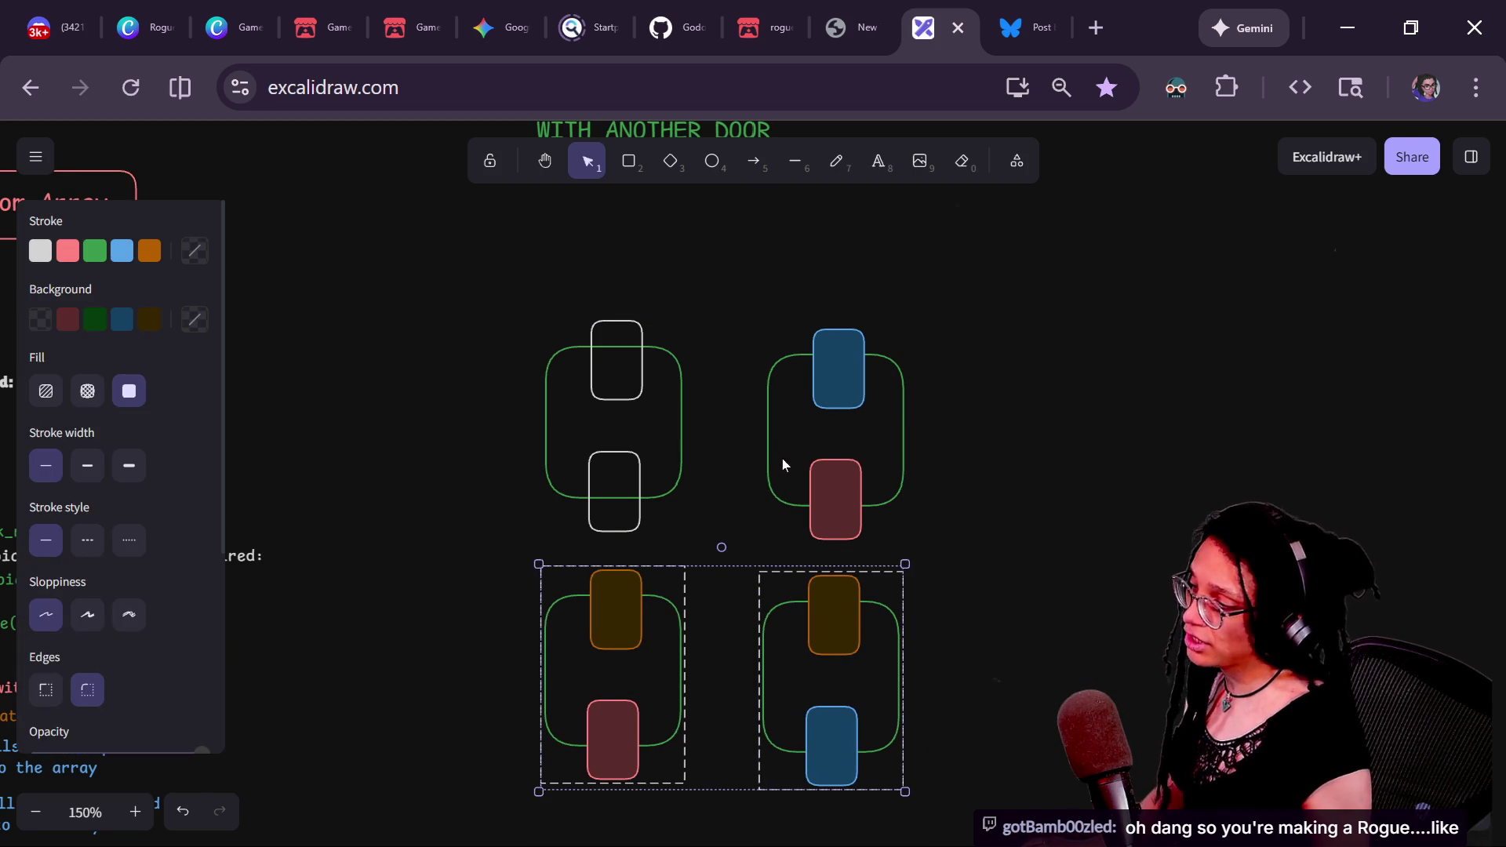
pyautogui.keyDown('shift'); pyautogui.click(777, 474); pyautogui.keyUp('shift')
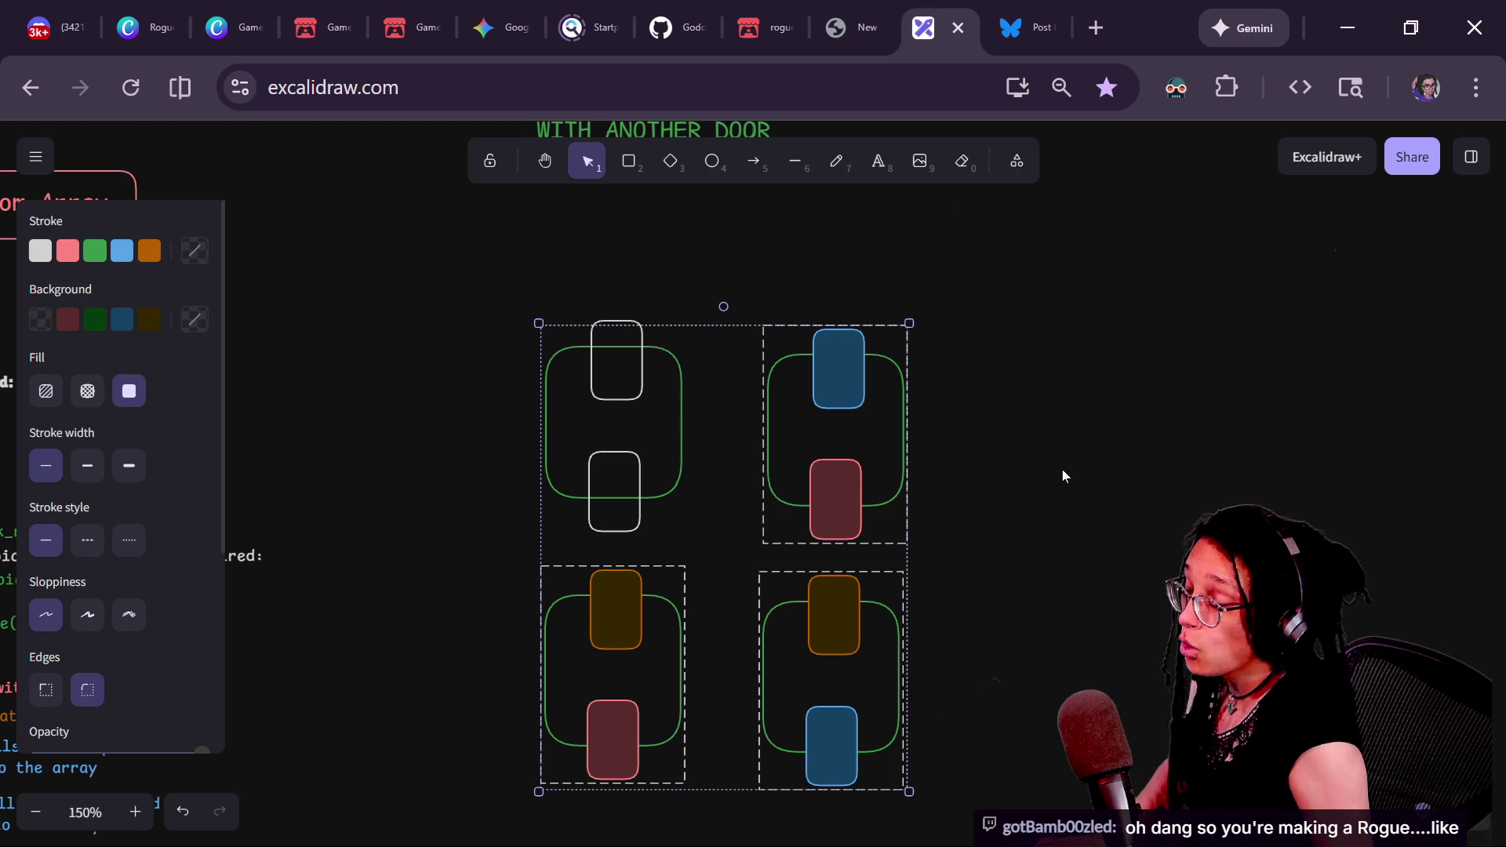
pyautogui.hotkey('ctrl', 'shift', 'g')
# - Delete the right-column rooms and the orange/red room, keeping the white-door room
pyautogui.click(1051, 480)
pyautogui.click(814, 385)
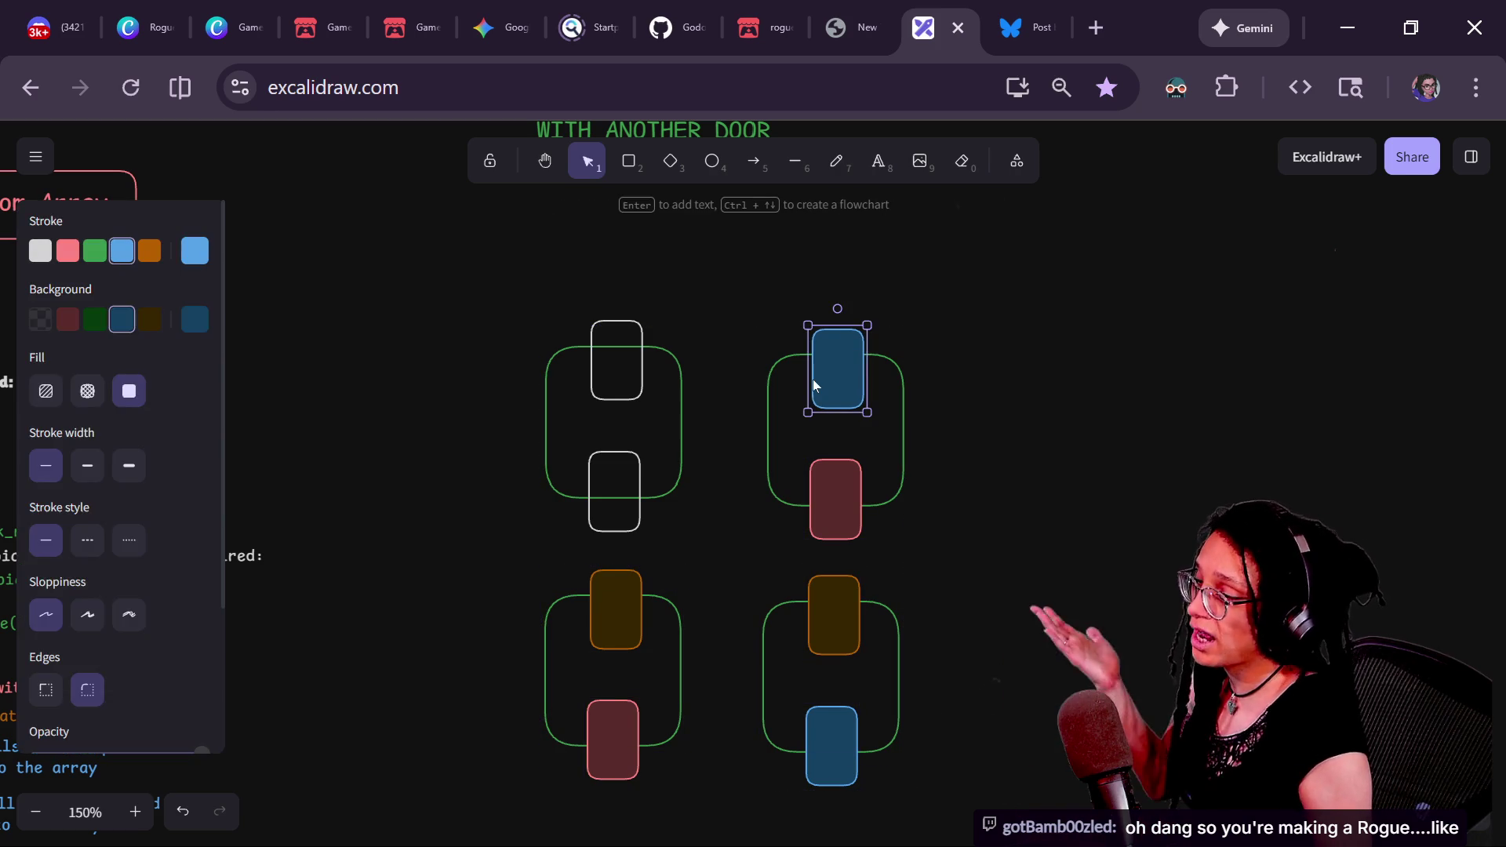
pyautogui.moveTo(733, 283); pyautogui.dragTo(978, 620)
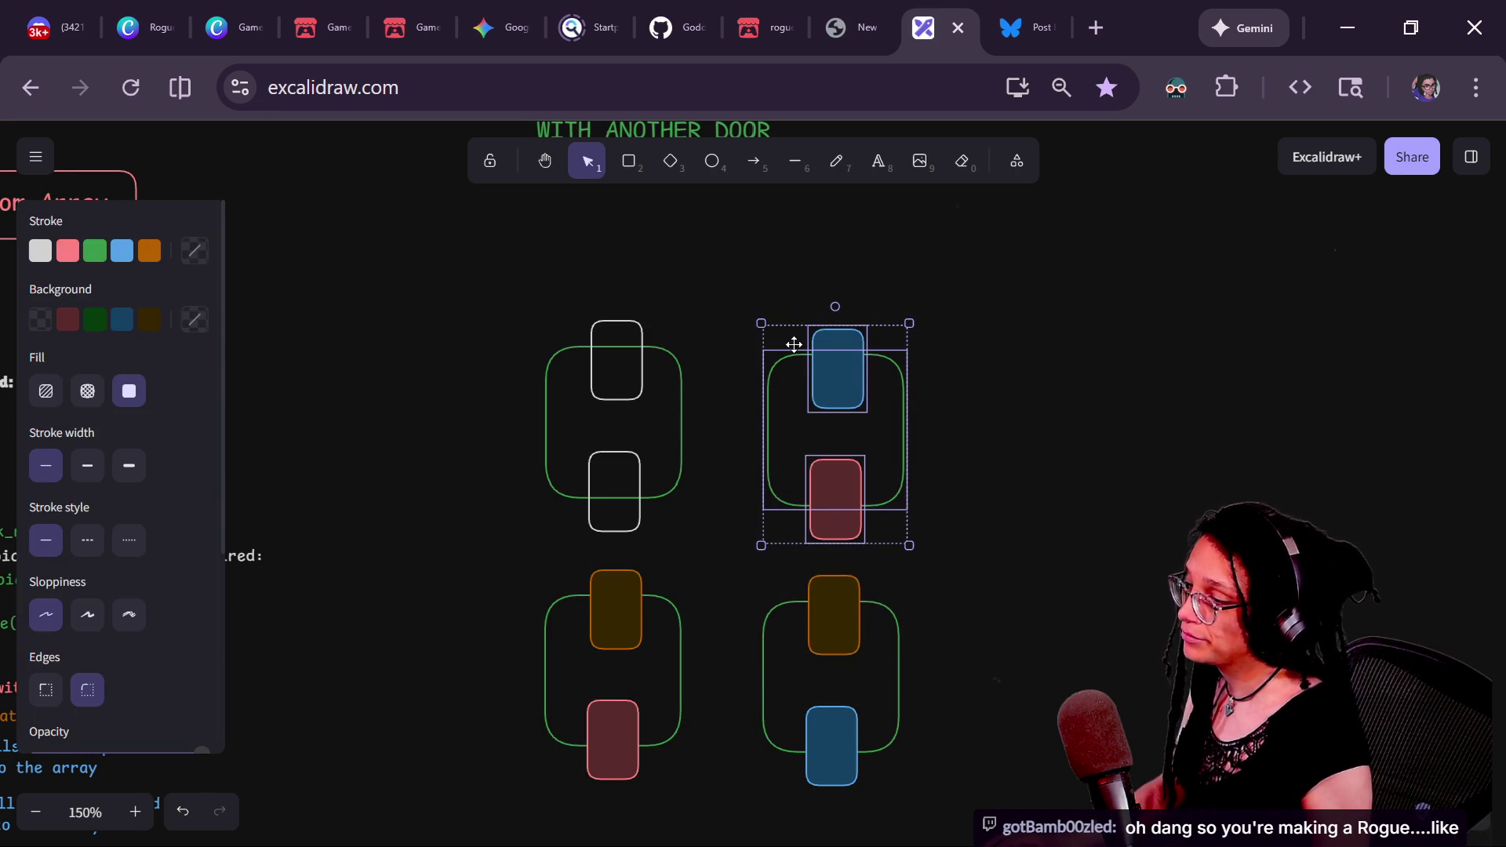
pyautogui.click(813, 349)
pyautogui.moveTo(692, 266); pyautogui.dragTo(964, 810)
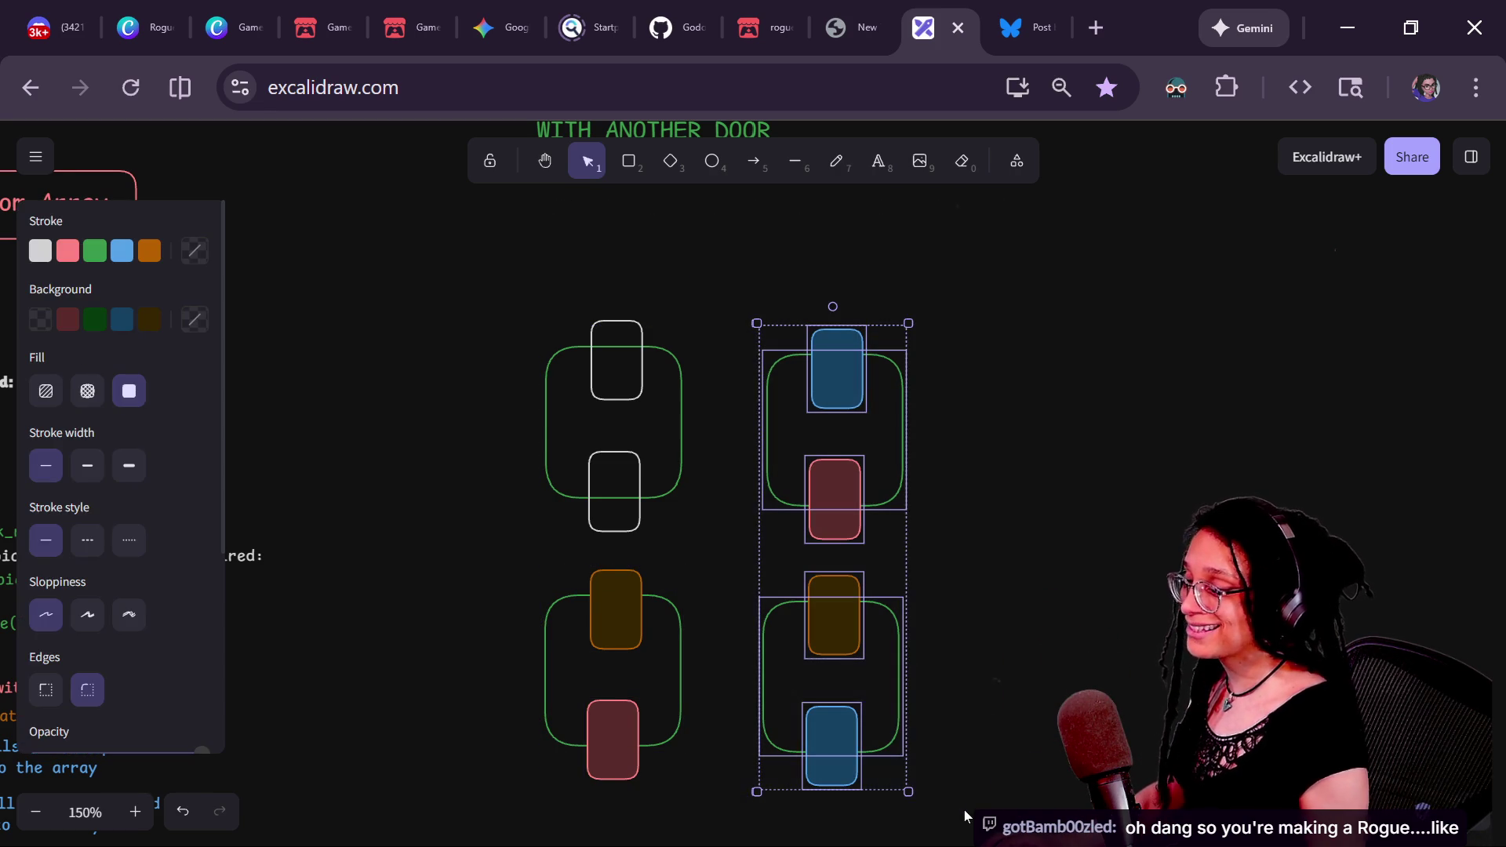
pyautogui.press('Delete')
pyautogui.moveTo(848, 784)
pyautogui.mouseDown()
pyautogui.moveTo(471, 692)
pyautogui.moveTo(445, 527)
pyautogui.mouseUp()
pyautogui.press('Delete')
# - Duplicate the white-door room twice with Ctrl+D, placing a copy to the right
pyautogui.moveTo(477, 241); pyautogui.dragTo(847, 588)
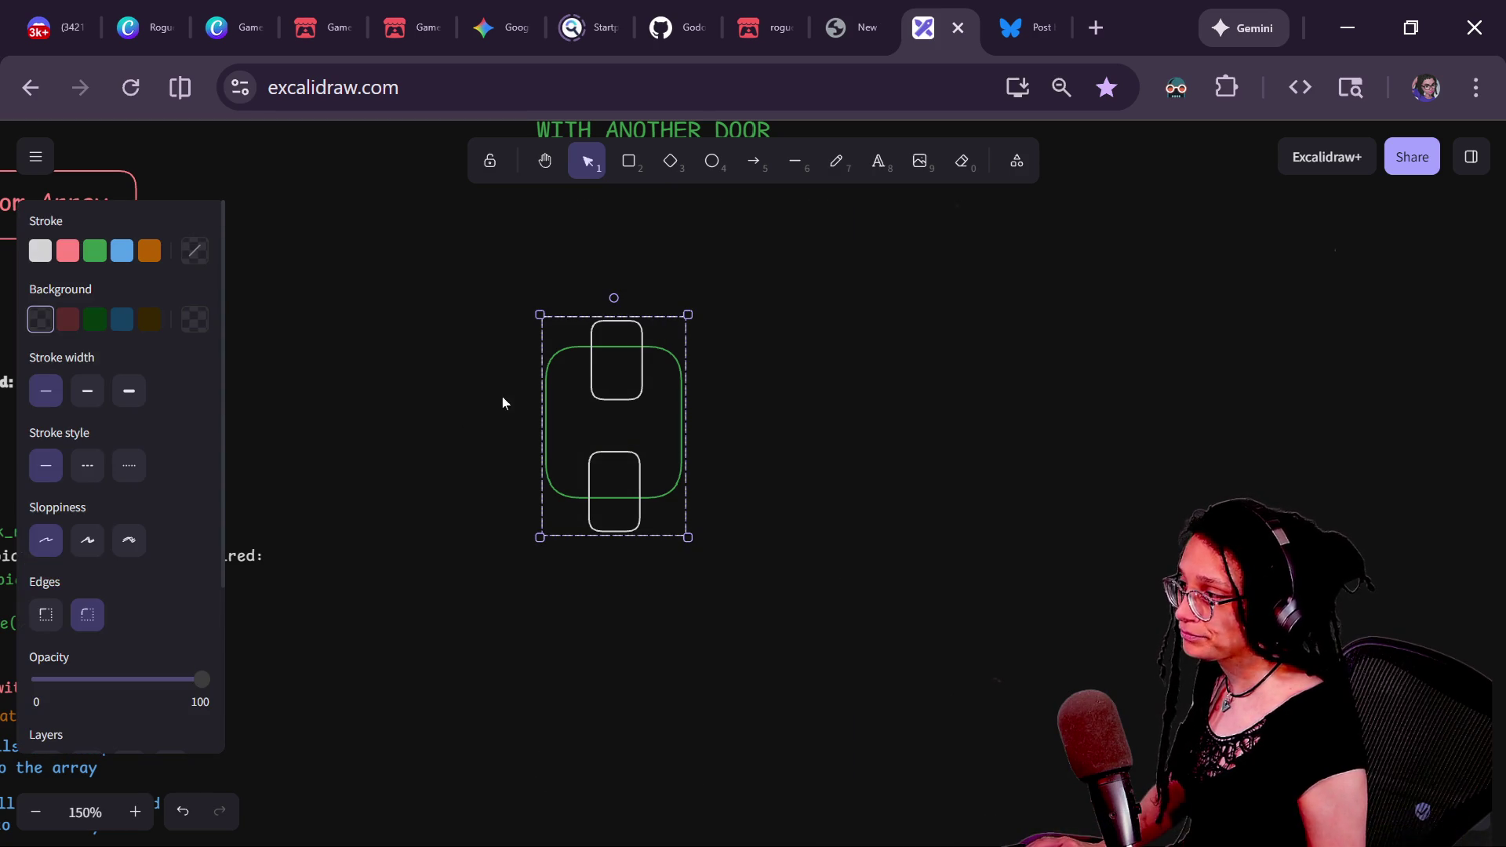
pyautogui.hotkey('ctrl', 'd')
pyautogui.moveTo(670, 434)
pyautogui.mouseDown()
pyautogui.moveTo(887, 414)
pyautogui.moveTo(639, 666)
pyautogui.moveTo(628, 699)
pyautogui.moveTo(903, 675)
pyautogui.moveTo(884, 680)
pyautogui.mouseUp()
pyautogui.hotkey('ctrl', 'd')
pyautogui.hotkey('ctrl', 'd')
# - Set two white-door room copies close side by side and shift the other two off right
pyautogui.hscroll(-2, 746, 605)
pyautogui.click(694, 462)
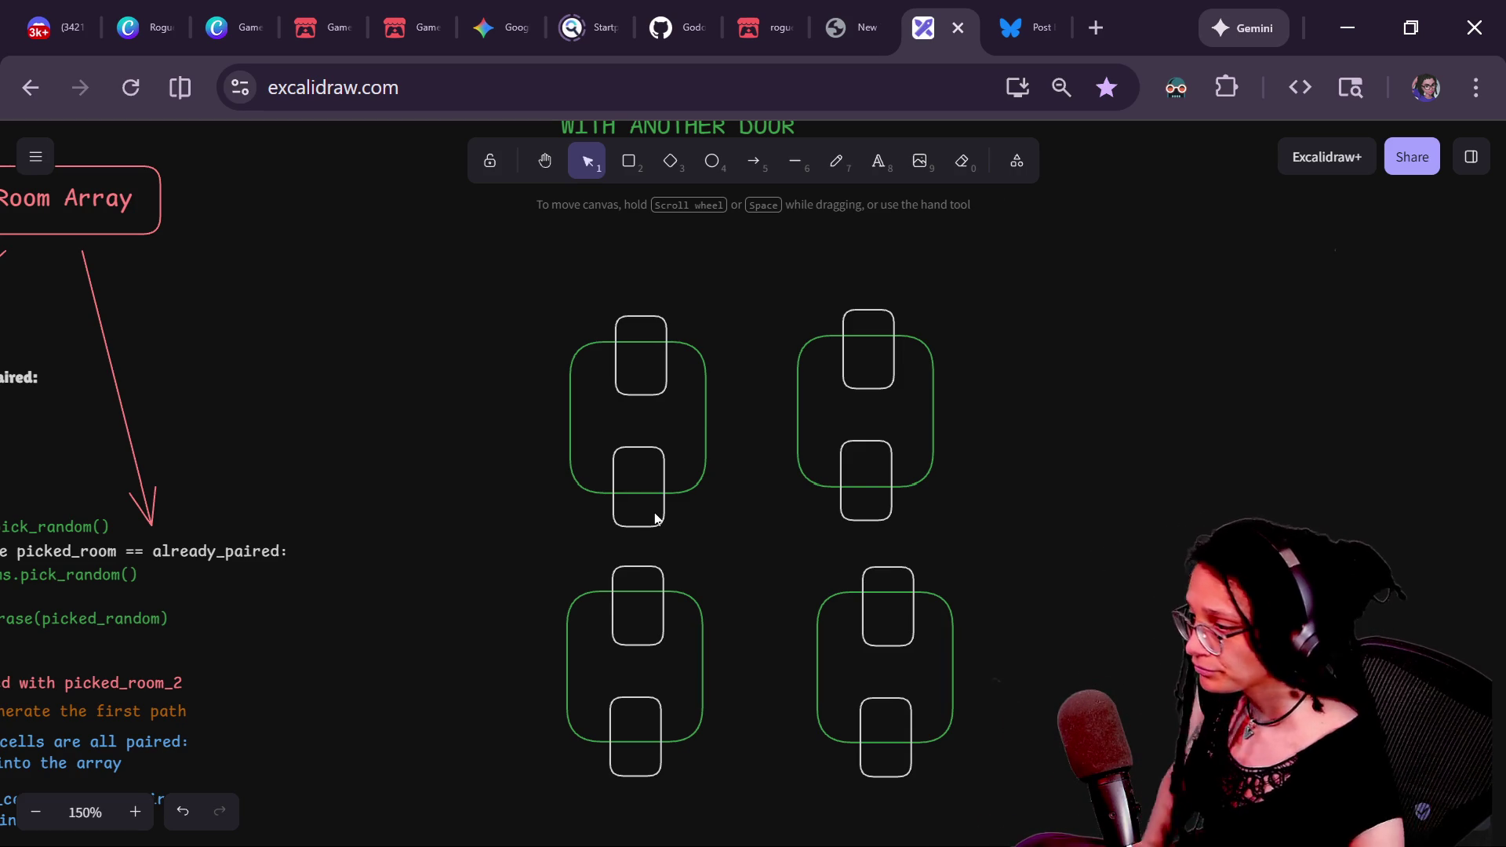
pyautogui.moveTo(633, 317); pyautogui.dragTo(639, 333)
pyautogui.moveTo(698, 593); pyautogui.dragTo(1195, 449)
pyautogui.moveTo(902, 569); pyautogui.dragTo(1197, 631)
pyautogui.moveTo(847, 360)
pyautogui.mouseDown()
pyautogui.moveTo(825, 357)
pyautogui.moveTo(899, 377)
pyautogui.moveTo(799, 341)
pyautogui.mouseUp()
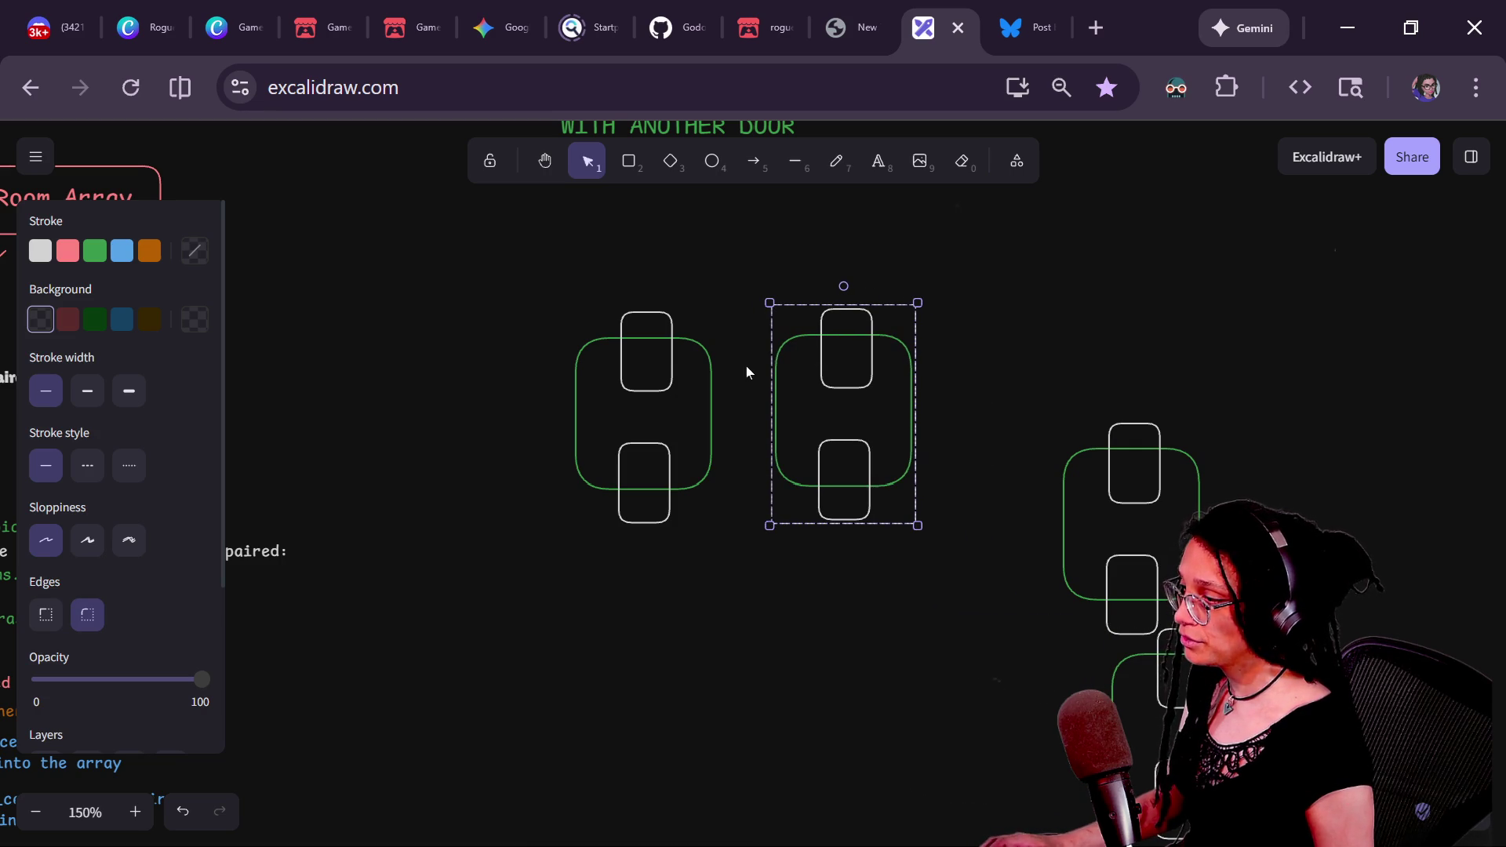
# - Give the room pair's two top door cells a blue outline and dark blue fill
pyautogui.keyDown('shift'); pyautogui.click(672, 365); pyautogui.keyUp('shift')
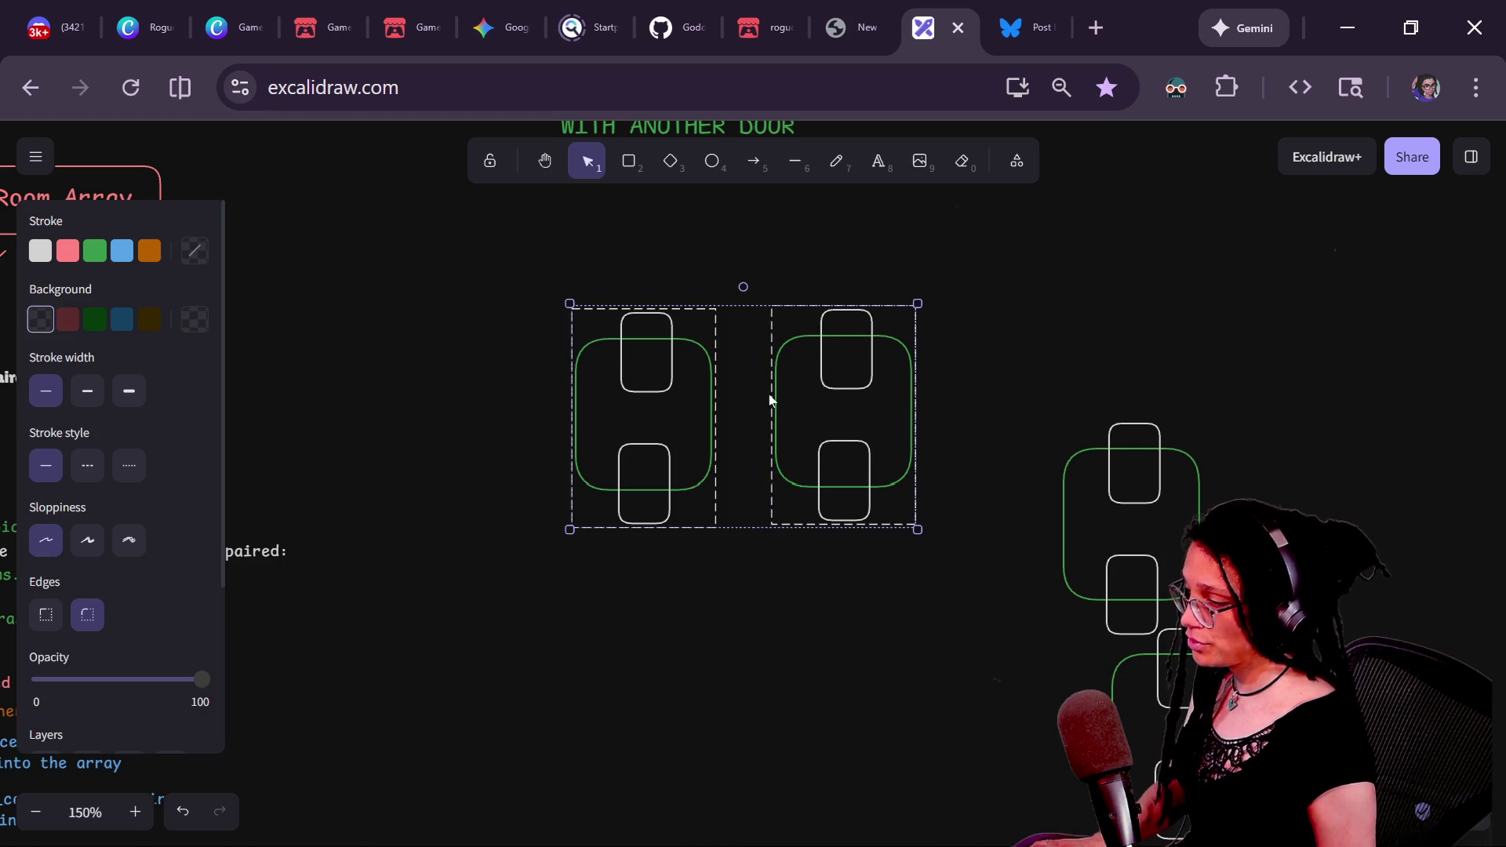
pyautogui.click(542, 329)
pyautogui.click(659, 311)
pyautogui.keyDown('shift'); pyautogui.click(847, 319); pyautogui.keyUp('shift')
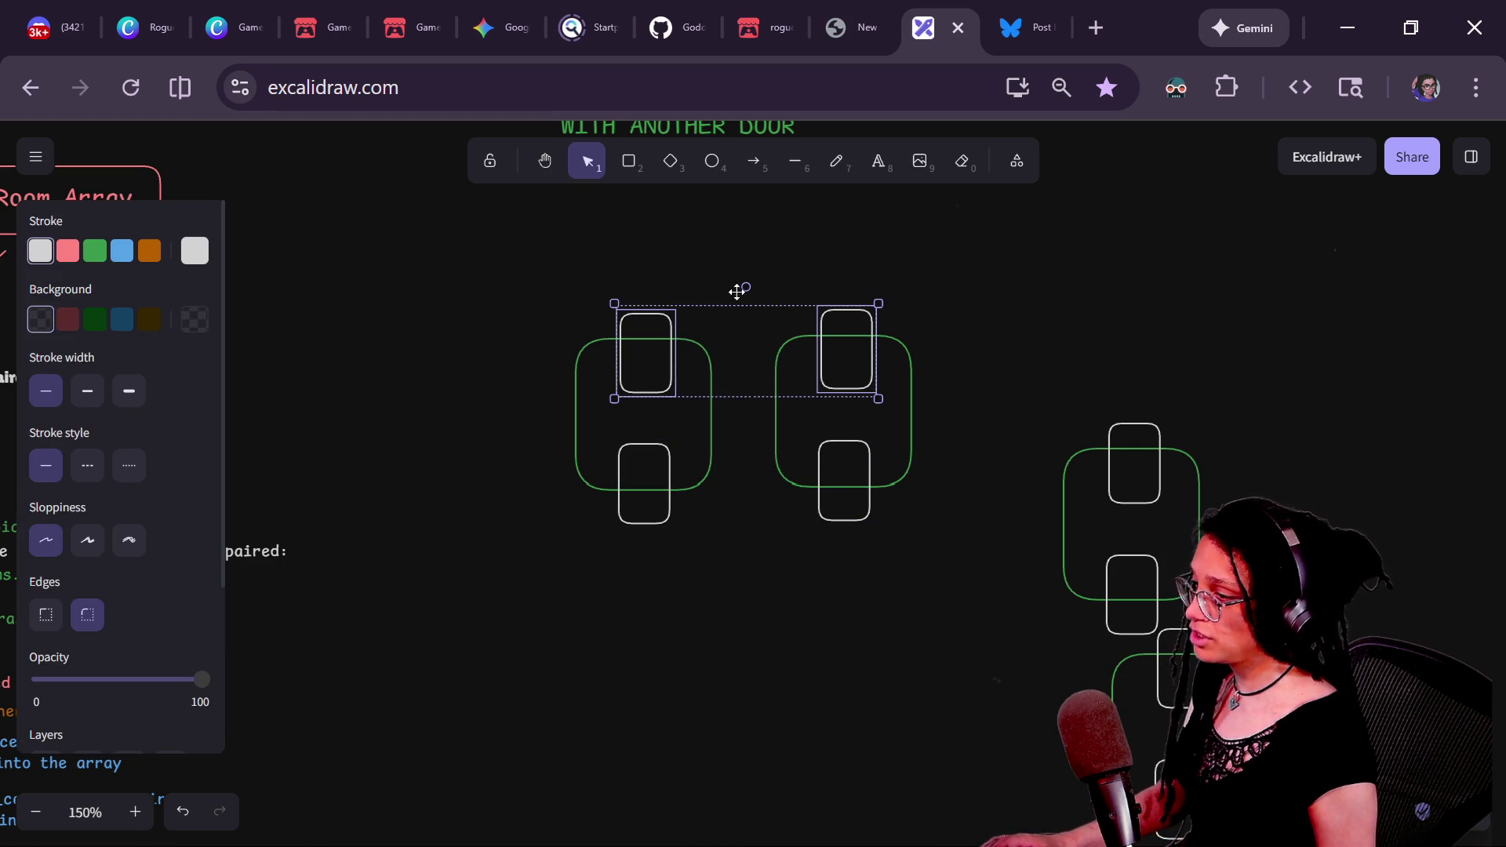
pyautogui.click(123, 253)
pyautogui.click(122, 320)
# - Move the room pair to the upper right and place another room beside it
pyautogui.moveTo(437, 256)
pyautogui.mouseDown()
pyautogui.moveTo(844, 572)
pyautogui.moveTo(971, 639)
pyautogui.moveTo(578, 325)
pyautogui.moveTo(736, 601)
pyautogui.mouseUp()
pyautogui.moveTo(1006, 271); pyautogui.dragTo(765, 597)
pyautogui.moveTo(479, 308); pyautogui.dragTo(926, 534)
pyautogui.moveTo(887, 463)
pyautogui.mouseDown()
pyautogui.moveTo(1251, 401)
pyautogui.moveTo(1451, 337)
pyautogui.moveTo(870, 442)
pyautogui.mouseUp()
pyautogui.moveTo(600, 500)
pyautogui.mouseDown()
pyautogui.moveTo(1204, 379)
pyautogui.moveTo(1372, 306)
pyautogui.moveTo(1372, 322)
pyautogui.mouseUp()
pyautogui.click(945, 431)
pyautogui.moveTo(1153, 504)
pyautogui.mouseDown()
pyautogui.moveTo(996, 339)
pyautogui.moveTo(564, 413)
pyautogui.mouseUp()
pyautogui.moveTo(1208, 259)
pyautogui.mouseDown()
pyautogui.moveTo(680, 397)
pyautogui.moveTo(709, 390)
pyautogui.mouseUp()
# - Colour the left room's top door and the neighbour's bottom door red with dark red fill
pyautogui.keyDown('shift'); pyautogui.click(571, 410); pyautogui.keyUp('shift')
pyautogui.click(996, 427)
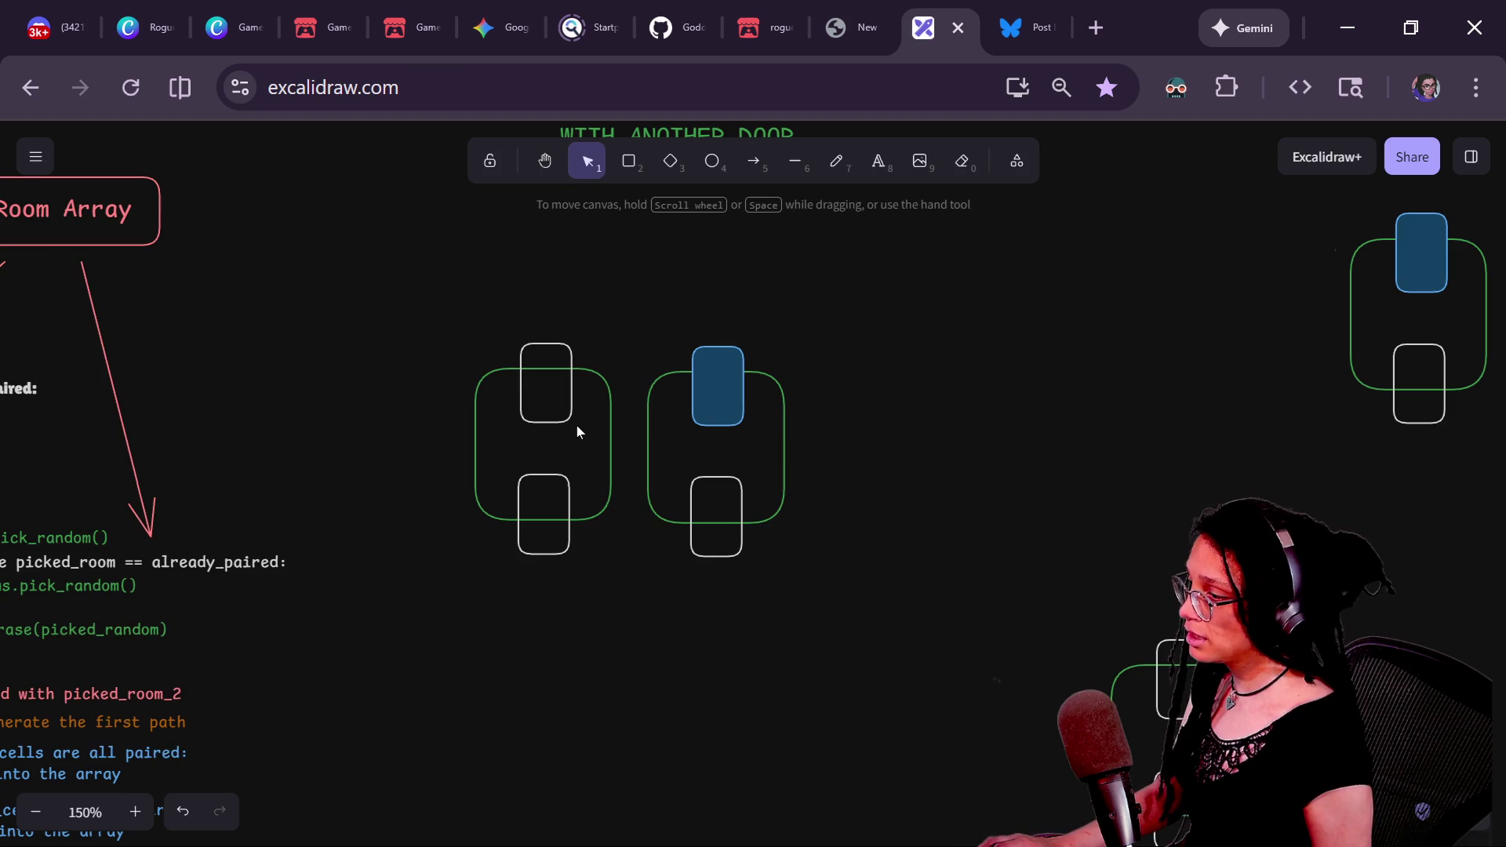
pyautogui.click(575, 424)
pyautogui.keyDown('shift'); pyautogui.click(743, 479); pyautogui.keyUp('shift')
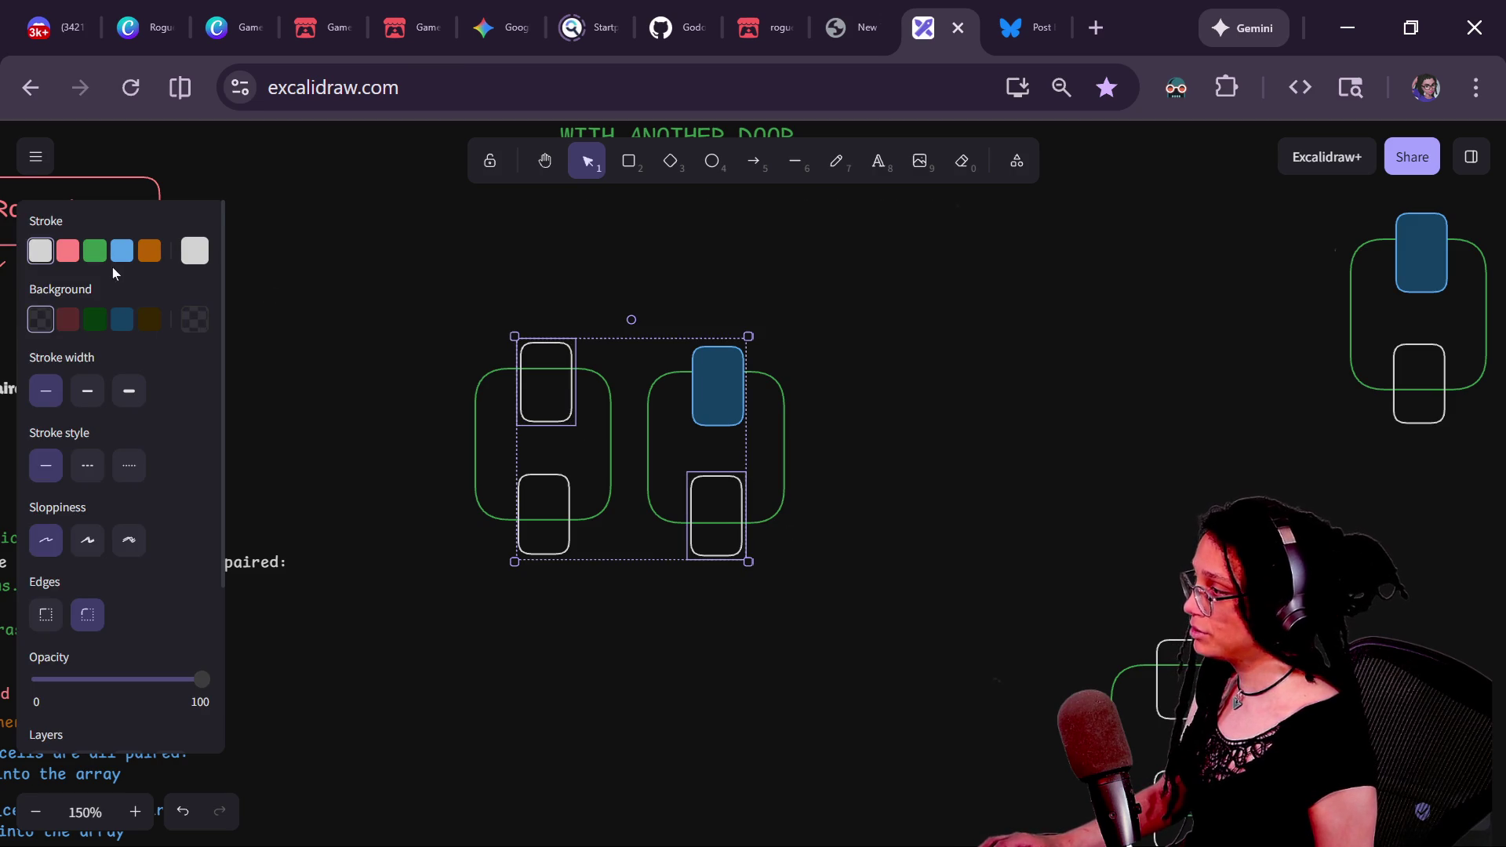
pyautogui.click(68, 251)
pyautogui.click(75, 321)
pyautogui.click(384, 339)
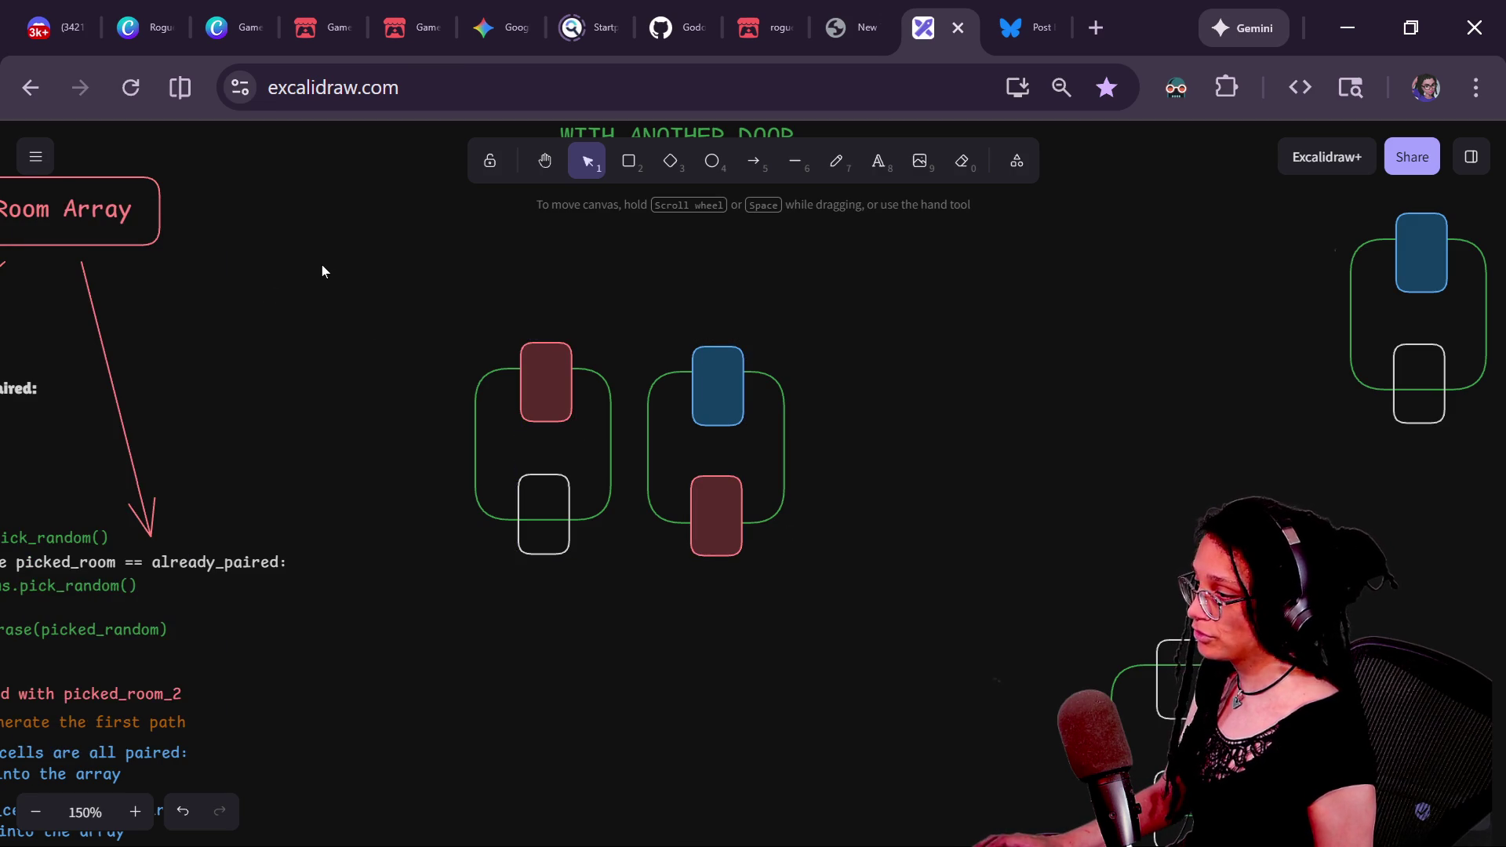
pyautogui.moveTo(635, 313); pyautogui.dragTo(868, 702)
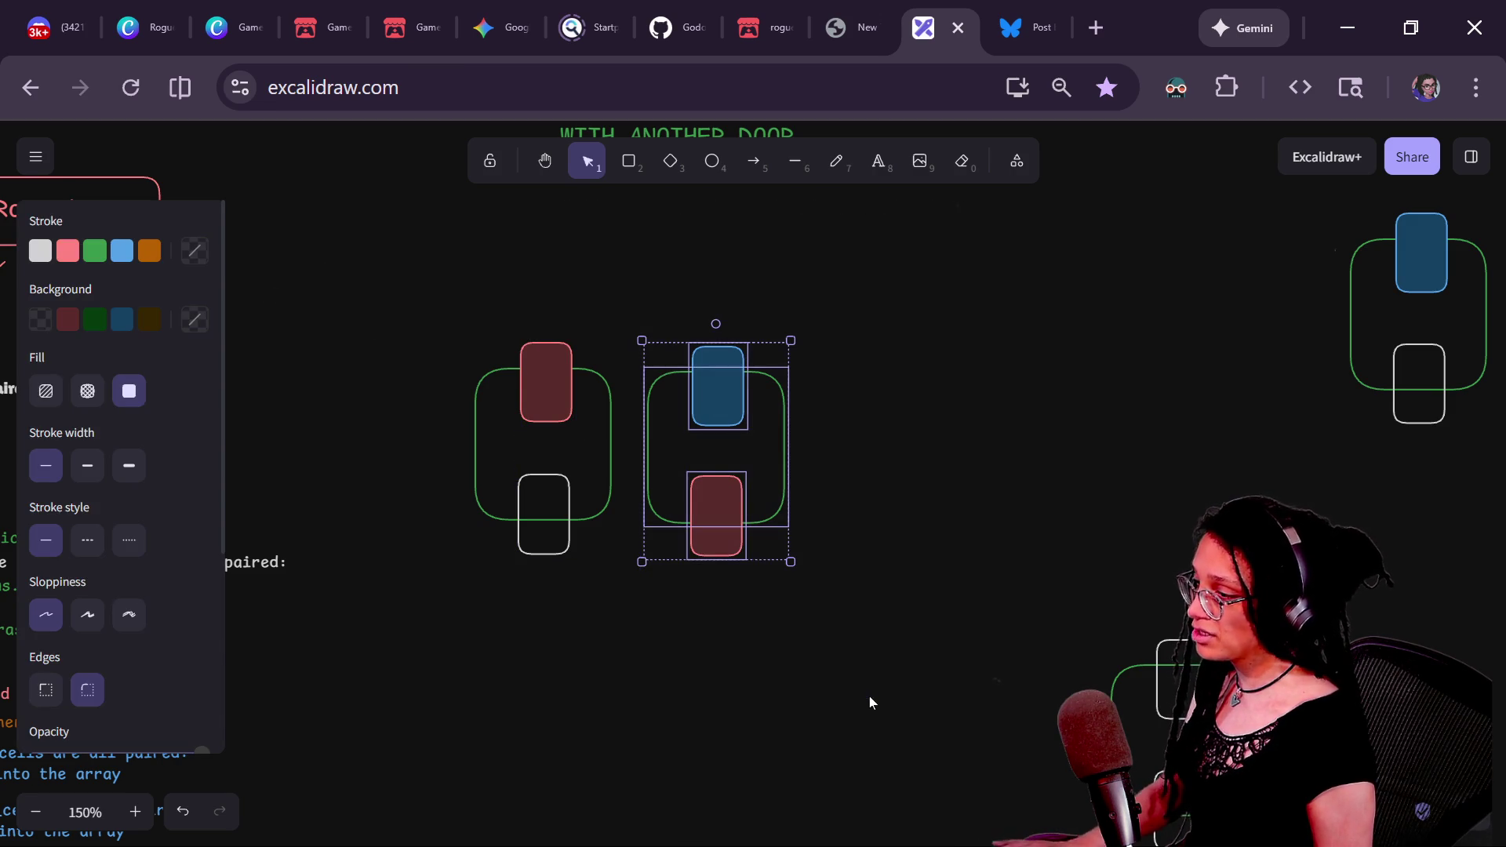
pyautogui.moveTo(738, 396)
pyautogui.mouseDown()
pyautogui.moveTo(777, 481)
pyautogui.moveTo(777, 397)
pyautogui.moveTo(751, 384)
pyautogui.mouseUp()
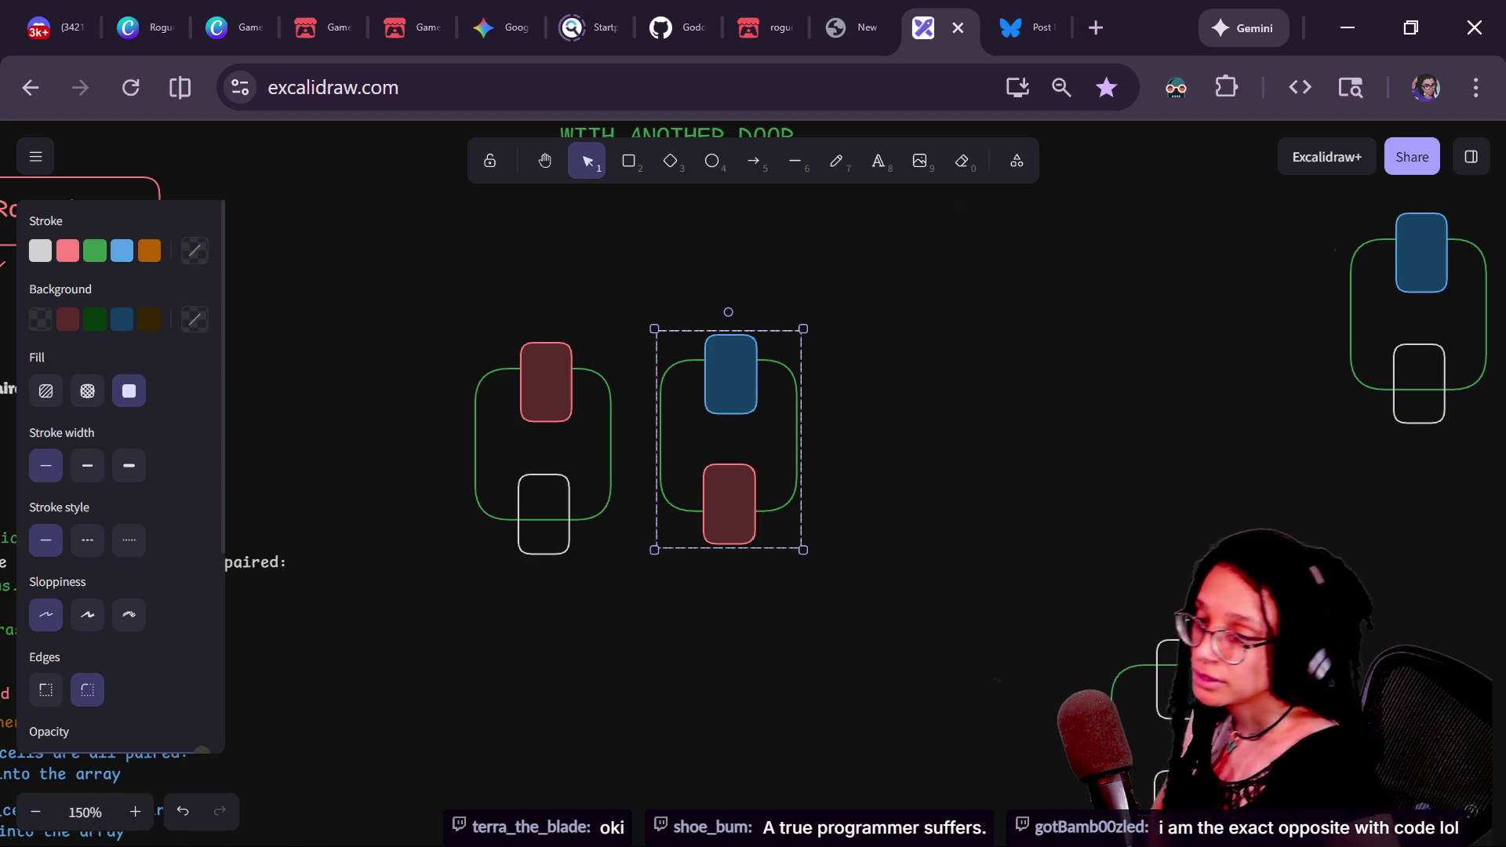
# - Deselect the right room pair to leave the red and blue door colours in view
pyautogui.click(811, 345)
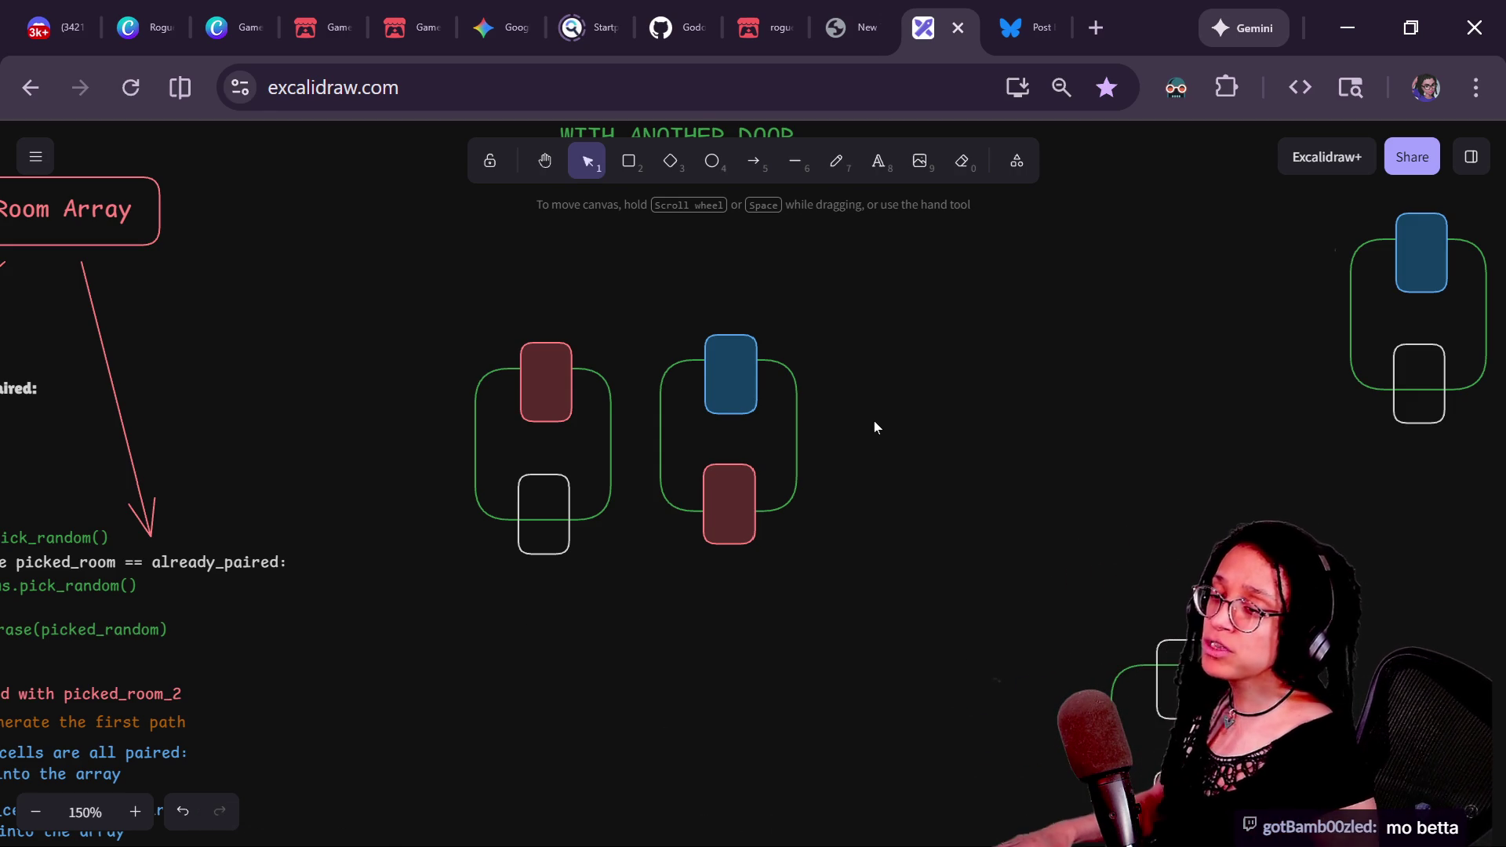
# - Undo the red door fills so the doors return to white
pyautogui.click(749, 377)
pyautogui.click(740, 403)
pyautogui.click(755, 411)
pyautogui.hotkey('ctrl', 'z')
pyautogui.hotkey('ctrl', 'z')
pyautogui.hotkey('ctrl', 'z')
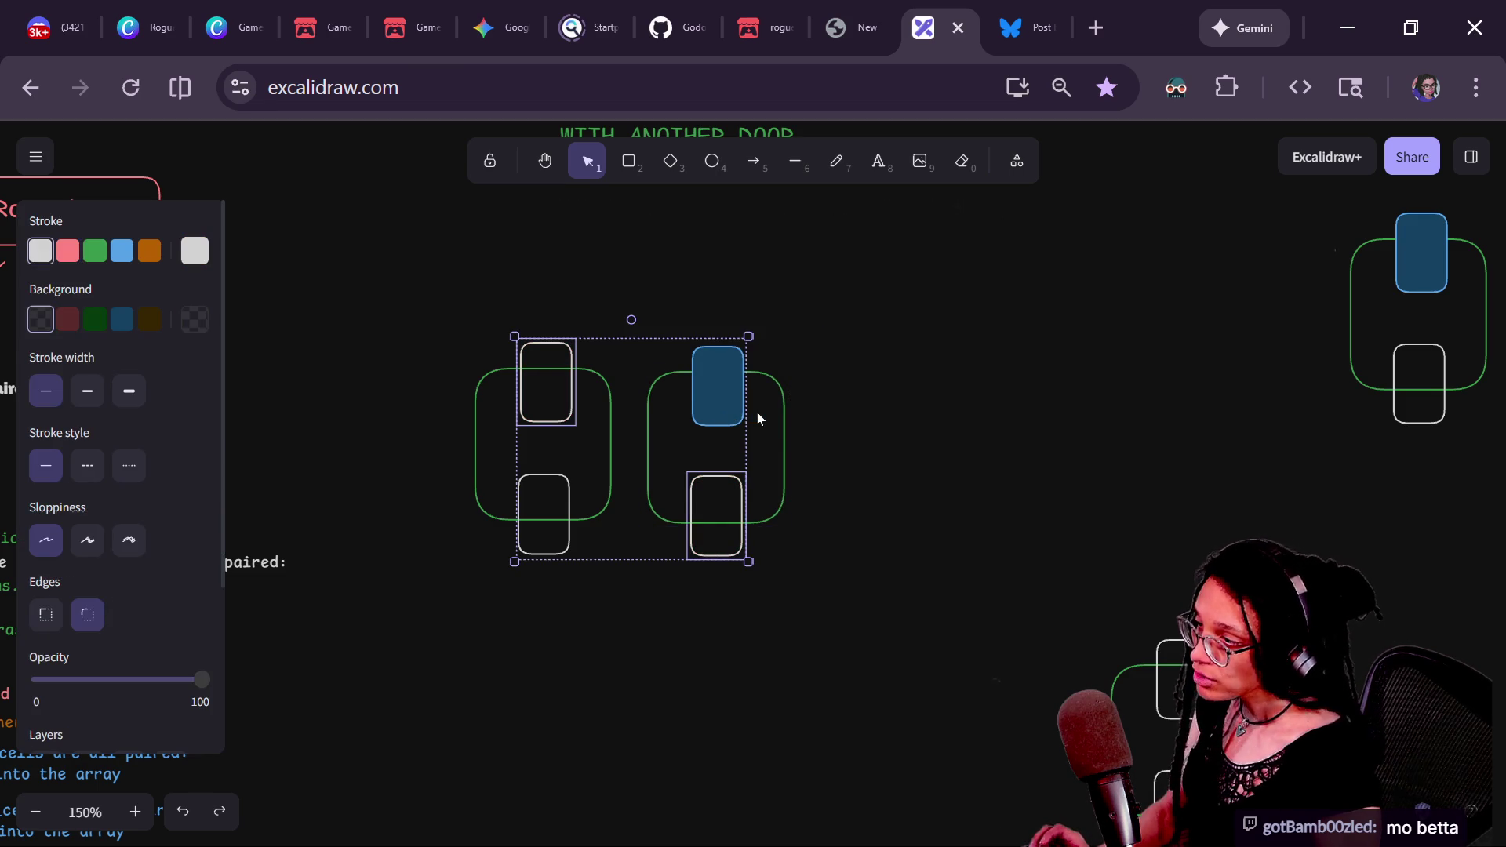
pyautogui.hotkey('ctrl', 'z')
# - Move the blue-door room far right and shift the 'GIVE ME ANY DOOR' note up
pyautogui.moveTo(825, 277)
pyautogui.mouseDown()
pyautogui.moveTo(685, 287)
pyautogui.moveTo(692, 680)
pyautogui.moveTo(642, 674)
pyautogui.mouseUp()
pyautogui.moveTo(743, 481)
pyautogui.mouseDown()
pyautogui.moveTo(1076, 426)
pyautogui.moveTo(1386, 400)
pyautogui.mouseUp()
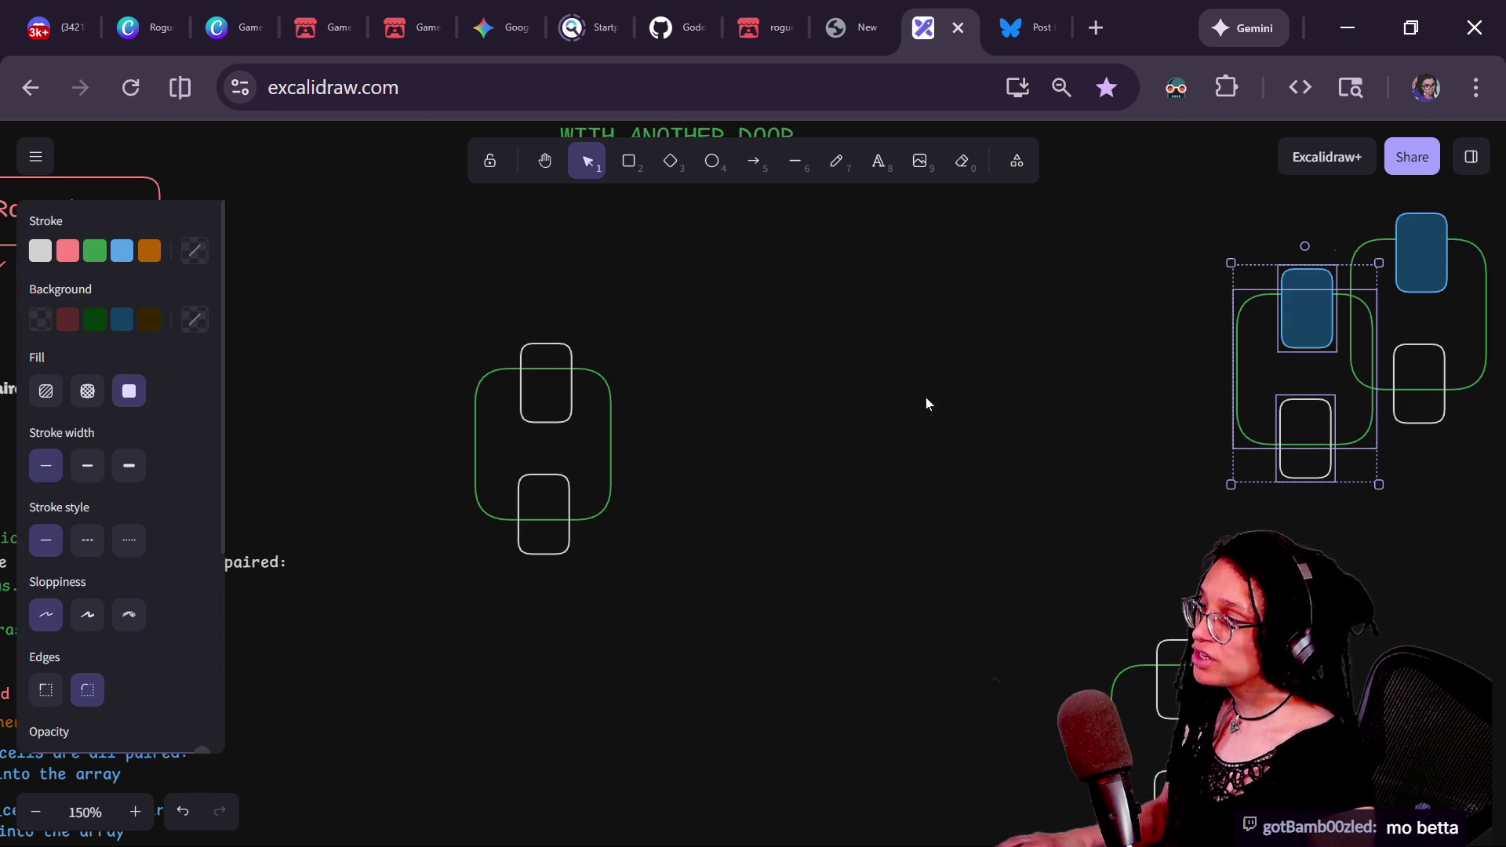
pyautogui.scroll(5, 925, 404)
pyautogui.hscroll(-5, 926, 404)
pyautogui.moveTo(910, 322)
pyautogui.mouseDown()
pyautogui.moveTo(879, 267)
pyautogui.moveTo(878, 165)
pyautogui.mouseUp()
pyautogui.moveTo(1109, 266)
pyautogui.mouseDown()
pyautogui.moveTo(1089, 214)
pyautogui.moveTo(1061, 201)
pyautogui.mouseUp()
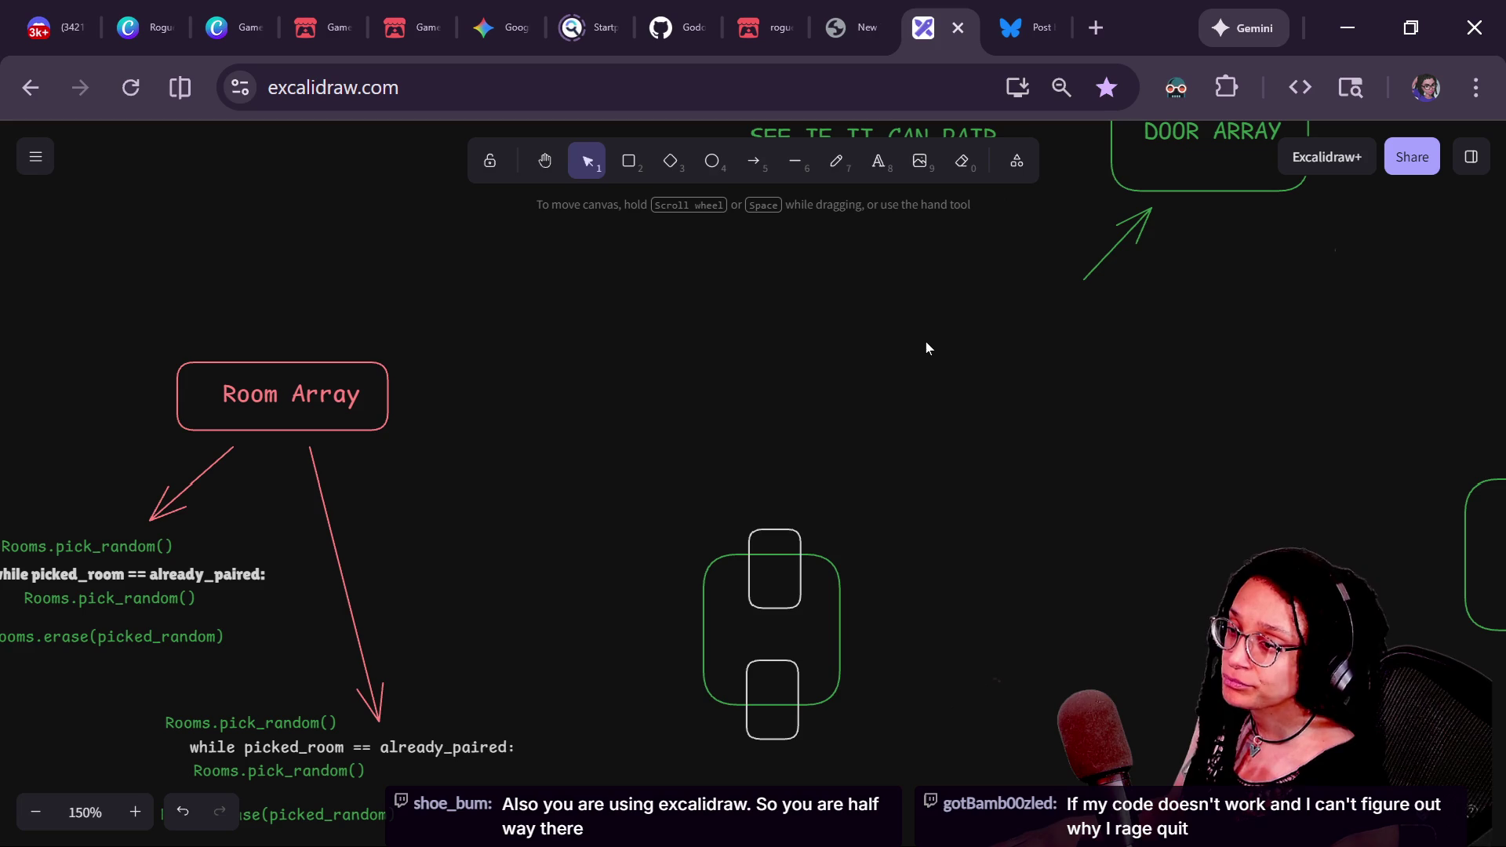
# - Add a 'PHASE 1' text label above the rooms
pyautogui.click(879, 161)
pyautogui.click(679, 376)
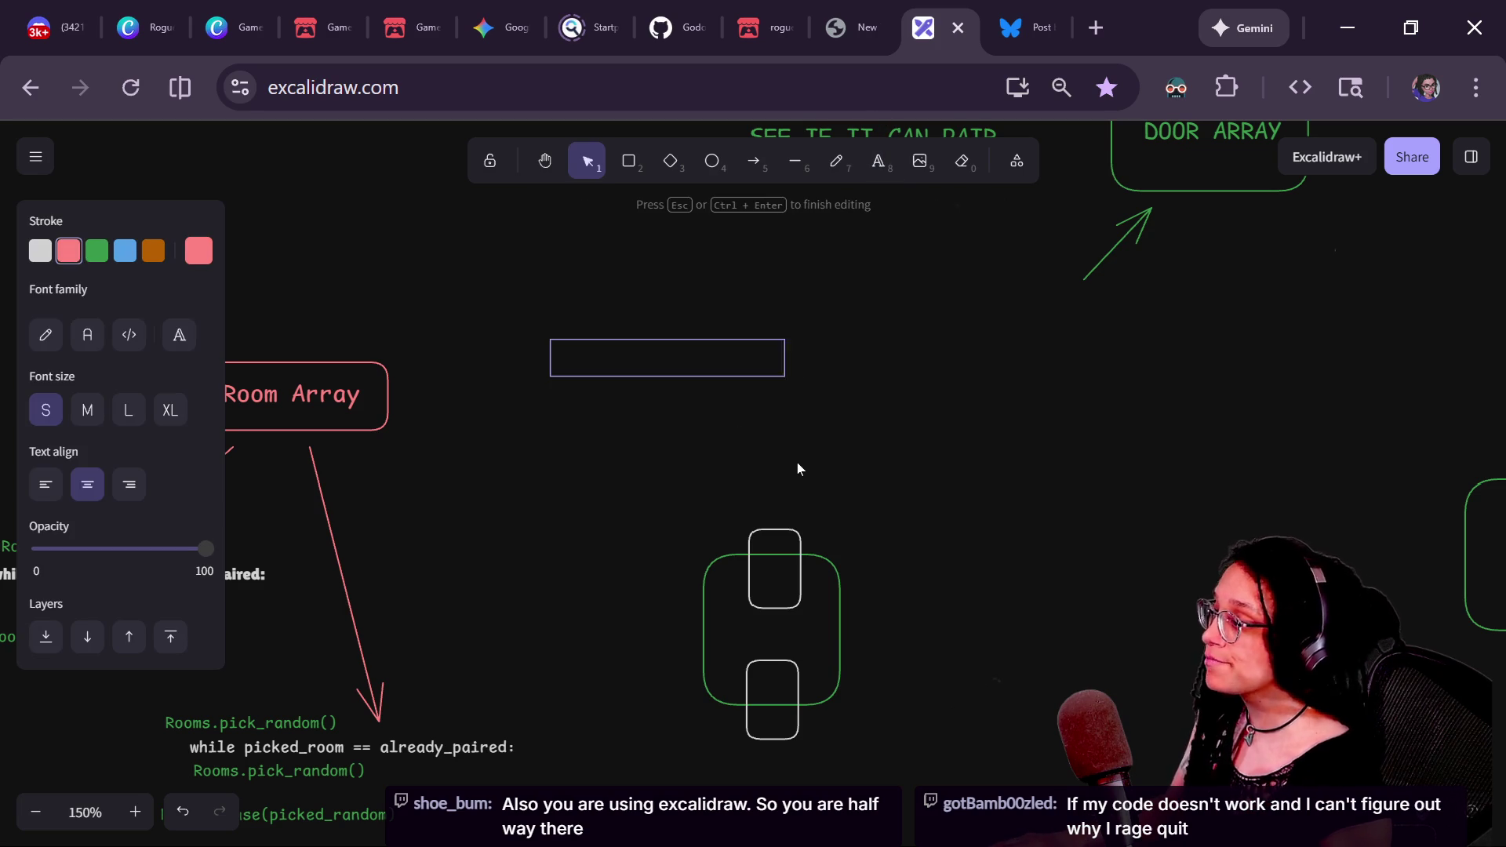
pyautogui.write('PHASE 1')
pyautogui.click(825, 473)
# - Duplicate the label to its right as a blue 'PHASE 2' heading
pyautogui.moveTo(732, 371)
pyautogui.mouseDown()
pyautogui.moveTo(748, 385)
pyautogui.moveTo(1049, 404)
pyautogui.moveTo(1003, 367)
pyautogui.mouseUp()
pyautogui.doubleClick(973, 357)
pyautogui.write('PHASE 2')
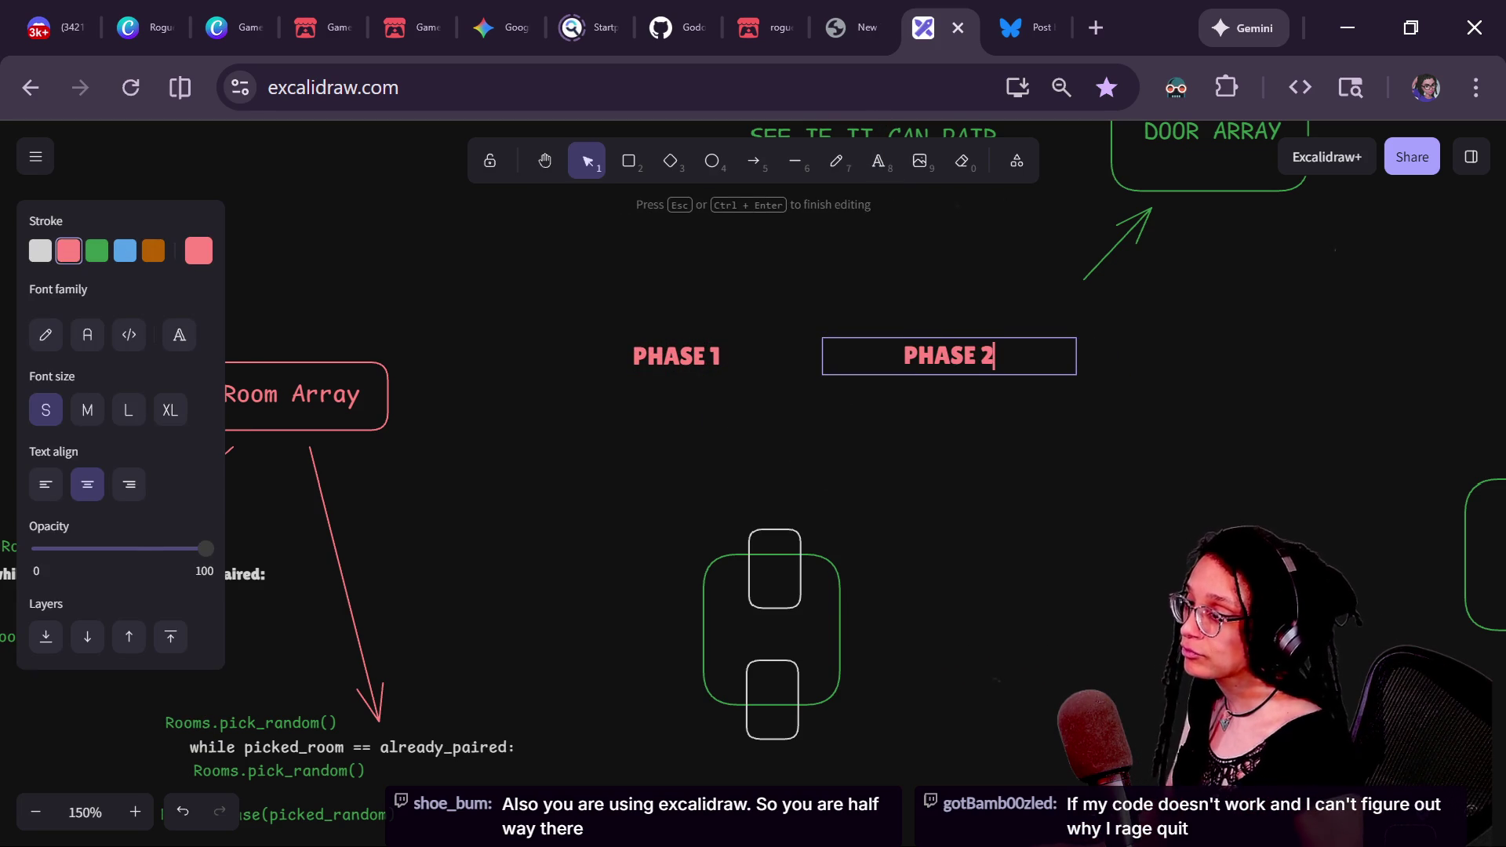
pyautogui.click(910, 413)
pyautogui.click(941, 357)
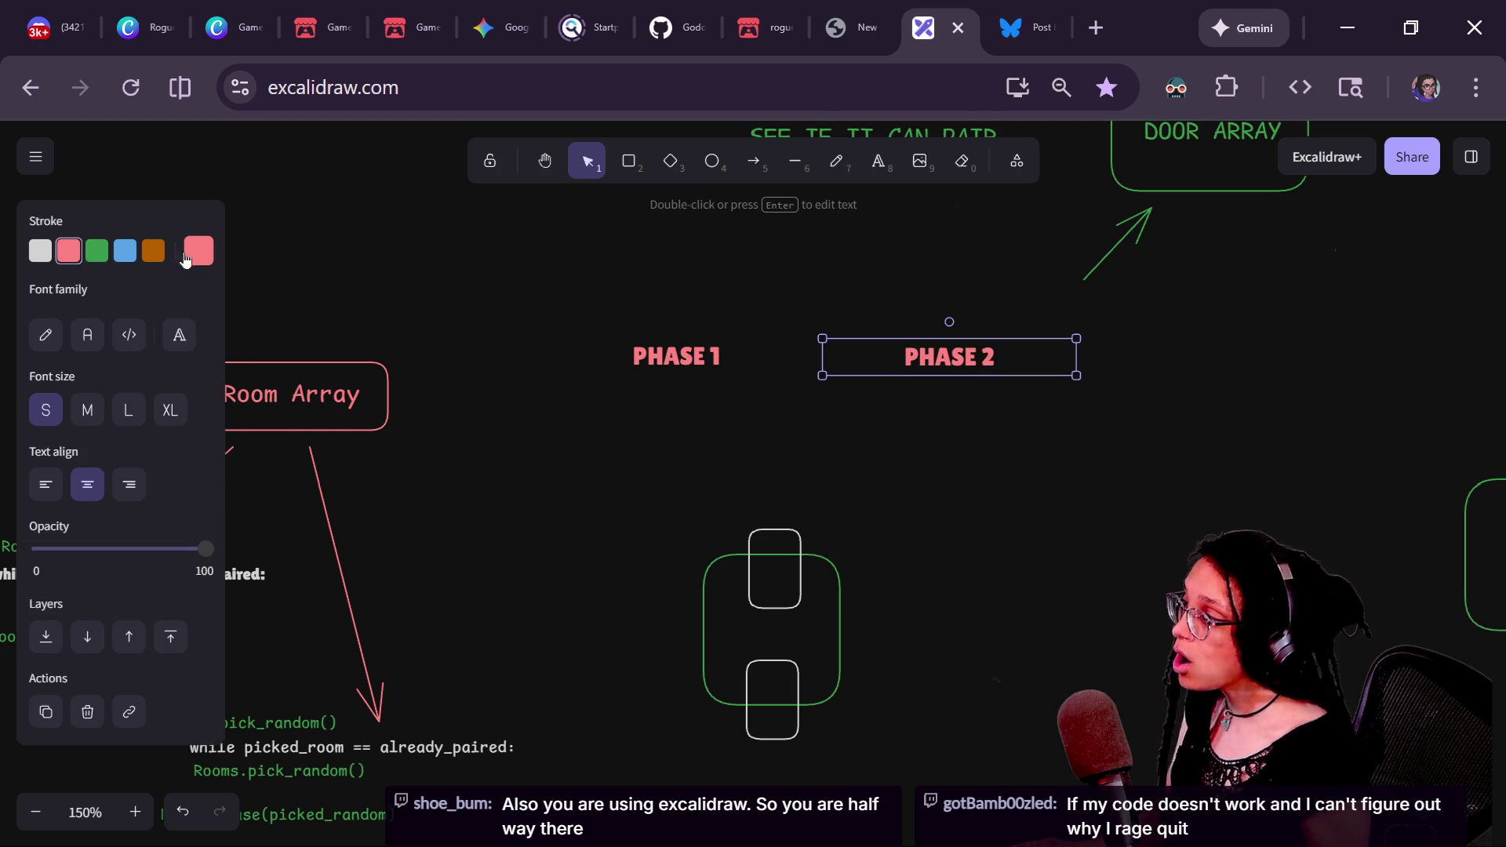
pyautogui.click(124, 250)
pyautogui.click(578, 430)
pyautogui.moveTo(624, 353)
pyautogui.mouseDown()
pyautogui.moveTo(709, 350)
pyautogui.moveTo(634, 339)
pyautogui.mouseUp()
# - Add a white caption 'every room has 1 paired door' under PHASE 1
pyautogui.click(878, 162)
pyautogui.click(645, 398)
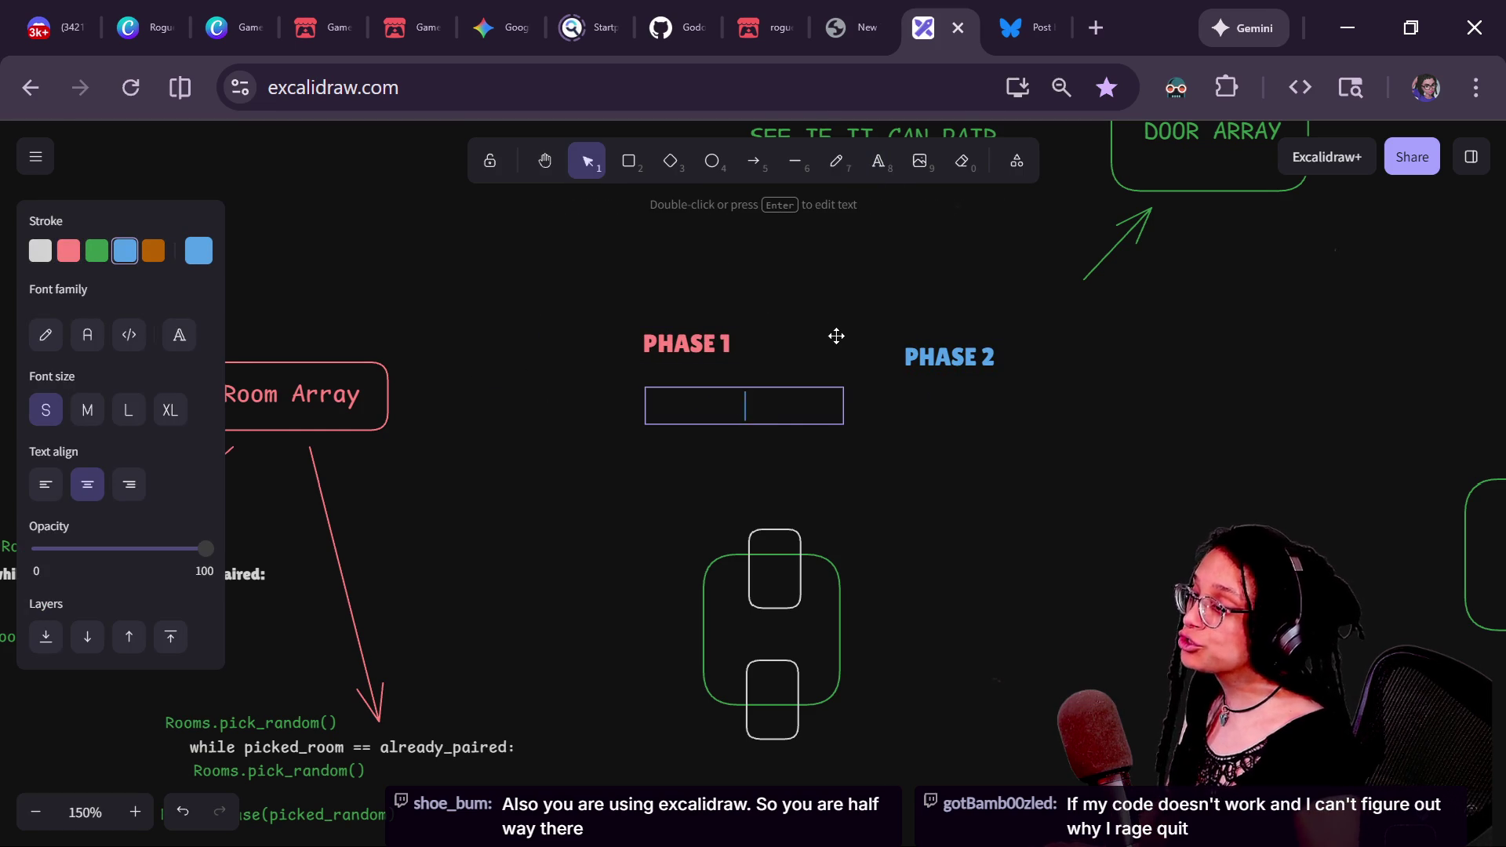
pyautogui.write('Ensuring every room has 1')
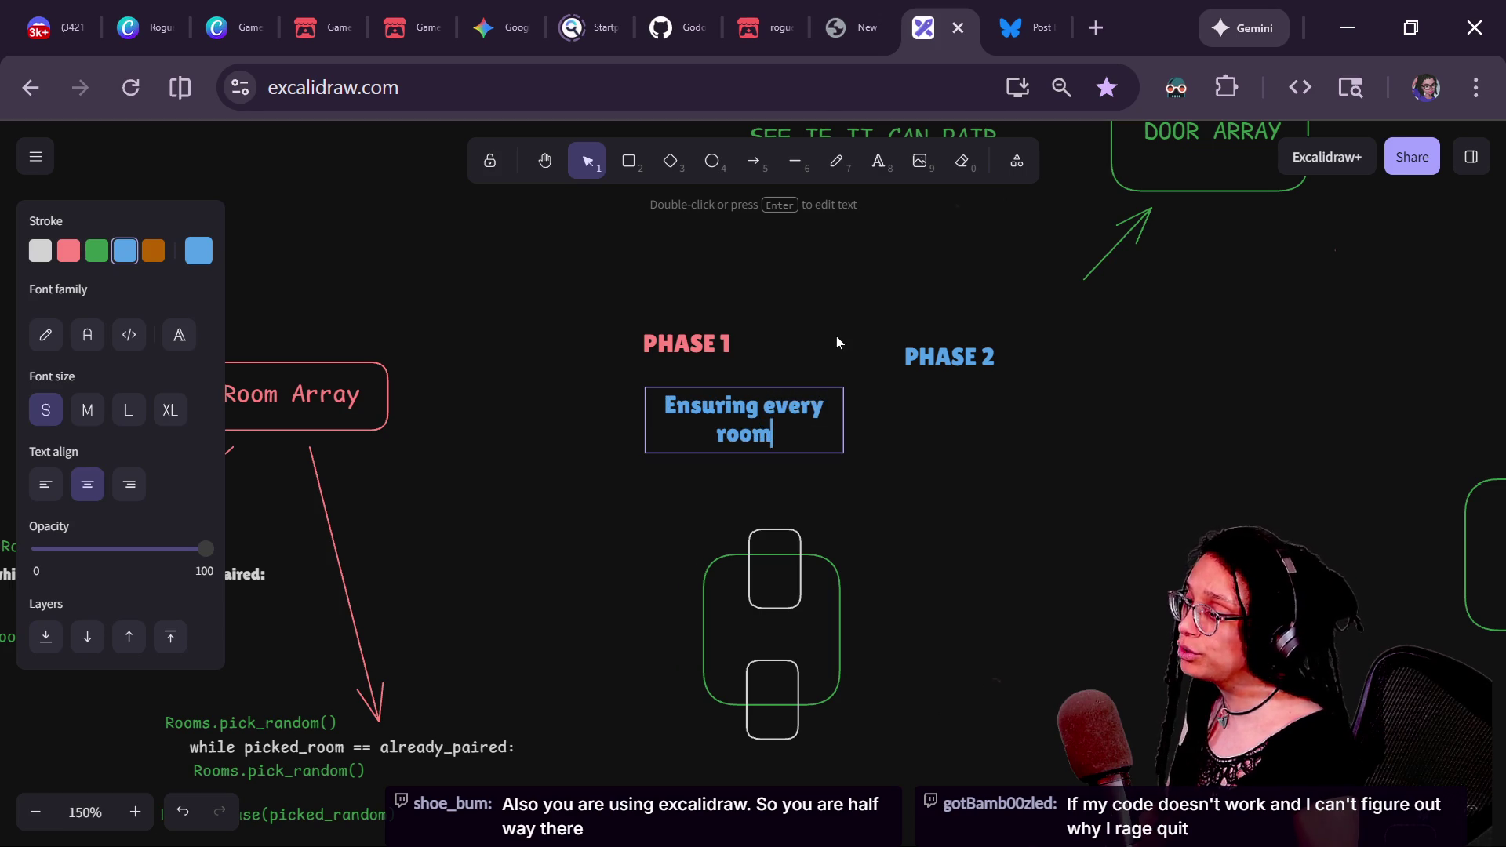
pyautogui.write(' pai')
pyautogui.press('BackSpace')
pyautogui.press('BackSpace')
pyautogui.write('i')
pyautogui.press('BackSpace')
pyautogui.write('aired door')
pyautogui.click(473, 474)
pyautogui.click(697, 417)
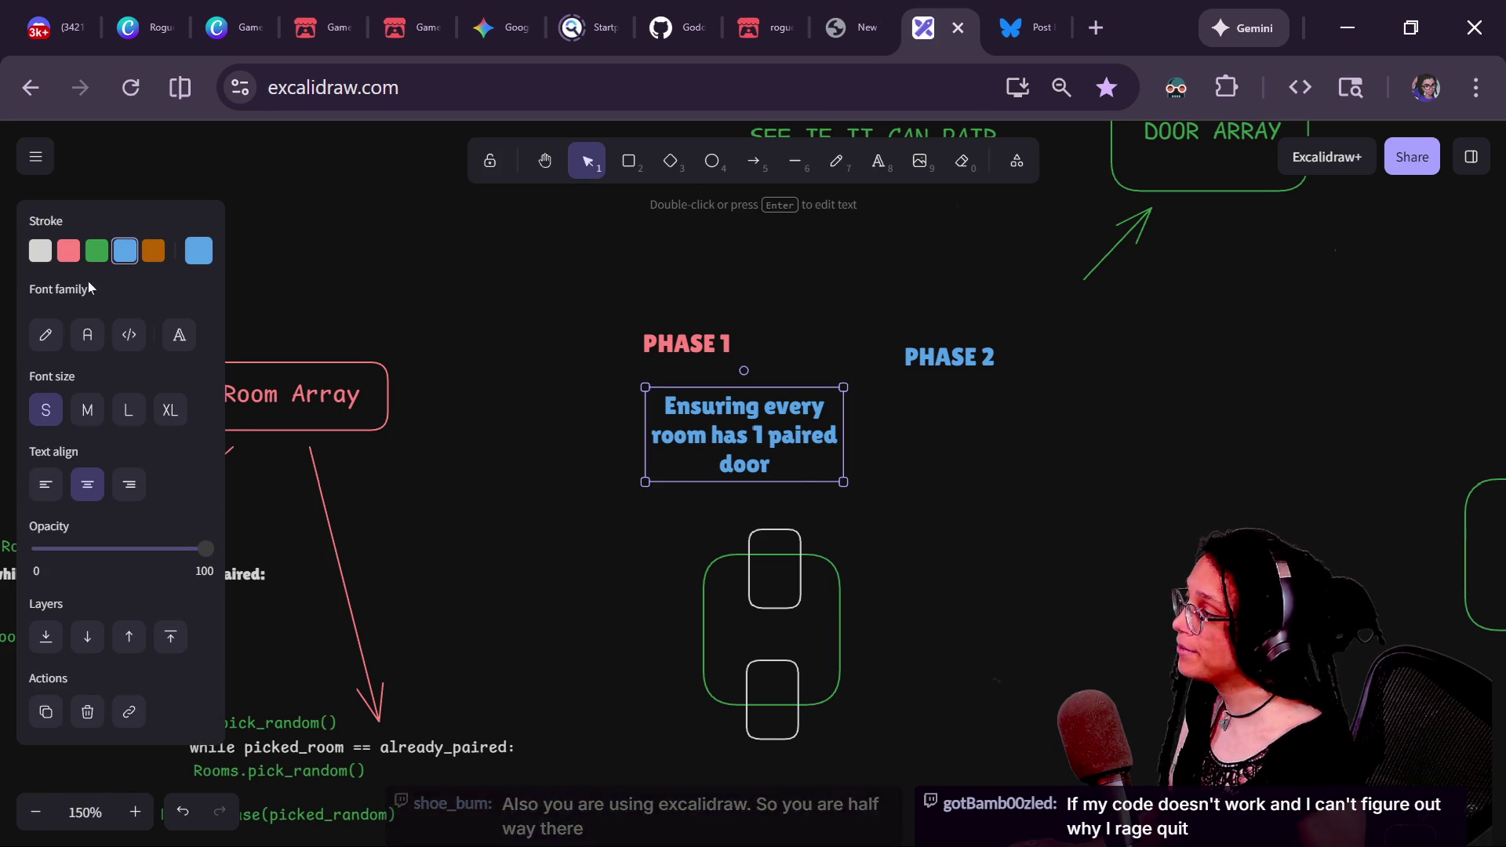
pyautogui.click(41, 253)
pyautogui.moveTo(732, 444); pyautogui.dragTo(675, 433)
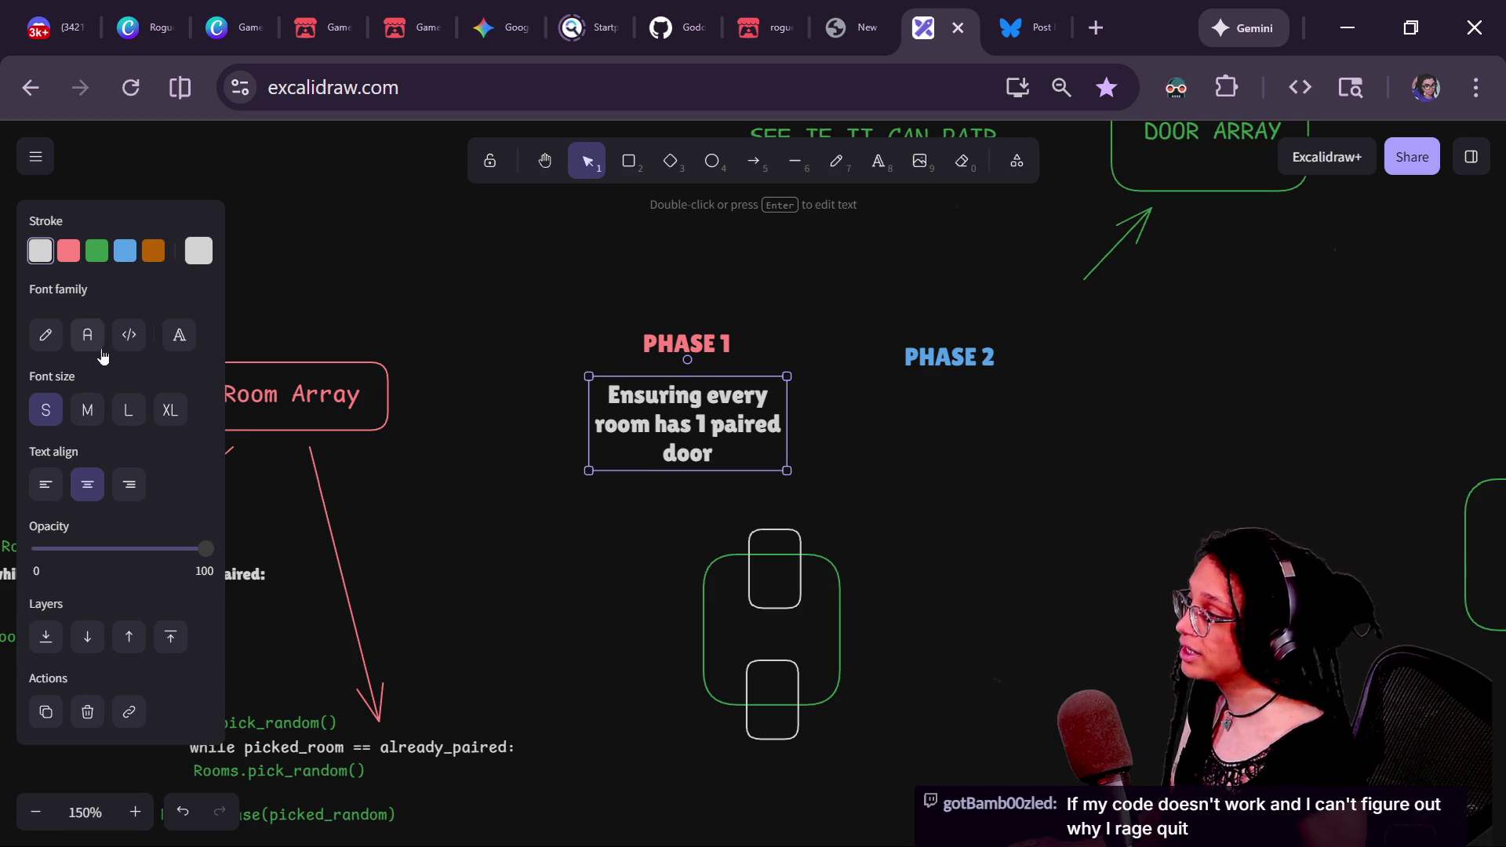
# - Set the caption font to Comic Shanns, resize it, and copy it toward PHASE 2
pyautogui.click(179, 335)
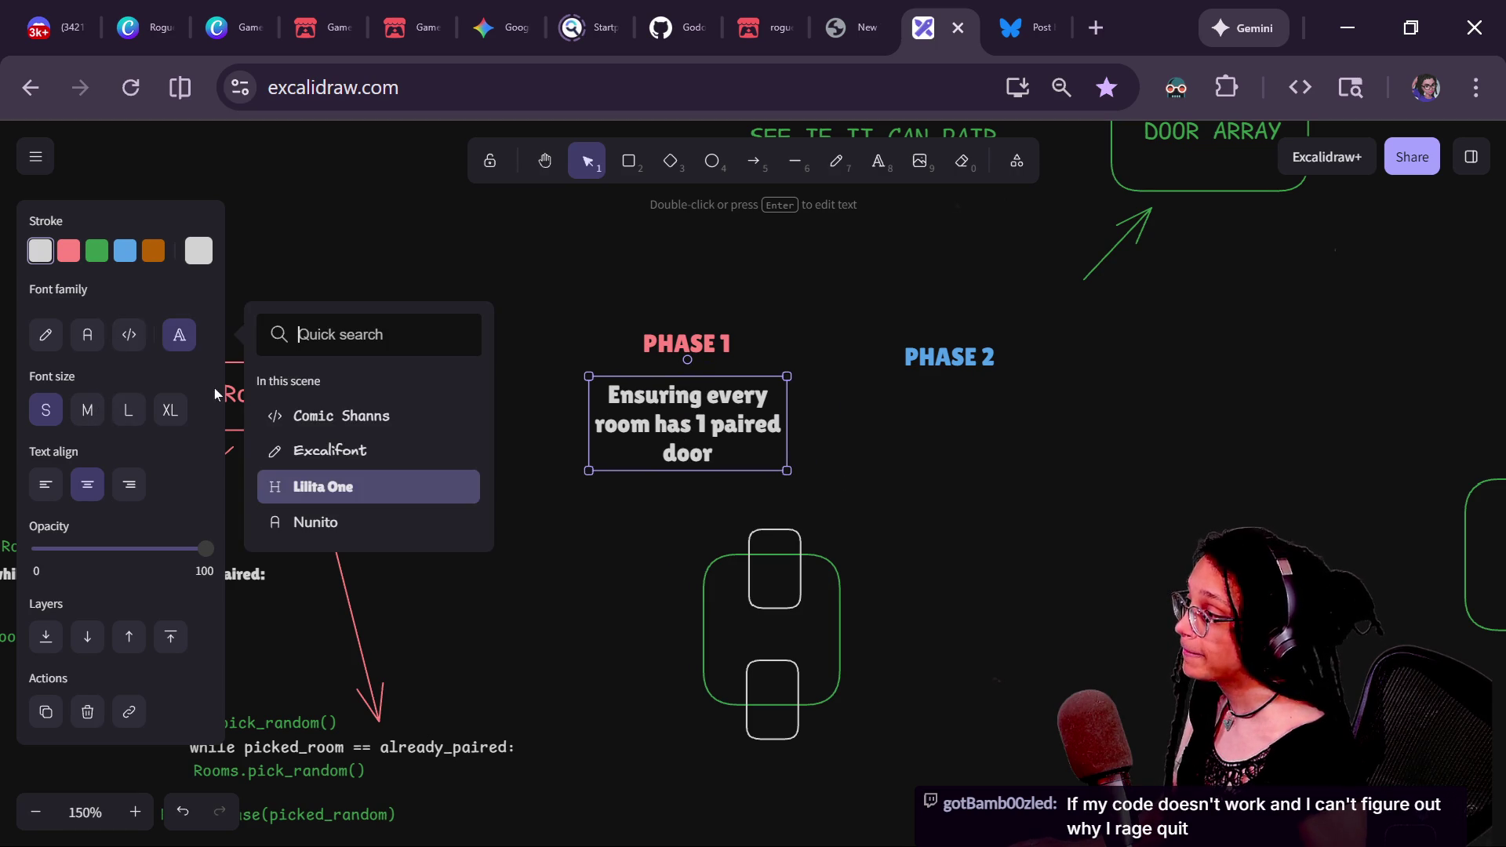
pyautogui.click(336, 414)
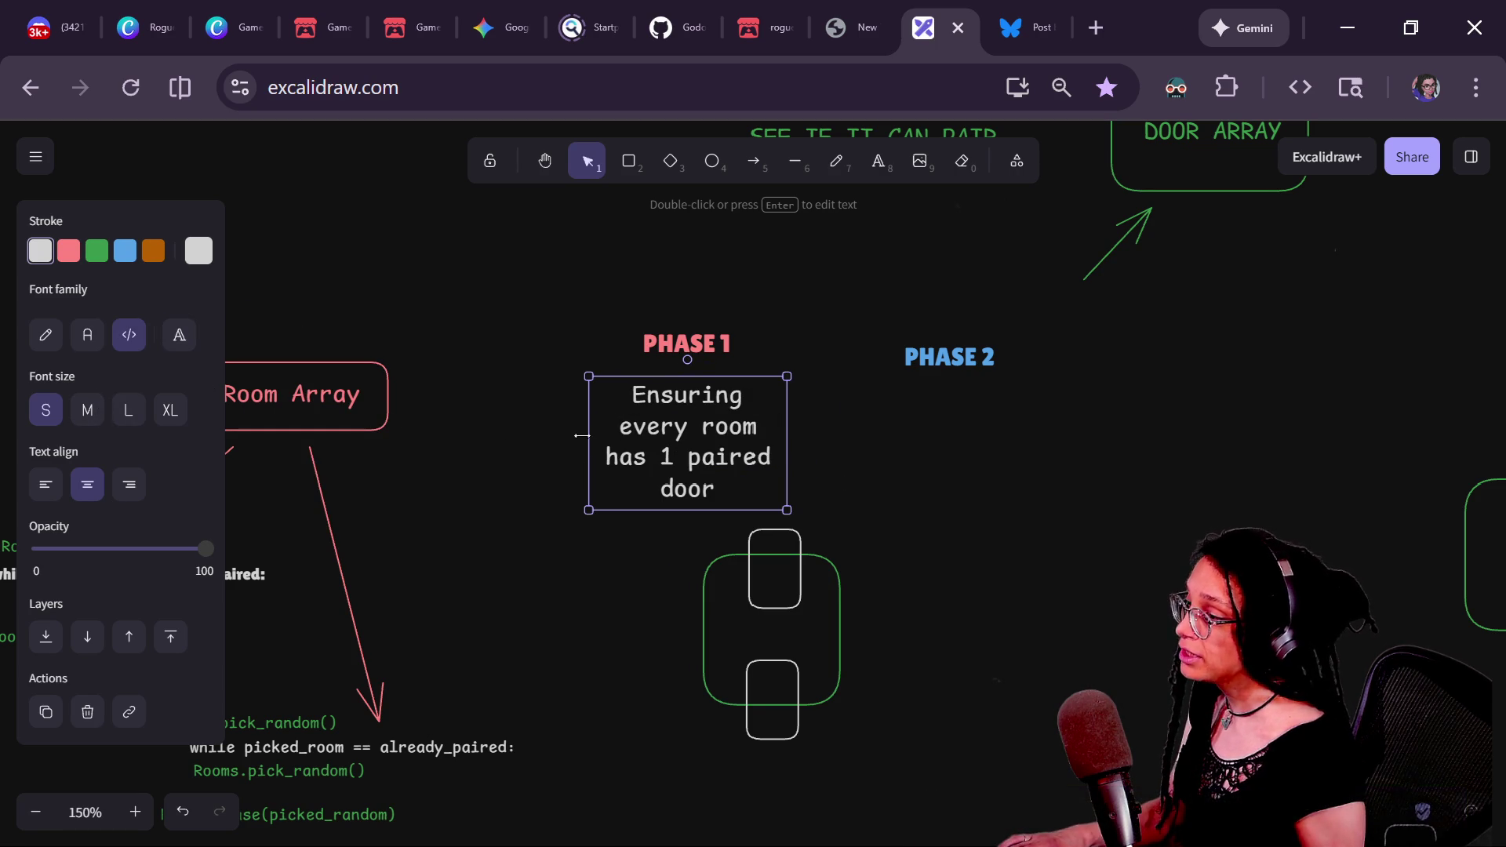
pyautogui.moveTo(589, 444); pyautogui.dragTo(435, 443)
pyautogui.moveTo(546, 469)
pyautogui.mouseDown()
pyautogui.moveTo(601, 398)
pyautogui.moveTo(585, 385)
pyautogui.mouseUp()
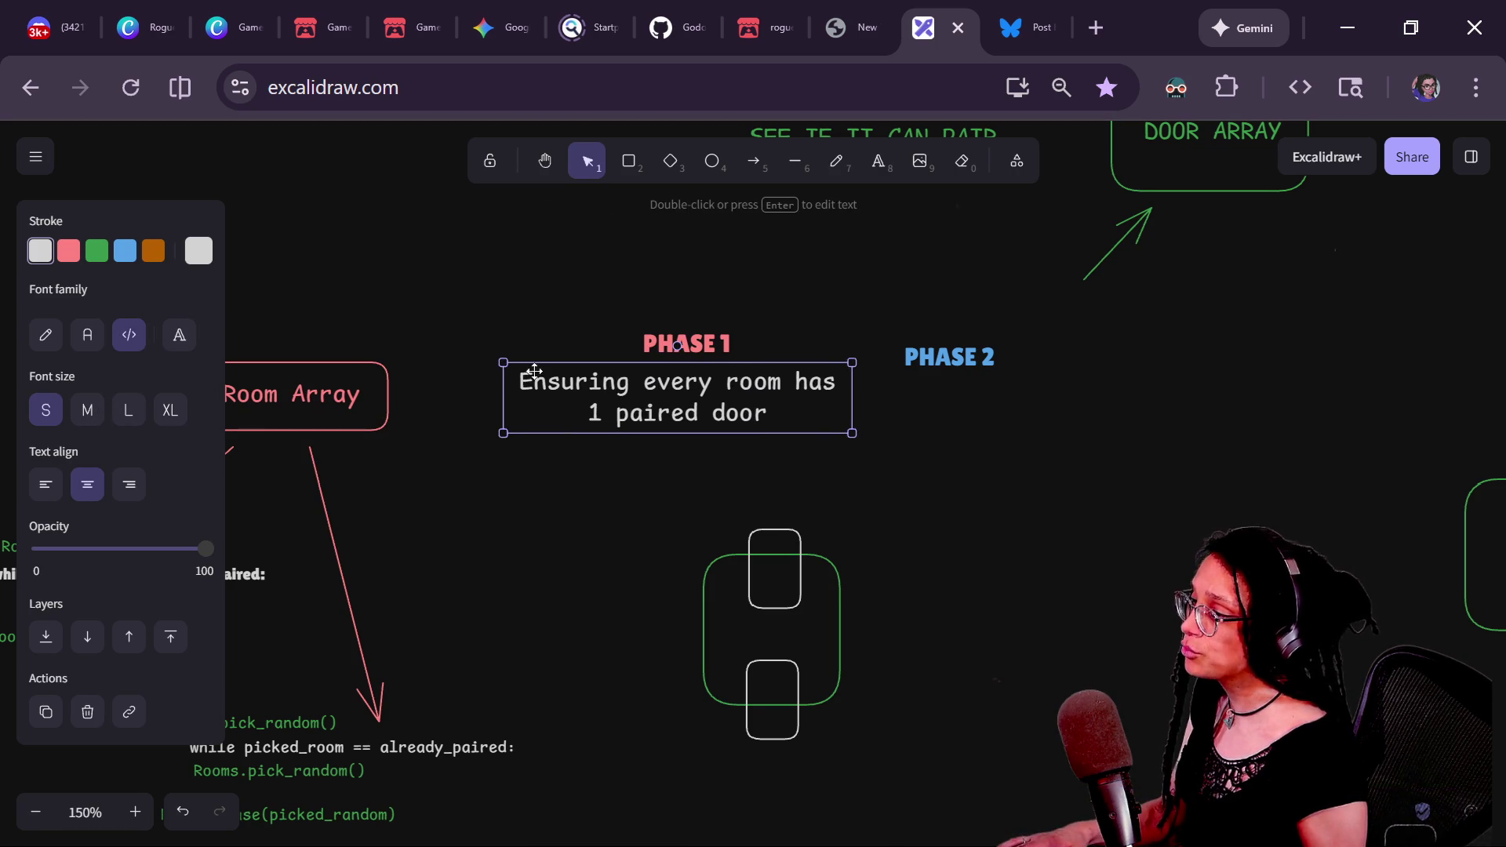
pyautogui.moveTo(502, 364)
pyautogui.mouseDown()
pyautogui.moveTo(572, 373)
pyautogui.moveTo(544, 370)
pyautogui.mouseUp()
pyautogui.moveTo(781, 403)
pyautogui.mouseDown()
pyautogui.moveTo(794, 416)
pyautogui.moveTo(1083, 394)
pyautogui.moveTo(1056, 404)
pyautogui.mouseUp()
# - Edit the copied caption to read 'every room has 2 paired doors'
pyautogui.doubleClick(1056, 403)
pyautogui.click(957, 388)
pyautogui.moveTo(958, 387); pyautogui.dragTo(1043, 411)
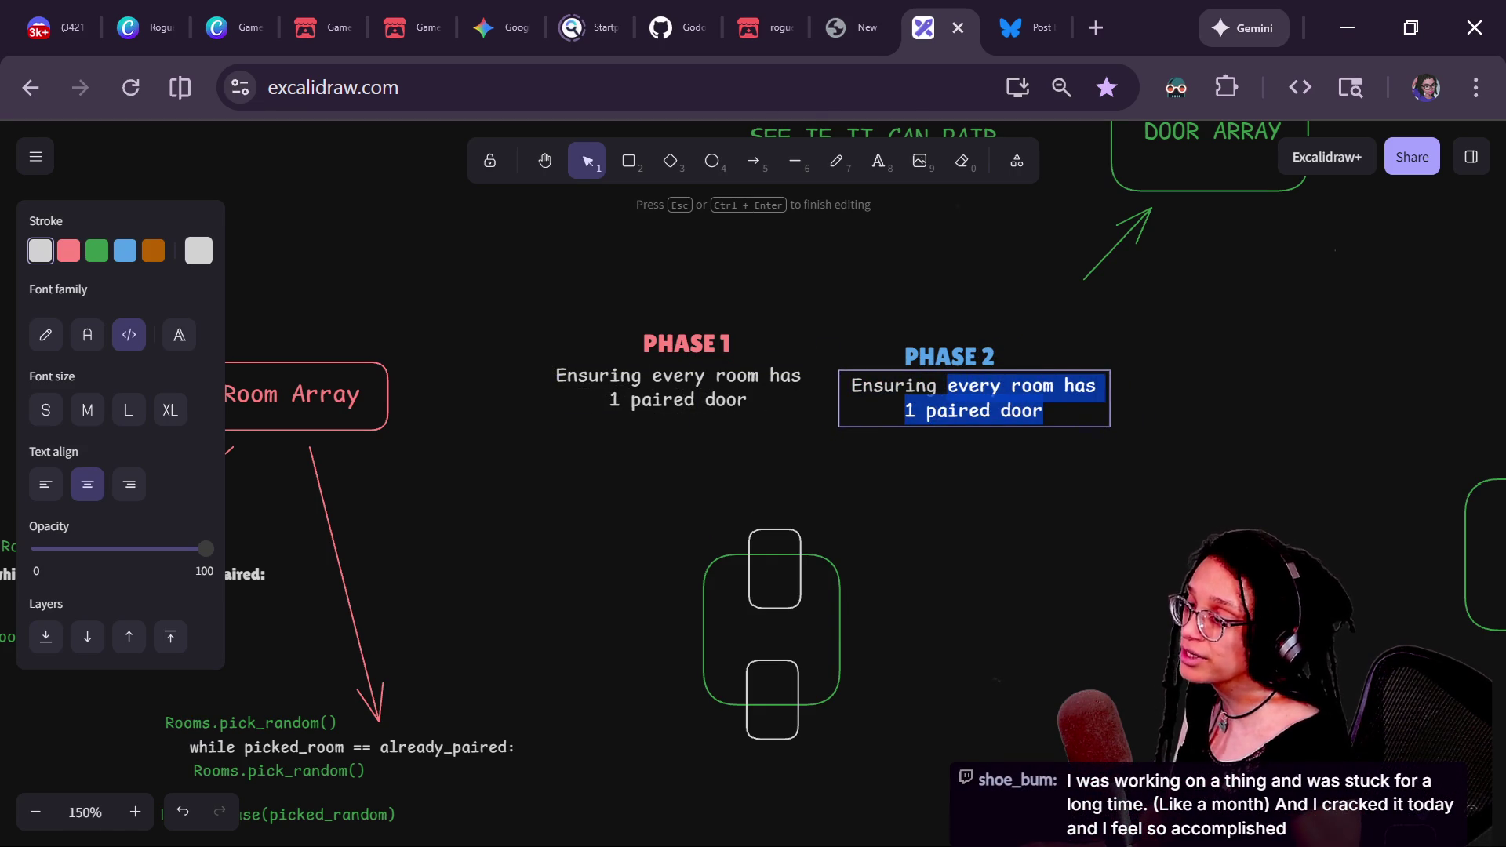
pyautogui.click(957, 388)
pyautogui.press('Delete')
pyautogui.write('2')
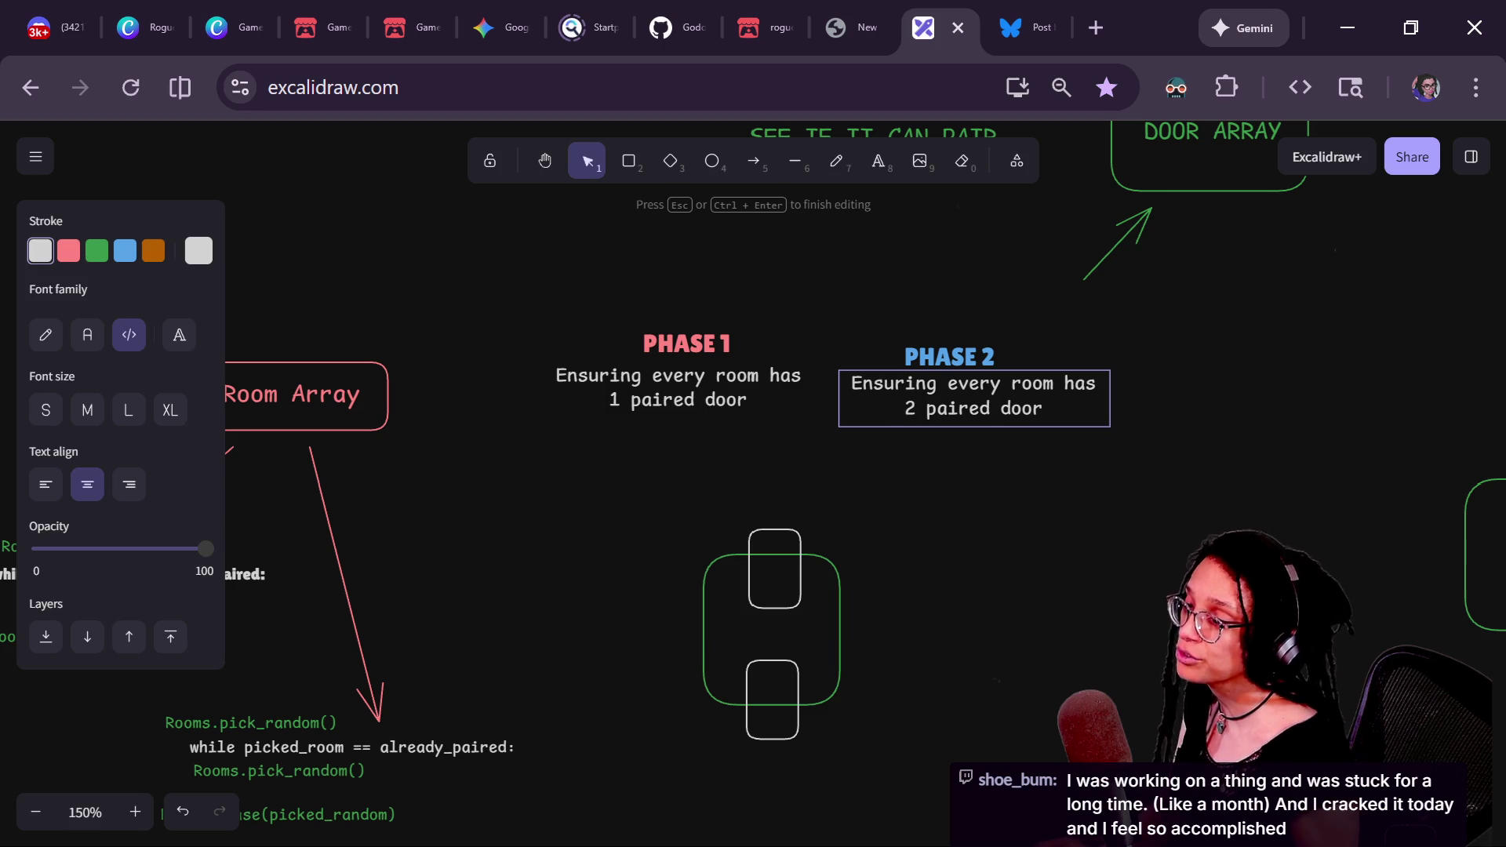
pyautogui.write('s')
pyautogui.click(1015, 515)
# - Bring the room drawing into view and select the room and its door cells
pyautogui.click(950, 363)
pyautogui.keyDown('shift'); pyautogui.click(972, 396); pyautogui.keyUp('shift')
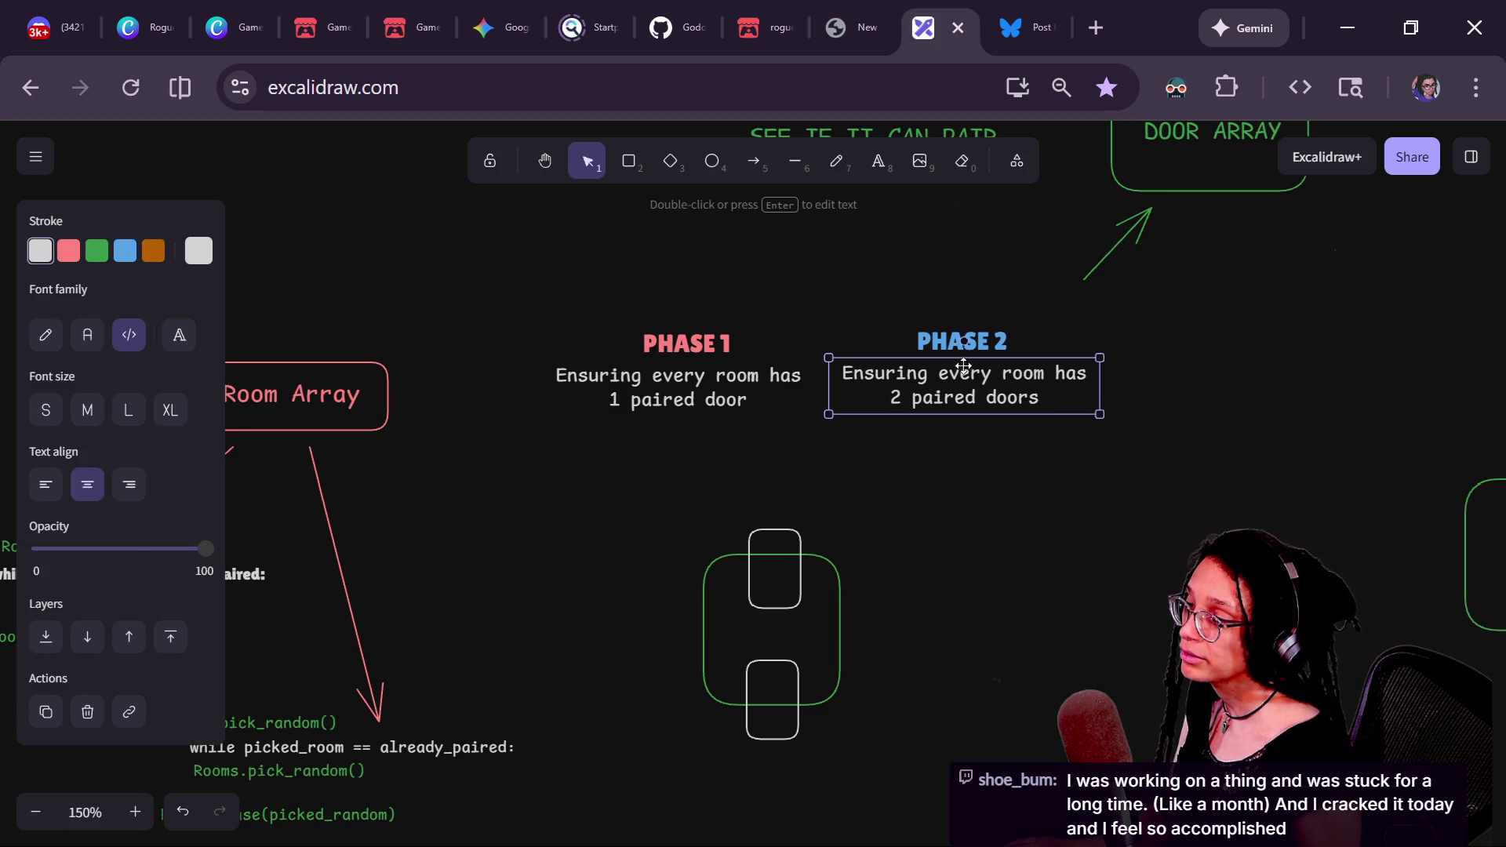
pyautogui.click(978, 474)
pyautogui.moveTo(851, 439); pyautogui.dragTo(773, 402)
pyautogui.click(716, 528)
pyautogui.click(619, 528)
pyautogui.moveTo(697, 531)
pyautogui.mouseDown()
pyautogui.moveTo(815, 536)
pyautogui.moveTo(685, 539)
pyautogui.mouseUp()
pyautogui.click(685, 539)
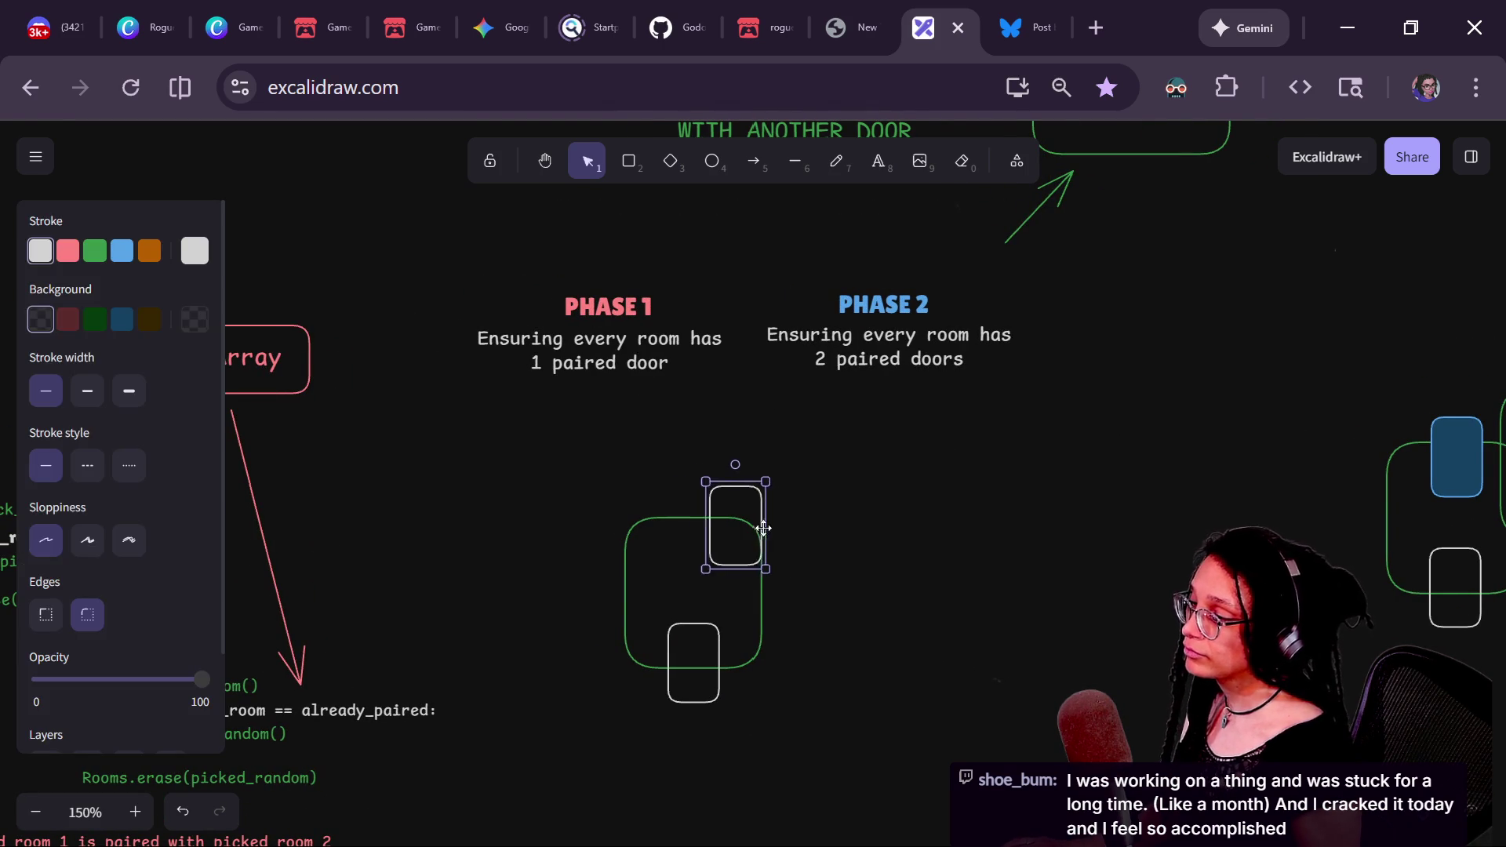
# - Move the white-door room to the right
pyautogui.moveTo(669, 419); pyautogui.dragTo(524, 552)
pyautogui.moveTo(813, 688); pyautogui.dragTo(858, 729)
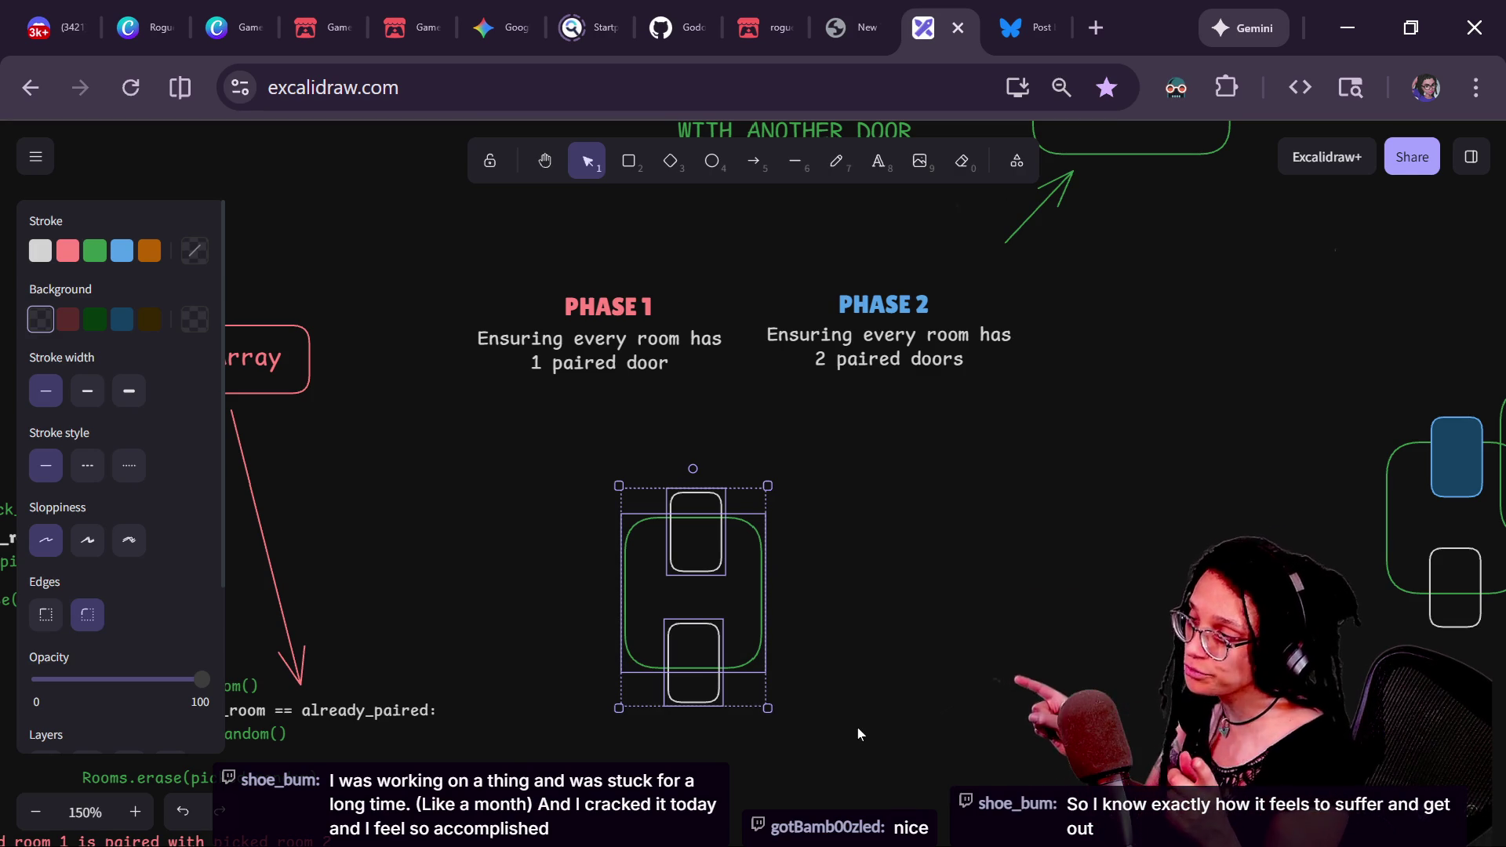
pyautogui.hscroll(3, 696, 540)
pyautogui.scroll(-1, 697, 540)
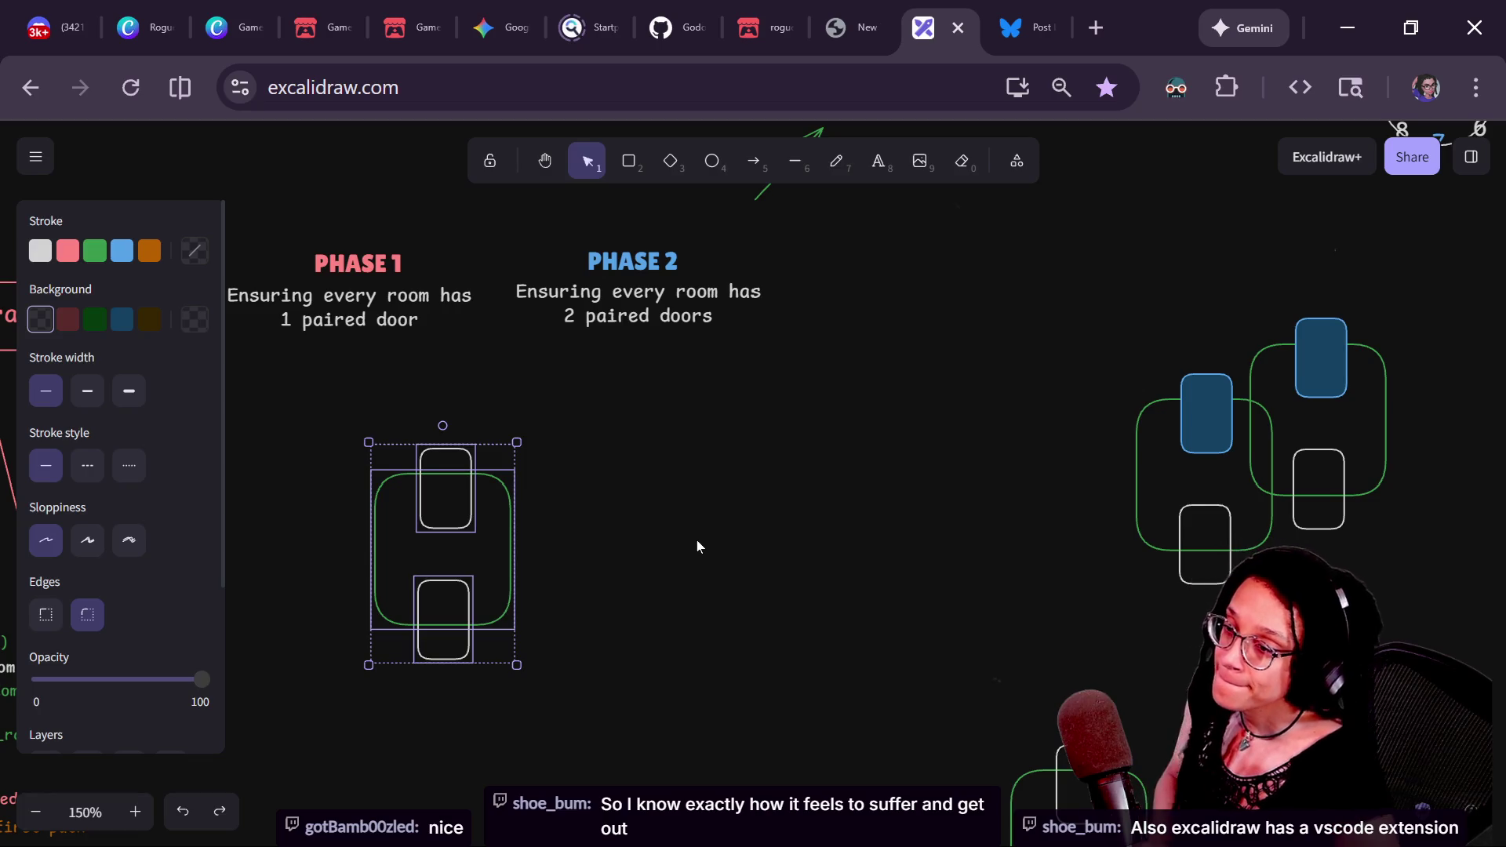
pyautogui.moveTo(454, 505)
pyautogui.mouseDown()
pyautogui.moveTo(483, 493)
pyautogui.moveTo(945, 518)
pyautogui.mouseUp()
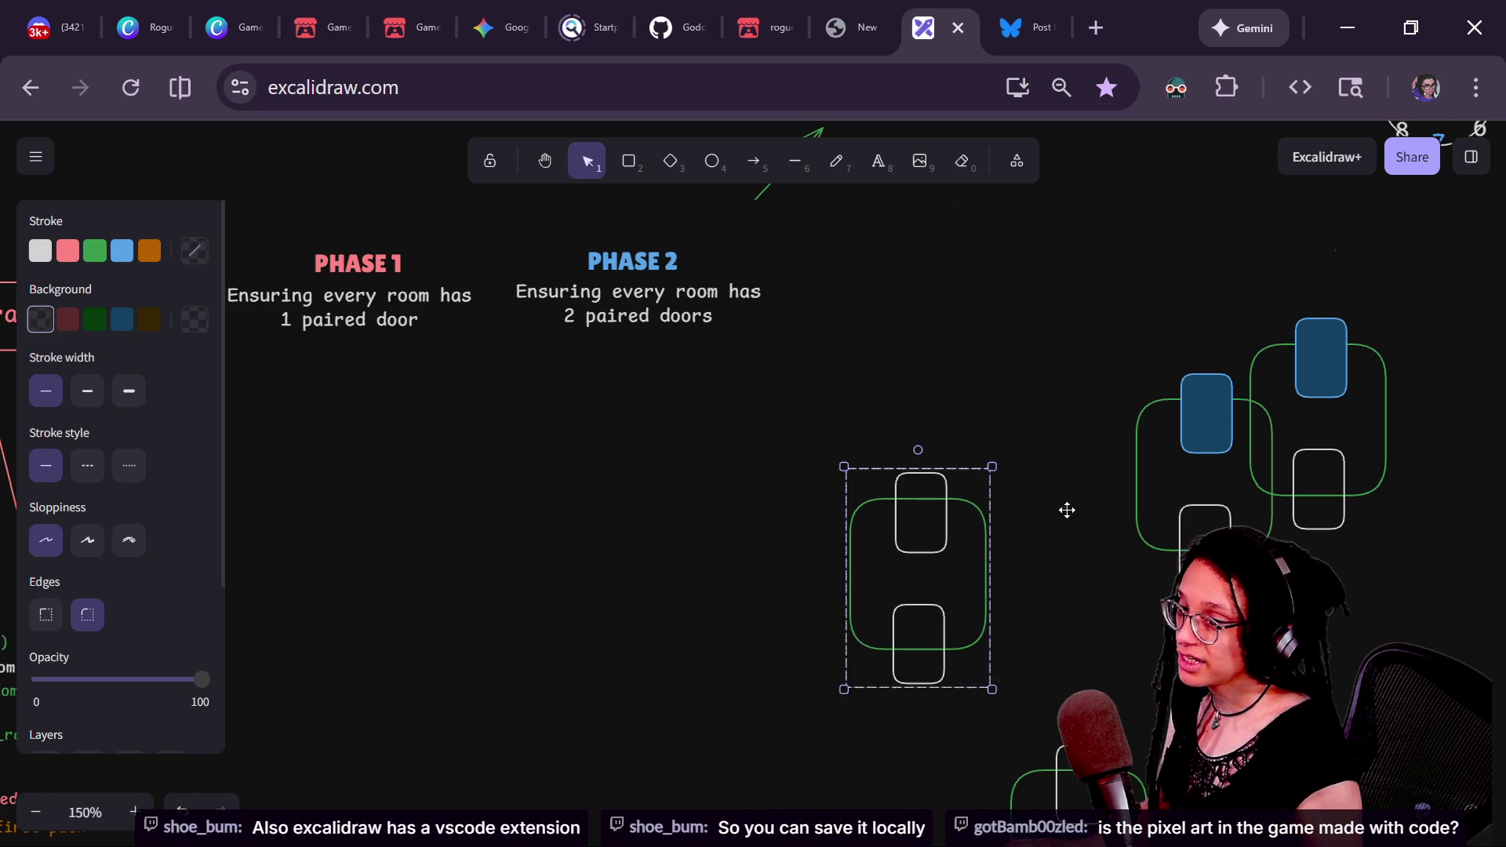
# - Delete the blue-door rooms and move the lower room beside the upper one
pyautogui.click(1229, 413)
pyautogui.click(1134, 279)
pyautogui.moveTo(1134, 279)
pyautogui.mouseDown()
pyautogui.moveTo(1398, 640)
pyautogui.moveTo(1383, 640)
pyautogui.moveTo(1443, 651)
pyautogui.mouseUp()
pyautogui.press('Delete')
pyautogui.scroll(-3, 1192, 515)
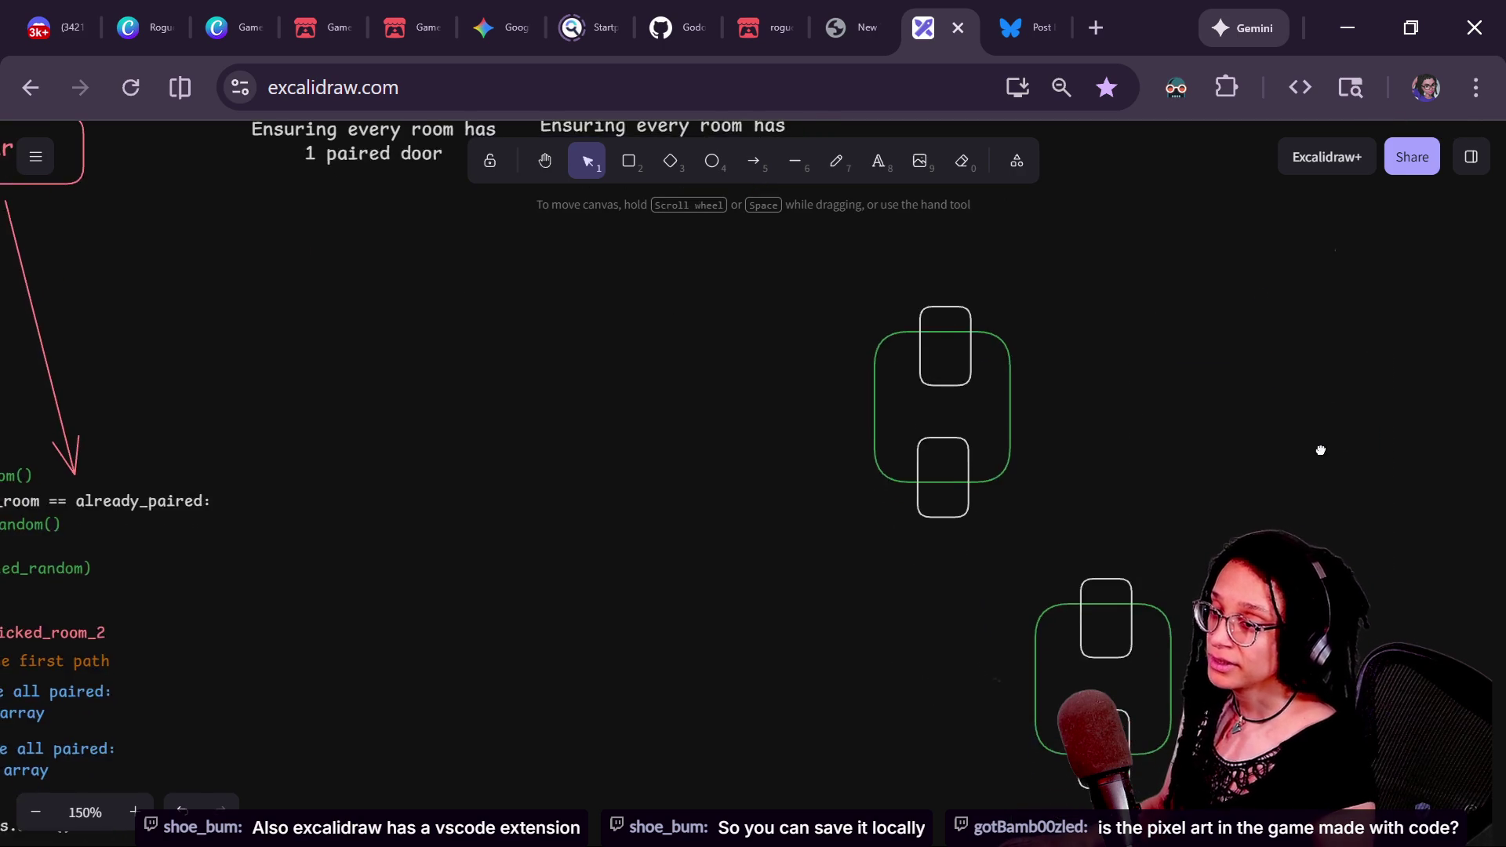
pyautogui.moveTo(1140, 640)
pyautogui.mouseDown()
pyautogui.moveTo(1211, 491)
pyautogui.moveTo(1204, 330)
pyautogui.moveTo(1177, 357)
pyautogui.mouseUp()
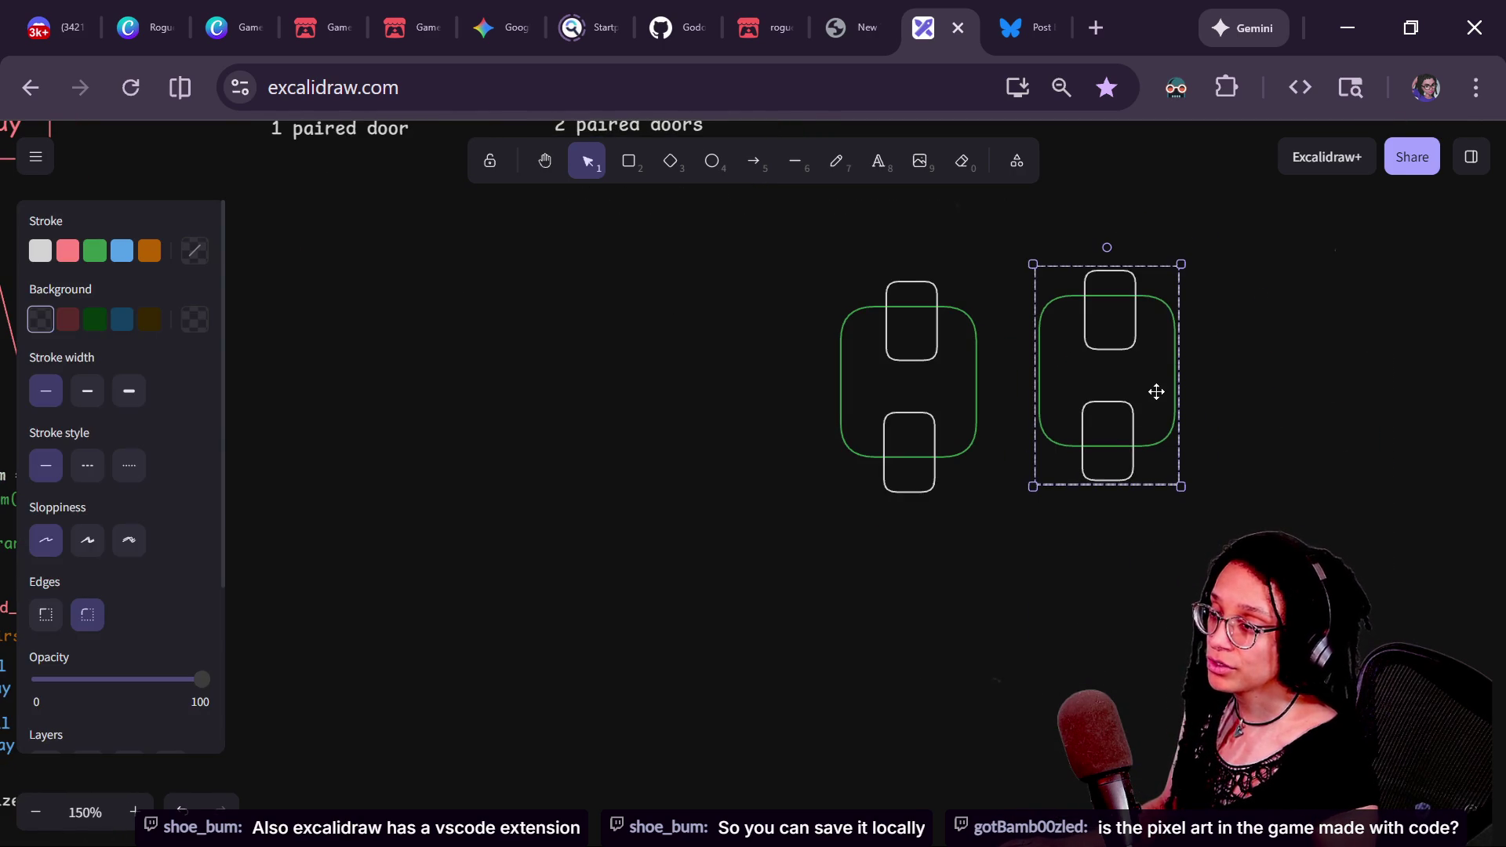
pyautogui.click(980, 381)
pyautogui.hotkey('alt', 'Tab')
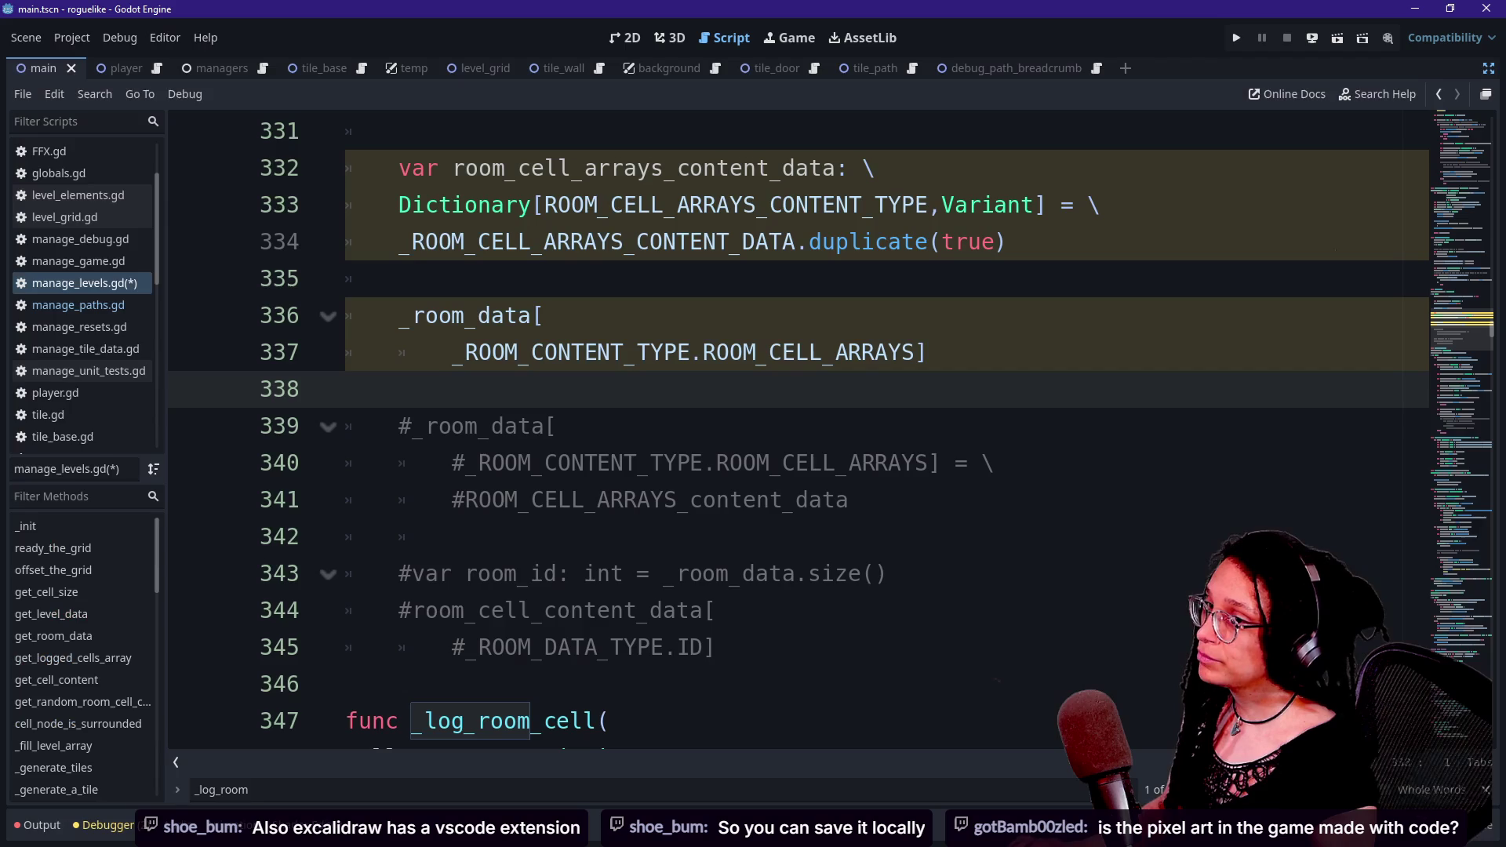
# - Run the roguelike-wip game full screen, regenerate the level with R, then switch to chats
pyautogui.hotkey('alt', 'Tab')
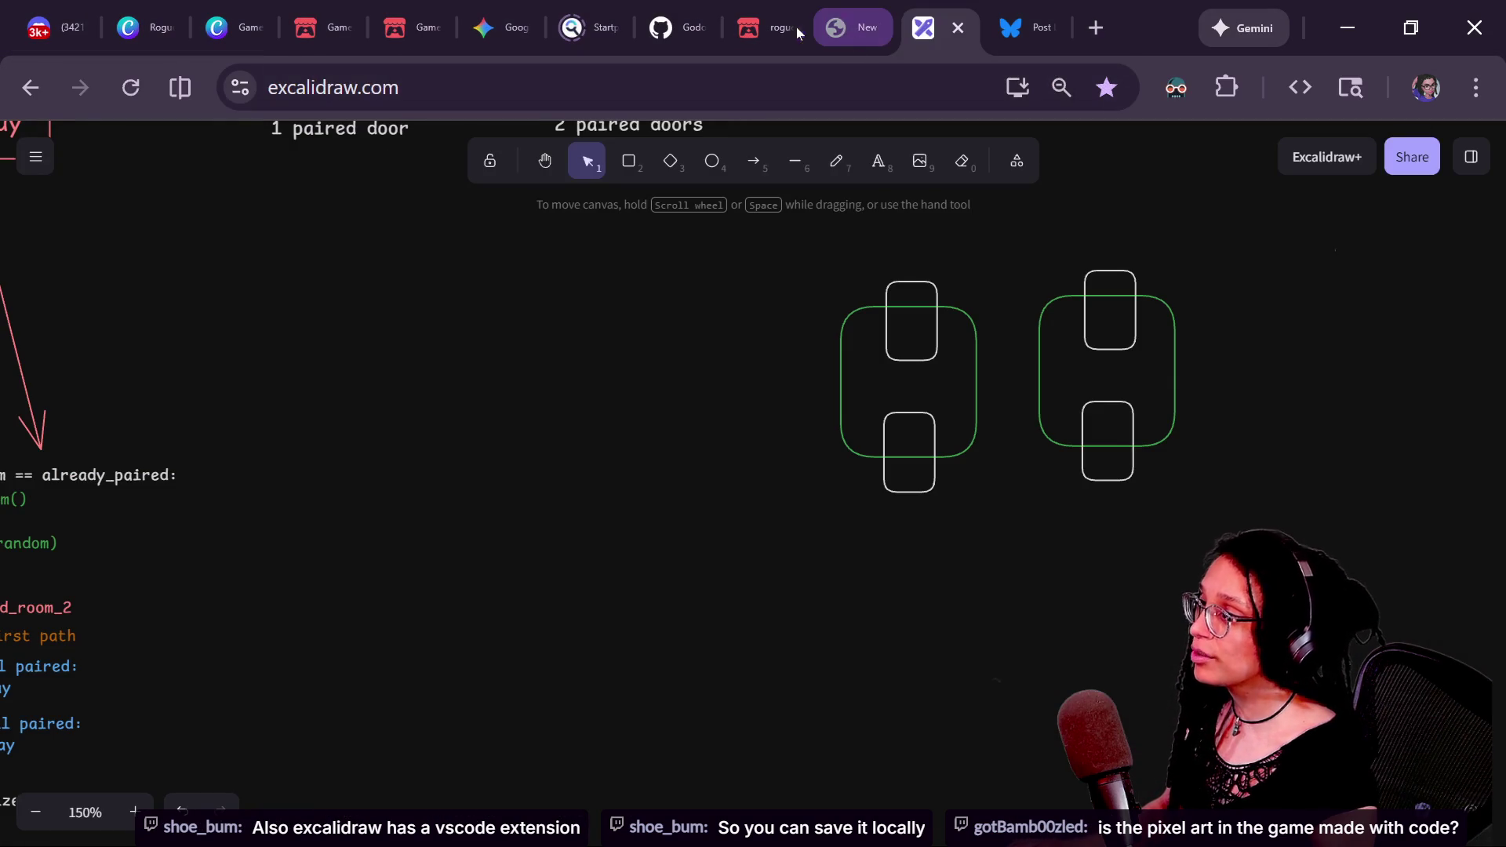
pyautogui.click(777, 26)
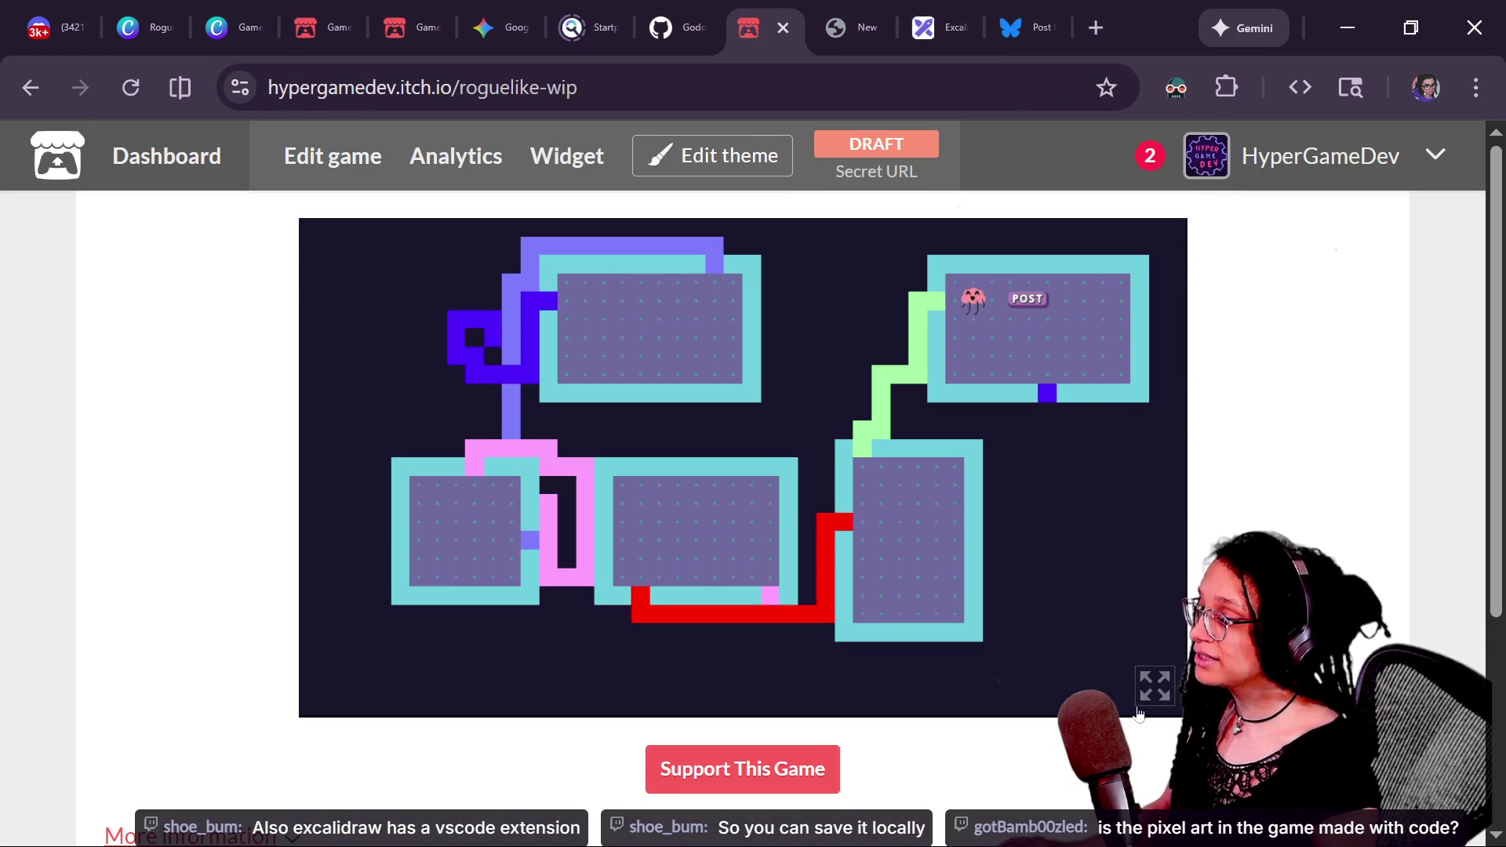
pyautogui.click(1151, 686)
pyautogui.click(745, 442)
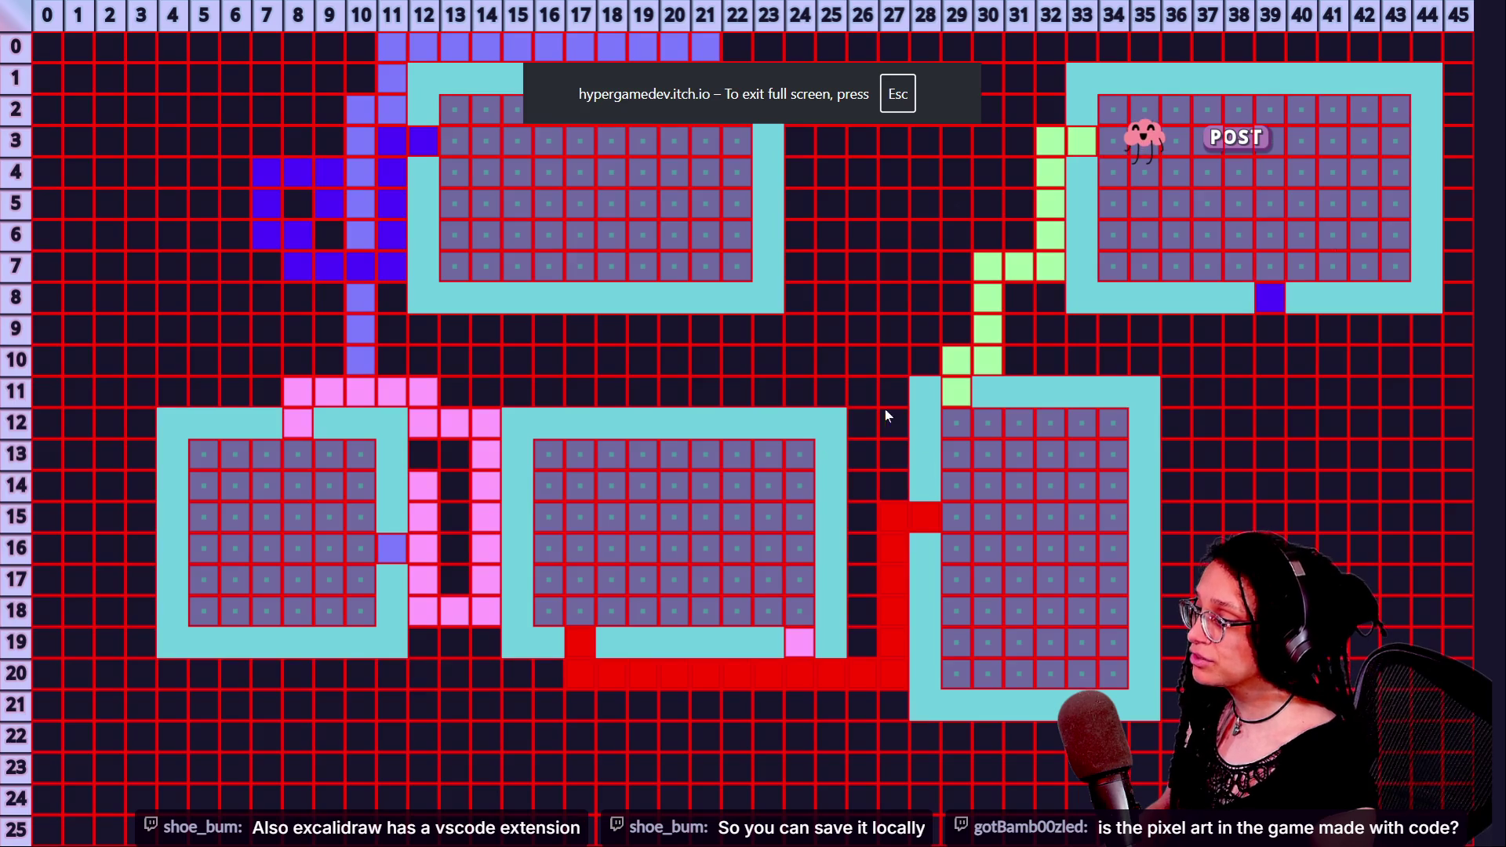
pyautogui.click(884, 375)
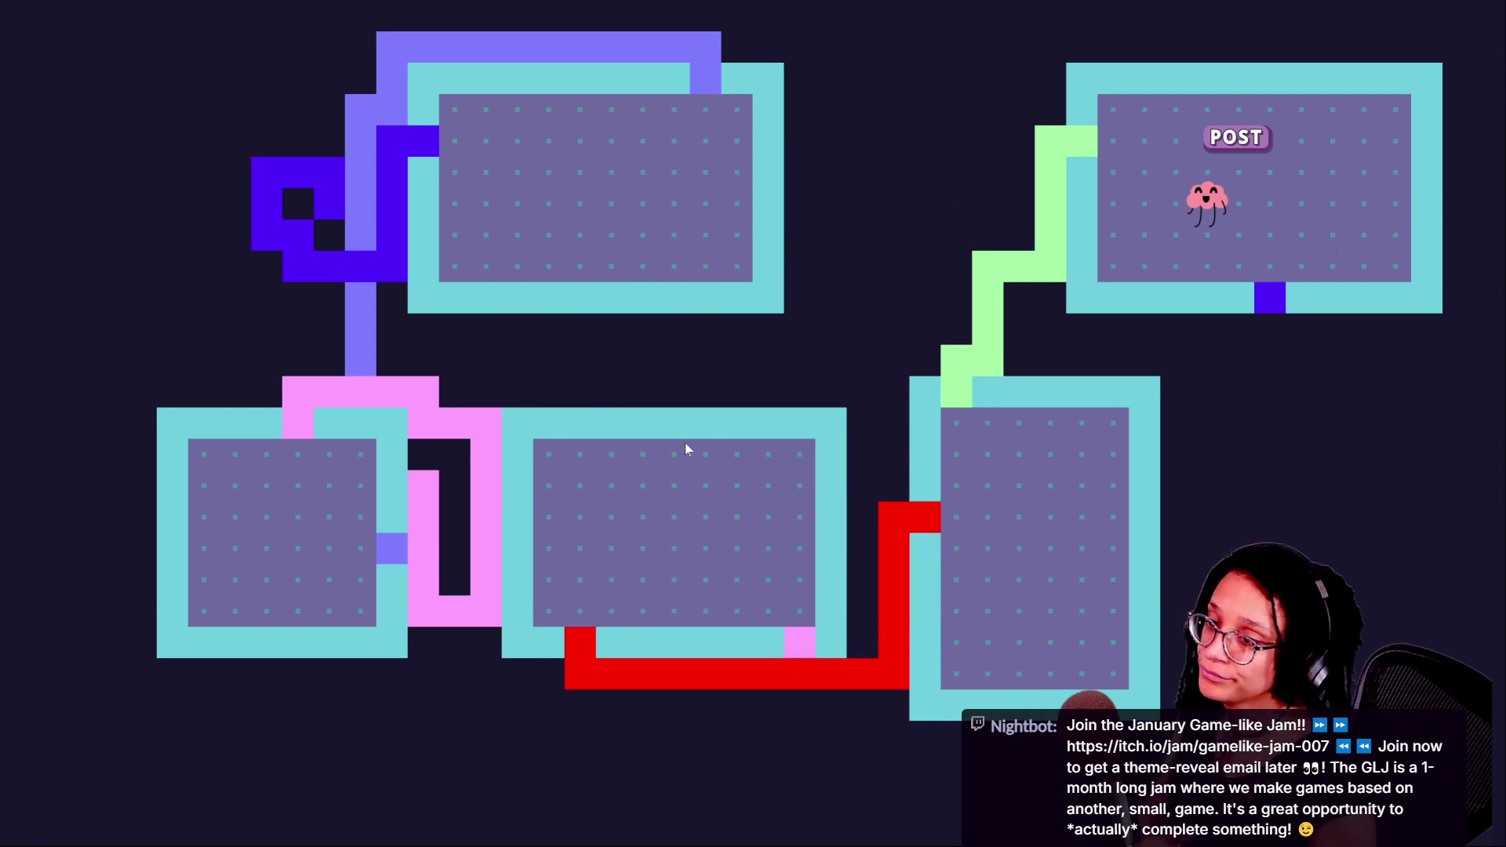
pyautogui.press('r')
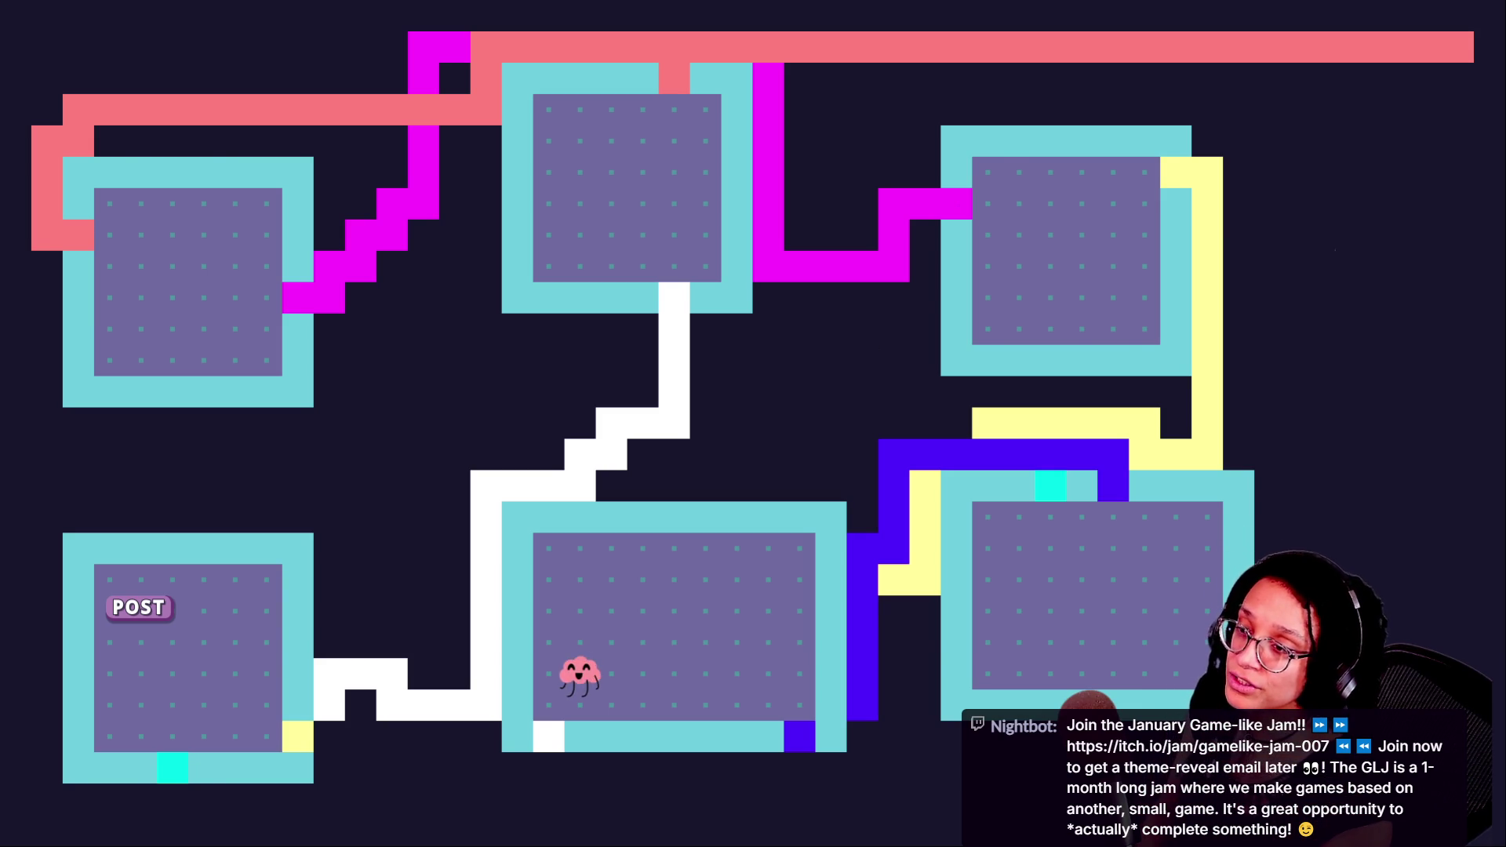
pyautogui.hotkey('alt', 'Tab')
pyautogui.hotkey('alt', 'Tab')
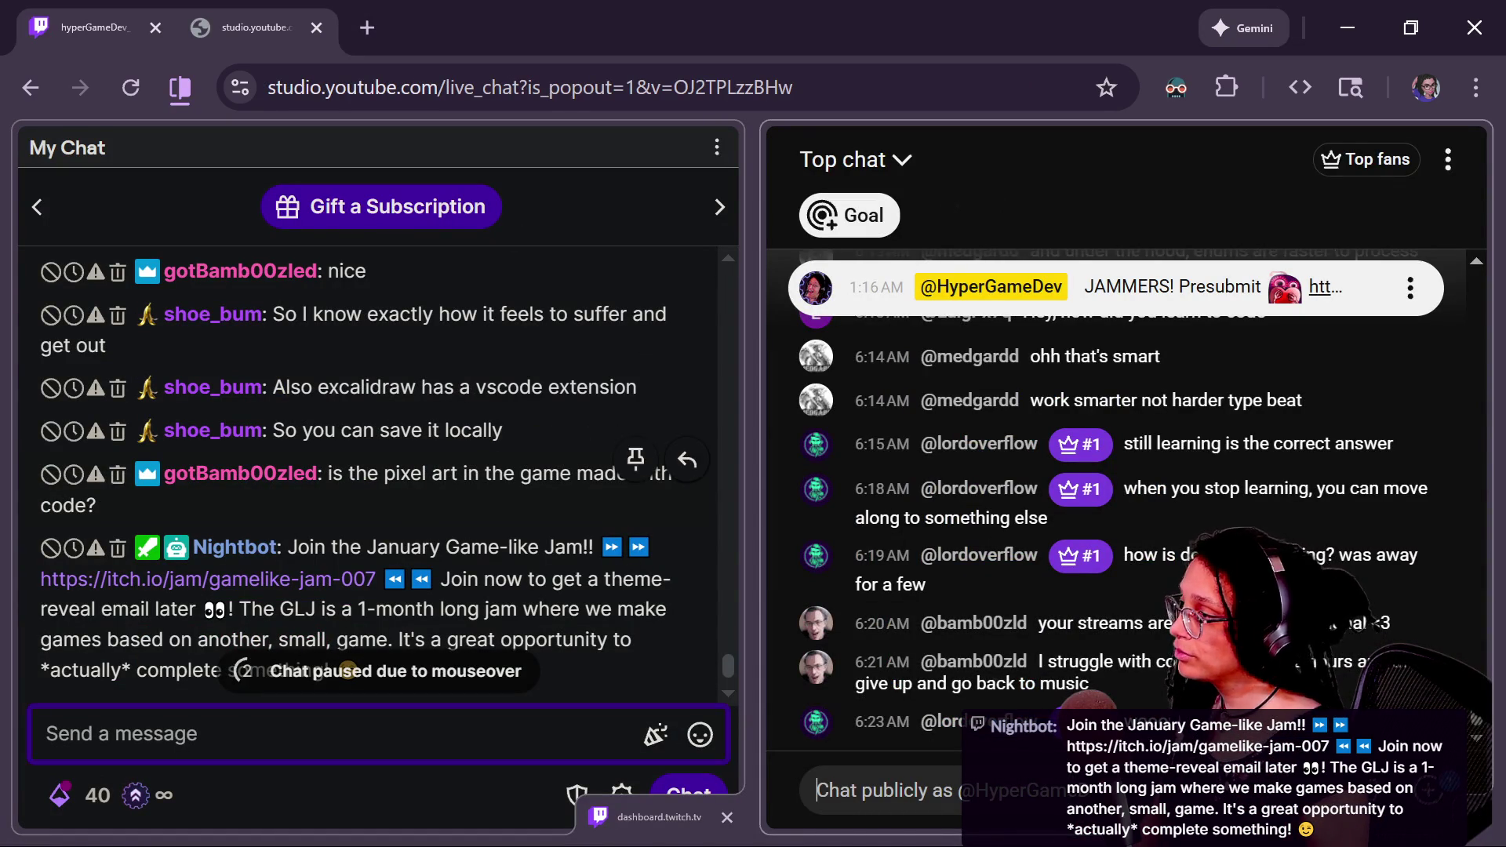
# - Read the Twitch chat messages about saving locally and the vscode extension, then return to the game
pyautogui.scroll(3, 466, 446)
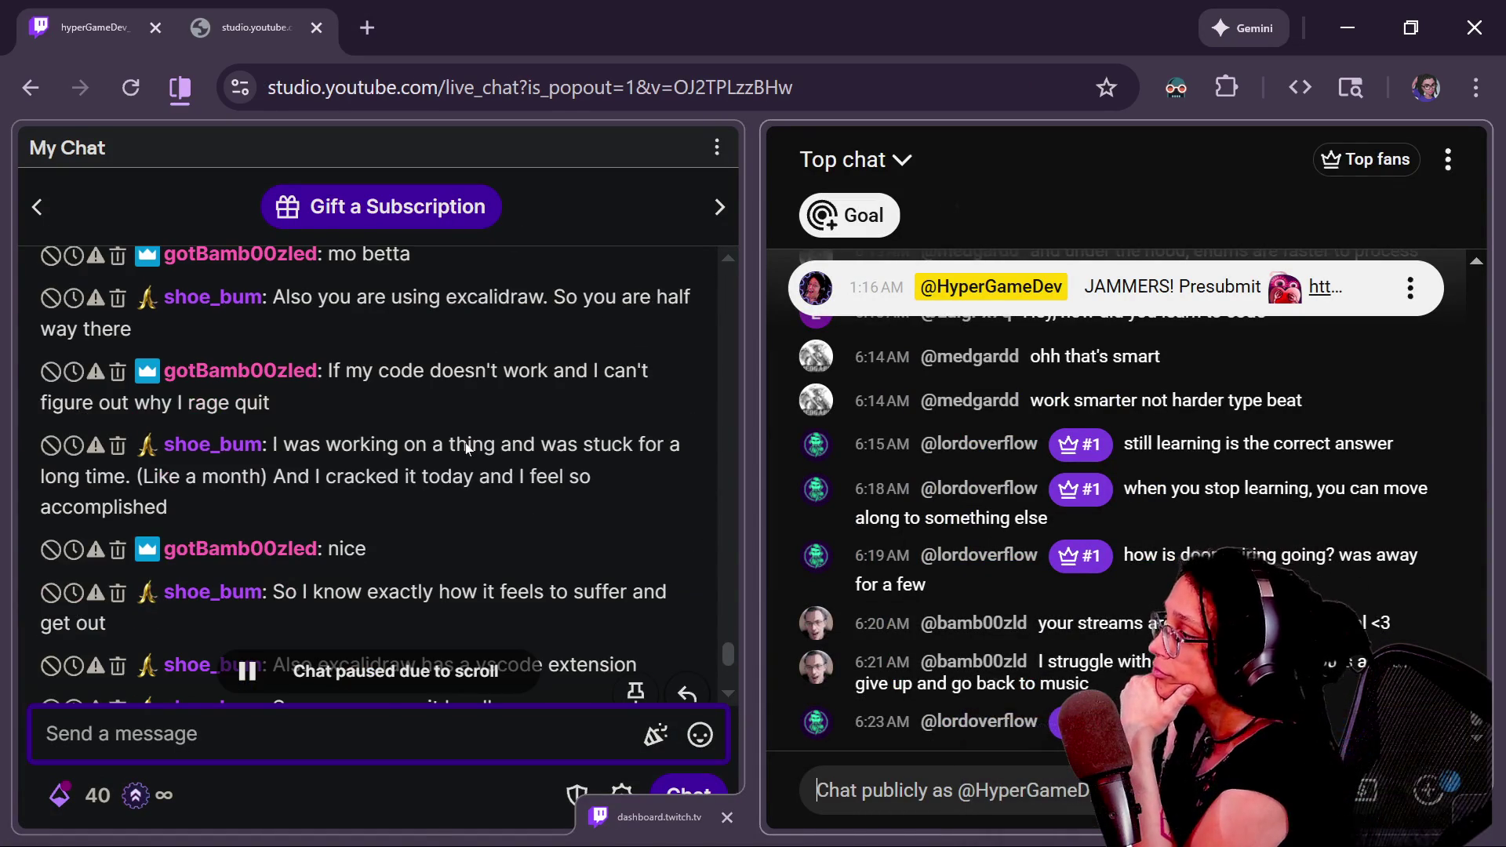
pyautogui.tripleClick(339, 433)
pyautogui.click(602, 571)
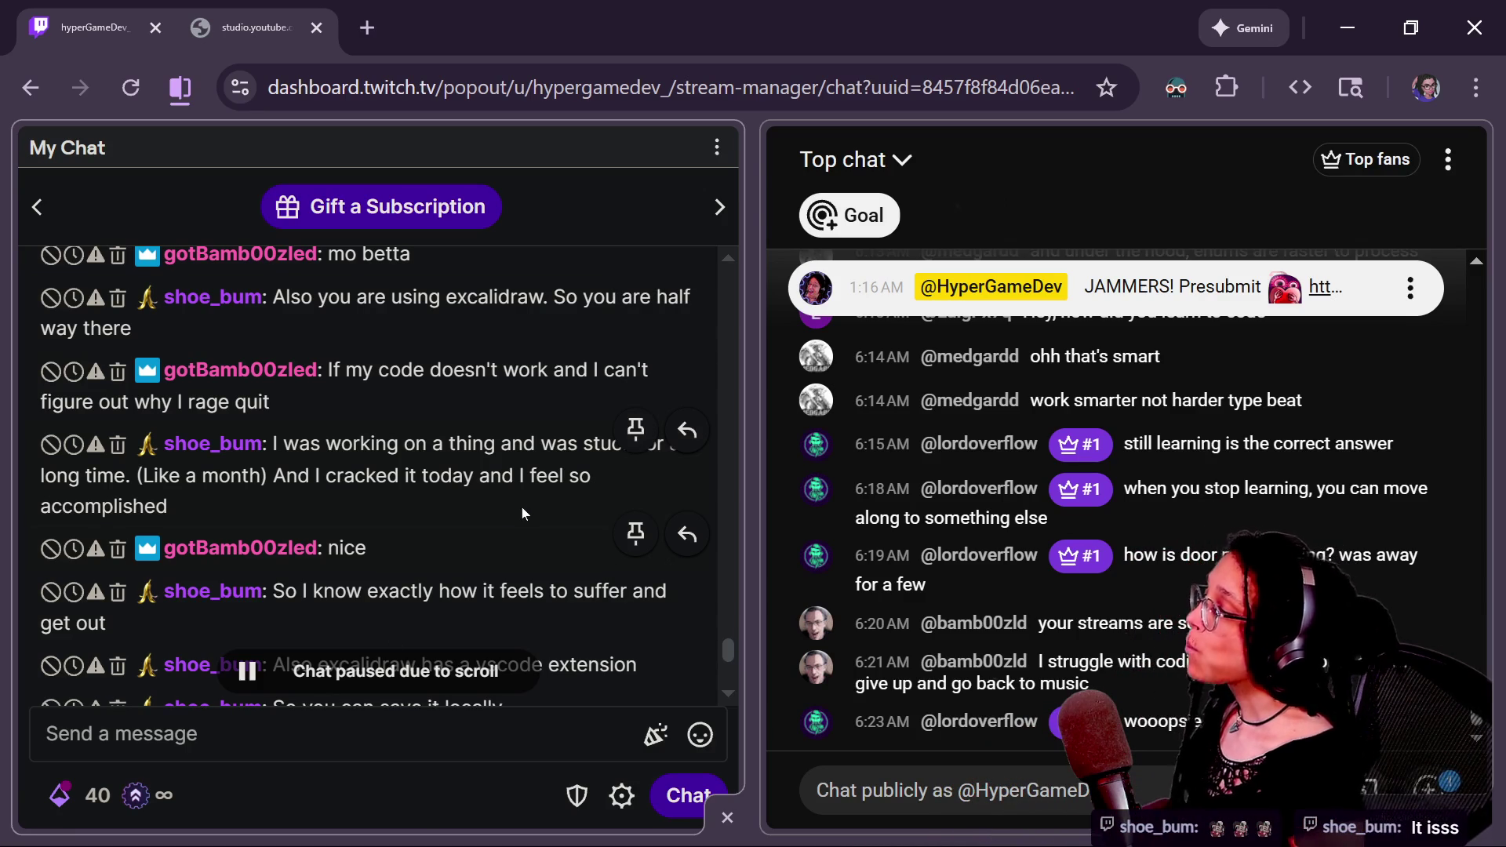
pyautogui.scroll(-3, 453, 543)
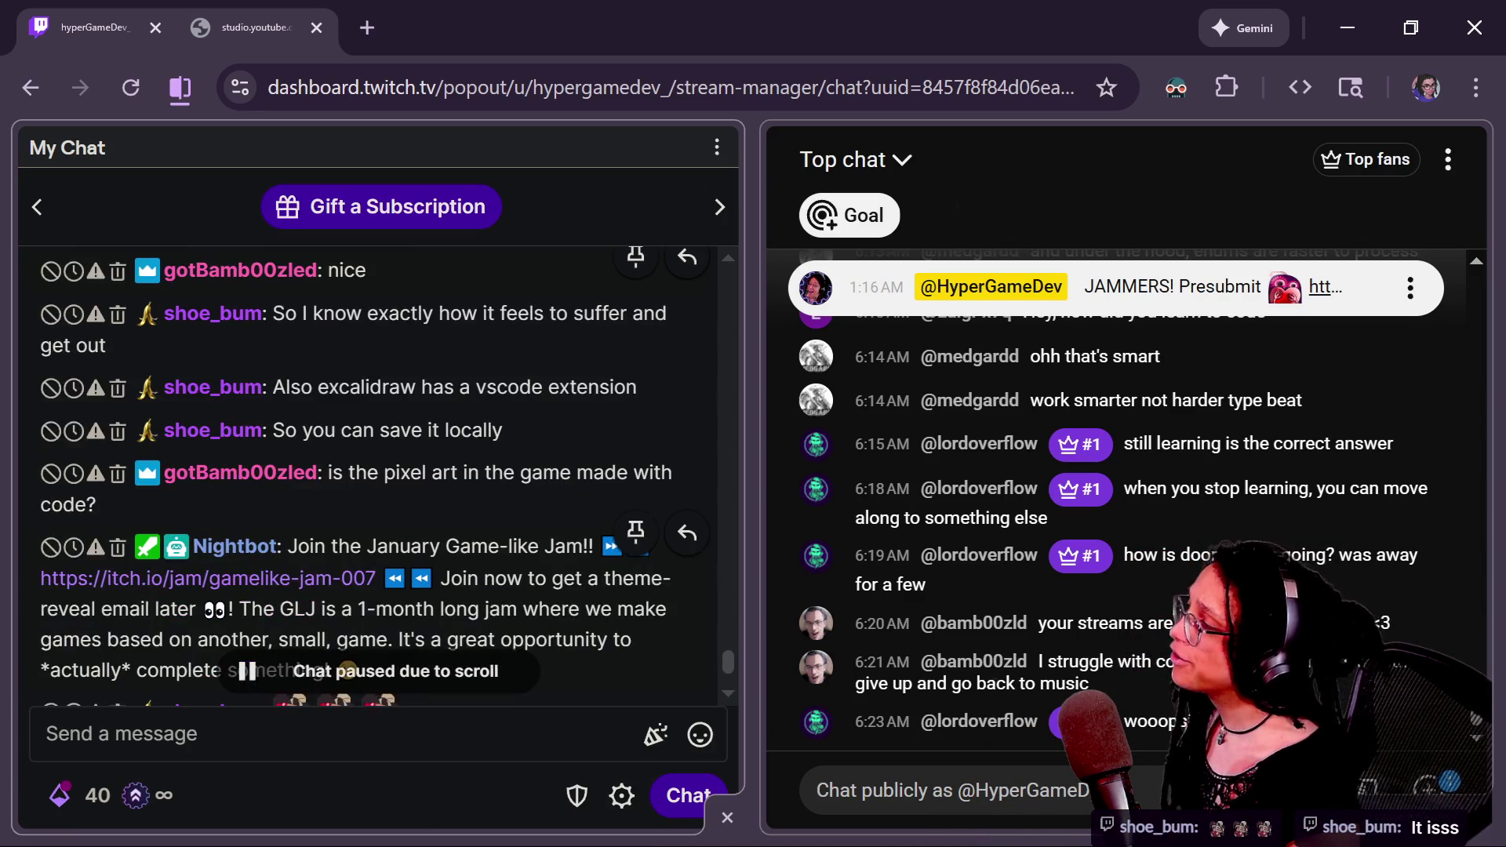
pyautogui.moveTo(280, 356); pyautogui.dragTo(161, 312)
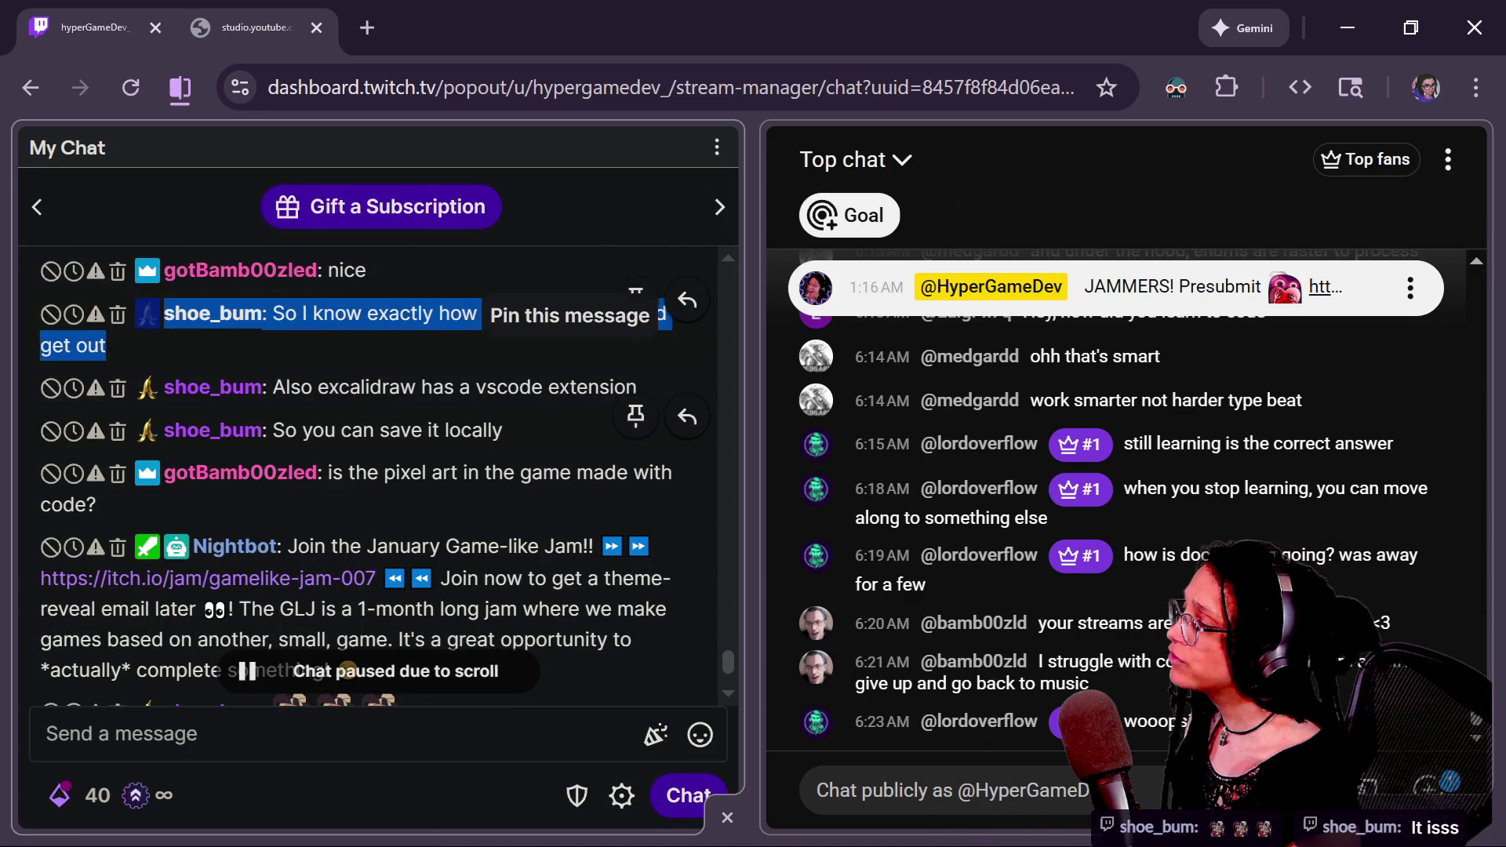
pyautogui.moveTo(141, 412); pyautogui.dragTo(558, 443)
pyautogui.click(377, 430)
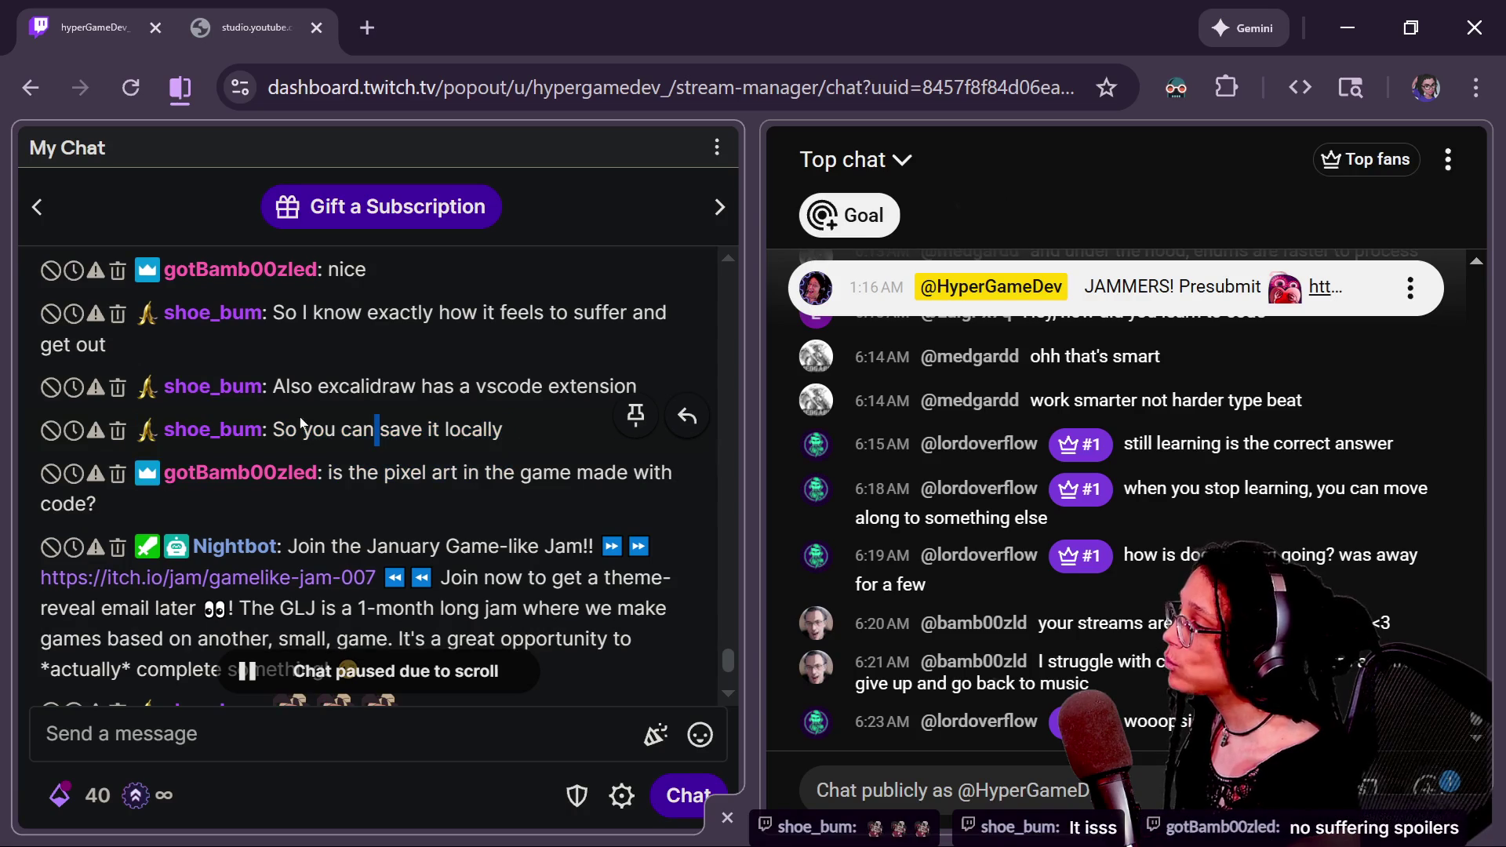
pyautogui.moveTo(273, 386); pyautogui.dragTo(632, 386)
pyautogui.click(478, 455)
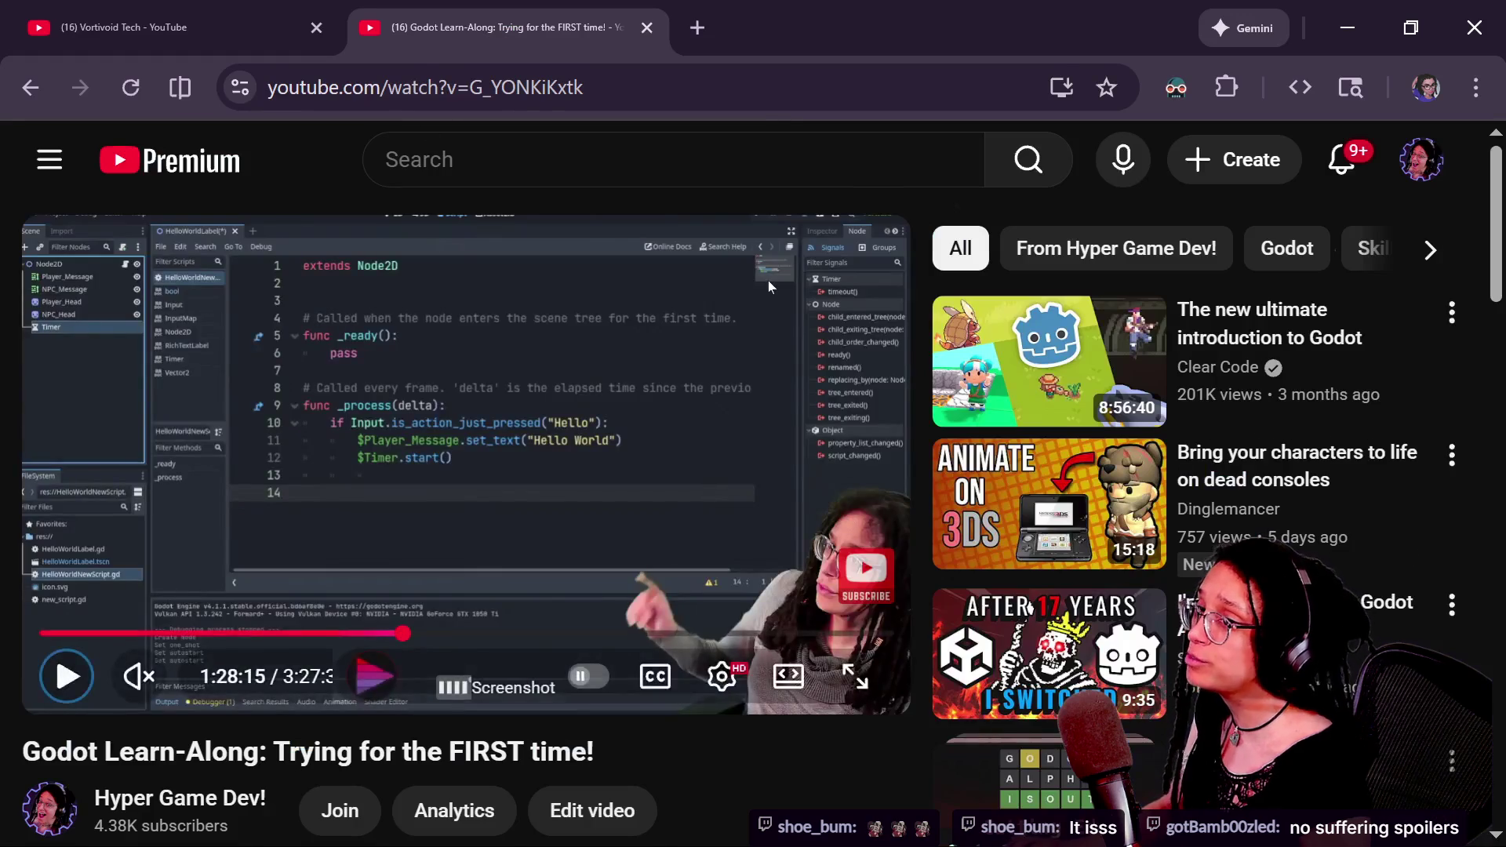
pyautogui.hotkey('alt', 'Tab')
pyautogui.hotkey('alt', 'Tab')
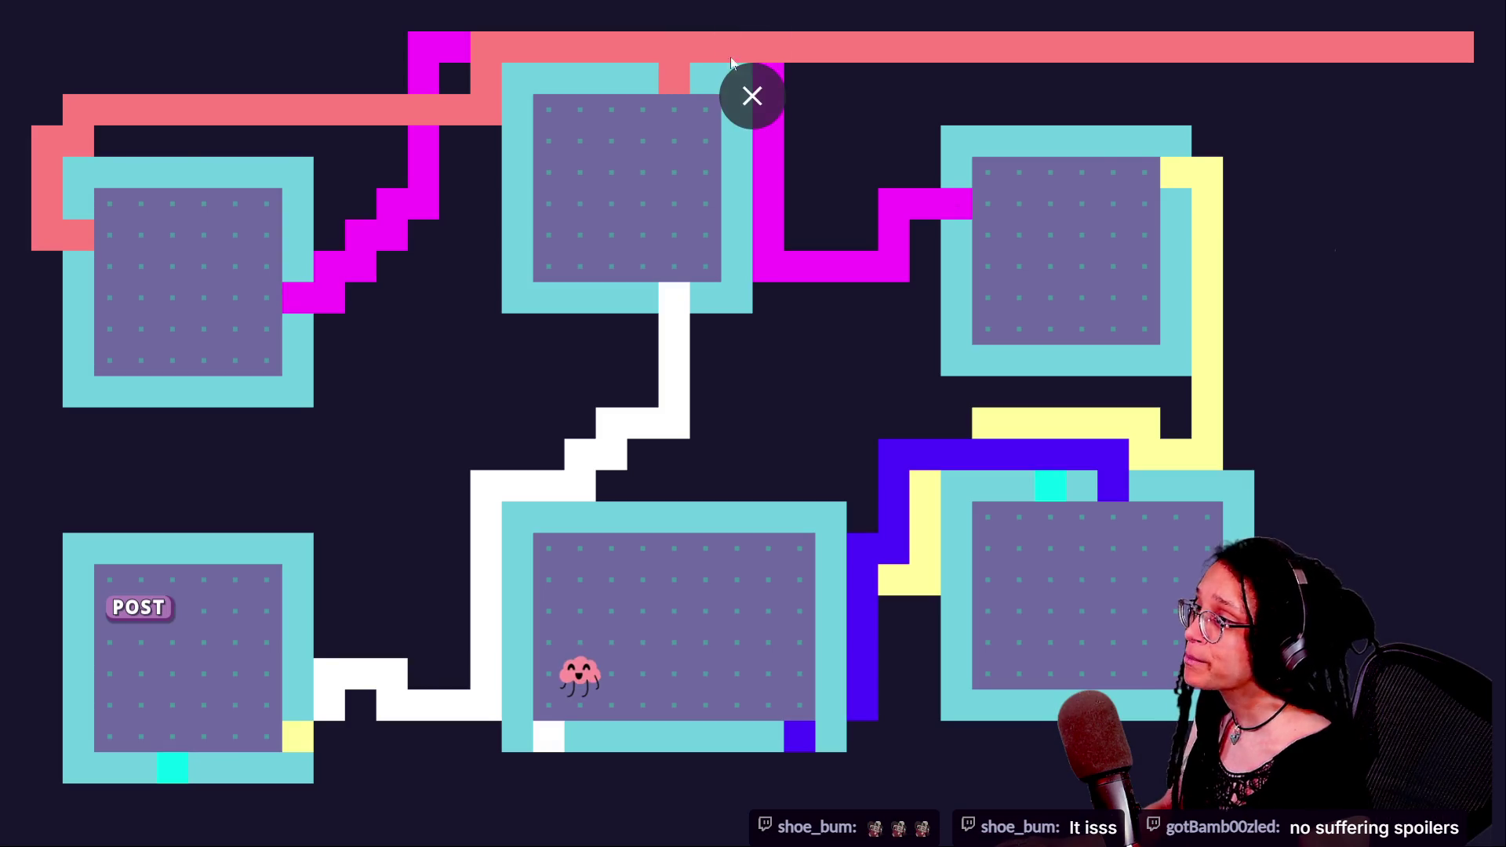
pyautogui.click(750, 94)
# - Switch to the Excalidraw whiteboard and pan across it to the Navlink diagram and Obs box
pyautogui.click(943, 45)
pyautogui.scroll(-10, 964, 364)
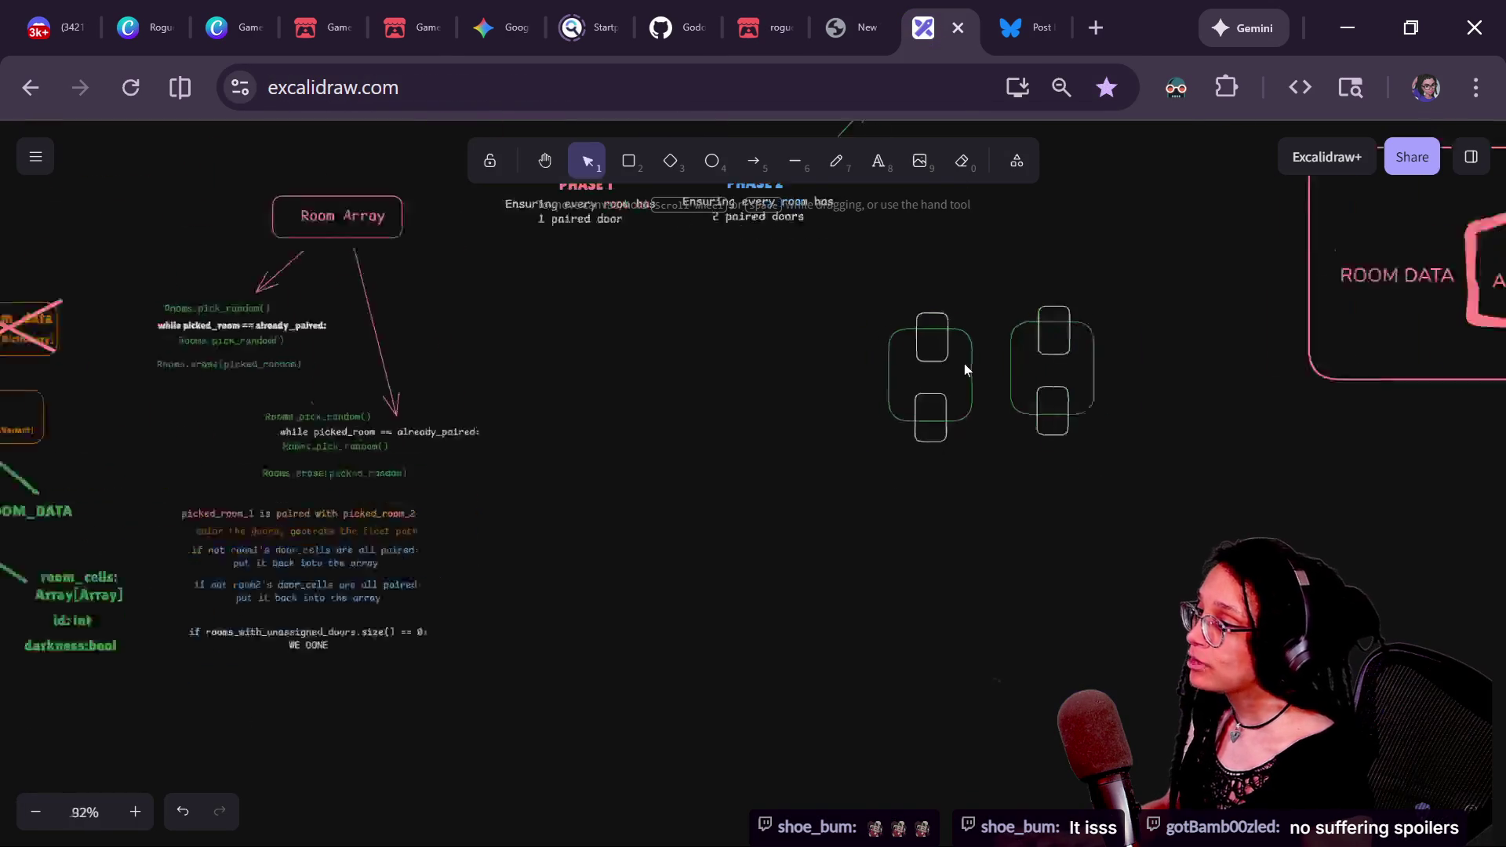
pyautogui.moveTo(1010, 557)
pyautogui.mouseDown()
pyautogui.moveTo(652, 609)
pyautogui.moveTo(141, 592)
pyautogui.mouseUp()
pyautogui.moveTo(867, 518); pyautogui.dragTo(464, 326)
pyautogui.moveTo(1223, 495); pyautogui.dragTo(604, 463)
pyautogui.moveTo(1078, 463); pyautogui.dragTo(481, 377)
pyautogui.moveTo(602, 414); pyautogui.dragTo(0, 531)
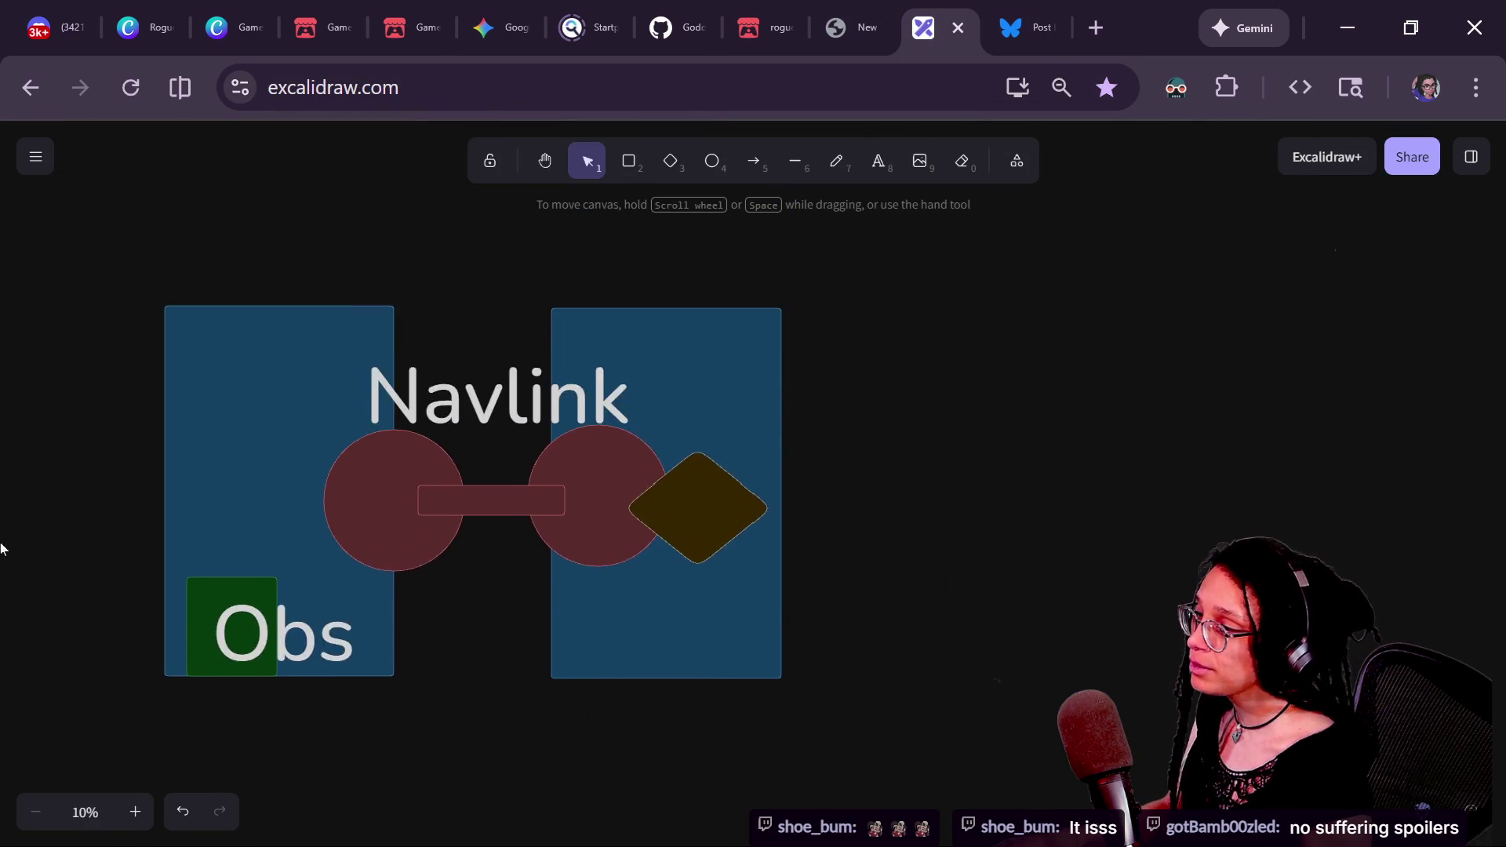
pyautogui.moveTo(471, 353); pyautogui.dragTo(51, 690)
pyautogui.scroll(-5, 508, 505)
pyautogui.moveTo(508, 506); pyautogui.dragTo(890, 433)
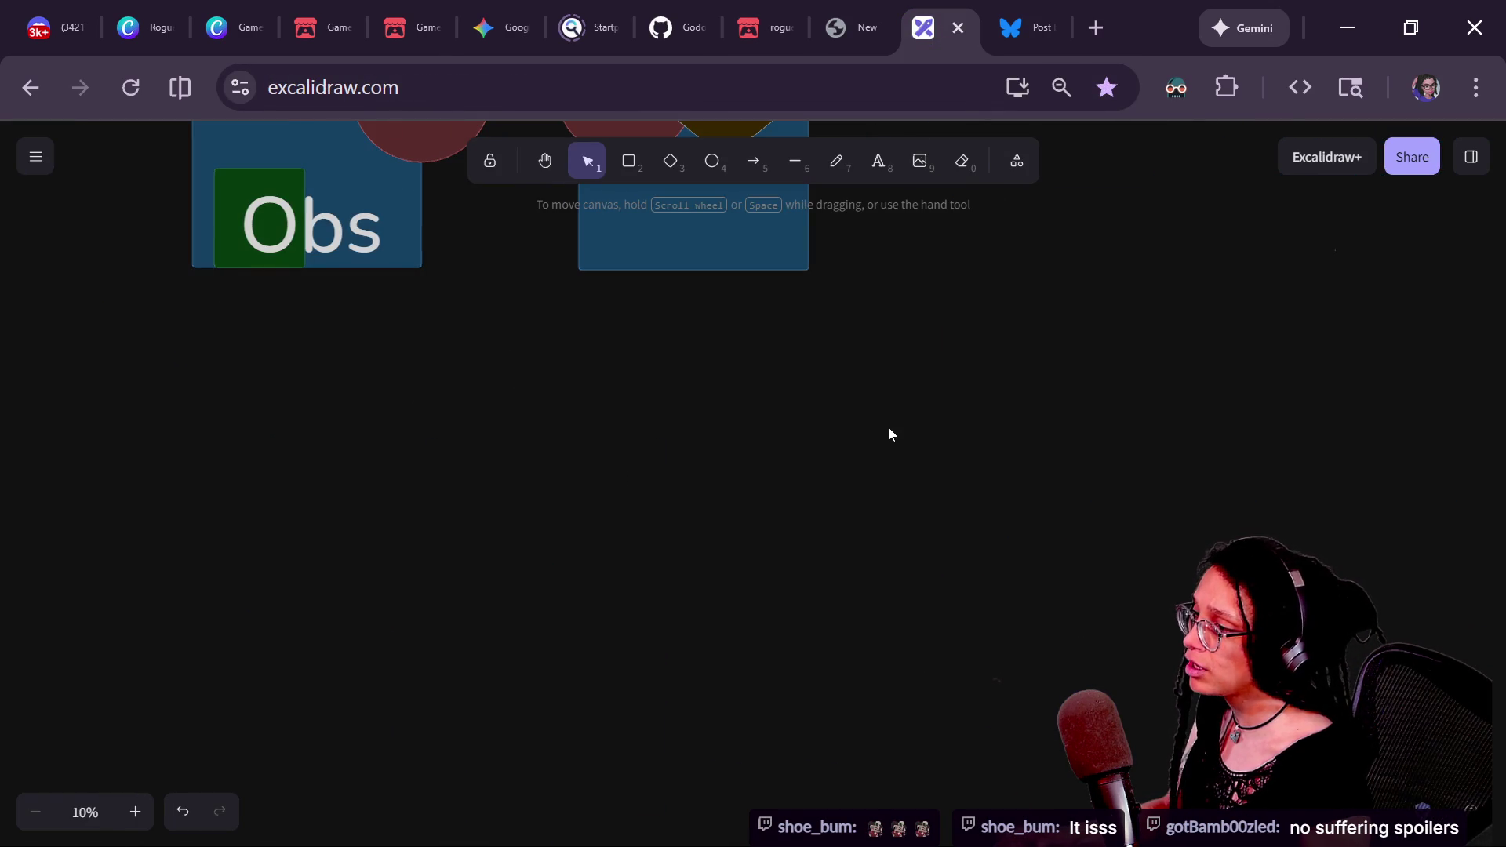
pyautogui.scroll(-3, 713, 478)
pyautogui.scroll(6, 714, 477)
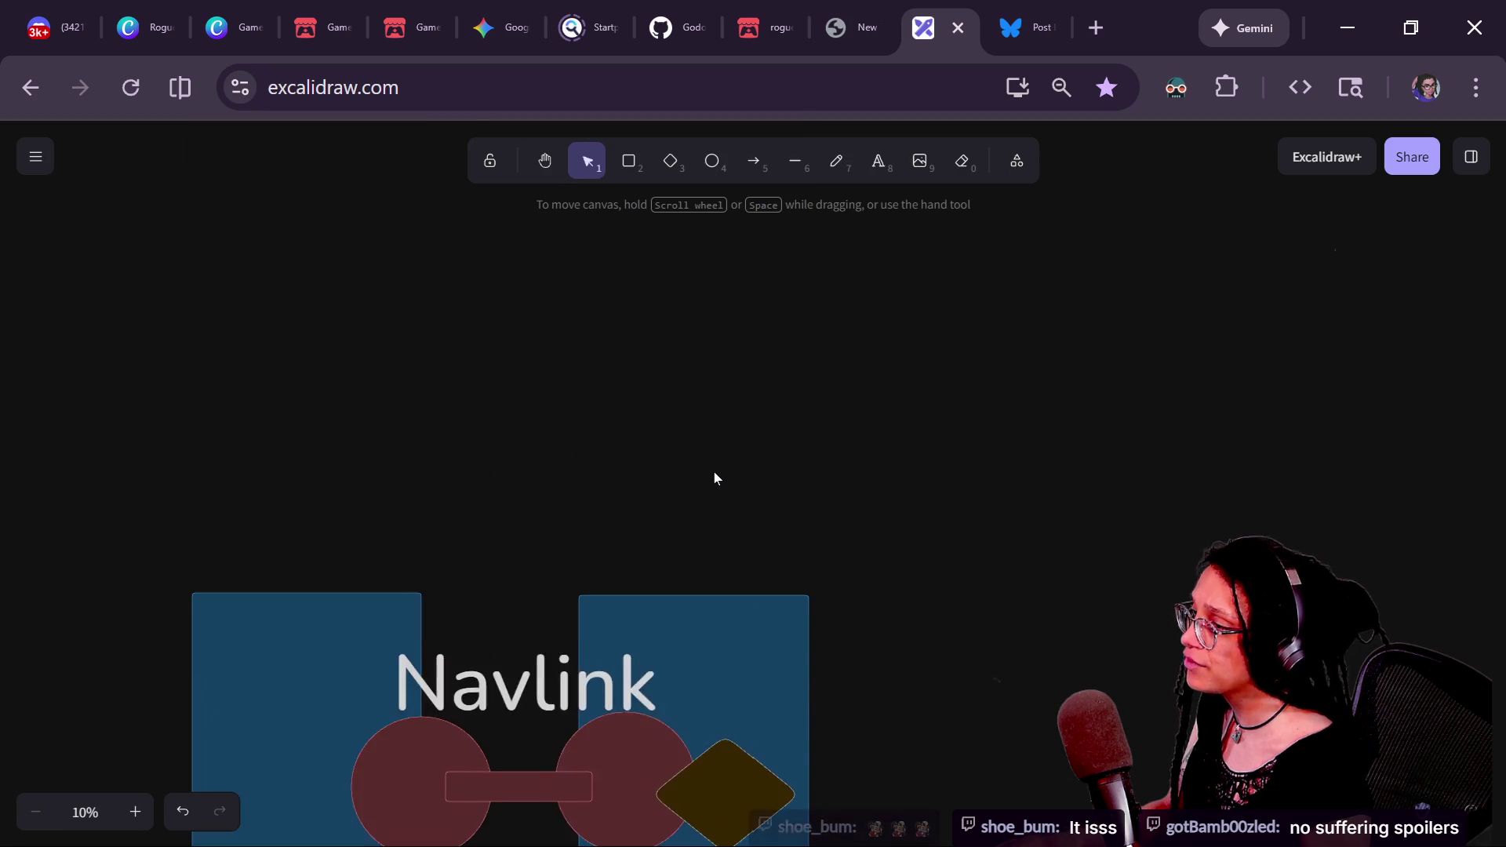
pyautogui.scroll(-2, 714, 478)
pyautogui.moveTo(84, 478)
pyautogui.mouseDown()
pyautogui.moveTo(645, 485)
pyautogui.moveTo(737, 568)
pyautogui.moveTo(928, 625)
pyautogui.moveTo(793, 416)
pyautogui.moveTo(1137, 279)
pyautogui.mouseUp()
pyautogui.moveTo(1020, 440)
pyautogui.mouseDown()
pyautogui.moveTo(958, 306)
pyautogui.moveTo(1114, 587)
pyautogui.mouseUp()
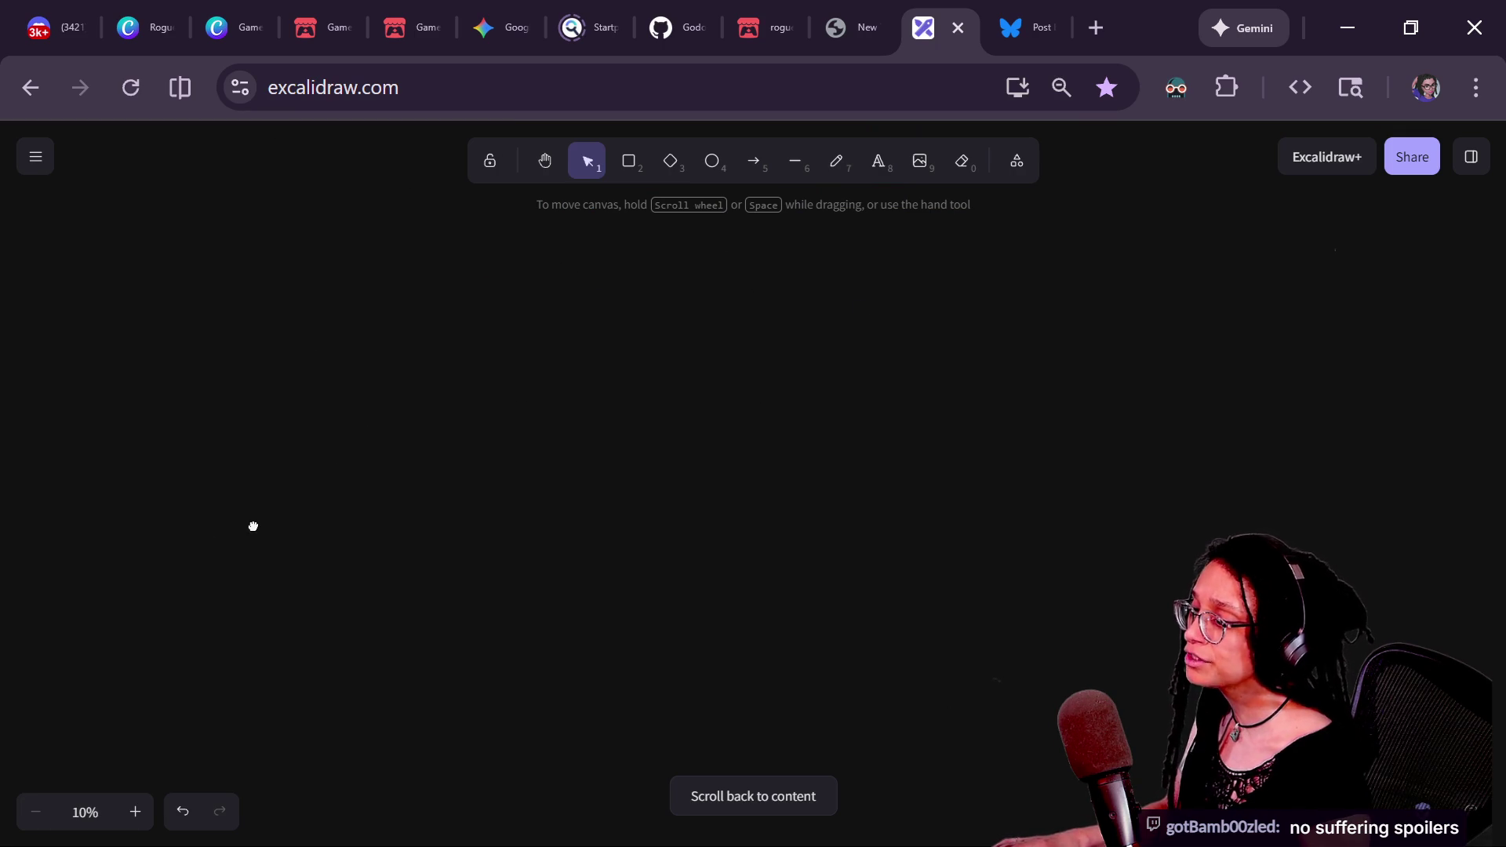
pyautogui.moveTo(560, 472)
pyautogui.mouseDown()
pyautogui.moveTo(938, 591)
pyautogui.moveTo(613, 449)
pyautogui.mouseUp()
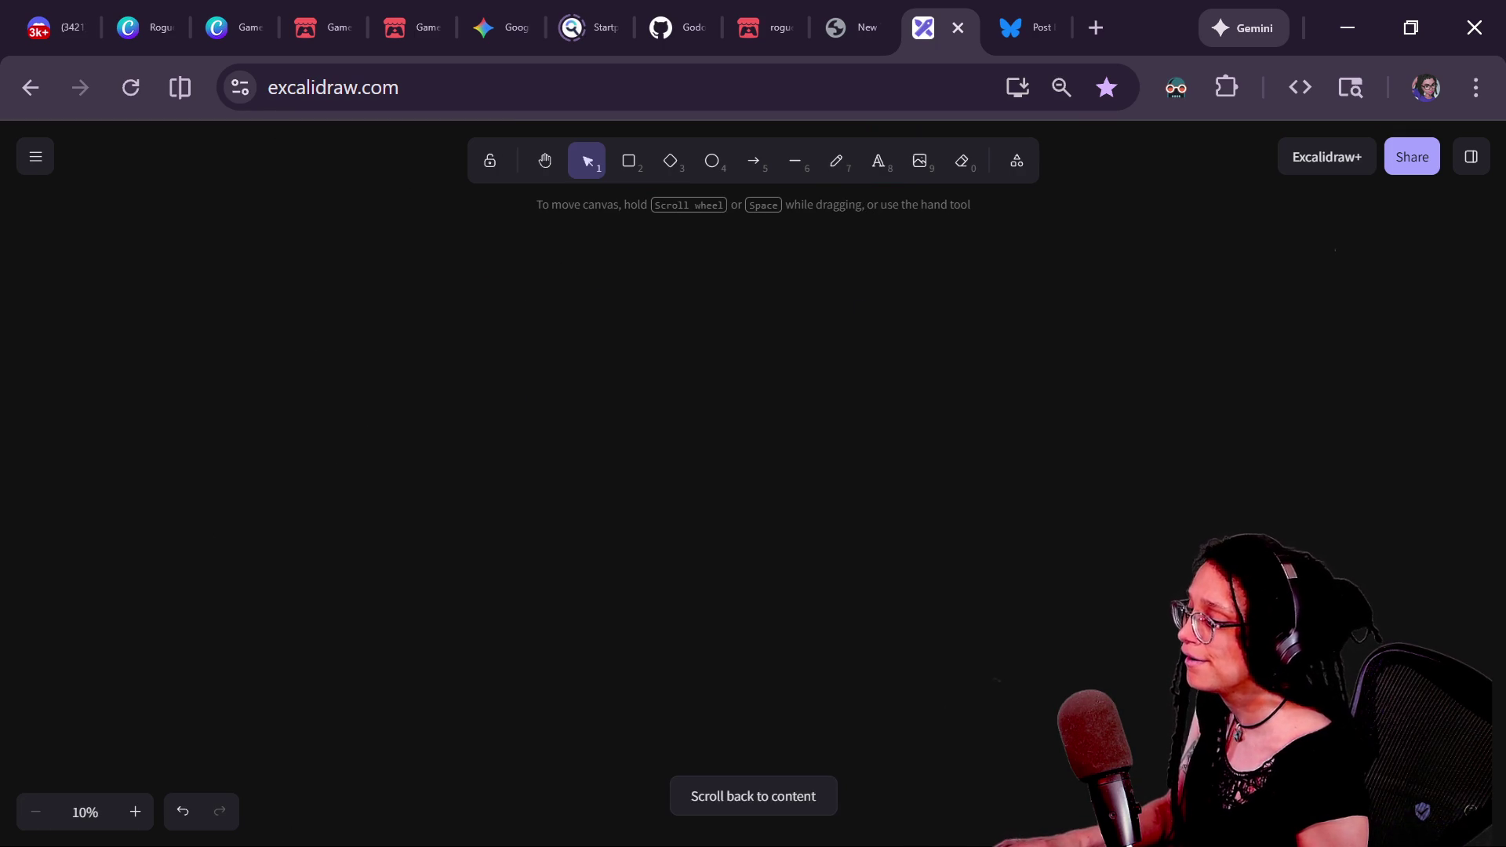
# - Scroll back to the drawing's content and pan up and left across it
pyautogui.click(759, 808)
pyautogui.moveTo(887, 725)
pyautogui.mouseDown()
pyautogui.moveTo(518, 484)
pyautogui.moveTo(609, 299)
pyautogui.moveTo(1017, 263)
pyautogui.moveTo(906, 151)
pyautogui.moveTo(1043, 549)
pyautogui.moveTo(609, 713)
pyautogui.moveTo(695, 765)
pyautogui.moveTo(366, 628)
pyautogui.moveTo(259, 554)
pyautogui.moveTo(552, 544)
pyautogui.moveTo(593, 462)
pyautogui.moveTo(27, 363)
pyautogui.moveTo(185, 562)
pyautogui.moveTo(158, 380)
pyautogui.moveTo(362, 523)
pyautogui.moveTo(534, 468)
pyautogui.moveTo(996, 679)
pyautogui.moveTo(760, 807)
pyautogui.moveTo(384, 676)
pyautogui.moveTo(360, 575)
pyautogui.moveTo(529, 600)
pyautogui.moveTo(286, 478)
pyautogui.mouseUp()
pyautogui.scroll(-10, 722, 588)
pyautogui.hscroll(10, 723, 588)
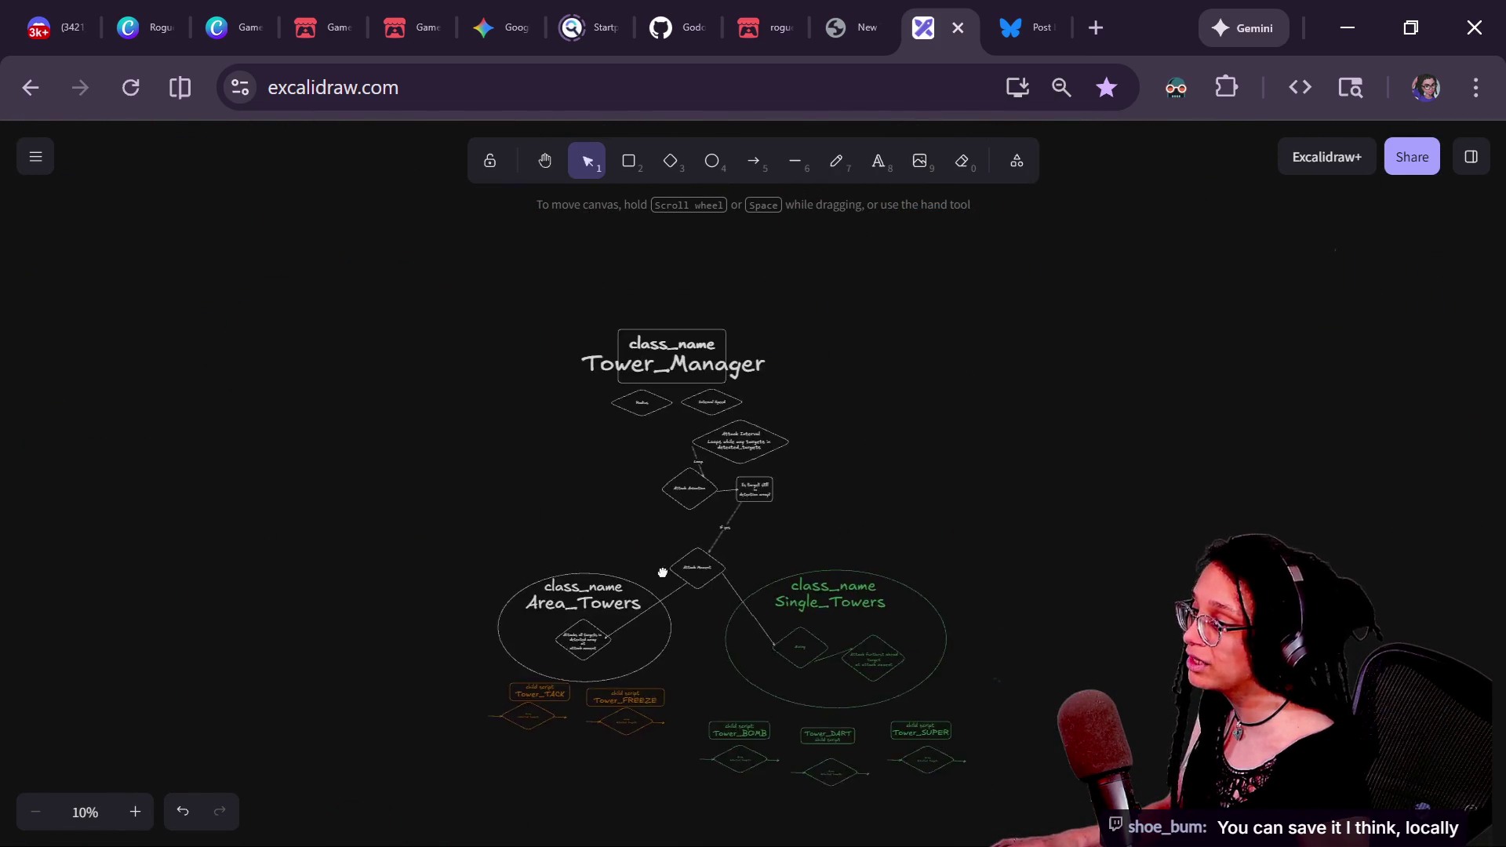
pyautogui.scroll(-10, 353, 420)
pyautogui.hscroll(-5, 353, 421)
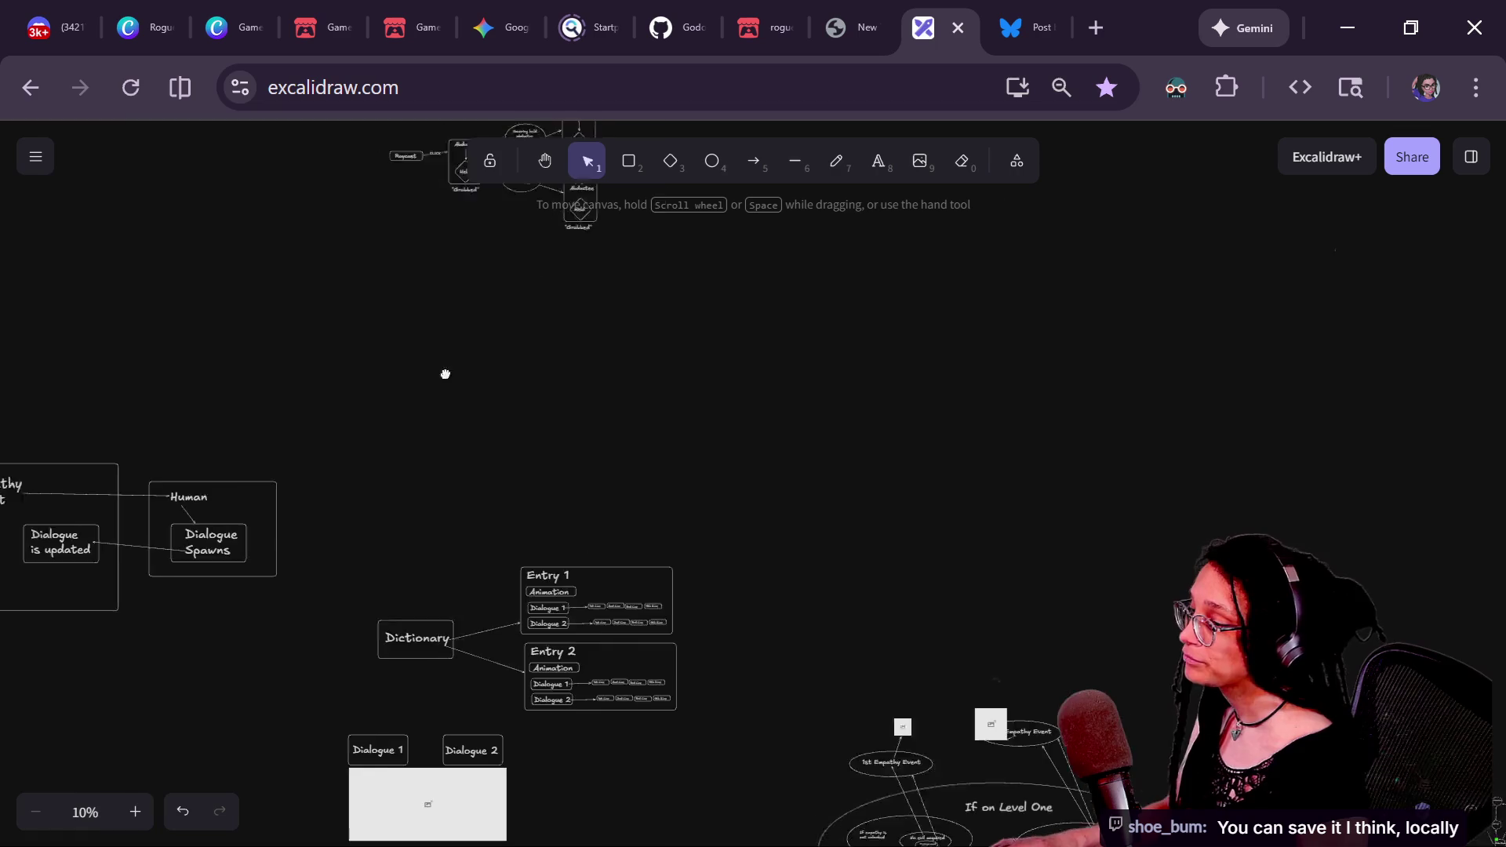
pyautogui.hscroll(8, 521, 400)
# - Briefly select part of the 'If on Level One' diagram, then pan left across the canvas
pyautogui.click(615, 491)
pyautogui.click(878, 582)
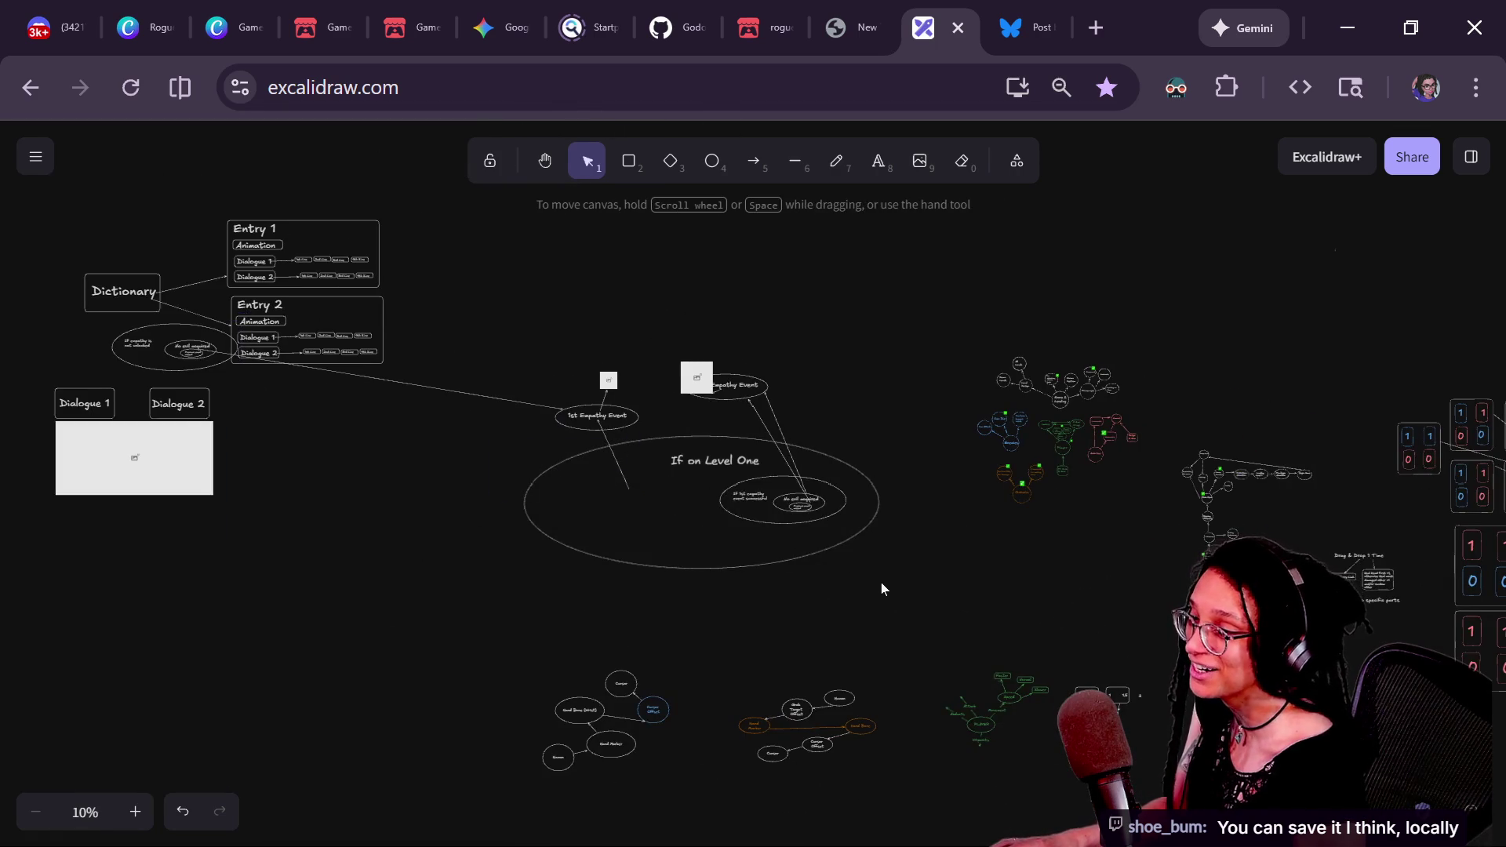
pyautogui.scroll(-4, 878, 582)
pyautogui.hscroll(10, 878, 582)
pyautogui.hscroll(8, 131, 358)
pyautogui.scroll(2, 131, 358)
pyautogui.hscroll(-8, 246, 578)
pyautogui.hscroll(15, 554, 594)
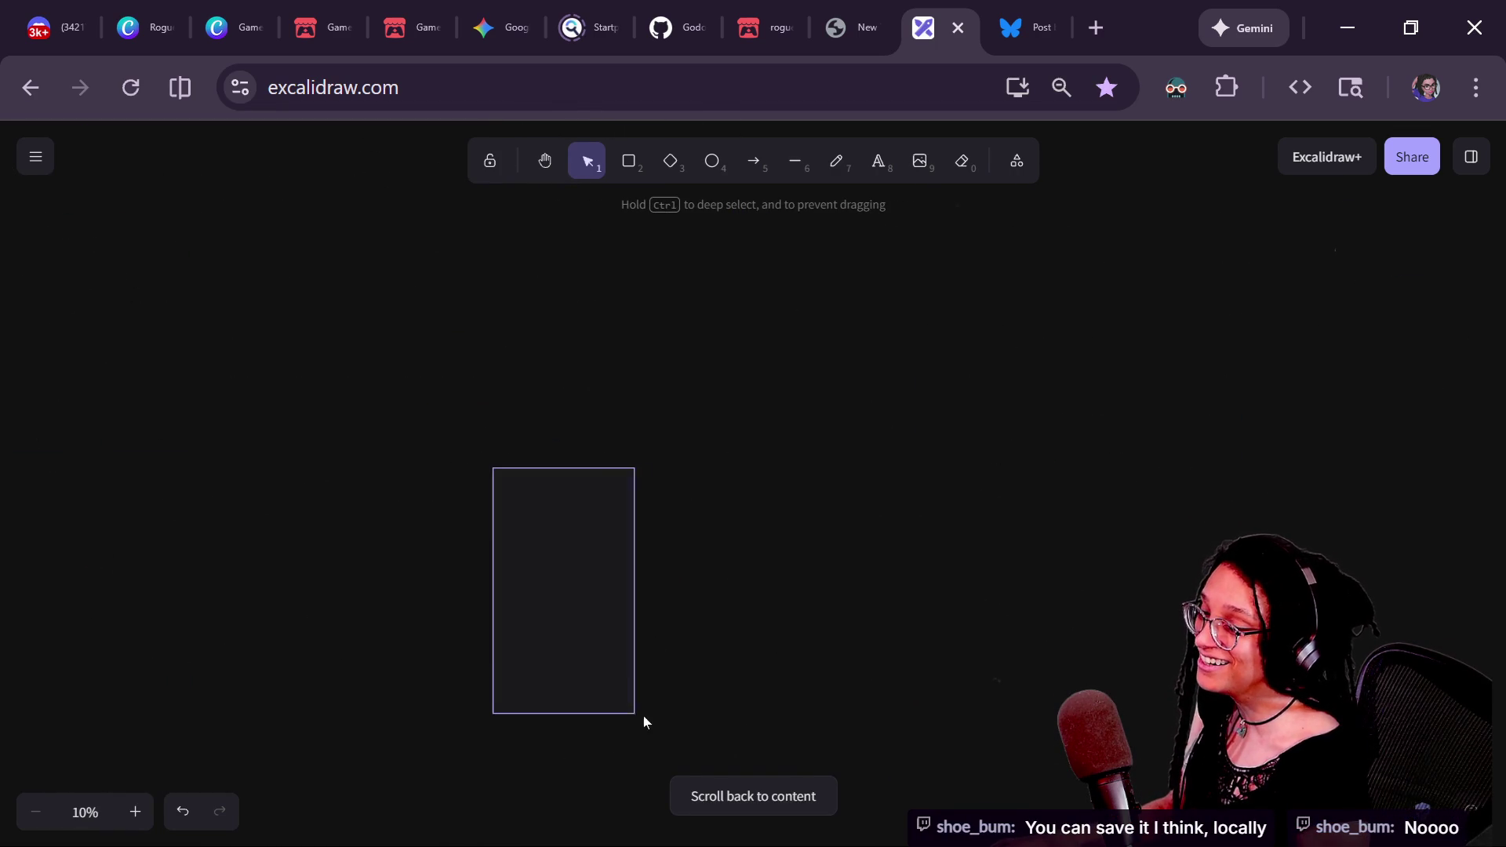
pyautogui.hscroll(-15, 1106, 692)
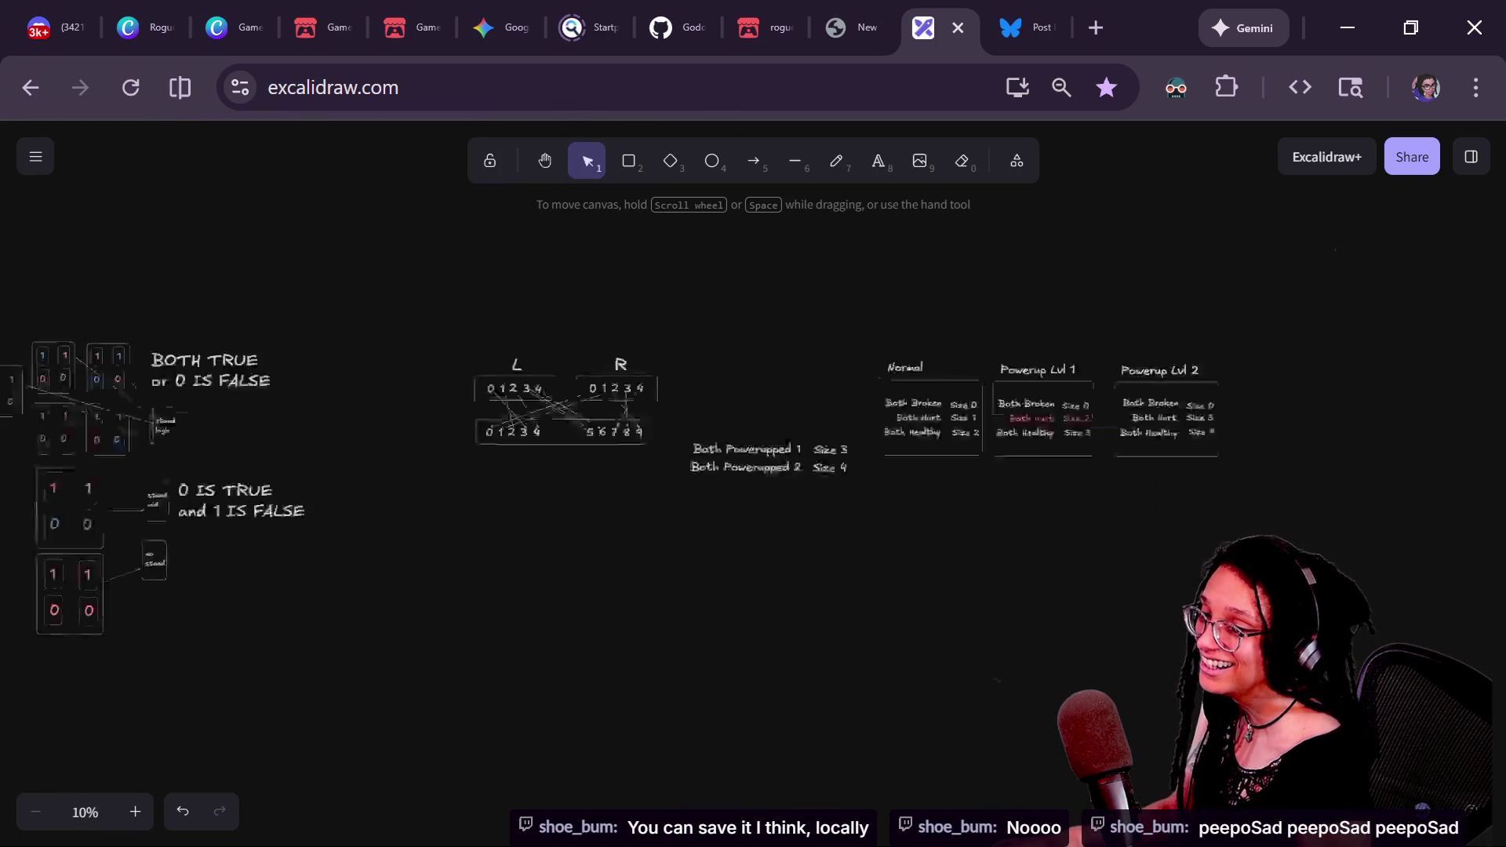
pyautogui.hscroll(-20, 1106, 691)
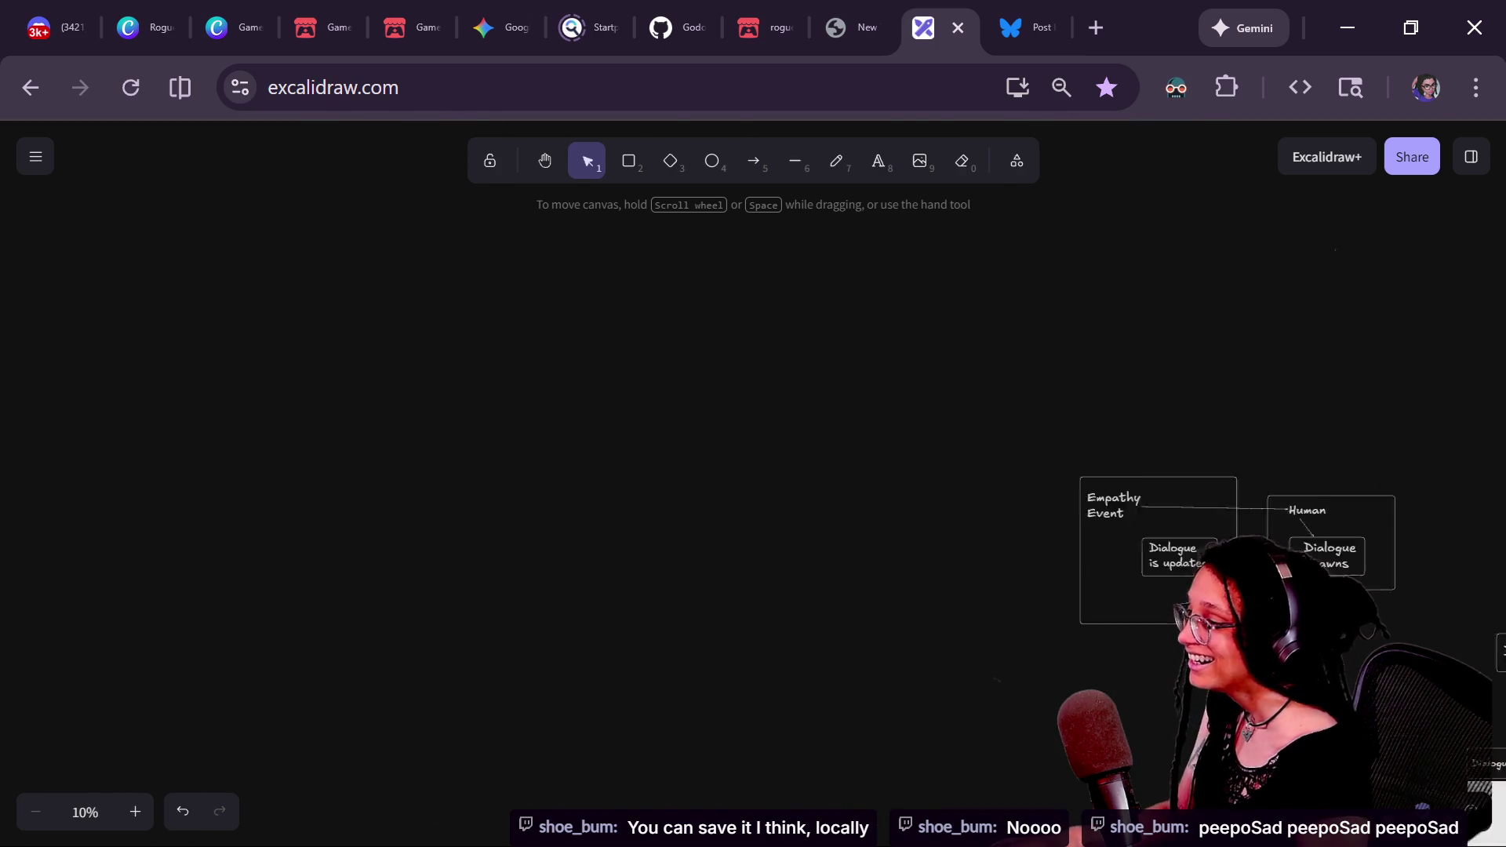
pyautogui.hscroll(-20, 996, 679)
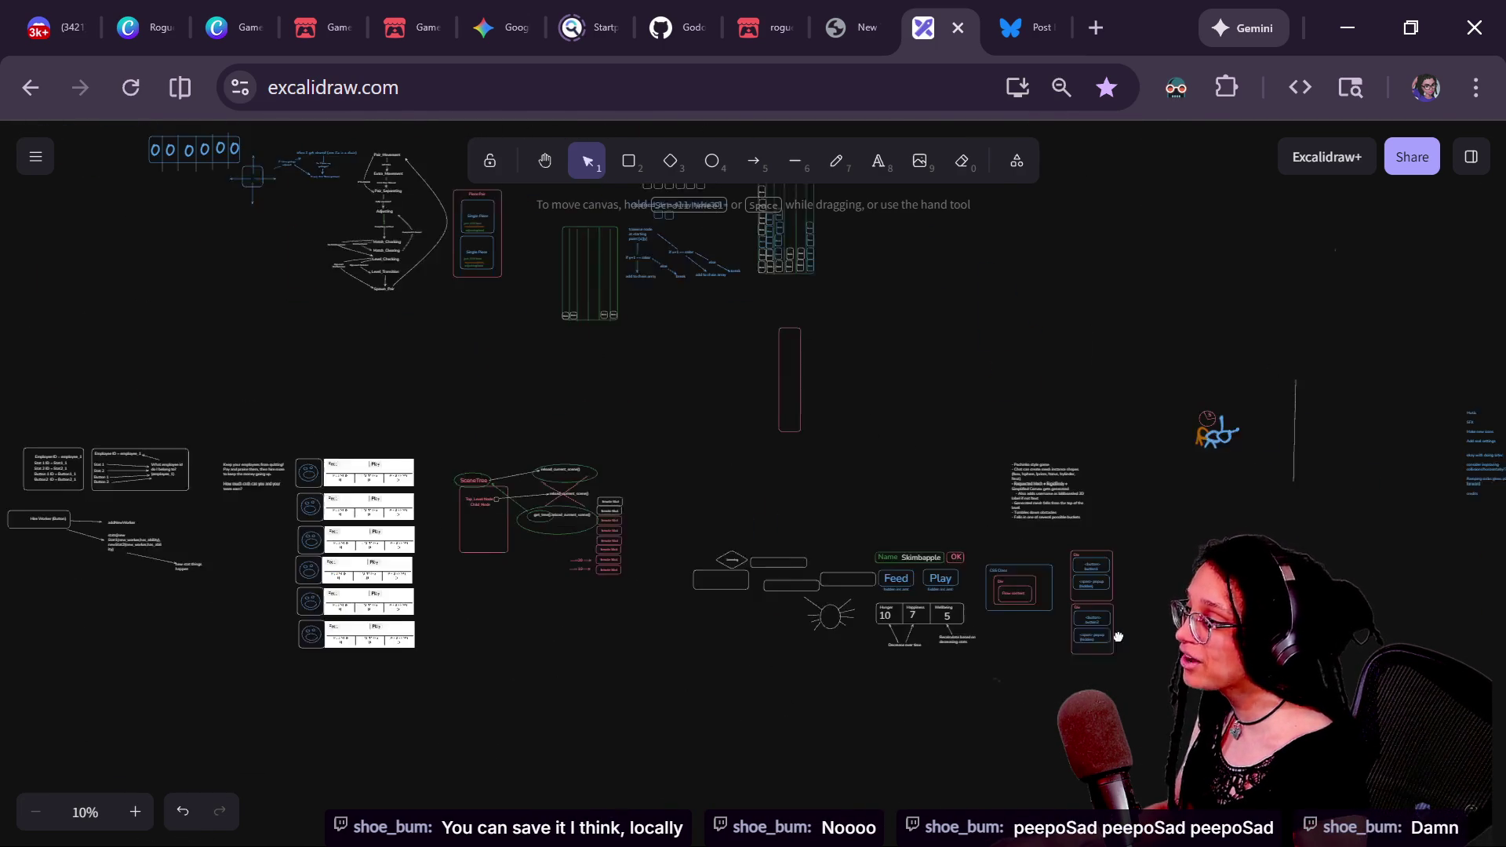
pyautogui.hscroll(-20, 1142, 566)
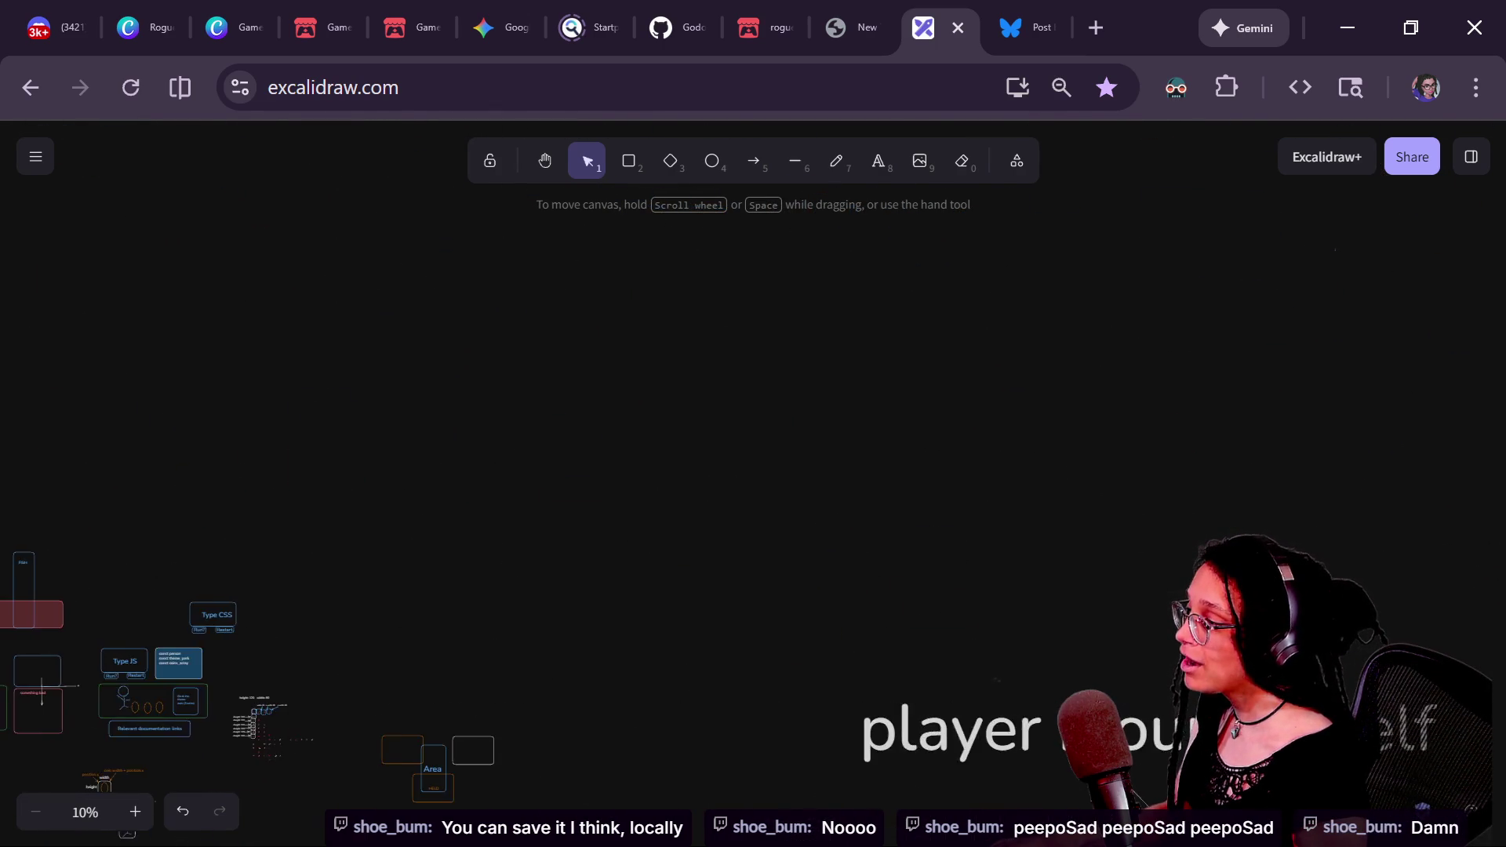
pyautogui.hscroll(-10, 1366, 420)
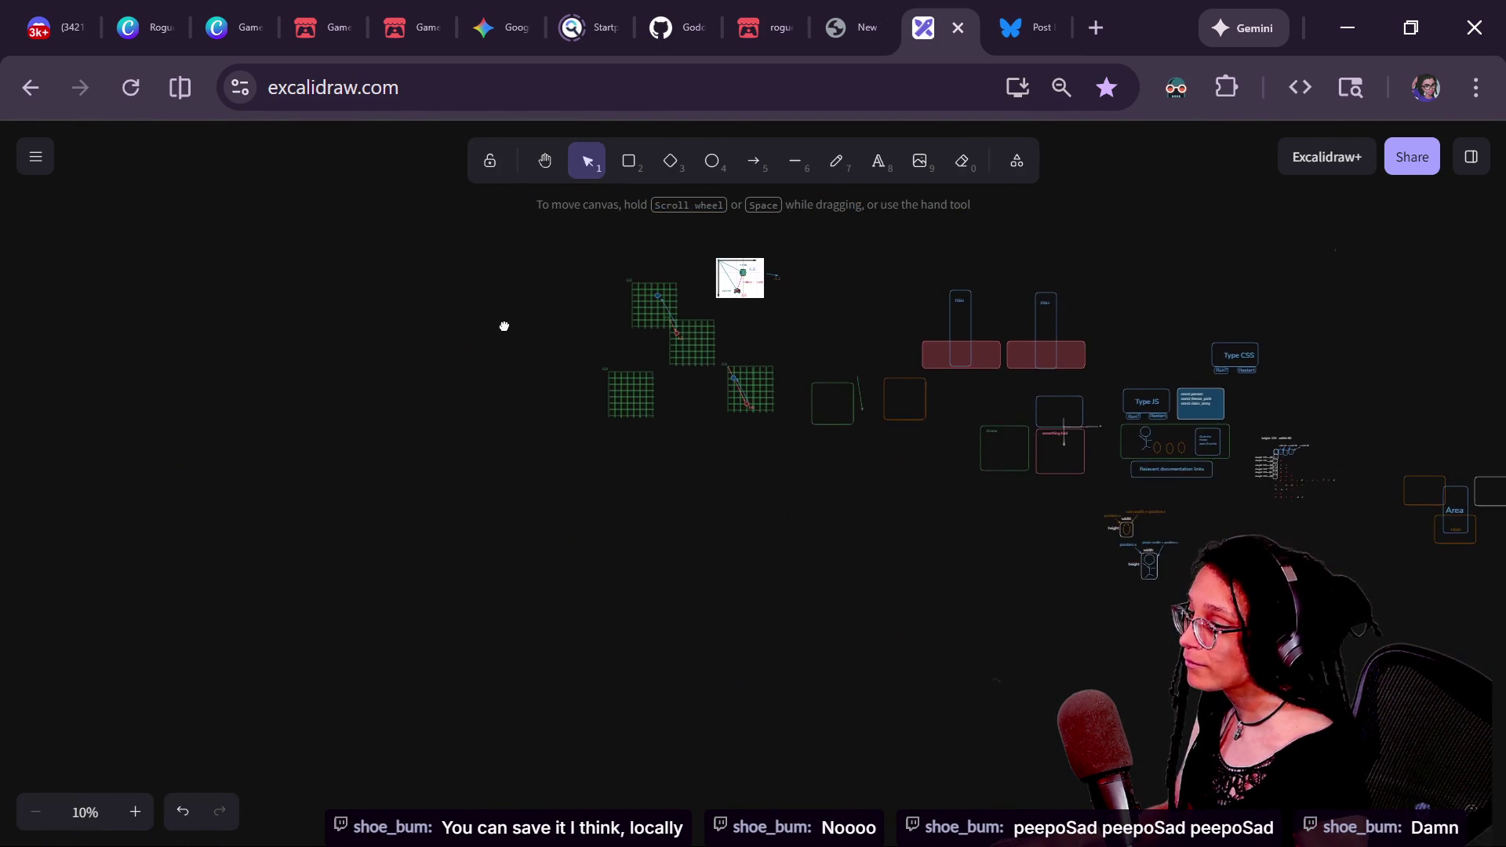
pyautogui.scroll(-10, 467, 419)
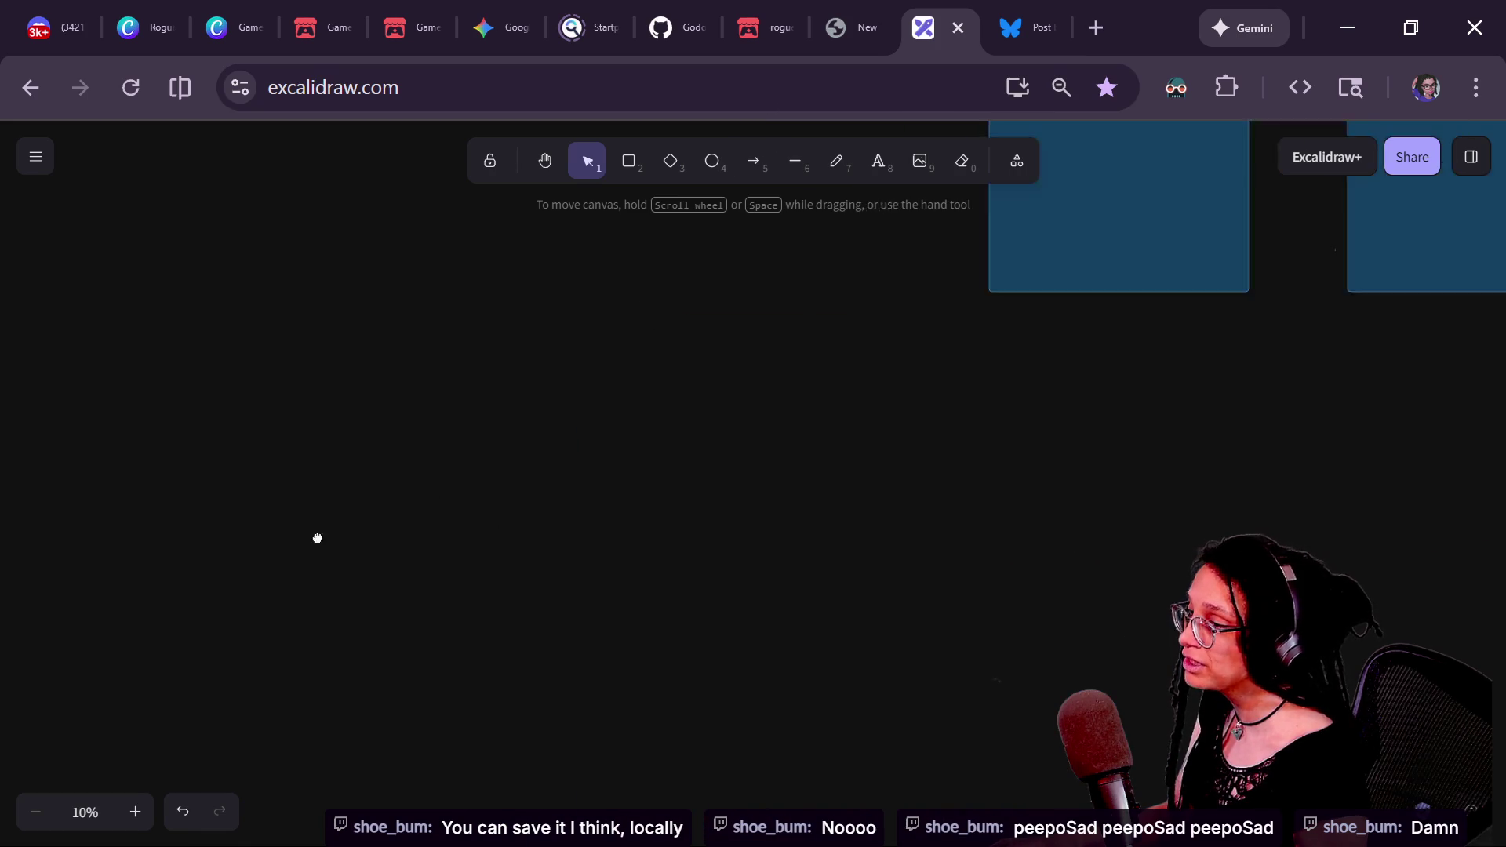
pyautogui.moveTo(600, 445); pyautogui.dragTo(1125, 709)
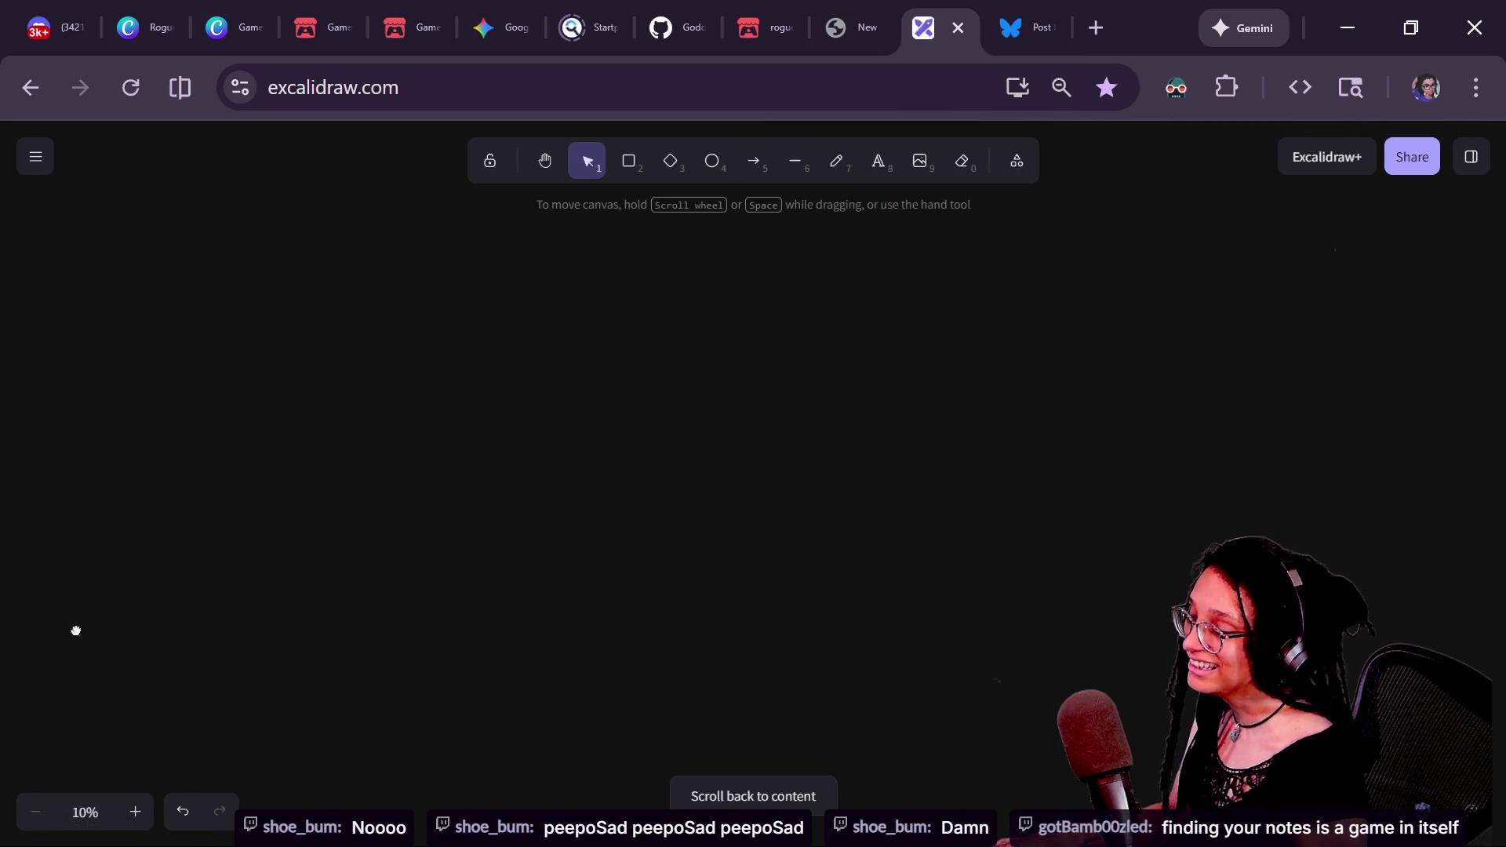
pyautogui.scroll(-5, 168, 619)
pyautogui.hscroll(5, 209, 675)
pyautogui.scroll(10, 625, 628)
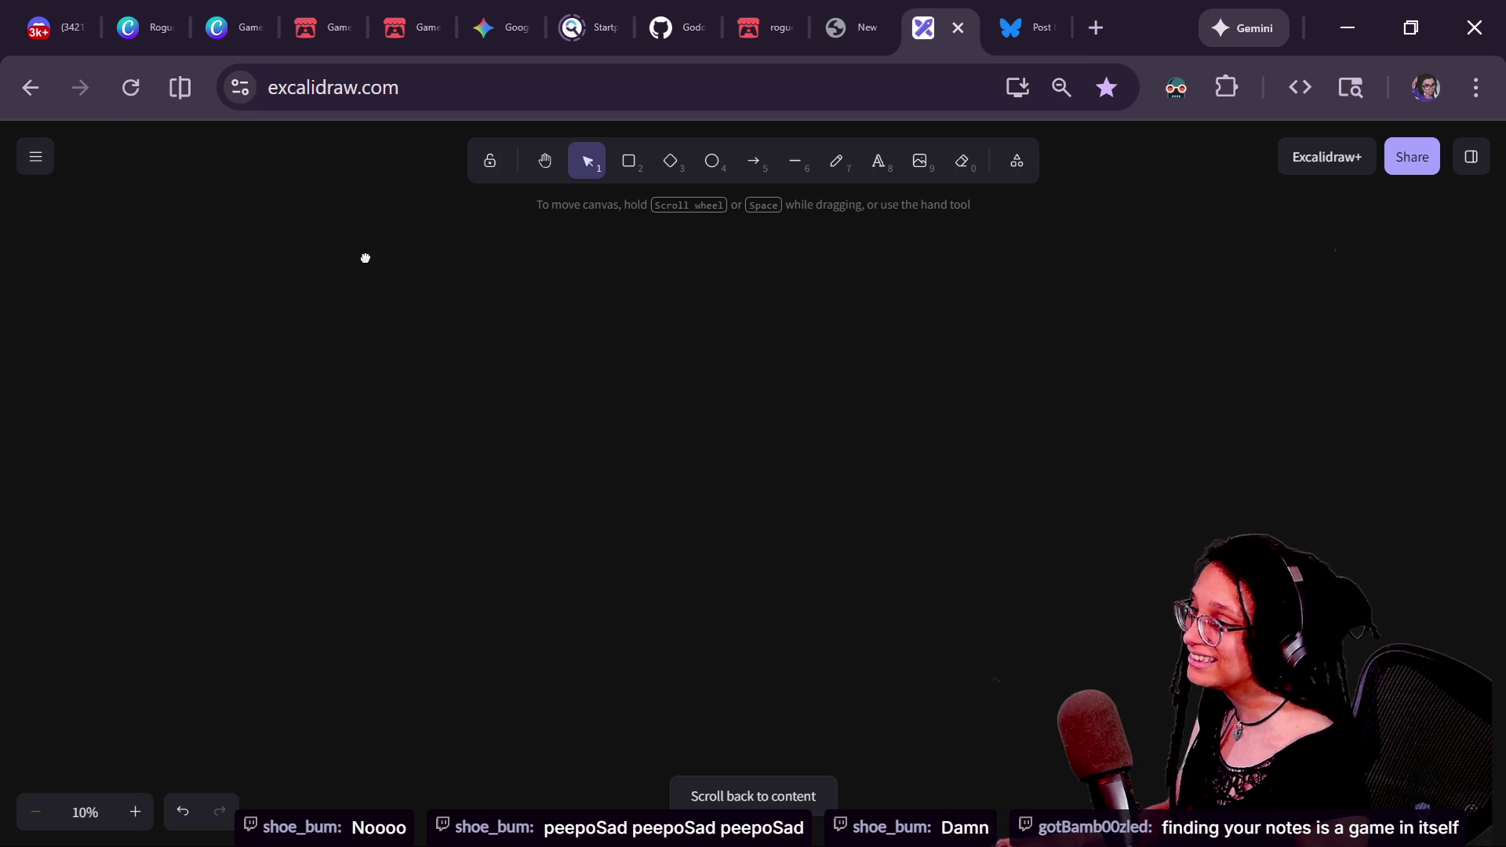
# - Return the view to the content again and open the canvas text search
pyautogui.click(705, 781)
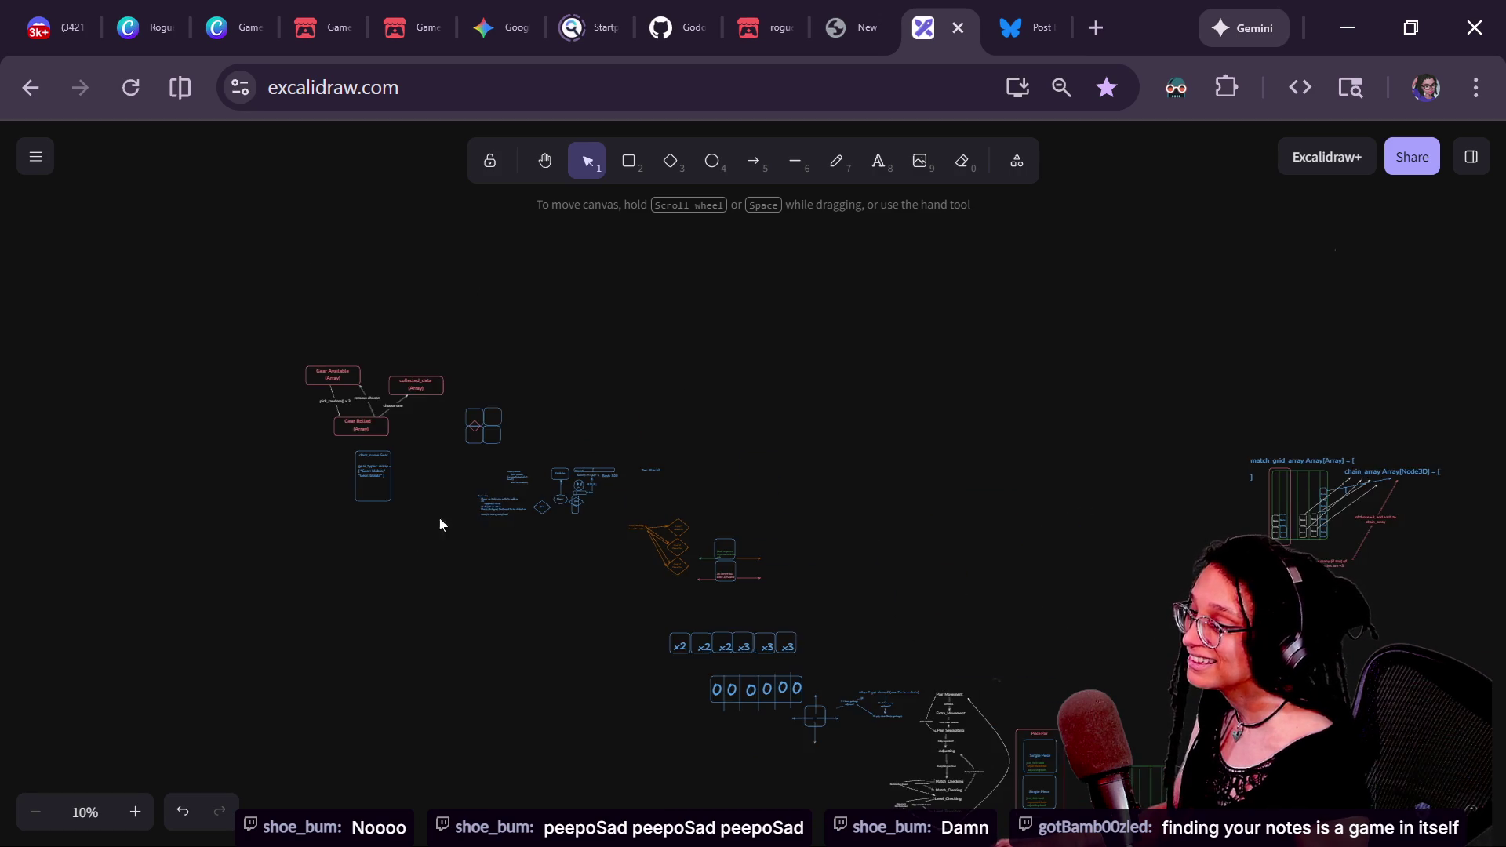
pyautogui.scroll(-3, 748, 500)
pyautogui.hscroll(5, 748, 500)
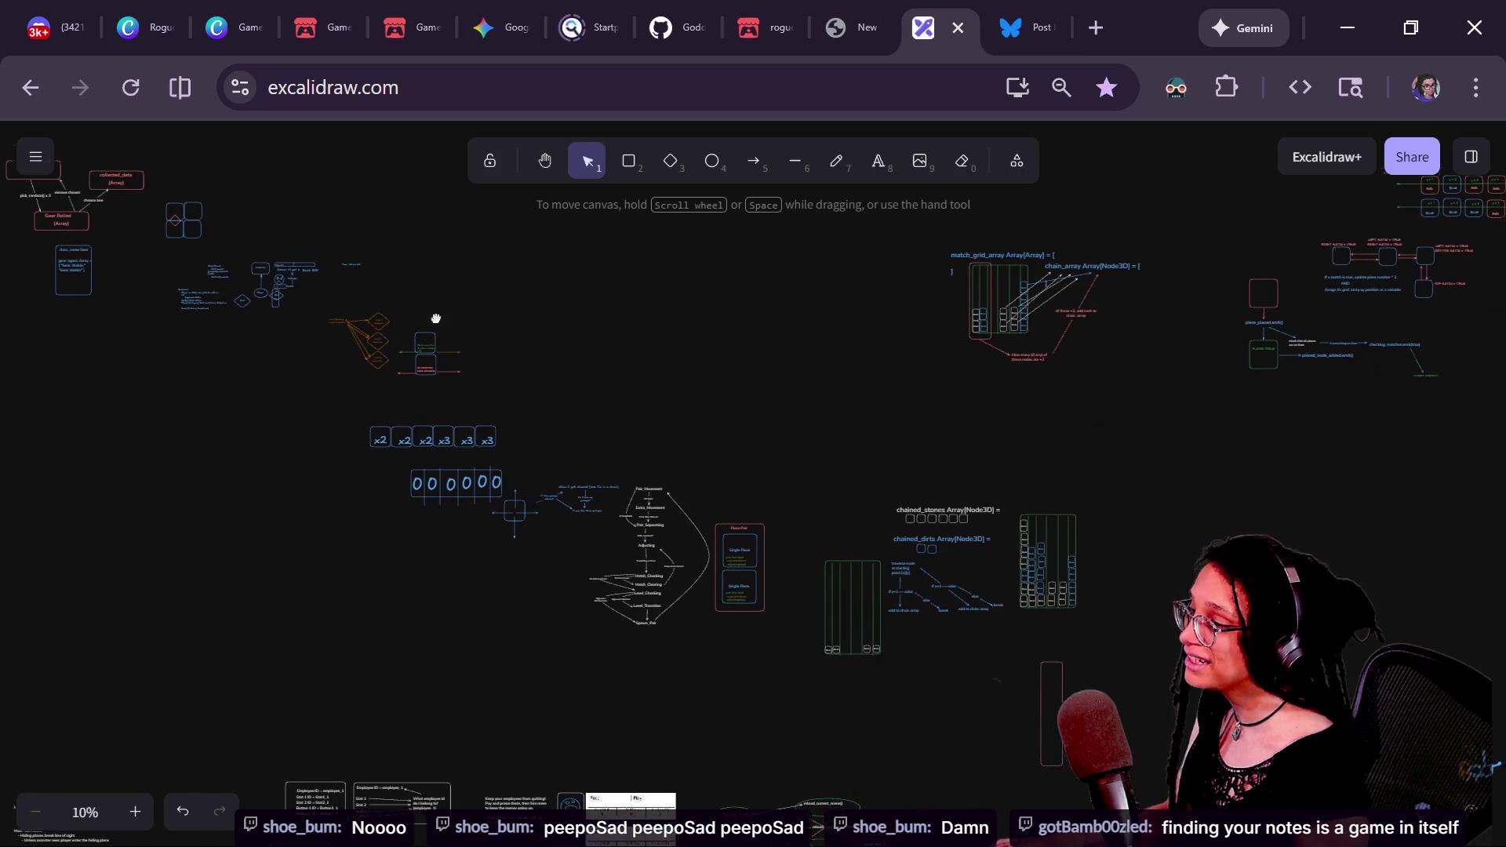
pyautogui.hscroll(7, 656, 358)
pyautogui.scroll(2, 656, 359)
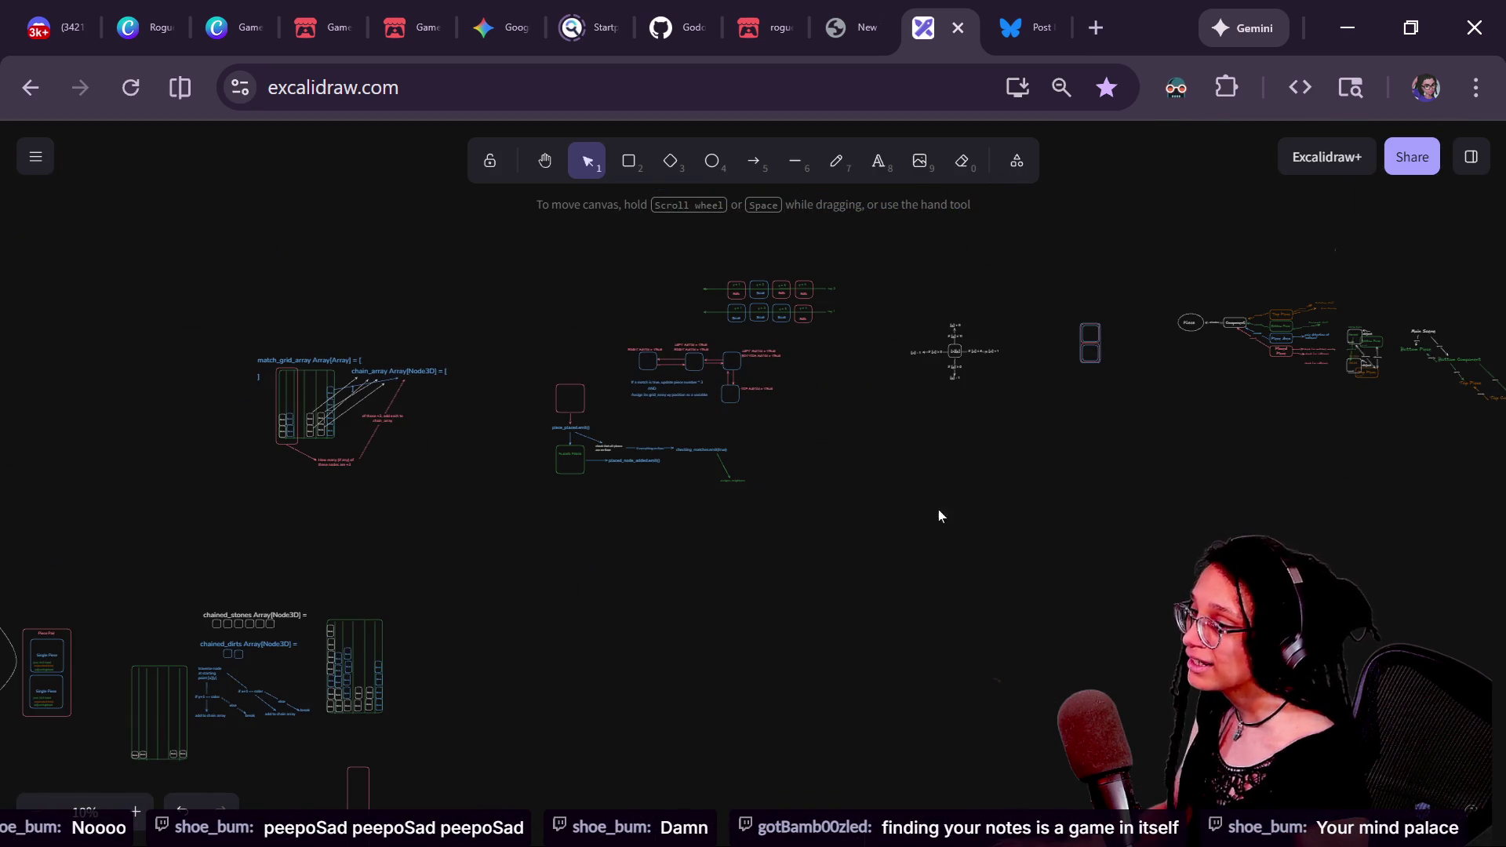
pyautogui.hotkey('ctrl', 'f')
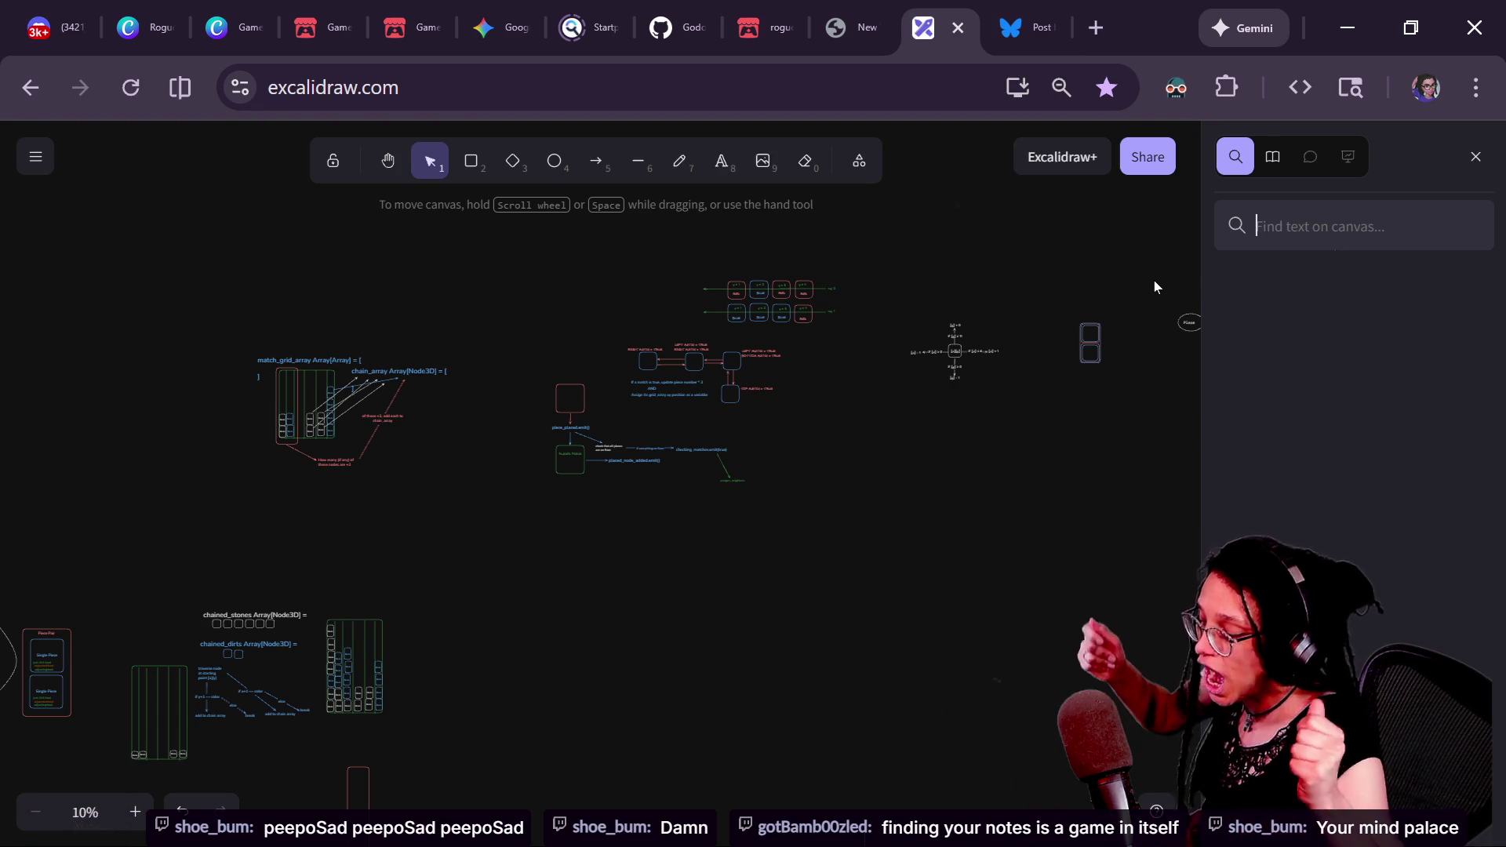
# - Search the canvas for 'room_array' and jump to the matching note
pyautogui.write('room_array')
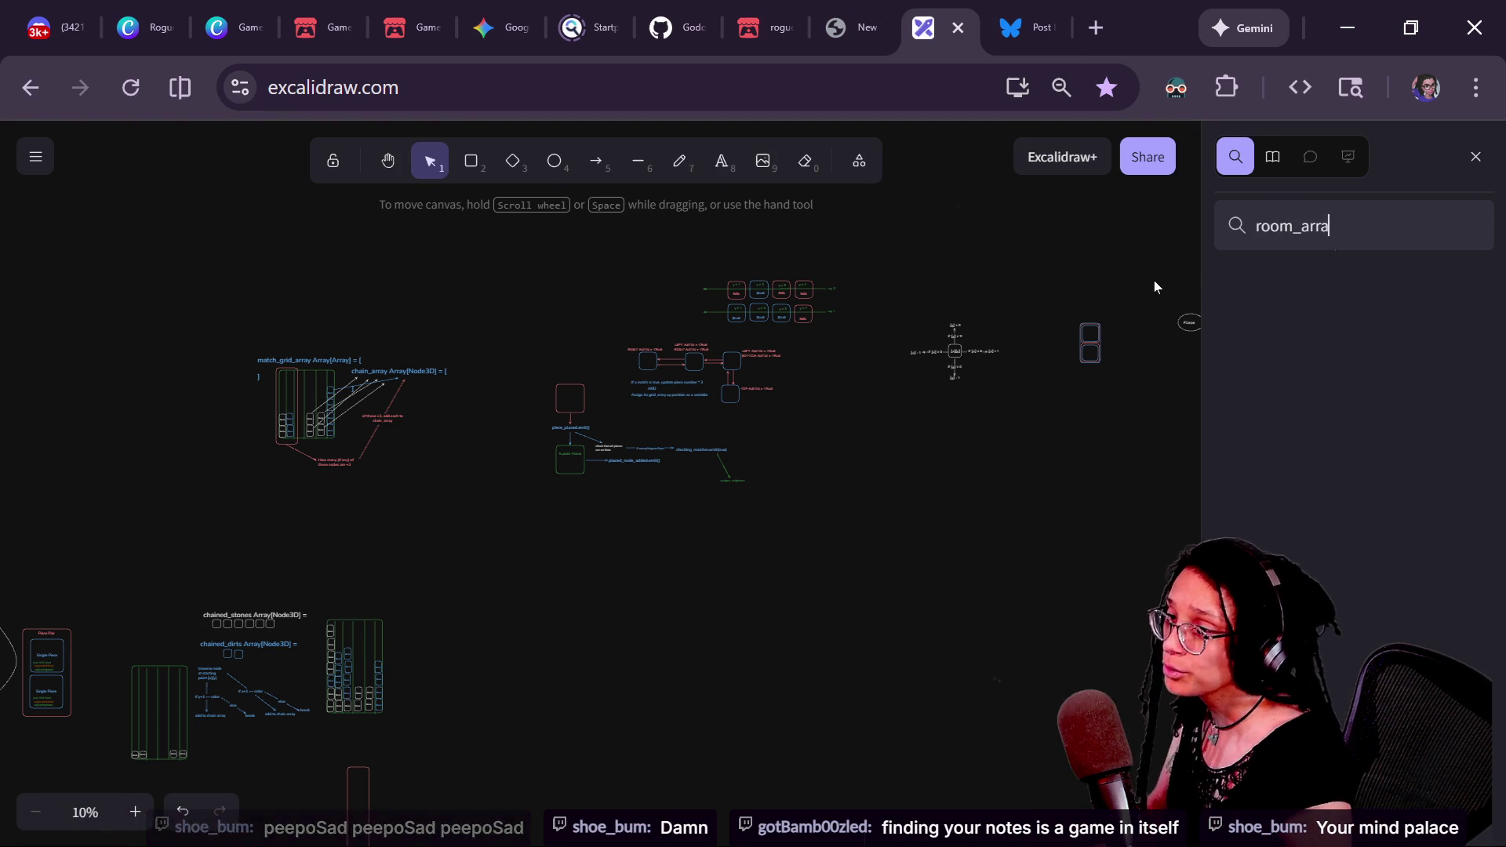
pyautogui.click(1285, 385)
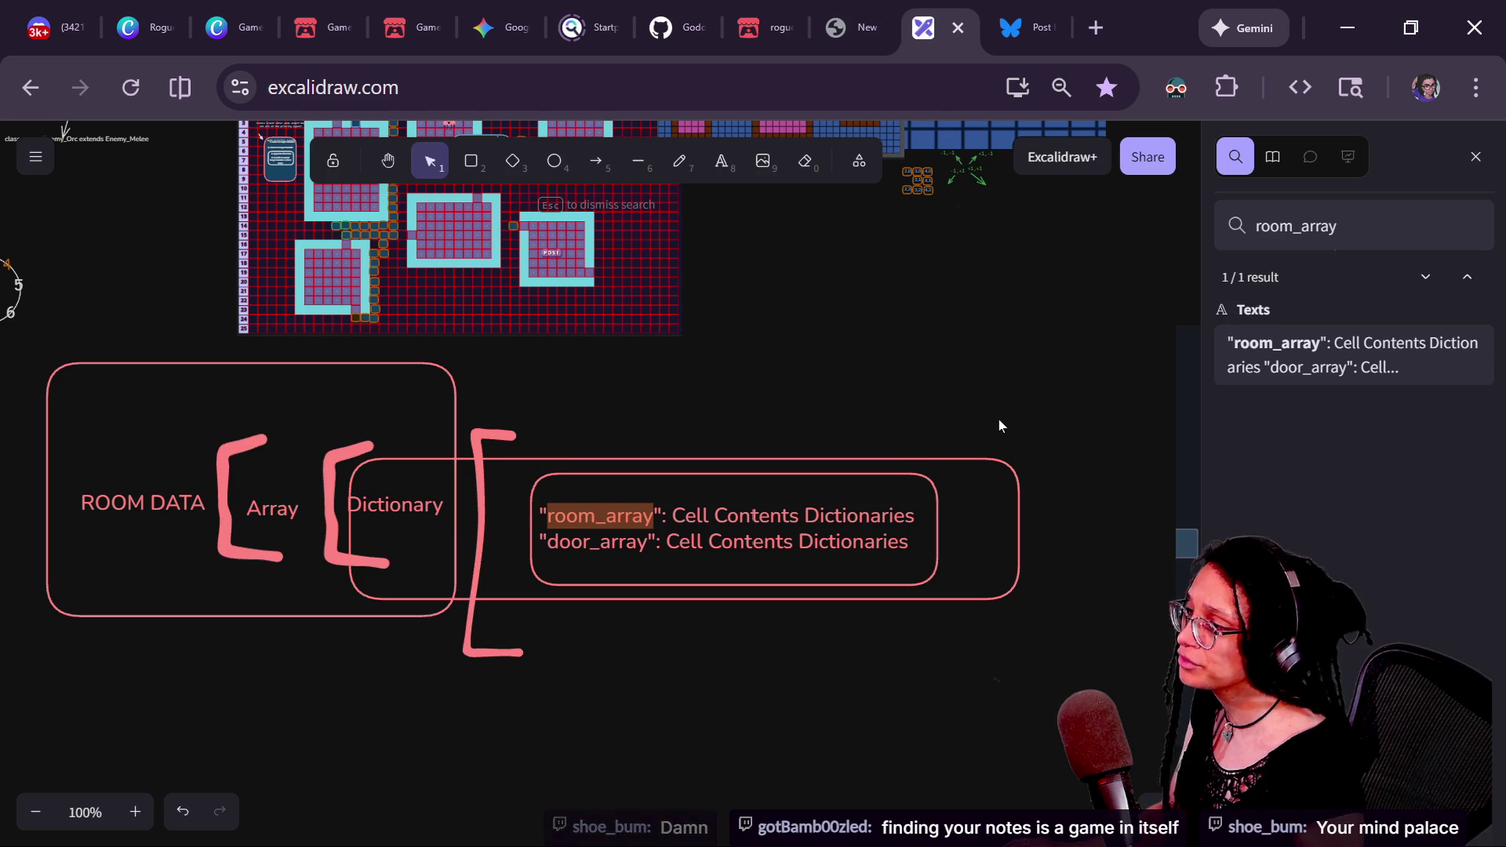
pyautogui.click(1485, 154)
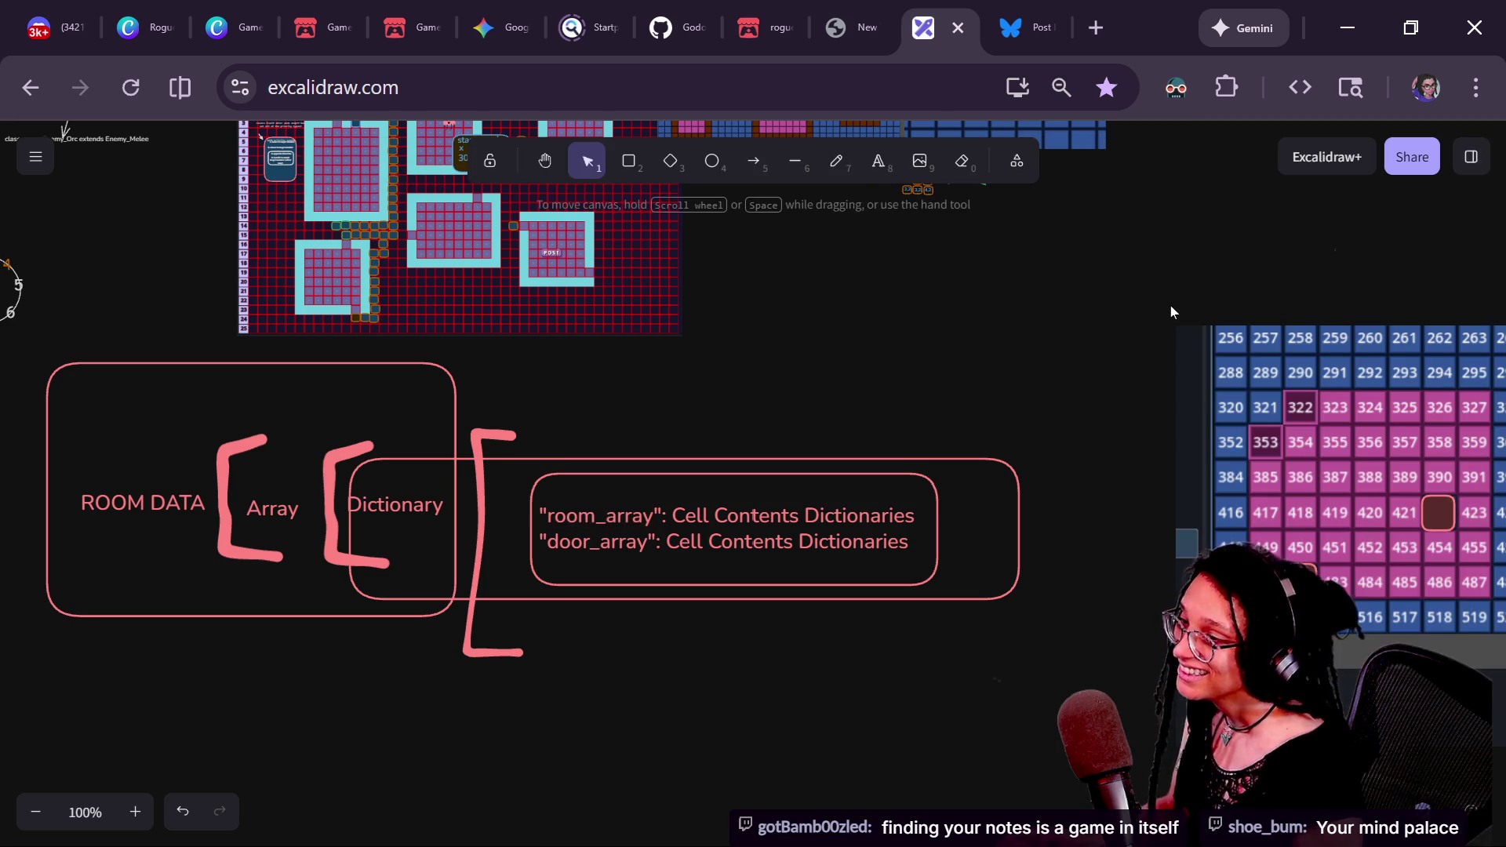
# - Bring the PHASE 1 and PHASE 2 notes into view, then switch to the YouTube window
pyautogui.keyDown('ctrl'); pyautogui.scroll(-6, 1171, 304); pyautogui.keyUp('ctrl')
pyautogui.moveTo(709, 414); pyautogui.dragTo(1030, 572)
pyautogui.keyDown('ctrl'); pyautogui.scroll(6, 713, 526); pyautogui.keyUp('ctrl')
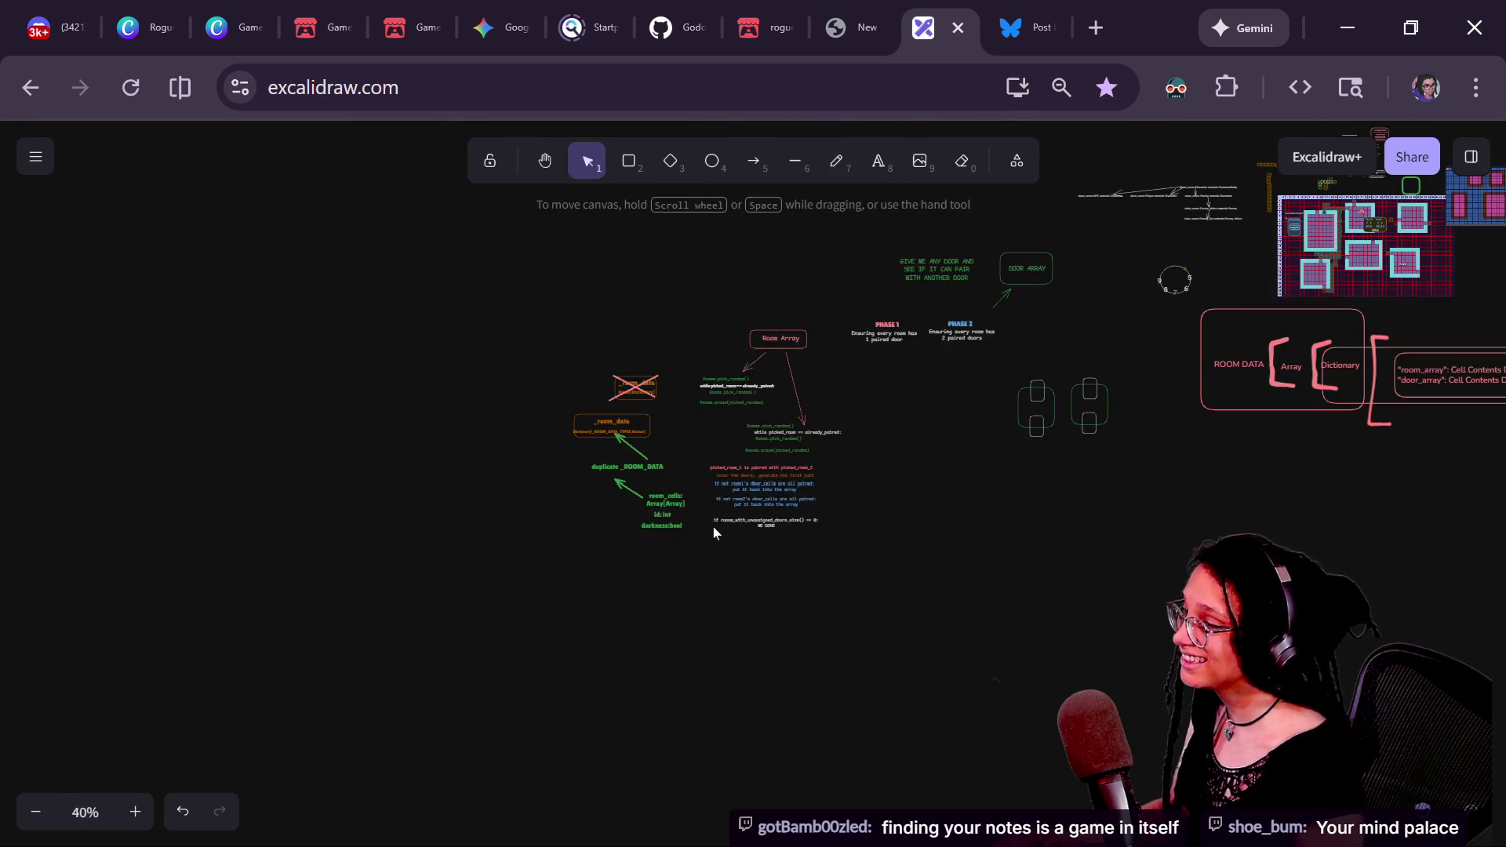
pyautogui.hscroll(8, 727, 683)
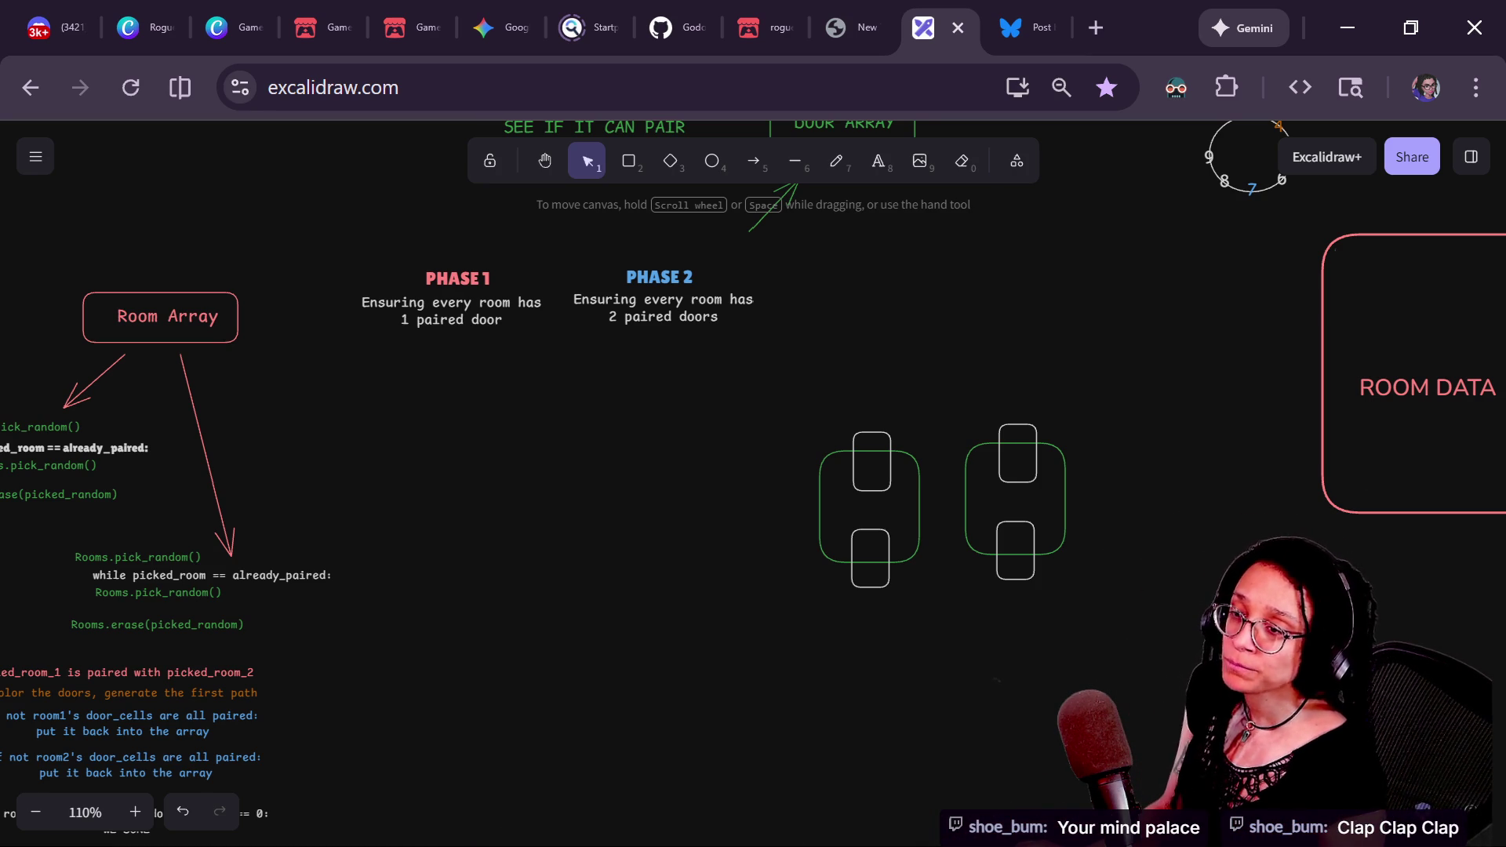
pyautogui.hotkey('alt', 'Tab')
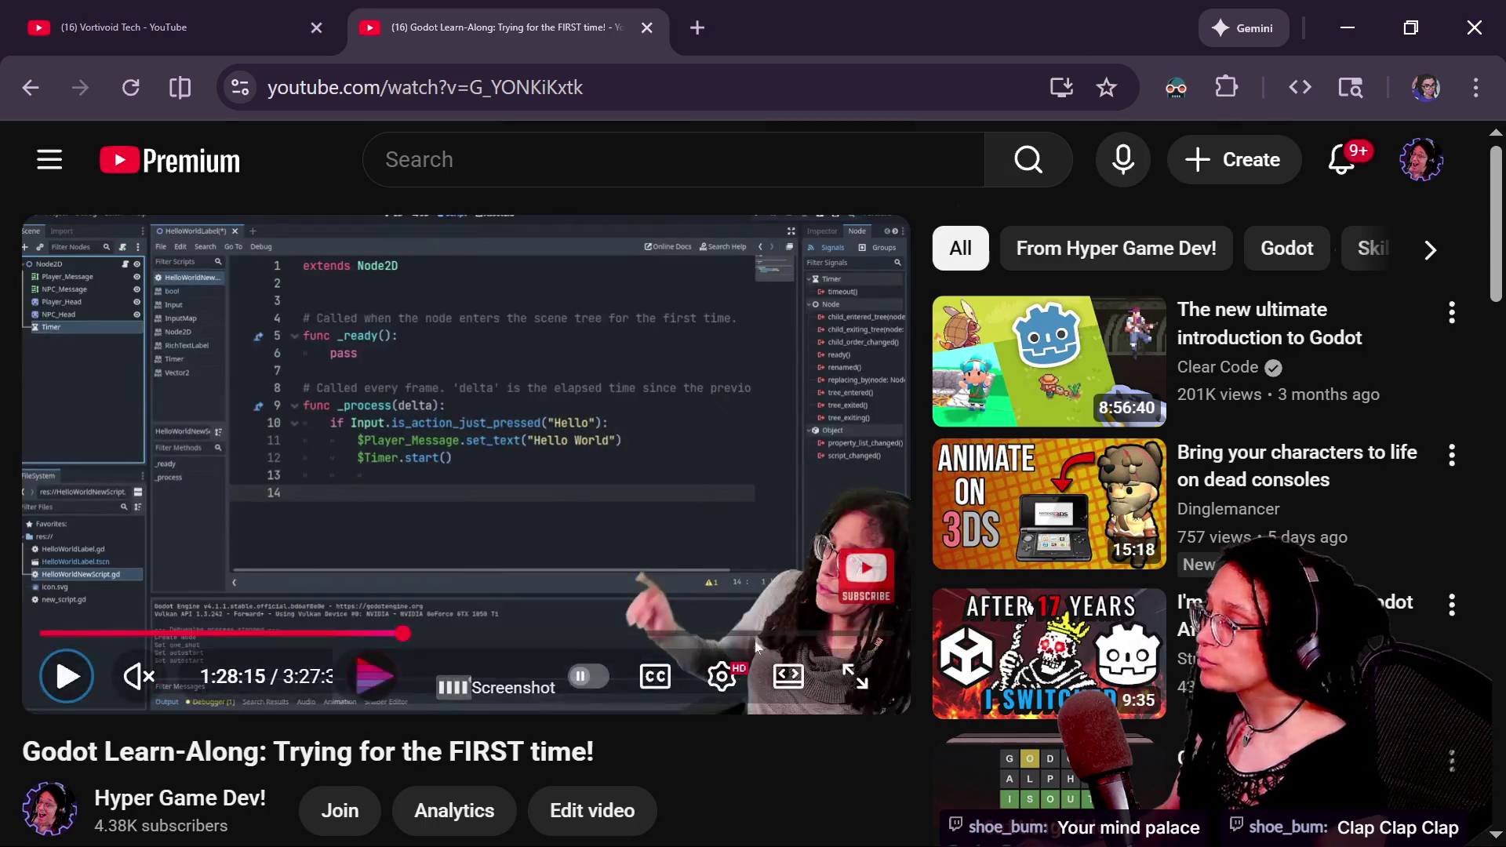
# - Close the Godot Learn-Along video window, scroll the Twitch chat to its newest messages, and return to Excalidraw
pyautogui.hotkey('alt', 'Tab')
pyautogui.hotkey('alt', 'Tab')
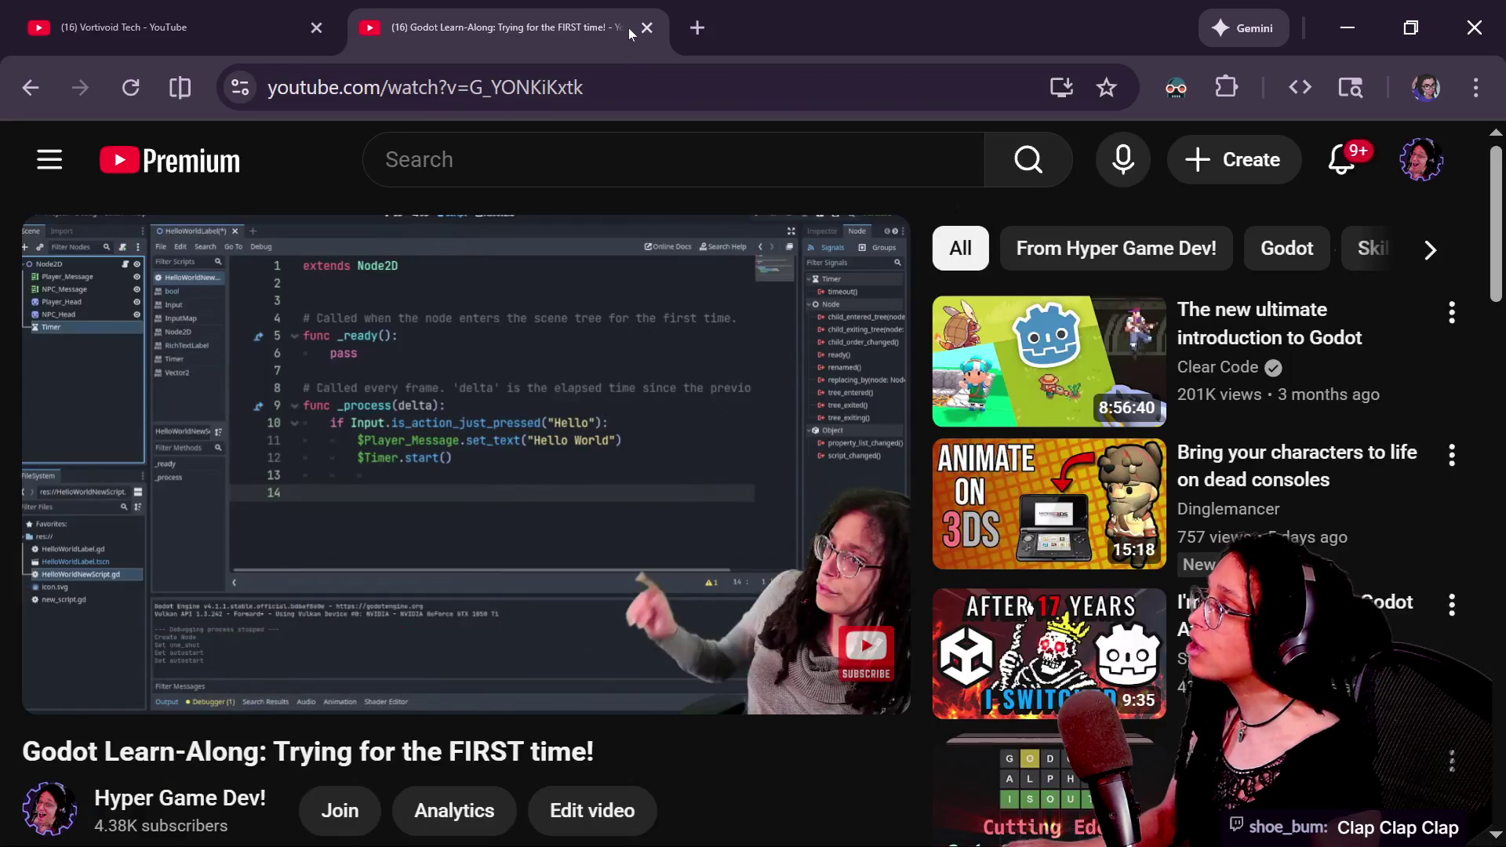
pyautogui.click(1436, 34)
pyautogui.click(1437, 34)
pyautogui.click(1499, 9)
pyautogui.hotkey('alt', 'Tab')
pyautogui.hotkey('alt', 'Tab')
pyautogui.scroll(-5, 609, 612)
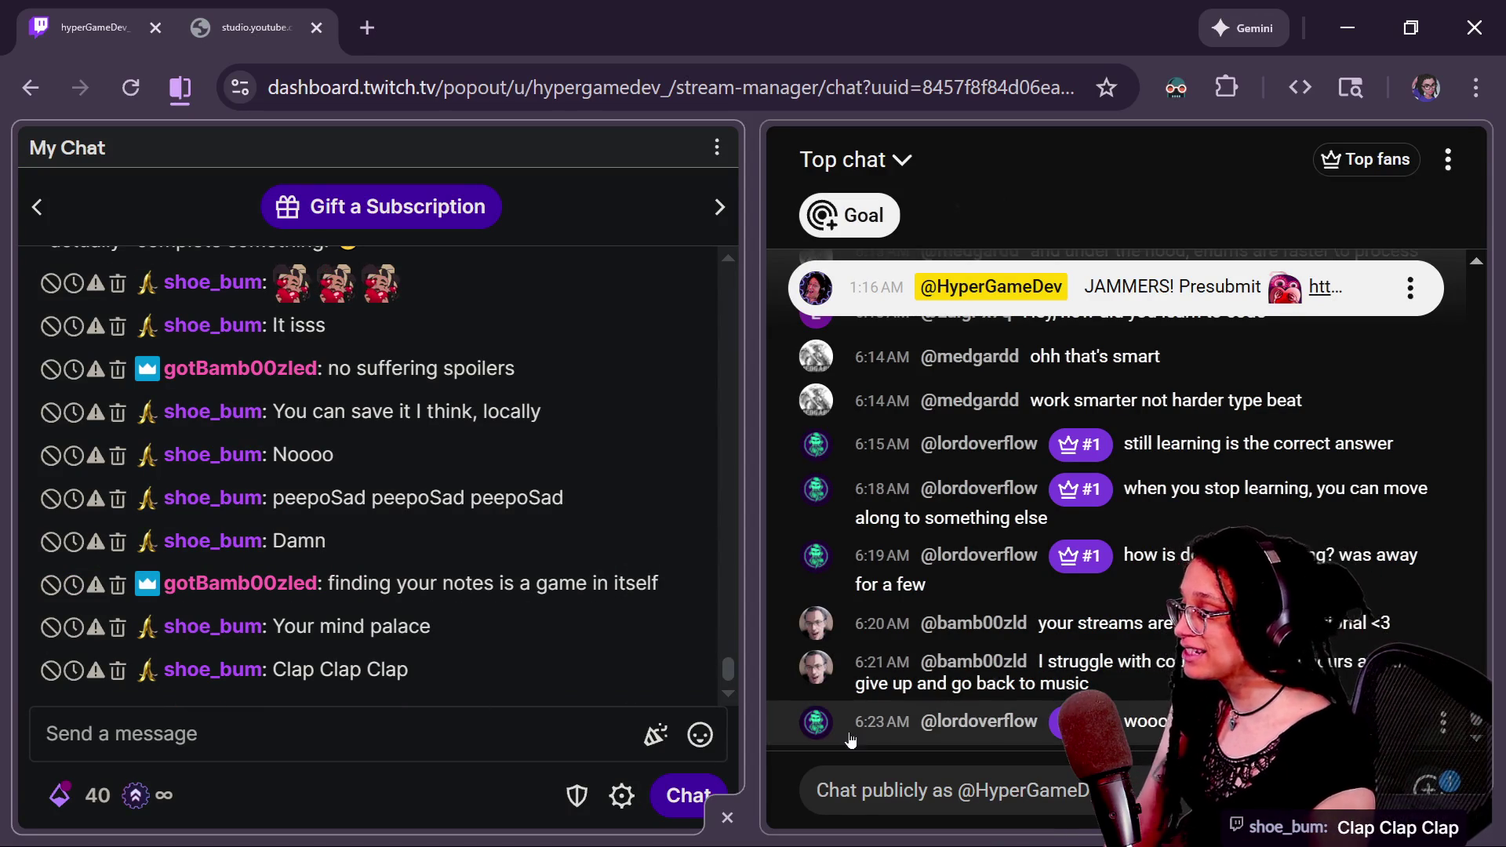
pyautogui.click(514, 745)
pyautogui.hotkey('alt', 'Tab')
# - Bring the room sketches into view and duplicate the room pair into two more rooms
pyautogui.moveTo(615, 583)
pyautogui.mouseDown()
pyautogui.moveTo(800, 625)
pyautogui.moveTo(477, 606)
pyautogui.mouseUp()
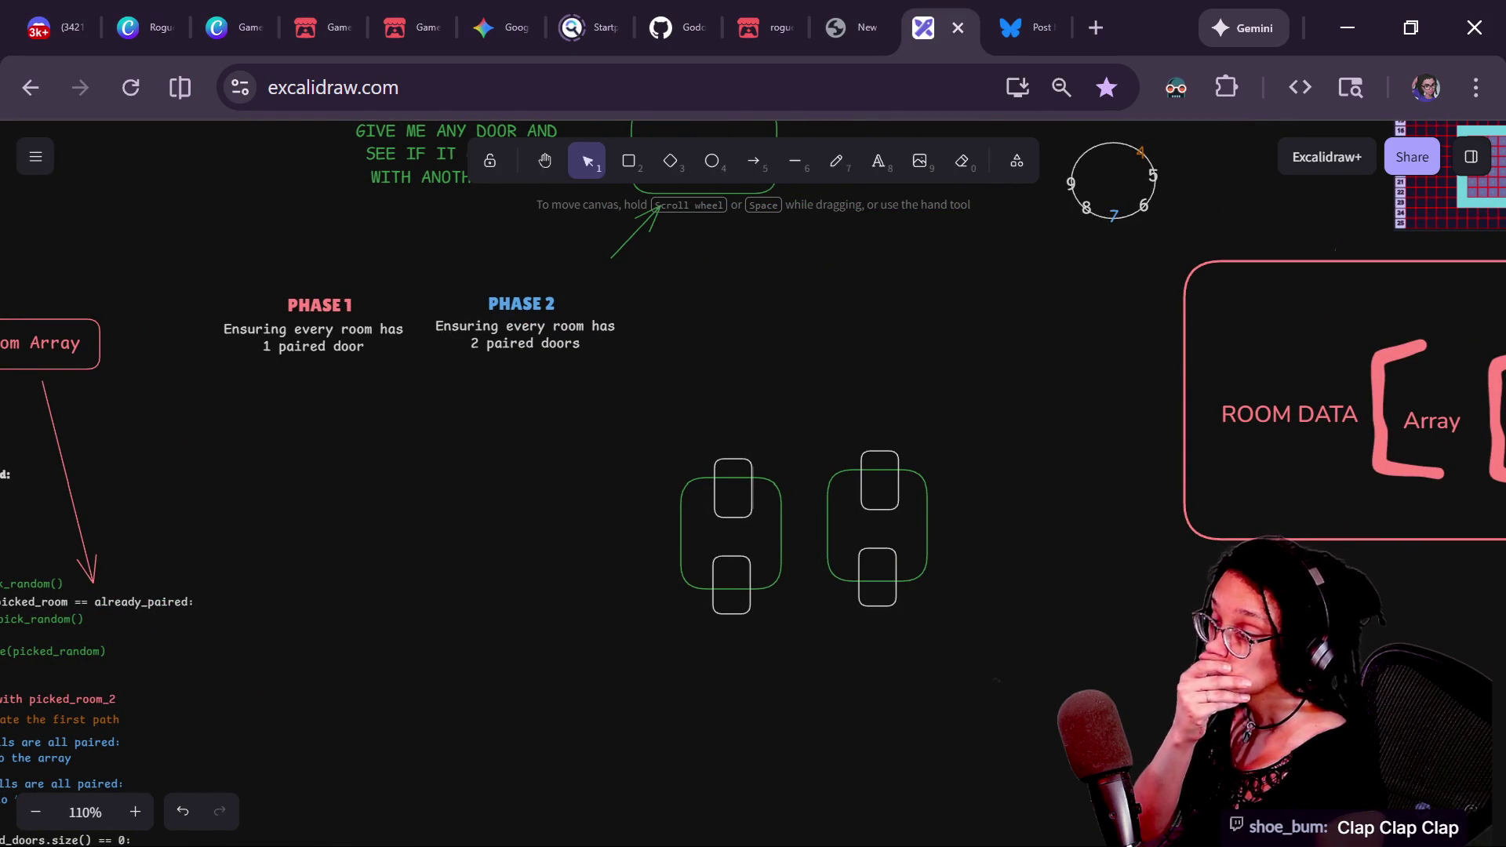
pyautogui.moveTo(1018, 343)
pyautogui.mouseDown()
pyautogui.moveTo(1136, 432)
pyautogui.moveTo(525, 528)
pyautogui.moveTo(529, 324)
pyautogui.mouseUp()
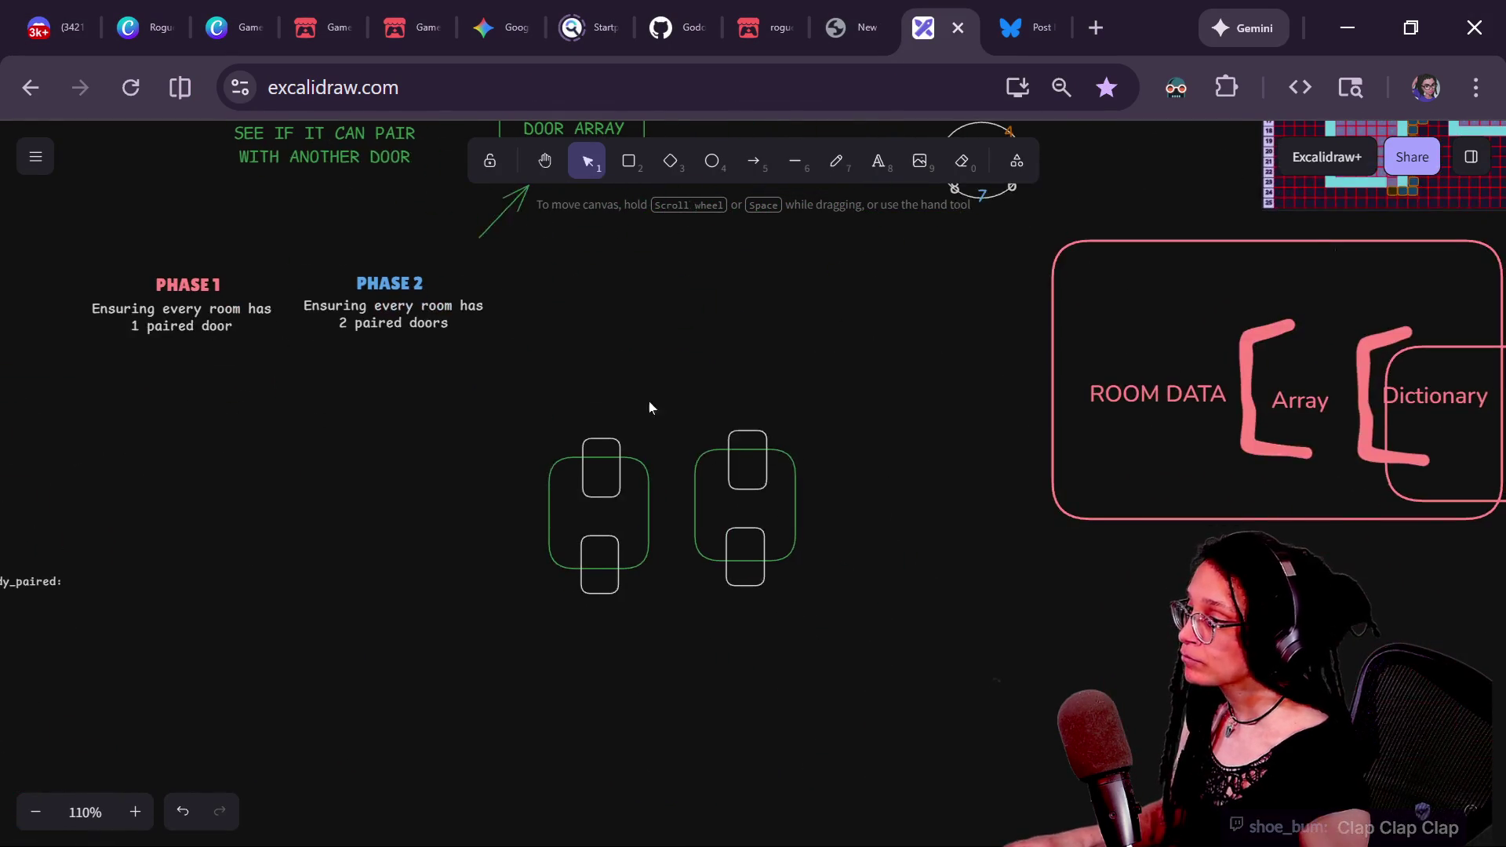
pyautogui.keyDown('ctrl'); pyautogui.scroll(2, 531, 444); pyautogui.keyUp('ctrl')
pyautogui.moveTo(632, 487)
pyautogui.mouseDown()
pyautogui.moveTo(605, 713)
pyautogui.moveTo(777, 713)
pyautogui.mouseUp()
pyautogui.moveTo(326, 663); pyautogui.dragTo(713, 558)
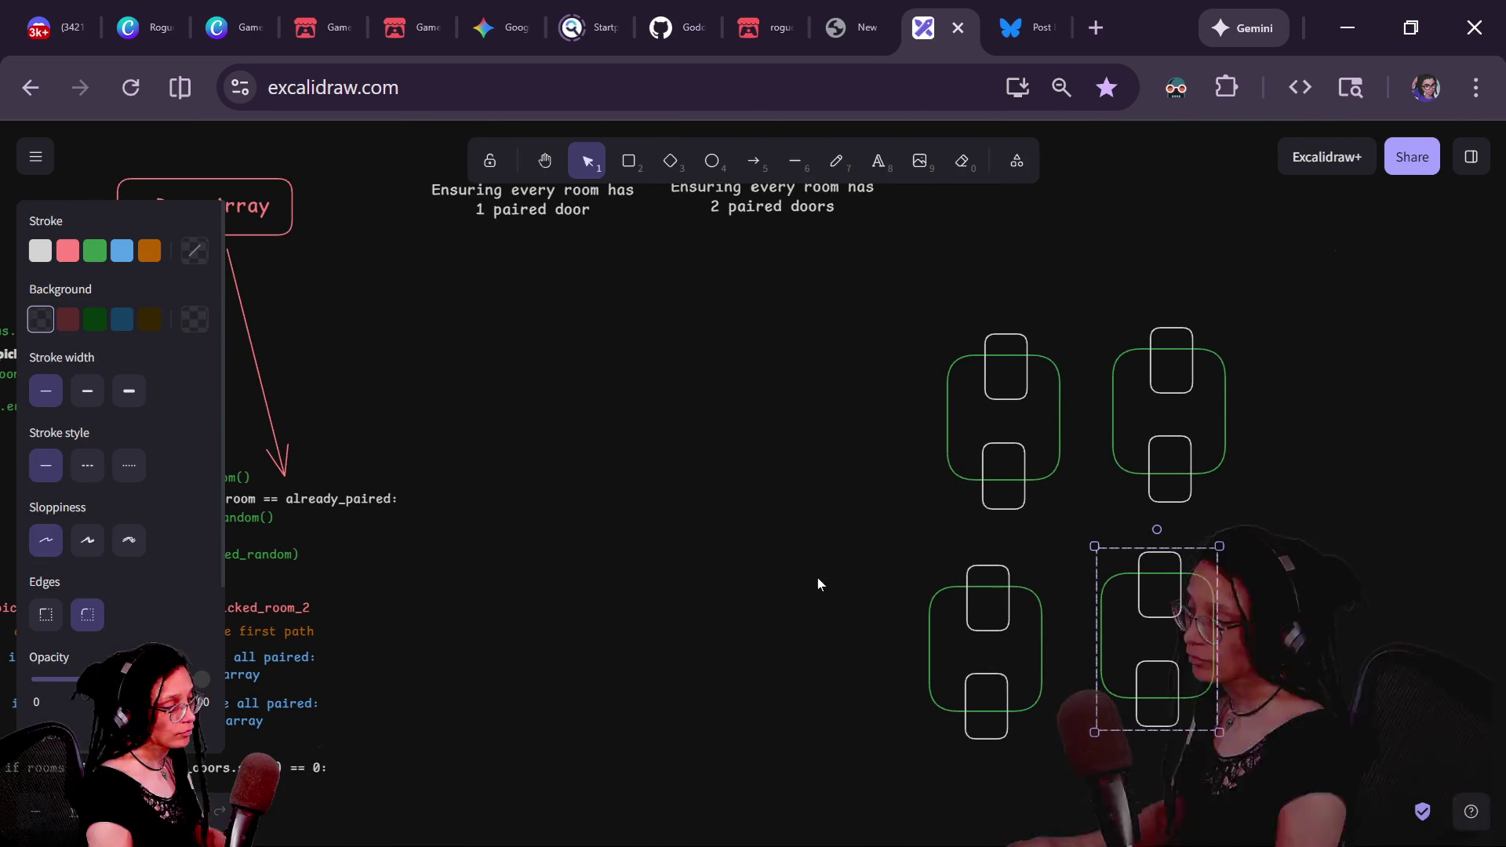
# - Arrange the four rooms in a two-by-two grid and give the bottom-right room a green stroke
pyautogui.moveTo(826, 593); pyautogui.dragTo(693, 636)
pyautogui.scroll(3, 717, 694)
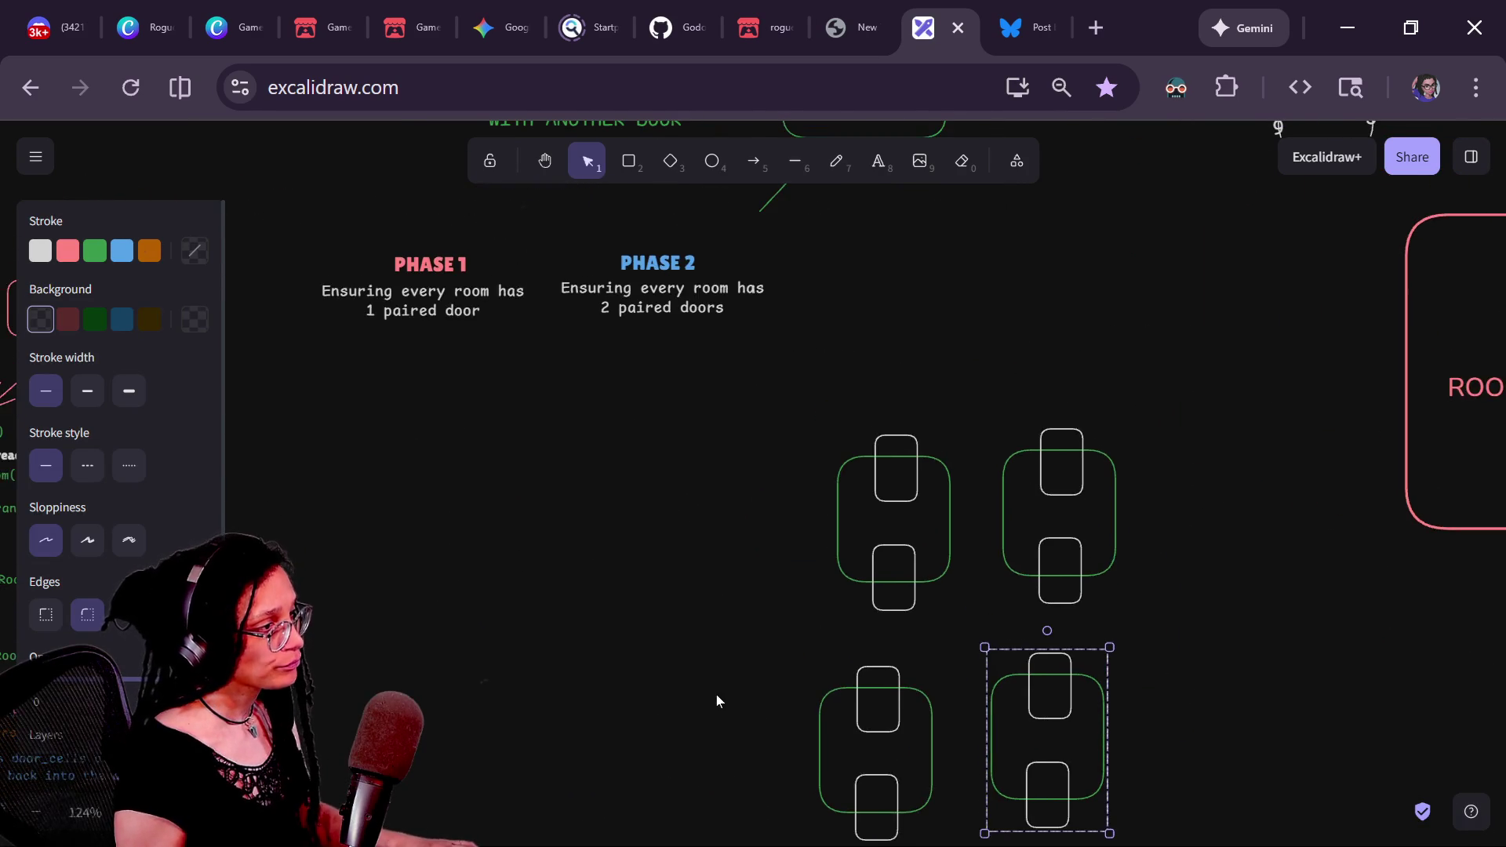
pyautogui.moveTo(922, 465)
pyautogui.mouseDown()
pyautogui.moveTo(892, 443)
pyautogui.moveTo(934, 348)
pyautogui.mouseUp()
pyautogui.moveTo(885, 668); pyautogui.dragTo(865, 542)
pyautogui.moveTo(1080, 436); pyautogui.dragTo(1069, 377)
pyautogui.moveTo(1080, 712); pyautogui.dragTo(1024, 564)
pyautogui.scroll(1, 1023, 564)
pyautogui.hscroll(-2, 1024, 564)
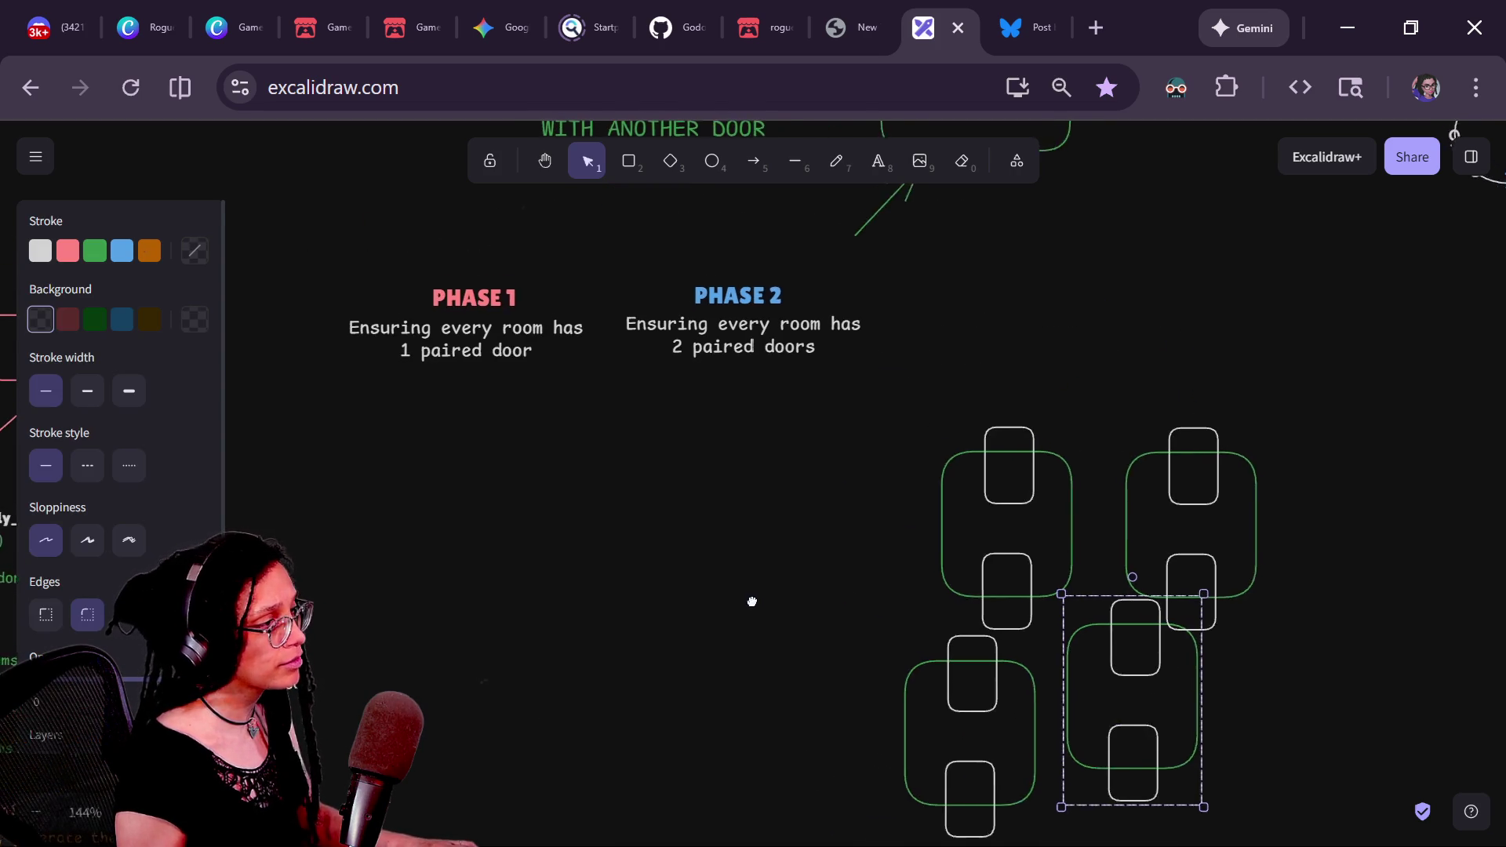
pyautogui.click(90, 253)
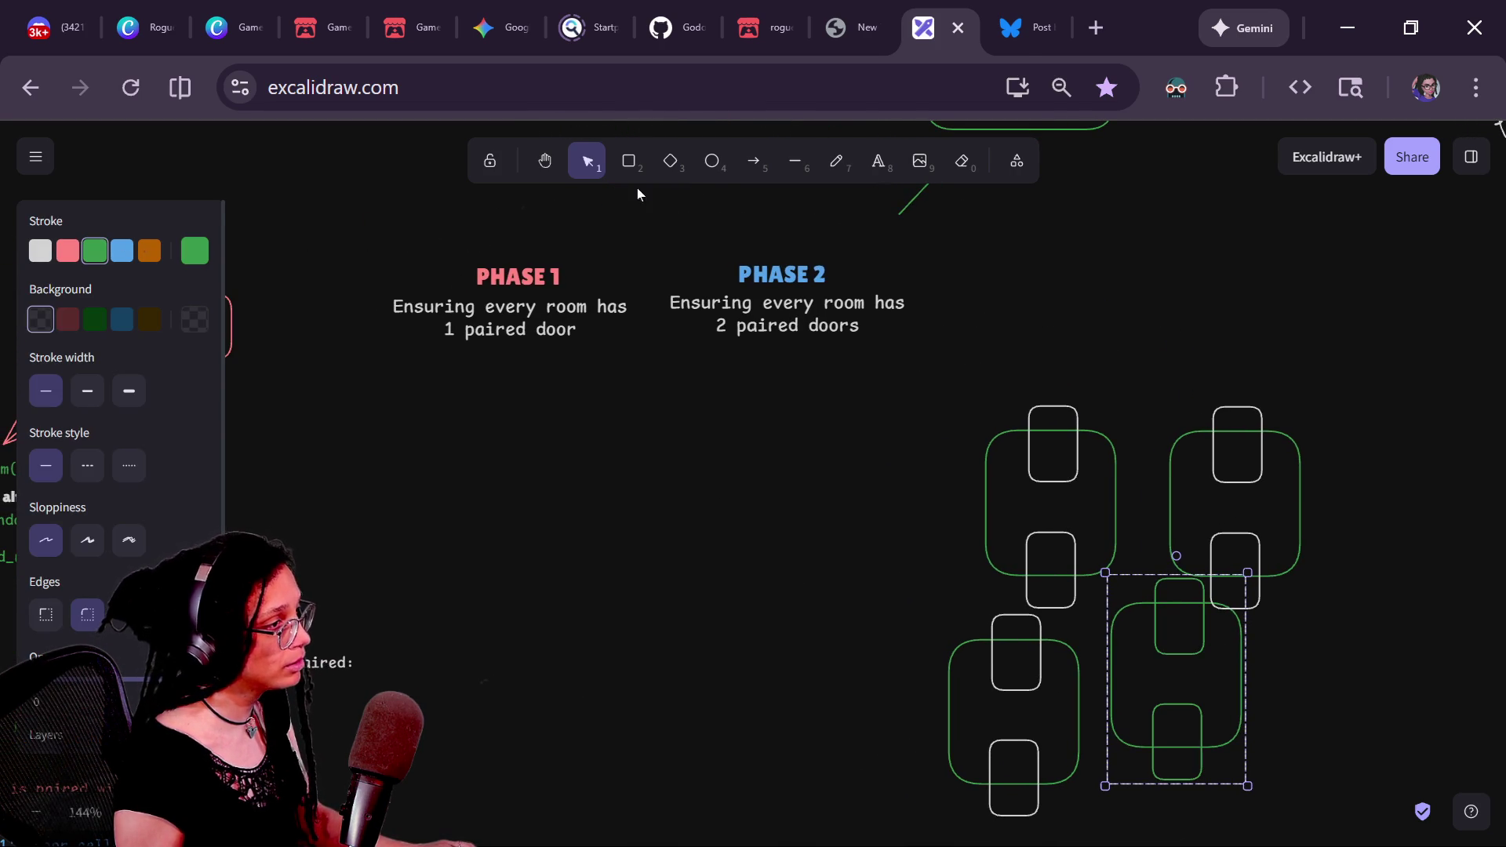
# - Draw a transparent-filled green ellipse around the PHASE 1 note
pyautogui.press('4')
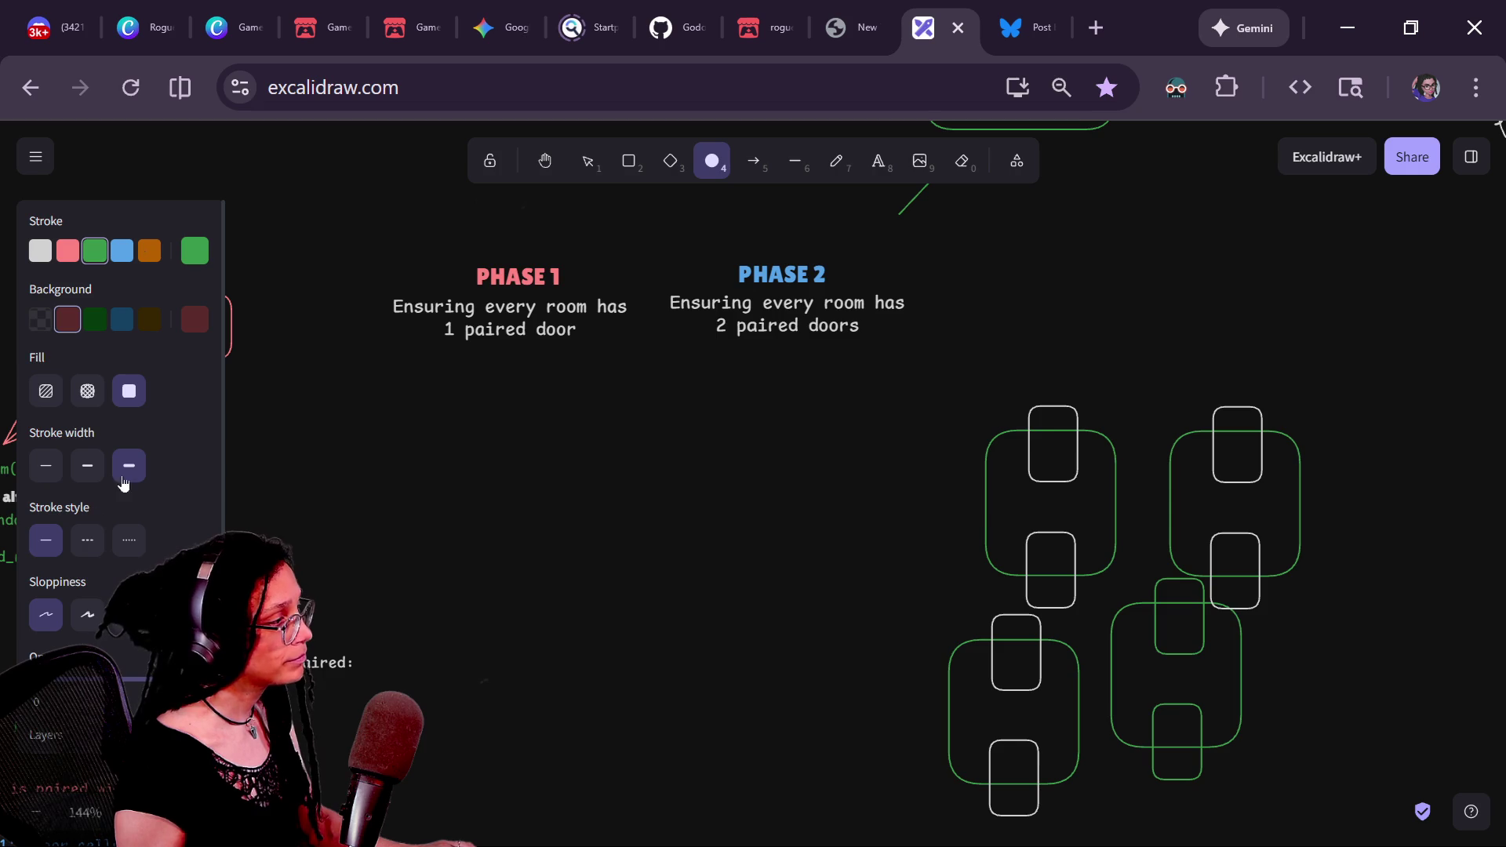
pyautogui.click(40, 320)
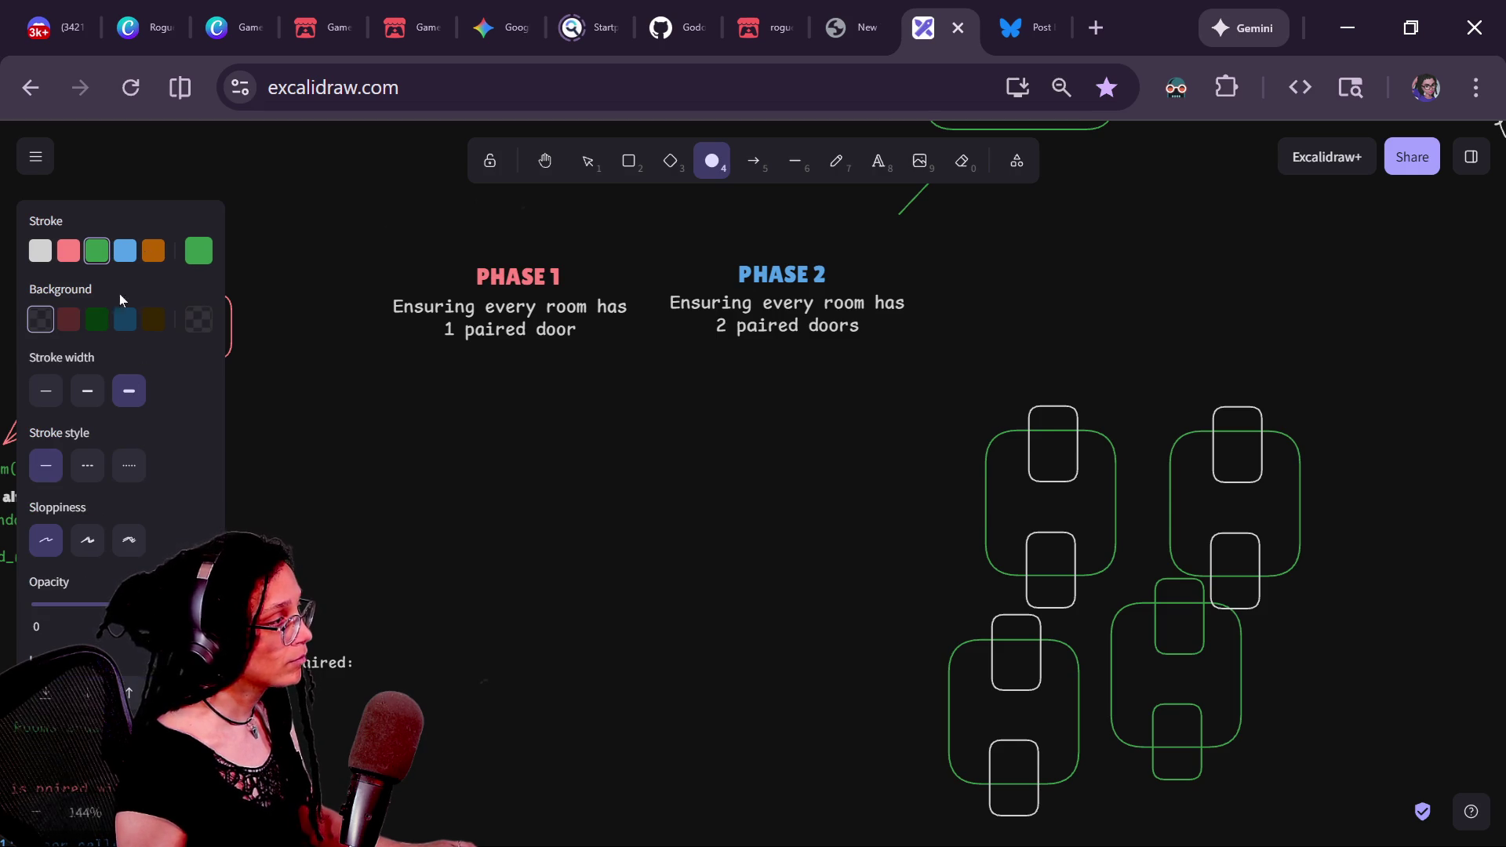
pyautogui.moveTo(346, 205); pyautogui.dragTo(666, 404)
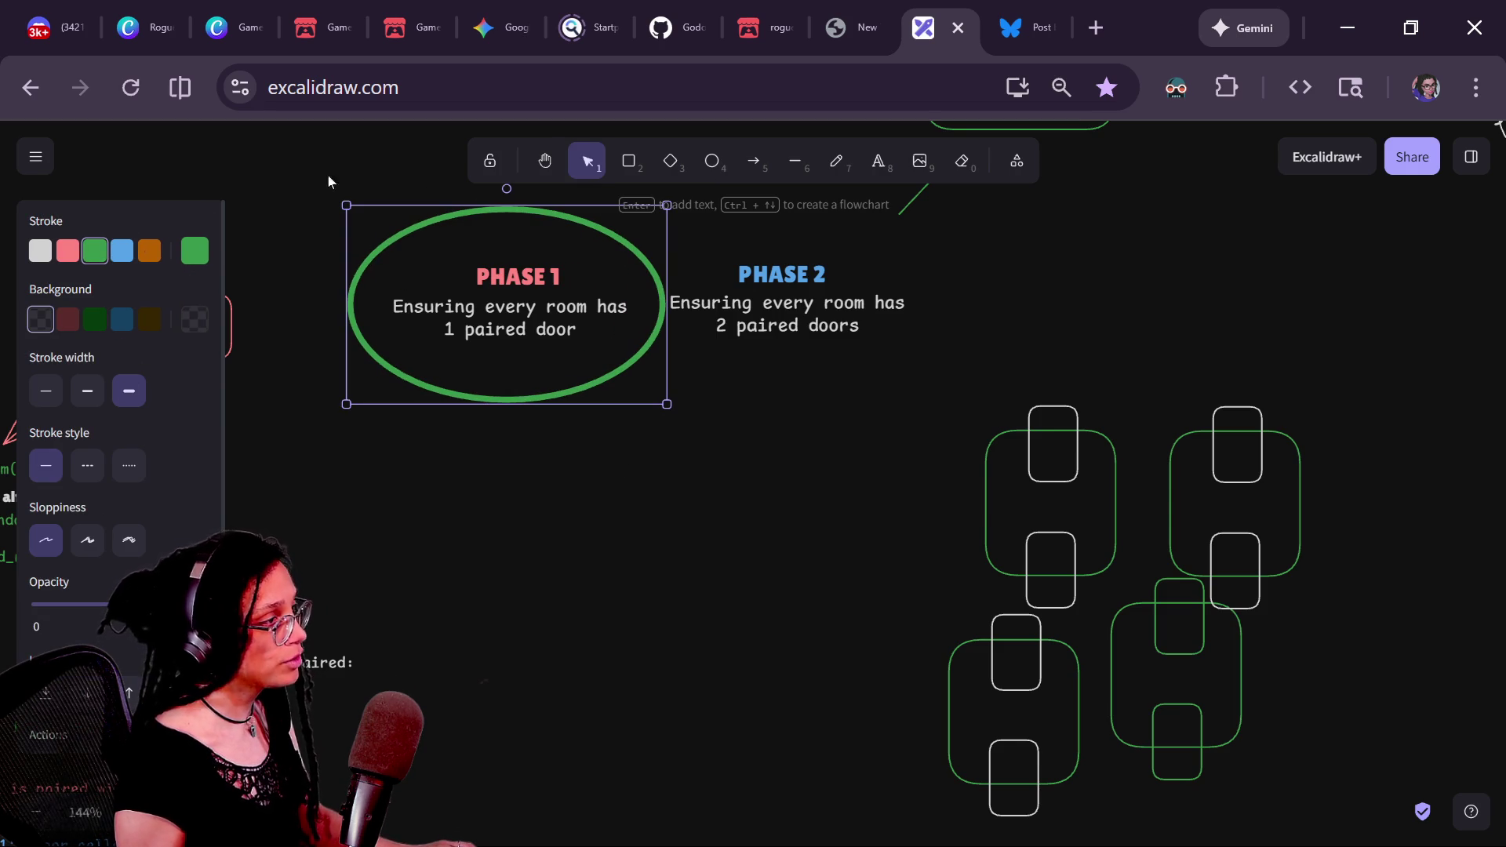
pyautogui.click(503, 579)
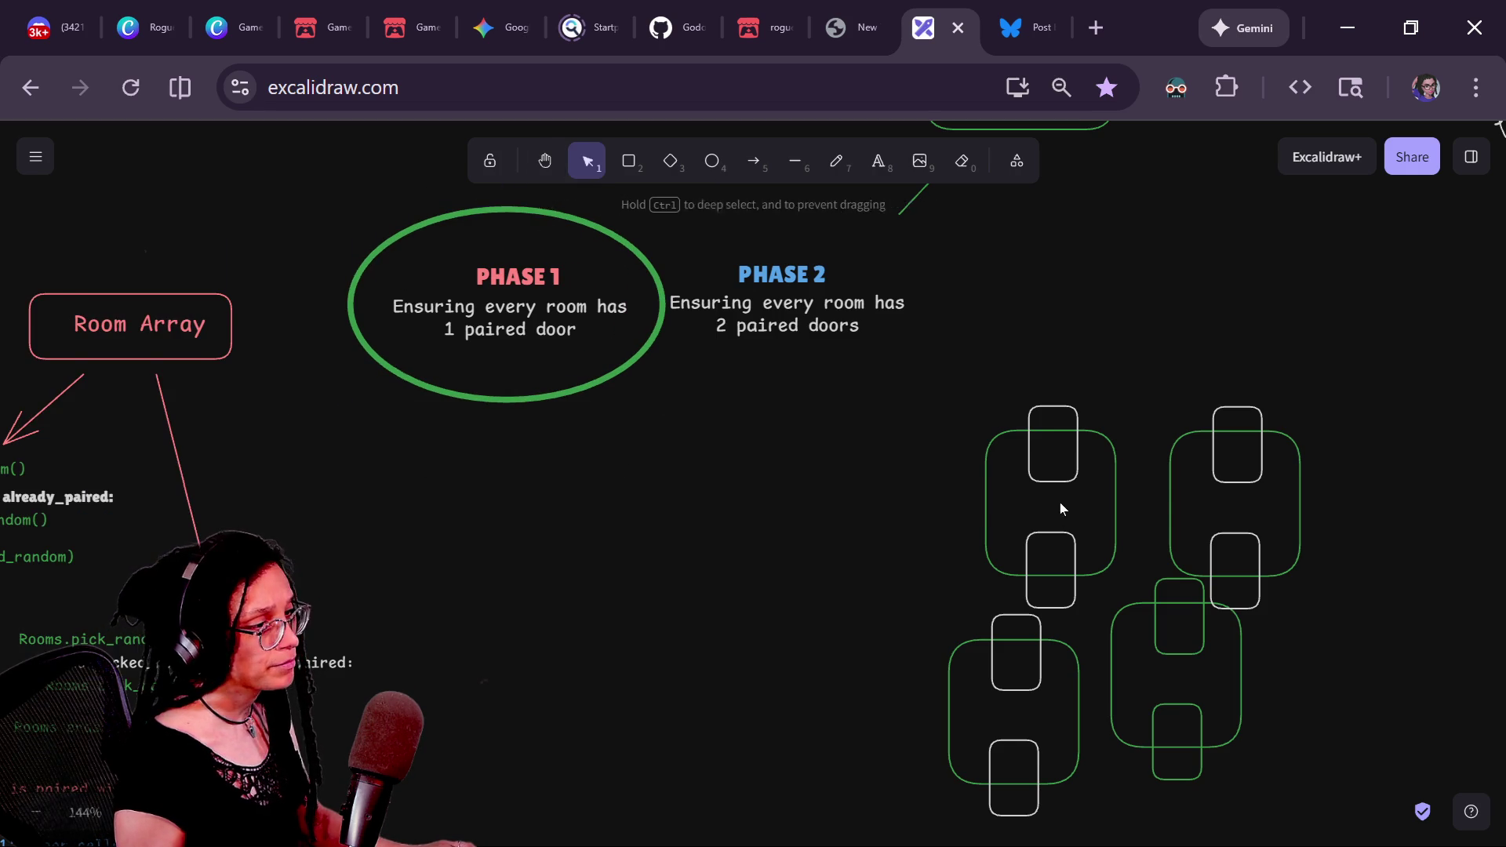
# - Place two room sketches side by side beneath the PHASE 1 ellipse
pyautogui.moveTo(1074, 476)
pyautogui.mouseDown()
pyautogui.moveTo(710, 521)
pyautogui.moveTo(511, 481)
pyautogui.mouseUp()
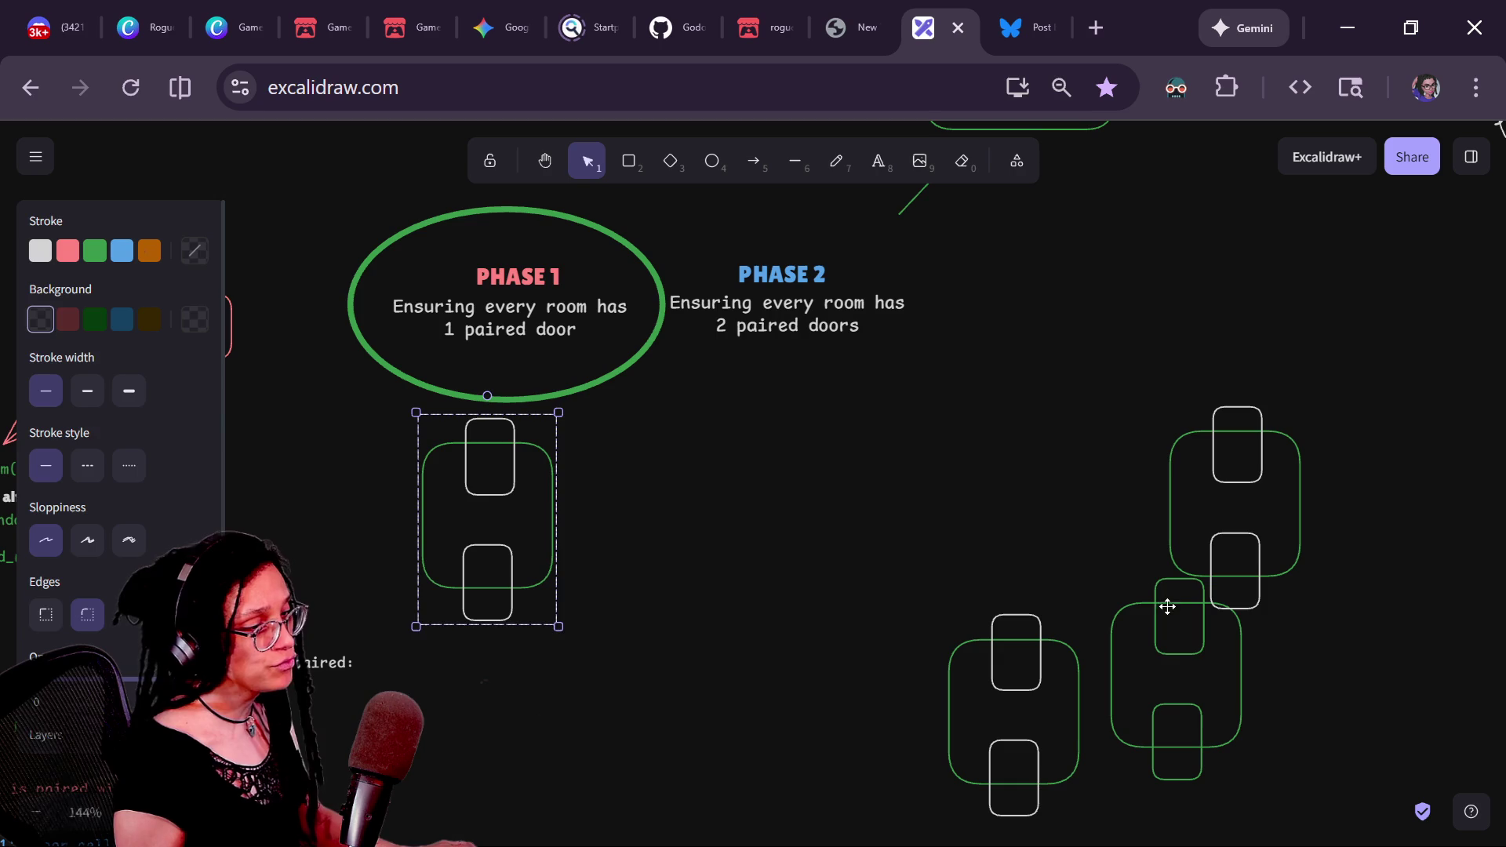
pyautogui.moveTo(1166, 638); pyautogui.dragTo(743, 487)
pyautogui.moveTo(1161, 649); pyautogui.dragTo(625, 475)
pyautogui.click(528, 458)
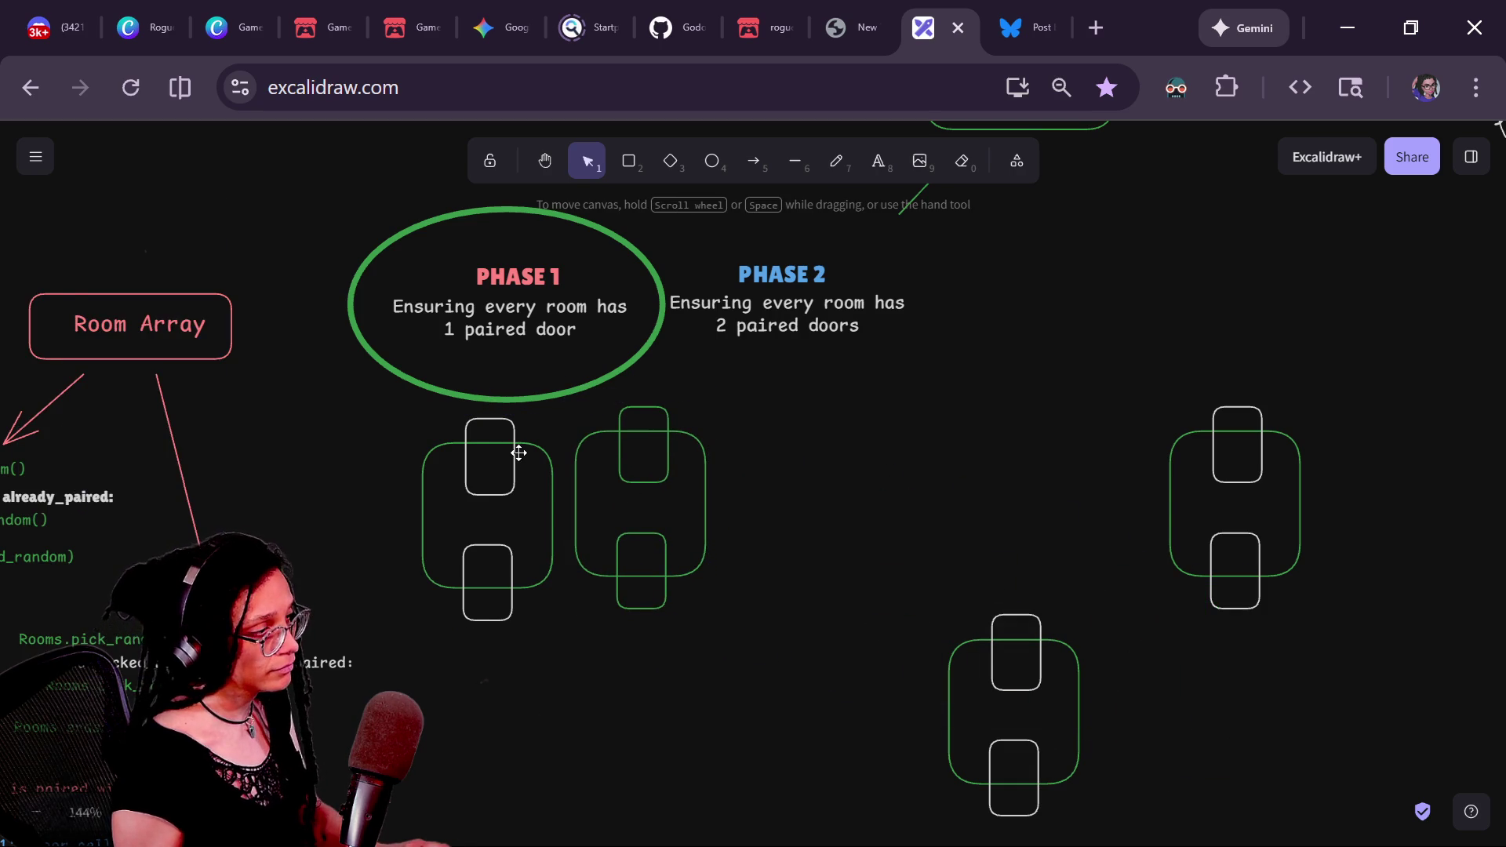
pyautogui.click(512, 447)
pyautogui.keyDown('shift'); pyautogui.click(633, 445); pyautogui.keyUp('shift')
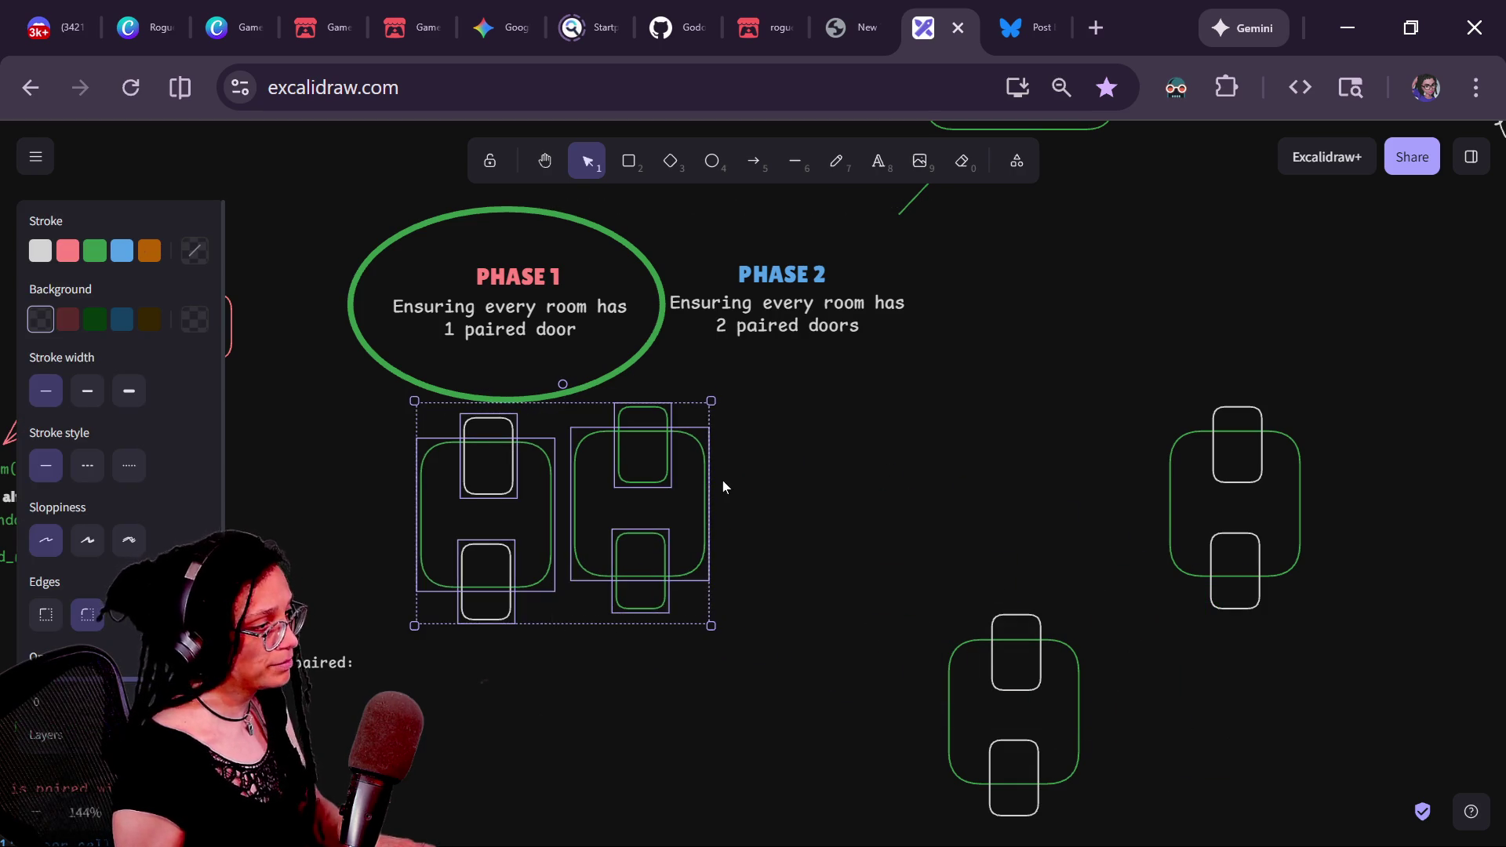
pyautogui.click(723, 480)
# - Fill one door cell in each of the two rooms dark blue, then select both room pairs
pyautogui.click(665, 429)
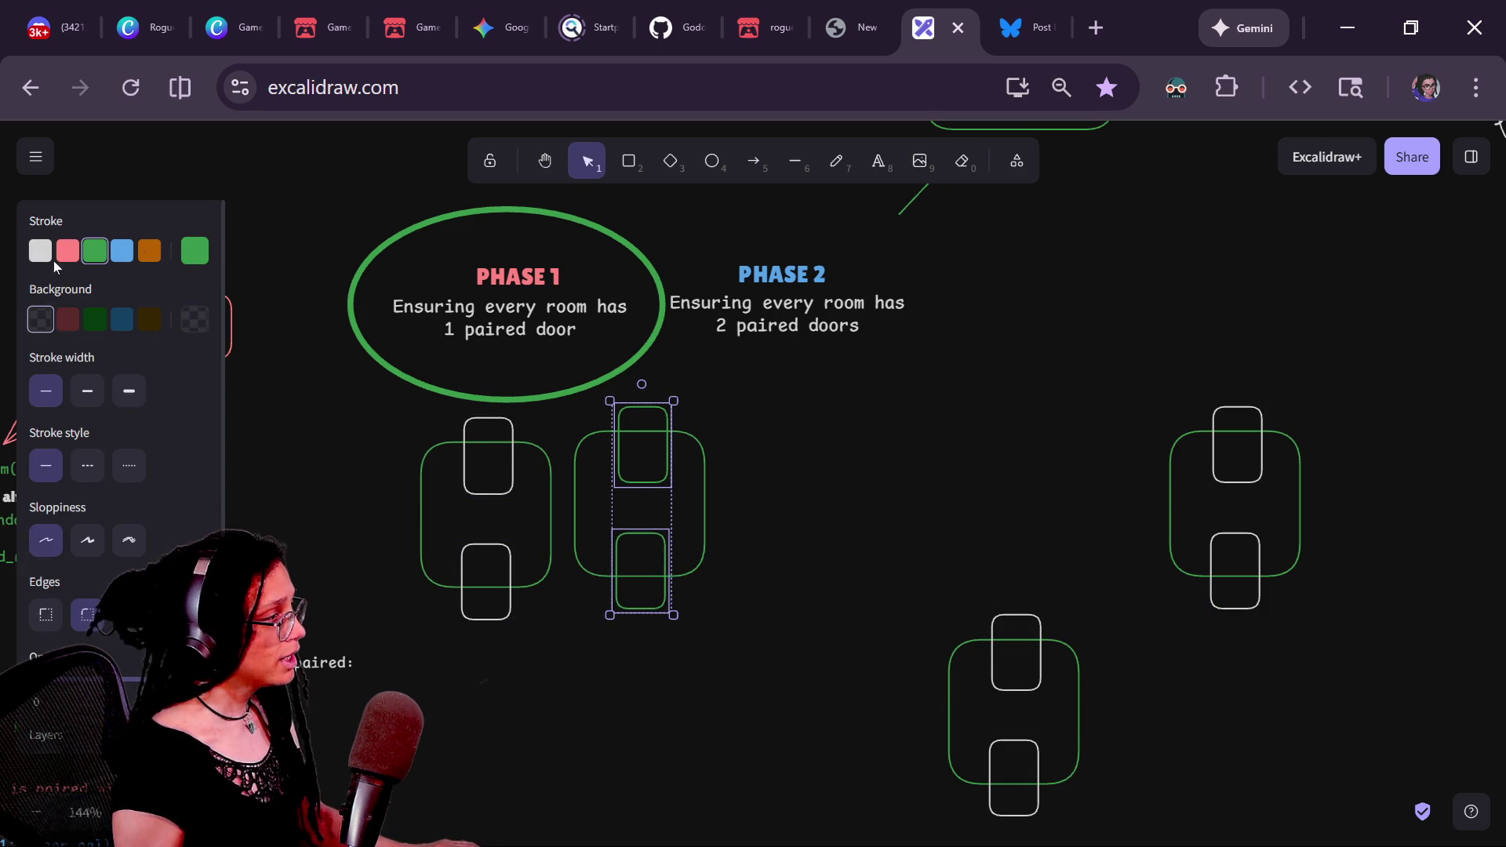
pyautogui.click(592, 462)
pyautogui.click(640, 417)
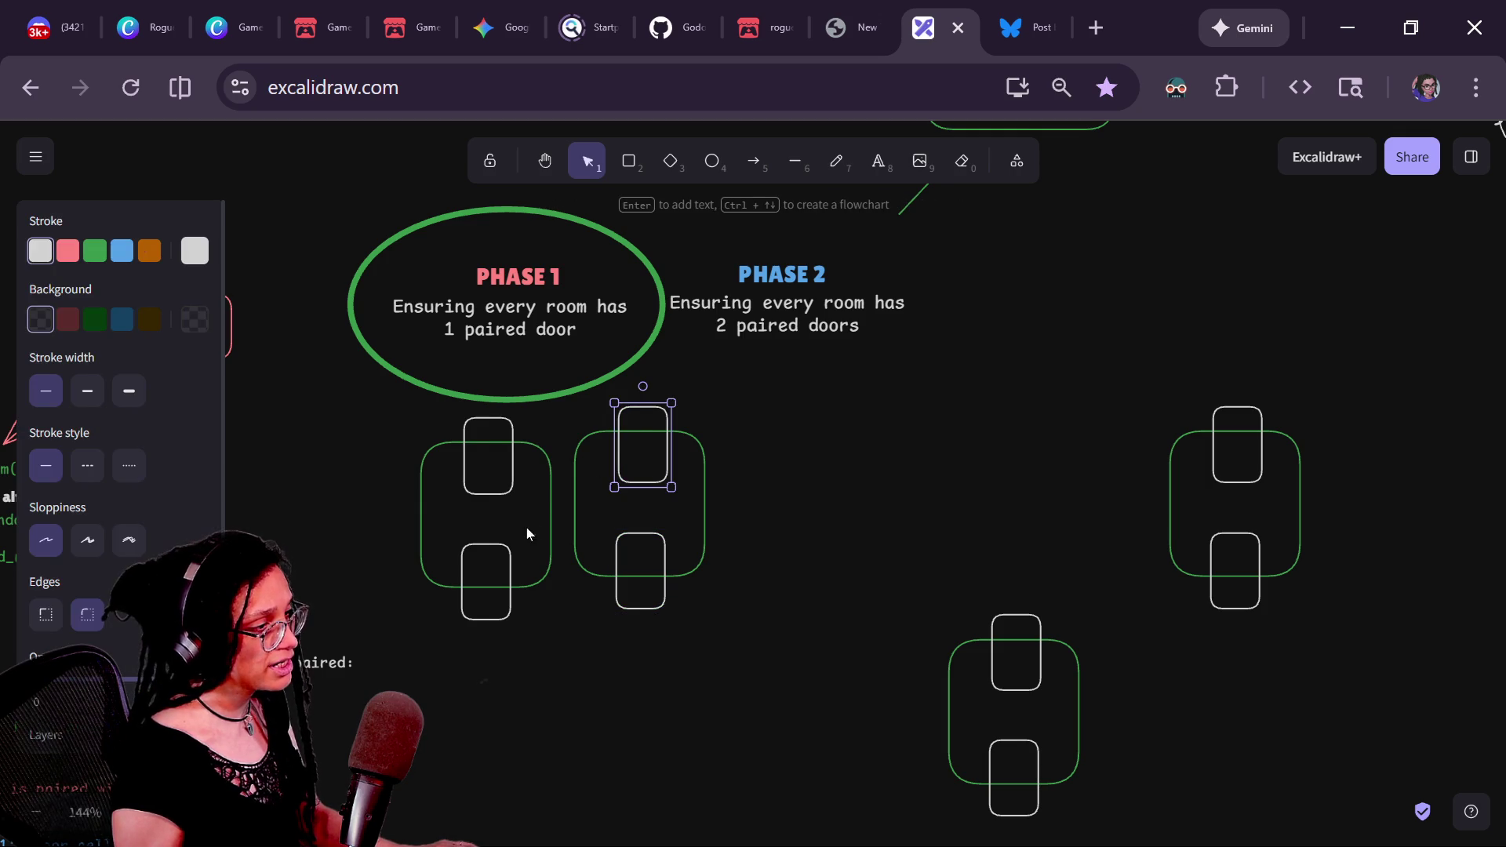
pyautogui.keyDown('shift'); pyautogui.click(508, 545); pyautogui.keyUp('shift')
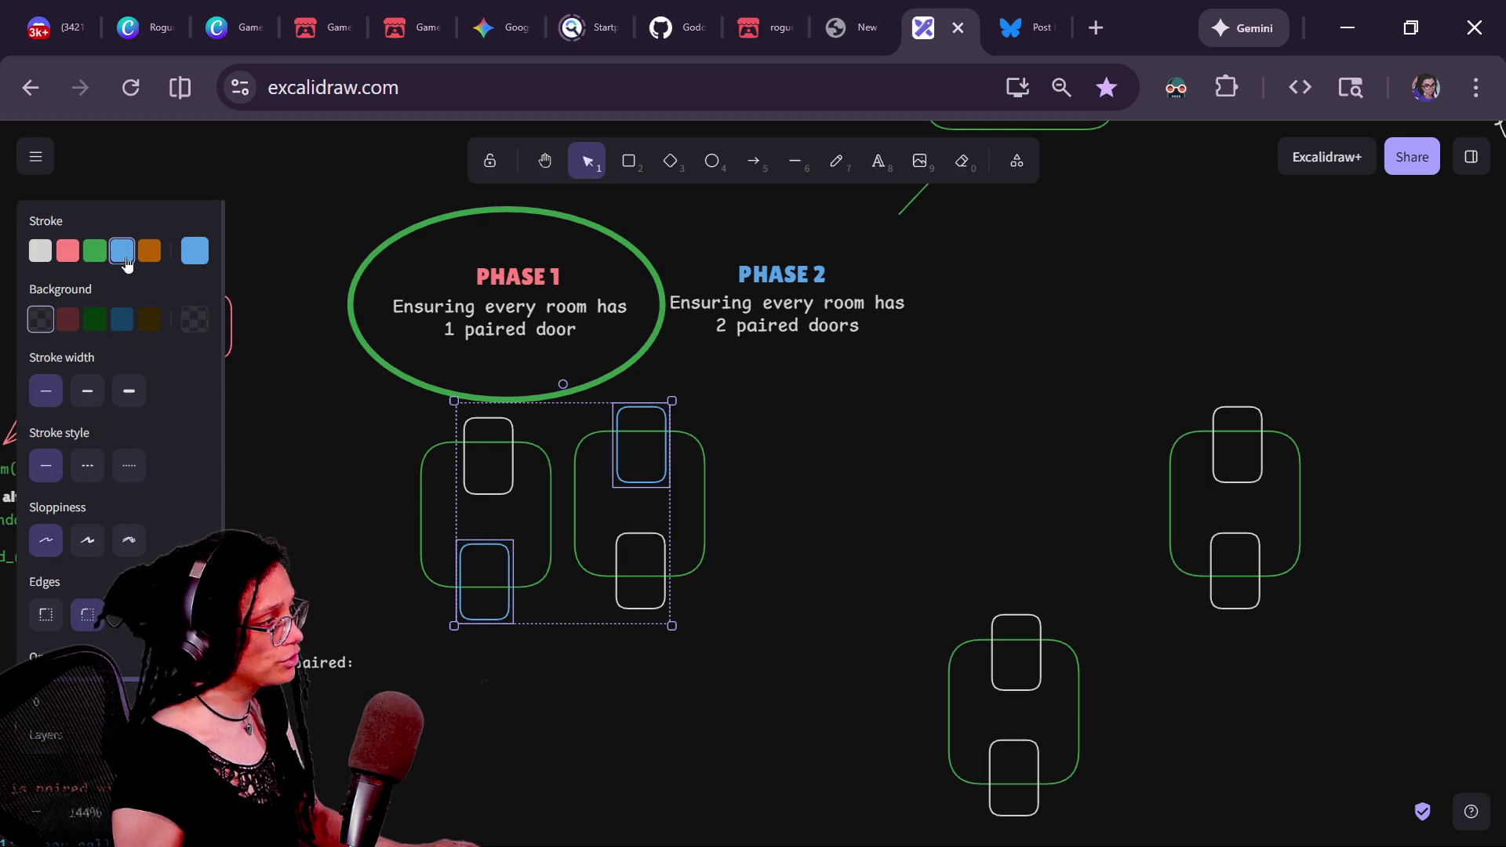
pyautogui.click(121, 318)
pyautogui.click(423, 527)
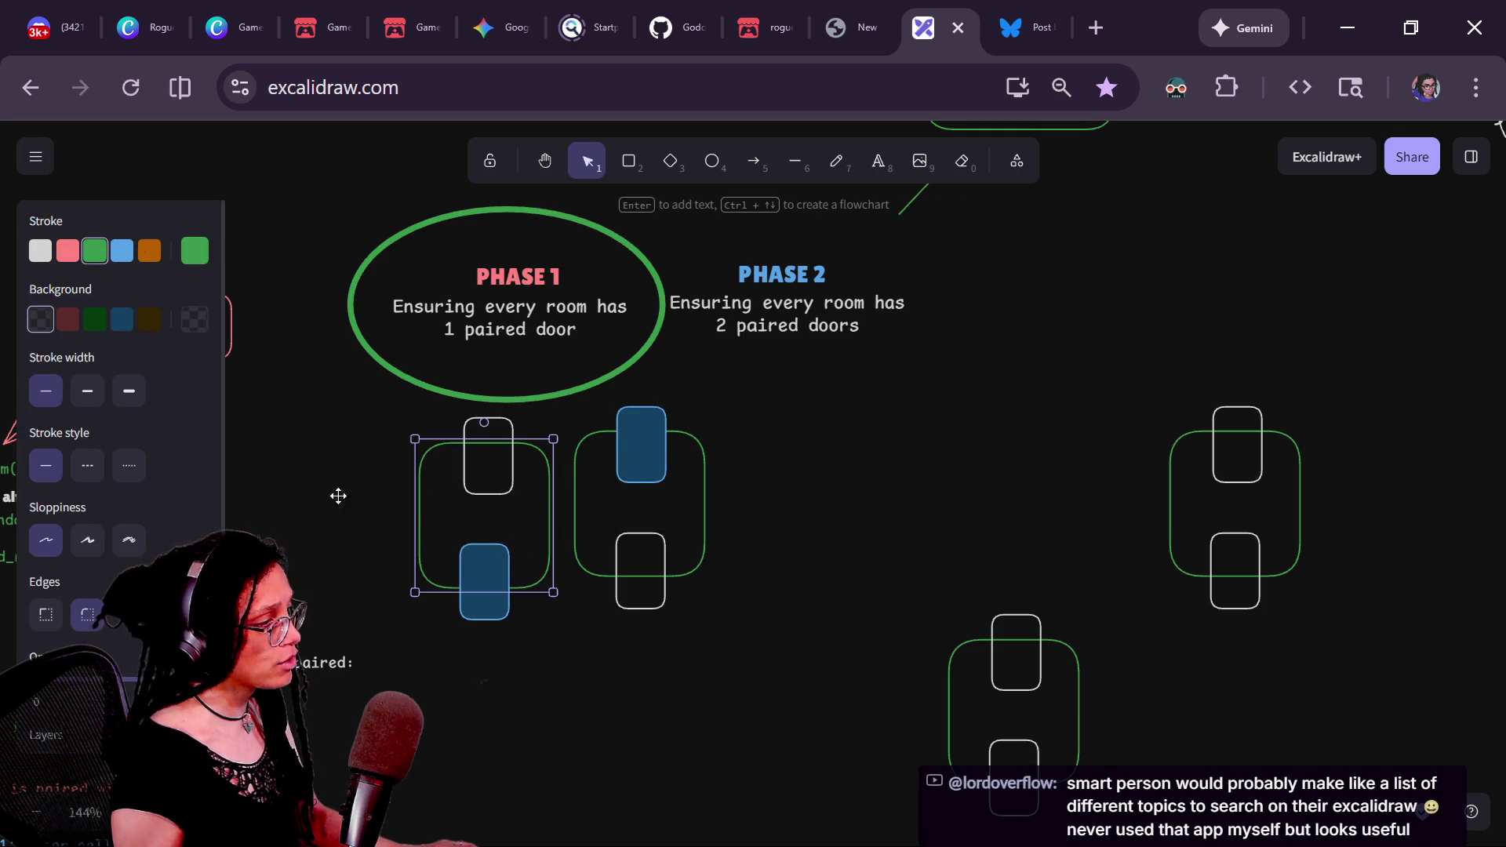
pyautogui.moveTo(389, 650)
pyautogui.mouseDown()
pyautogui.moveTo(833, 431)
pyautogui.moveTo(813, 410)
pyautogui.moveTo(737, 404)
pyautogui.mouseUp()
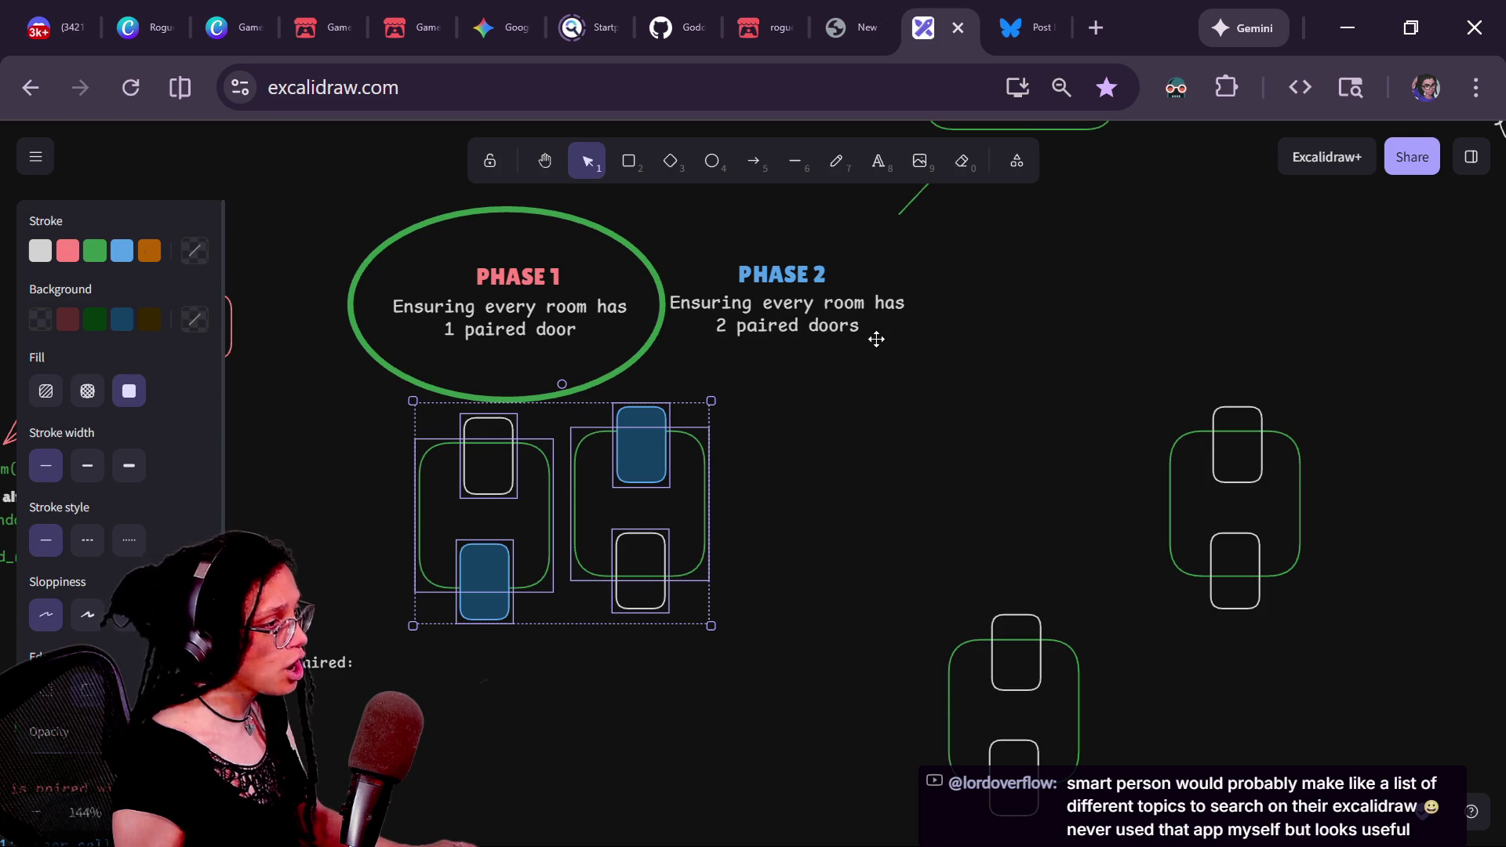
# - Rename the headings to PHASE 2 ARRAY and PHASE 1 ARRAY
pyautogui.doubleClick(782, 274)
pyautogui.write('ARRAY')
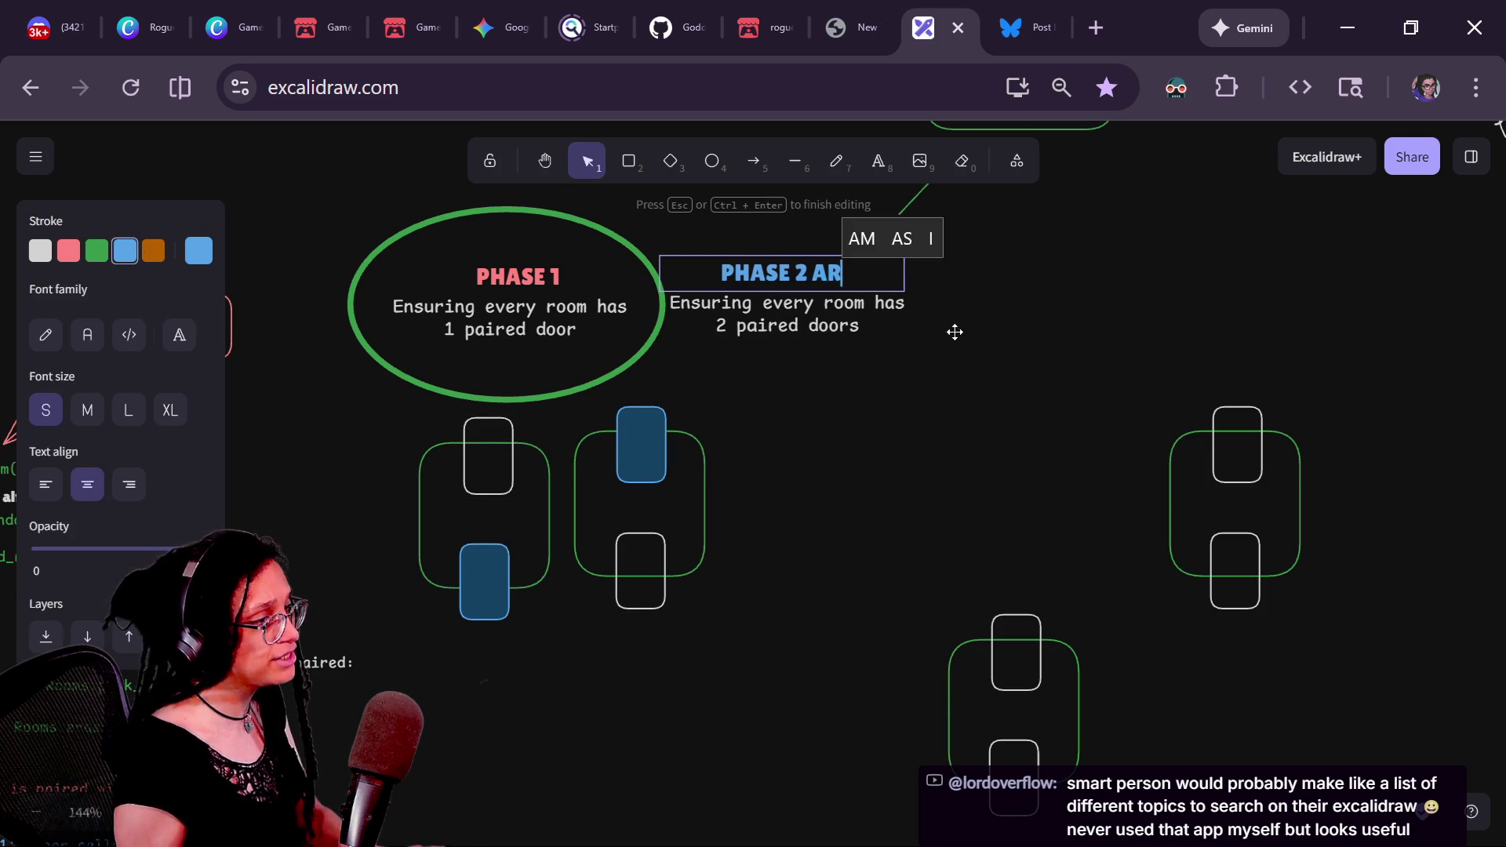
pyautogui.press('Escape')
pyautogui.doubleClick(538, 274)
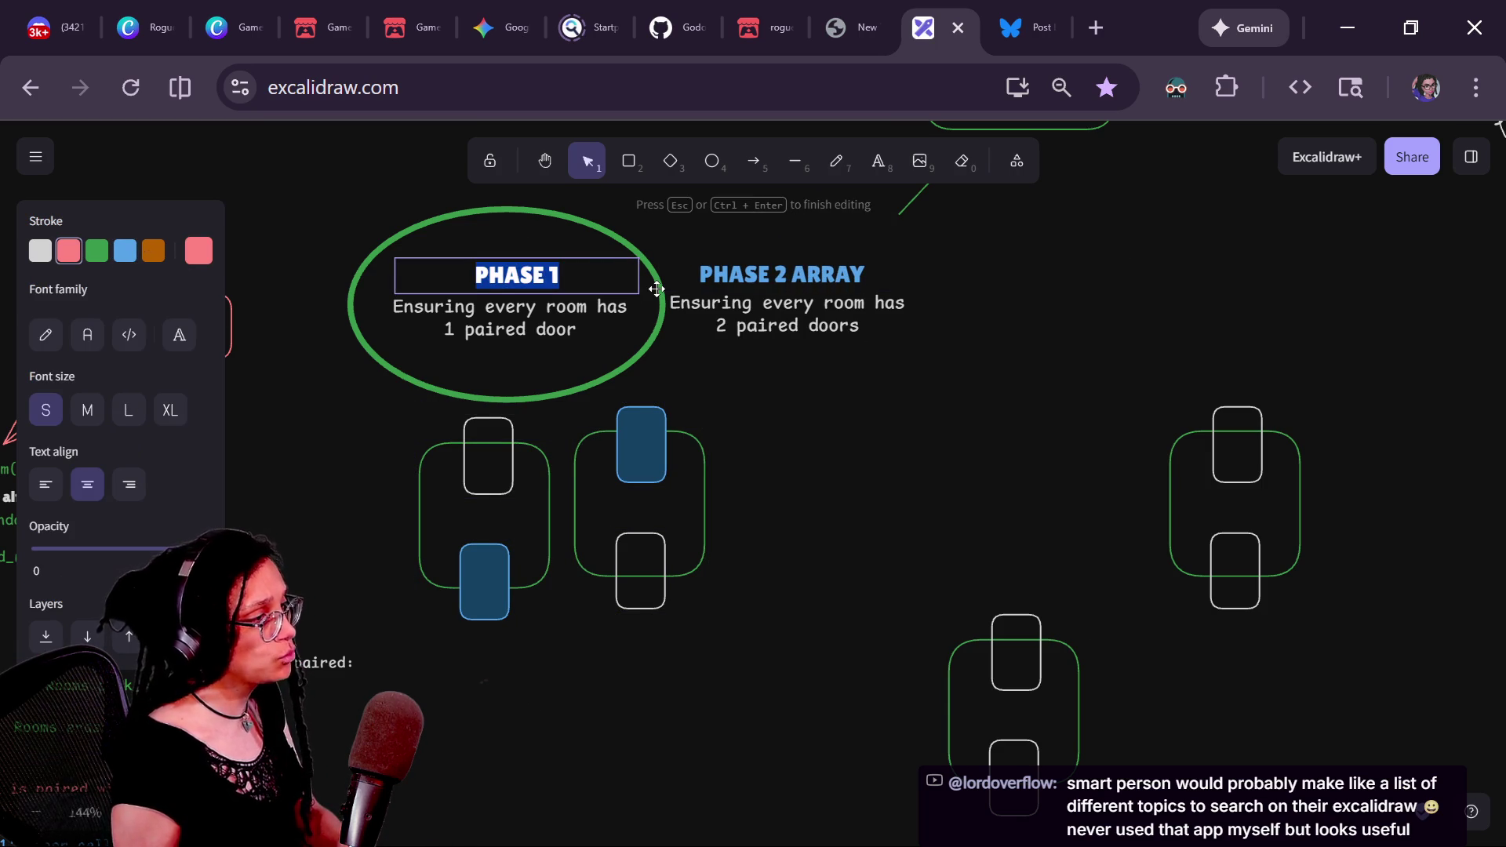
pyautogui.write(' ARRAY')
pyautogui.click(537, 422)
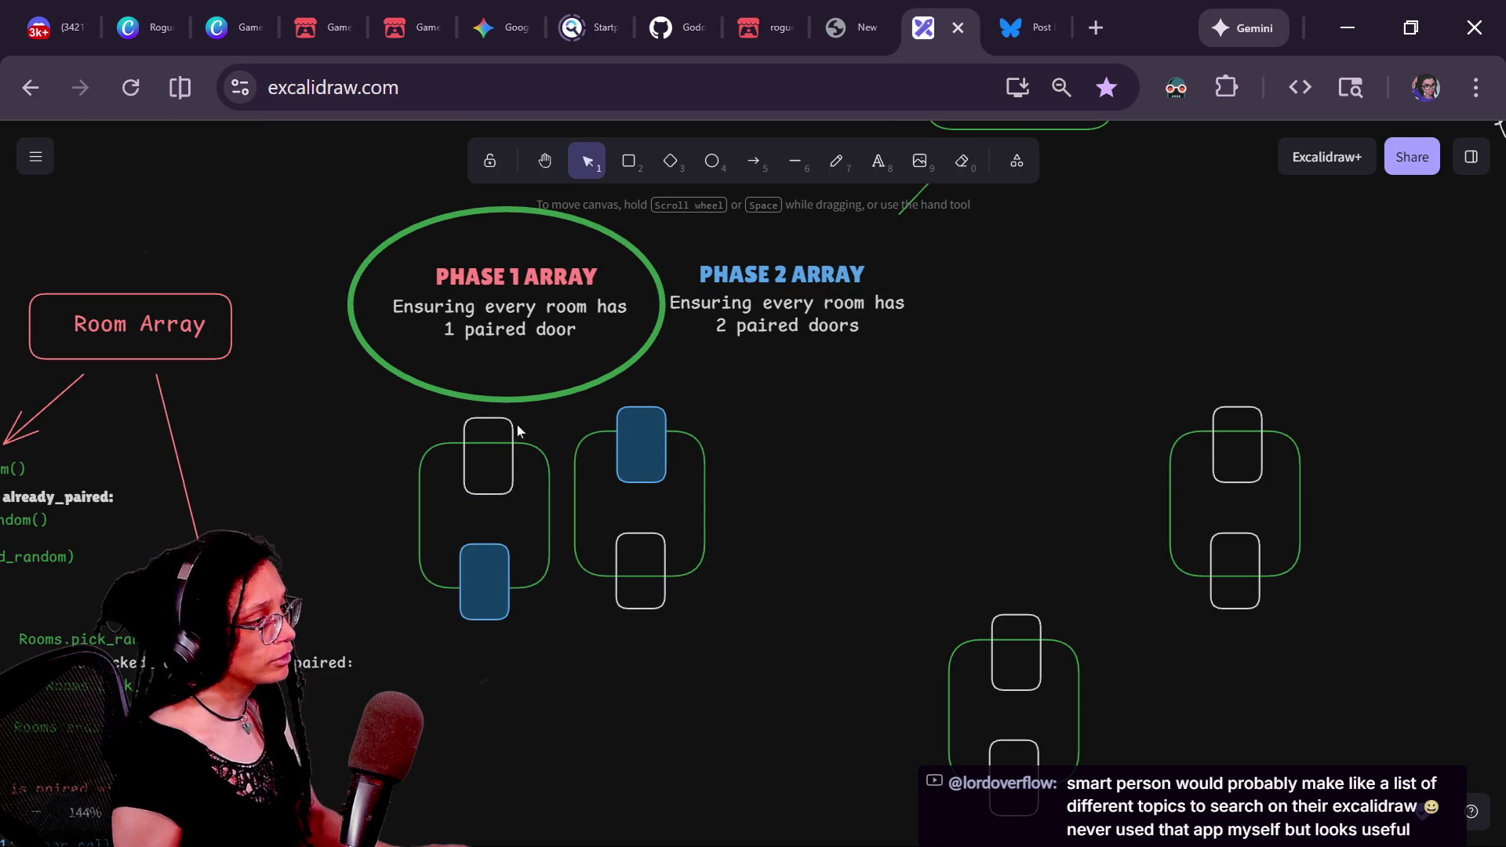
# - Move the right-hand room pair to the right of the PHASE 2 text
pyautogui.click(1262, 424)
pyautogui.moveTo(1259, 420)
pyautogui.mouseDown()
pyautogui.moveTo(205, 183)
pyautogui.moveTo(384, 202)
pyautogui.mouseUp()
pyautogui.moveTo(994, 637)
pyautogui.mouseDown()
pyautogui.moveTo(697, 535)
pyautogui.moveTo(351, 297)
pyautogui.mouseUp()
pyautogui.click(620, 473)
pyautogui.moveTo(795, 735)
pyautogui.mouseDown()
pyautogui.moveTo(612, 410)
pyautogui.moveTo(574, 401)
pyautogui.mouseUp()
pyautogui.moveTo(685, 488)
pyautogui.mouseDown()
pyautogui.moveTo(1012, 400)
pyautogui.moveTo(1013, 342)
pyautogui.mouseUp()
# - Rearrange the other room pairs beside the Phase 2 pair and below the Phase 1 ellipse
pyautogui.moveTo(599, 657)
pyautogui.mouseDown()
pyautogui.moveTo(411, 463)
pyautogui.moveTo(412, 421)
pyautogui.mouseUp()
pyautogui.moveTo(498, 495)
pyautogui.mouseDown()
pyautogui.moveTo(923, 464)
pyautogui.moveTo(830, 392)
pyautogui.moveTo(863, 416)
pyautogui.moveTo(1067, 309)
pyautogui.moveTo(1103, 328)
pyautogui.mouseUp()
pyautogui.doubleClick(733, 476)
pyautogui.moveTo(301, 217)
pyautogui.mouseDown()
pyautogui.moveTo(481, 682)
pyautogui.moveTo(436, 562)
pyautogui.mouseUp()
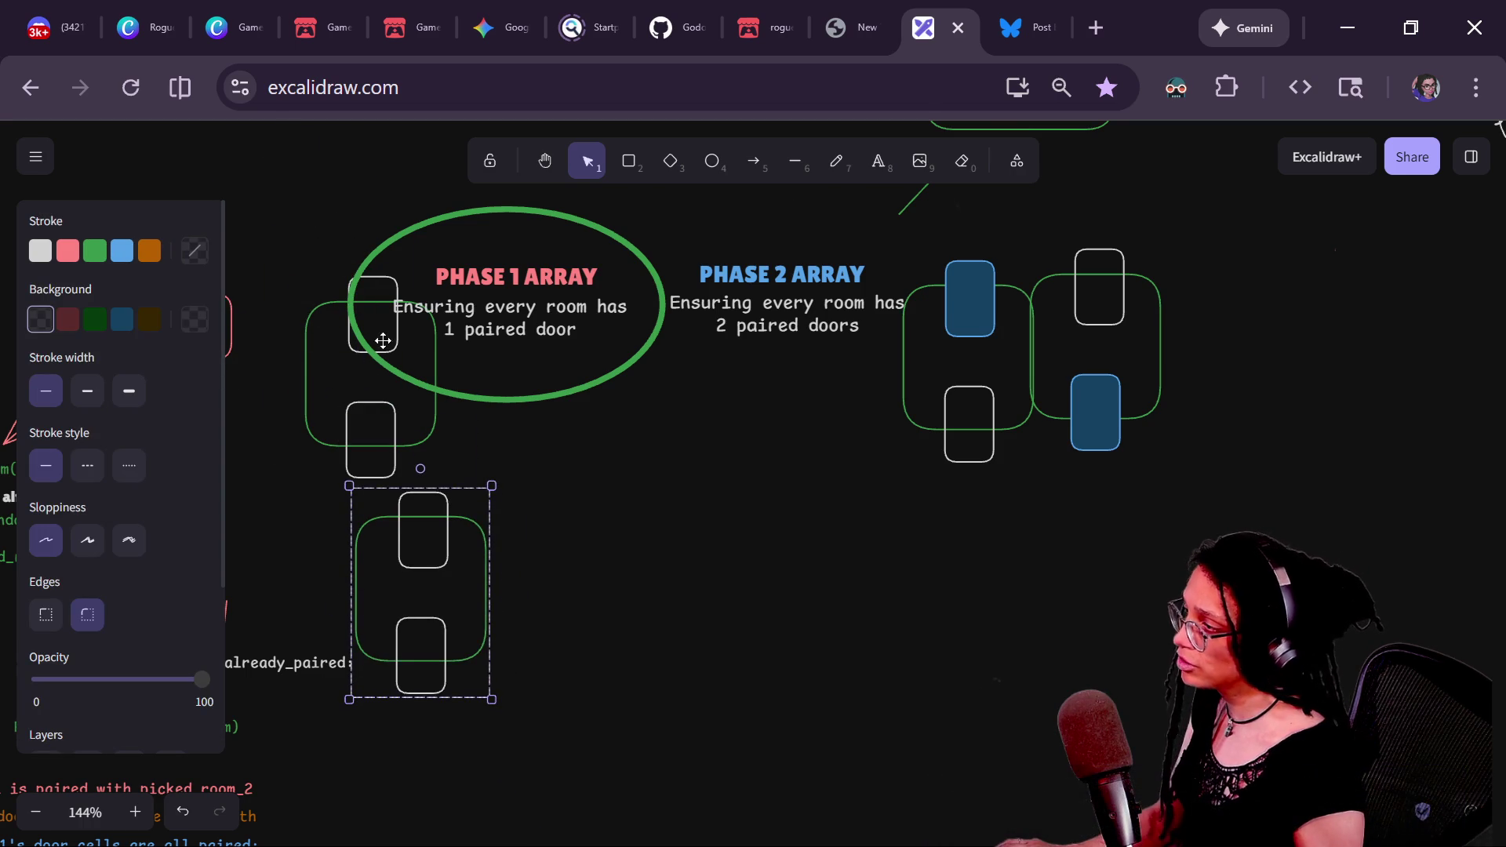
pyautogui.moveTo(359, 350); pyautogui.dragTo(552, 559)
pyautogui.click(412, 470)
# - Fill the upper doors of both rooms in the lower pair brown
pyautogui.click(449, 504)
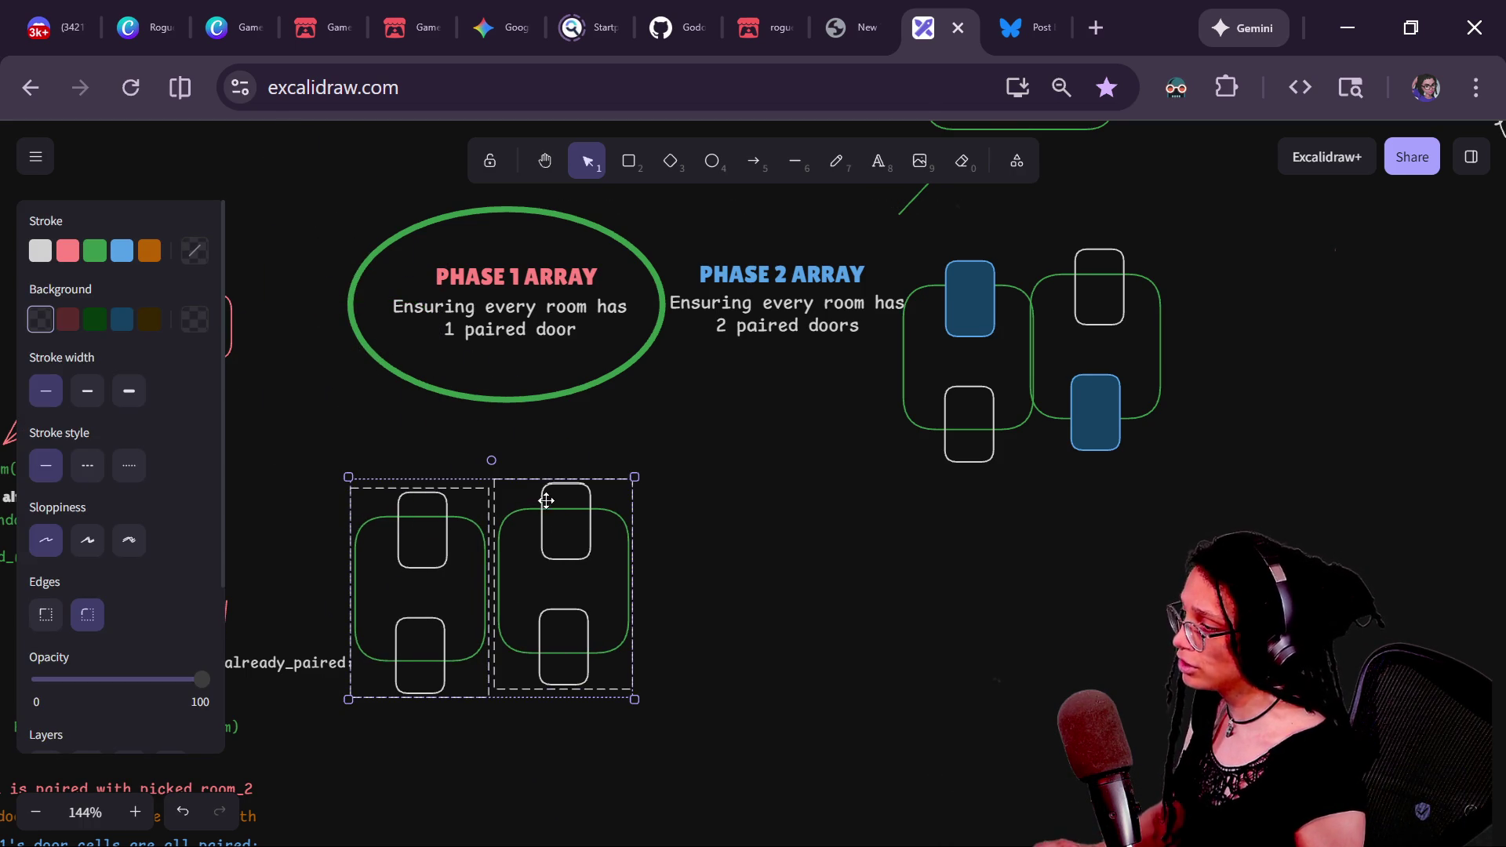
pyautogui.moveTo(428, 475); pyautogui.dragTo(434, 496)
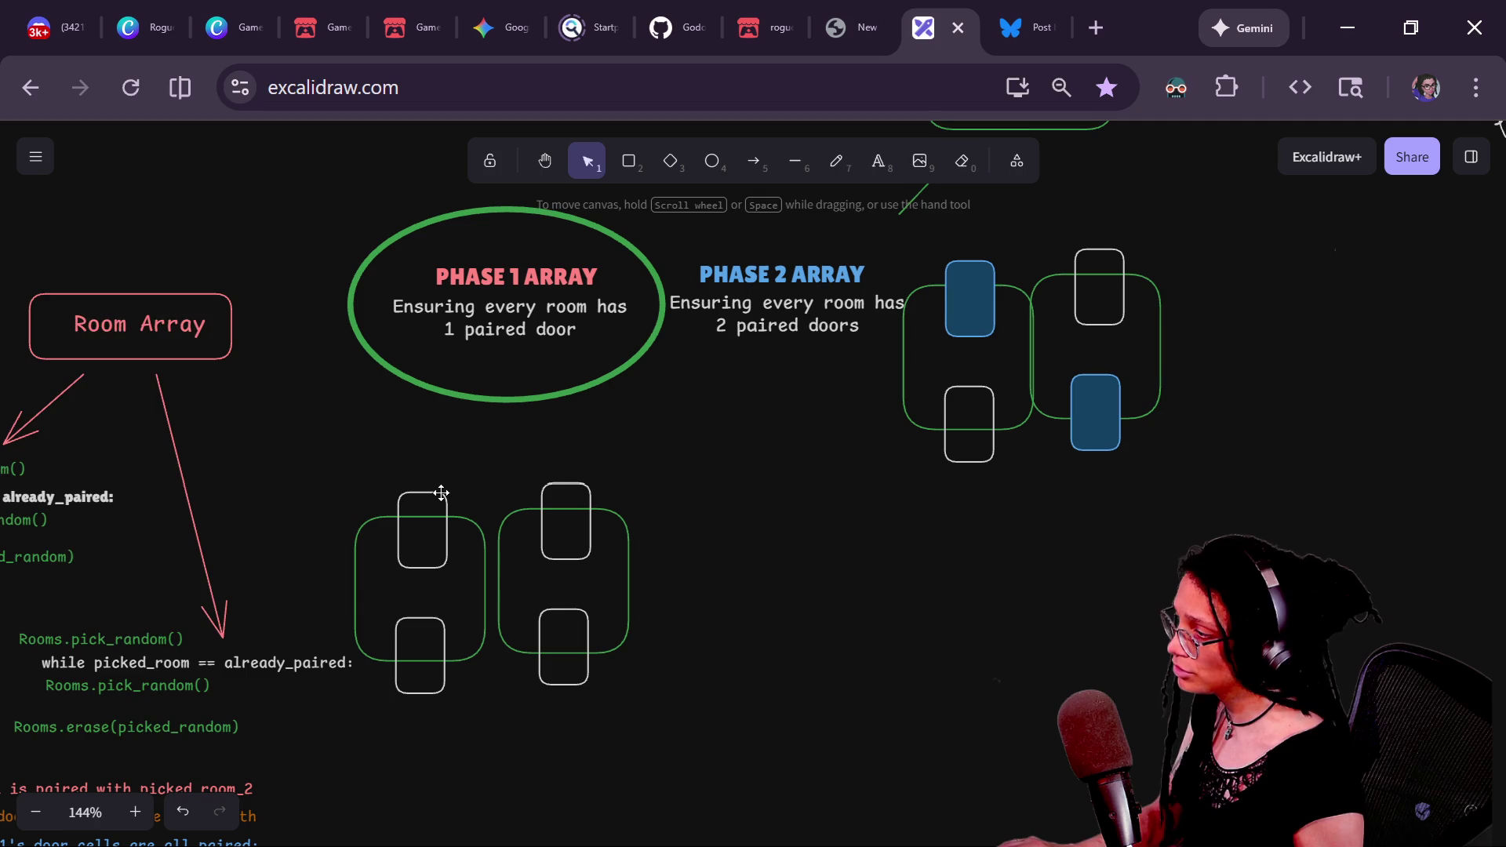
pyautogui.click(441, 493)
pyautogui.keyDown('shift'); pyautogui.click(562, 492); pyautogui.keyUp('shift')
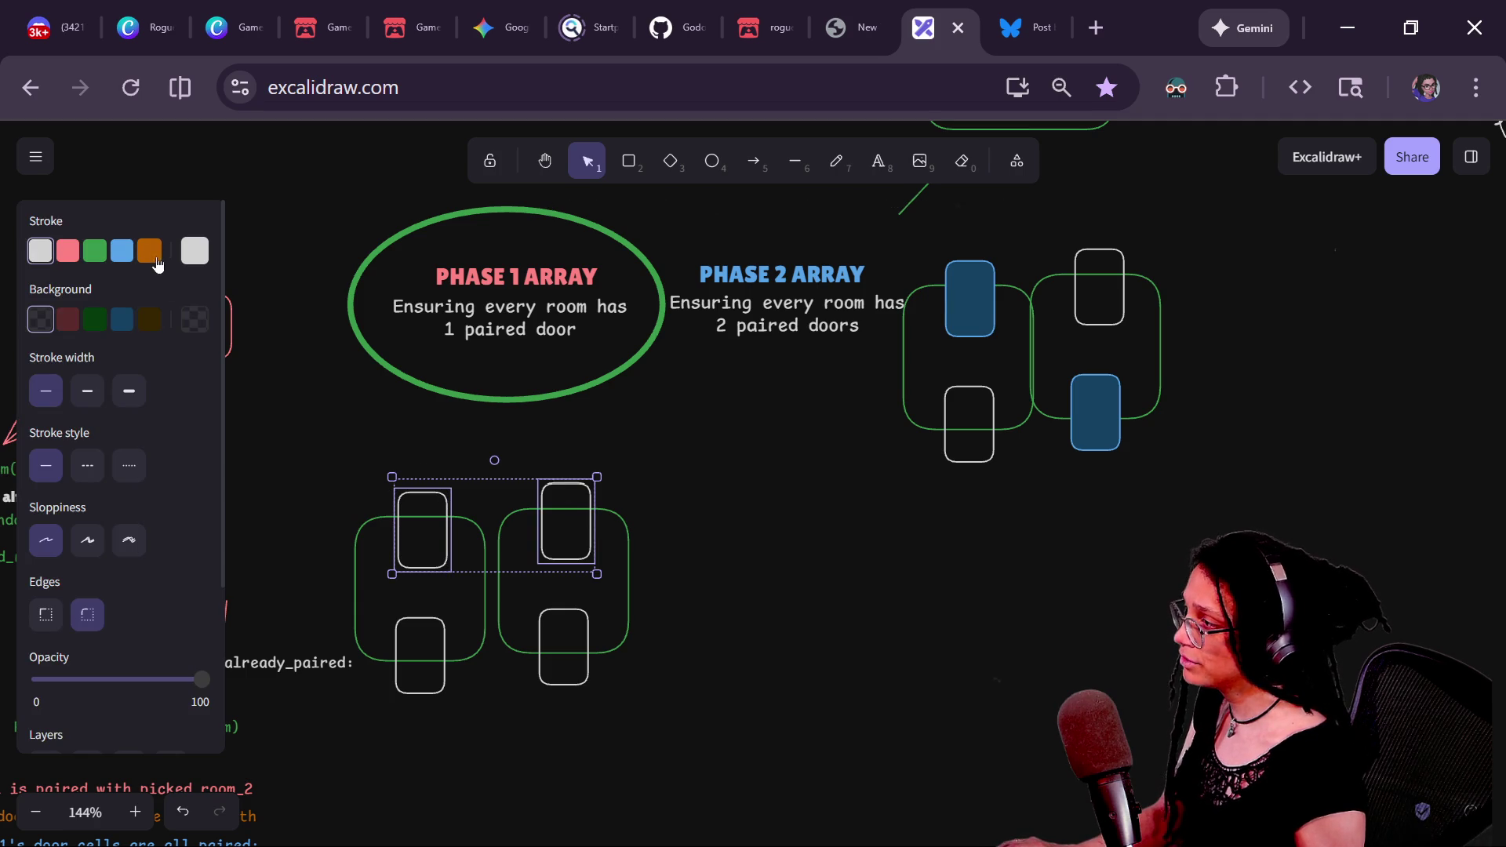
pyautogui.click(149, 320)
pyautogui.click(337, 436)
# - Move the brown-door room pair up and to the right, beside the blue-door pair
pyautogui.moveTo(314, 425); pyautogui.dragTo(784, 733)
pyautogui.moveTo(322, 426)
pyautogui.mouseDown()
pyautogui.moveTo(353, 446)
pyautogui.moveTo(522, 781)
pyautogui.mouseUp()
pyautogui.moveTo(704, 433)
pyautogui.mouseDown()
pyautogui.moveTo(491, 667)
pyautogui.moveTo(488, 714)
pyautogui.mouseUp()
pyautogui.hotkey('ctrl', 'f')
pyautogui.press('Escape')
pyautogui.moveTo(302, 426); pyautogui.dragTo(721, 742)
pyautogui.moveTo(558, 542)
pyautogui.mouseDown()
pyautogui.moveTo(1033, 586)
pyautogui.moveTo(1285, 385)
pyautogui.moveTo(1353, 297)
pyautogui.mouseUp()
pyautogui.hscroll(3, 1016, 437)
pyautogui.click(396, 327)
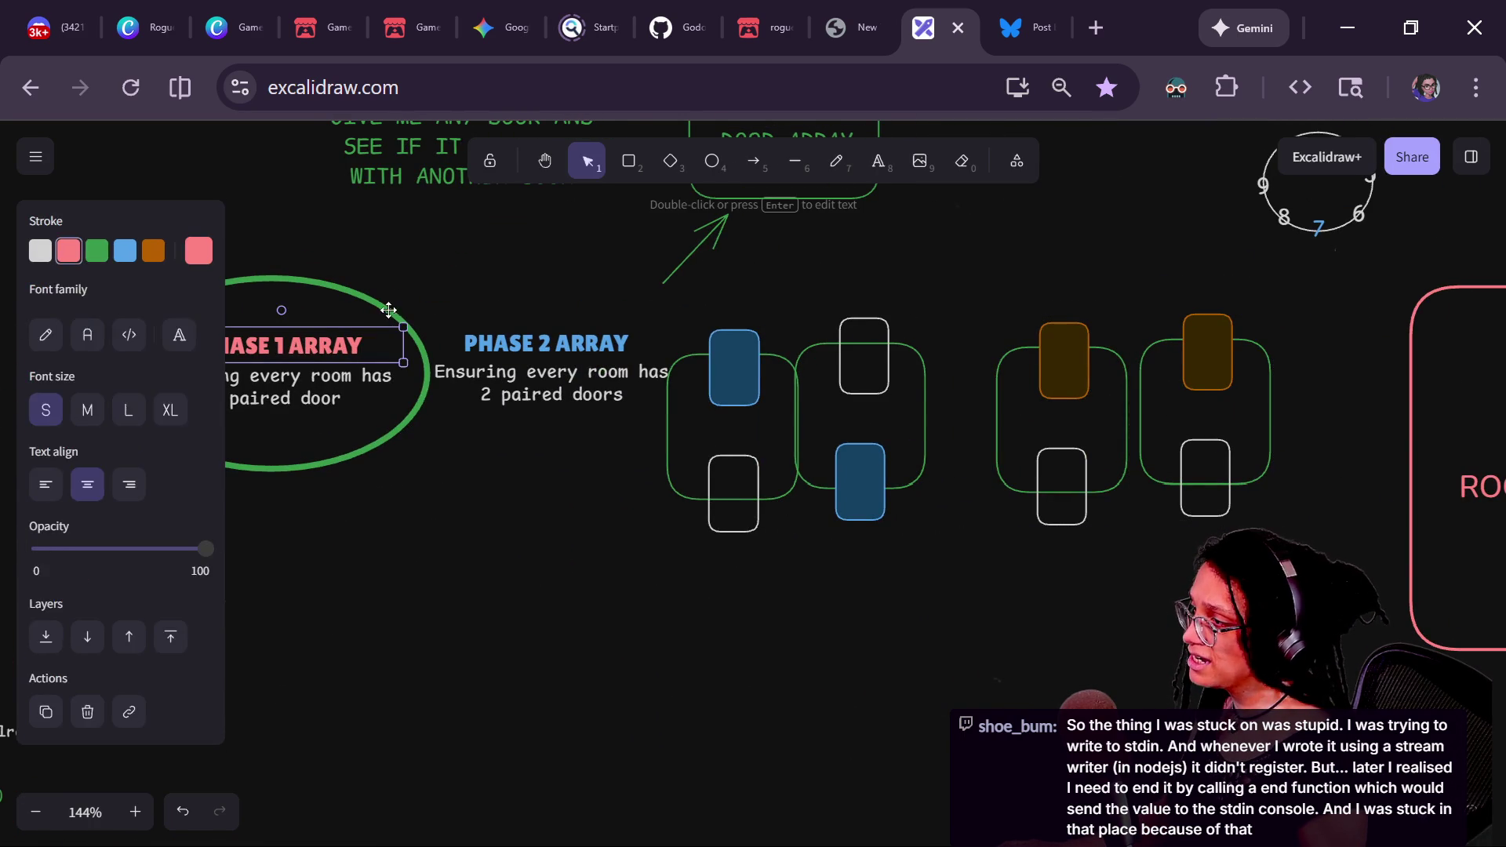
# - Move the green ellipse so it circles the PHASE 2 ARRAY heading
pyautogui.moveTo(380, 307)
pyautogui.mouseDown()
pyautogui.moveTo(696, 306)
pyautogui.moveTo(682, 306)
pyautogui.mouseUp()
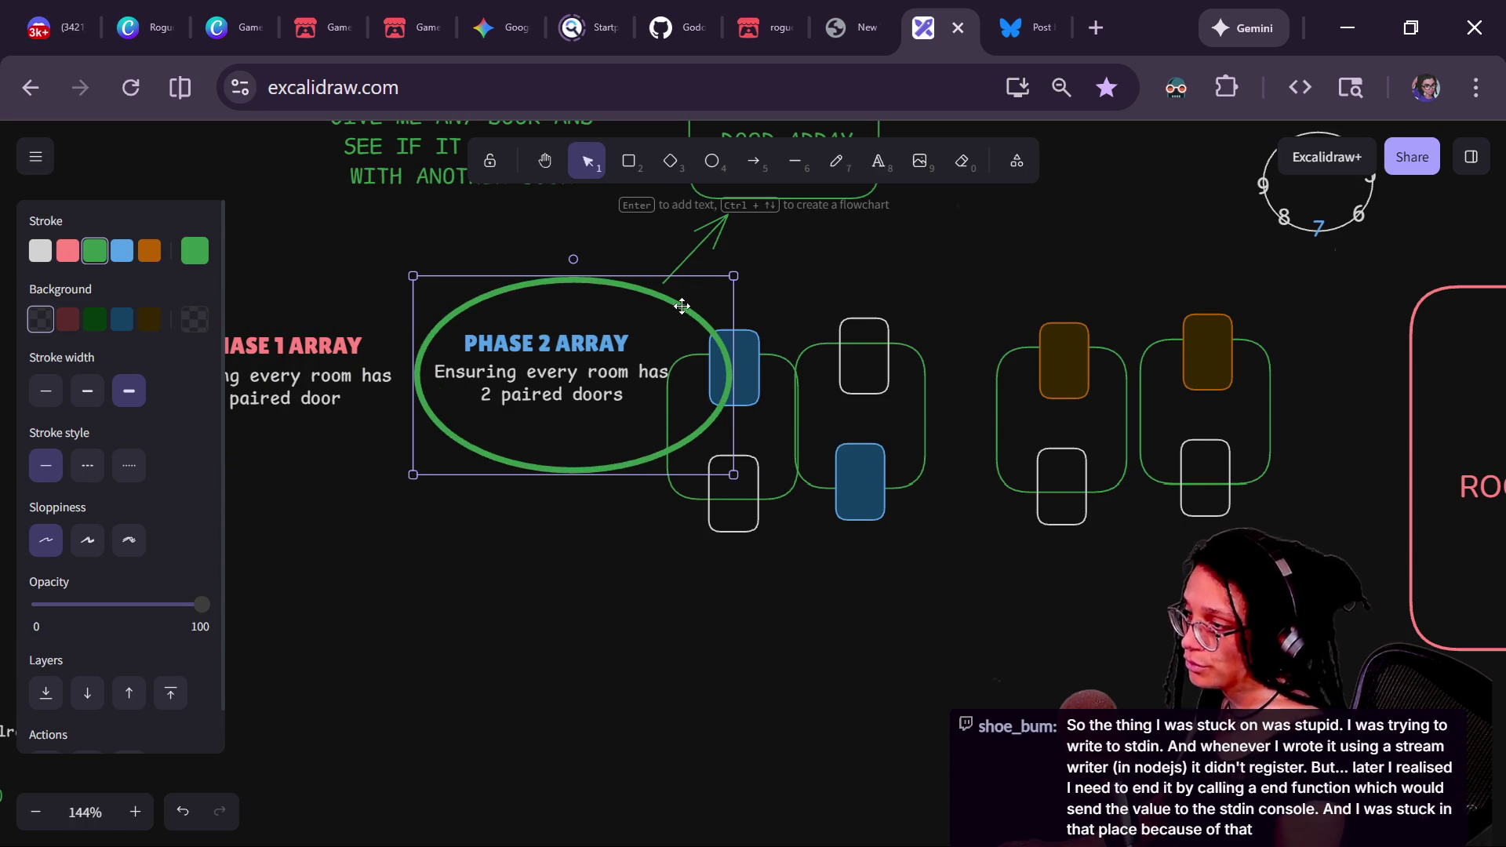
pyautogui.click(957, 696)
pyautogui.hscroll(-1, 994, 544)
# - Shift the middle room pair down and left and set the brown-topped pair beside it
pyautogui.moveTo(925, 339)
pyautogui.mouseDown()
pyautogui.moveTo(564, 595)
pyautogui.moveTo(538, 595)
pyautogui.mouseUp()
pyautogui.moveTo(1141, 366); pyautogui.dragTo(1074, 416)
pyautogui.moveTo(916, 526); pyautogui.dragTo(690, 621)
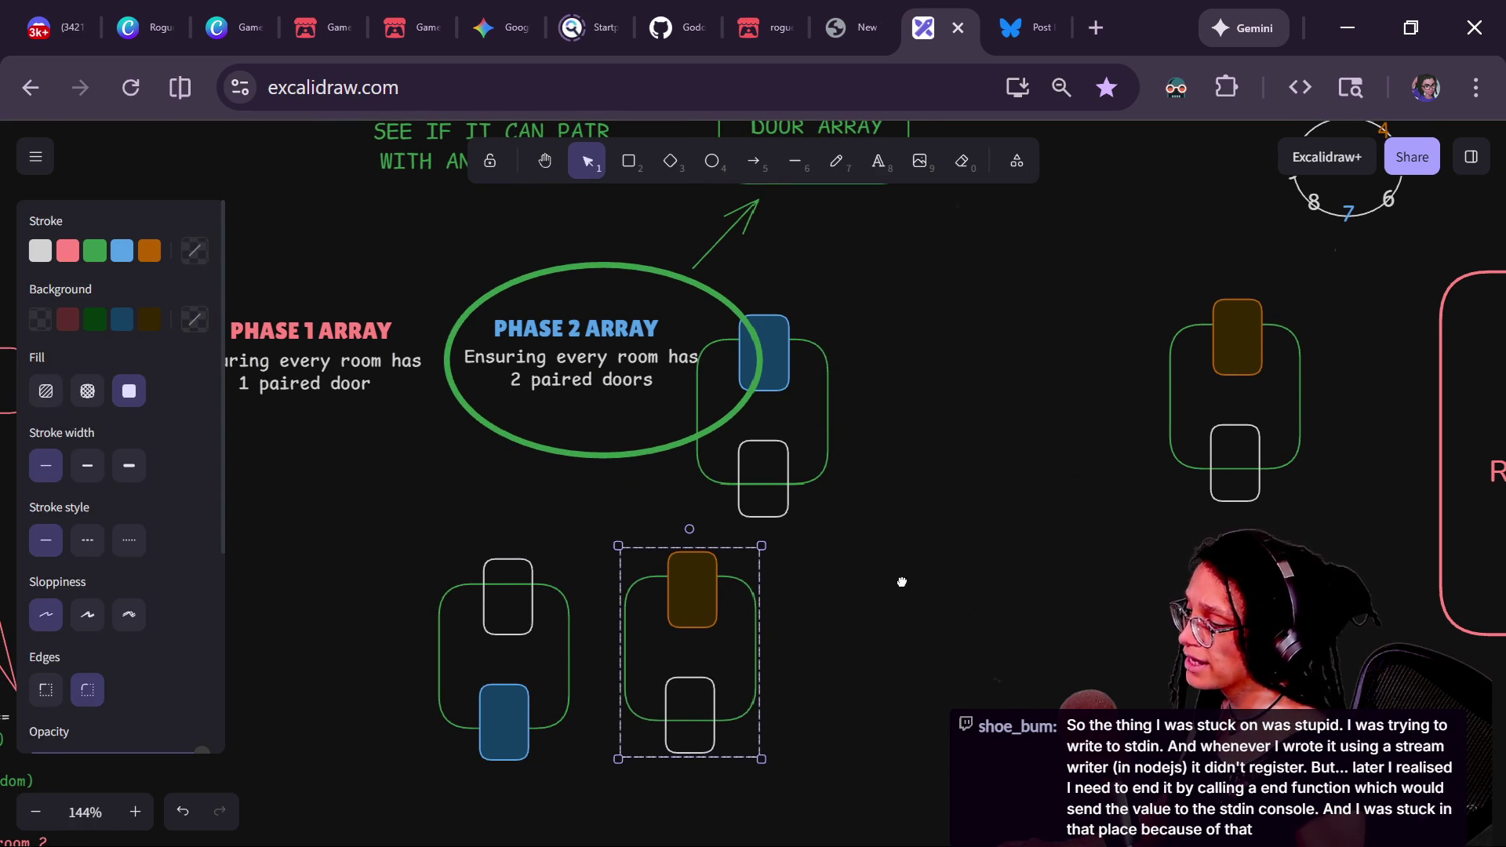
pyautogui.scroll(-1, 918, 565)
pyautogui.click(513, 553)
pyautogui.click(516, 547)
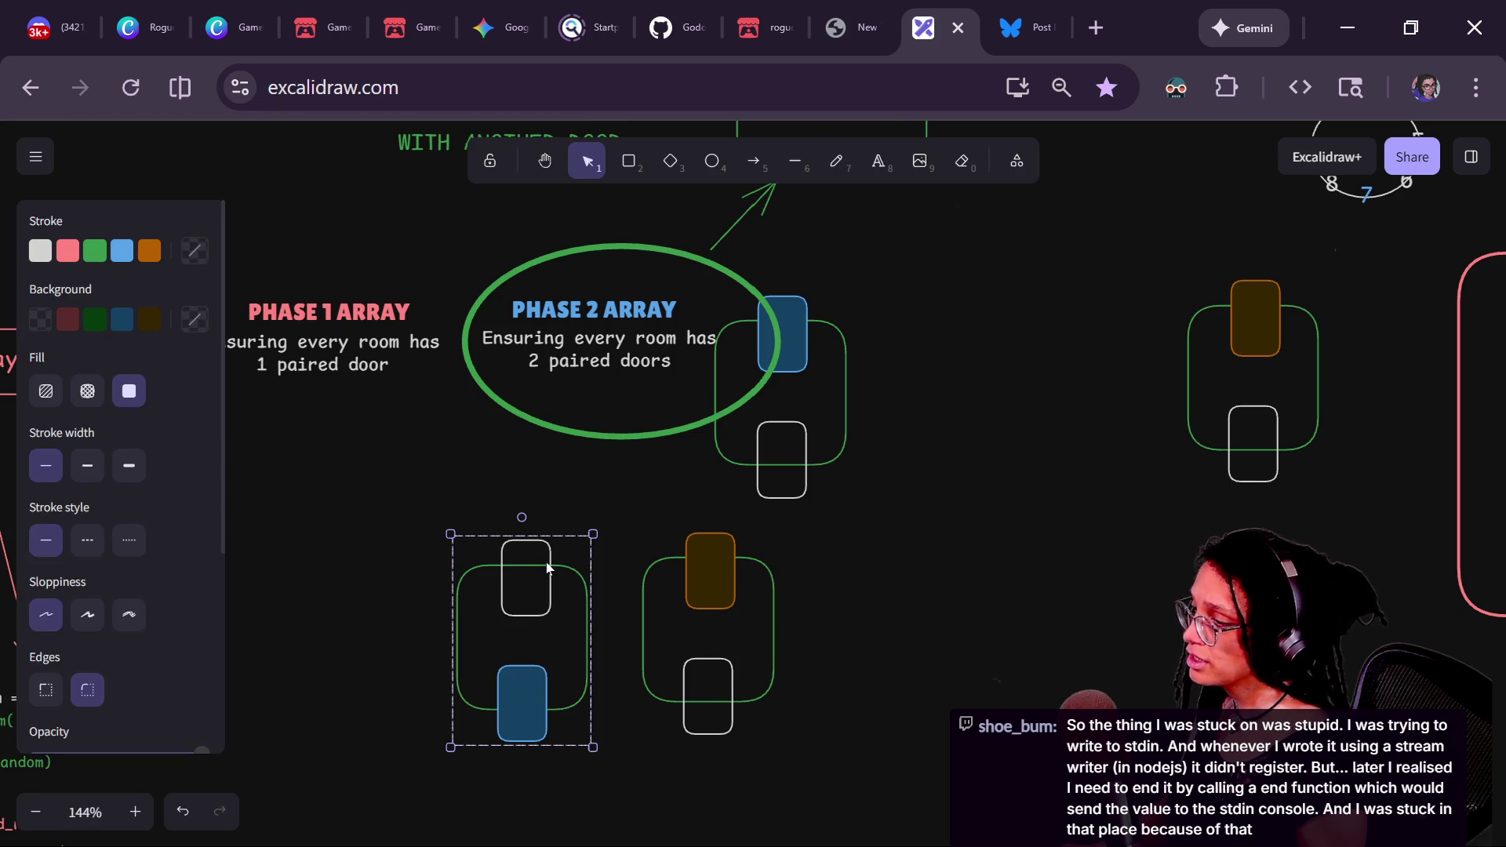
pyautogui.click(764, 592)
# - Fill two white doors dark red and group the two room pairs with Ctrl+G
pyautogui.click(524, 537)
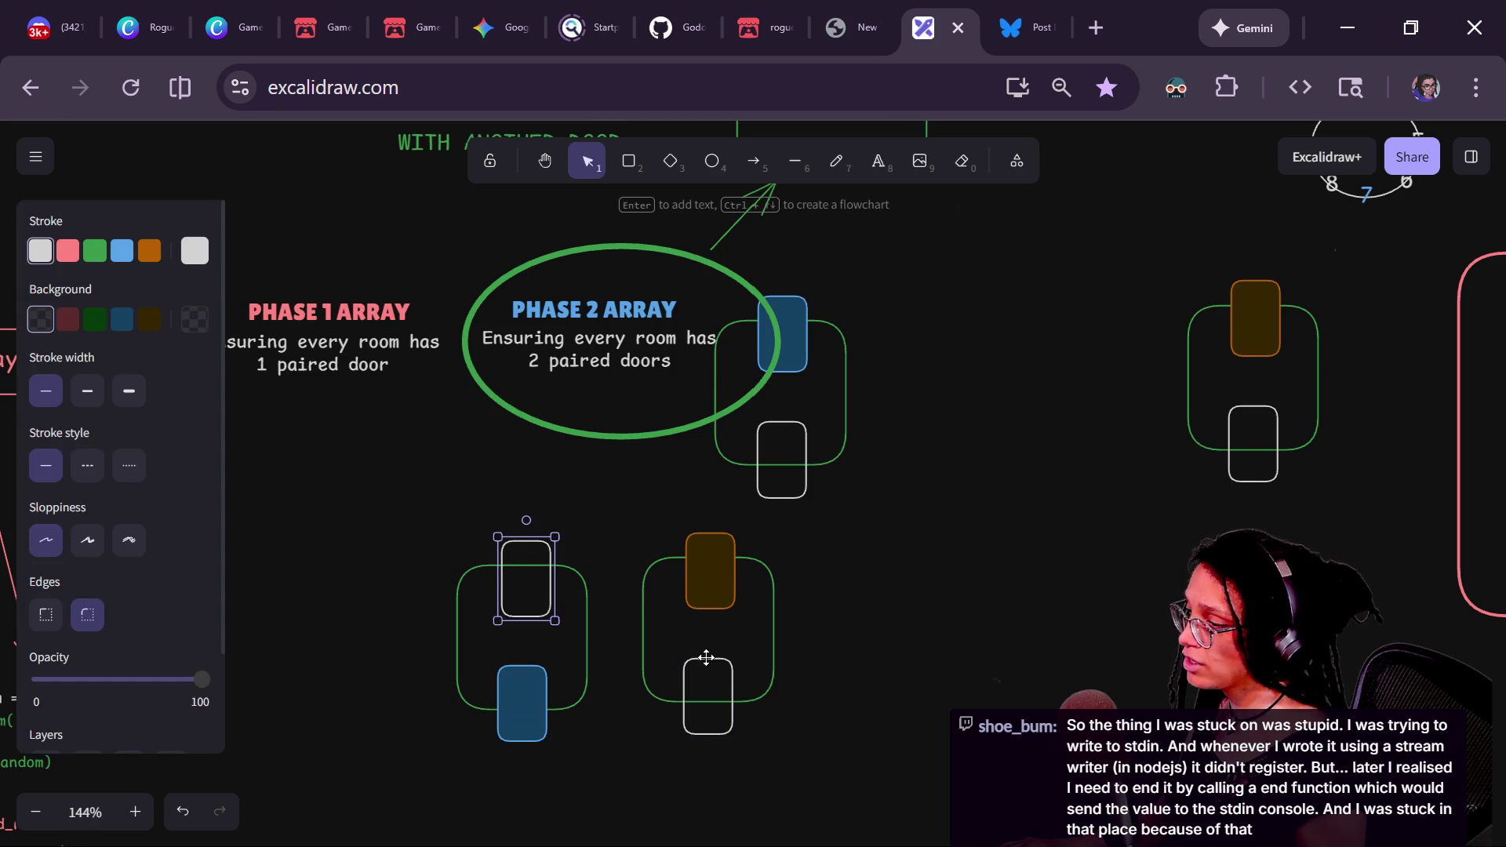
pyautogui.click(67, 320)
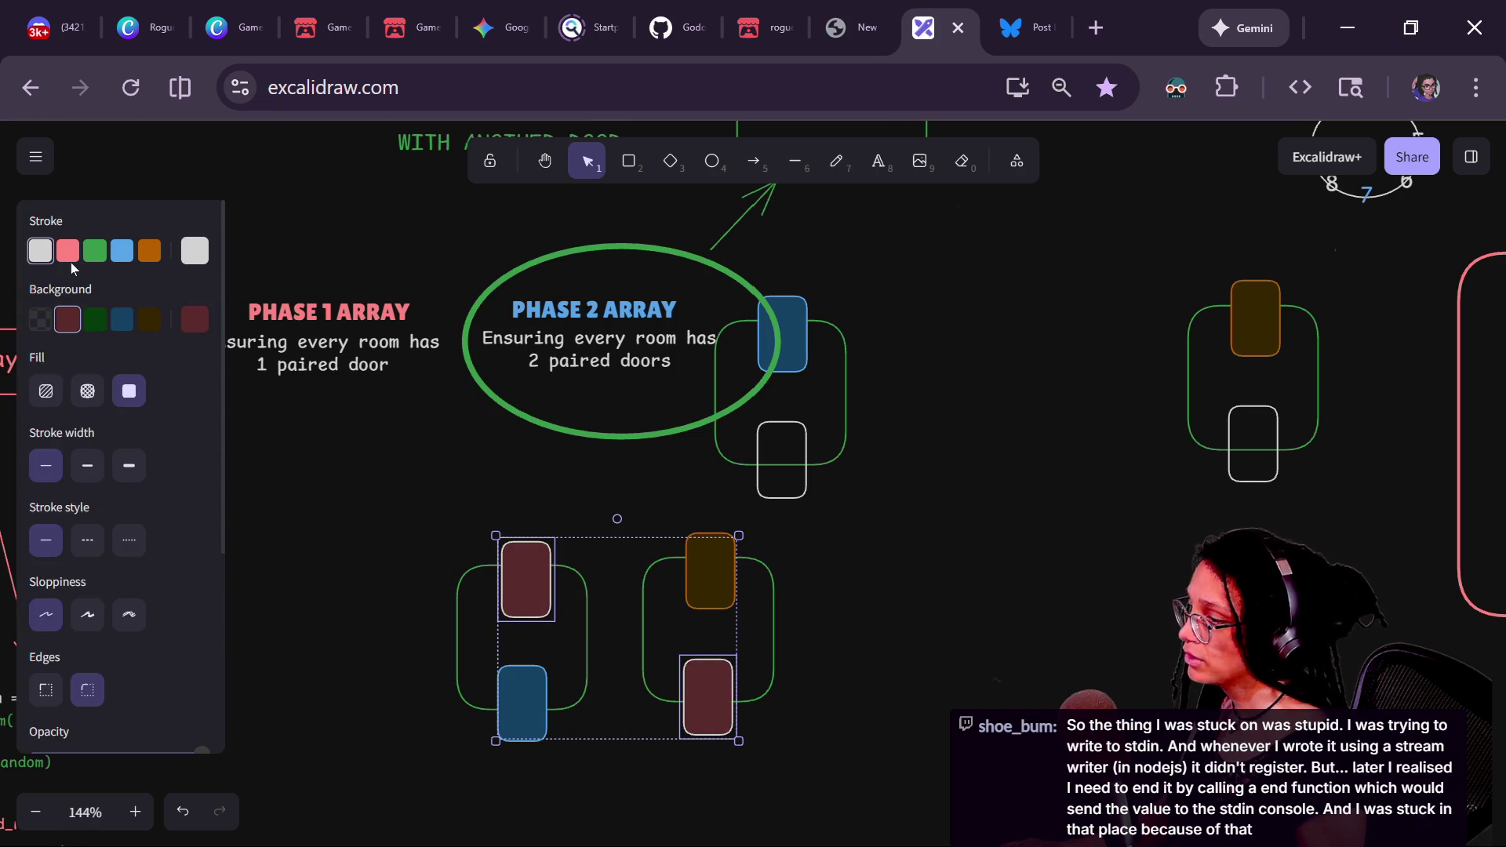
pyautogui.click(345, 520)
pyautogui.moveTo(345, 520); pyautogui.dragTo(926, 827)
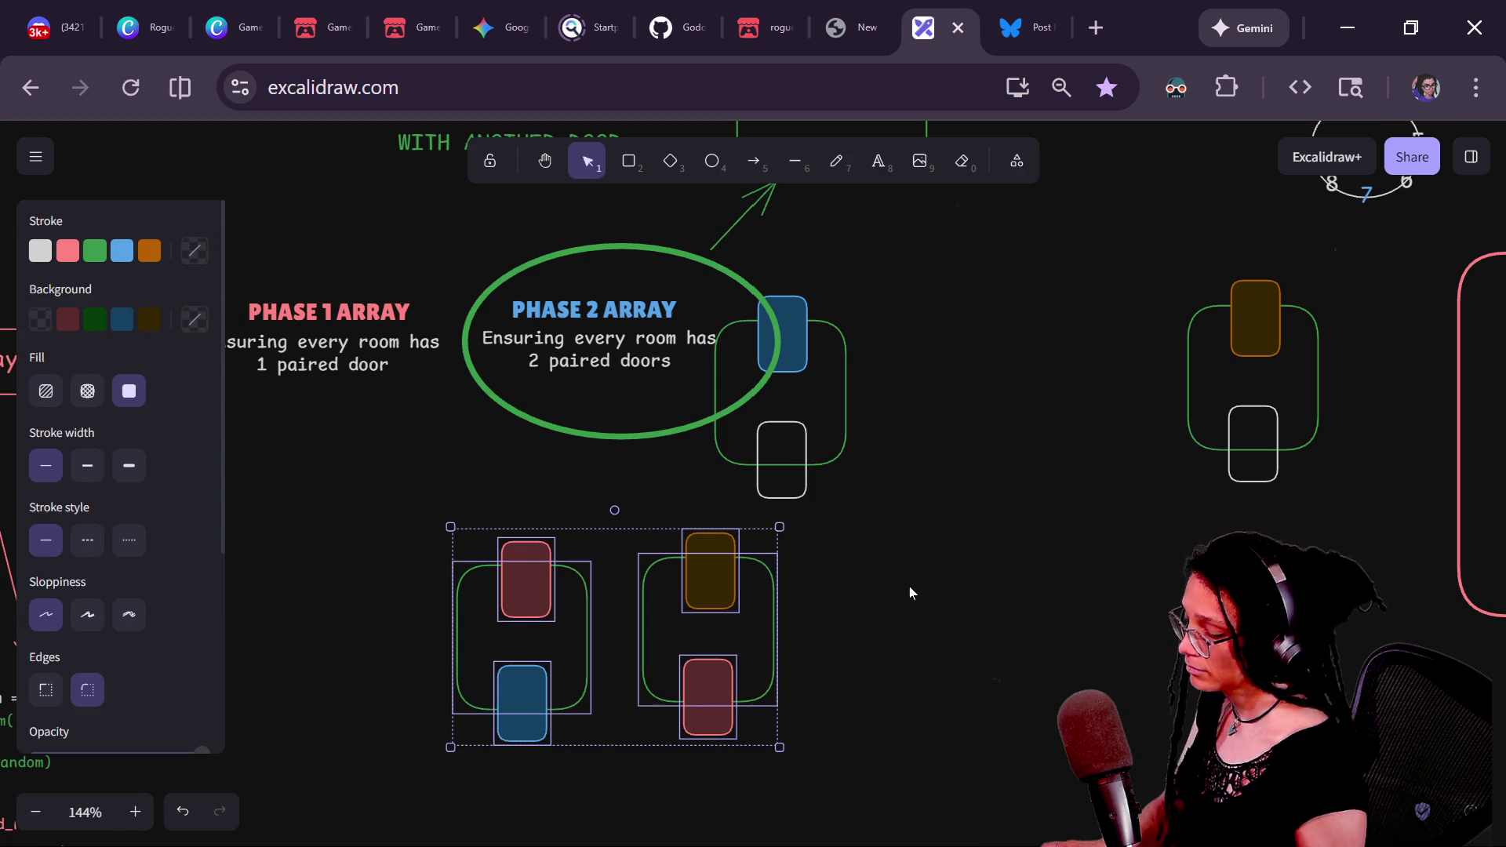
pyautogui.hotkey('ctrl', 'g')
# - Move the red-door group aside and place the blue- and brown-topped rooms below the ellipse
pyautogui.scroll(-3, 713, 563)
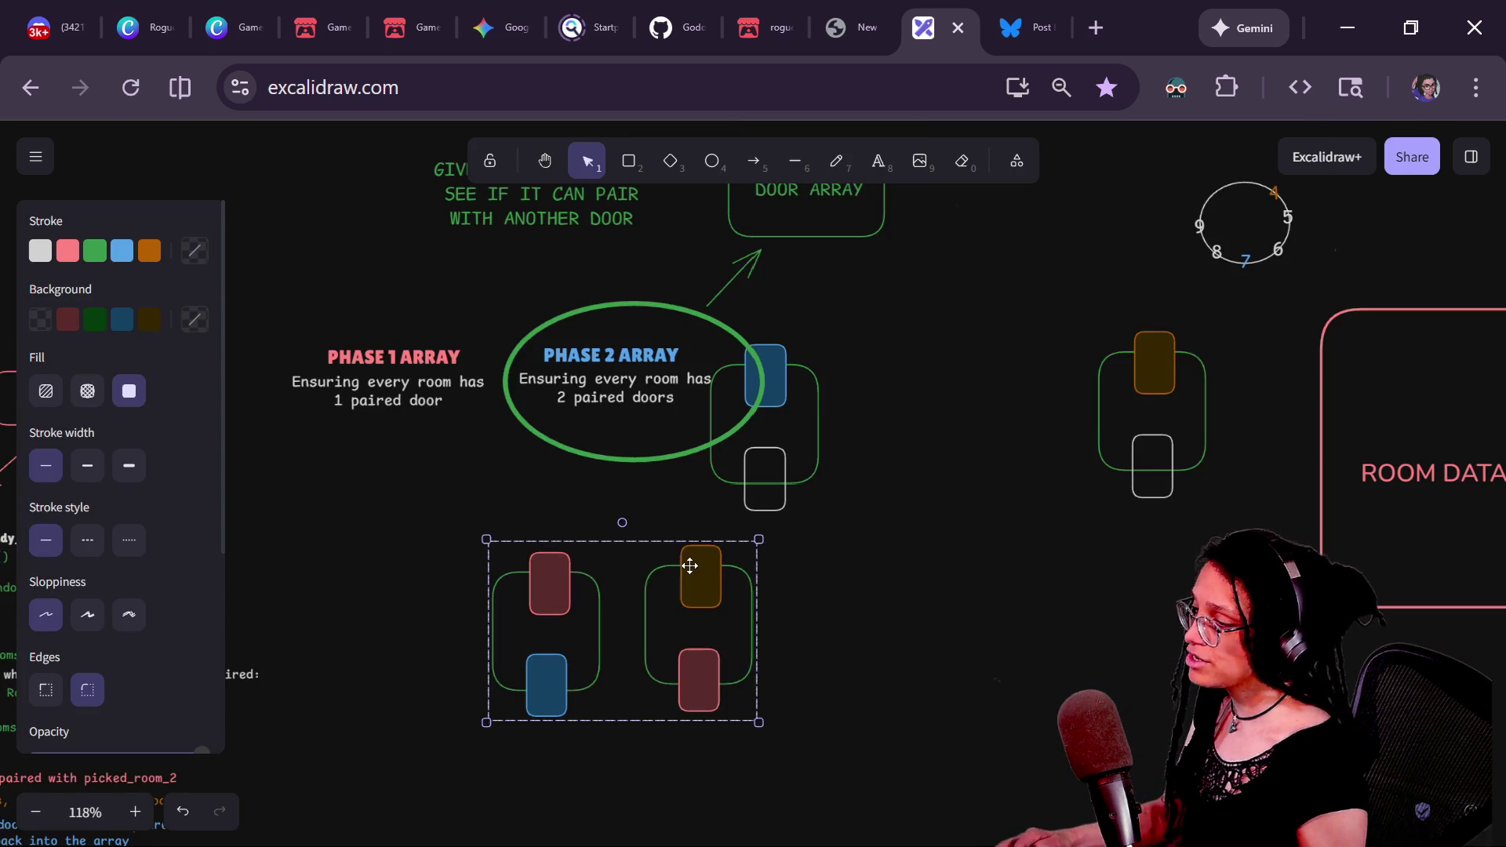
pyautogui.moveTo(678, 565); pyautogui.dragTo(1490, 844)
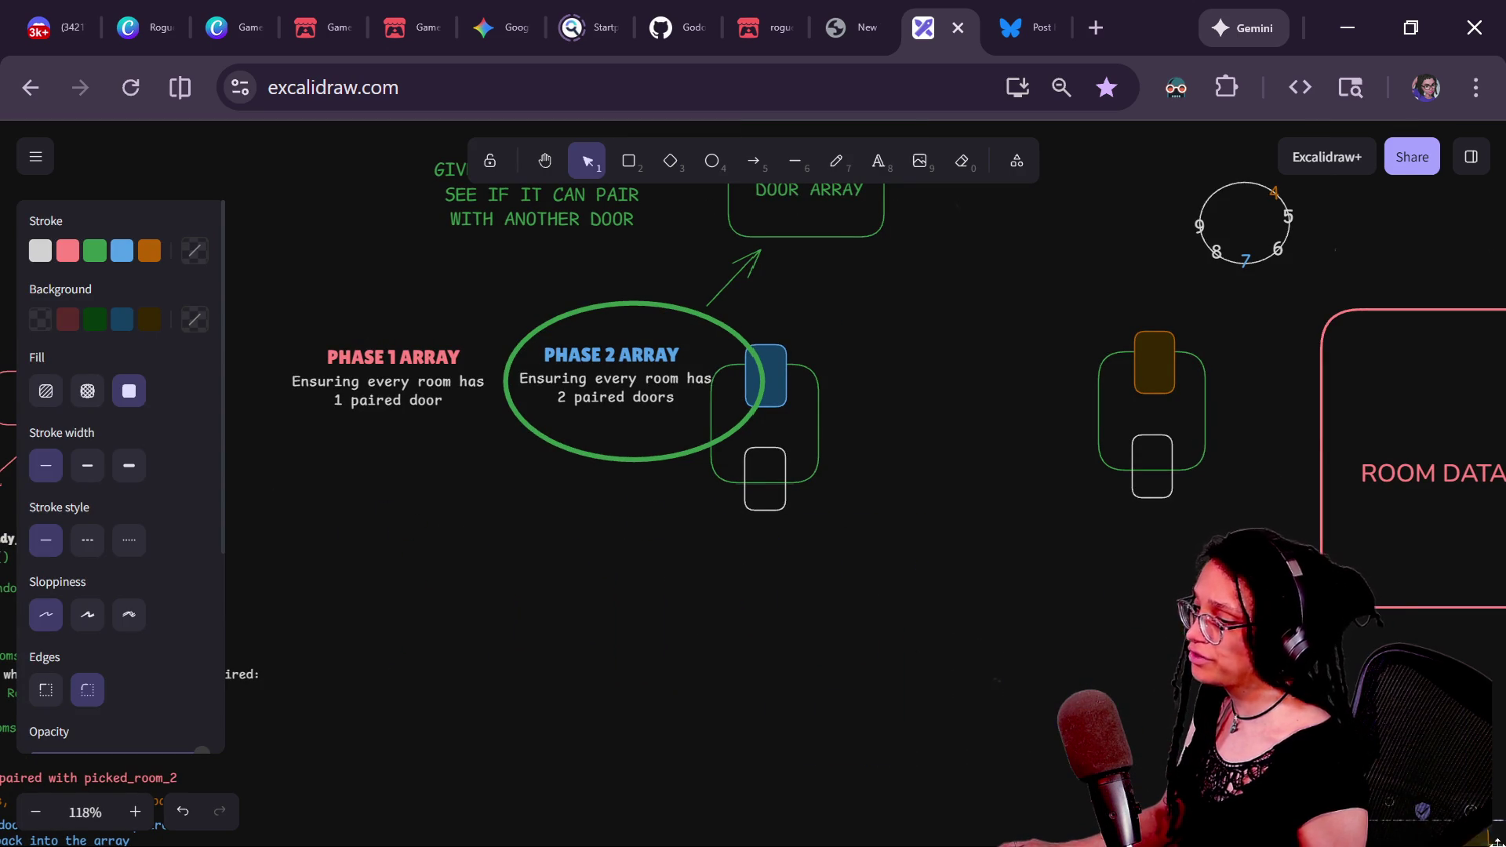
pyautogui.hscroll(-1, 1133, 562)
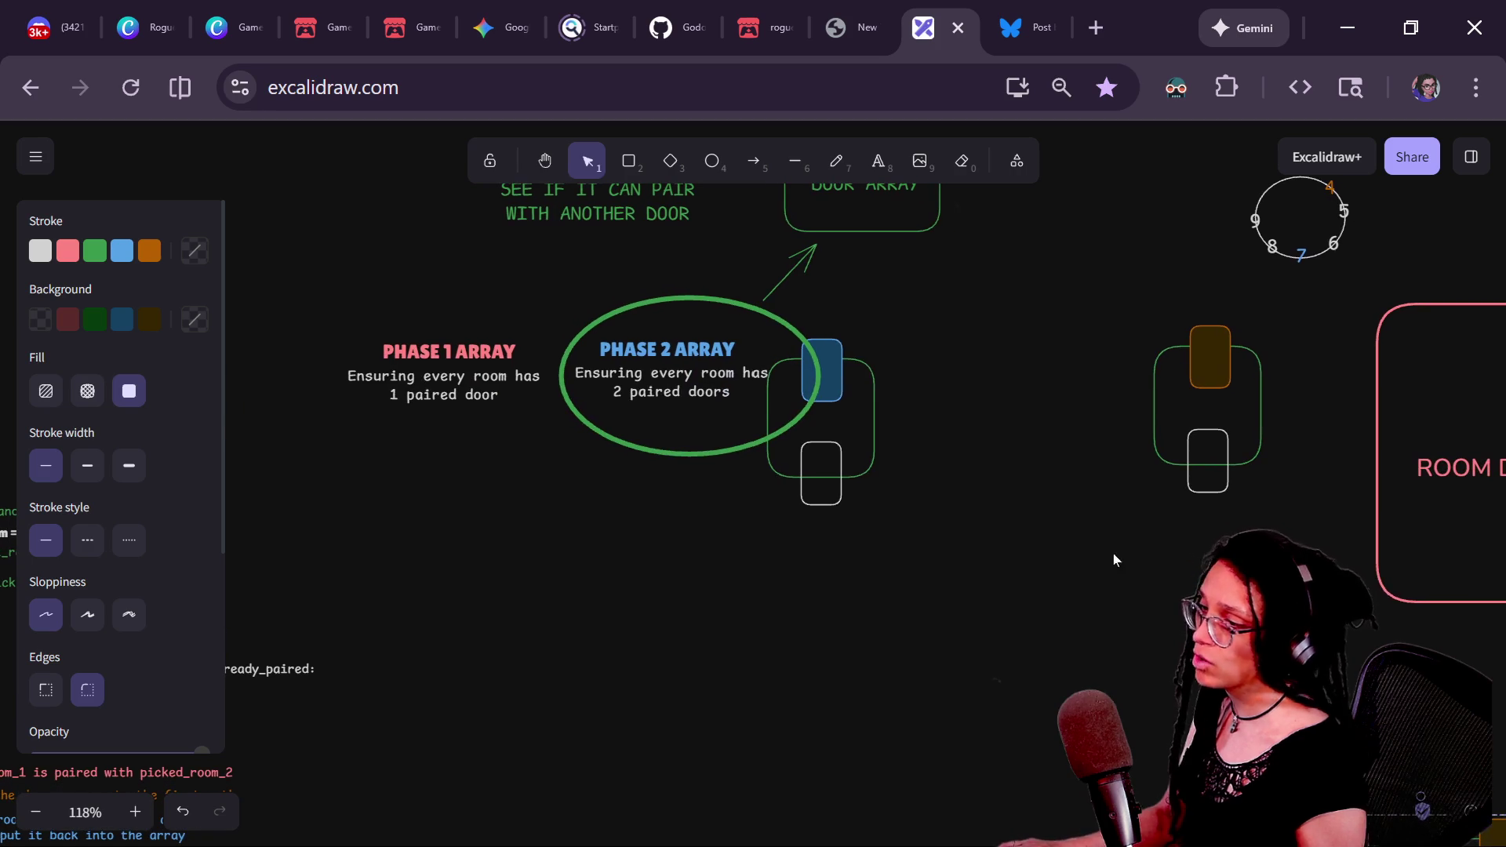
pyautogui.moveTo(859, 366)
pyautogui.mouseDown()
pyautogui.moveTo(894, 393)
pyautogui.moveTo(690, 481)
pyautogui.moveTo(859, 357)
pyautogui.moveTo(473, 562)
pyautogui.moveTo(532, 554)
pyautogui.mouseUp()
pyautogui.moveTo(1209, 379); pyautogui.dragTo(639, 571)
pyautogui.keyDown('shift'); pyautogui.click(503, 580); pyautogui.keyUp('shift')
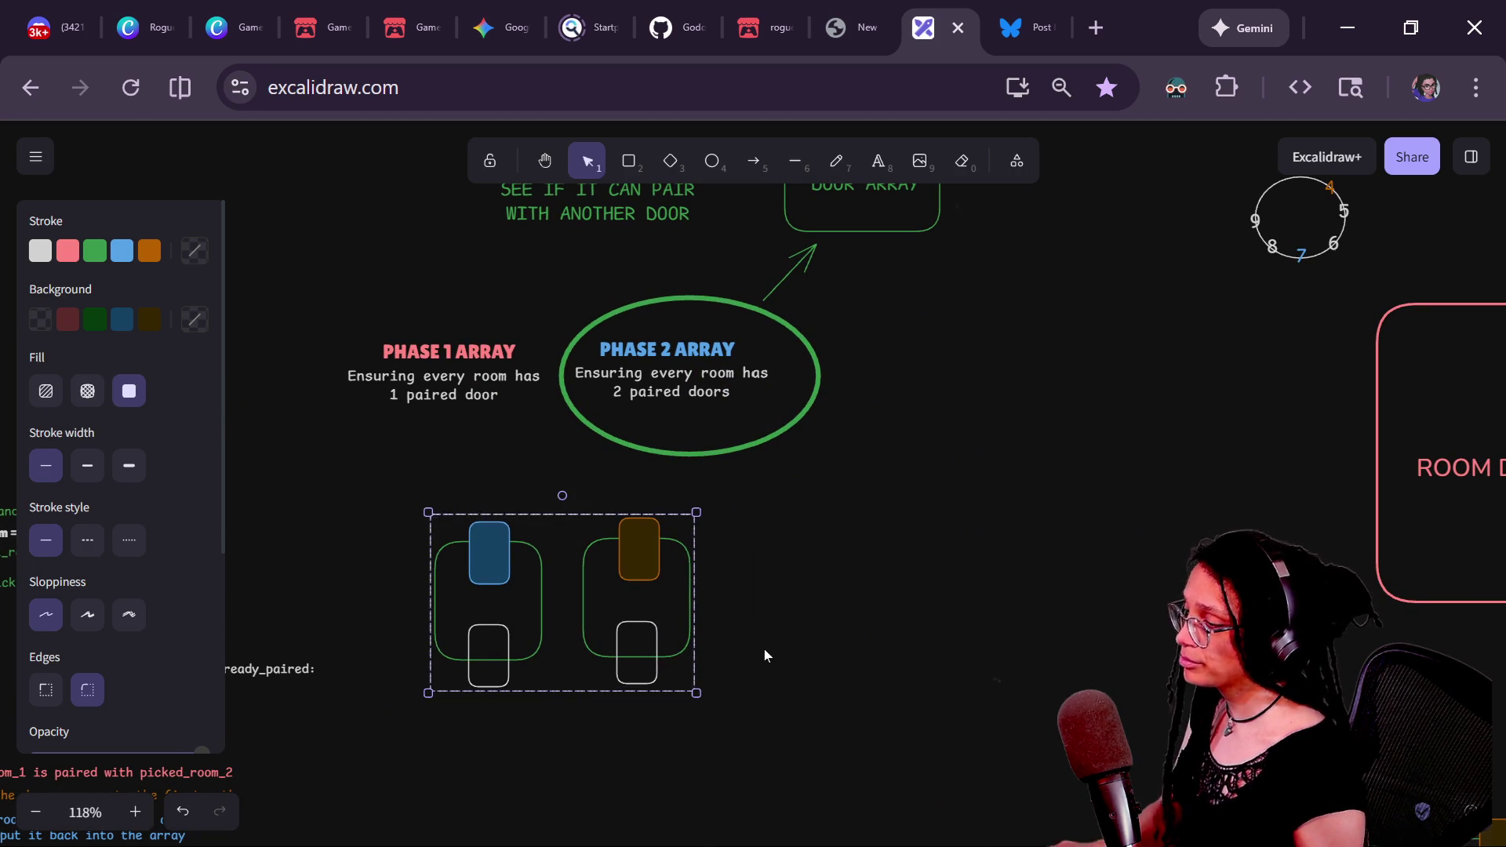
pyautogui.click(764, 654)
pyautogui.click(621, 627)
pyautogui.keyDown('shift'); pyautogui.click(538, 631); pyautogui.keyUp('shift')
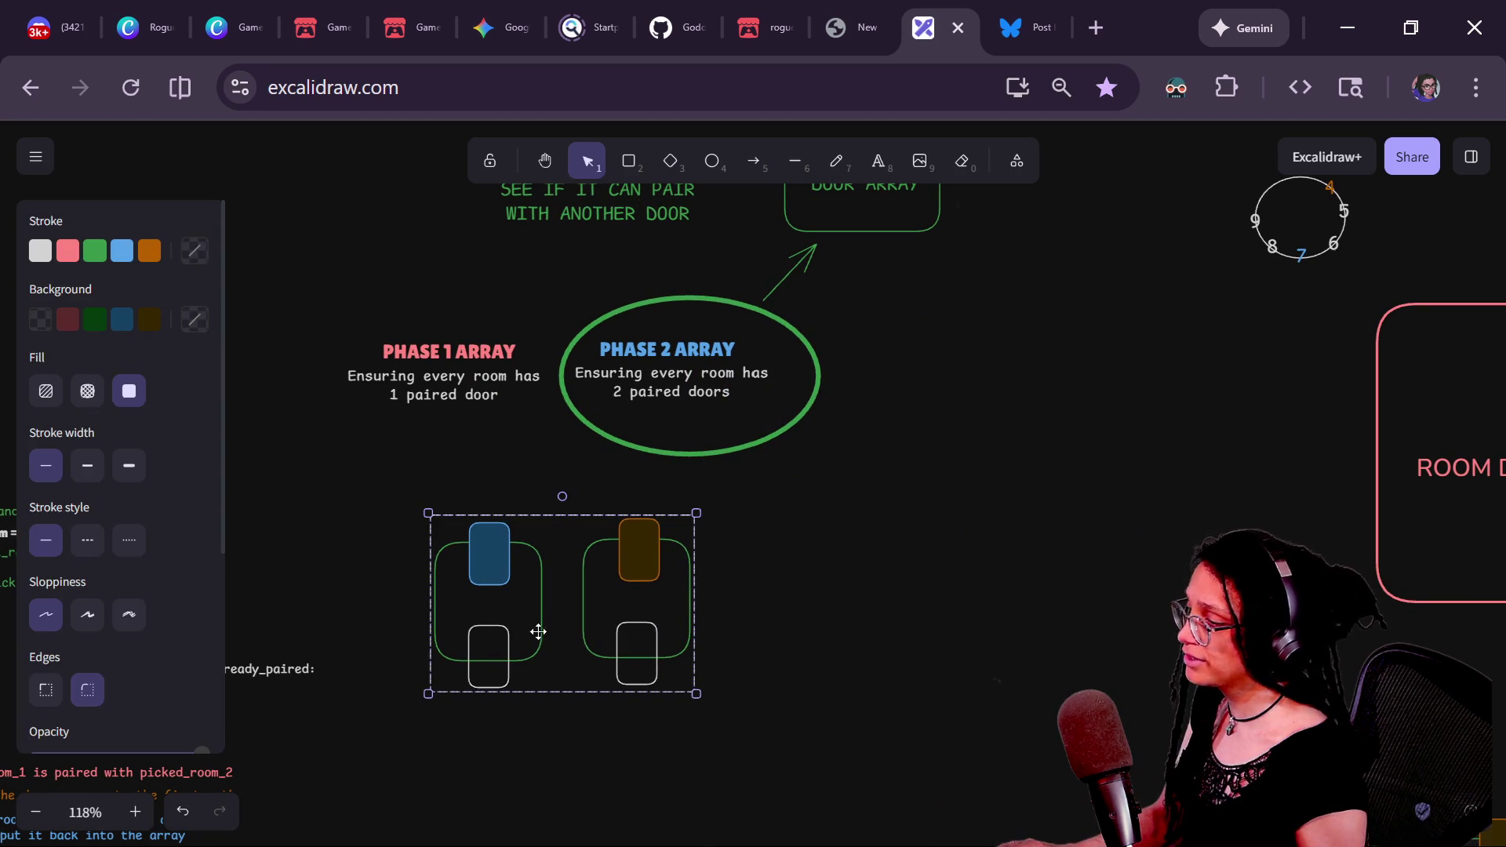
# - Give the lower doors of both rooms a green outline and green fill
pyautogui.click(490, 637)
pyautogui.click(495, 628)
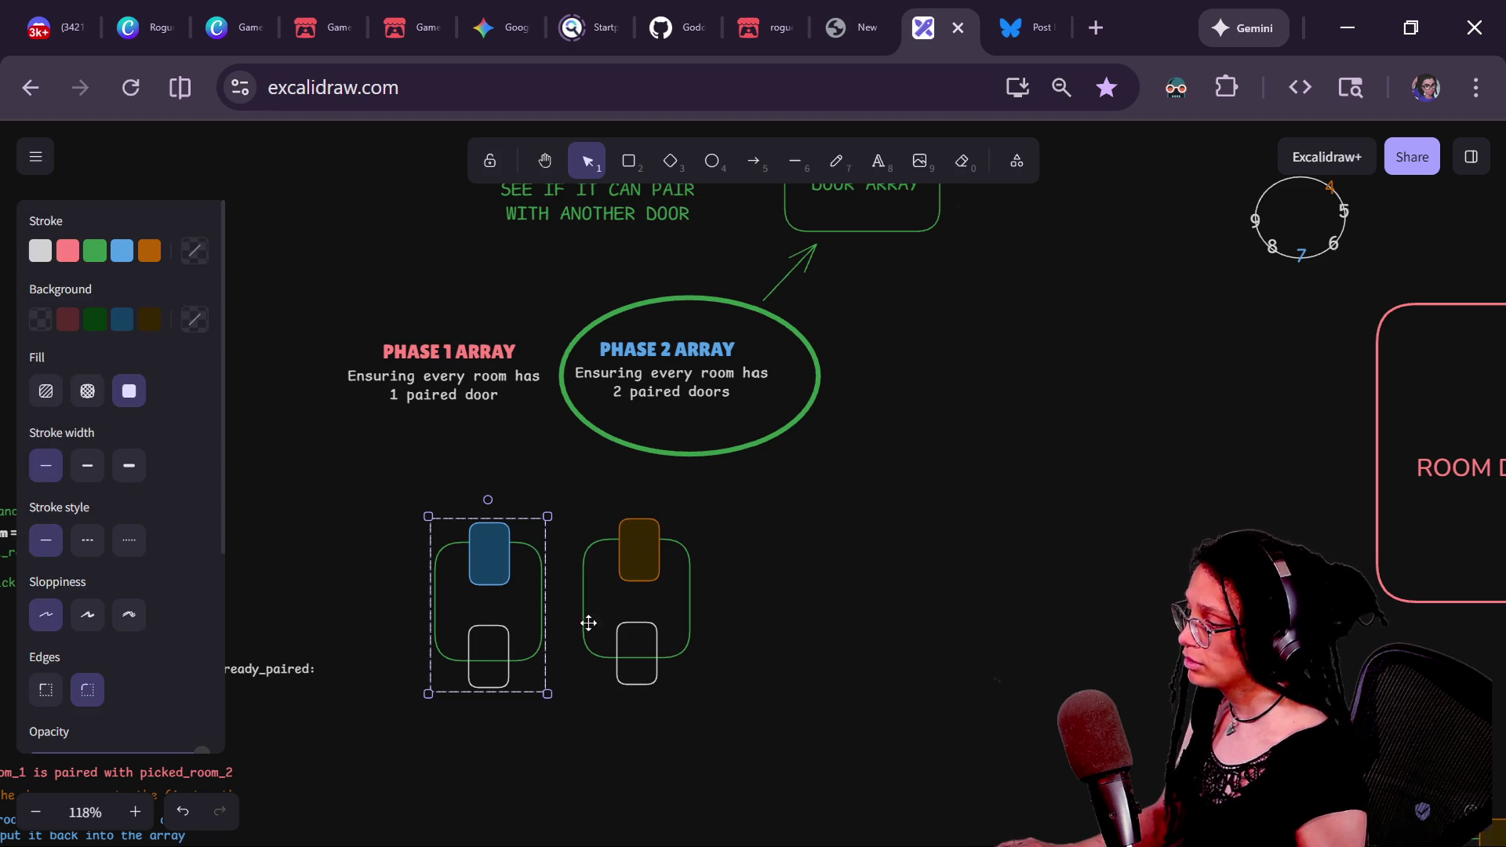
pyautogui.keyDown('shift'); pyautogui.click(632, 632); pyautogui.keyUp('shift')
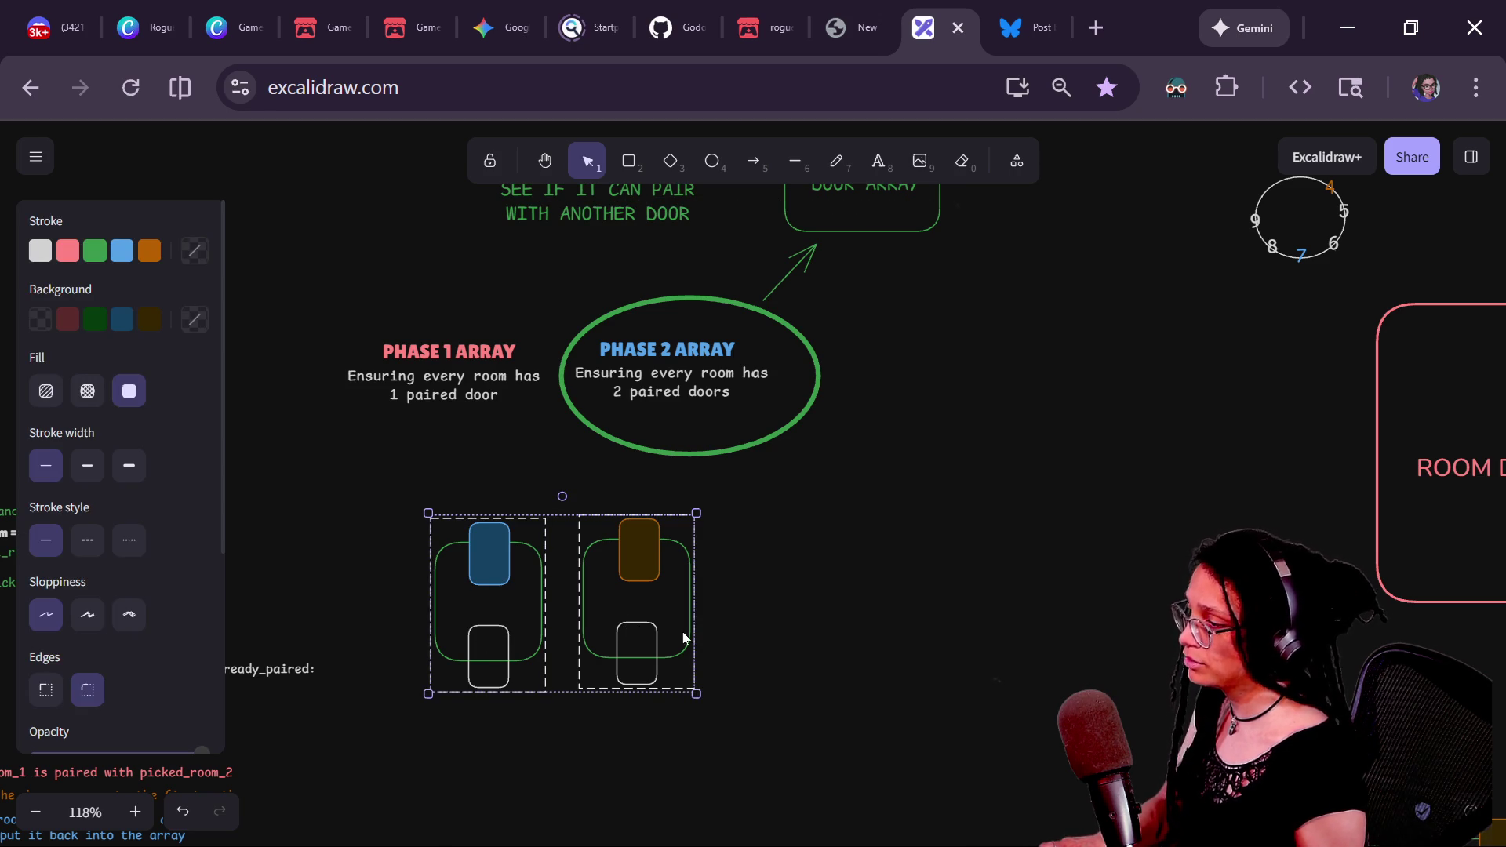
pyautogui.click(706, 633)
pyautogui.doubleClick(639, 628)
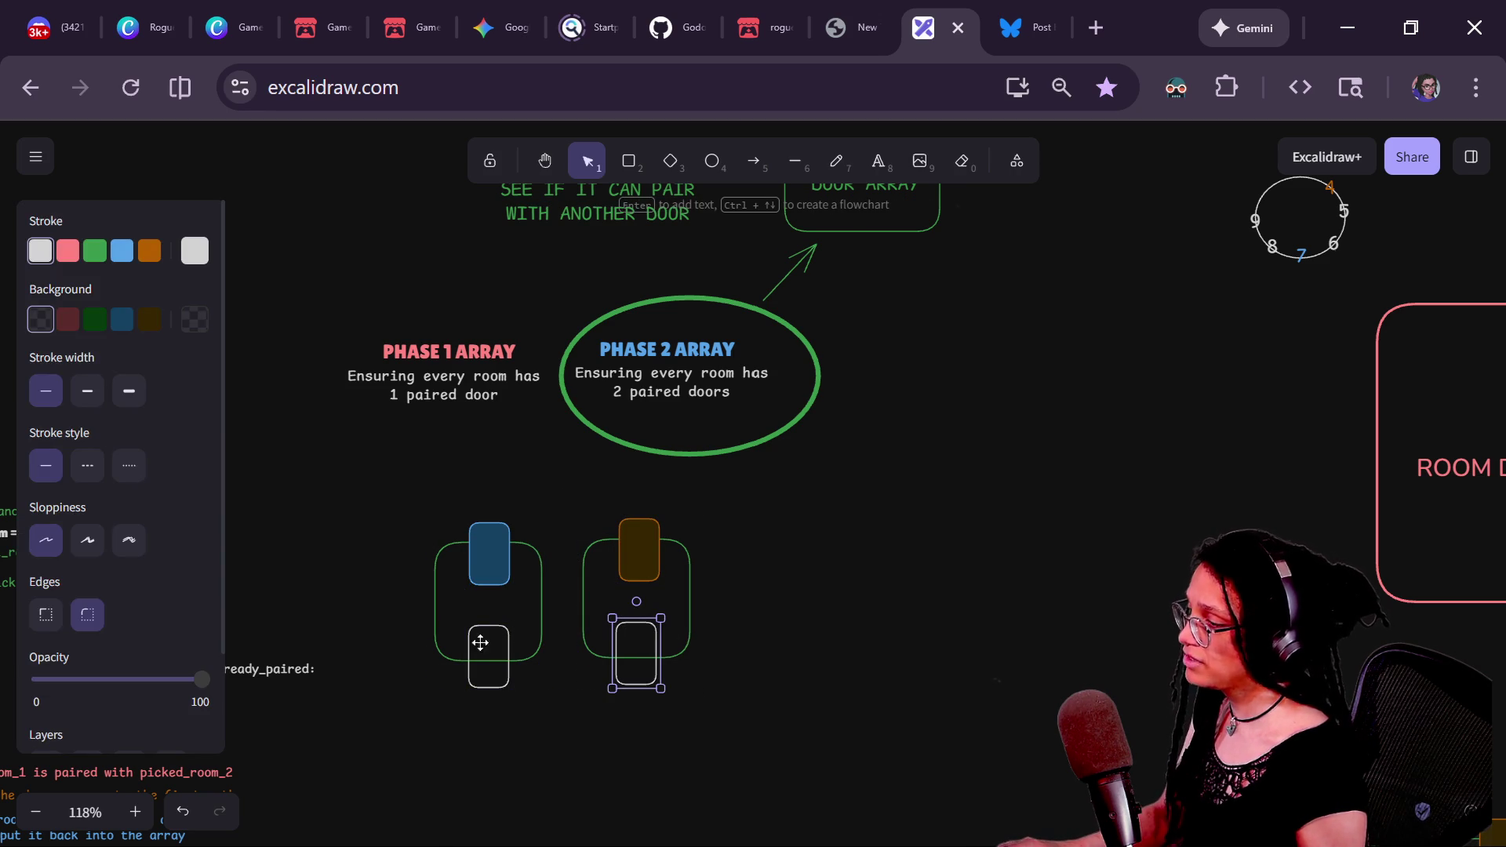
pyautogui.keyDown('shift'); pyautogui.click(501, 629); pyautogui.keyUp('shift')
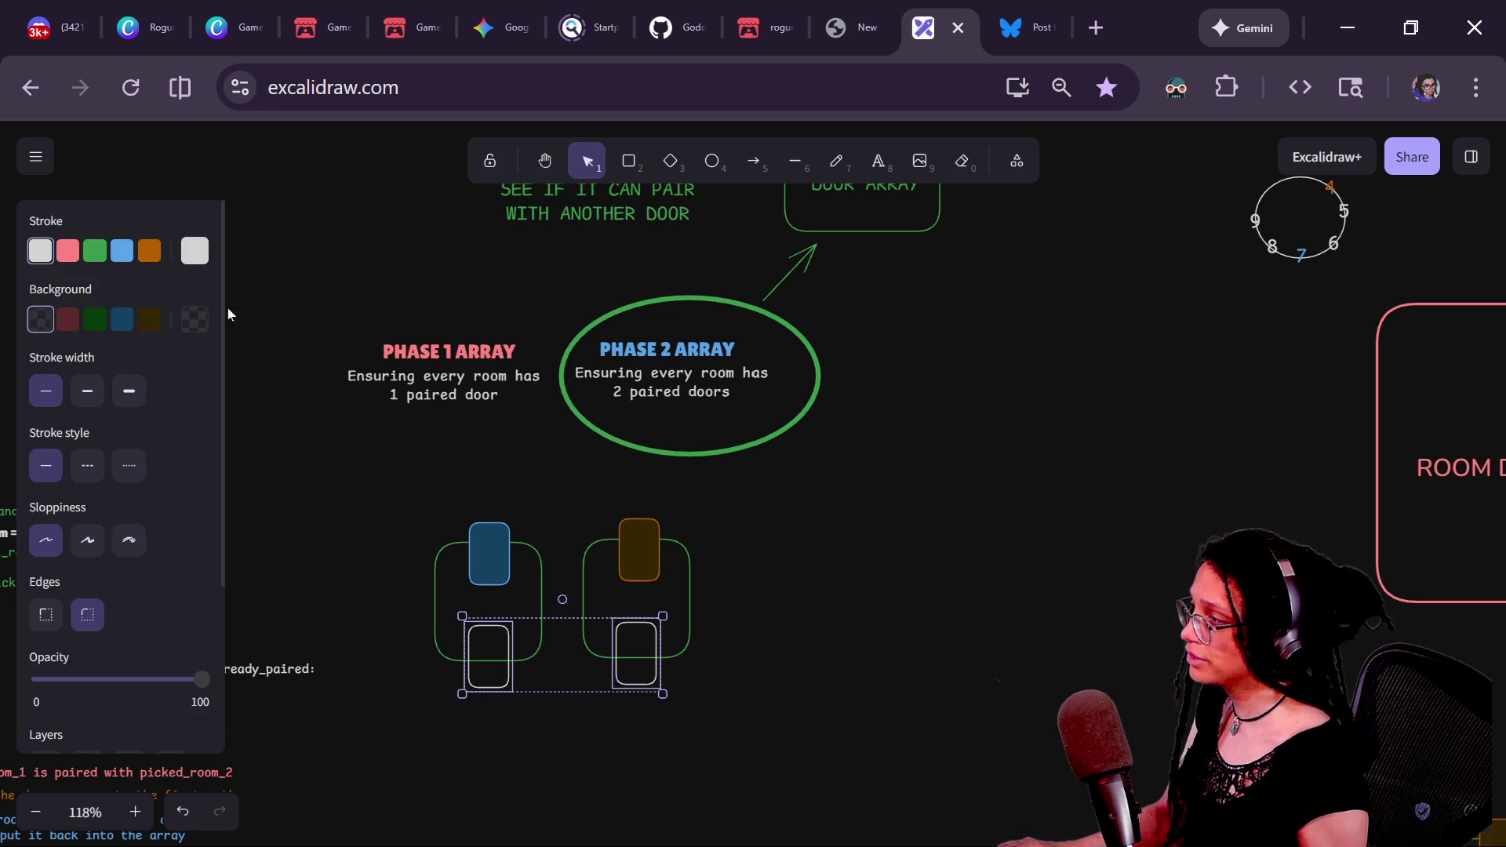
pyautogui.click(95, 251)
pyautogui.click(95, 319)
pyautogui.click(924, 559)
# - Paste a copy of the room pairs and align it in line with the existing rooms
pyautogui.moveTo(924, 559)
pyautogui.mouseDown()
pyautogui.moveTo(793, 292)
pyautogui.moveTo(794, 306)
pyautogui.mouseUp()
pyautogui.hotkey('ctrl', 'v')
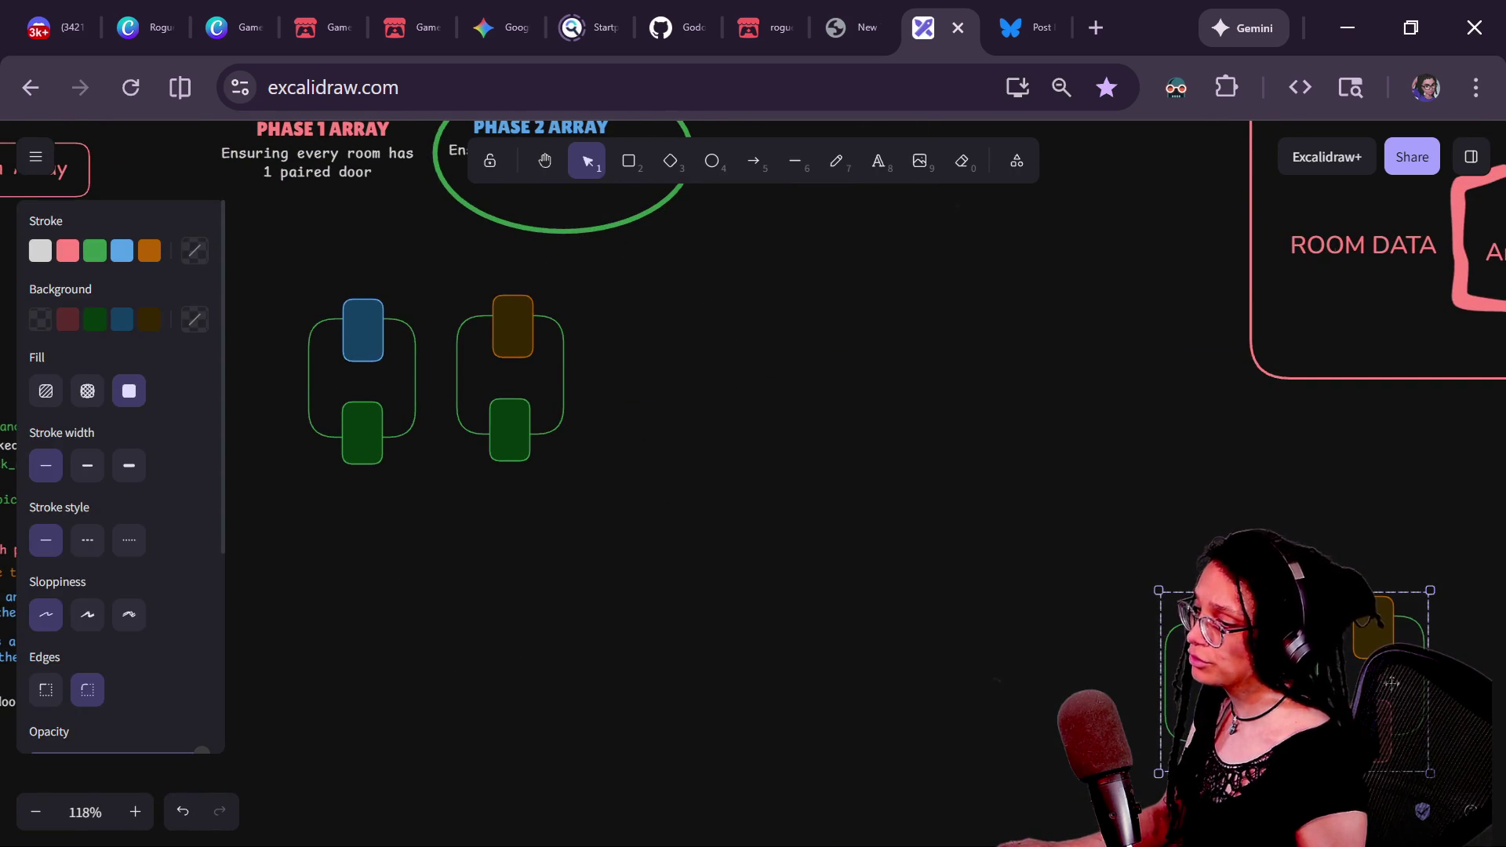
pyautogui.moveTo(817, 370); pyautogui.dragTo(811, 364)
pyautogui.scroll(1, 732, 622)
pyautogui.hscroll(-1, 733, 622)
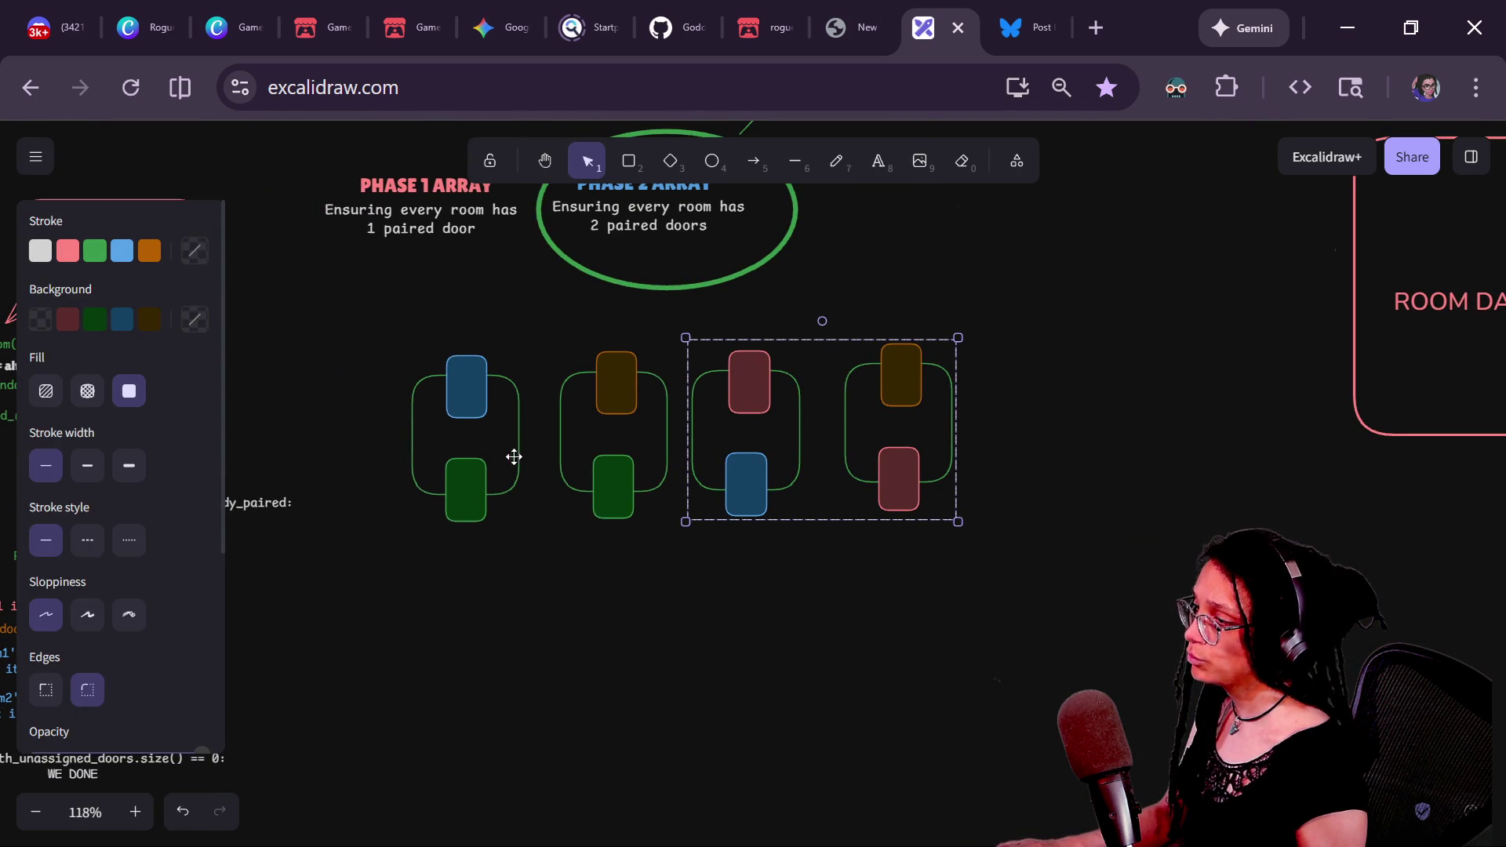
pyautogui.keyDown('shift'); pyautogui.click(620, 412); pyautogui.keyUp('shift')
pyautogui.moveTo(842, 403); pyautogui.dragTo(839, 402)
pyautogui.click(1003, 378)
# - Multi-select all eight coloured doors across the four rooms and make their outlines white
pyautogui.click(920, 374)
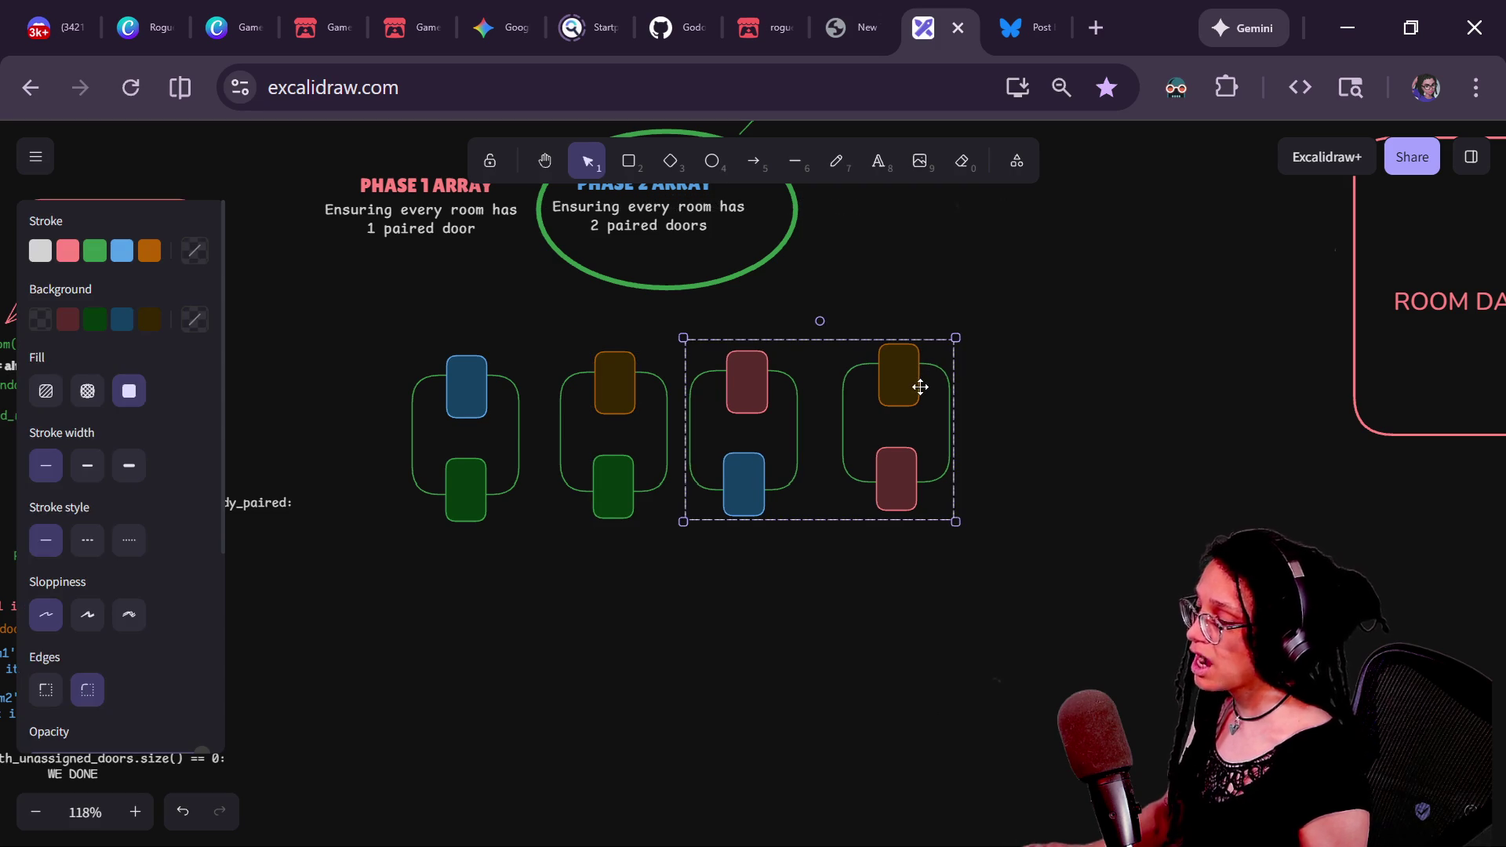
pyautogui.click(1001, 380)
pyautogui.click(746, 369)
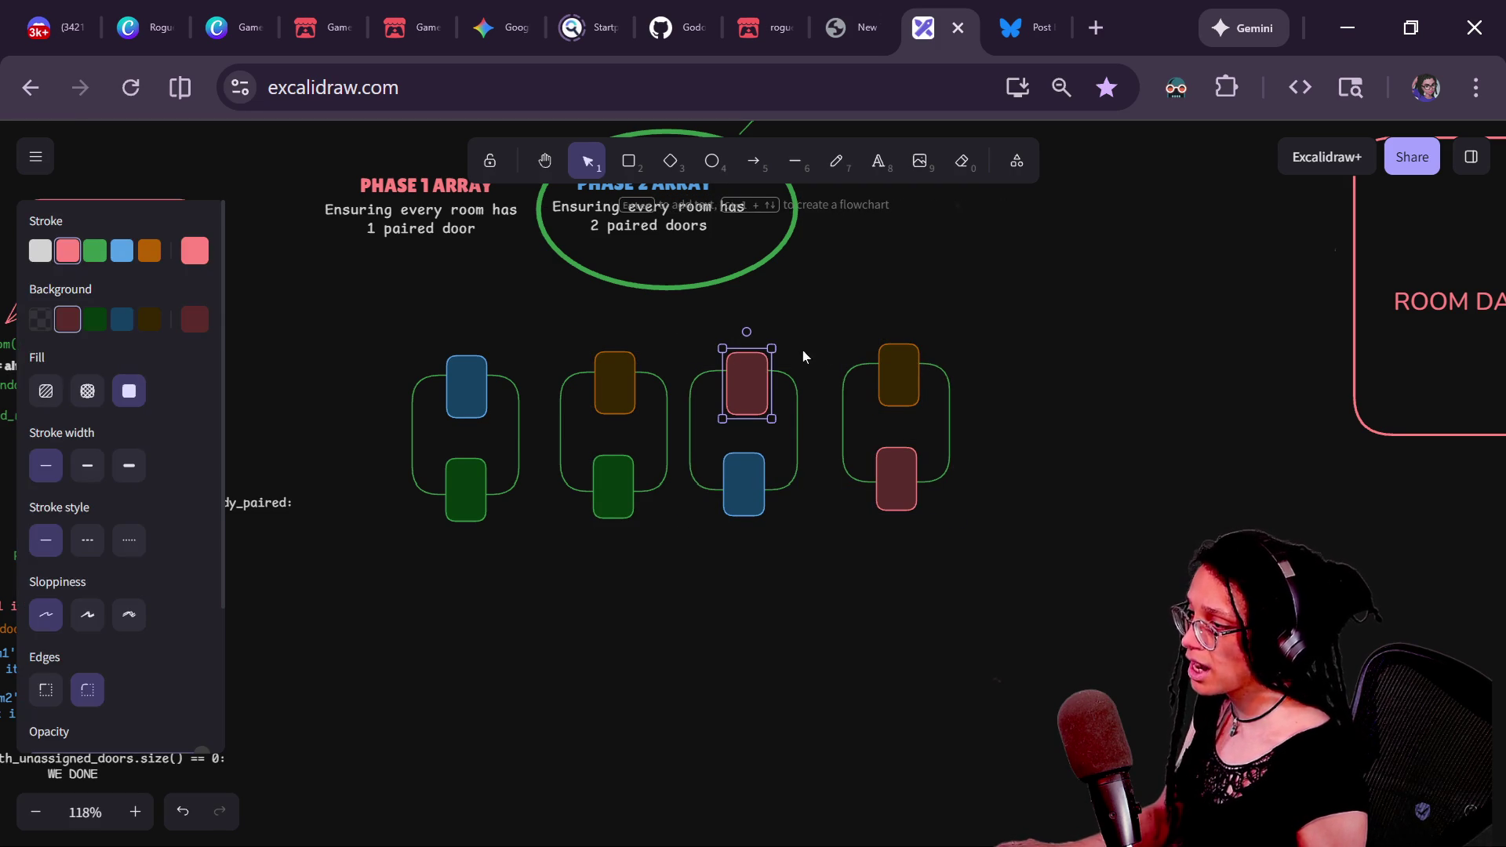
pyautogui.keyDown('shift'); pyautogui.click(888, 358); pyautogui.keyUp('shift')
pyautogui.keyDown('shift'); pyautogui.click(885, 476); pyautogui.keyUp('shift')
pyautogui.keyDown('shift'); pyautogui.click(732, 483); pyautogui.keyUp('shift')
pyautogui.keyDown('shift'); pyautogui.click(617, 494); pyautogui.keyUp('shift')
pyautogui.keyDown('shift'); pyautogui.click(609, 405); pyautogui.keyUp('shift')
pyautogui.keyDown('shift'); pyautogui.click(471, 387); pyautogui.keyUp('shift')
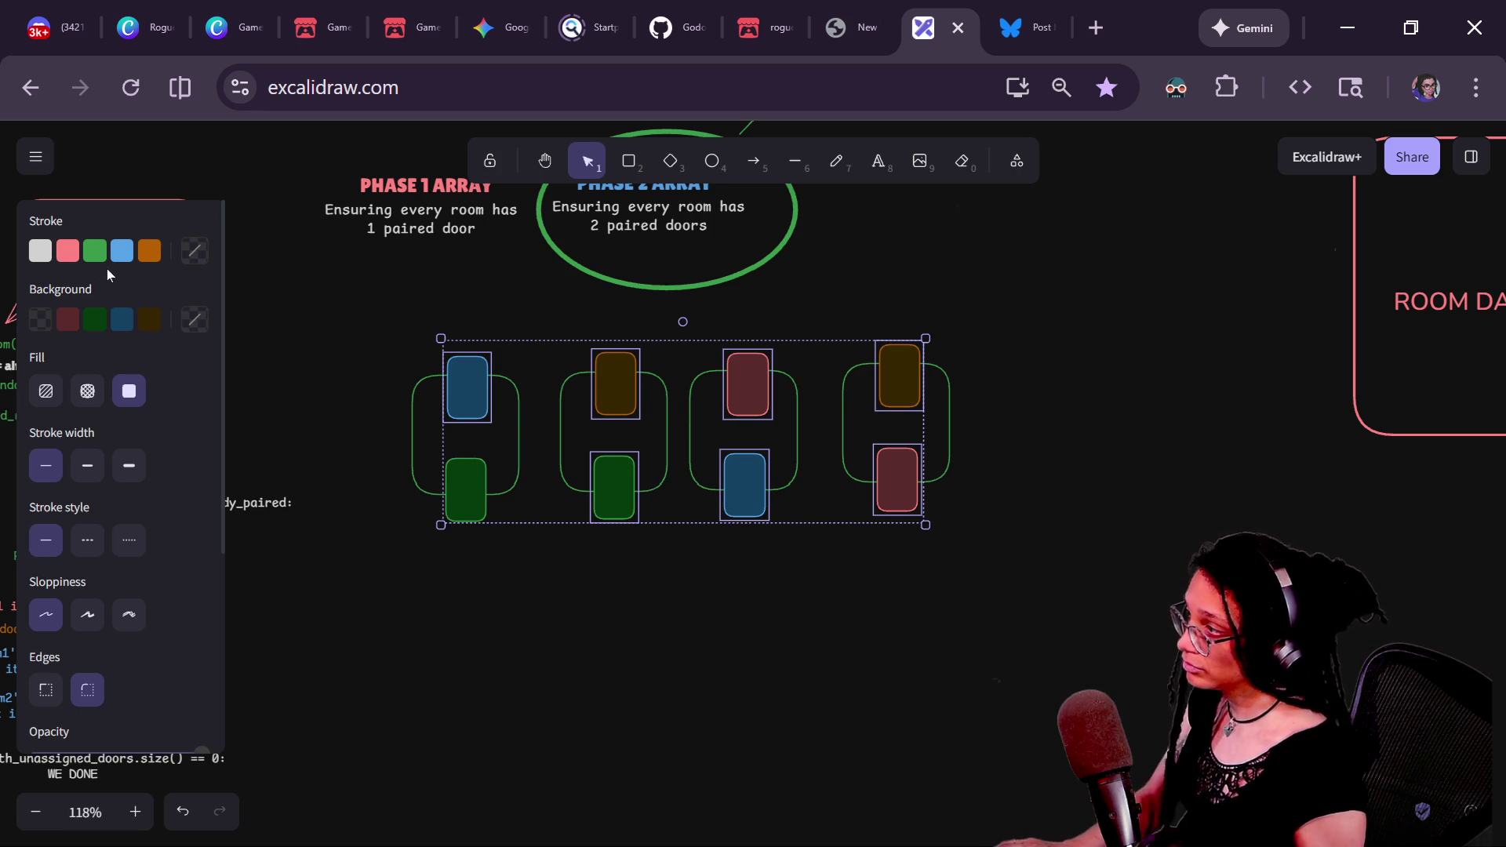
pyautogui.click(45, 252)
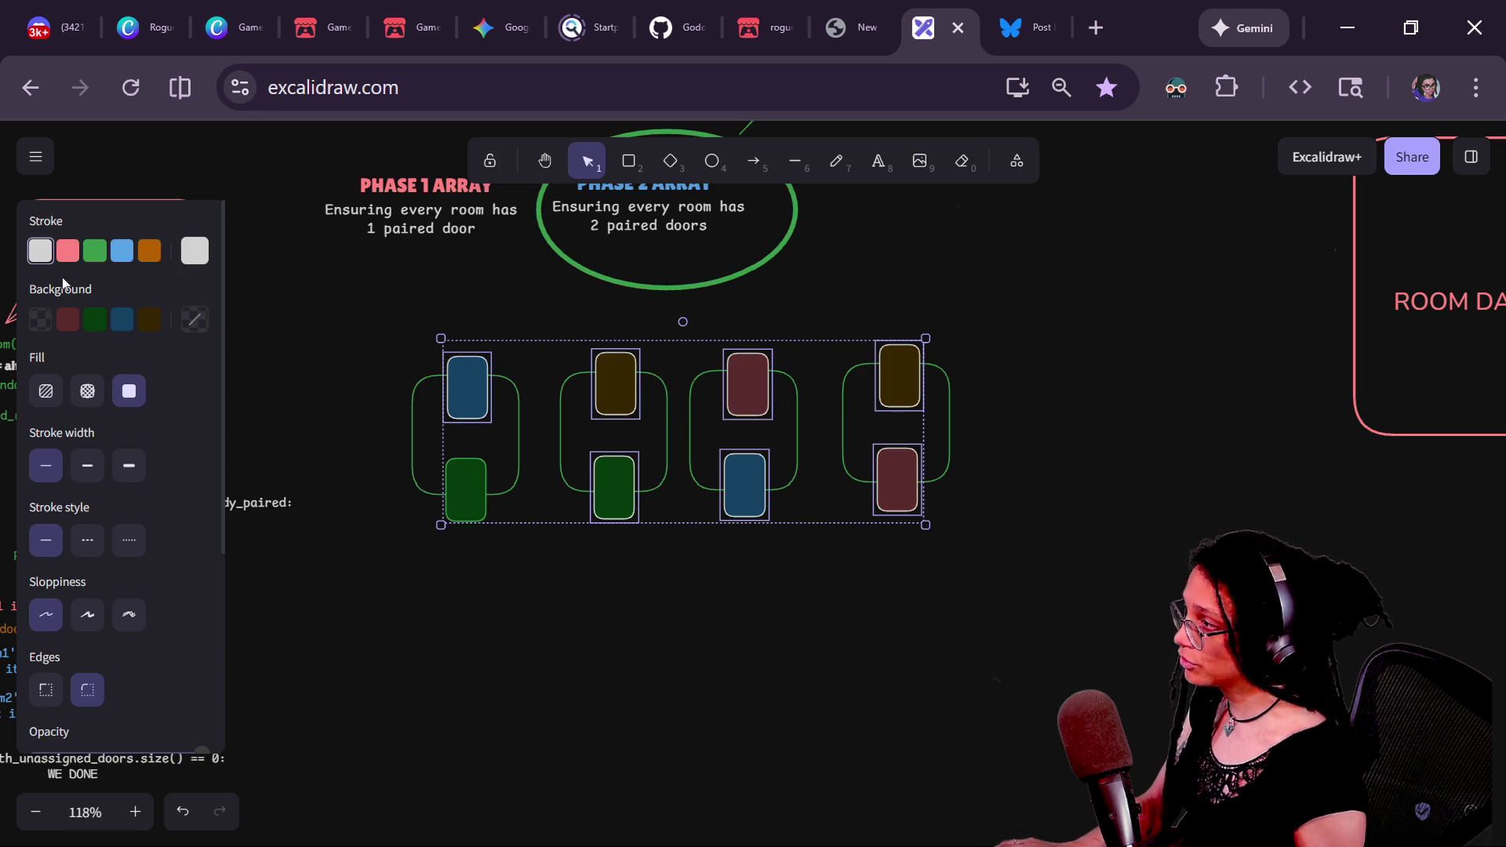
# - Remove the fill from every door, including the last green one, leaving white outlines
pyautogui.click(35, 326)
pyautogui.click(467, 484)
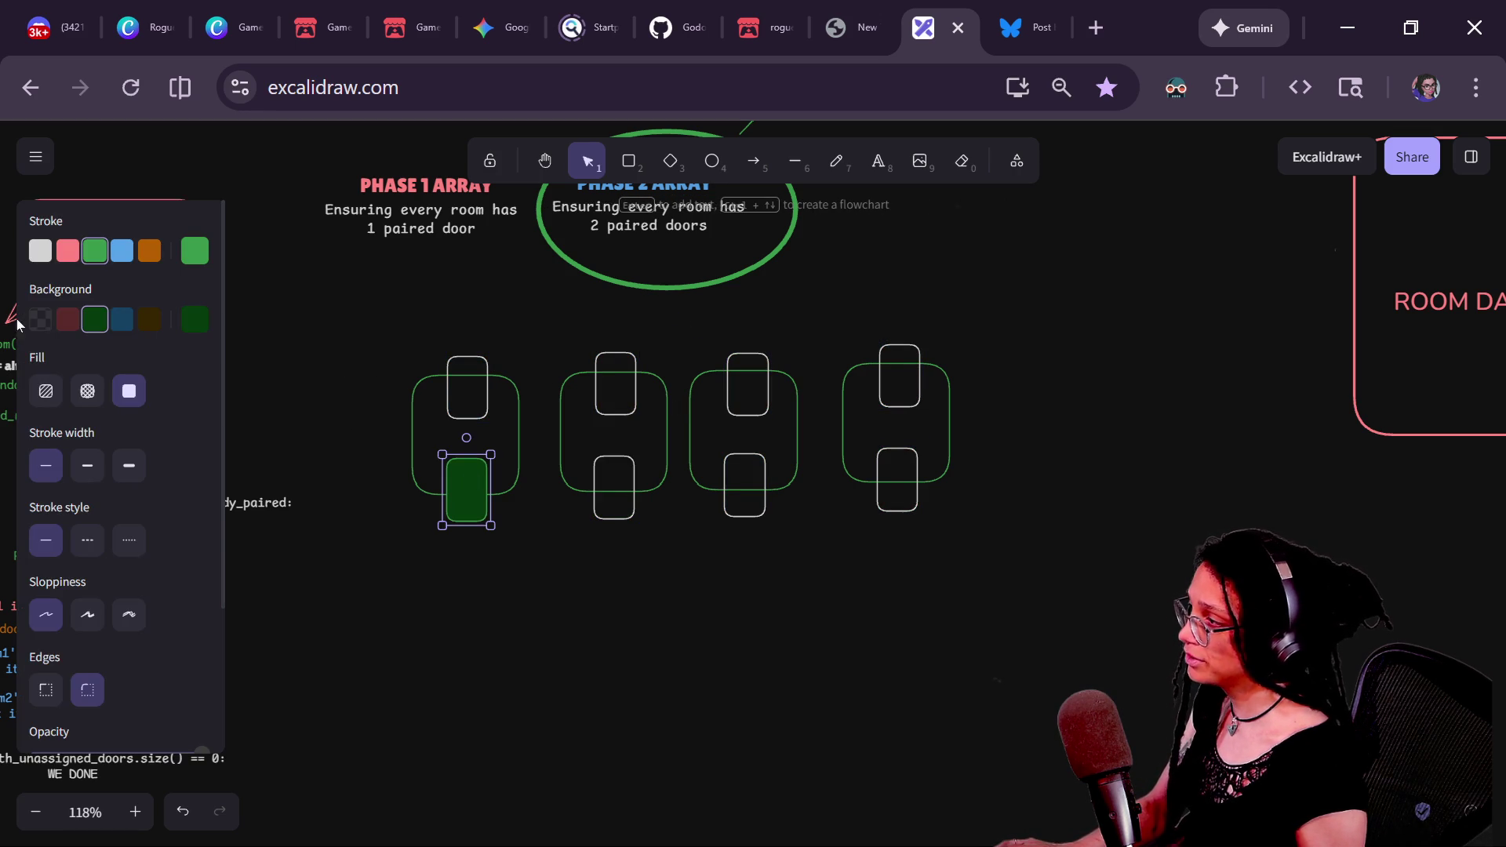
pyautogui.click(37, 328)
pyautogui.click(40, 251)
# - Duplicate the fourth room to create a fifth room to its right
pyautogui.moveTo(328, 306); pyautogui.dragTo(560, 540)
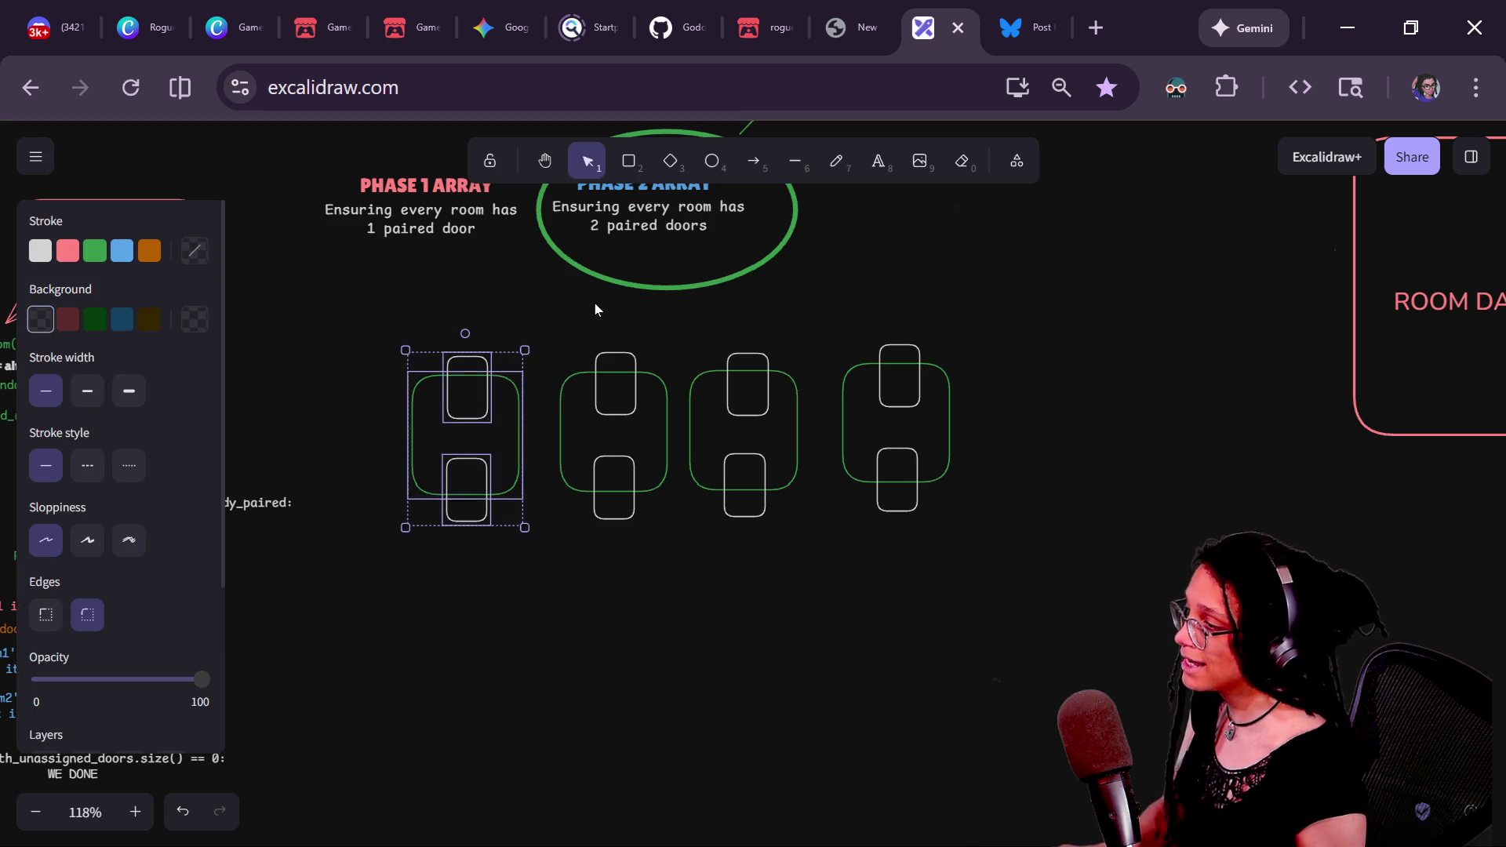
pyautogui.moveTo(553, 315); pyautogui.dragTo(685, 578)
pyautogui.moveTo(675, 317); pyautogui.dragTo(861, 689)
pyautogui.moveTo(1079, 628)
pyautogui.mouseDown()
pyautogui.moveTo(797, 313)
pyautogui.moveTo(850, 313)
pyautogui.moveTo(979, 496)
pyautogui.mouseUp()
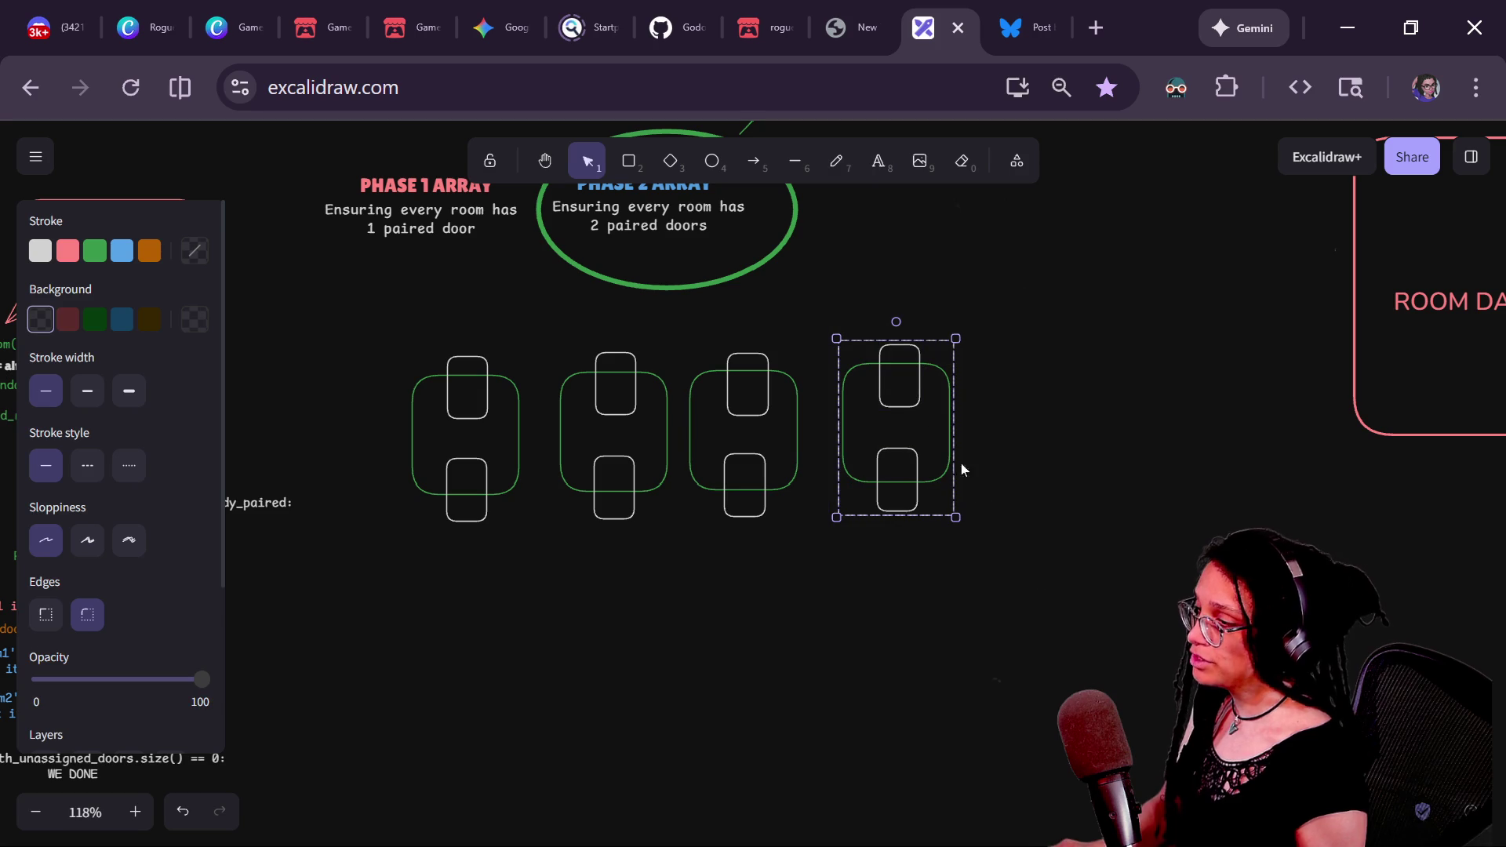
pyautogui.hotkey('ctrl', 'f')
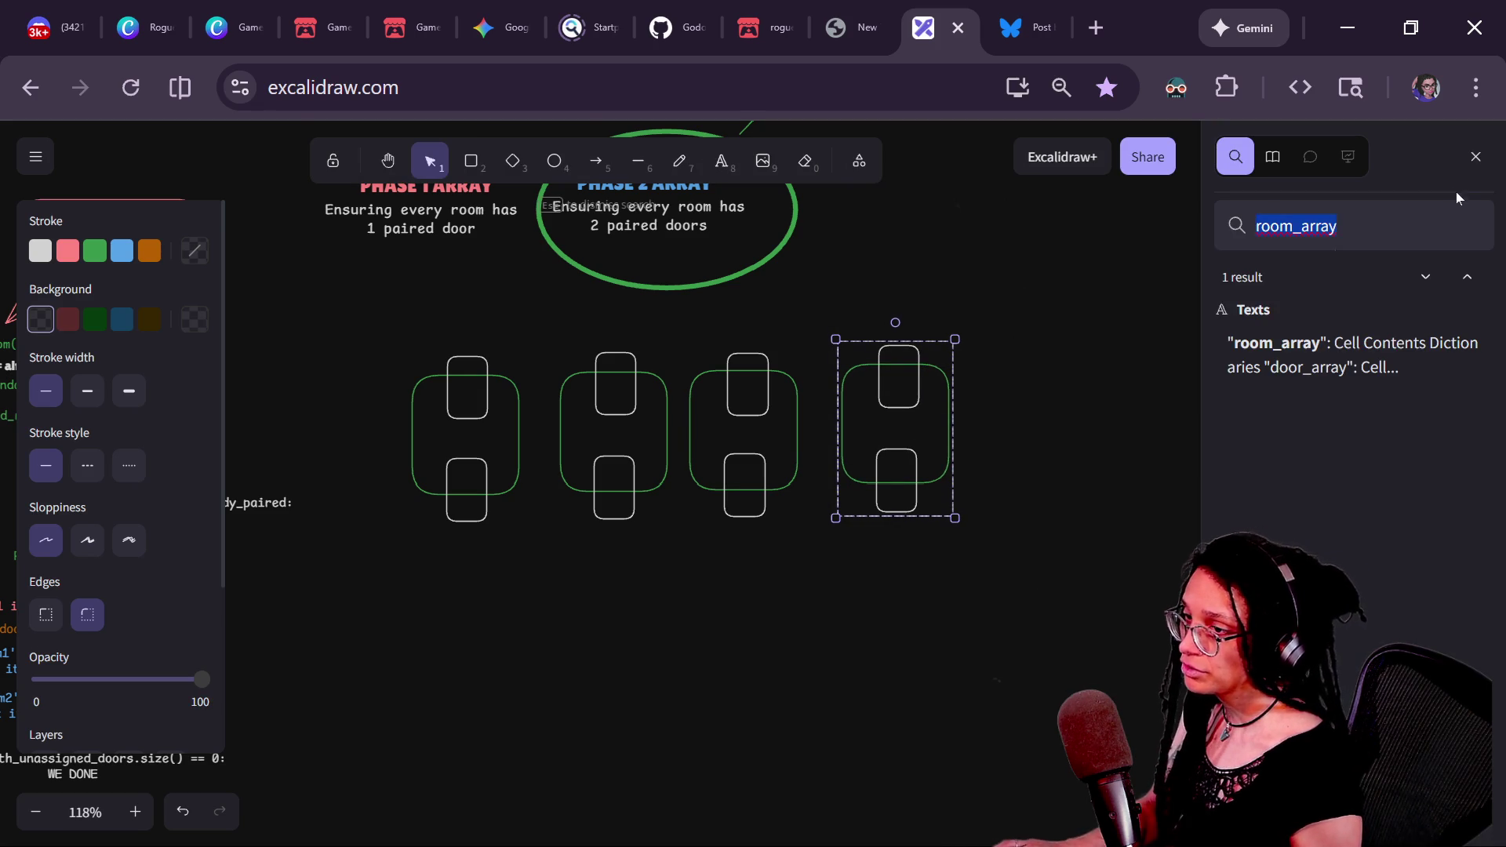
pyautogui.click(1473, 156)
pyautogui.keyDown('alt'); pyautogui.moveTo(920, 401); pyautogui.dragTo(1052, 395); pyautogui.keyUp('alt')
pyautogui.click(1146, 595)
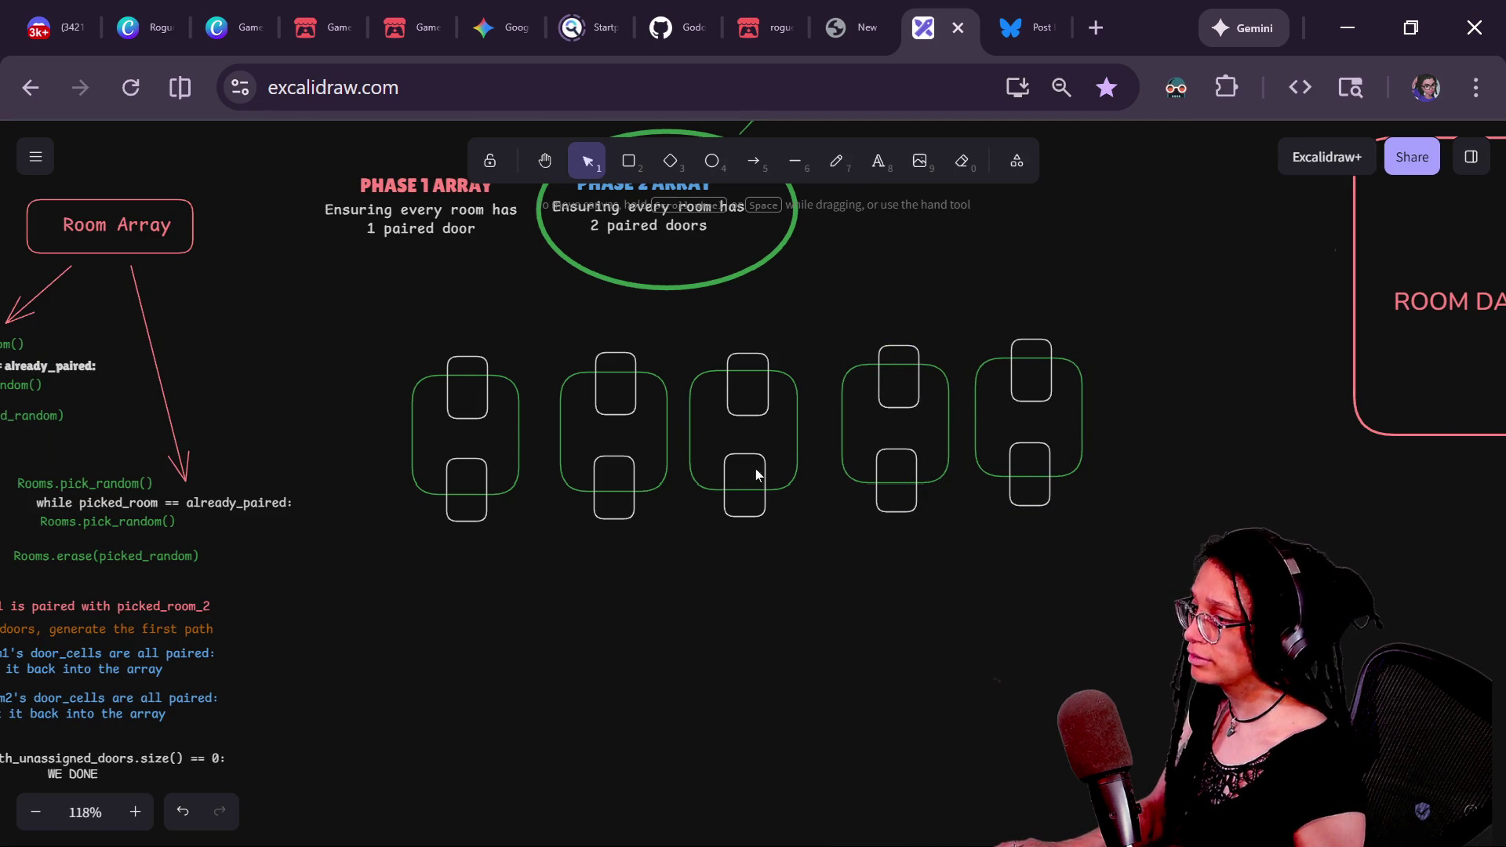
# - Move the green ellipse onto the PHASE 1 ARRAY text
pyautogui.scroll(2, 723, 562)
pyautogui.hscroll(-1, 724, 561)
pyautogui.moveTo(666, 396)
pyautogui.mouseDown()
pyautogui.moveTo(501, 378)
pyautogui.moveTo(423, 380)
pyautogui.moveTo(402, 396)
pyautogui.mouseUp()
pyautogui.click(544, 528)
# - Rearrange the rooms, lining two up side by side below the headings
pyautogui.moveTo(545, 528)
pyautogui.mouseDown()
pyautogui.moveTo(310, 201)
pyautogui.moveTo(326, 191)
pyautogui.mouseUp()
pyautogui.moveTo(652, 519)
pyautogui.mouseDown()
pyautogui.moveTo(345, 180)
pyautogui.moveTo(372, 173)
pyautogui.mouseUp()
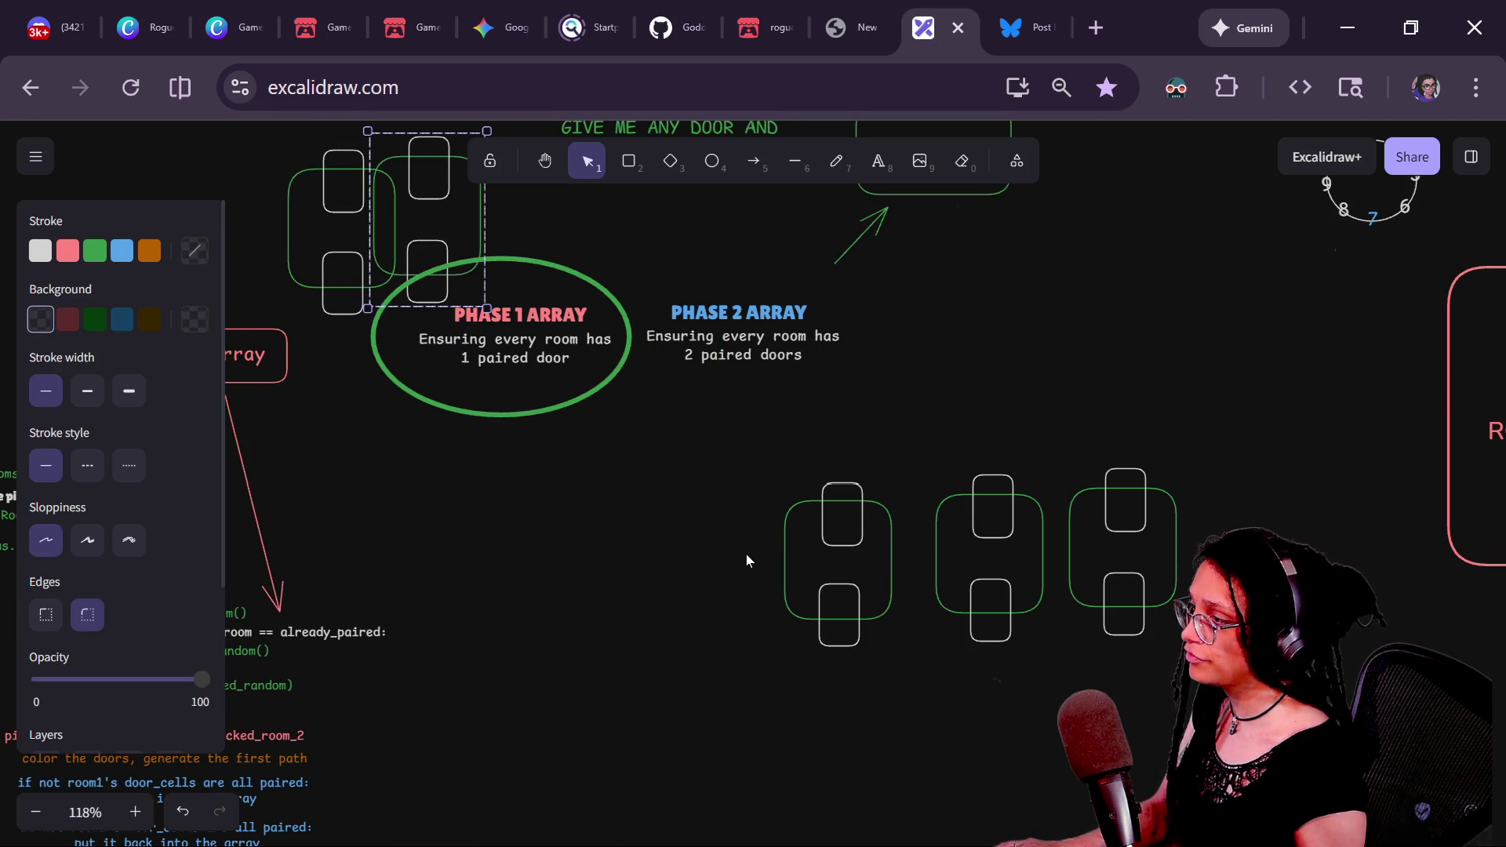
pyautogui.moveTo(819, 519); pyautogui.dragTo(324, 325)
pyautogui.moveTo(985, 531)
pyautogui.mouseDown()
pyautogui.moveTo(472, 382)
pyautogui.moveTo(261, 244)
pyautogui.mouseUp()
pyautogui.moveTo(1107, 516)
pyautogui.mouseDown()
pyautogui.moveTo(454, 437)
pyautogui.moveTo(710, 518)
pyautogui.moveTo(713, 546)
pyautogui.mouseUp()
pyautogui.moveTo(327, 177)
pyautogui.mouseDown()
pyautogui.moveTo(527, 534)
pyautogui.moveTo(564, 523)
pyautogui.mouseUp()
pyautogui.keyDown('shift'); pyautogui.click(709, 543); pyautogui.keyUp('shift')
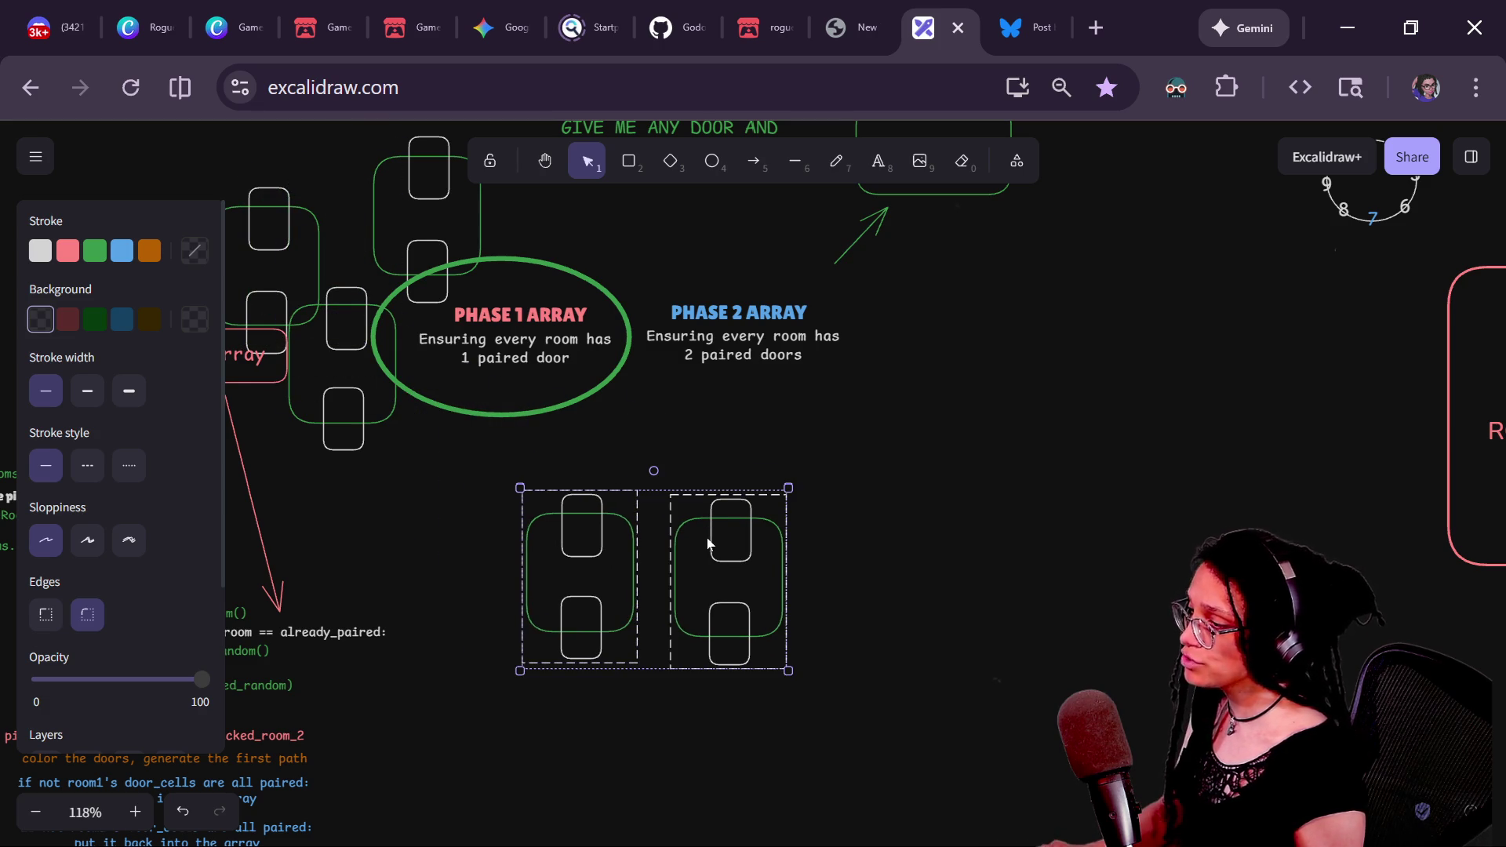
pyautogui.click(648, 464)
# - Give the left room's top door and right room's bottom door a blue outline and fill
pyautogui.doubleClick(599, 497)
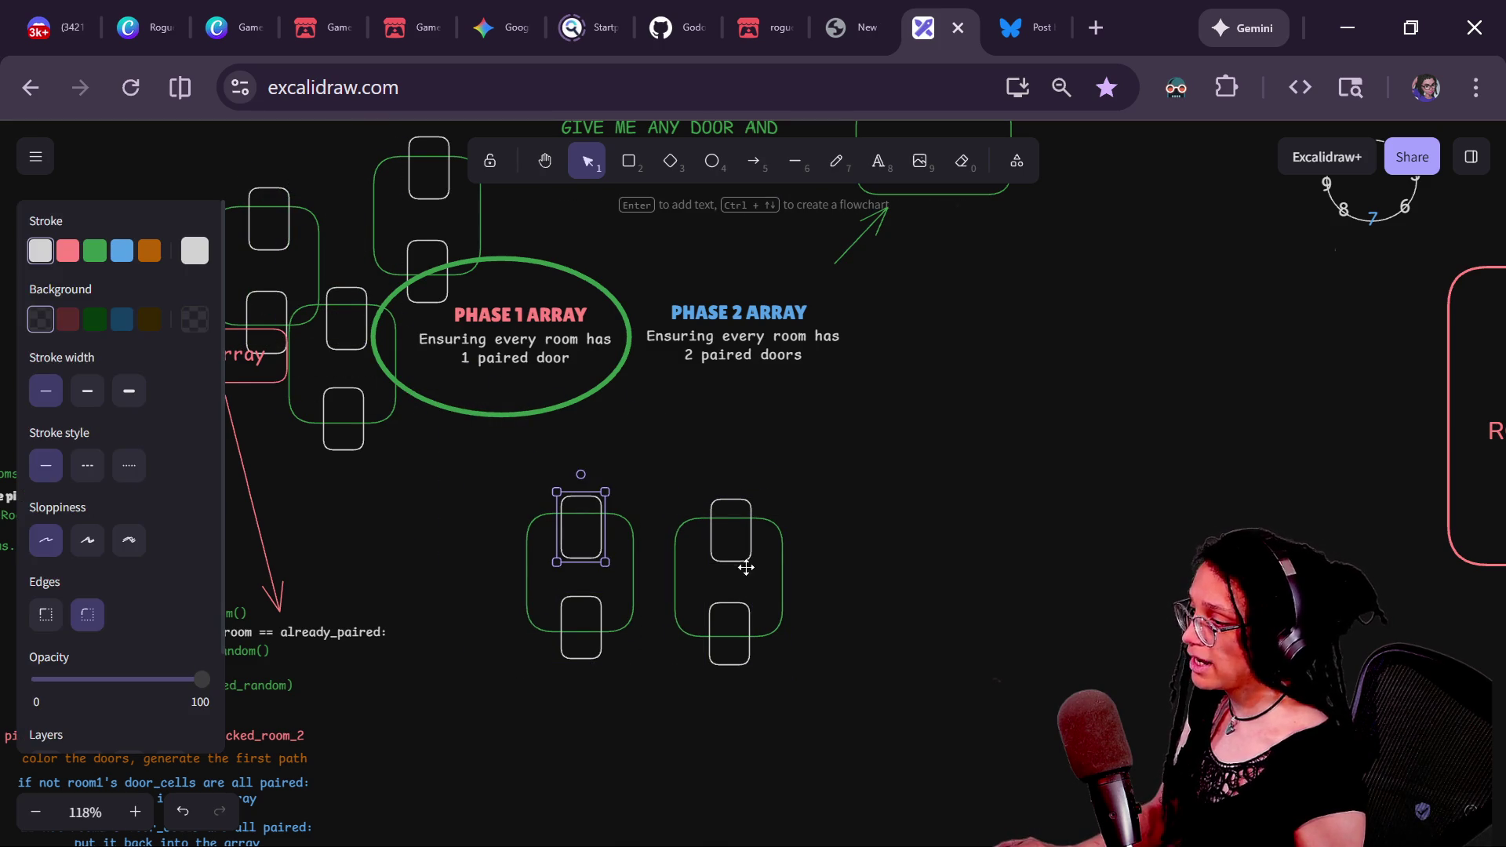
pyautogui.keyDown('shift'); pyautogui.click(744, 607); pyautogui.keyUp('shift')
pyautogui.click(122, 250)
pyautogui.click(122, 318)
pyautogui.click(380, 487)
# - Position the blue-door pair beside PHASE 2 ARRAY and move a plain room below the ellipse
pyautogui.moveTo(449, 477); pyautogui.dragTo(926, 749)
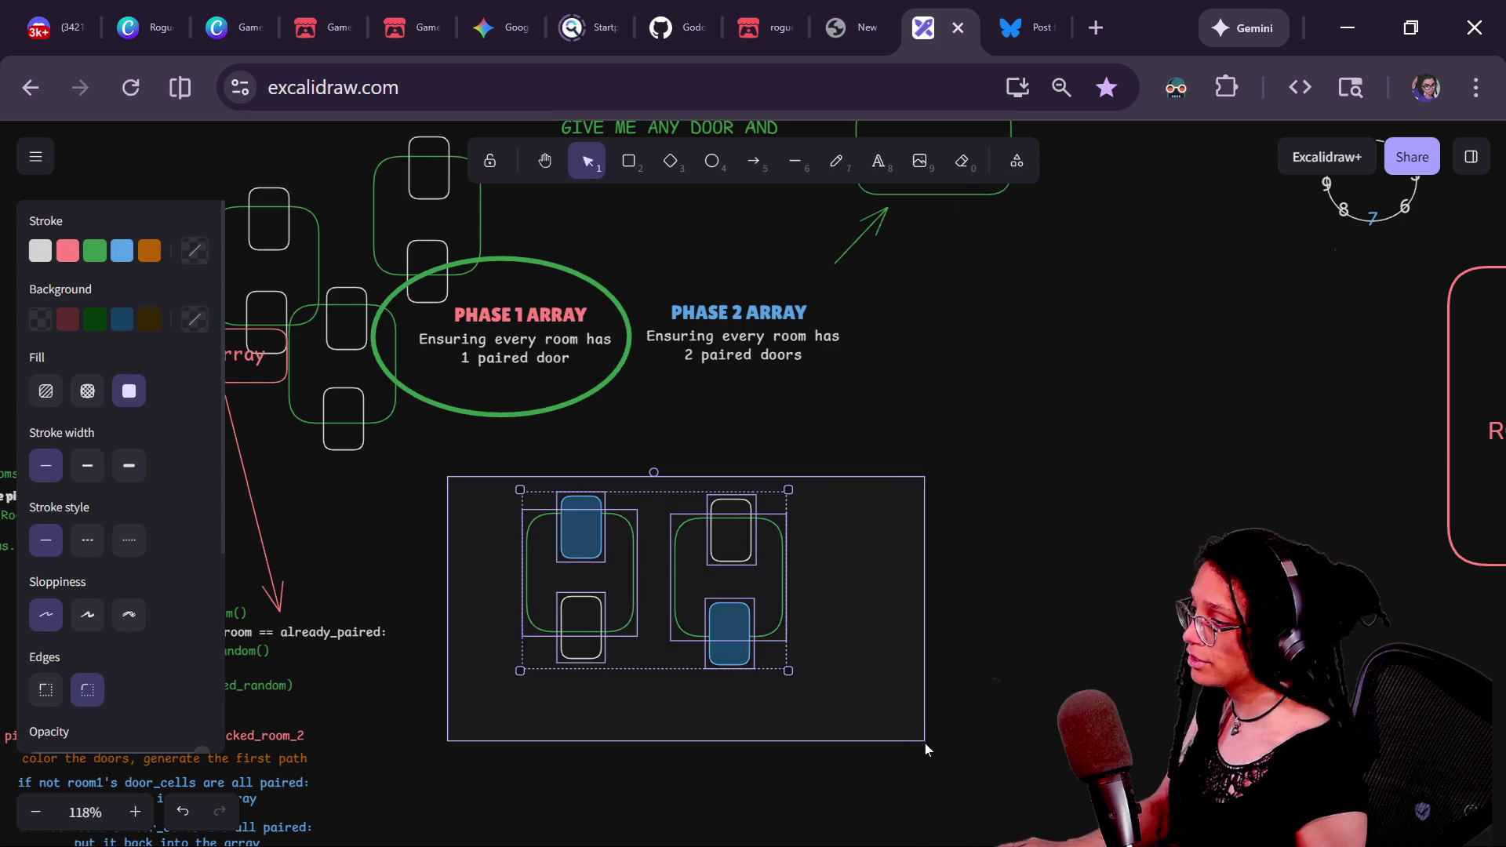
pyautogui.moveTo(480, 475)
pyautogui.mouseDown()
pyautogui.moveTo(488, 516)
pyautogui.moveTo(670, 708)
pyautogui.moveTo(674, 747)
pyautogui.mouseUp()
pyautogui.moveTo(888, 428)
pyautogui.mouseDown()
pyautogui.moveTo(748, 638)
pyautogui.moveTo(649, 745)
pyautogui.mouseUp()
pyautogui.moveTo(468, 451)
pyautogui.mouseDown()
pyautogui.moveTo(689, 615)
pyautogui.moveTo(1034, 367)
pyautogui.moveTo(1076, 357)
pyautogui.mouseUp()
pyautogui.press('Escape')
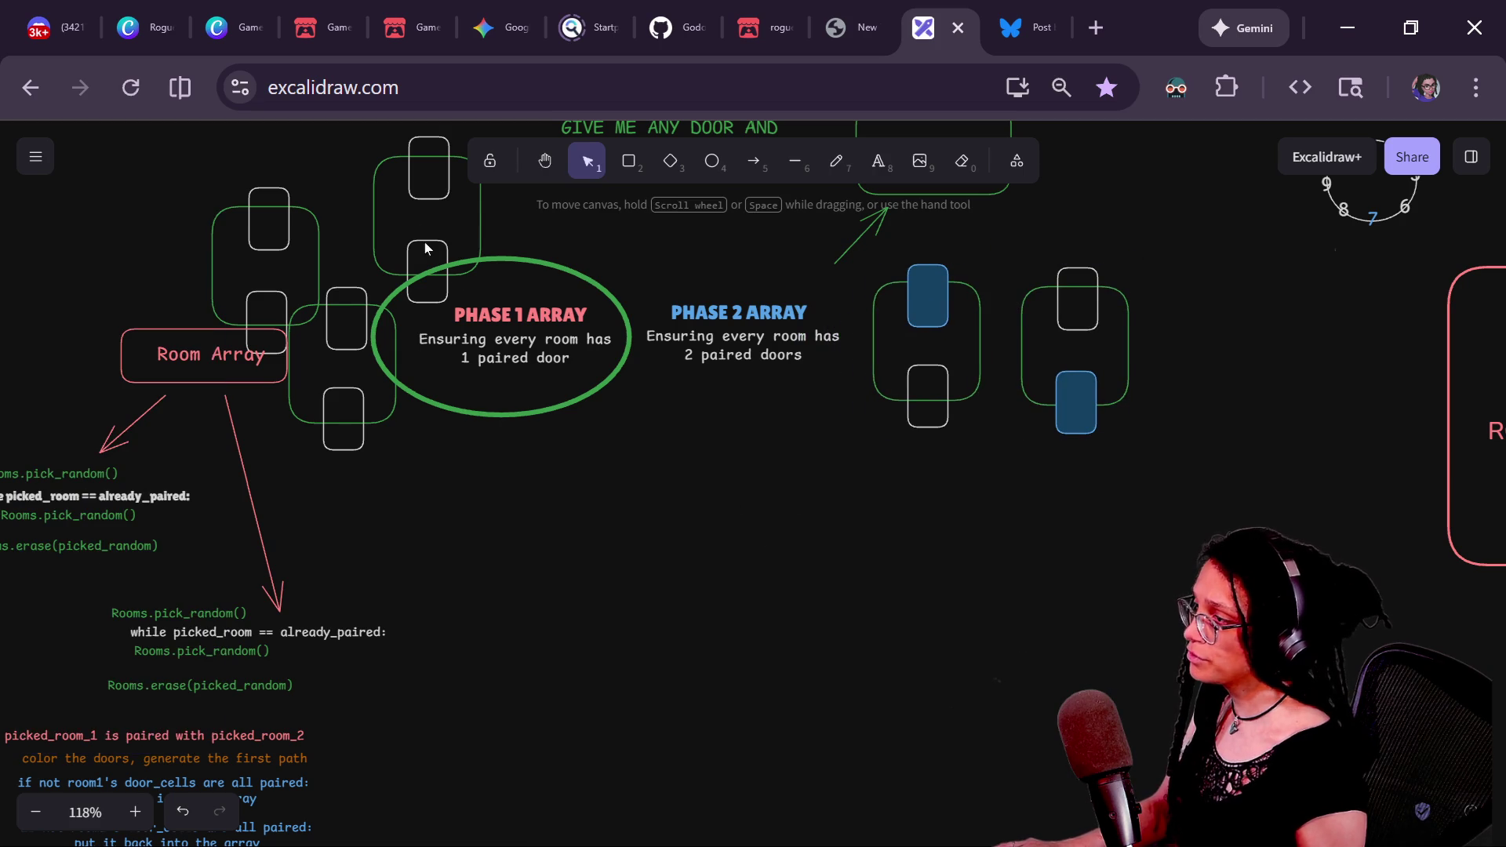
pyautogui.moveTo(429, 199)
pyautogui.mouseDown()
pyautogui.moveTo(571, 676)
pyautogui.moveTo(577, 593)
pyautogui.mouseUp()
pyautogui.moveTo(280, 235)
pyautogui.mouseDown()
pyautogui.moveTo(449, 591)
pyautogui.moveTo(346, 456)
pyautogui.moveTo(286, 203)
pyautogui.moveTo(403, 521)
pyautogui.moveTo(465, 546)
pyautogui.mouseUp()
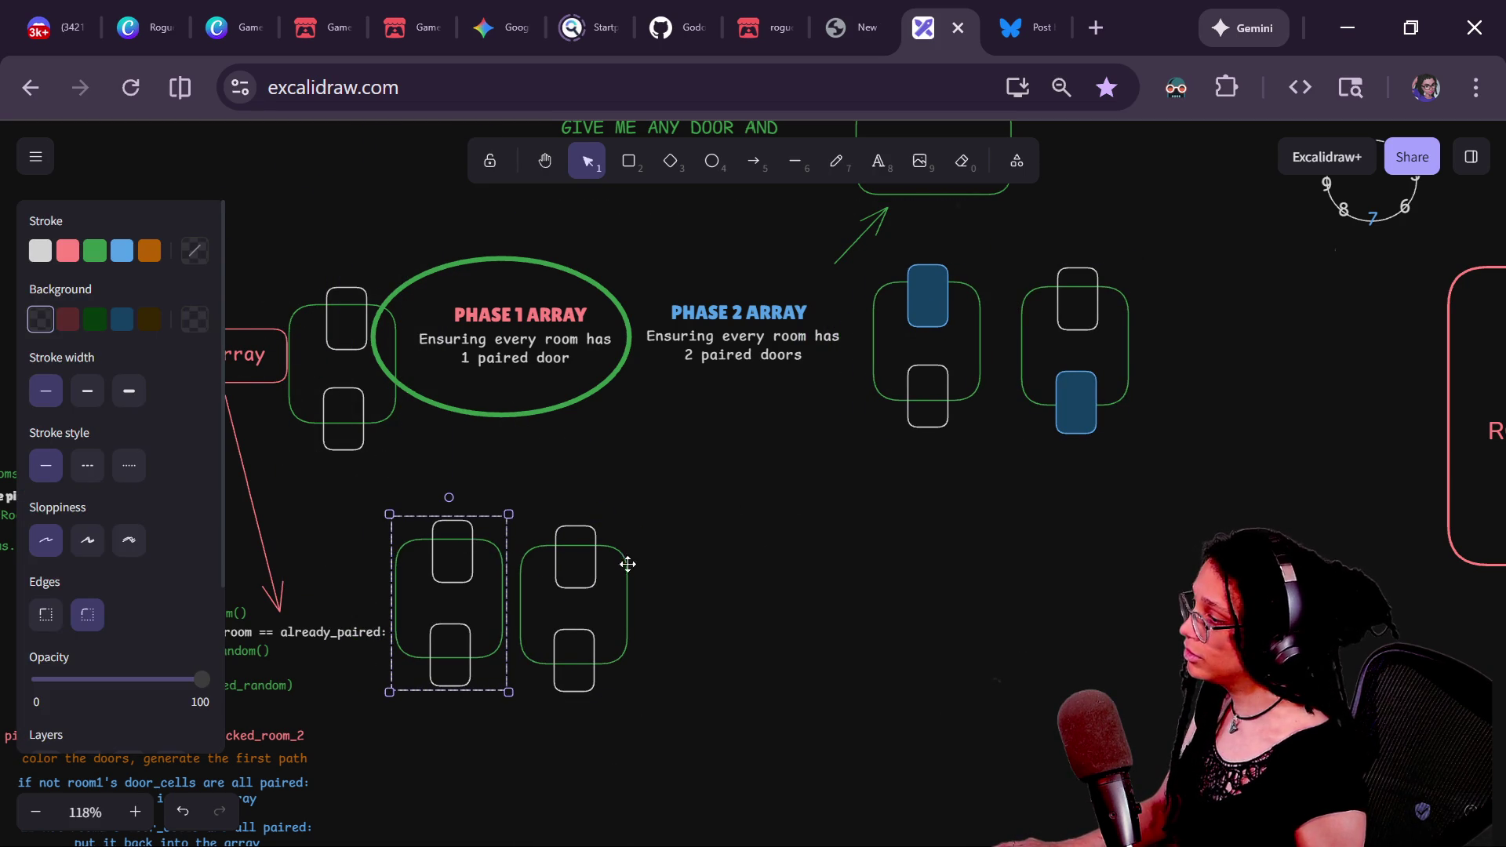
pyautogui.keyDown('shift'); pyautogui.click(589, 557); pyautogui.keyUp('shift')
# - Make the left room's bottom door and right room's top door orange-outlined and dark-orange filled
pyautogui.moveTo(597, 550)
pyautogui.mouseDown()
pyautogui.moveTo(634, 513)
pyautogui.moveTo(428, 663)
pyautogui.mouseUp()
pyautogui.click(802, 540)
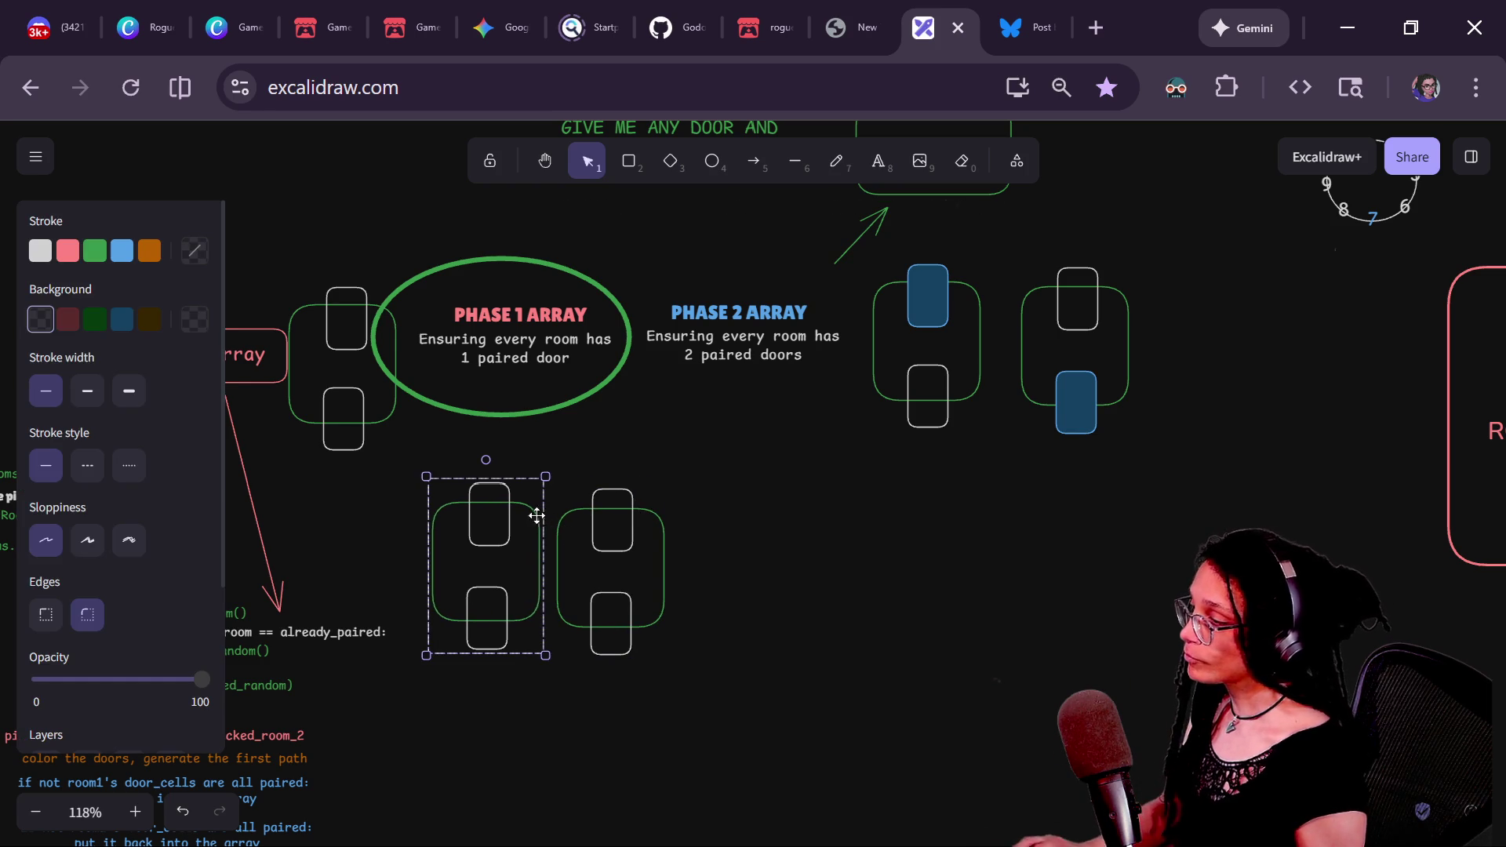
pyautogui.click(772, 560)
pyautogui.doubleClick(491, 587)
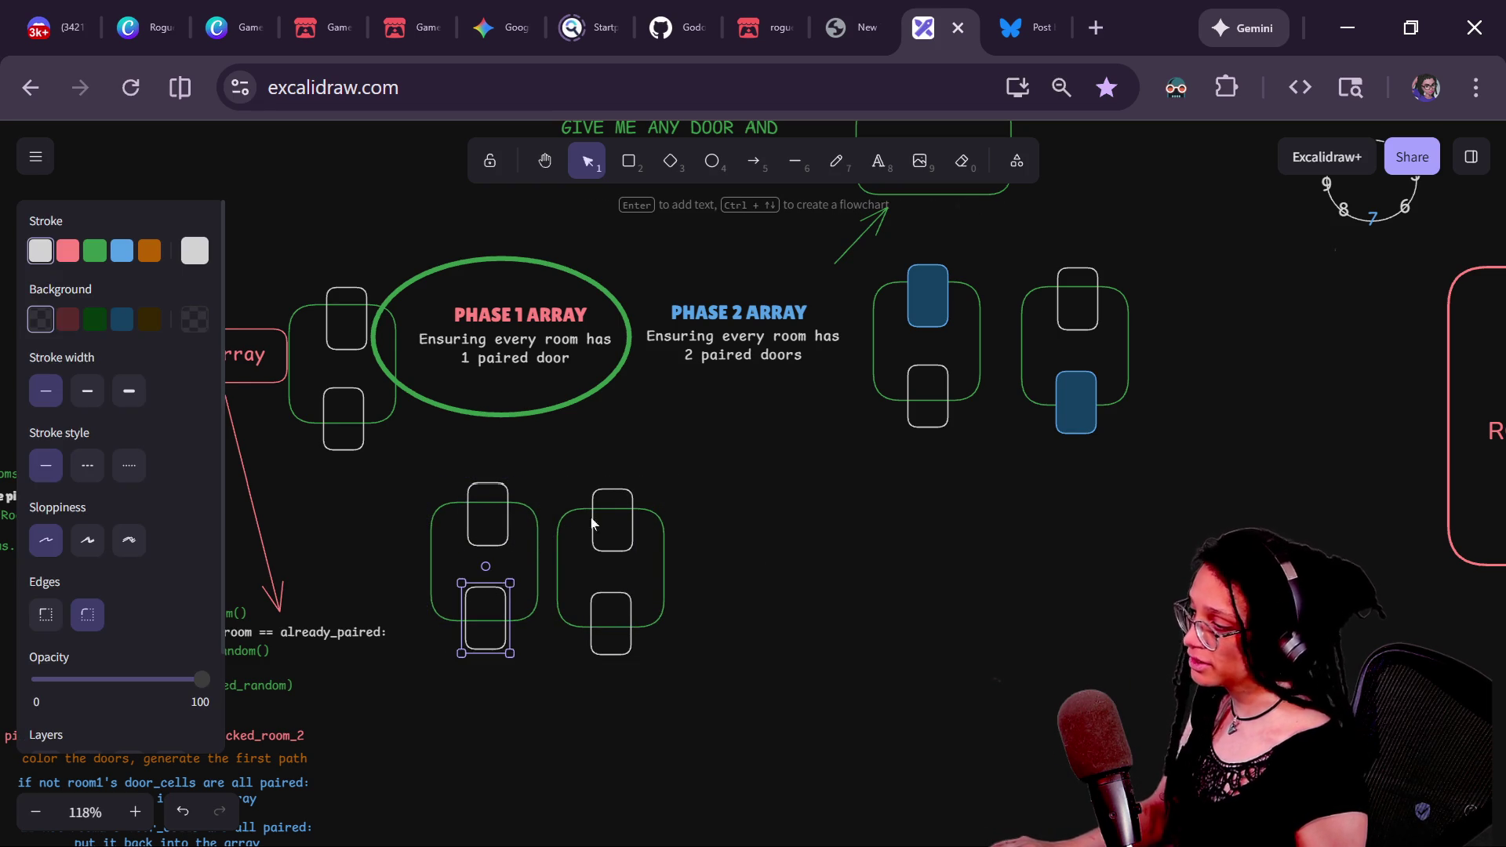
pyautogui.keyDown('shift'); pyautogui.click(629, 486); pyautogui.keyUp('shift')
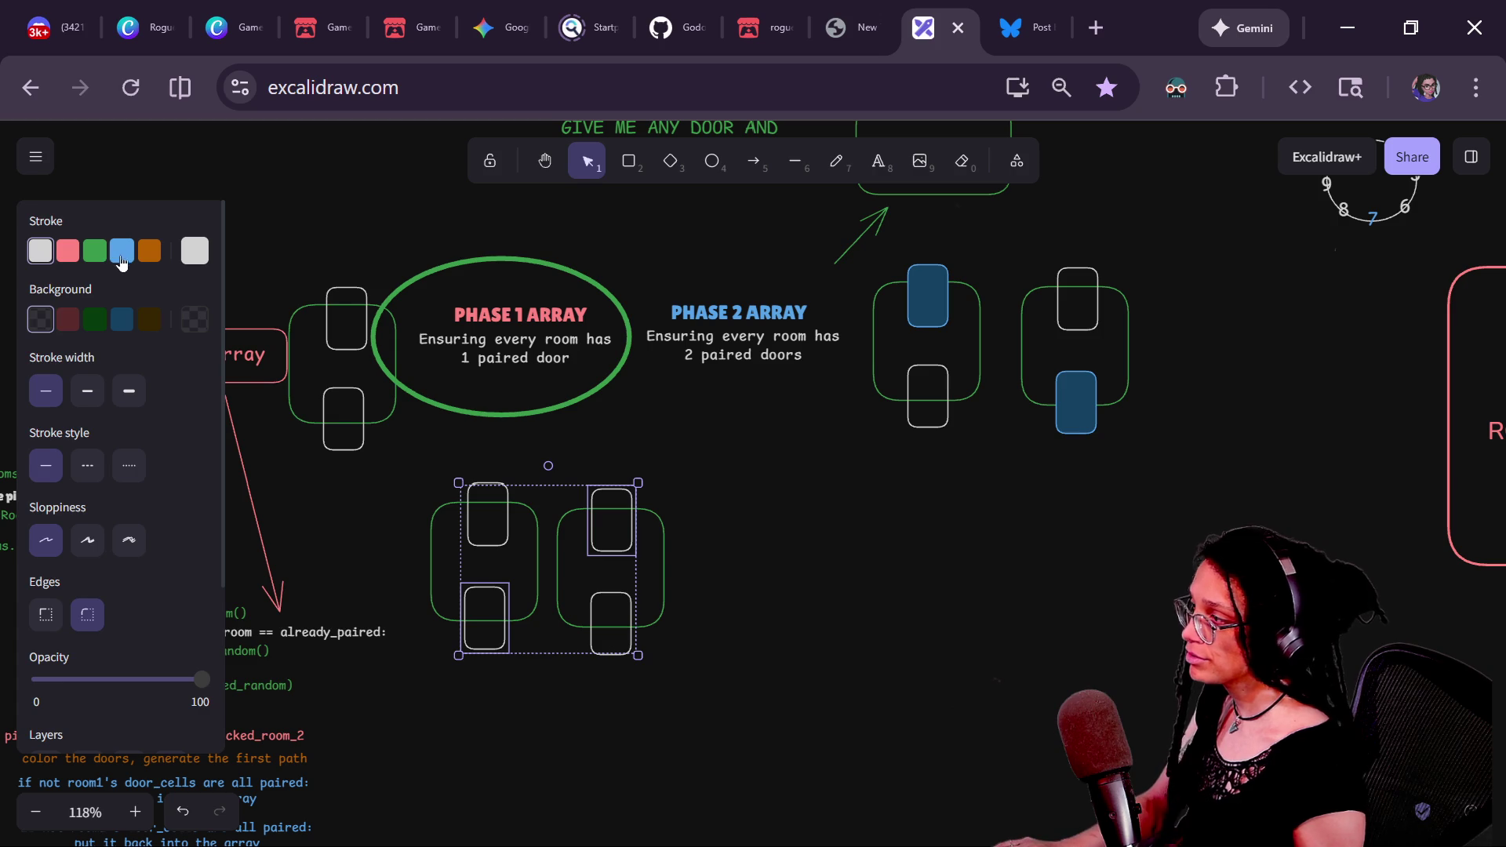
pyautogui.click(150, 257)
pyautogui.click(149, 319)
pyautogui.click(708, 484)
# - Move the orange-door pair to the lower right and the leftover room under the Phase 1 ellipse
pyautogui.moveTo(707, 485)
pyautogui.mouseDown()
pyautogui.moveTo(561, 761)
pyautogui.moveTo(544, 755)
pyautogui.mouseUp()
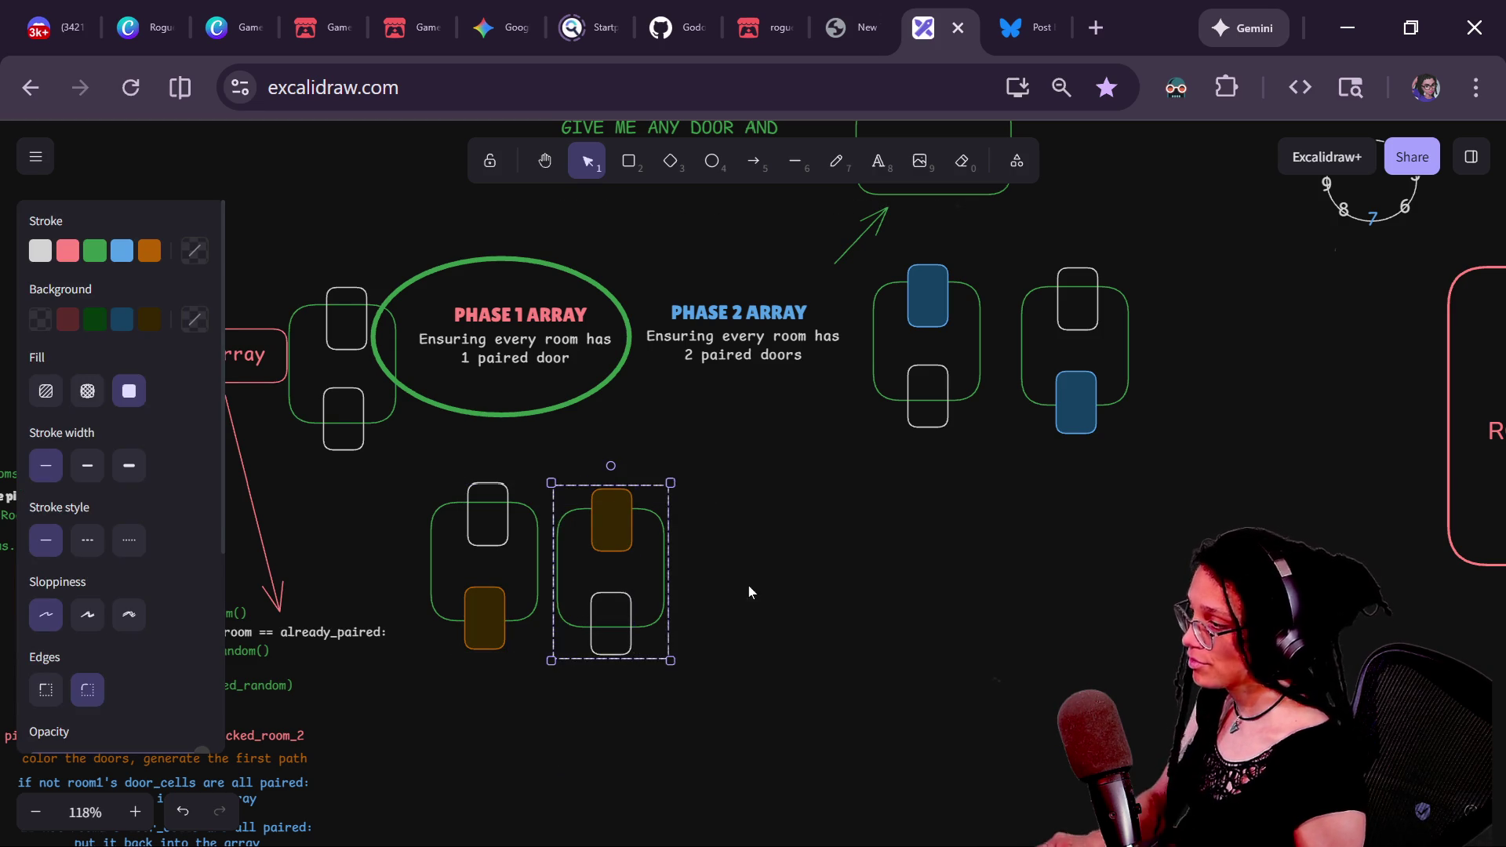
pyautogui.click(748, 585)
pyautogui.moveTo(373, 457); pyautogui.dragTo(554, 699)
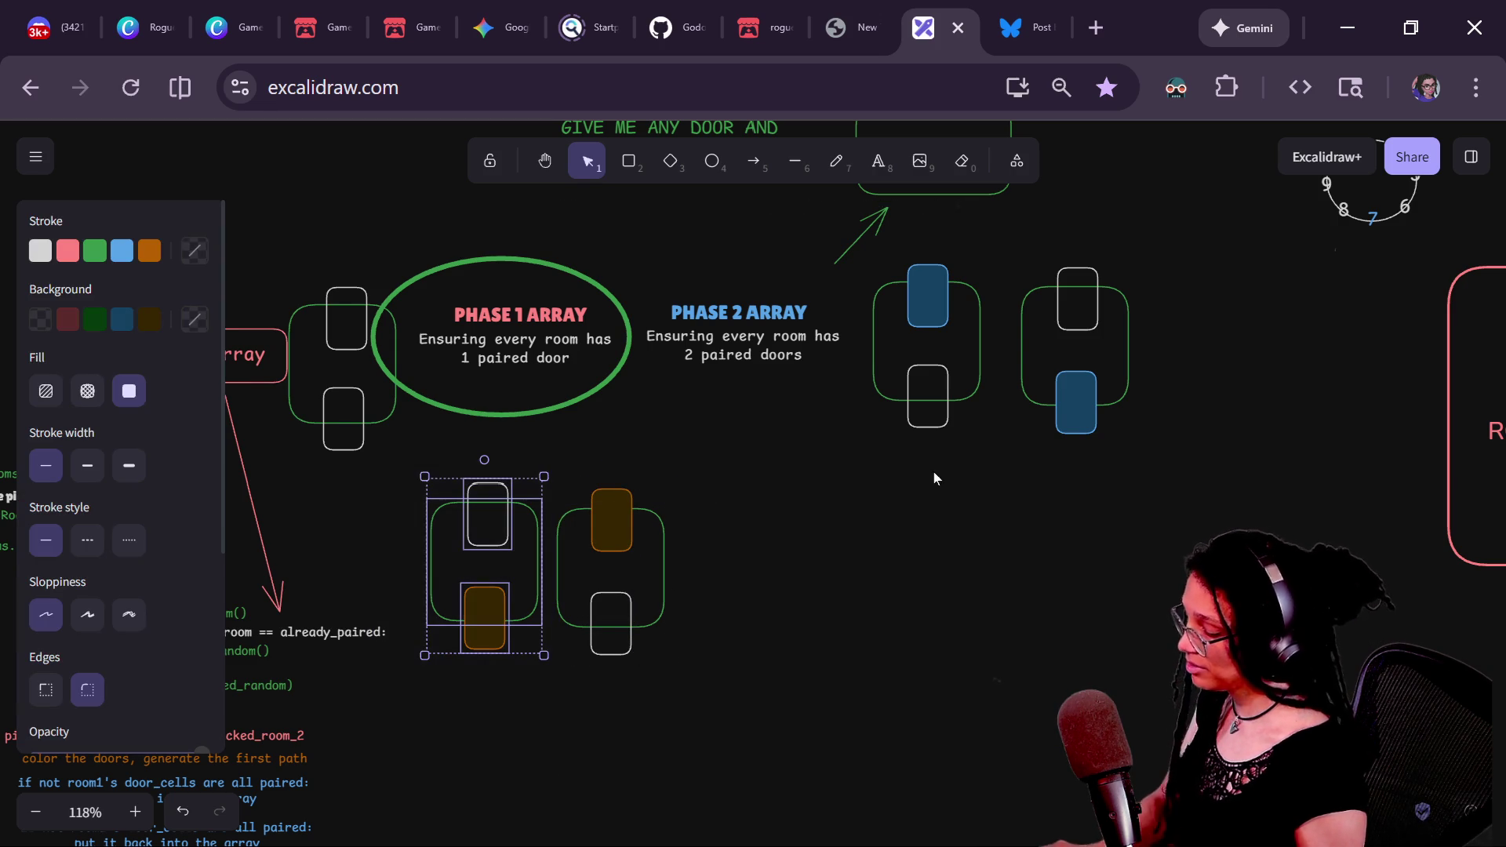
pyautogui.click(796, 422)
pyautogui.moveTo(828, 431)
pyautogui.mouseDown()
pyautogui.moveTo(661, 581)
pyautogui.moveTo(367, 713)
pyautogui.mouseUp()
pyautogui.moveTo(488, 595)
pyautogui.mouseDown()
pyautogui.moveTo(691, 490)
pyautogui.moveTo(1114, 424)
pyautogui.moveTo(1154, 541)
pyautogui.mouseUp()
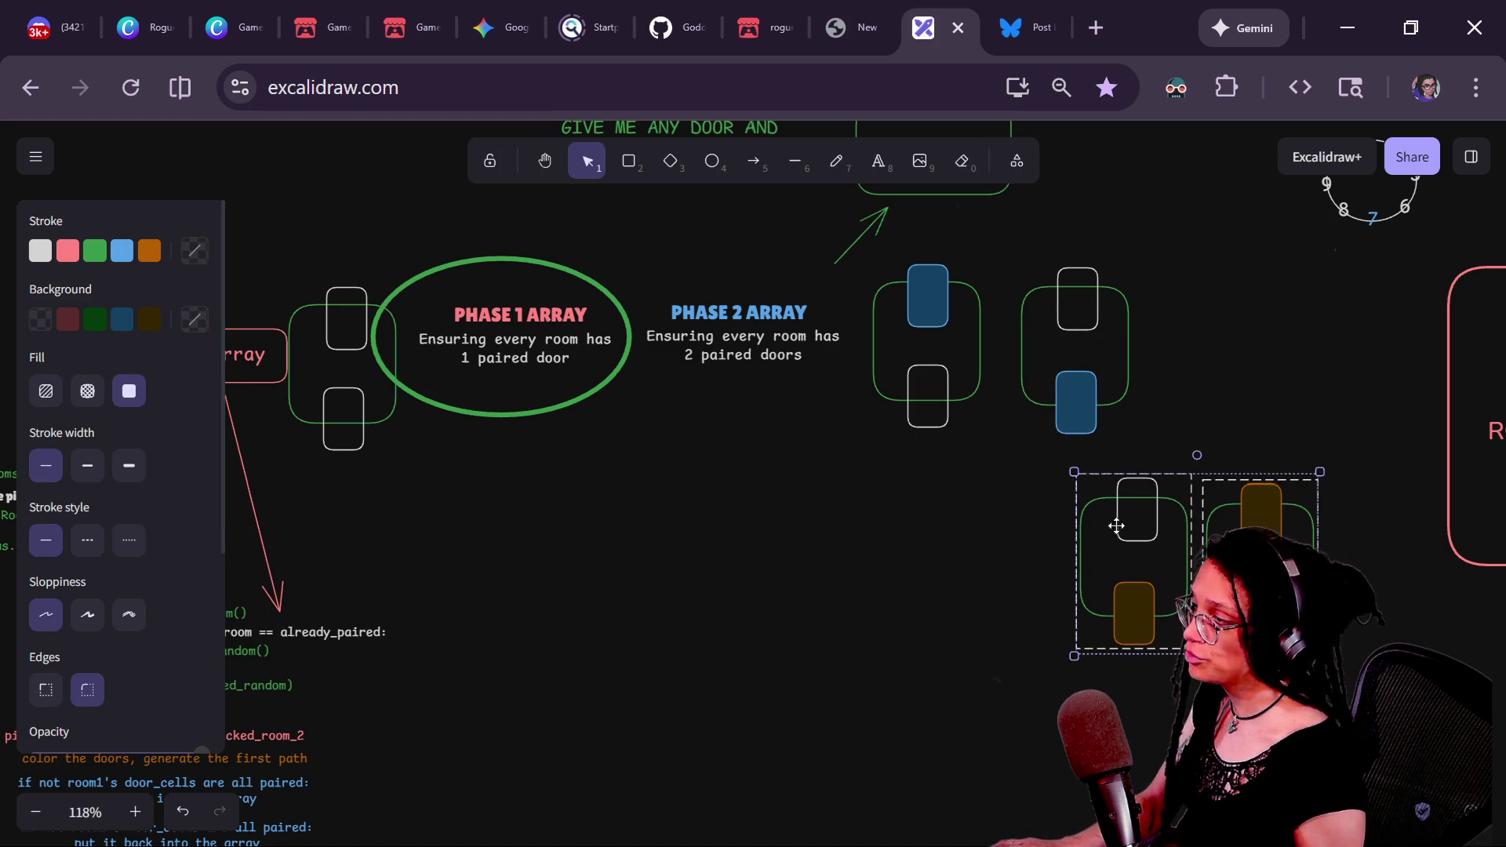
pyautogui.click(419, 376)
pyautogui.moveTo(338, 349)
pyautogui.mouseDown()
pyautogui.moveTo(669, 510)
pyautogui.moveTo(550, 526)
pyautogui.mouseUp()
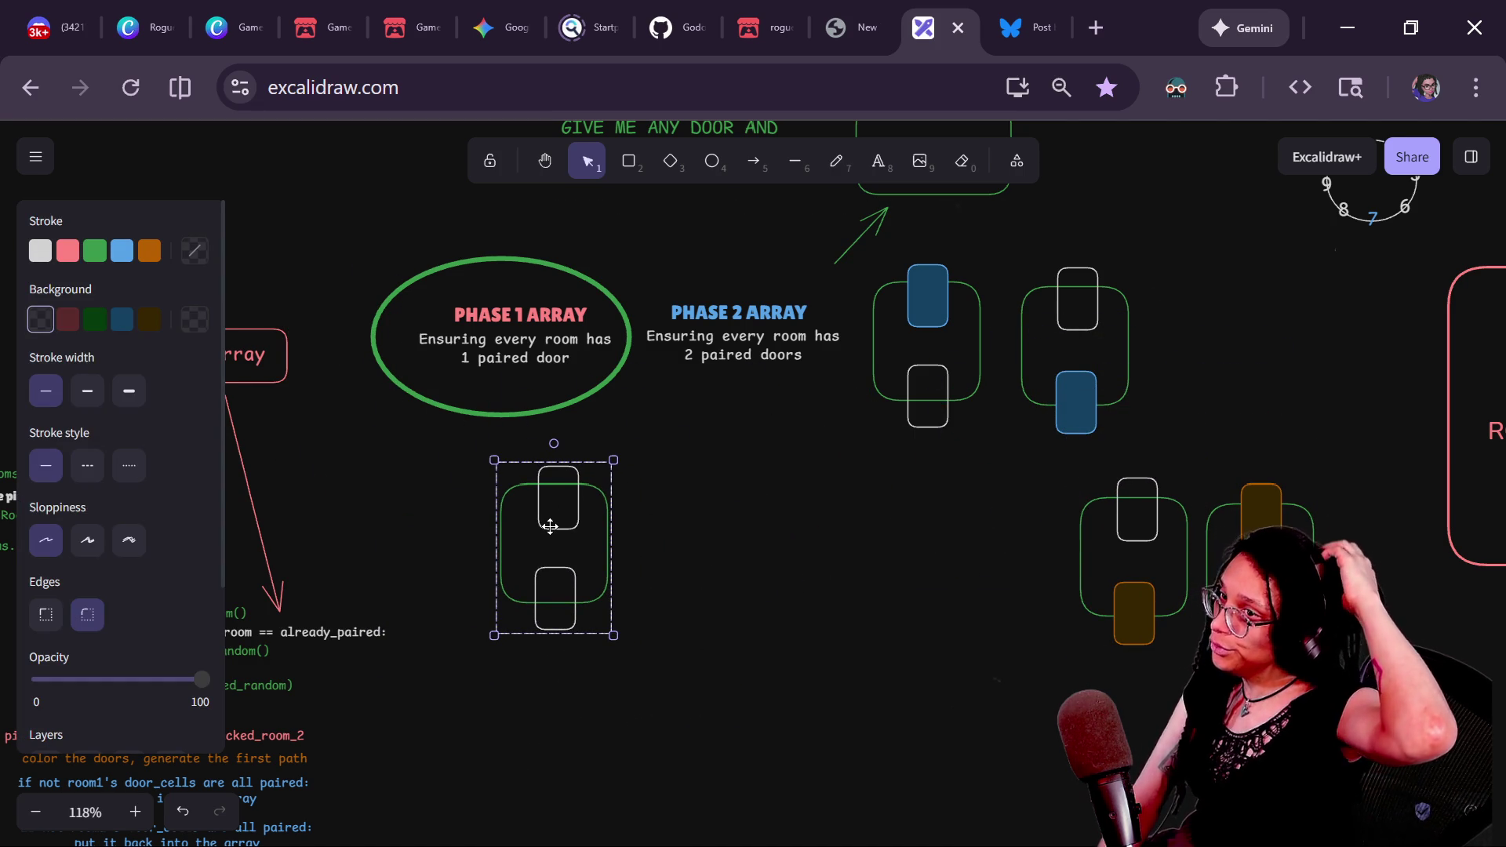
pyautogui.moveTo(550, 526)
pyautogui.mouseDown()
pyautogui.moveTo(566, 527)
pyautogui.moveTo(524, 517)
pyautogui.mouseUp()
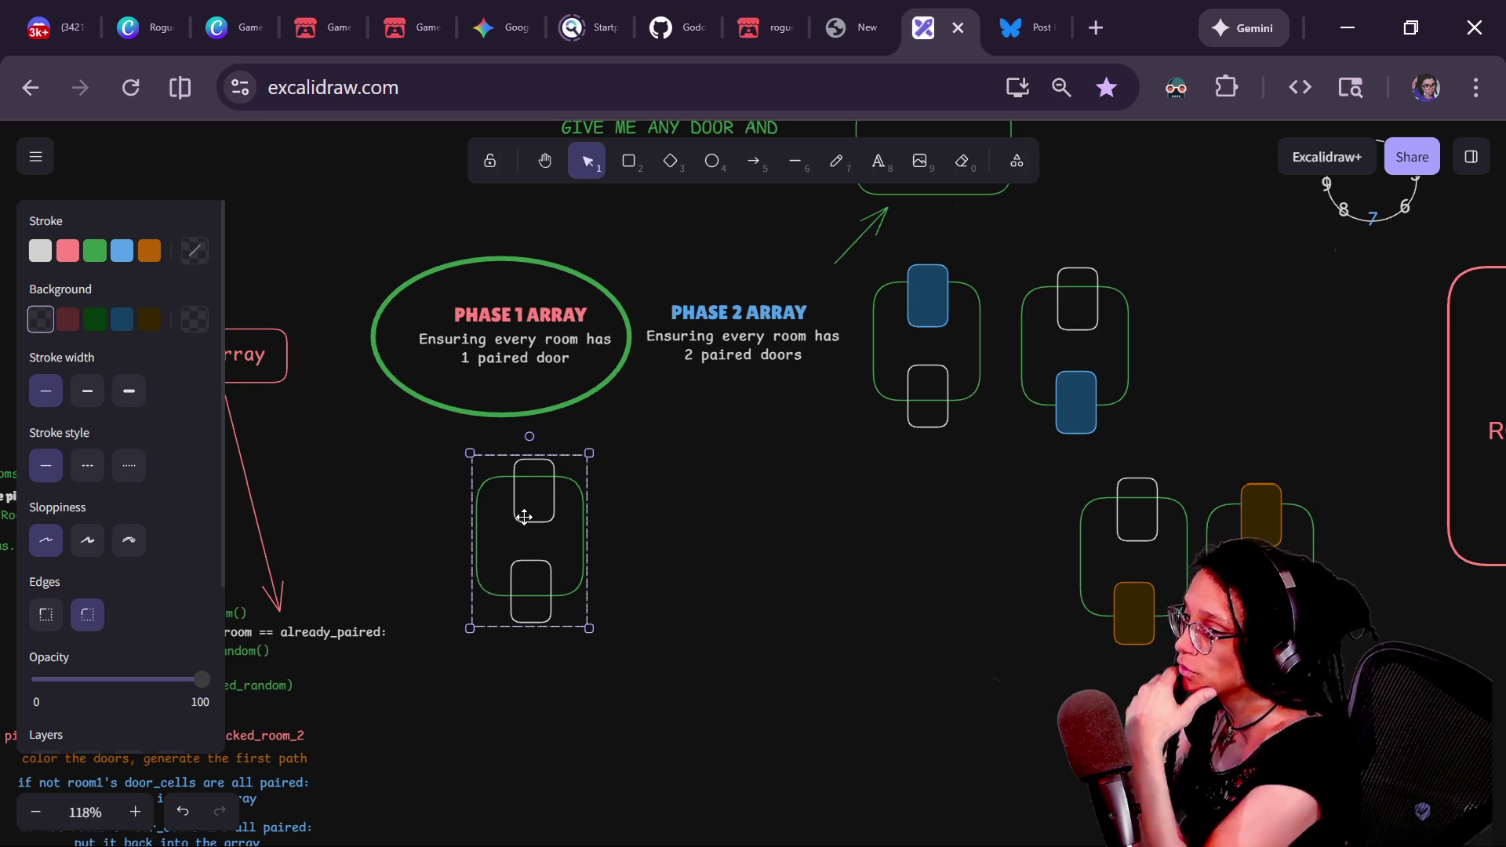
# - Add a two-line note 'IF ONE ROOM IS LEFT... / (DEAL WITH IT)' above the Phase 1 ellipse
pyautogui.click(878, 161)
pyautogui.click(667, 455)
pyautogui.write('IF ONE DO')
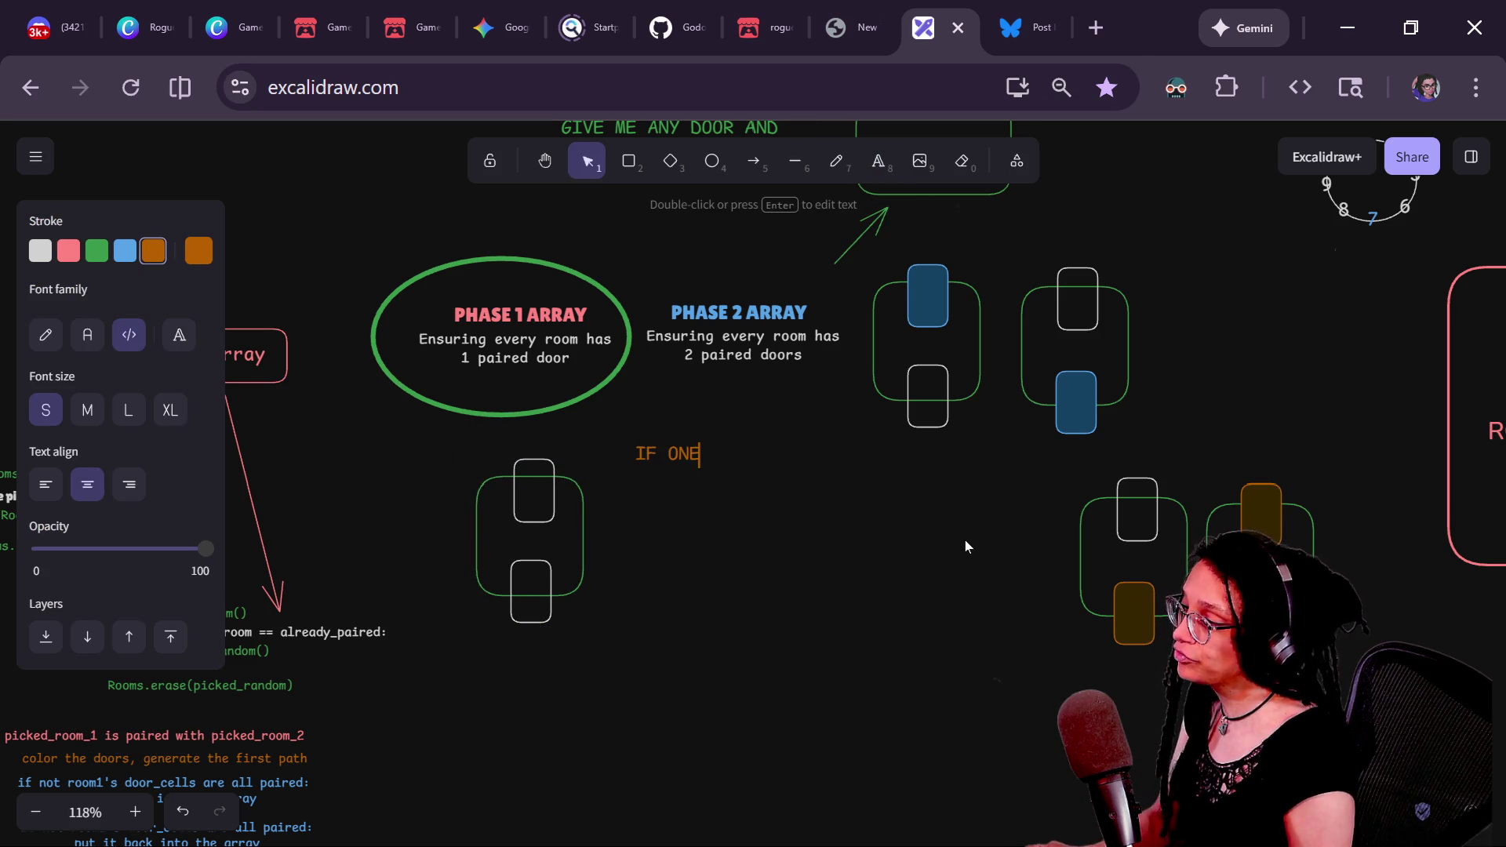
pyautogui.write(' ROOM IS LEFT...')
pyautogui.press('Return')
pyautogui.write('(DEAL WITH ')
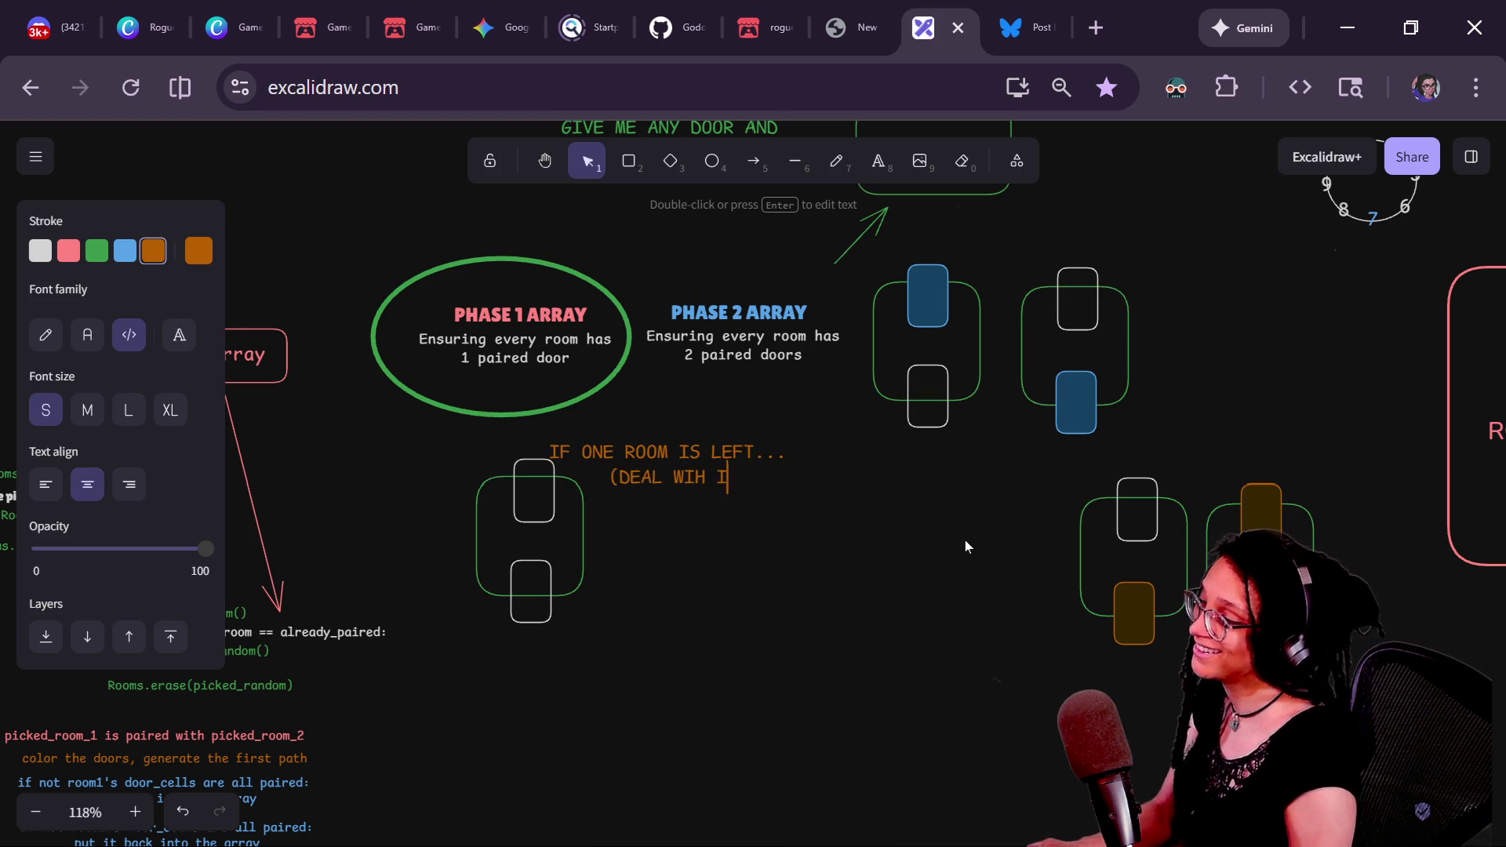
pyautogui.write('IT)')
pyautogui.press('Escape')
pyautogui.moveTo(677, 476)
pyautogui.mouseDown()
pyautogui.moveTo(375, 224)
pyautogui.moveTo(483, 223)
pyautogui.moveTo(501, 248)
pyautogui.mouseUp()
pyautogui.click(742, 547)
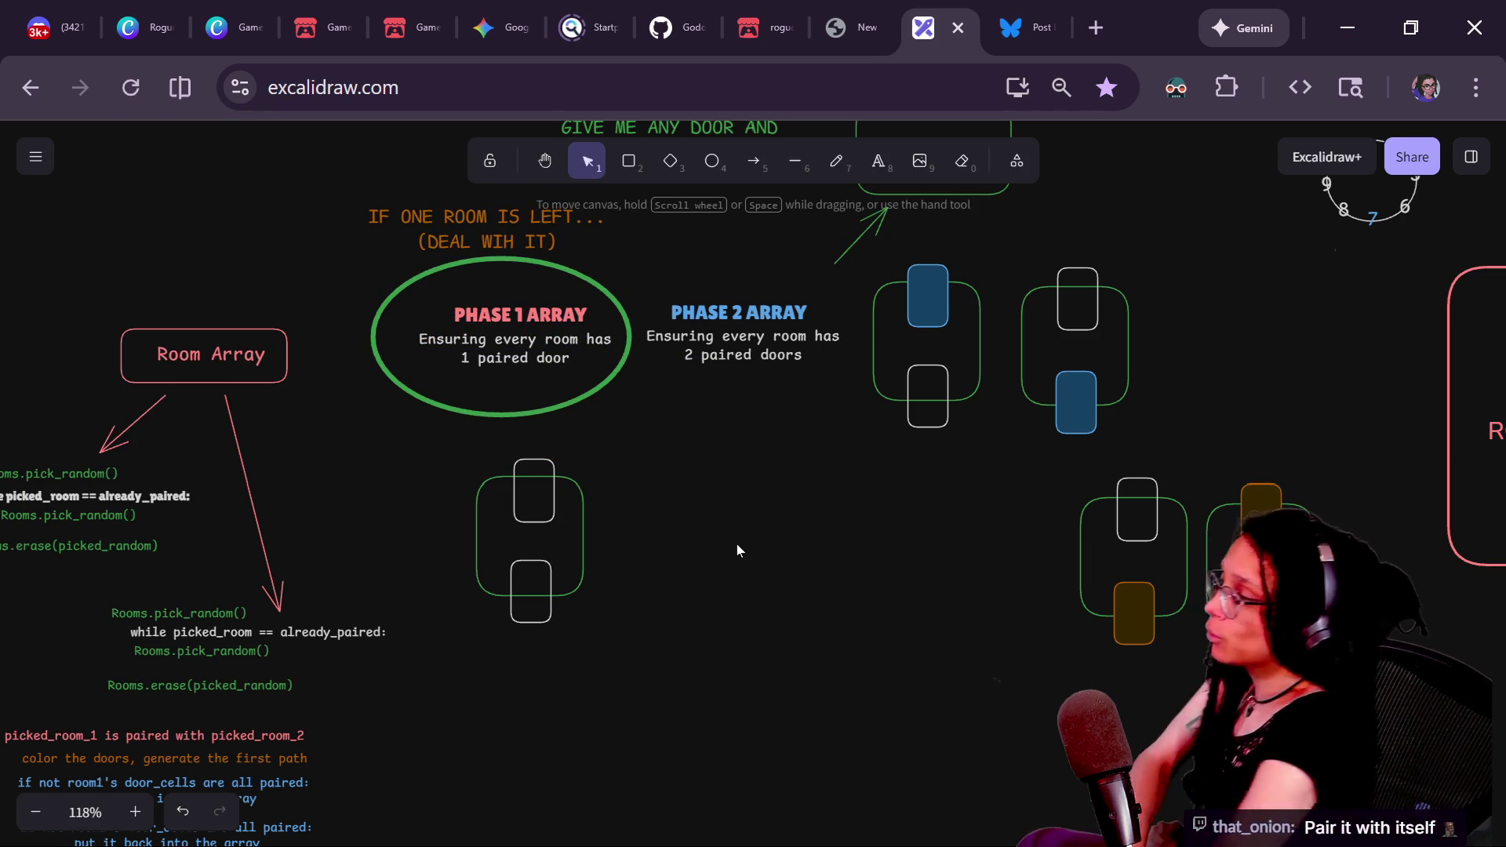
pyautogui.moveTo(502, 508)
pyautogui.mouseDown()
pyautogui.moveTo(538, 493)
pyautogui.moveTo(494, 506)
pyautogui.moveTo(575, 535)
pyautogui.mouseUp()
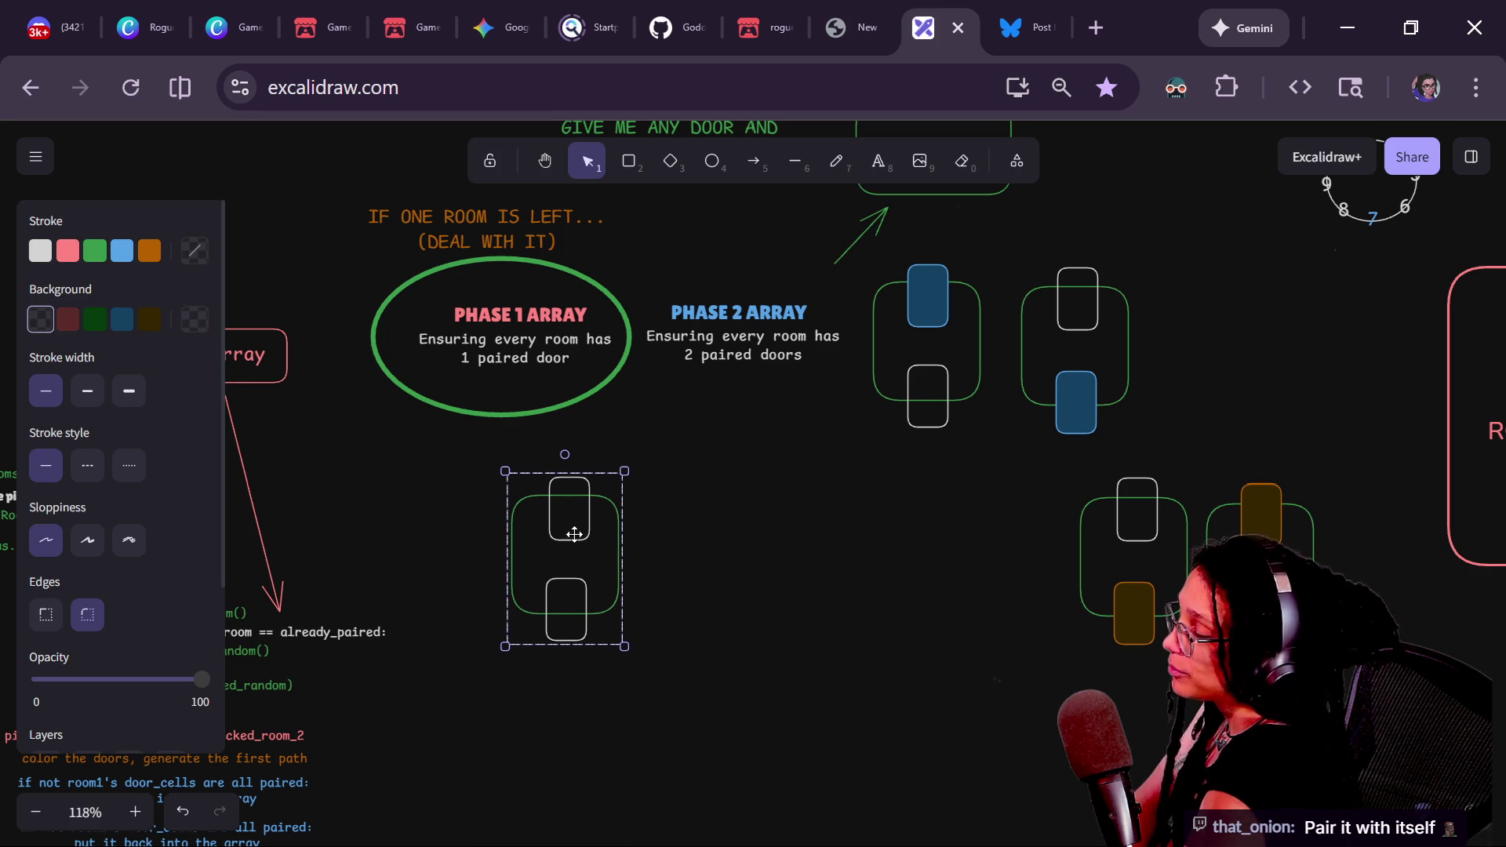
# - Draw a large white-outlined, transparent rectangle frame under PHASE 1 ARRAY and enlarge it
pyautogui.click(629, 161)
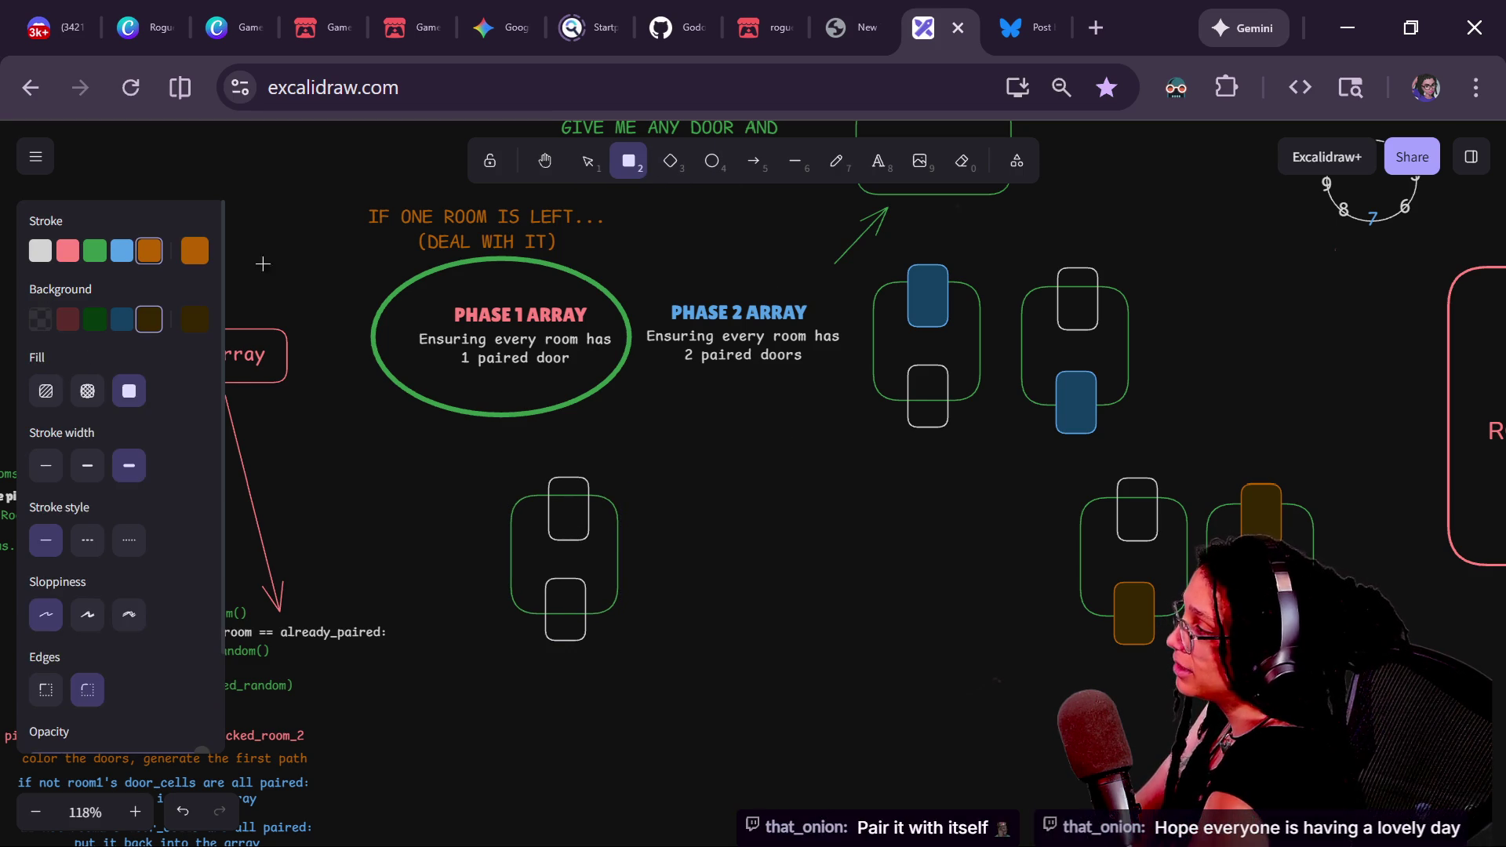
pyautogui.click(35, 255)
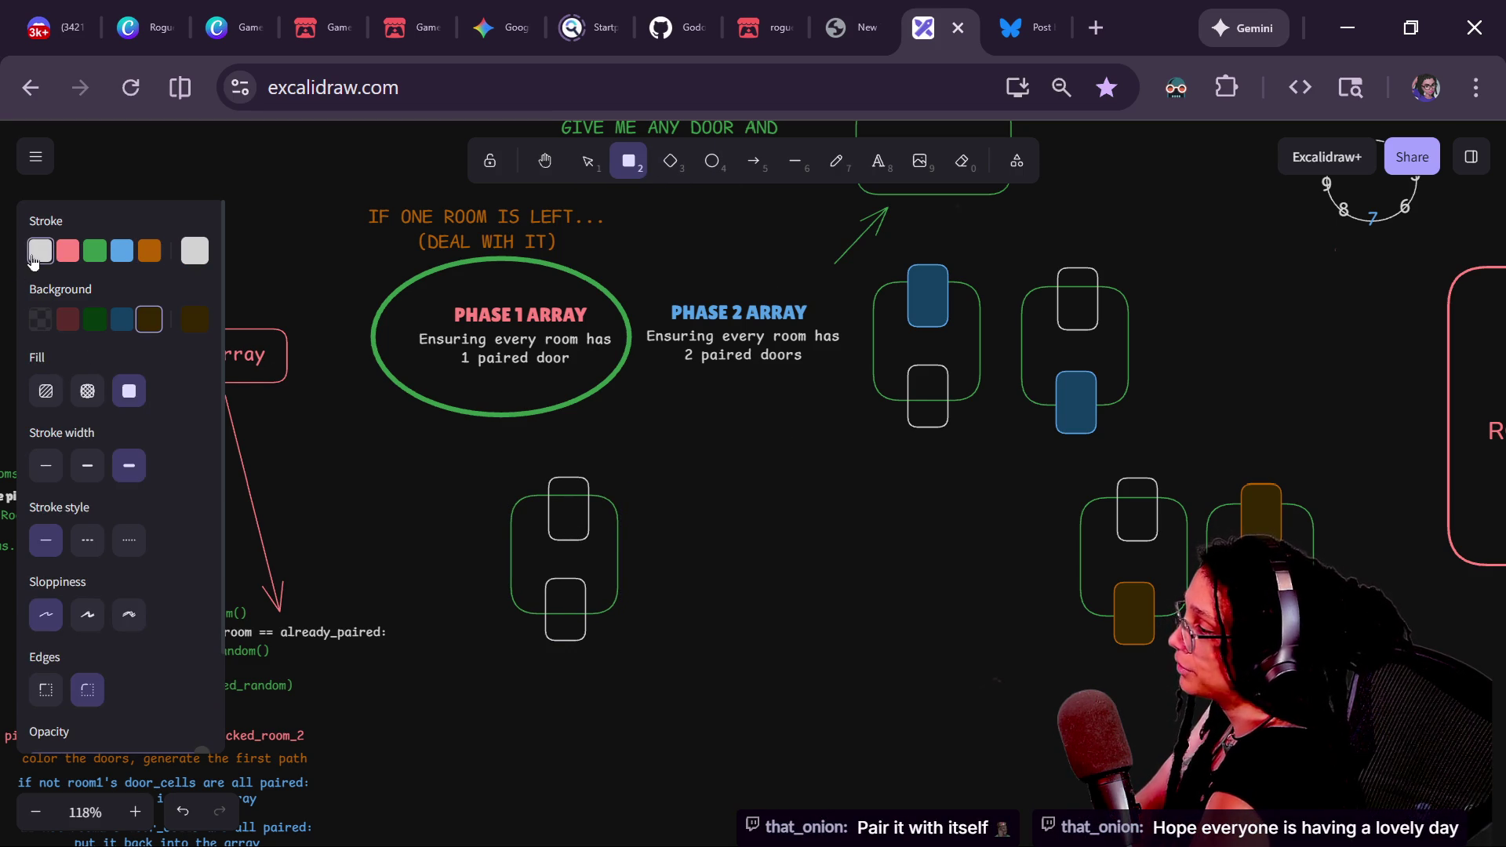
pyautogui.moveTo(398, 442)
pyautogui.mouseDown()
pyautogui.moveTo(843, 696)
pyautogui.moveTo(843, 728)
pyautogui.mouseUp()
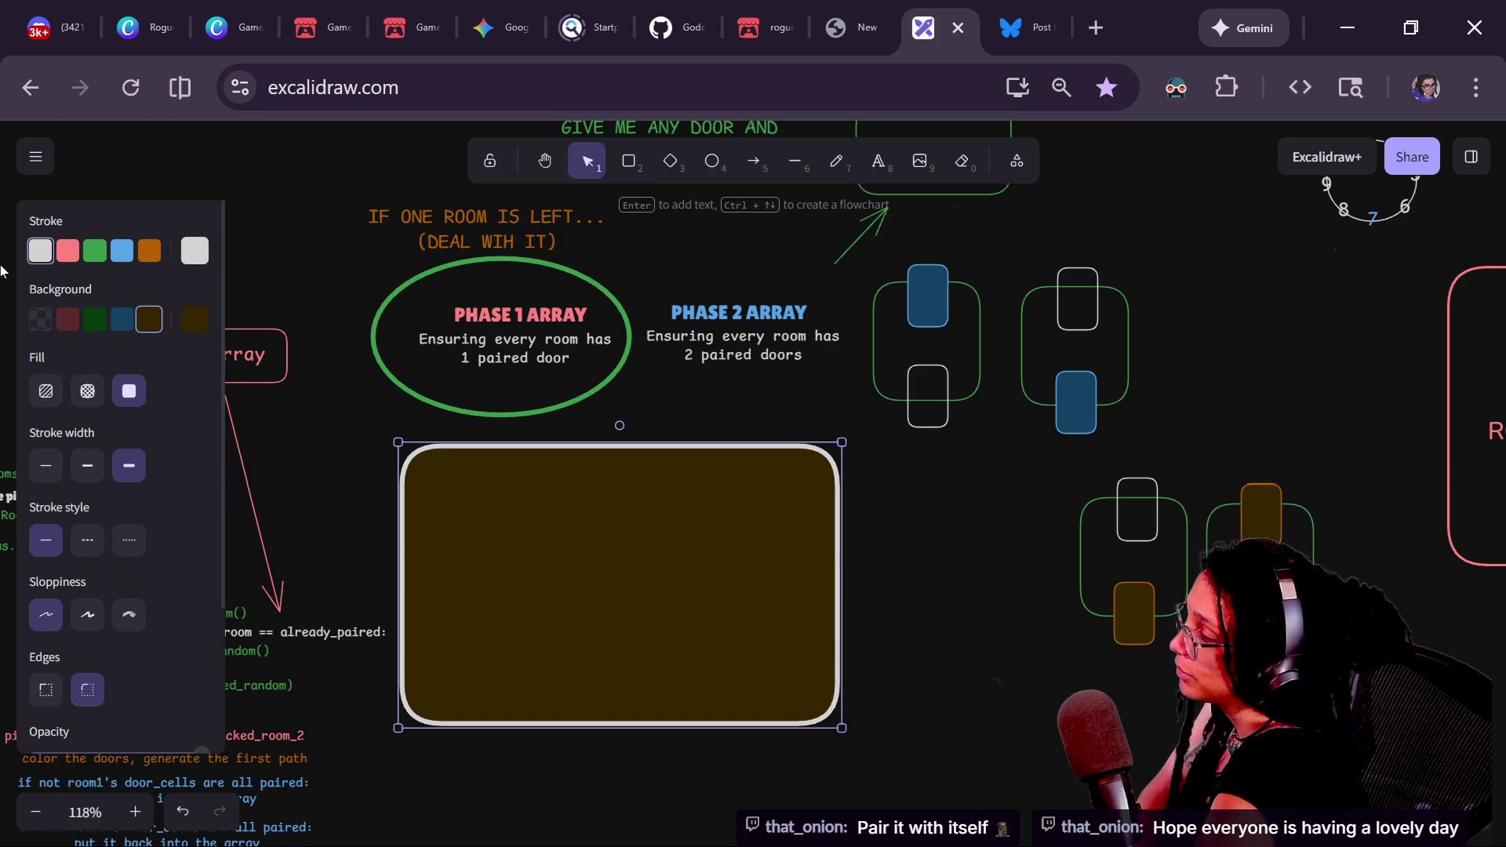
pyautogui.click(44, 322)
pyautogui.moveTo(642, 571); pyautogui.dragTo(680, 582)
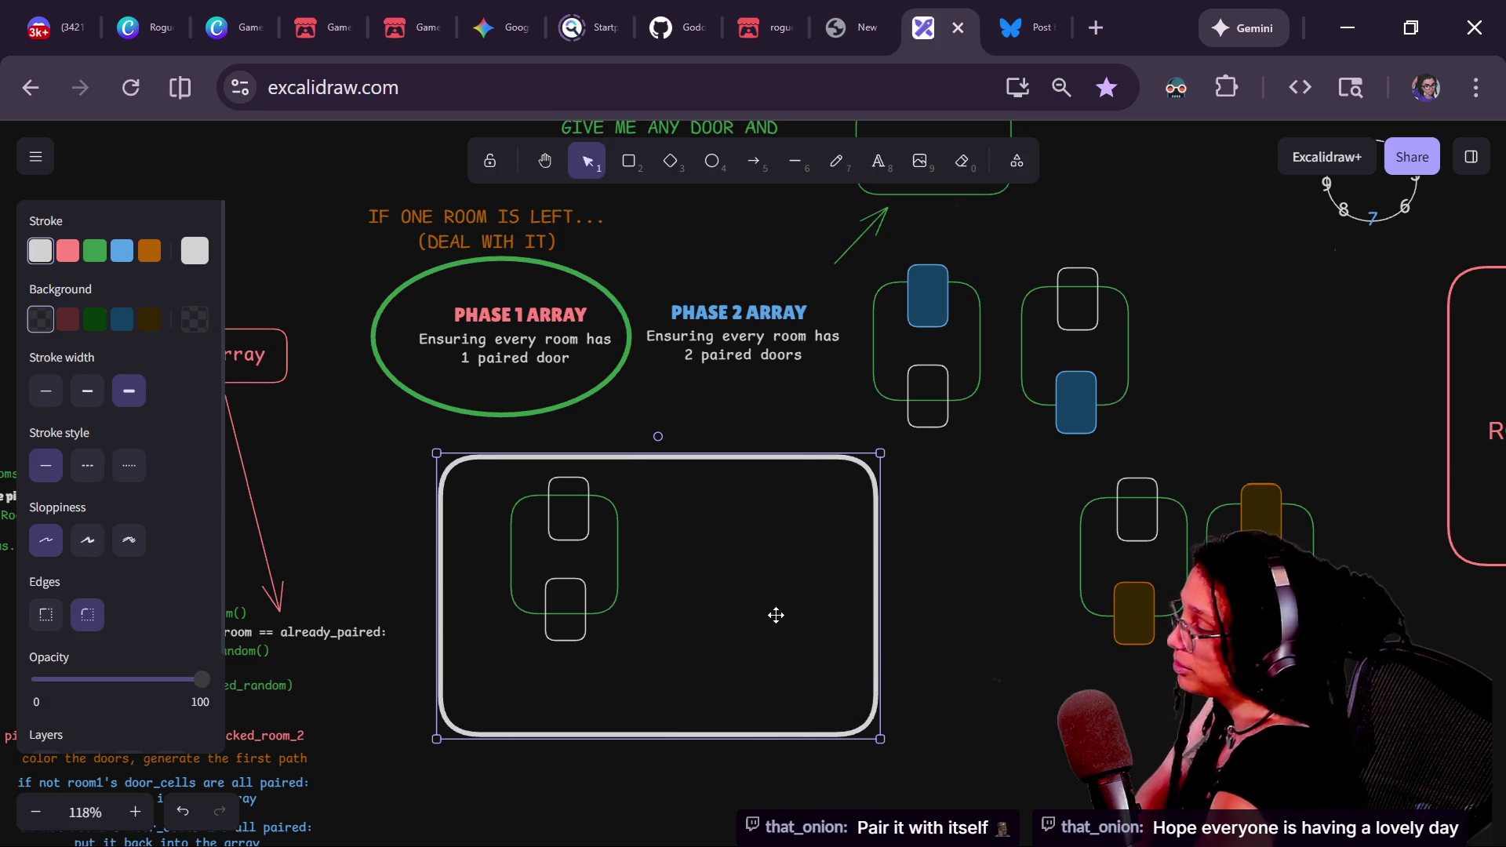
pyautogui.moveTo(776, 616)
pyautogui.mouseDown()
pyautogui.moveTo(844, 659)
pyautogui.moveTo(740, 548)
pyautogui.moveTo(752, 530)
pyautogui.mouseUp()
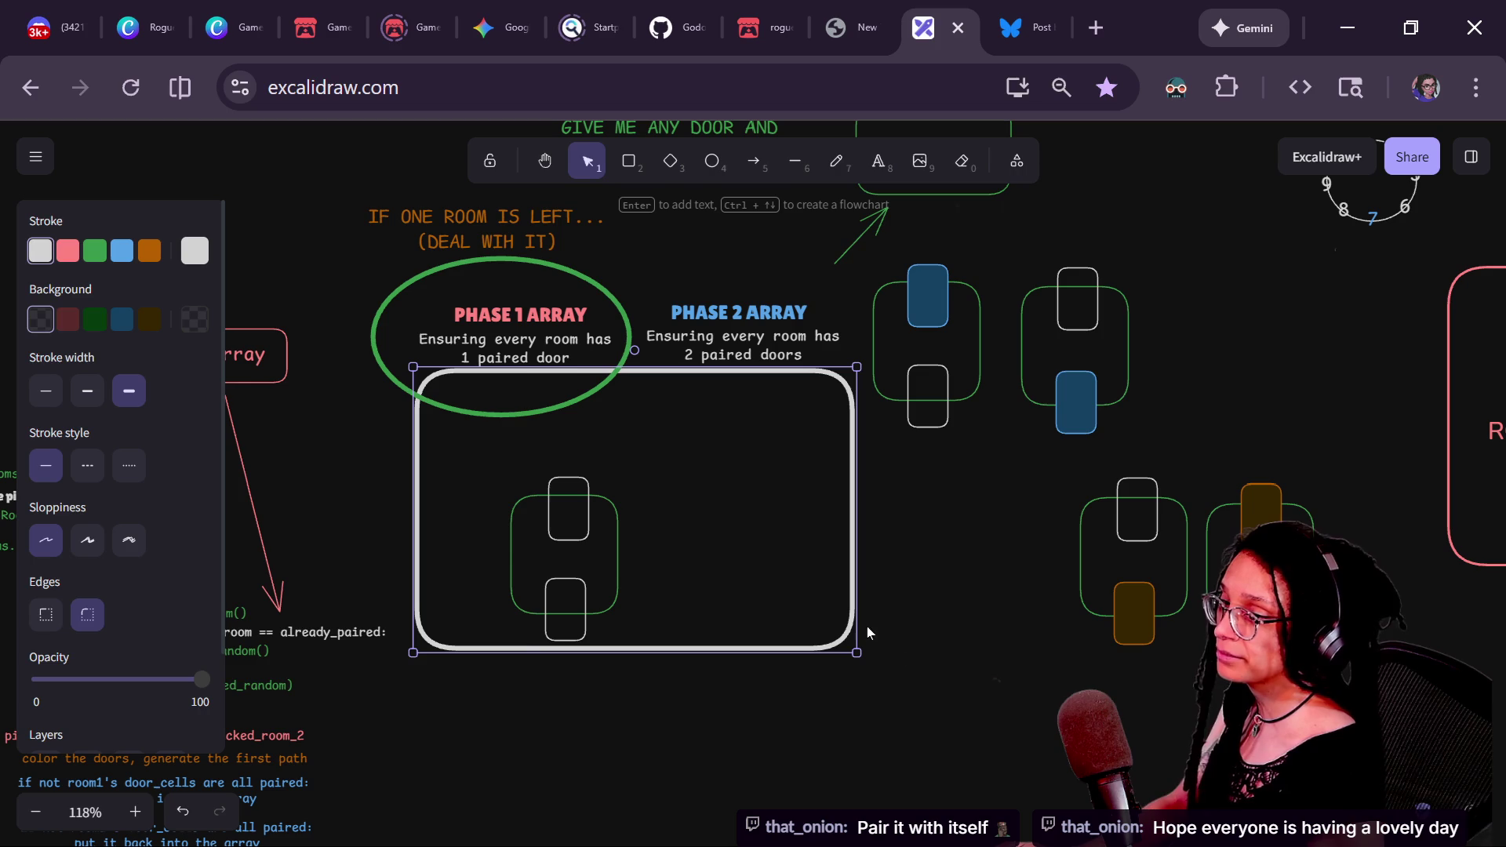
pyautogui.moveTo(857, 653)
pyautogui.mouseDown()
pyautogui.moveTo(965, 806)
pyautogui.moveTo(952, 792)
pyautogui.mouseUp()
pyautogui.moveTo(901, 672); pyautogui.dragTo(891, 733)
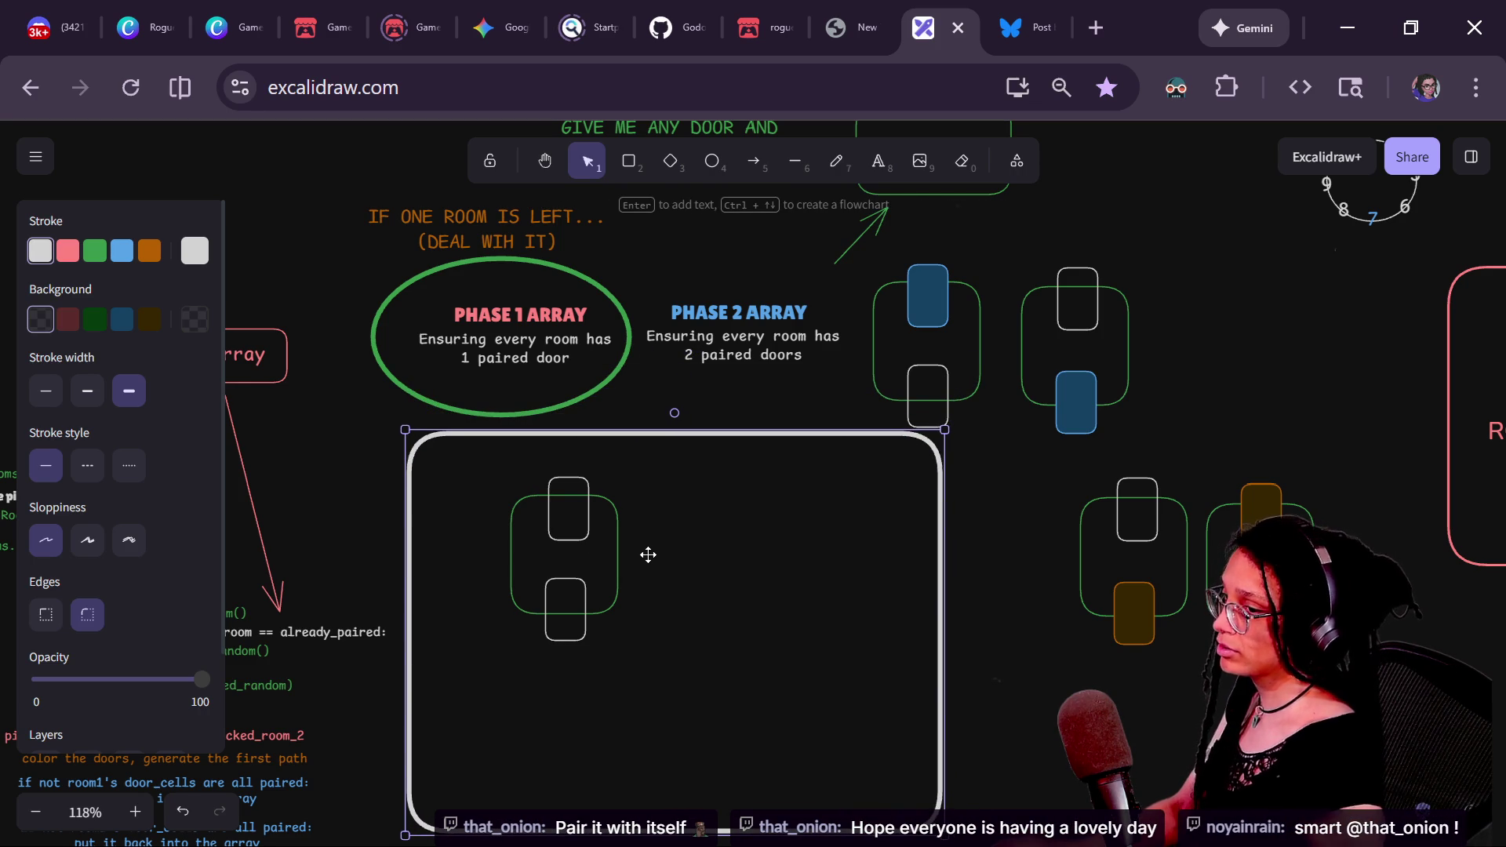
# - Move the green two-door room group inside the frame
pyautogui.click(550, 533)
pyautogui.moveTo(560, 522)
pyautogui.mouseDown()
pyautogui.moveTo(511, 563)
pyautogui.moveTo(490, 518)
pyautogui.moveTo(578, 512)
pyautogui.moveTo(523, 495)
pyautogui.mouseUp()
pyautogui.click(1014, 538)
pyautogui.click(533, 495)
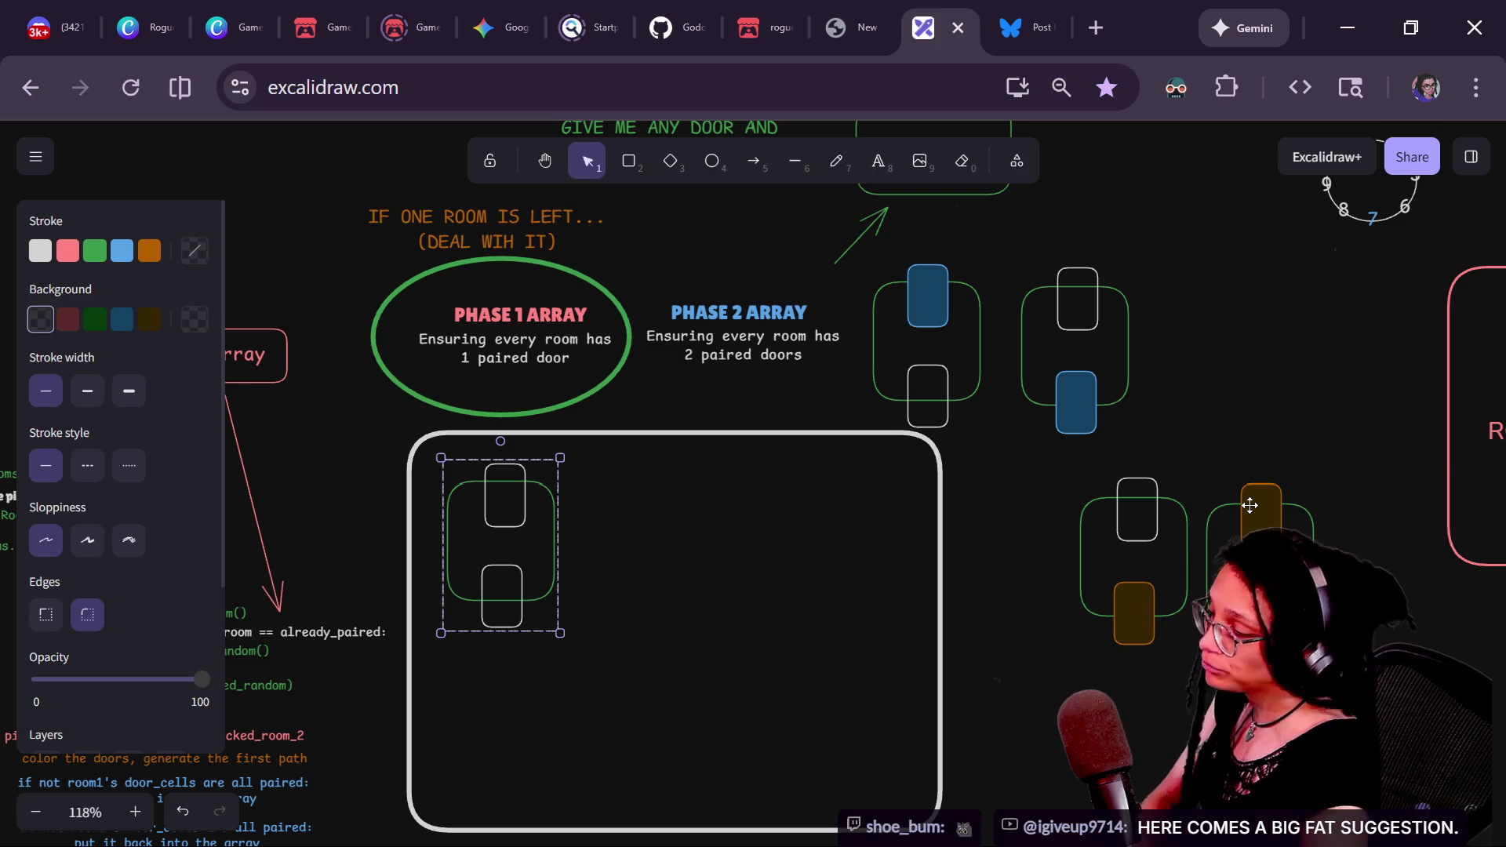
pyautogui.click(770, 638)
pyautogui.moveTo(516, 517); pyautogui.dragTo(537, 516)
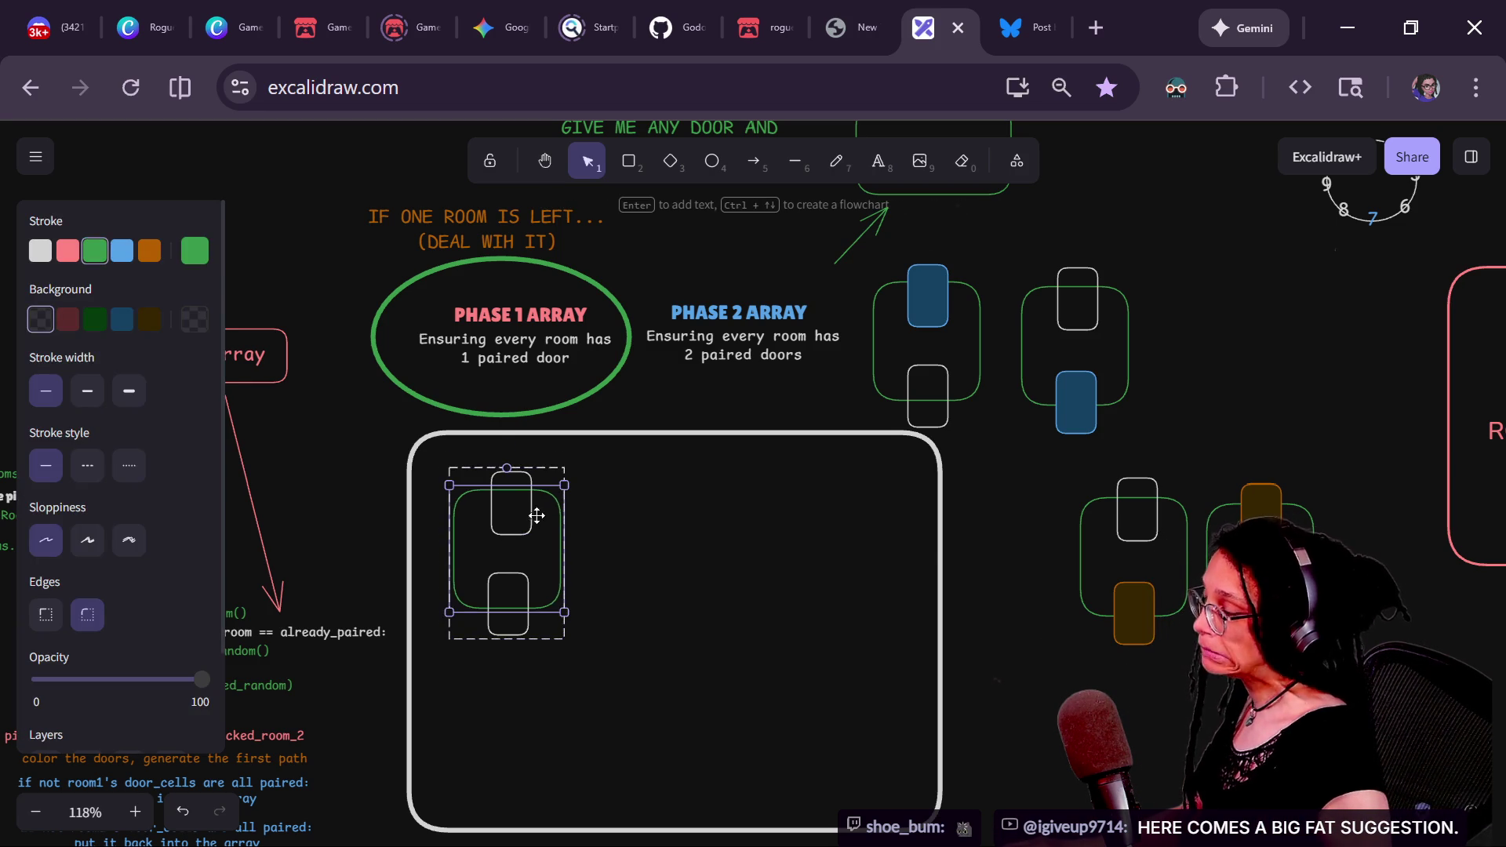
pyautogui.click(911, 445)
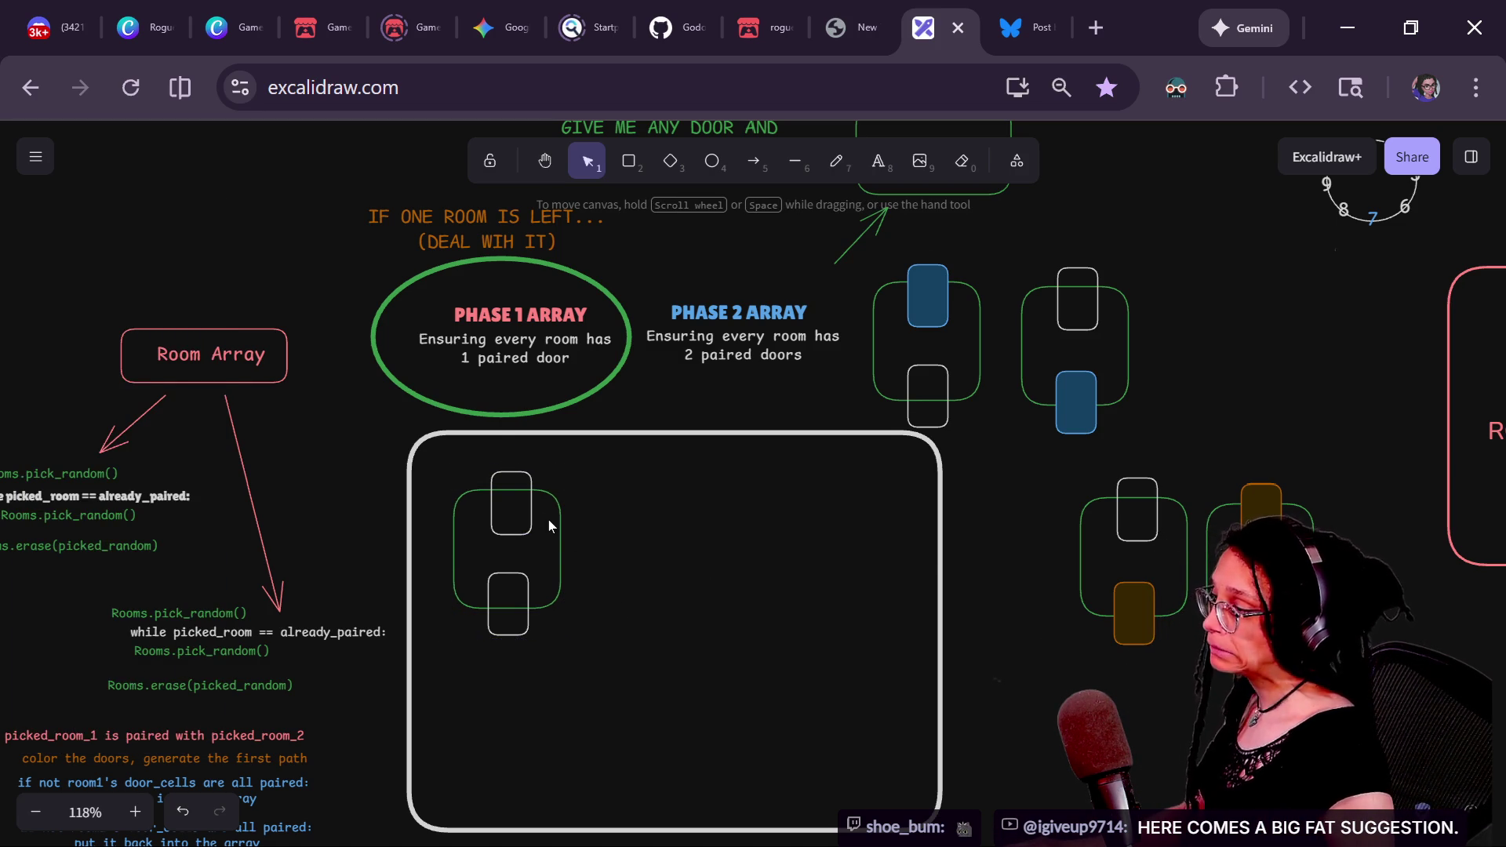
pyautogui.click(549, 520)
pyautogui.moveTo(548, 519); pyautogui.dragTo(605, 509)
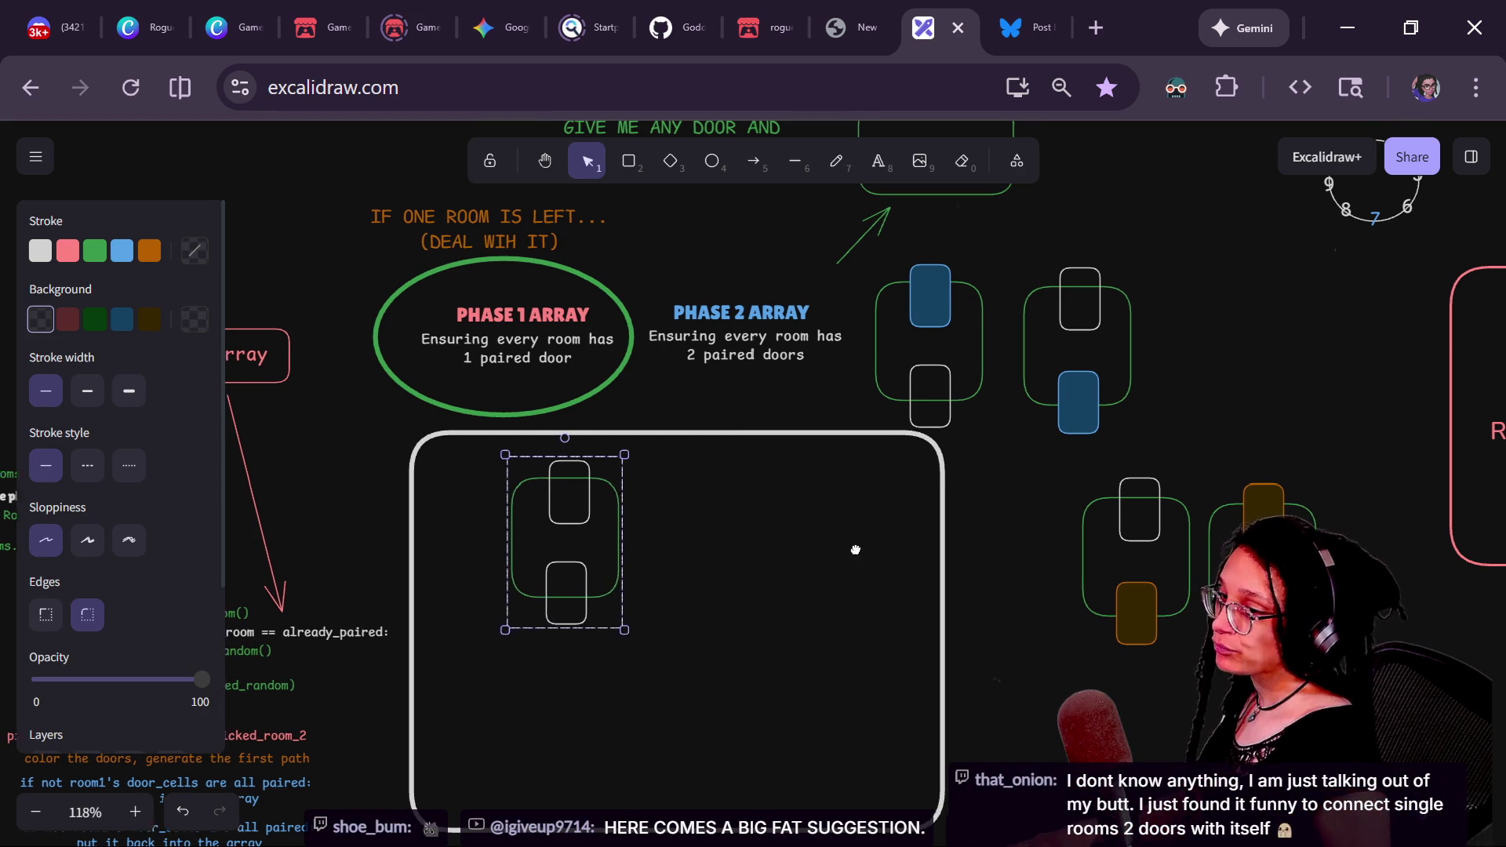
# - Switch to the itch.io roguelike-wip game page
pyautogui.moveTo(852, 554); pyautogui.dragTo(863, 523)
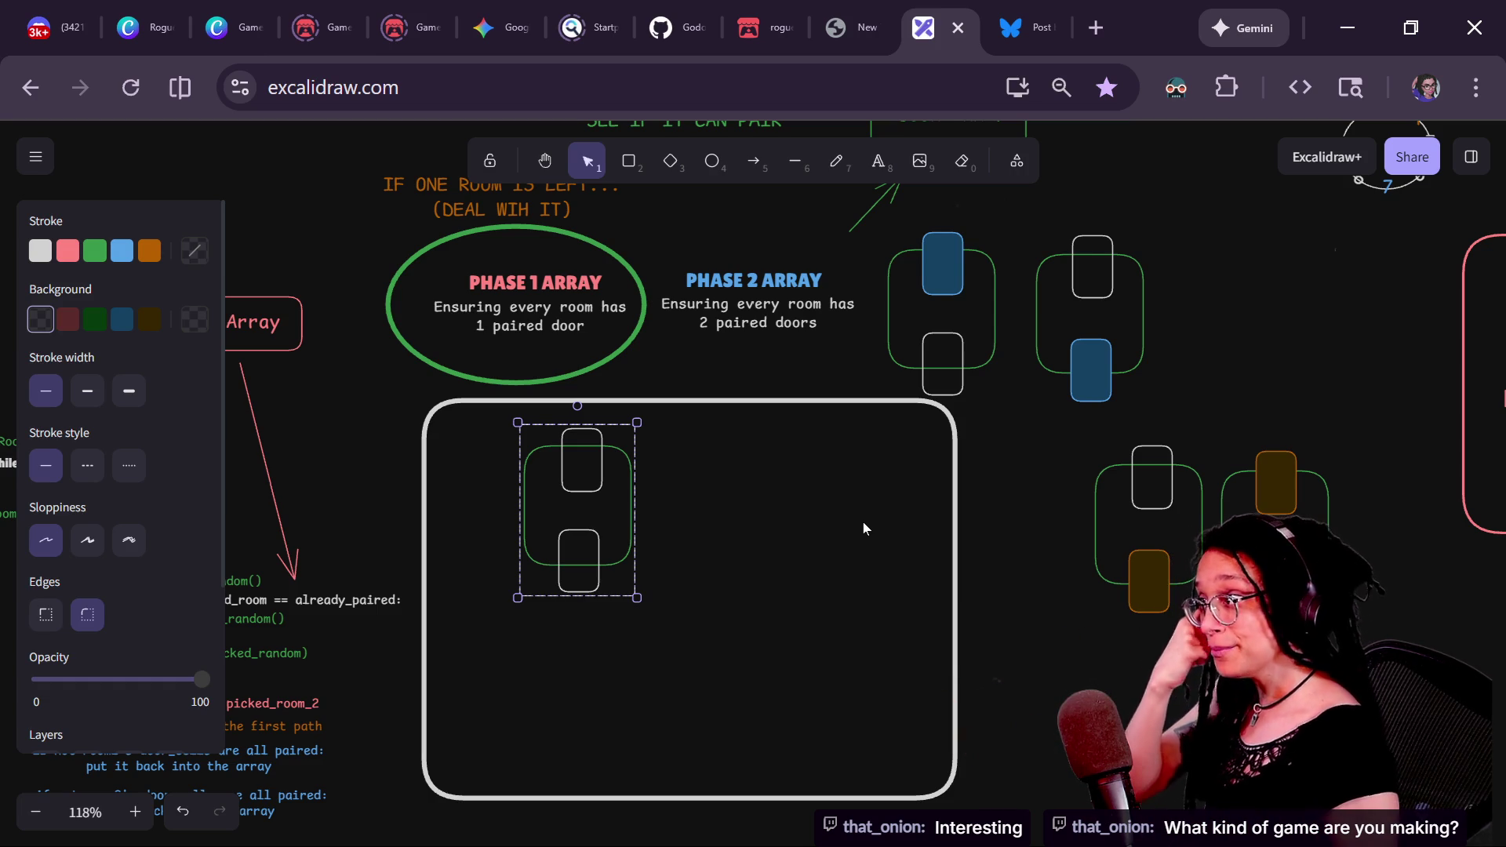
pyautogui.click(796, 251)
pyautogui.click(769, 31)
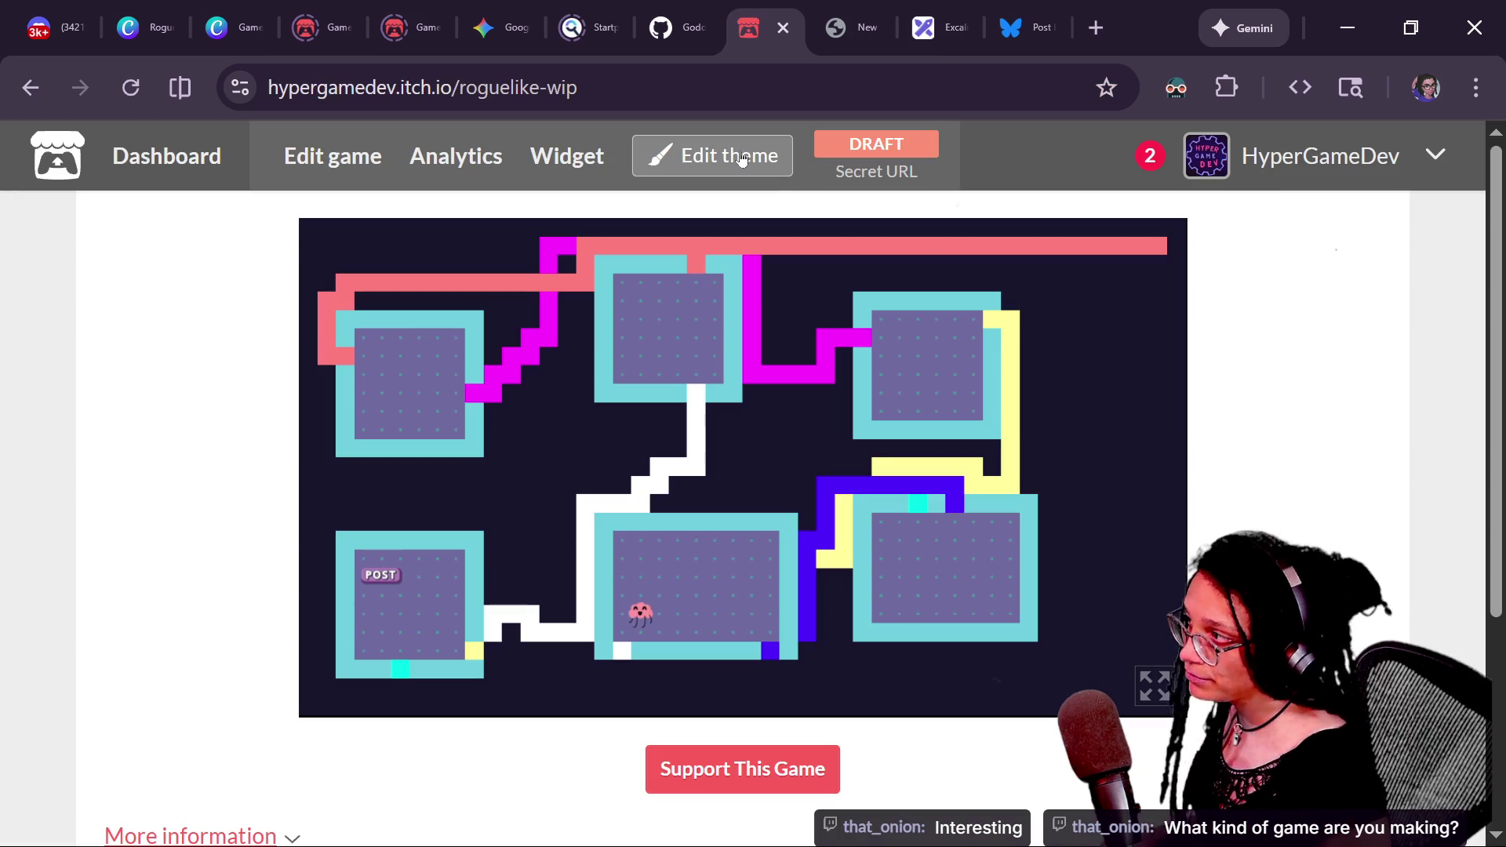
# - Open the Game-like Jam 7 page with its ROGUE theme
pyautogui.click(364, 7)
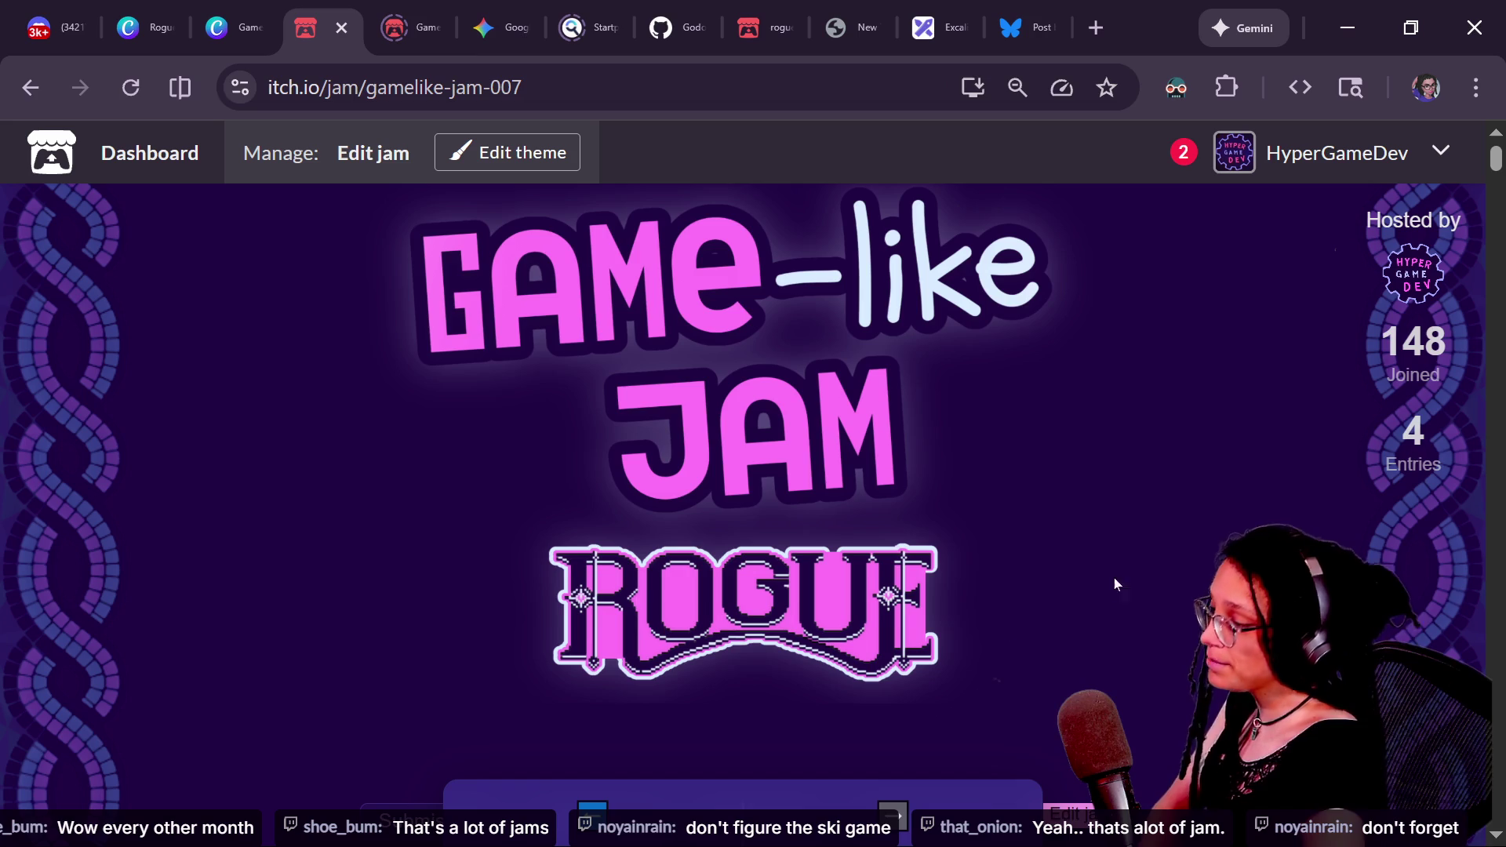
# - Look through the Tamagotchi, Granny and SkiFree jam pages, then return to the ROGUE jam tab
pyautogui.hotkey('ctrl', 'Tab')
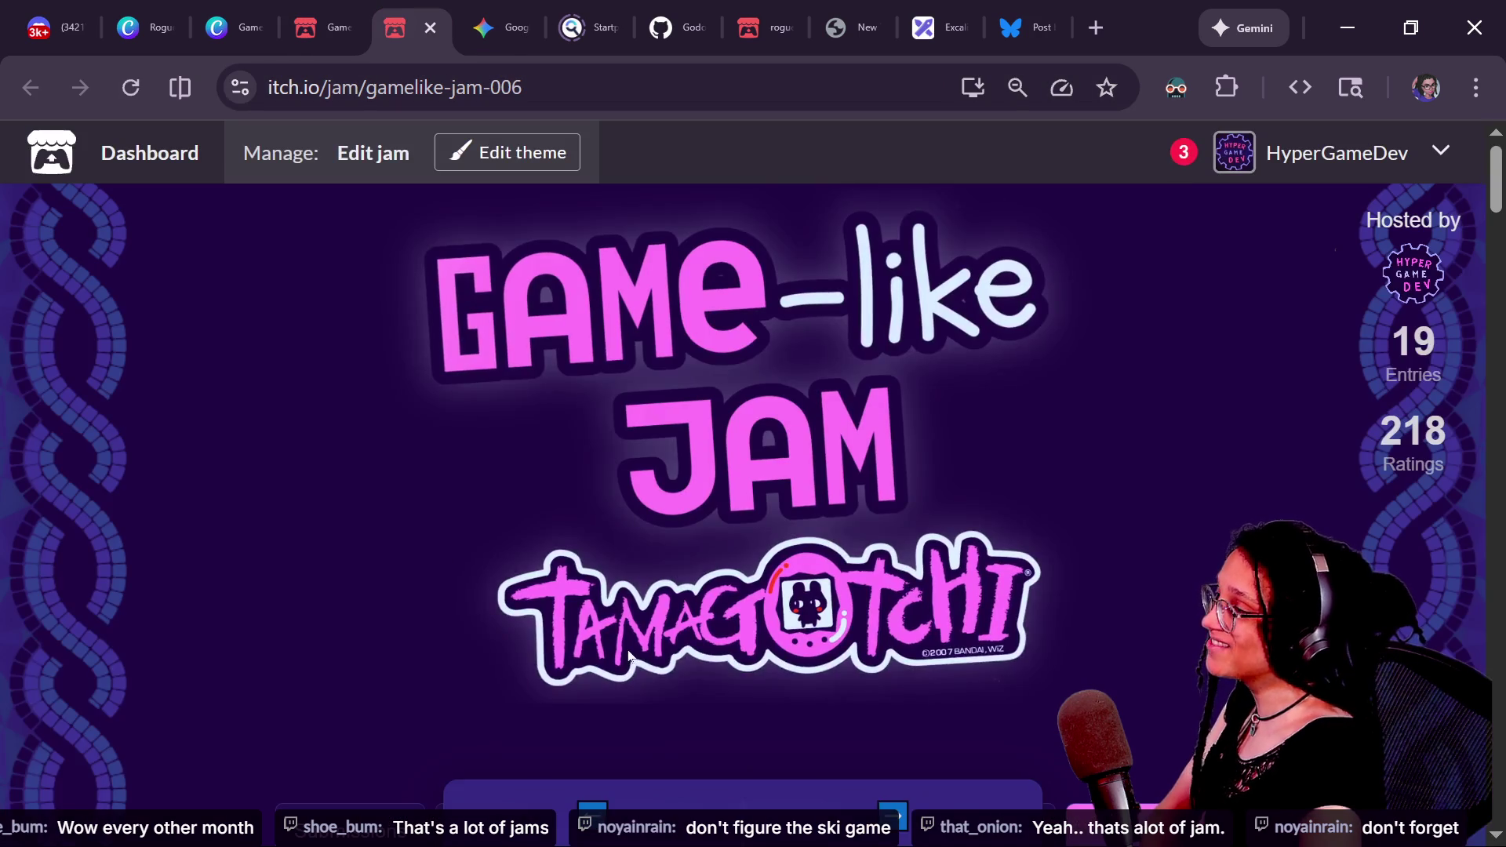
pyautogui.click(593, 795)
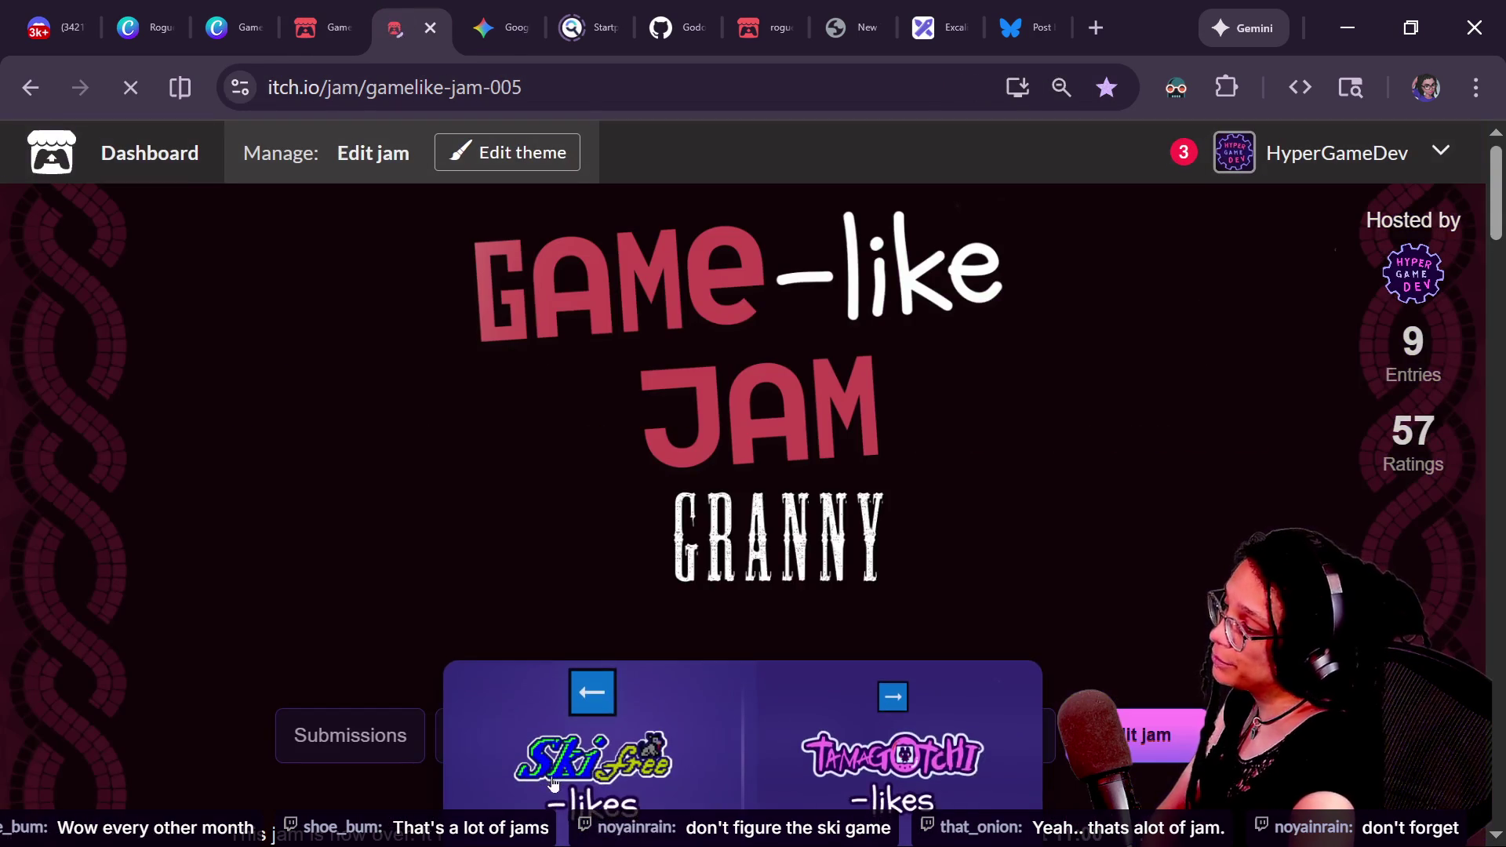
pyautogui.click(552, 777)
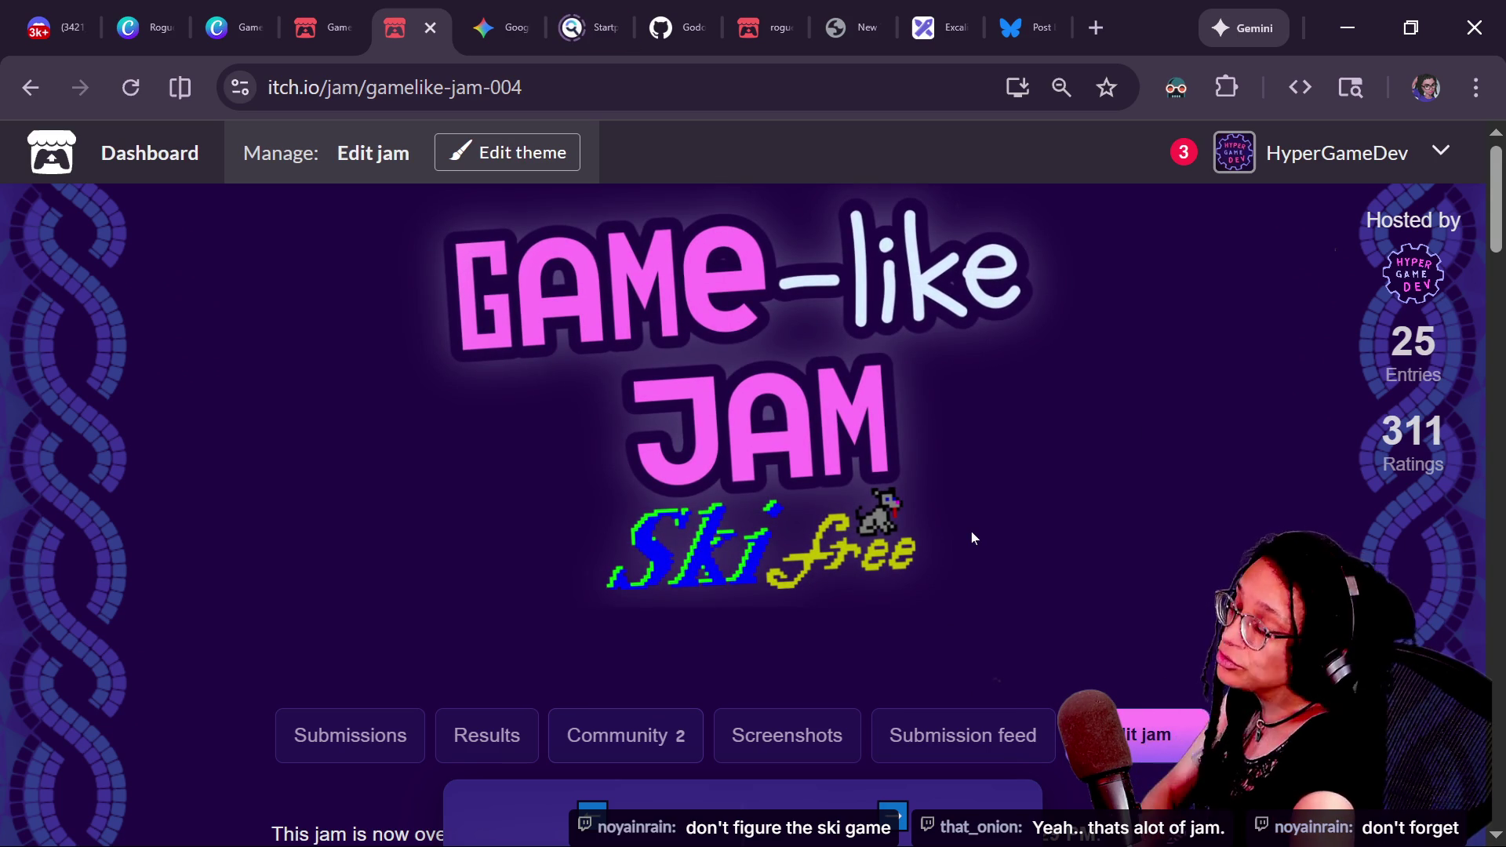
pyautogui.hotkey('ctrl', 'shift', 'Tab')
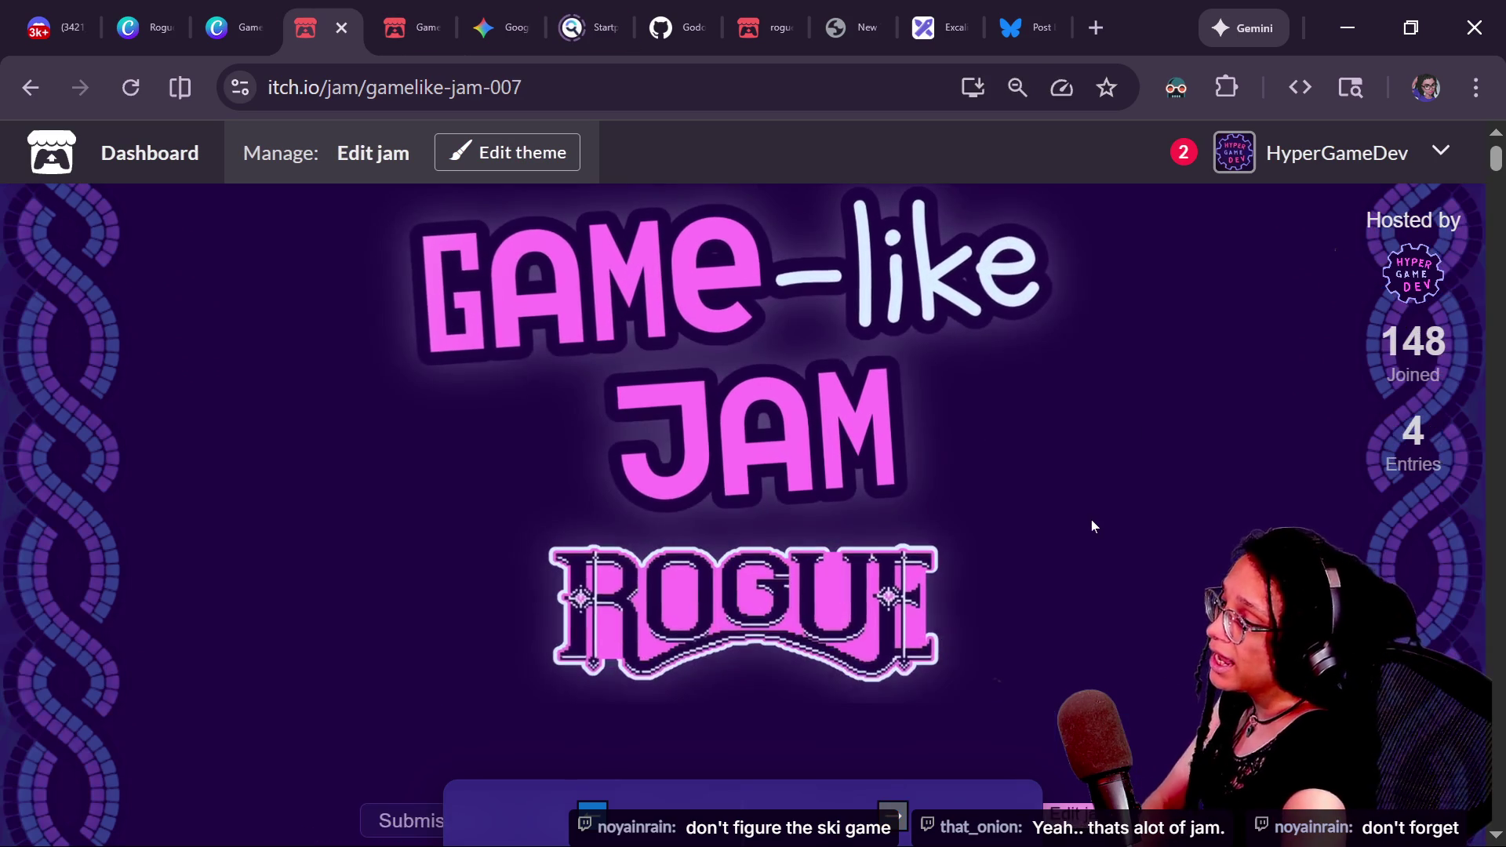
# - Scroll down the ROGUE jam page to bring its playable theme game into view
pyautogui.scroll(-2, 742, 483)
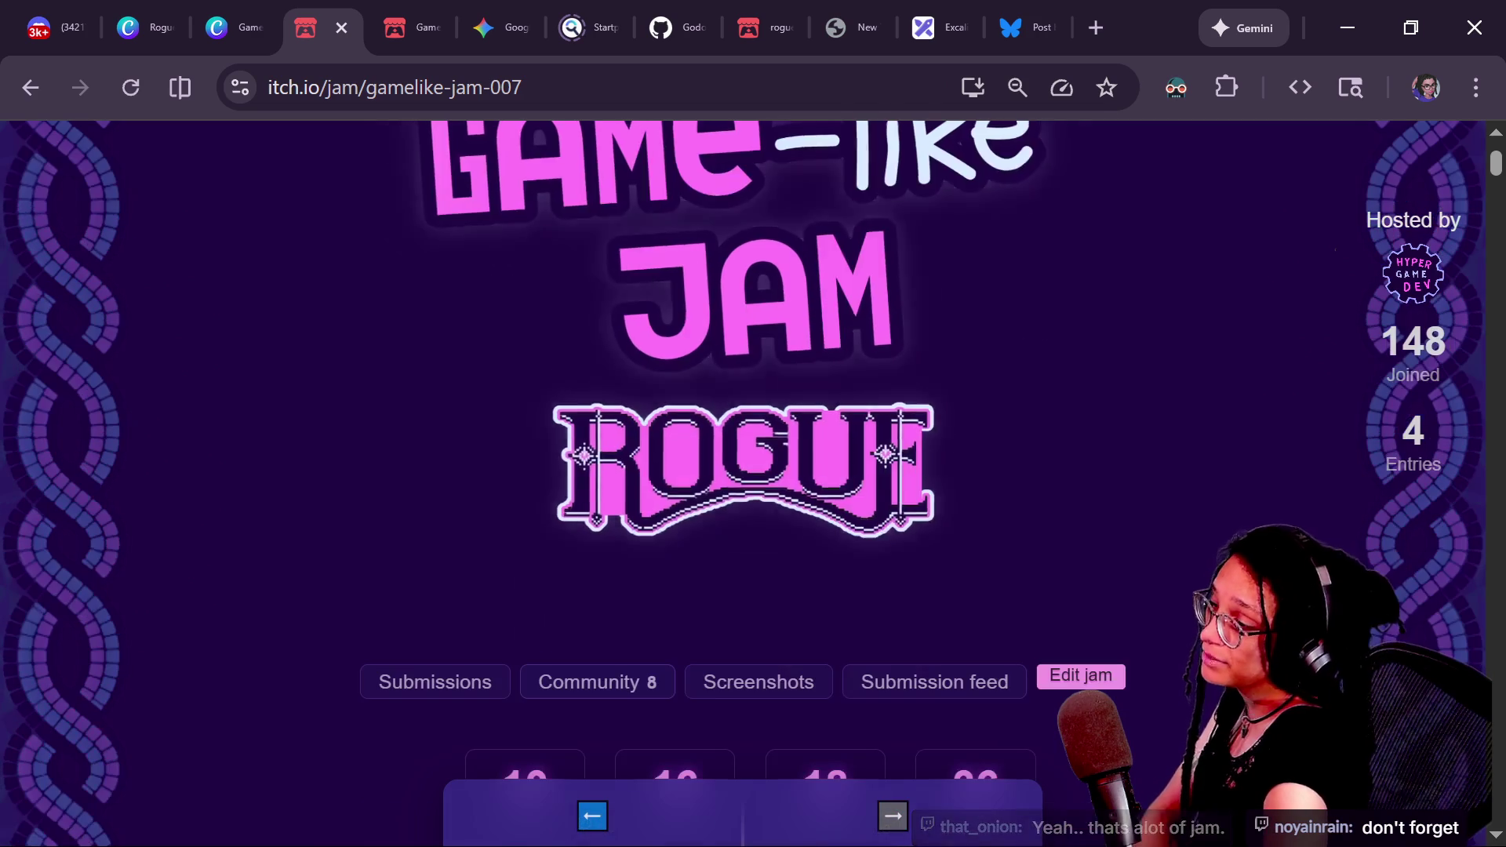
pyautogui.scroll(-2, 742, 483)
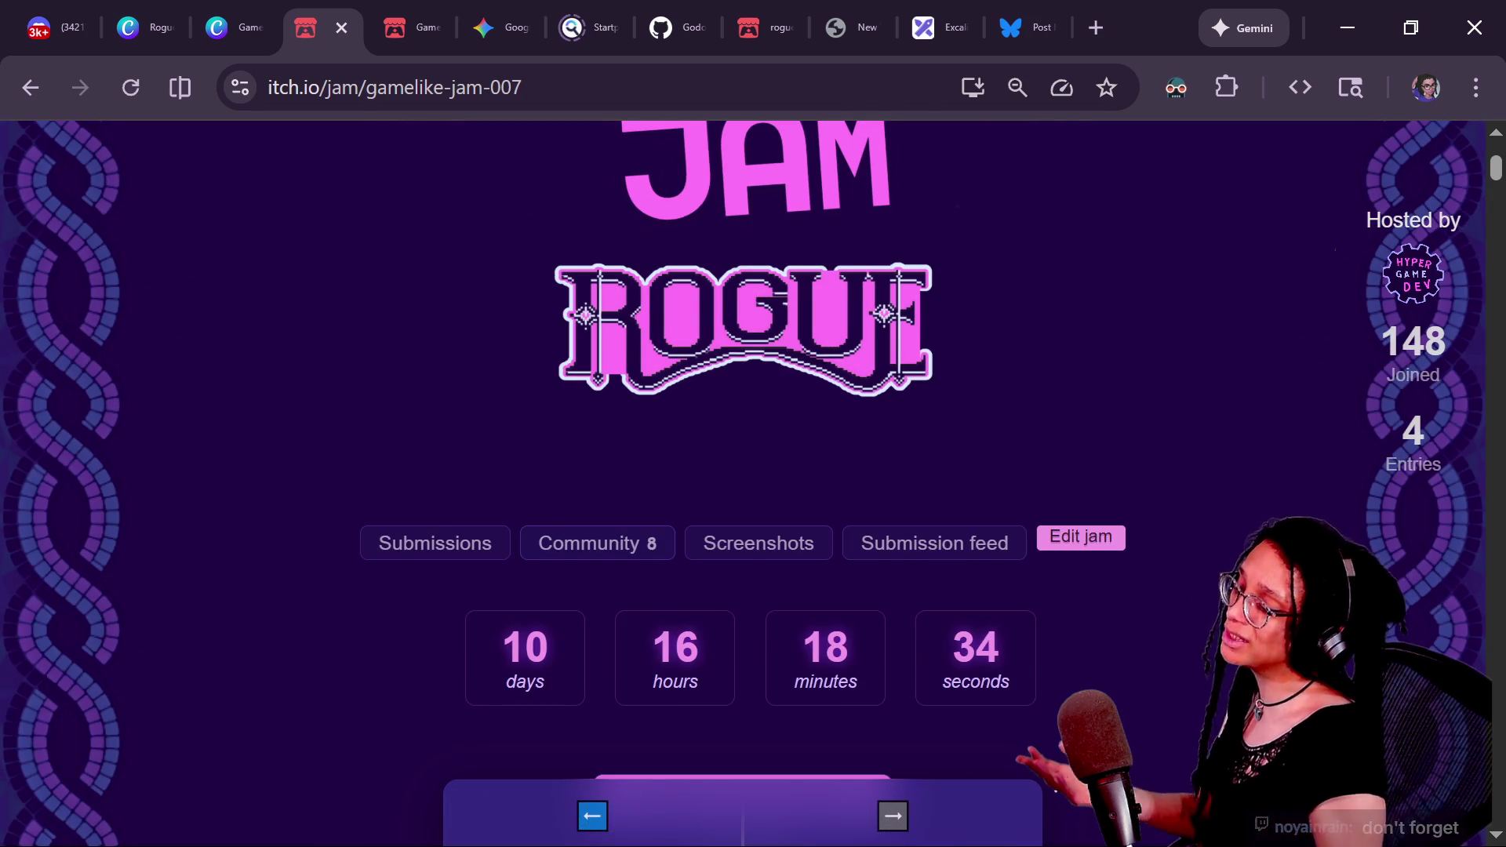
pyautogui.scroll(-5, 742, 484)
pyautogui.scroll(-5, 742, 484)
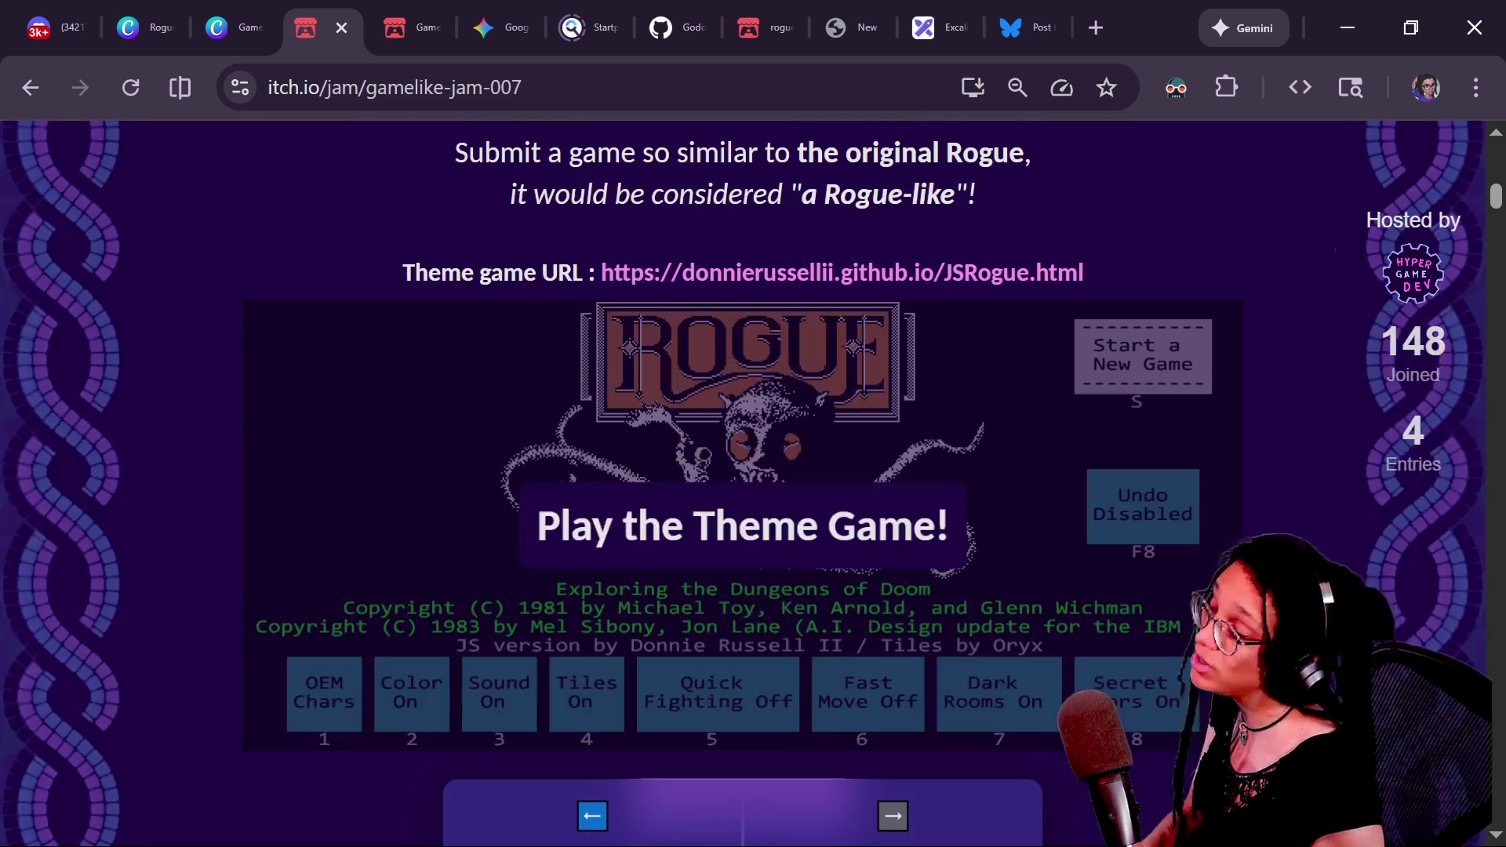
pyautogui.scroll(-3, 742, 483)
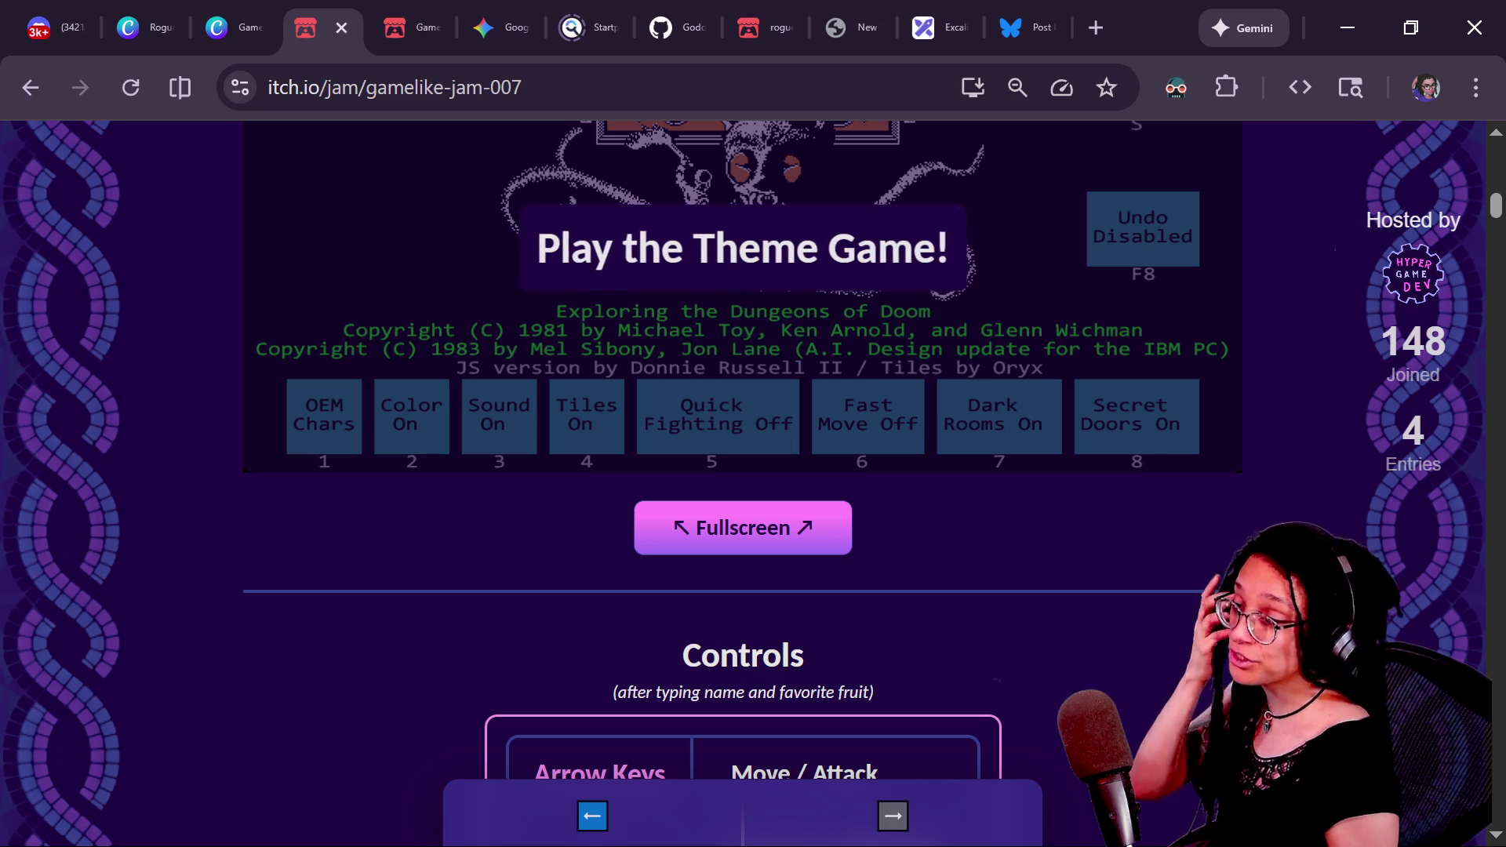
pyautogui.scroll(3, 1142, 460)
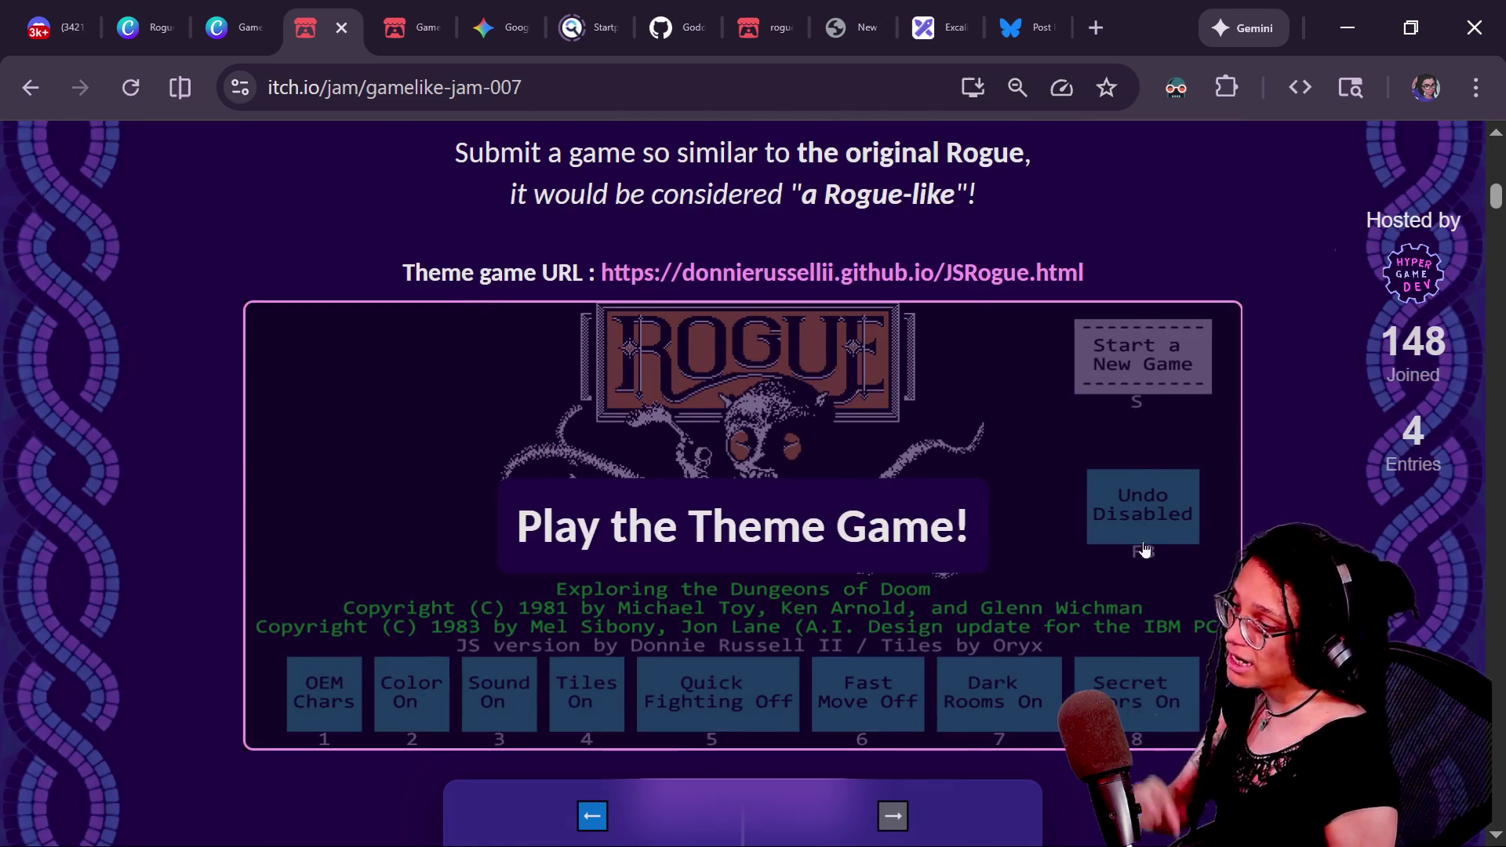
# - Start a new embedded Rogue game as player 'frf' and eat the food
pyautogui.click(1089, 541)
pyautogui.click(1169, 365)
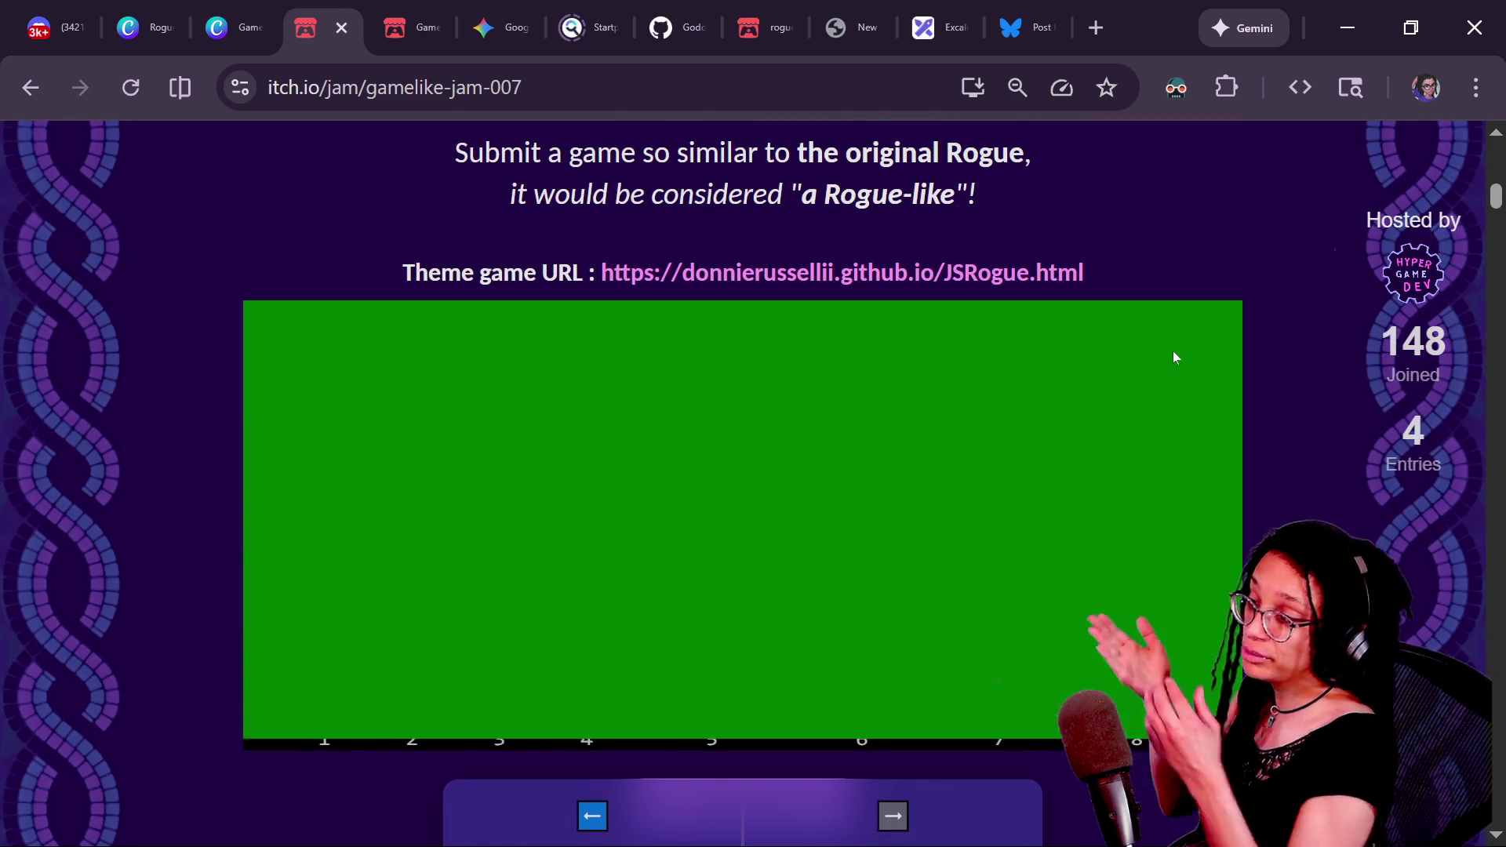
pyautogui.write('frf')
pyautogui.press('Return')
pyautogui.press('Return')
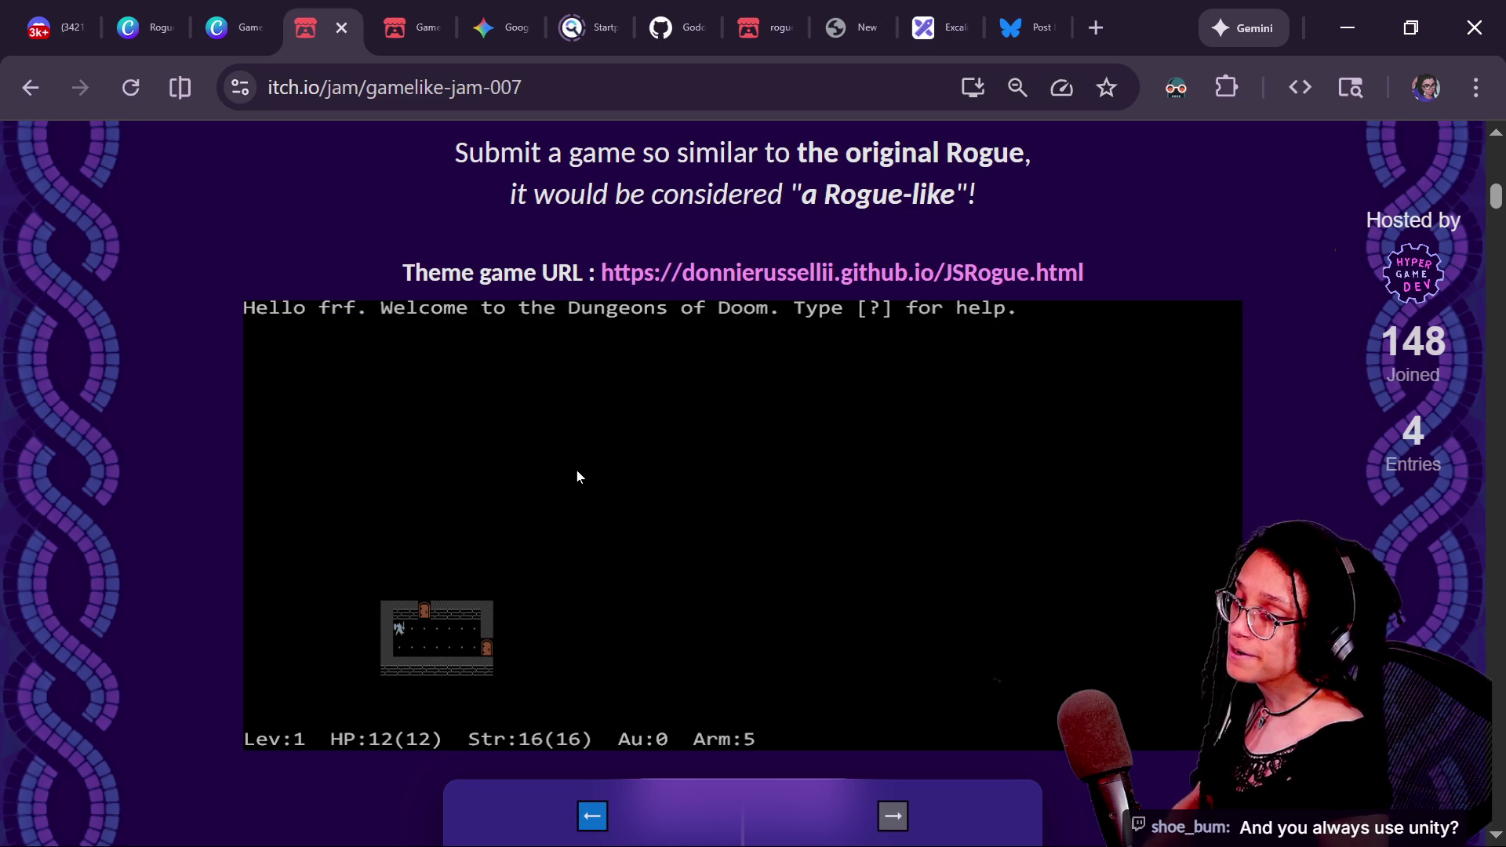
pyautogui.press('e')
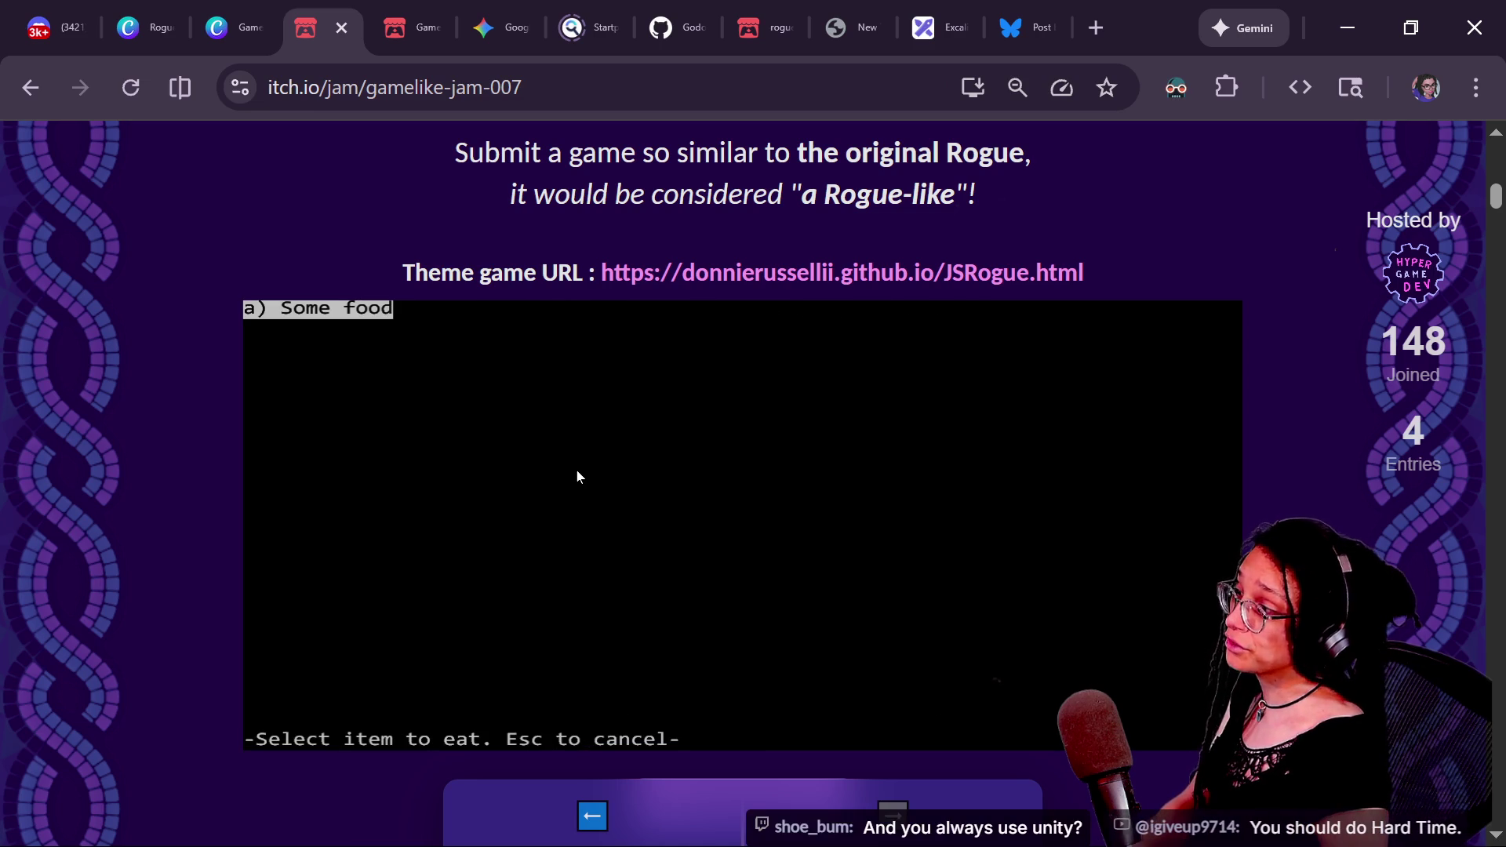
pyautogui.press('a')
# - Walk the character along the corridor into the next room and pick up the scroll
pyautogui.press('Right')
pyautogui.press('Right')
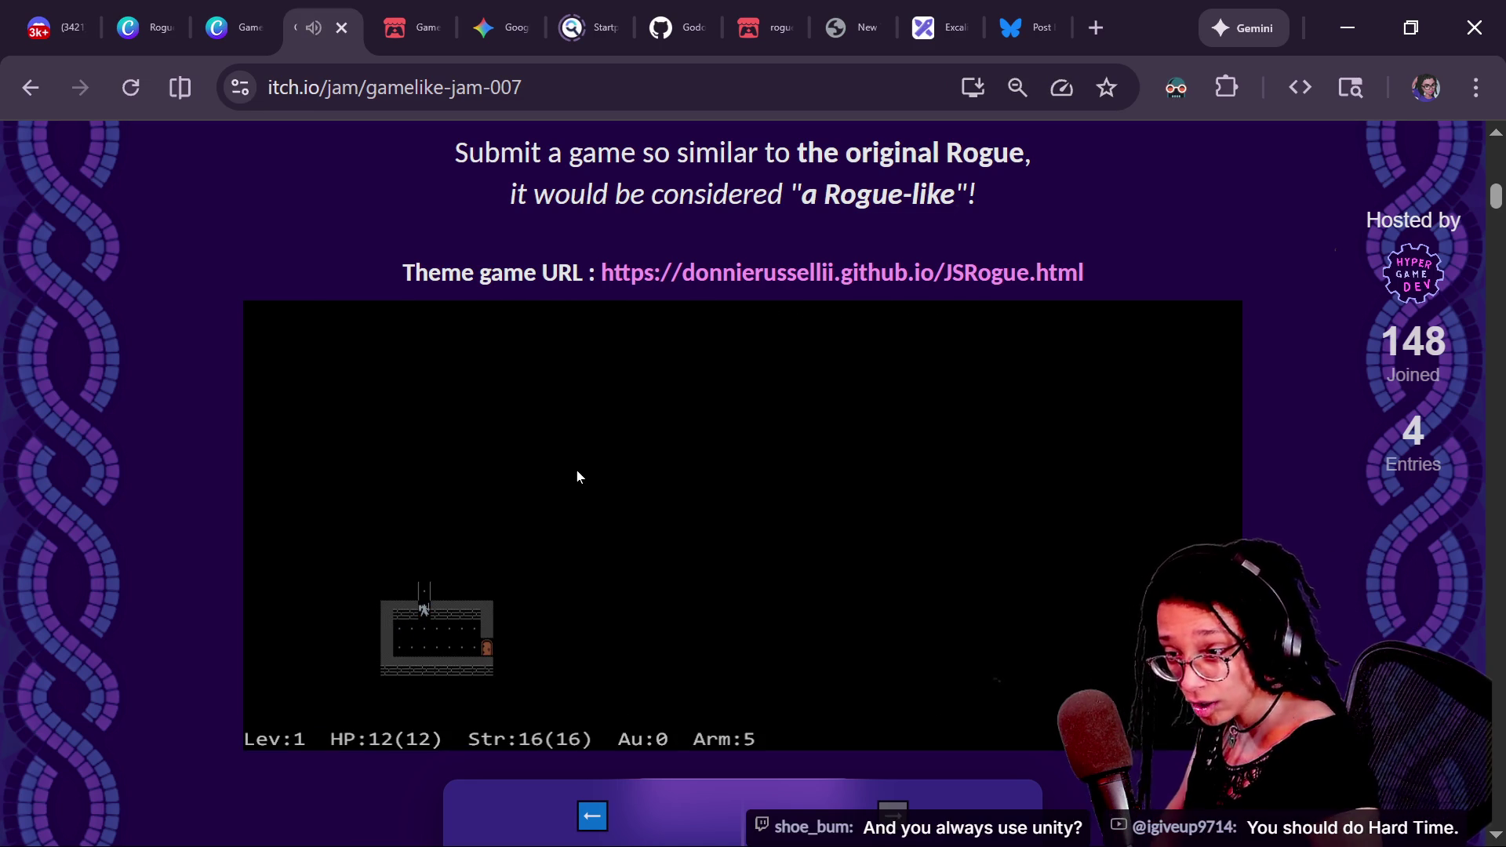
pyautogui.press('Up')
pyautogui.press('Up')
pyautogui.press('Up')
pyautogui.press('Left')
pyautogui.press('Left')
pyautogui.press('Left')
pyautogui.press('Left')
pyautogui.press('Left')
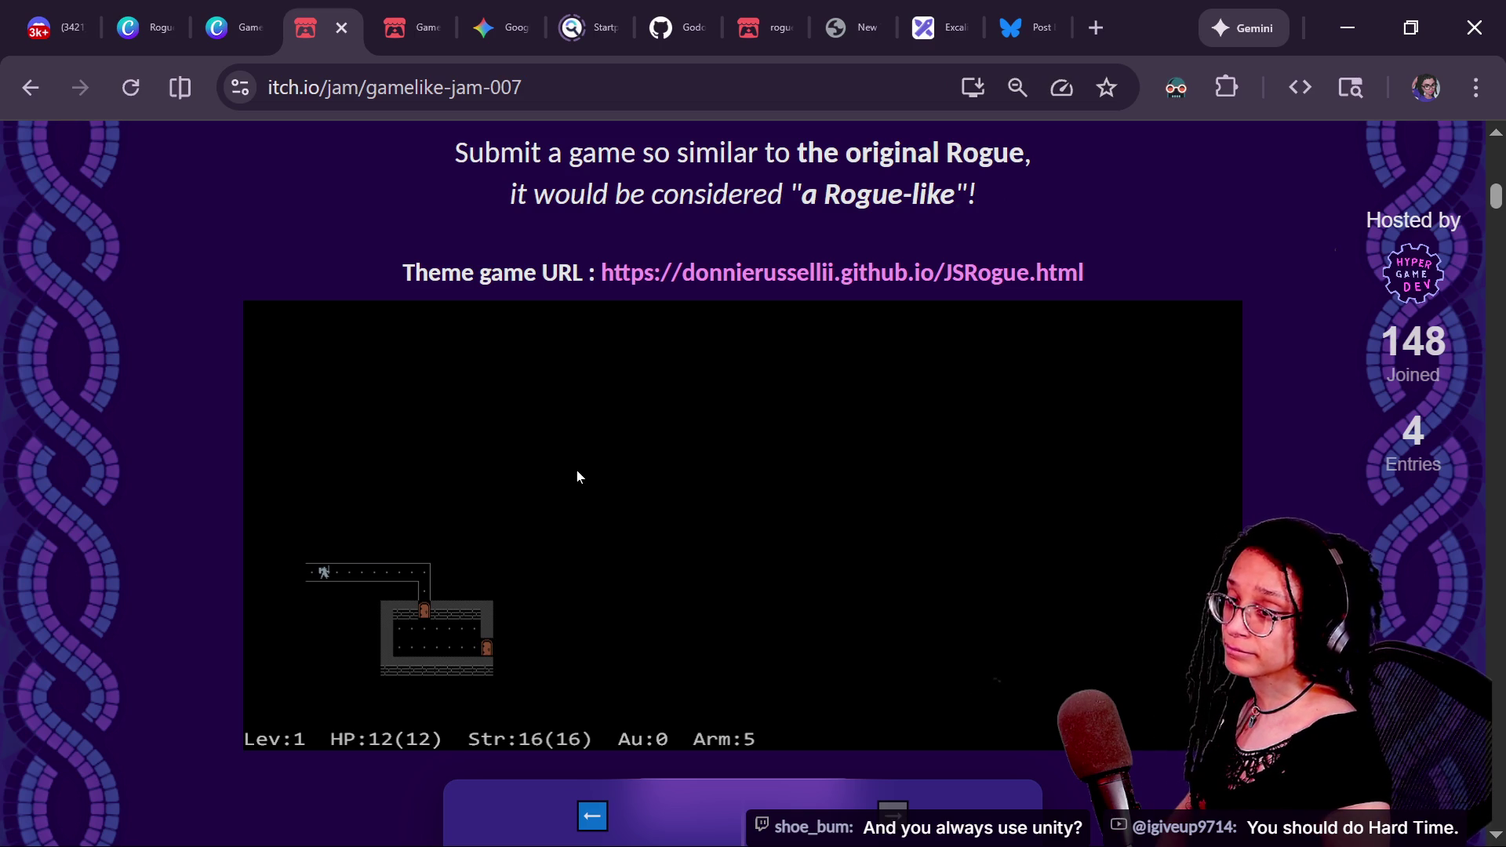
pyautogui.press('Left')
pyautogui.press('Left')
pyautogui.press('Up')
pyautogui.press('Up')
pyautogui.press('Up')
pyautogui.press('Up')
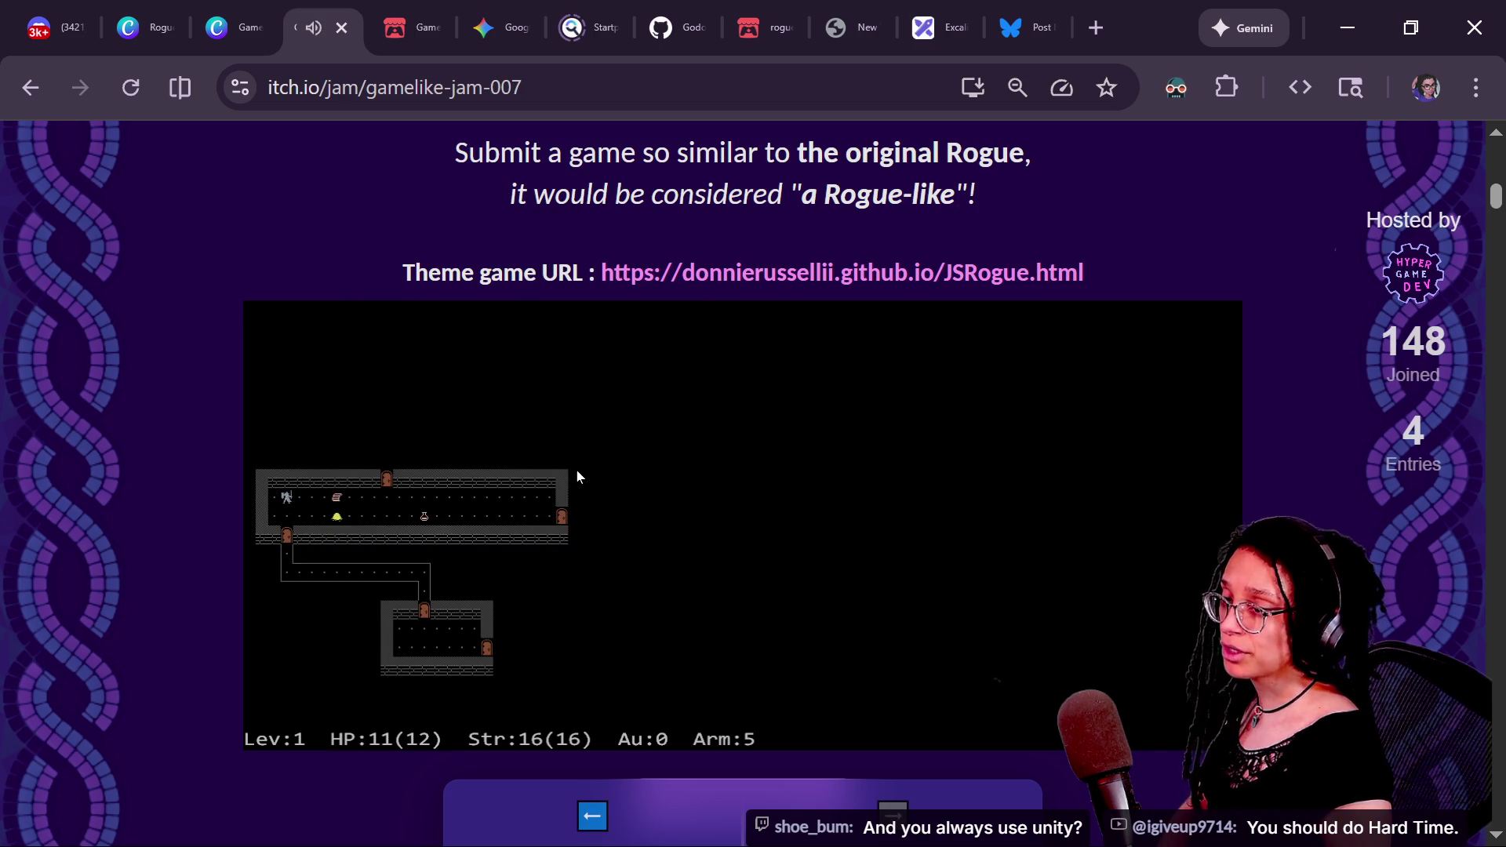
pyautogui.press('Right')
pyautogui.press('Right')
pyautogui.press('Right')
pyautogui.press('Right')
pyautogui.press('Right')
pyautogui.press('Right')
pyautogui.press('Up')
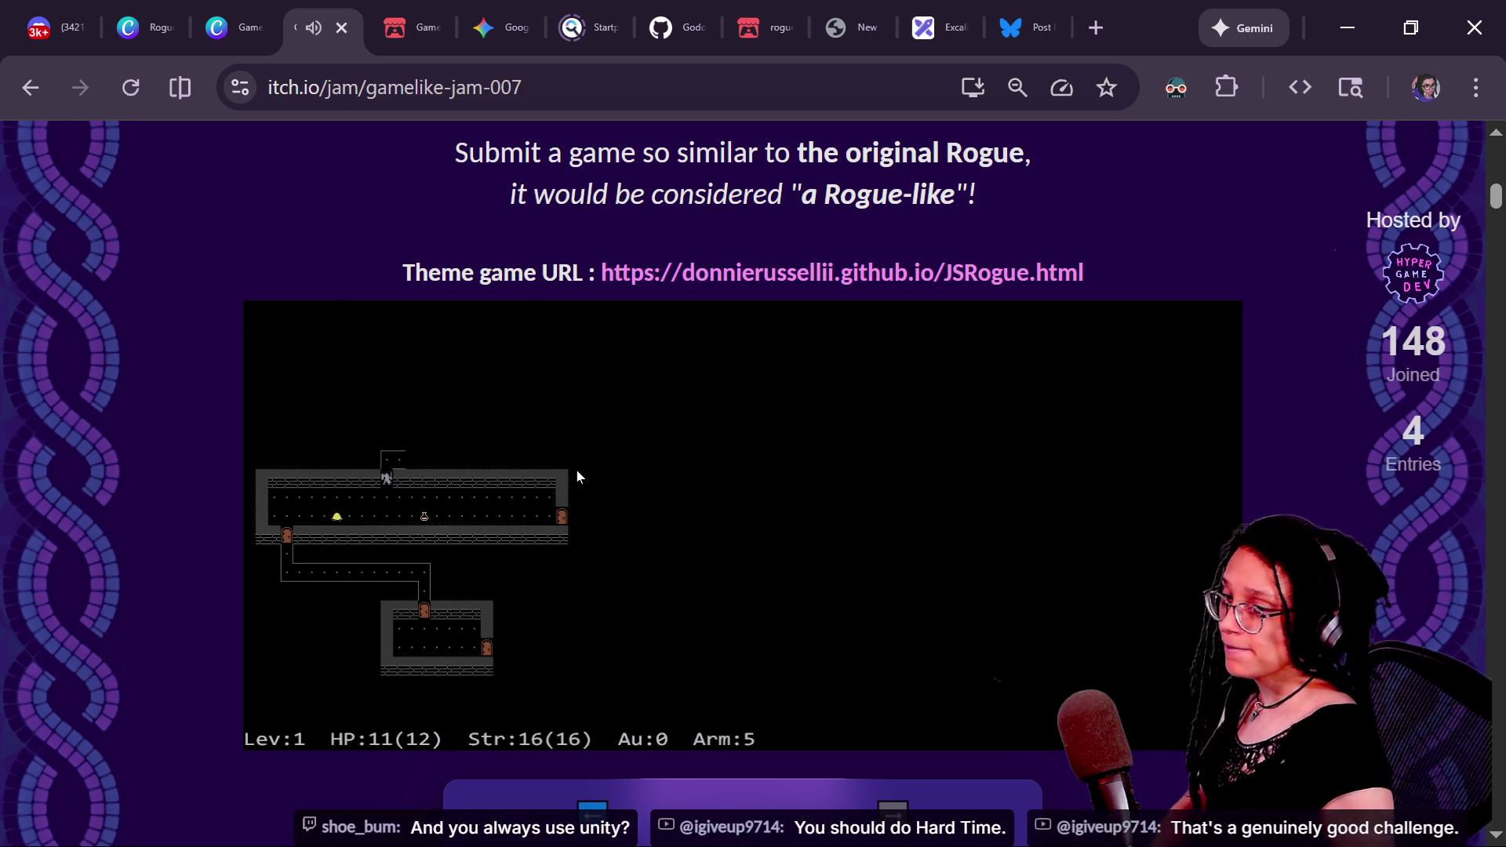
pyautogui.press('Up')
pyautogui.press('Right')
pyautogui.press('Right')
pyautogui.press('Right')
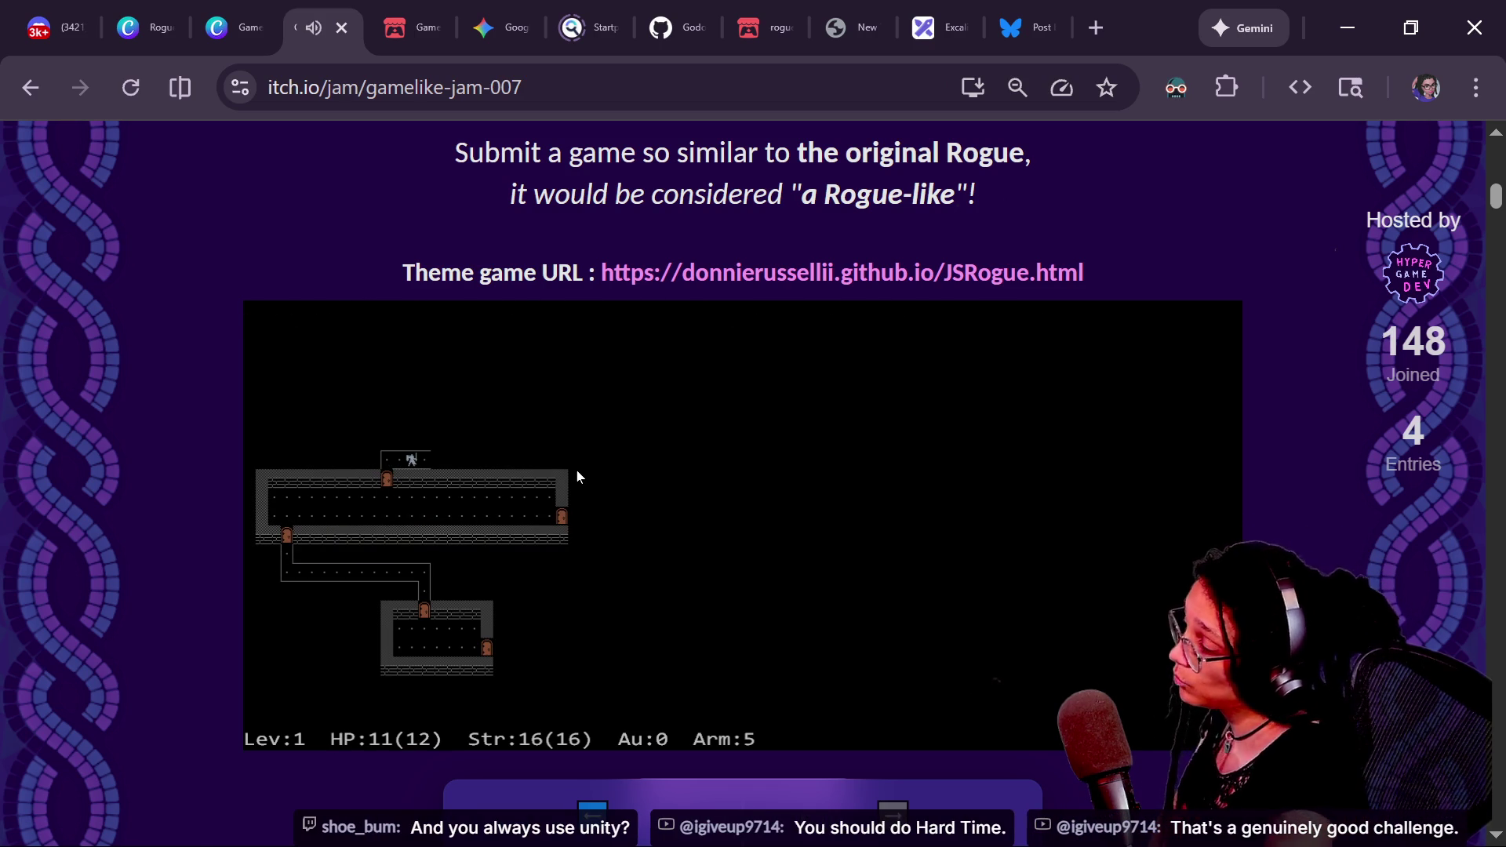
# - Follow the upper passage into the upper-right room, then scroll back to the page top
pyautogui.press('Right')
pyautogui.press('Up')
pyautogui.press('Up')
pyautogui.press('Up')
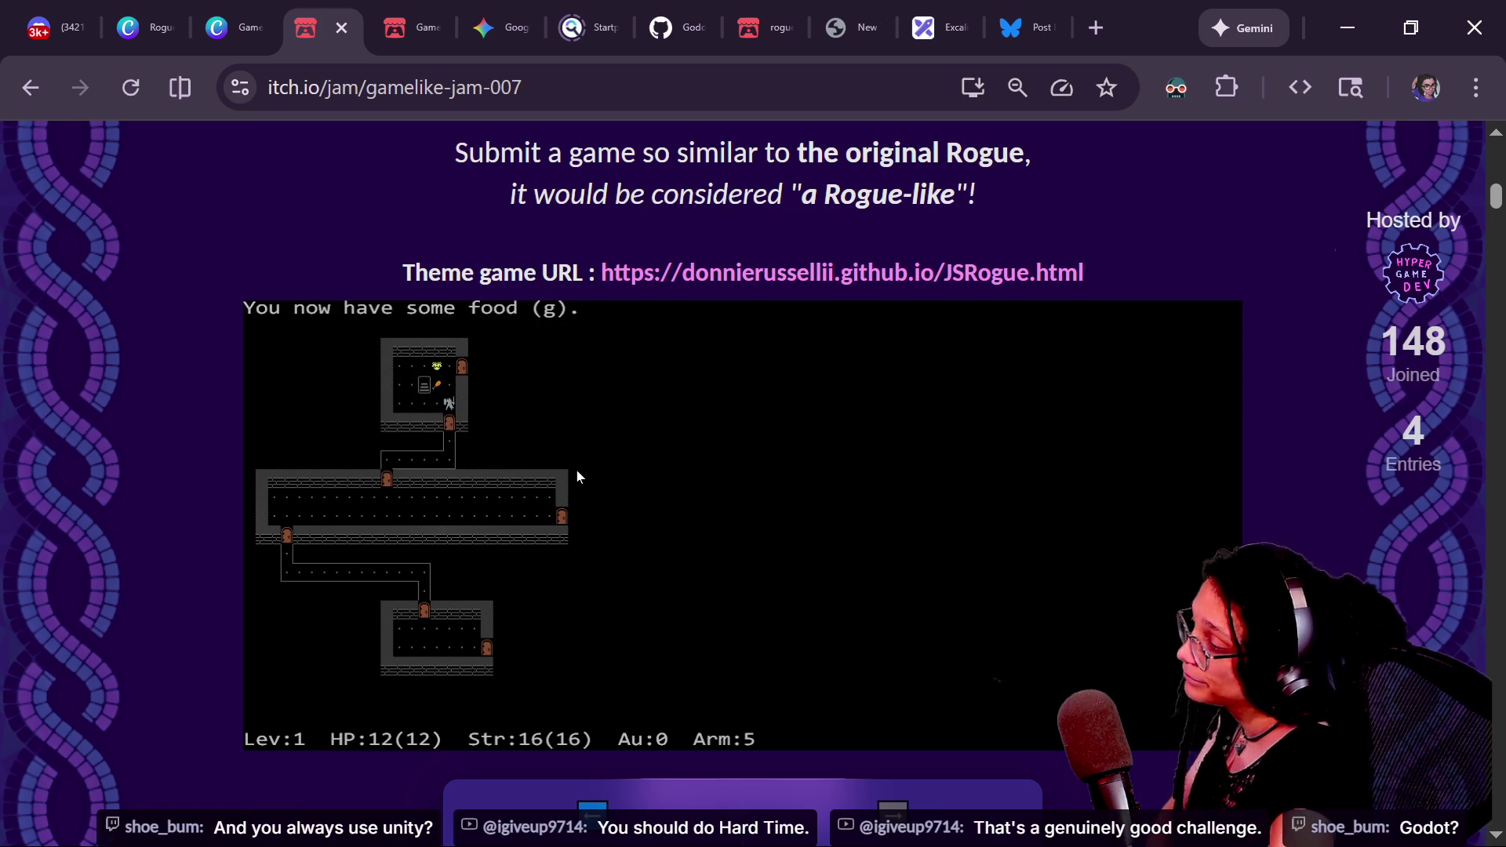
pyautogui.press('Up')
pyautogui.press('Right')
pyautogui.press('Right')
pyautogui.press('Right')
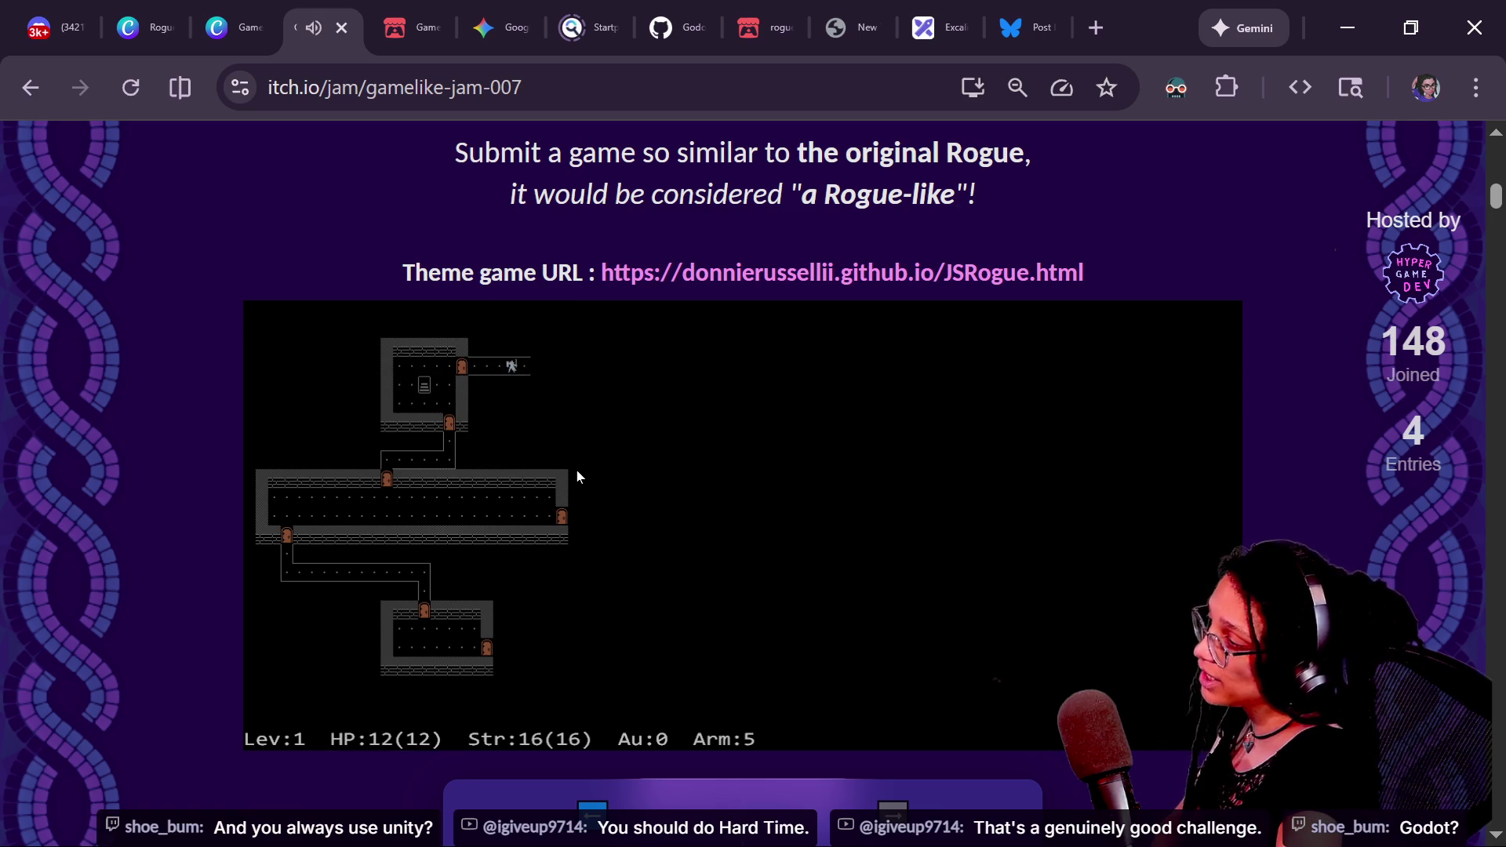
pyautogui.press('Up')
pyautogui.press('Right')
pyautogui.press('Right')
pyautogui.press('Right')
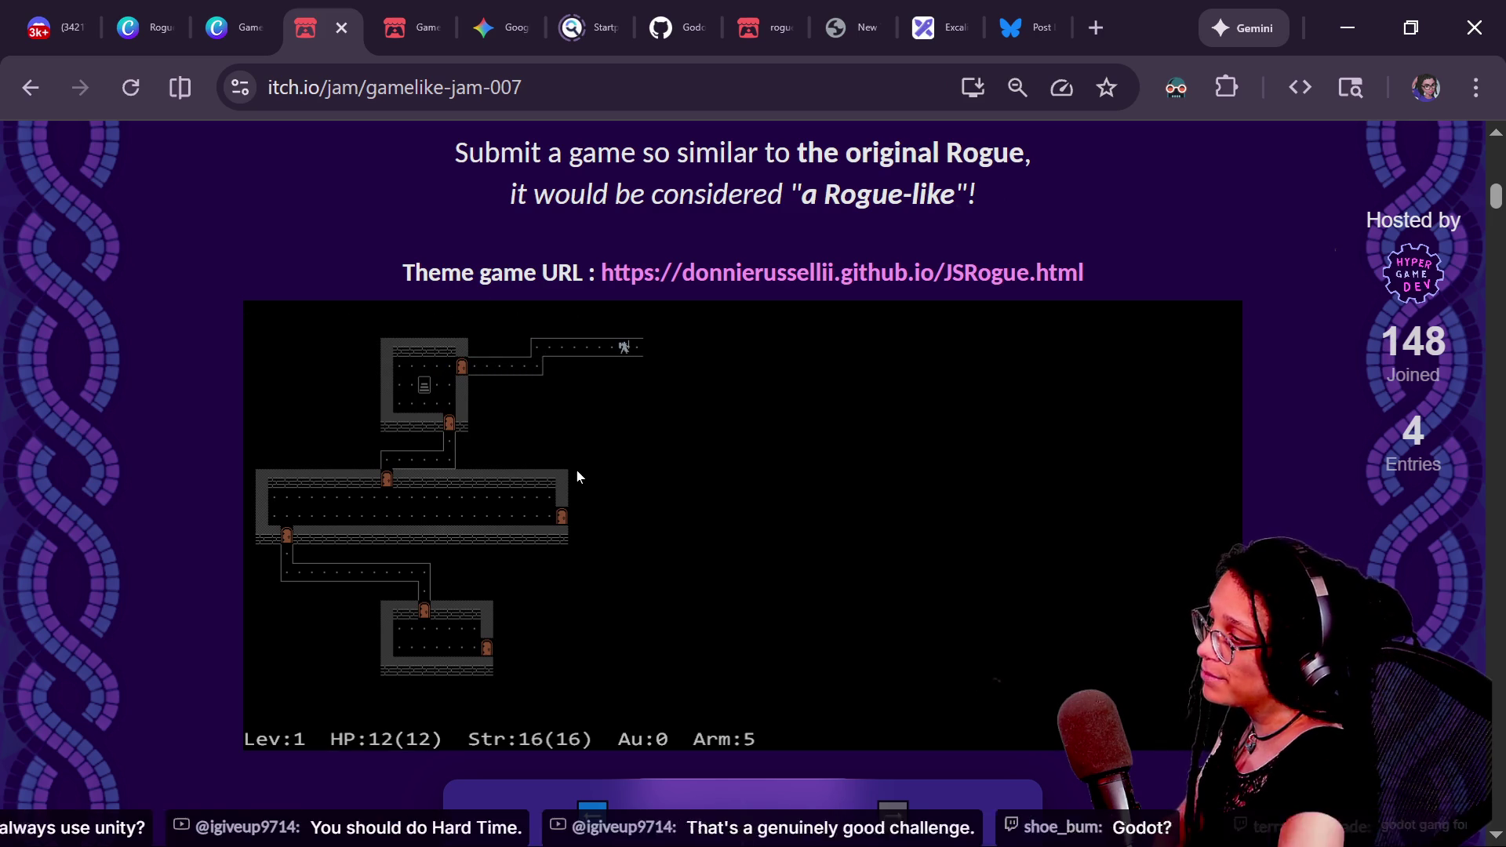
pyautogui.press('Right')
pyautogui.press('Right')
pyautogui.press('Right')
pyautogui.press('Down')
pyautogui.press('Down')
pyautogui.press('Right')
pyautogui.press('Right')
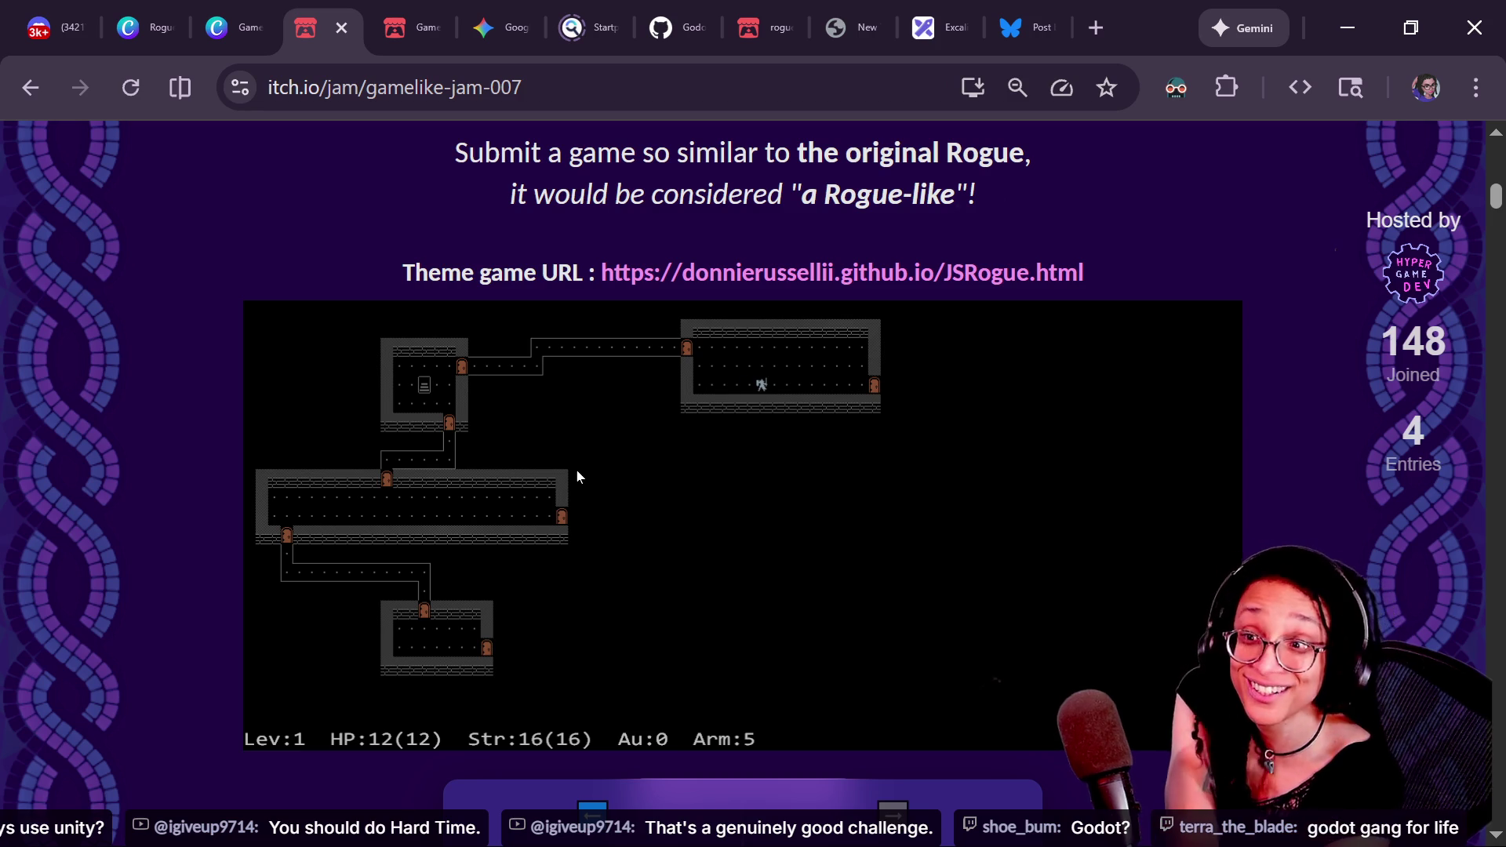
pyautogui.press('Left')
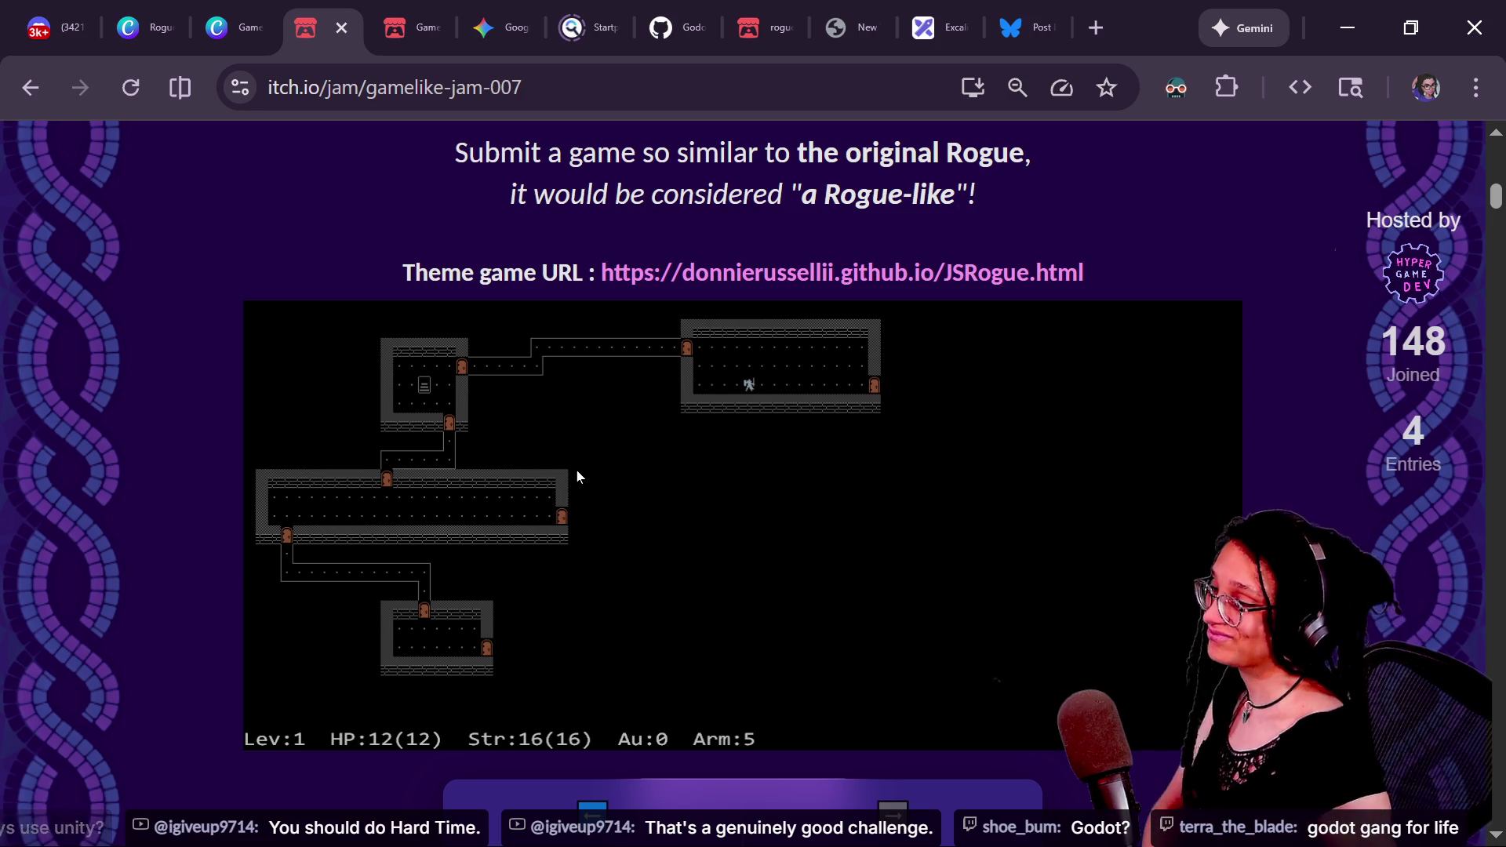
pyautogui.scroll(10, 1245, 486)
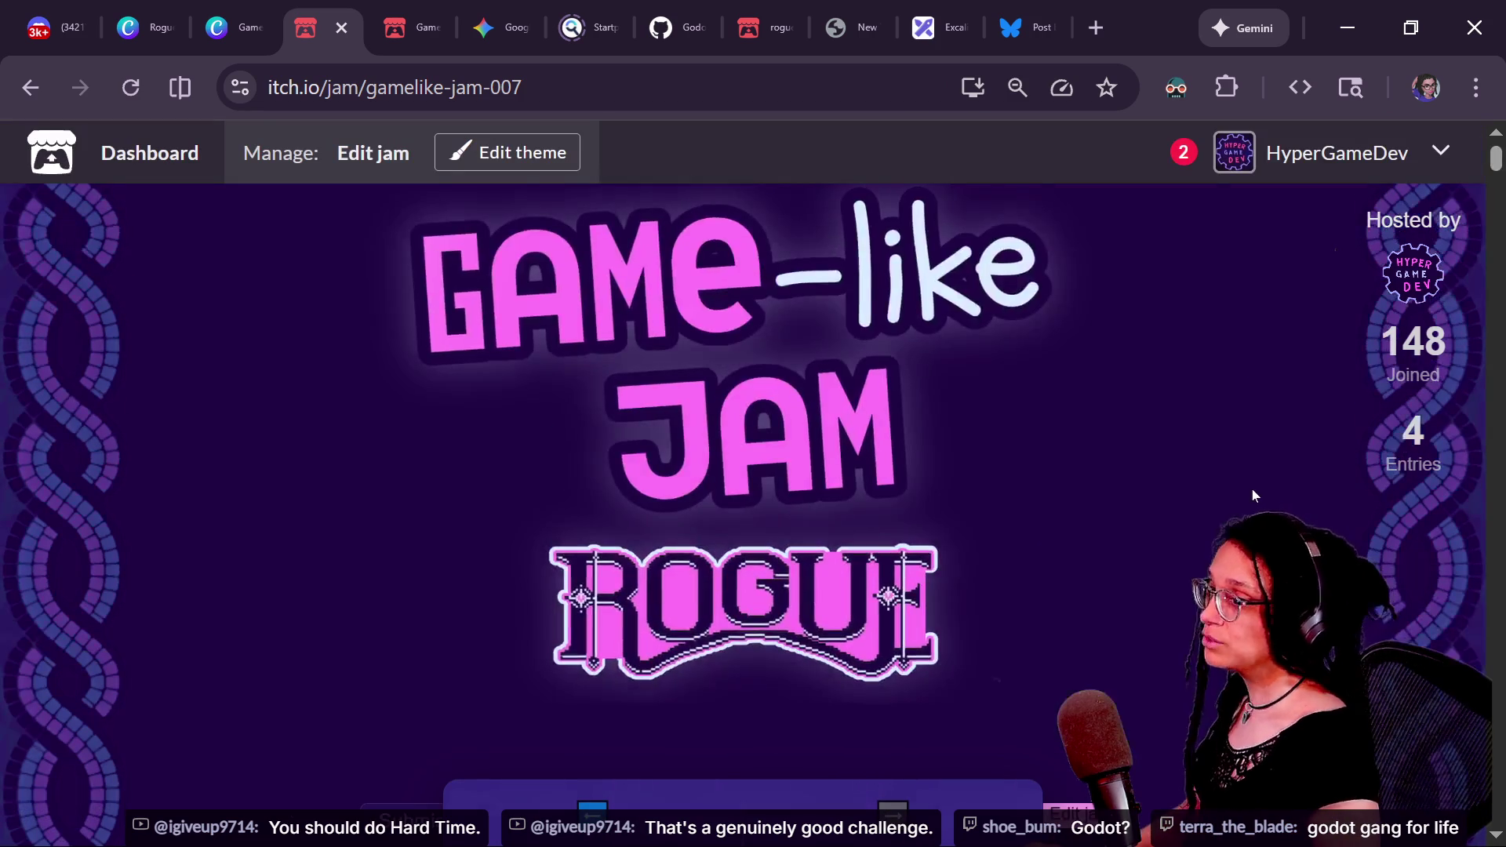
# - Cycle through Twitch chat, Godot and the jam page, ending on the Firefox Mermaid editor window
pyautogui.hotkey('alt', 'Tab')
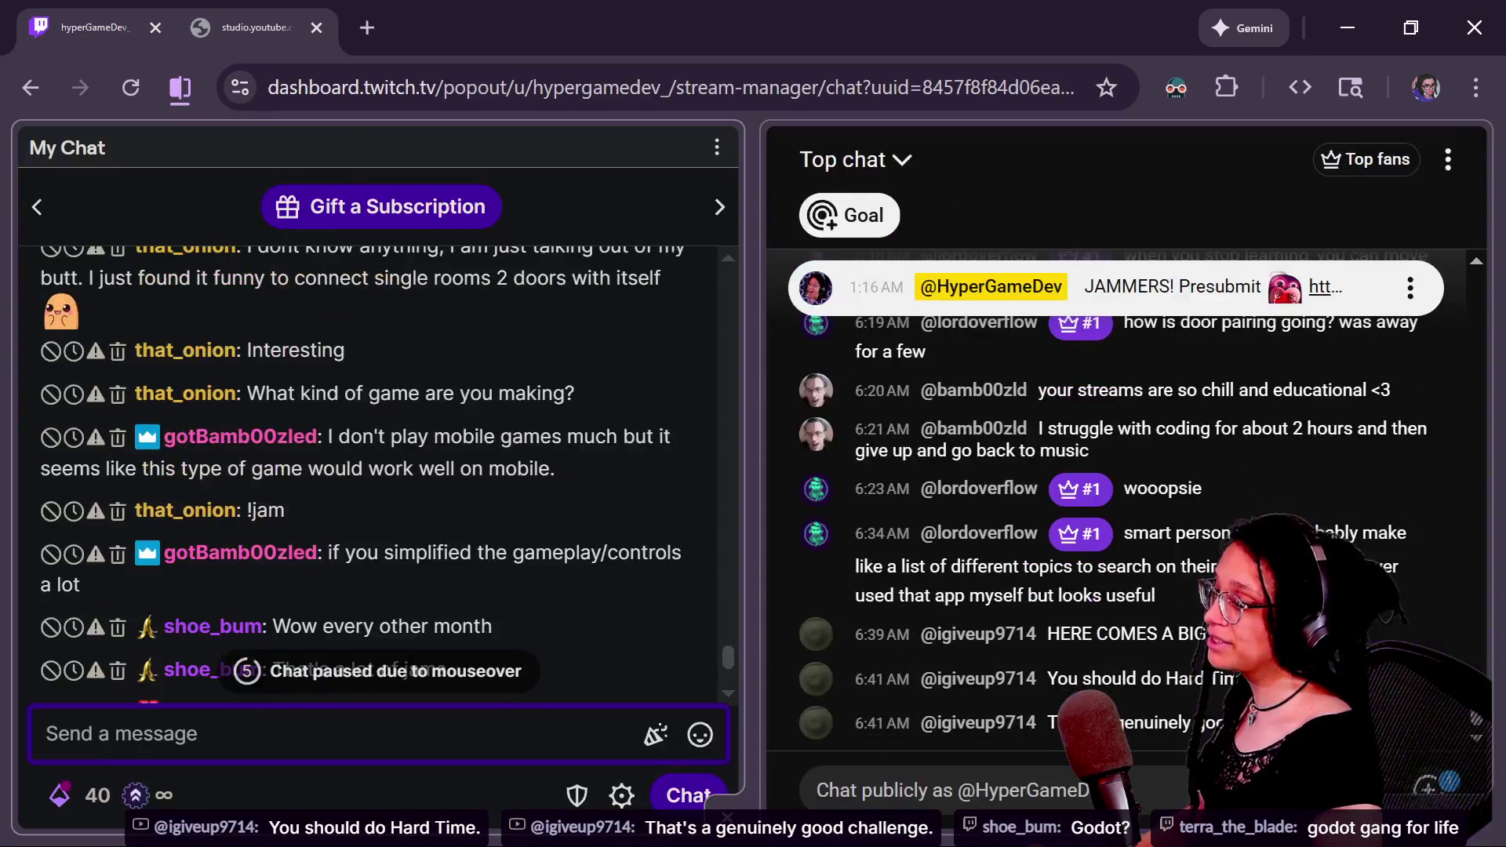
pyautogui.hotkey('alt', 'Tab')
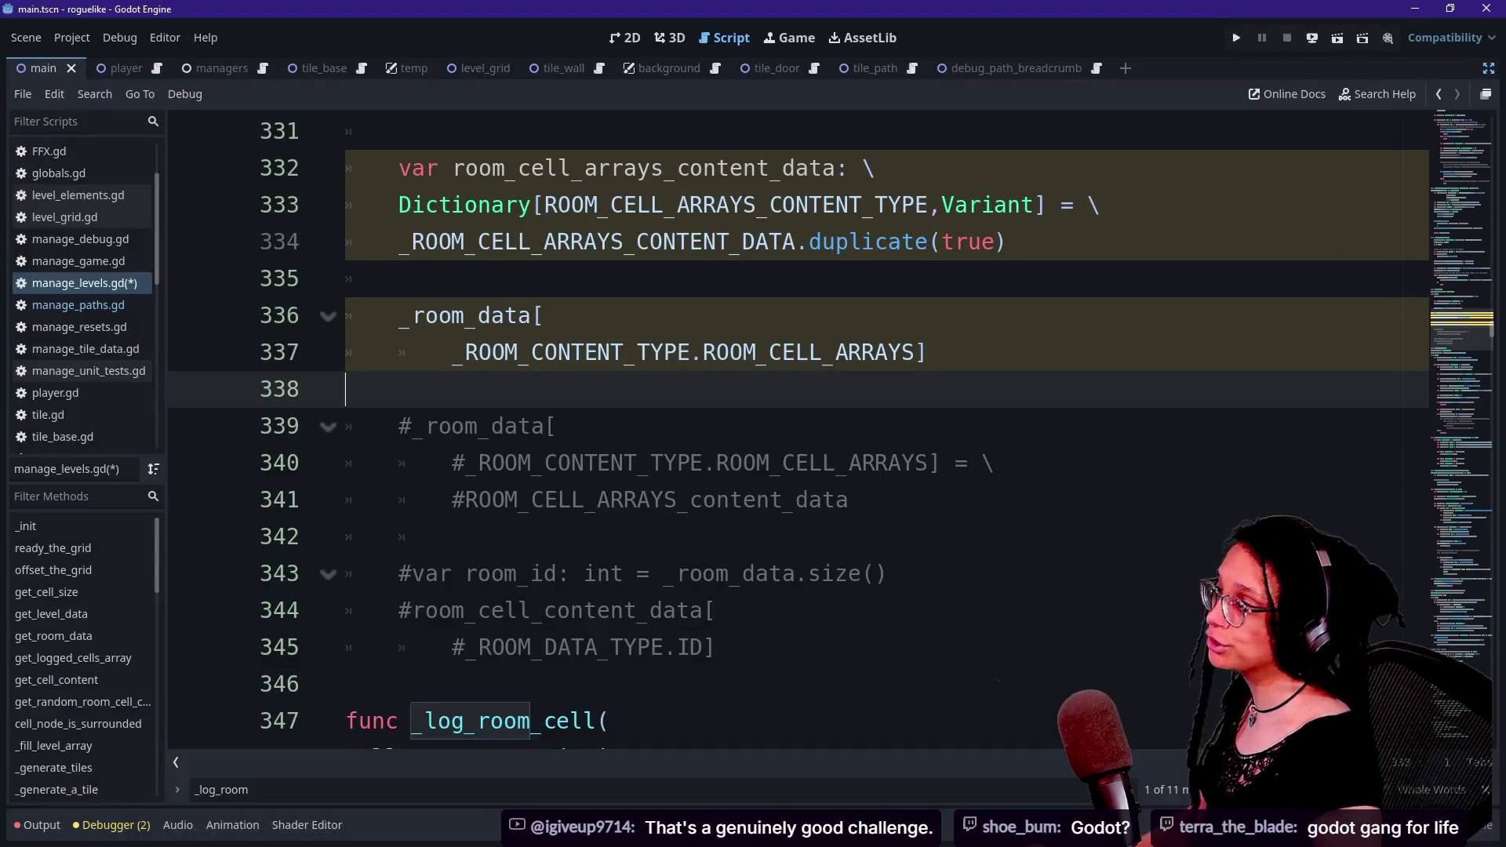
pyautogui.hotkey('alt', 'Tab')
pyautogui.hotkey('alt', 'Tab')
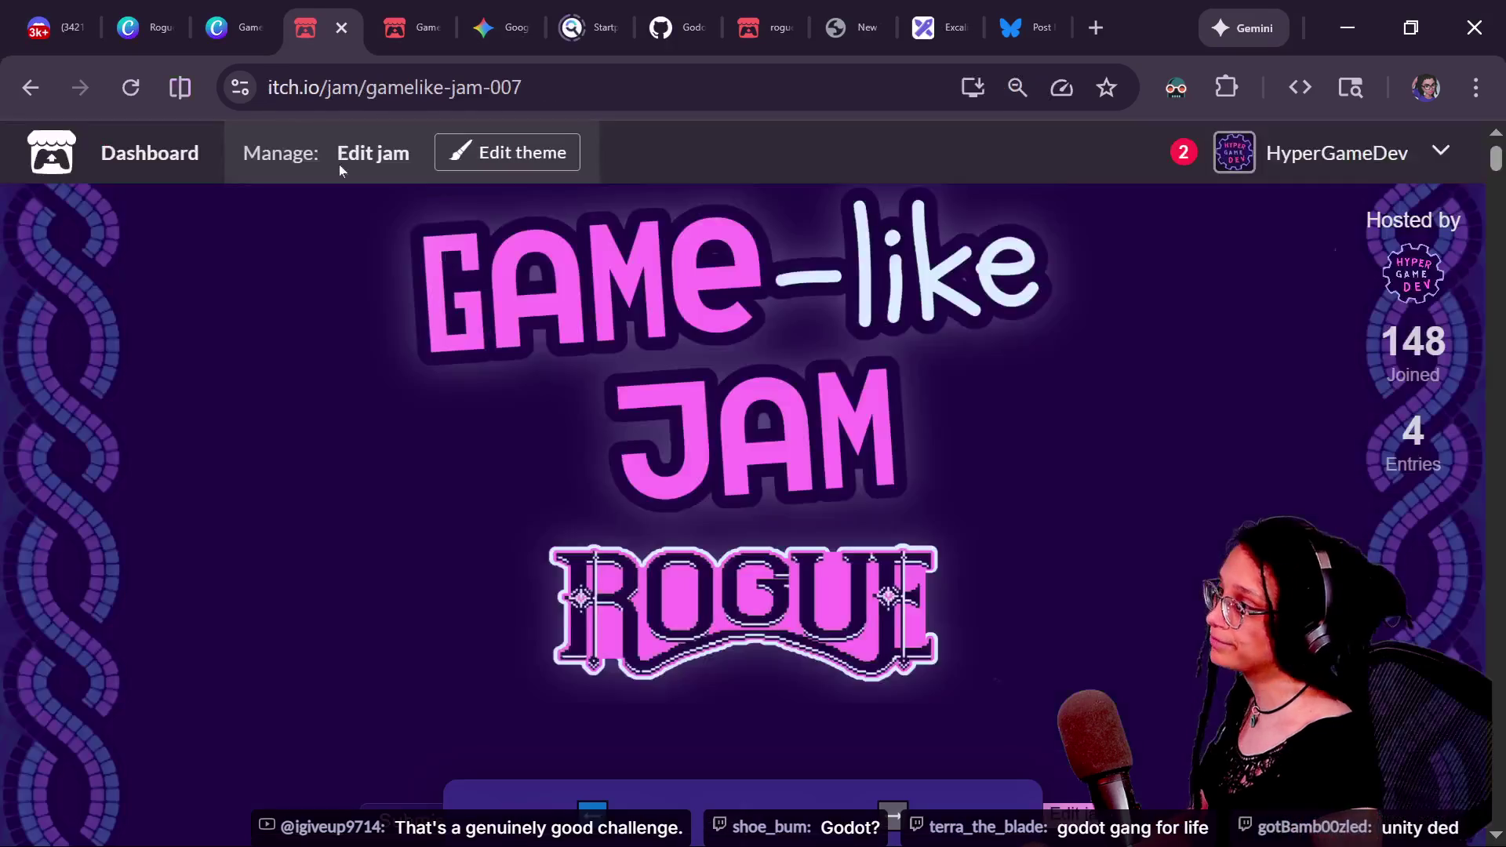
pyautogui.scroll(-10, 1061, 535)
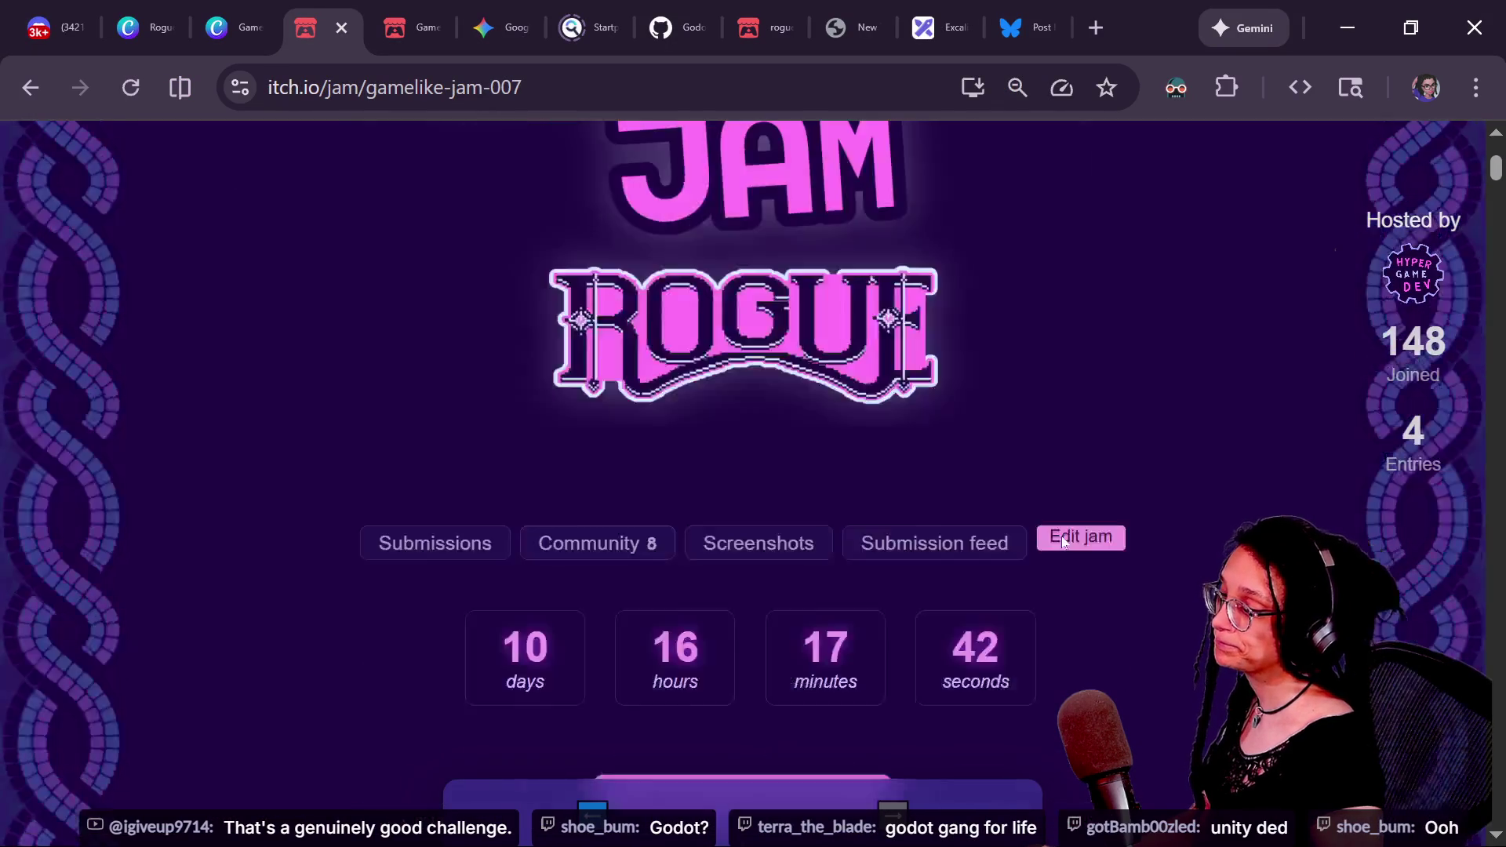
pyautogui.scroll(-5, 1062, 541)
pyautogui.scroll(5, 929, 454)
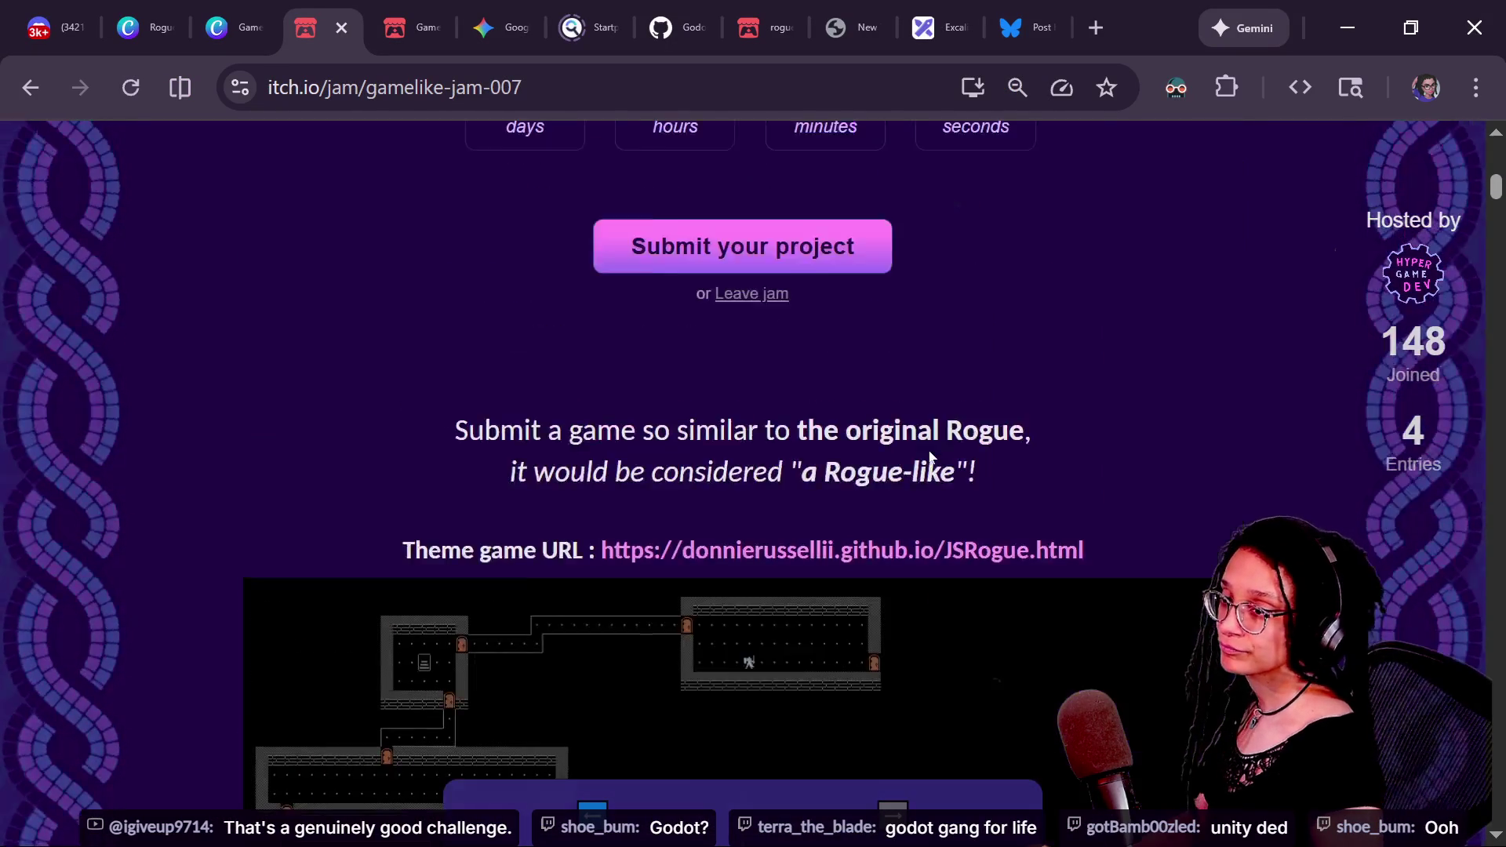
pyautogui.hotkey('alt', 'Tab')
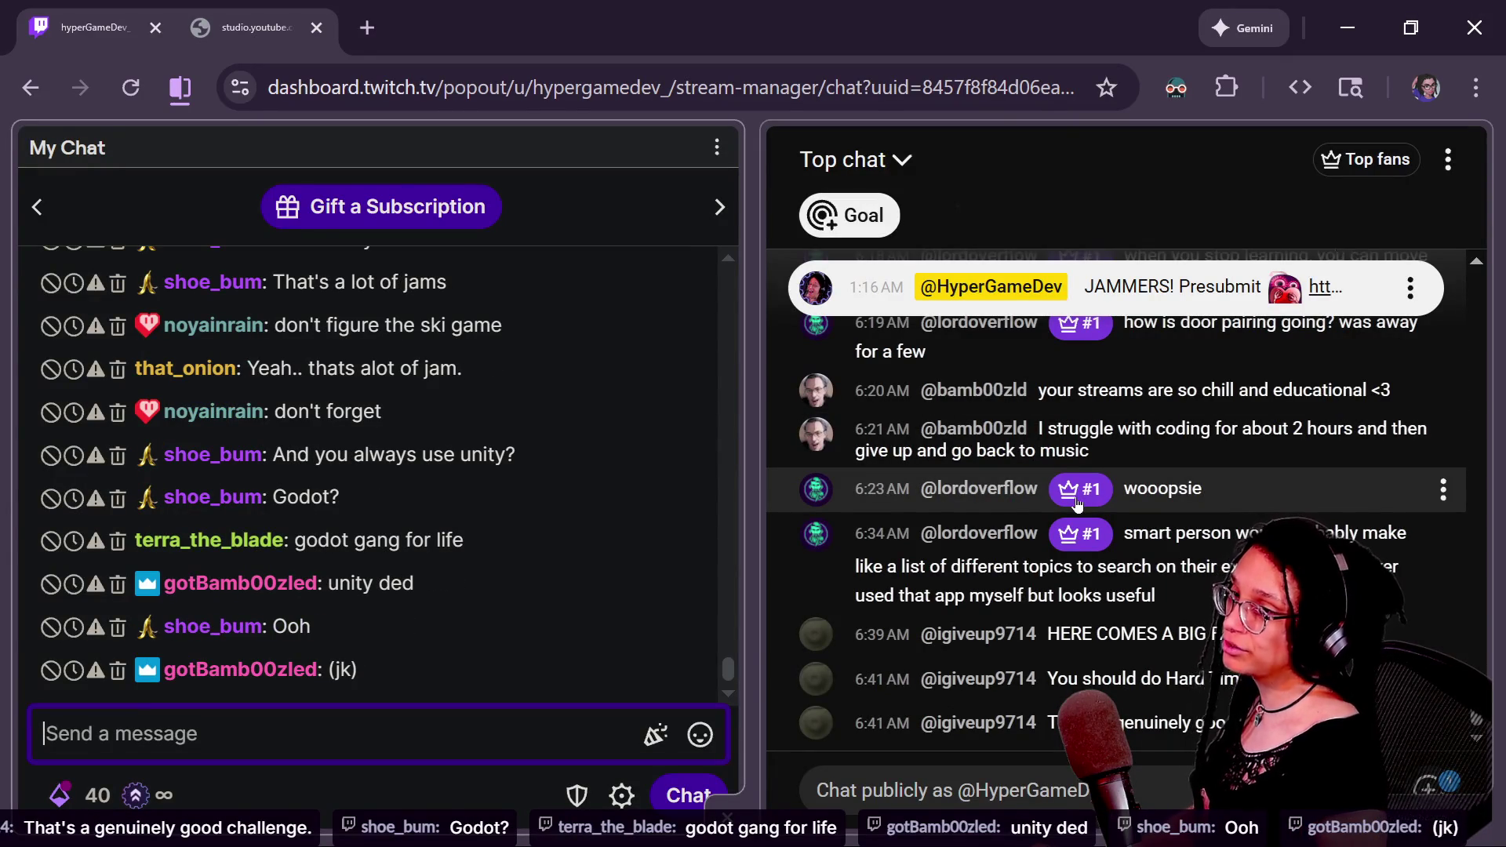
pyautogui.hotkey('alt', 'Tab')
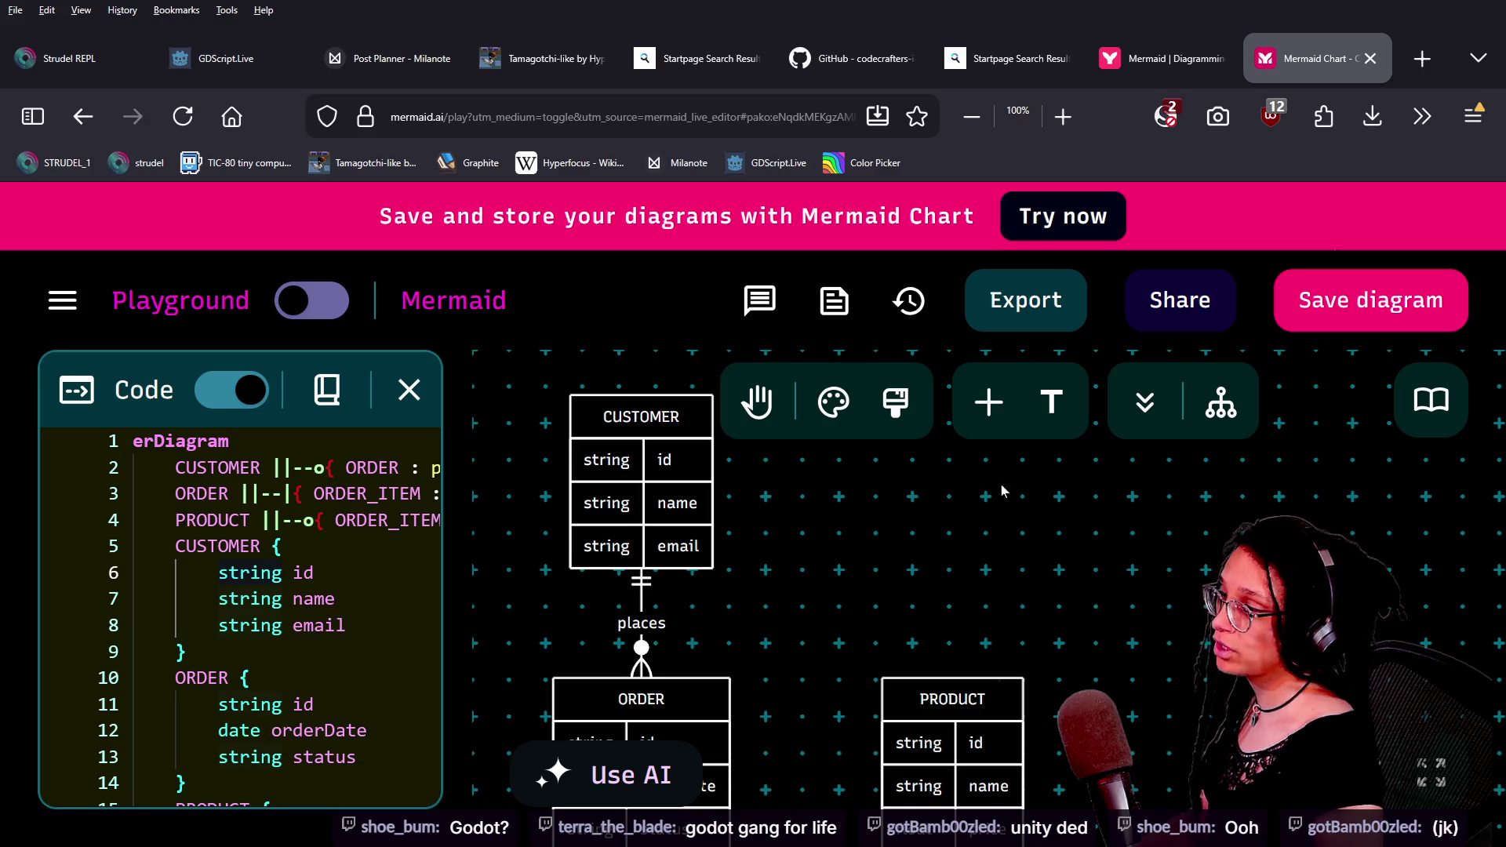
# - Close the Mermaid editor and Startpage tabs, then return to the browser and open Discord
pyautogui.click(1372, 58)
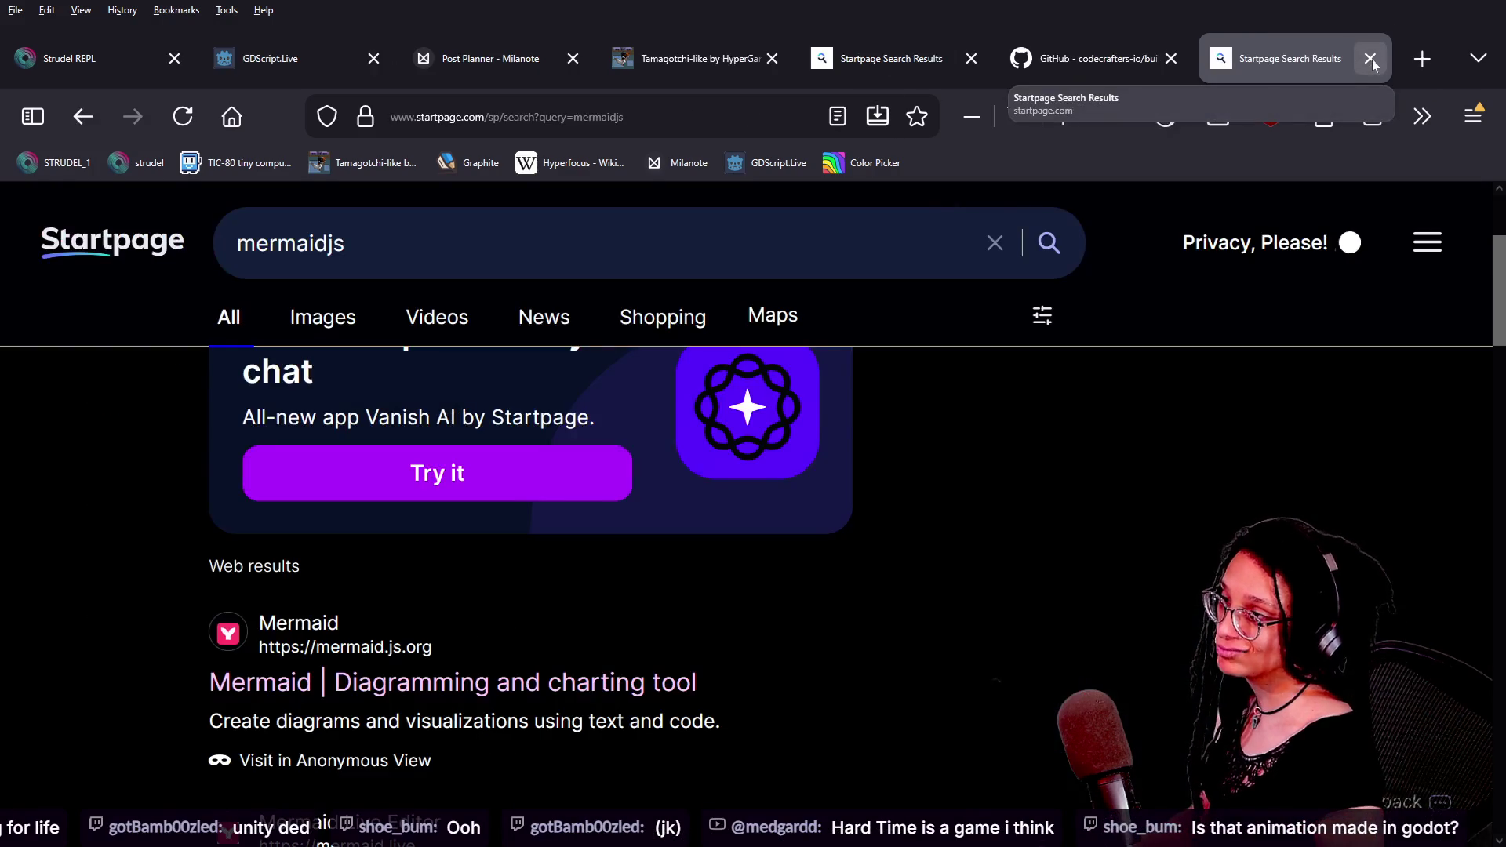
pyautogui.click(1372, 59)
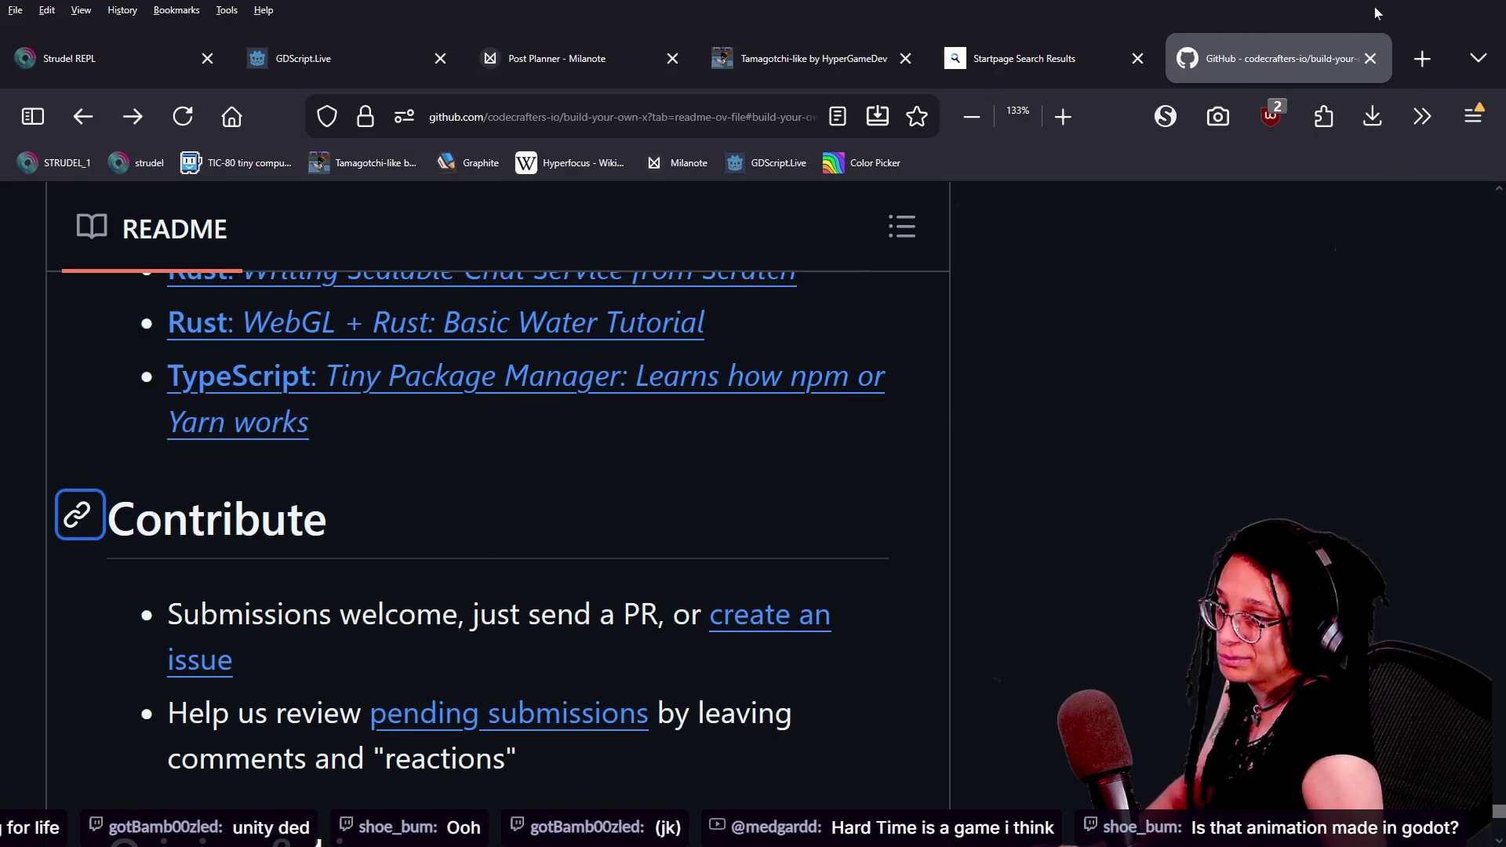
pyautogui.hotkey('alt', 'Tab')
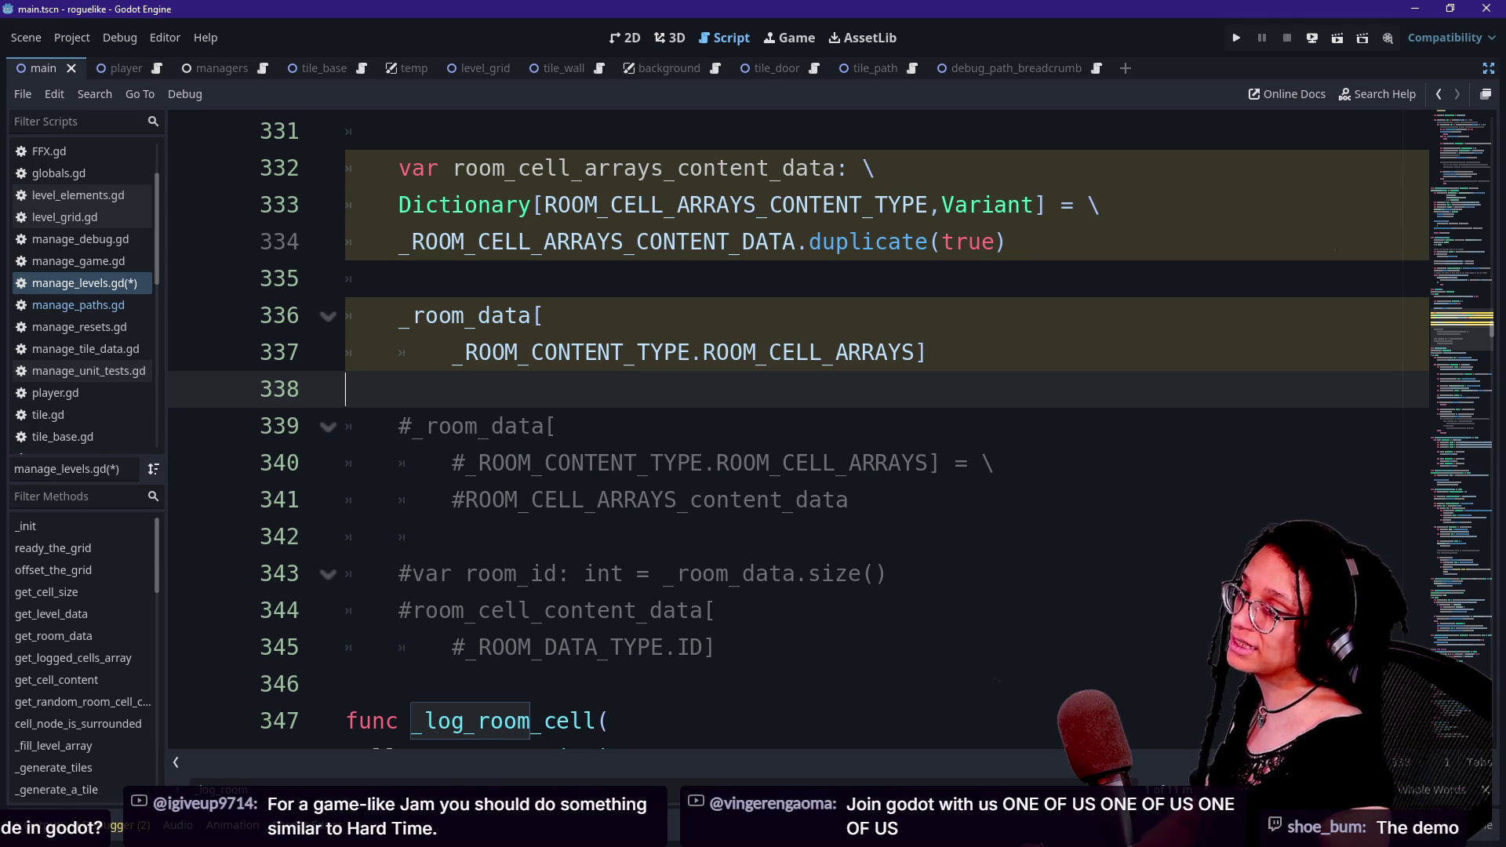
pyautogui.hotkey('alt', 'Tab')
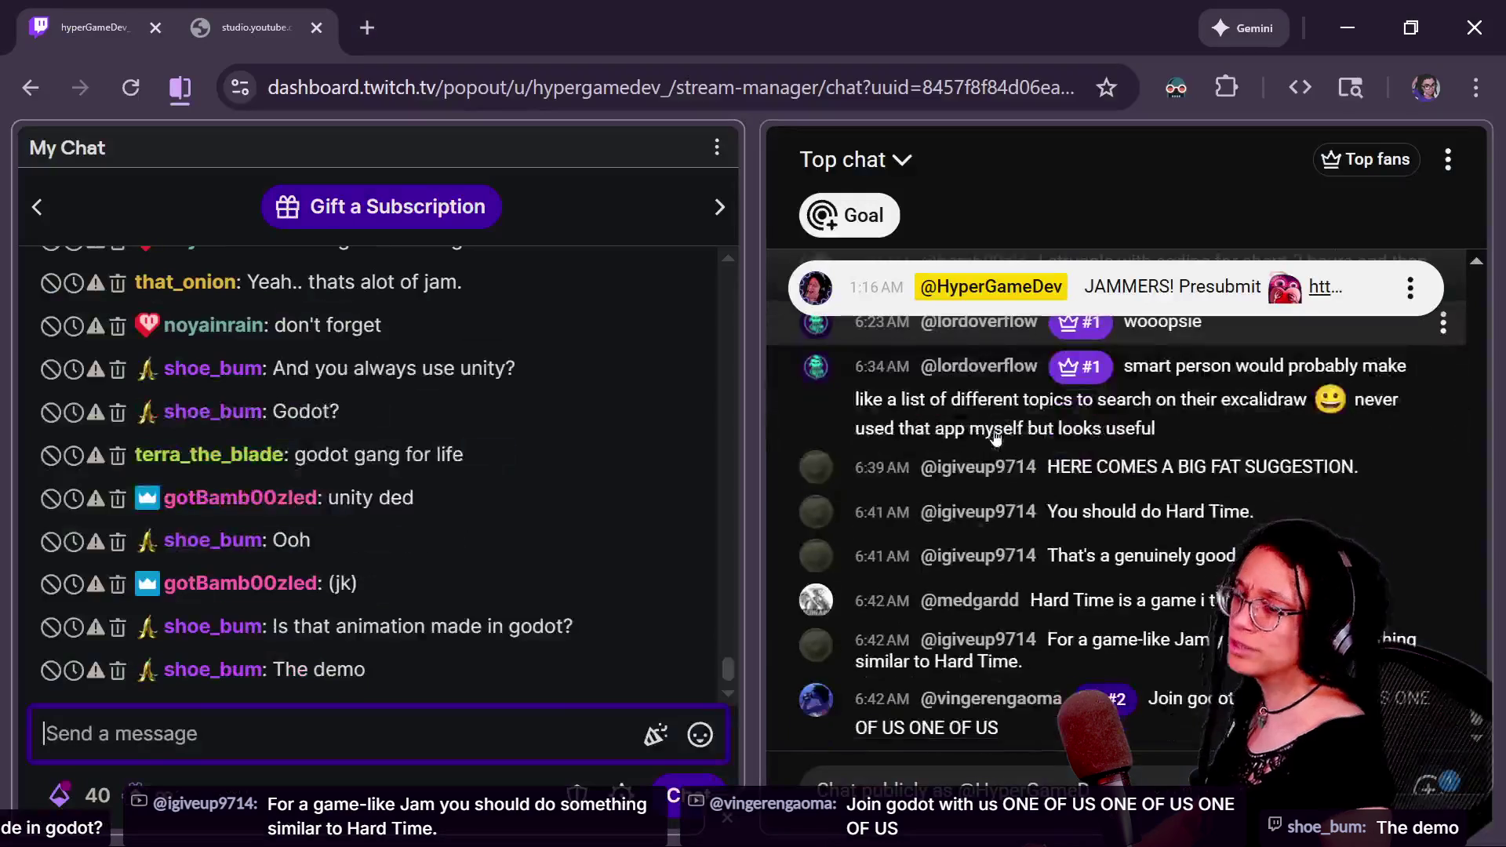
pyautogui.hotkey('alt', 'Tab')
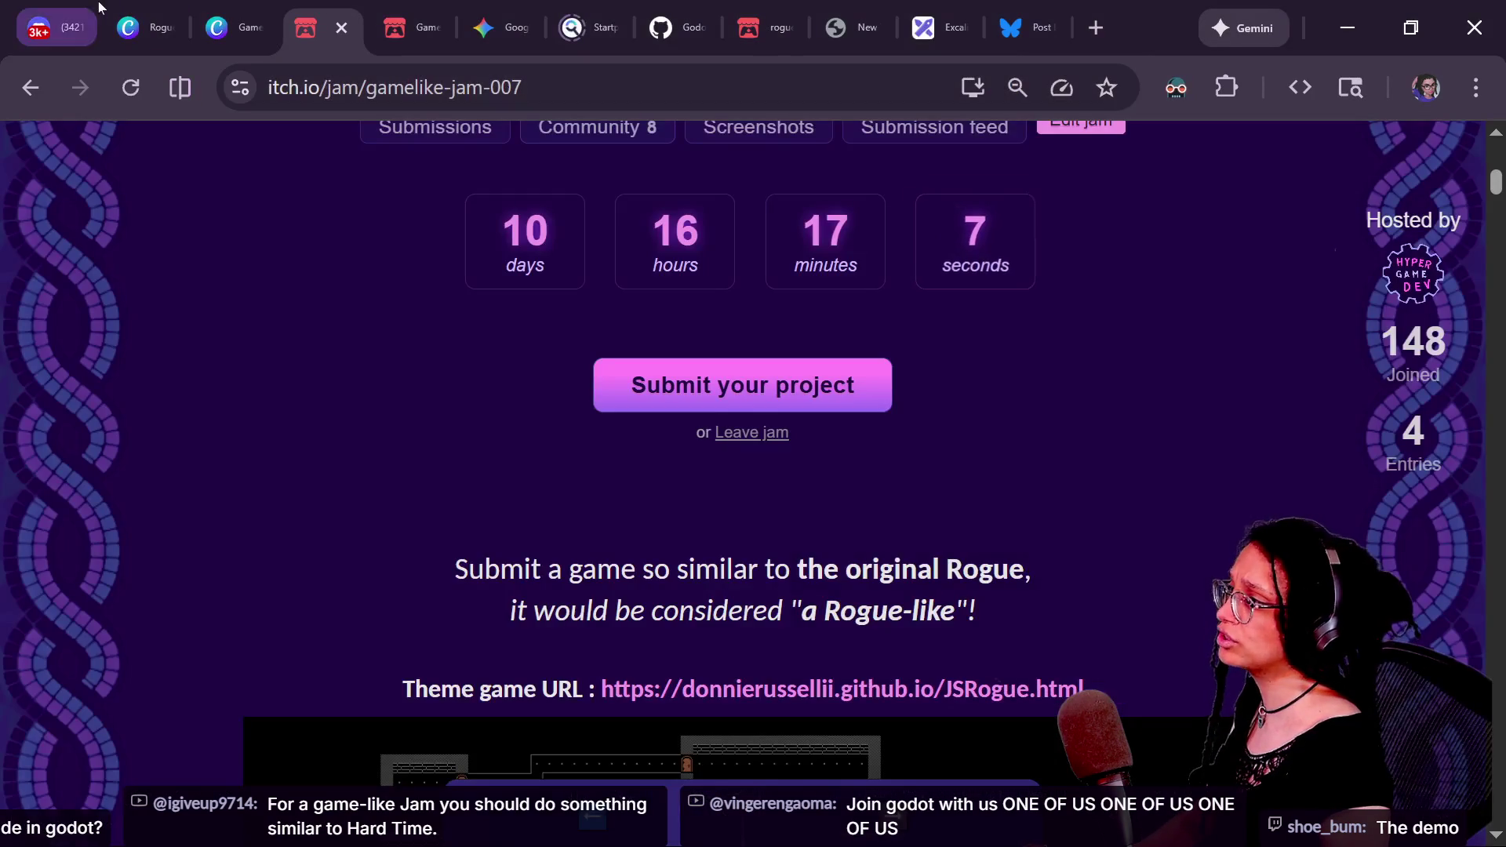
pyautogui.click(43, 7)
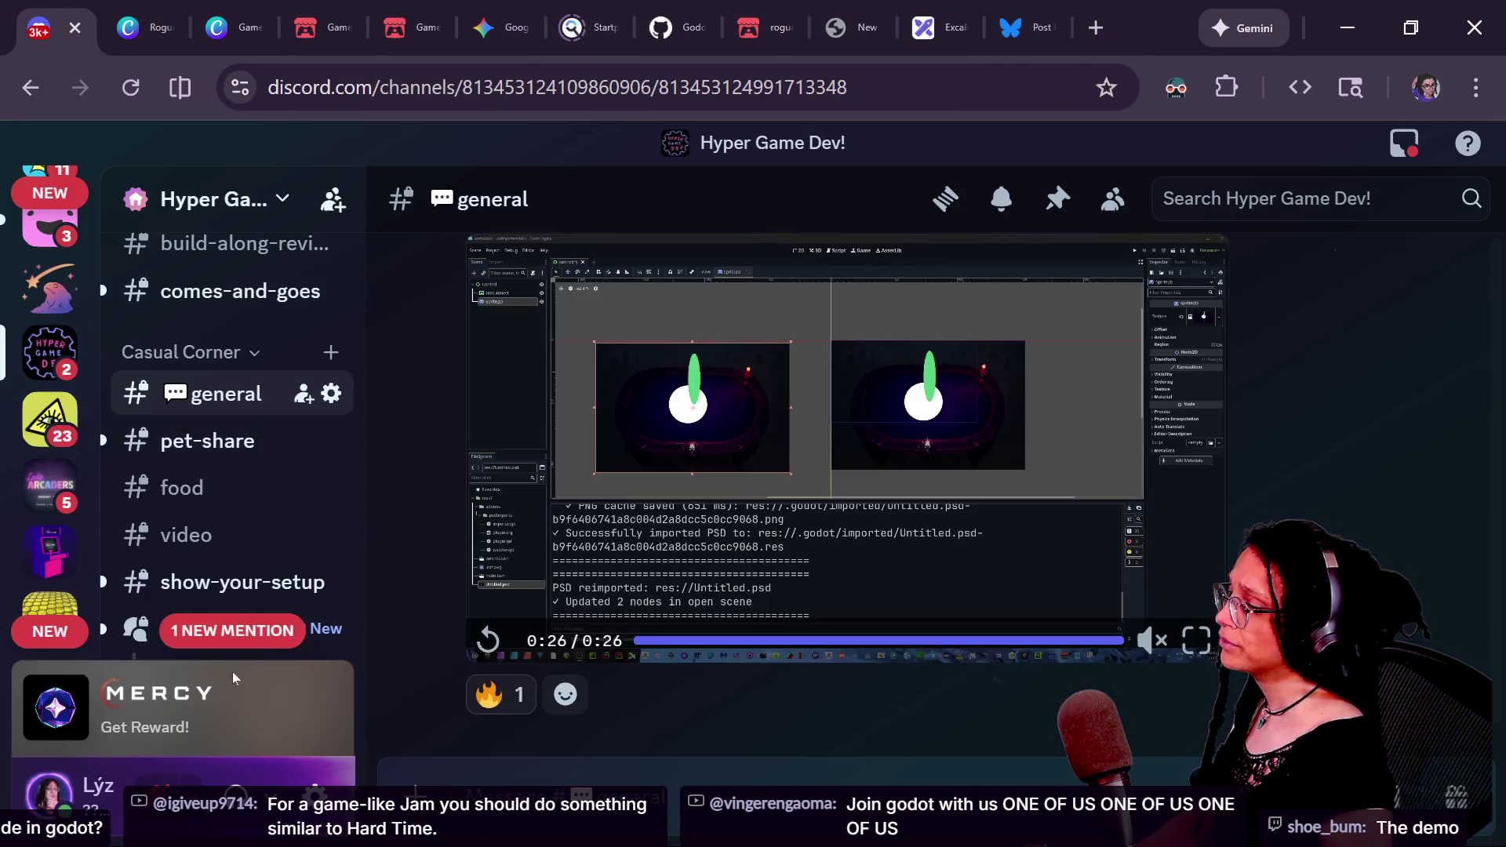
# - Open Discord's theme-game-ideas forum, close the Wolfenstein 3D thread panel, and browse the post list
pyautogui.scroll(15, 323, 276)
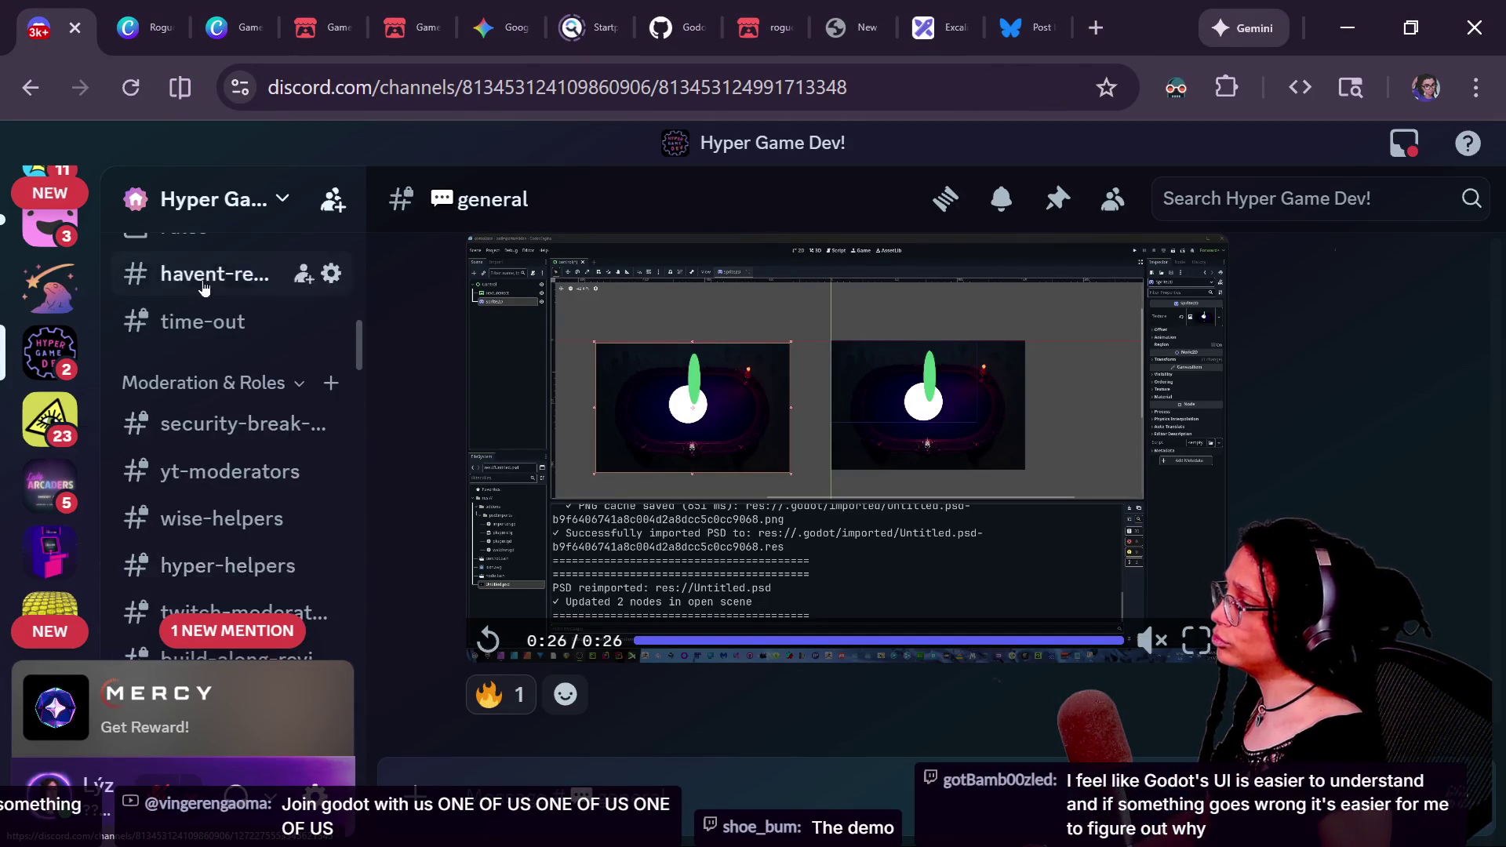
pyautogui.scroll(-5, 206, 293)
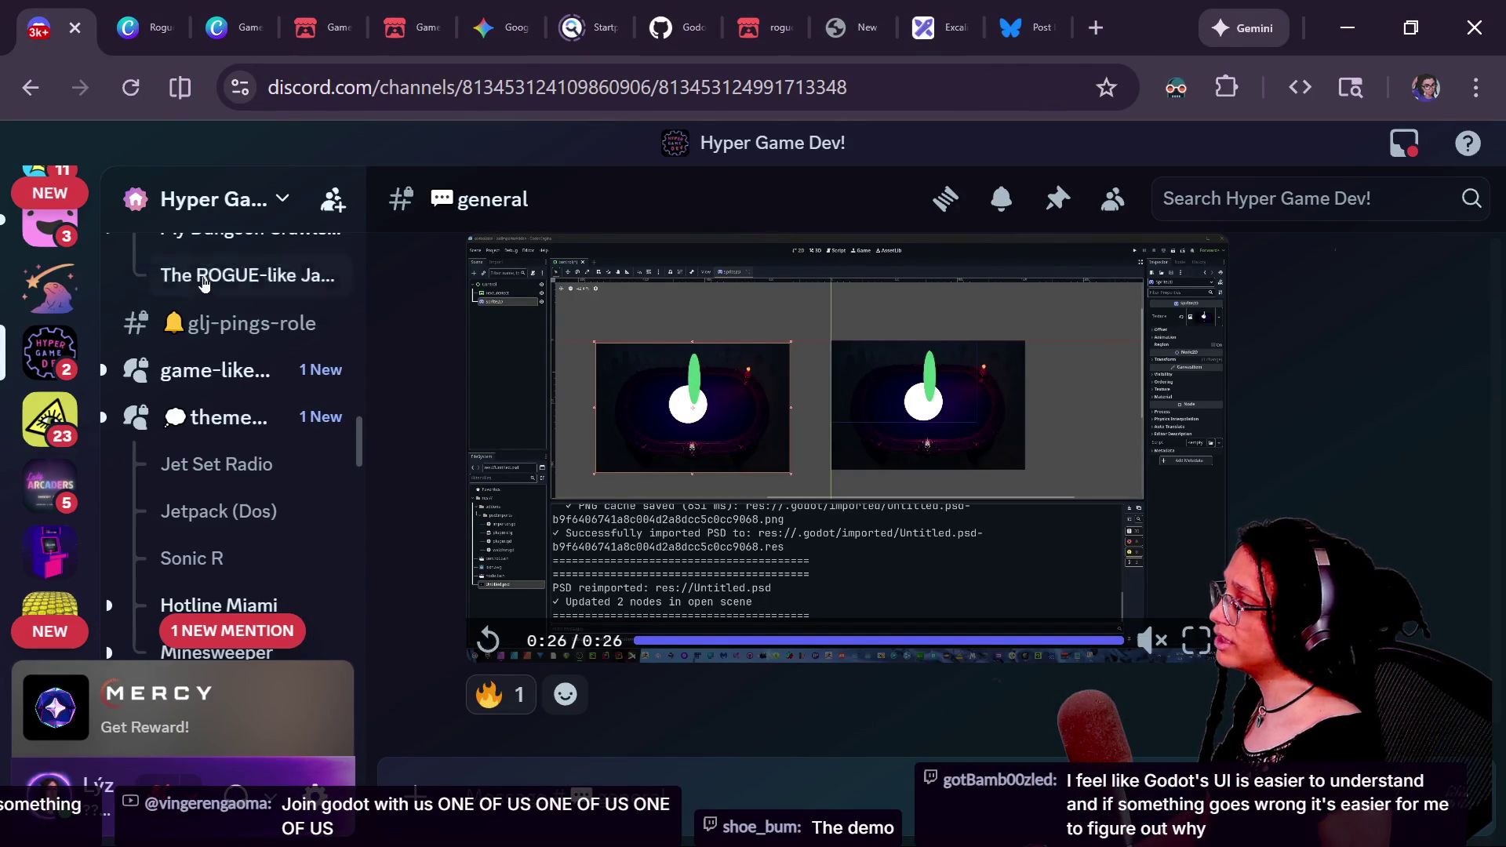
pyautogui.scroll(4, 221, 352)
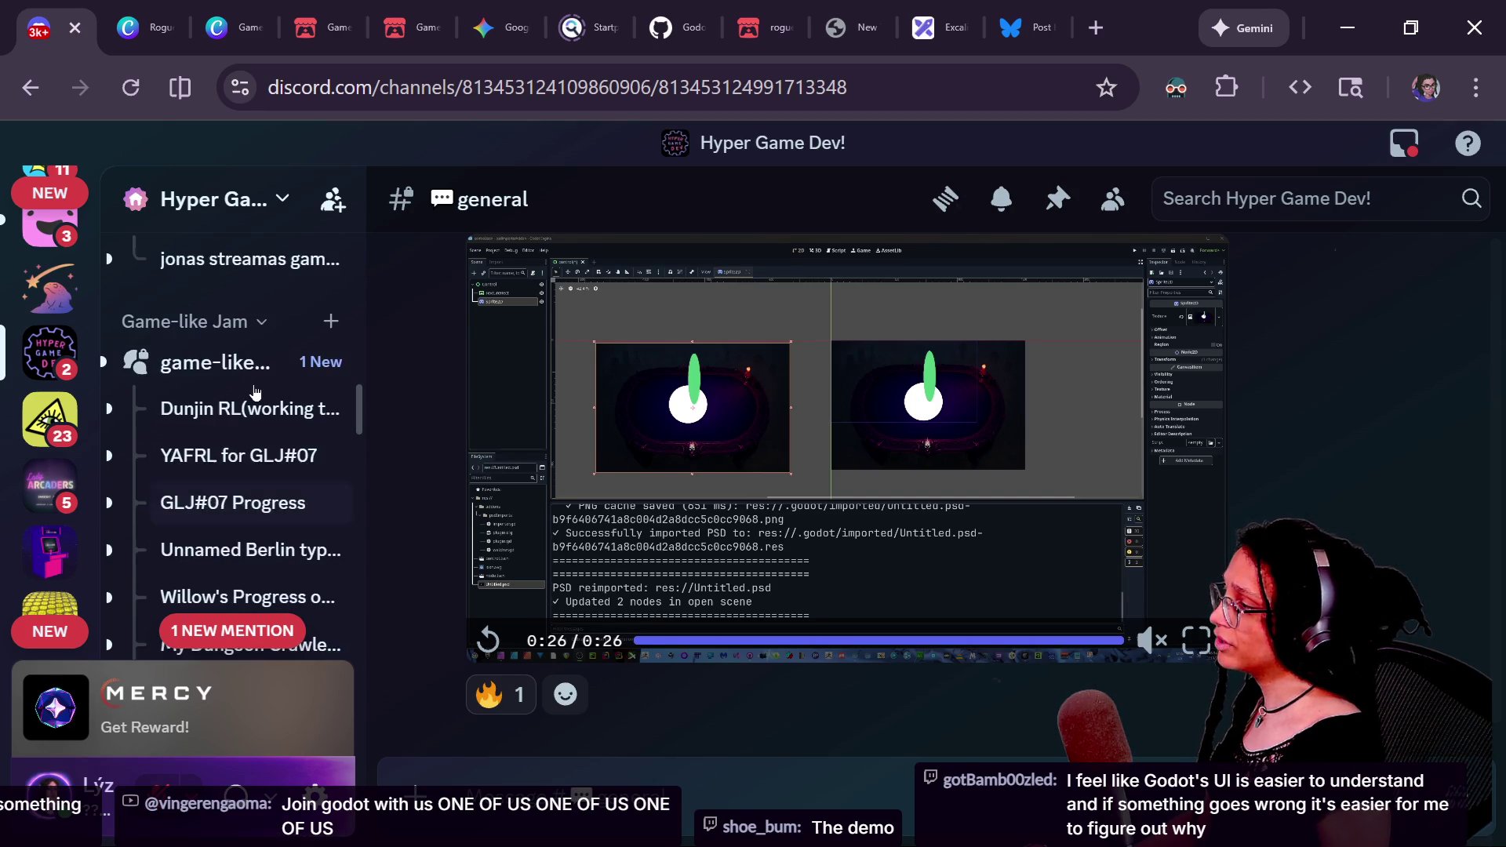
pyautogui.scroll(-5, 252, 397)
pyautogui.scroll(2, 241, 471)
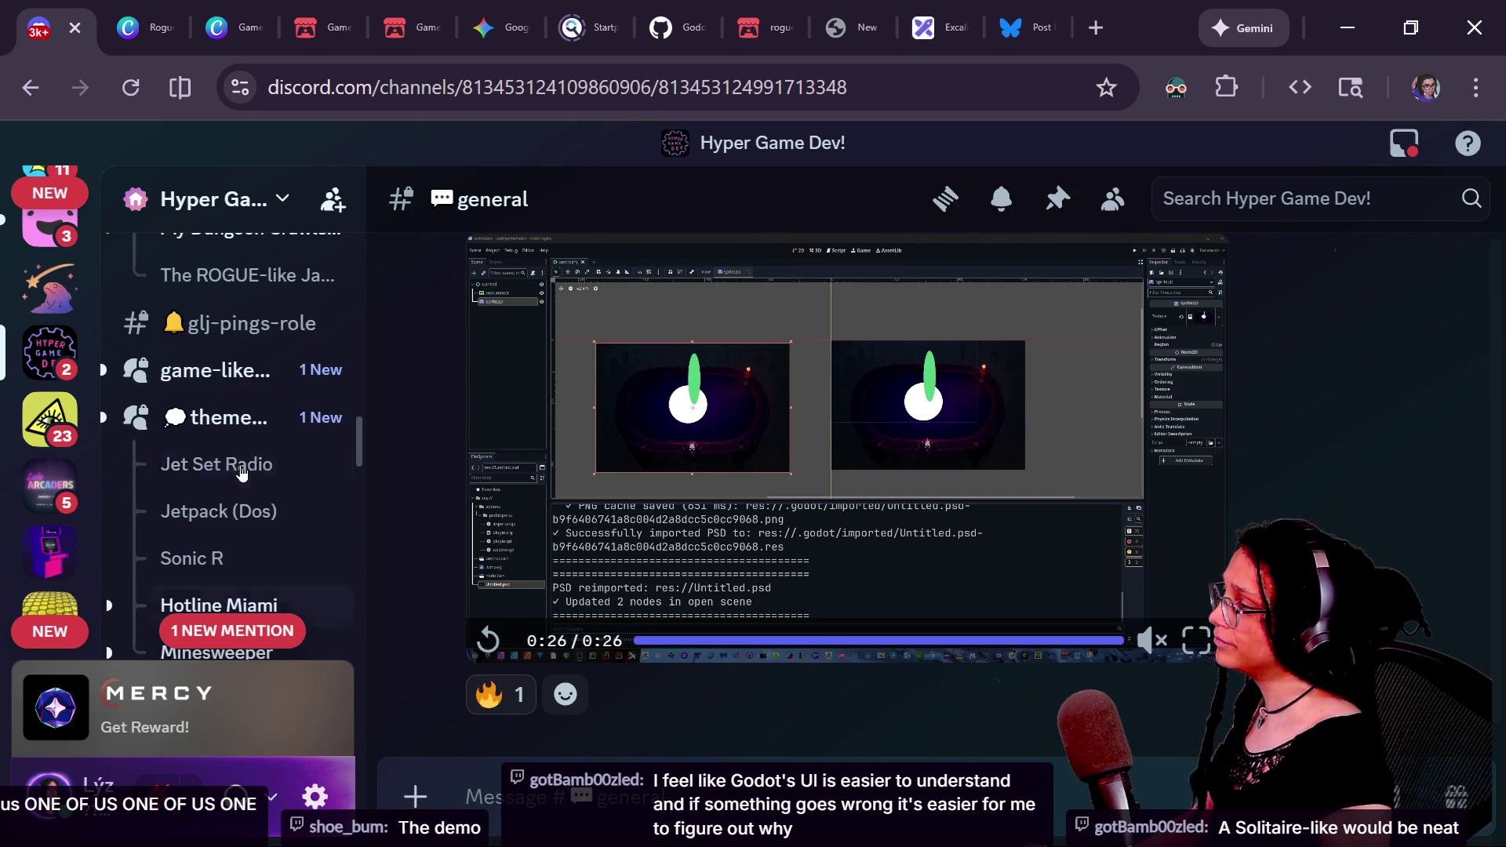
pyautogui.click(251, 418)
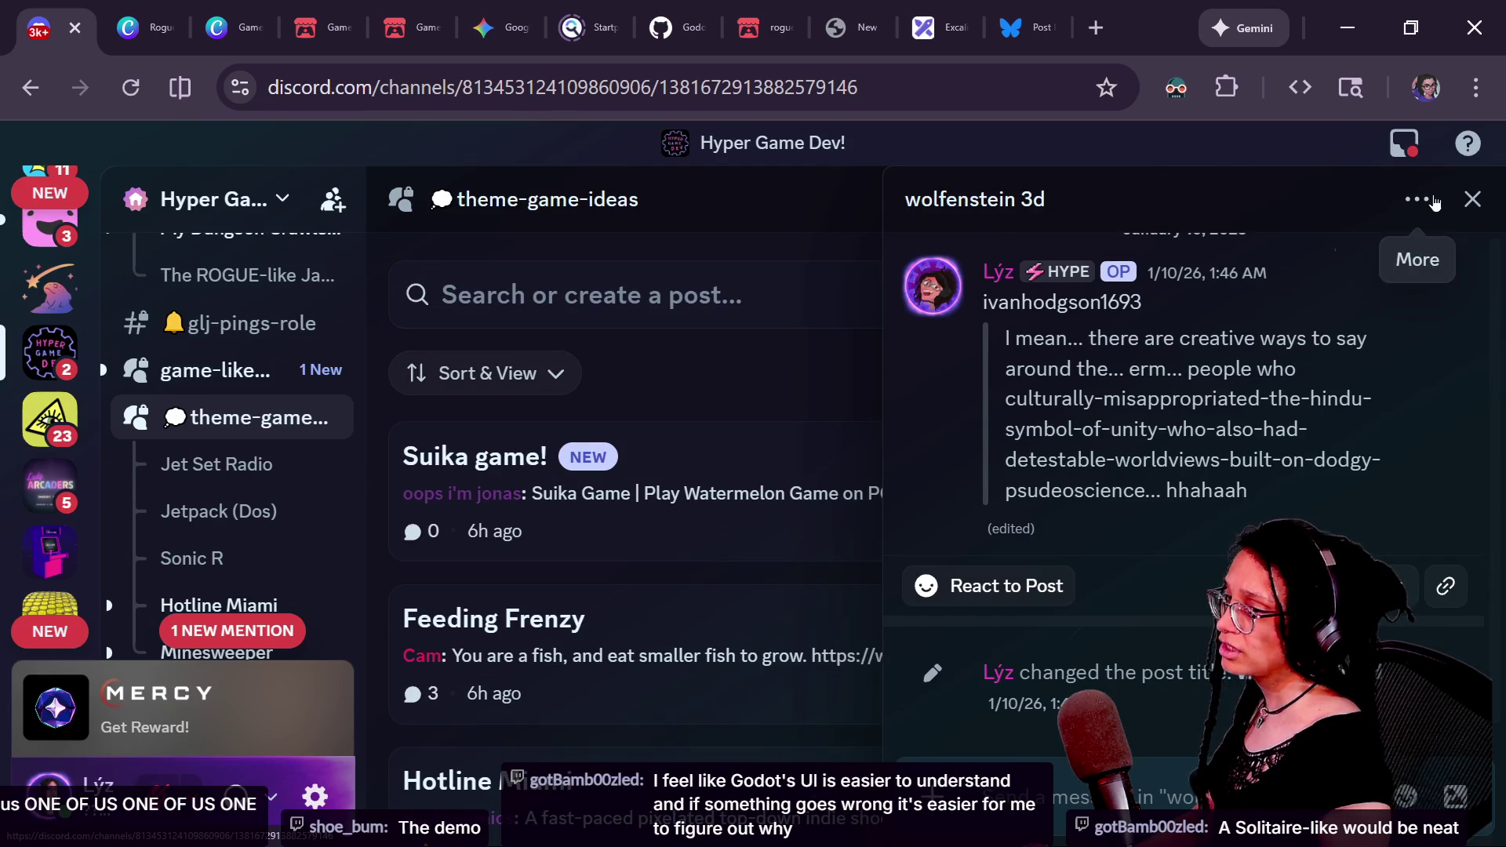
pyautogui.click(1472, 200)
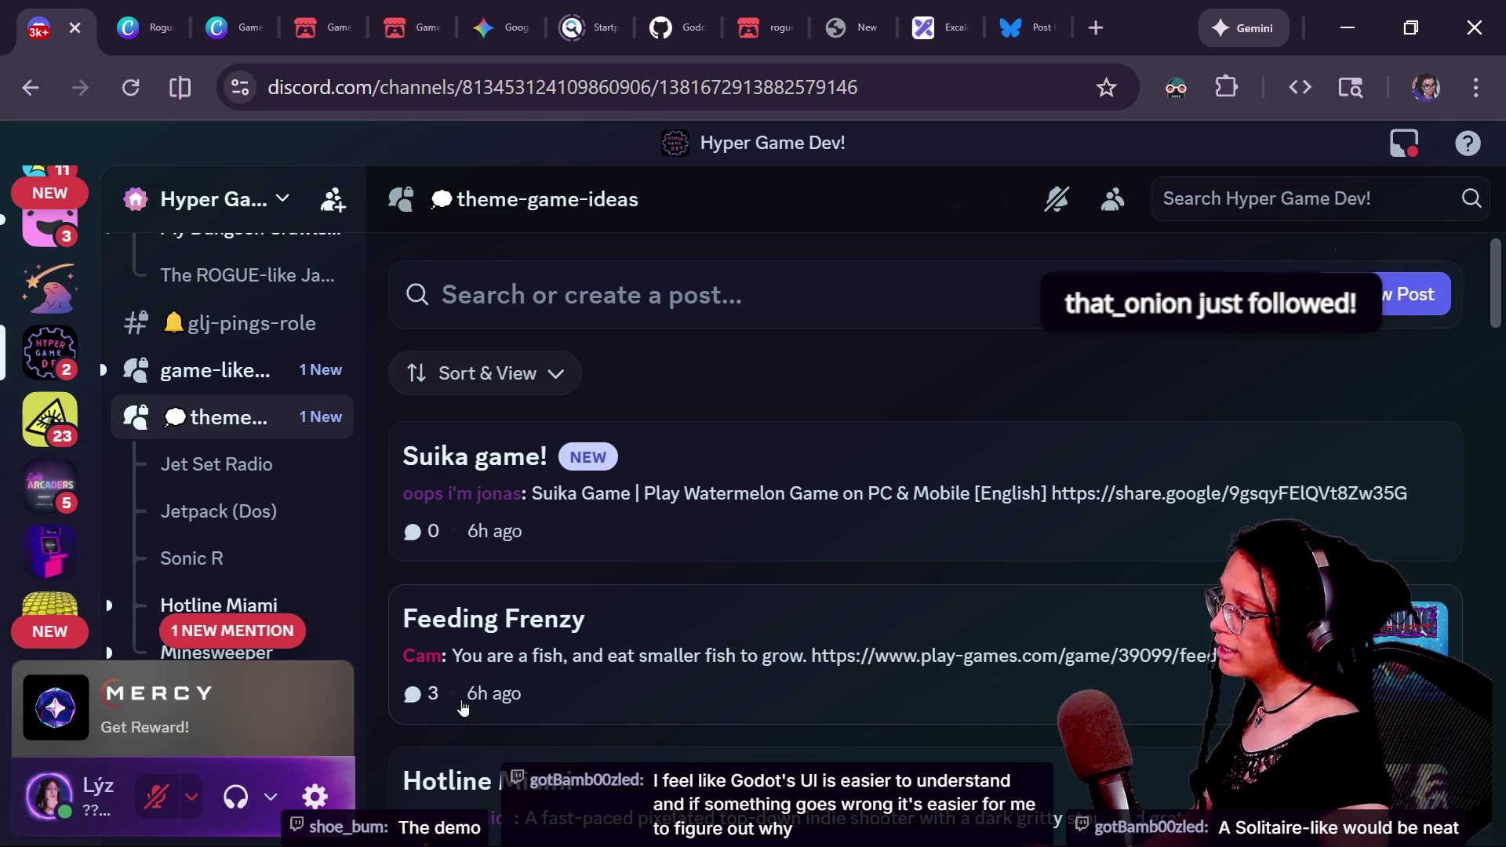
pyautogui.scroll(-2, 714, 575)
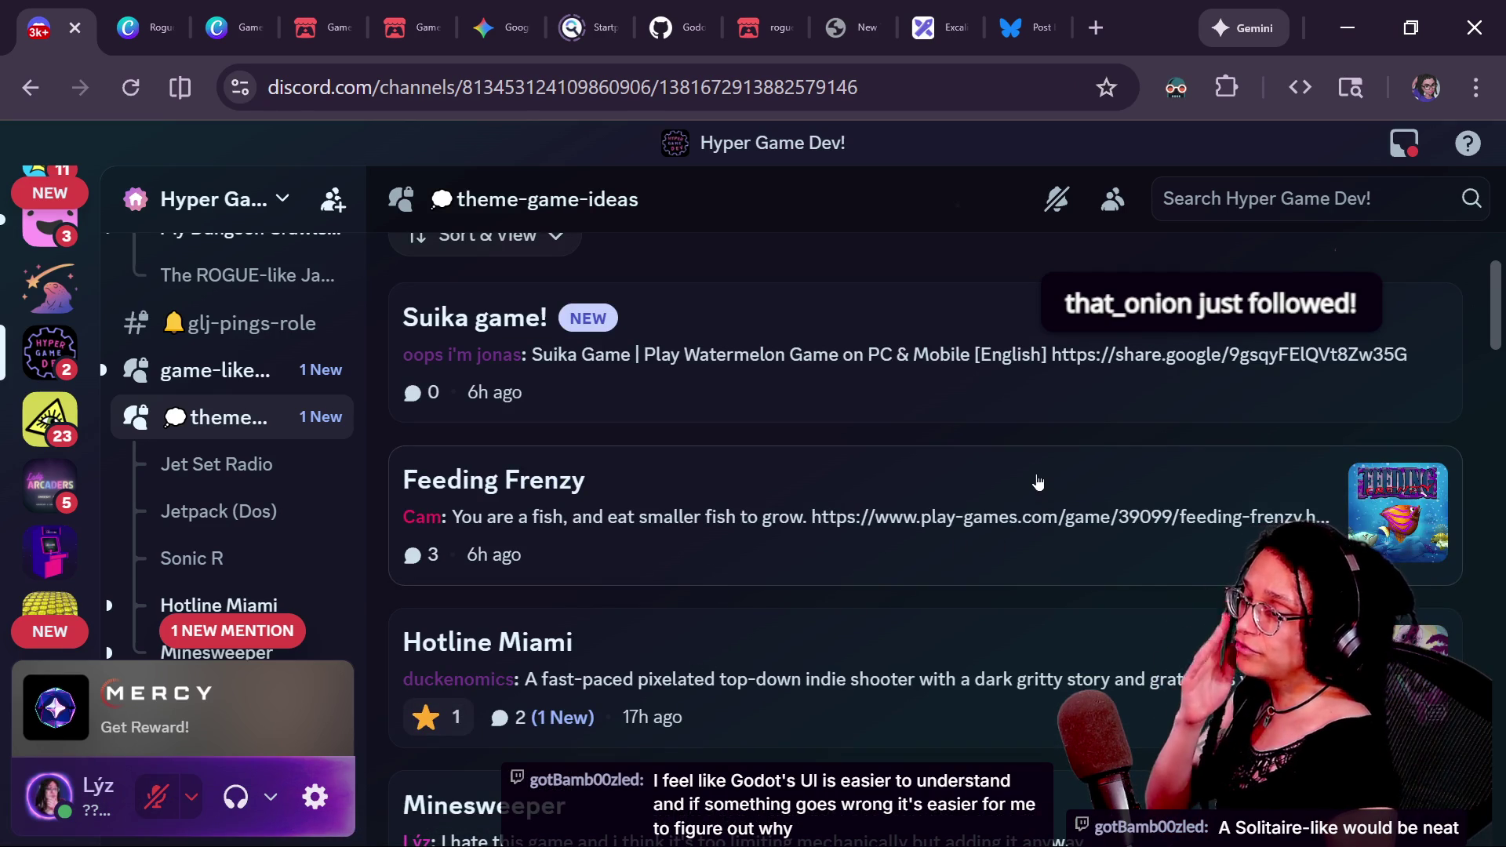
pyautogui.scroll(2, 956, 360)
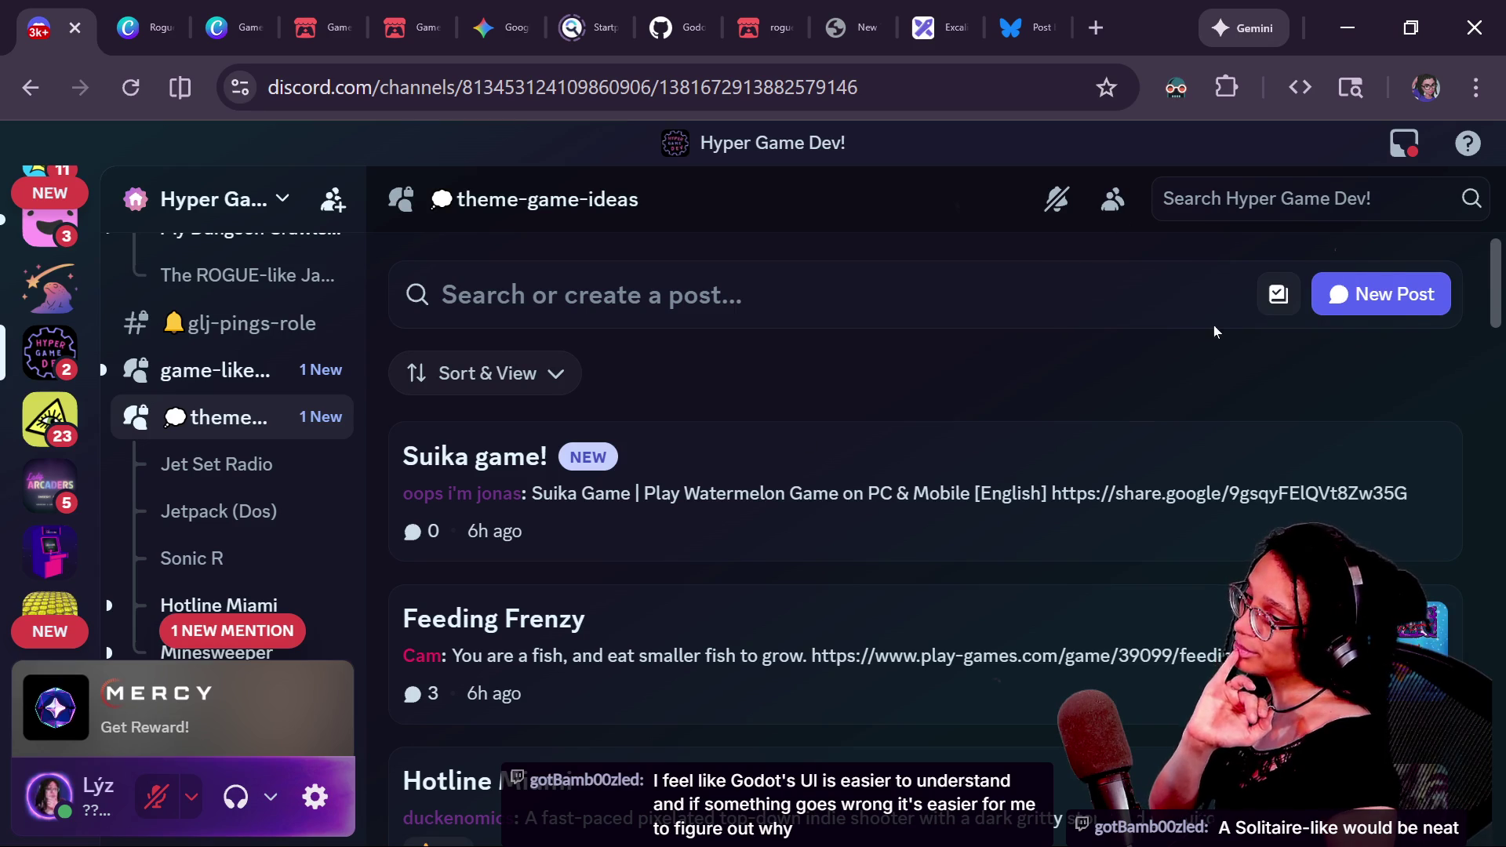
pyautogui.hotkey('alt', 'Tab')
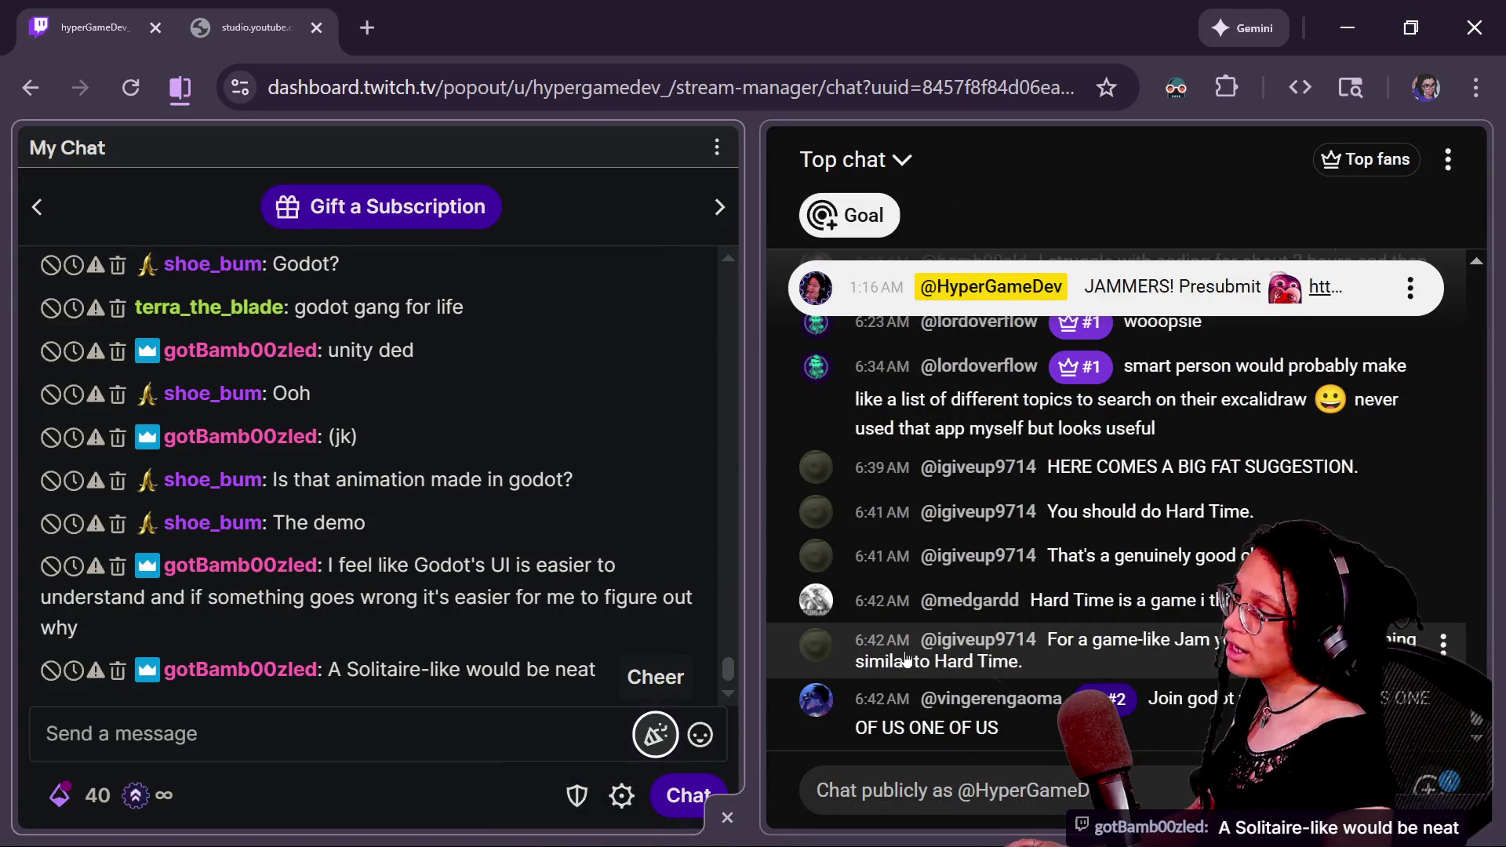
# - Show the newest Twitch chat messages and clear a stray backslash from the message box
pyautogui.click(527, 692)
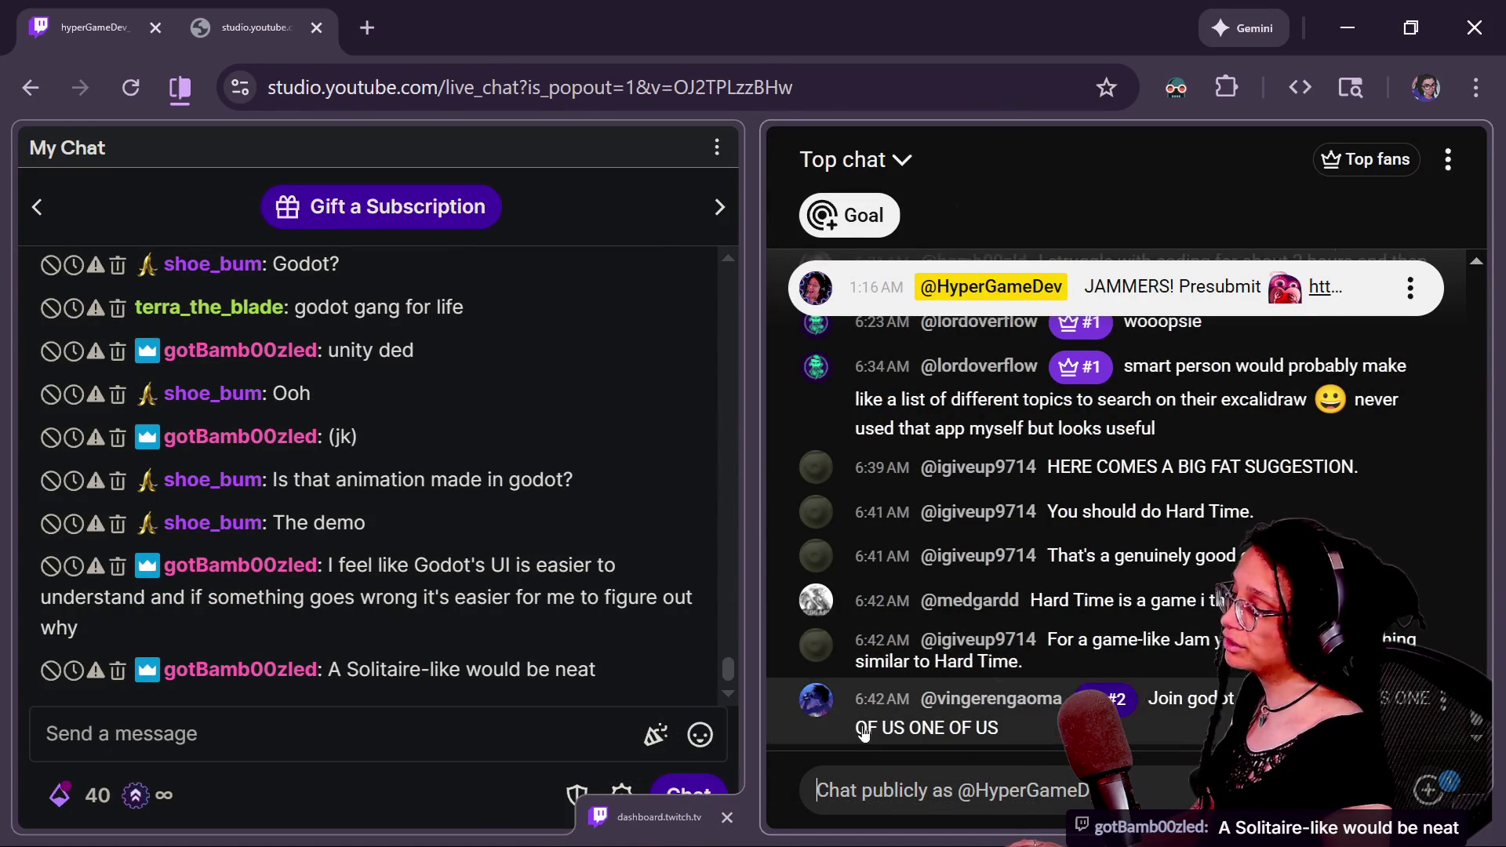
pyautogui.click(314, 734)
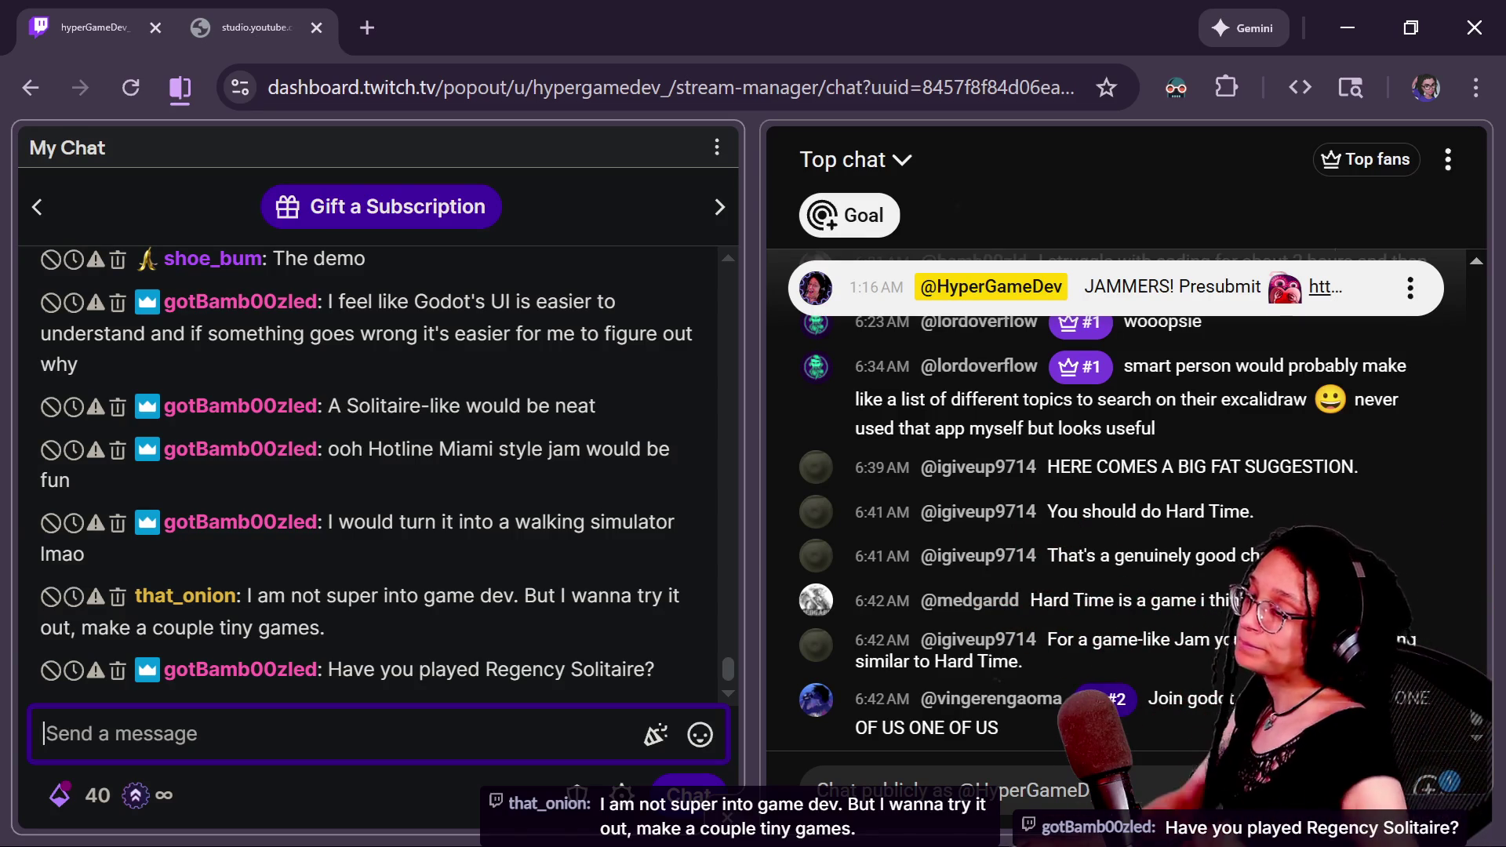
pyautogui.click(656, 734)
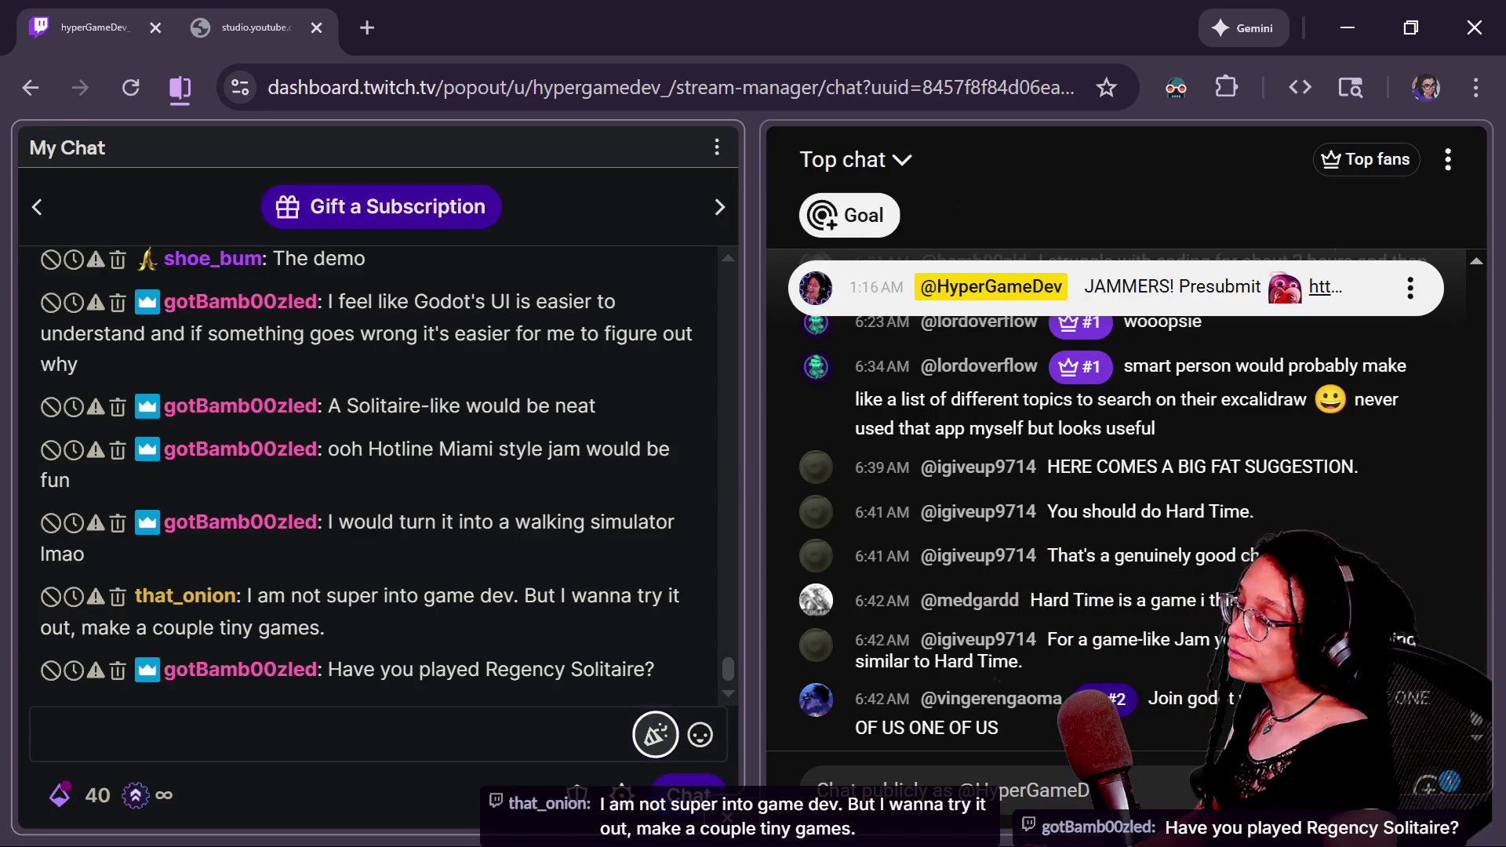
pyautogui.click(53, 735)
pyautogui.write('\\')
pyautogui.press('BackSpace')
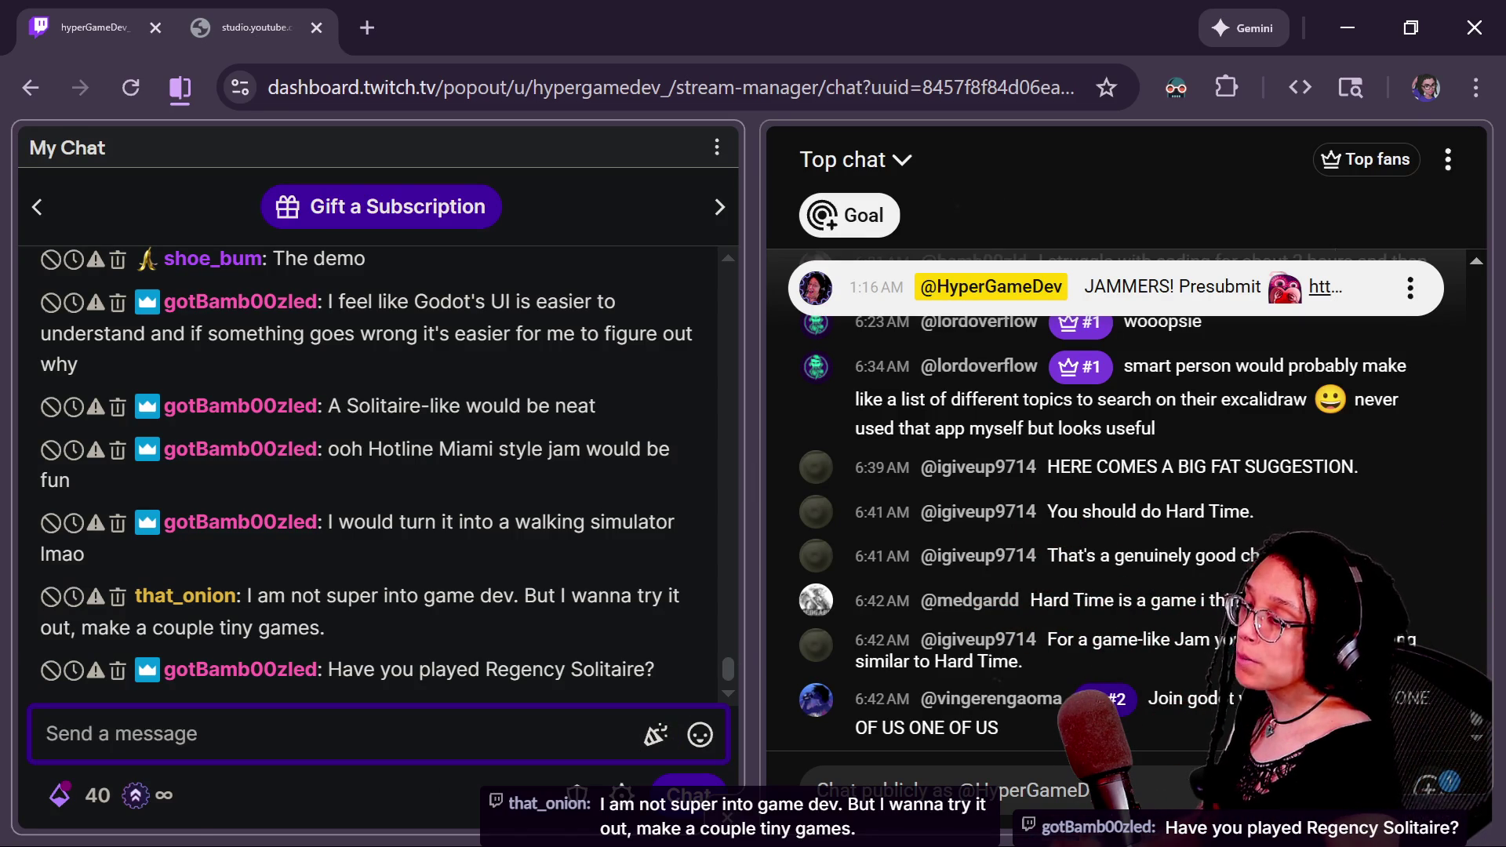
pyautogui.hotkey('alt', 'Tab')
pyautogui.hotkey('alt', 'Tab')
pyautogui.hotkey('alt', 'Tab')
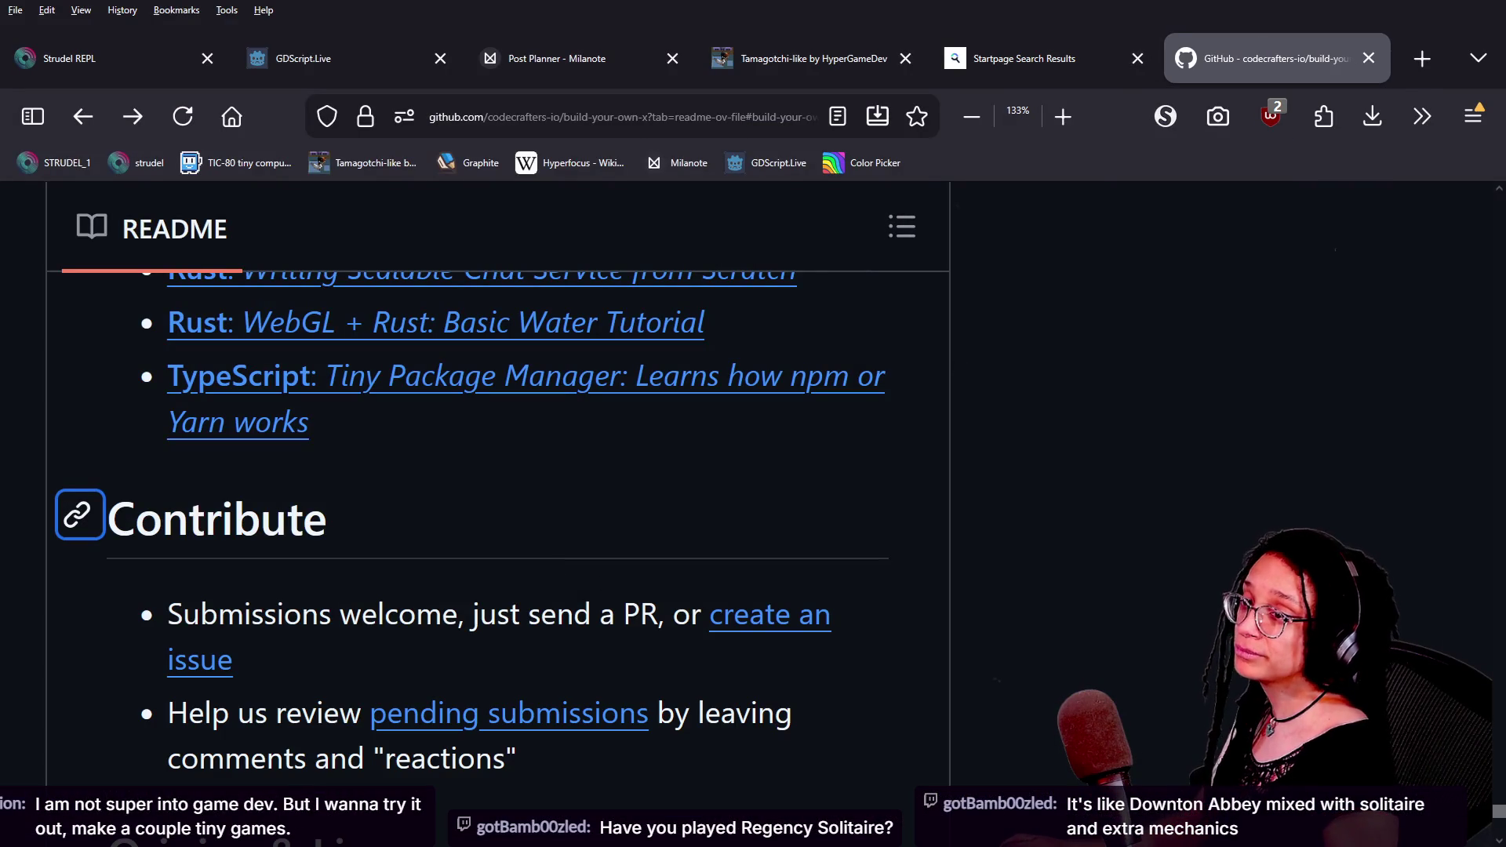
# - Detach the GitHub build-your-own-x tab into its own half-screen window and bring Startpage results forward
pyautogui.moveTo(1270, 58); pyautogui.dragTo(1249, 12)
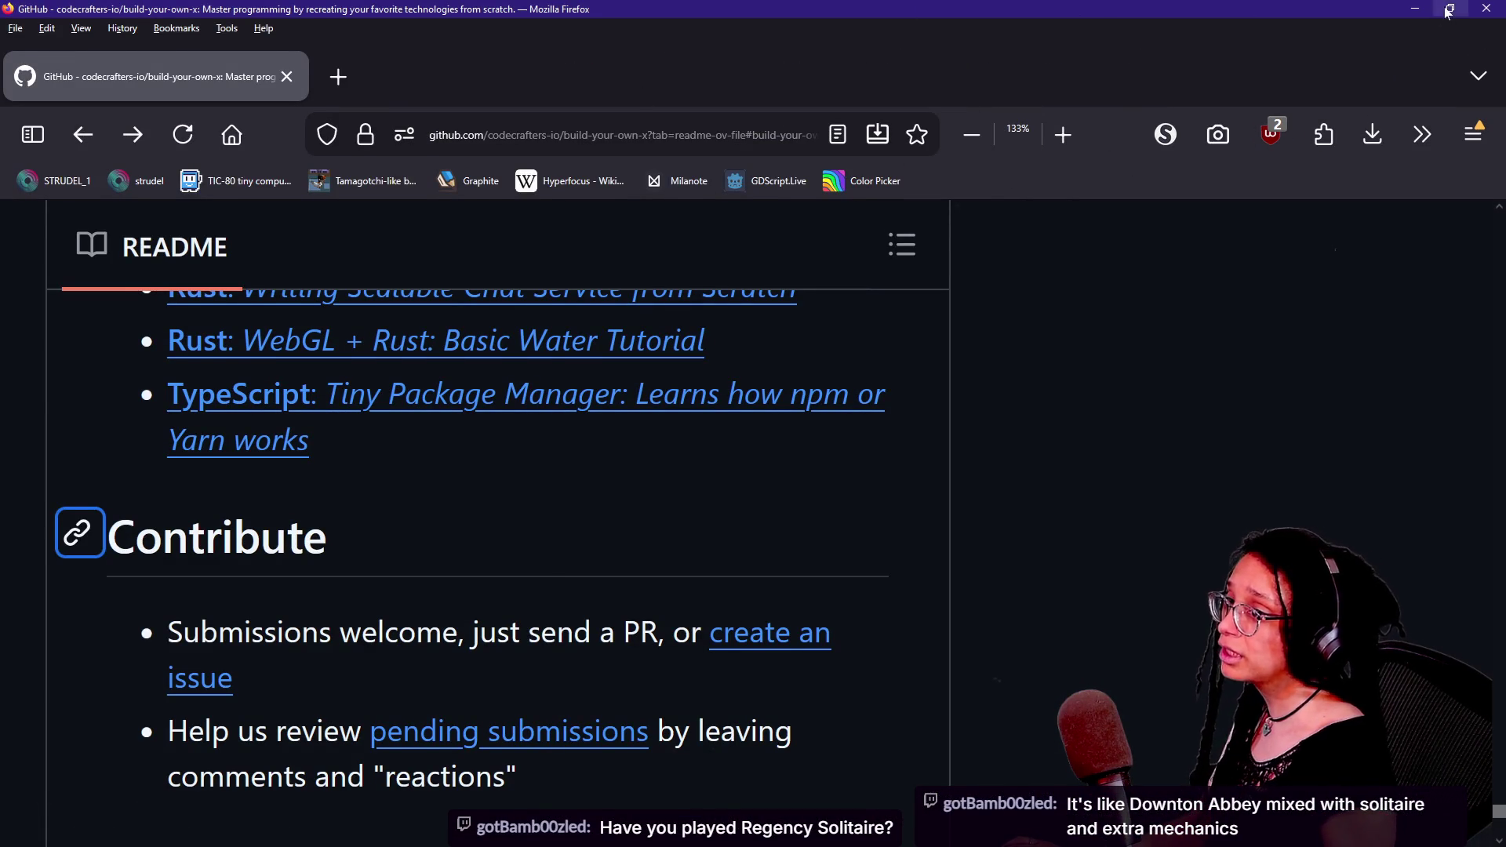
pyautogui.doubleClick(895, 11)
pyautogui.hotkey('alt', 'Tab')
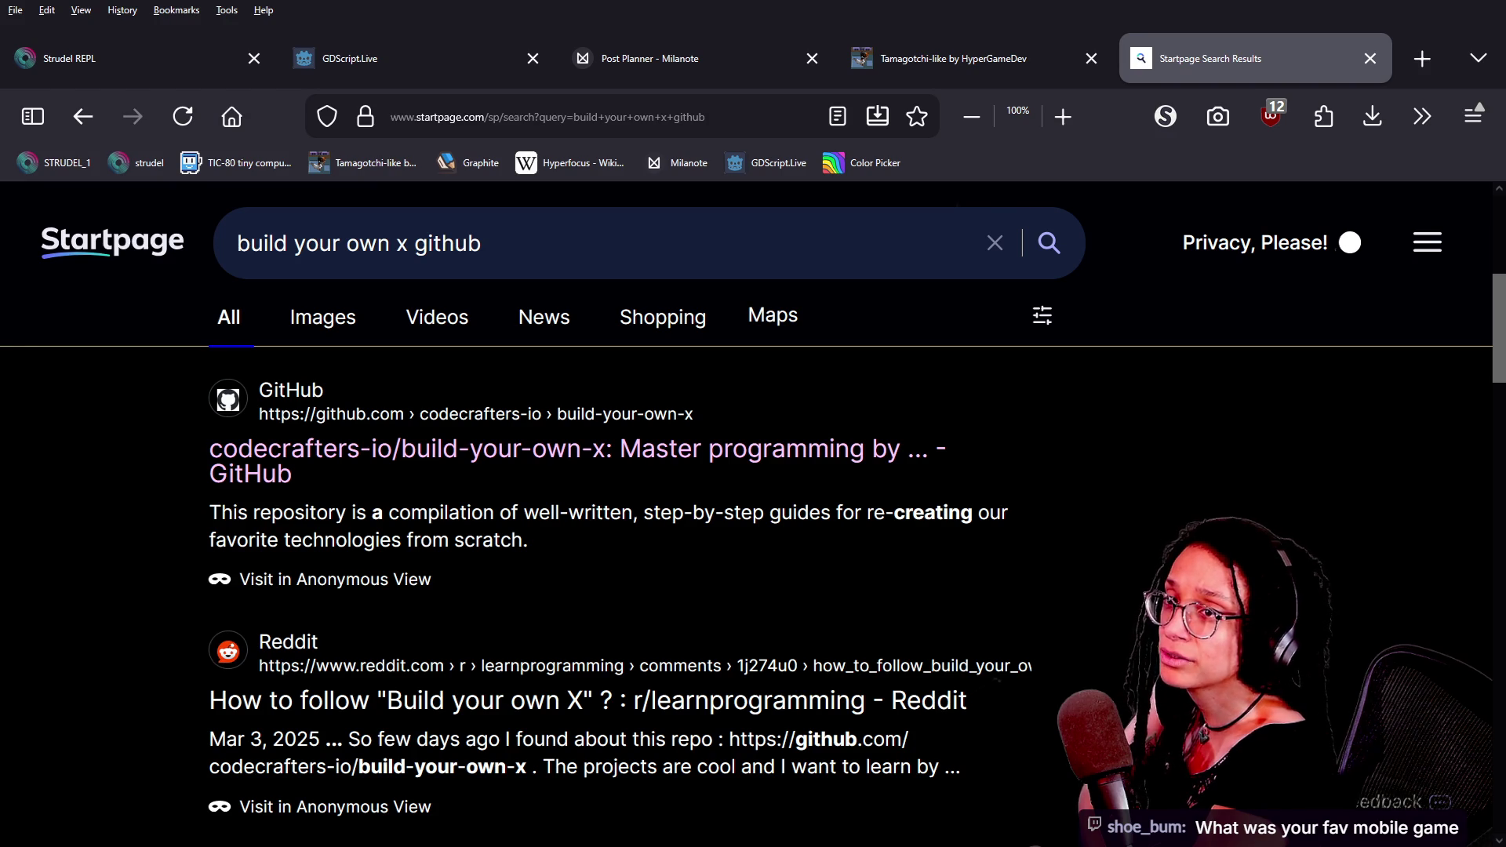
pyautogui.hotkey('alt', 'Tab')
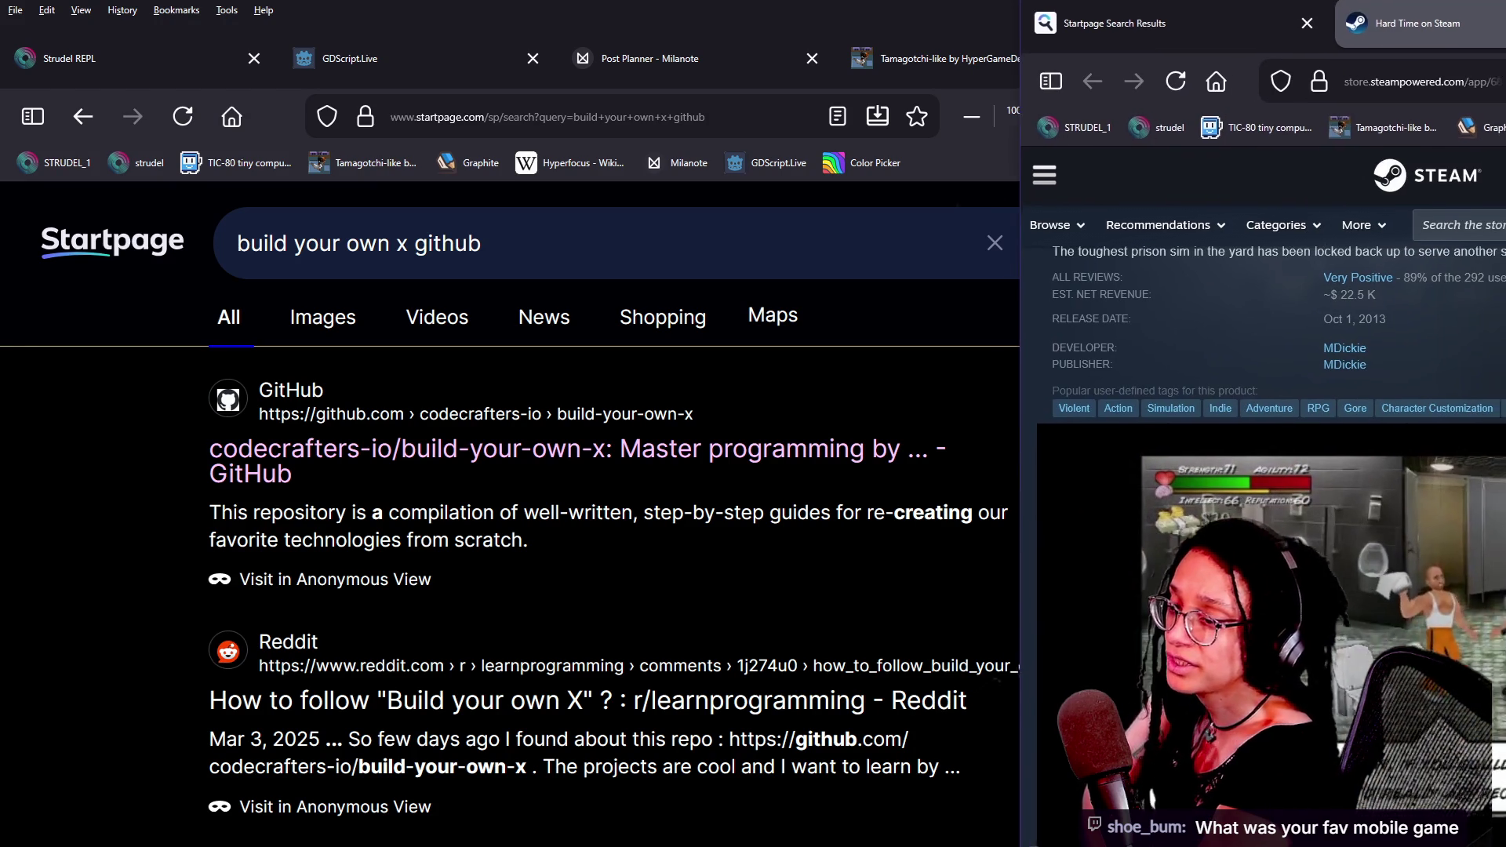
# - Center and maximize the Steam Hard Time window and rewind its trailer
pyautogui.moveTo(1381, 6)
pyautogui.mouseDown()
pyautogui.moveTo(1128, 95)
pyautogui.moveTo(847, 11)
pyautogui.moveTo(880, 0)
pyautogui.mouseUp()
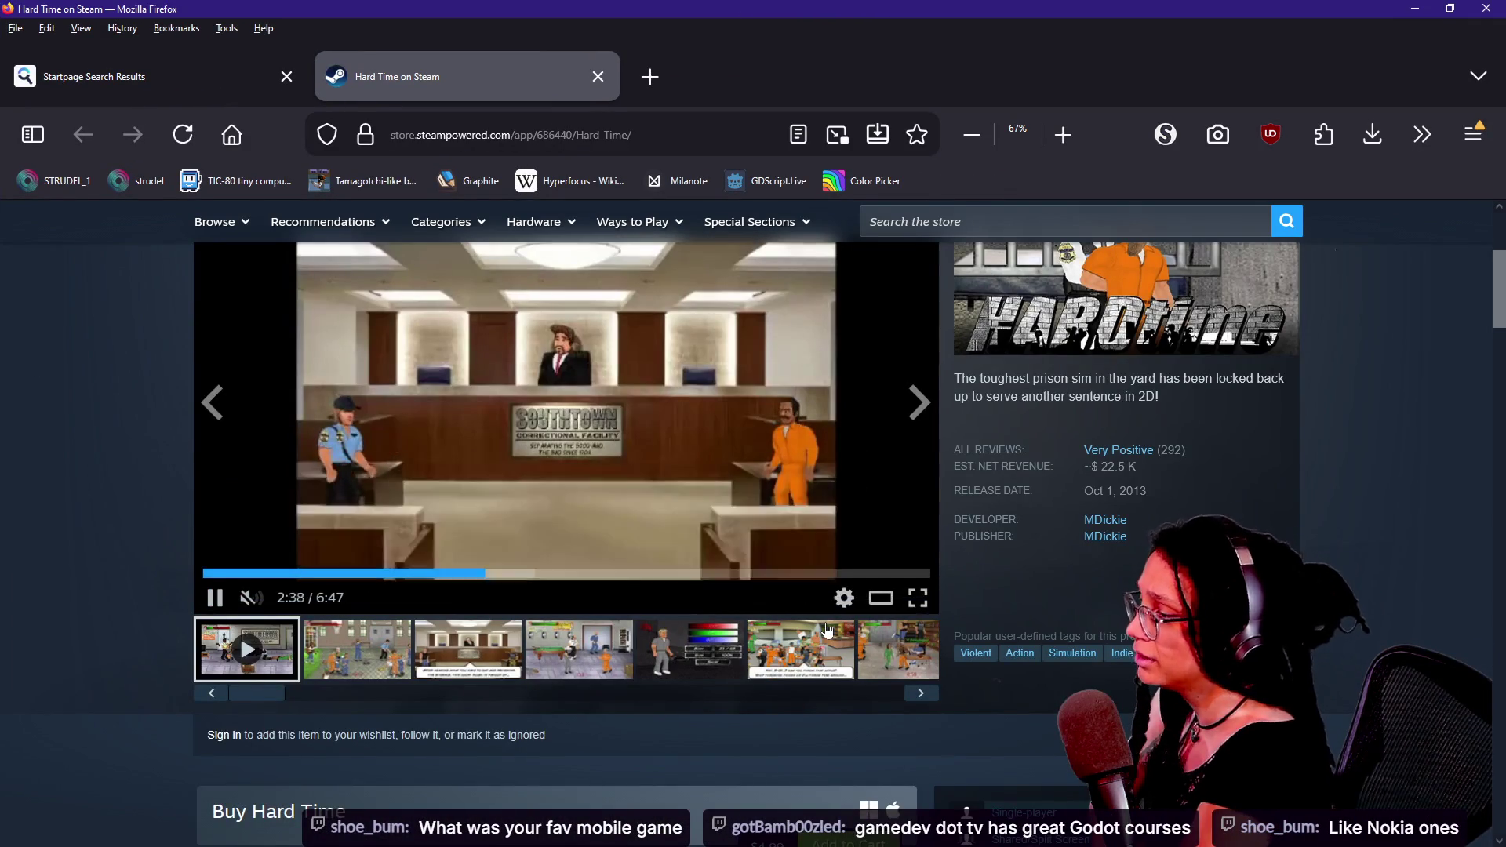
pyautogui.scroll(2, 826, 627)
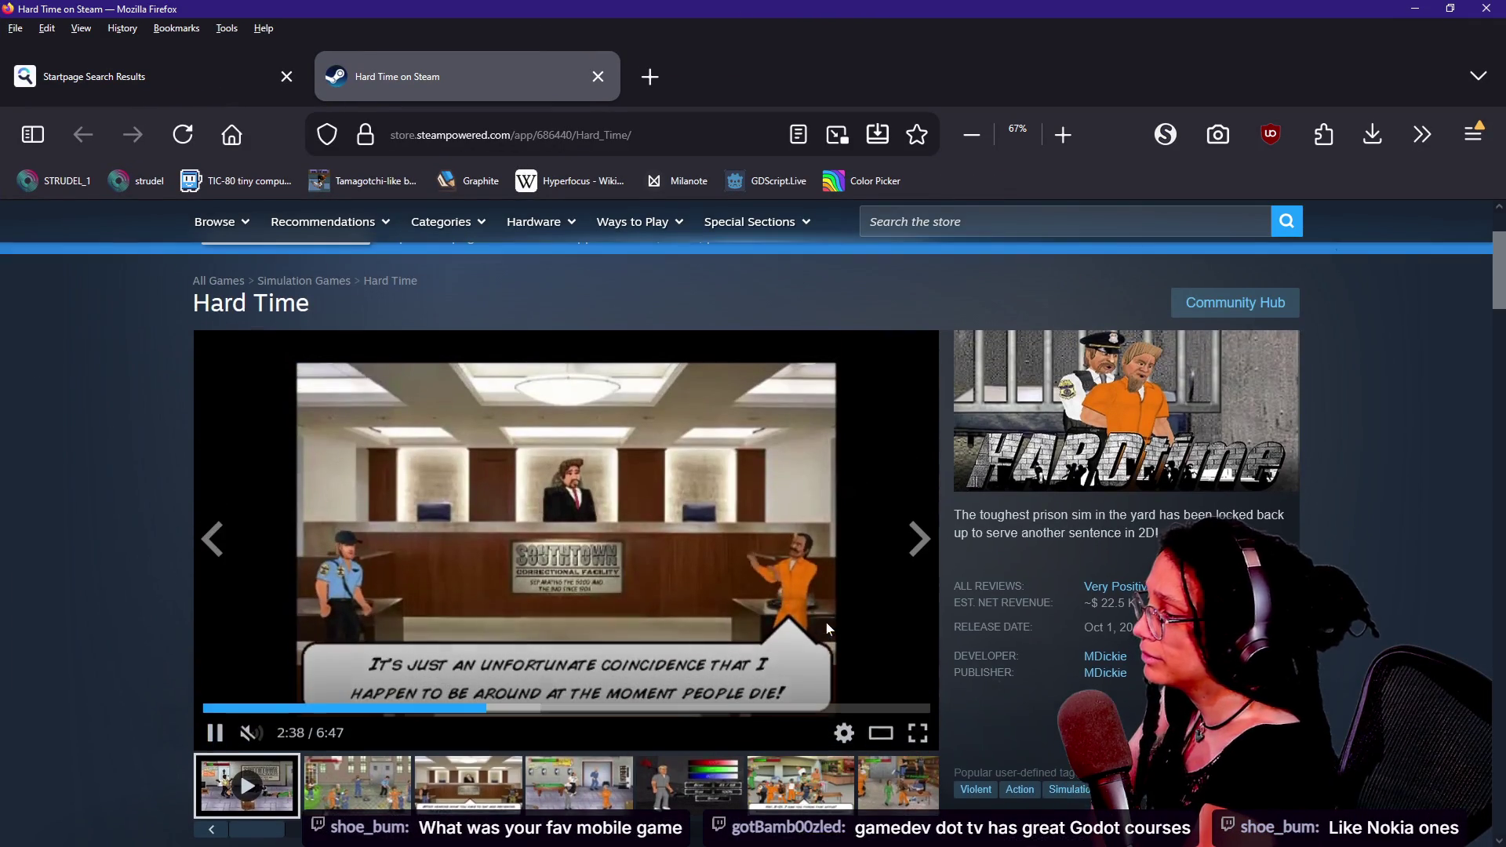
pyautogui.click(362, 707)
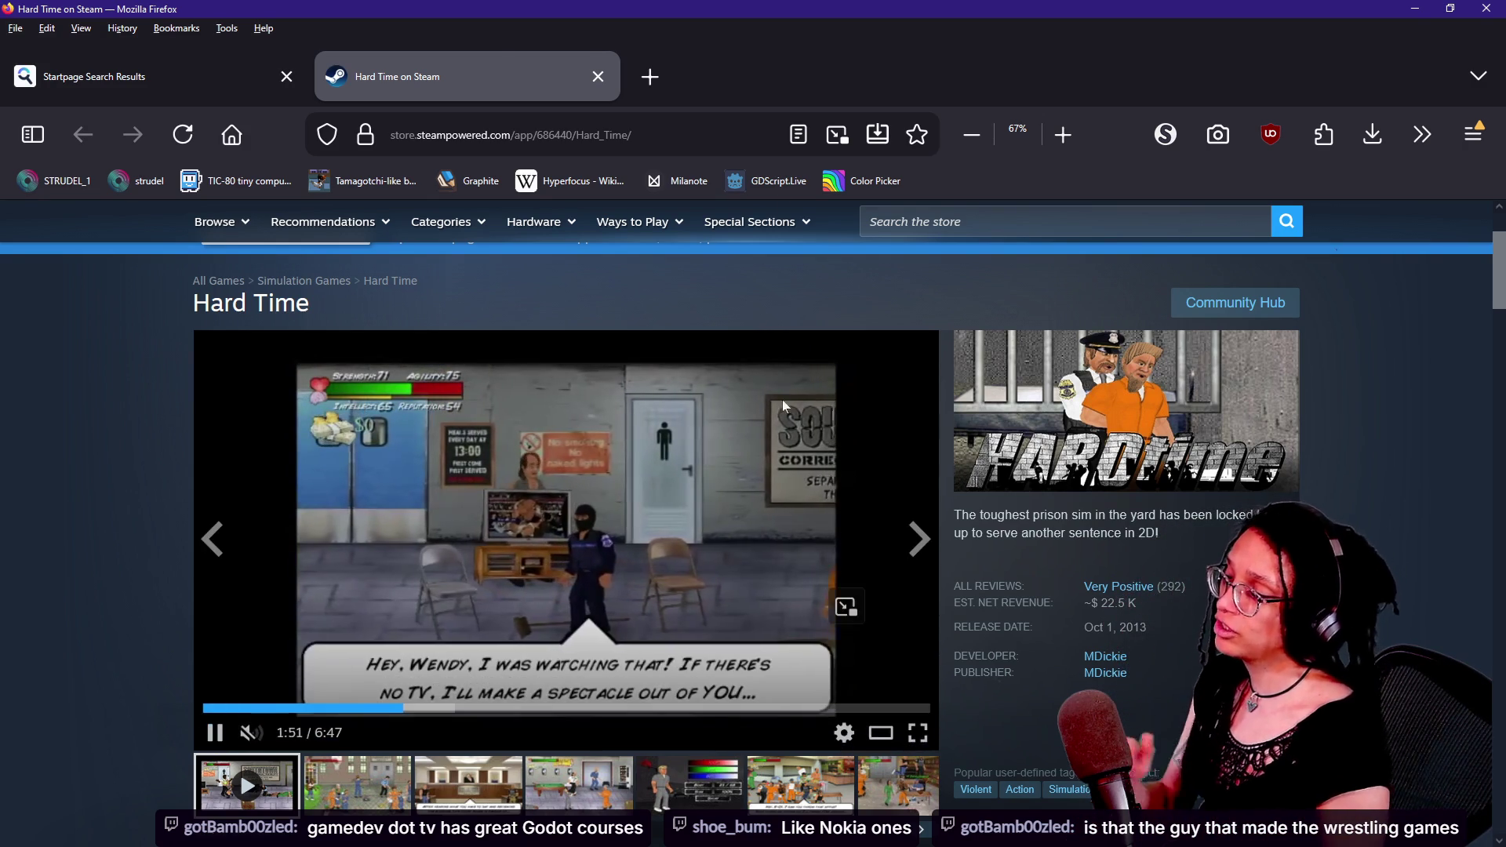
pyautogui.click(1450, 7)
pyautogui.moveTo(886, 4)
pyautogui.mouseDown()
pyautogui.moveTo(913, 36)
pyautogui.moveTo(860, 6)
pyautogui.mouseUp()
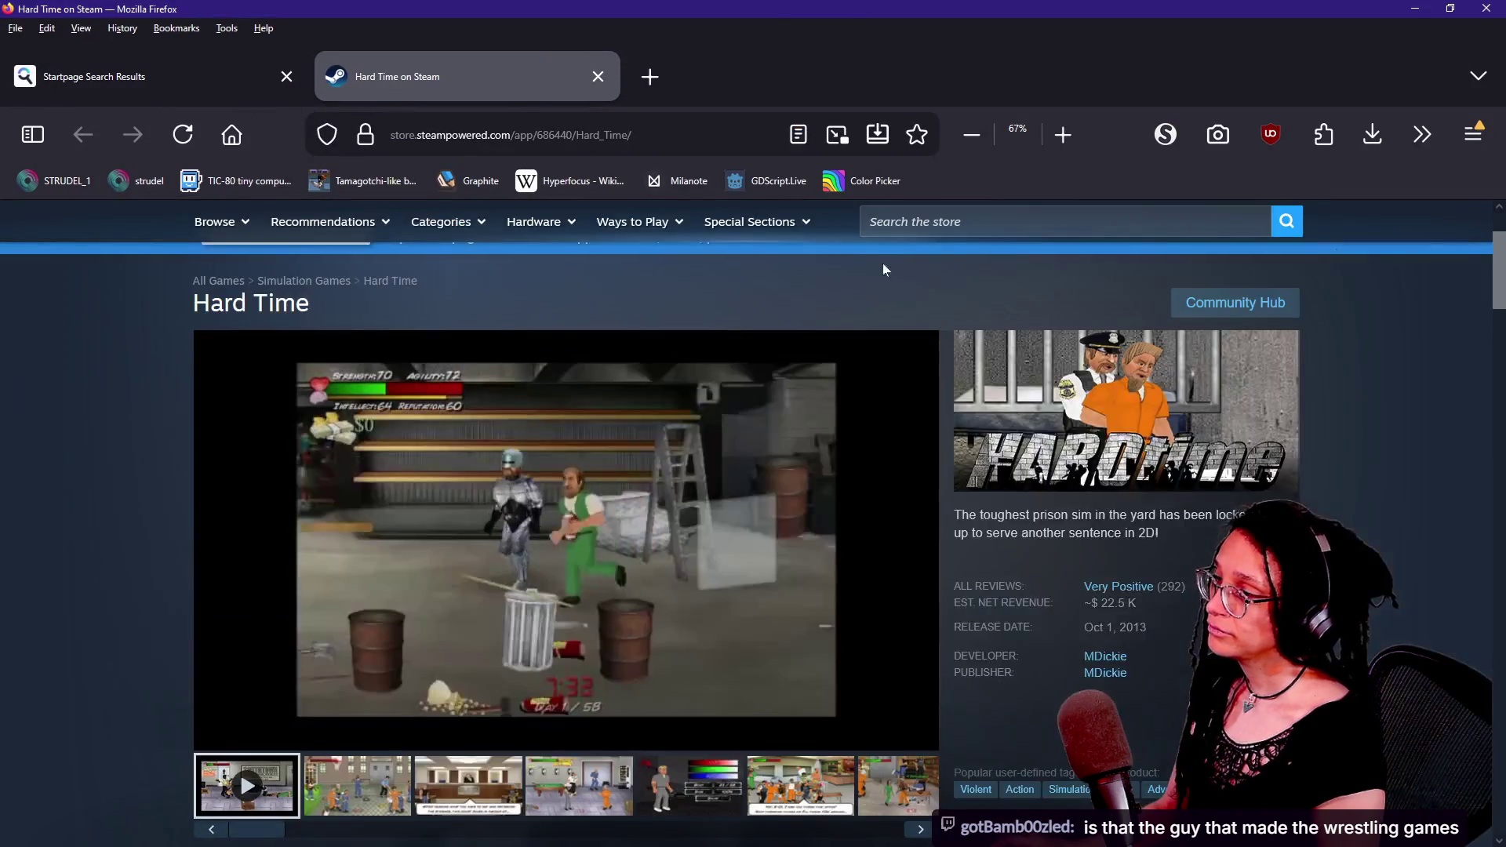
# - Try searching the Steam store for 'RIV', clear it, then close the Hard Time window
pyautogui.click(976, 224)
pyautogui.write('R')
pyautogui.press('BackSpace')
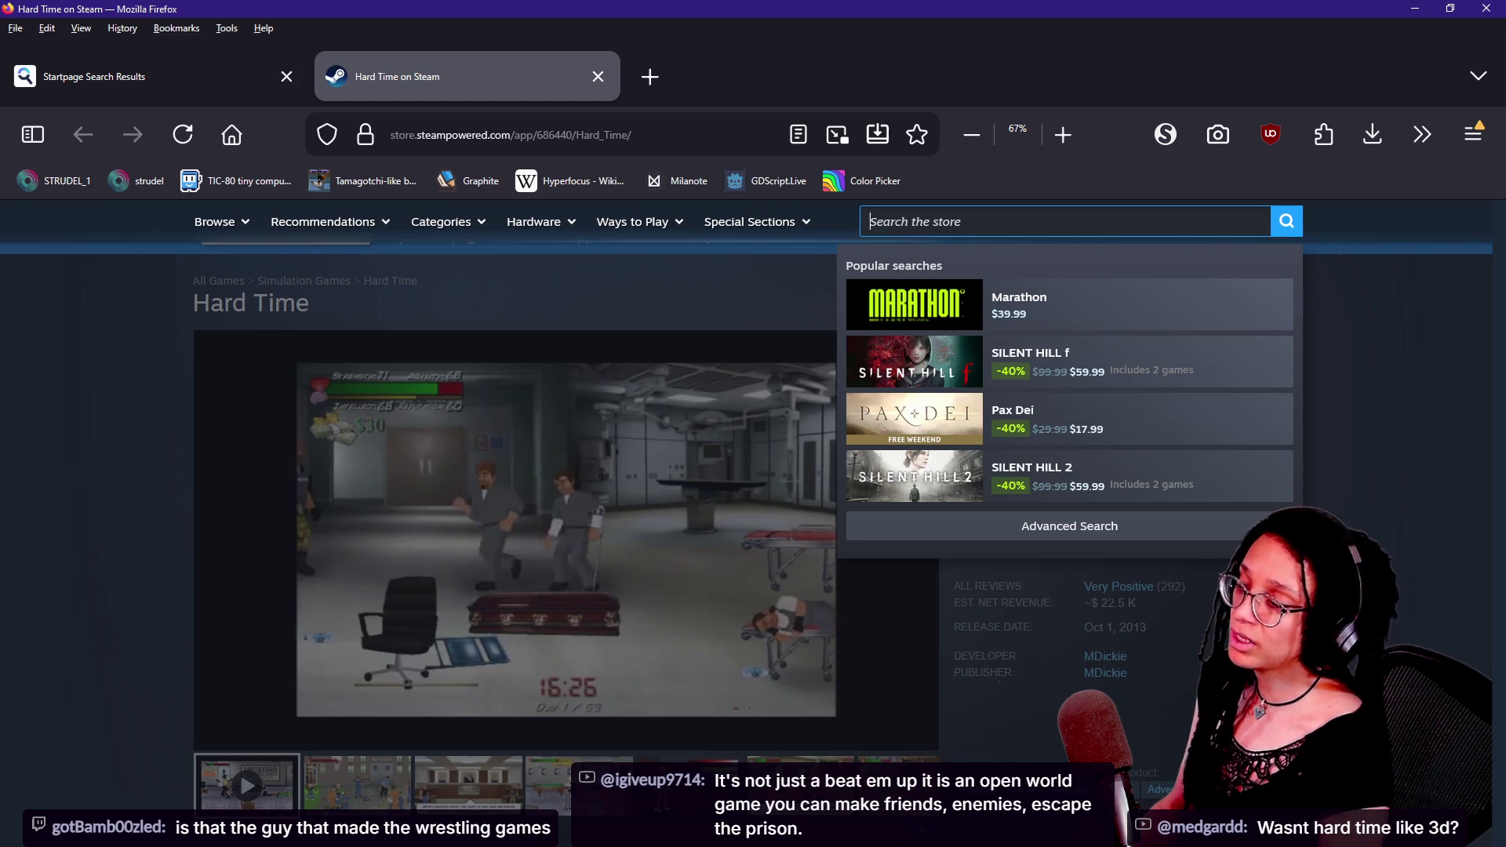
pyautogui.write('RIV')
pyautogui.press('BackSpace')
pyautogui.press('BackSpace')
pyautogui.press('BackSpace')
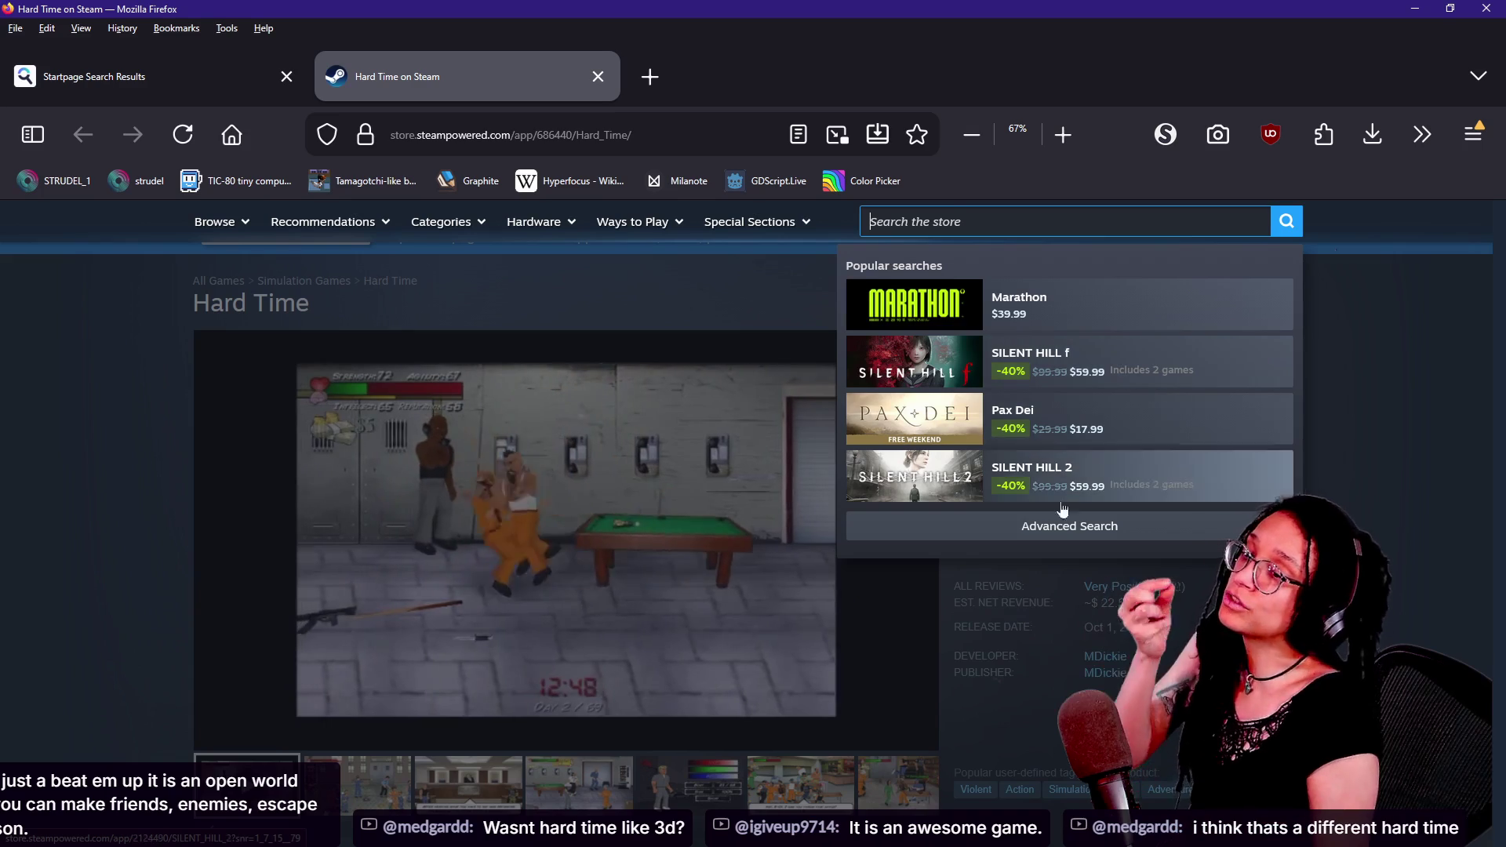
pyautogui.click(1463, 11)
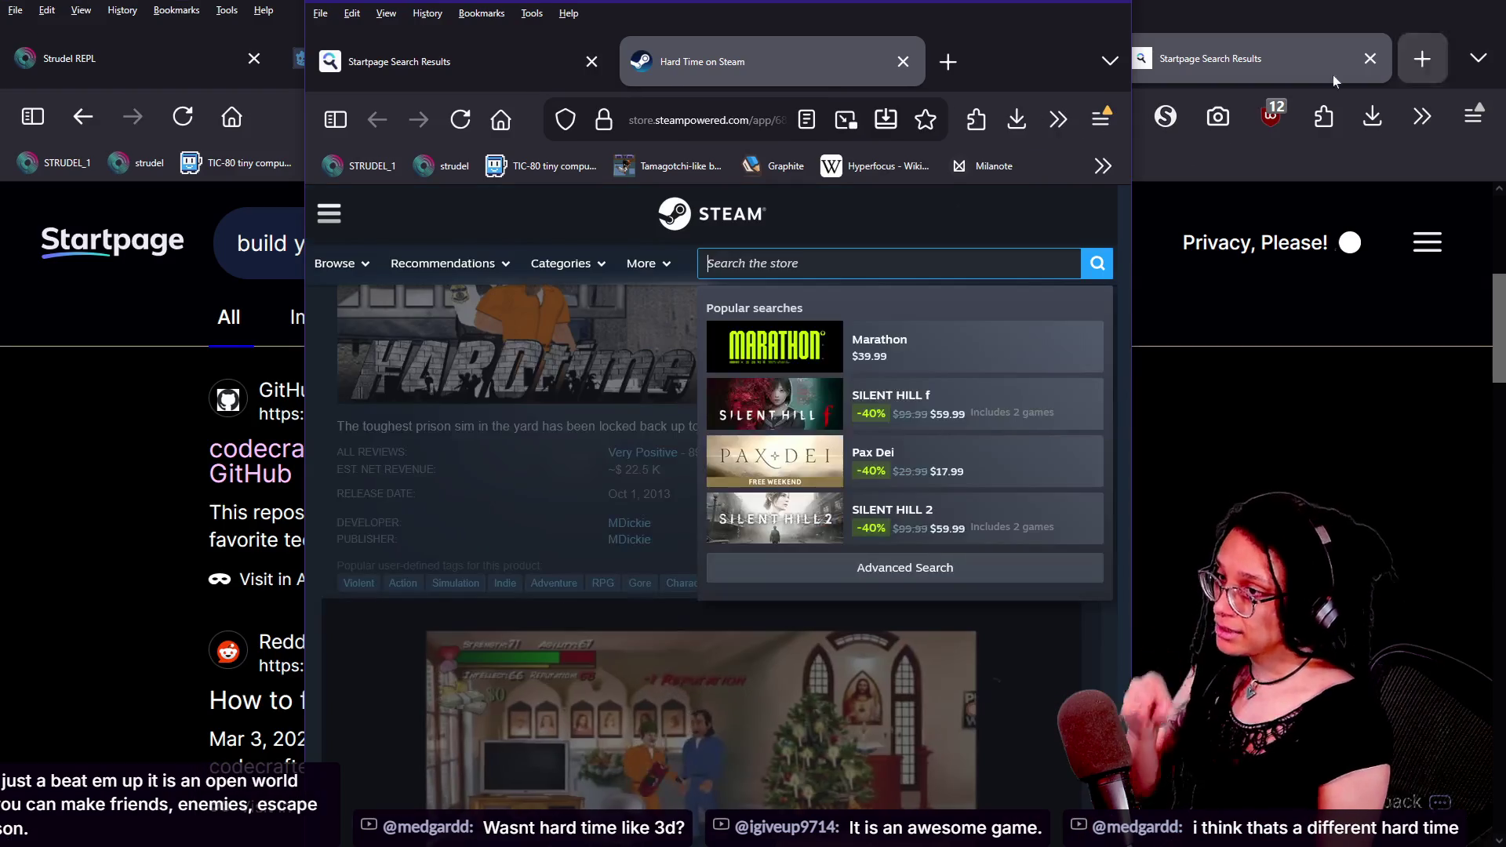
pyautogui.click(1118, 11)
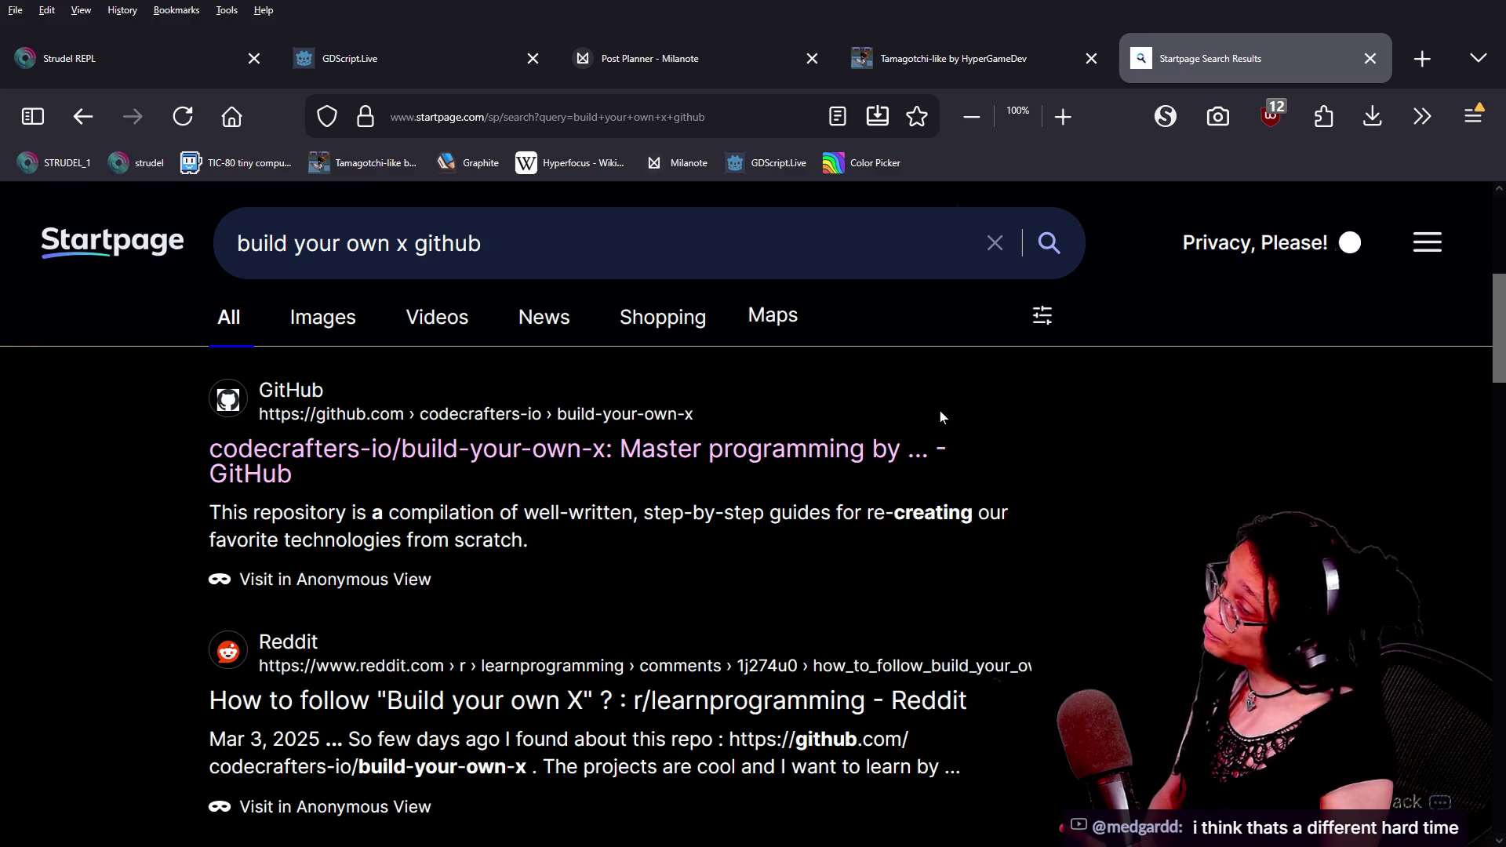
# - Switch from Firefox to the Twitch stream-manager chat window
pyautogui.hotkey('alt', 'Tab')
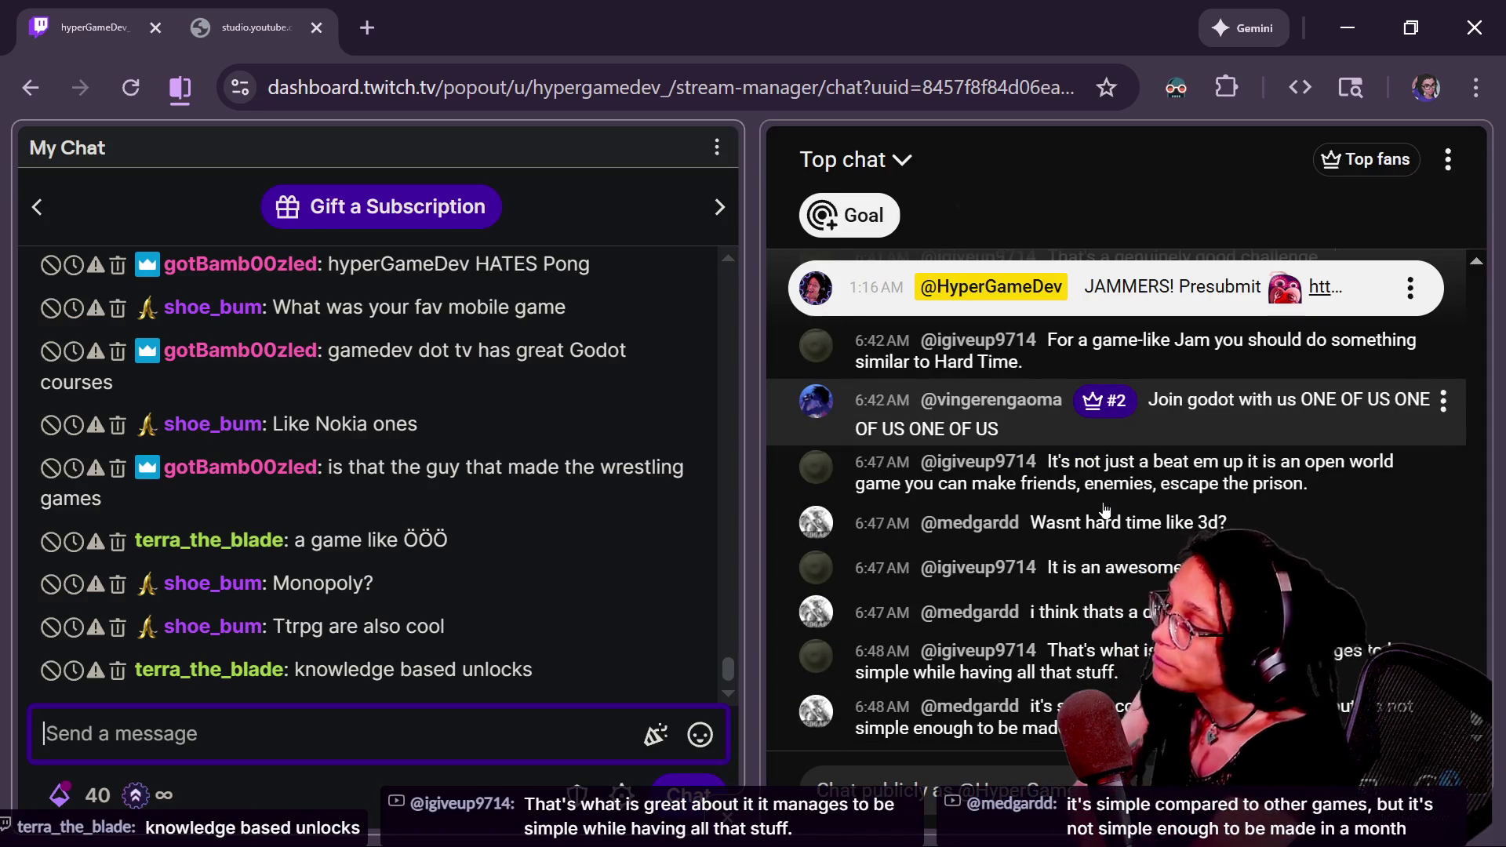
pyautogui.moveTo(1107, 520); pyautogui.dragTo(815, 271)
pyautogui.click(590, 600)
pyautogui.moveTo(269, 307)
pyautogui.mouseDown()
pyautogui.moveTo(603, 371)
pyautogui.moveTo(616, 351)
pyautogui.moveTo(562, 323)
pyautogui.mouseUp()
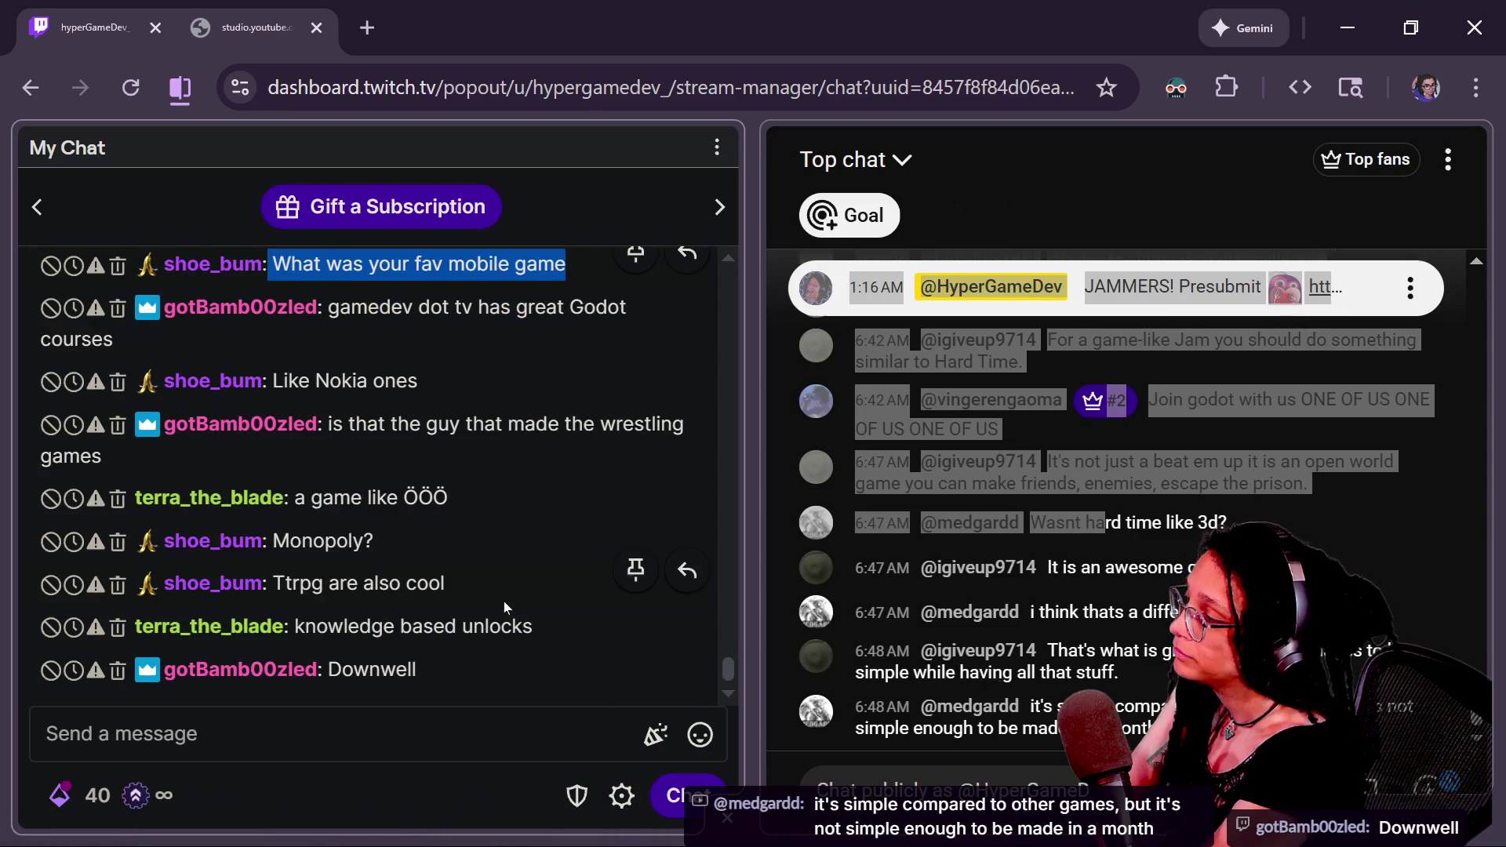
pyautogui.scroll(2, 503, 601)
pyautogui.scroll(2, 503, 601)
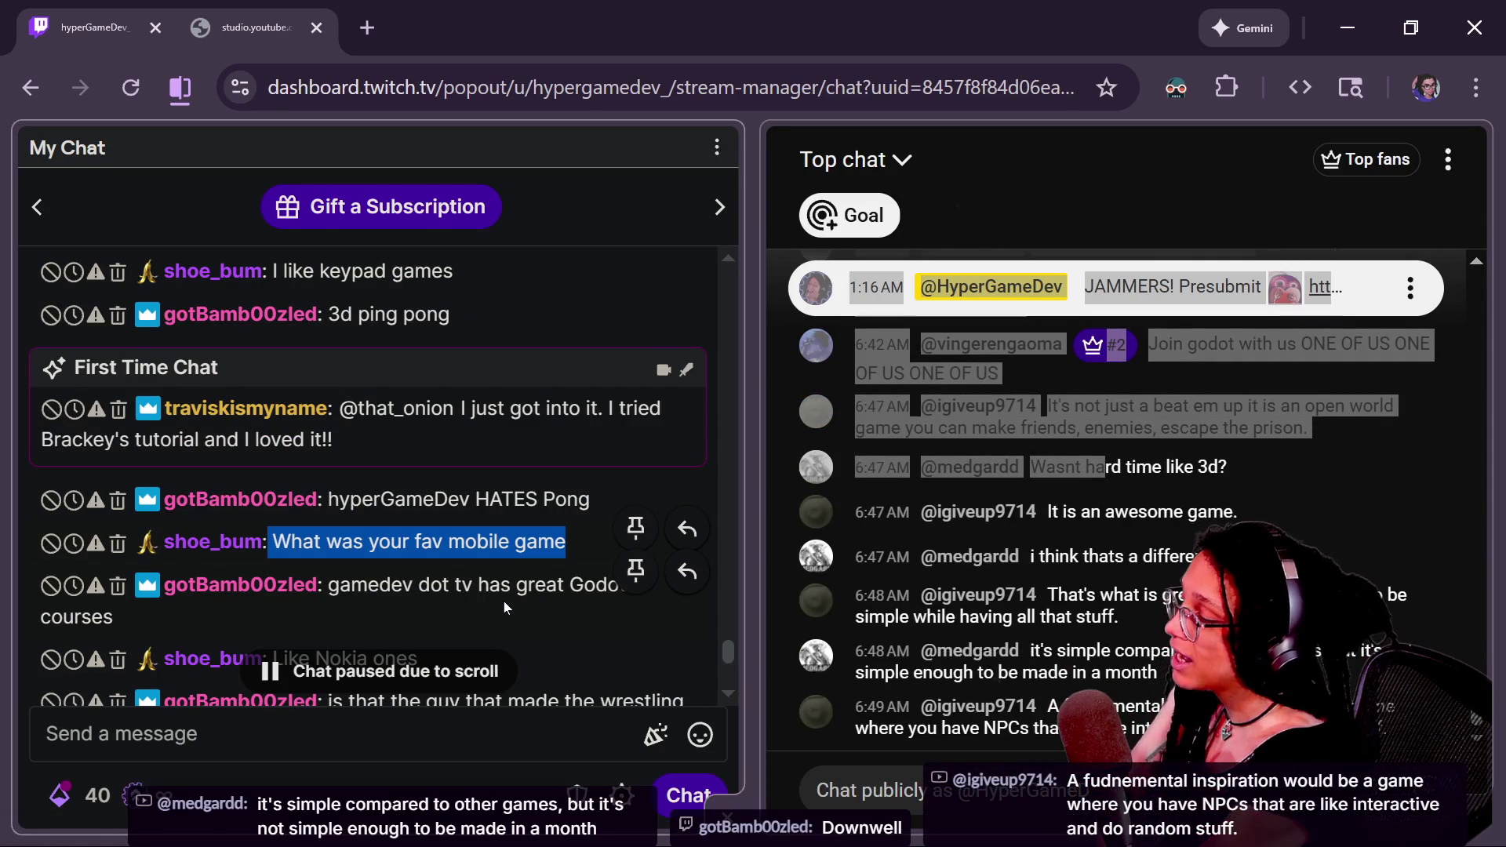
pyautogui.scroll(-2, 446, 605)
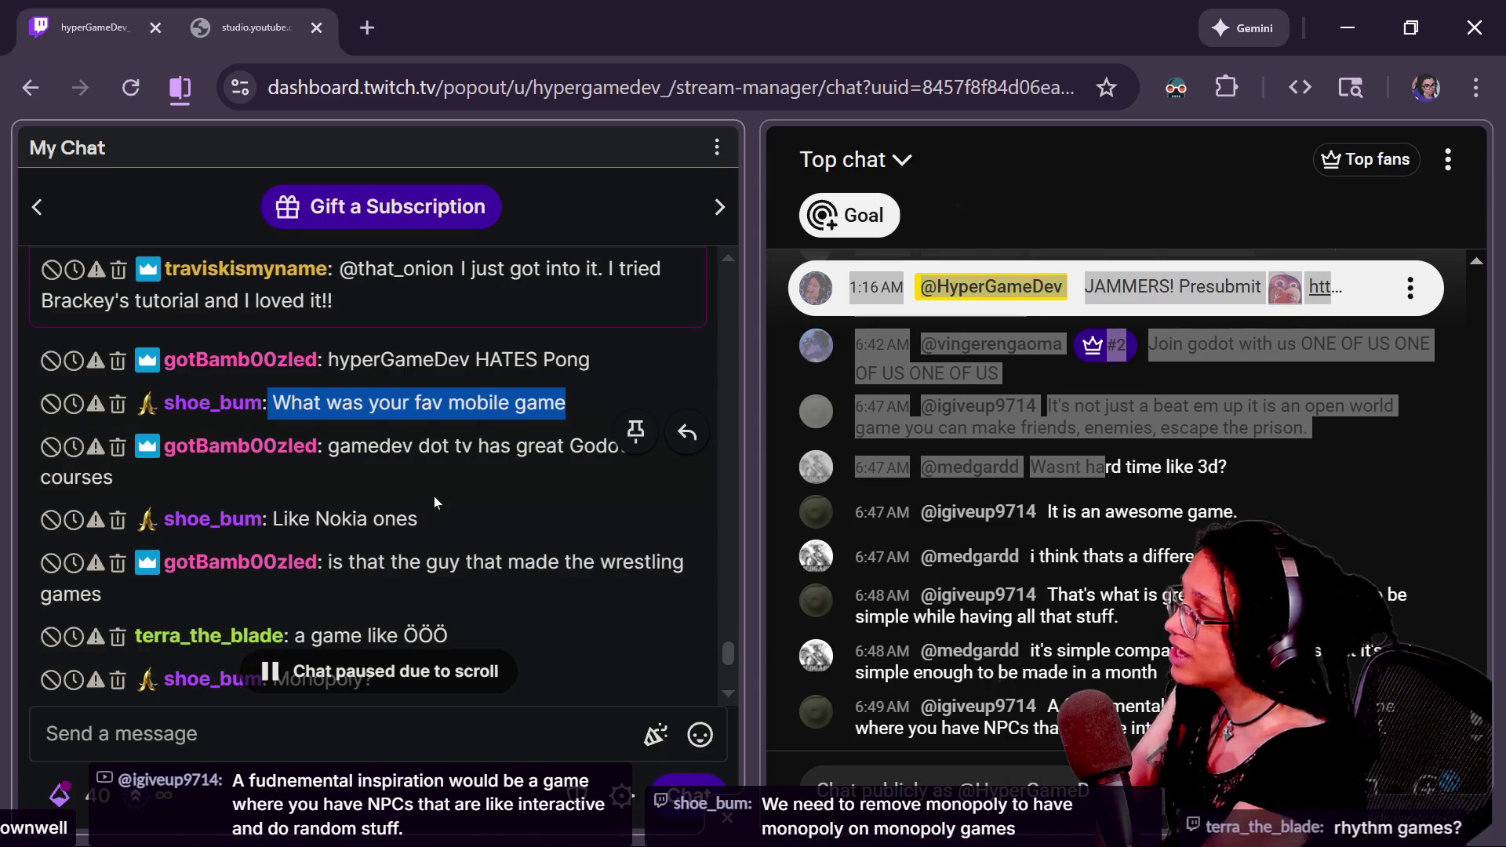
pyautogui.moveTo(269, 518); pyautogui.dragTo(135, 519)
pyautogui.moveTo(459, 549); pyautogui.dragTo(470, 551)
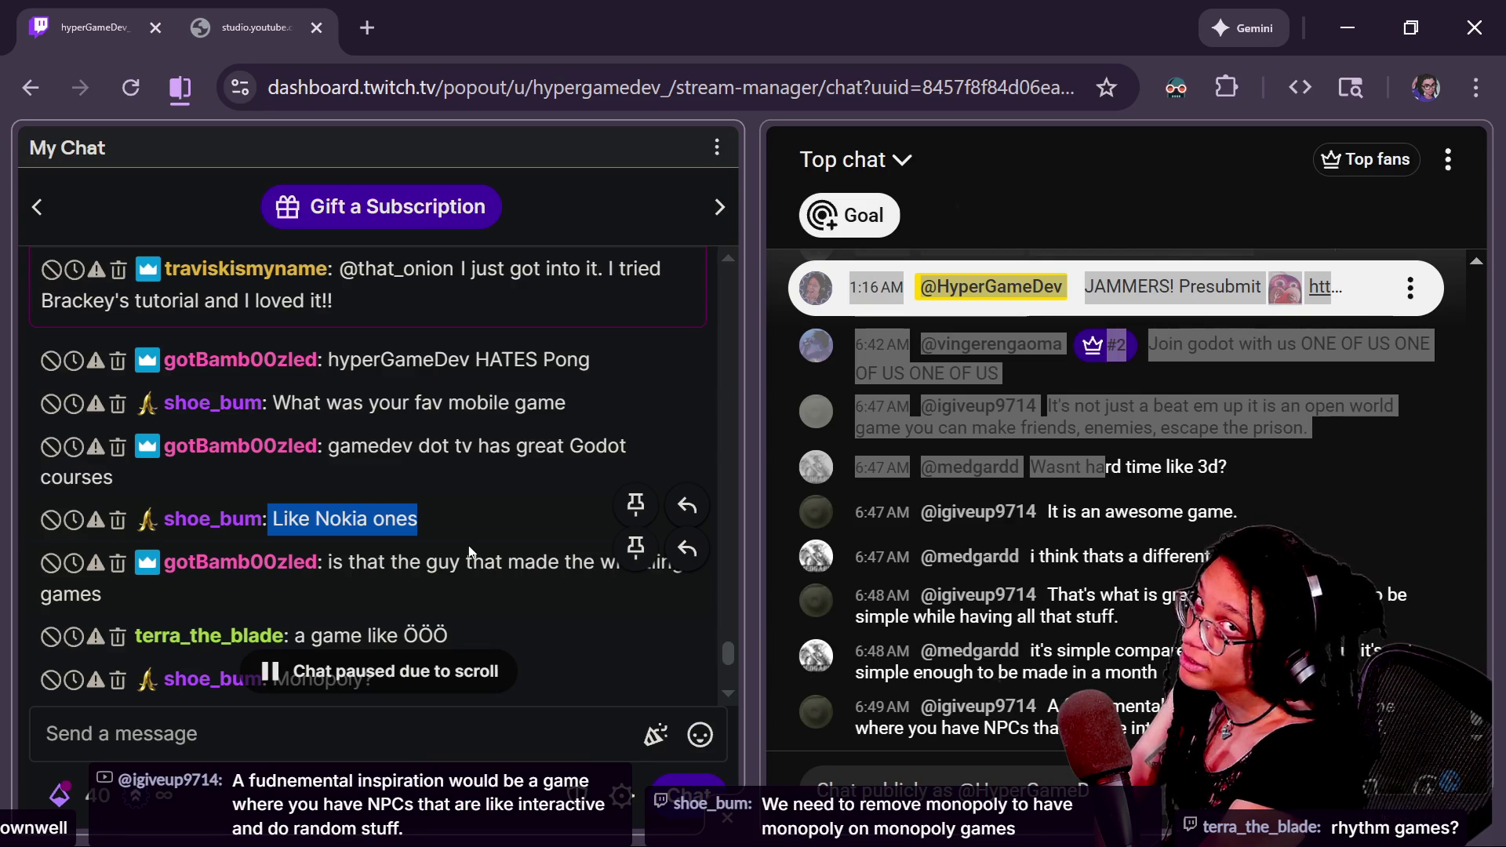
pyautogui.scroll(-5, 470, 549)
pyautogui.scroll(-1, 468, 544)
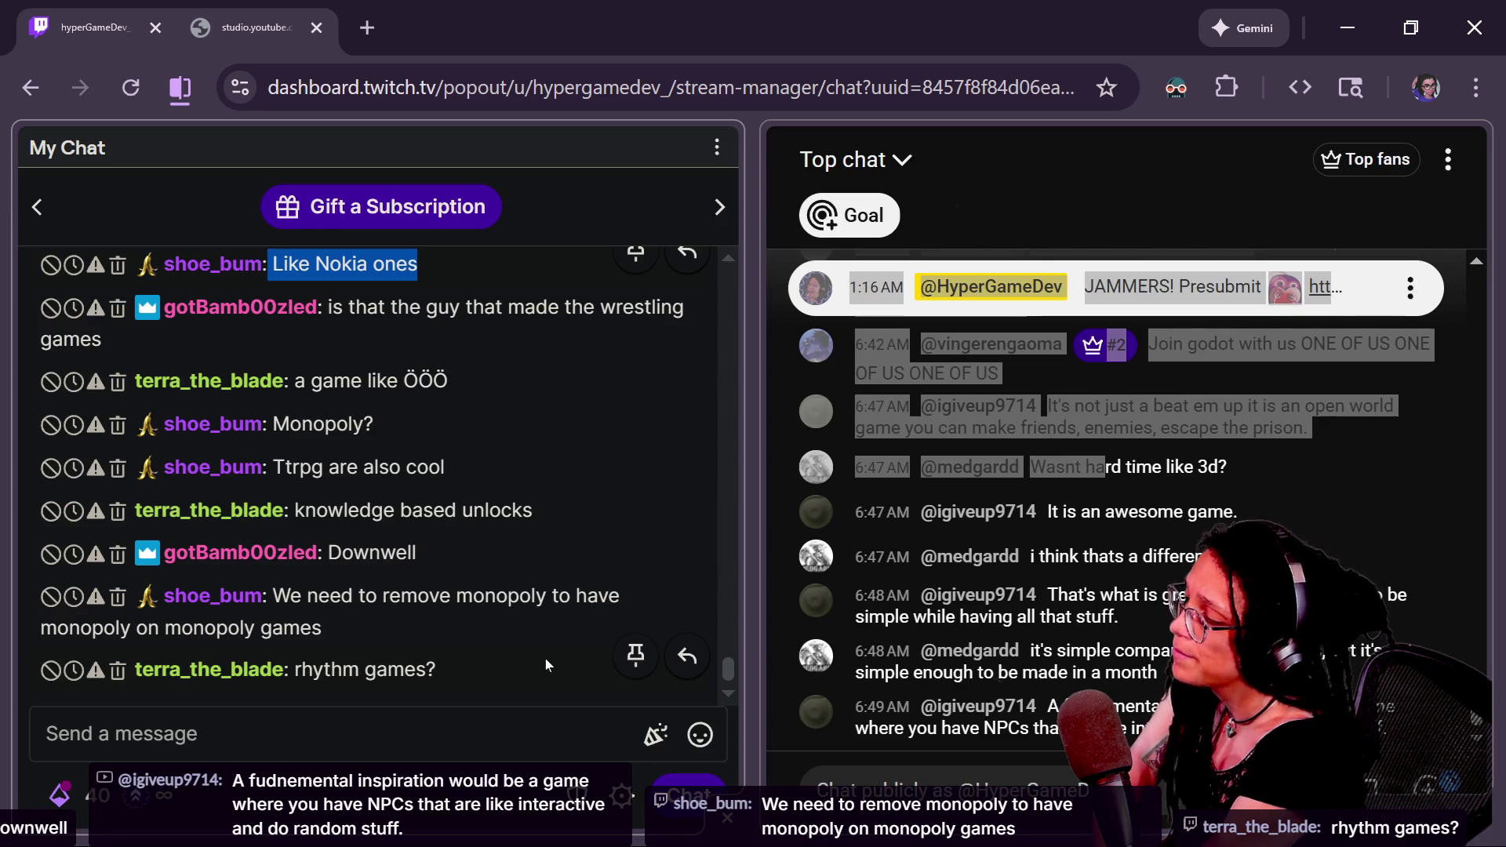
pyautogui.moveTo(421, 553)
pyautogui.mouseDown()
pyautogui.moveTo(164, 553)
pyautogui.moveTo(328, 553)
pyautogui.mouseUp()
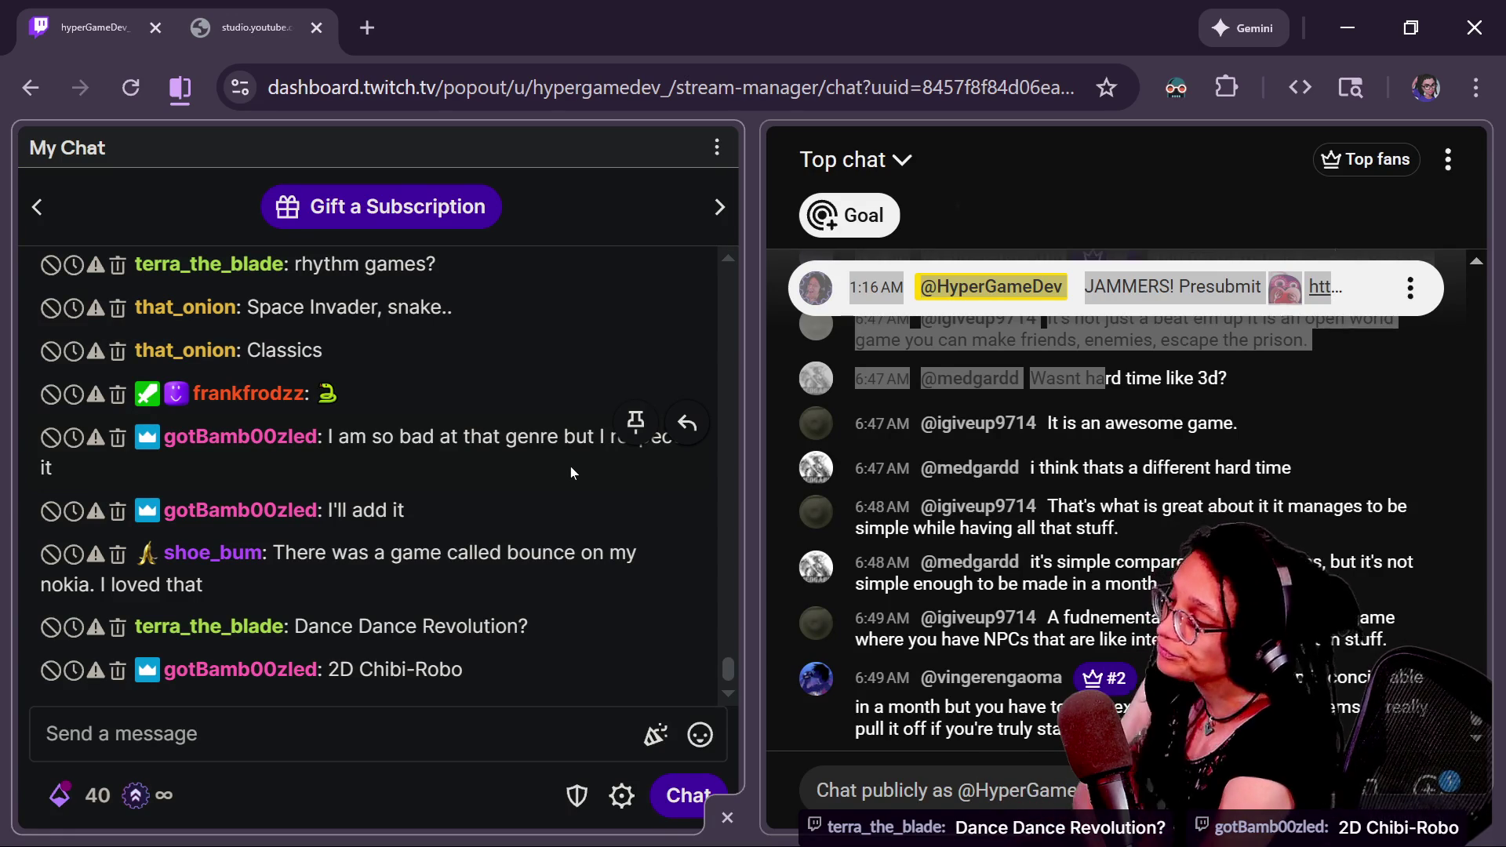
pyautogui.moveTo(733, 675); pyautogui.dragTo(732, 676)
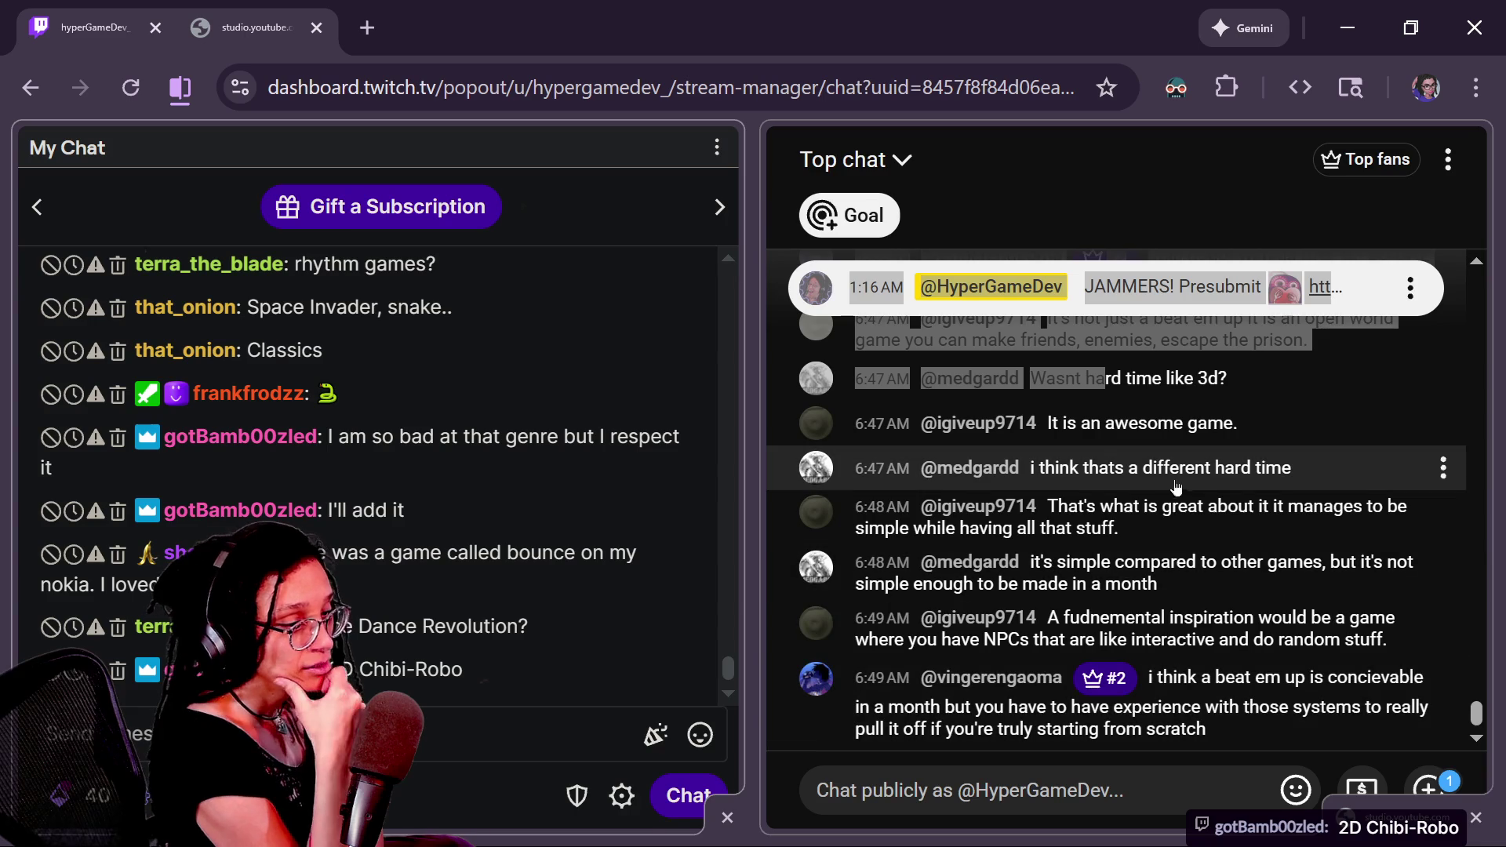
# - Select the 6:48 AM live chat message about the game staying simple
pyautogui.moveTo(1047, 509); pyautogui.dragTo(1119, 532)
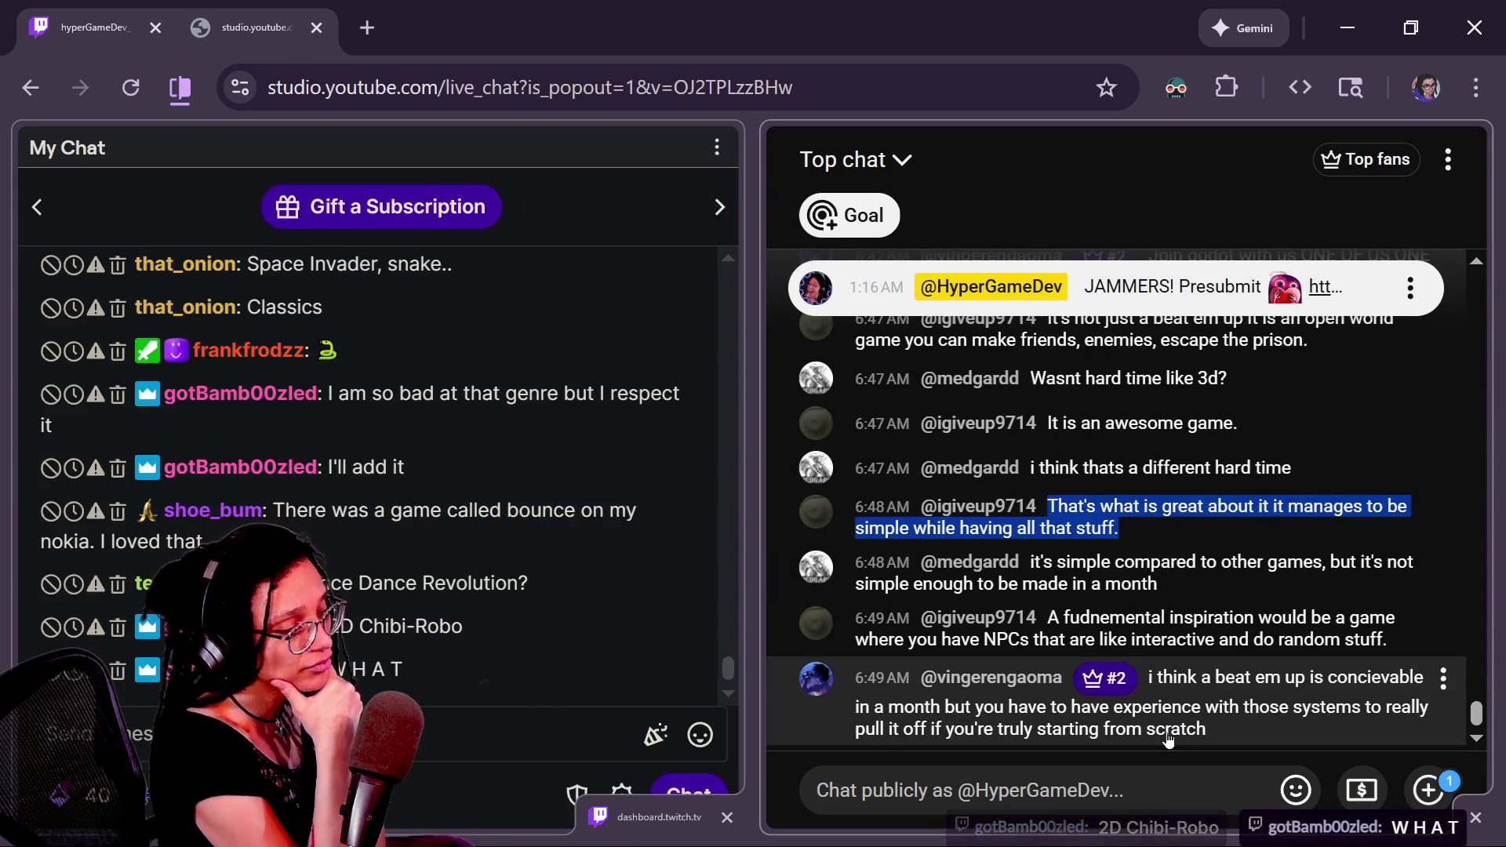
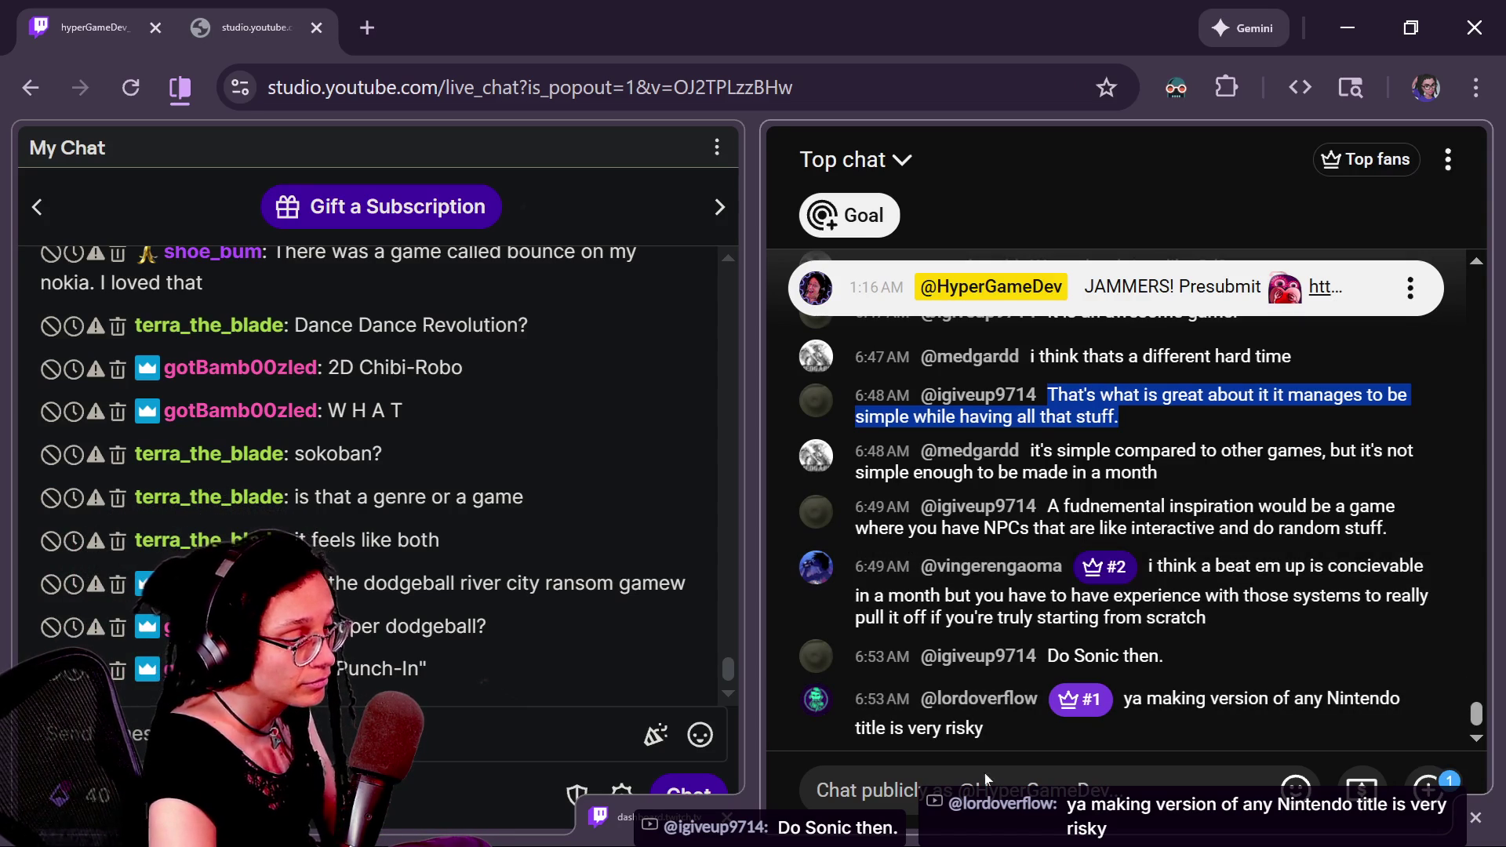
# - Cycle through the open windows to get back to the Chrome browser
pyautogui.click(863, 789)
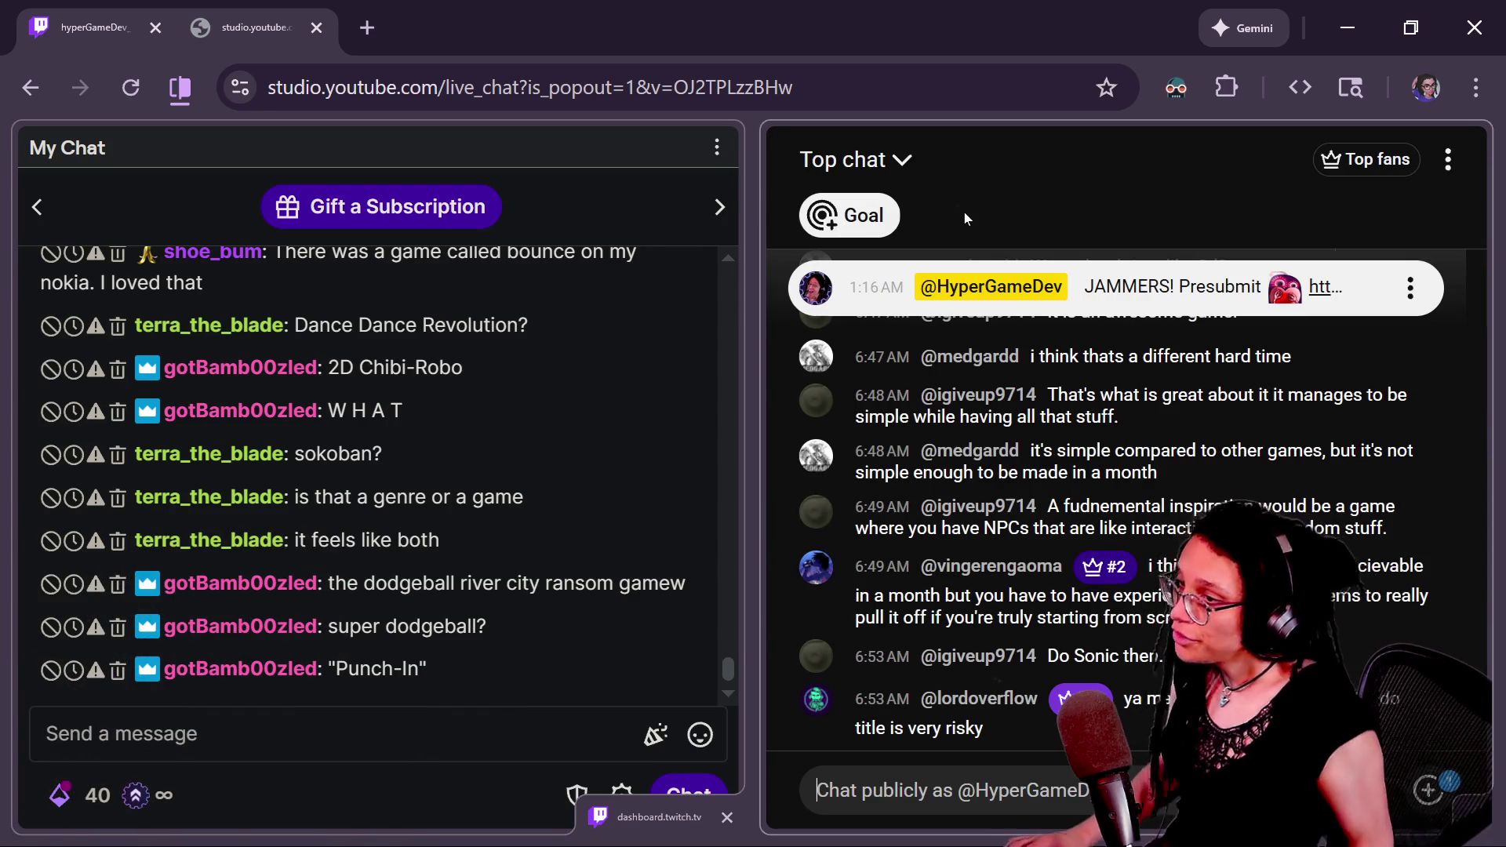
pyautogui.hotkey('alt', 'Tab')
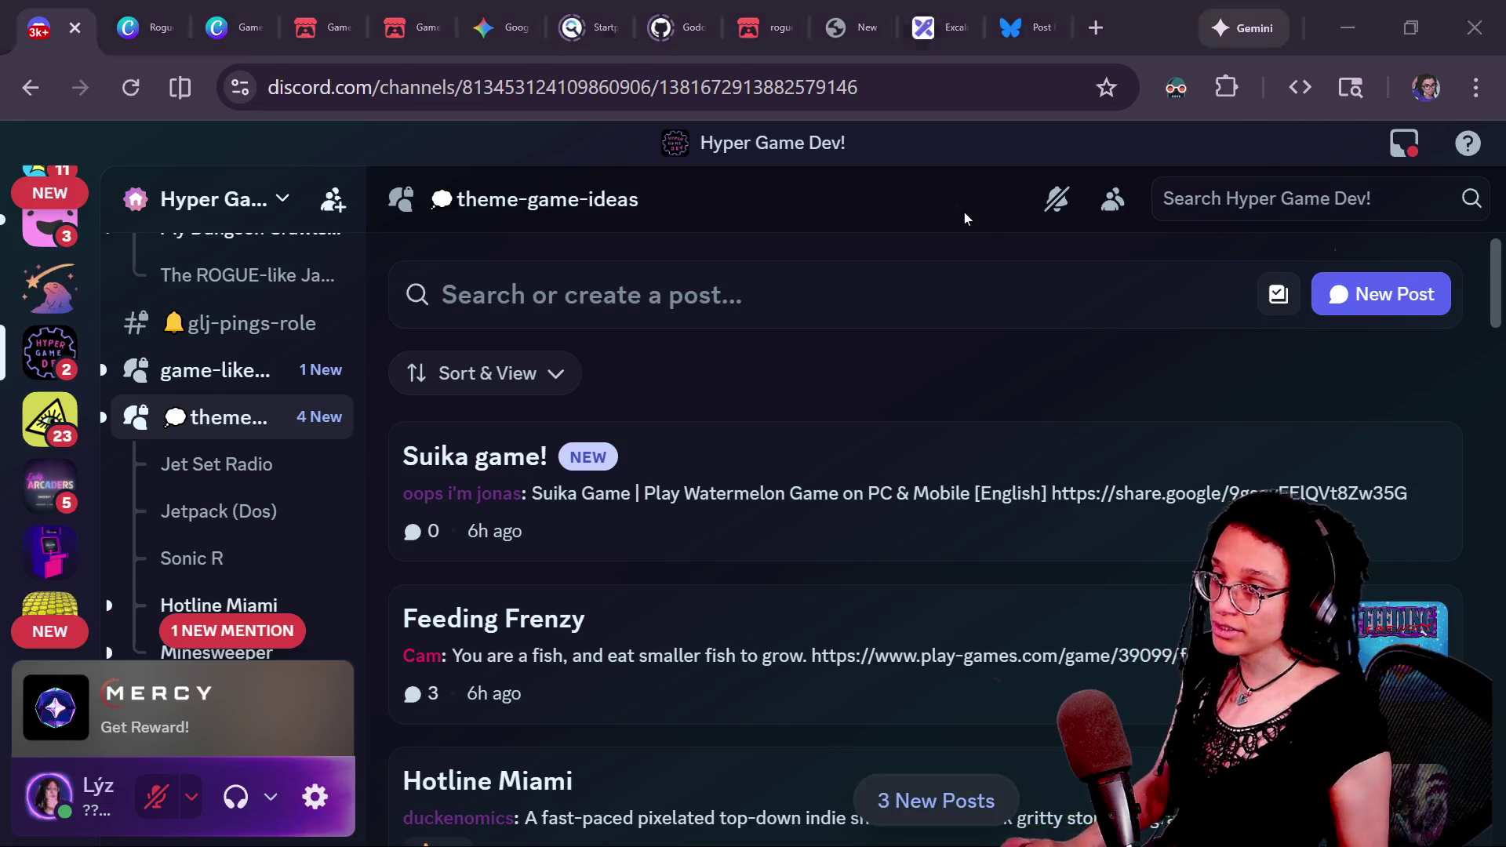
pyautogui.hotkey('alt', 'Tab')
pyautogui.scroll(3, 784, 392)
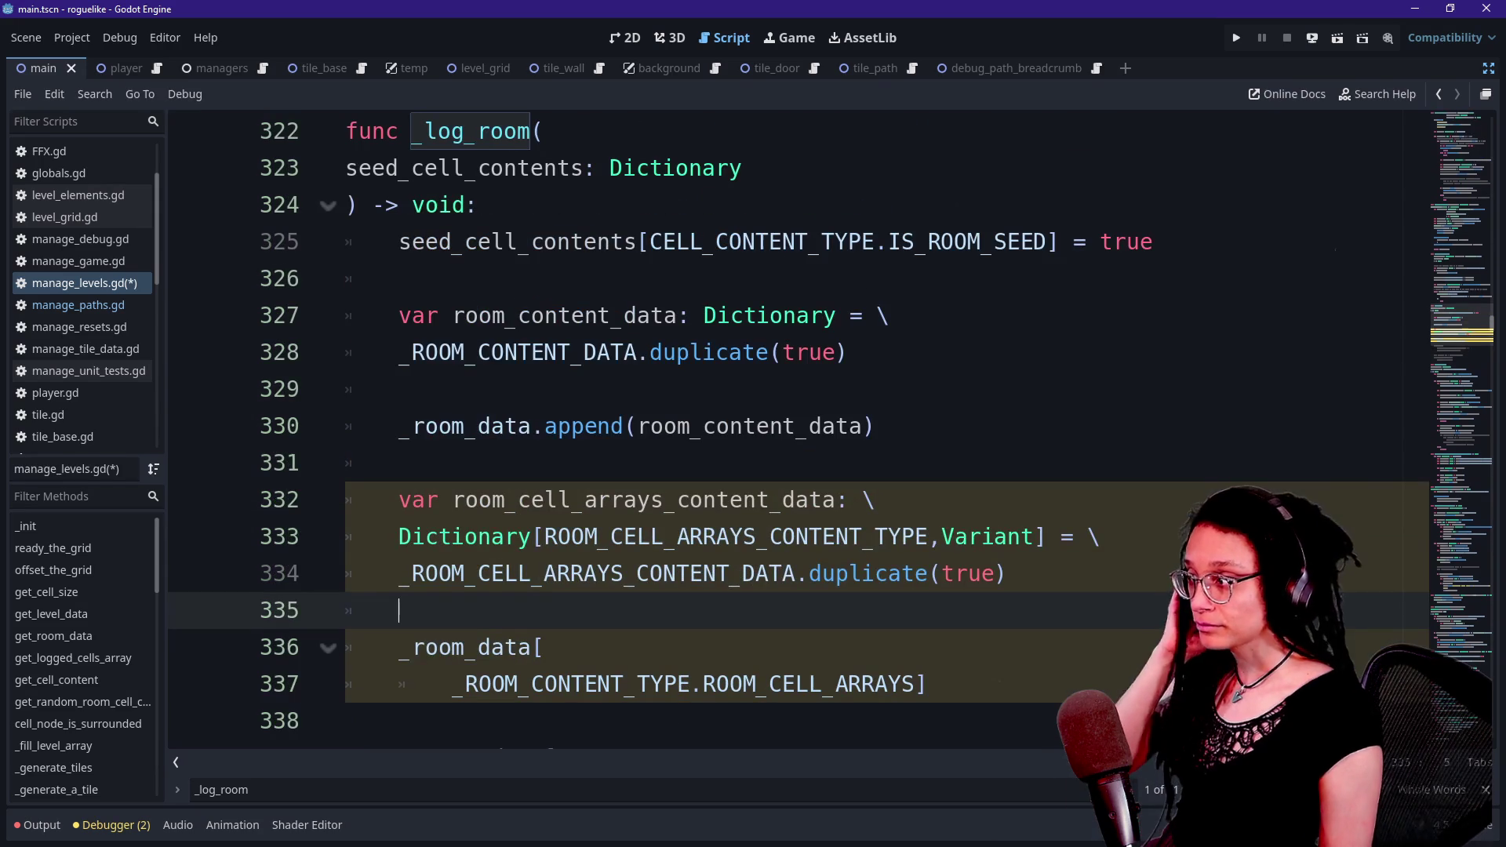
pyautogui.hotkey('alt', 'Tab')
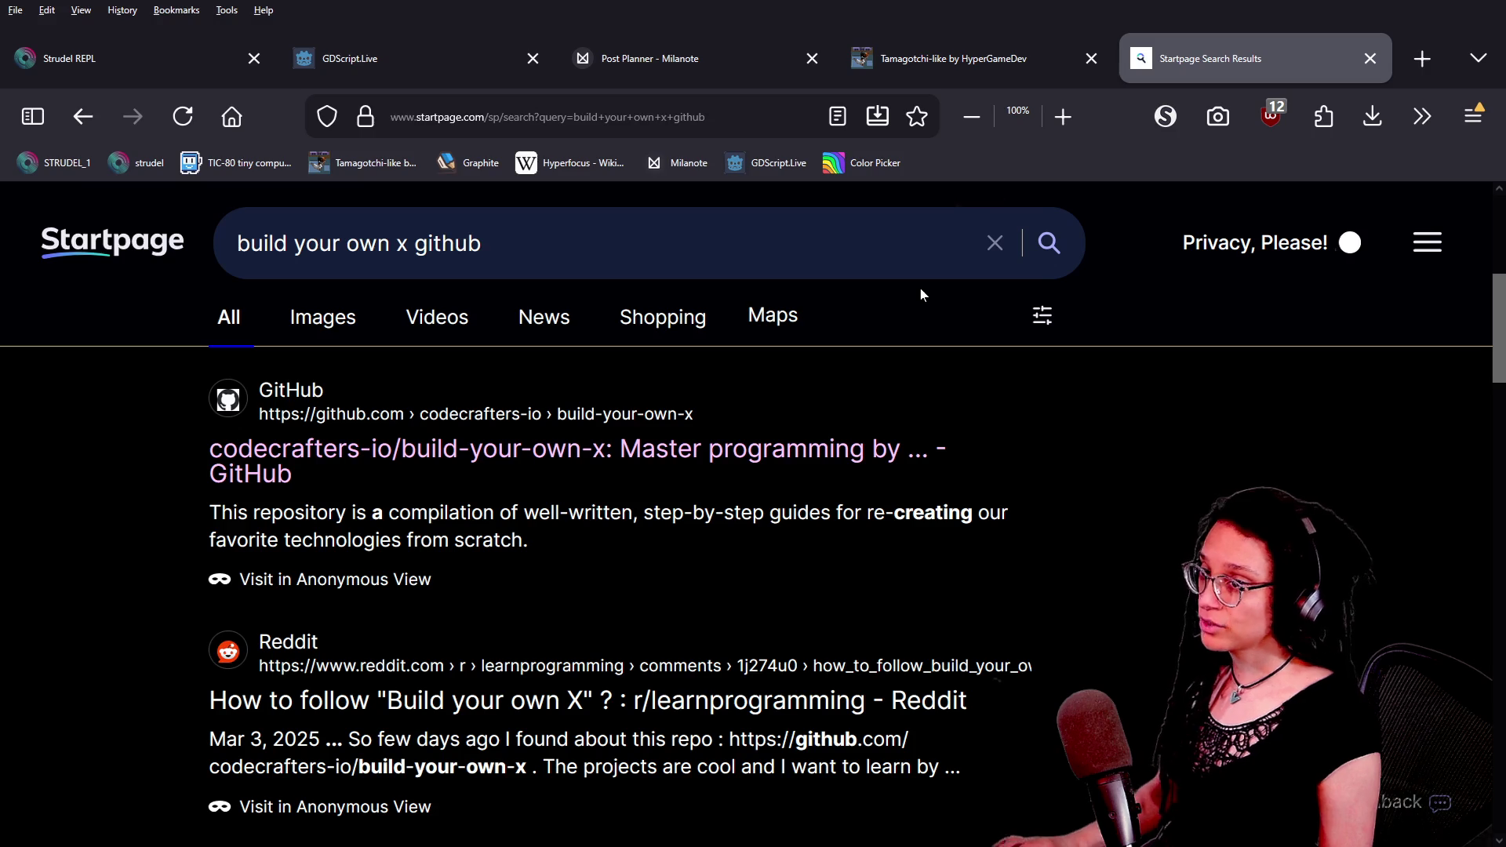
pyautogui.hotkey('alt', 'Tab')
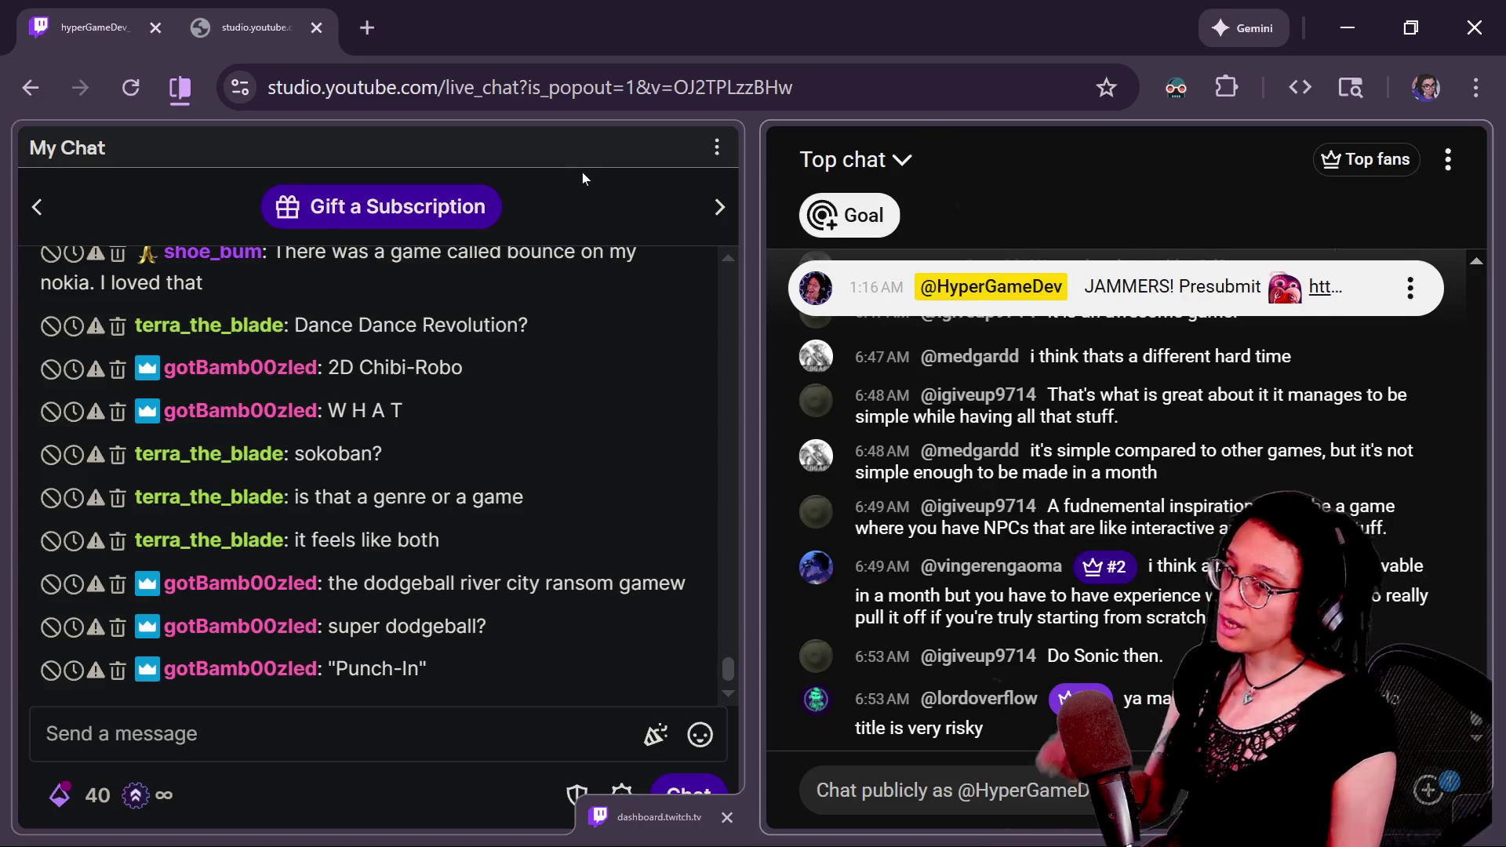
pyautogui.hotkey('alt', 'Tab')
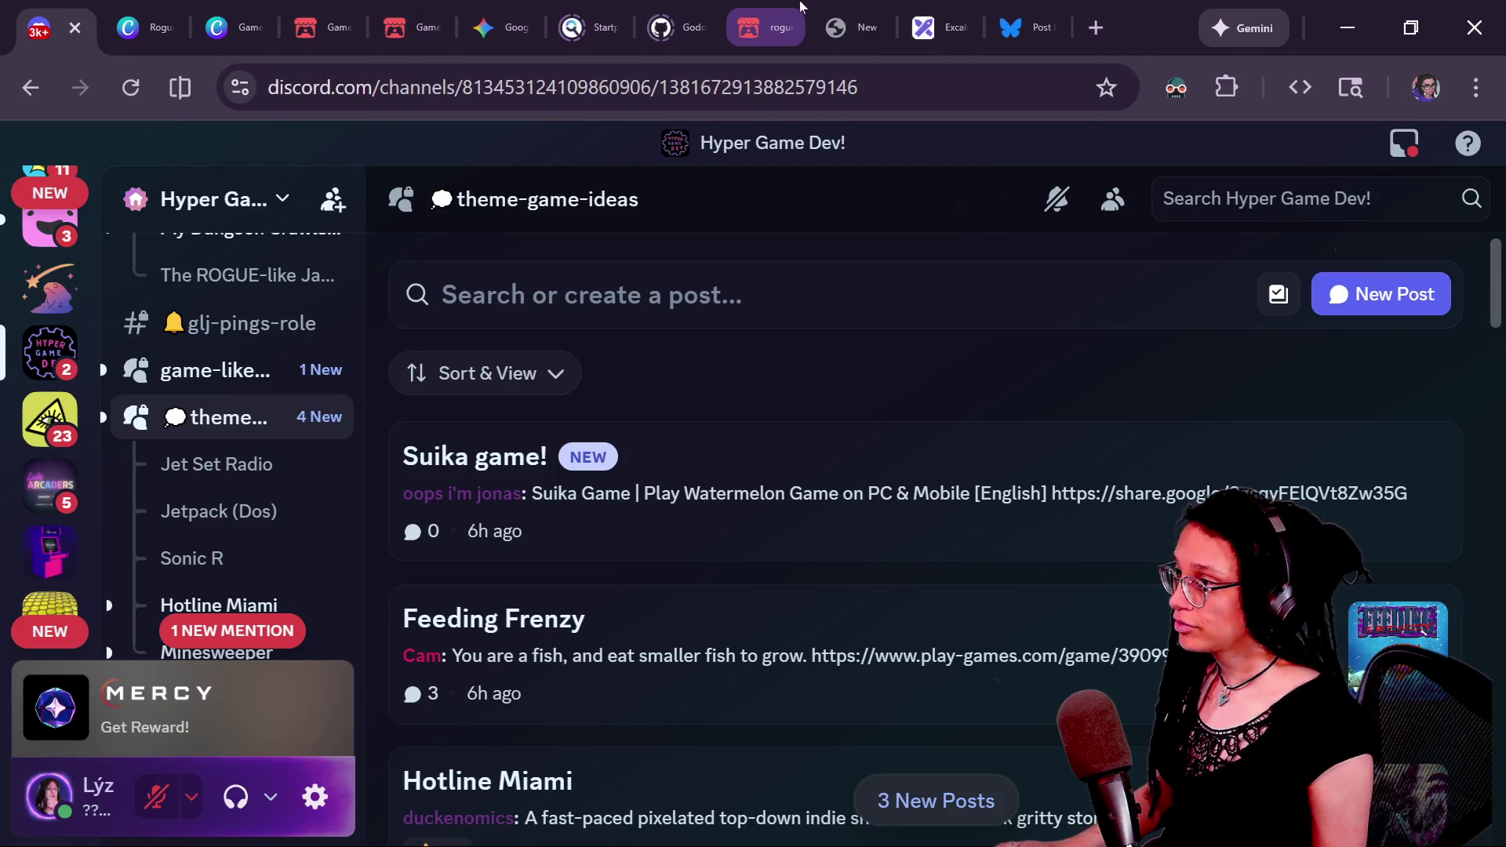
# - Close the Canva Game tab and go to the New Tab page
pyautogui.click(235, 28)
pyautogui.click(149, 27)
pyautogui.click(588, 27)
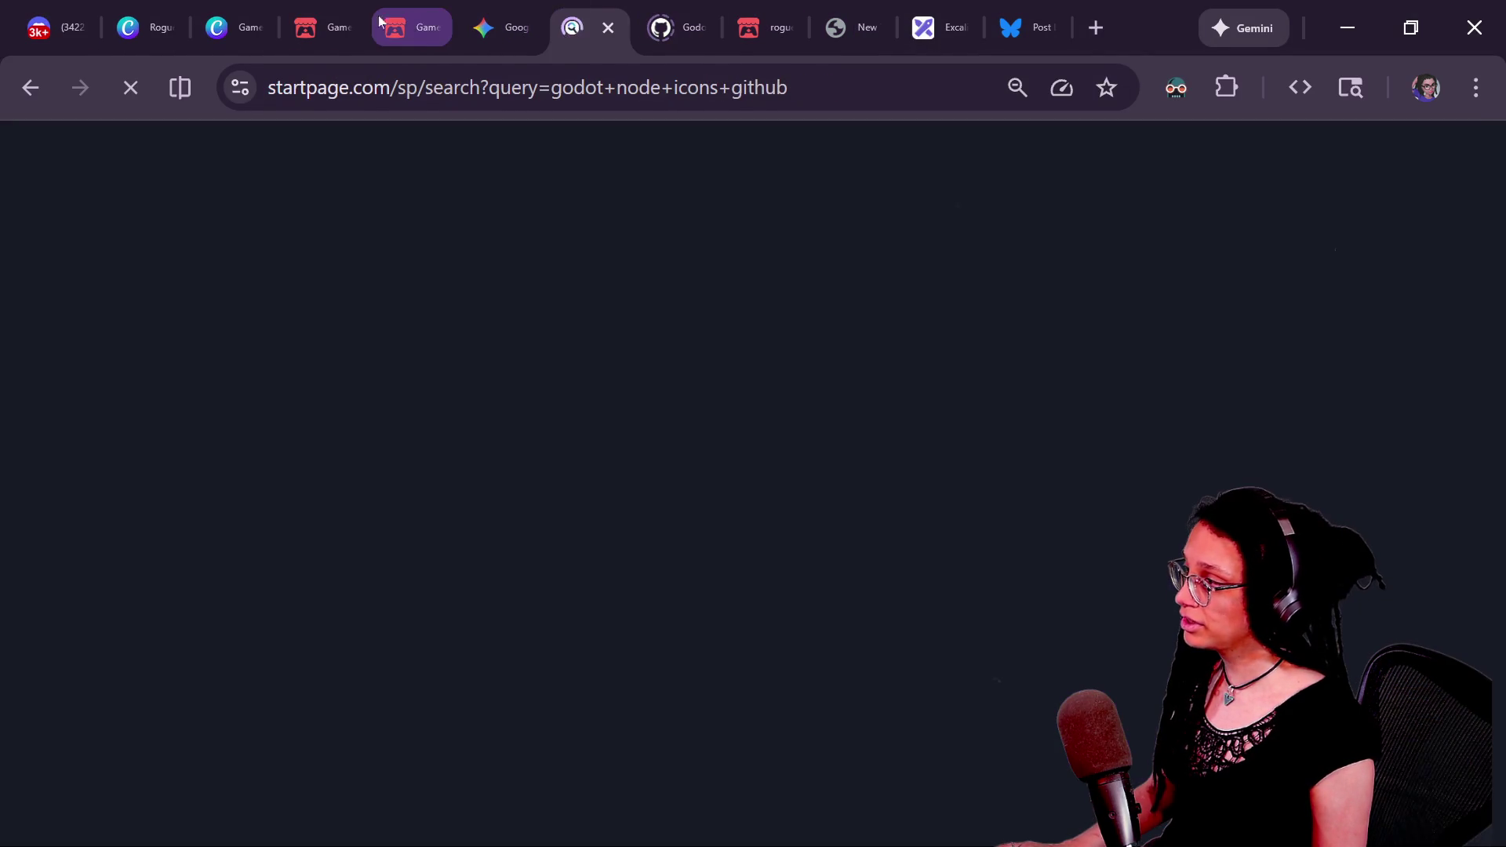
pyautogui.rightClick(273, 27)
pyautogui.click(384, 524)
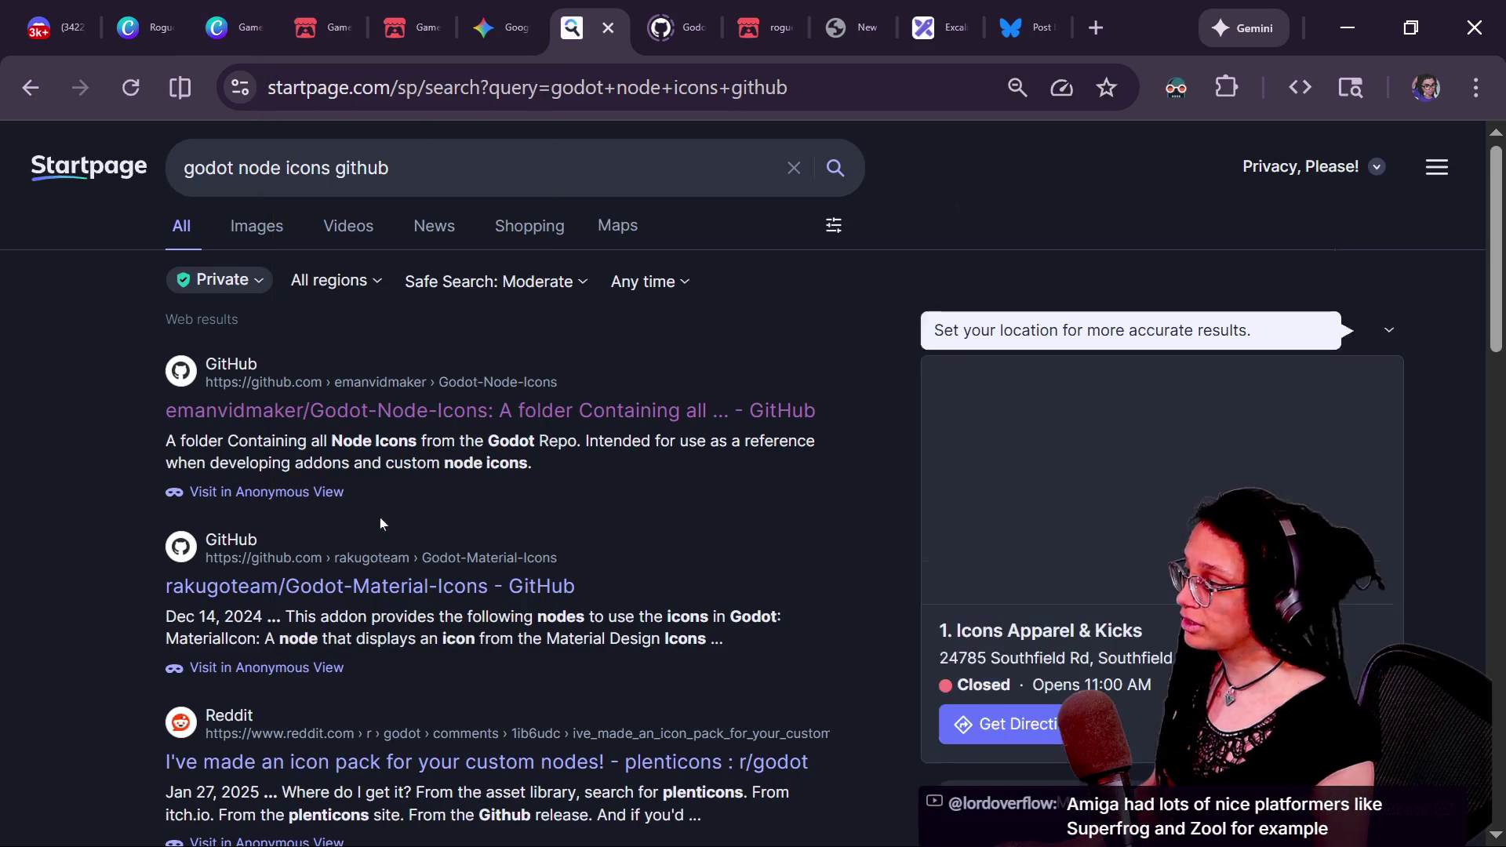
pyautogui.click(839, 12)
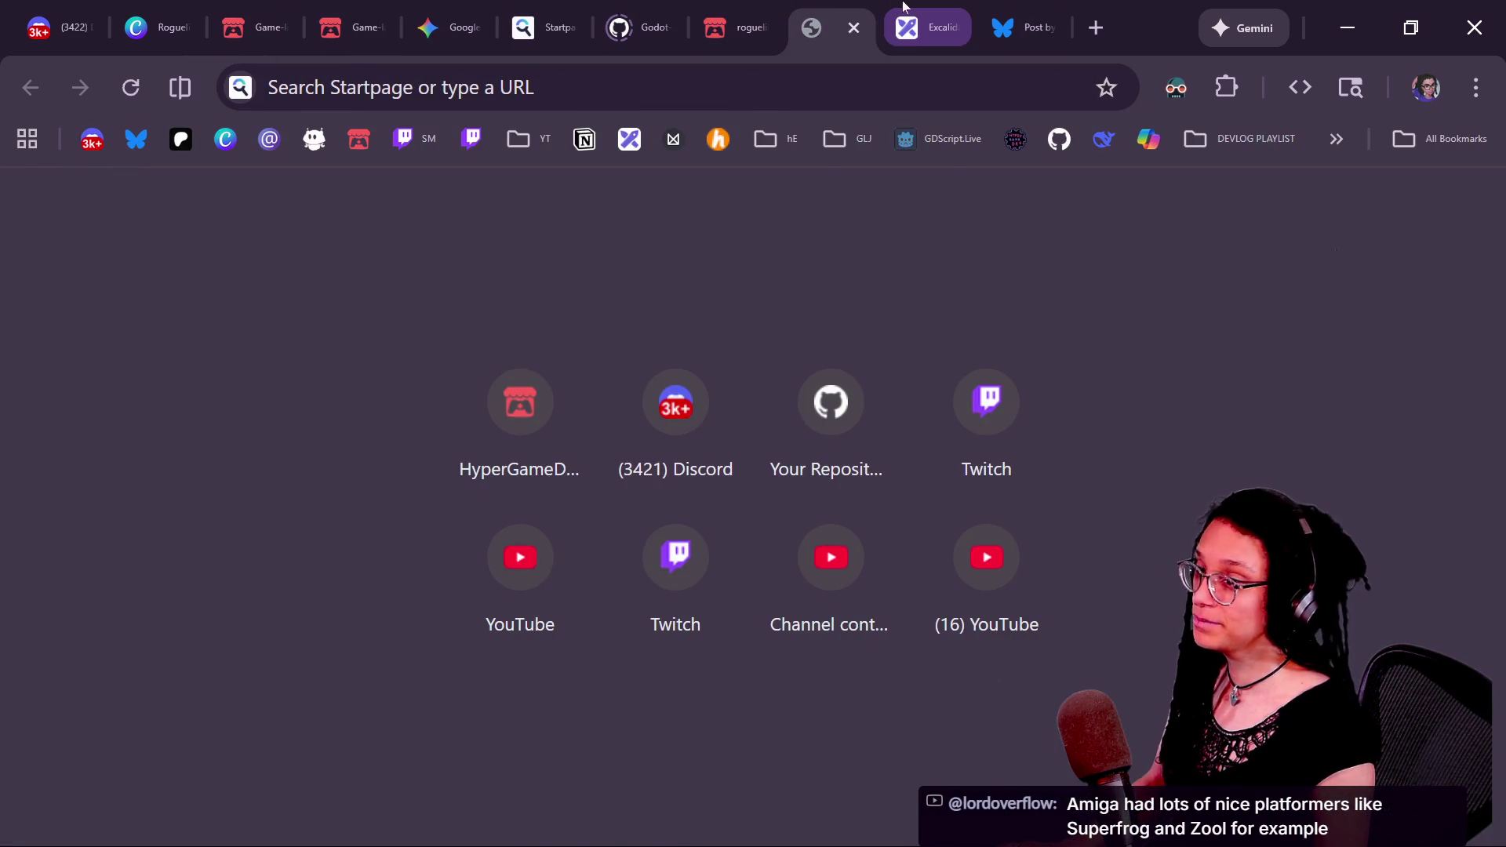
# - In Excalidraw, drag the green two-door room group into the big box's top-left corner
pyautogui.click(910, 8)
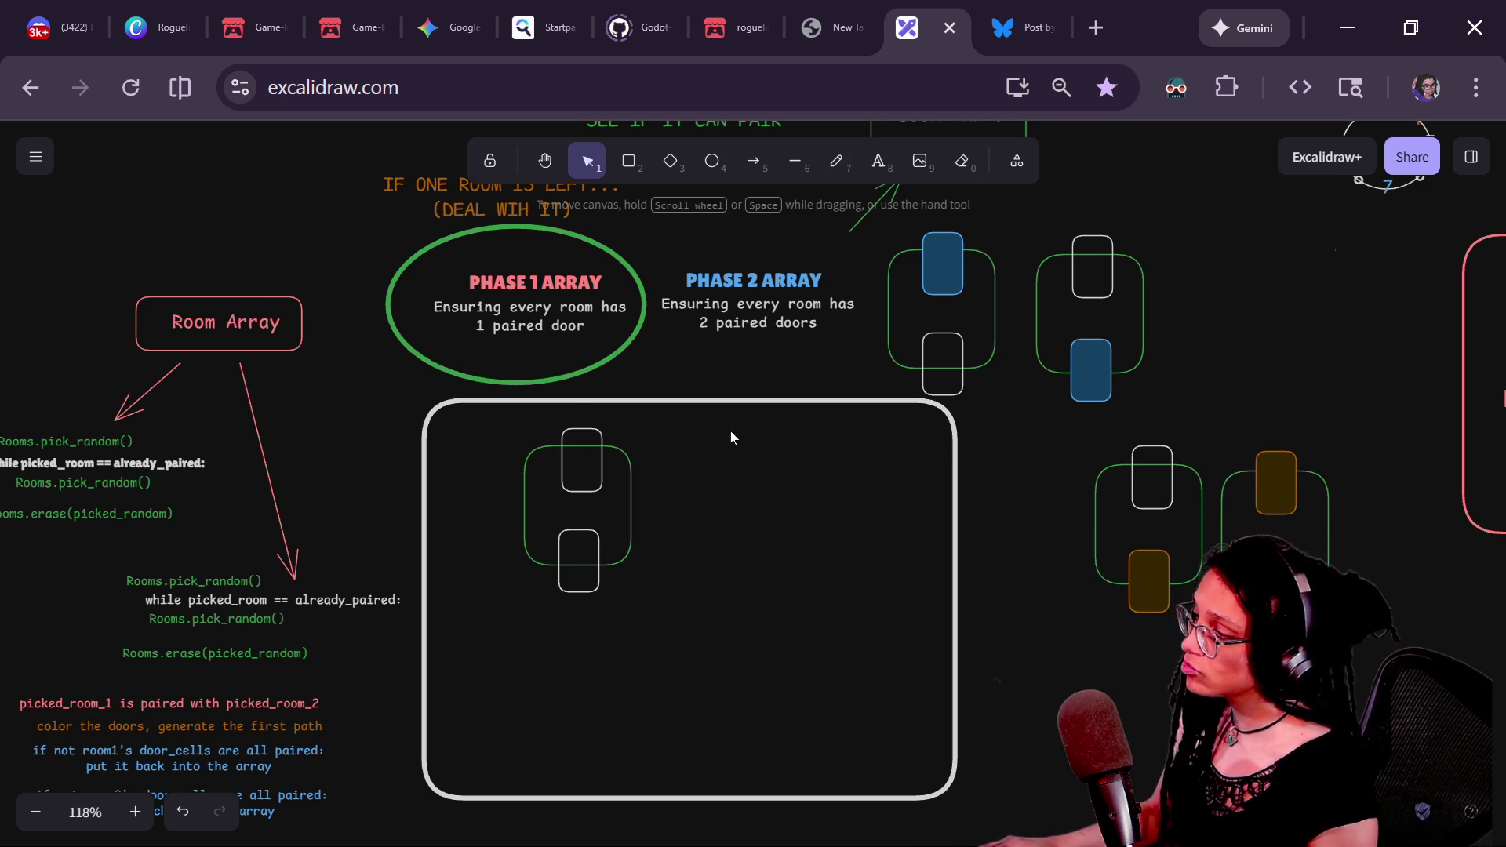
pyautogui.click(596, 461)
pyautogui.moveTo(597, 460)
pyautogui.mouseDown()
pyautogui.moveTo(542, 475)
pyautogui.moveTo(558, 486)
pyautogui.mouseUp()
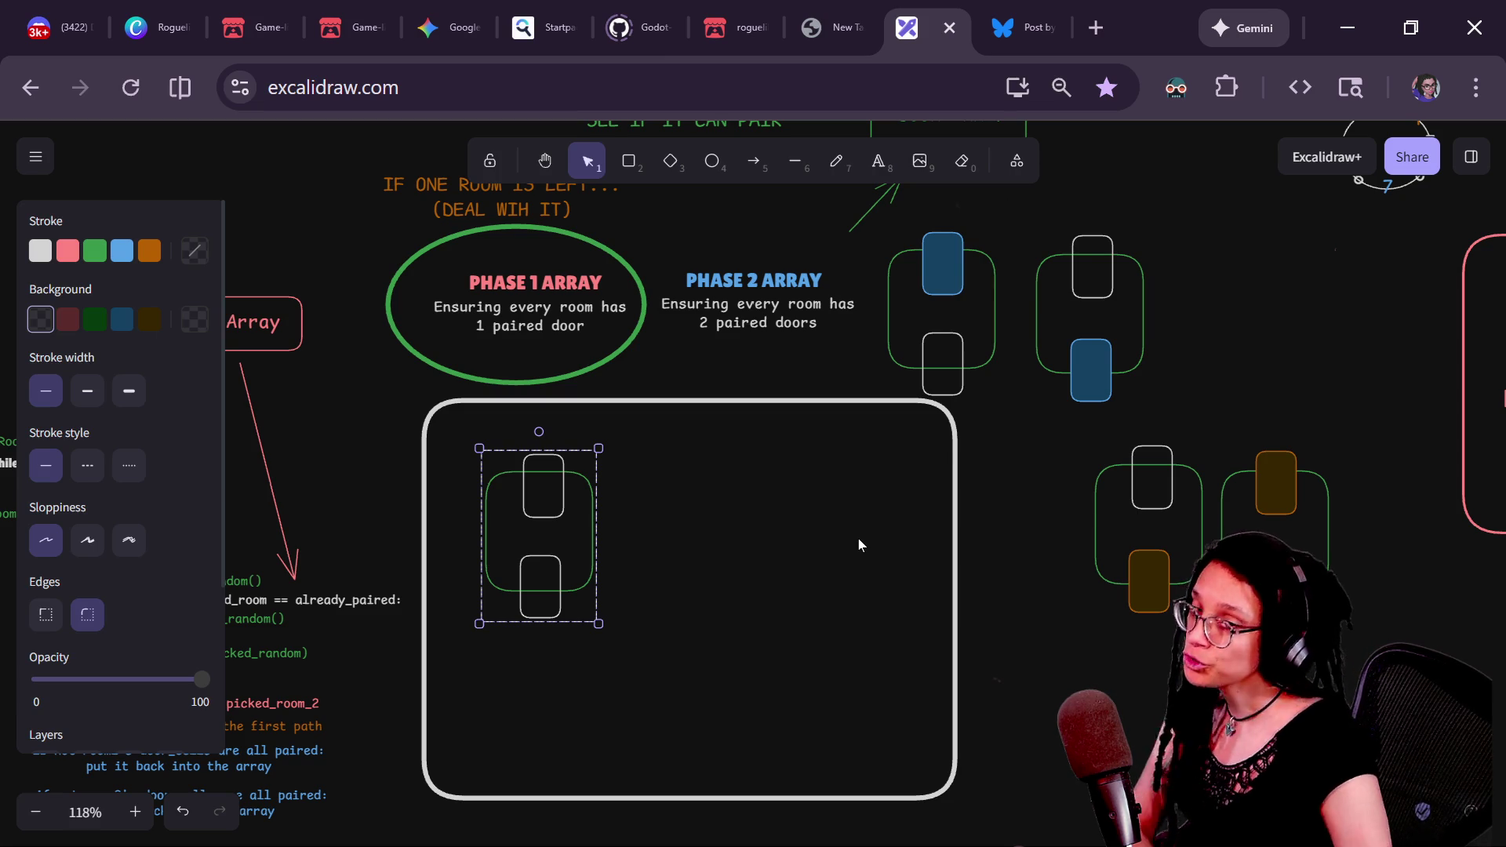
pyautogui.moveTo(542, 521); pyautogui.dragTo(547, 503)
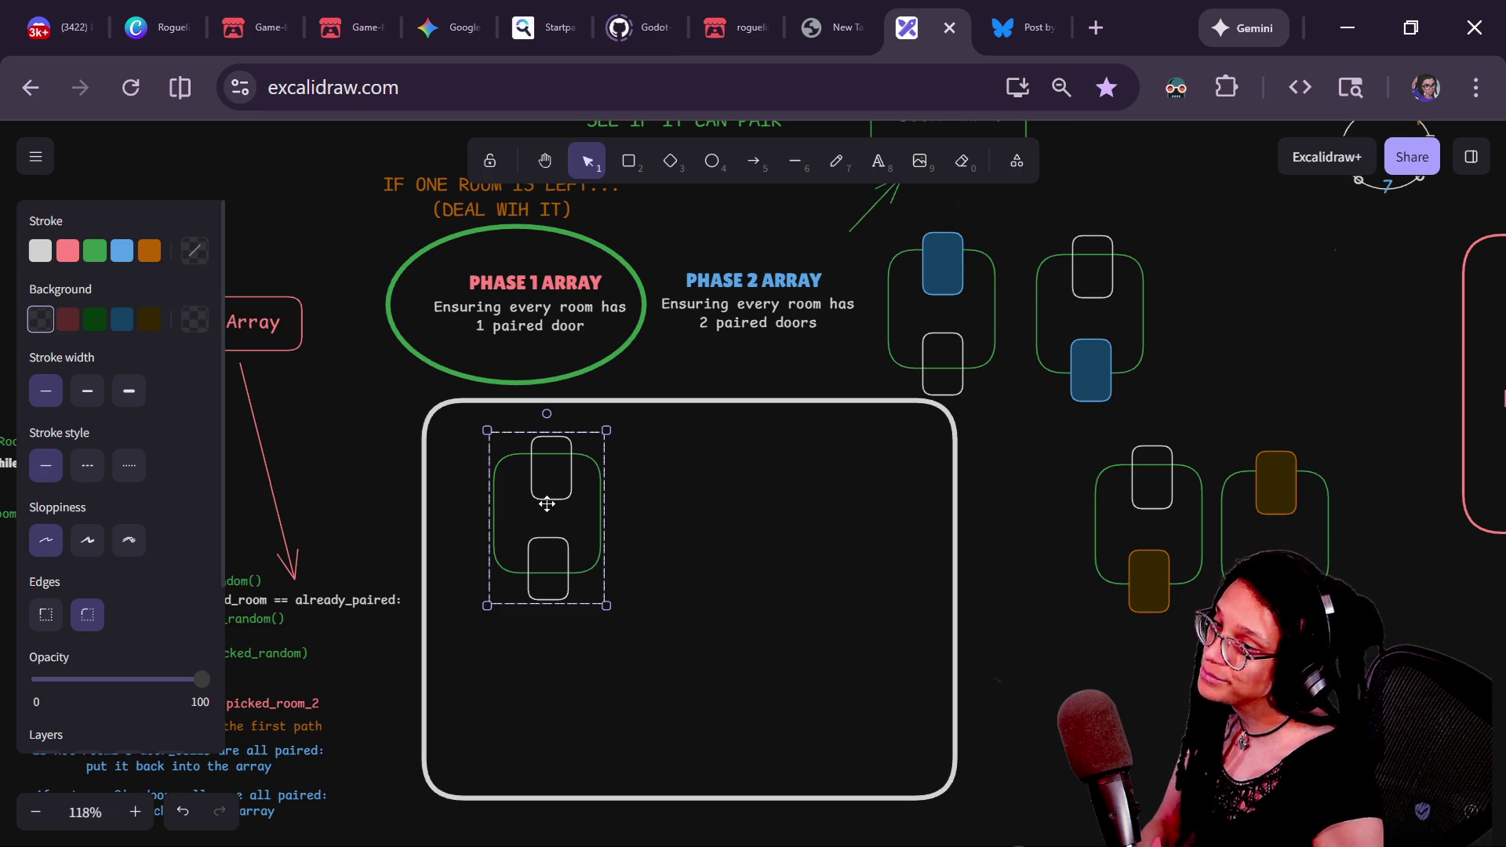
pyautogui.moveTo(547, 503)
pyautogui.mouseDown()
pyautogui.moveTo(530, 494)
pyautogui.moveTo(665, 478)
pyautogui.moveTo(431, 554)
pyautogui.moveTo(629, 538)
pyautogui.moveTo(639, 505)
pyautogui.moveTo(602, 556)
pyautogui.moveTo(662, 554)
pyautogui.mouseUp()
# - Undo an accidental duplicate and move the room group to the left
pyautogui.hotkey('ctrl', 'd')
pyautogui.hotkey('ctrl', 'z')
pyautogui.hotkey('ctrl', 'z')
pyautogui.hotkey('ctrl', 'z')
pyautogui.hscroll(-1, 788, 545)
pyautogui.click(652, 532)
pyautogui.moveTo(653, 532); pyautogui.dragTo(521, 516)
pyautogui.moveTo(1002, 541); pyautogui.dragTo(826, 661)
pyautogui.moveTo(1043, 342)
pyautogui.mouseDown()
pyautogui.moveTo(1059, 386)
pyautogui.moveTo(974, 438)
pyautogui.mouseUp()
# - Slide the right and bottom-left room groups together under the top group
pyautogui.click(910, 296)
pyautogui.click(1010, 341)
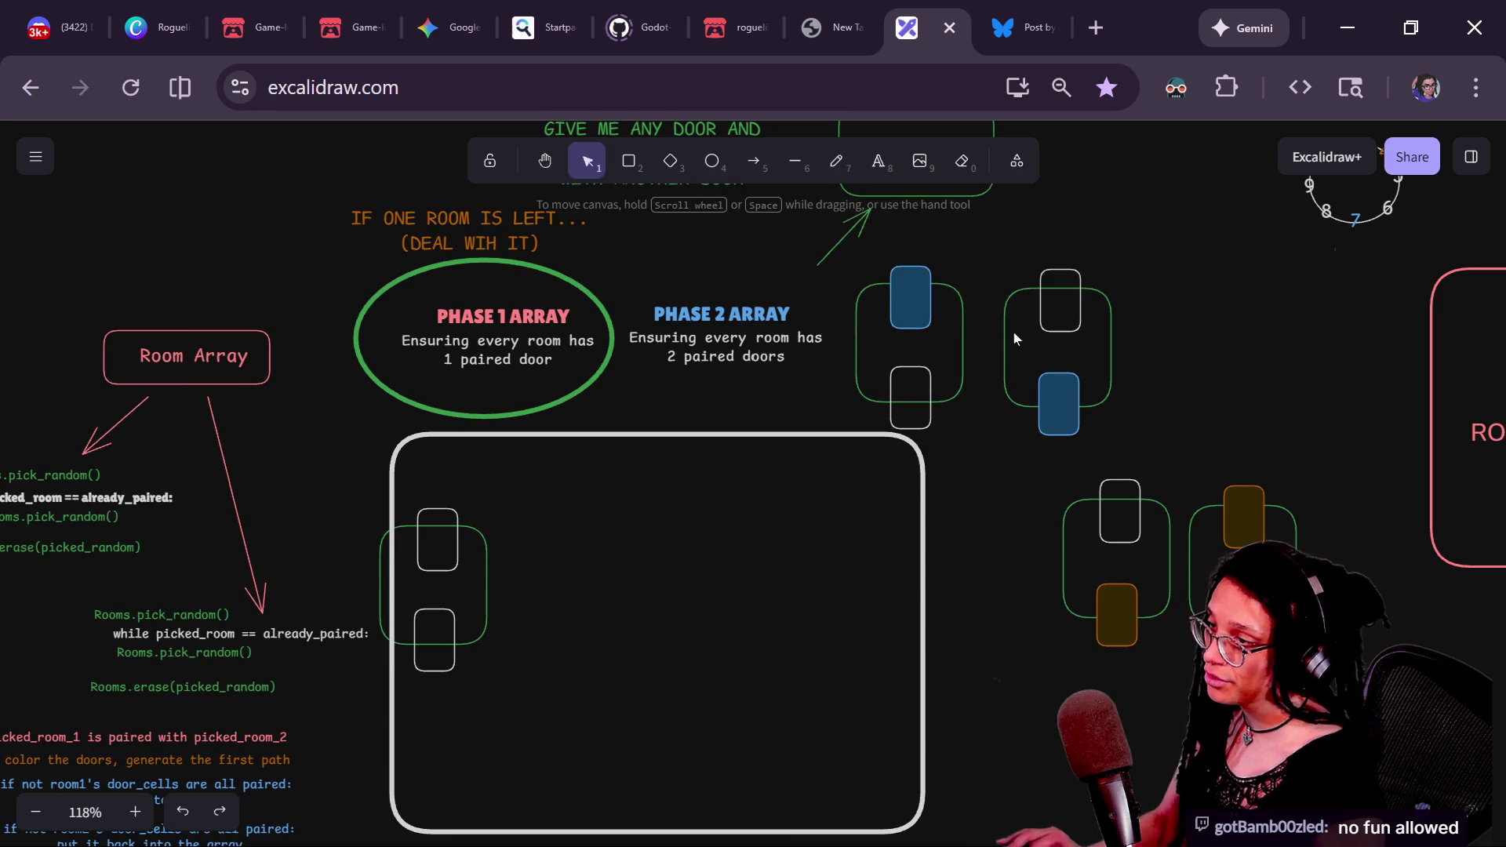
pyautogui.hscroll(3, 1028, 305)
pyautogui.moveTo(857, 308)
pyautogui.mouseDown()
pyautogui.moveTo(832, 292)
pyautogui.moveTo(770, 360)
pyautogui.moveTo(790, 294)
pyautogui.mouseUp()
pyautogui.click(891, 510)
pyautogui.moveTo(891, 510)
pyautogui.mouseDown()
pyautogui.moveTo(917, 393)
pyautogui.moveTo(819, 454)
pyautogui.mouseUp()
pyautogui.moveTo(830, 401); pyautogui.dragTo(844, 396)
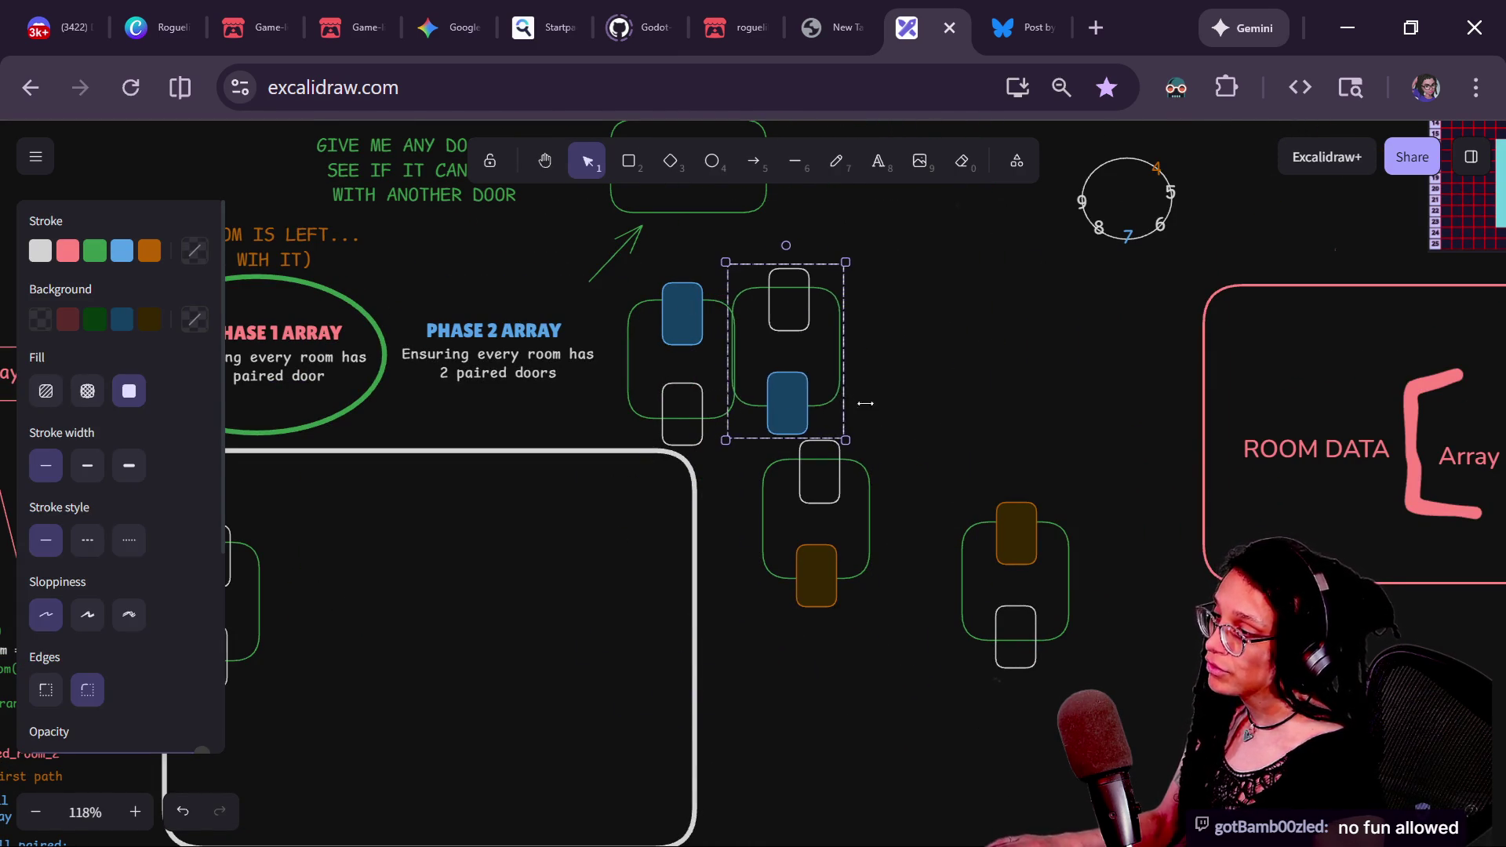
pyautogui.moveTo(978, 468); pyautogui.dragTo(1349, 455)
# - Move the two-door room into the large box and shift the box up and left
pyautogui.click(611, 558)
pyautogui.moveTo(611, 558)
pyautogui.mouseDown()
pyautogui.moveTo(557, 623)
pyautogui.moveTo(625, 582)
pyautogui.moveTo(866, 605)
pyautogui.moveTo(779, 585)
pyautogui.mouseUp()
pyautogui.click(761, 438)
pyautogui.moveTo(669, 506)
pyautogui.mouseDown()
pyautogui.moveTo(622, 464)
pyautogui.moveTo(820, 430)
pyautogui.moveTo(790, 598)
pyautogui.moveTo(742, 557)
pyautogui.mouseUp()
pyautogui.click(760, 581)
pyautogui.moveTo(573, 240); pyautogui.dragTo(594, 270)
# - Delete the '(DEAL WIH IT)' line from the 'IF ONE ROOM IS LEFT...' note
pyautogui.doubleClick(594, 269)
pyautogui.moveTo(705, 278); pyautogui.dragTo(575, 278)
pyautogui.press('BackSpace')
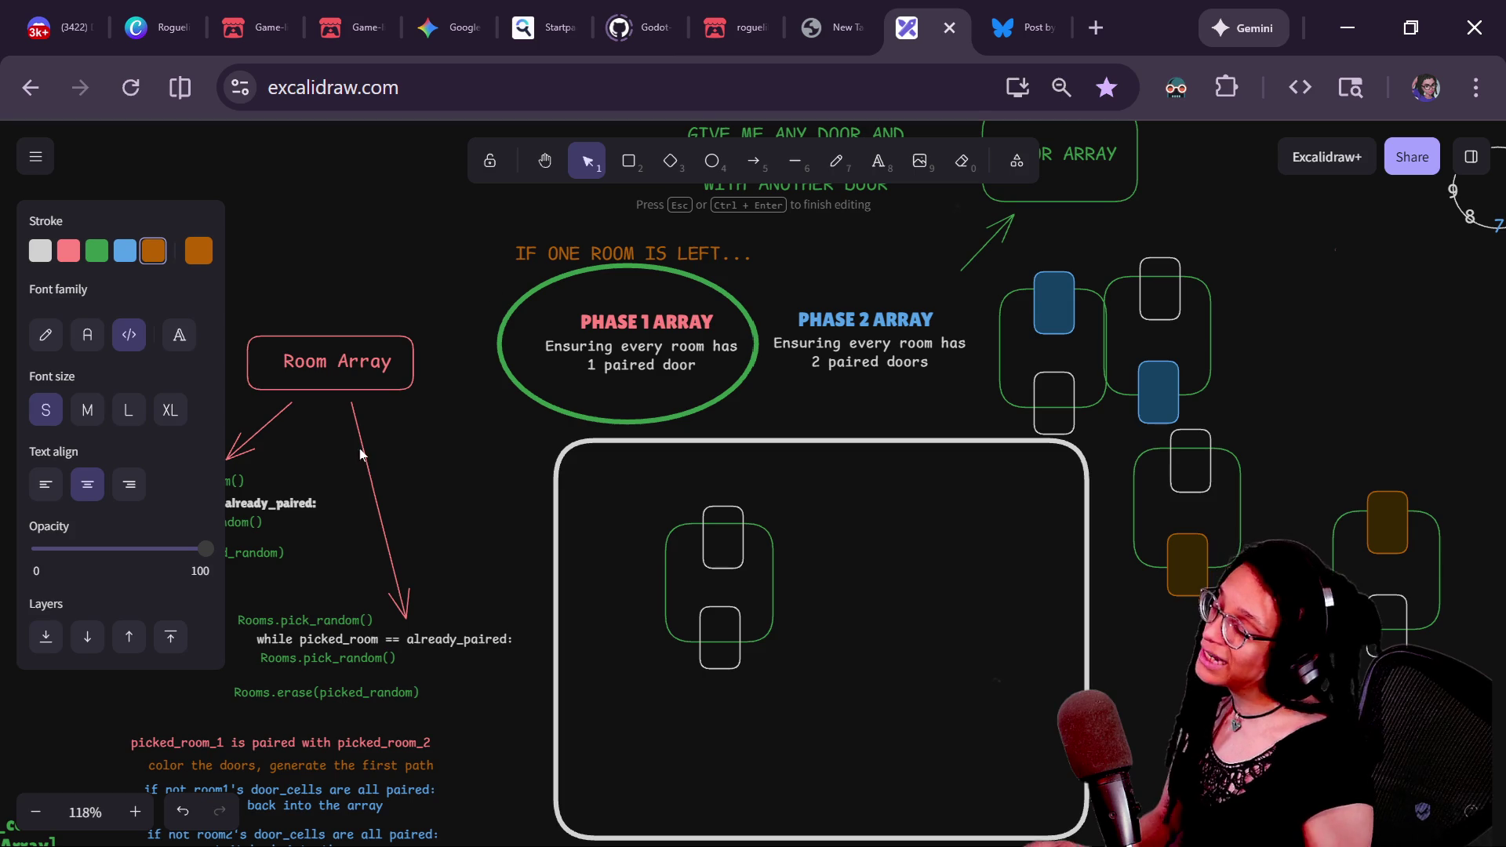
pyautogui.press('Escape')
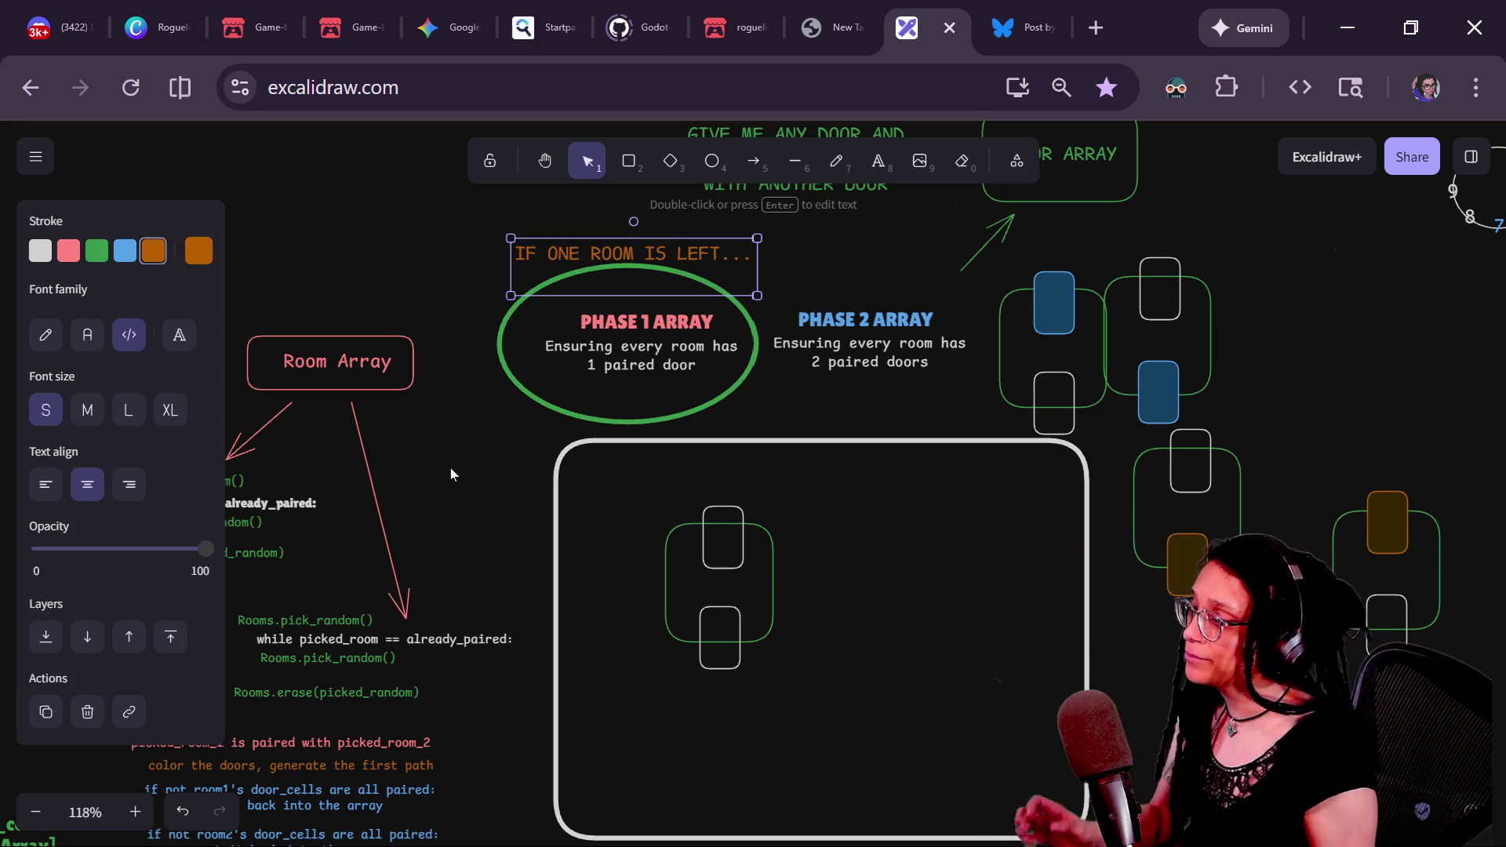
pyautogui.press('Return')
pyautogui.press('Escape')
# - Copy the note to the right and retype it as 'queue_array'
pyautogui.moveTo(704, 255)
pyautogui.mouseDown()
pyautogui.moveTo(716, 269)
pyautogui.moveTo(837, 266)
pyautogui.mouseUp()
pyautogui.press('Return')
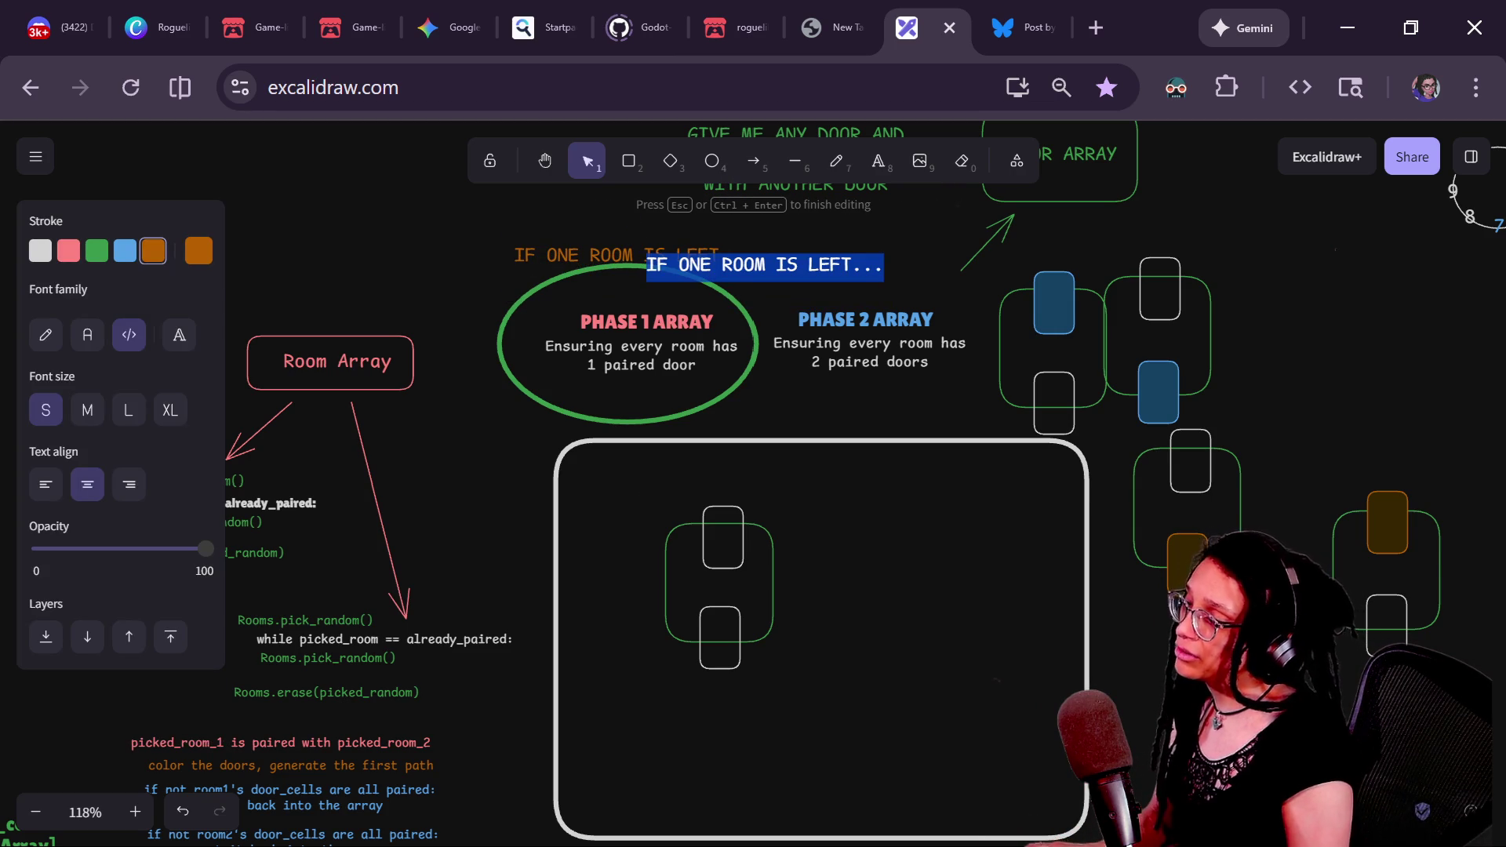
pyautogui.write('queue_arrd')
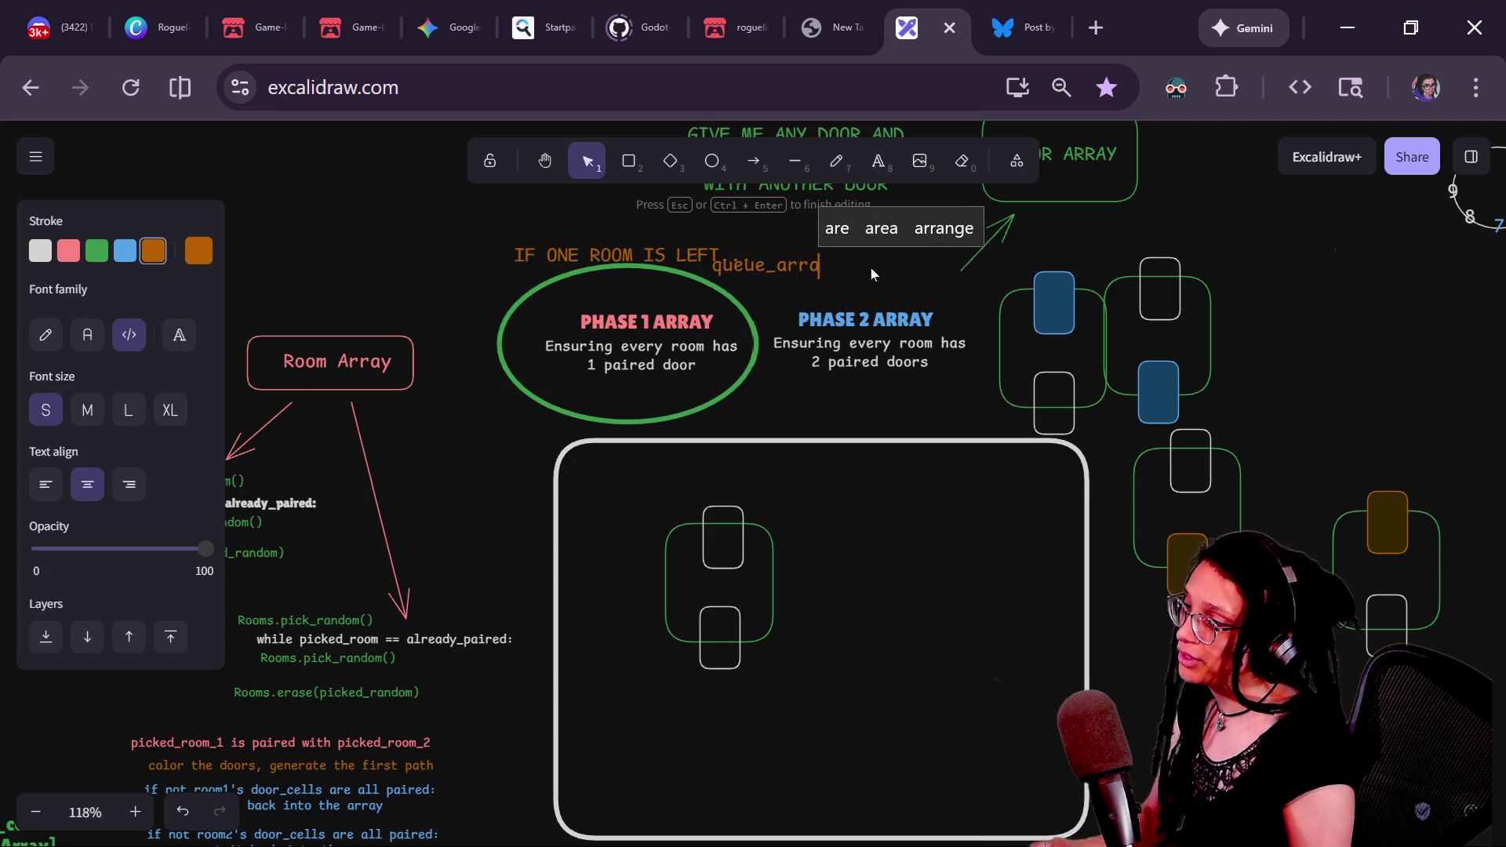
pyautogui.press('BackSpace')
pyautogui.write('y')
pyautogui.press('Escape')
# - Make the label white, enlarge it and place it above the big box
pyautogui.moveTo(806, 280); pyautogui.dragTo(823, 439)
pyautogui.click(40, 250)
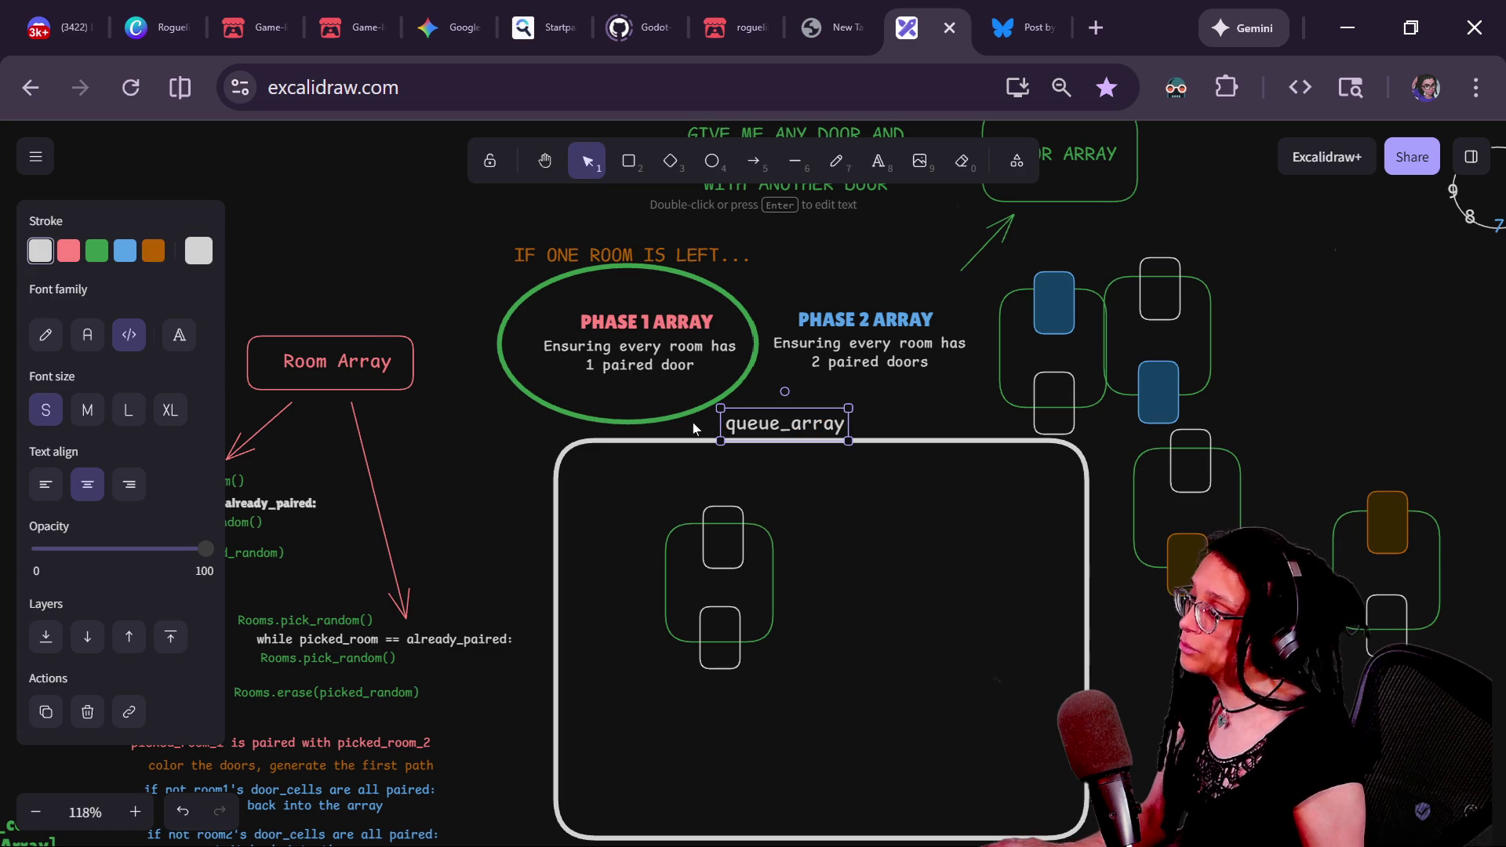
pyautogui.moveTo(719, 442)
pyautogui.mouseDown()
pyautogui.moveTo(423, 510)
pyautogui.moveTo(717, 455)
pyautogui.moveTo(728, 437)
pyautogui.mouseUp()
pyautogui.click(526, 474)
pyautogui.moveTo(454, 471)
pyautogui.mouseDown()
pyautogui.moveTo(304, 456)
pyautogui.moveTo(337, 446)
pyautogui.mouseUp()
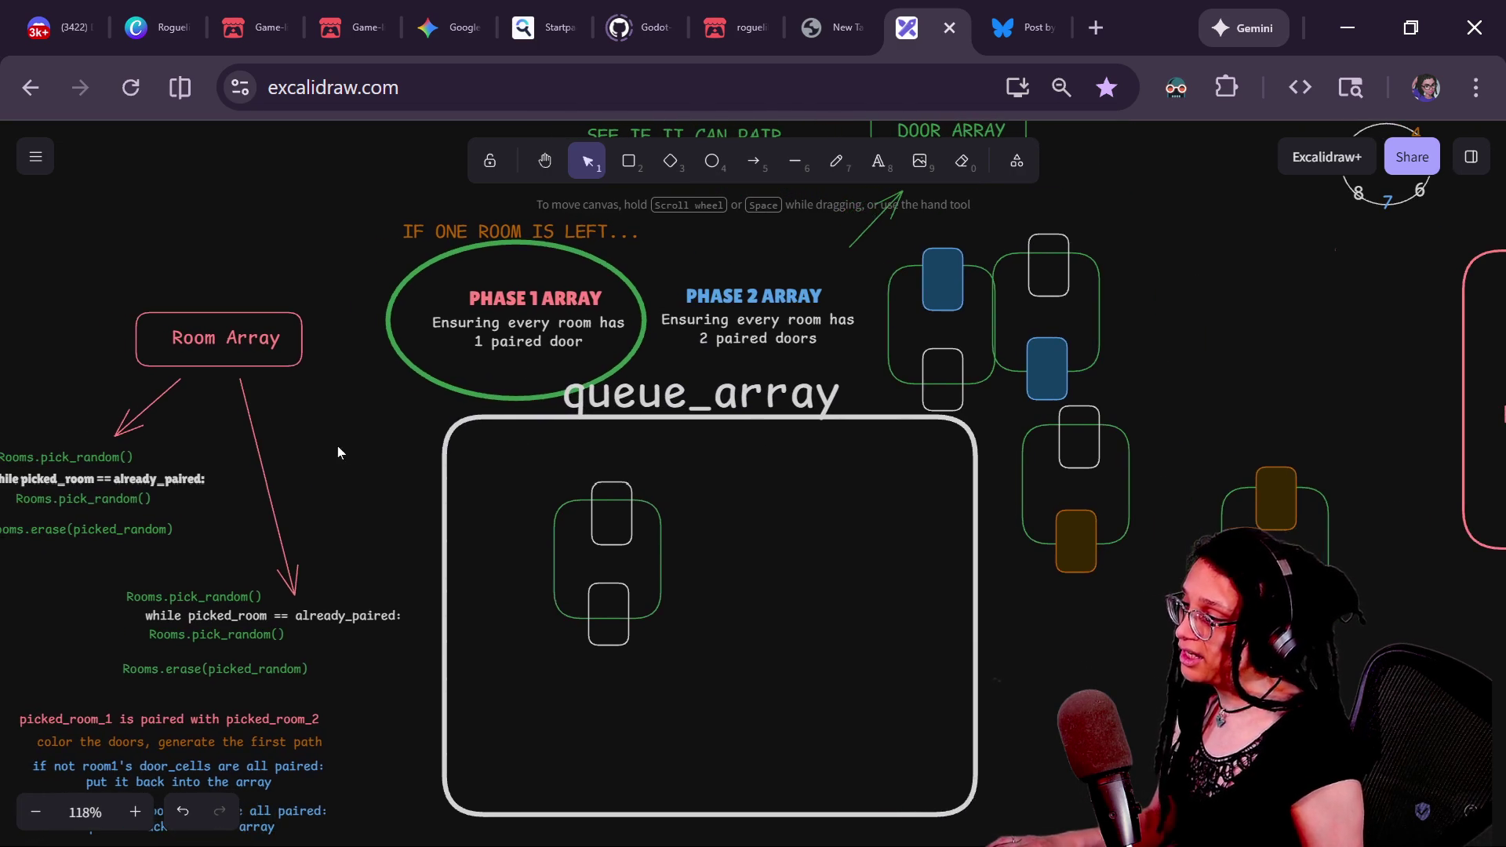
# - Shorten the label to 'queue' and shift the room group lower-right
pyautogui.doubleClick(635, 388)
pyautogui.press('BackSpace')
pyautogui.press('BackSpace')
pyautogui.press('BackSpace')
pyautogui.press('BackSpace')
pyautogui.press('BackSpace')
pyautogui.press('BackSpace')
pyautogui.press('Escape')
pyautogui.click(694, 412)
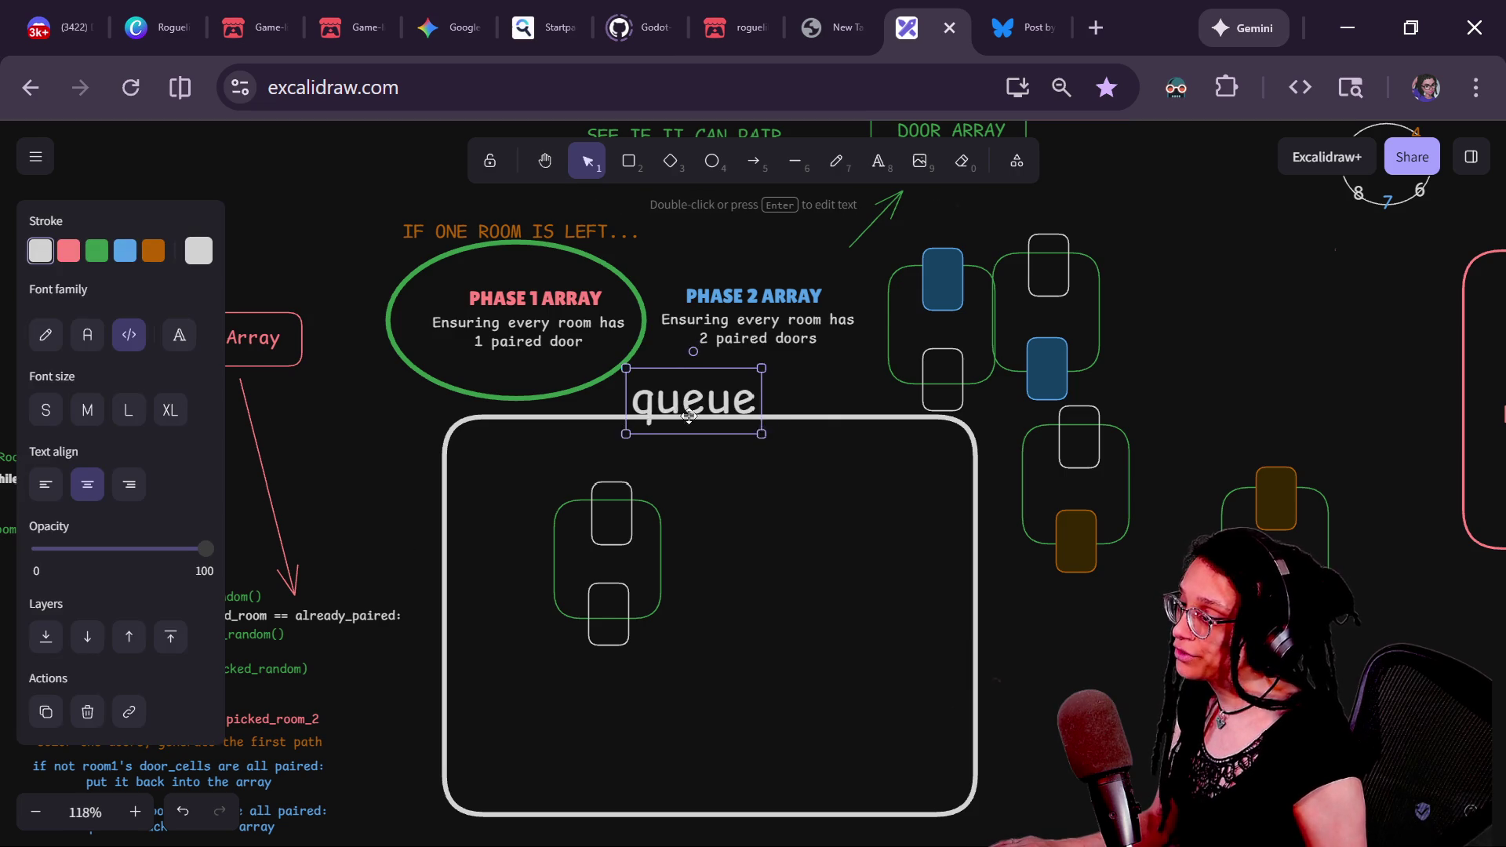
pyautogui.moveTo(635, 559); pyautogui.dragTo(492, 507)
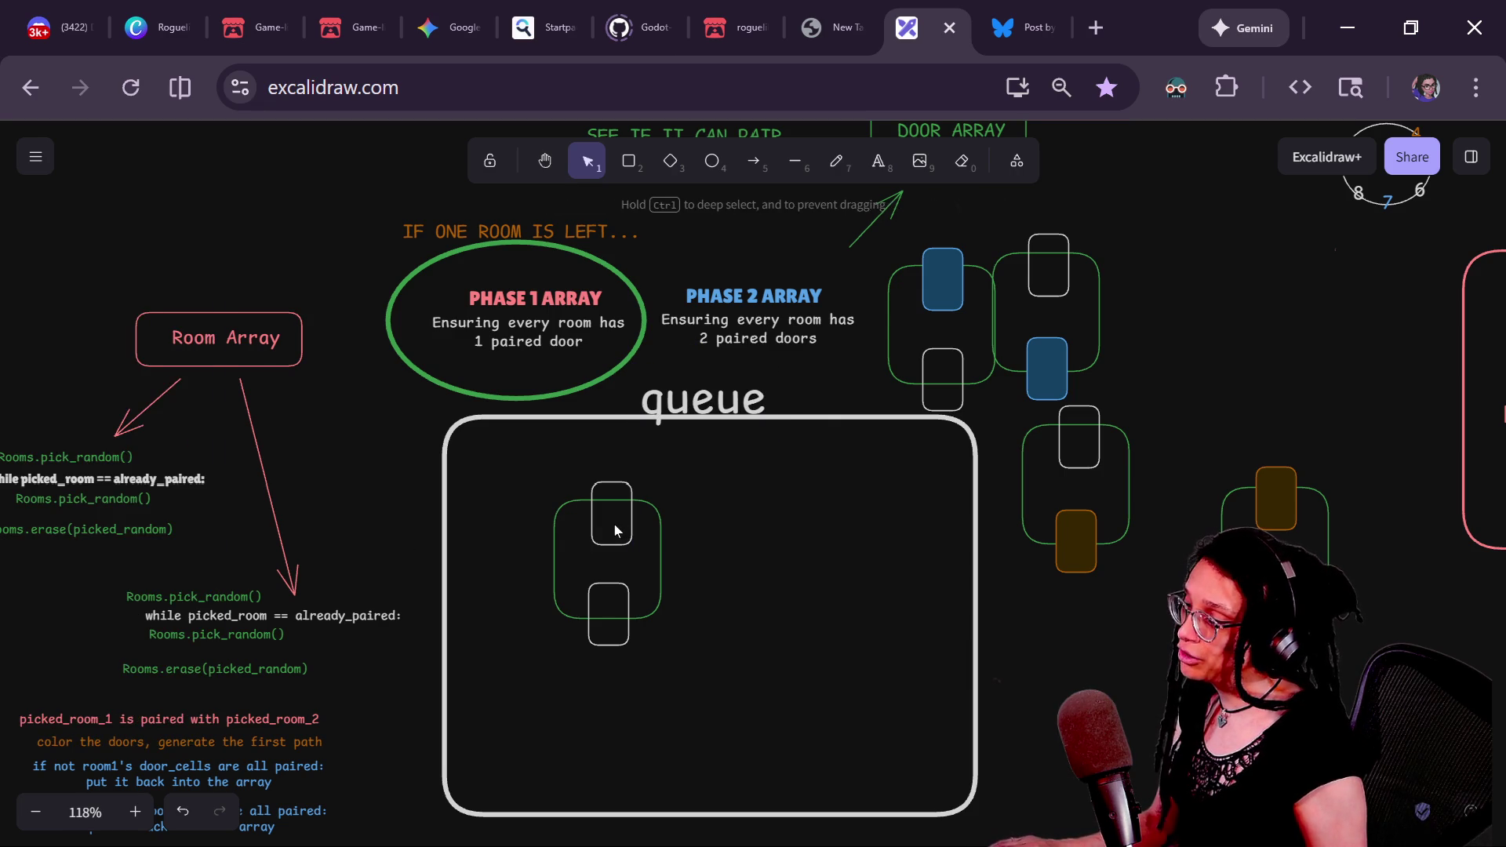
pyautogui.click(620, 525)
pyautogui.moveTo(628, 525)
pyautogui.mouseDown()
pyautogui.moveTo(516, 436)
pyautogui.moveTo(646, 528)
pyautogui.moveTo(633, 541)
pyautogui.moveTo(633, 521)
pyautogui.moveTo(798, 514)
pyautogui.moveTo(1134, 615)
pyautogui.mouseUp()
# - Shuffle the room groups in and out of the queue box, ending with the orange-door room inside
pyautogui.click(1089, 585)
pyautogui.moveTo(972, 369)
pyautogui.mouseDown()
pyautogui.moveTo(649, 662)
pyautogui.moveTo(640, 650)
pyautogui.mouseUp()
pyautogui.moveTo(1038, 389)
pyautogui.mouseDown()
pyautogui.moveTo(769, 690)
pyautogui.moveTo(740, 703)
pyautogui.mouseUp()
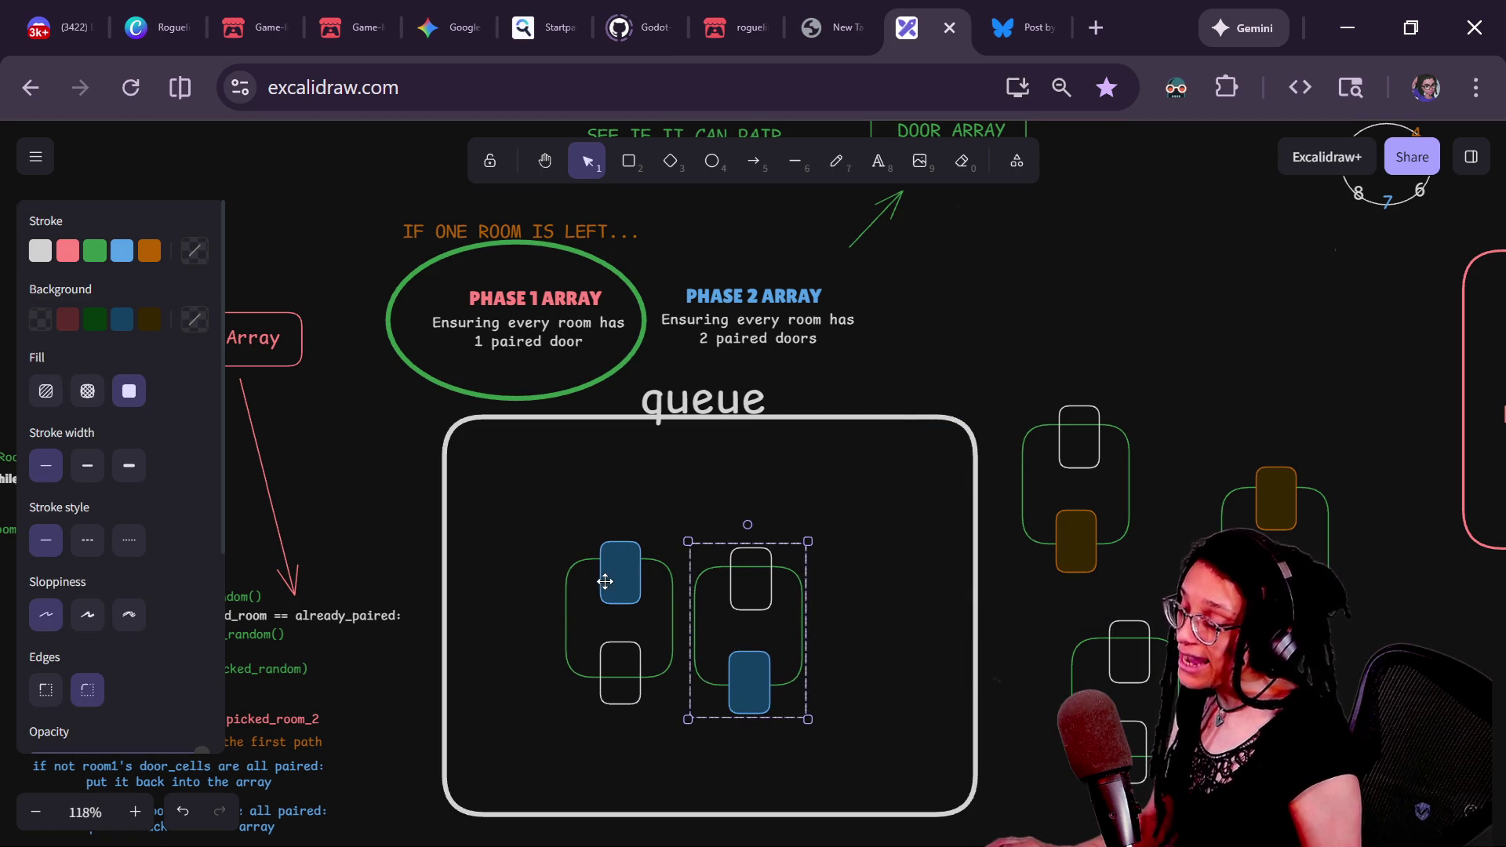
pyautogui.moveTo(604, 581); pyautogui.dragTo(594, 570)
pyautogui.click(732, 581)
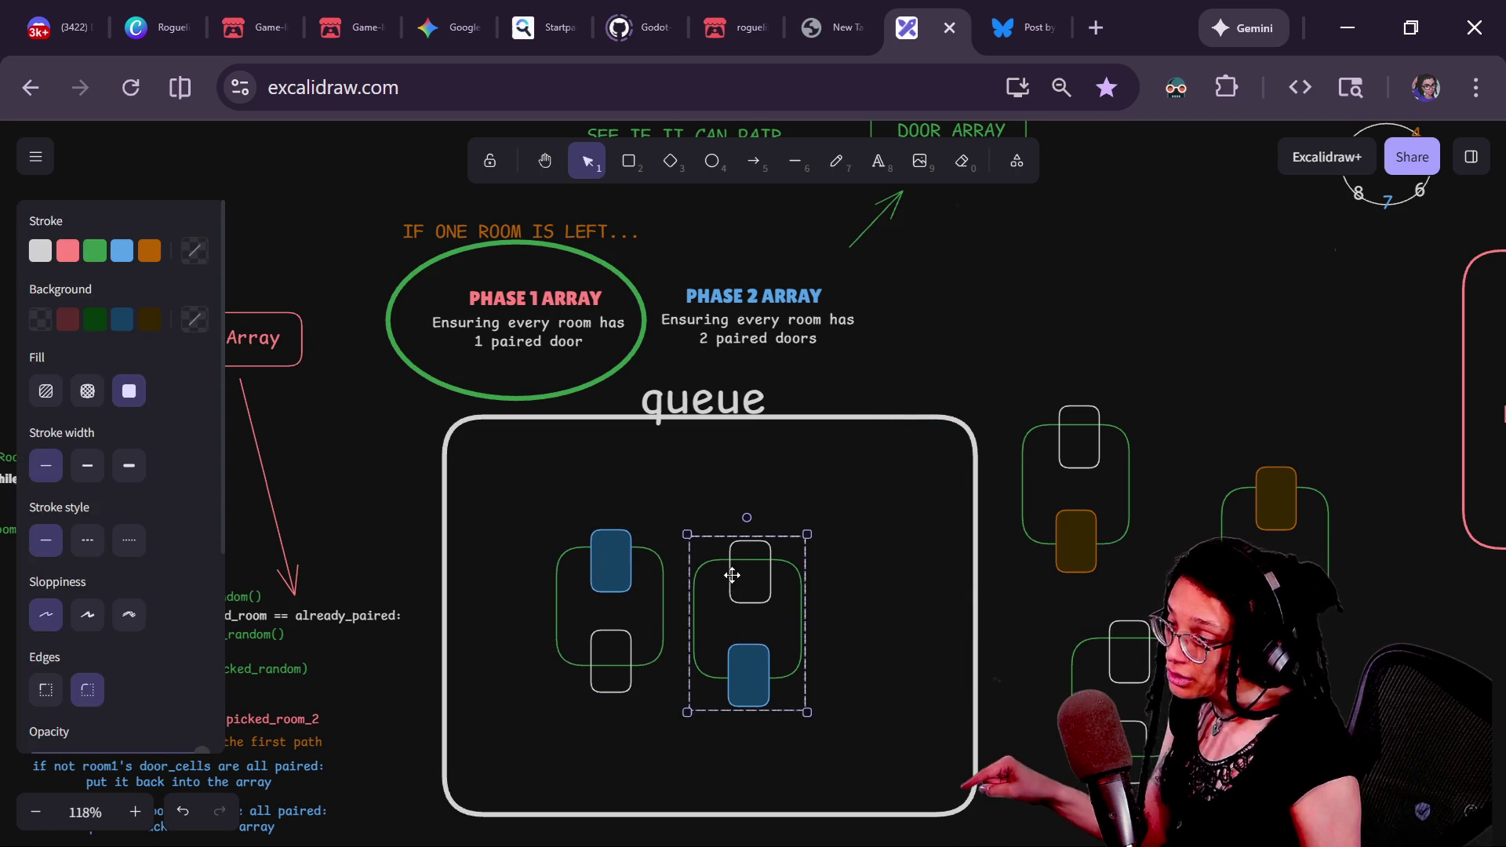
pyautogui.moveTo(731, 581)
pyautogui.mouseDown()
pyautogui.moveTo(1034, 287)
pyautogui.moveTo(1007, 303)
pyautogui.mouseUp()
pyautogui.moveTo(618, 579); pyautogui.dragTo(1154, 241)
pyautogui.moveTo(1134, 671)
pyautogui.mouseDown()
pyautogui.moveTo(570, 408)
pyautogui.moveTo(583, 601)
pyautogui.mouseUp()
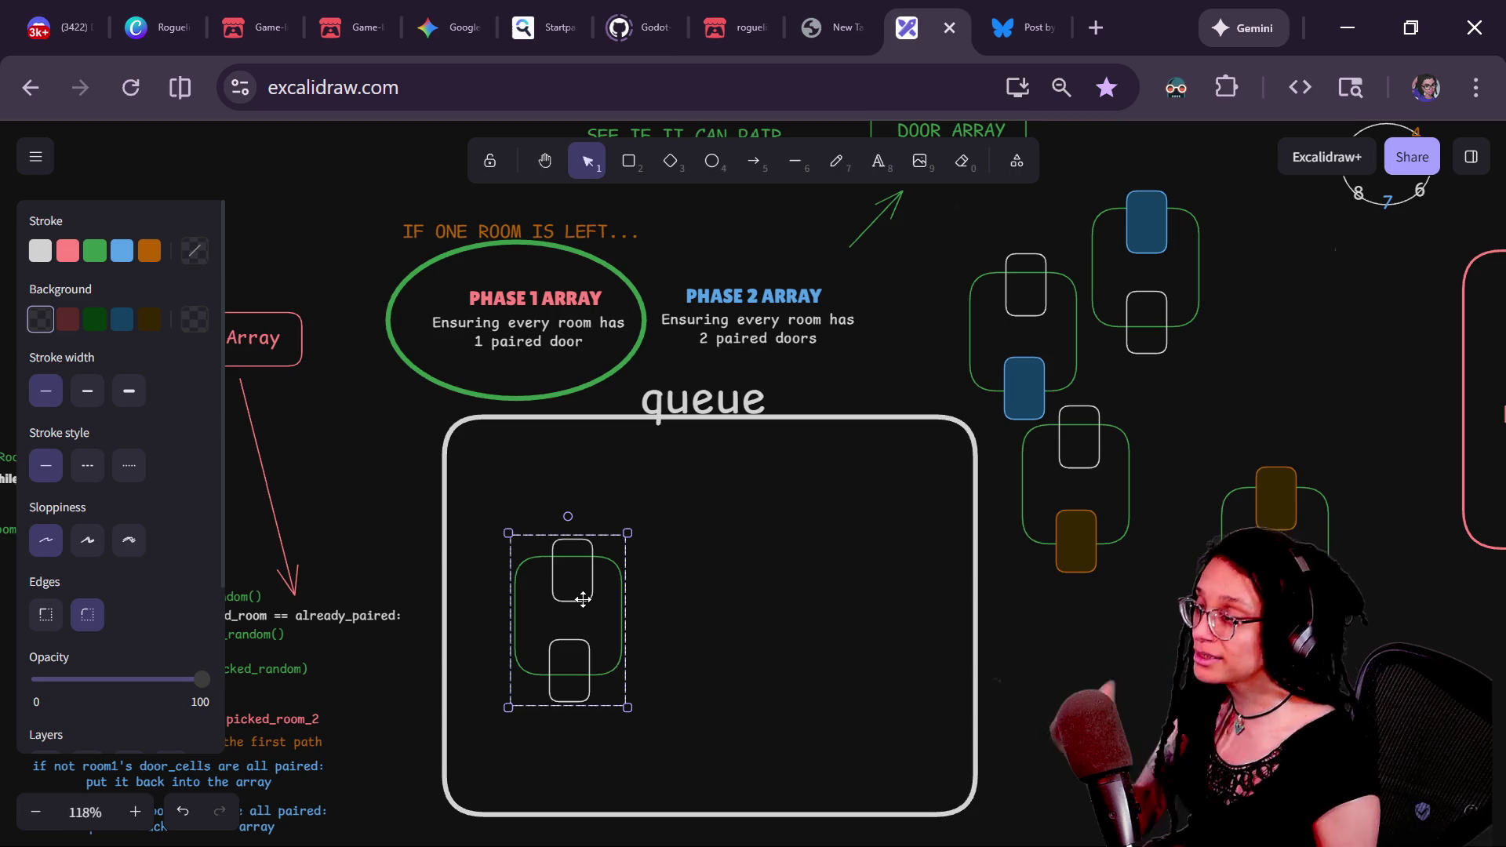
pyautogui.moveTo(1095, 452)
pyautogui.mouseDown()
pyautogui.moveTo(729, 538)
pyautogui.moveTo(745, 630)
pyautogui.mouseUp()
# - Try the green ellipse over PHASE 2 ARRAY, then return it around PHASE 1 ARRAY
pyautogui.moveTo(639, 289)
pyautogui.mouseDown()
pyautogui.moveTo(793, 278)
pyautogui.moveTo(565, 305)
pyautogui.mouseUp()
pyautogui.hotkey('ctrl', 'z')
pyautogui.click(426, 269)
pyautogui.click(403, 309)
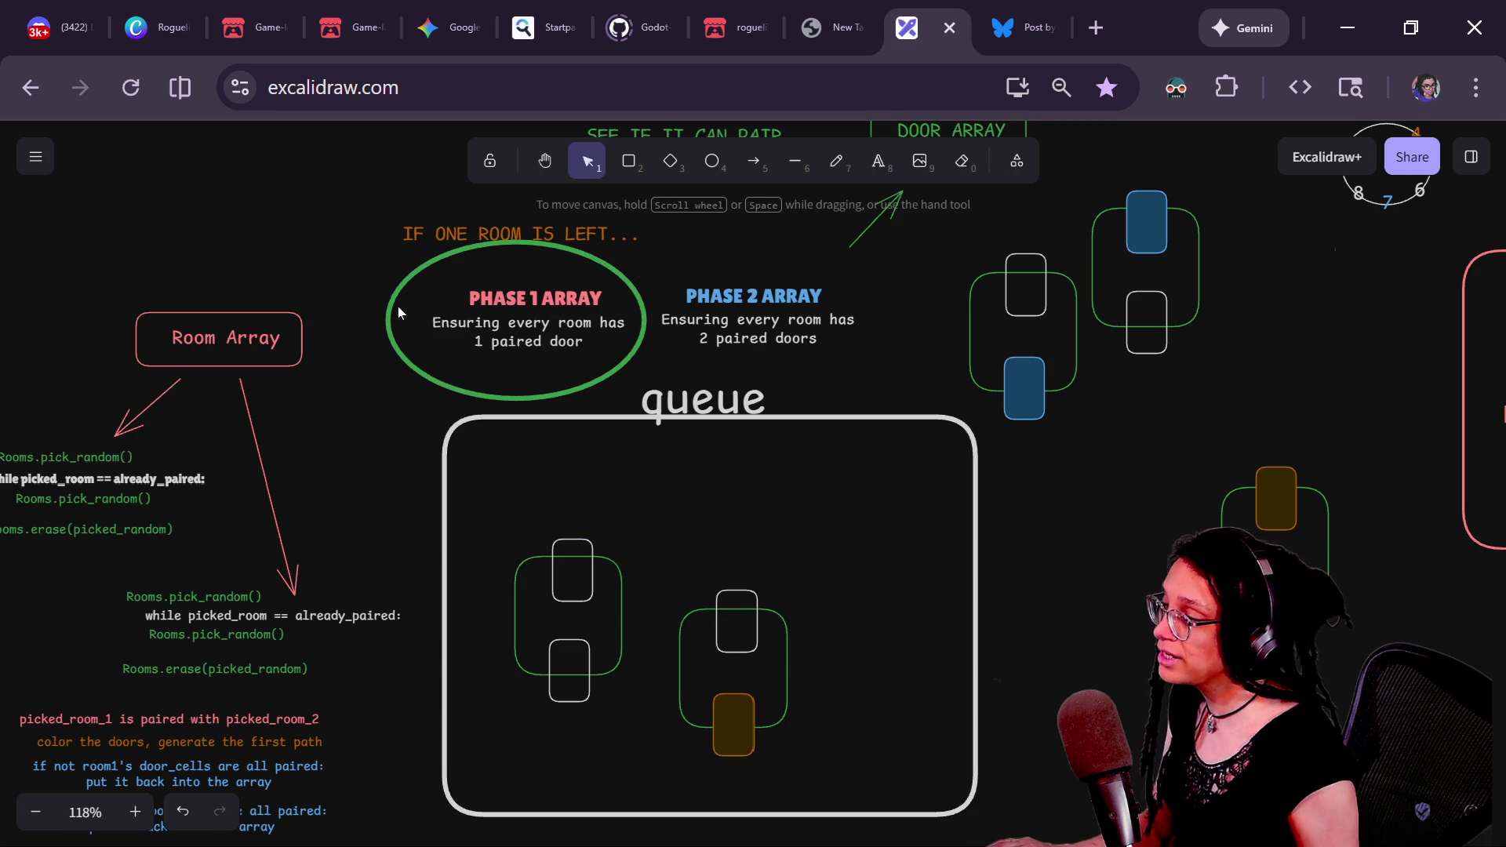
pyautogui.click(398, 308)
pyautogui.moveTo(459, 308)
pyautogui.mouseDown()
pyautogui.moveTo(676, 288)
pyautogui.moveTo(634, 299)
pyautogui.mouseUp()
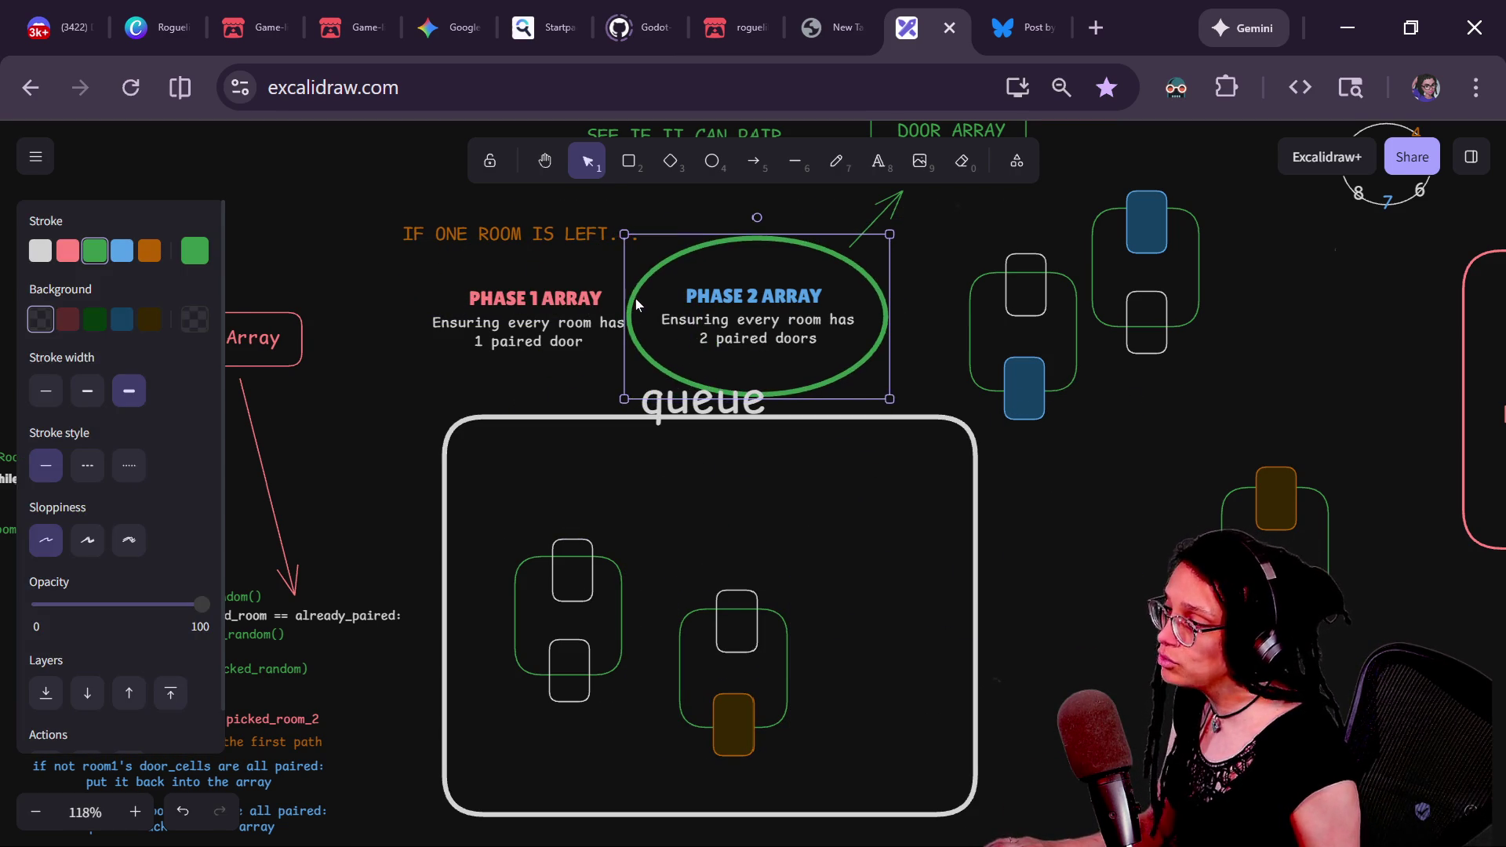
pyautogui.doubleClick(634, 299)
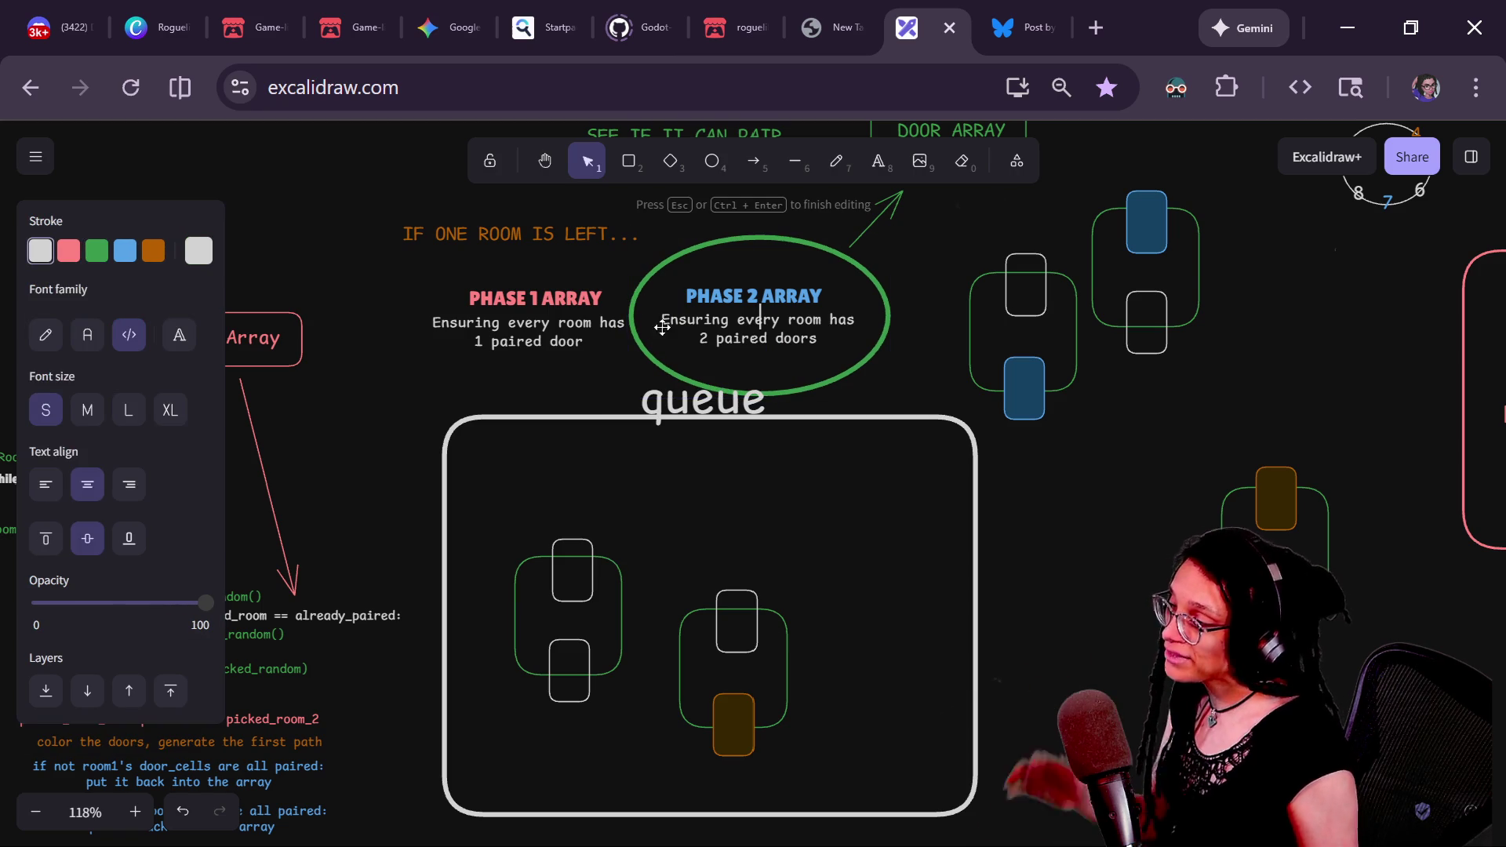
pyautogui.press('Escape')
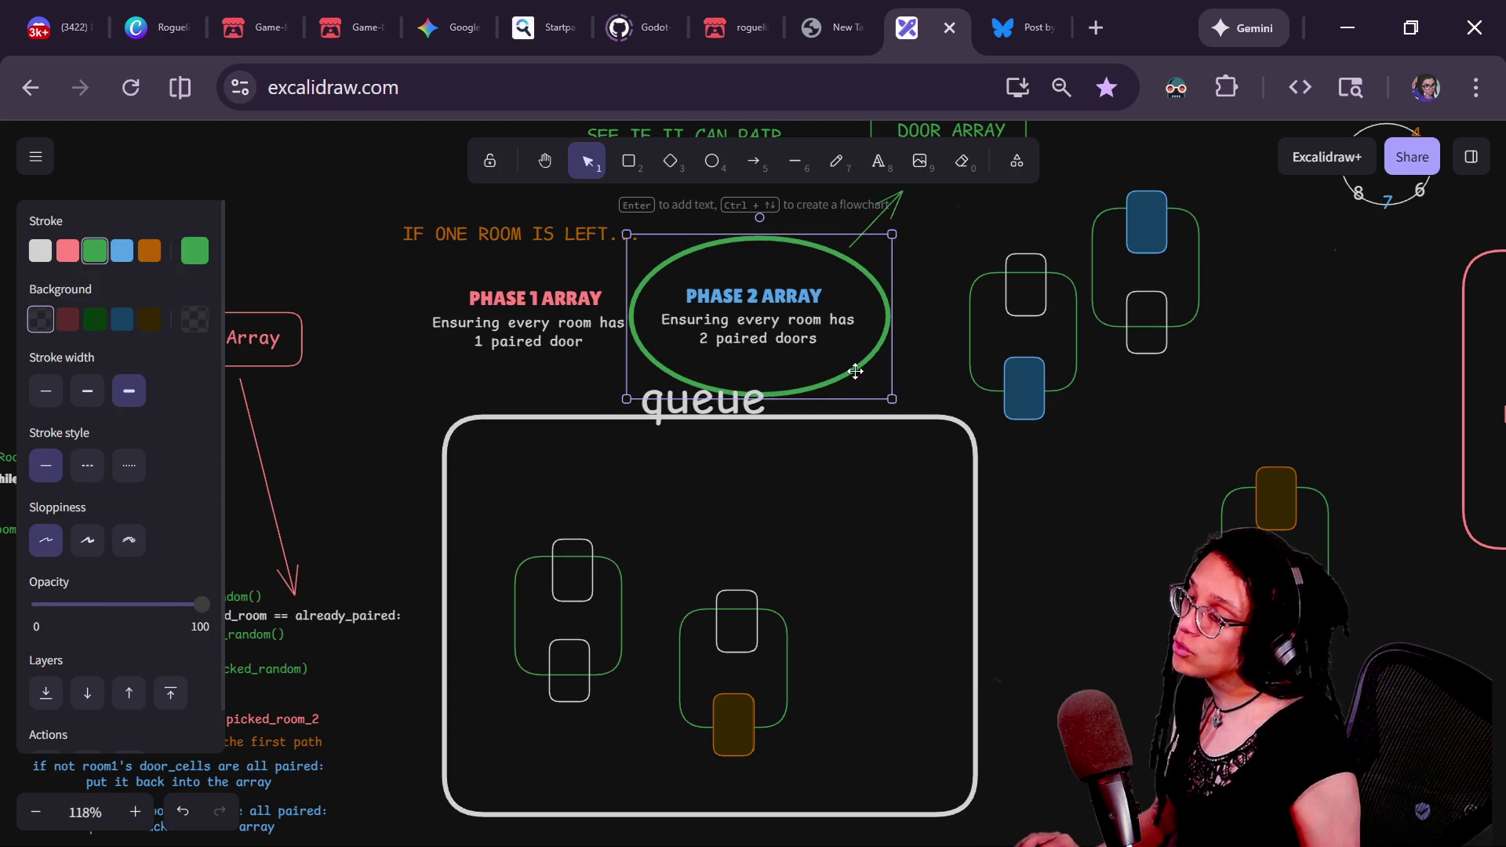
pyautogui.moveTo(854, 370); pyautogui.dragTo(609, 374)
# - Keep the two-door room in the queue and place the orange-door room beside it
pyautogui.click(587, 562)
pyautogui.moveTo(587, 561)
pyautogui.mouseDown()
pyautogui.moveTo(516, 483)
pyautogui.moveTo(545, 527)
pyautogui.mouseUp()
pyautogui.moveTo(739, 606)
pyautogui.mouseDown()
pyautogui.moveTo(719, 500)
pyautogui.moveTo(1046, 493)
pyautogui.mouseUp()
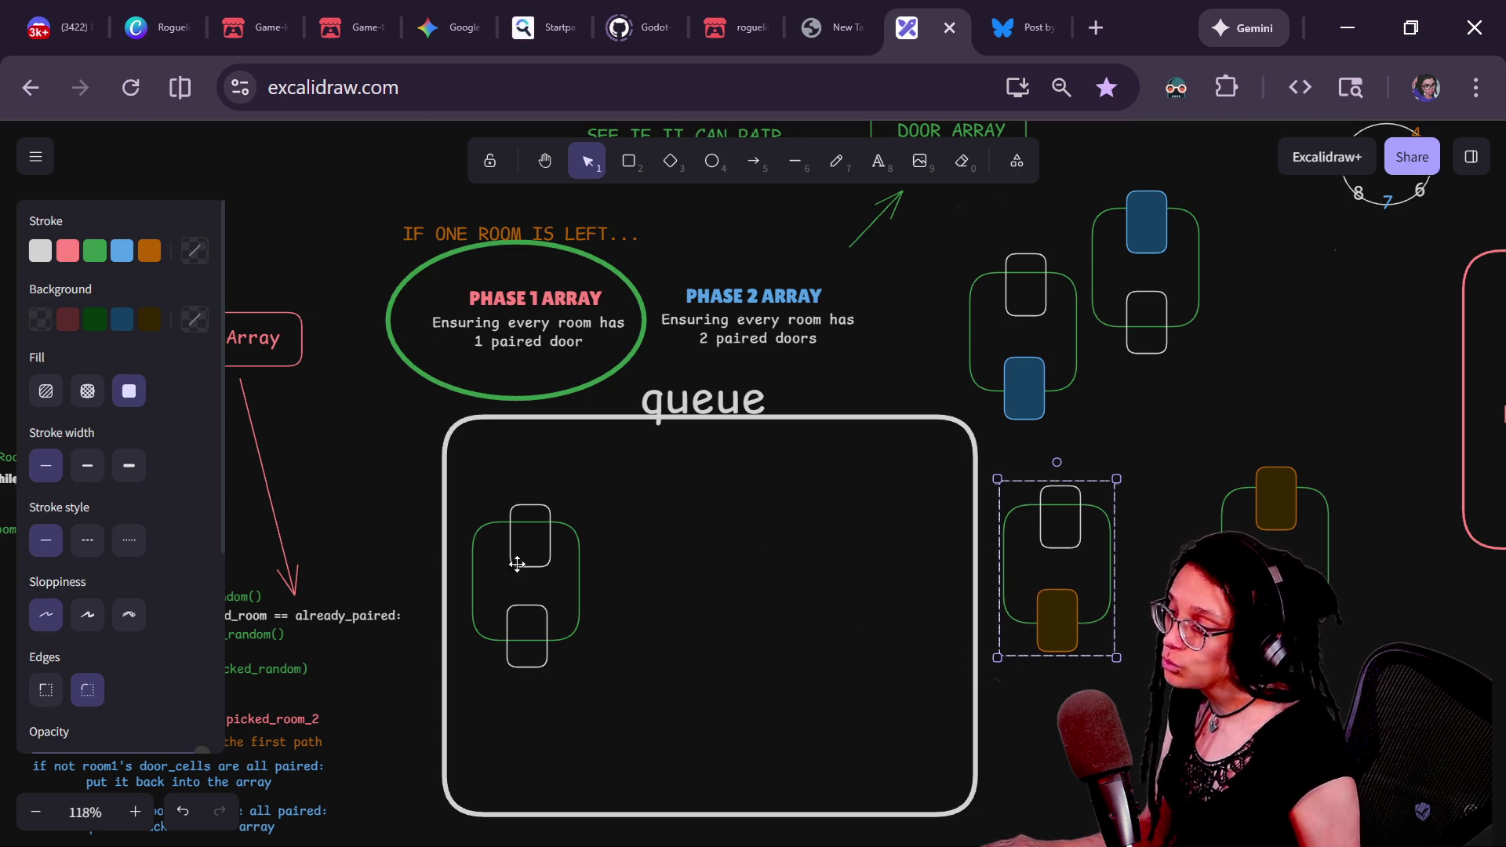
pyautogui.click(558, 547)
pyautogui.moveTo(557, 548); pyautogui.dragTo(576, 536)
# - Edit the note to read 'IF ONE UNPAIRED ROOM IS LEFT... move to phase 2'
pyautogui.doubleClick(553, 235)
pyautogui.click(524, 259)
pyautogui.write('o f')
pyautogui.write('se 2')
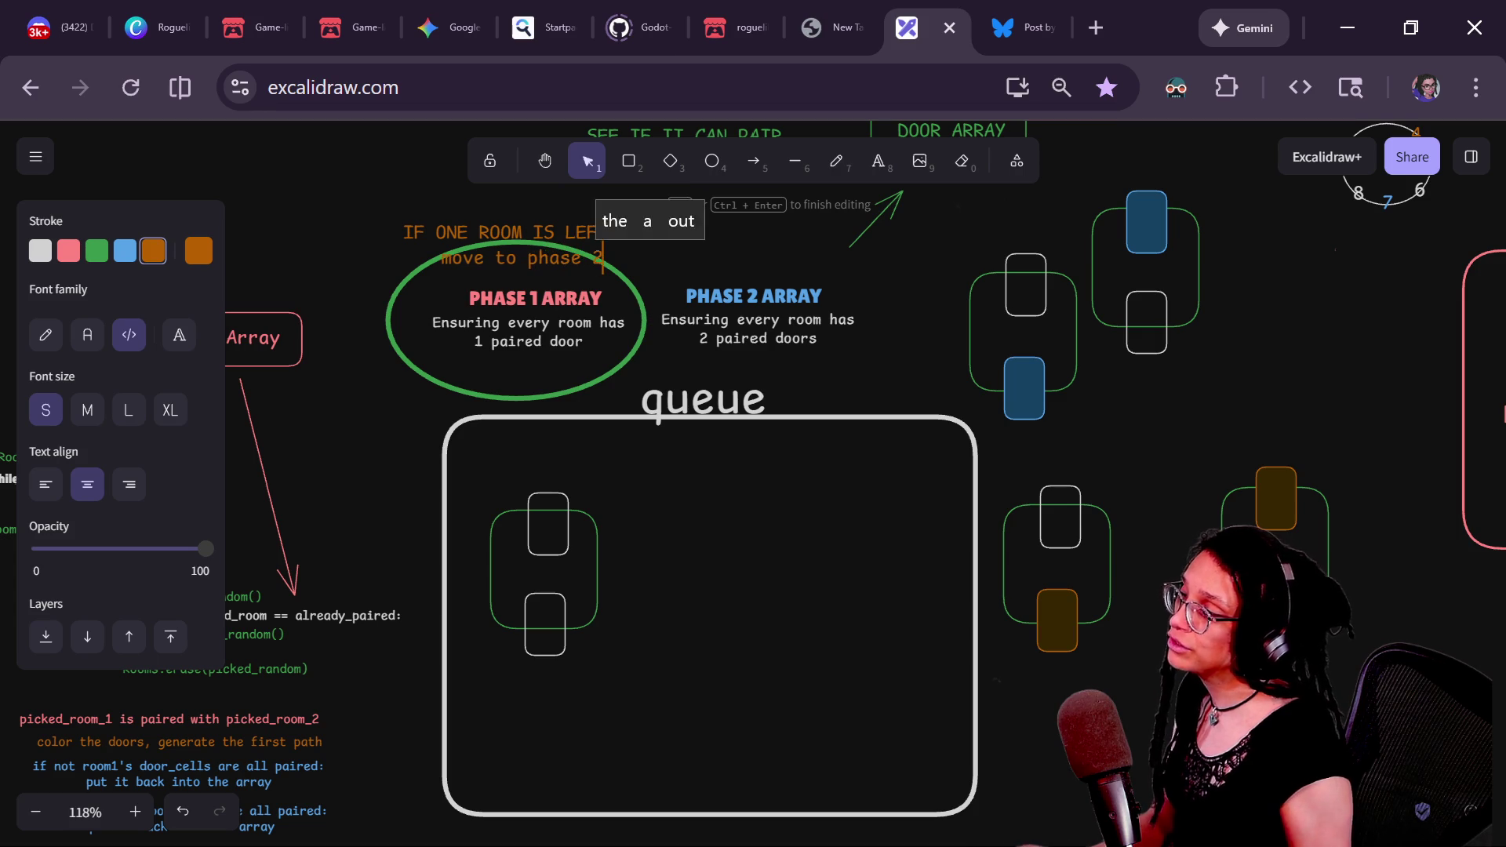
pyautogui.press('Right')
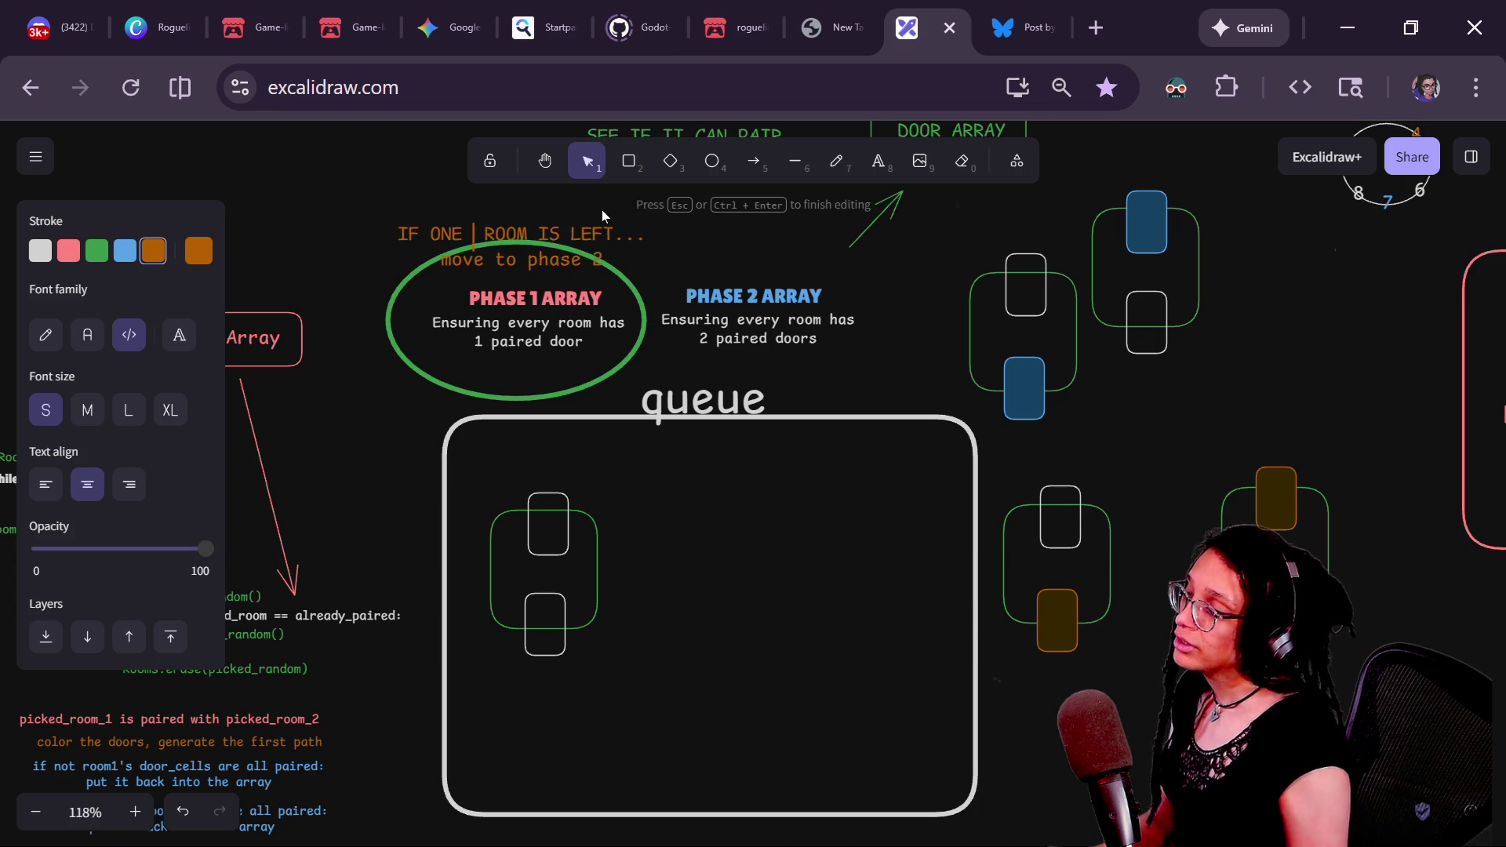
pyautogui.write('UNPAIRED')
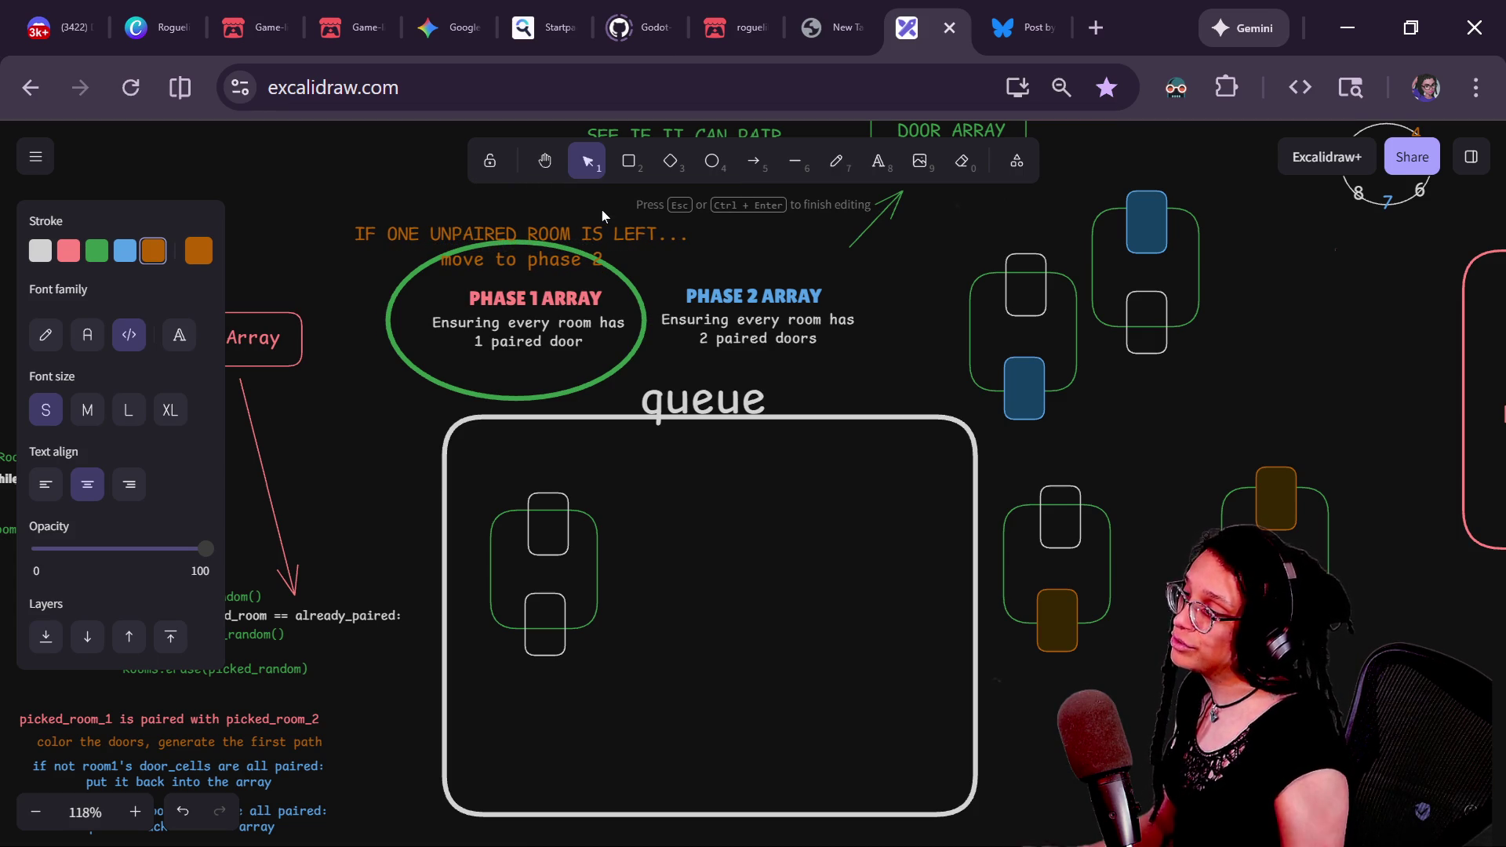
pyautogui.click(600, 210)
# - Move the green ellipse onto PHASE 2 ARRAY and nudge the two-door room up-right
pyautogui.click(532, 267)
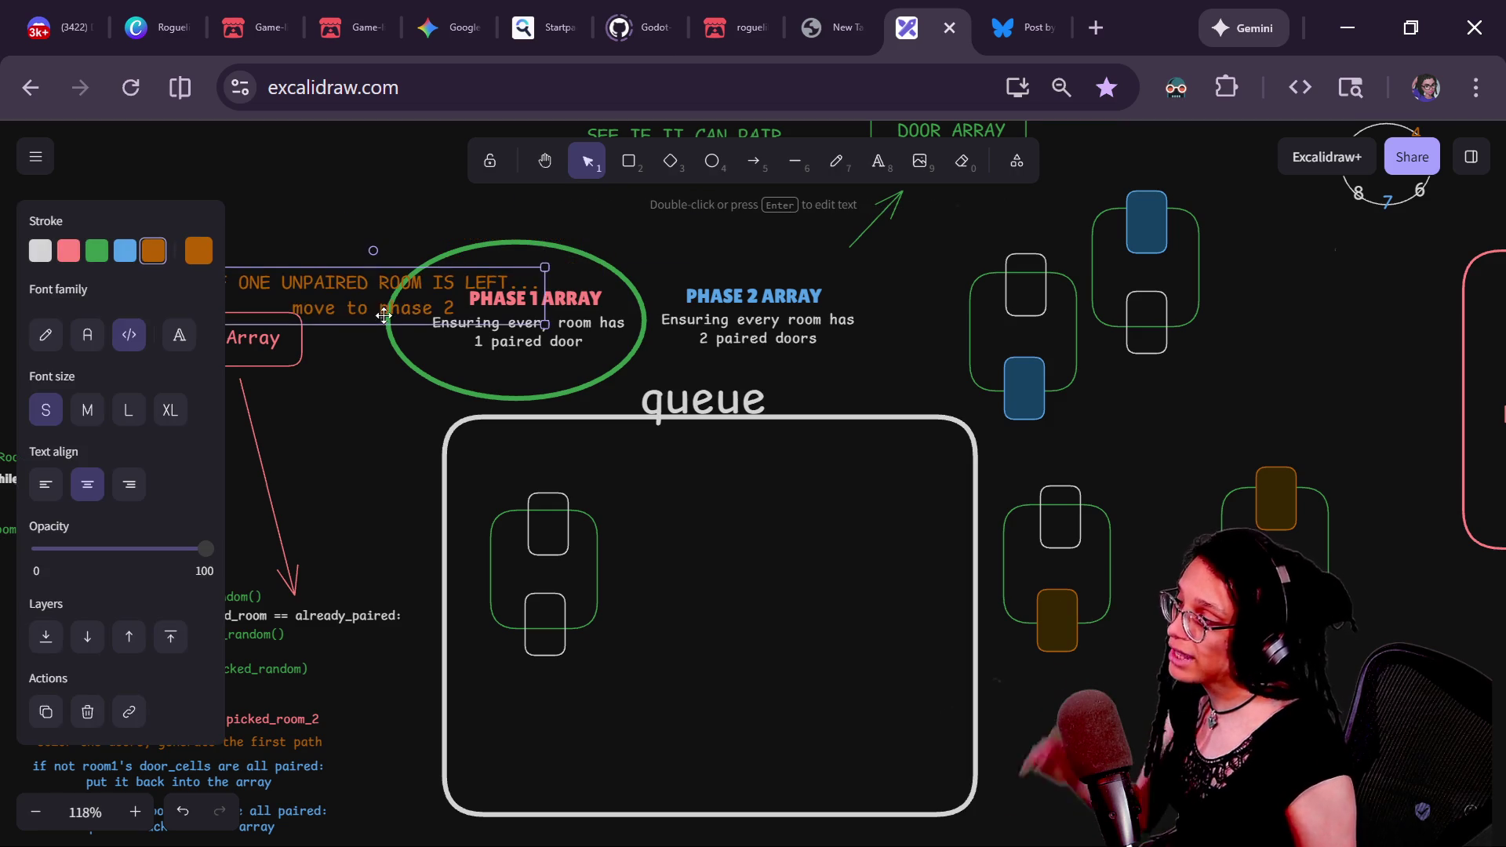
pyautogui.click(395, 315)
pyautogui.moveTo(393, 319)
pyautogui.mouseDown()
pyautogui.moveTo(670, 310)
pyautogui.moveTo(455, 318)
pyautogui.moveTo(656, 308)
pyautogui.mouseUp()
pyautogui.doubleClick(777, 318)
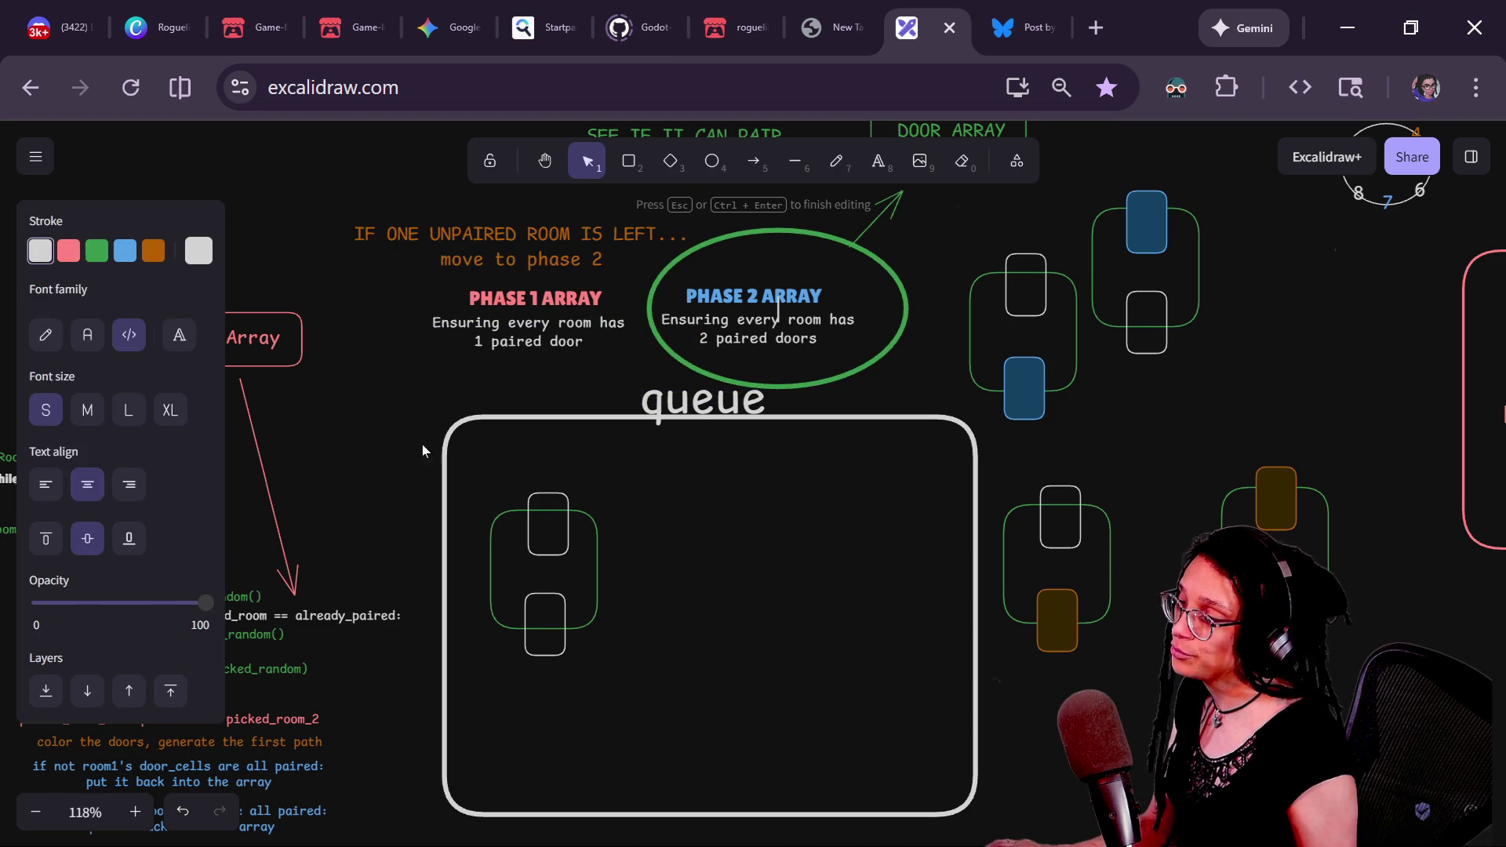
pyautogui.moveTo(564, 536); pyautogui.dragTo(579, 526)
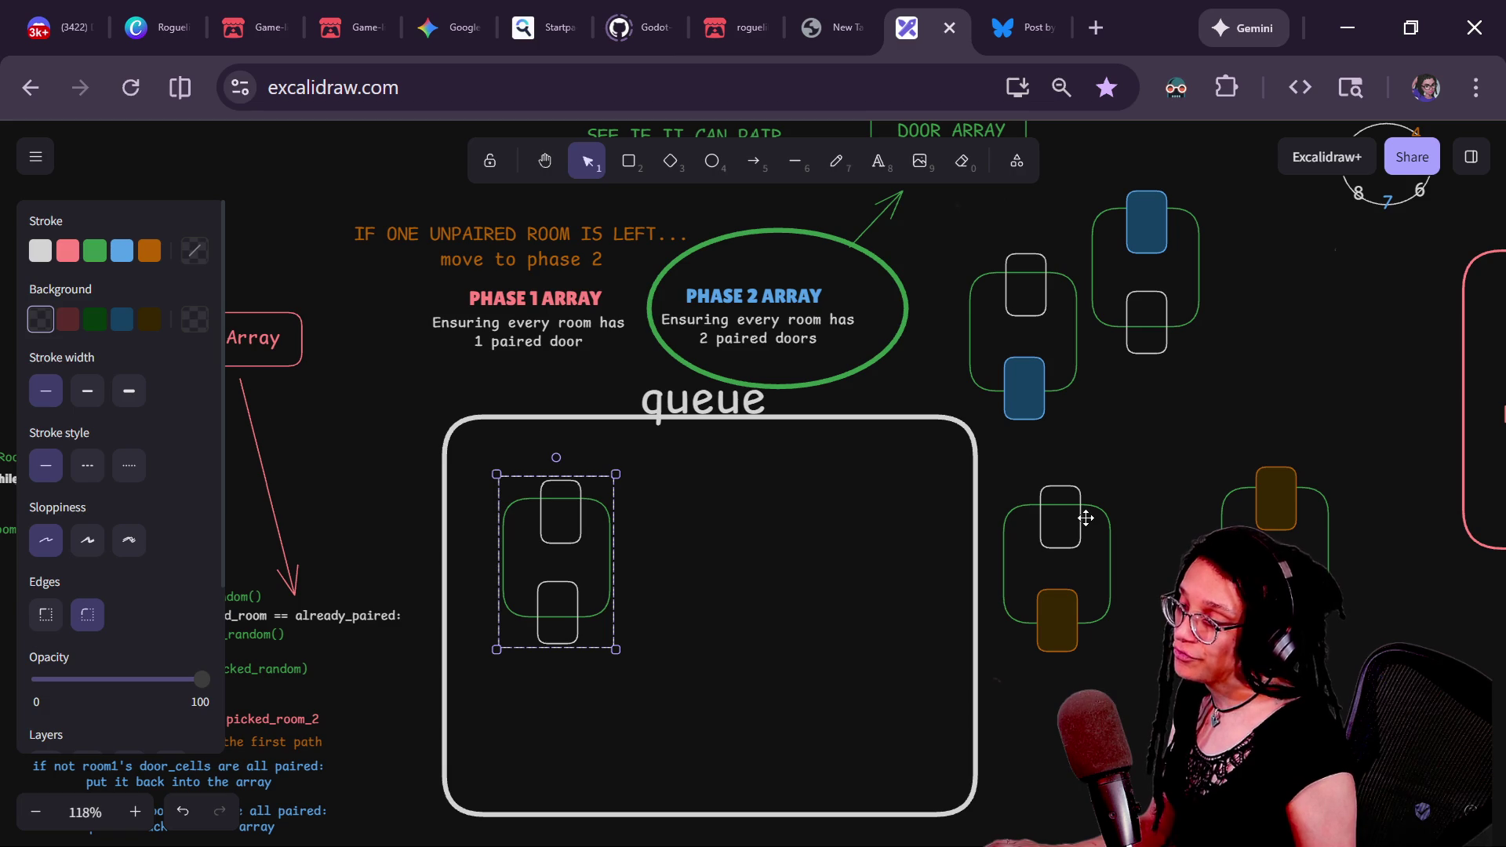
pyautogui.click(604, 269)
# - Copy the note above the ellipse and retype it as 'if 1 is in the queue bring in 1 room'
pyautogui.moveTo(604, 270)
pyautogui.mouseDown()
pyautogui.moveTo(612, 253)
pyautogui.moveTo(818, 251)
pyautogui.mouseUp()
pyautogui.press('Return')
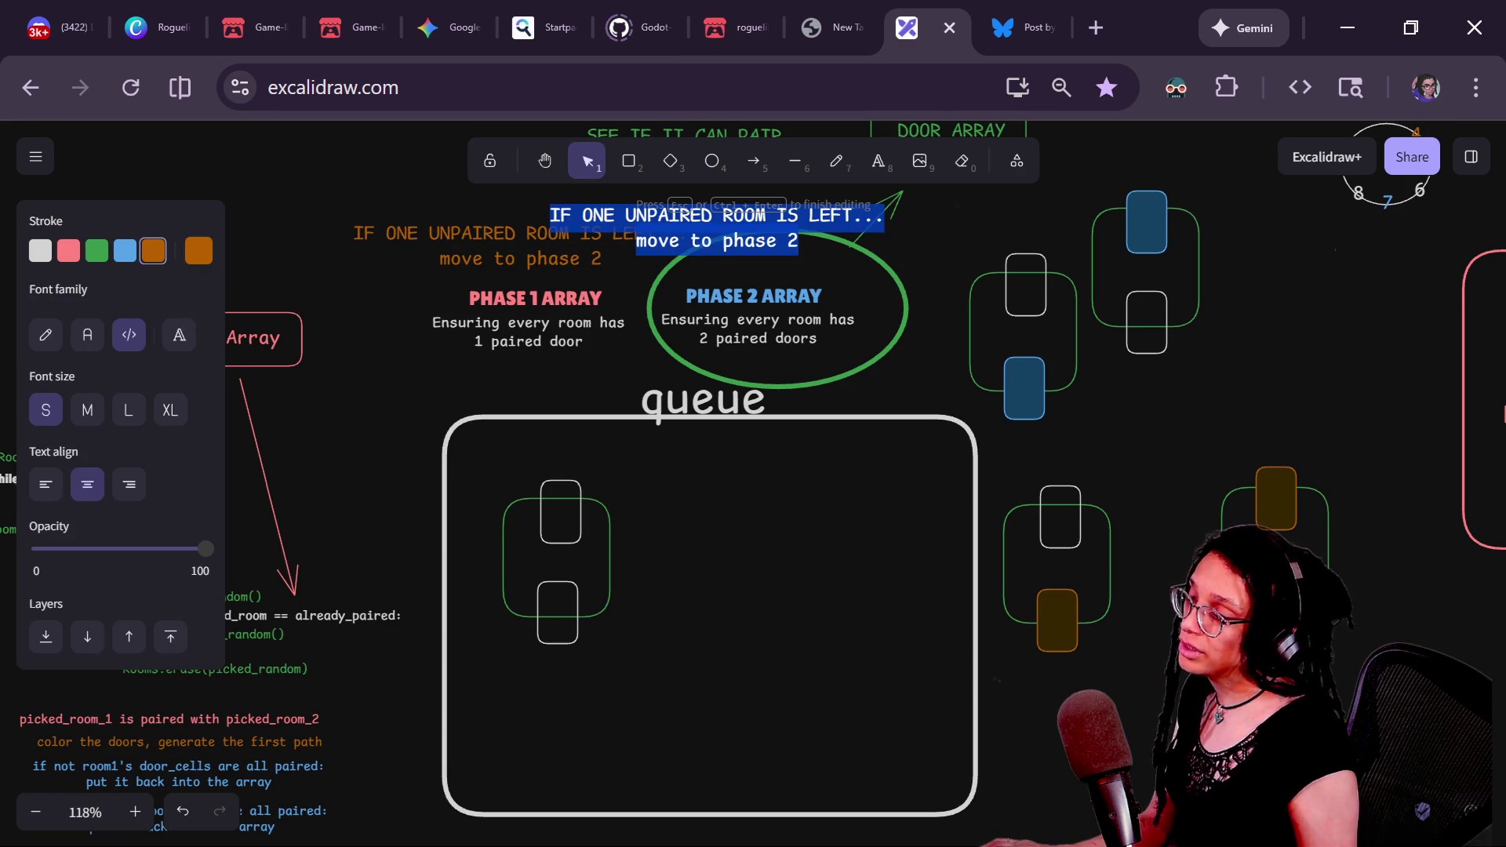
pyautogui.write('if ')
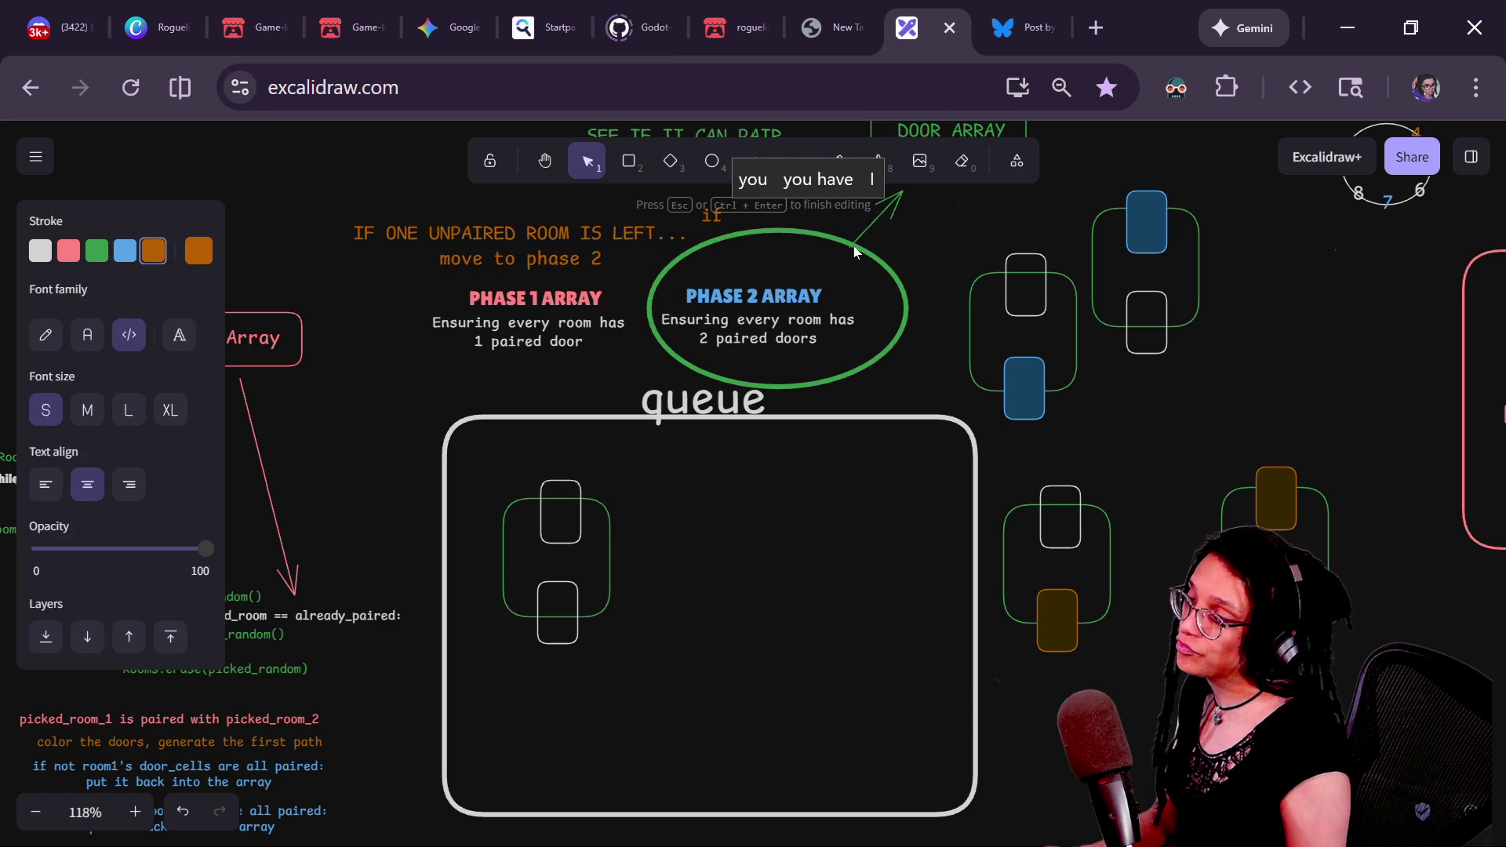
pyautogui.write('1 is in the q')
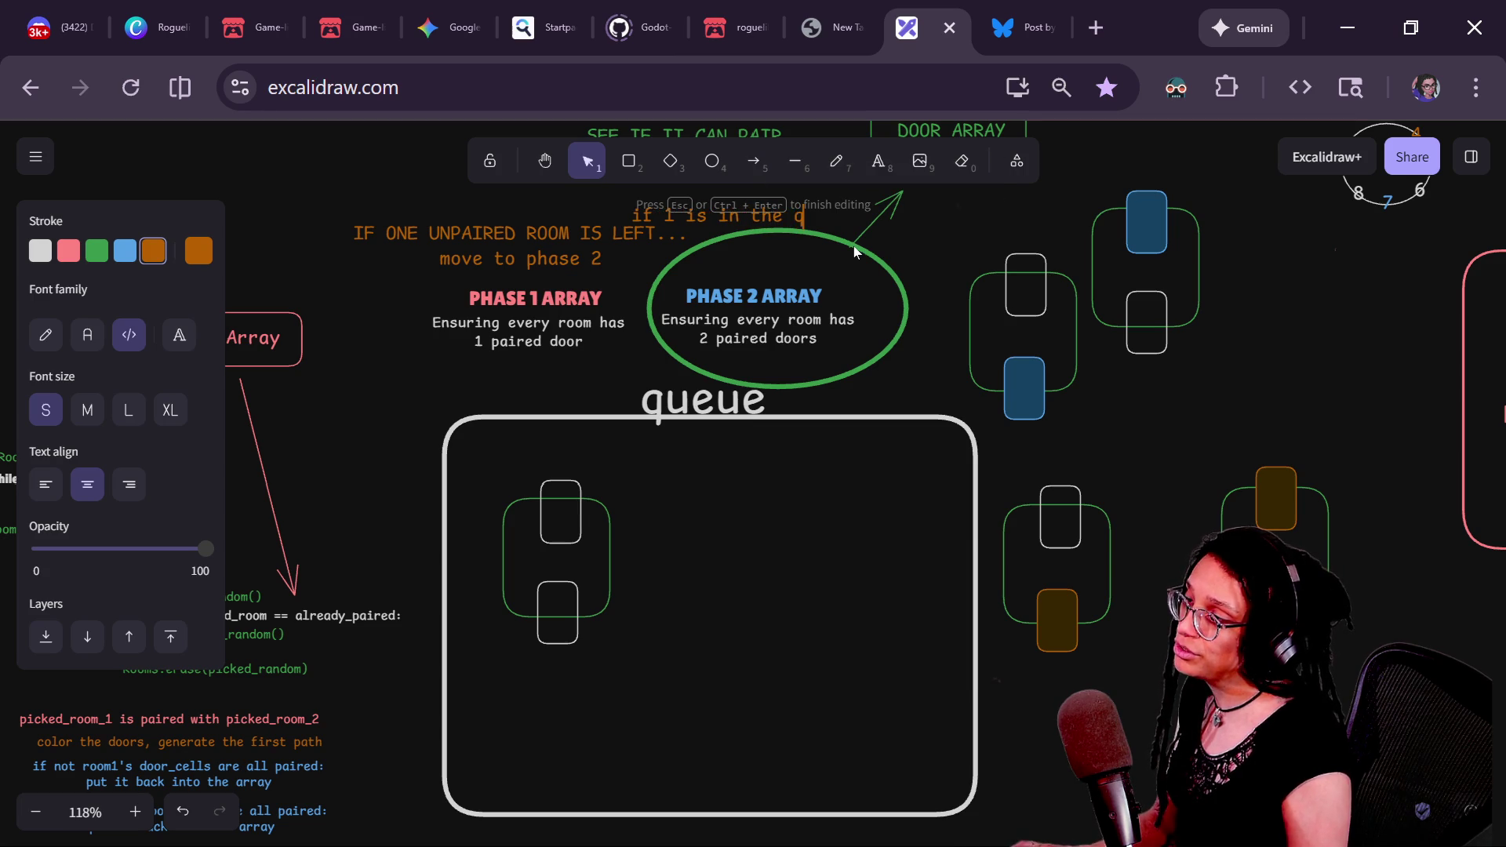
pyautogui.write('ueue, bring in 1 room')
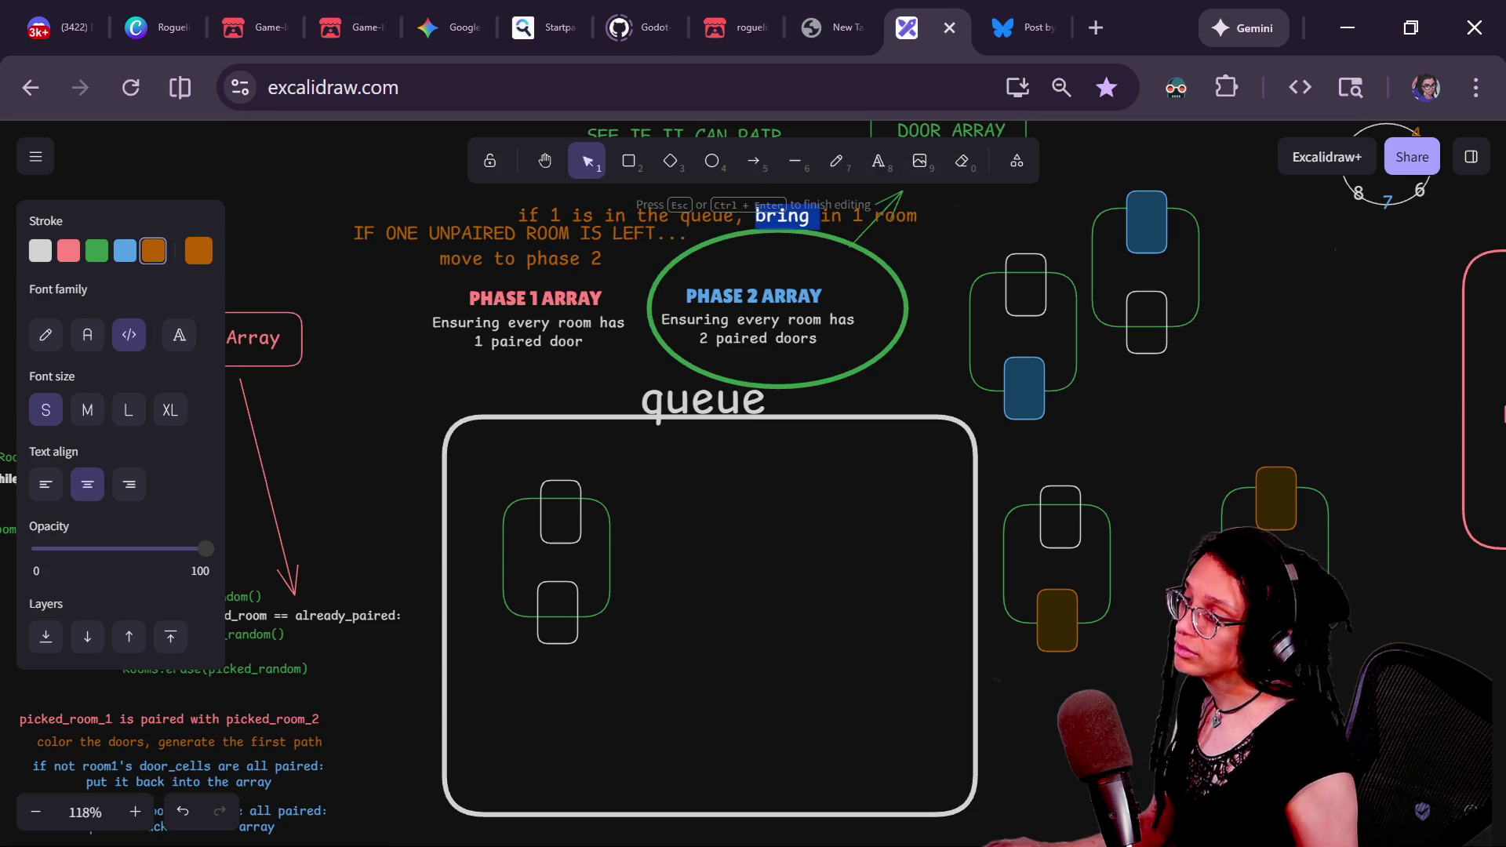
pyautogui.press('BackSpace')
pyautogui.press('BackSpace')
pyautogui.press('Return')
pyautogui.press('Escape')
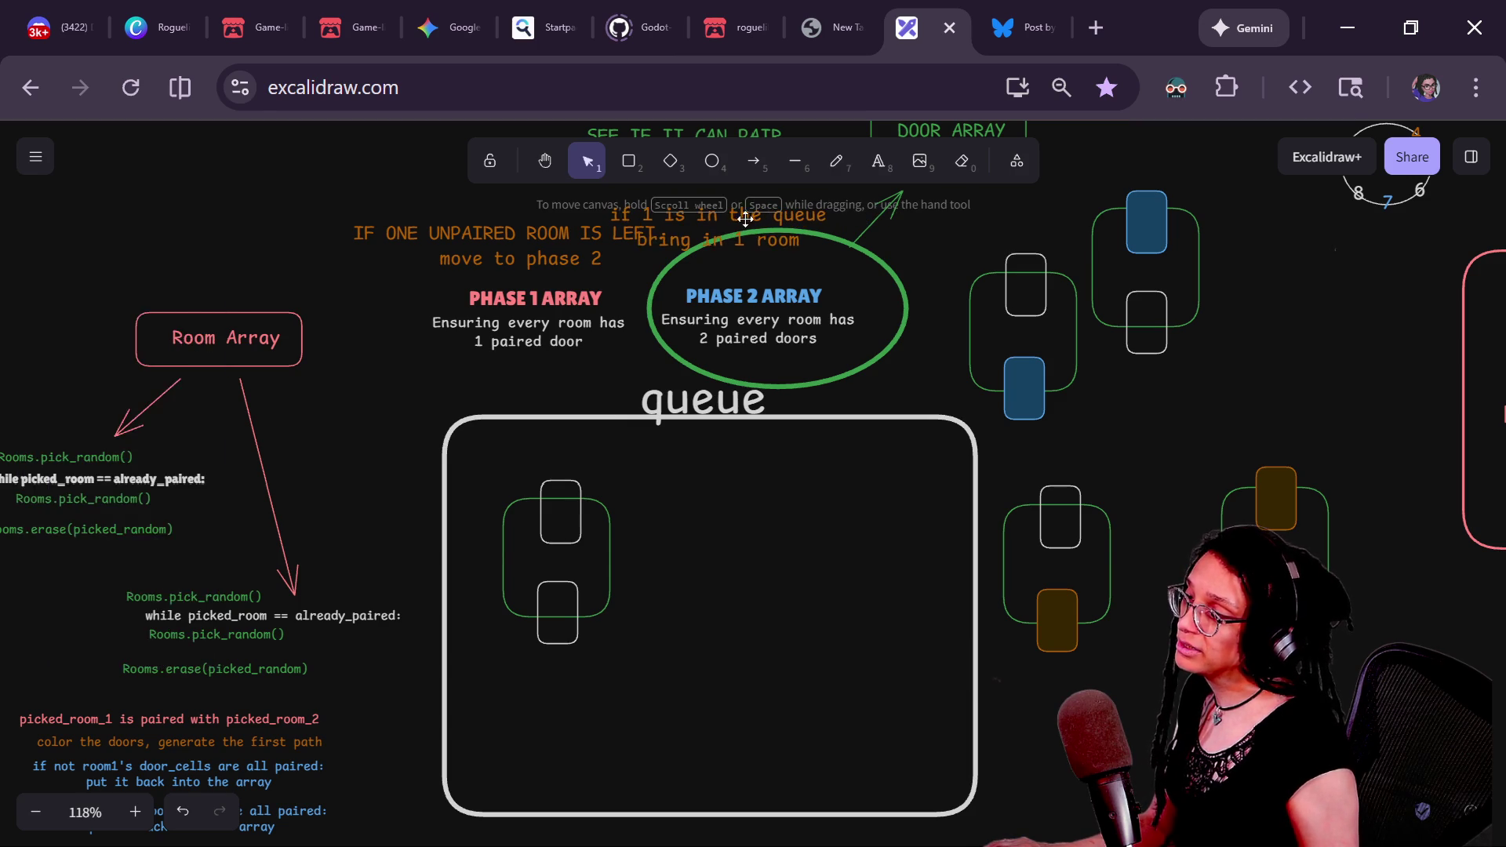
# - Move the GIVE ME ANY DOOR note and DOOR ARRAY box up, shortening their arrow
pyautogui.moveTo(930, 266); pyautogui.dragTo(839, 393)
pyautogui.click(657, 299)
pyautogui.moveTo(658, 299); pyautogui.dragTo(584, 197)
pyautogui.click(886, 289)
pyautogui.moveTo(878, 259); pyautogui.dragTo(969, 208)
pyautogui.hotkey('ctrl', 'z')
pyautogui.moveTo(948, 350)
pyautogui.mouseDown()
pyautogui.moveTo(684, 188)
pyautogui.moveTo(716, 180)
pyautogui.mouseUp()
pyautogui.moveTo(806, 262); pyautogui.dragTo(1053, 225)
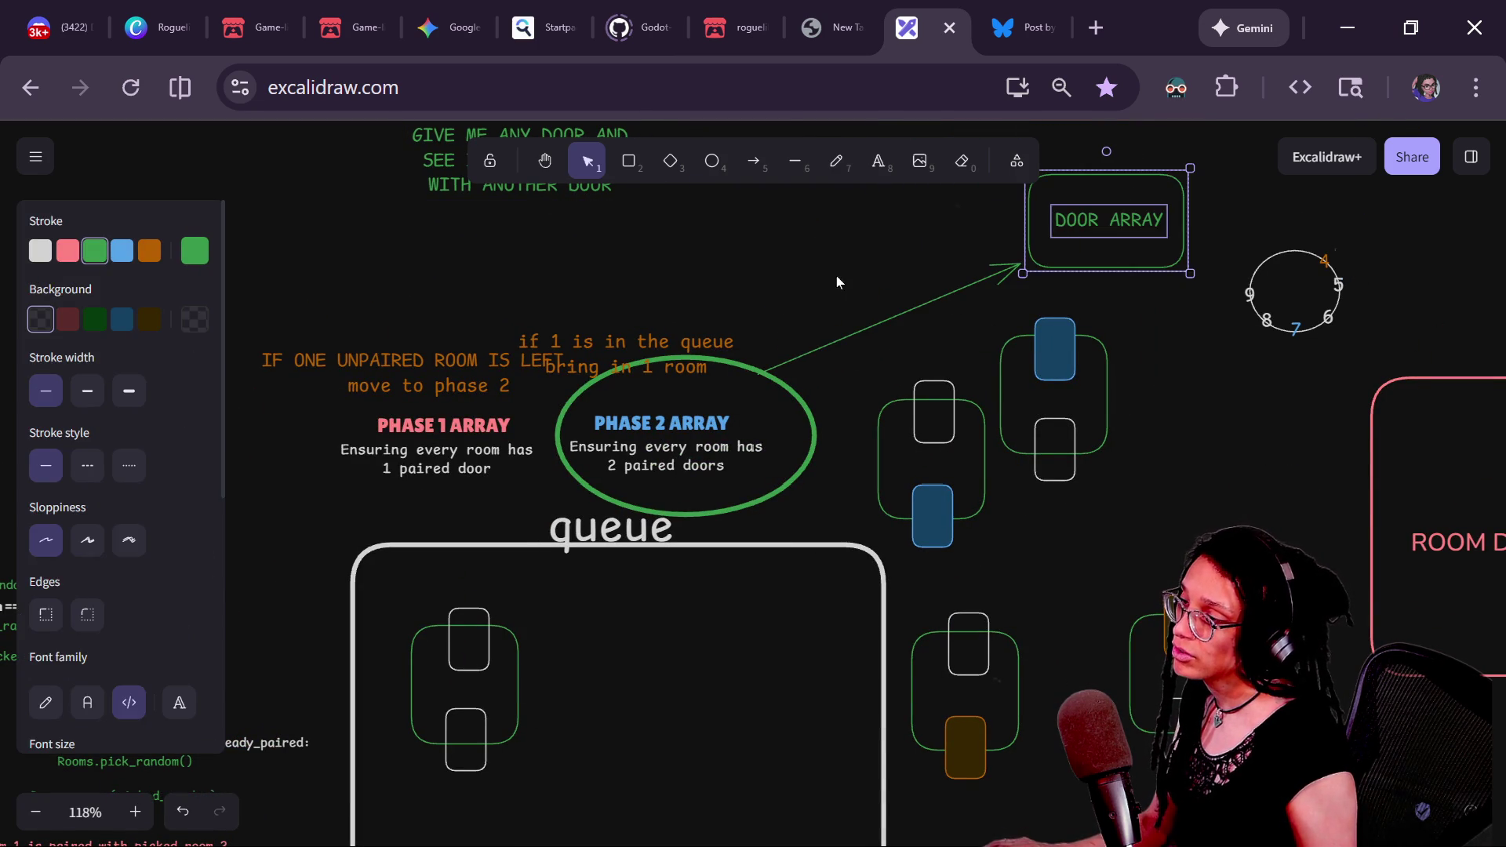
pyautogui.click(815, 351)
pyautogui.moveTo(757, 374); pyautogui.dragTo(915, 233)
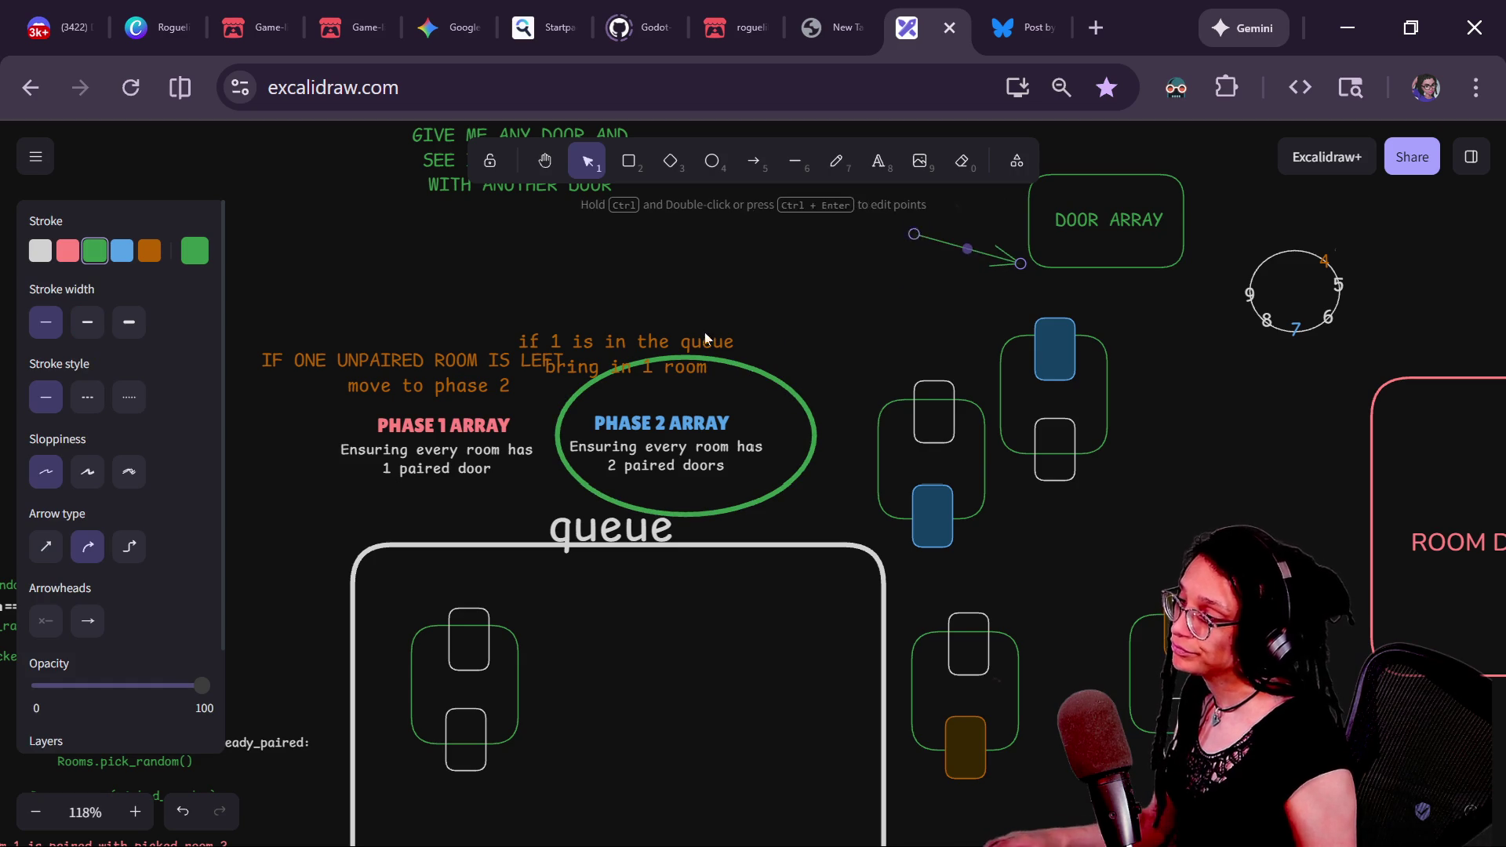
# - Reposition the new note and move the orange-door room into the queue box
pyautogui.click(667, 345)
pyautogui.scroll(-1, 679, 319)
pyautogui.moveTo(678, 320); pyautogui.dragTo(753, 289)
pyautogui.scroll(-1, 900, 425)
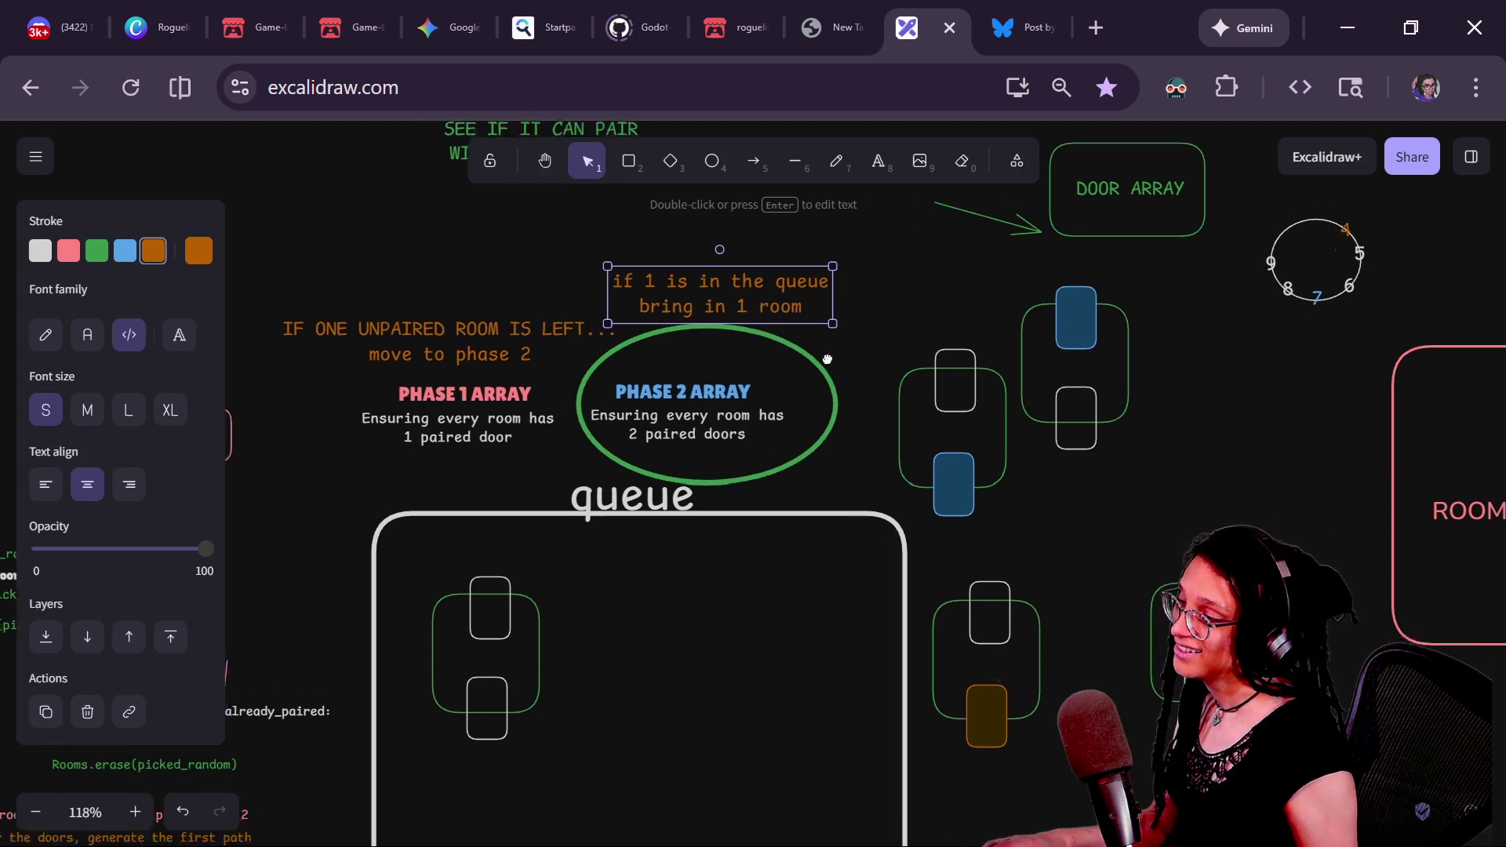
pyautogui.scroll(-1, 910, 424)
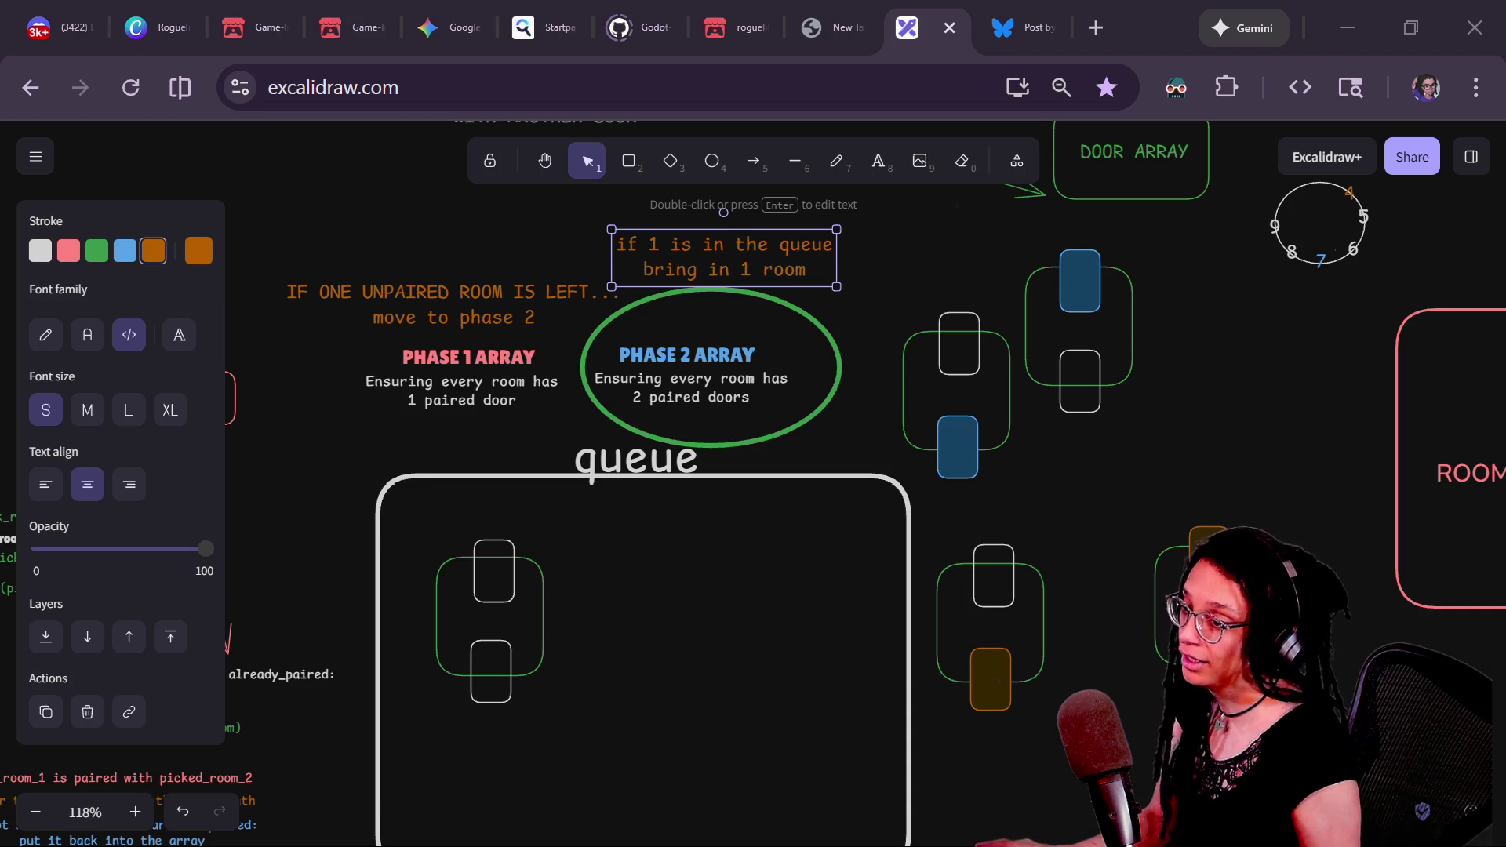
pyautogui.moveTo(928, 608)
pyautogui.mouseDown()
pyautogui.moveTo(504, 565)
pyautogui.moveTo(410, 669)
pyautogui.moveTo(594, 604)
pyautogui.moveTo(597, 555)
pyautogui.mouseUp()
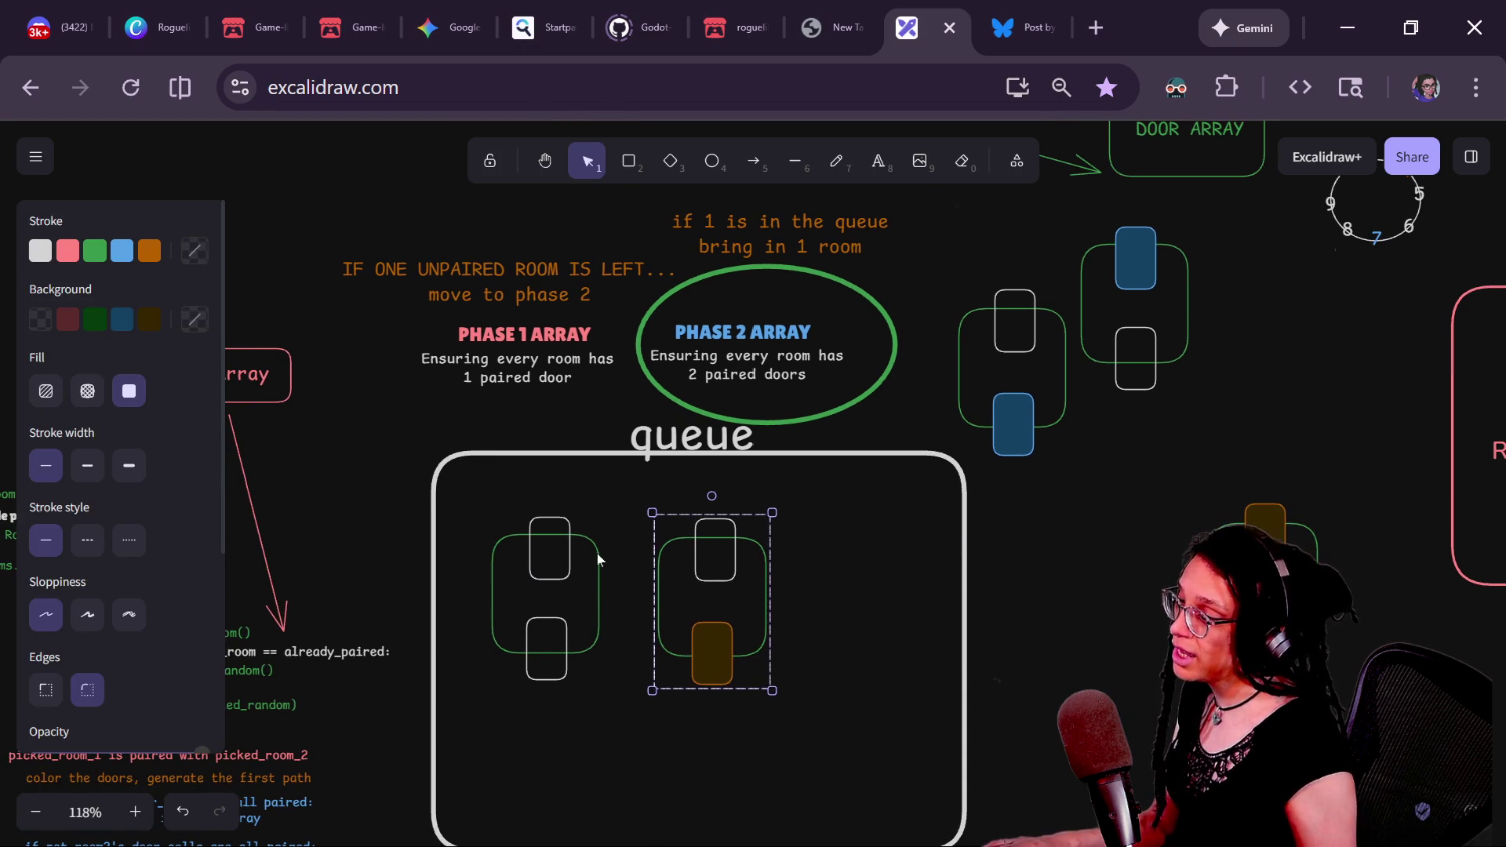
# - Give both queued rooms' top doors a green stroke and dark green fill
pyautogui.click(547, 524)
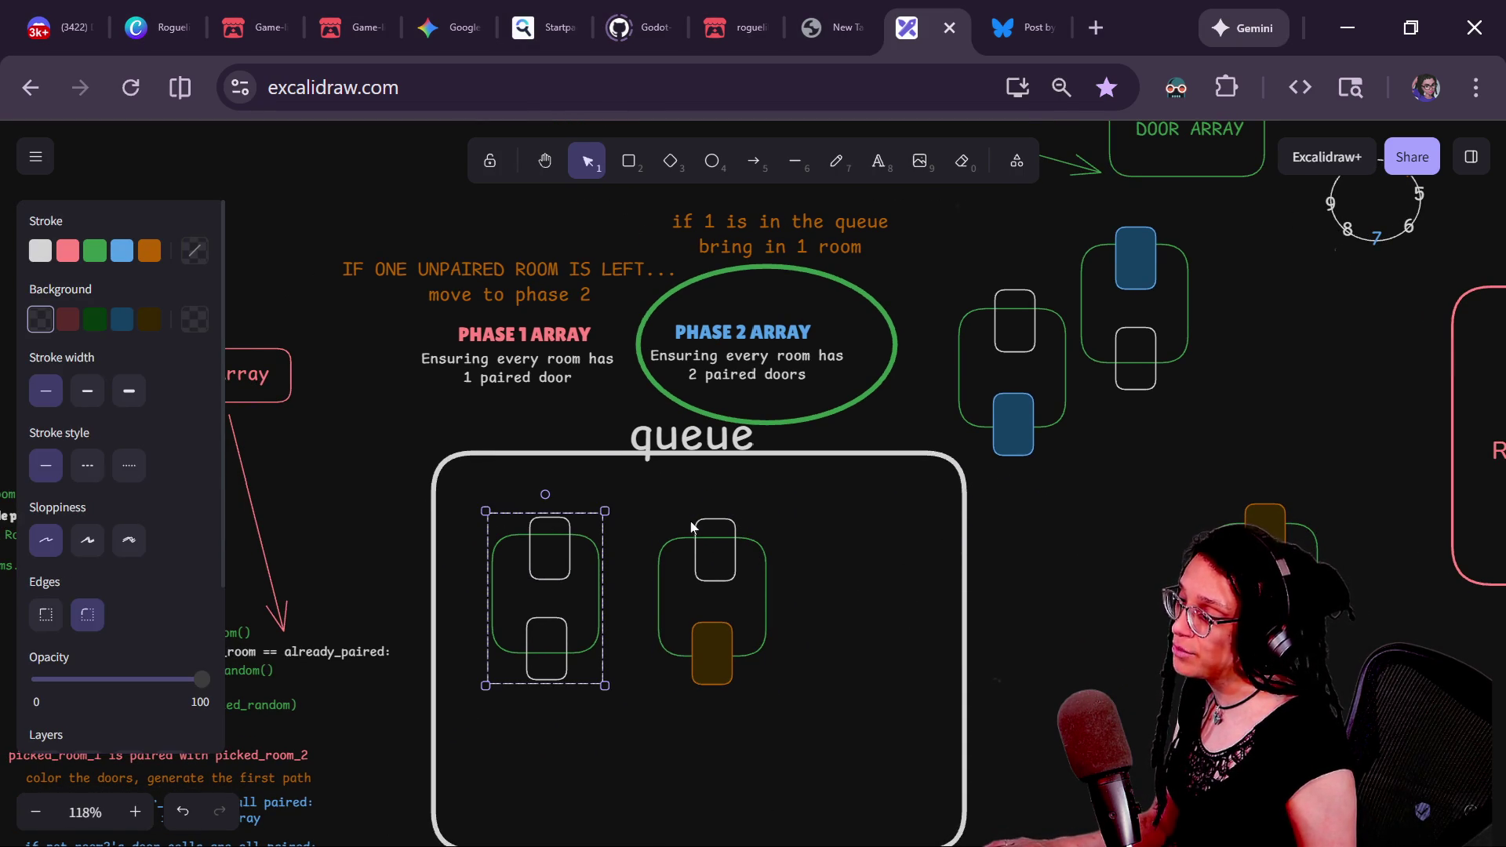
pyautogui.keyDown('shift'); pyautogui.click(699, 522); pyautogui.keyUp('shift')
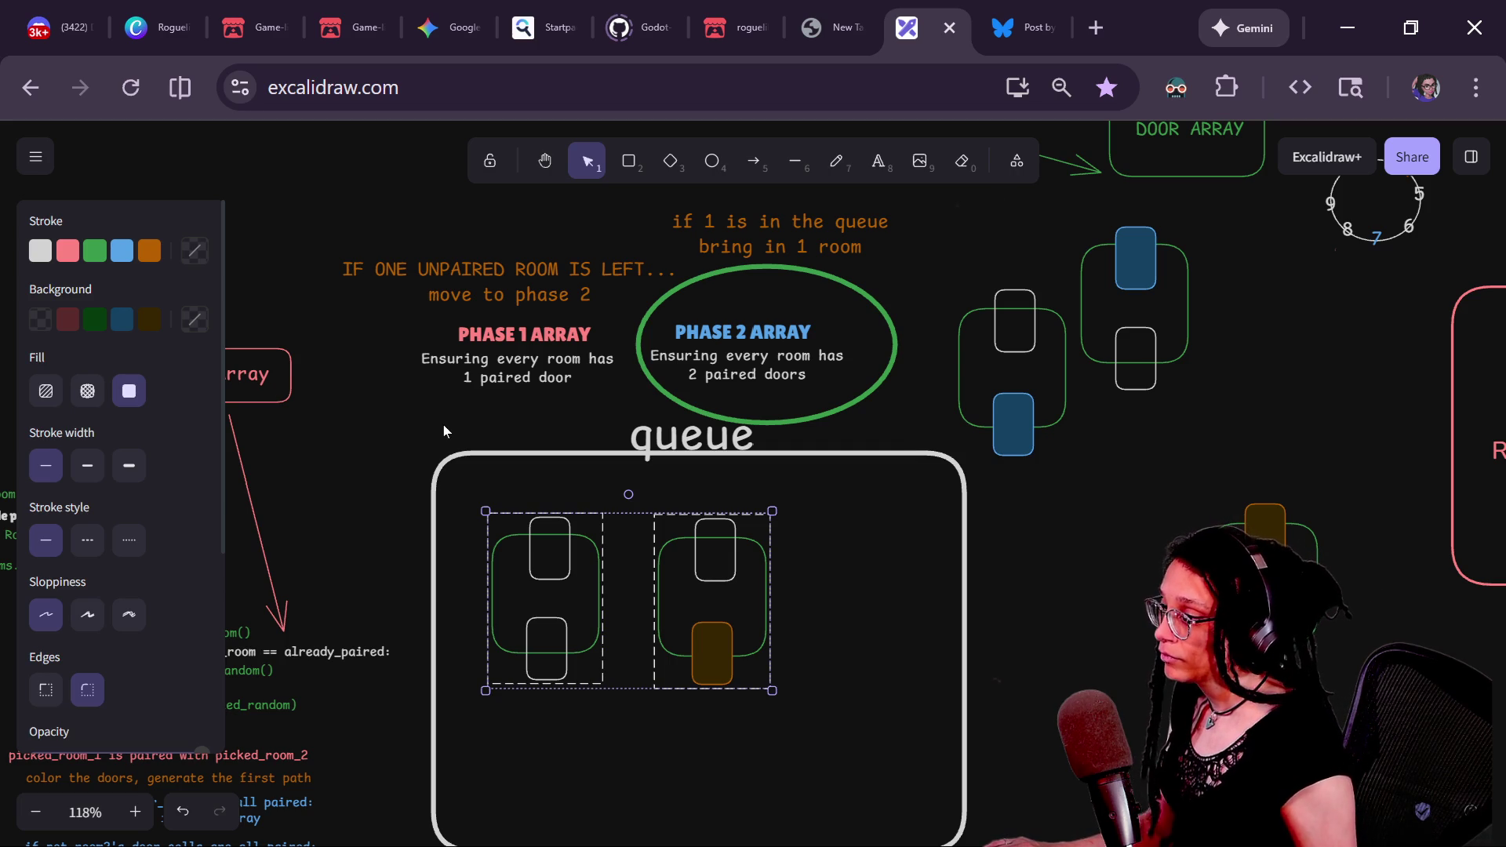
pyautogui.click(840, 578)
pyautogui.doubleClick(713, 548)
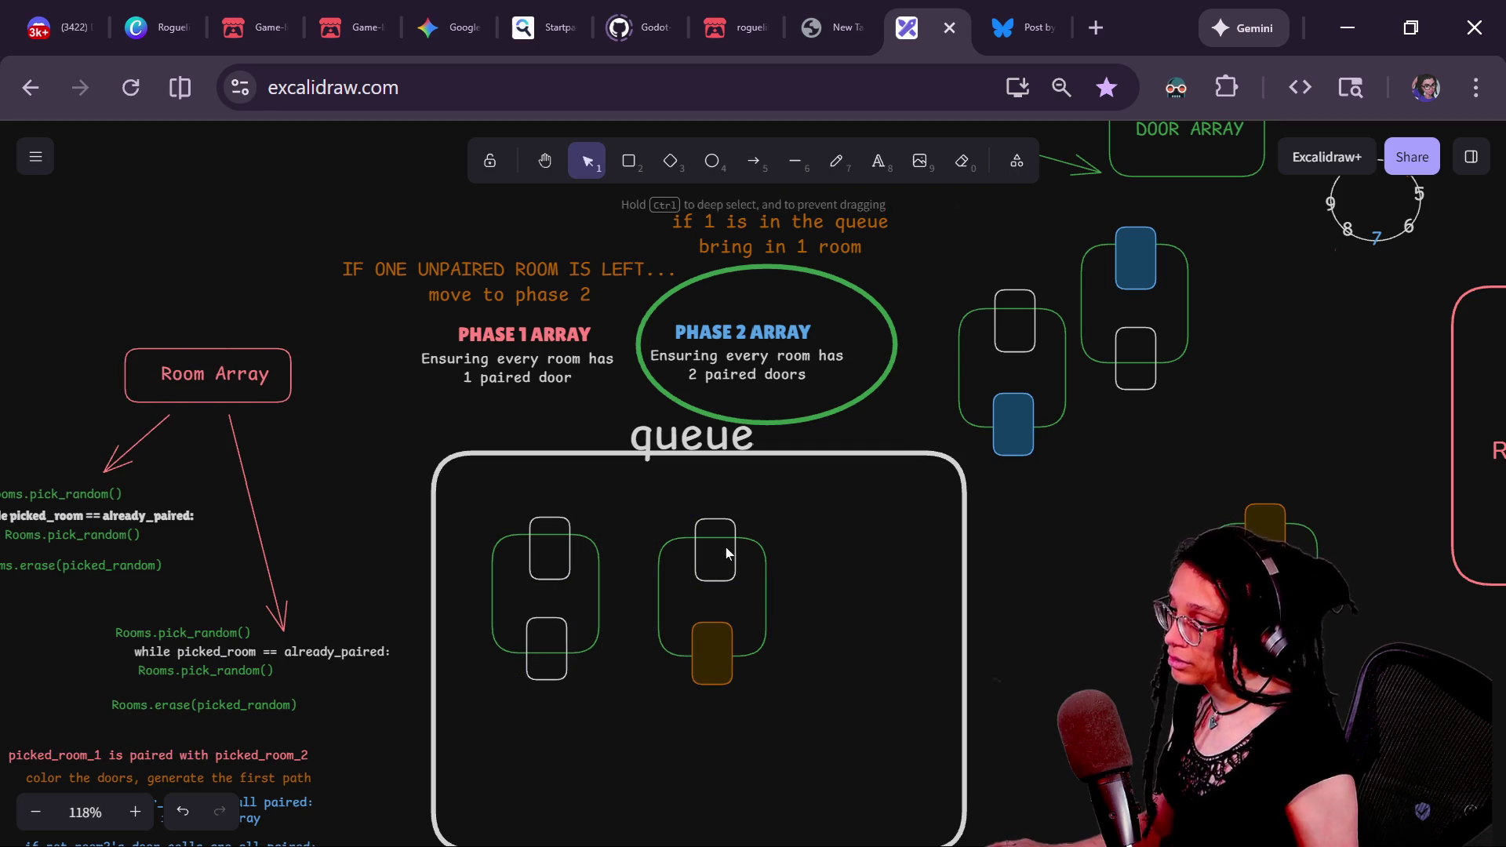
pyautogui.keyDown('shift'); pyautogui.click(571, 525); pyautogui.keyUp('shift')
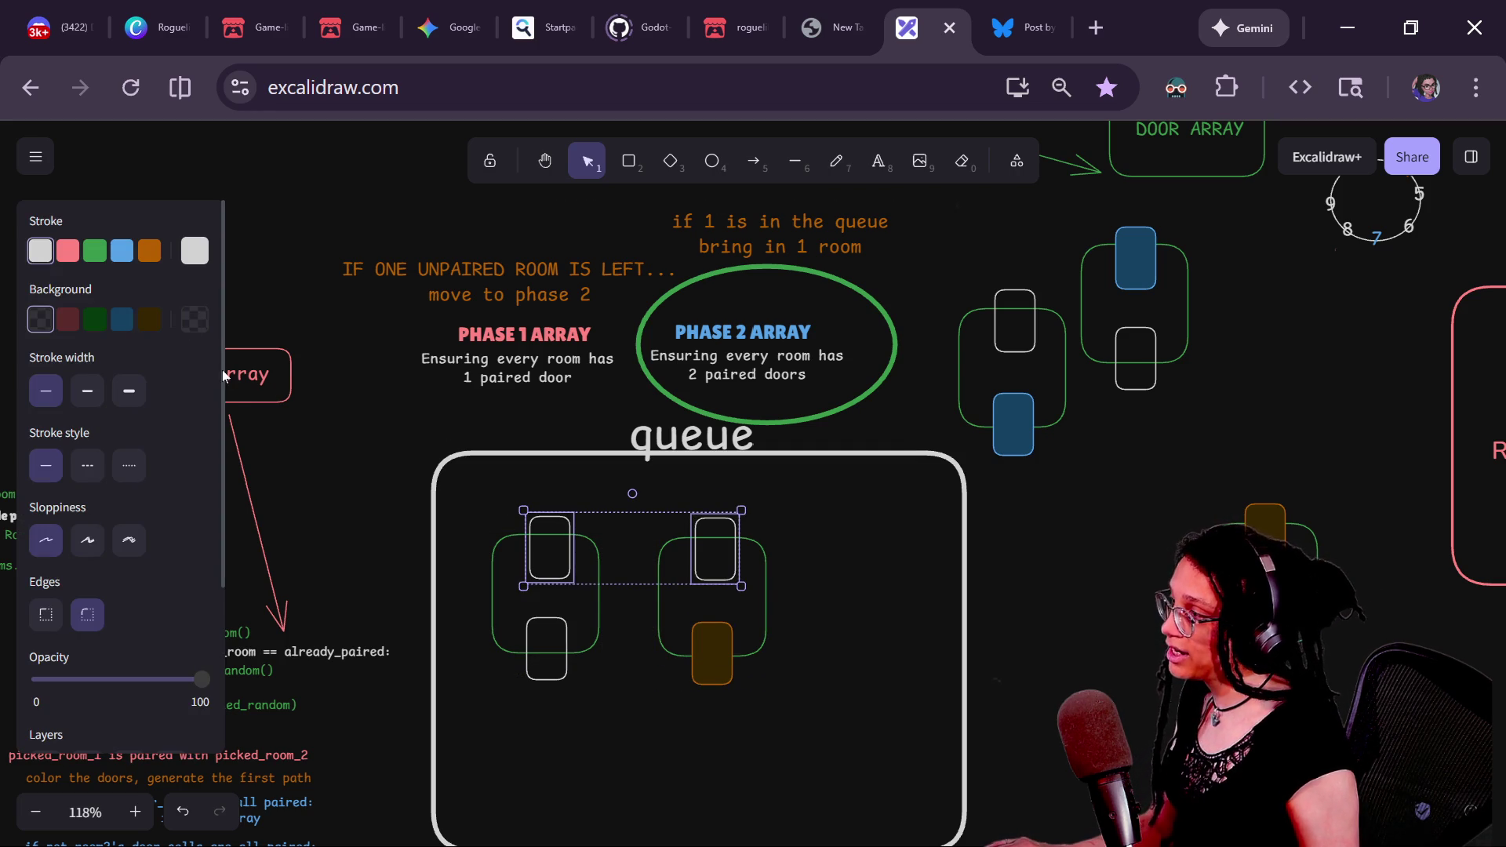
pyautogui.click(94, 250)
pyautogui.click(94, 318)
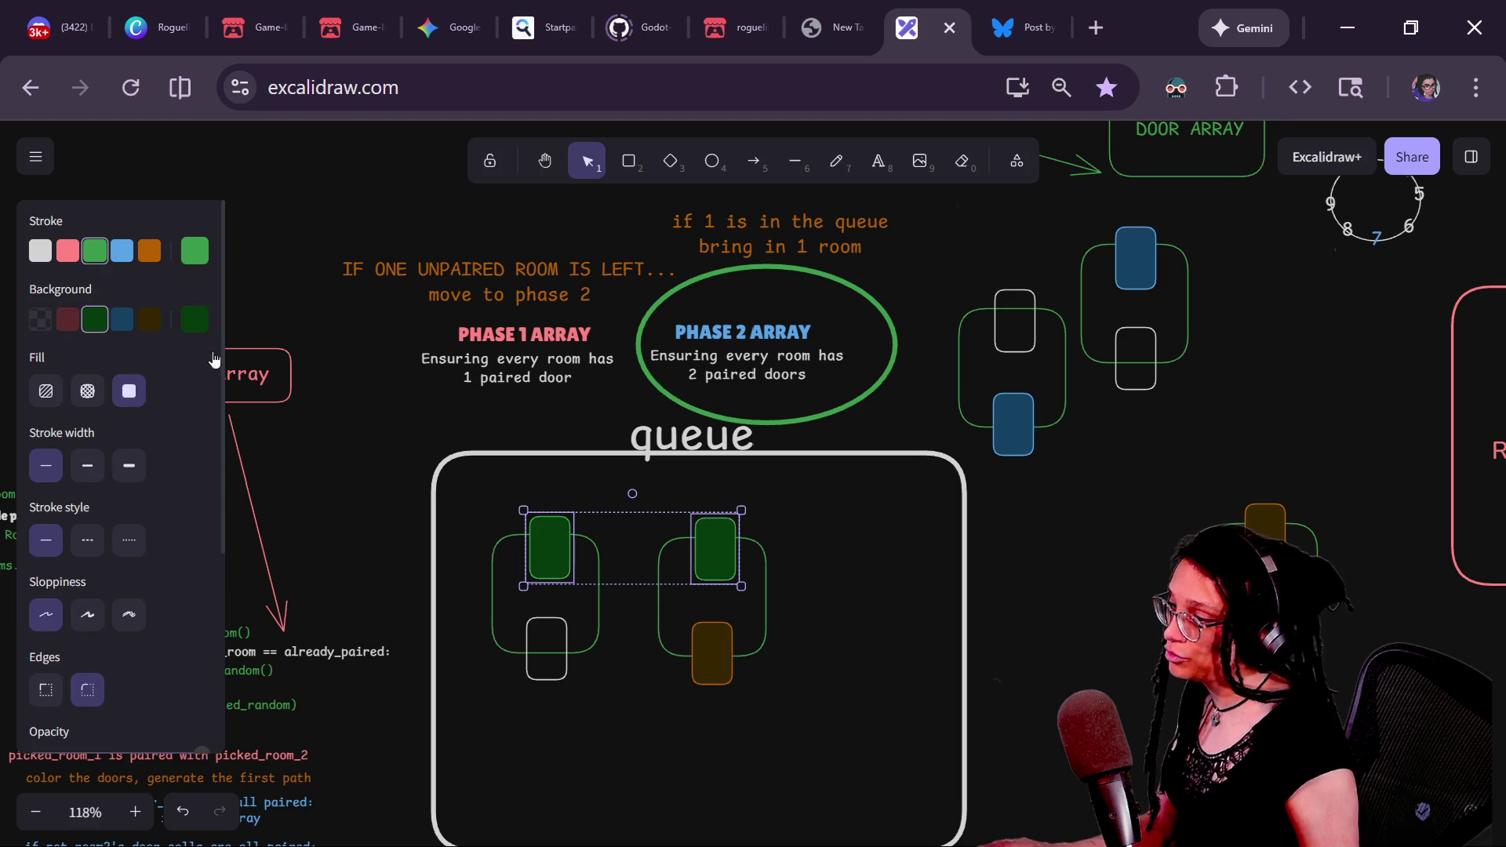
# - Lock the queue box and shift the right room lower-right
pyautogui.click(433, 520)
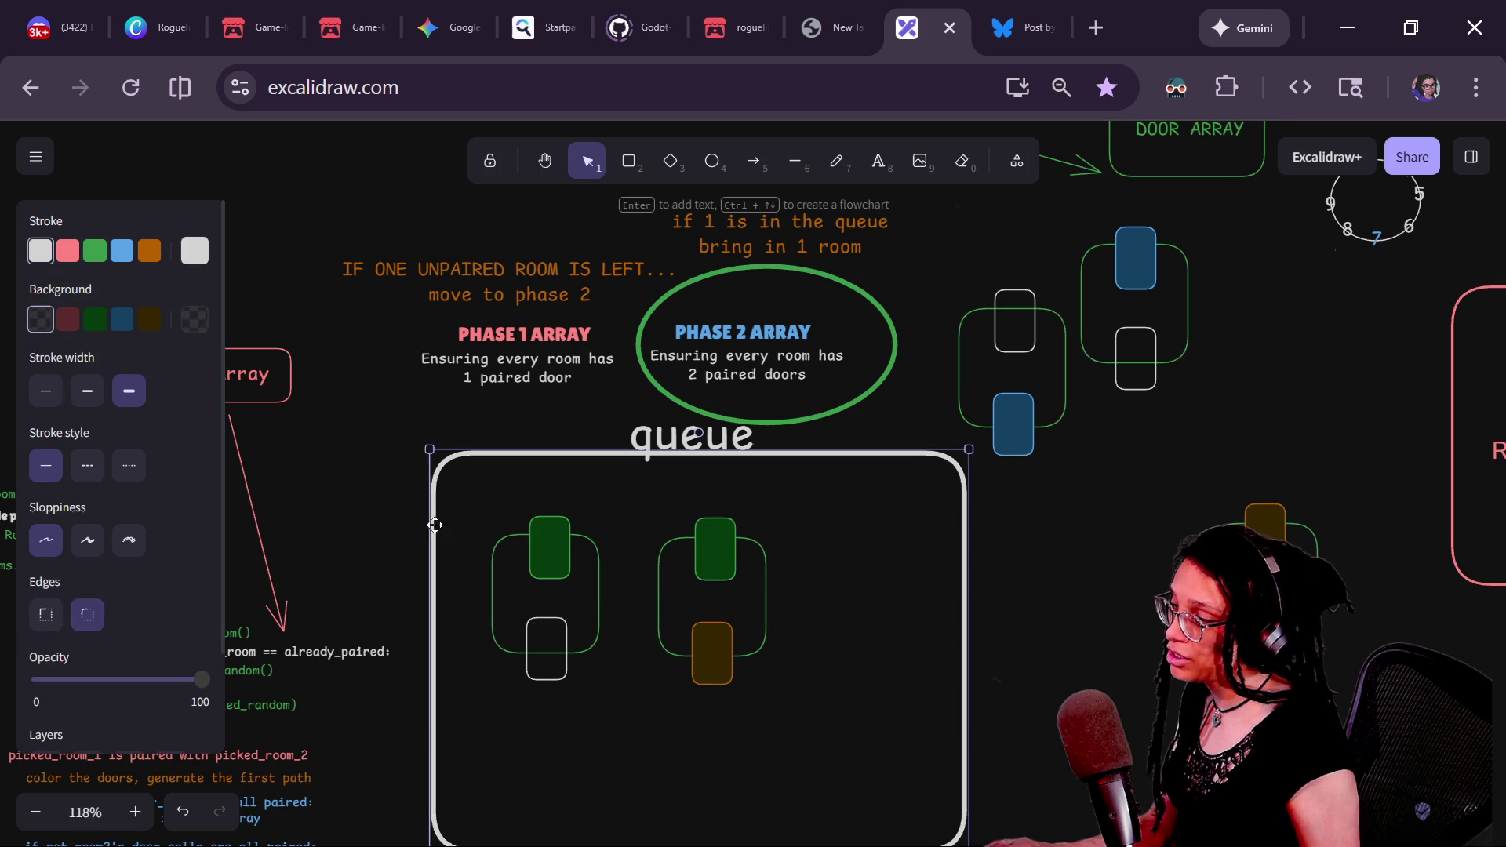
pyautogui.rightClick(483, 490)
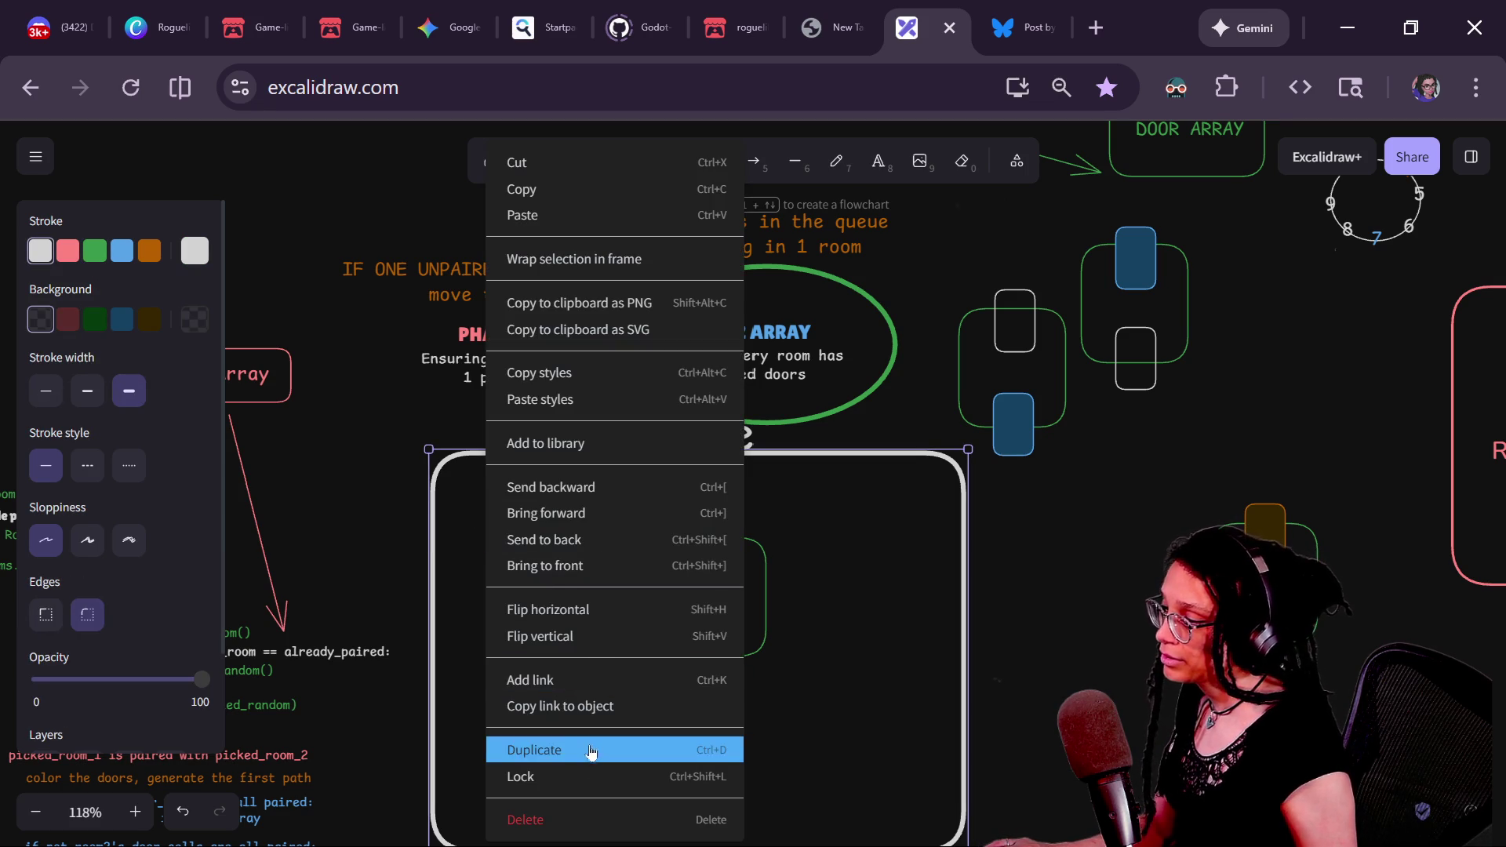
pyautogui.click(591, 776)
pyautogui.moveTo(479, 496)
pyautogui.mouseDown()
pyautogui.moveTo(808, 775)
pyautogui.moveTo(632, 487)
pyautogui.mouseUp()
pyautogui.click(829, 651)
pyautogui.moveTo(659, 615); pyautogui.dragTo(723, 667)
pyautogui.click(763, 228)
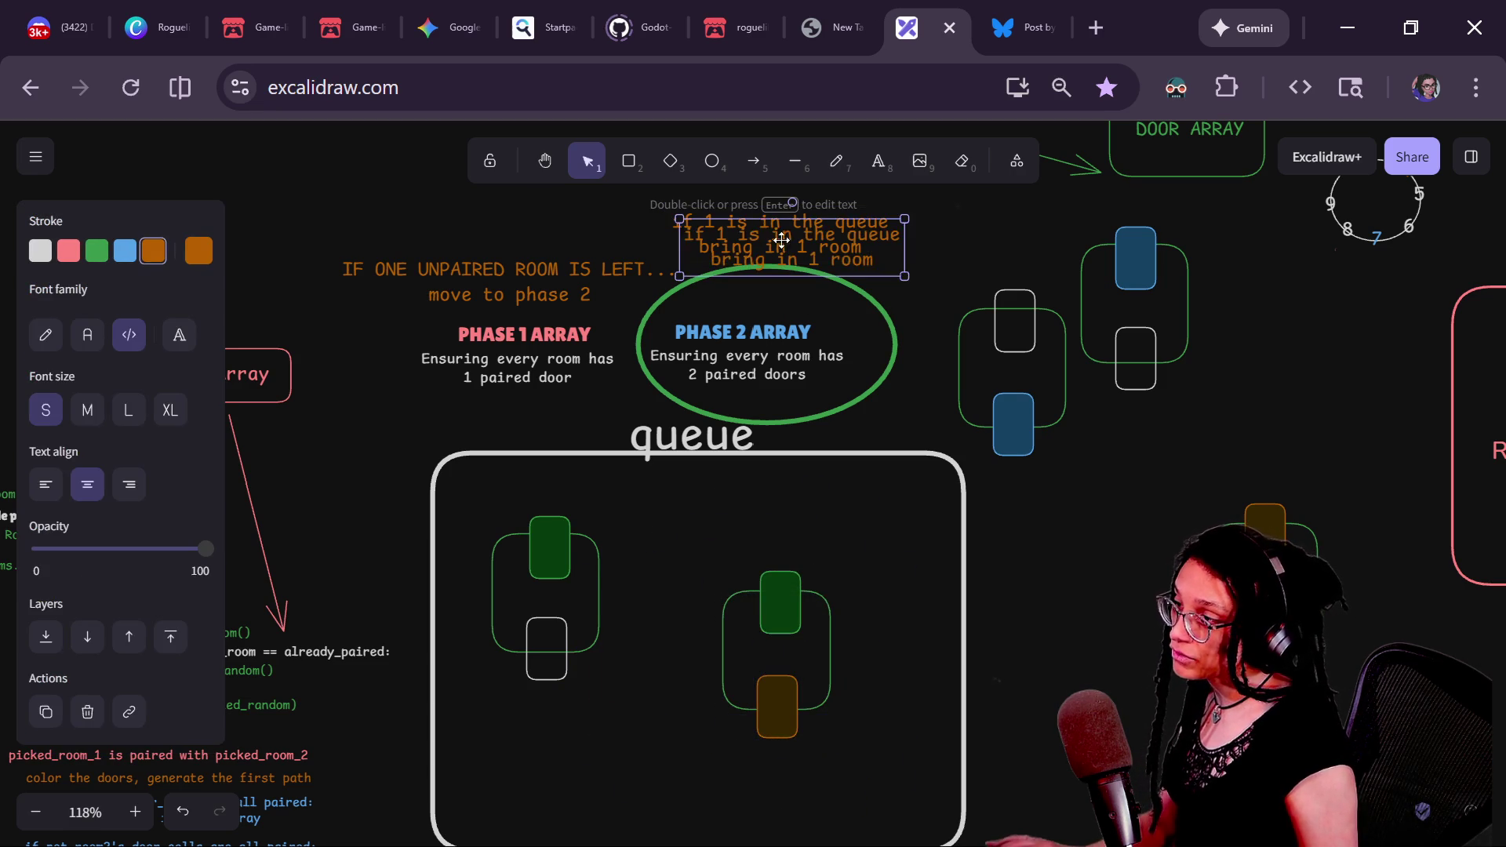
# - Duplicate the orange note and place the copy beside the room
pyautogui.moveTo(764, 229); pyautogui.dragTo(1093, 701)
pyautogui.press('Return')
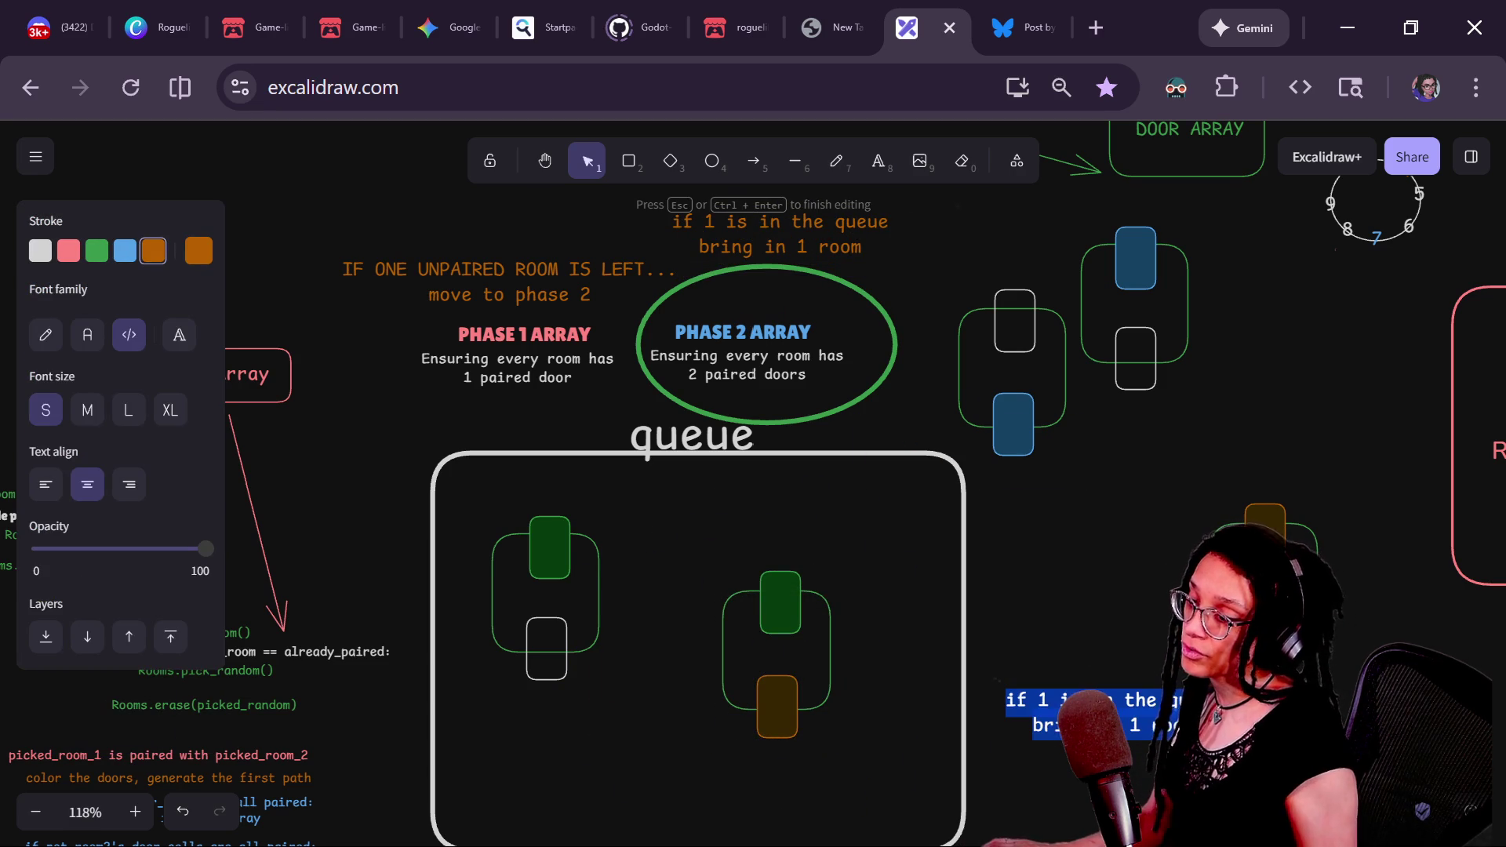
pyautogui.press('BackSpace')
pyautogui.press('capslock')
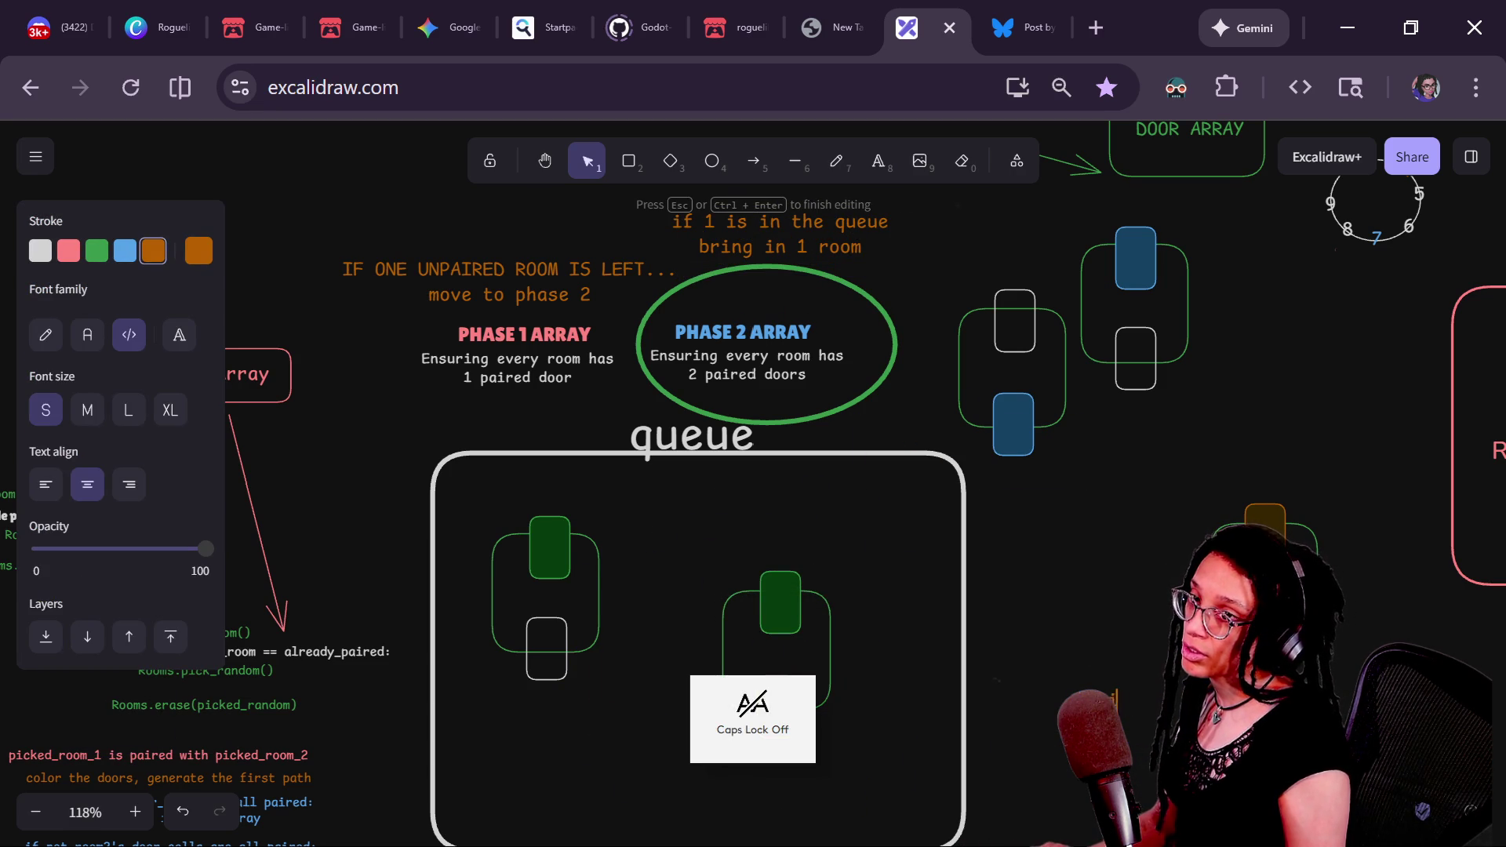
pyautogui.write('f')
pyautogui.press('Escape')
pyautogui.moveTo(1114, 698); pyautogui.dragTo(930, 612)
# - Rewrite the copy as 'room has 2 paired doors' / 'erase from queue, add it nowhere'
pyautogui.press('Return')
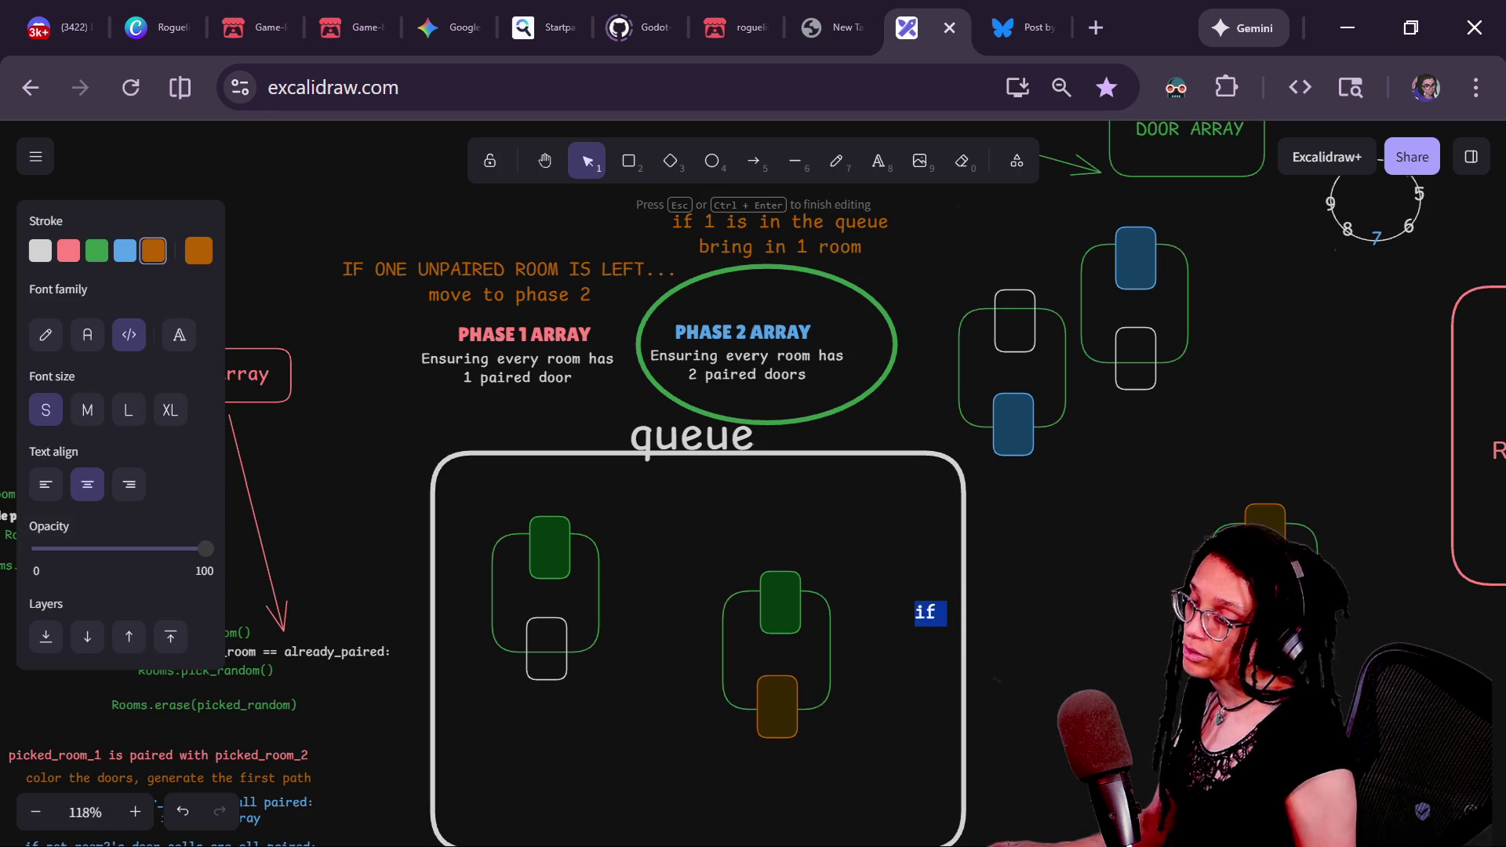
pyautogui.write('droom has 2 paired d')
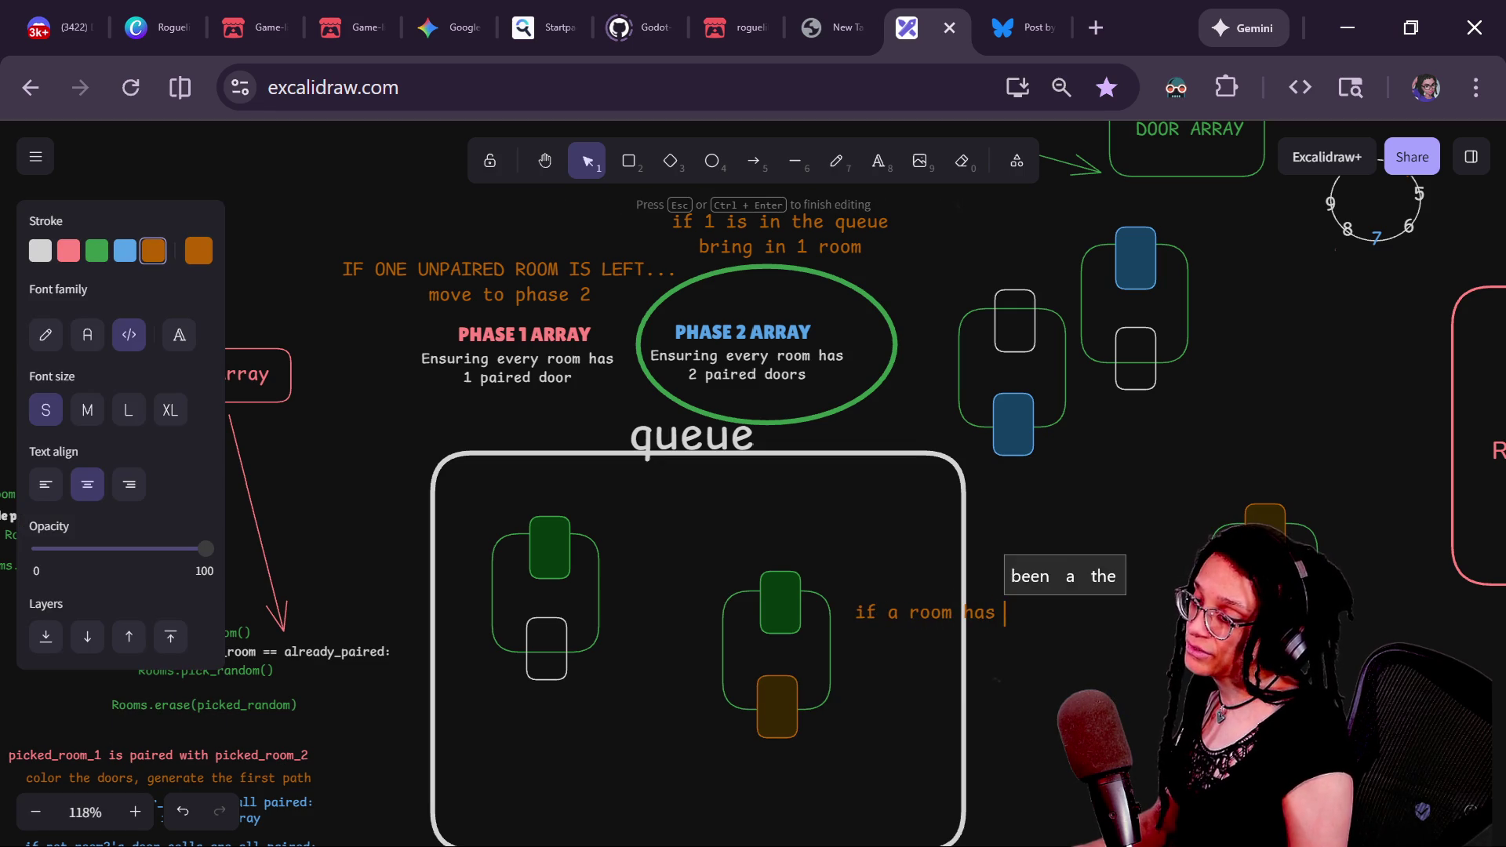
pyautogui.write('oors, discard')
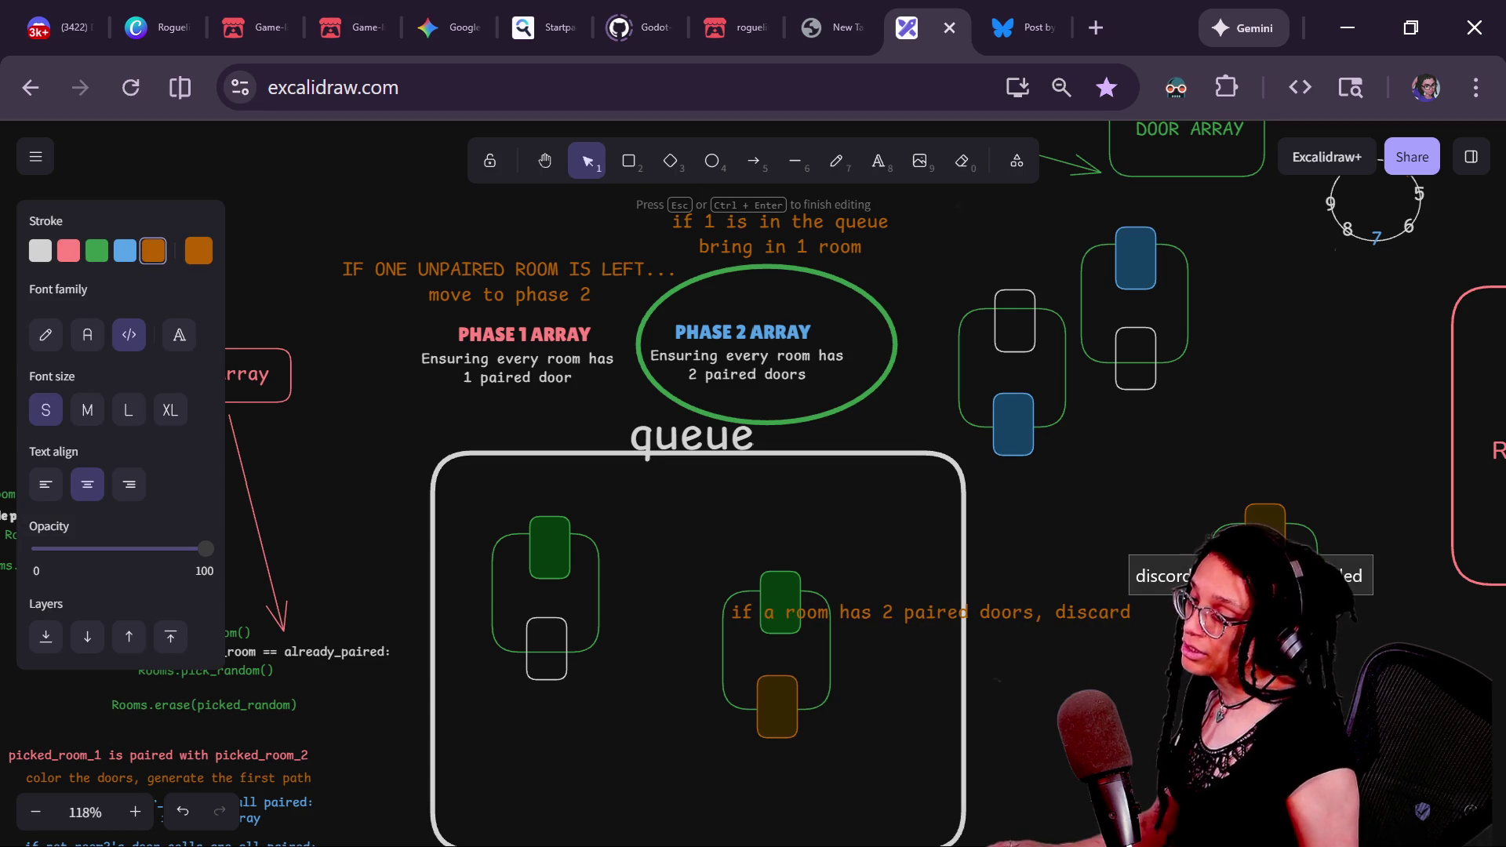
pyautogui.press('BackSpace')
pyautogui.press('Delete')
pyautogui.press('Return')
pyautogui.write('erase f')
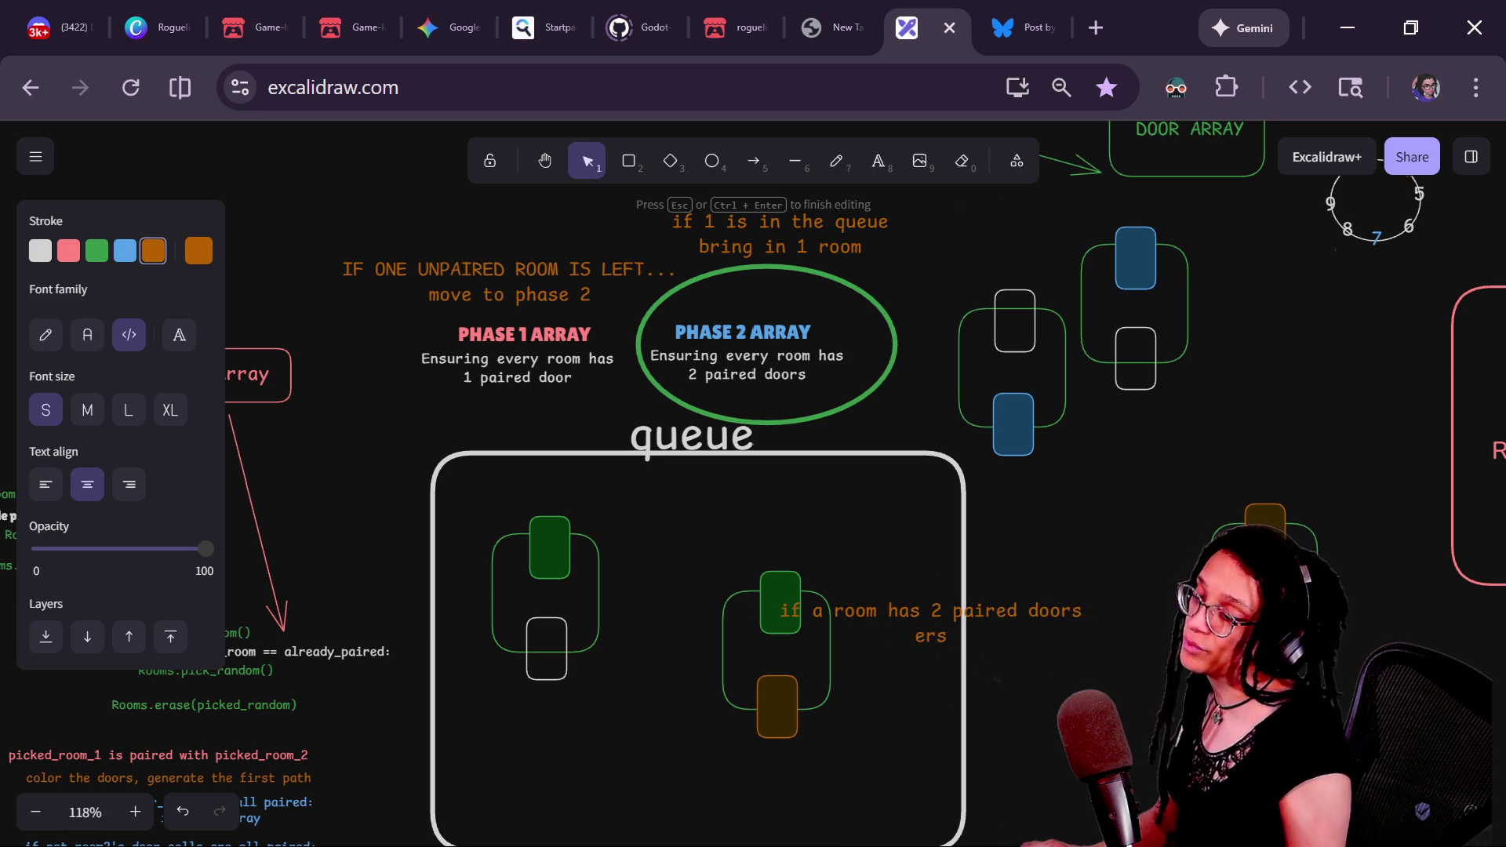
pyautogui.write('rom quq')
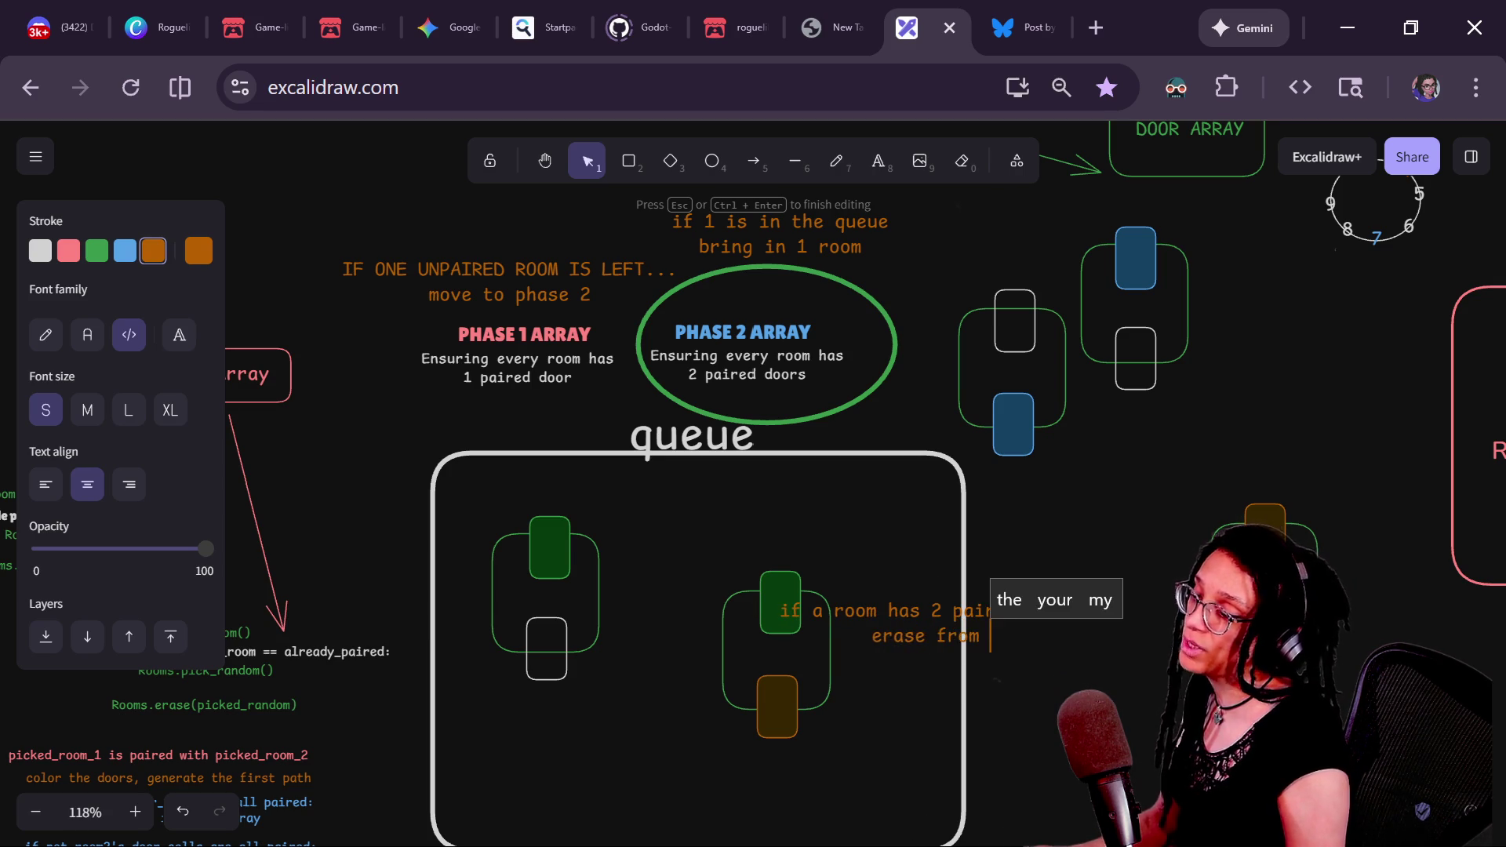
pyautogui.press('BackSpace')
pyautogui.write('eue, add it k')
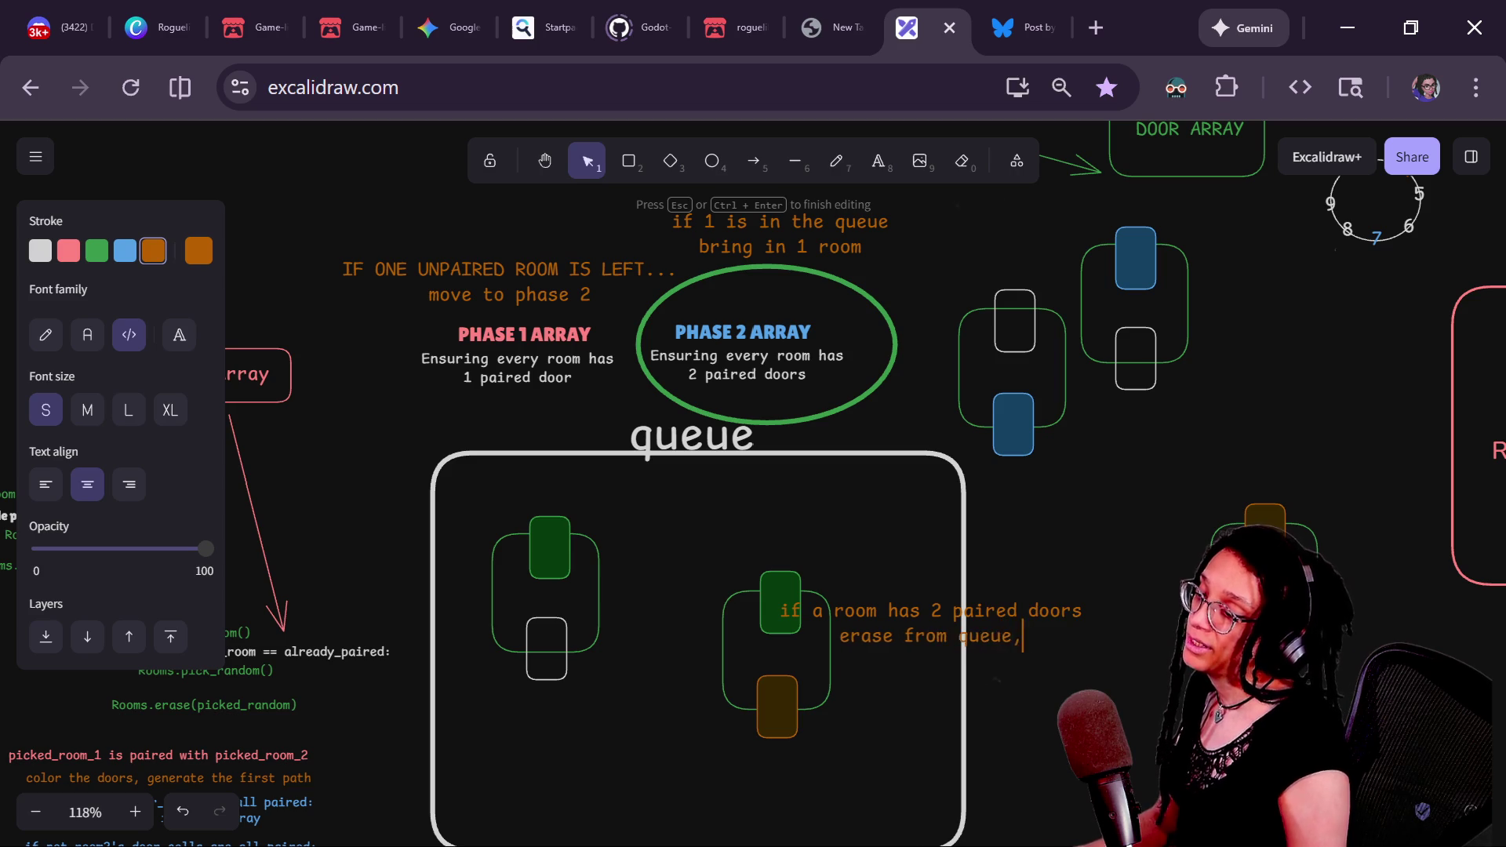
pyautogui.press('BackSpace')
pyautogui.write('nowhere')
pyautogui.press('Escape')
# - Centre the two-paired-doors note under the queue box and make its text white
pyautogui.scroll(-2, 1086, 615)
pyautogui.moveTo(1063, 518)
pyautogui.mouseDown()
pyautogui.moveTo(682, 797)
pyautogui.moveTo(681, 776)
pyautogui.mouseUp()
pyautogui.moveTo(913, 770); pyautogui.dragTo(924, 767)
pyautogui.hotkey('ctrl', 'z')
pyautogui.hotkey('ctrl', 'z')
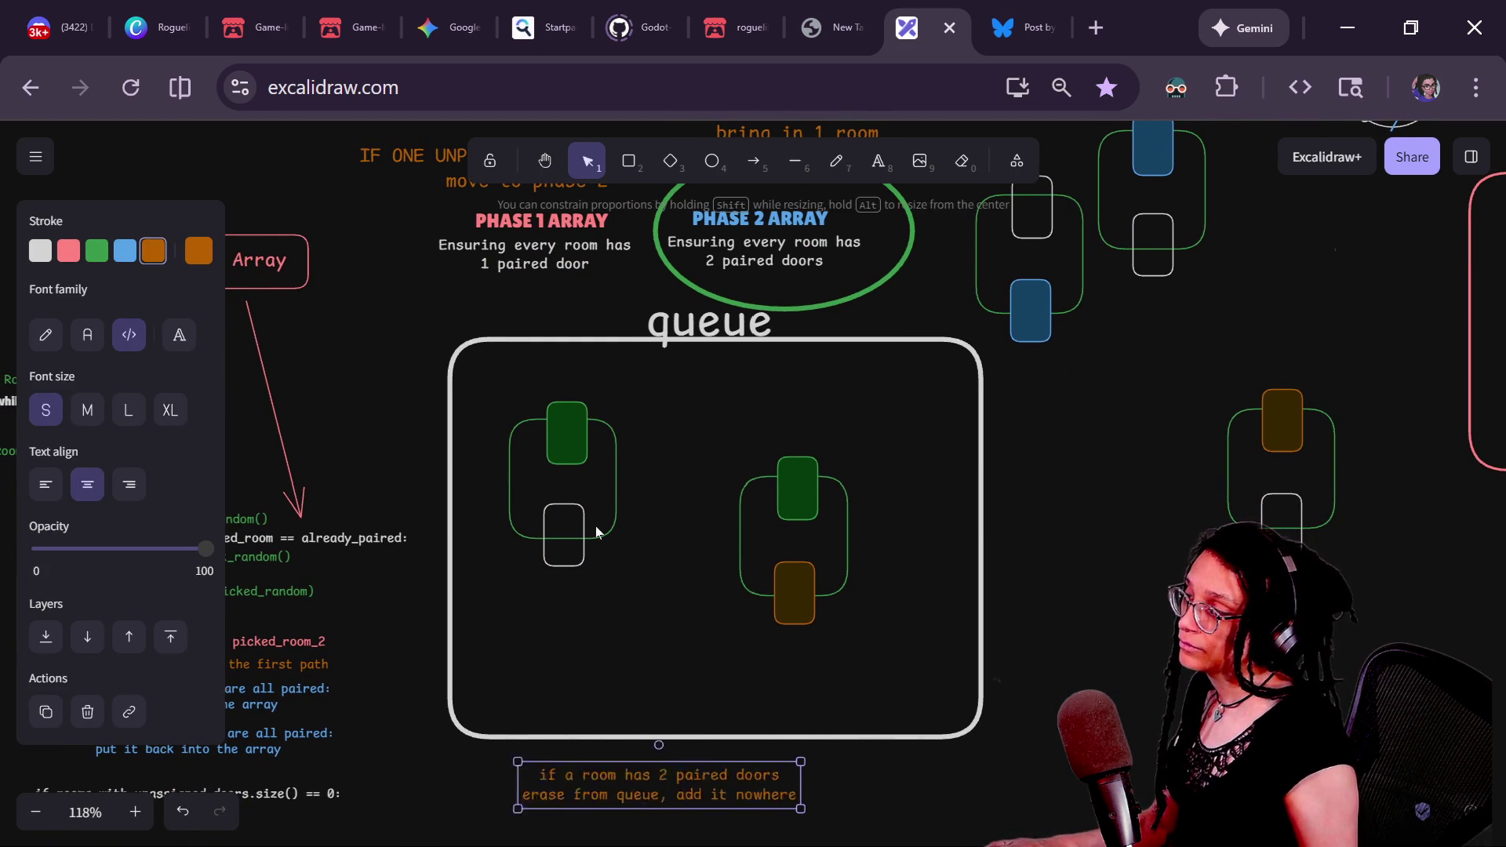
pyautogui.hotkey('ctrl', 'shift', 'z')
pyautogui.moveTo(565, 765); pyautogui.dragTo(773, 769)
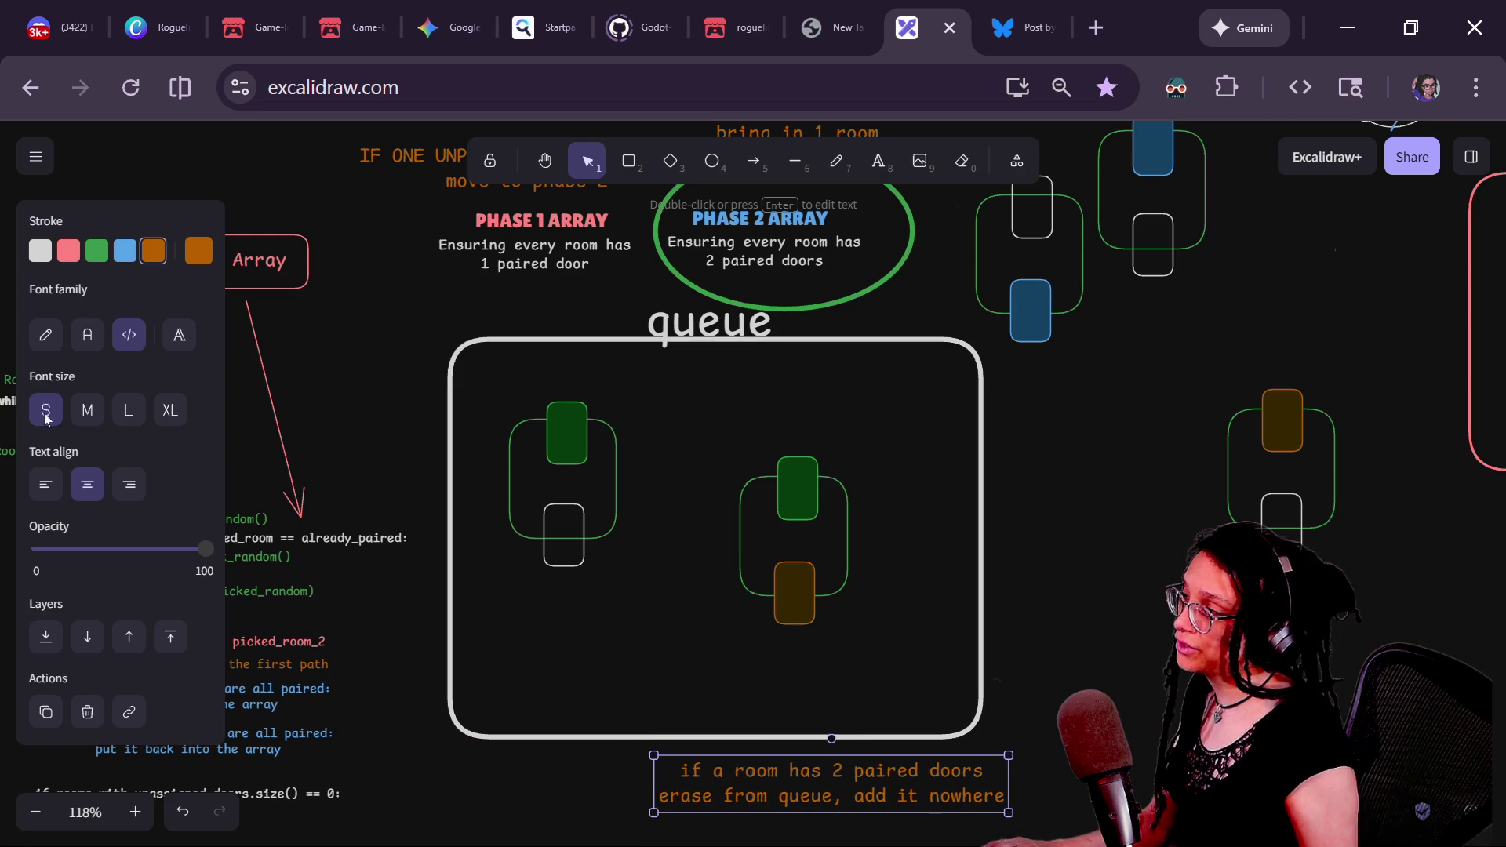
pyautogui.click(41, 249)
# - Copy the note to the left and write 'if a room has 1 paired door, erase and move to phase 2 array'
pyautogui.moveTo(869, 799); pyautogui.dragTo(511, 792)
pyautogui.click(573, 817)
pyautogui.doubleClick(573, 793)
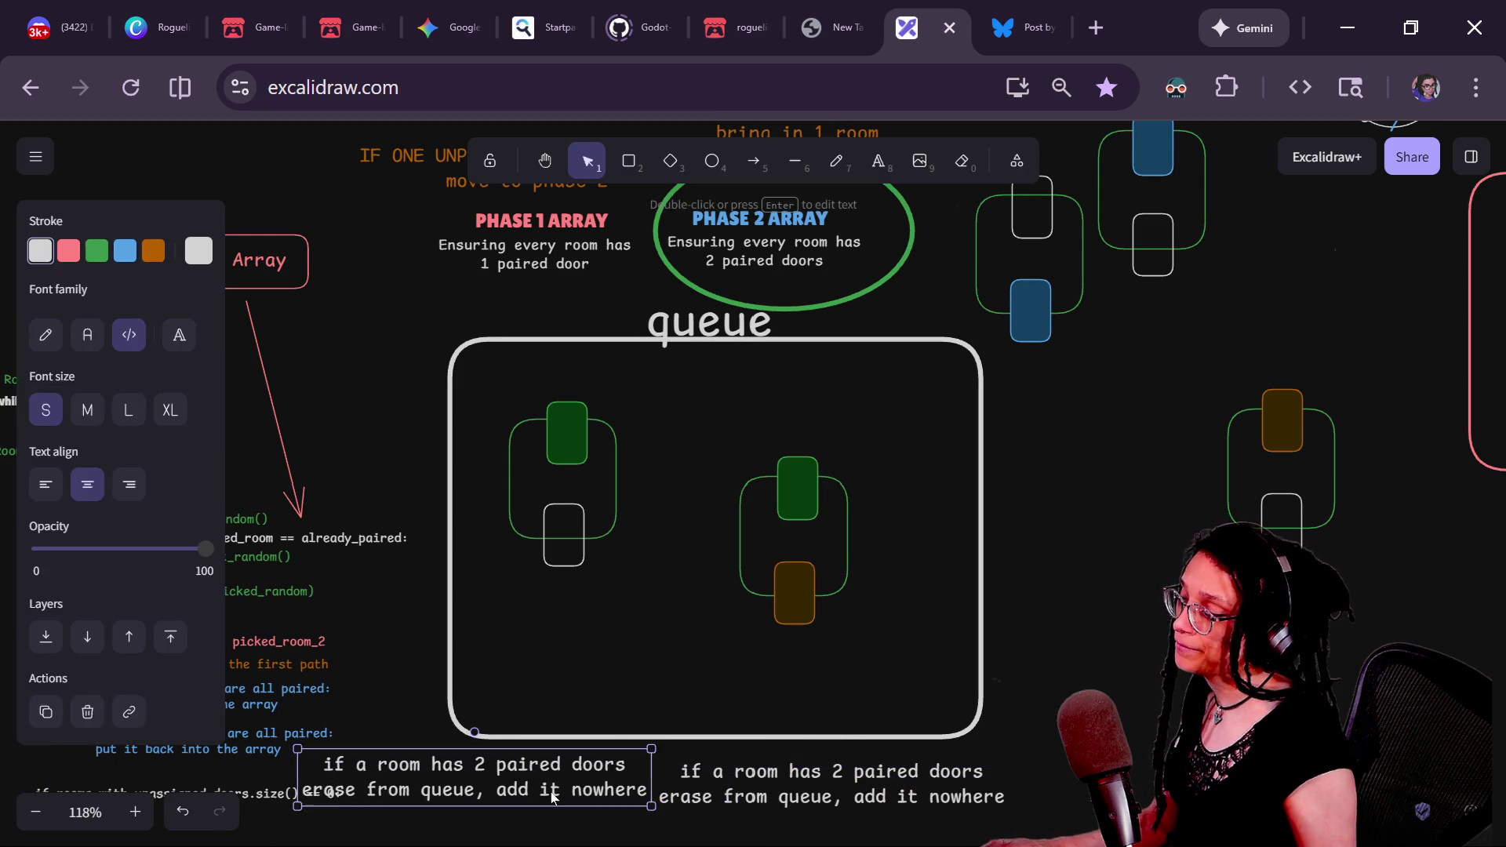
pyautogui.write('if a room ')
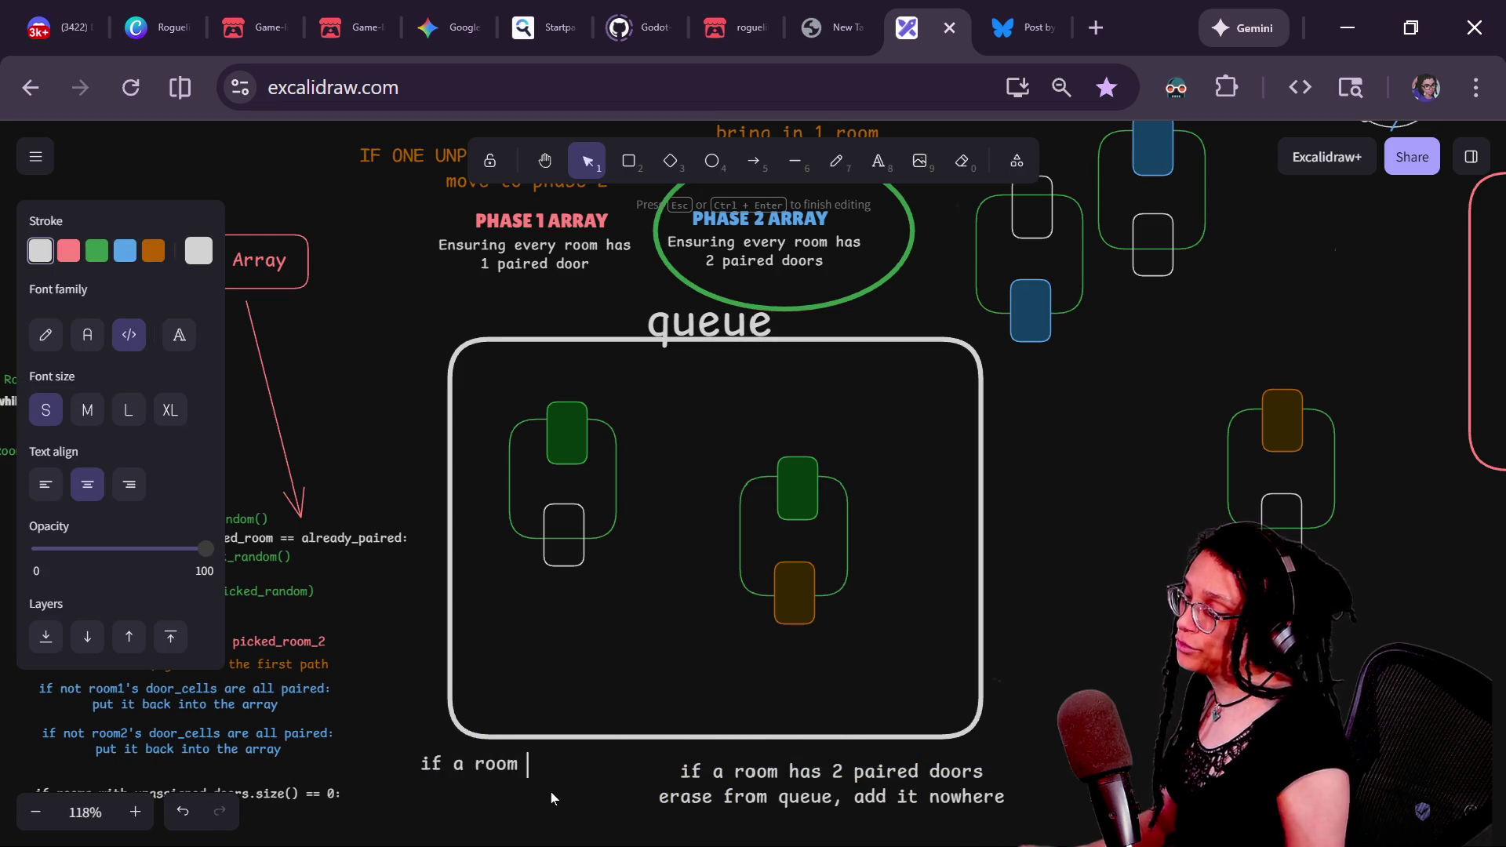
pyautogui.write('has 1 paired door, mo')
pyautogui.press('BackSpace')
pyautogui.press('BackSpace')
pyautogui.press('Return')
pyautogui.write('move t')
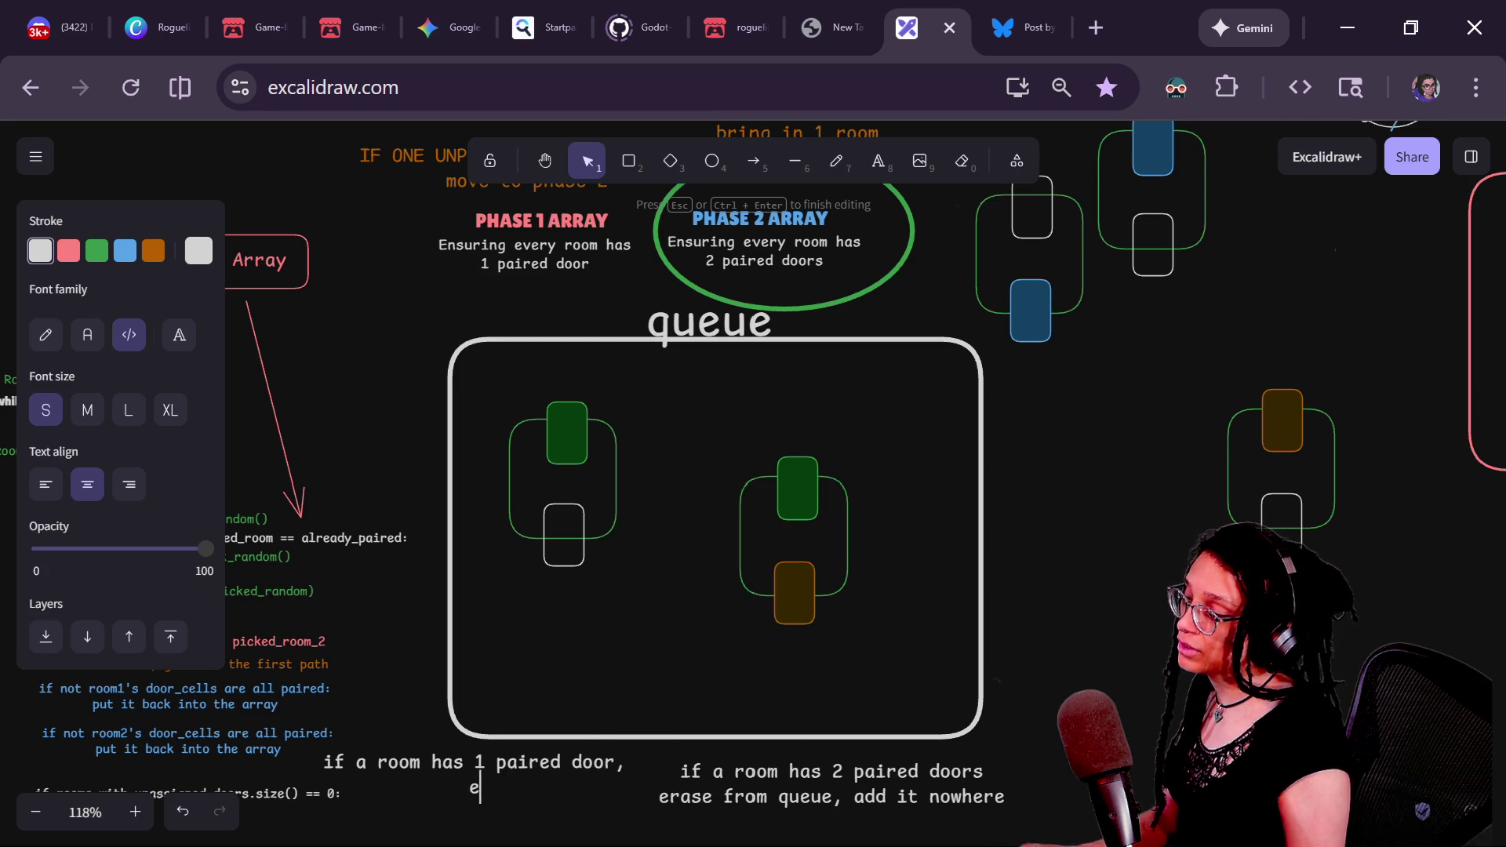
pyautogui.write('and move to phase')
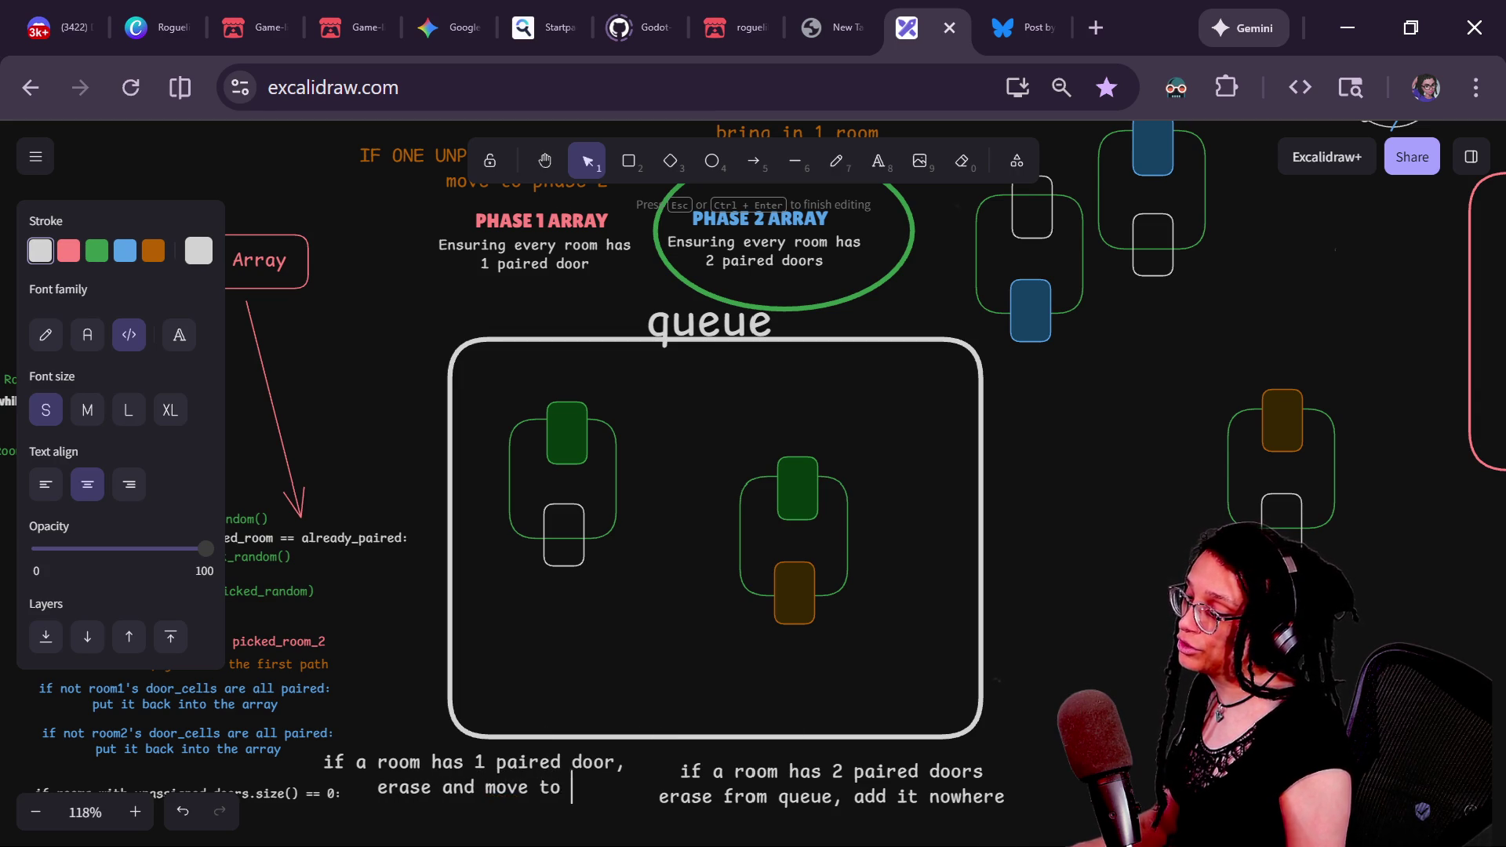
pyautogui.press('BackSpace')
pyautogui.press('BackSpace')
pyautogui.press('BackSpace')
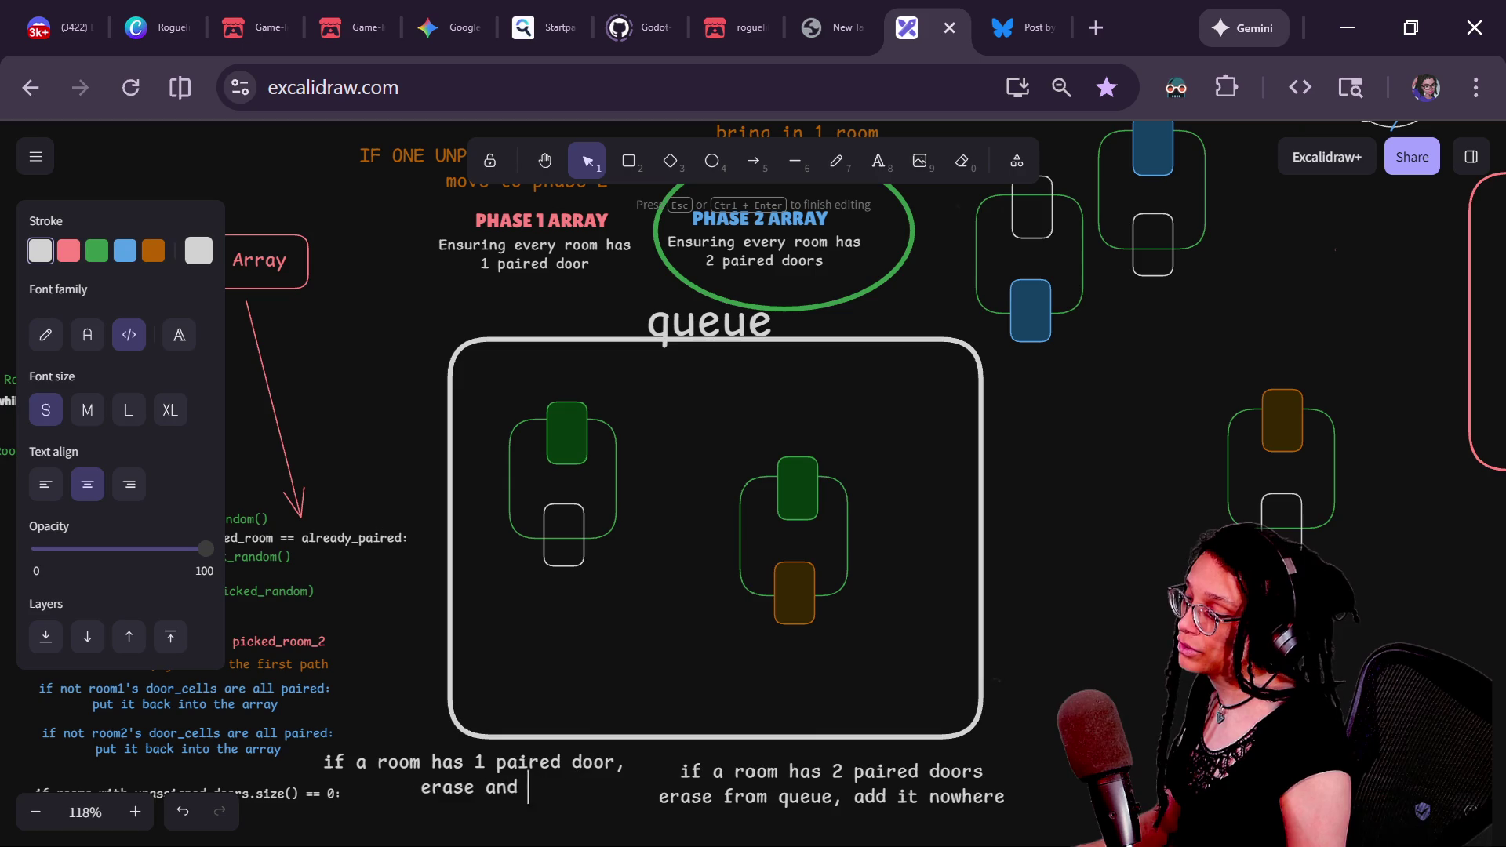
pyautogui.press('Return')
pyautogui.write('and move to ')
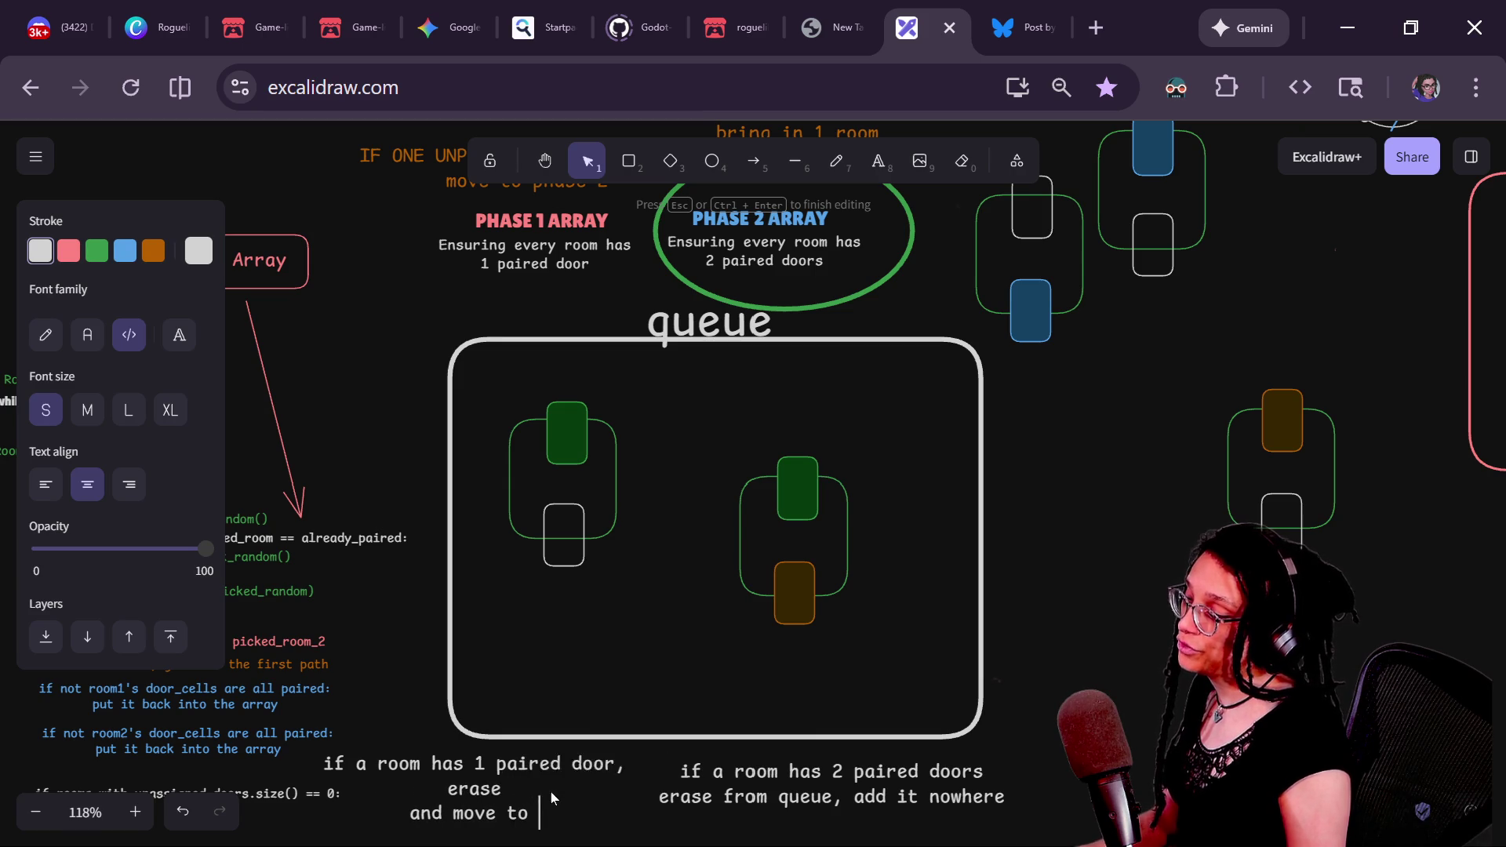
pyautogui.write('phase 2 array of')
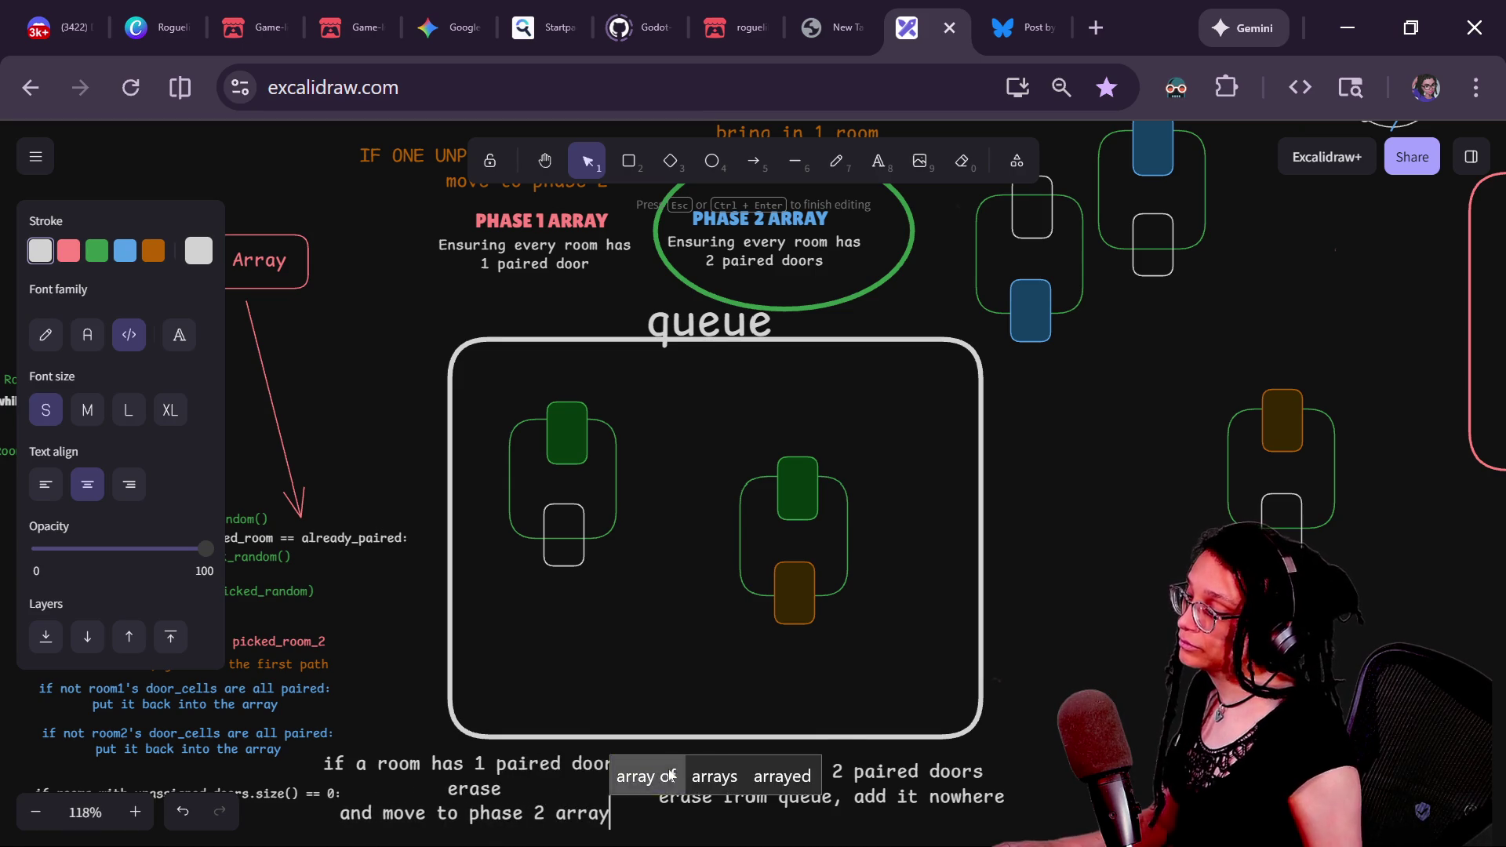
# - Remove the trailing word 'of' so the note ends with 'phase 2 array'
pyautogui.click(845, 718)
pyautogui.hotkey('ctrl', 'z')
pyautogui.hotkey('ctrl', 'shift', 'z')
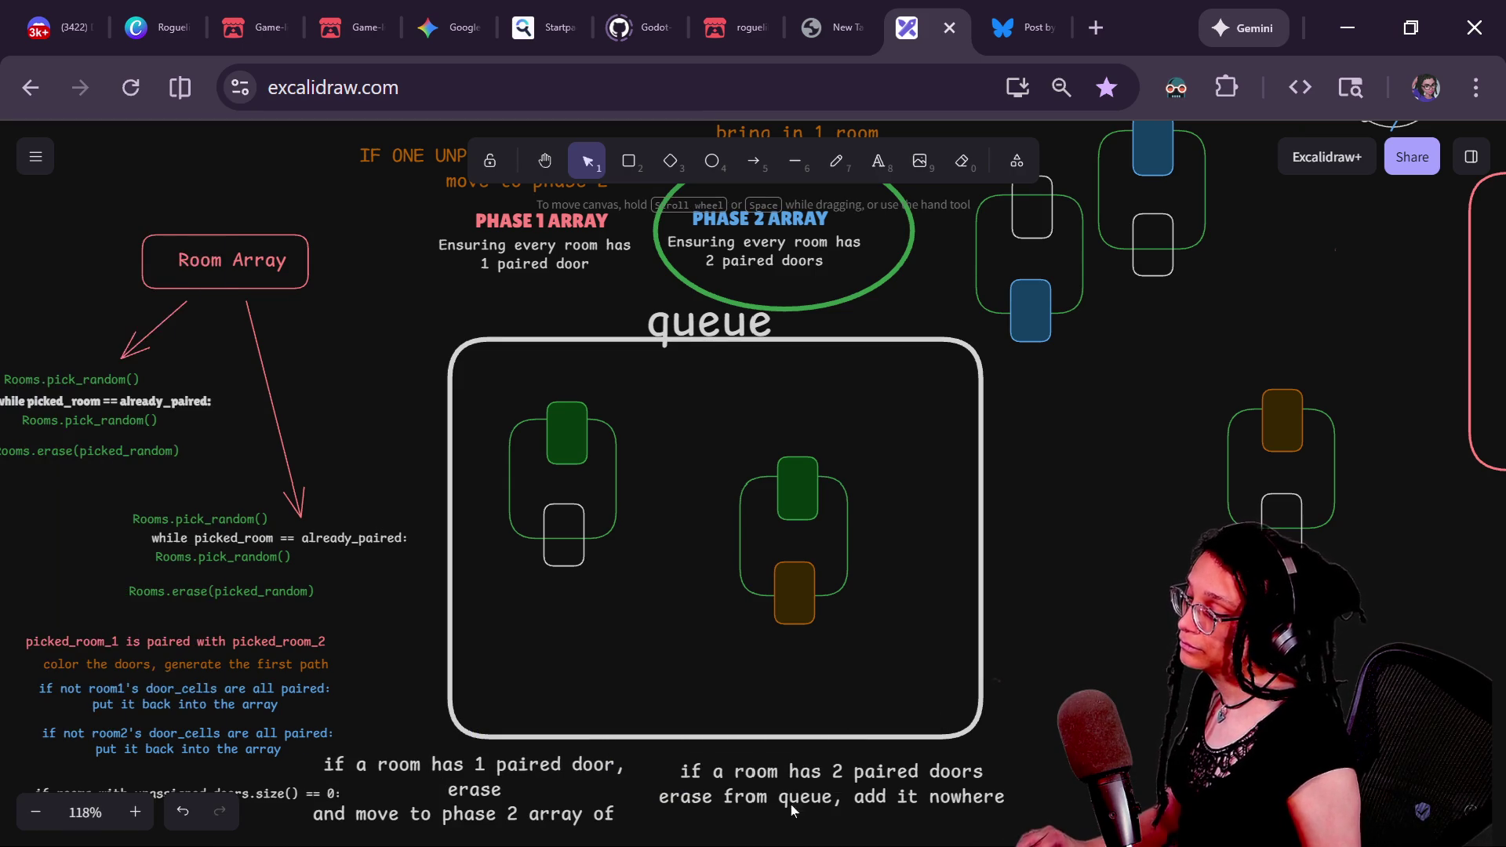
pyautogui.doubleClick(507, 782)
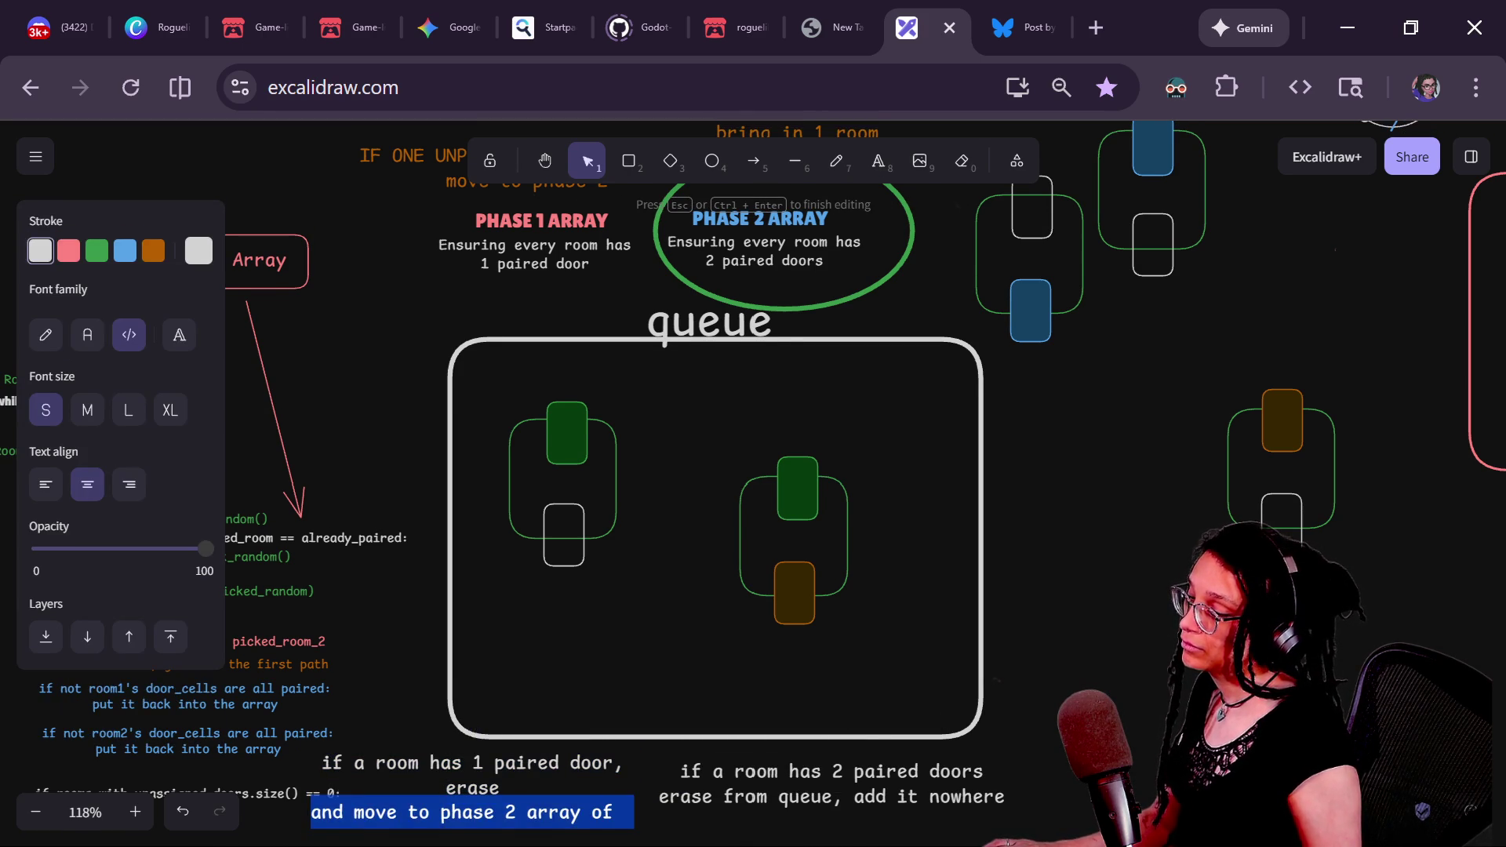
pyautogui.press('BackSpace')
pyautogui.press('BackSpace')
pyautogui.press('BackSpace')
pyautogui.click(1009, 631)
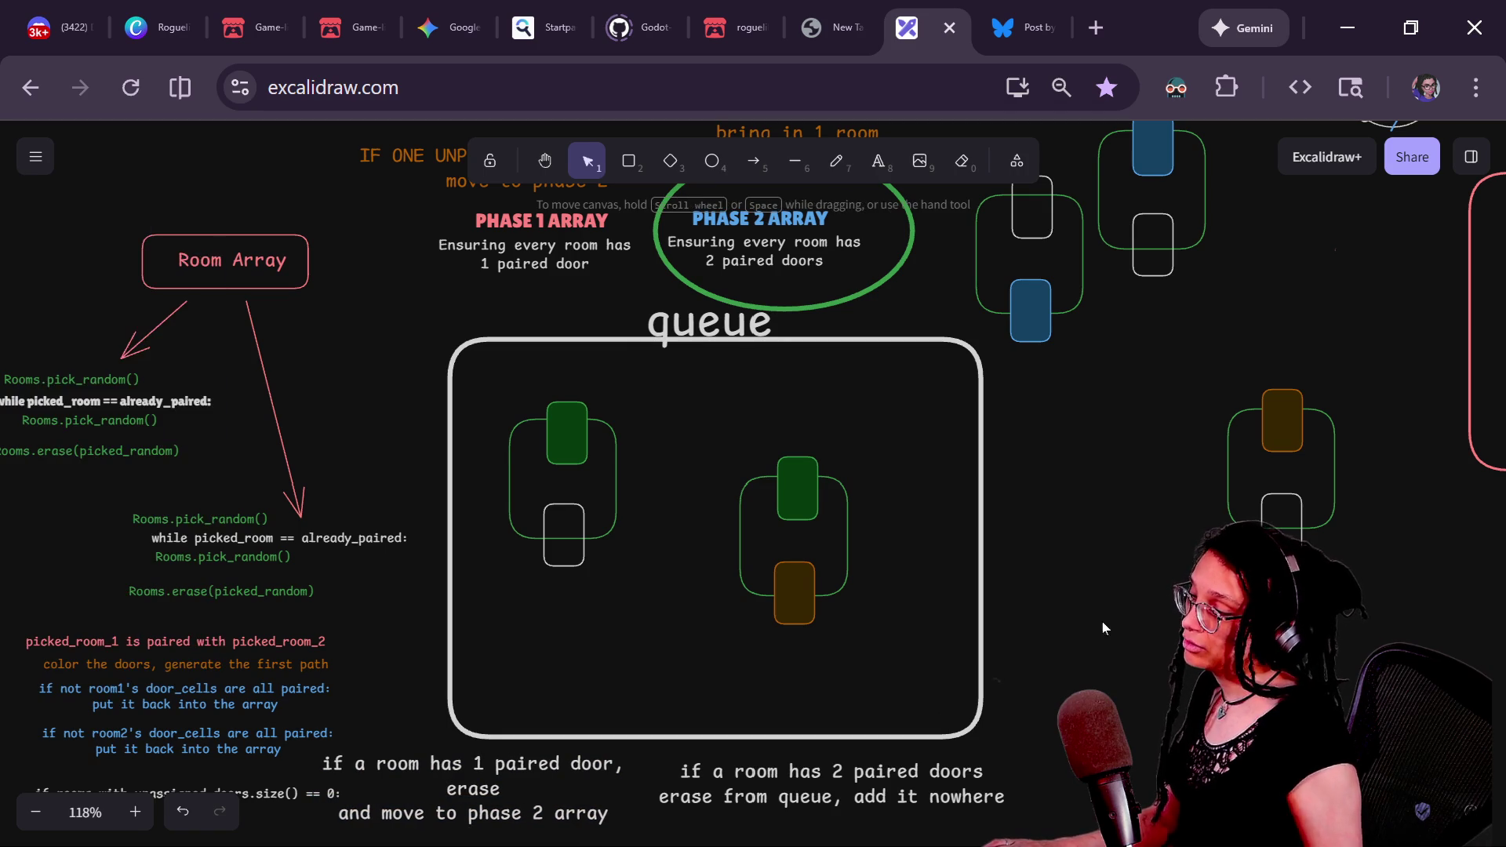
pyautogui.scroll(-3, 1009, 630)
# - Shift the left-side notes and Room Array group left and the middle code blocks up
pyautogui.moveTo(183, 280)
pyautogui.mouseDown()
pyautogui.moveTo(553, 846)
pyautogui.moveTo(582, 845)
pyautogui.mouseUp()
pyautogui.moveTo(549, 561)
pyautogui.mouseDown()
pyautogui.moveTo(431, 568)
pyautogui.moveTo(886, 520)
pyautogui.mouseUp()
pyautogui.moveTo(584, 398); pyautogui.dragTo(87, 343)
pyautogui.hscroll(-5, 774, 387)
pyautogui.moveTo(459, 244); pyautogui.dragTo(431, 291)
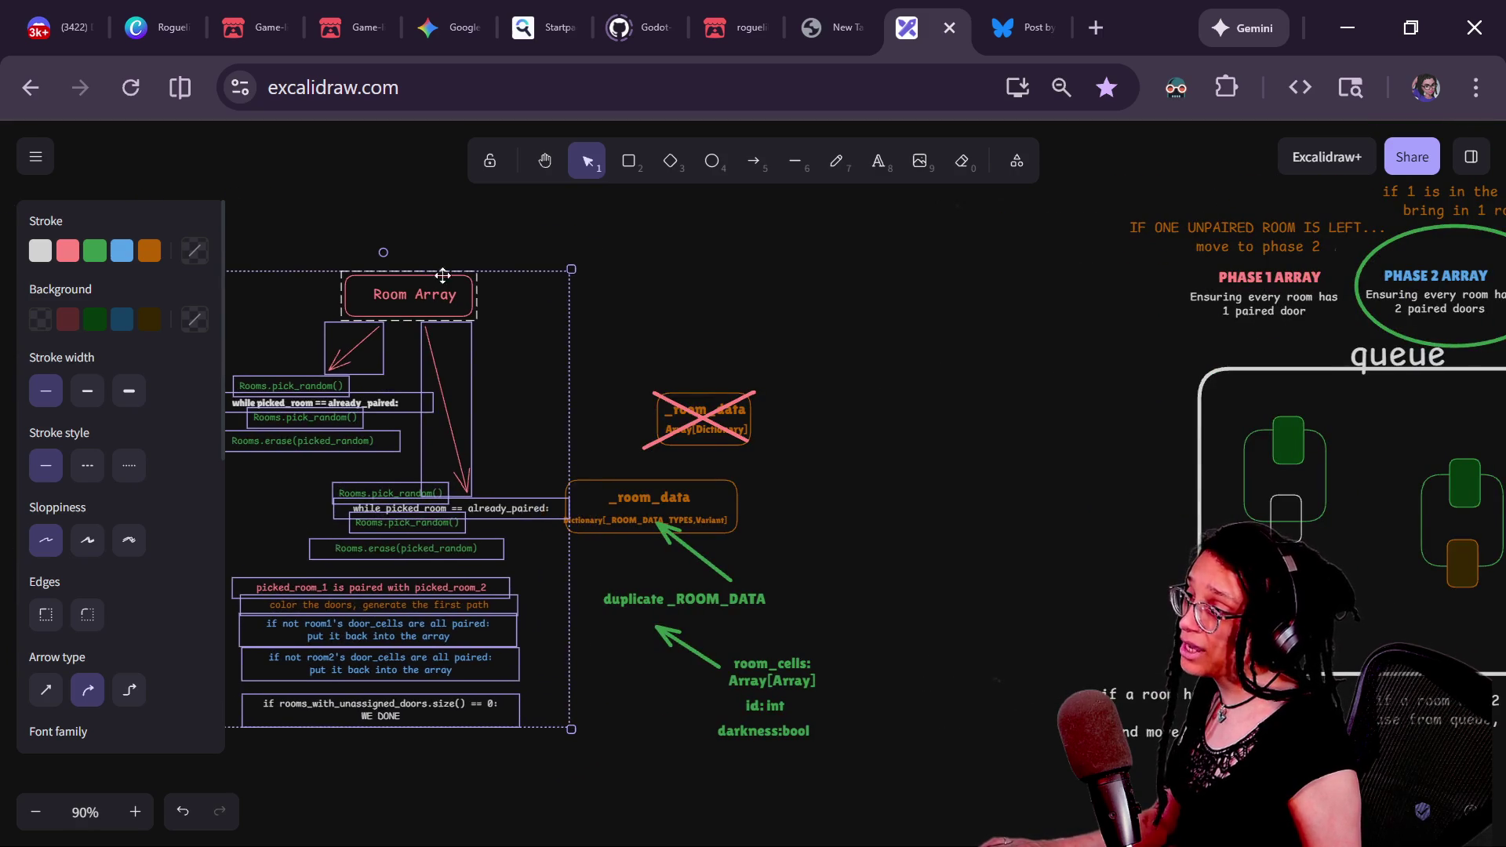
pyautogui.moveTo(857, 305)
pyautogui.mouseDown()
pyautogui.moveTo(638, 756)
pyautogui.moveTo(527, 832)
pyautogui.mouseUp()
pyautogui.moveTo(672, 464)
pyautogui.mouseDown()
pyautogui.moveTo(608, 192)
pyautogui.moveTo(621, 169)
pyautogui.mouseUp()
pyautogui.moveTo(968, 559)
pyautogui.mouseDown()
pyautogui.moveTo(613, 648)
pyautogui.moveTo(309, 588)
pyautogui.moveTo(181, 535)
pyautogui.moveTo(153, 622)
pyautogui.moveTo(121, 595)
pyautogui.mouseUp()
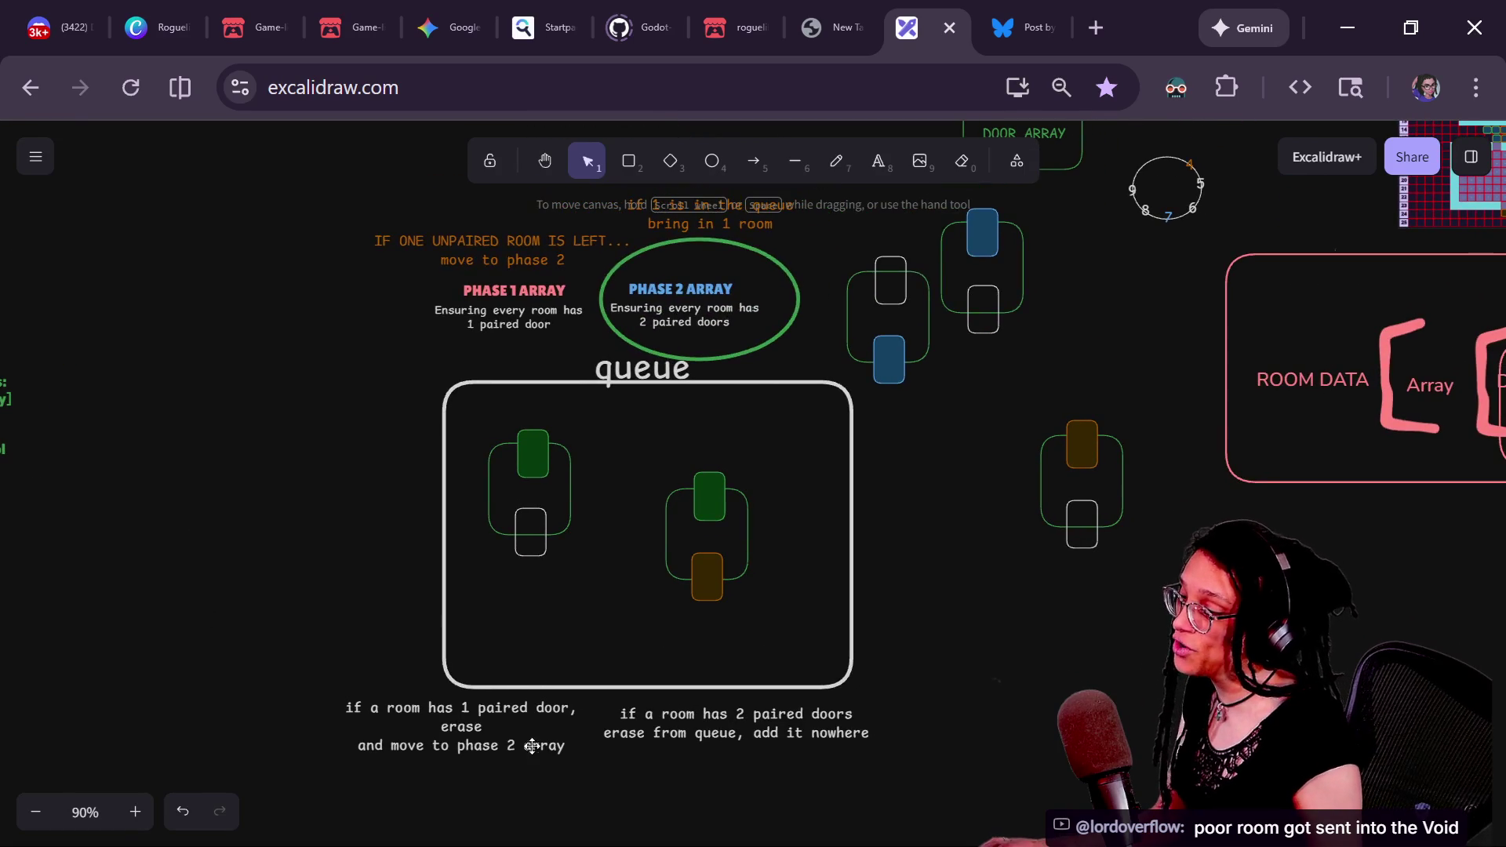
# - Nudge the one- and two-paired-door rule notes to the right
pyautogui.moveTo(660, 735); pyautogui.dragTo(674, 736)
pyautogui.moveTo(472, 735); pyautogui.dragTo(504, 739)
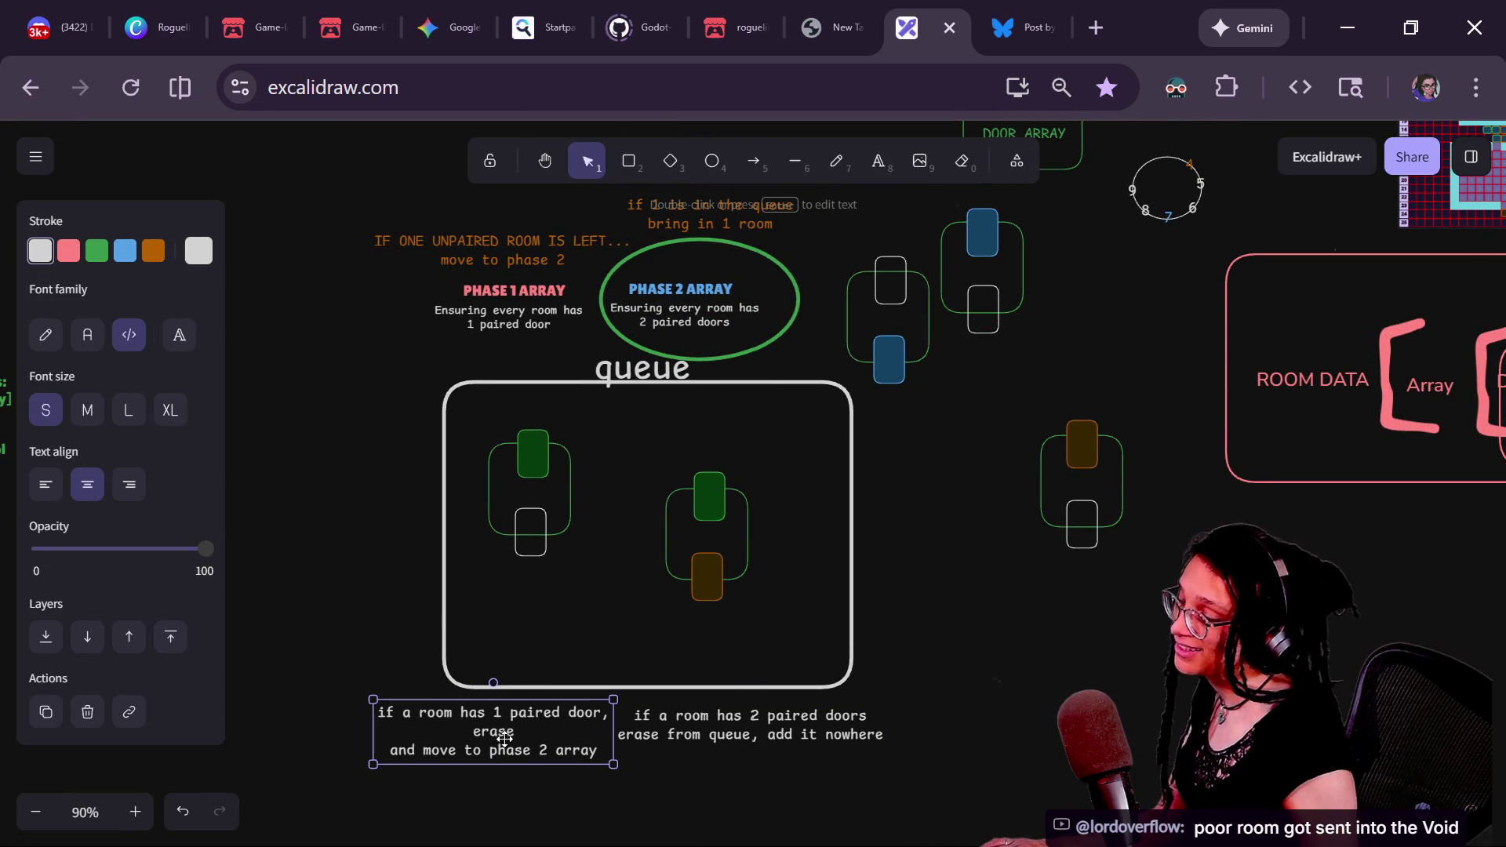
pyautogui.moveTo(734, 728); pyautogui.dragTo(771, 722)
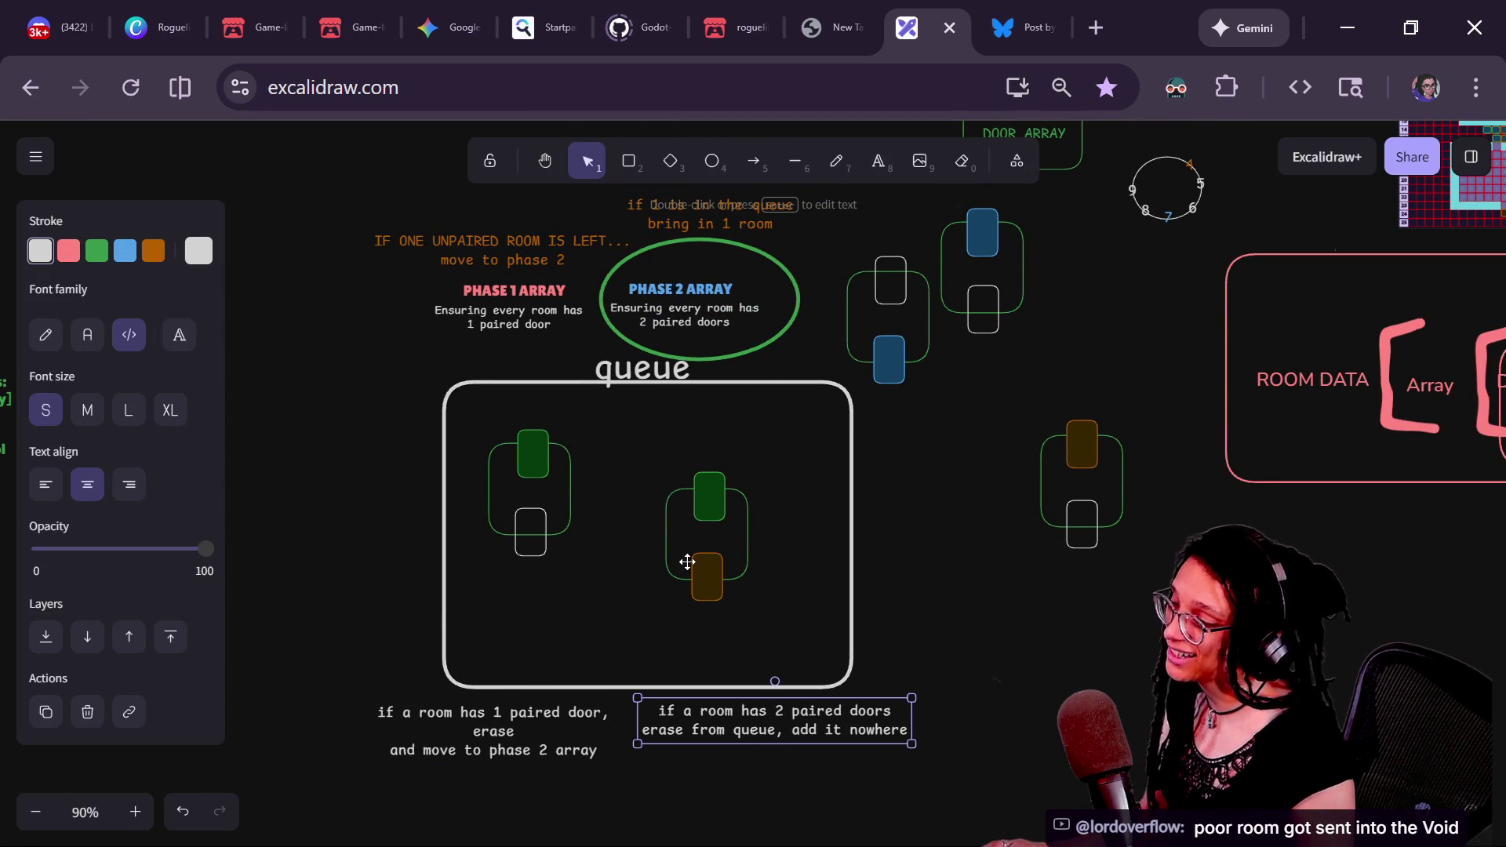
pyautogui.hotkey('ctrl', 'z')
pyautogui.hotkey('ctrl', 'shift', 'z')
pyautogui.hotkey('ctrl', 'z')
pyautogui.hotkey('ctrl', 'z')
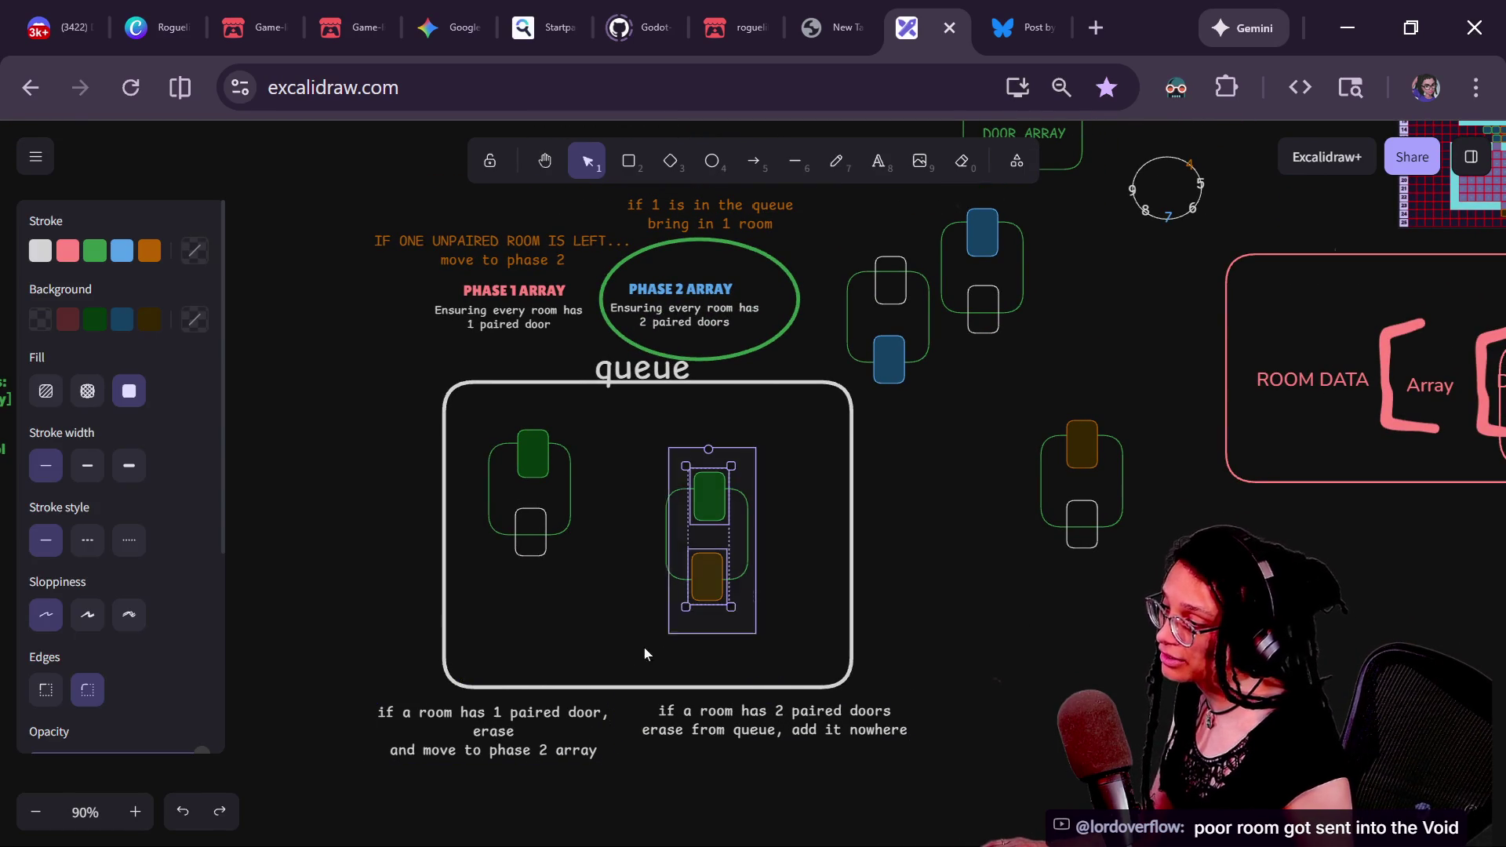
# - Delete the green-and-orange room from the queue and reposition the other room groups
pyautogui.press('Delete')
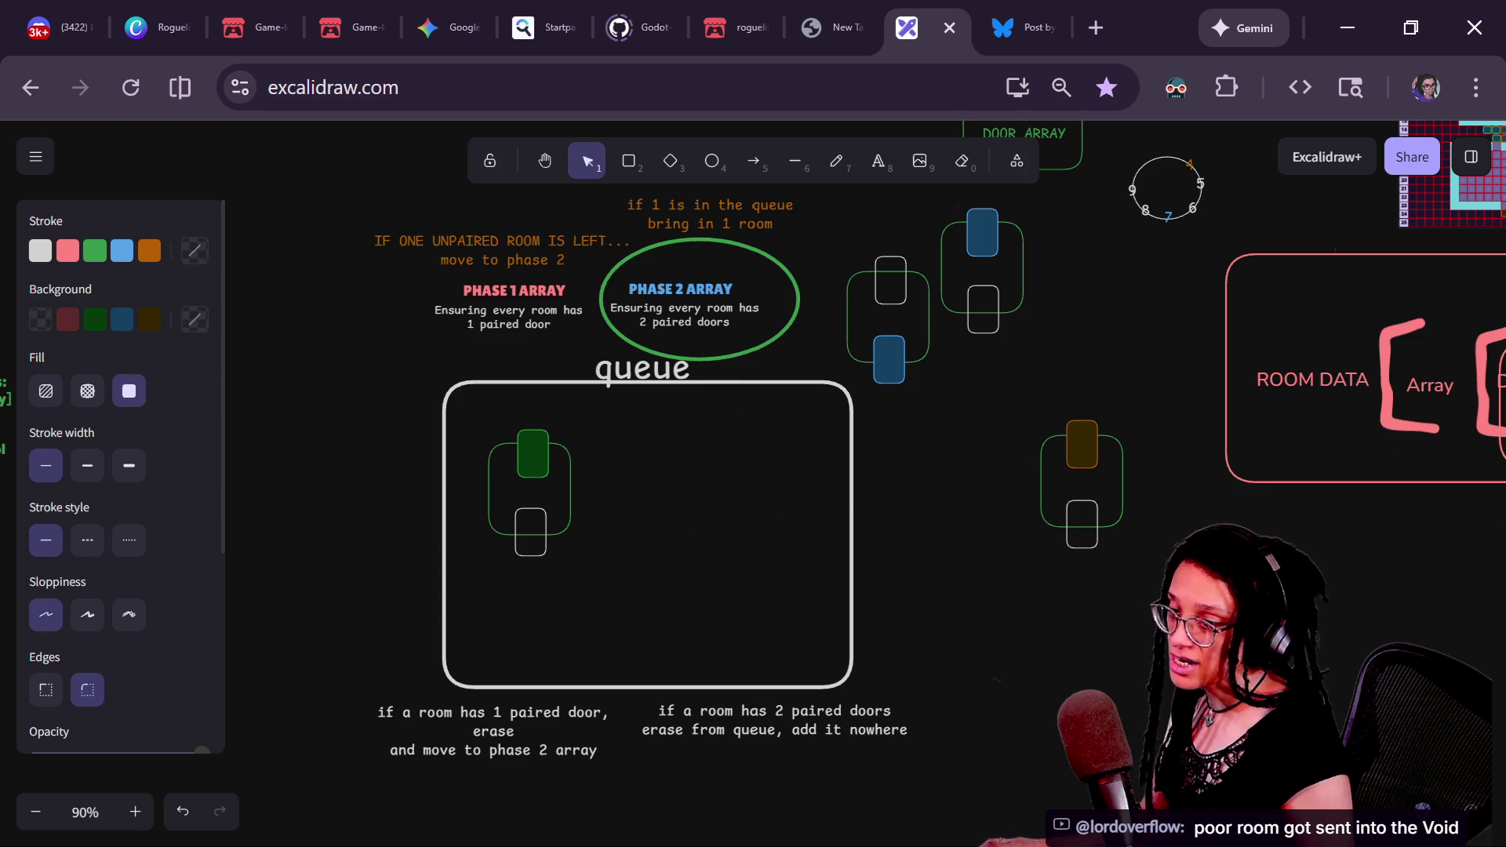
pyautogui.moveTo(1499, 680); pyautogui.dragTo(1454, 644)
pyautogui.moveTo(1075, 467); pyautogui.dragTo(1064, 412)
pyautogui.moveTo(550, 475)
pyautogui.mouseDown()
pyautogui.moveTo(688, 525)
pyautogui.moveTo(481, 420)
pyautogui.mouseUp()
pyautogui.hotkey('ctrl', 'z')
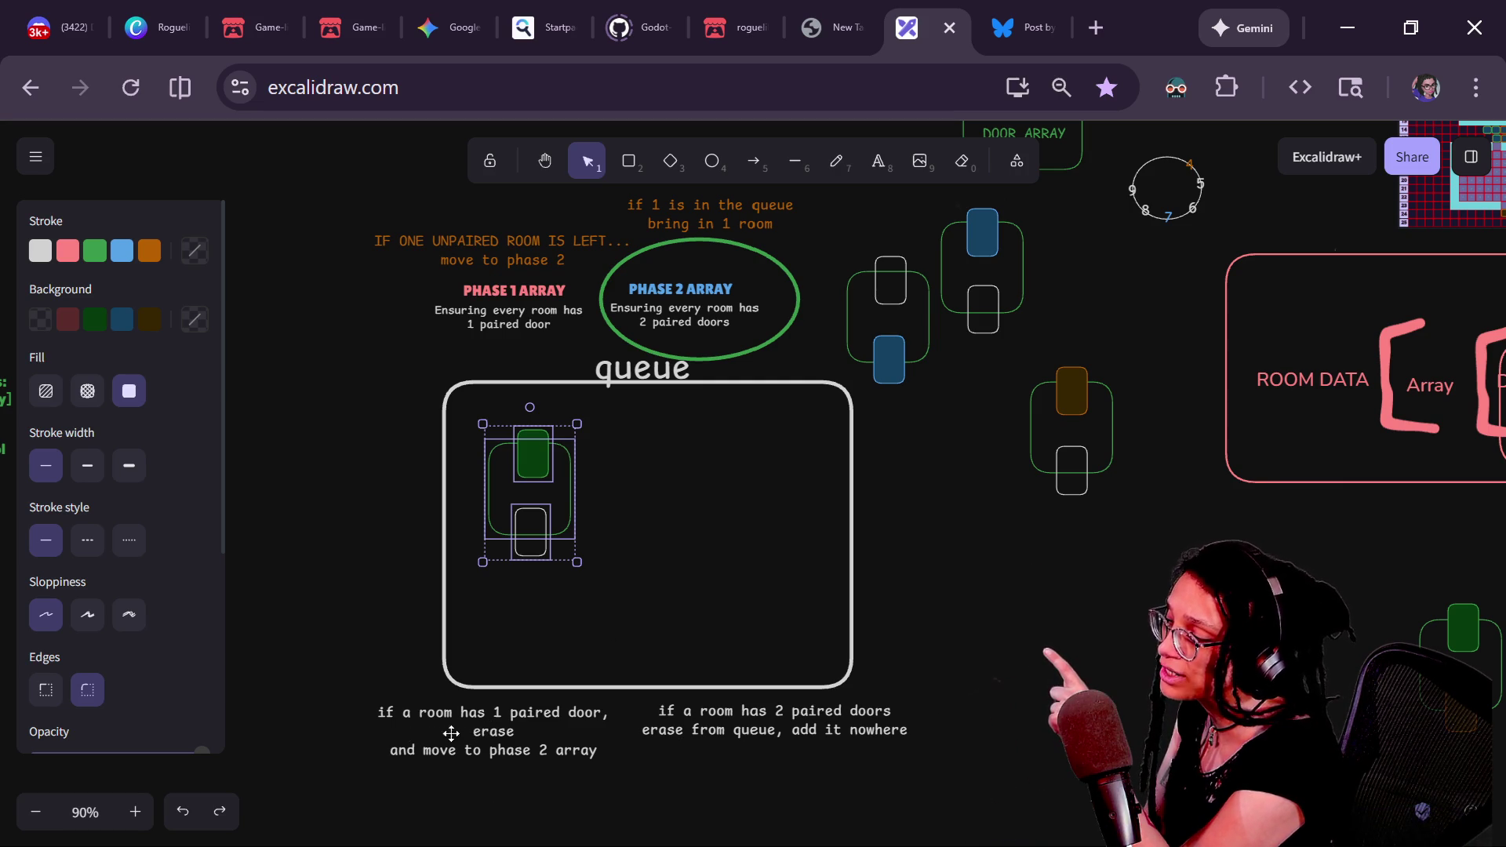
# - Nudge the one-paired-door note left and group the queued green room's shapes
pyautogui.moveTo(404, 757); pyautogui.dragTo(397, 755)
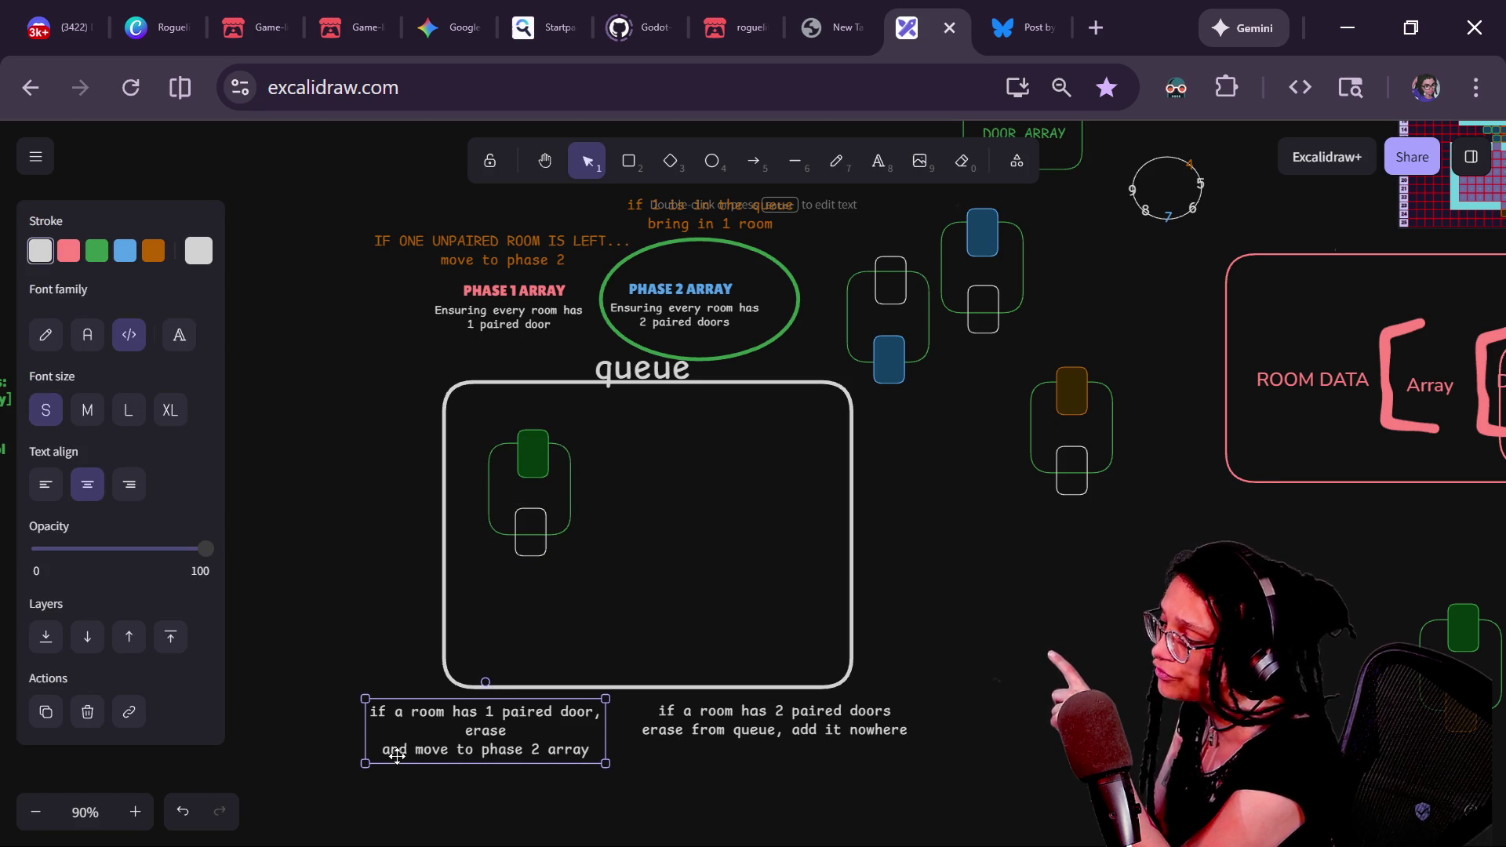
pyautogui.click(512, 472)
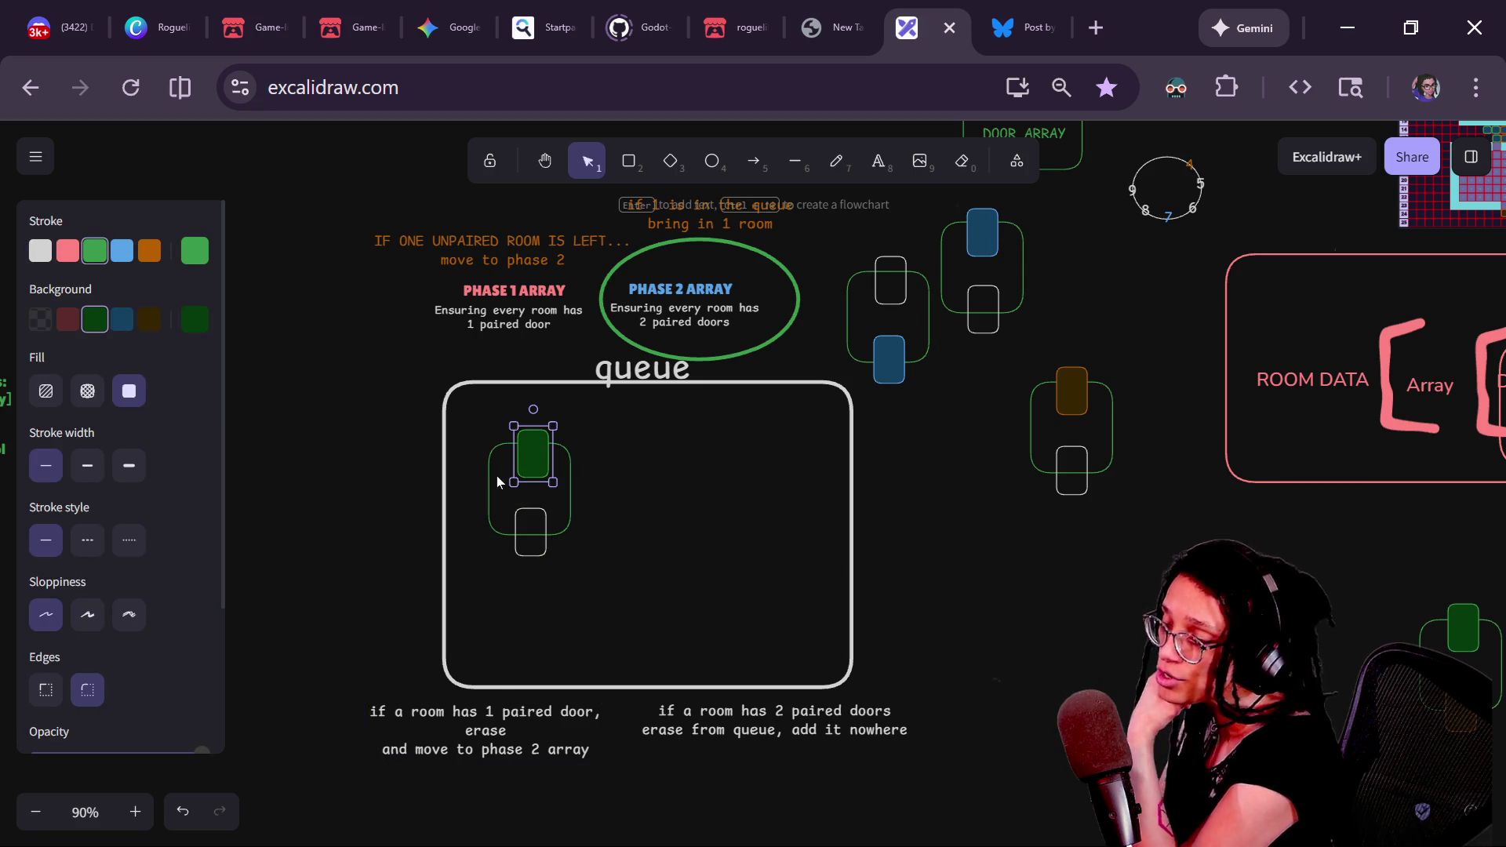
pyautogui.click(704, 554)
pyautogui.moveTo(661, 620); pyautogui.dragTo(466, 412)
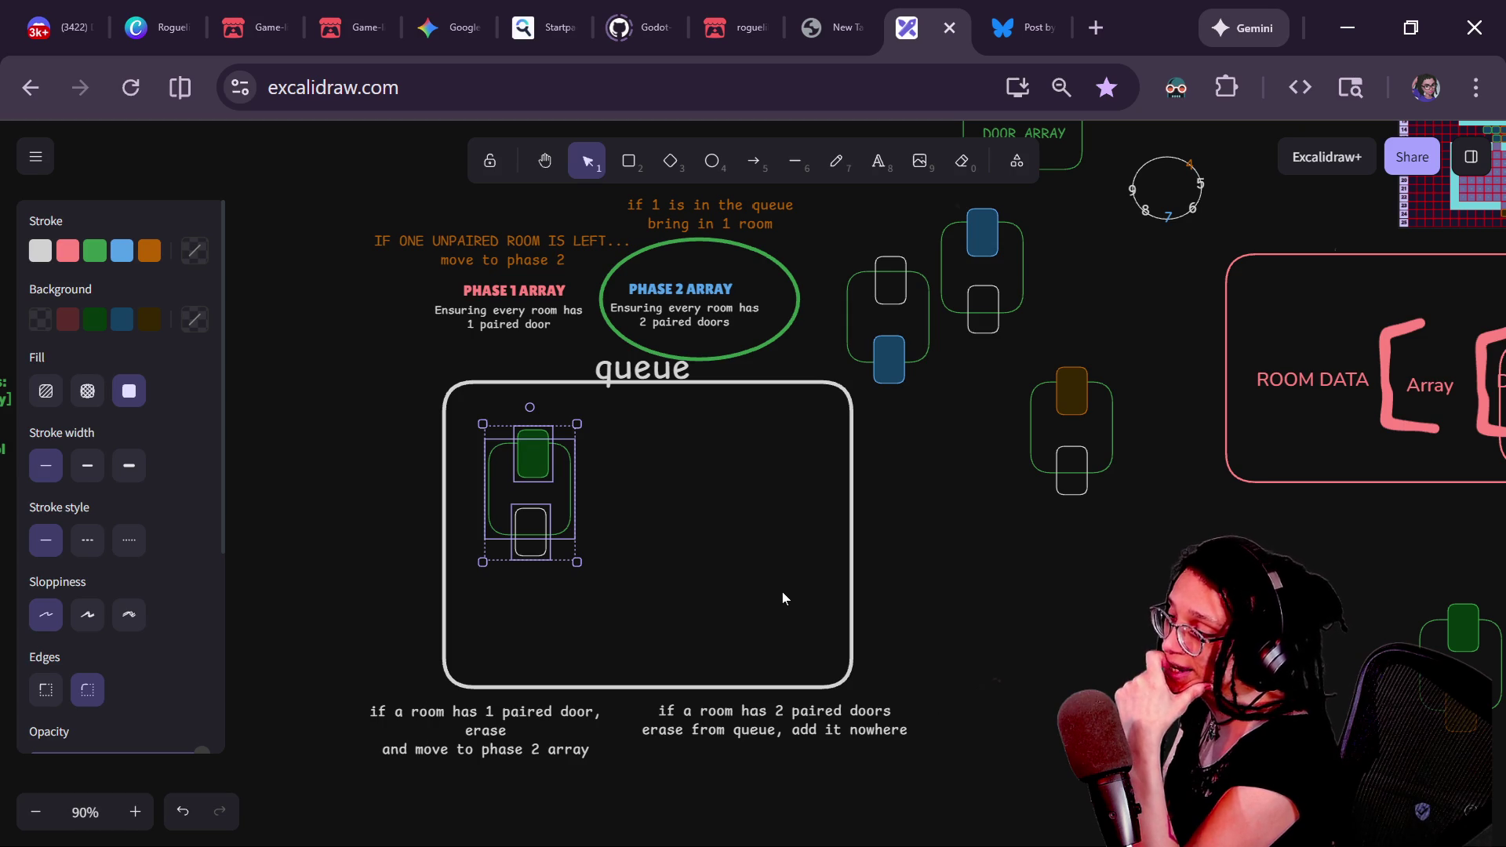
pyautogui.hotkey('ctrl', 'g')
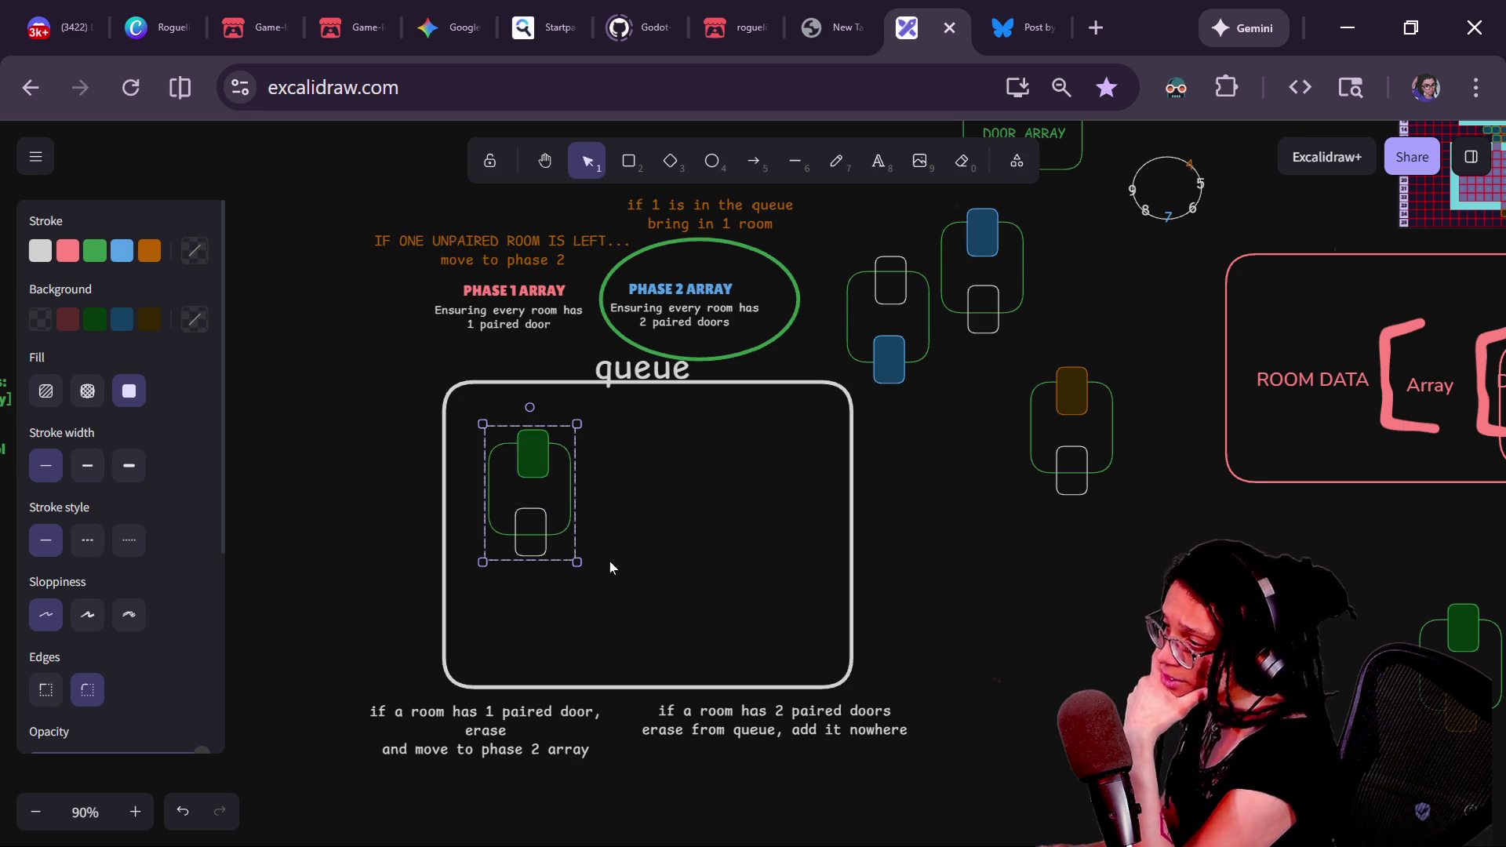
pyautogui.click(765, 585)
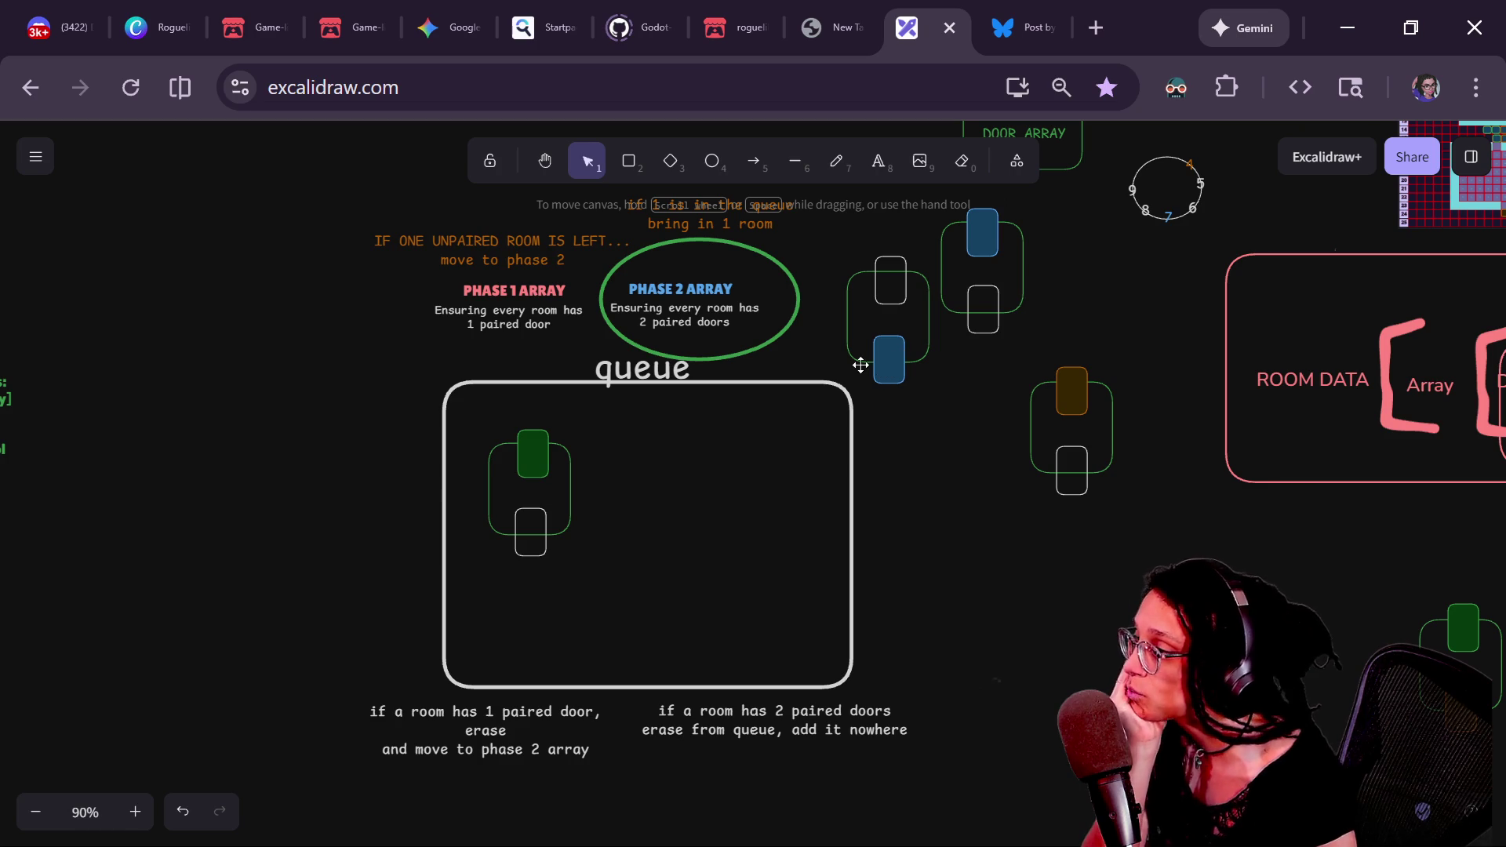
# - Move the blue door pair into the queue box beside the green room
pyautogui.scroll(1, 973, 620)
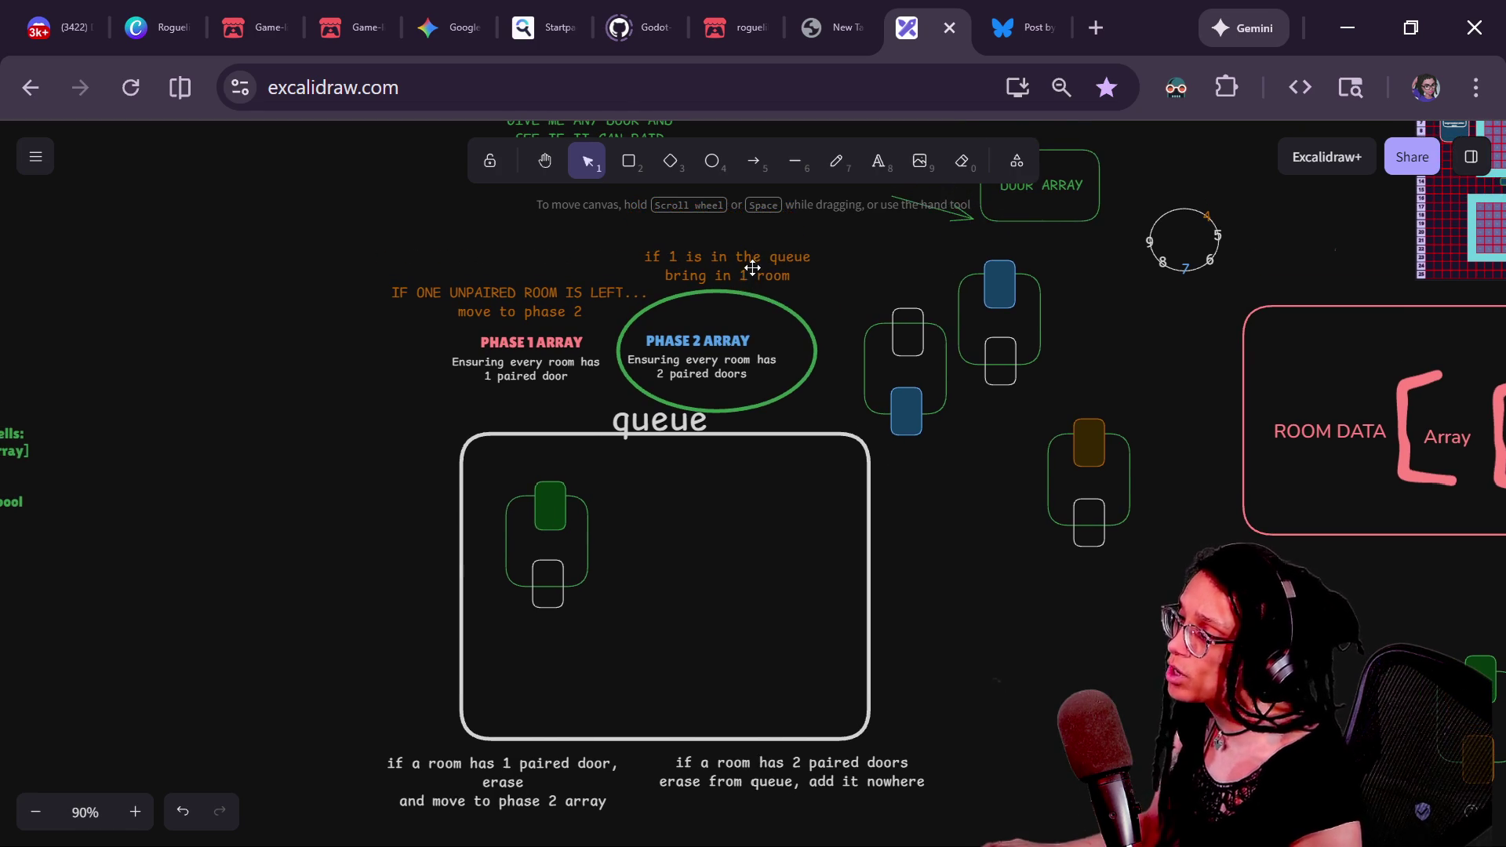
pyautogui.click(748, 269)
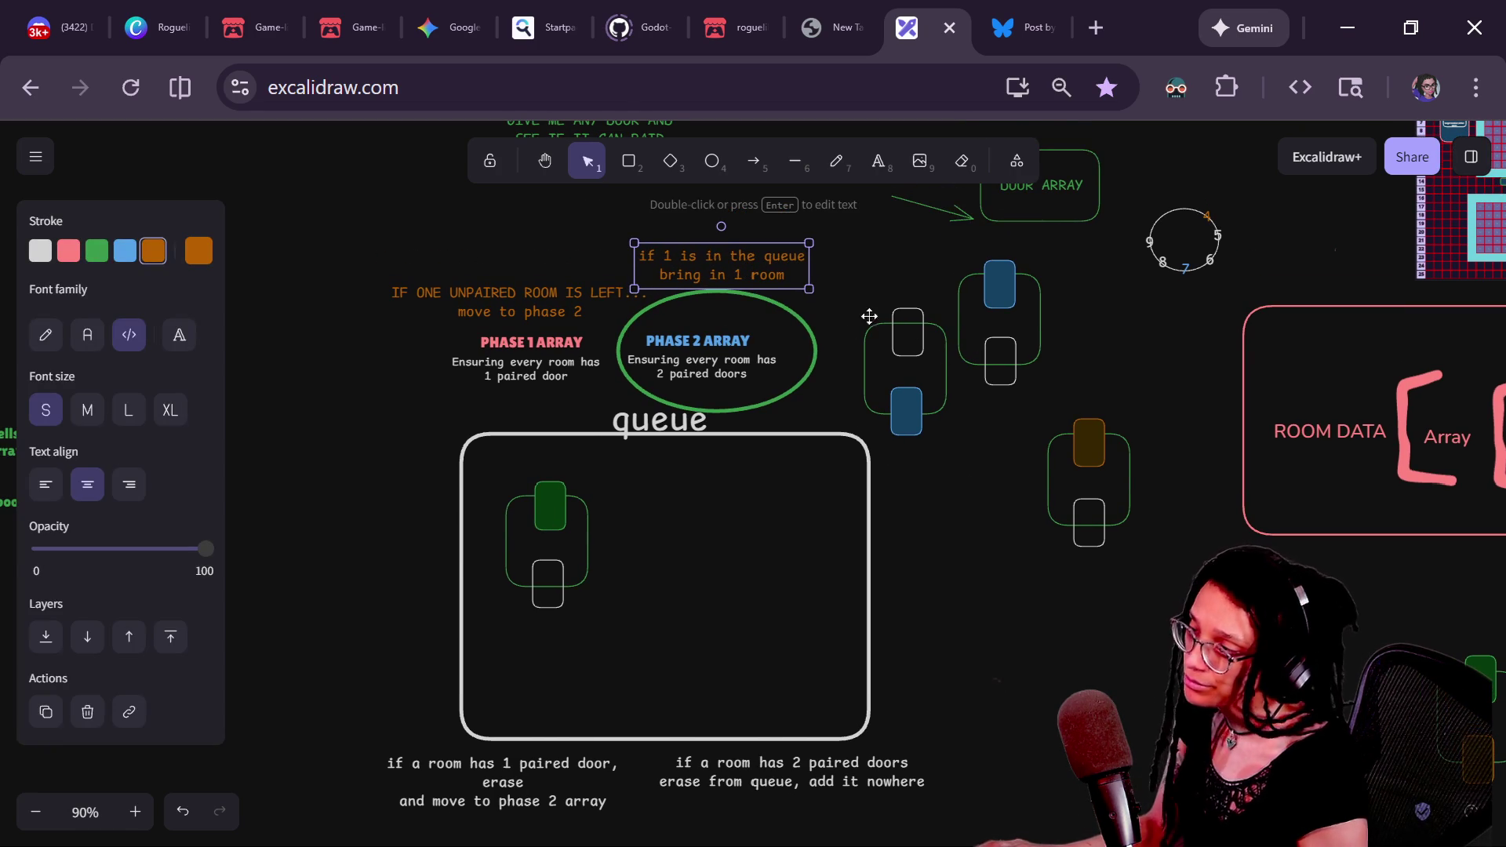
pyautogui.moveTo(904, 330)
pyautogui.mouseDown()
pyautogui.moveTo(701, 533)
pyautogui.moveTo(678, 502)
pyautogui.mouseUp()
pyautogui.moveTo(824, 574)
pyautogui.mouseDown()
pyautogui.moveTo(918, 594)
pyautogui.moveTo(1025, 573)
pyautogui.mouseUp()
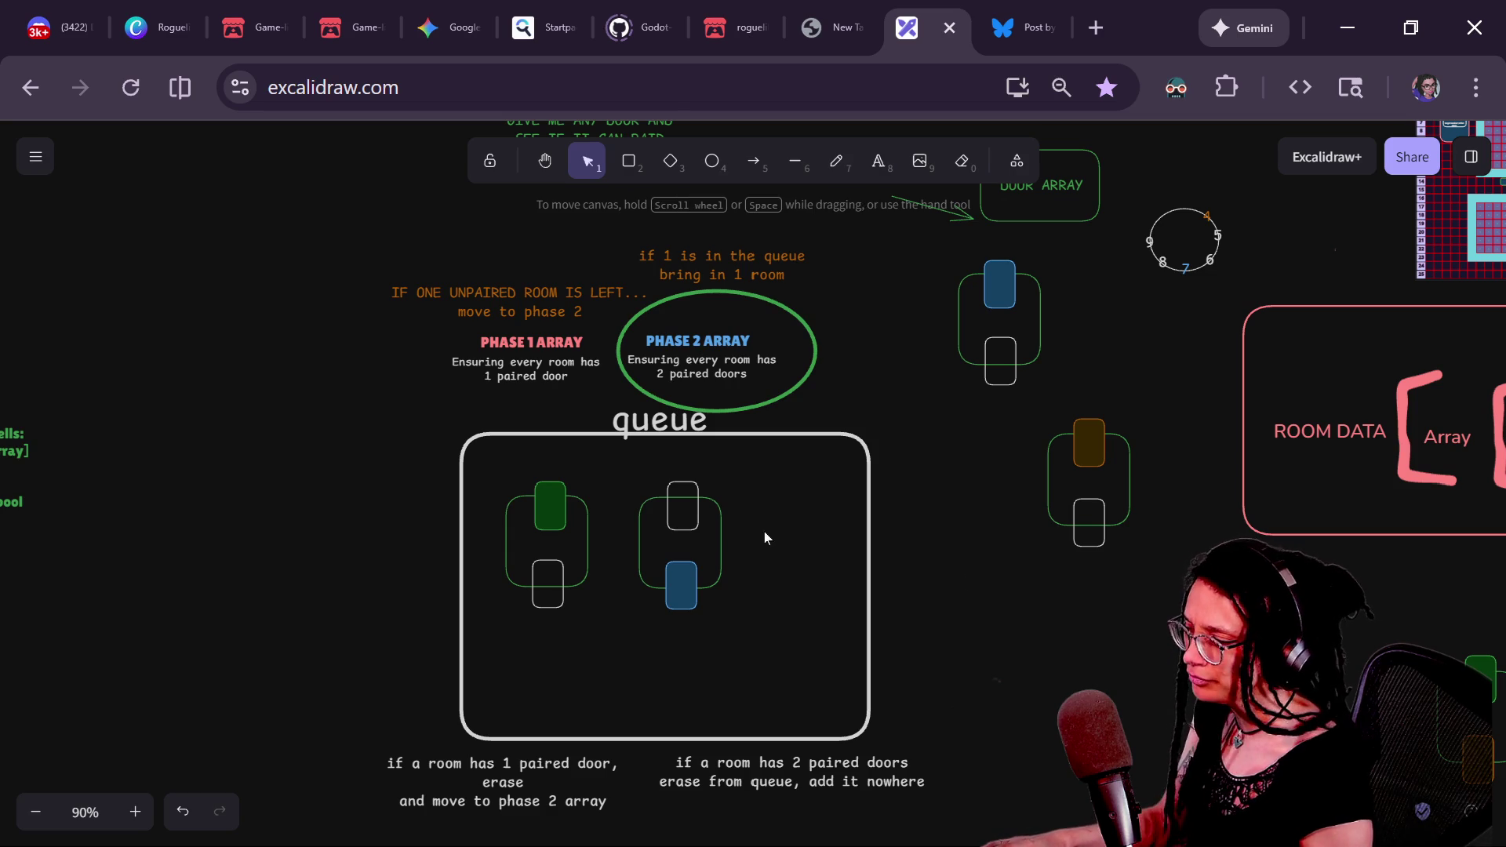
# - Recolour the two white doors with a pink outline and dark red fill
pyautogui.keyDown('ctrl'); pyautogui.scroll(1, 726, 552); pyautogui.keyUp('ctrl')
pyautogui.click(689, 528)
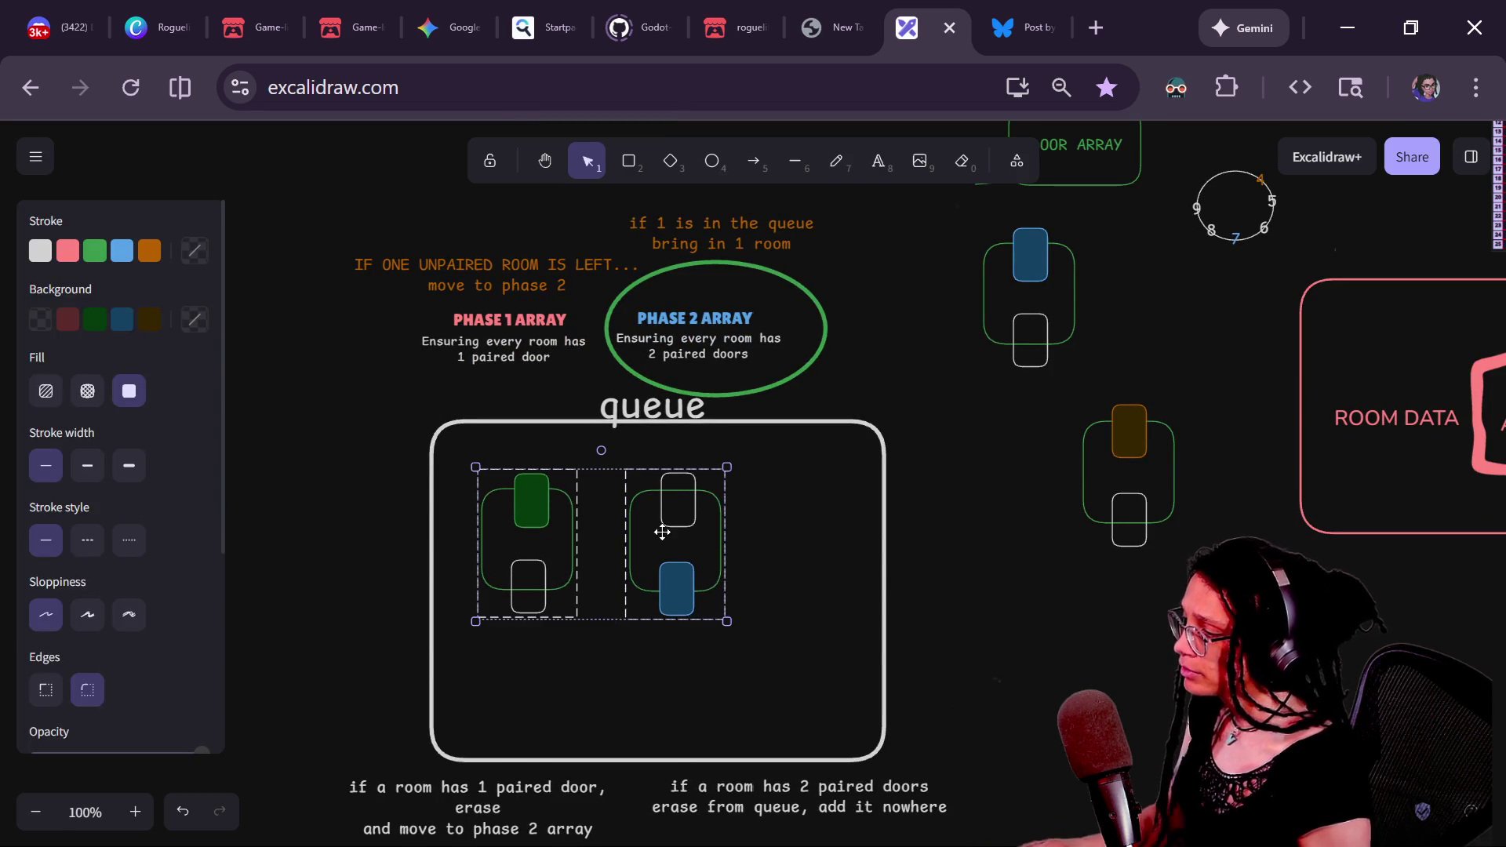
pyautogui.doubleClick(680, 501)
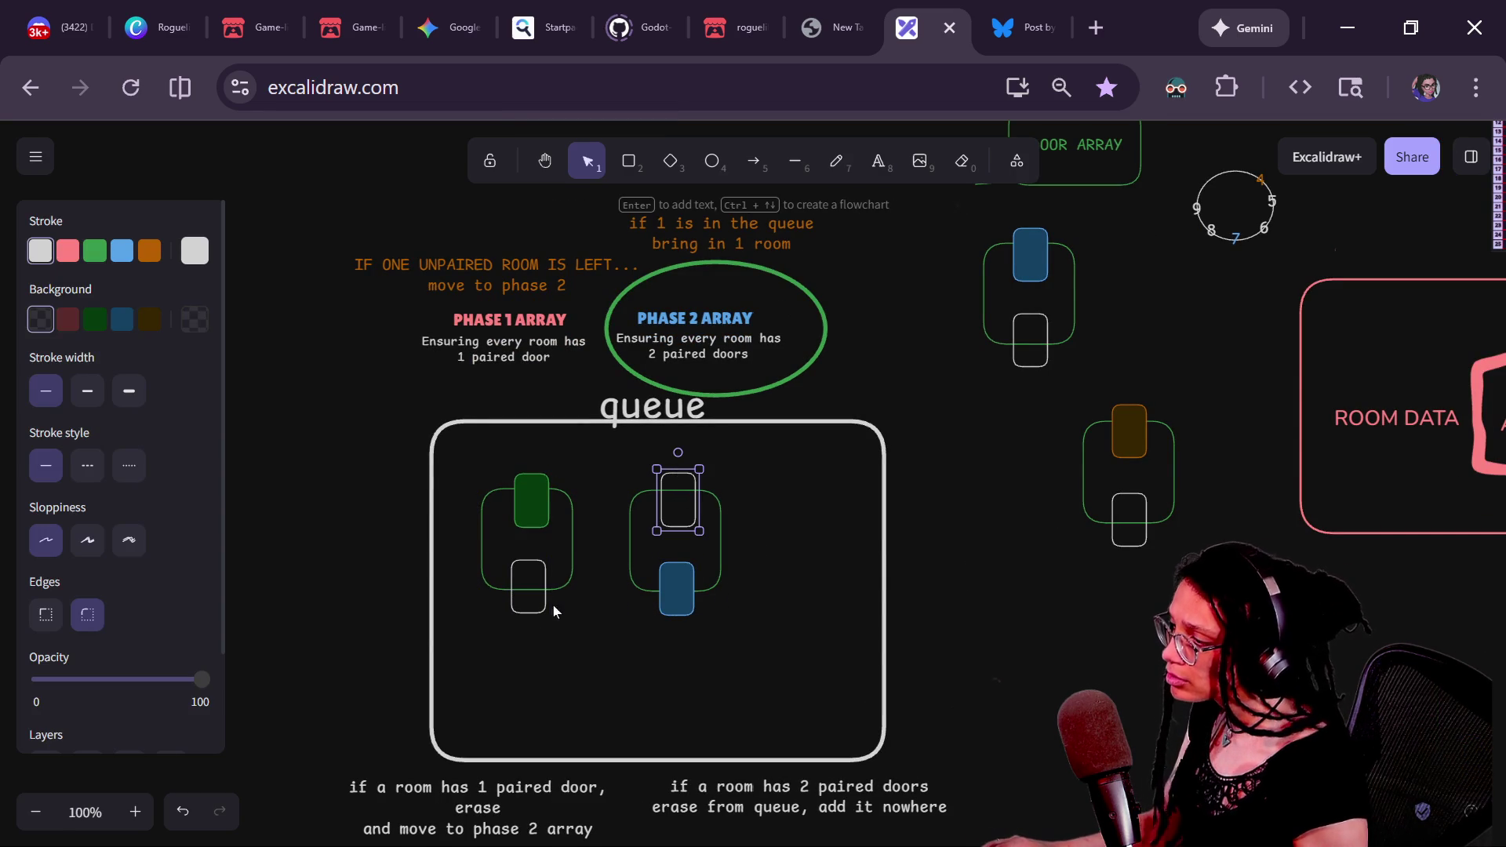
pyautogui.keyDown('shift'); pyautogui.click(541, 606); pyautogui.keyUp('shift')
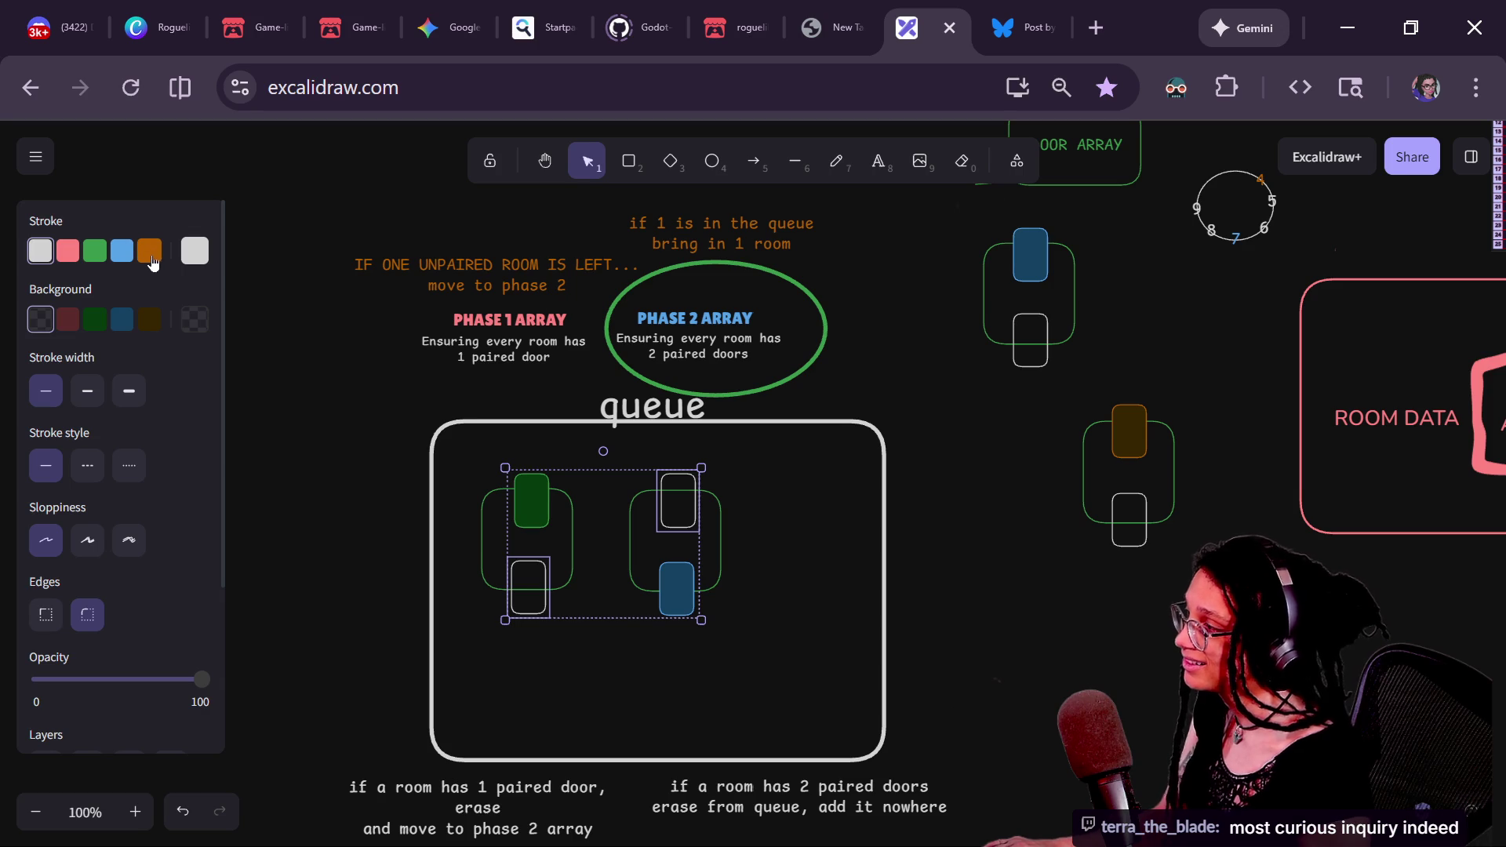
pyautogui.click(150, 251)
pyautogui.click(66, 253)
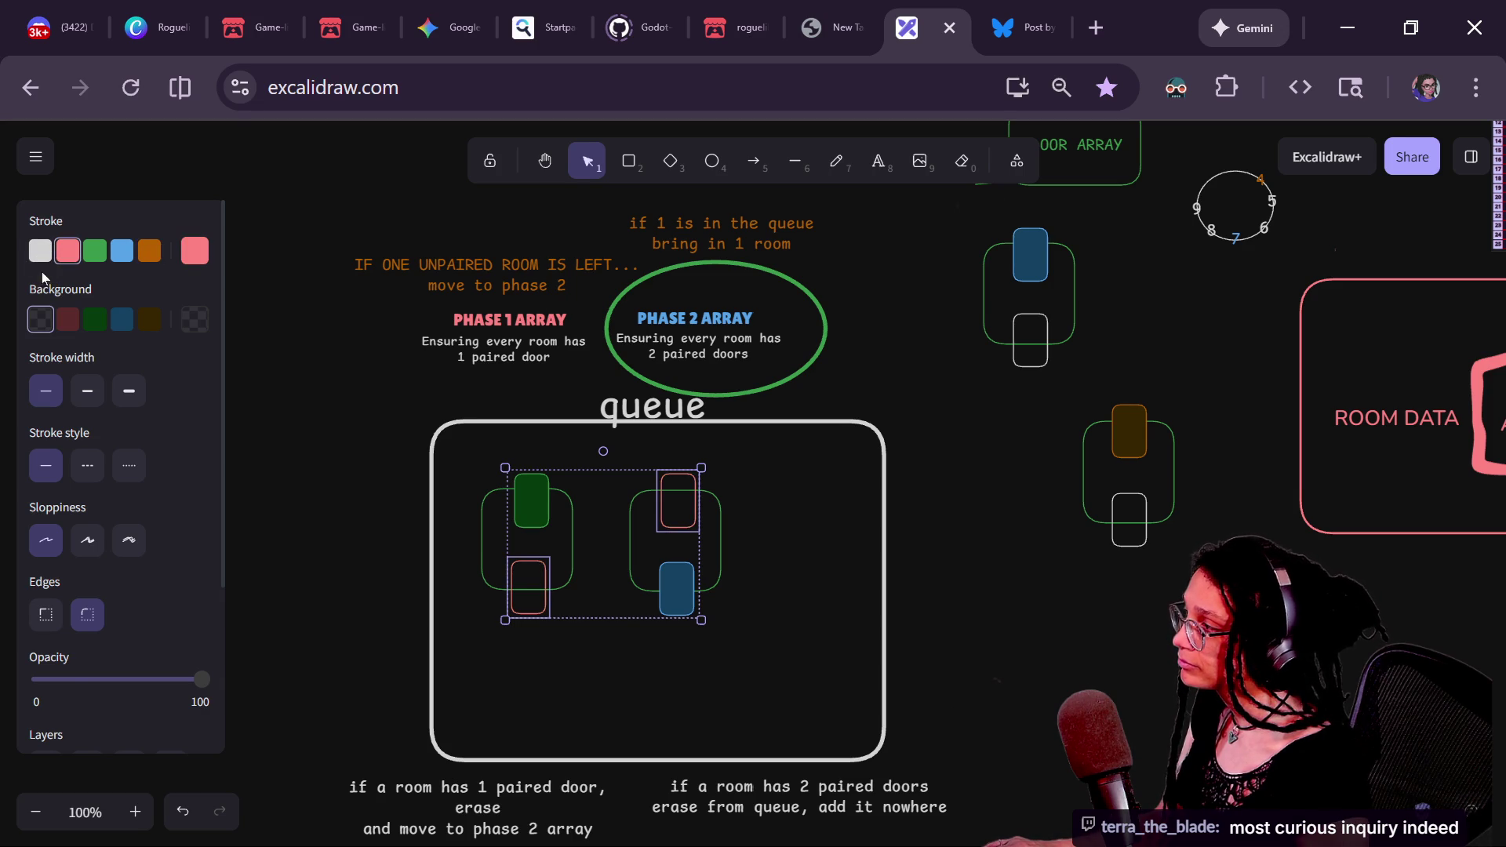
pyautogui.click(69, 328)
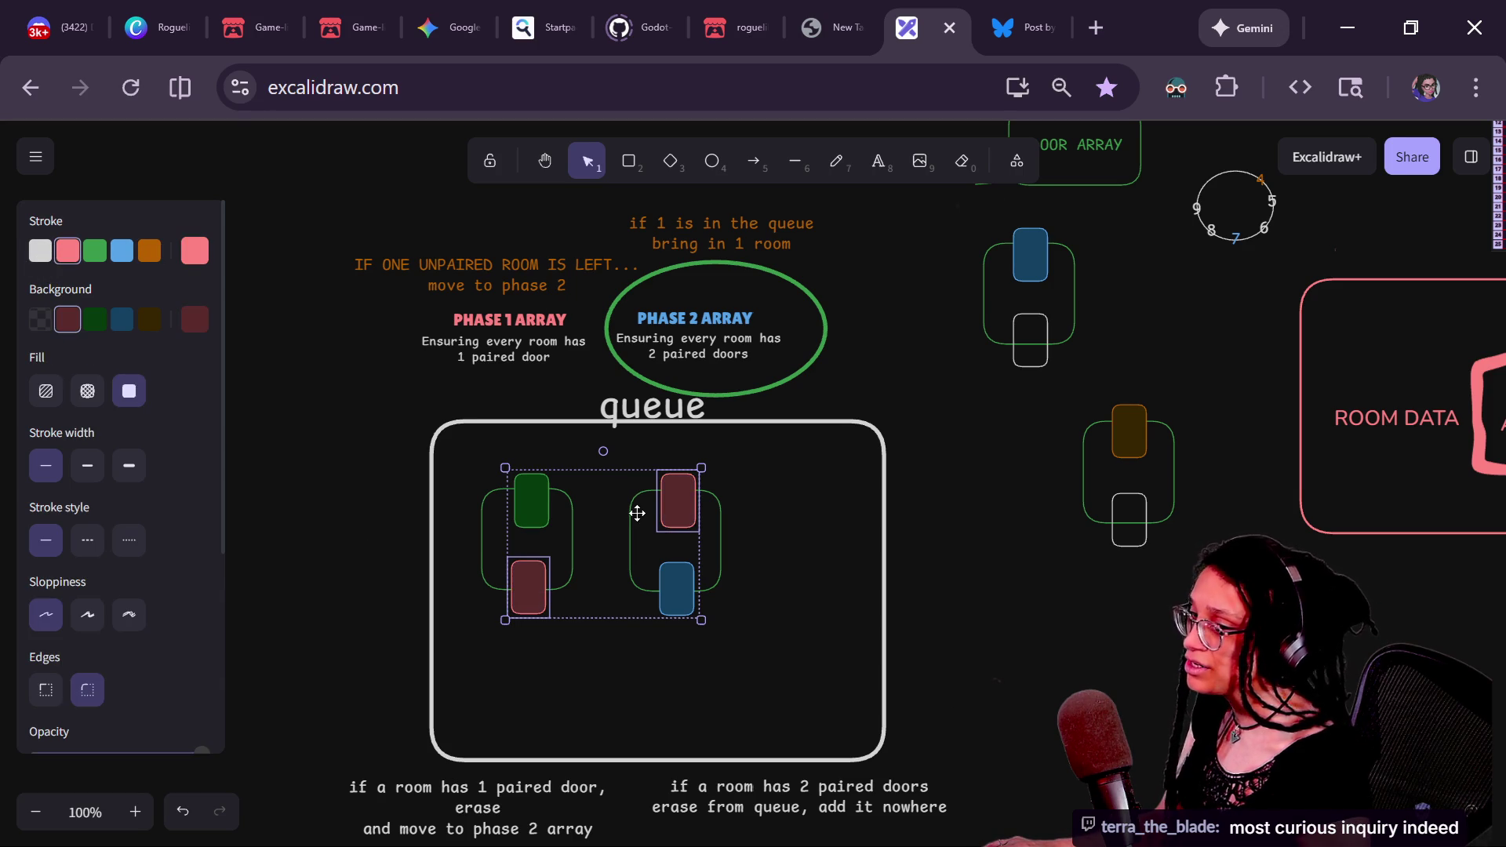
pyautogui.moveTo(676, 481); pyautogui.dragTo(540, 689)
pyautogui.hotkey('ctrl', 'z')
# - Group the right room's outline and both doors together
pyautogui.click(719, 552)
pyautogui.click(787, 543)
pyautogui.moveTo(766, 694); pyautogui.dragTo(623, 463)
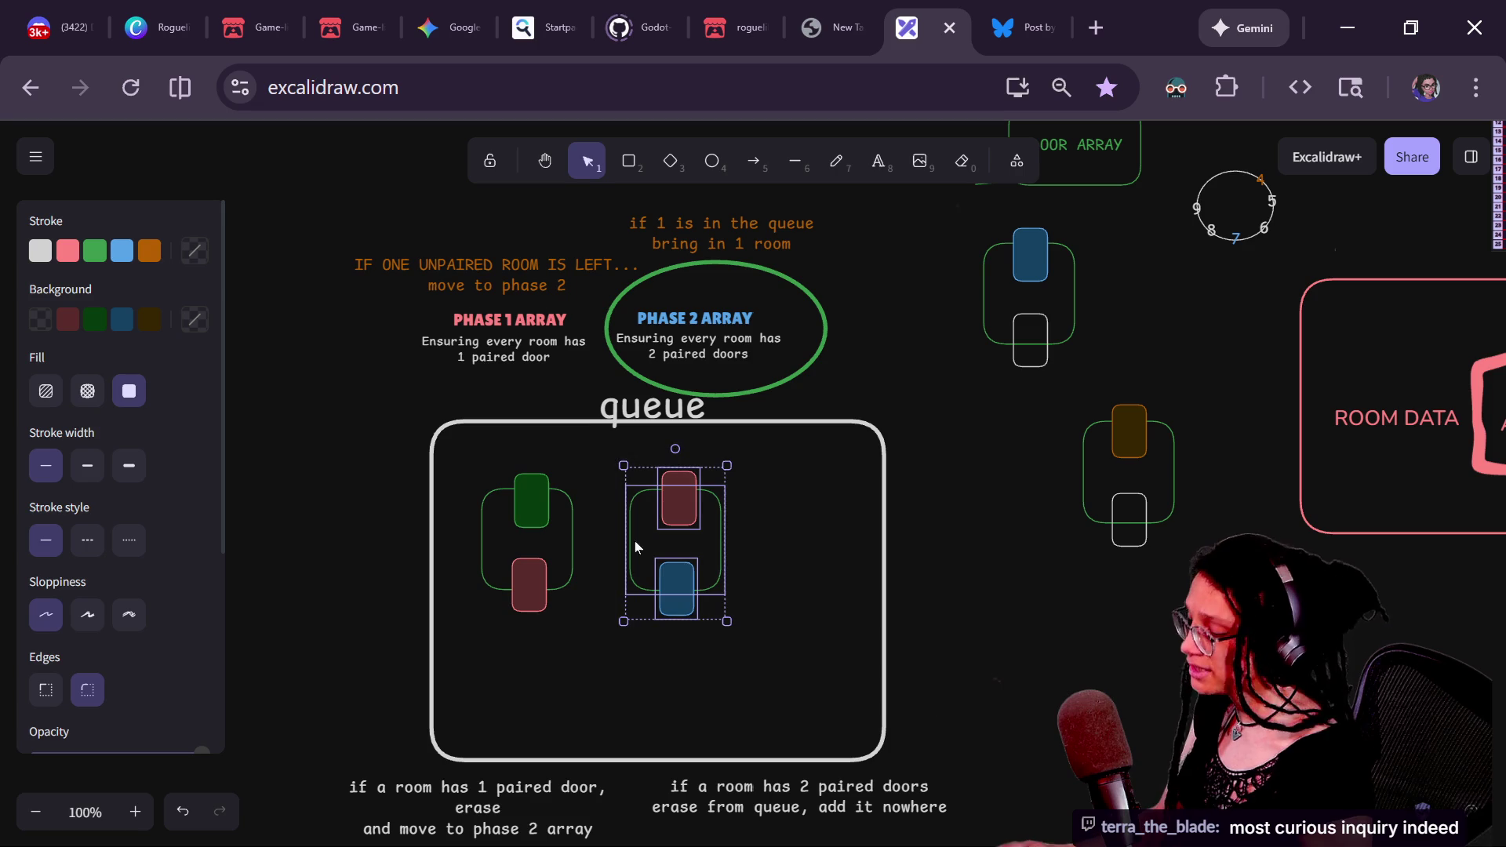
pyautogui.hotkey('ctrl', 'g')
# - Delete both queued rooms and move the orange and blue rooms into the queue box
pyautogui.scroll(-1, 981, 501)
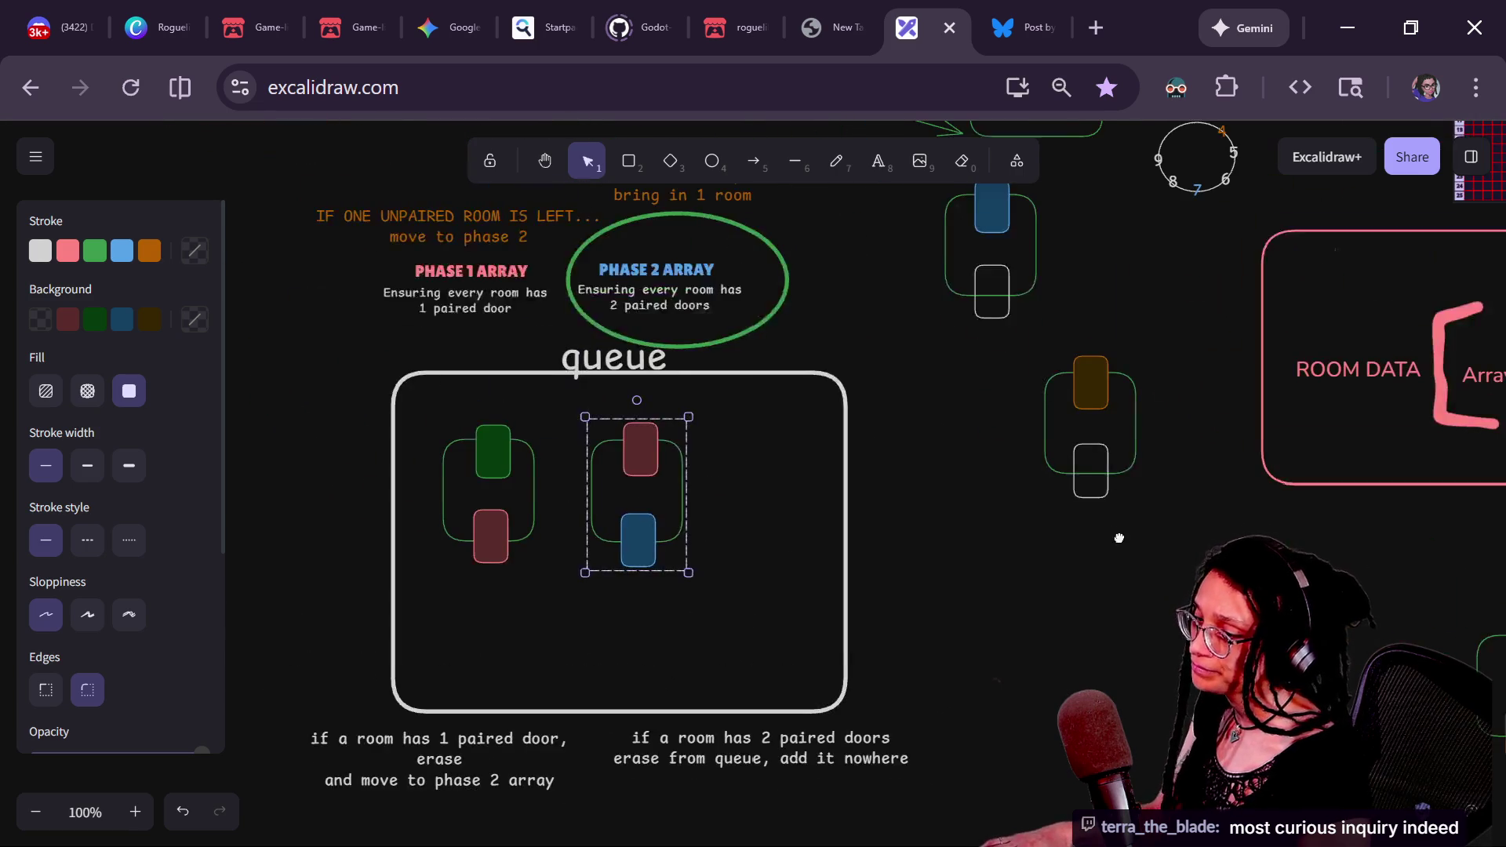
pyautogui.moveTo(412, 402)
pyautogui.mouseDown()
pyautogui.moveTo(583, 680)
pyautogui.moveTo(573, 615)
pyautogui.mouseUp()
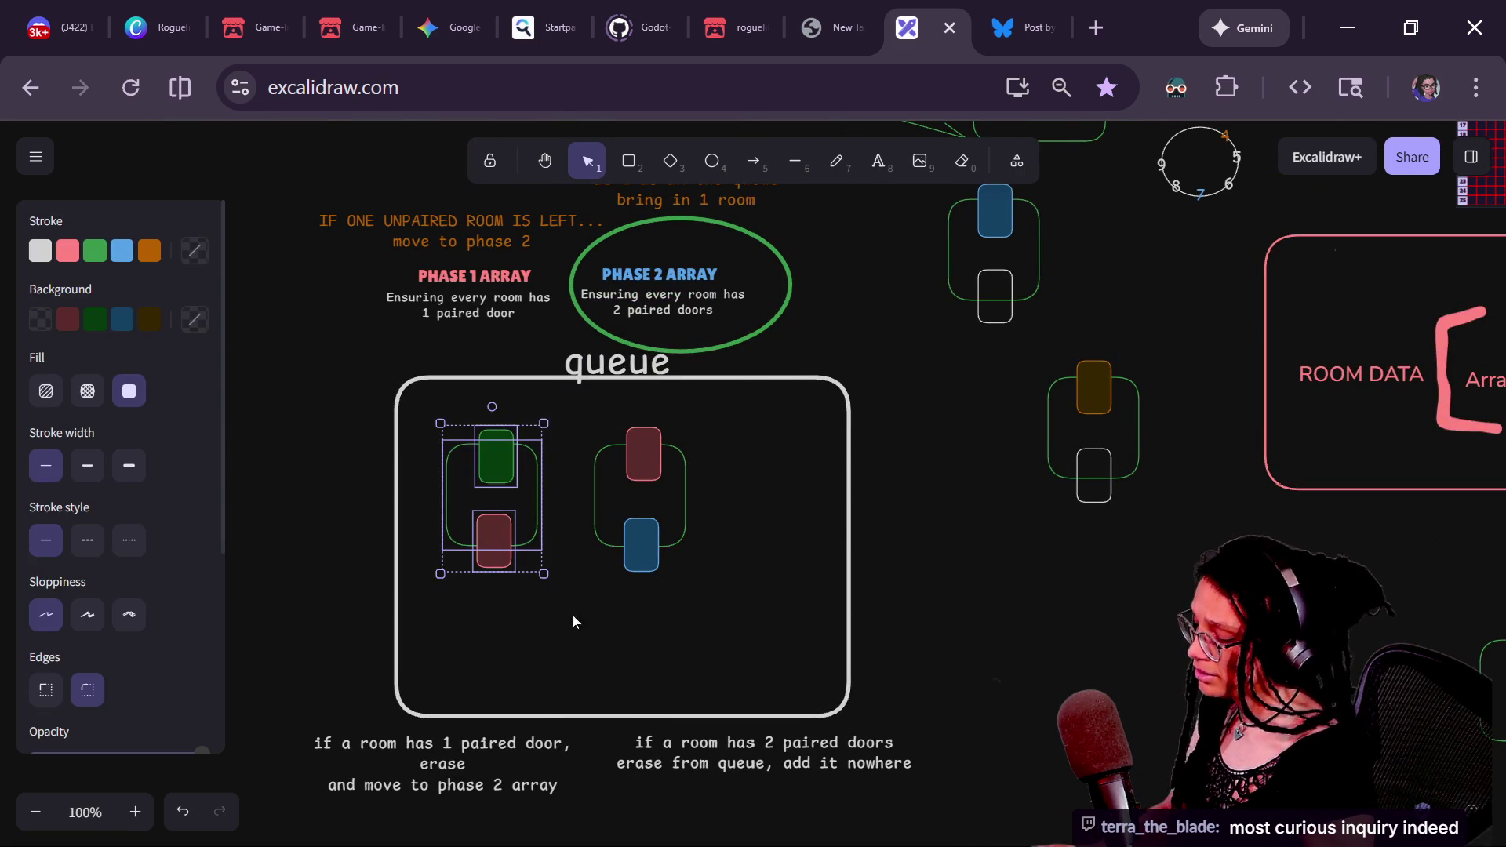
pyautogui.moveTo(765, 602); pyautogui.dragTo(428, 401)
pyautogui.press('Delete')
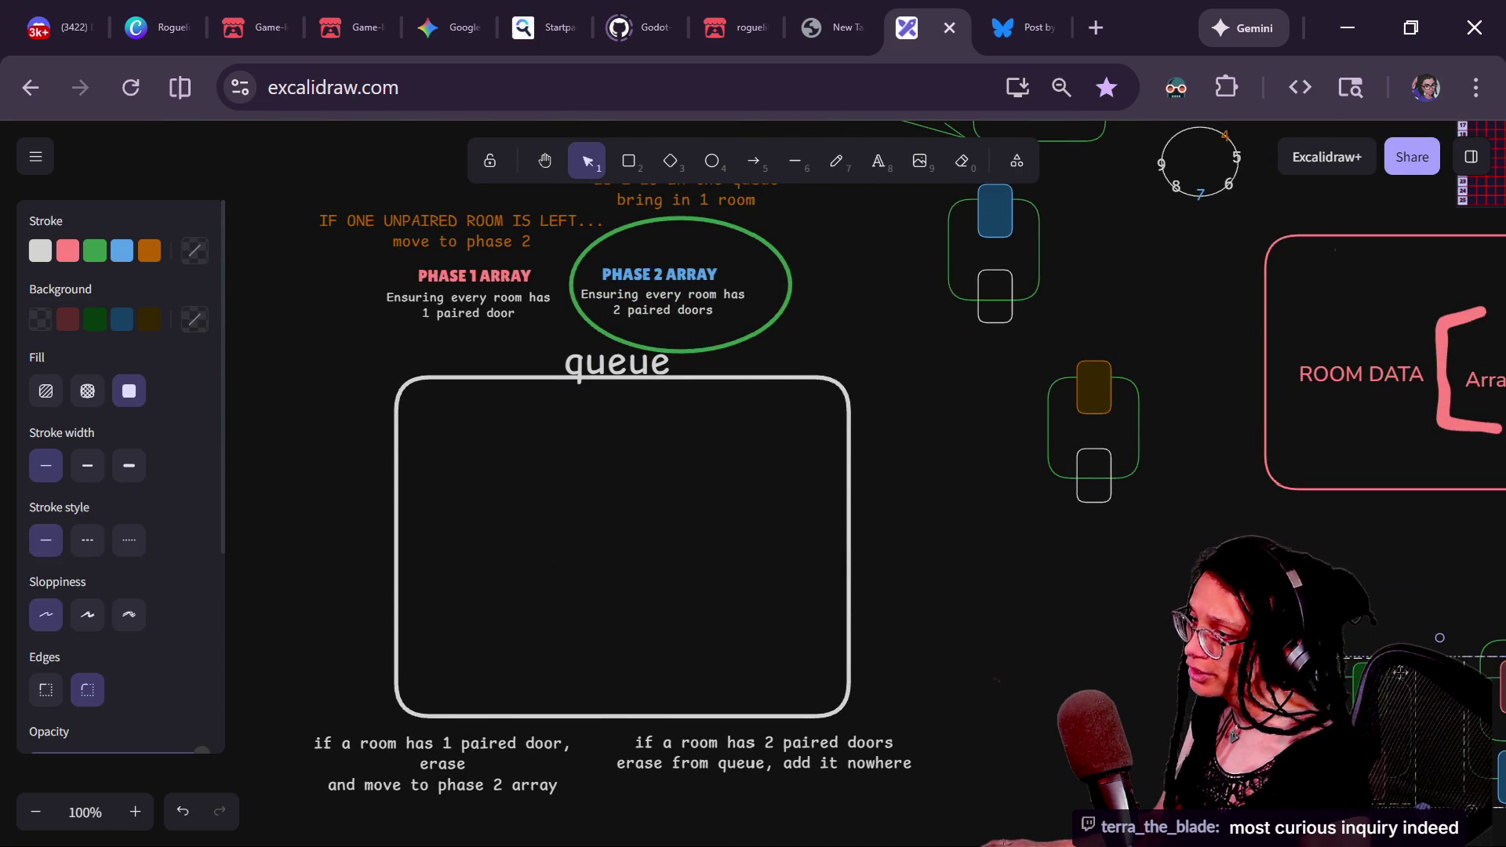
pyautogui.moveTo(1093, 390)
pyautogui.mouseDown()
pyautogui.moveTo(649, 471)
pyautogui.moveTo(662, 481)
pyautogui.mouseUp()
pyautogui.moveTo(1018, 203); pyautogui.dragTo(533, 466)
pyautogui.keyDown('shift'); pyautogui.click(648, 470); pyautogui.keyUp('shift')
pyautogui.click(779, 478)
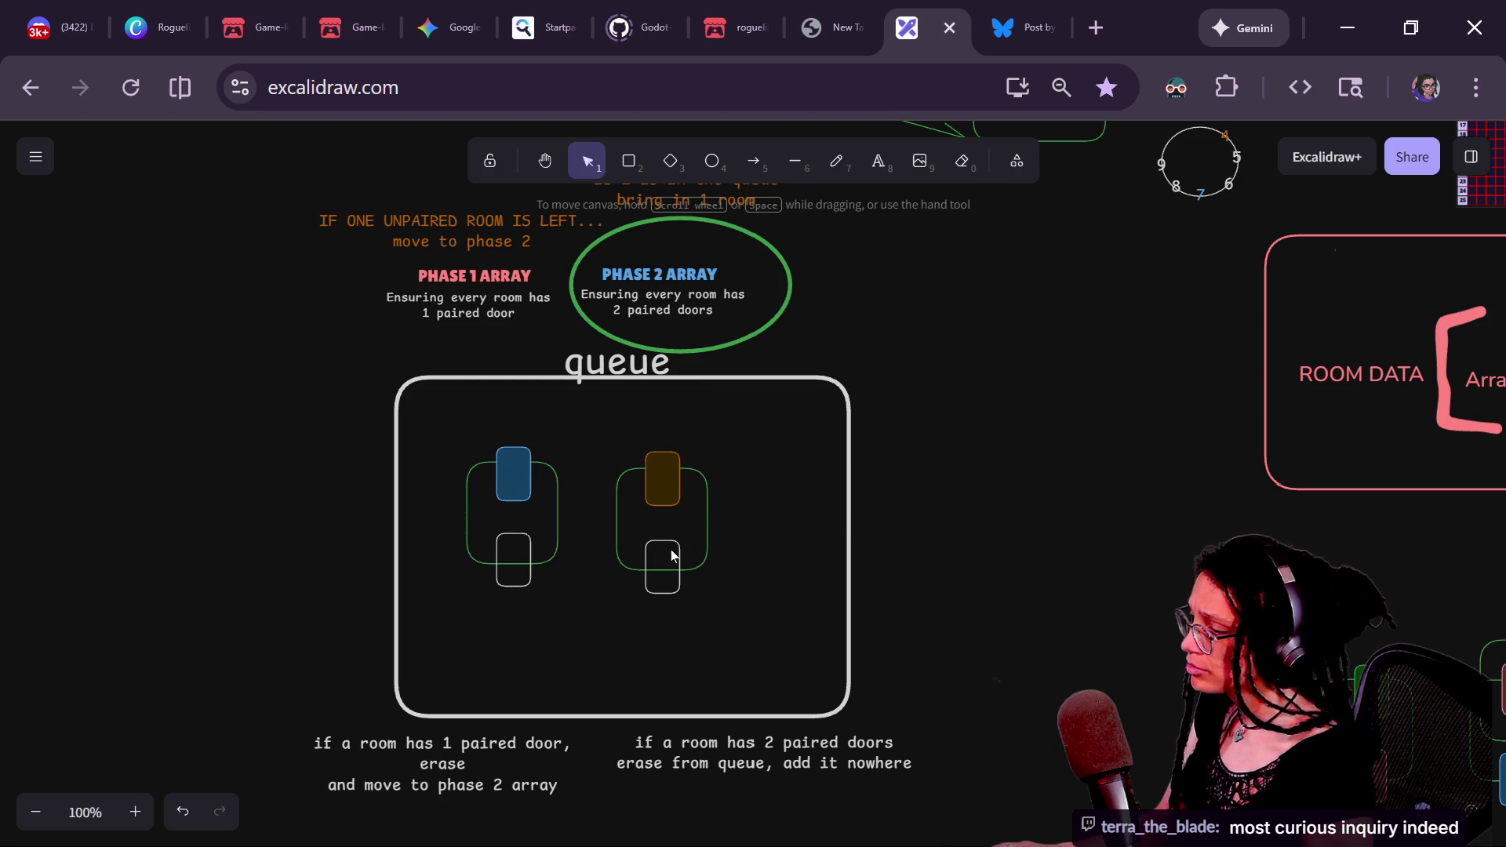